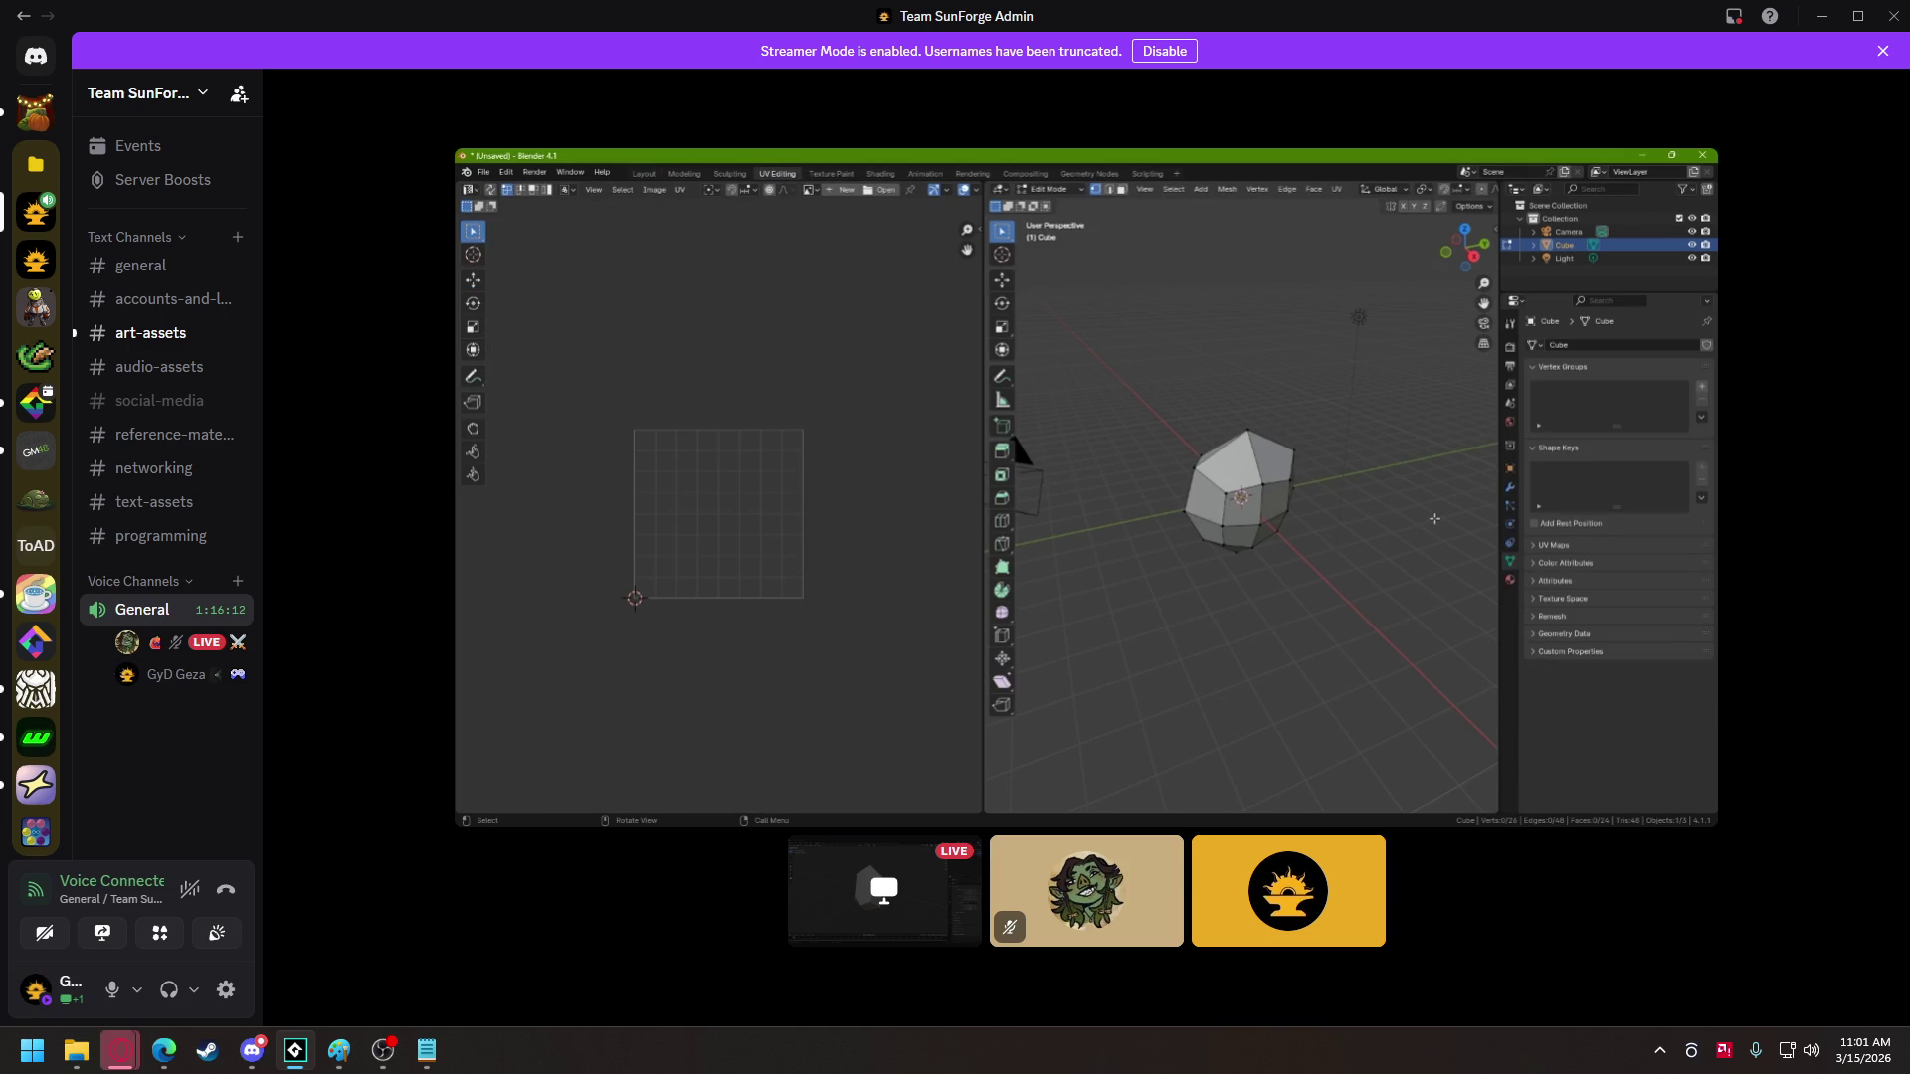
# - Give the beveled cube a new material whose Base Color is the plum.png image texture
pyautogui.moveTo(1207, 695)
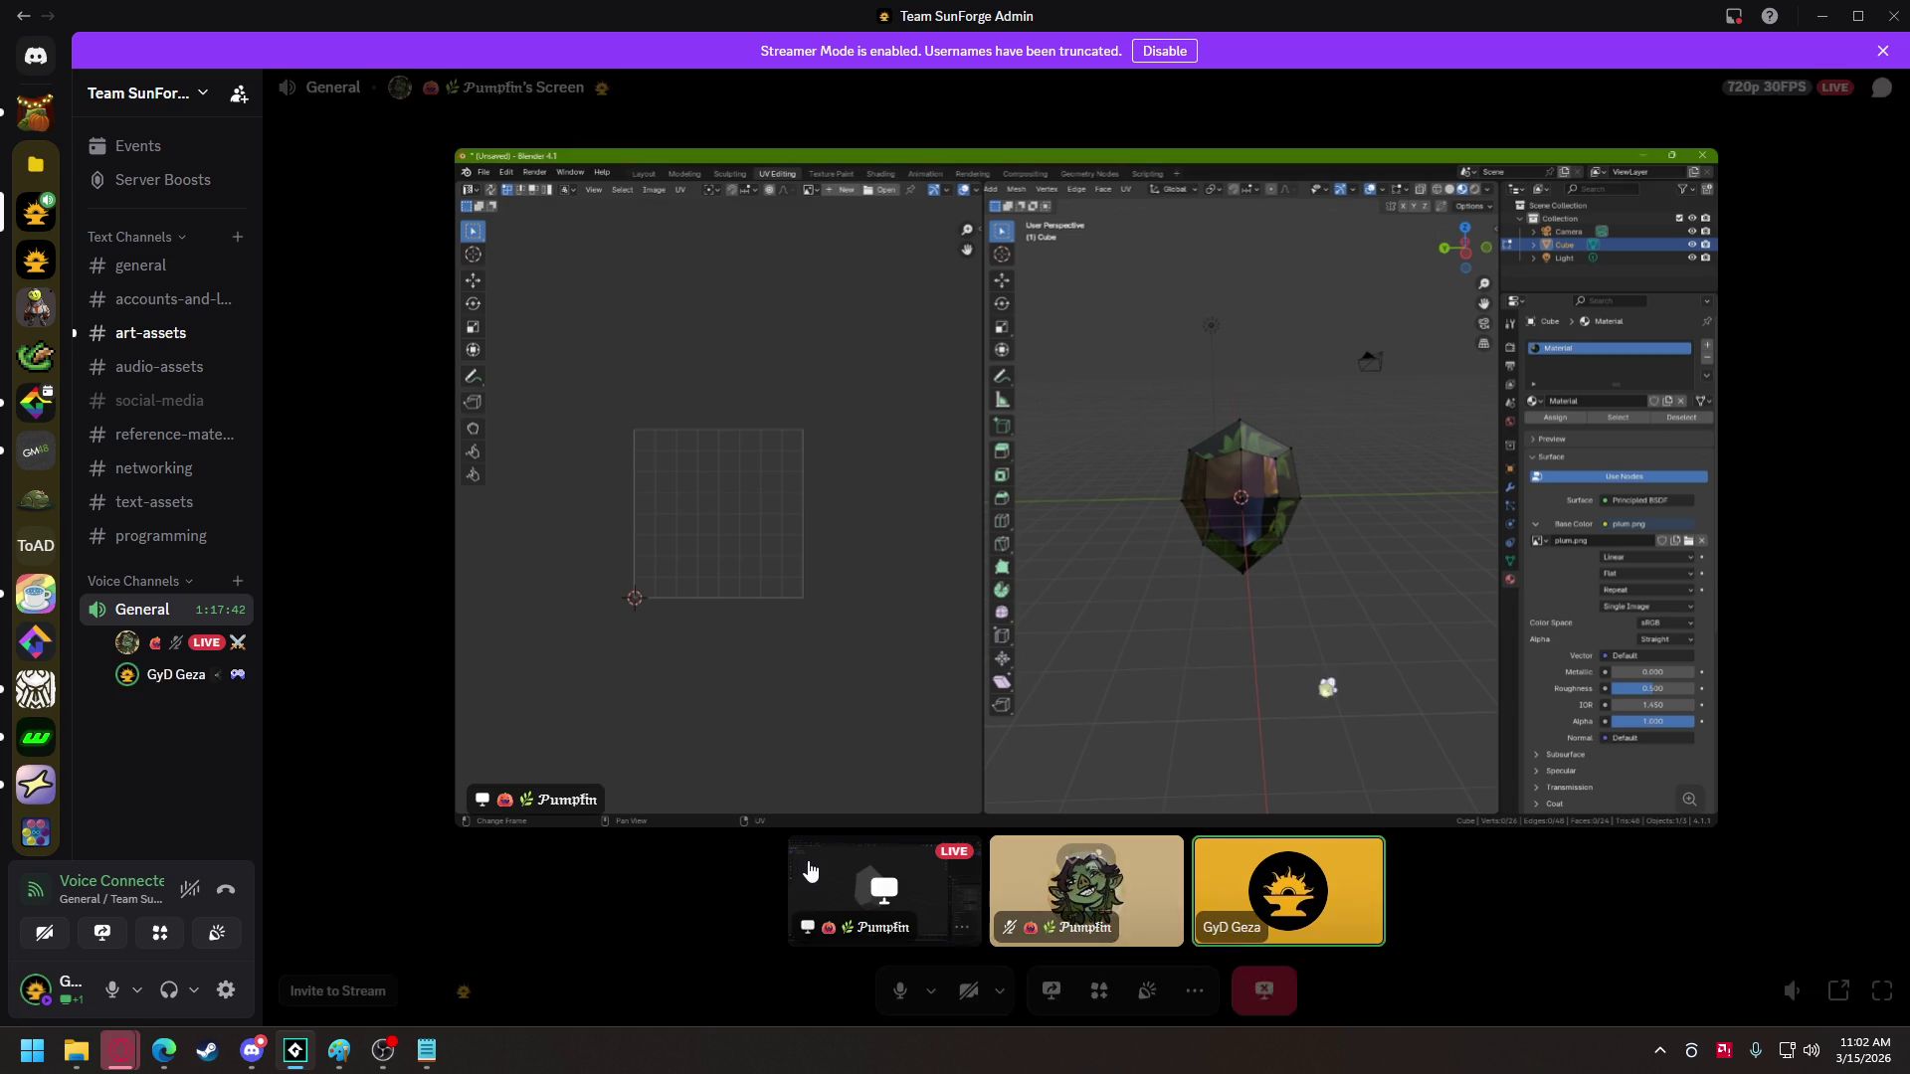
# - Show the plum.png atlas, with its bark, leaf and petal tiles, behind the mesh UVs in the UV Editor
pyautogui.doubleClick(802, 823)
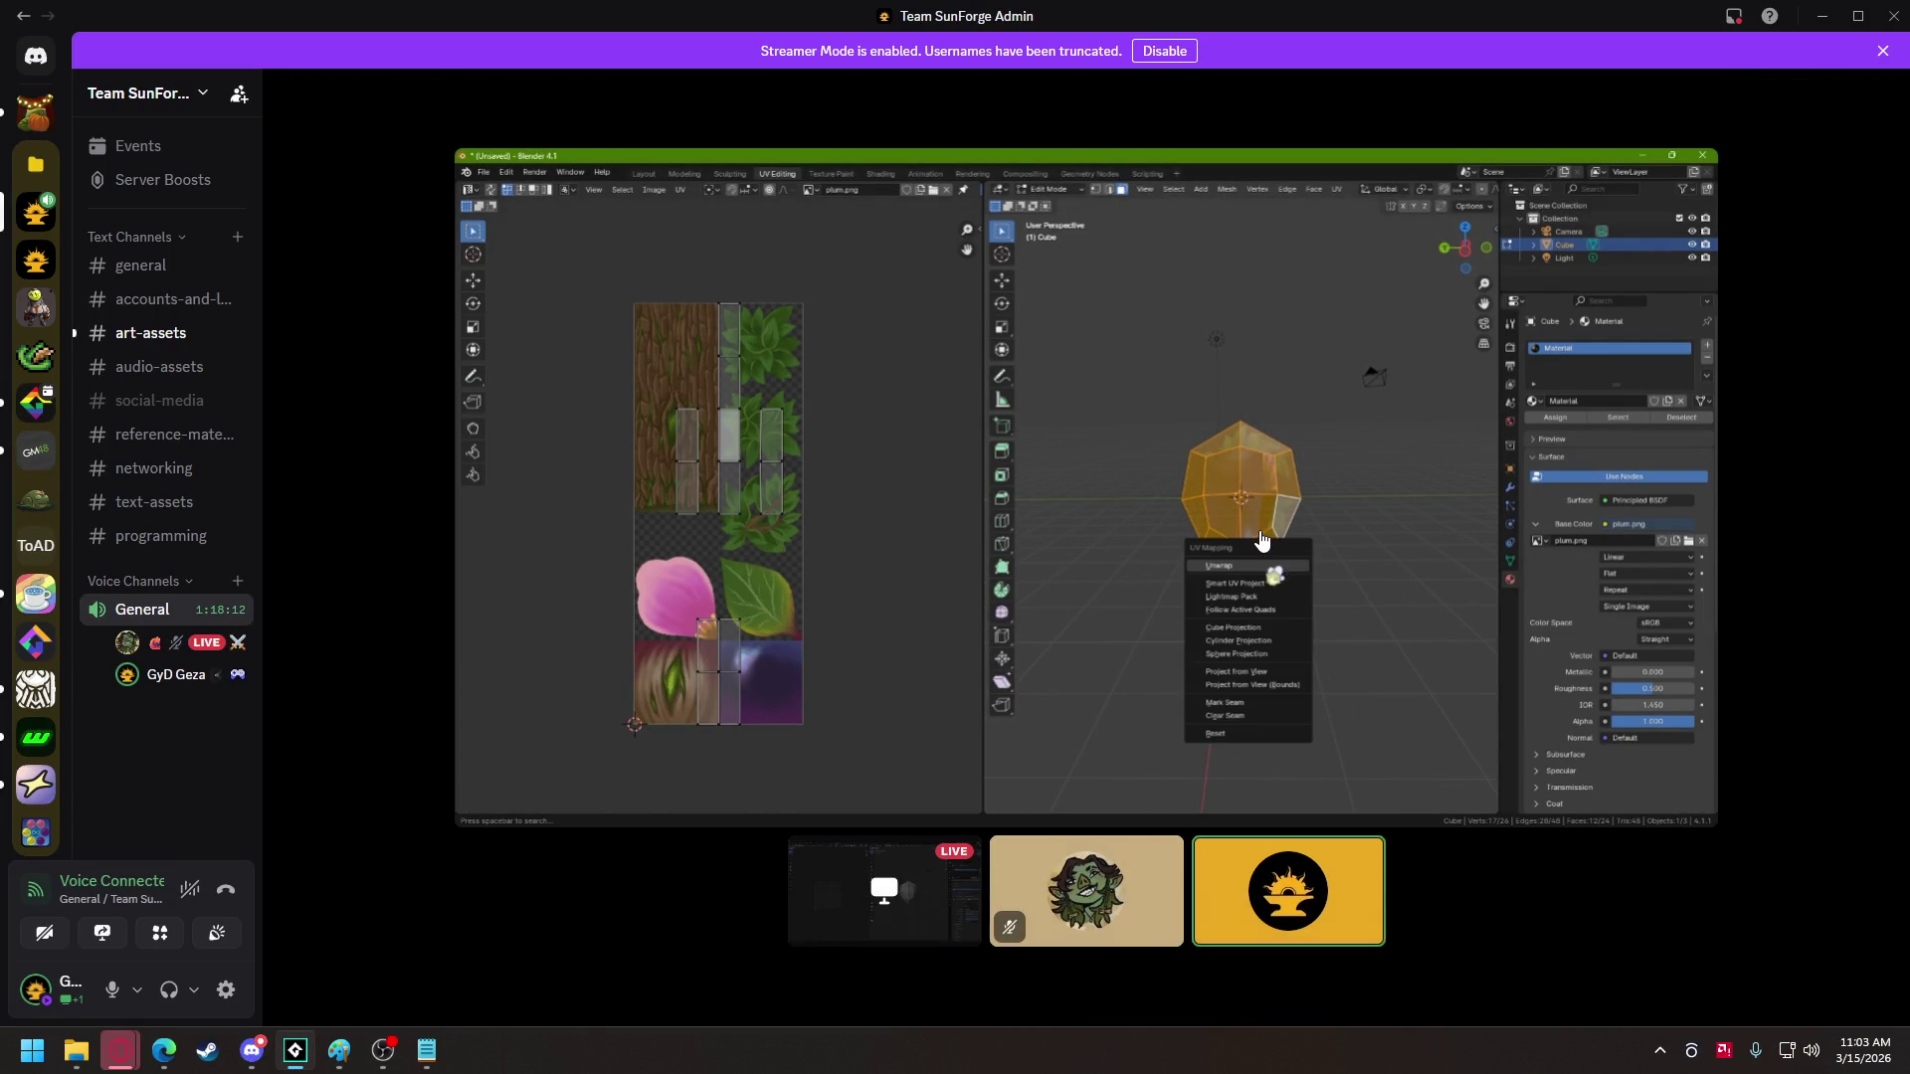
# - Unwrap the cube and enlarge its UV islands over the pink petal tiles of plum.png
pyautogui.moveTo(1255, 487)
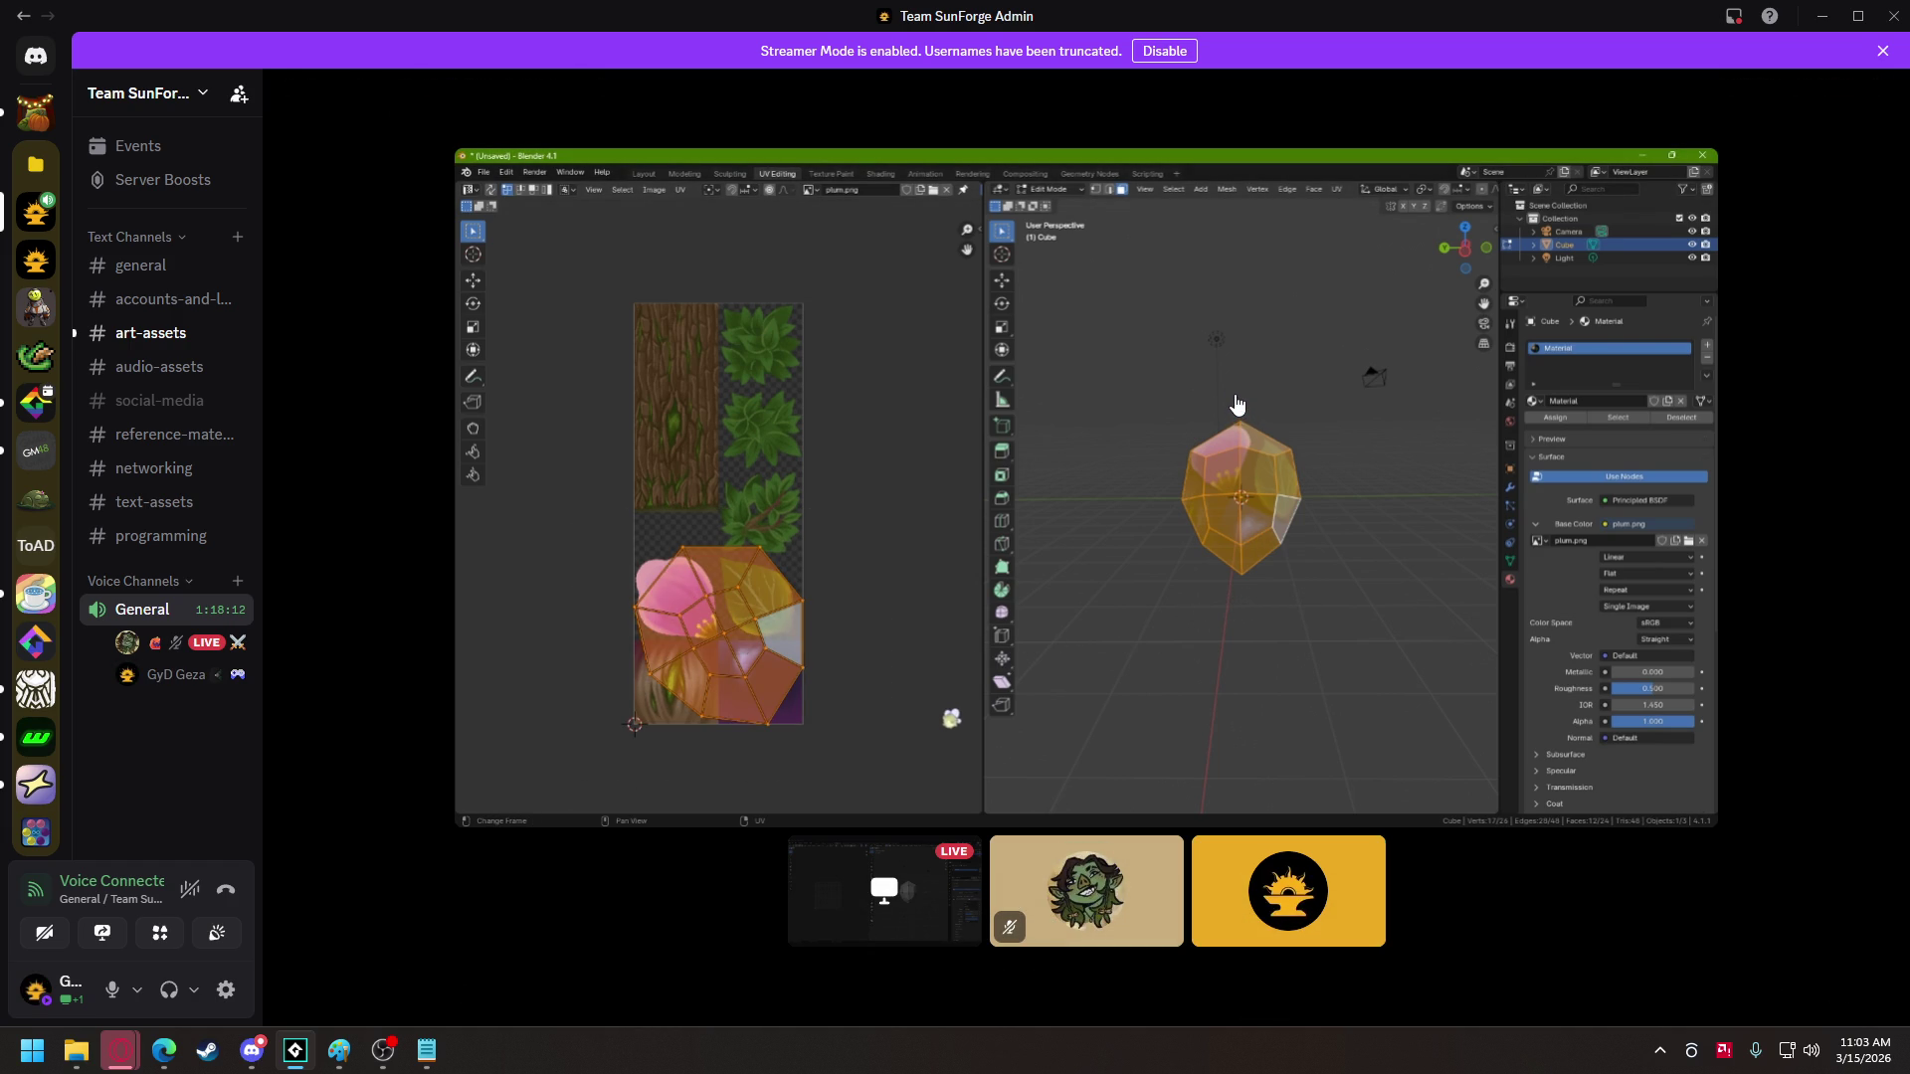
pyautogui.moveTo(1236, 398)
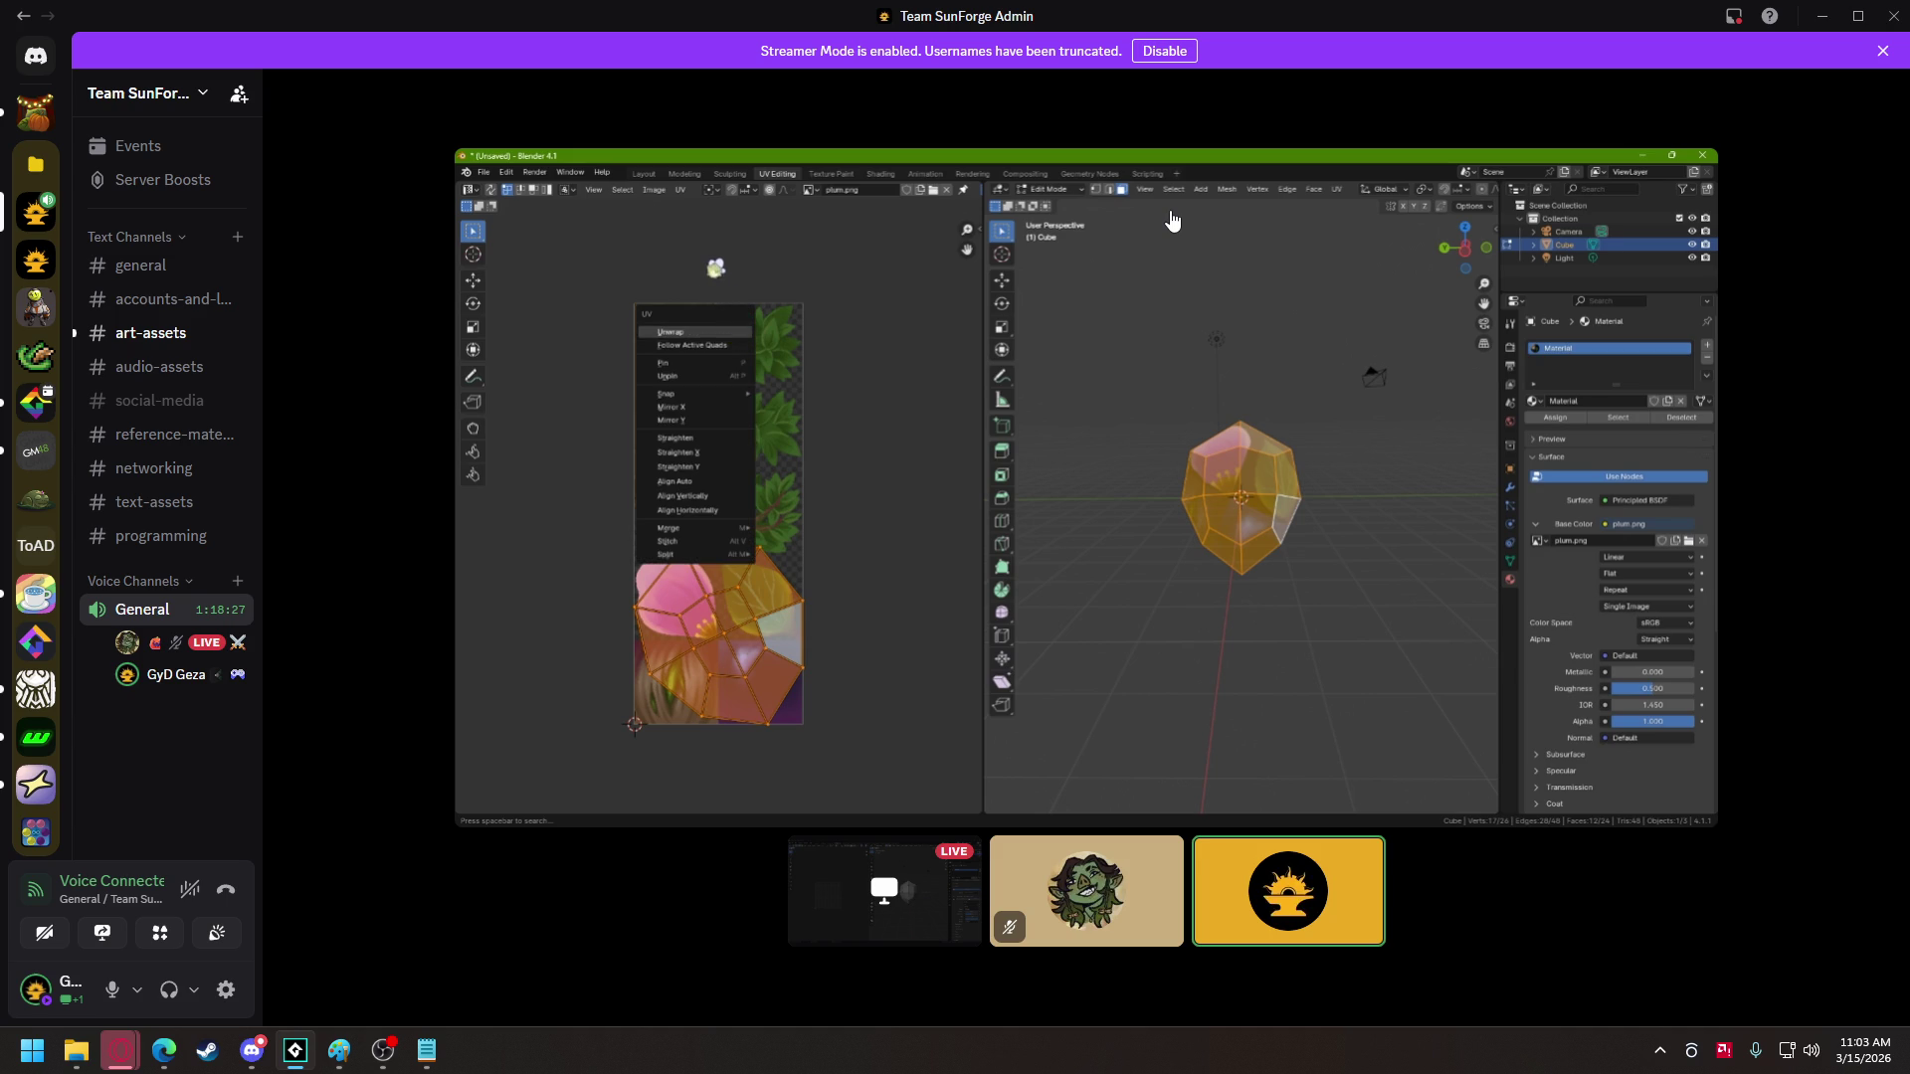
pyautogui.moveTo(1168, 223)
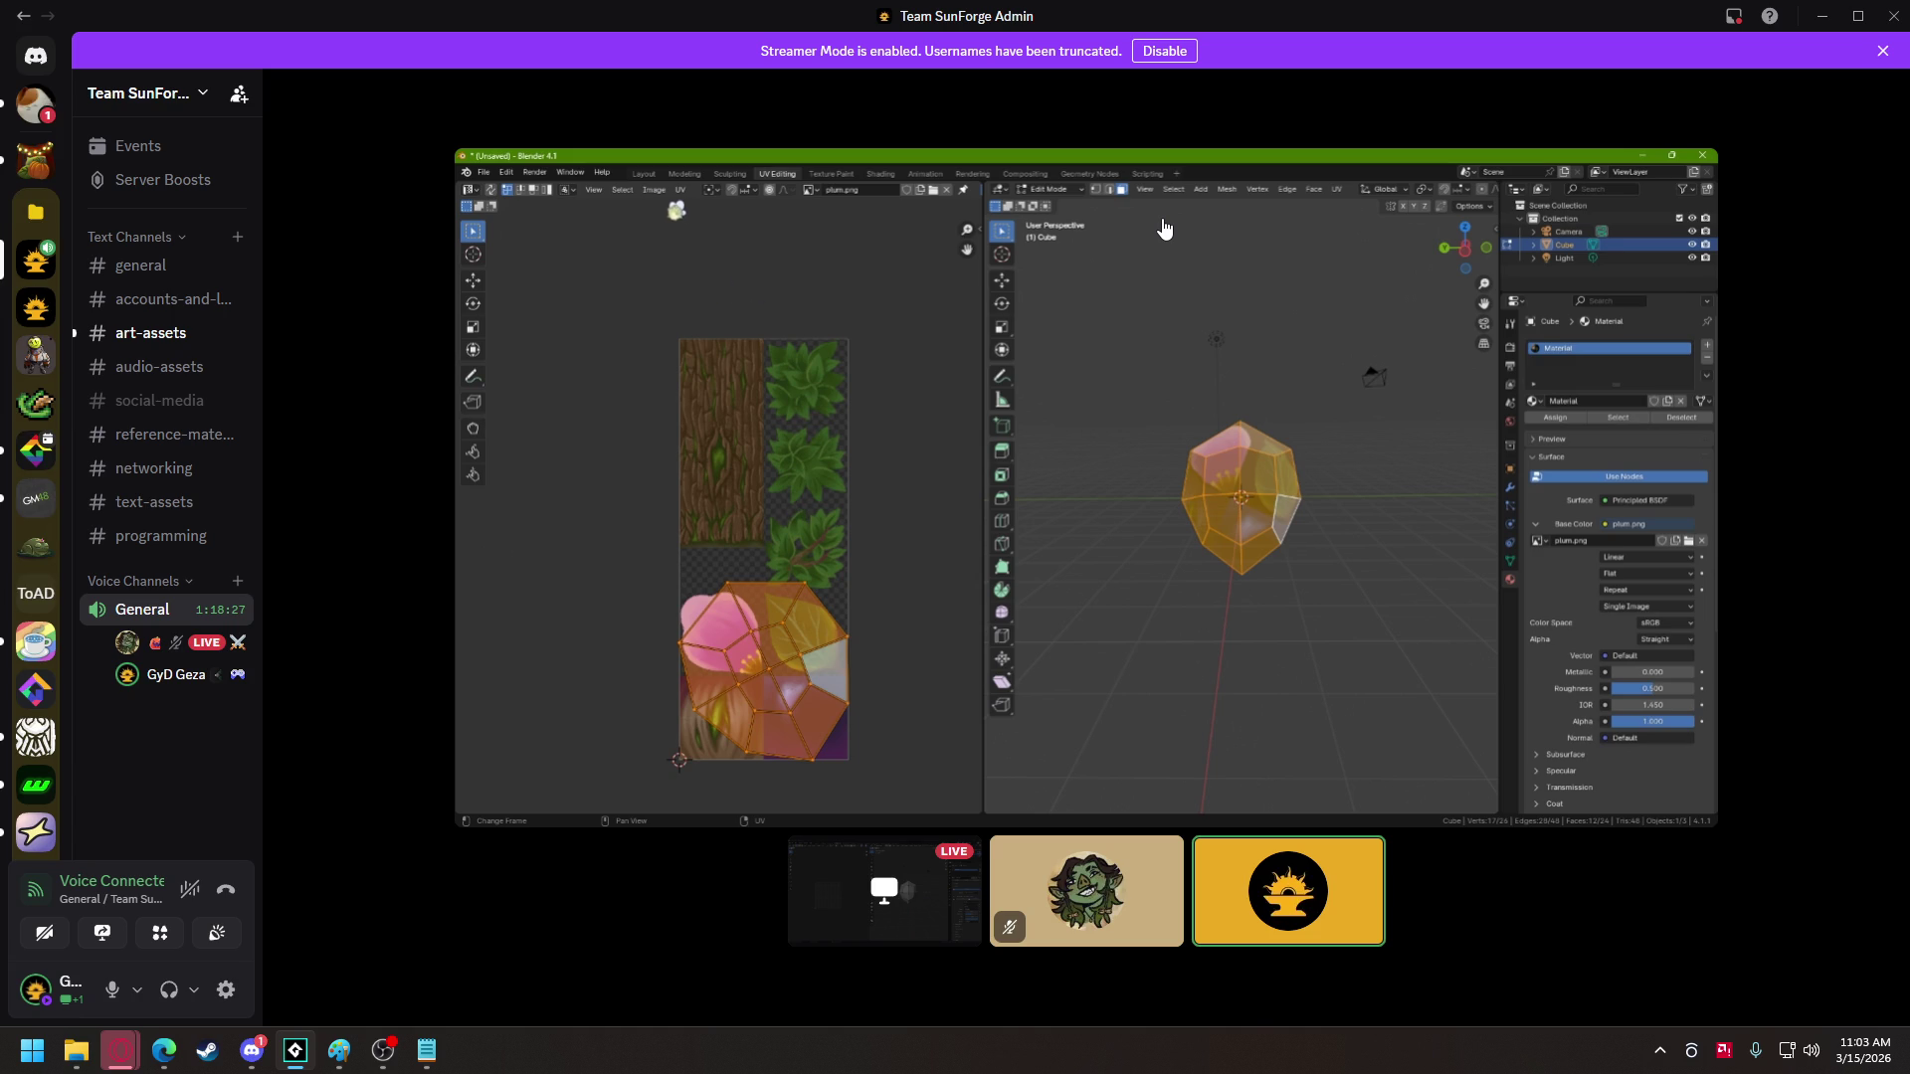
pyautogui.moveTo(1780, 1008)
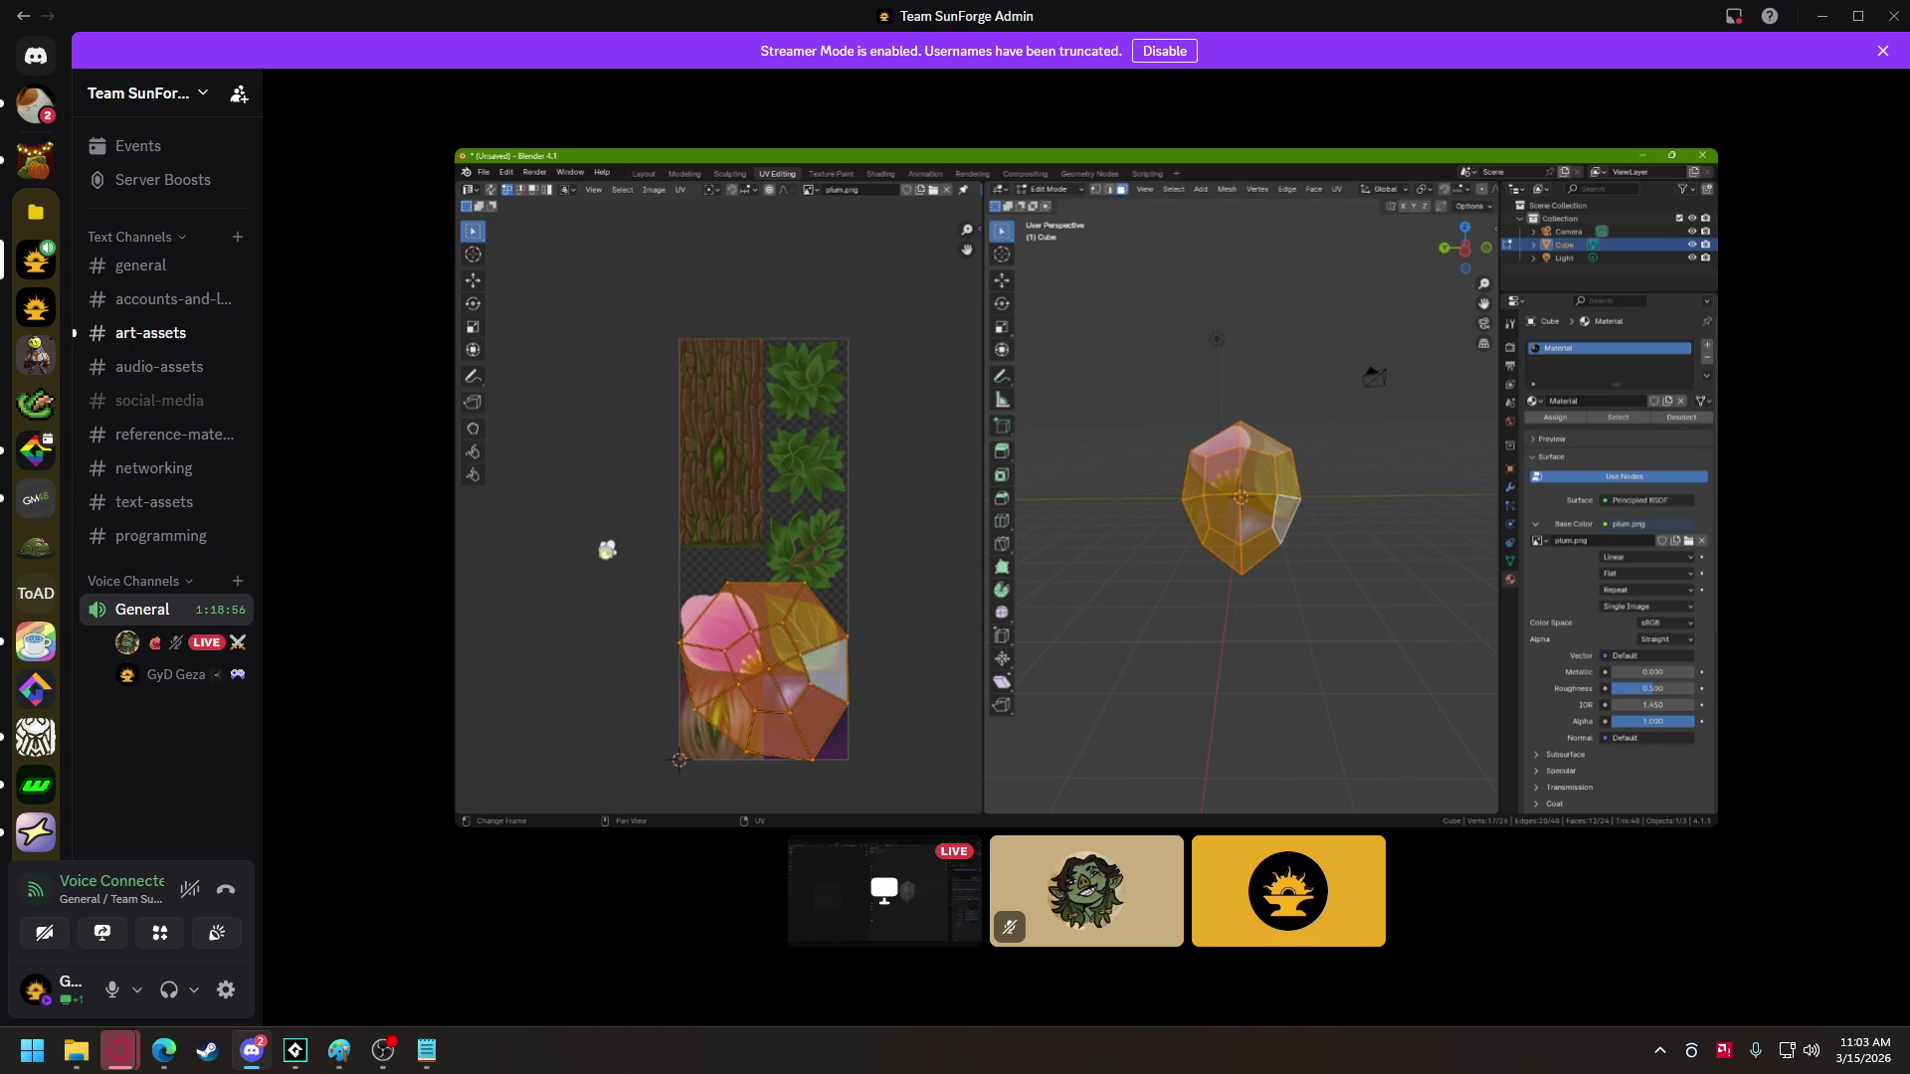
pyautogui.moveTo(415, 123)
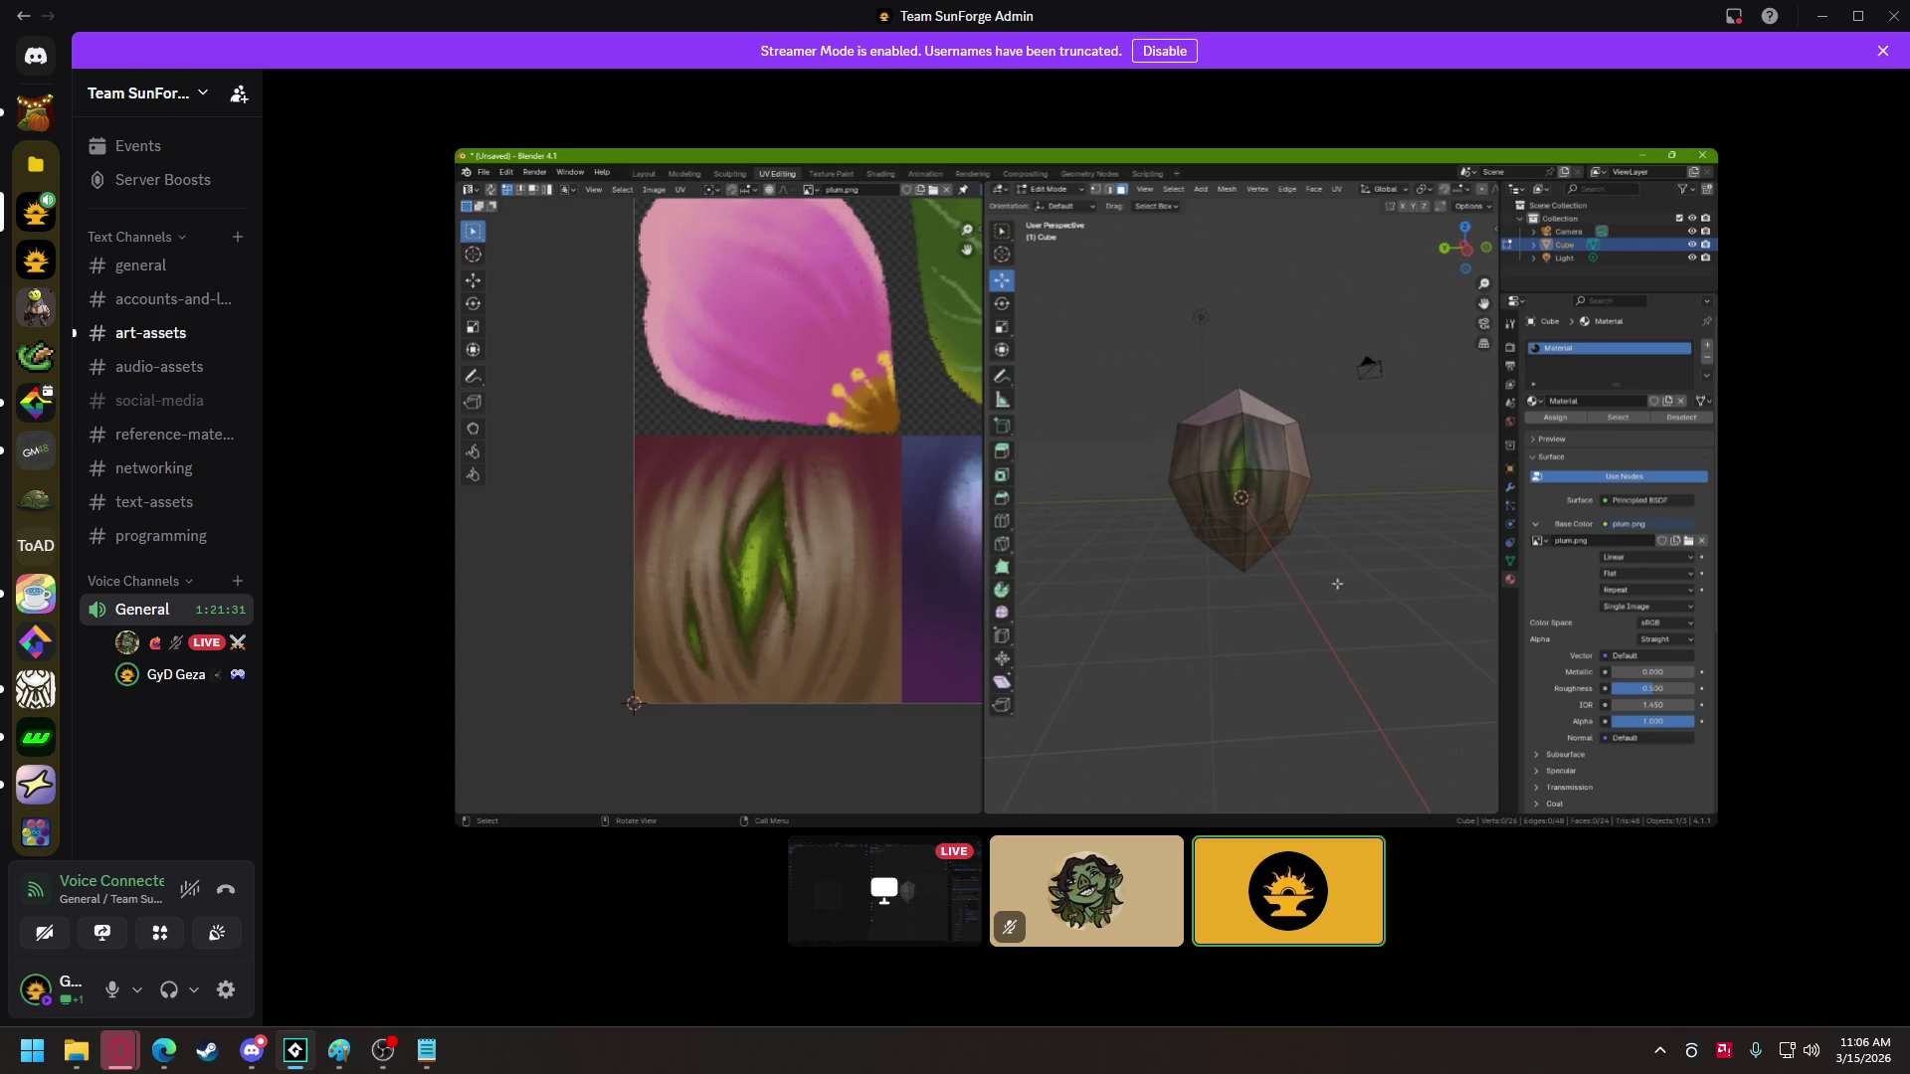
# - Watch the Discord stream move from Blender UV editing to the full-screen tree game playtest
pyautogui.moveTo(516, 328)
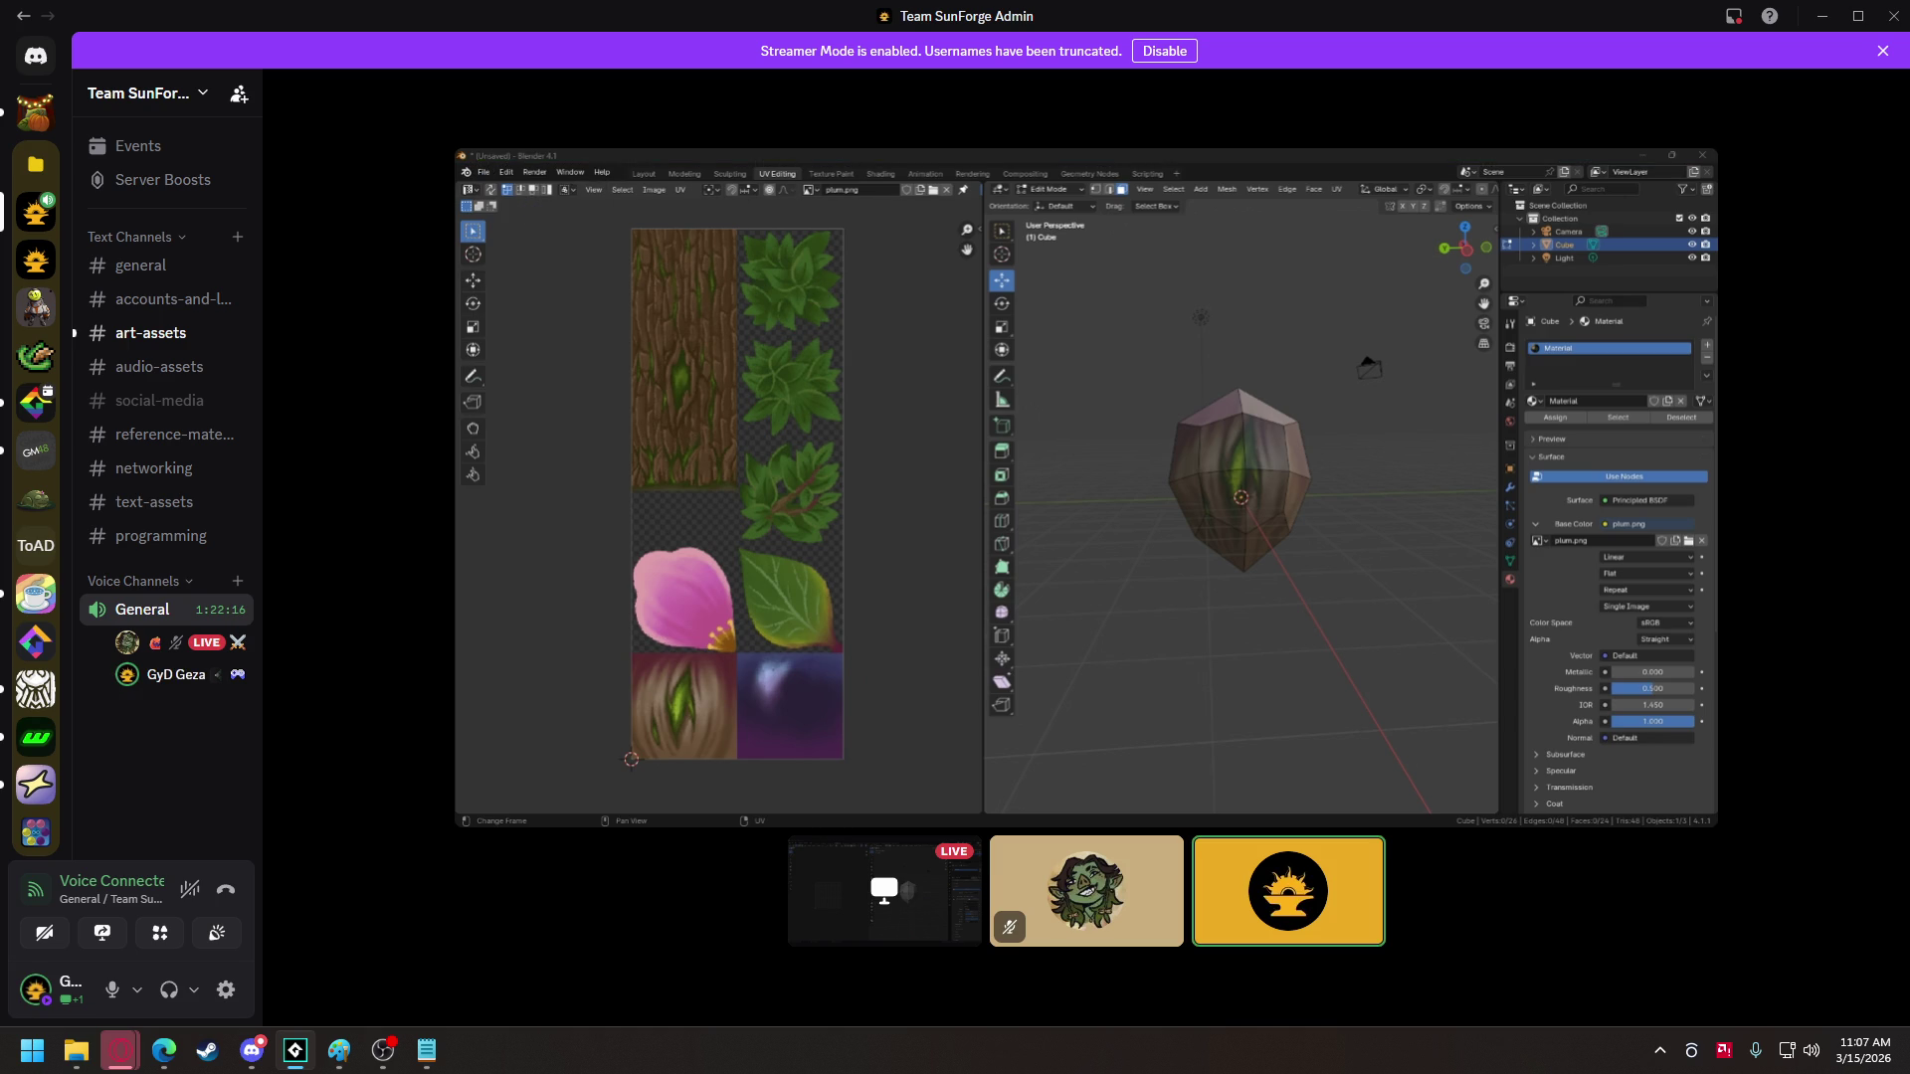
pyautogui.moveTo(427, 254)
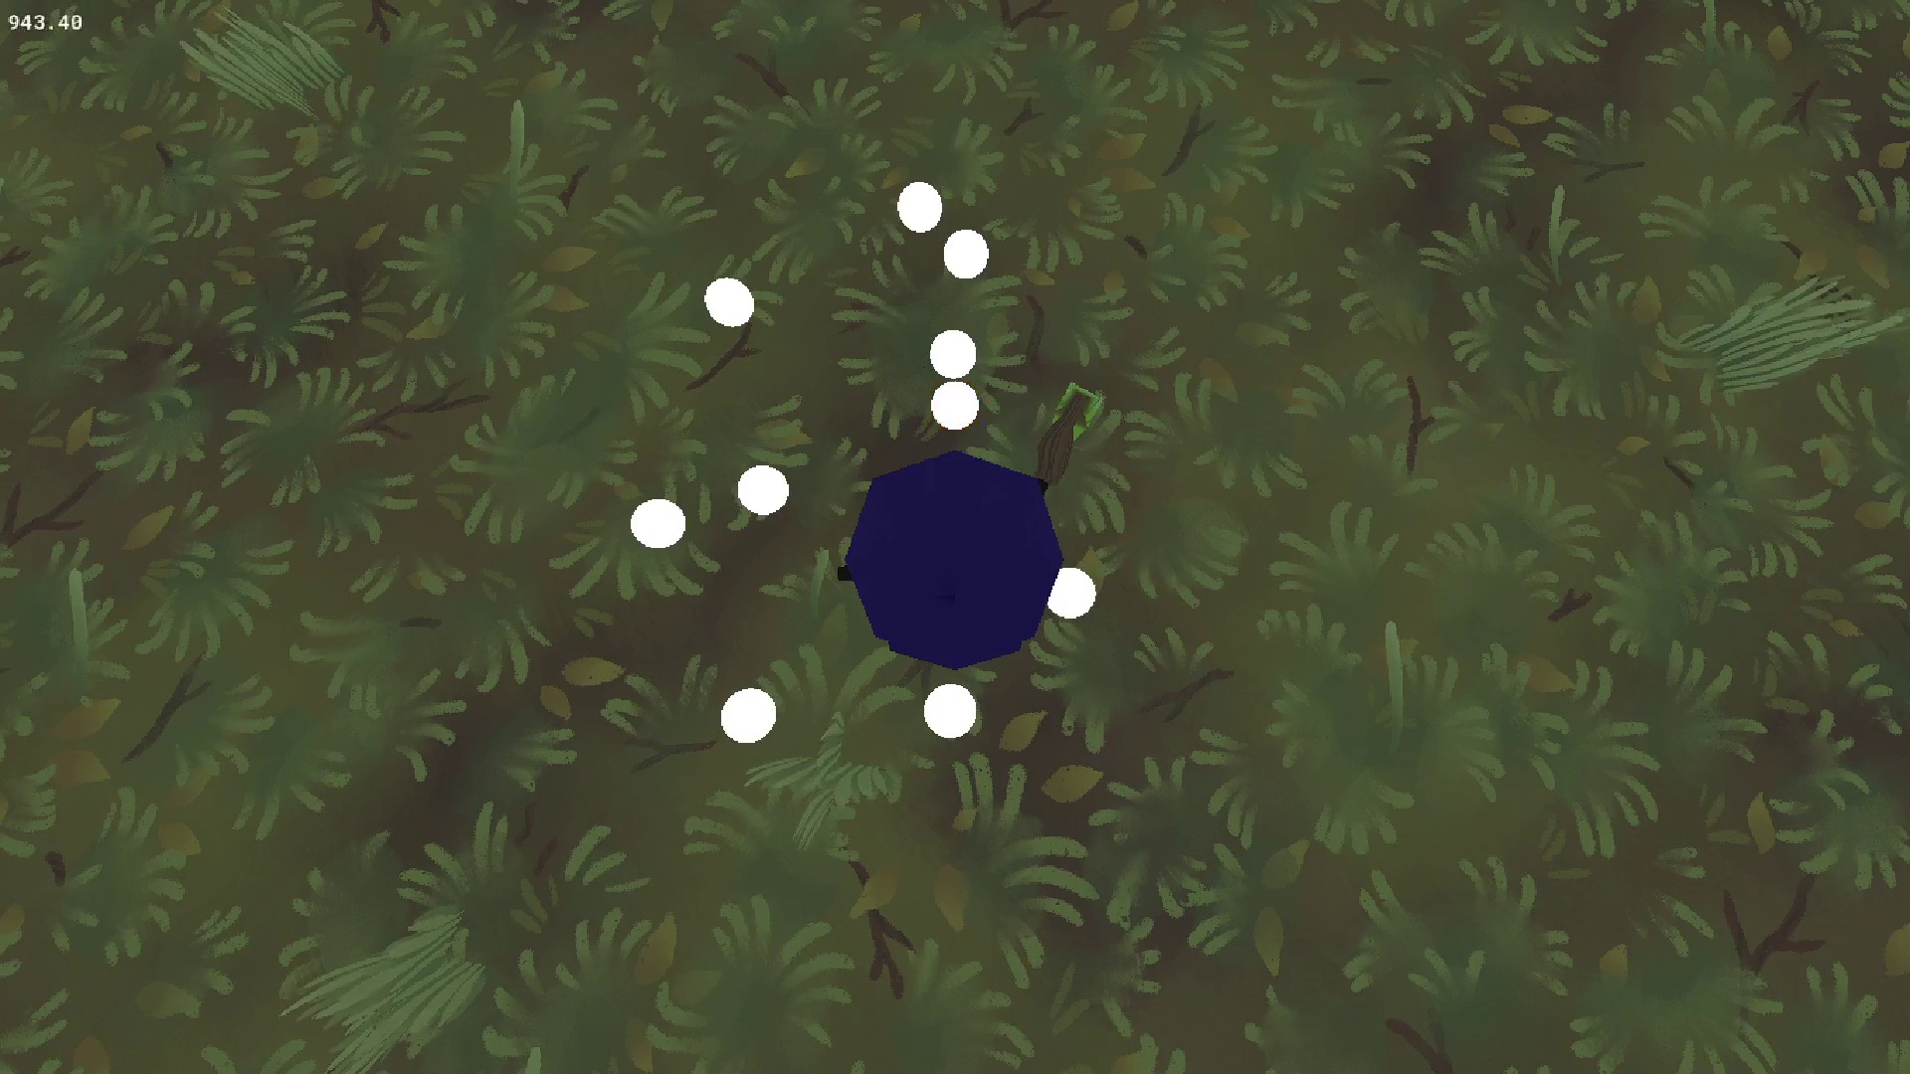
# - Walk the wizard among the trees until a pickup within height range gets a red outline
pyautogui.hotkey('alt', 'Tab')
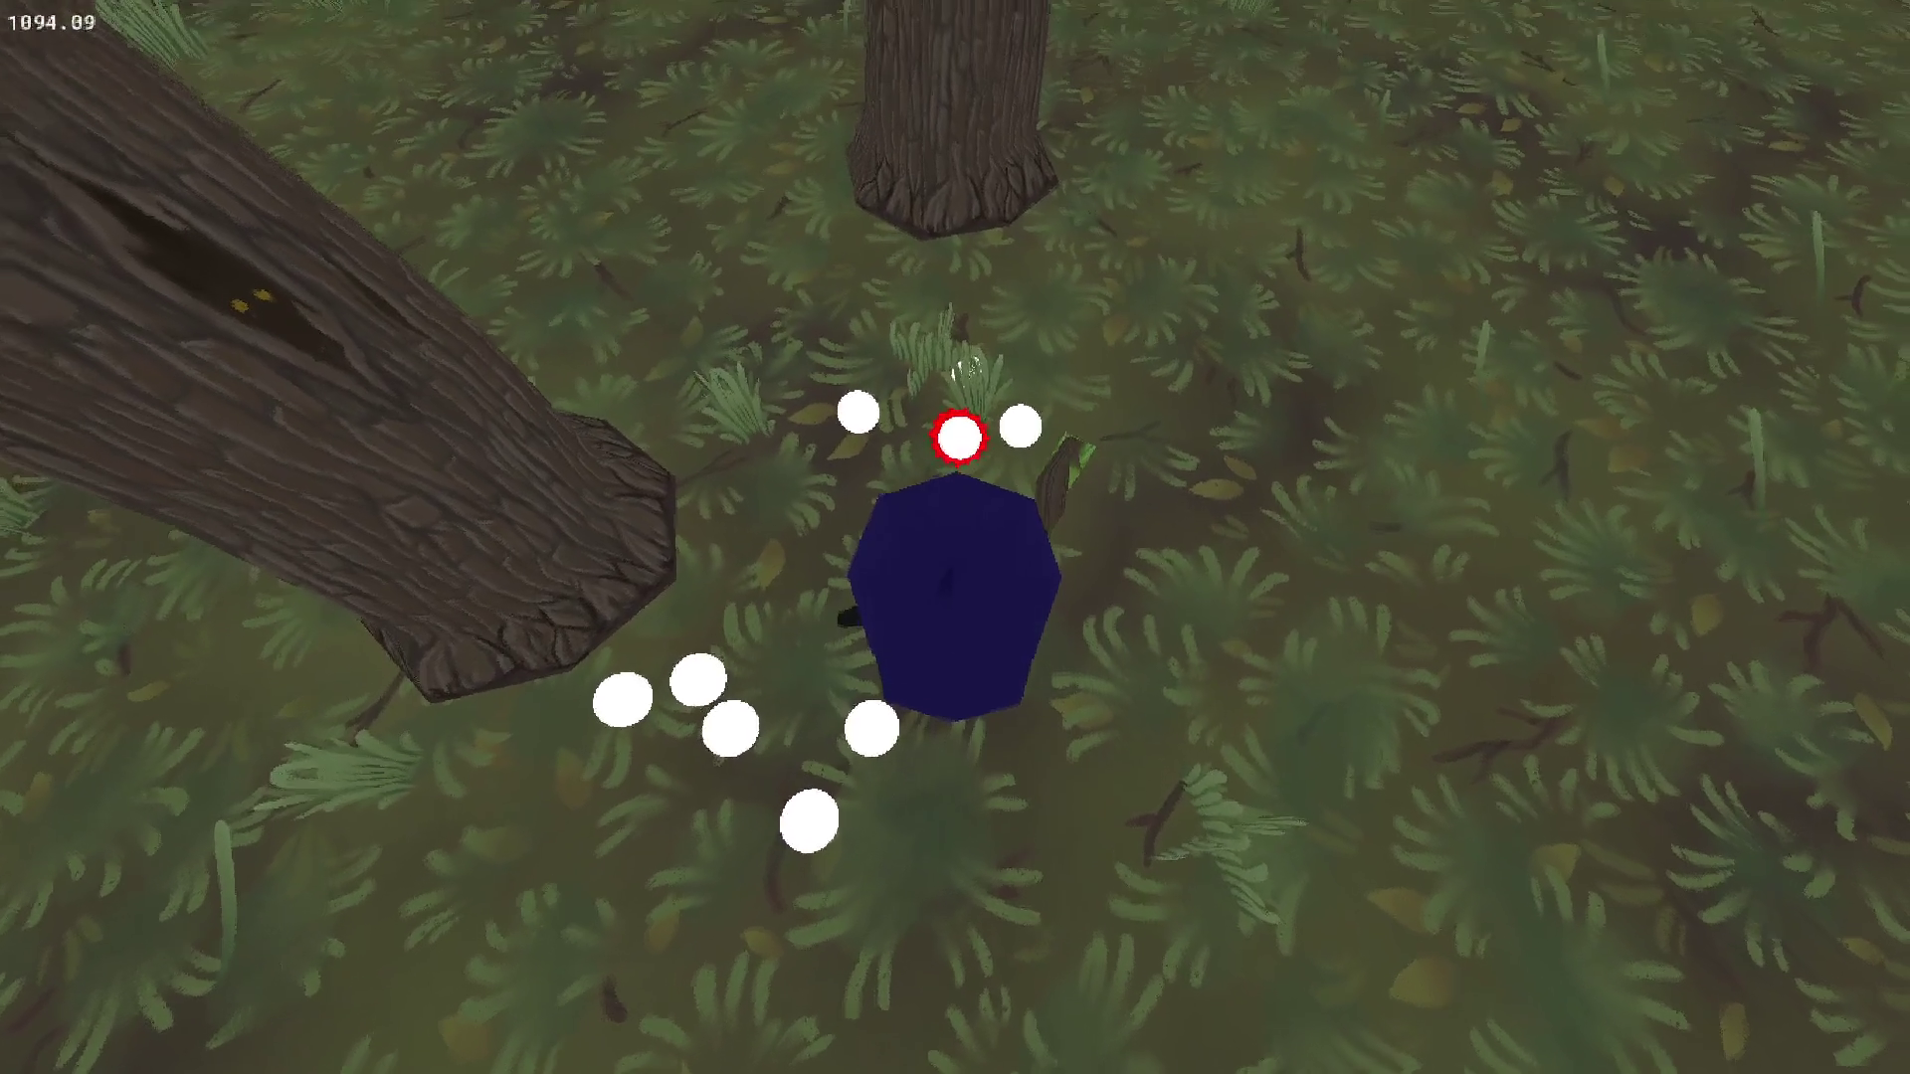
# - Roam the witch among the white pickups, then switch to the Discord Blender screen share
pyautogui.hotkey('alt', 'Tab')
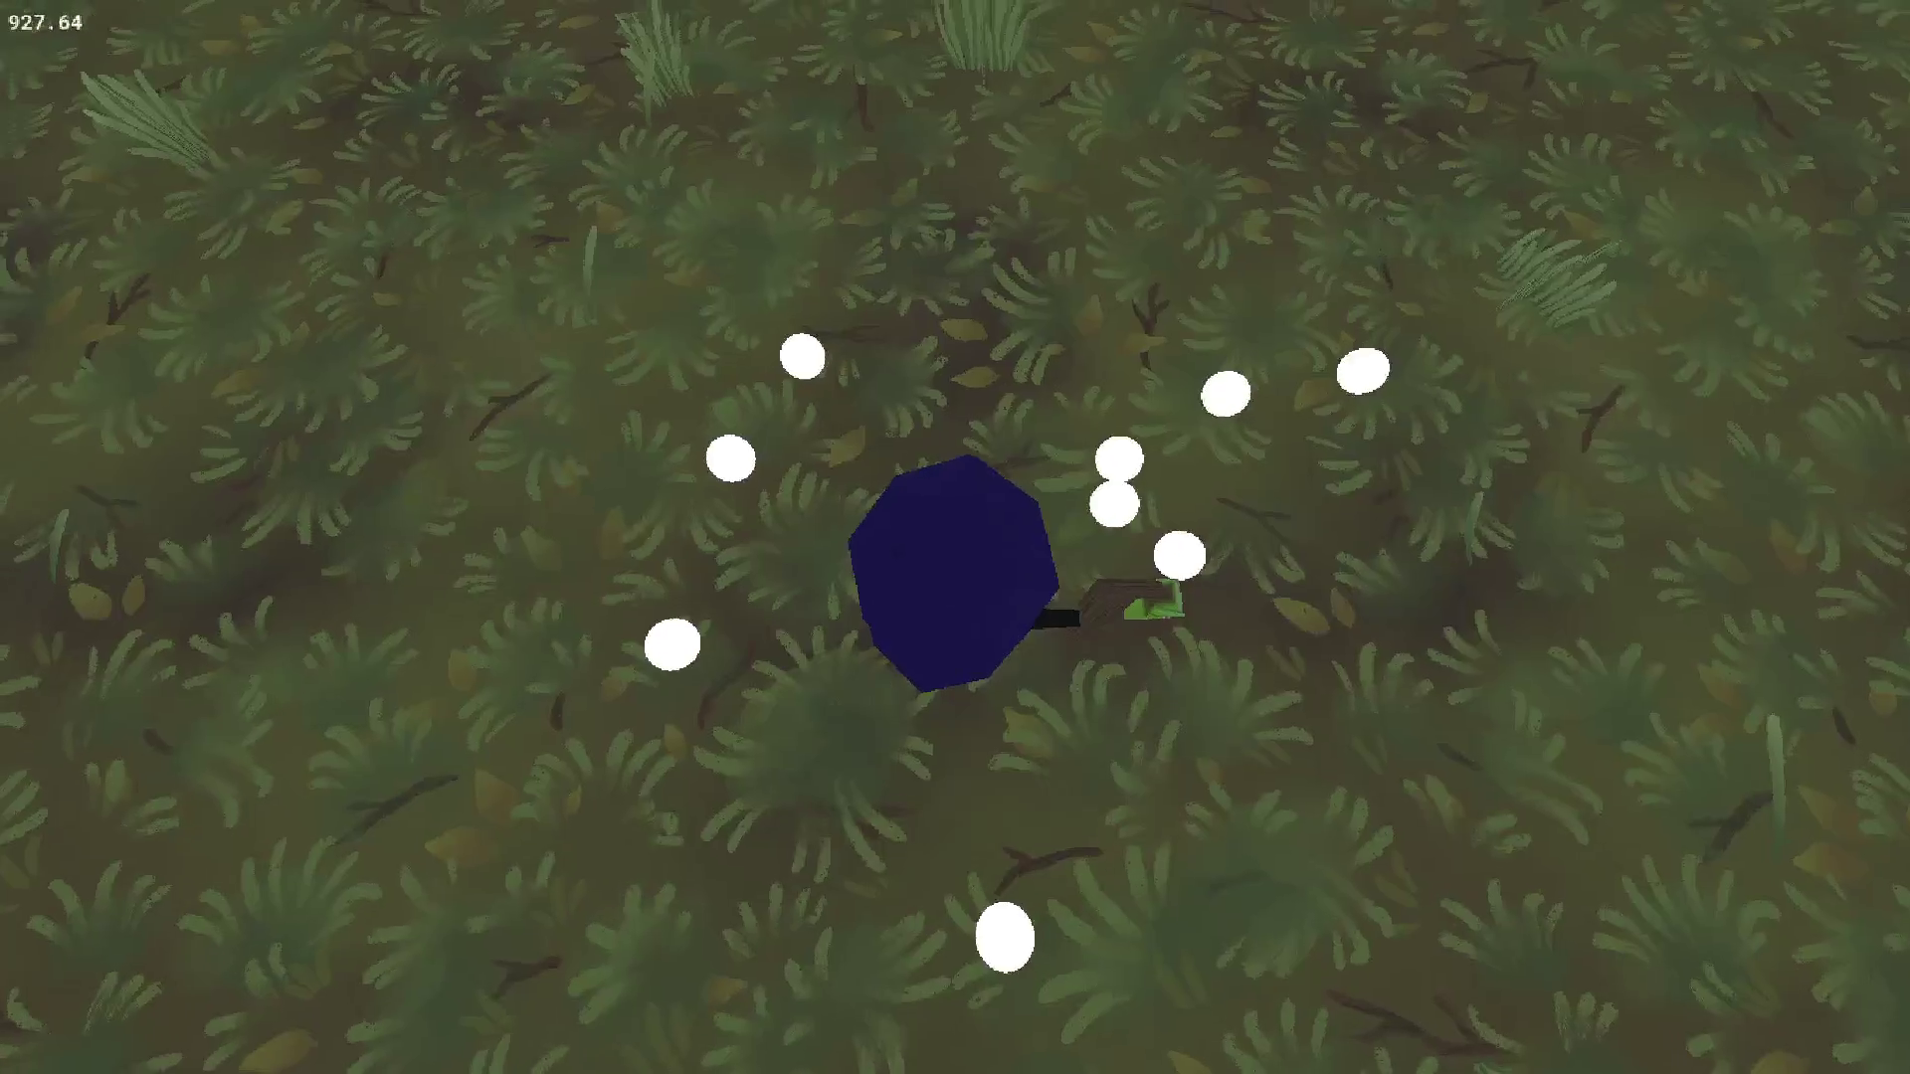
pyautogui.hotkey('alt', 'Tab')
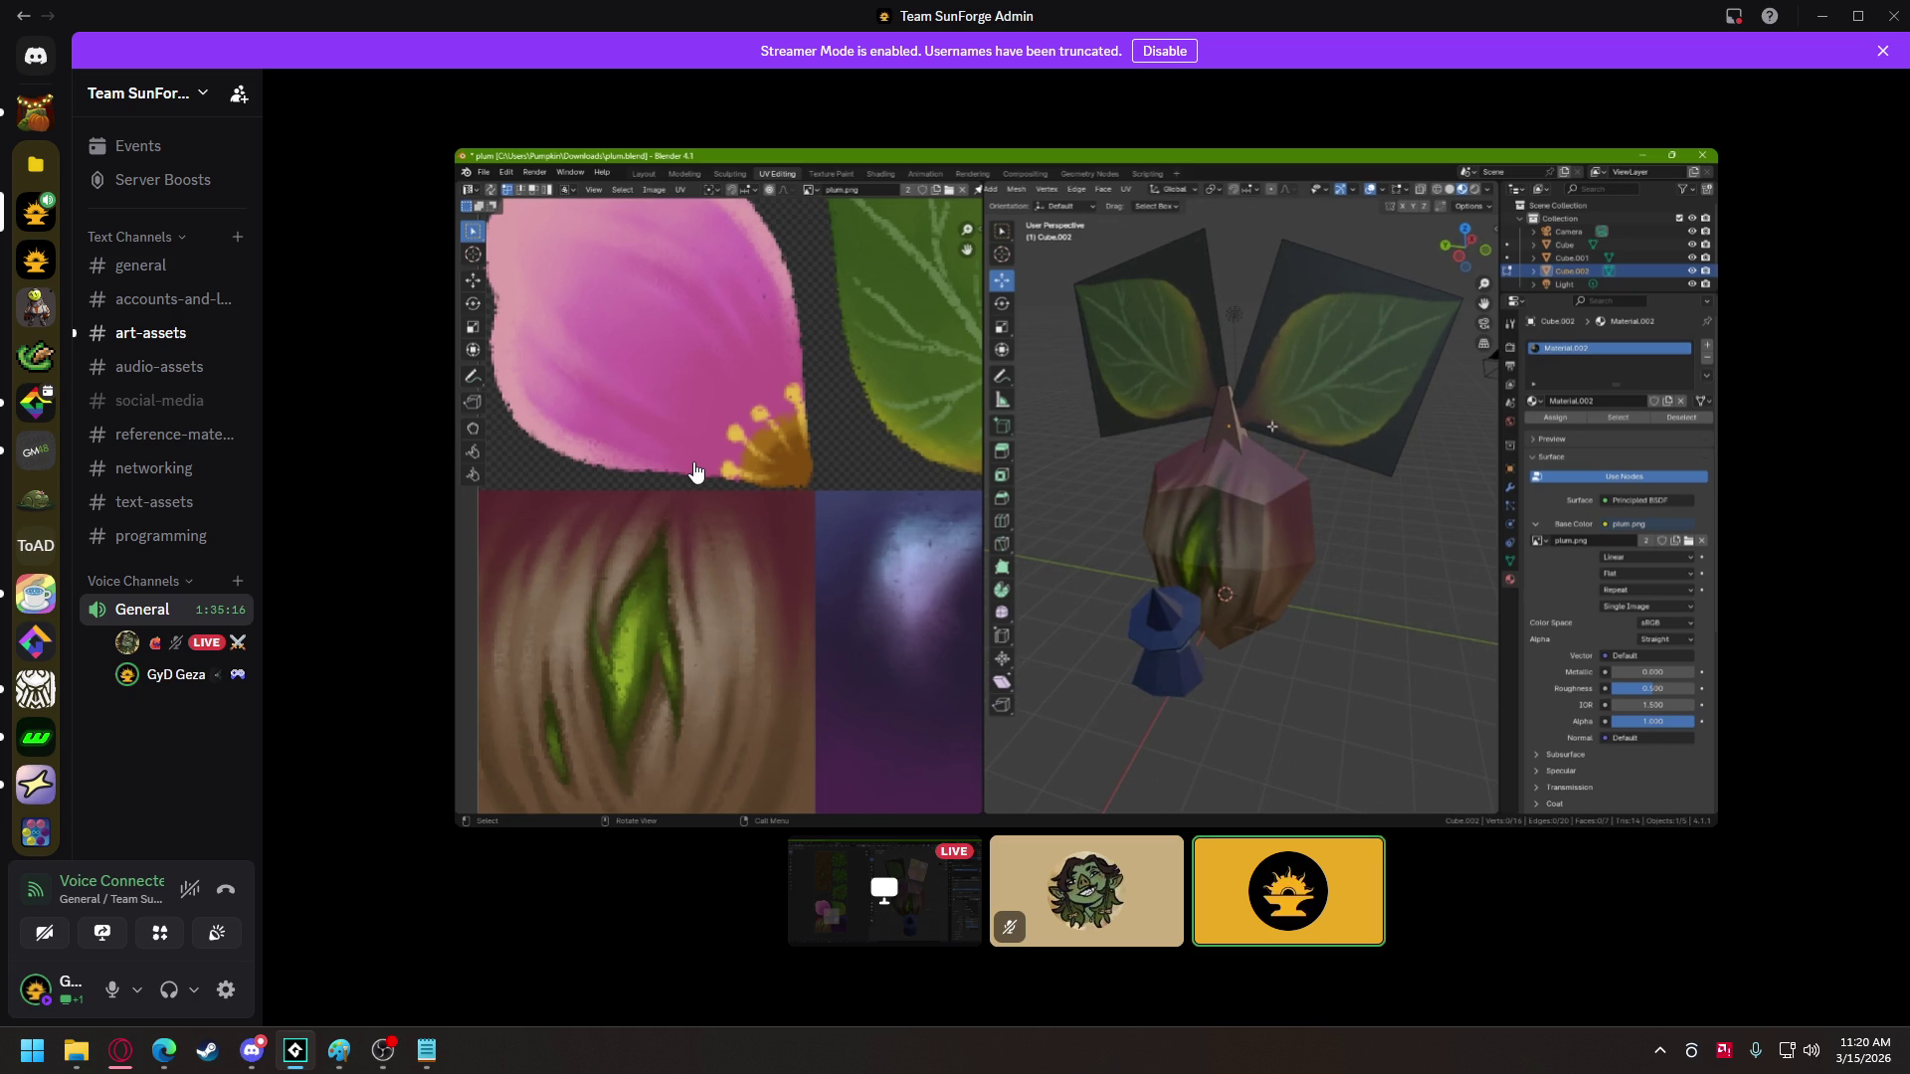
# - Leave the streamed textured plum model and return to the full-screen forest game
pyautogui.moveTo(684, 465)
pyautogui.moveTo(625, 436)
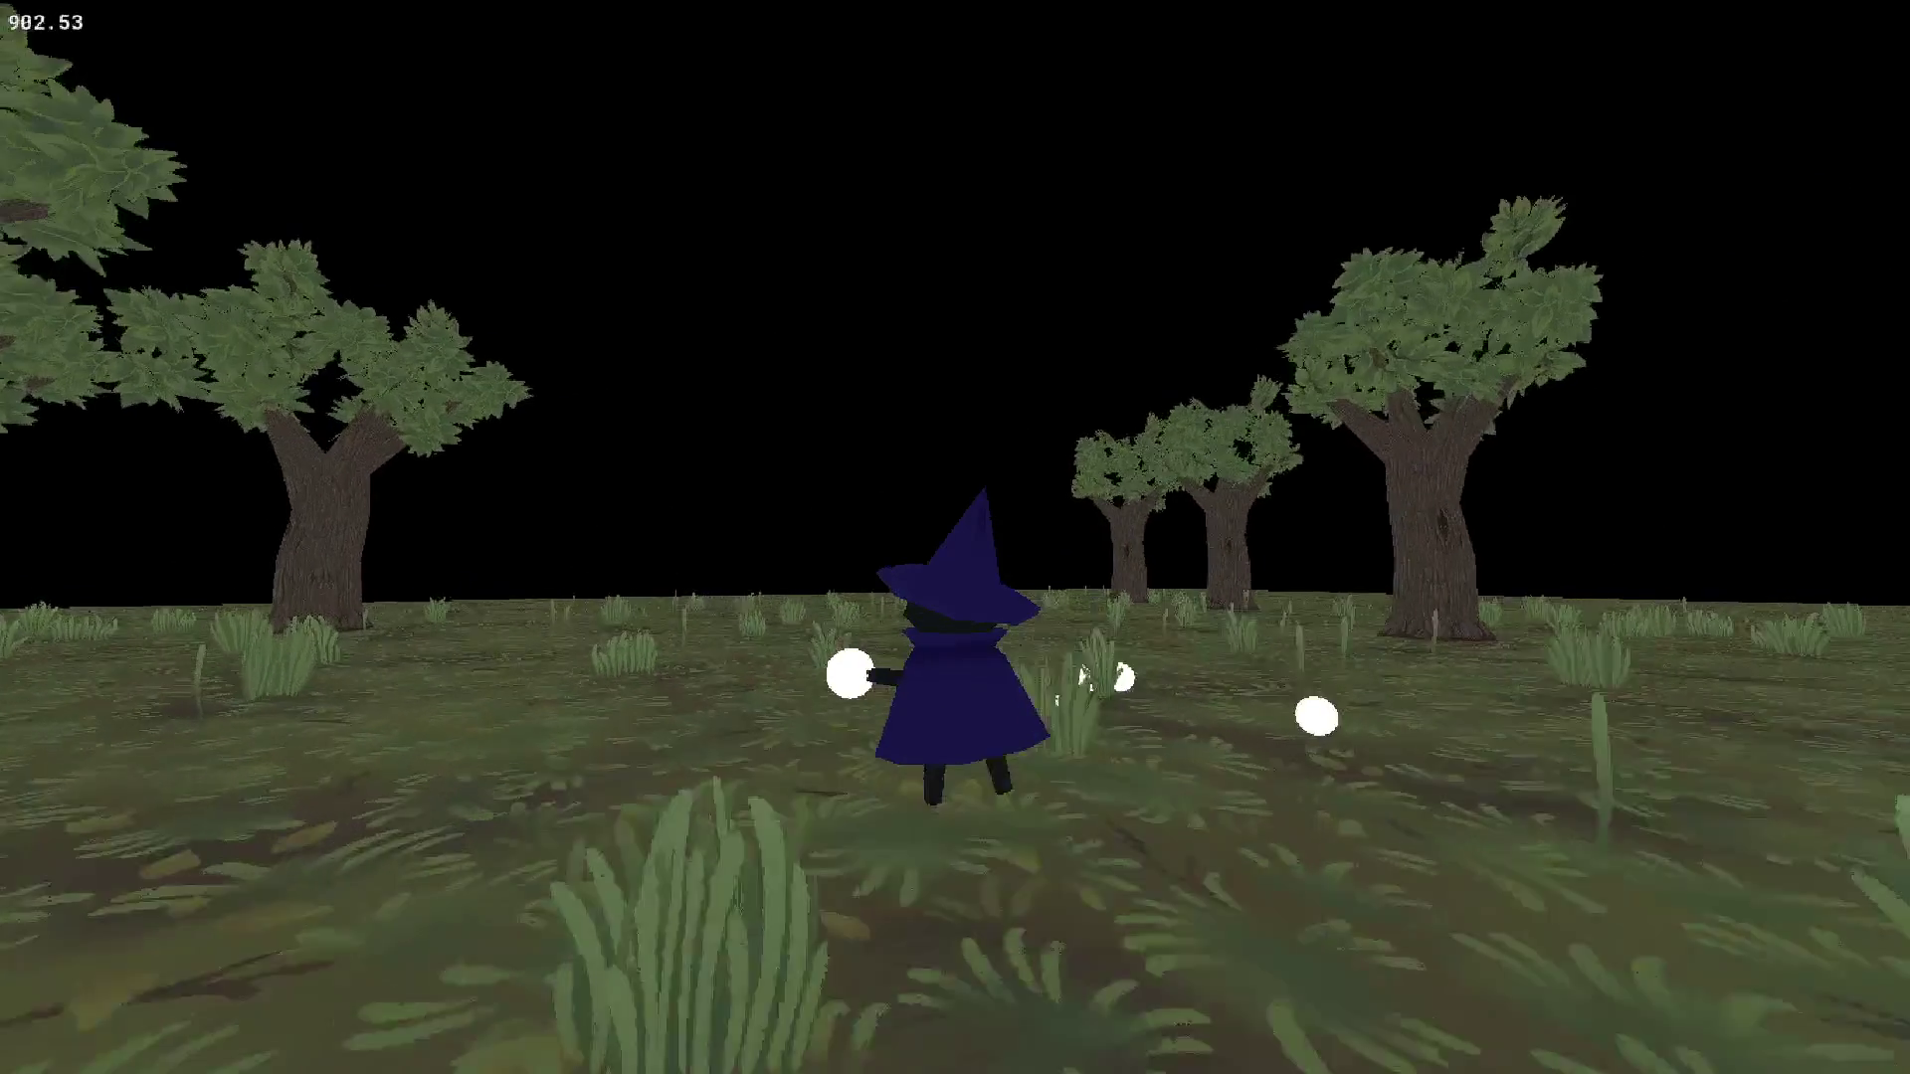
# - Run the witch with S and W, cast an E spell at the blue-yellow boxes, then leave for Discord
pyautogui.press('s')
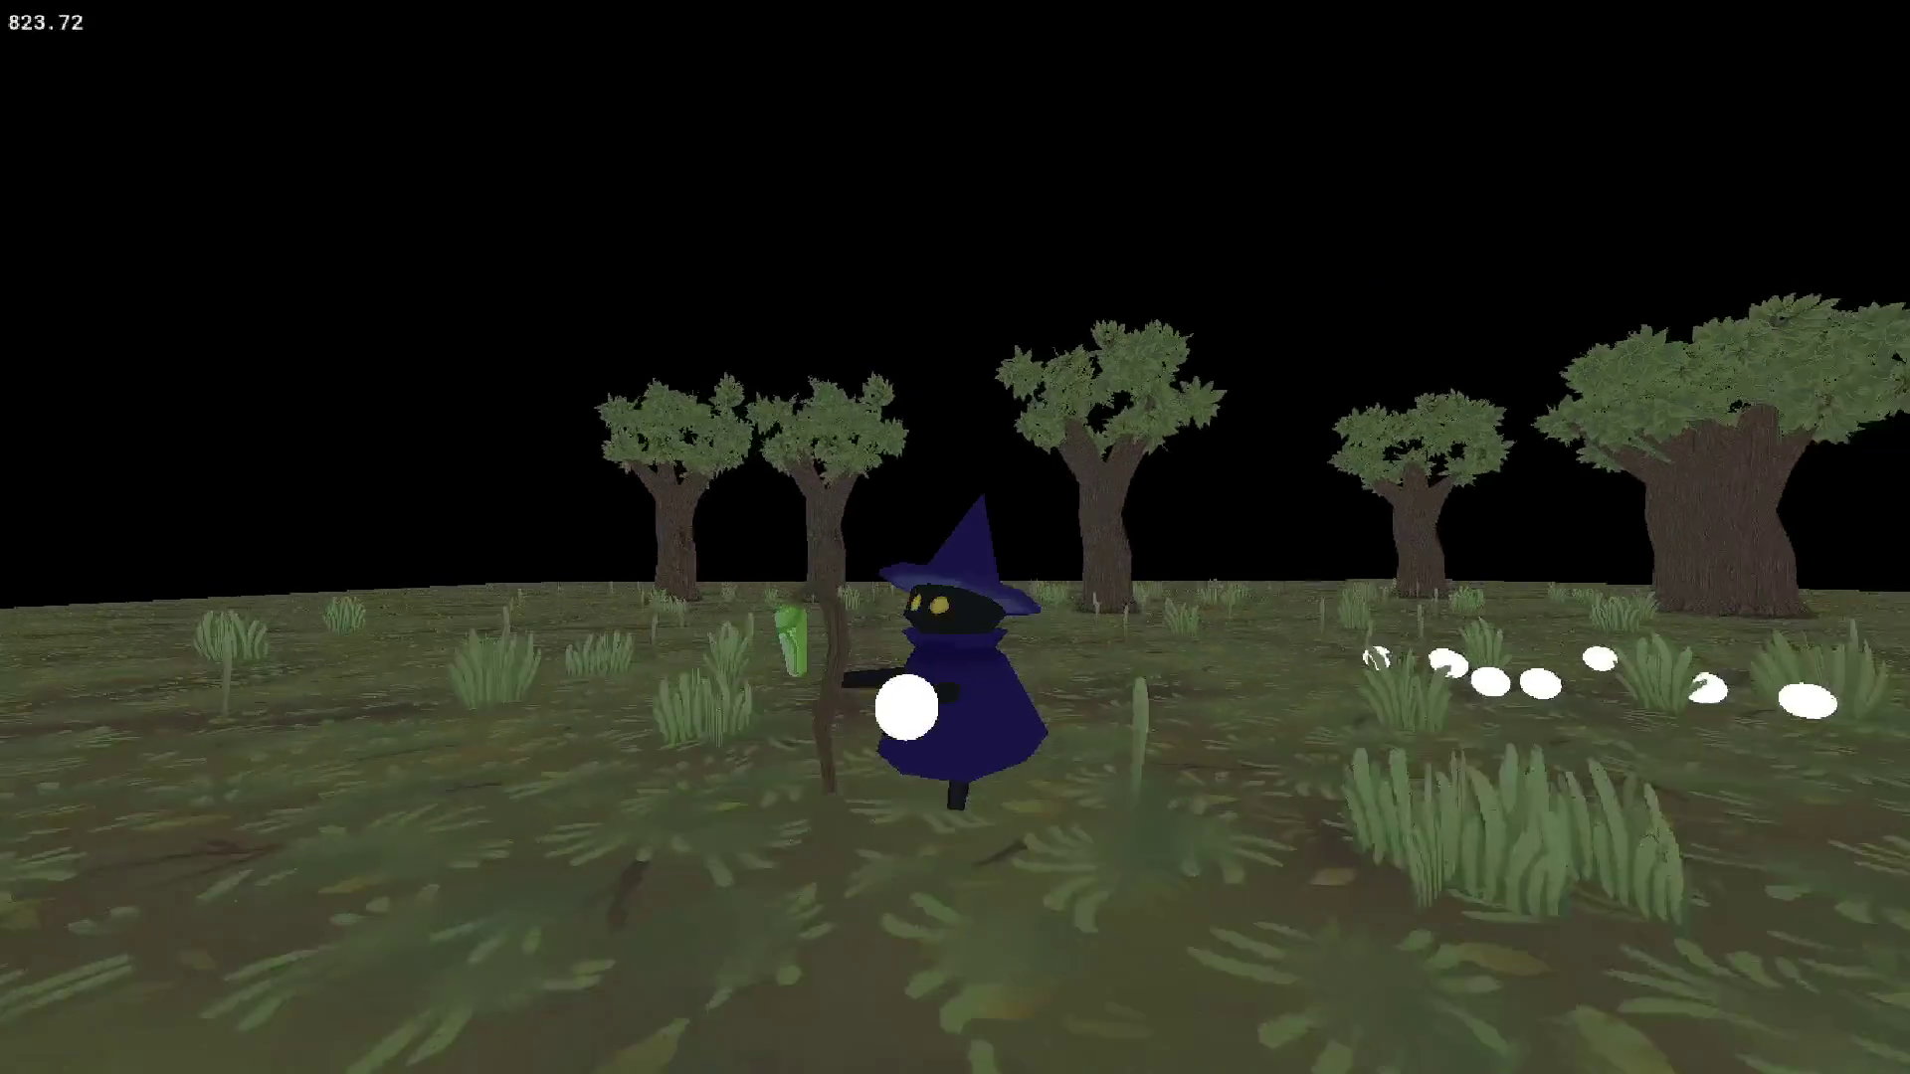
pyautogui.press('w')
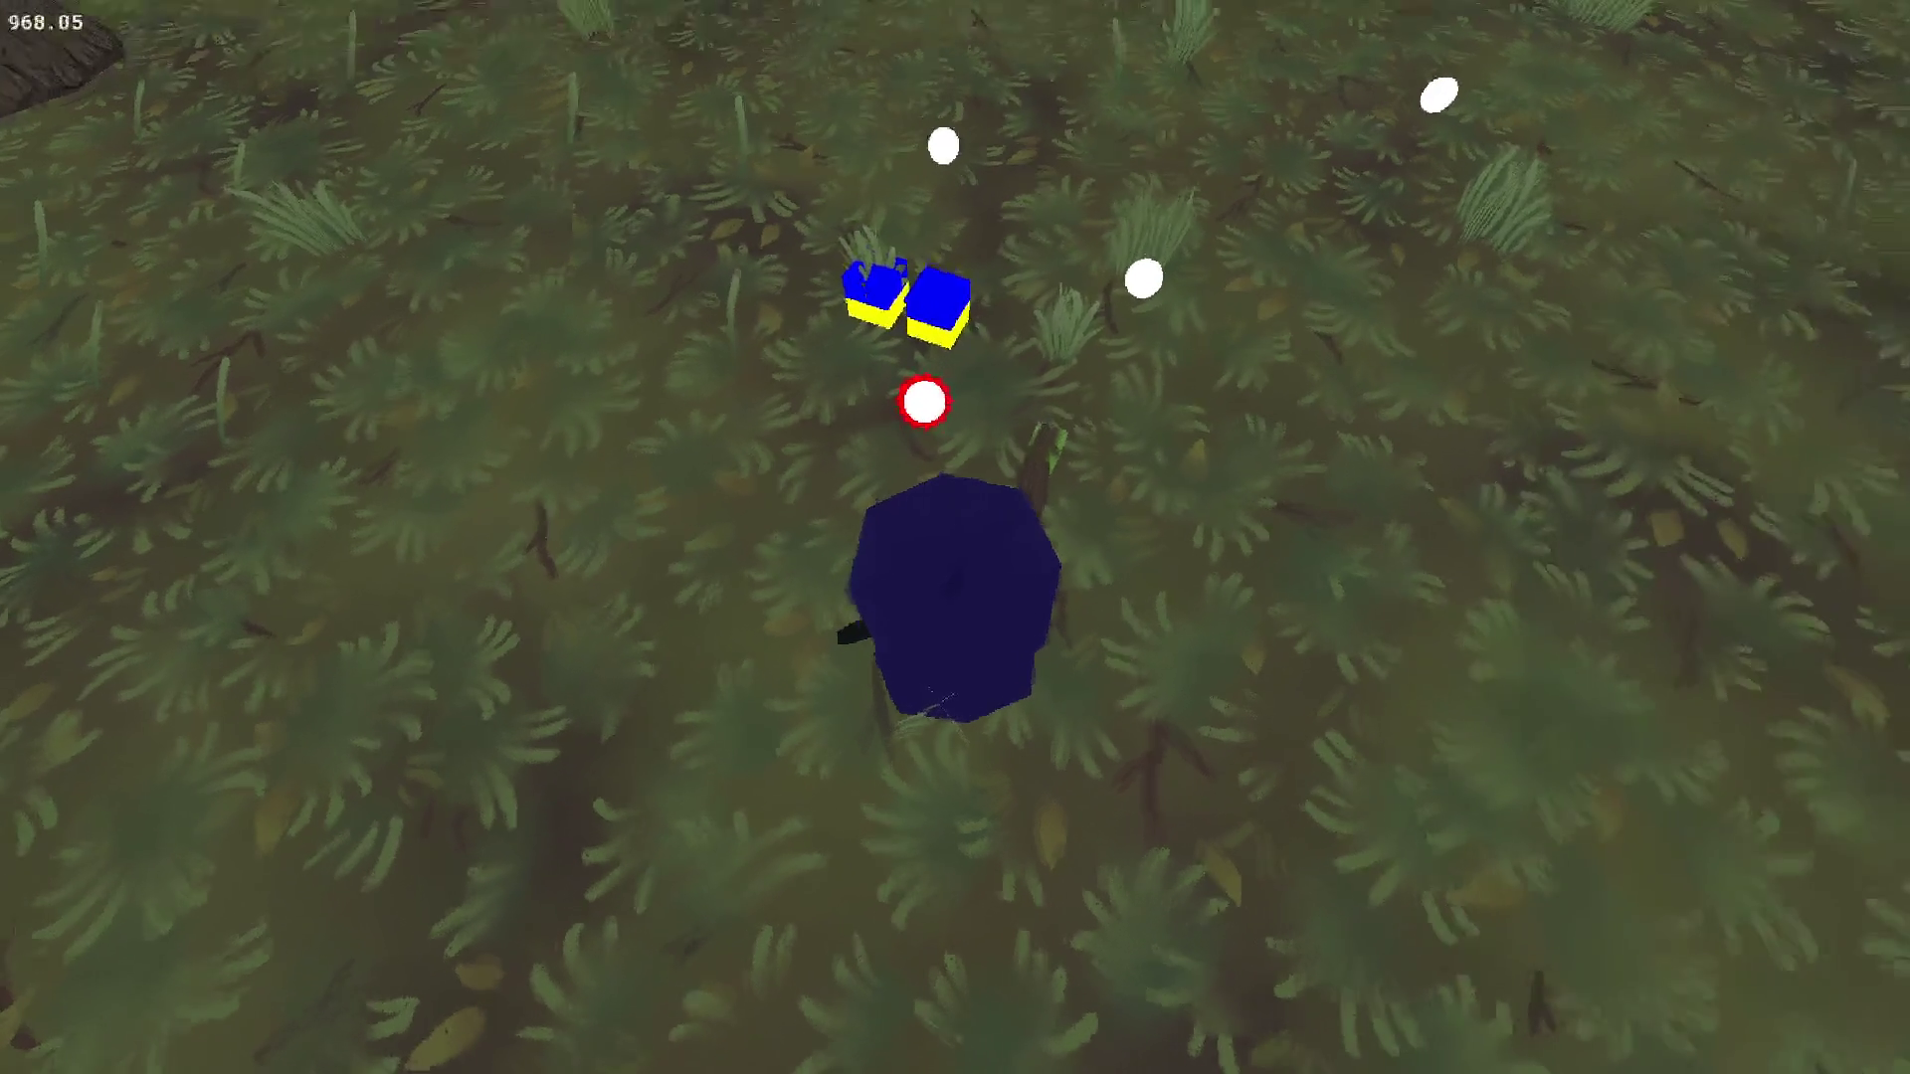
pyautogui.press('e')
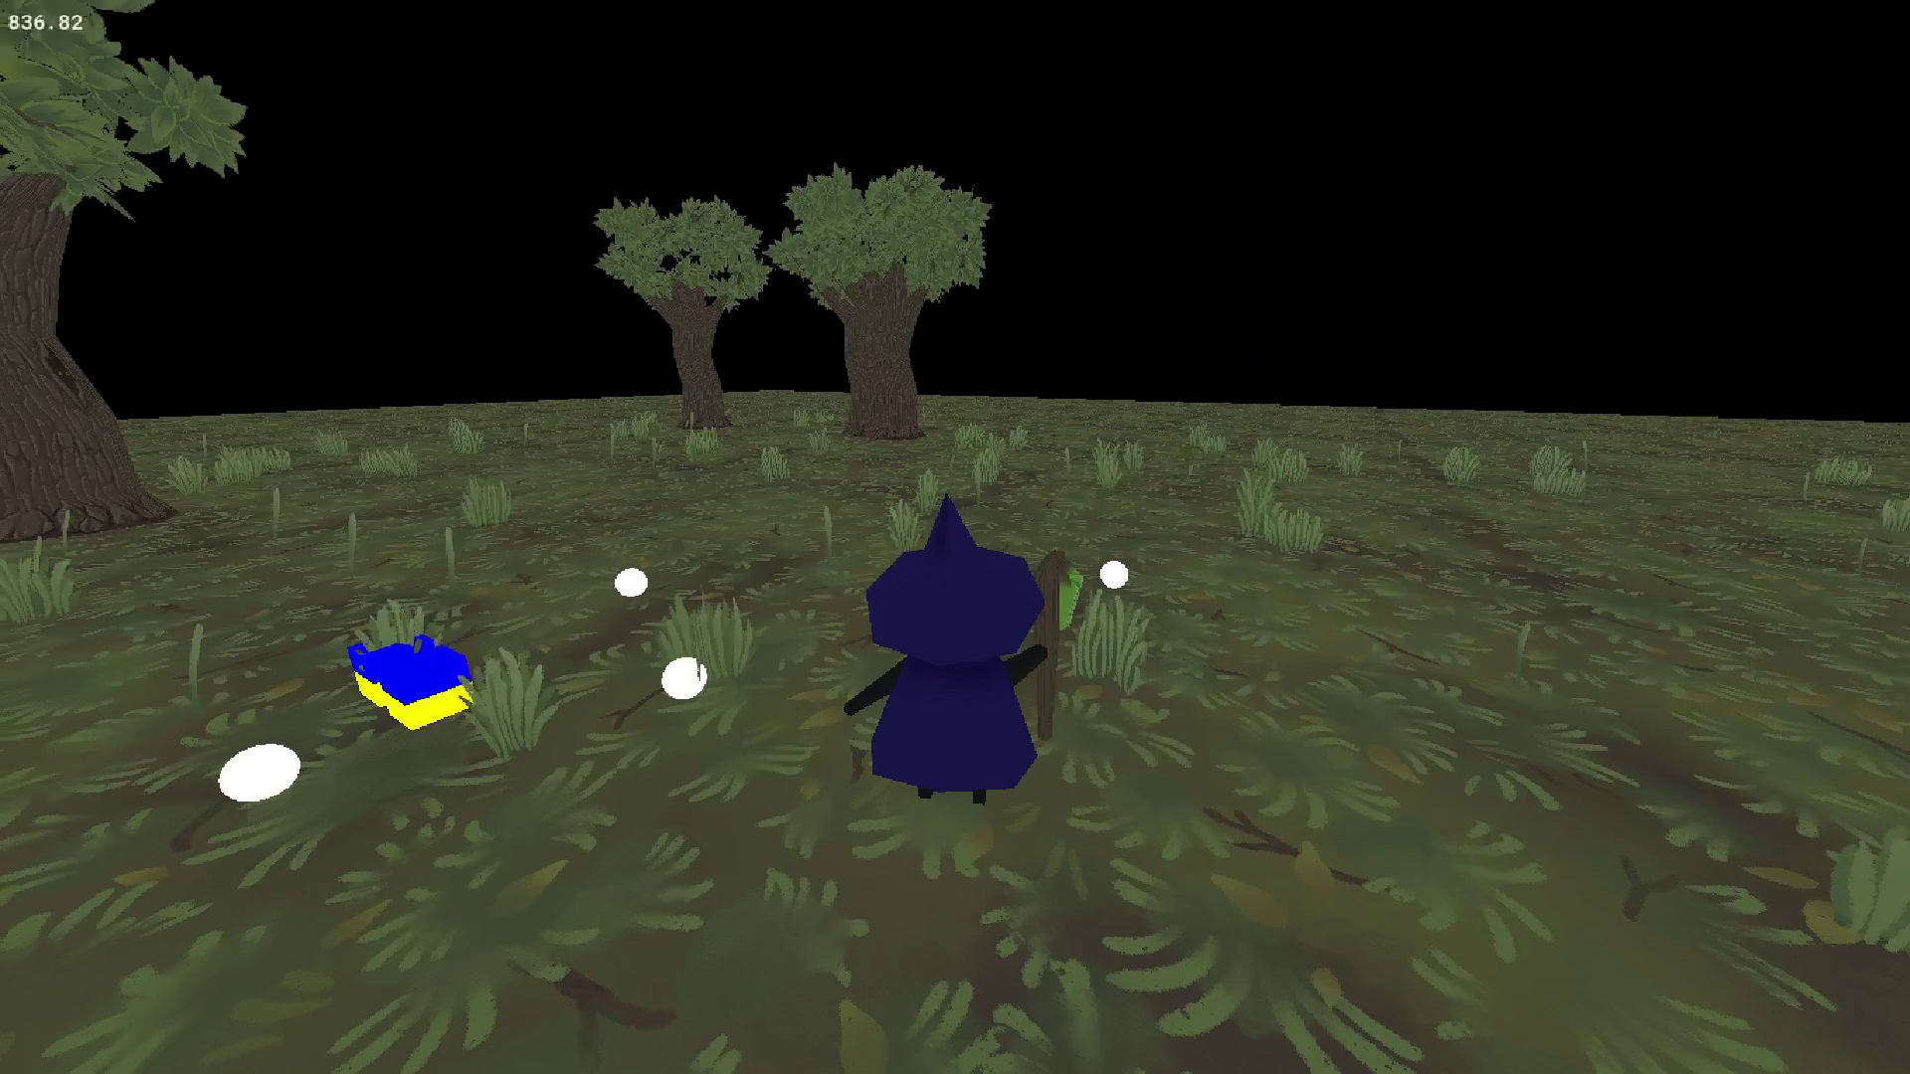
pyautogui.hotkey('alt', 'Tab')
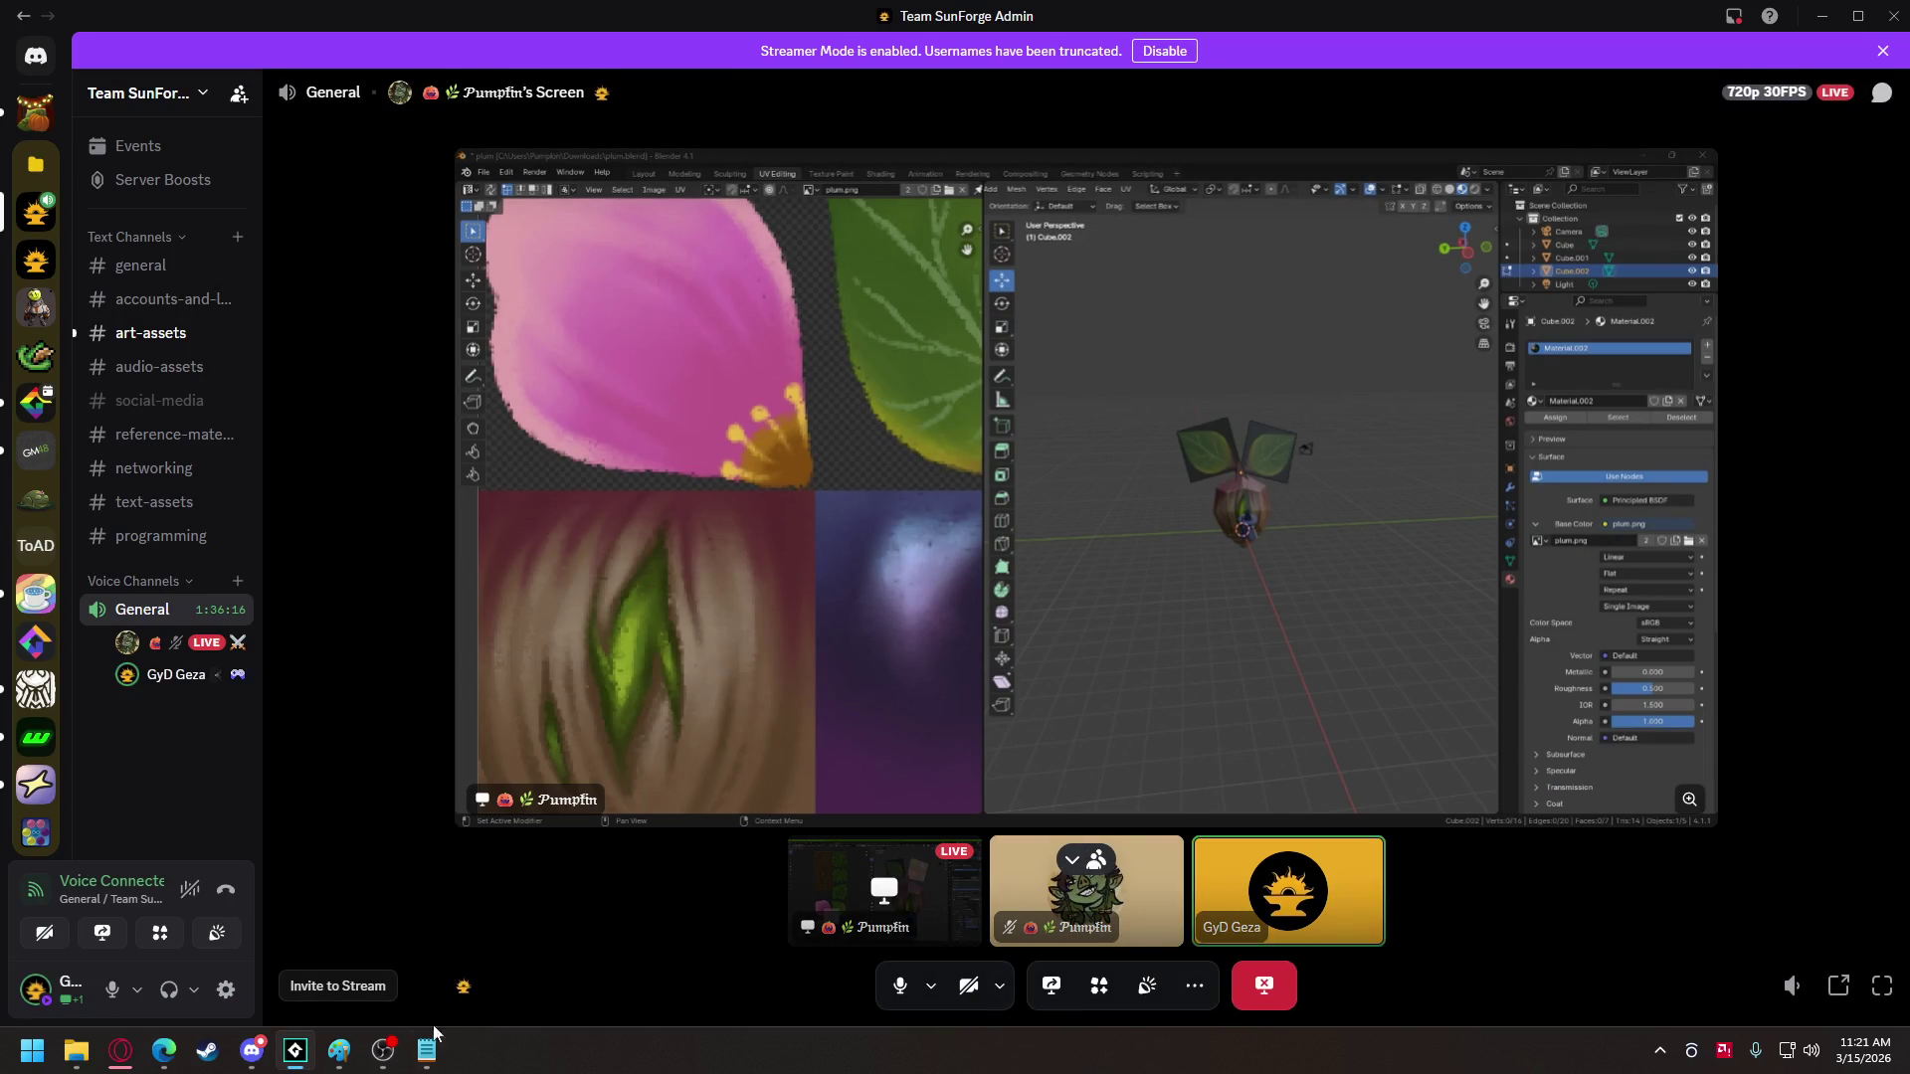
# - Add indented '- seed 0', '- seedling', 'sapling' and 'tree' lines under the seed-to-tree item
pyautogui.click(427, 1051)
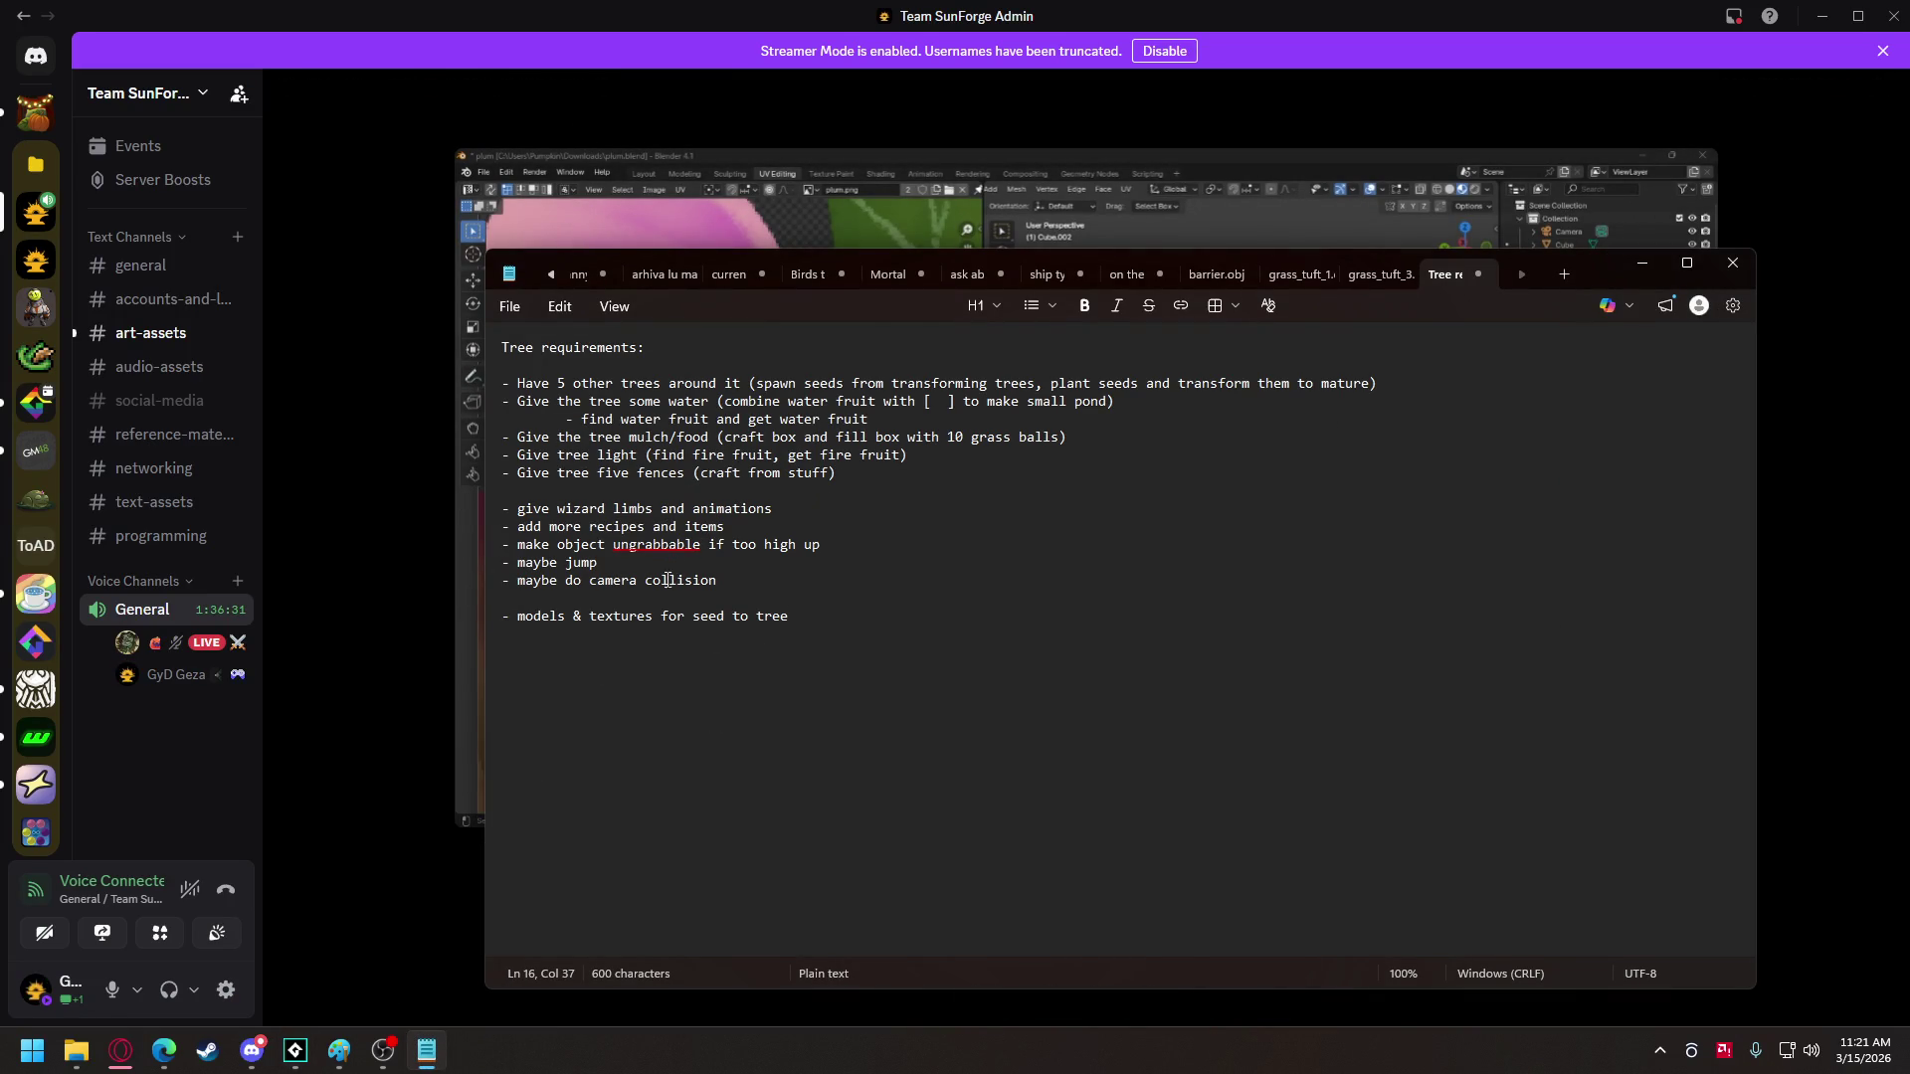
pyautogui.press('Return')
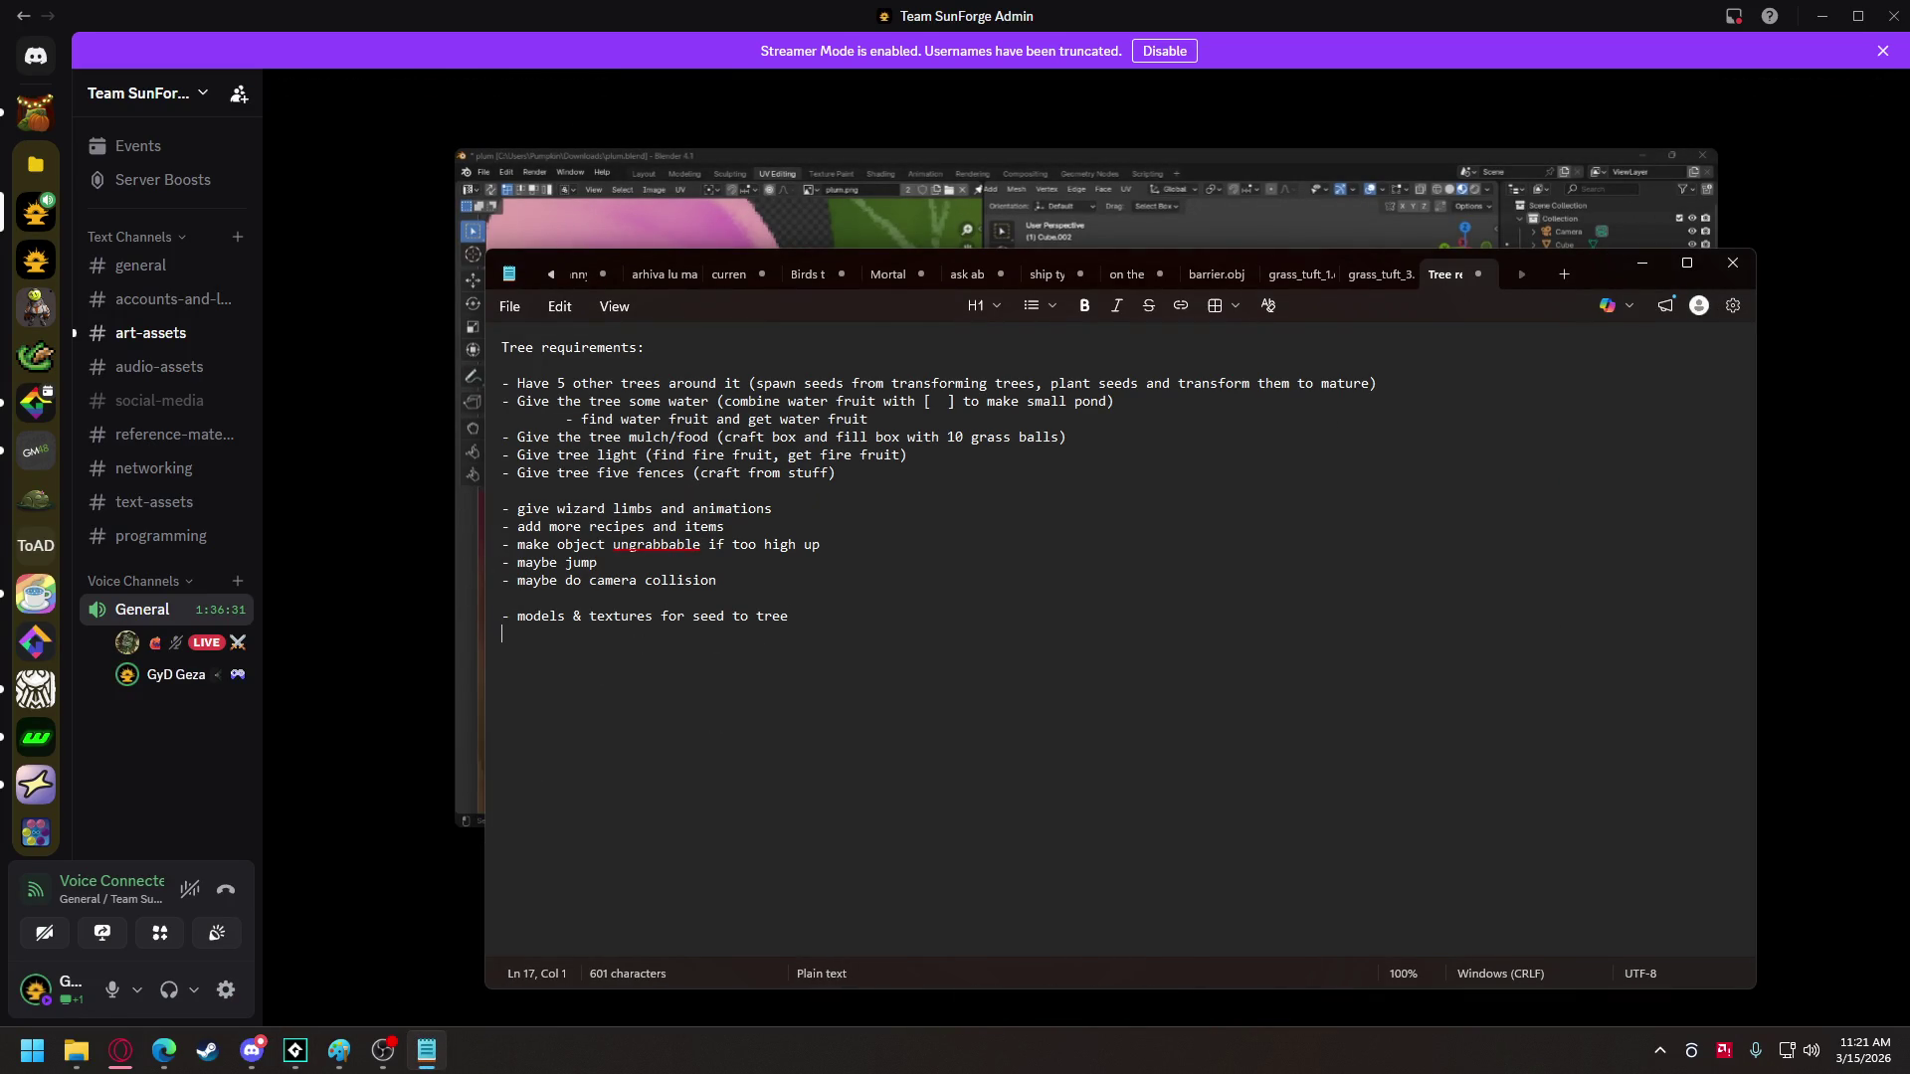
pyautogui.press('Tab')
pyautogui.write('- seed 0')
pyautogui.press('Return')
pyautogui.press('Tab')
pyautogui.write('- seedling')
pyautogui.press('Return')
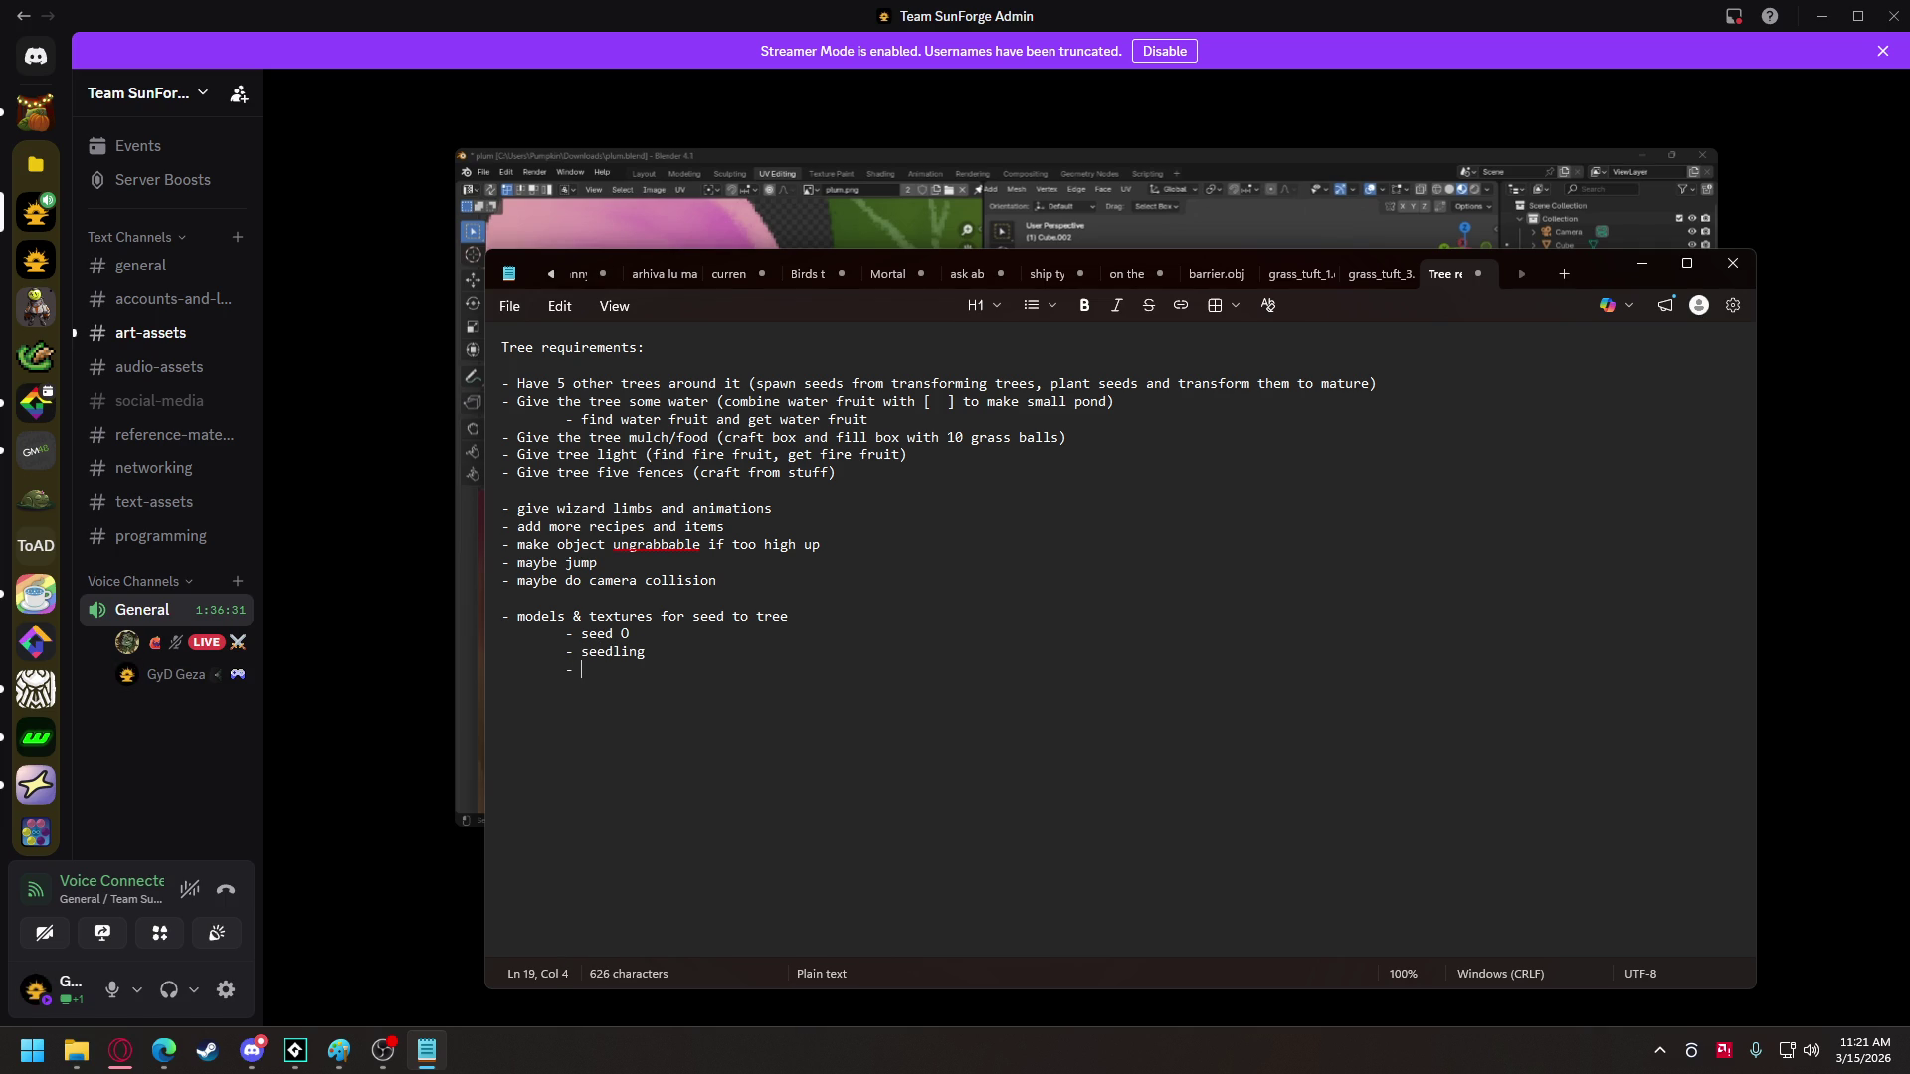
pyautogui.write('sapling')
pyautogui.press('Return')
pyautogui.press('Tab')
pyautogui.write('tree')
# - Add 'flower' and '- fruit' sub-items, then mark the wizard limbs and animations item with 0
pyautogui.press('Return')
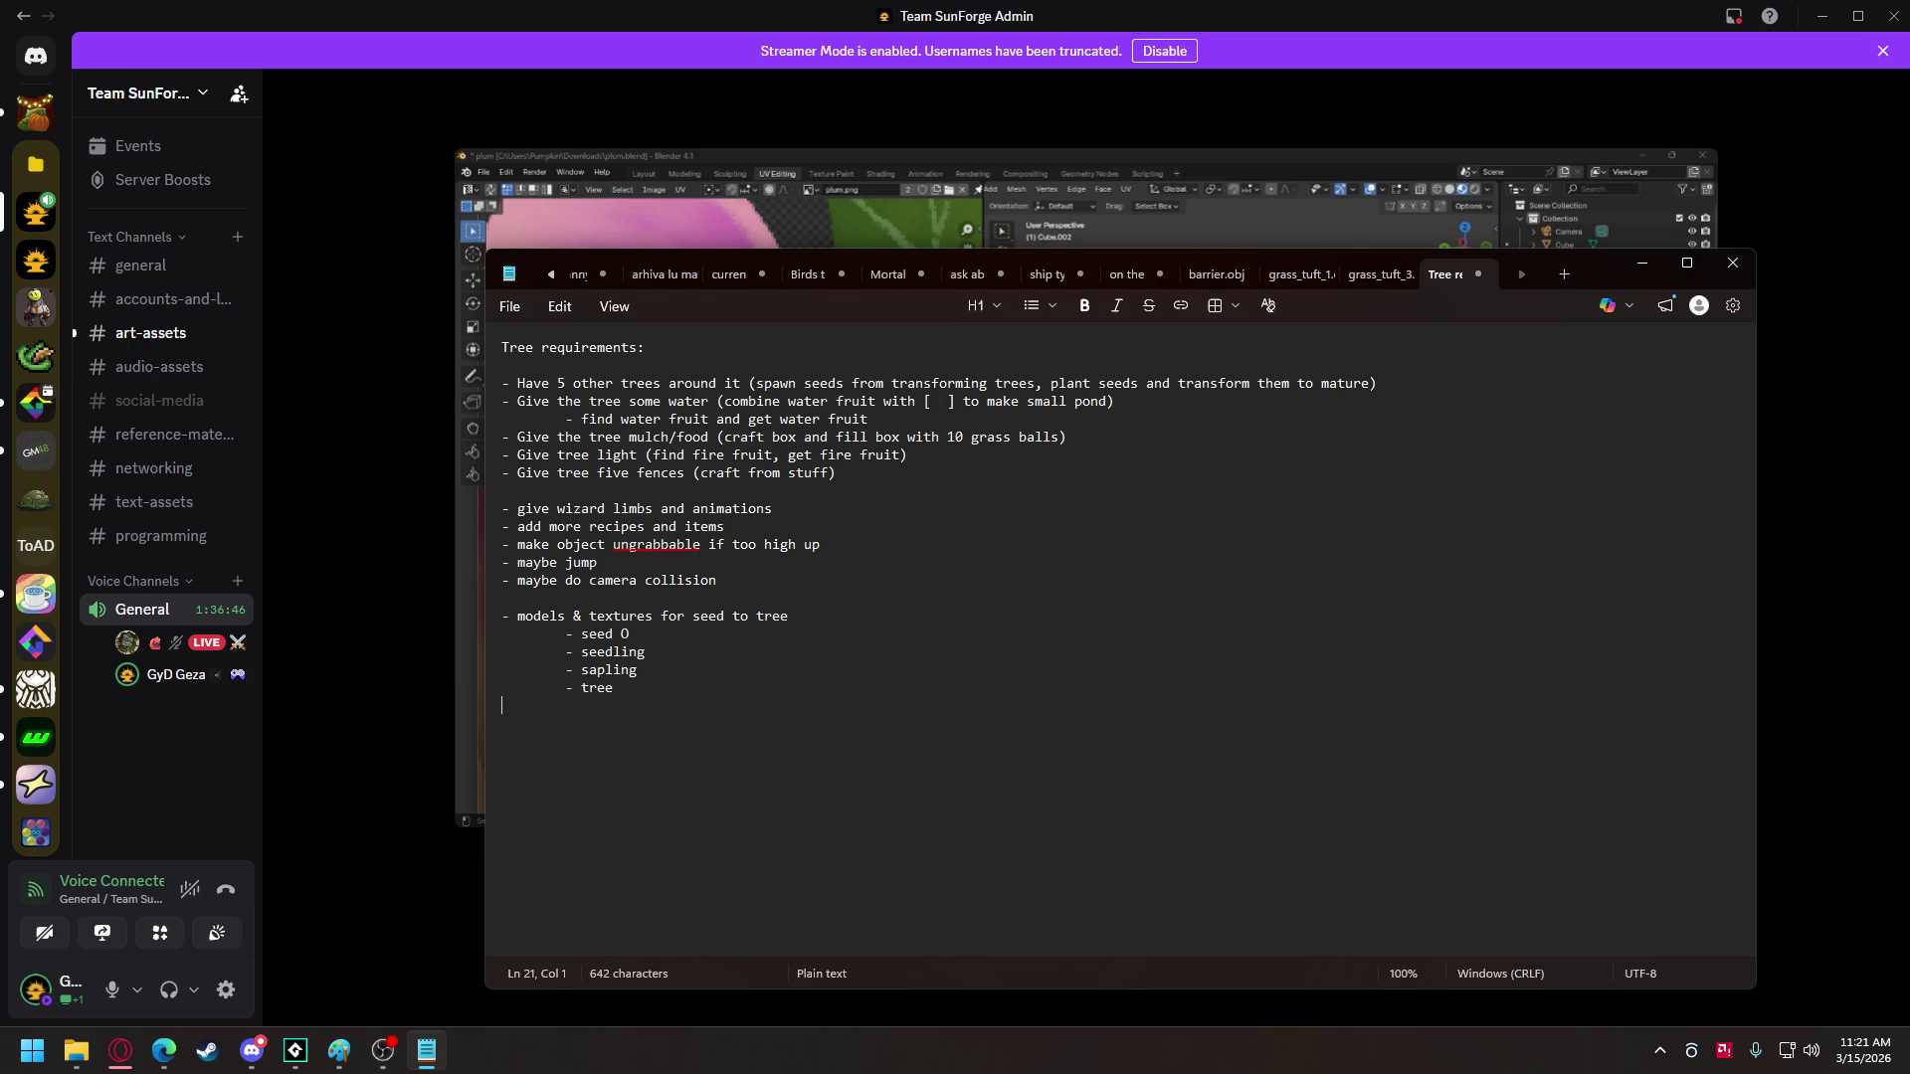
pyautogui.press('Tab')
pyautogui.write('flower')
pyautogui.press('Return')
pyautogui.press('Tab')
pyautogui.write('-fruit')
pyautogui.press('Left')
pyautogui.press('Left')
pyautogui.press('Left')
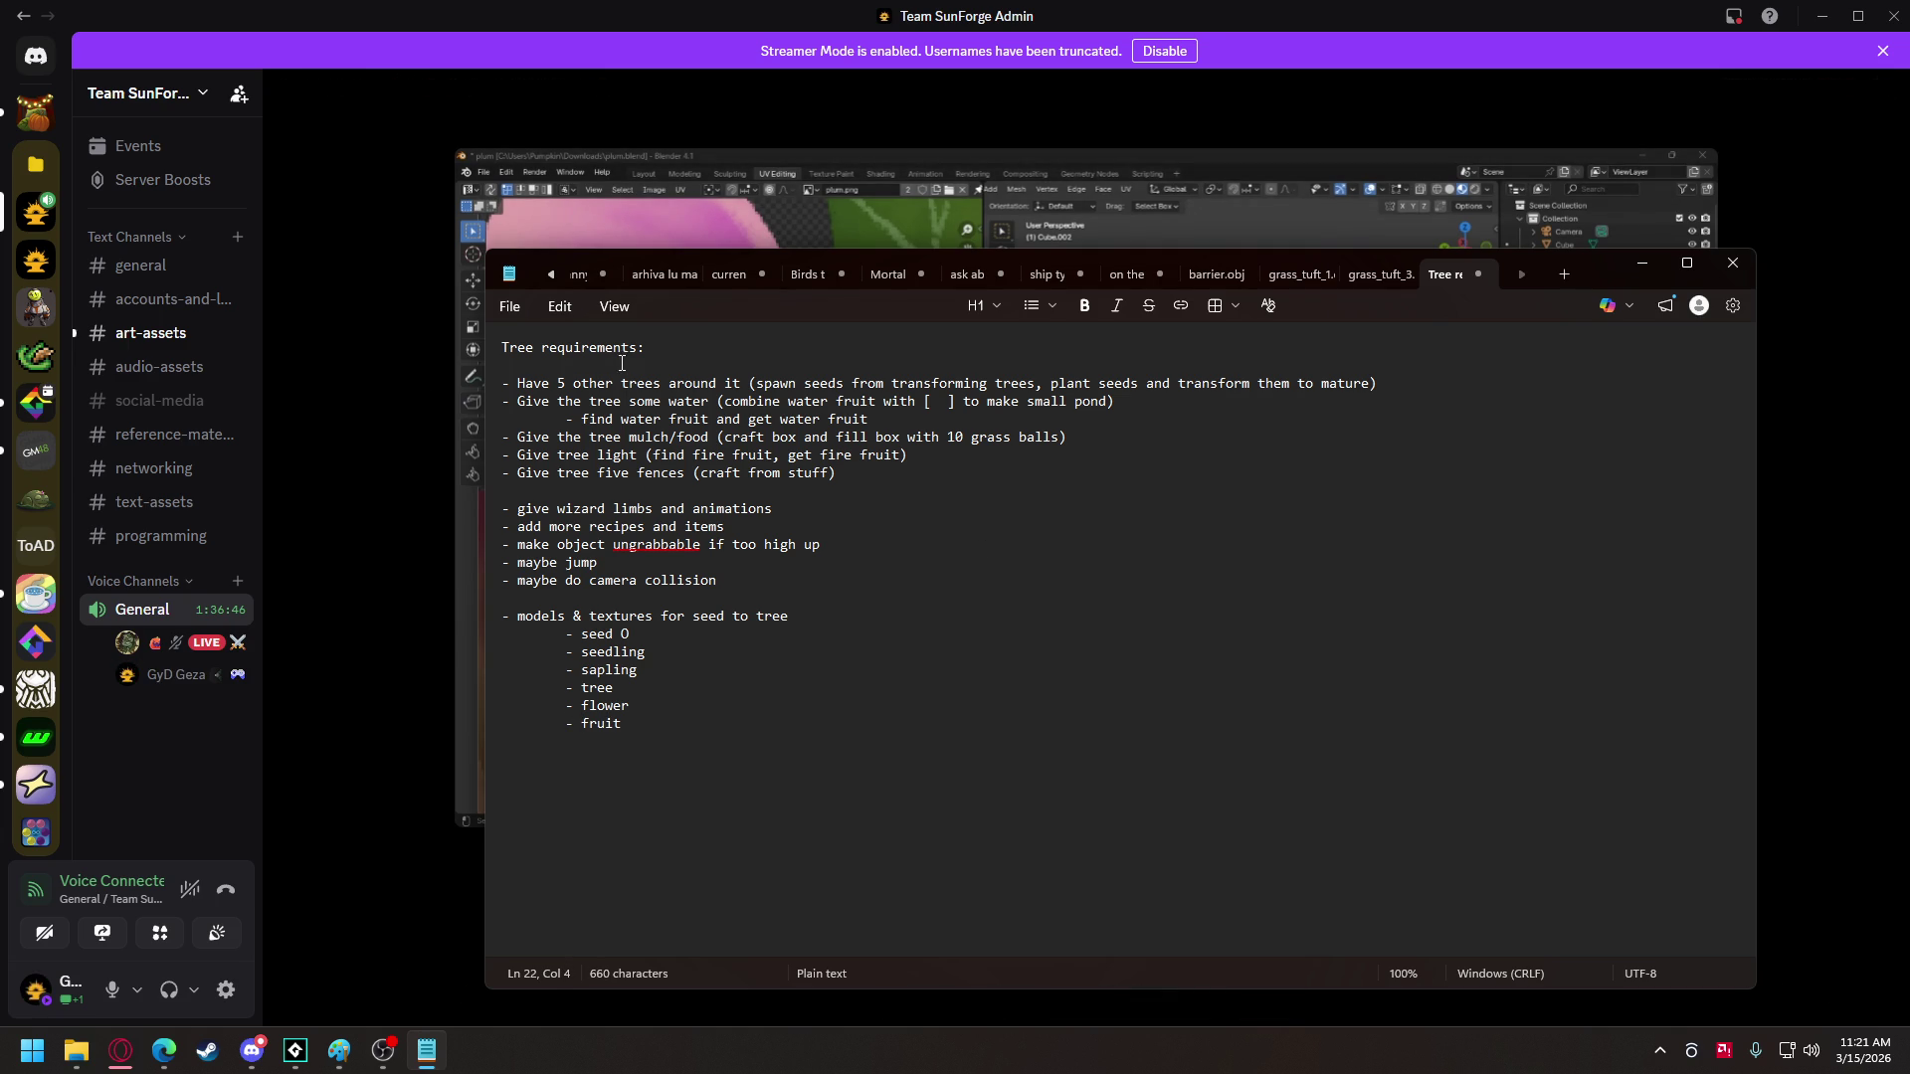
pyautogui.click(842, 508)
pyautogui.write('0')
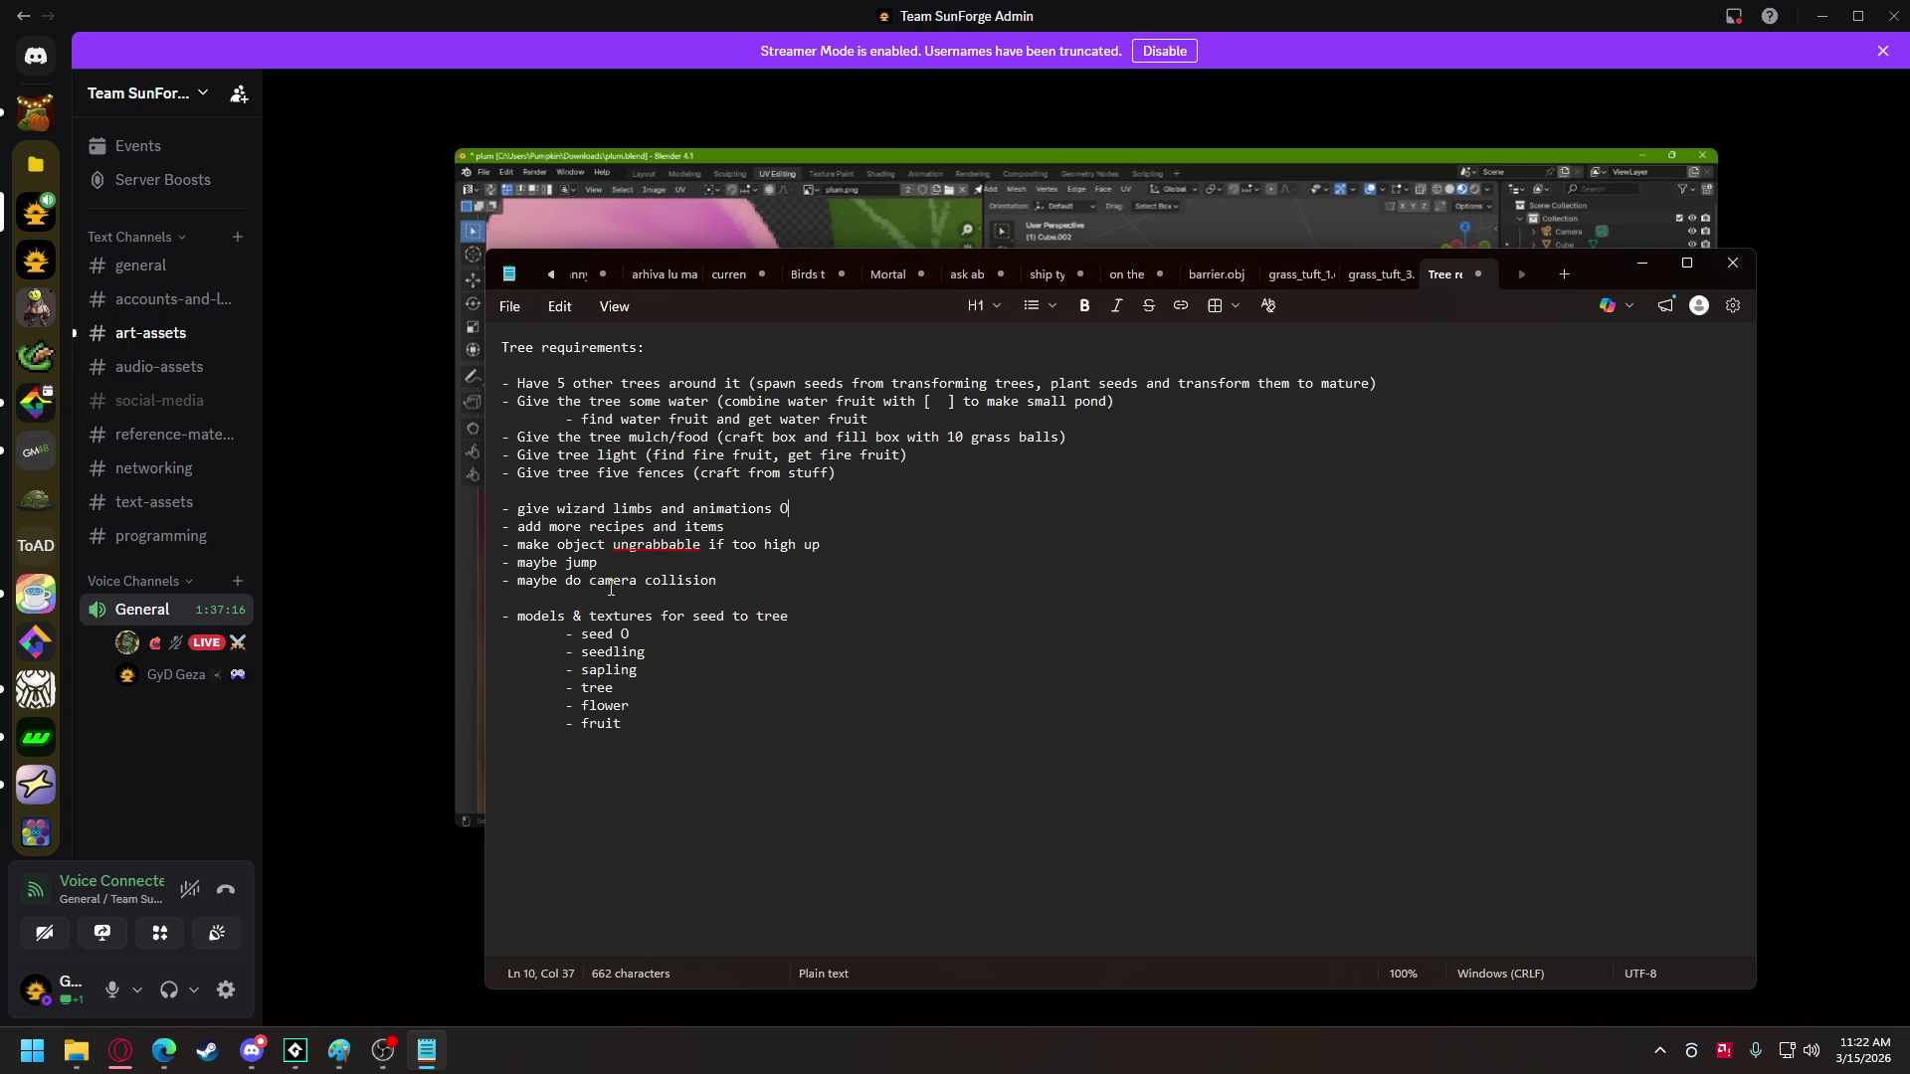
# - Maximize the GameMaker tree game project and open obj_game_camera's Create code
pyautogui.click(296, 1050)
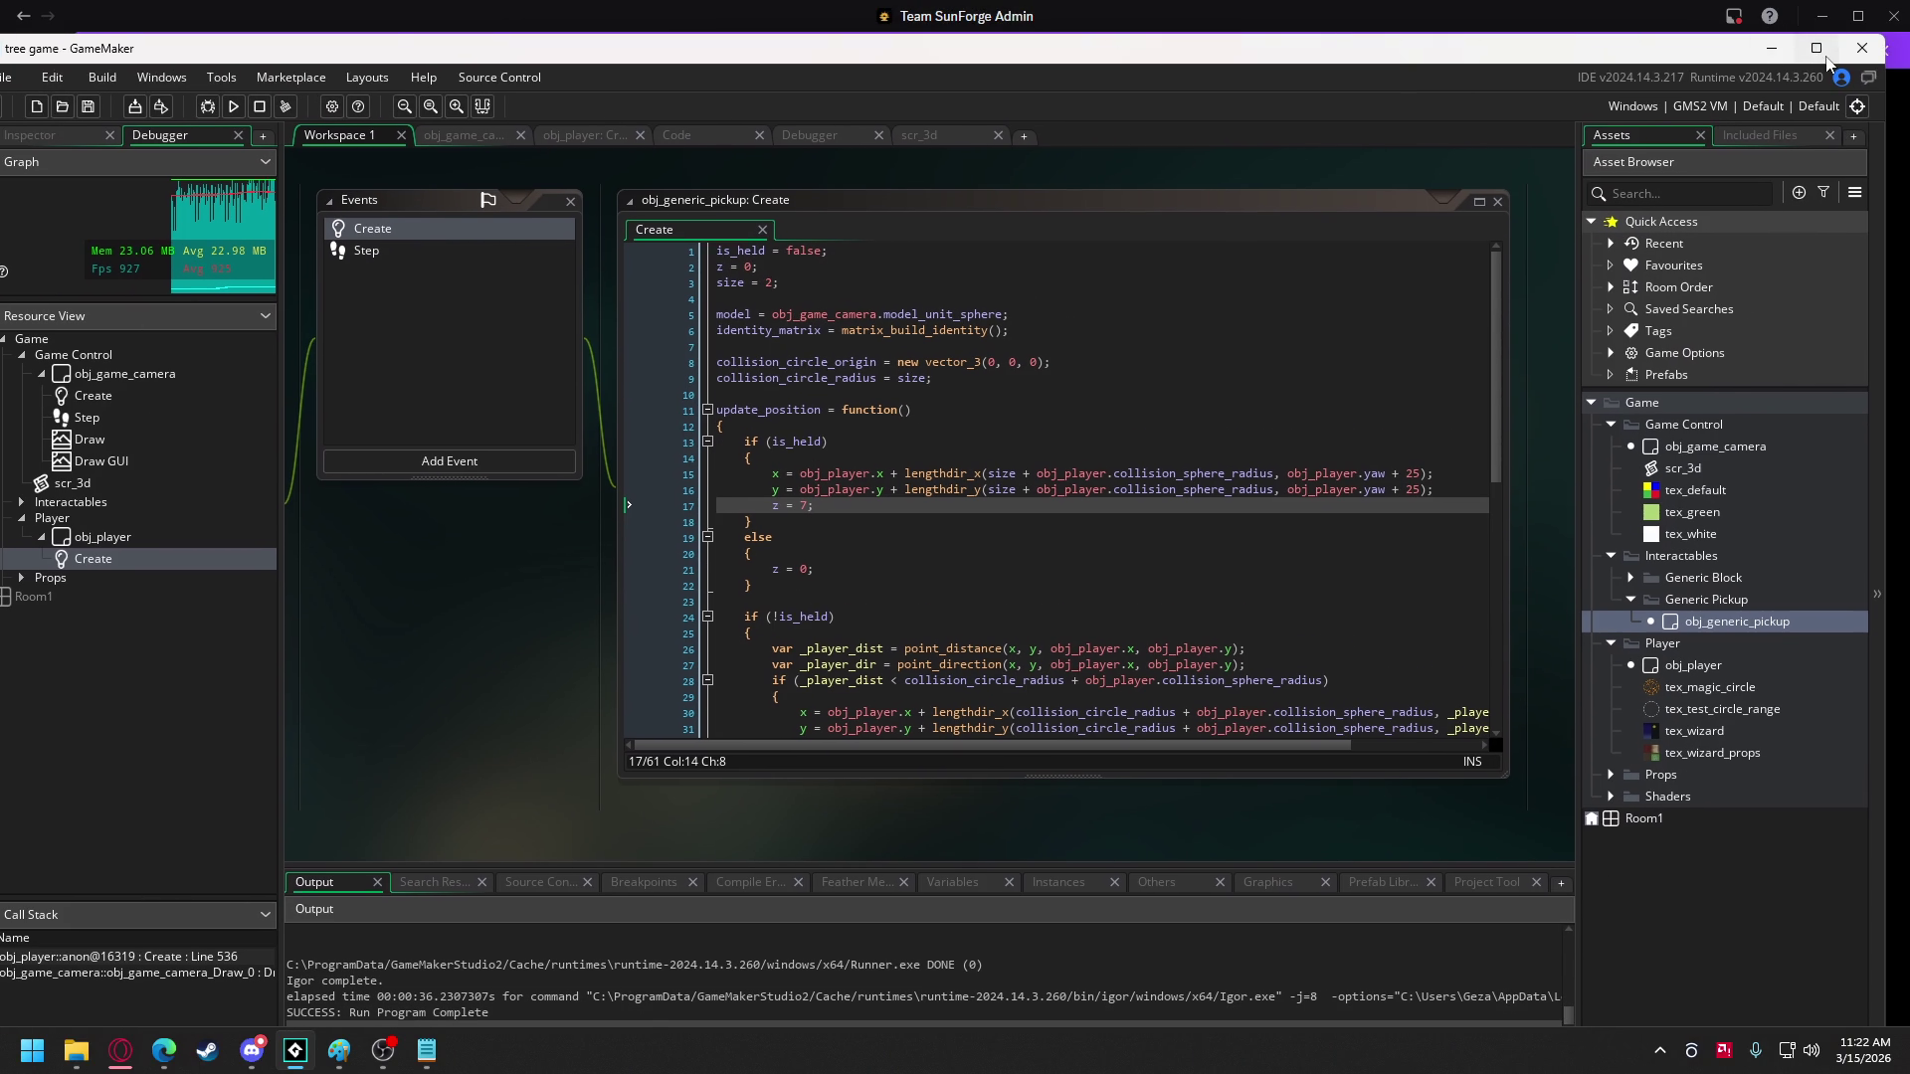
pyautogui.click(1817, 52)
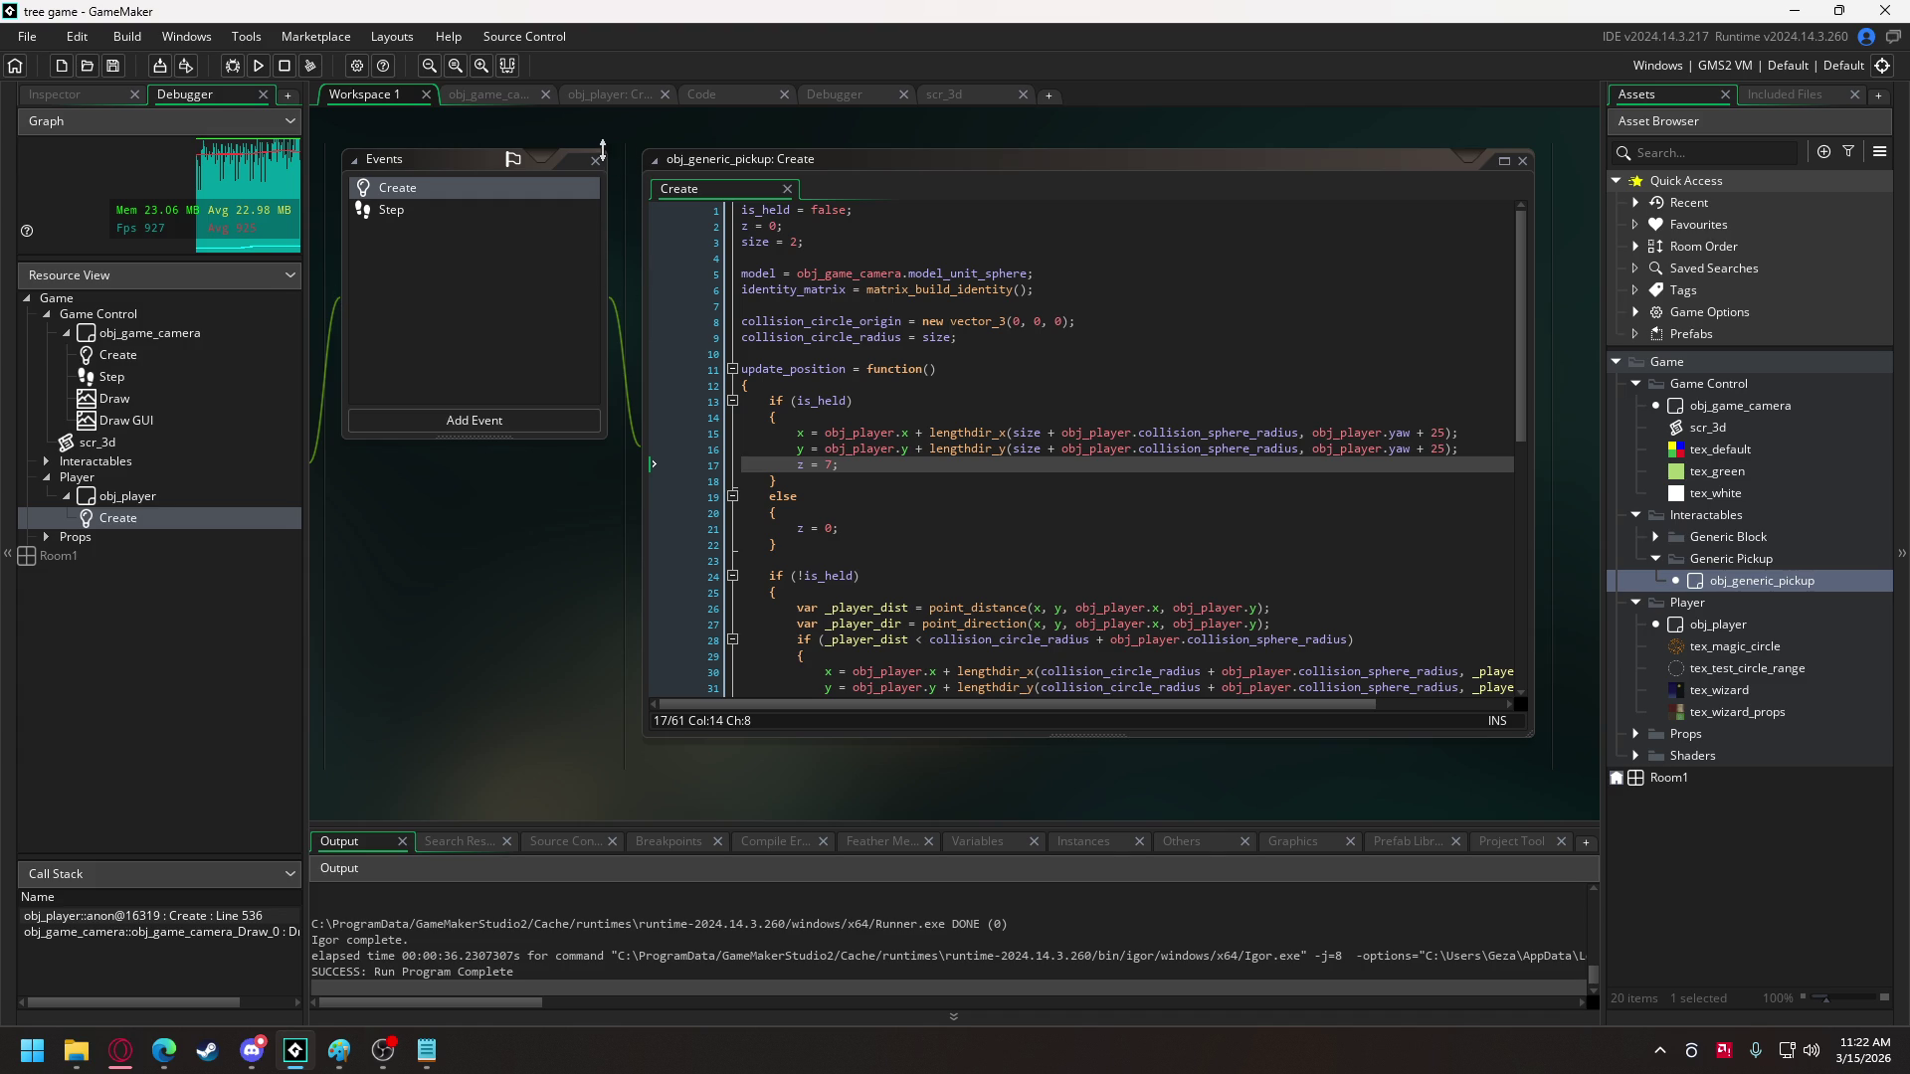
pyautogui.click(506, 96)
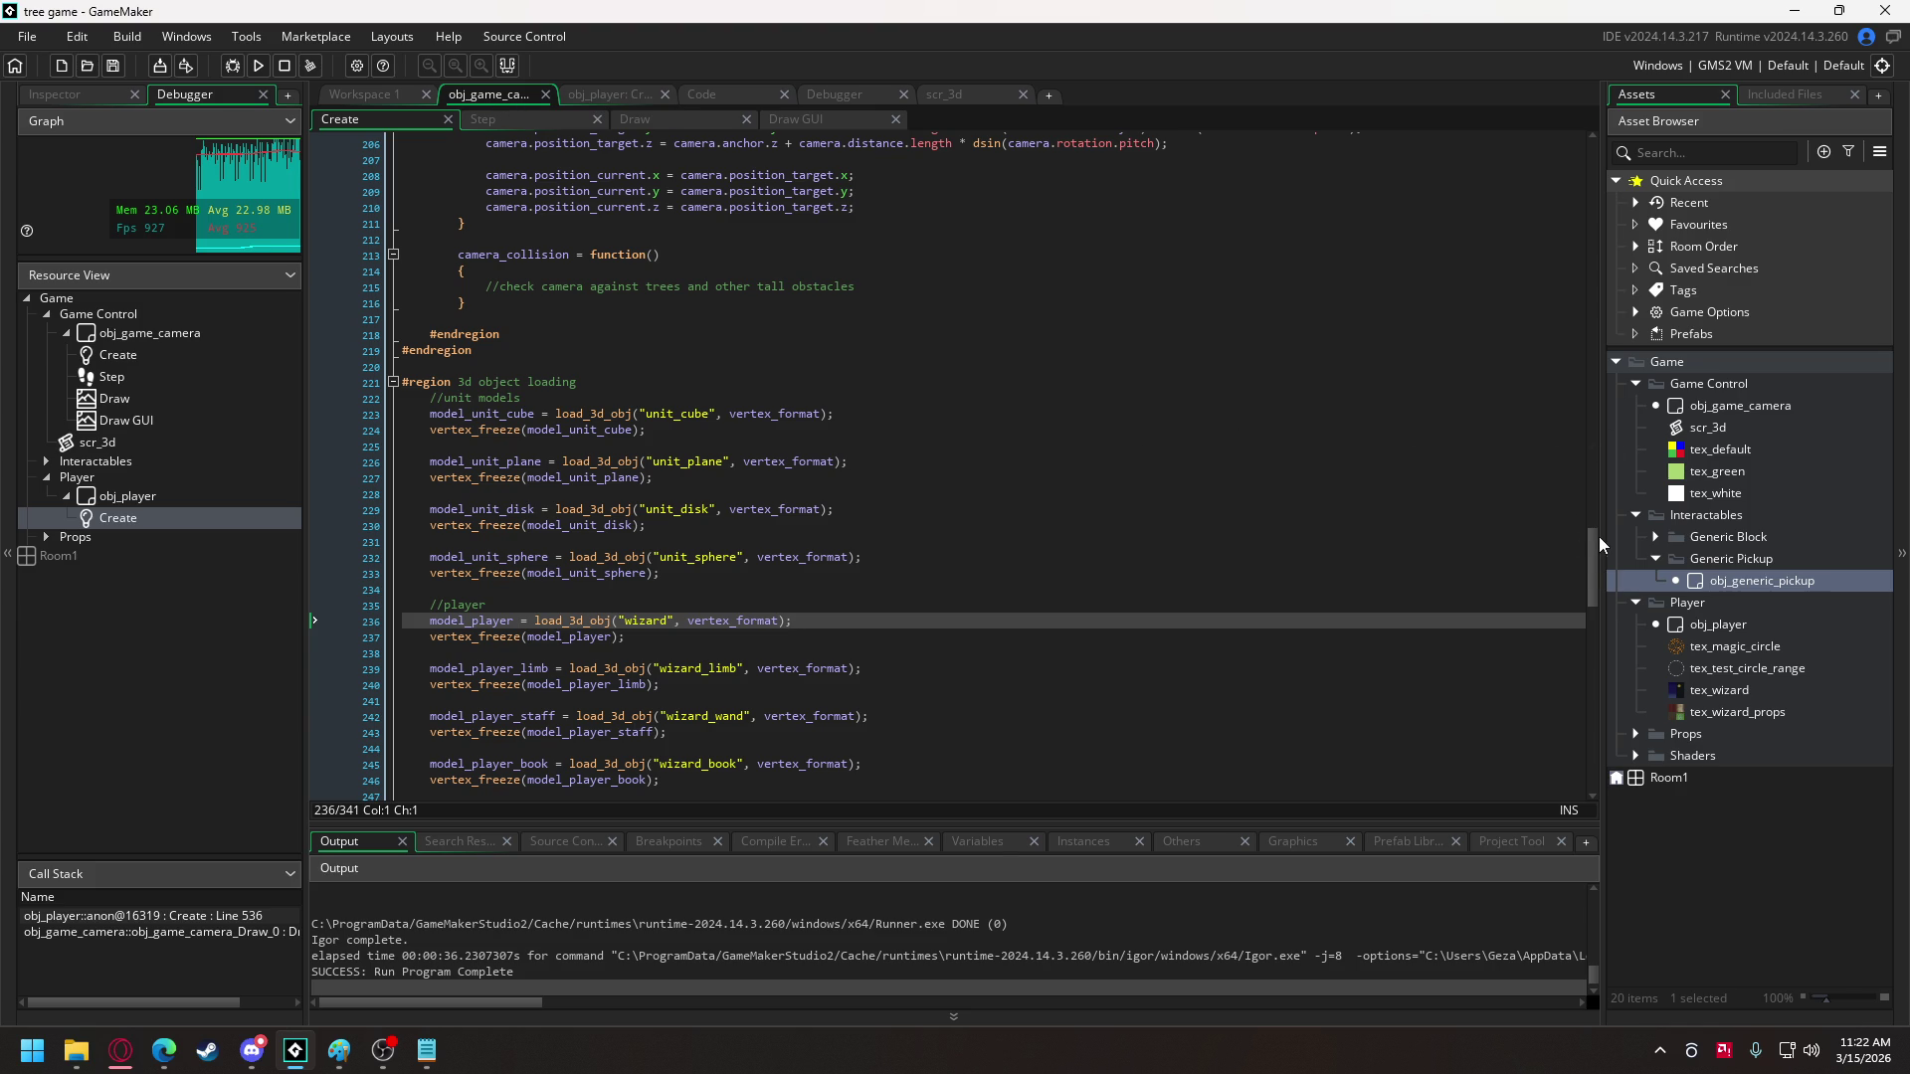
# - Bring up obj_player's Create code at the loop gathering instances within interaction_radius, near line 404
pyautogui.click(582, 95)
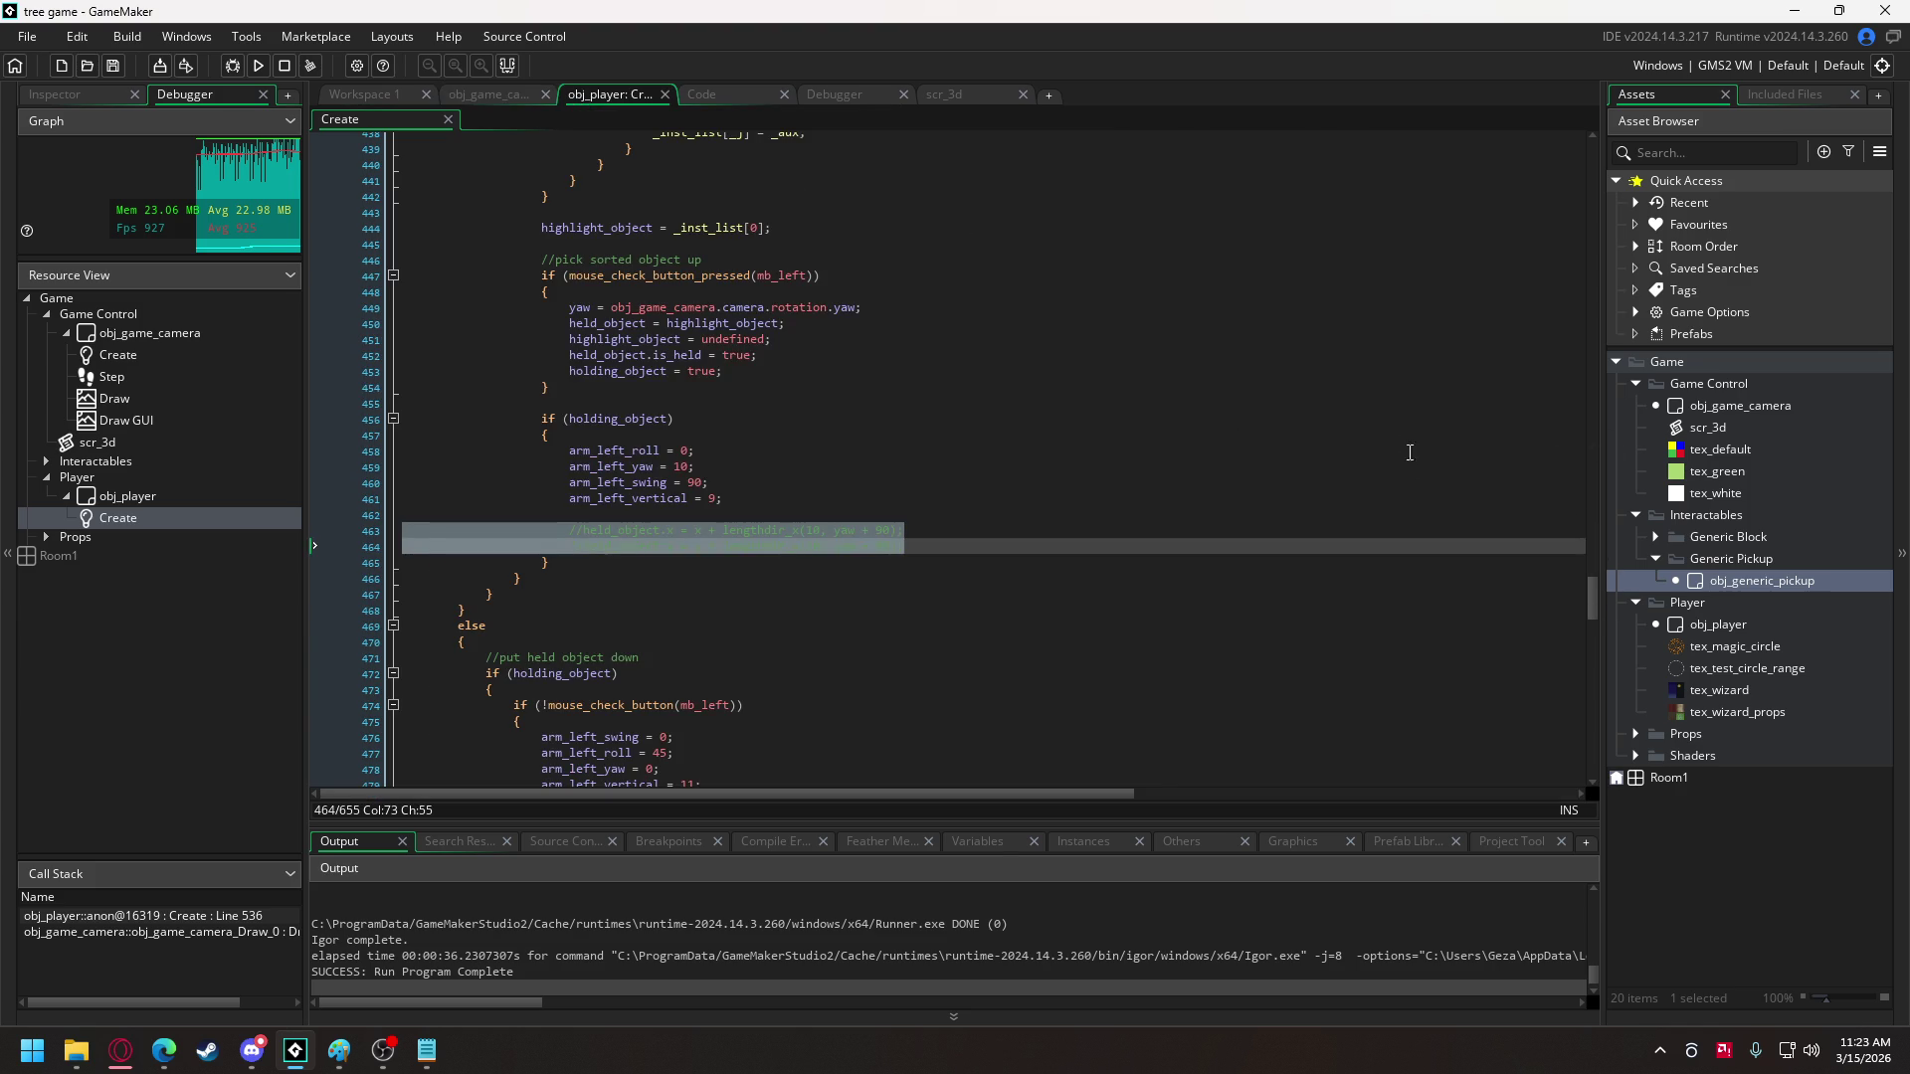
pyautogui.scroll(-3, 1592, 603)
pyautogui.moveTo(1592, 604); pyautogui.dragTo(1590, 622)
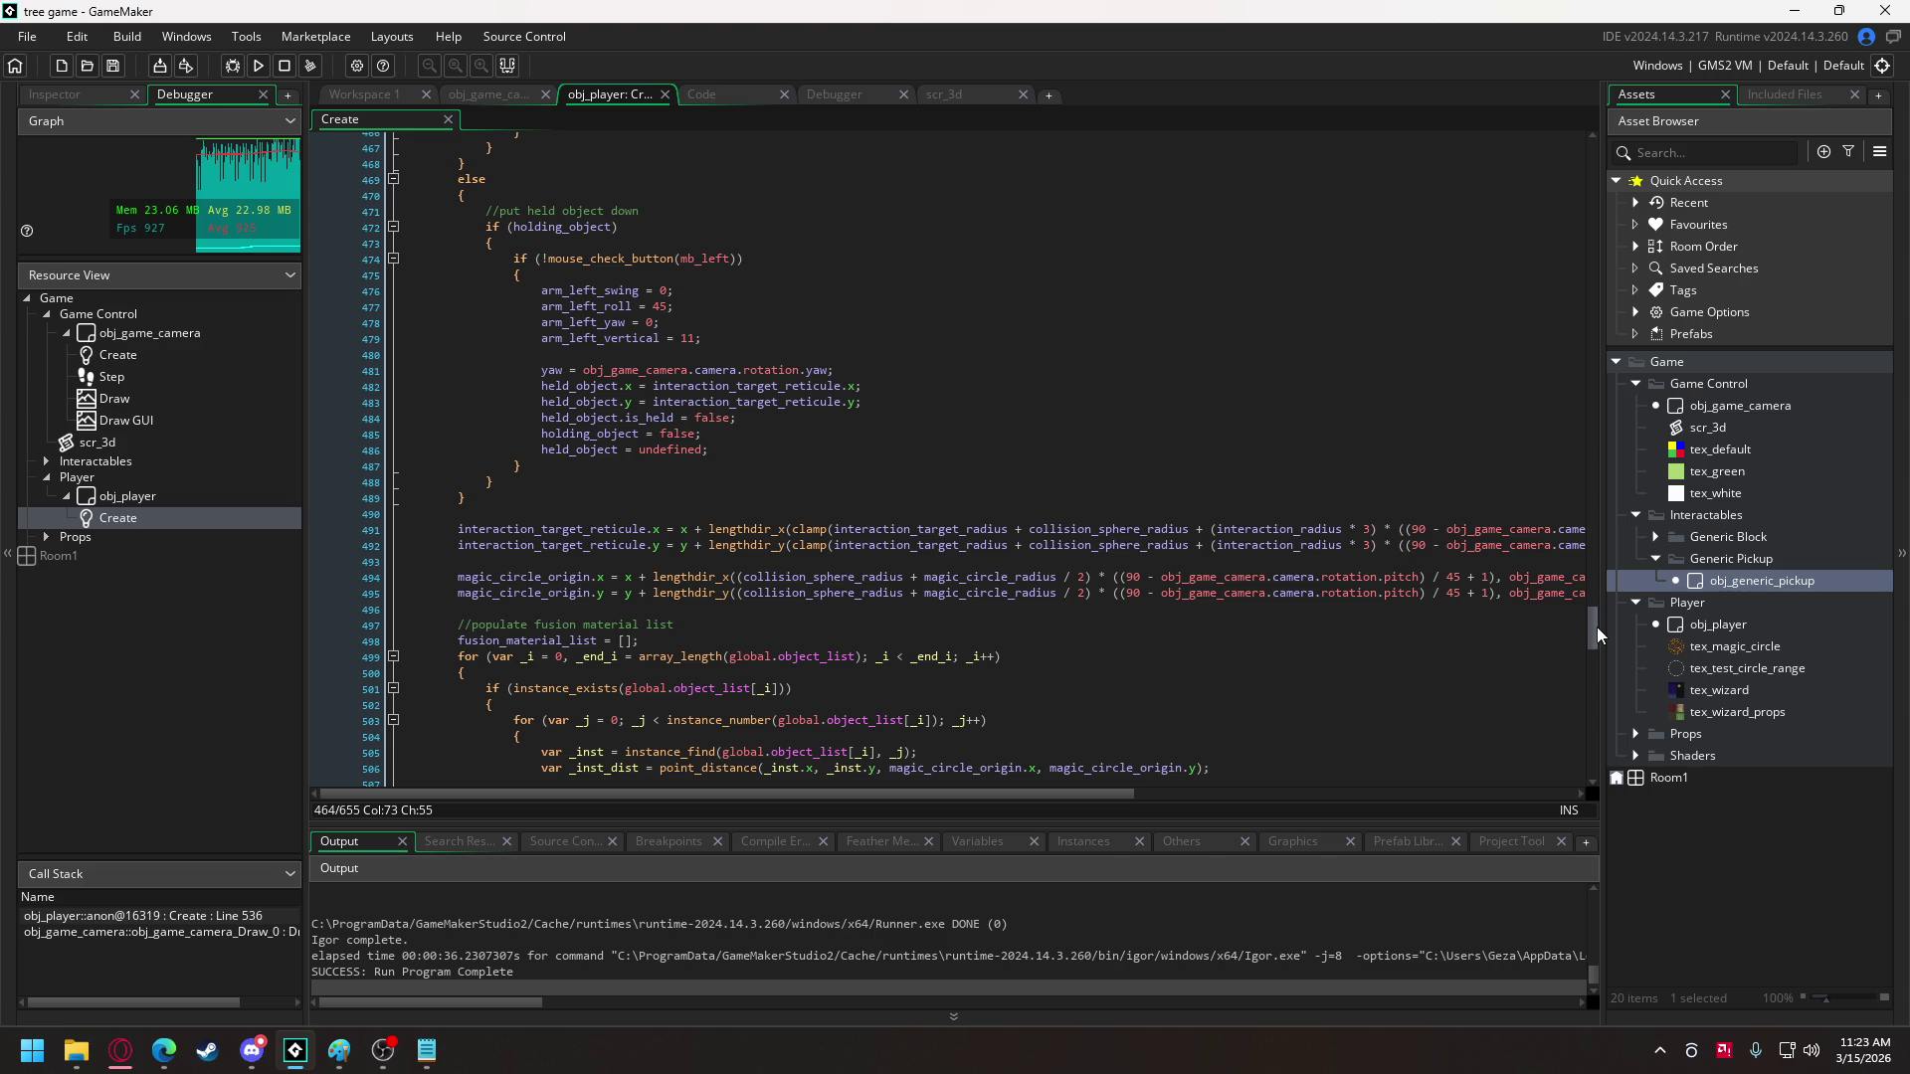
pyautogui.moveTo(1597, 635); pyautogui.dragTo(1598, 624)
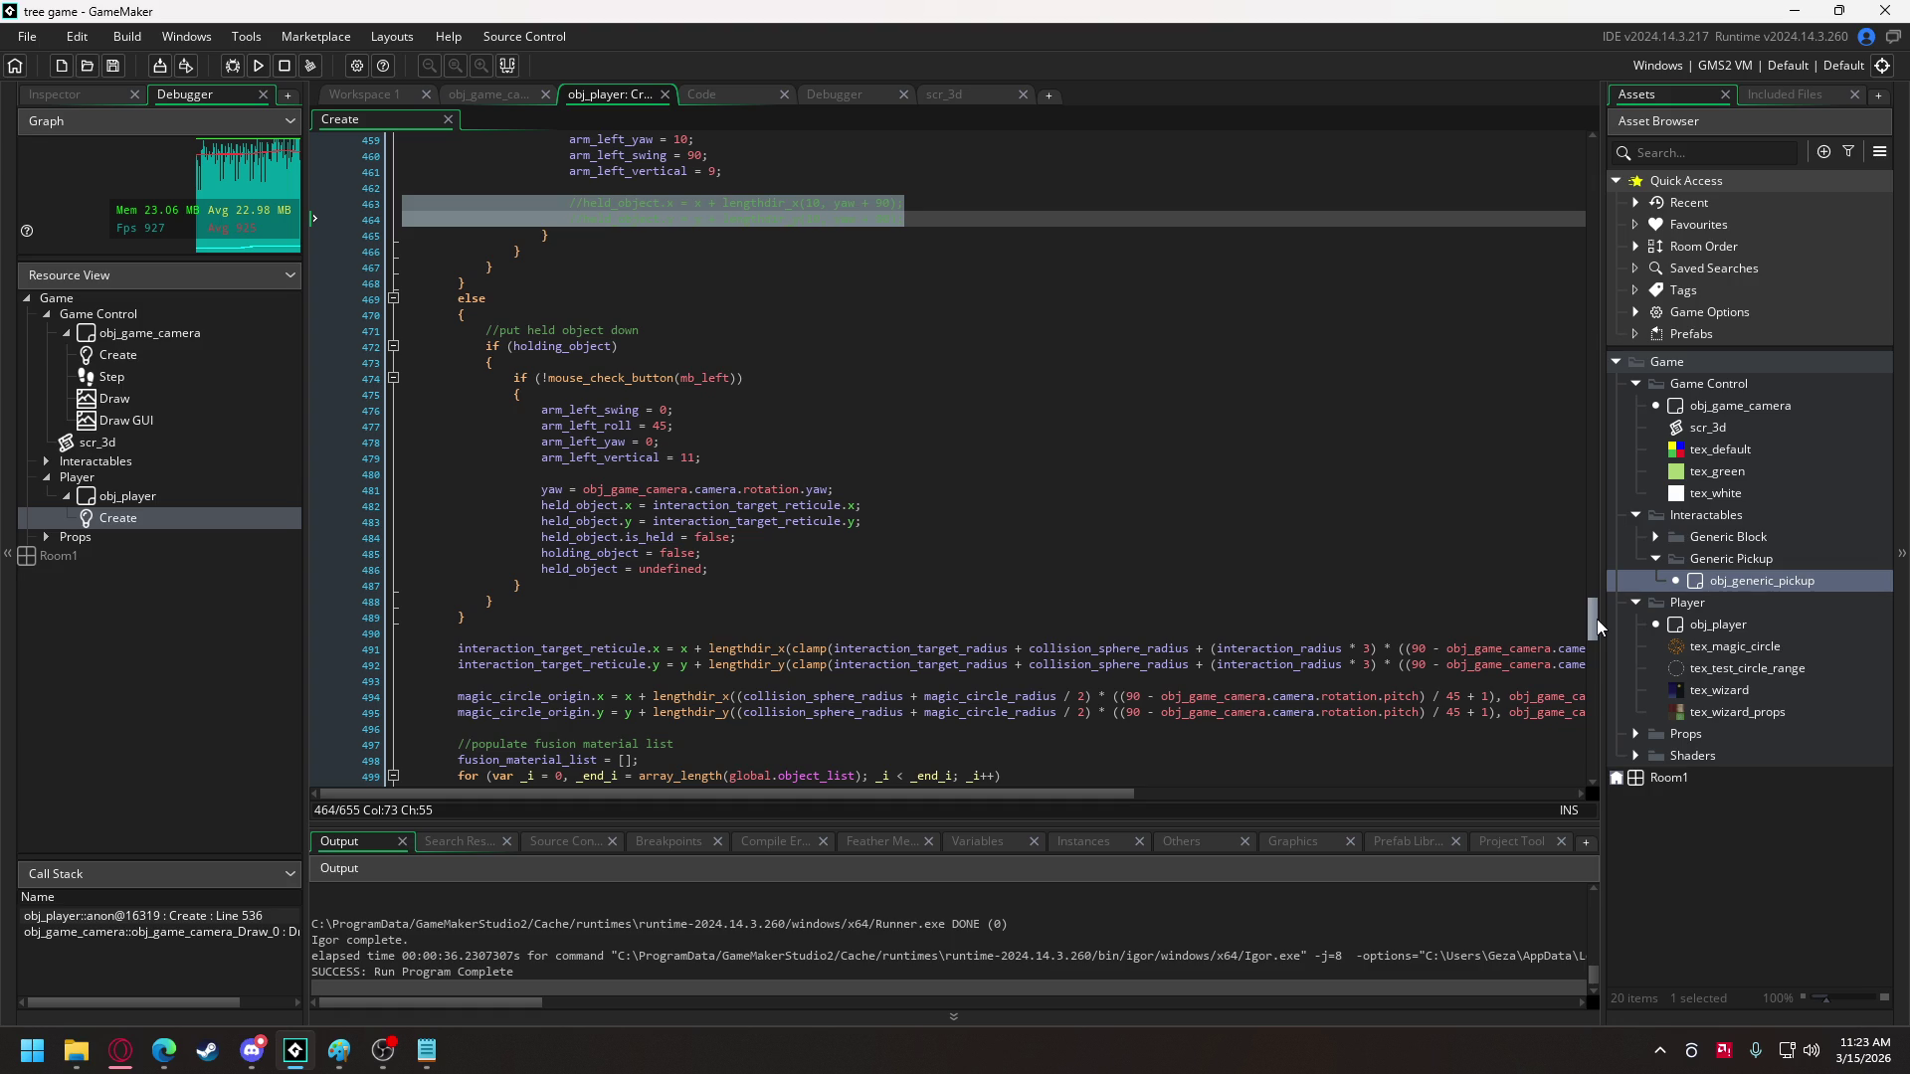
pyautogui.moveTo(1597, 626)
pyautogui.mouseDown()
pyautogui.moveTo(1593, 569)
pyautogui.moveTo(1592, 585)
pyautogui.mouseUp()
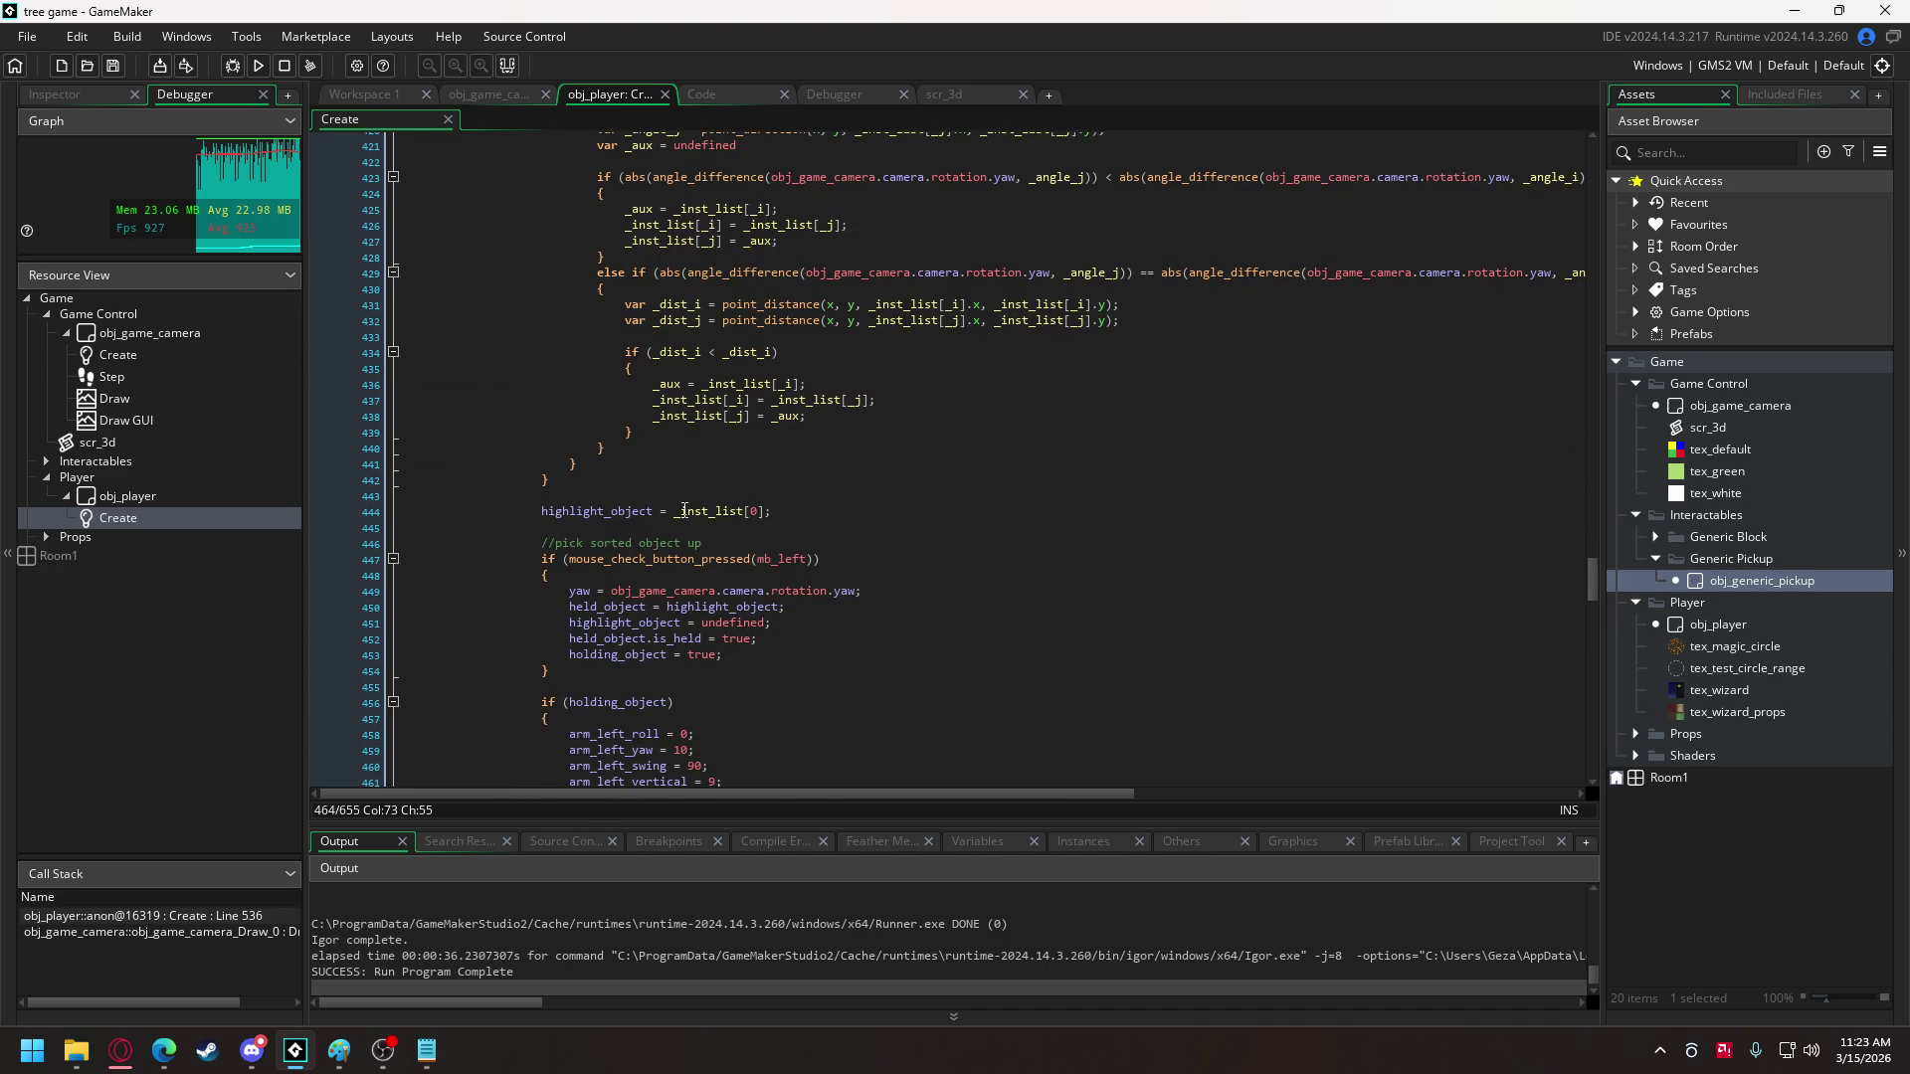
pyautogui.scroll(3, 632, 488)
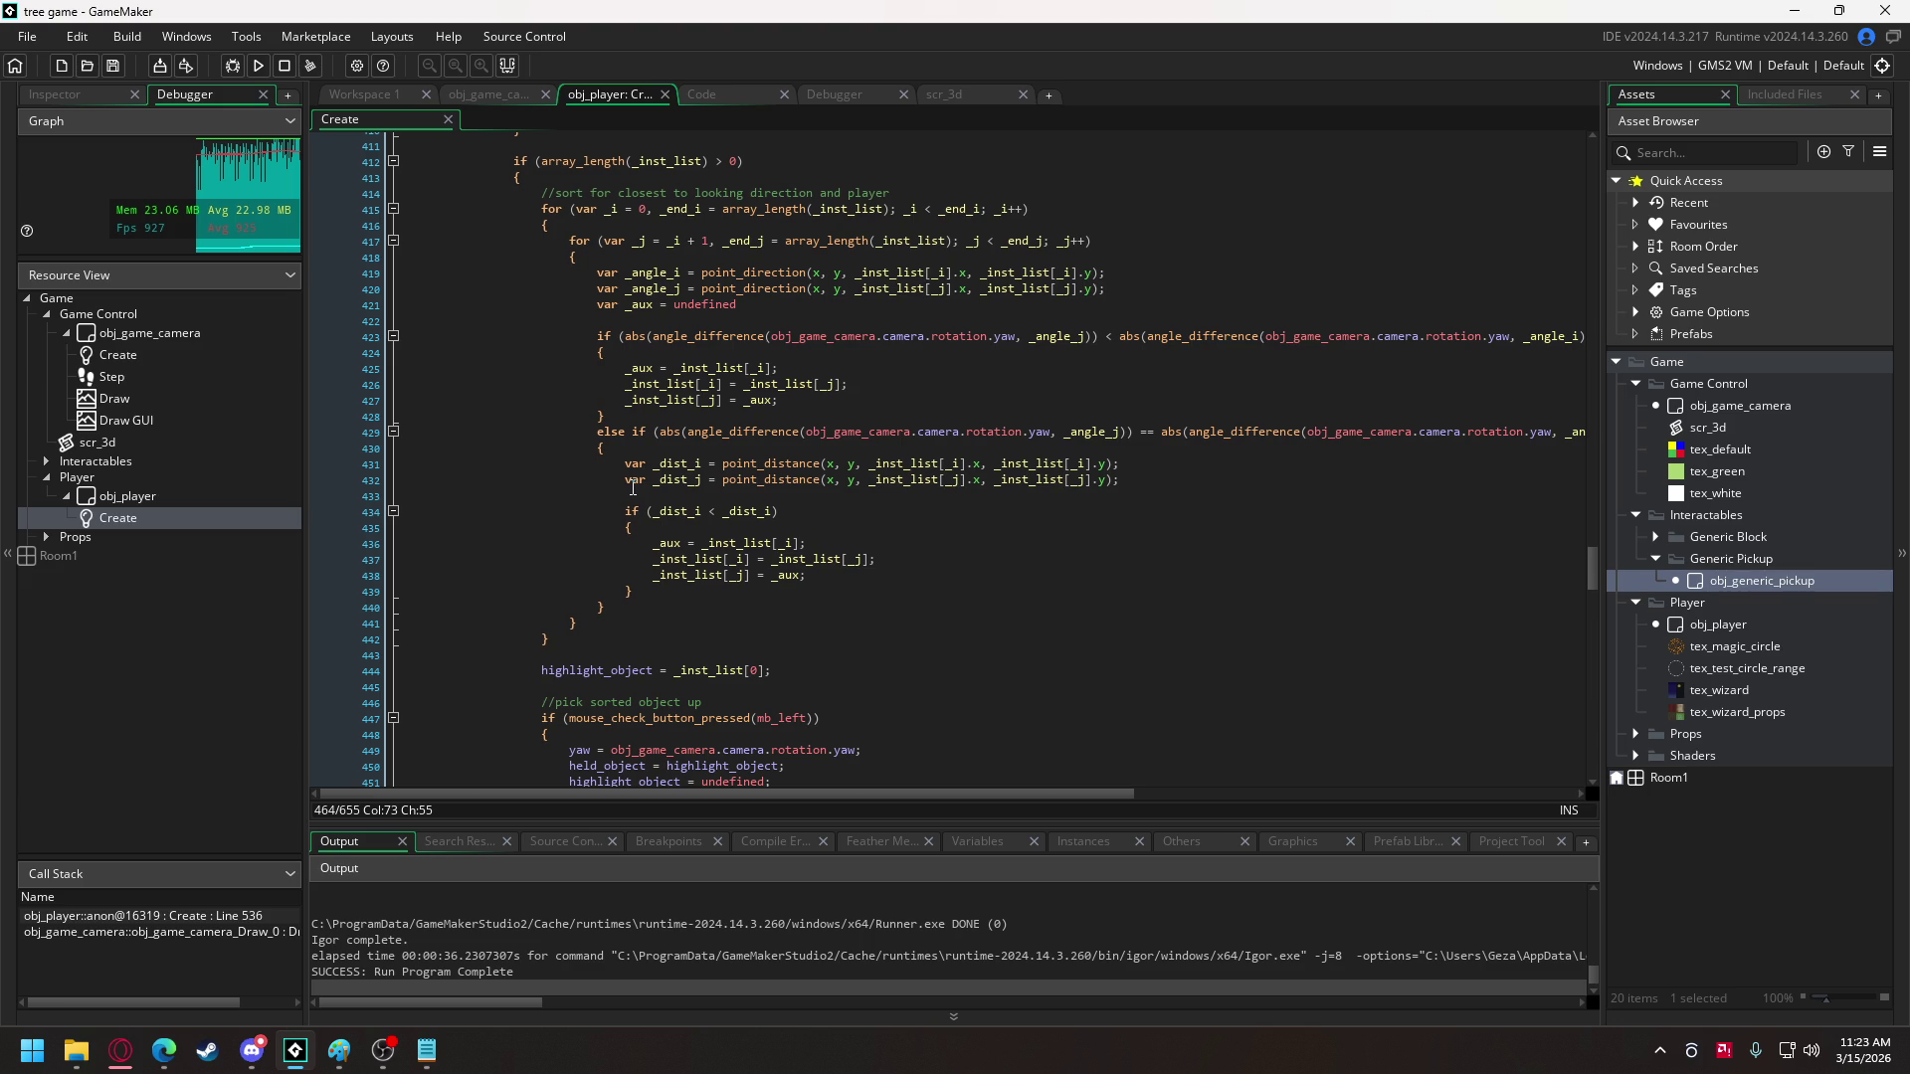
pyautogui.scroll(8, 632, 488)
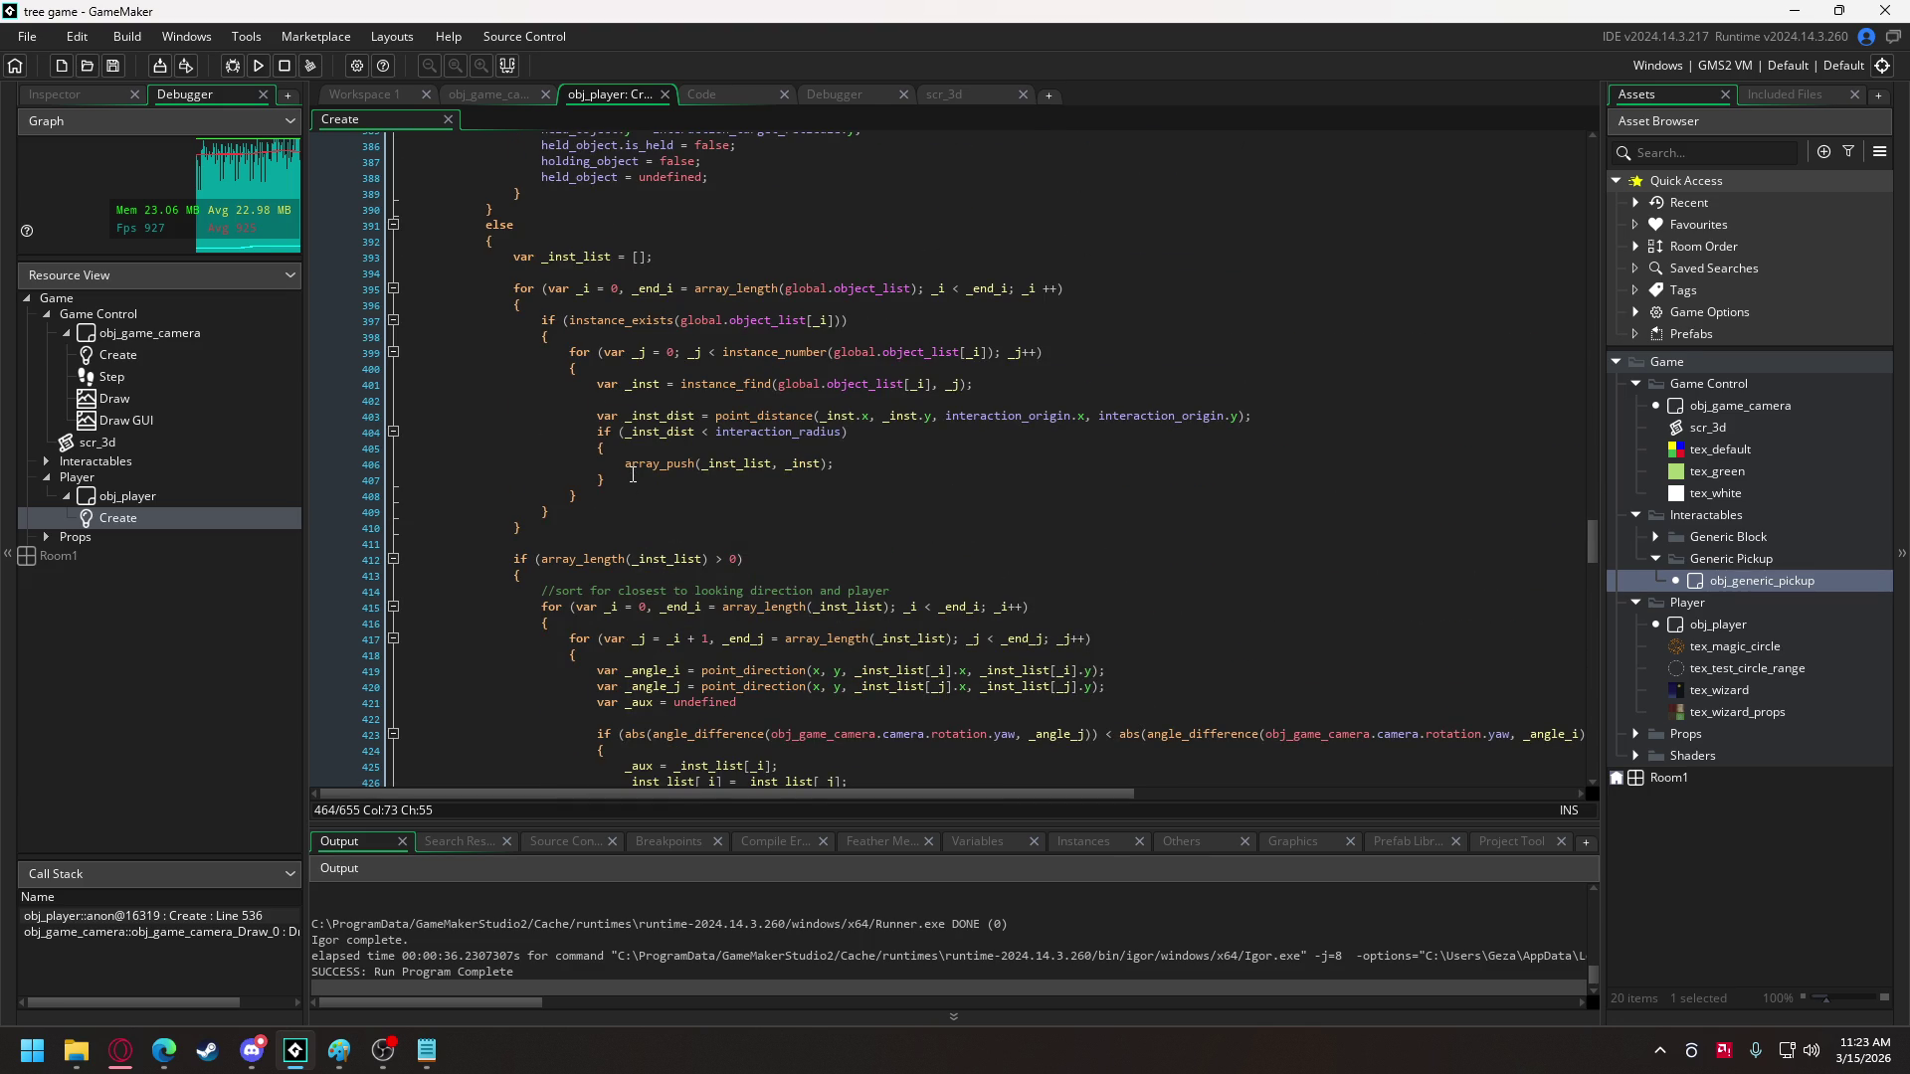
# - Extend the interaction_radius check with && abs(_inst.z - z) < pickup_height_threshold
pyautogui.click(843, 432)
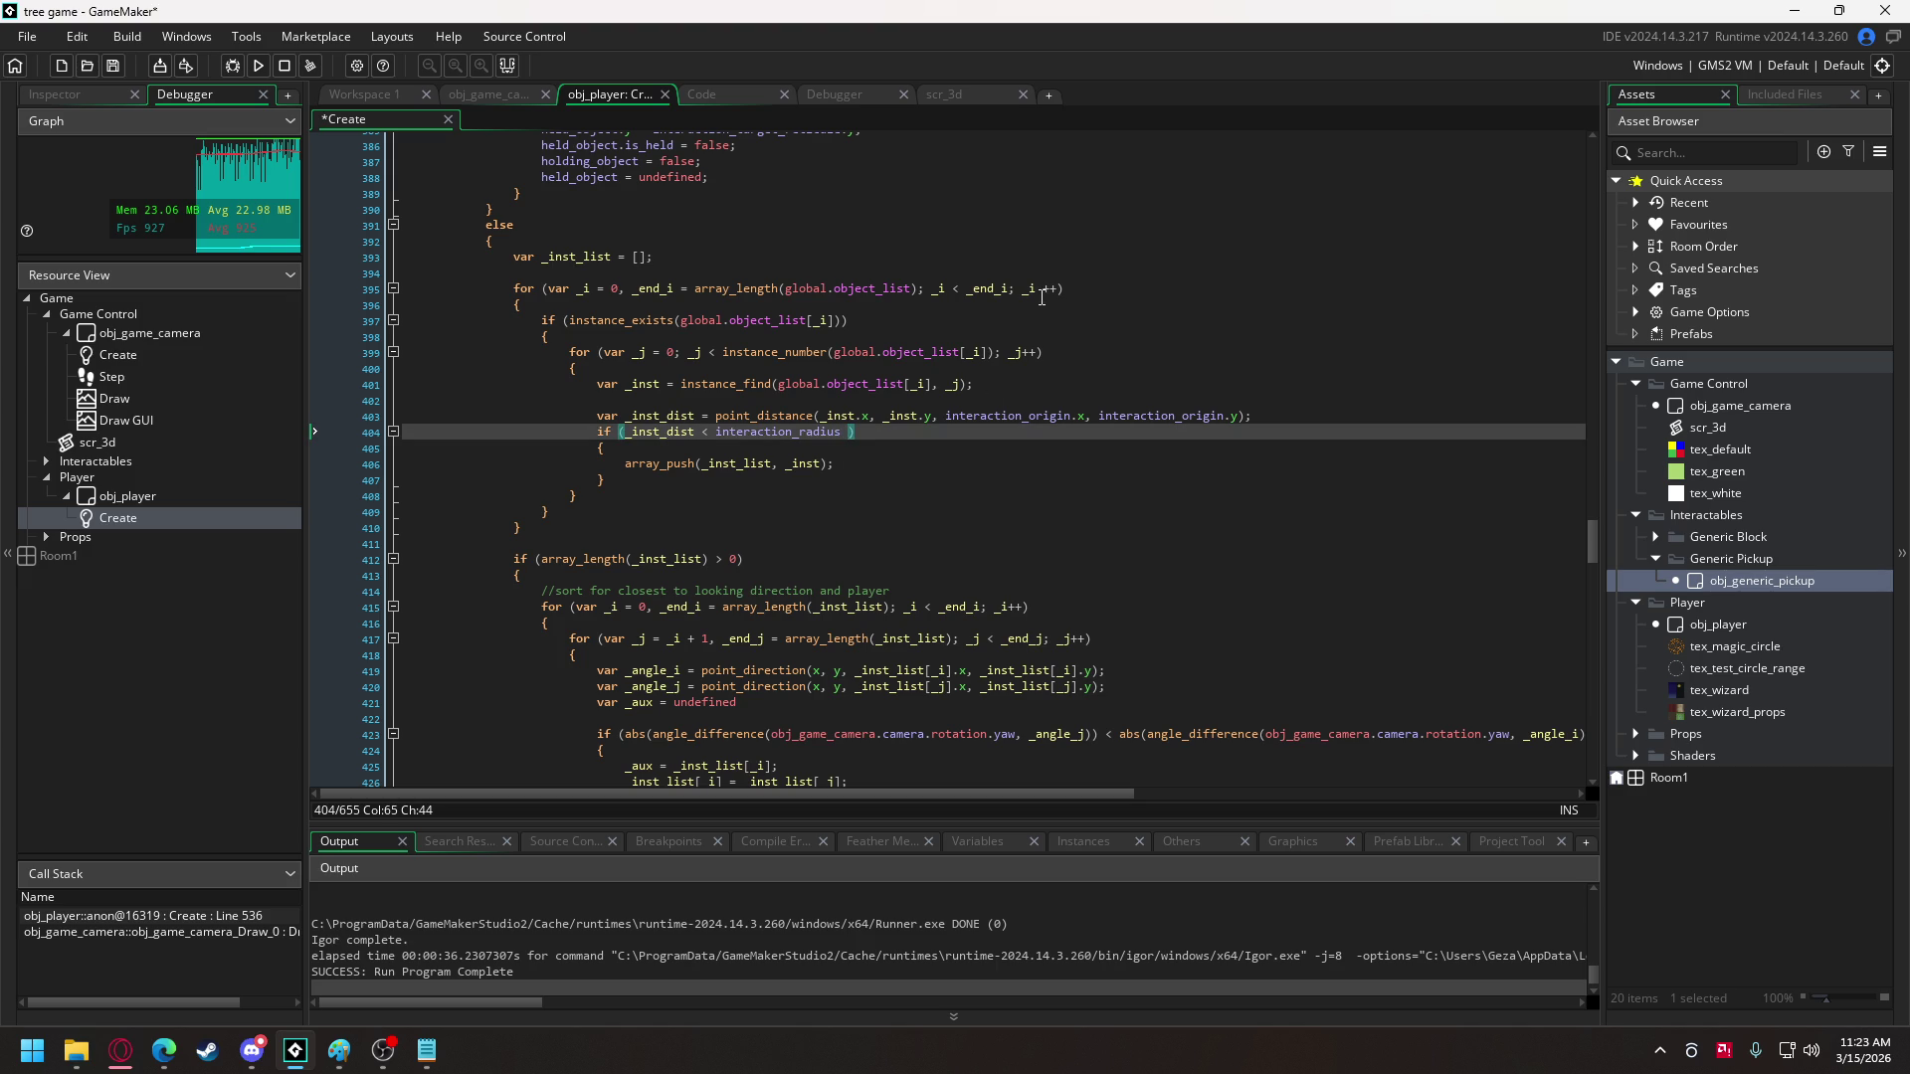
pyautogui.write('&&')
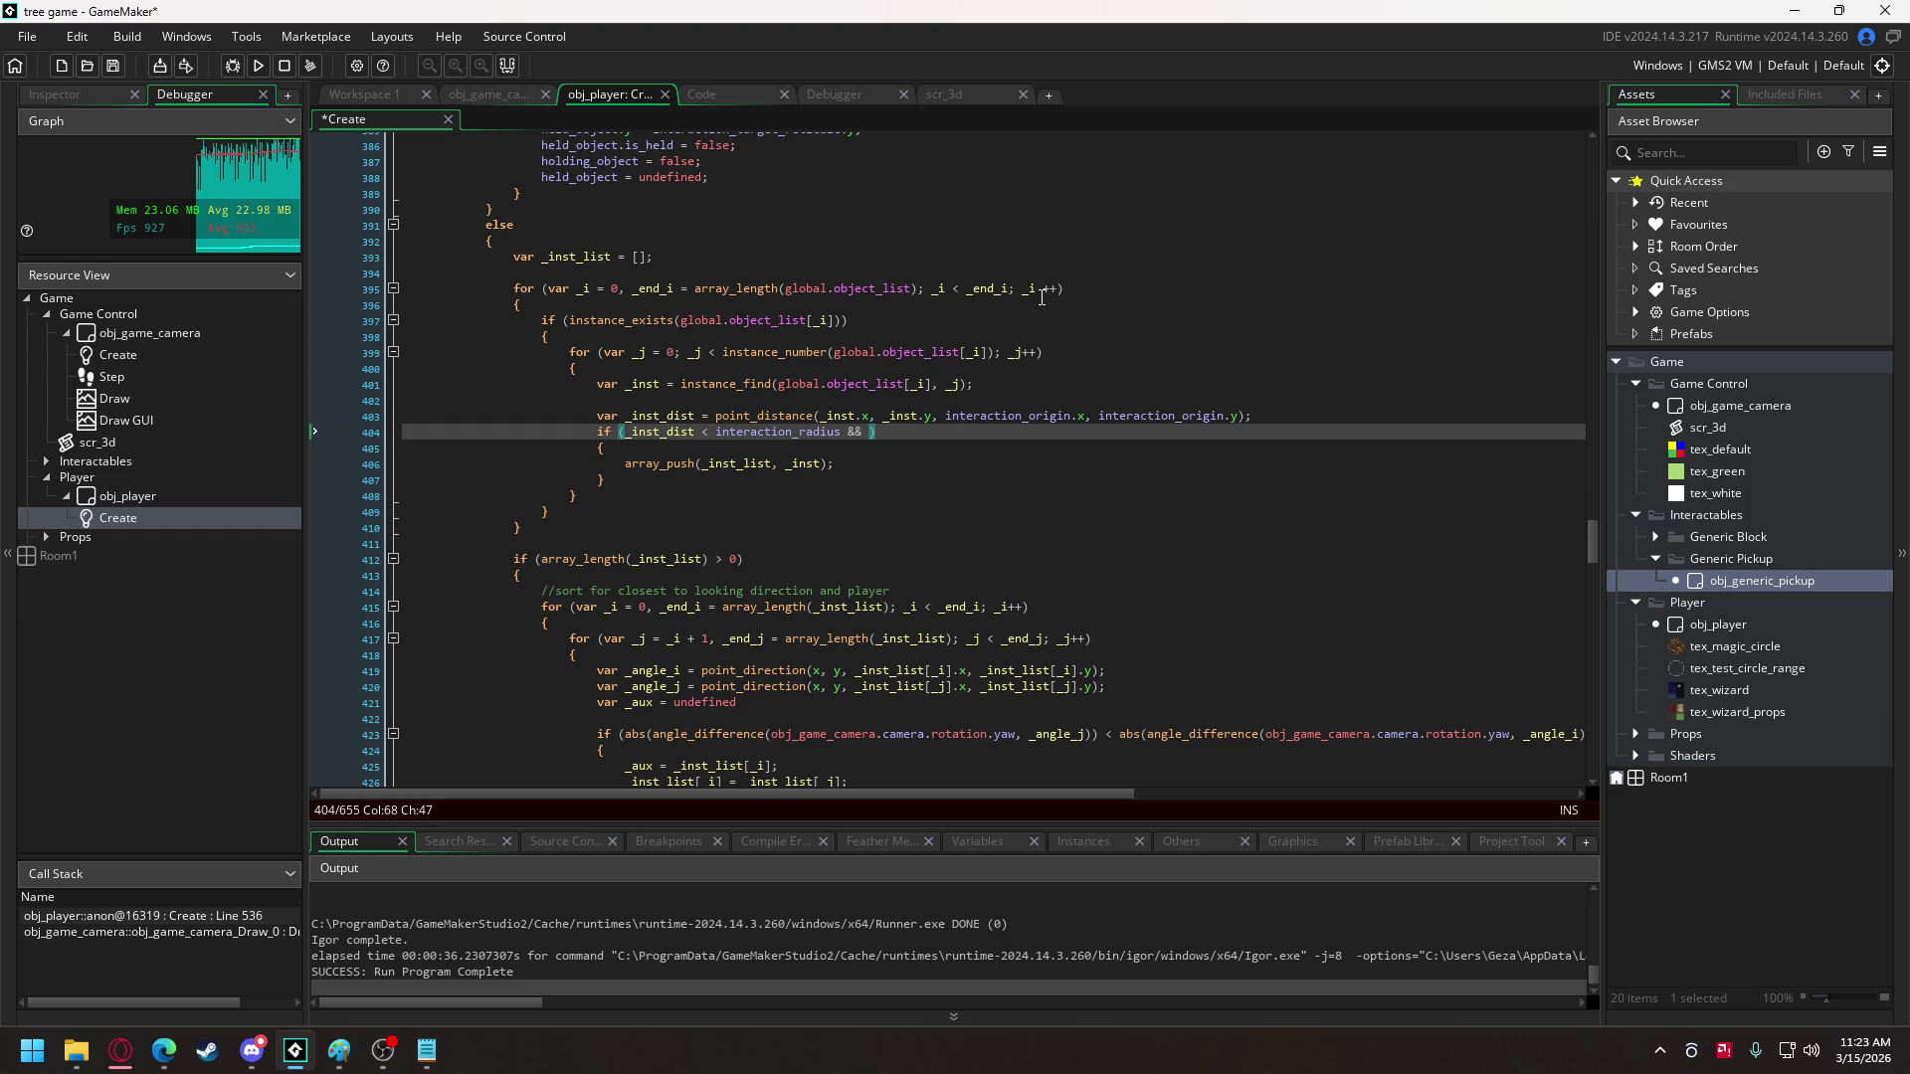
pyautogui.press('Right')
pyautogui.write('nst.z')
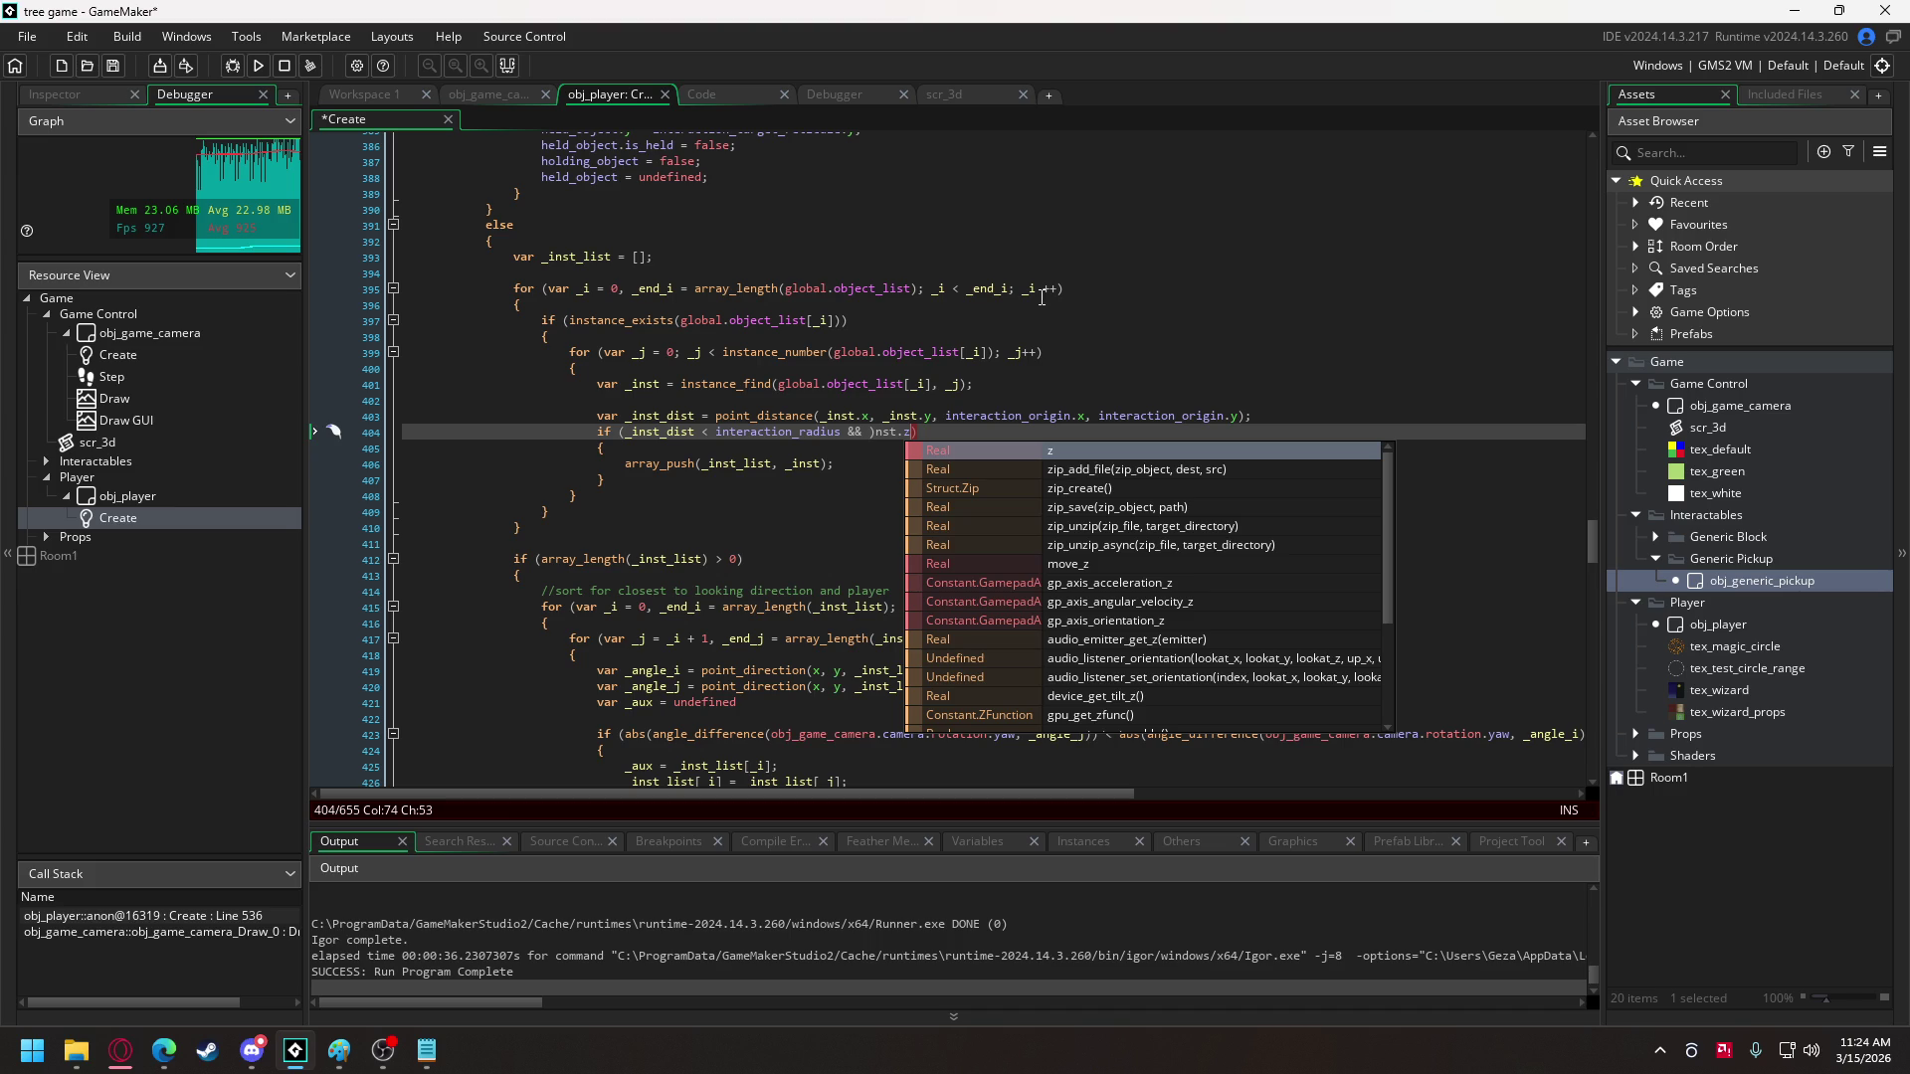
pyautogui.press('Left')
pyautogui.press('Left')
pyautogui.press('Left')
pyautogui.press('BackSpace')
pyautogui.write('abs(_i')
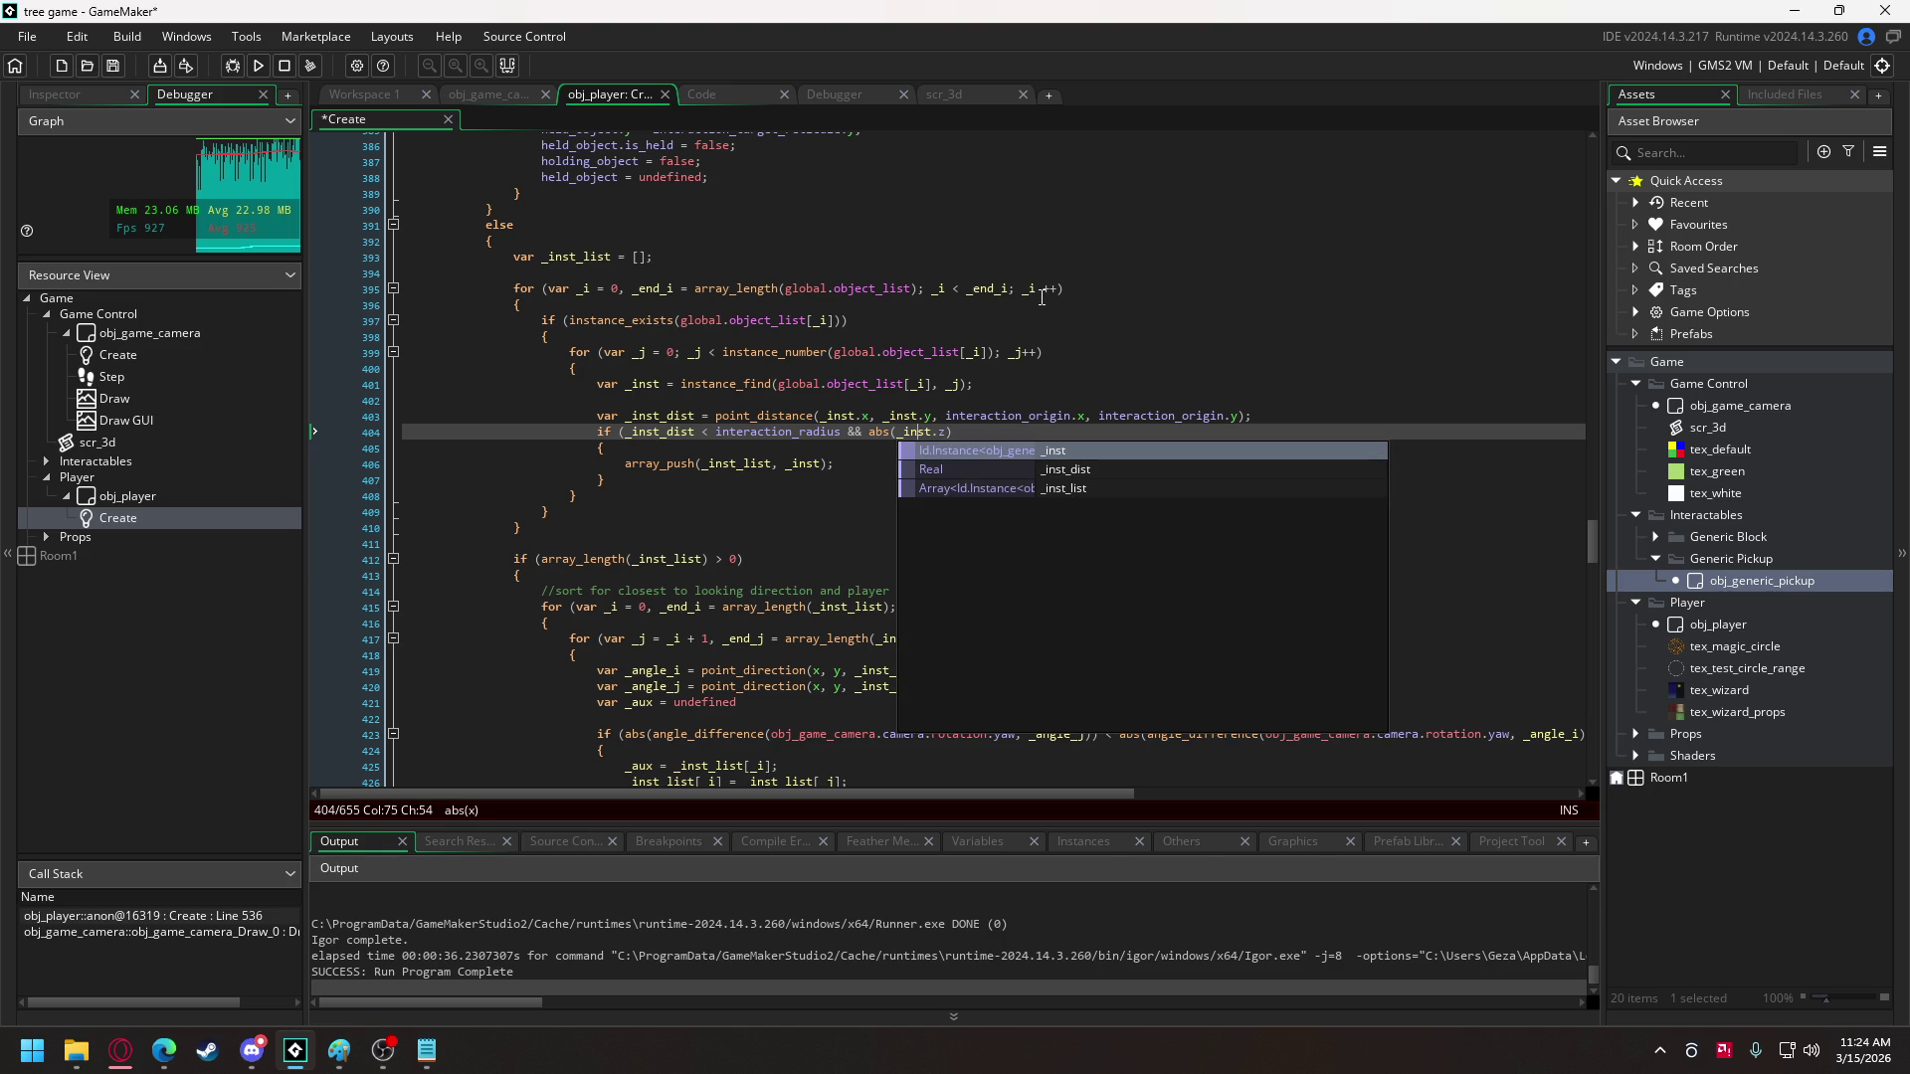
pyautogui.press('Right')
pyautogui.press('Right')
pyautogui.press('Right')
pyautogui.write('- z')
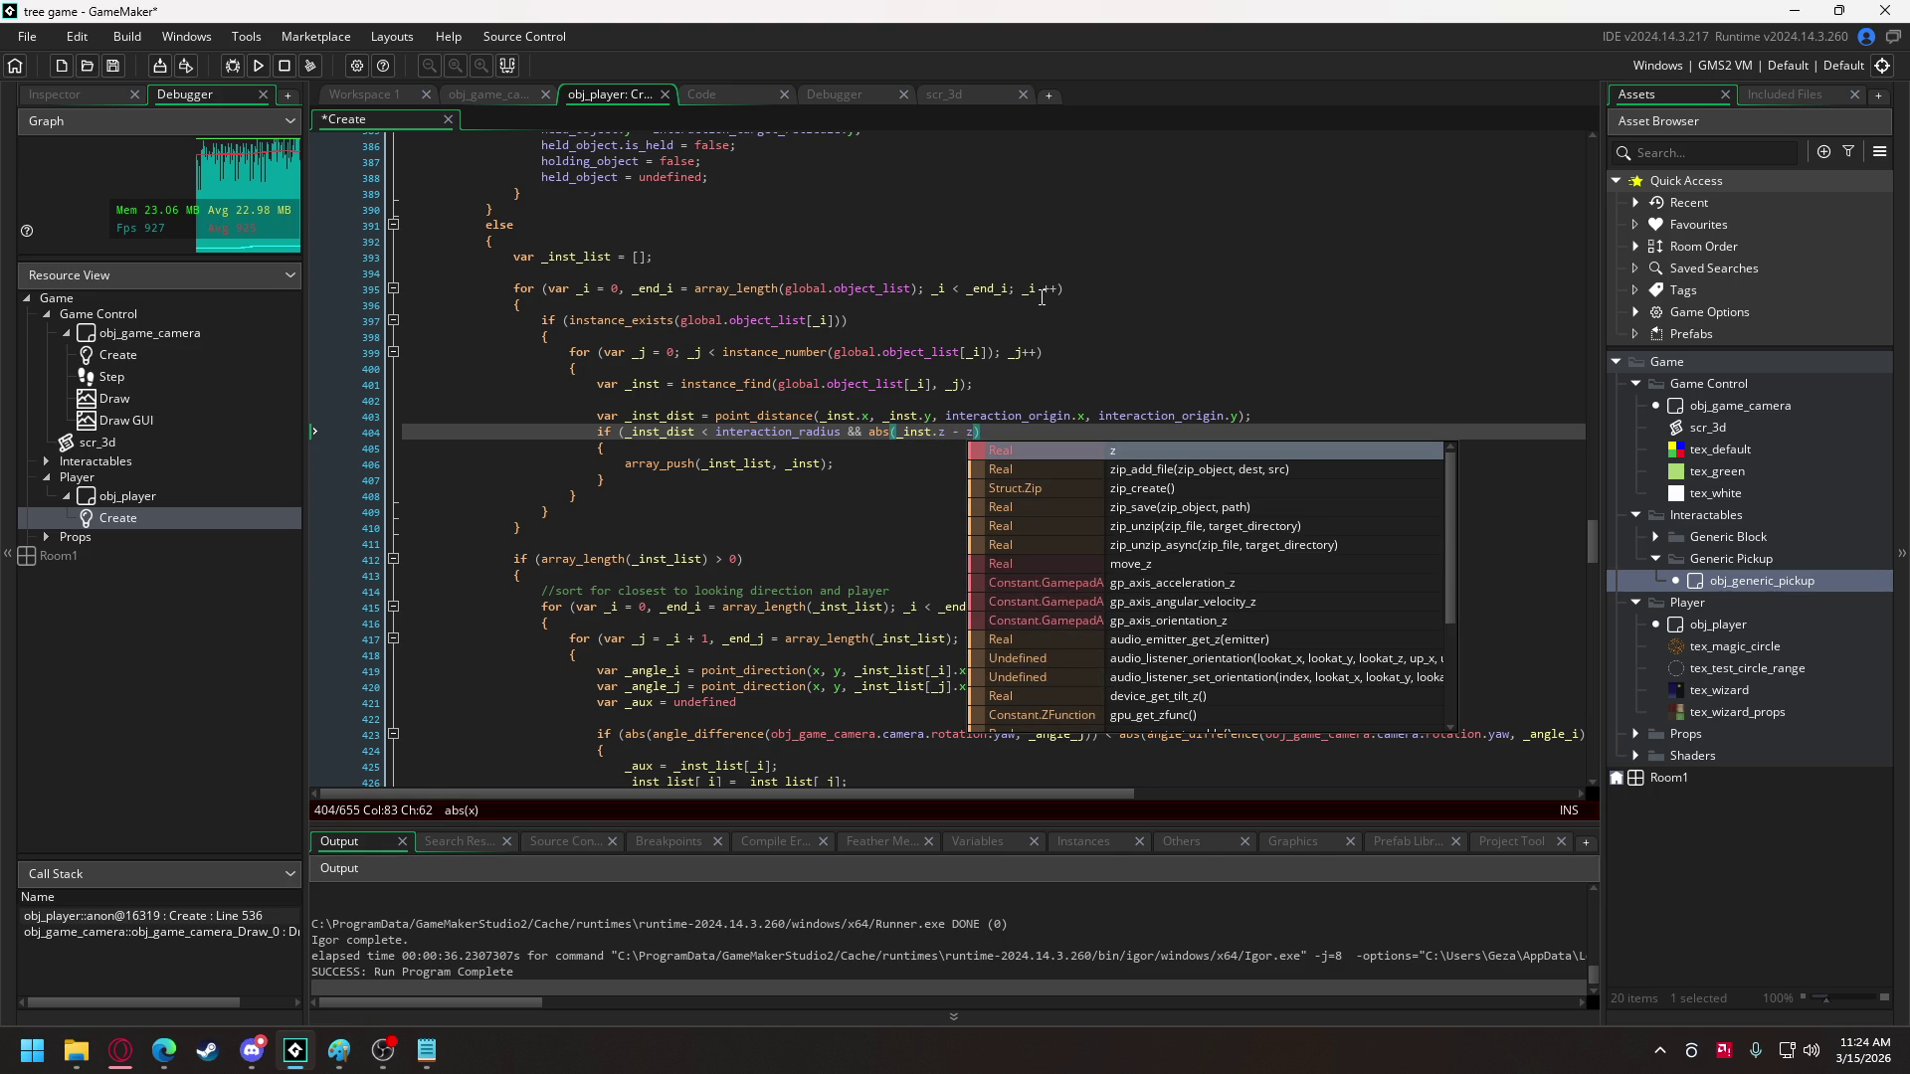
pyautogui.write(') < ')
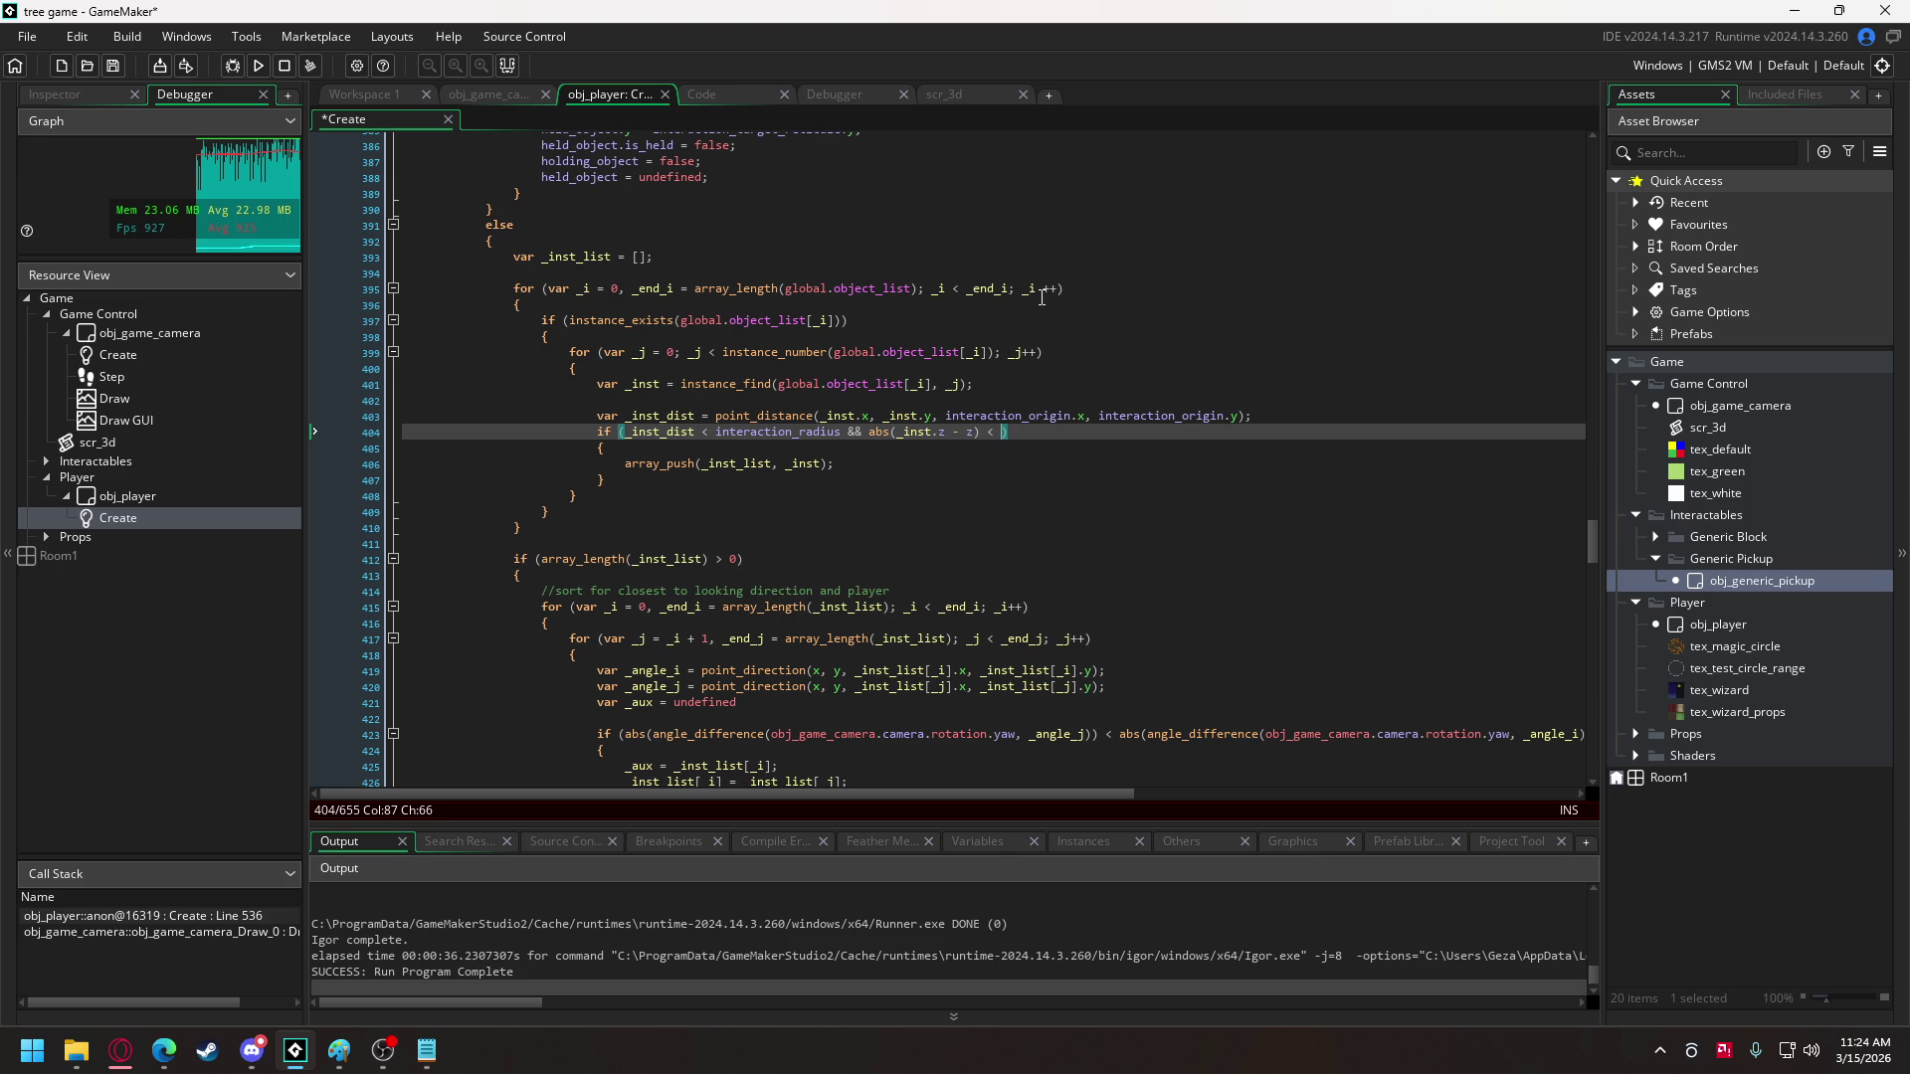
pyautogui.write('pickup_height')
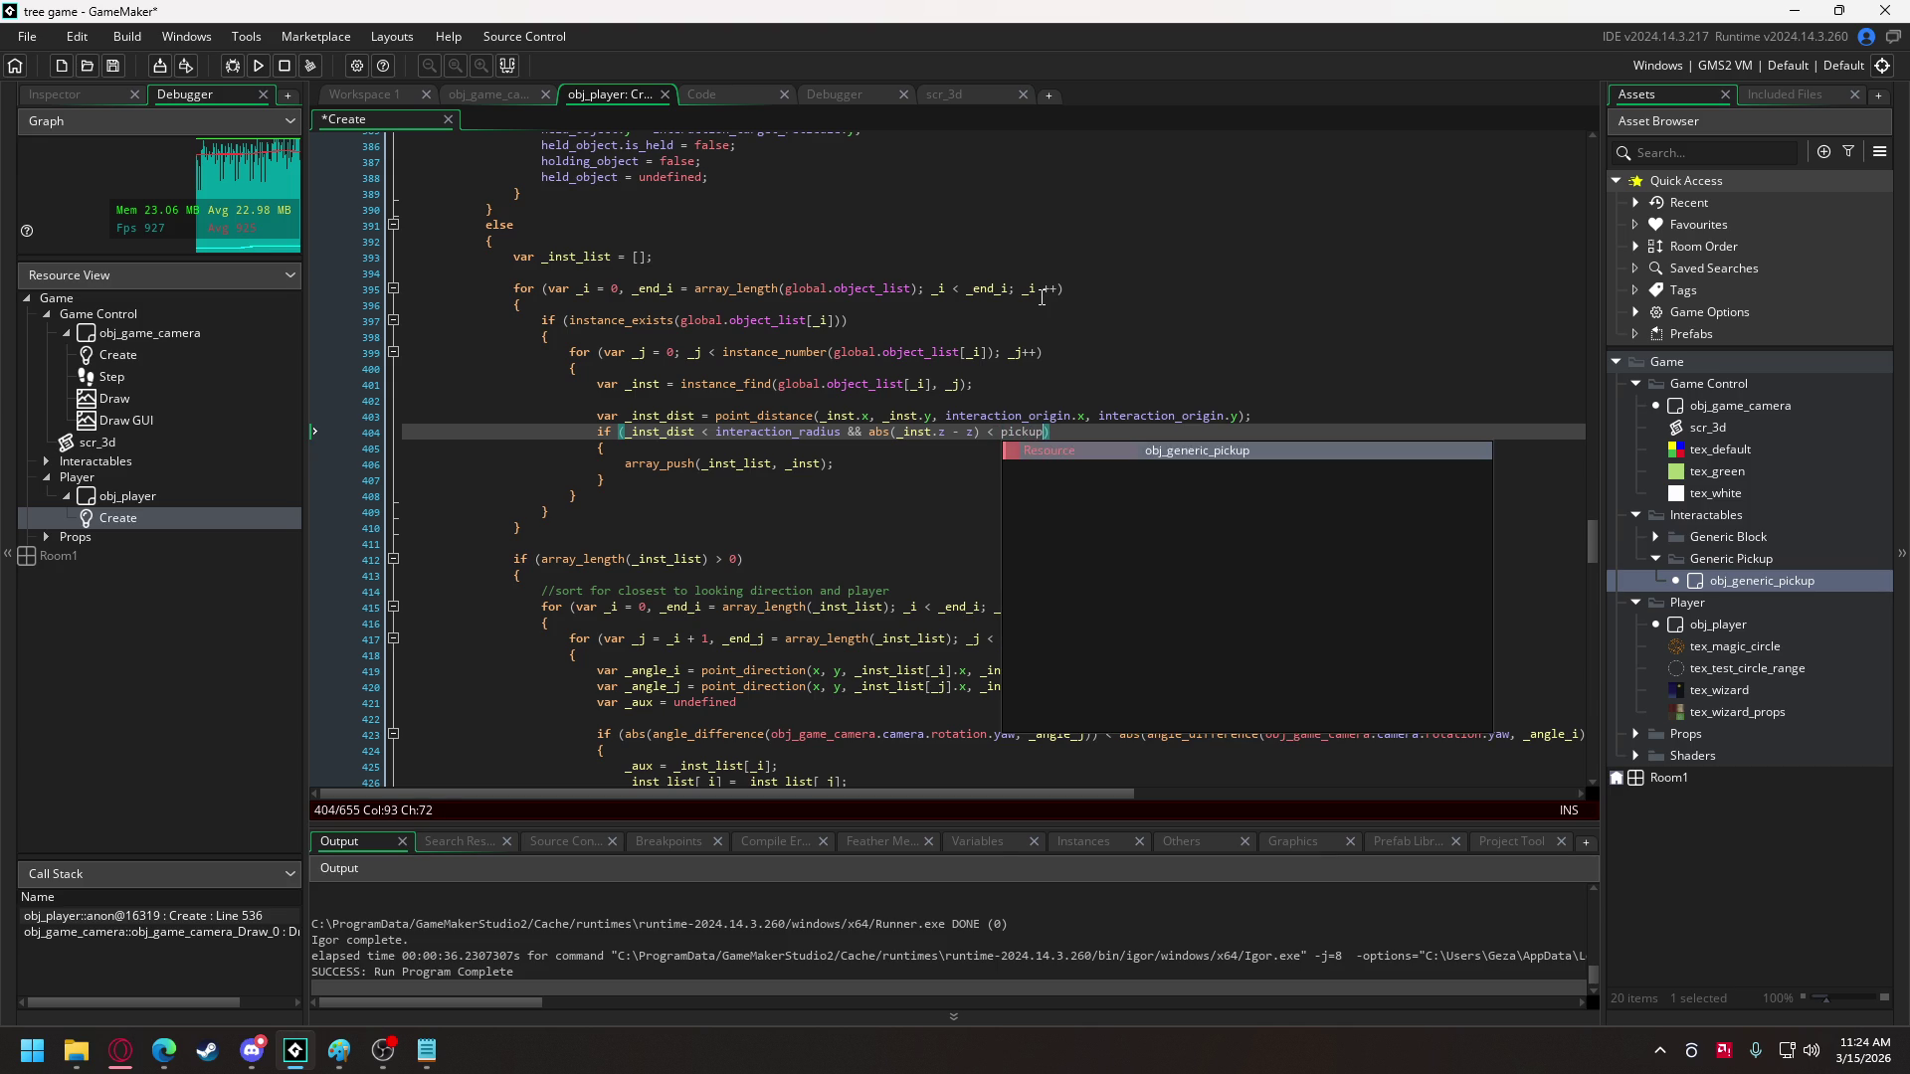
pyautogui.write('_threshold')
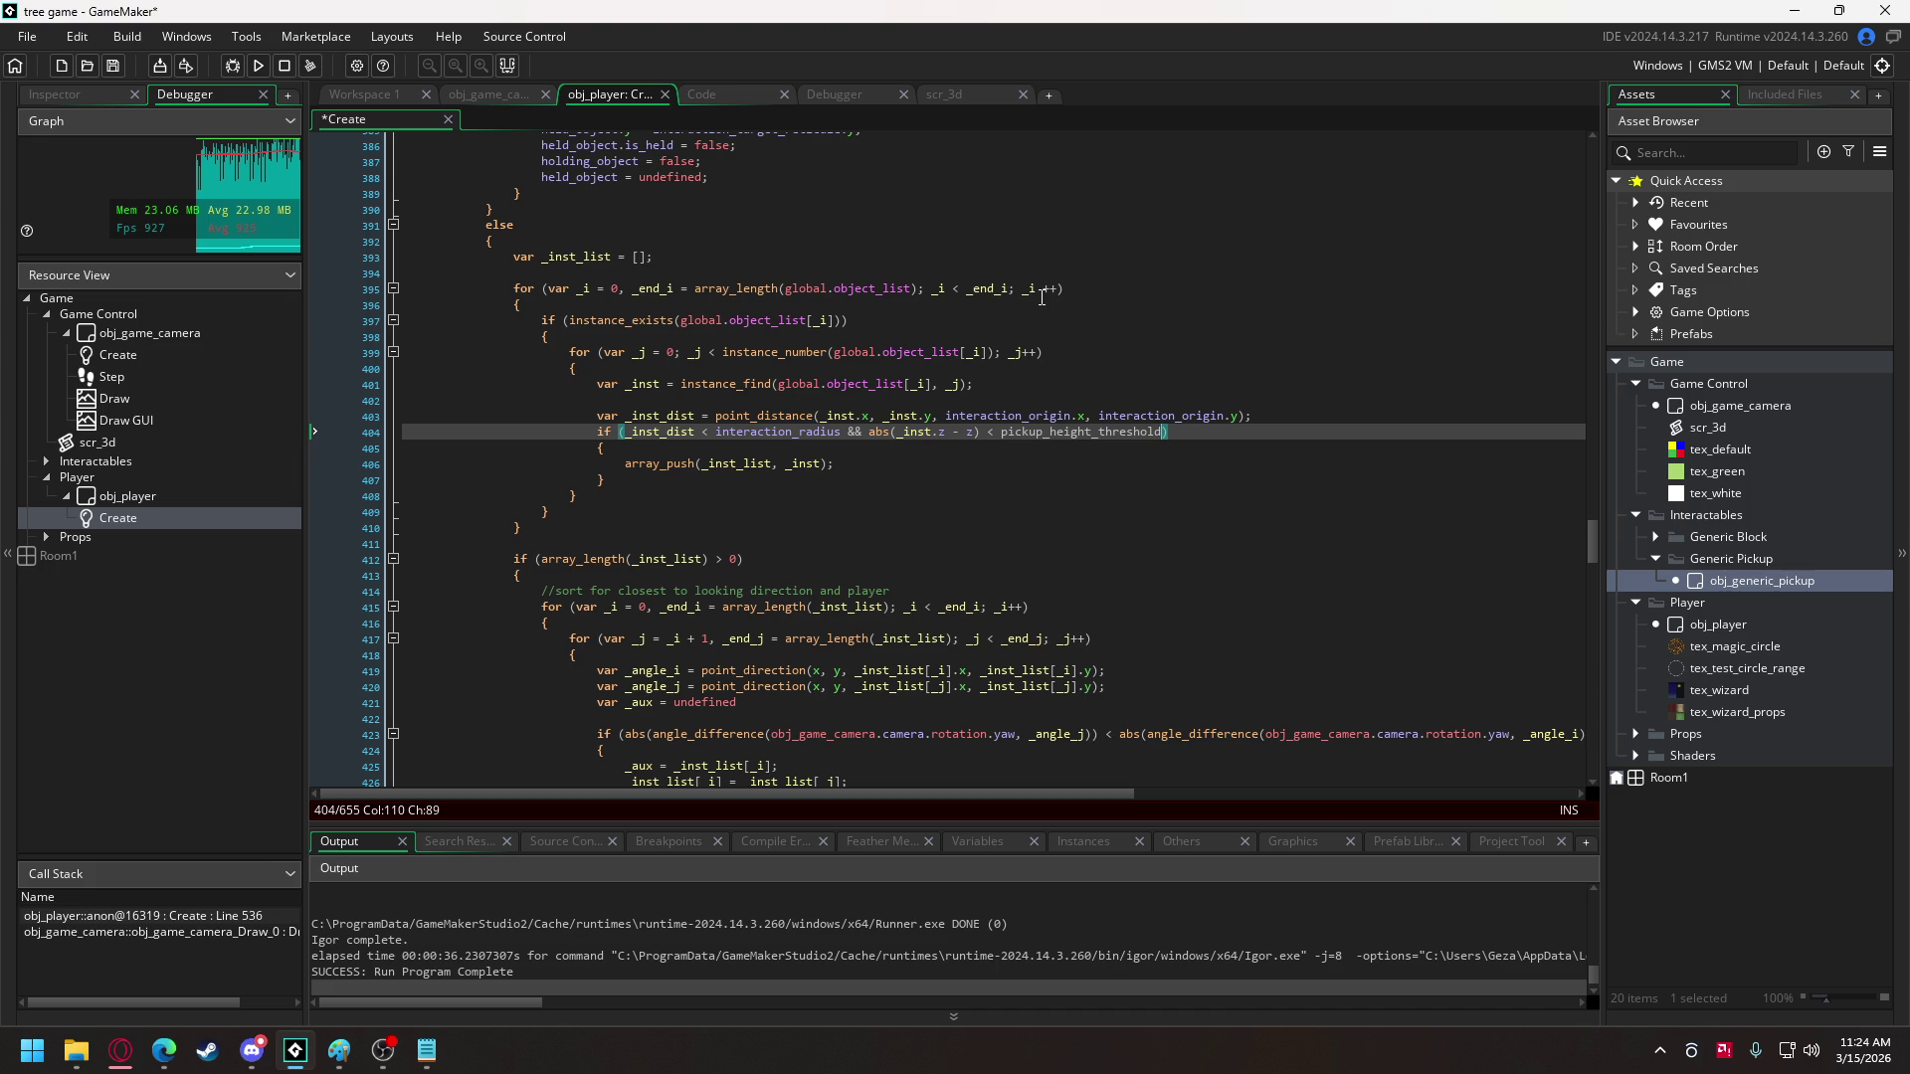
pyautogui.click(1034, 436)
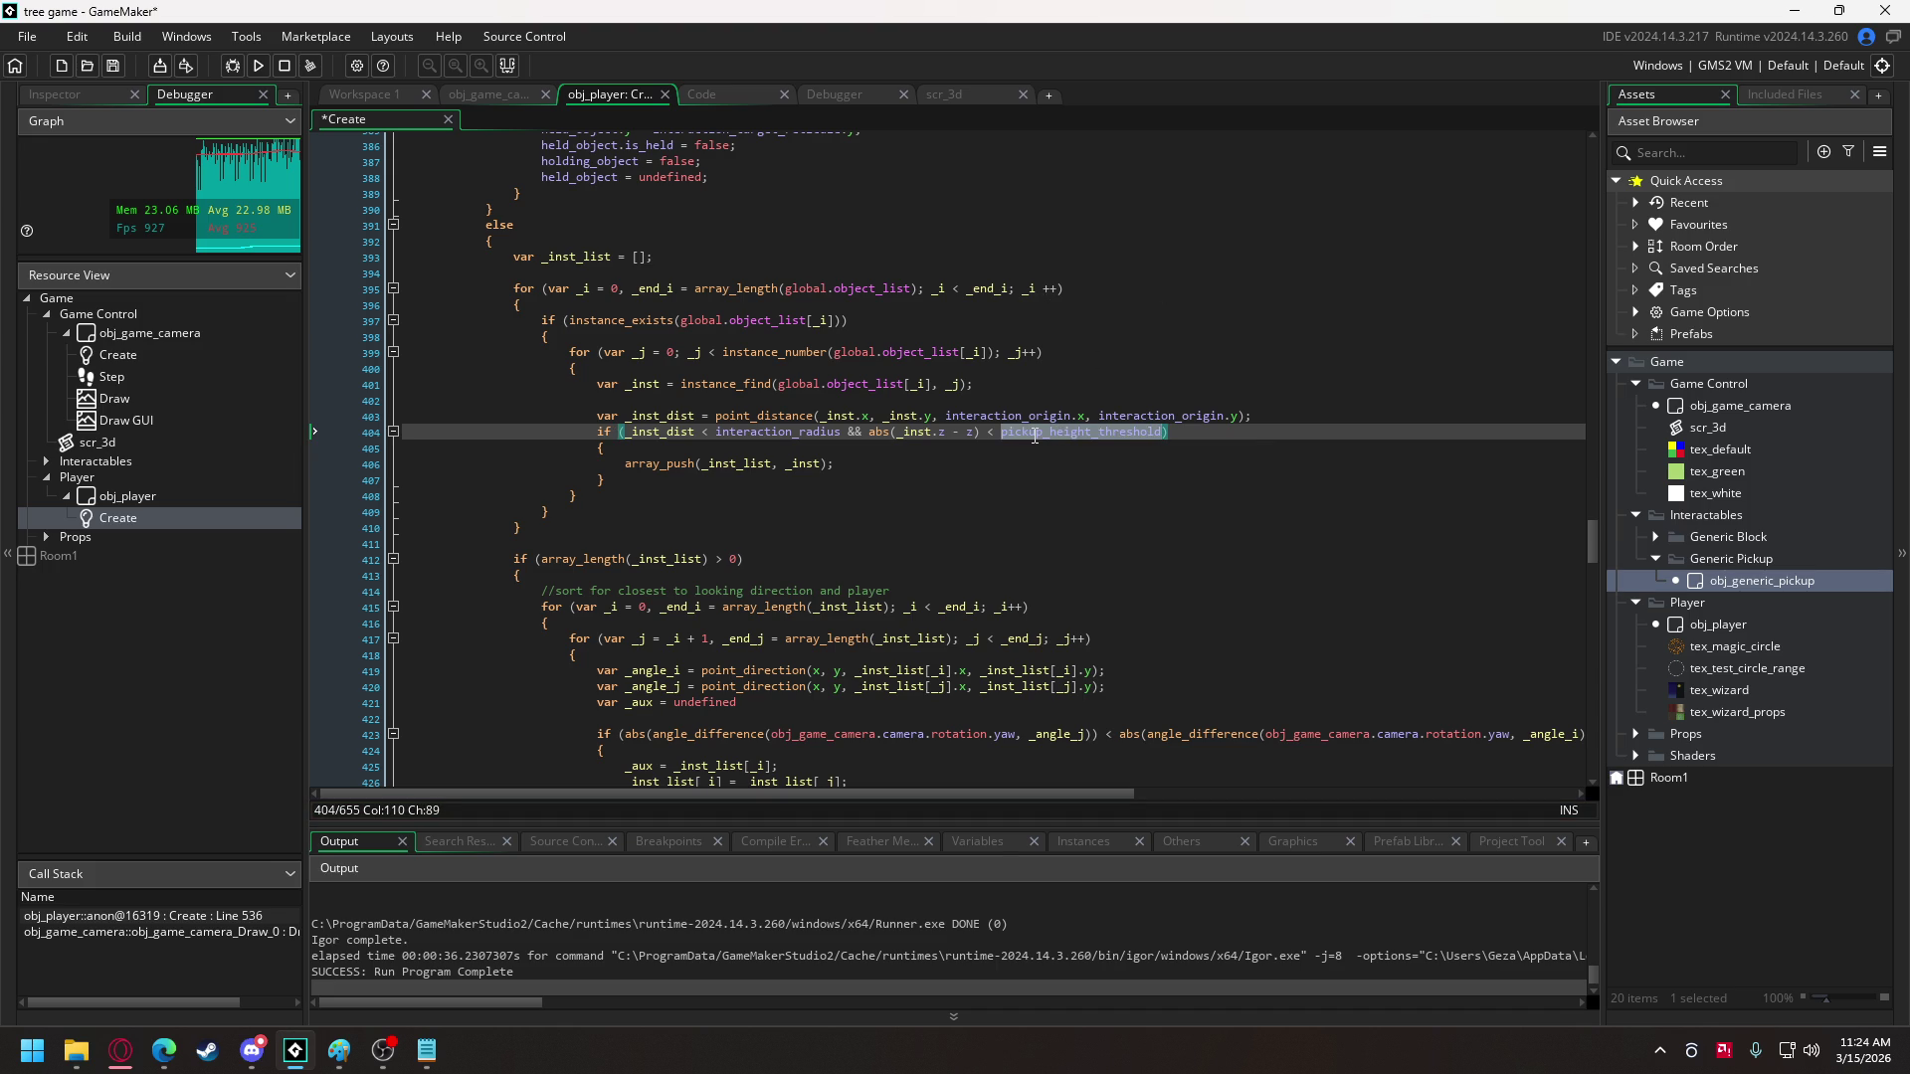
pyautogui.moveTo(1592, 539); pyautogui.dragTo(1593, 159)
pyautogui.scroll(-5, 660, 470)
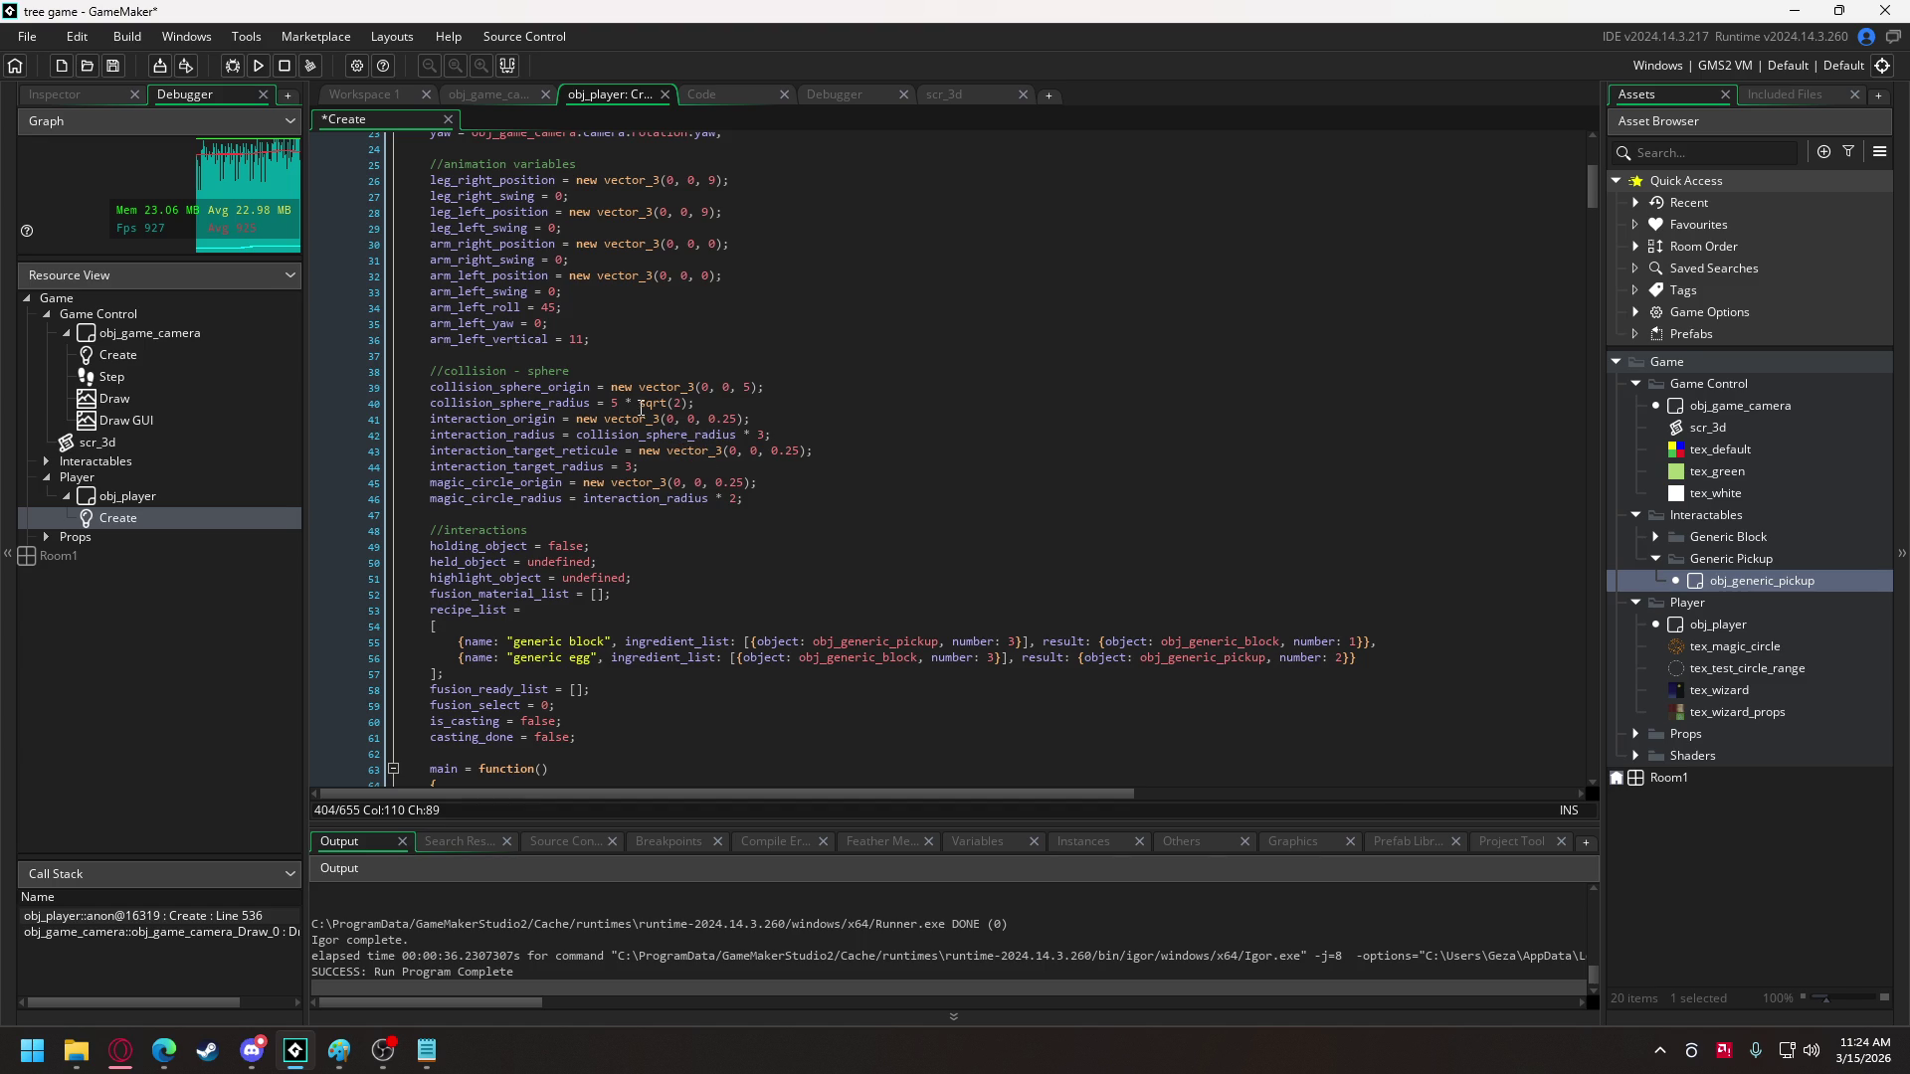
# - Declare pickup_height_threshold = 20 under //interactions, then bring up obj_generic_pickup's Create code
pyautogui.click(555, 532)
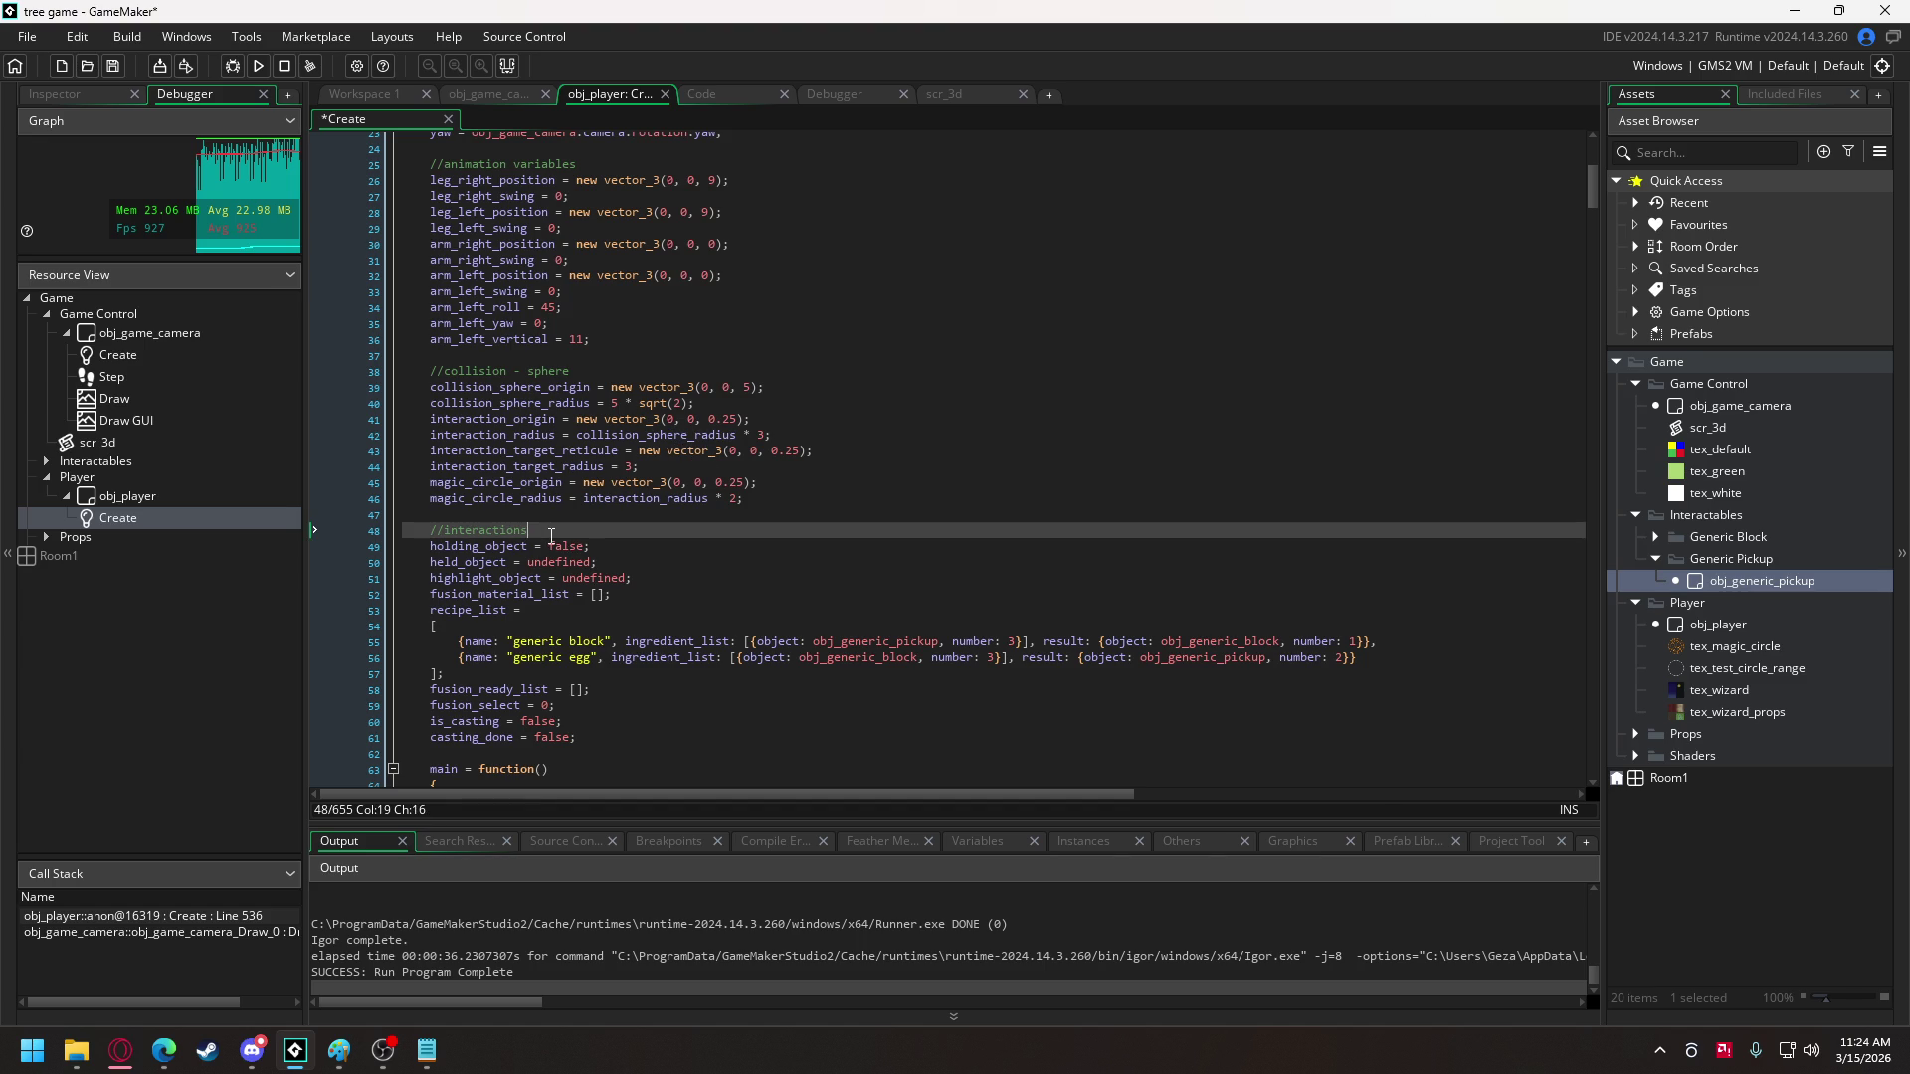
pyautogui.press('Return')
pyautogui.write('pickup_height_threshold = 20;')
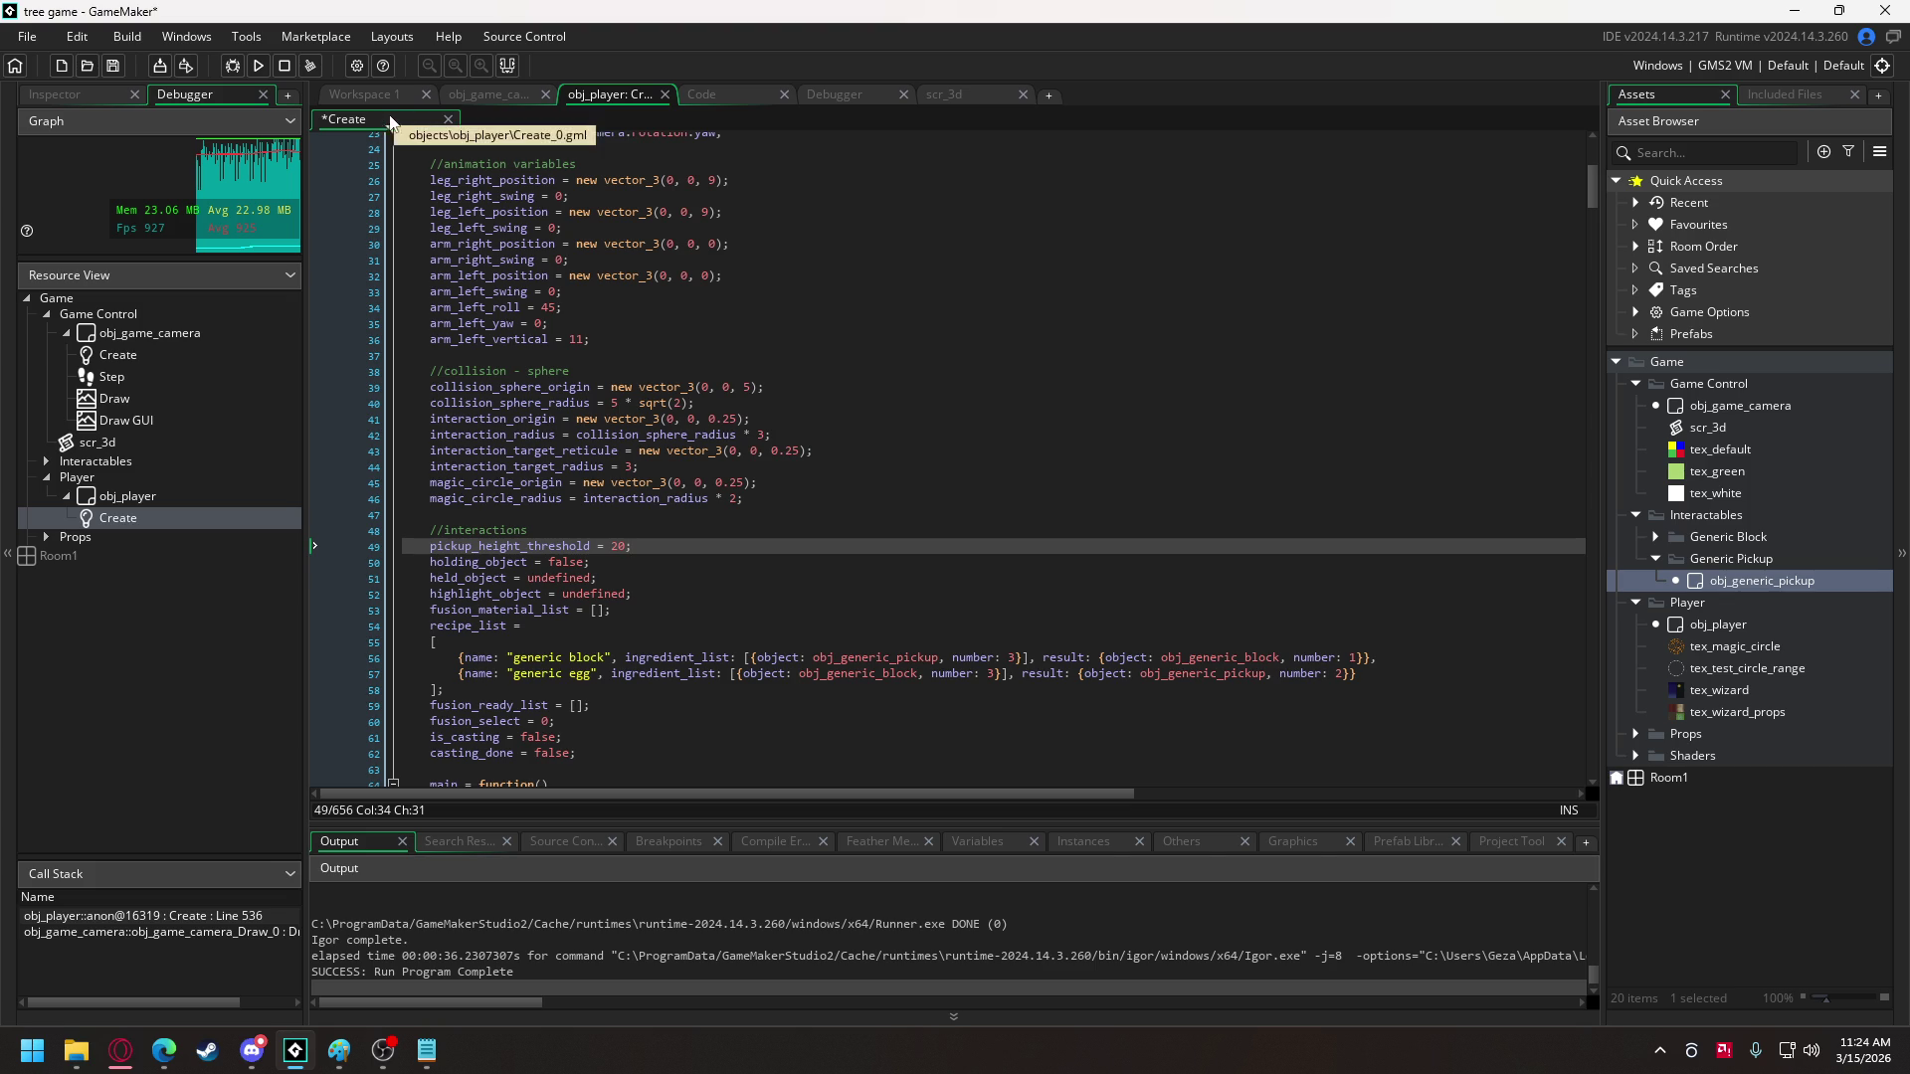
pyautogui.click(362, 95)
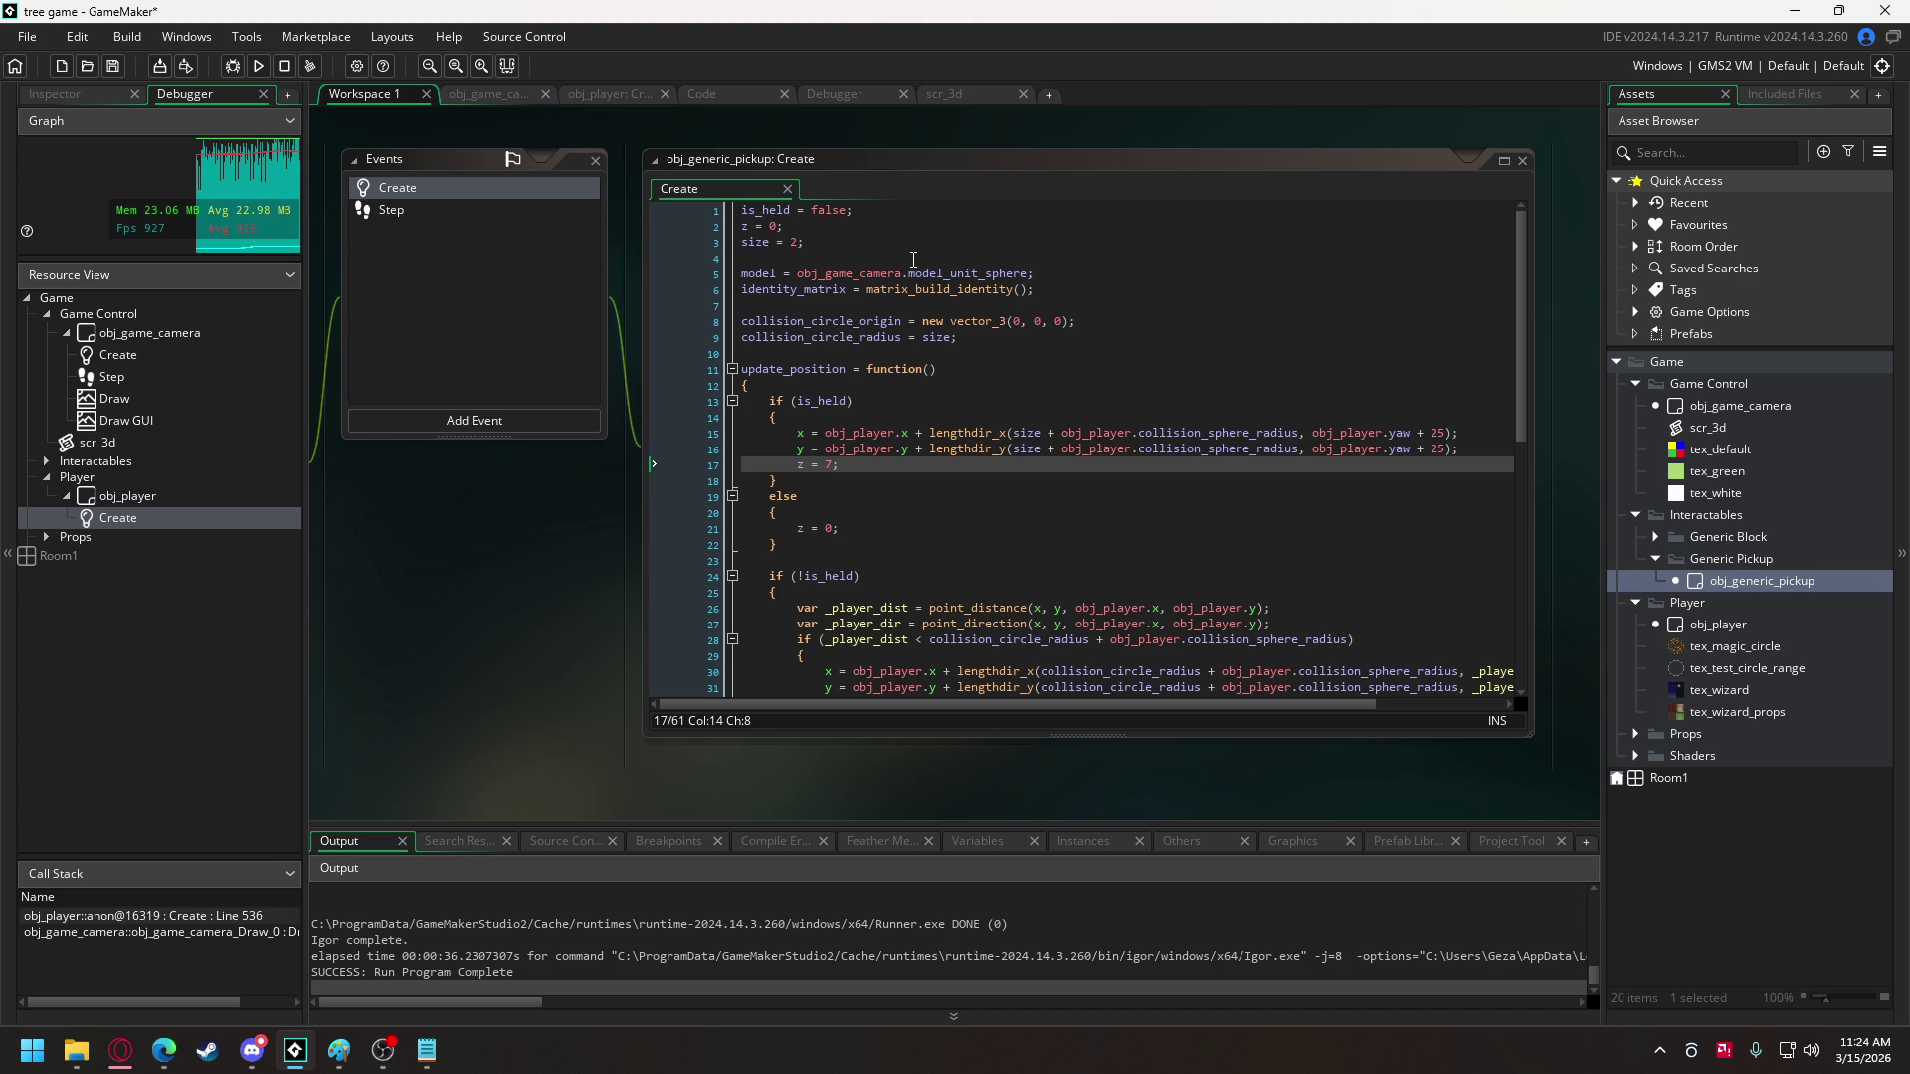
# - Try changing the held pickup height from 7 to 0, then undo it
pyautogui.press('F10')
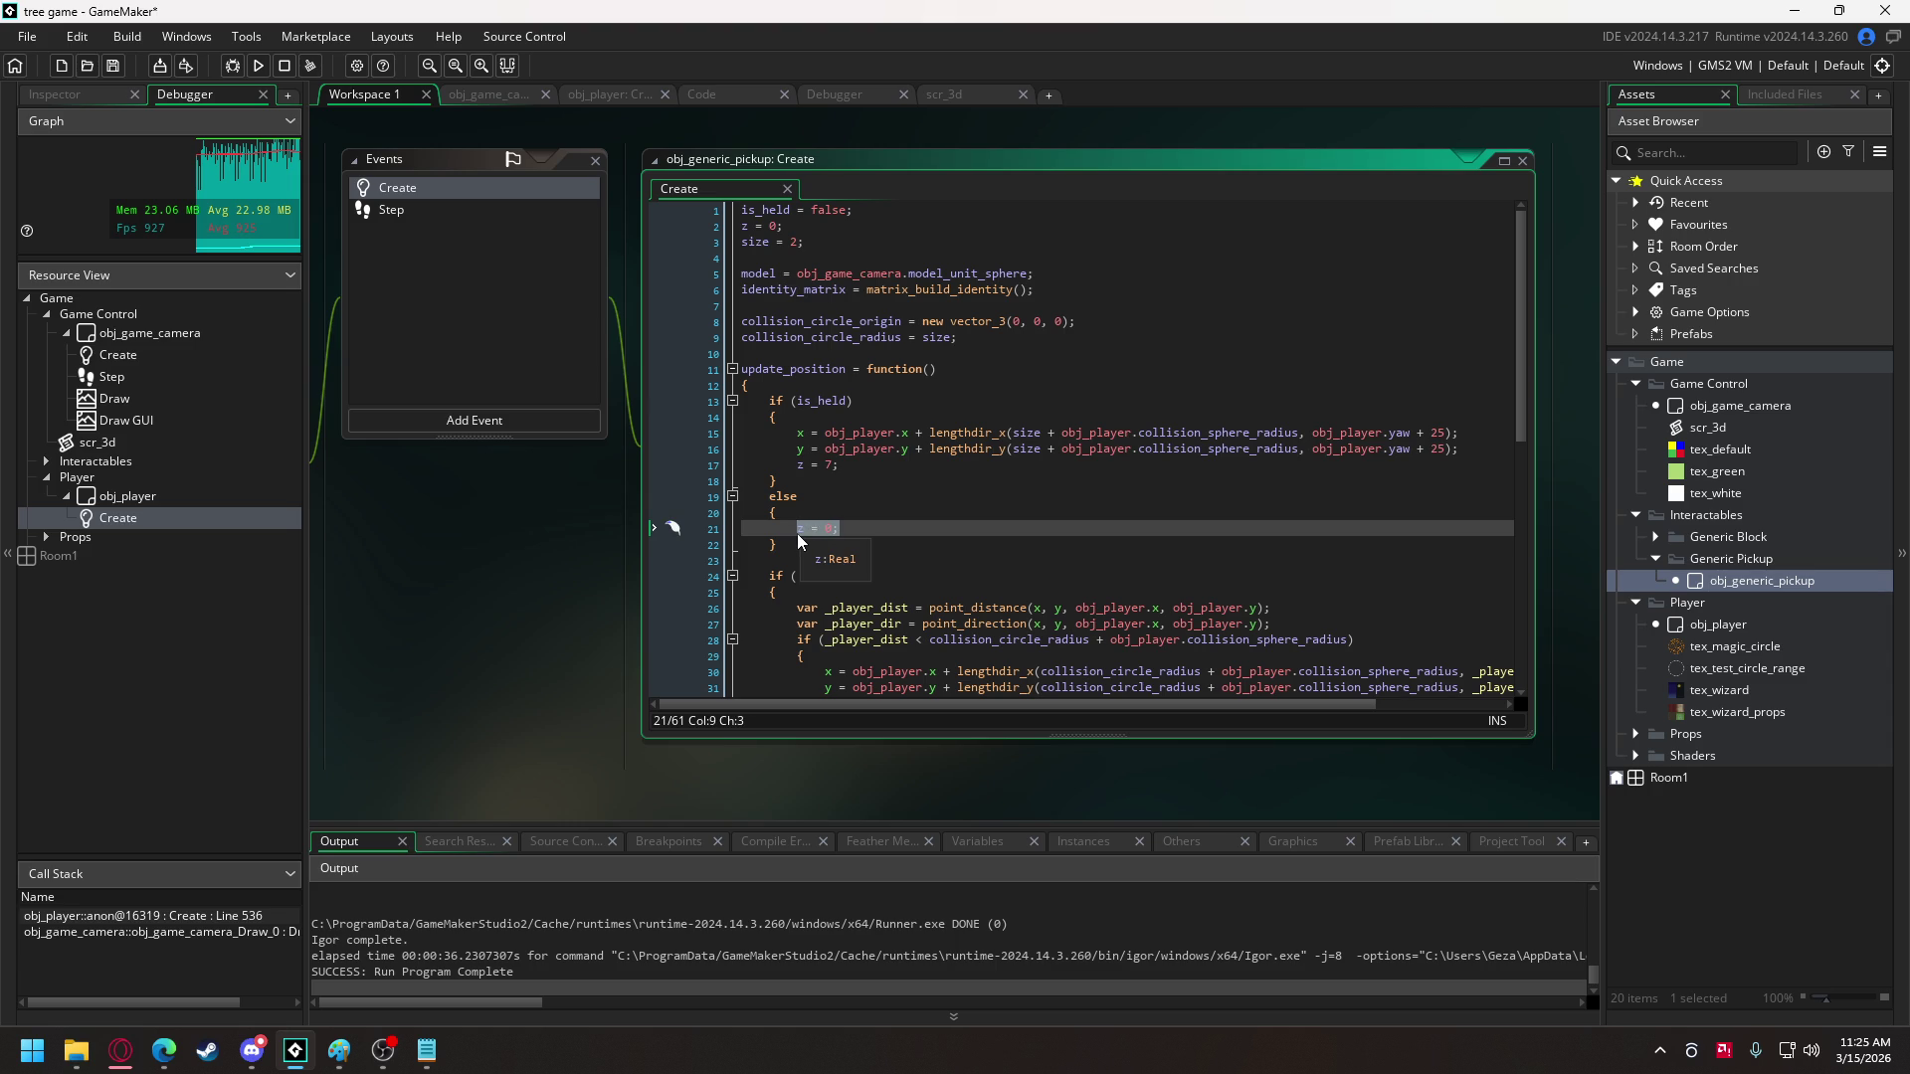
pyautogui.press('BackSpace')
pyautogui.write('0')
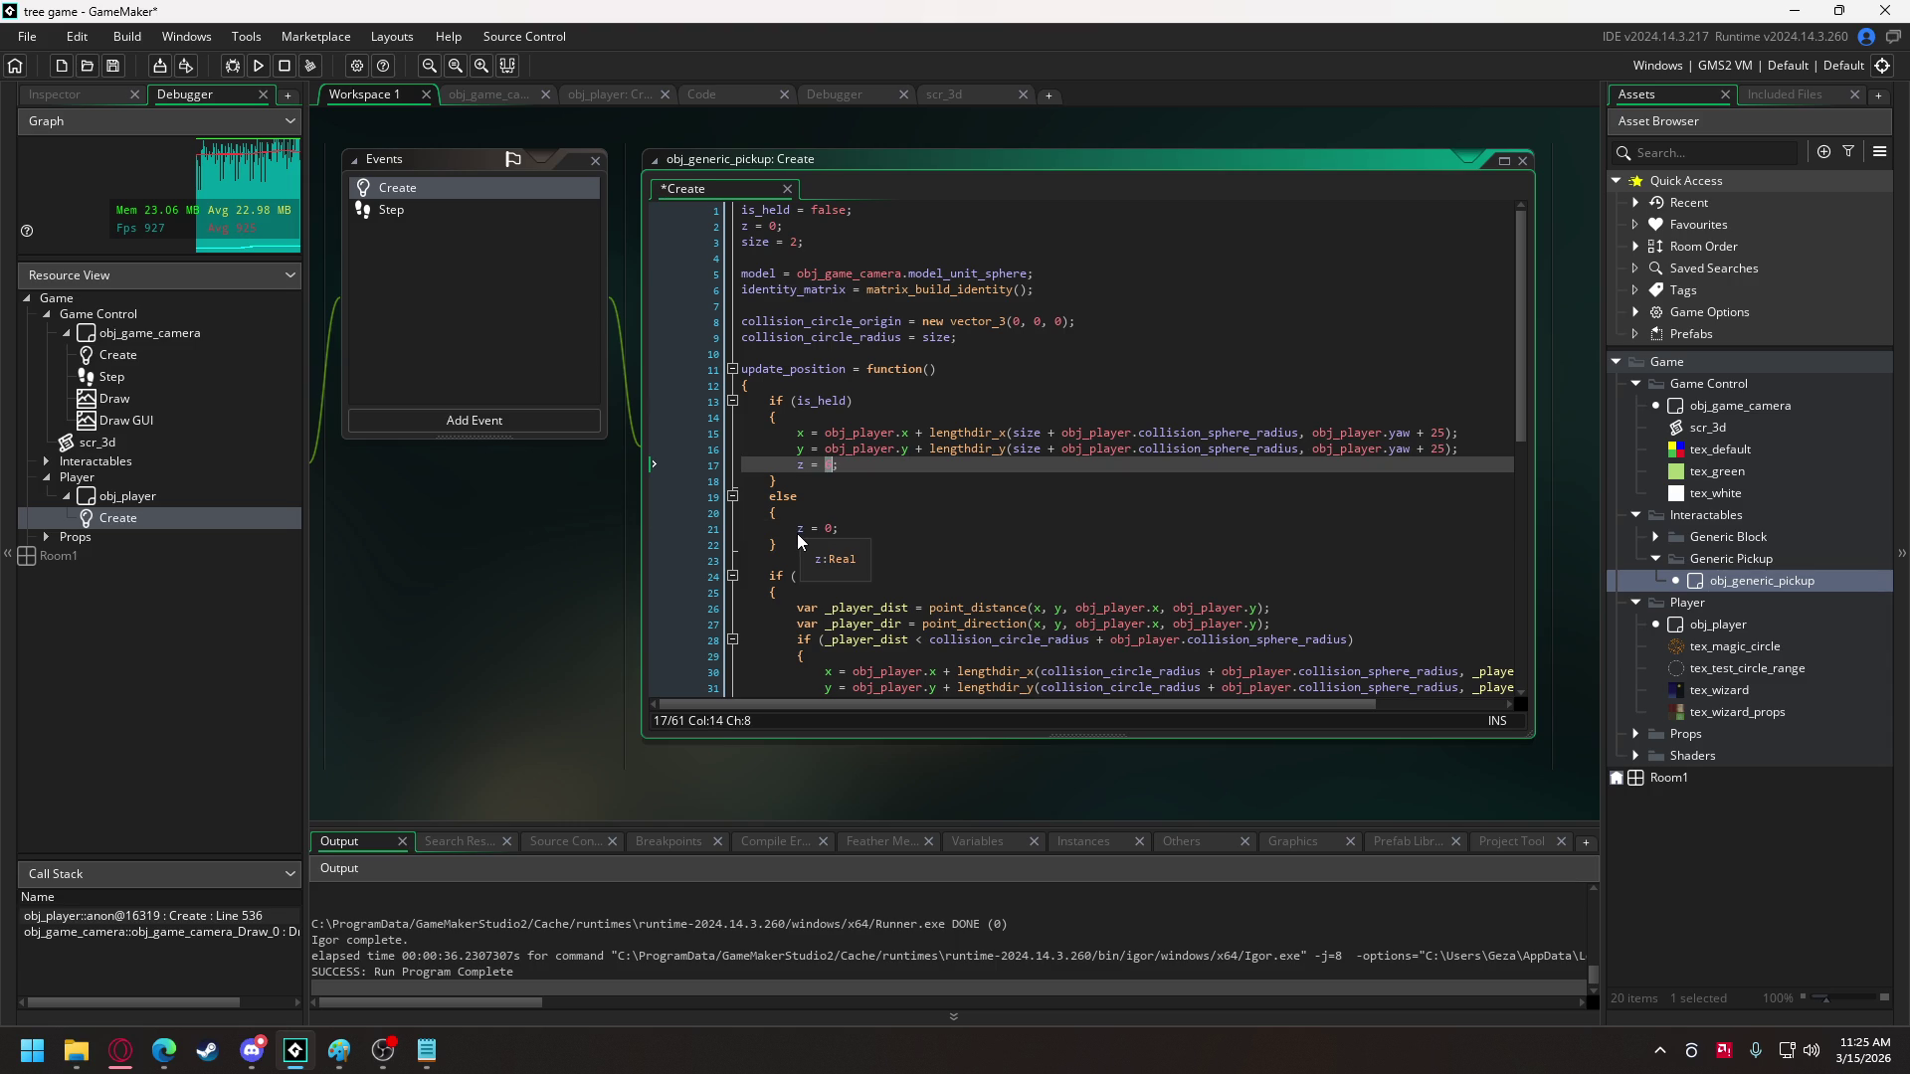
pyautogui.hotkey('ctrl', 'z')
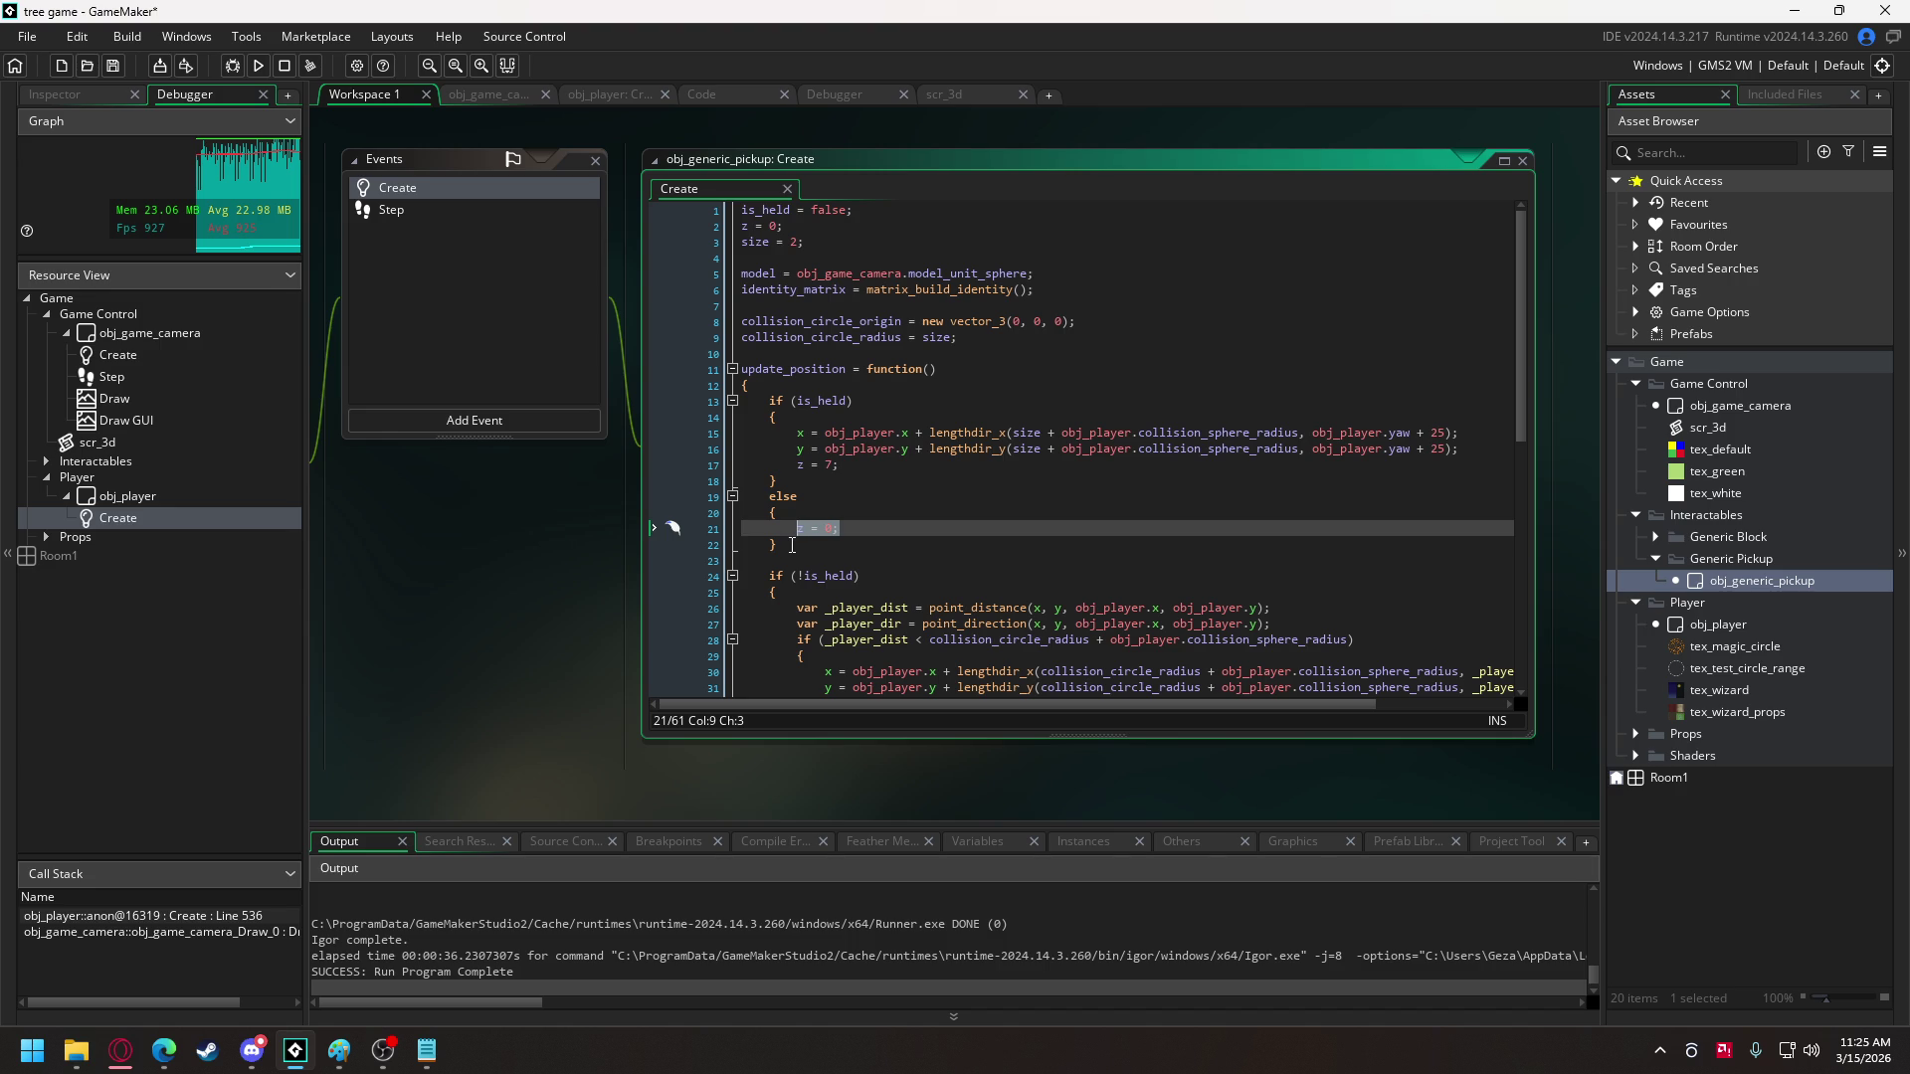
# - Keep the else block but comment out its height reset as //z = 0;
pyautogui.moveTo(792, 545); pyautogui.dragTo(746, 495)
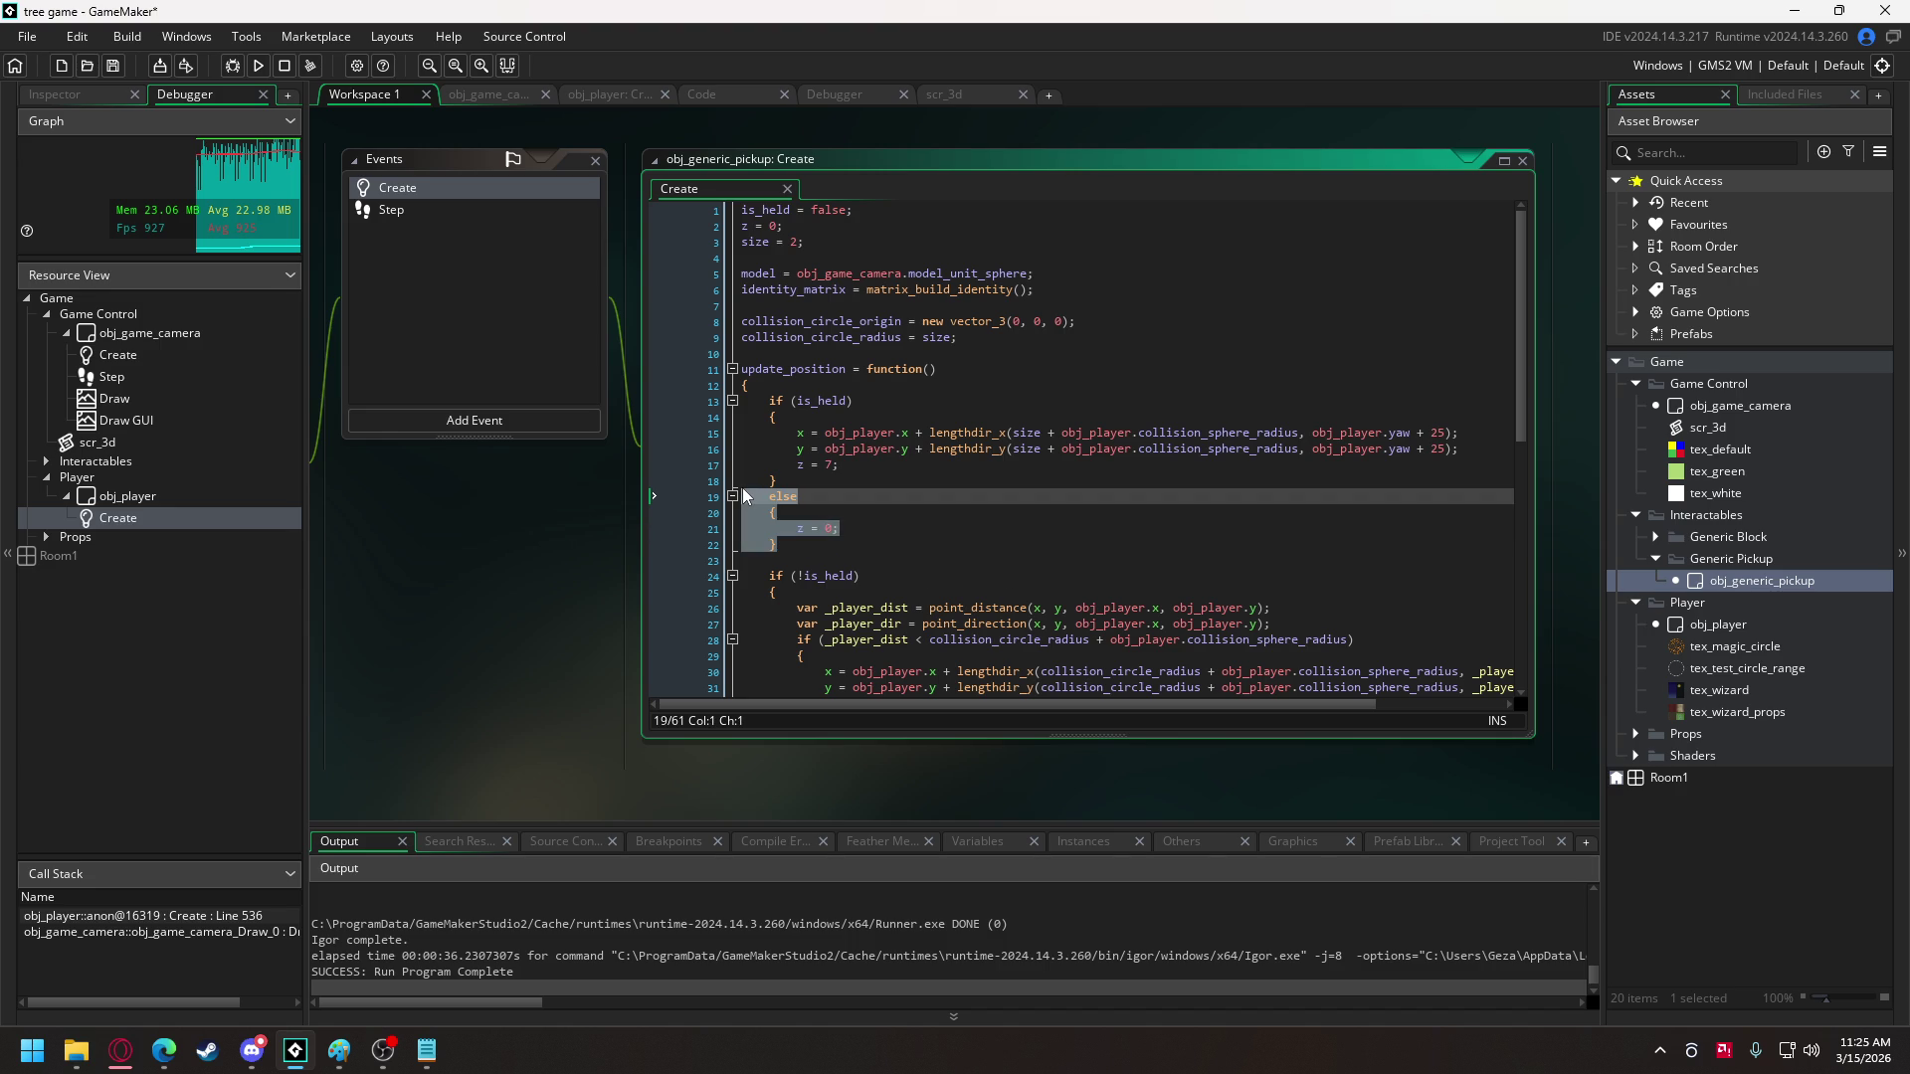
pyautogui.press('Delete')
pyautogui.press('BackSpace')
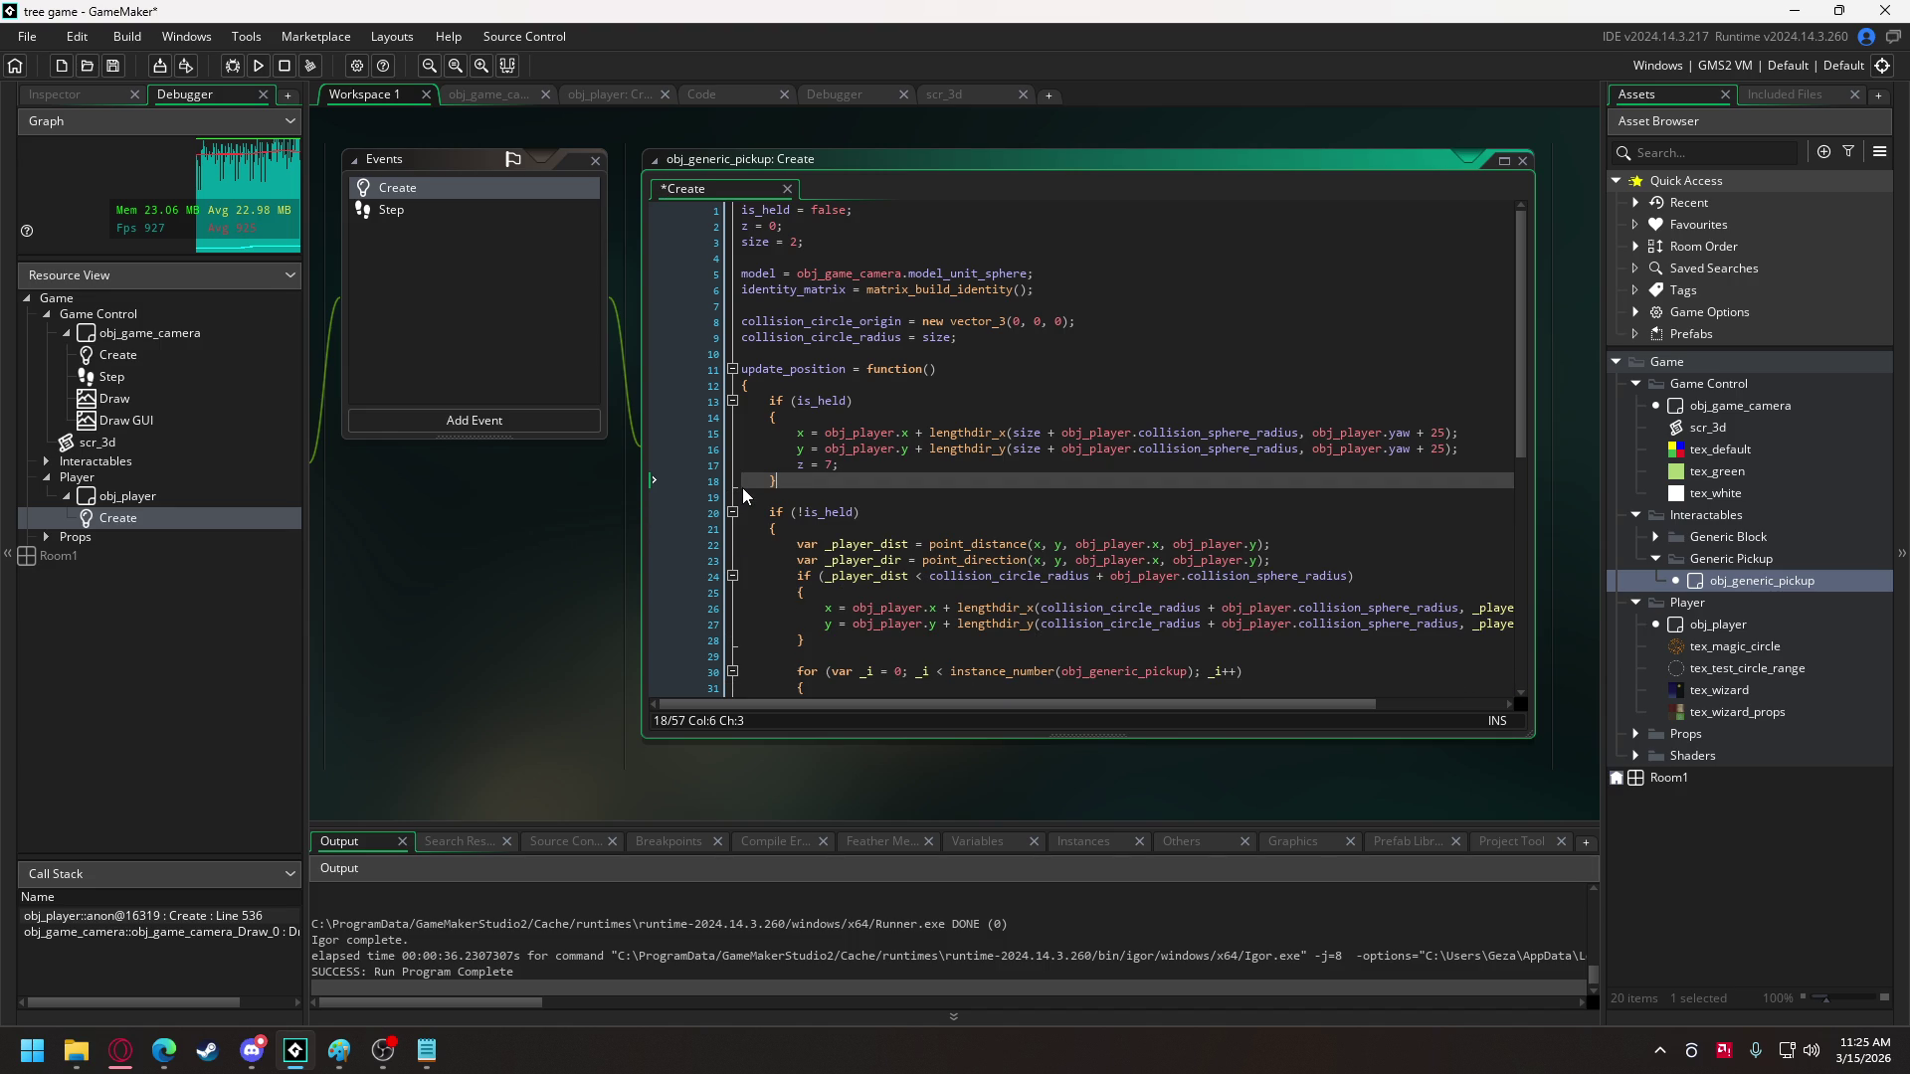
pyautogui.moveTo(946, 555)
pyautogui.hotkey('ctrl', 'z')
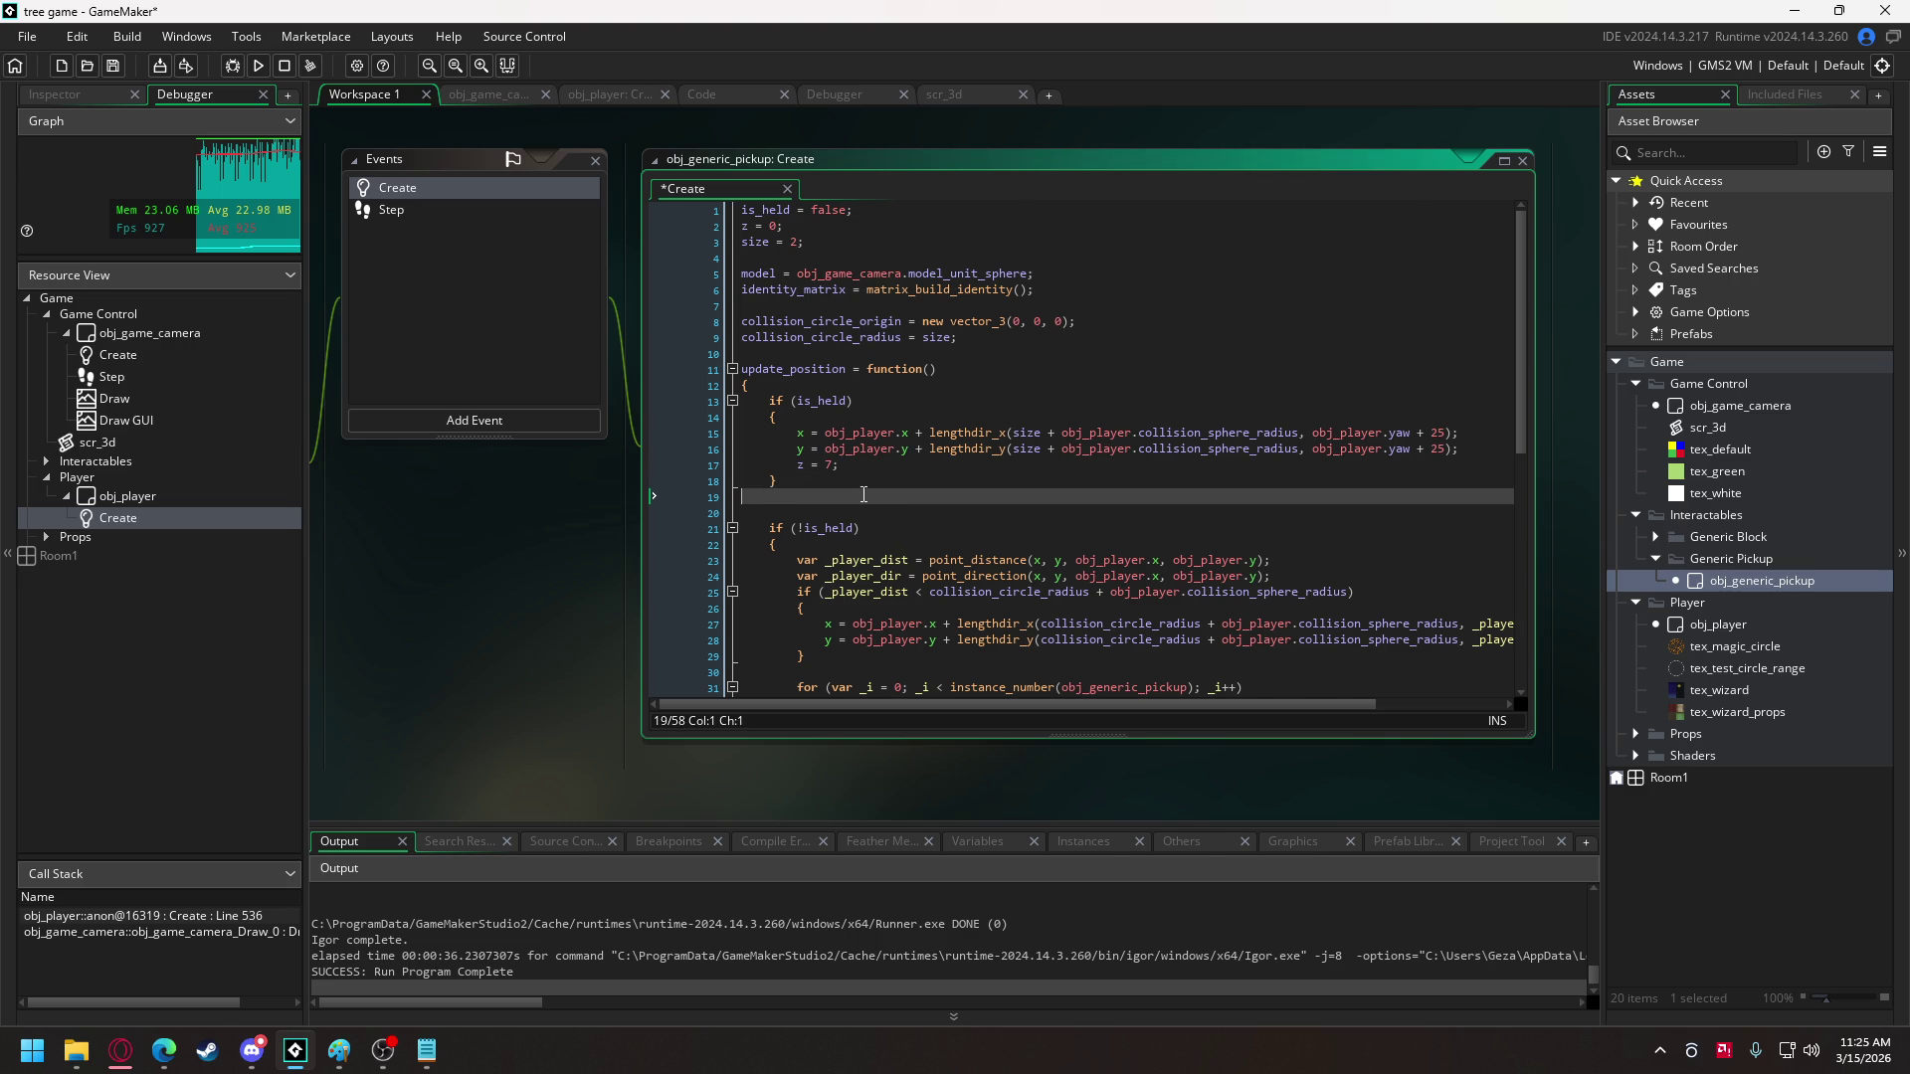
pyautogui.click(863, 528)
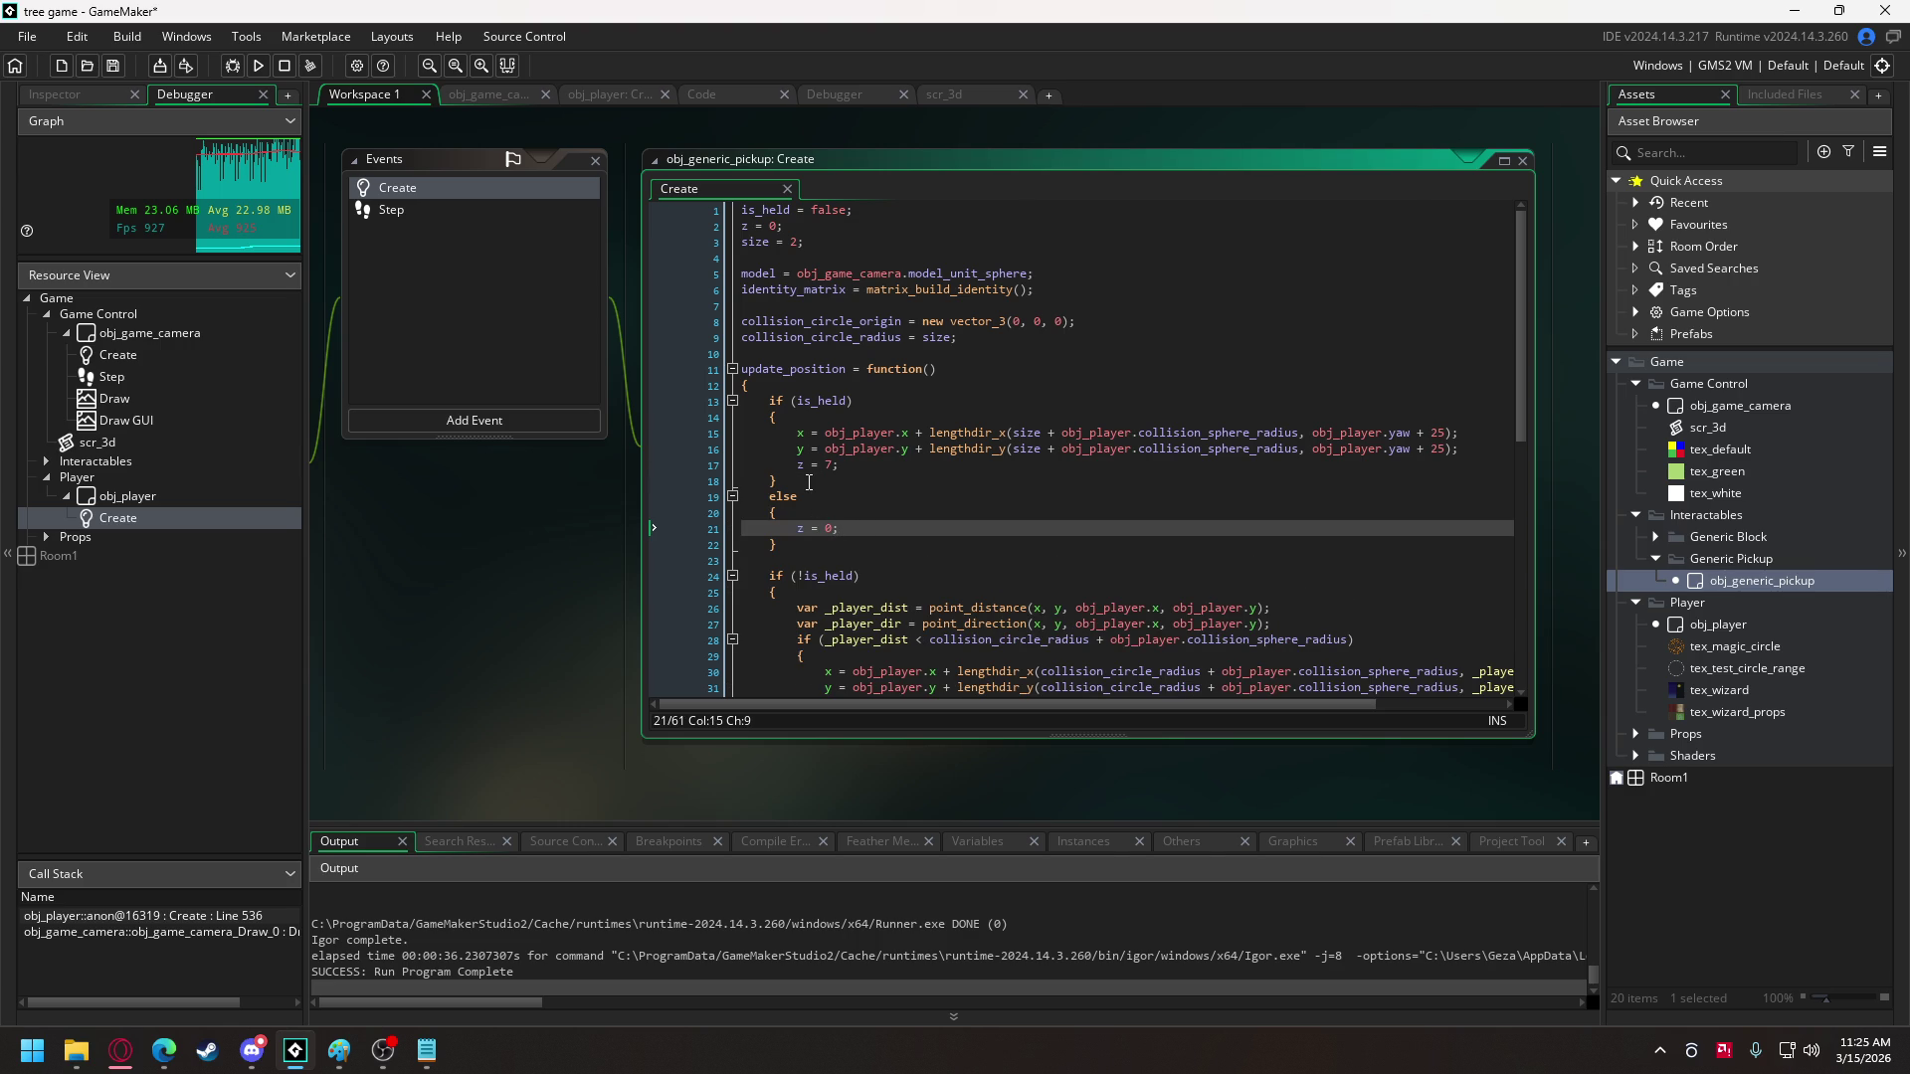
pyautogui.click(799, 528)
pyautogui.write('//')
# - Wrap the pickup spawn call in obj_game_camera's Create event in a with { } block
pyautogui.click(489, 94)
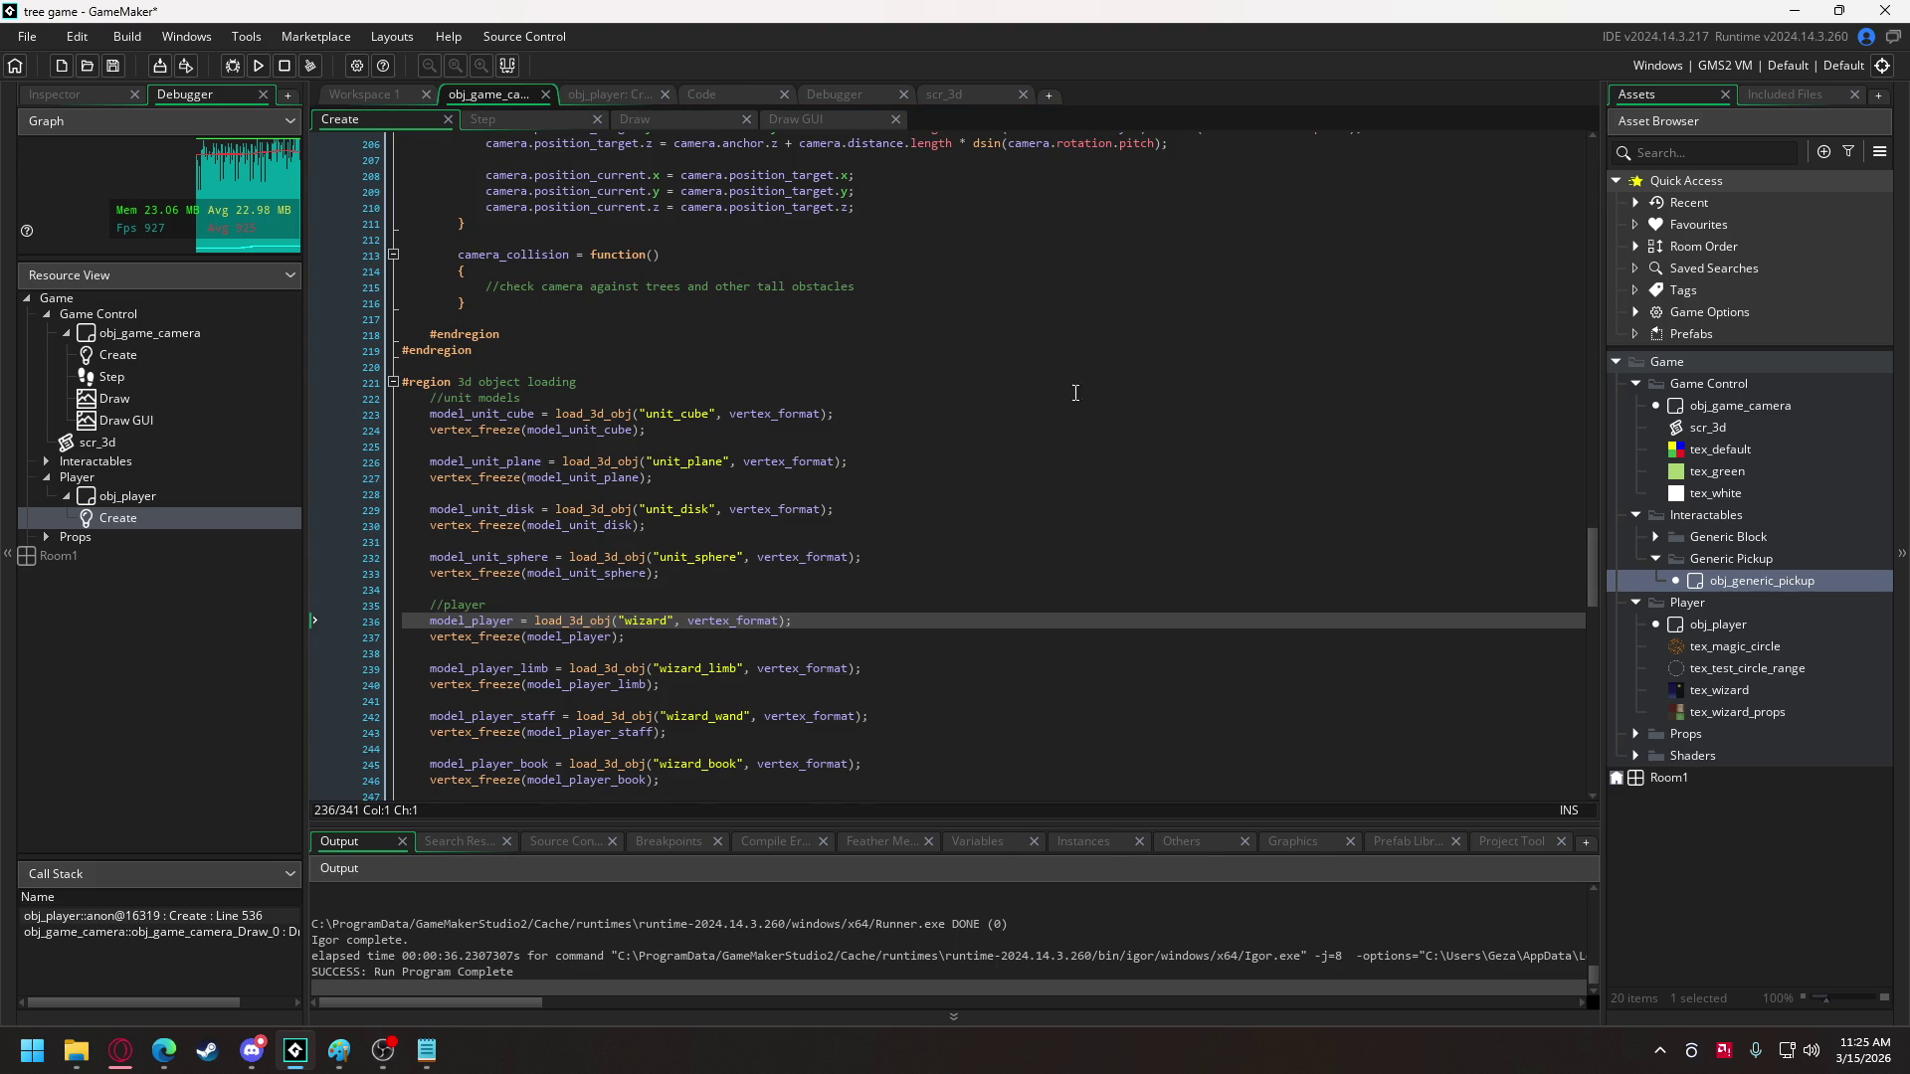
pyautogui.scroll(-5, 837, 536)
pyautogui.scroll(-15, 837, 536)
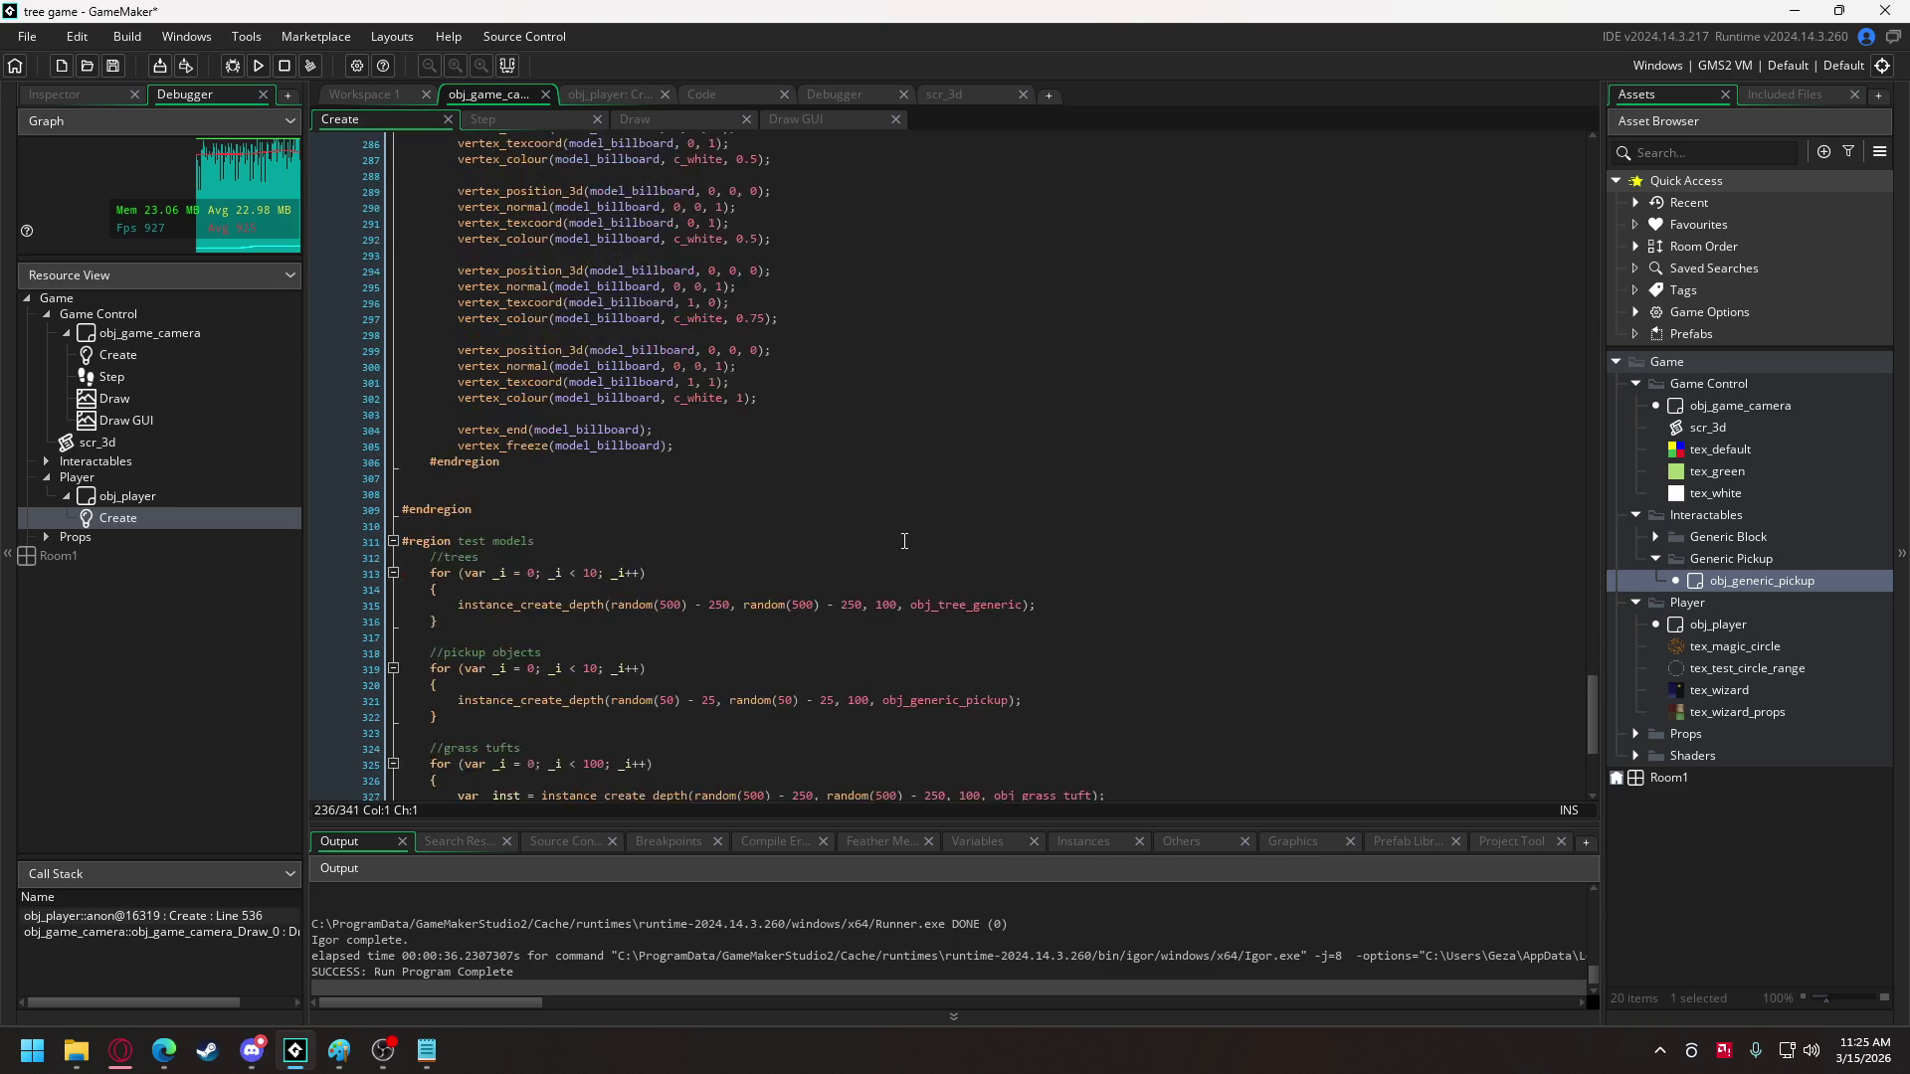
pyautogui.scroll(-3, 903, 541)
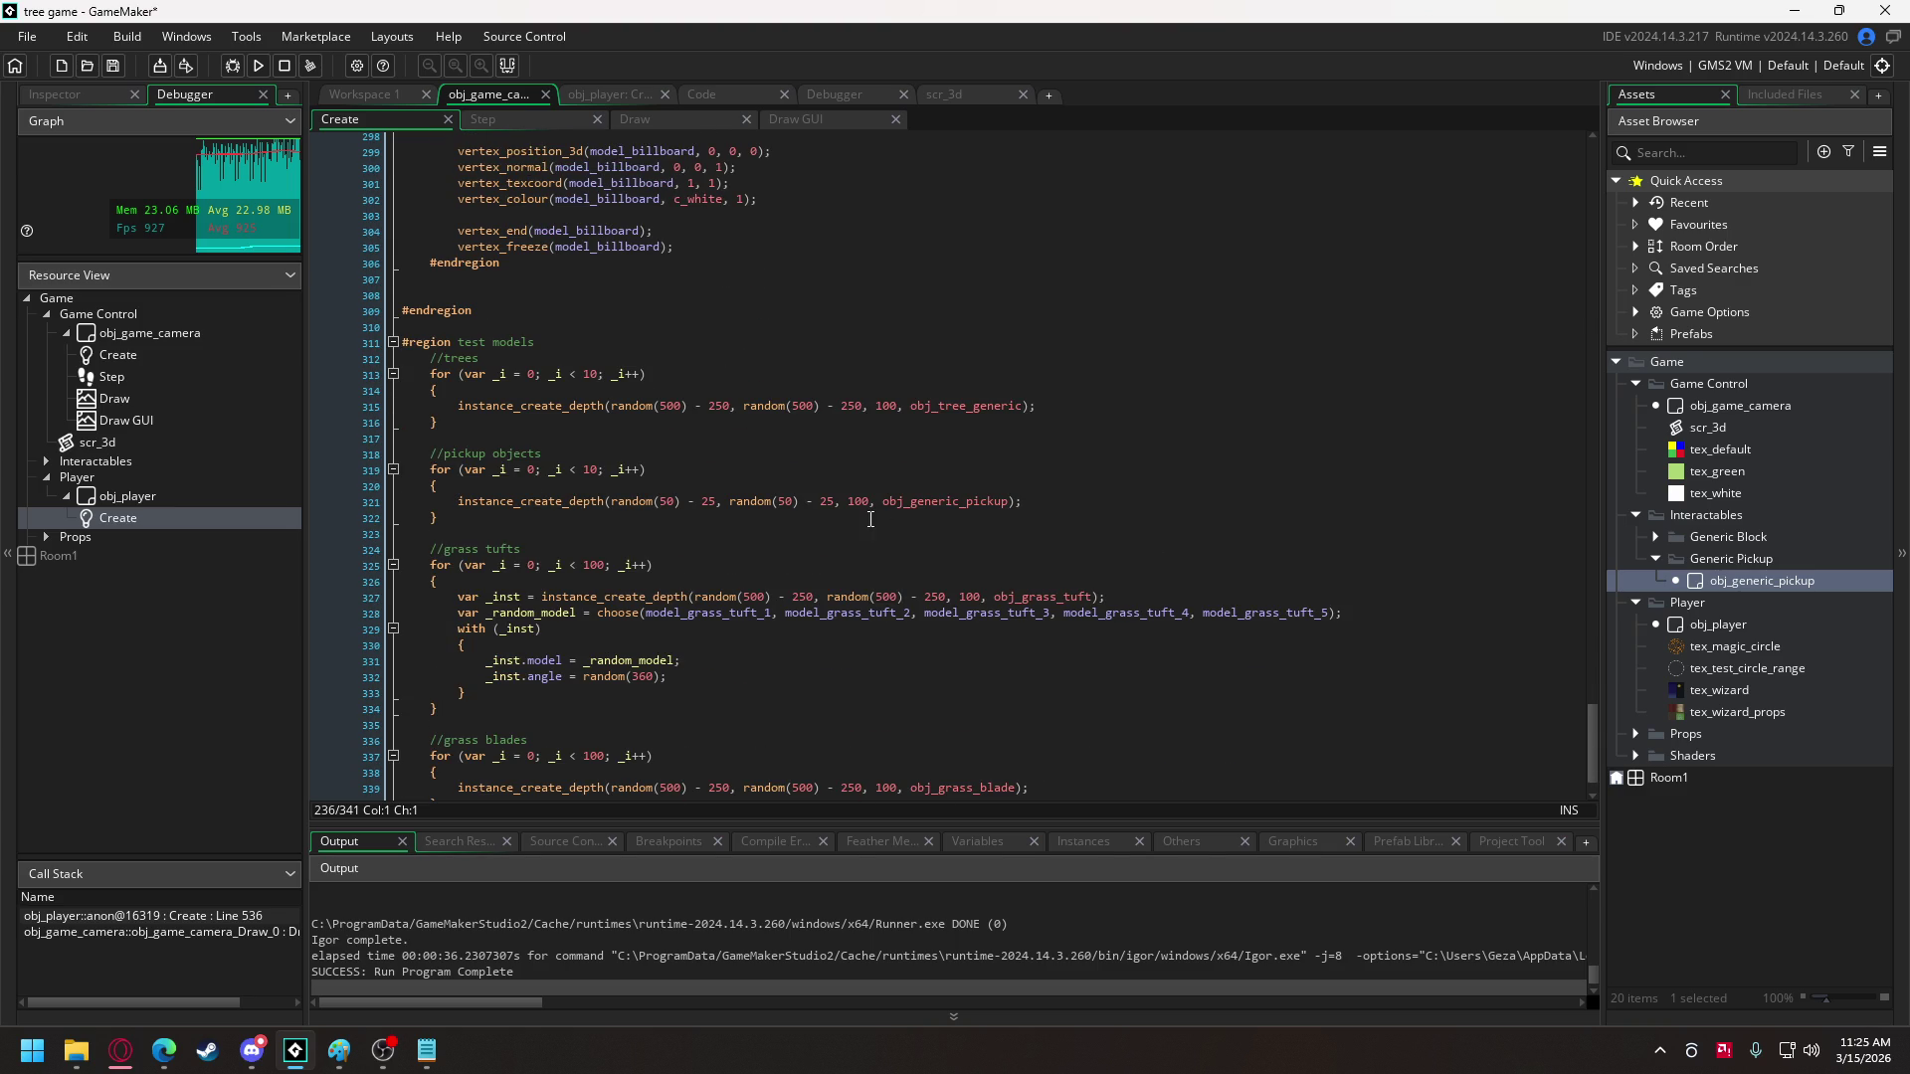
pyautogui.scroll(-1, 875, 522)
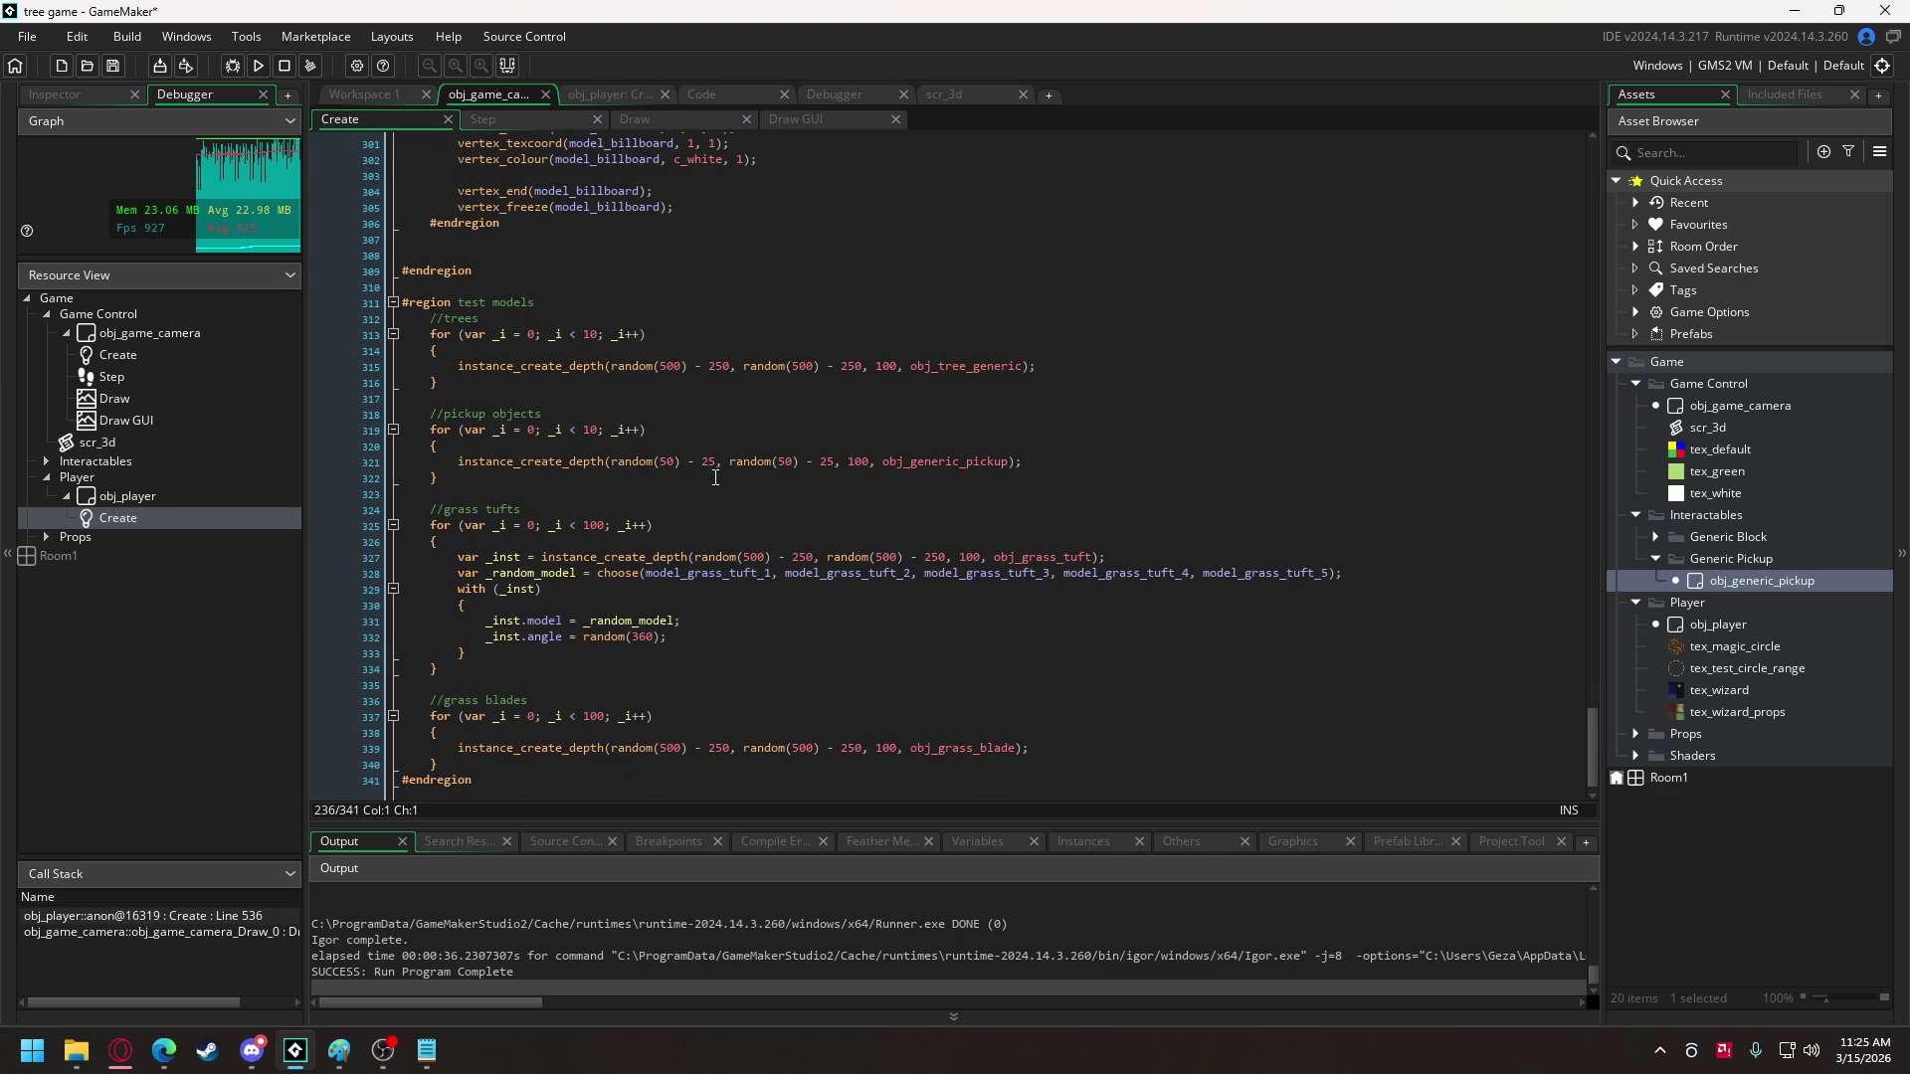
pyautogui.click(458, 463)
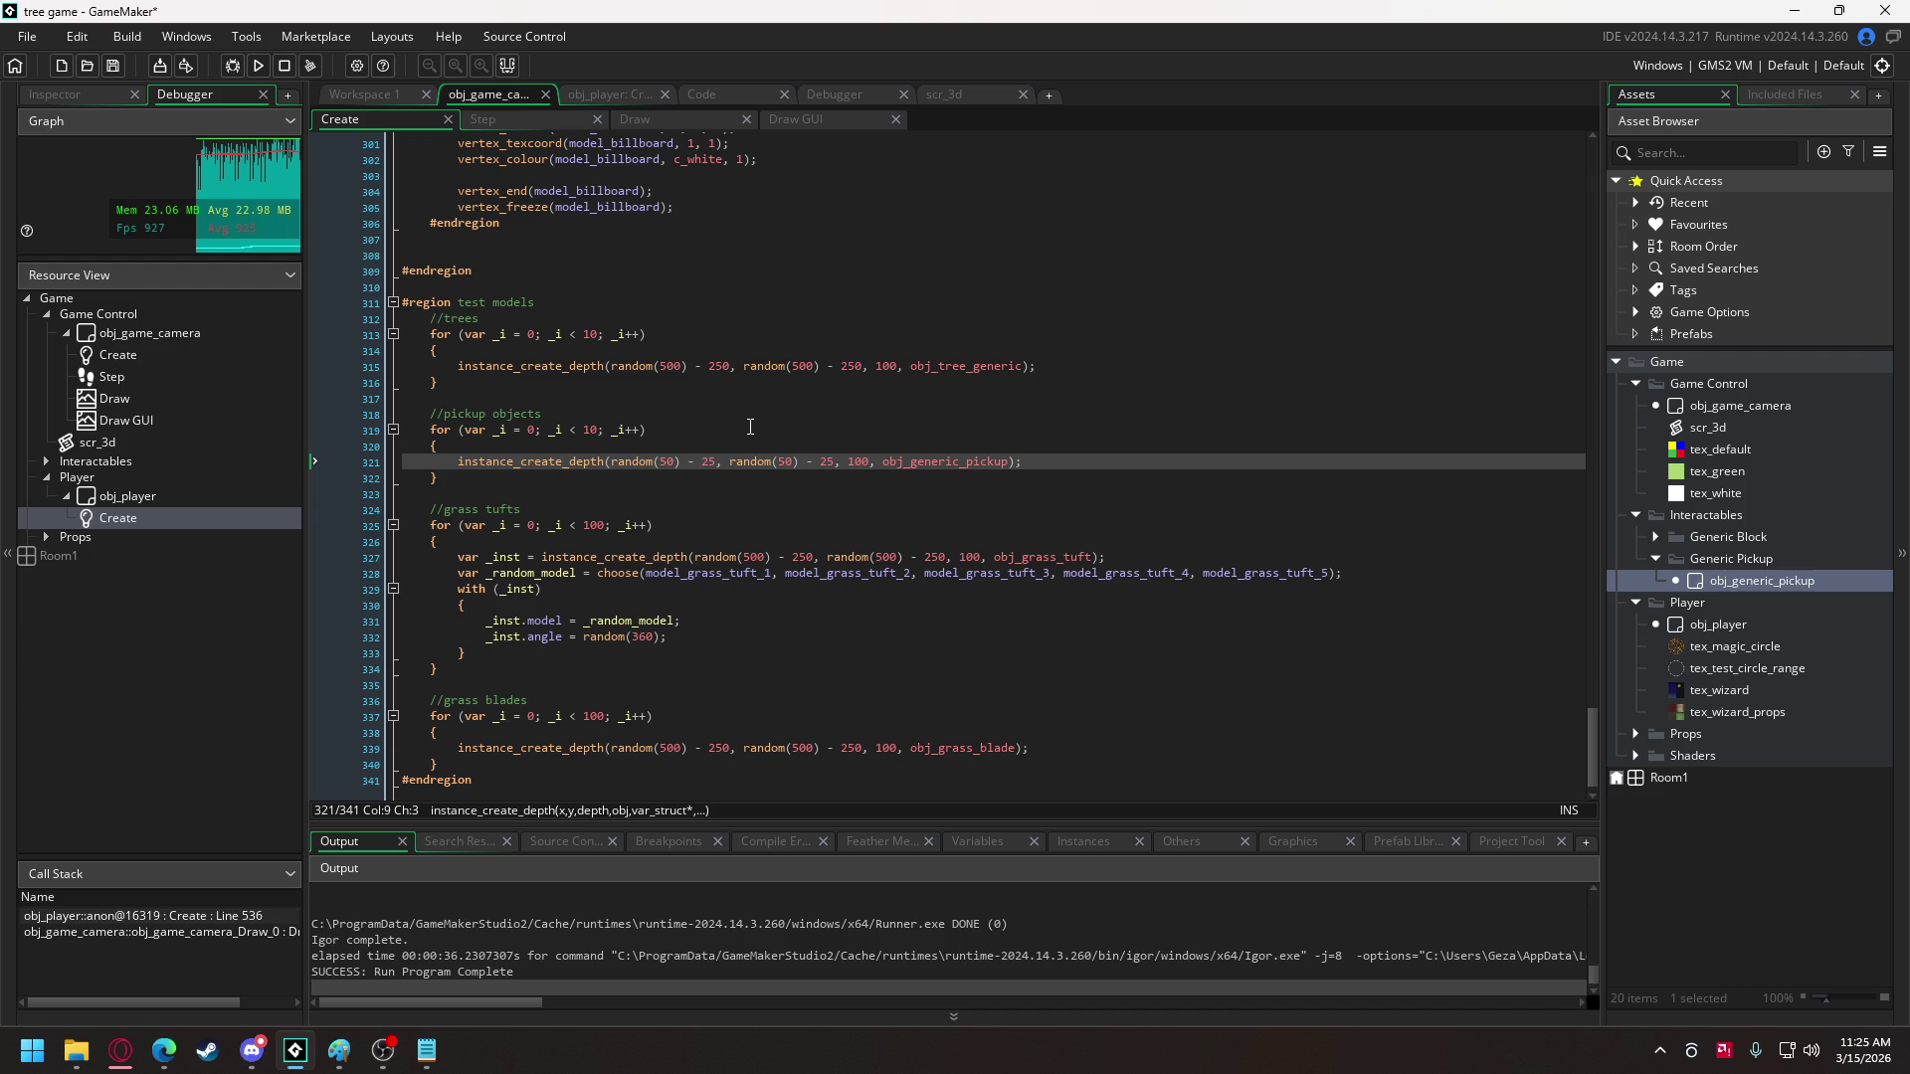
pyautogui.write('with')
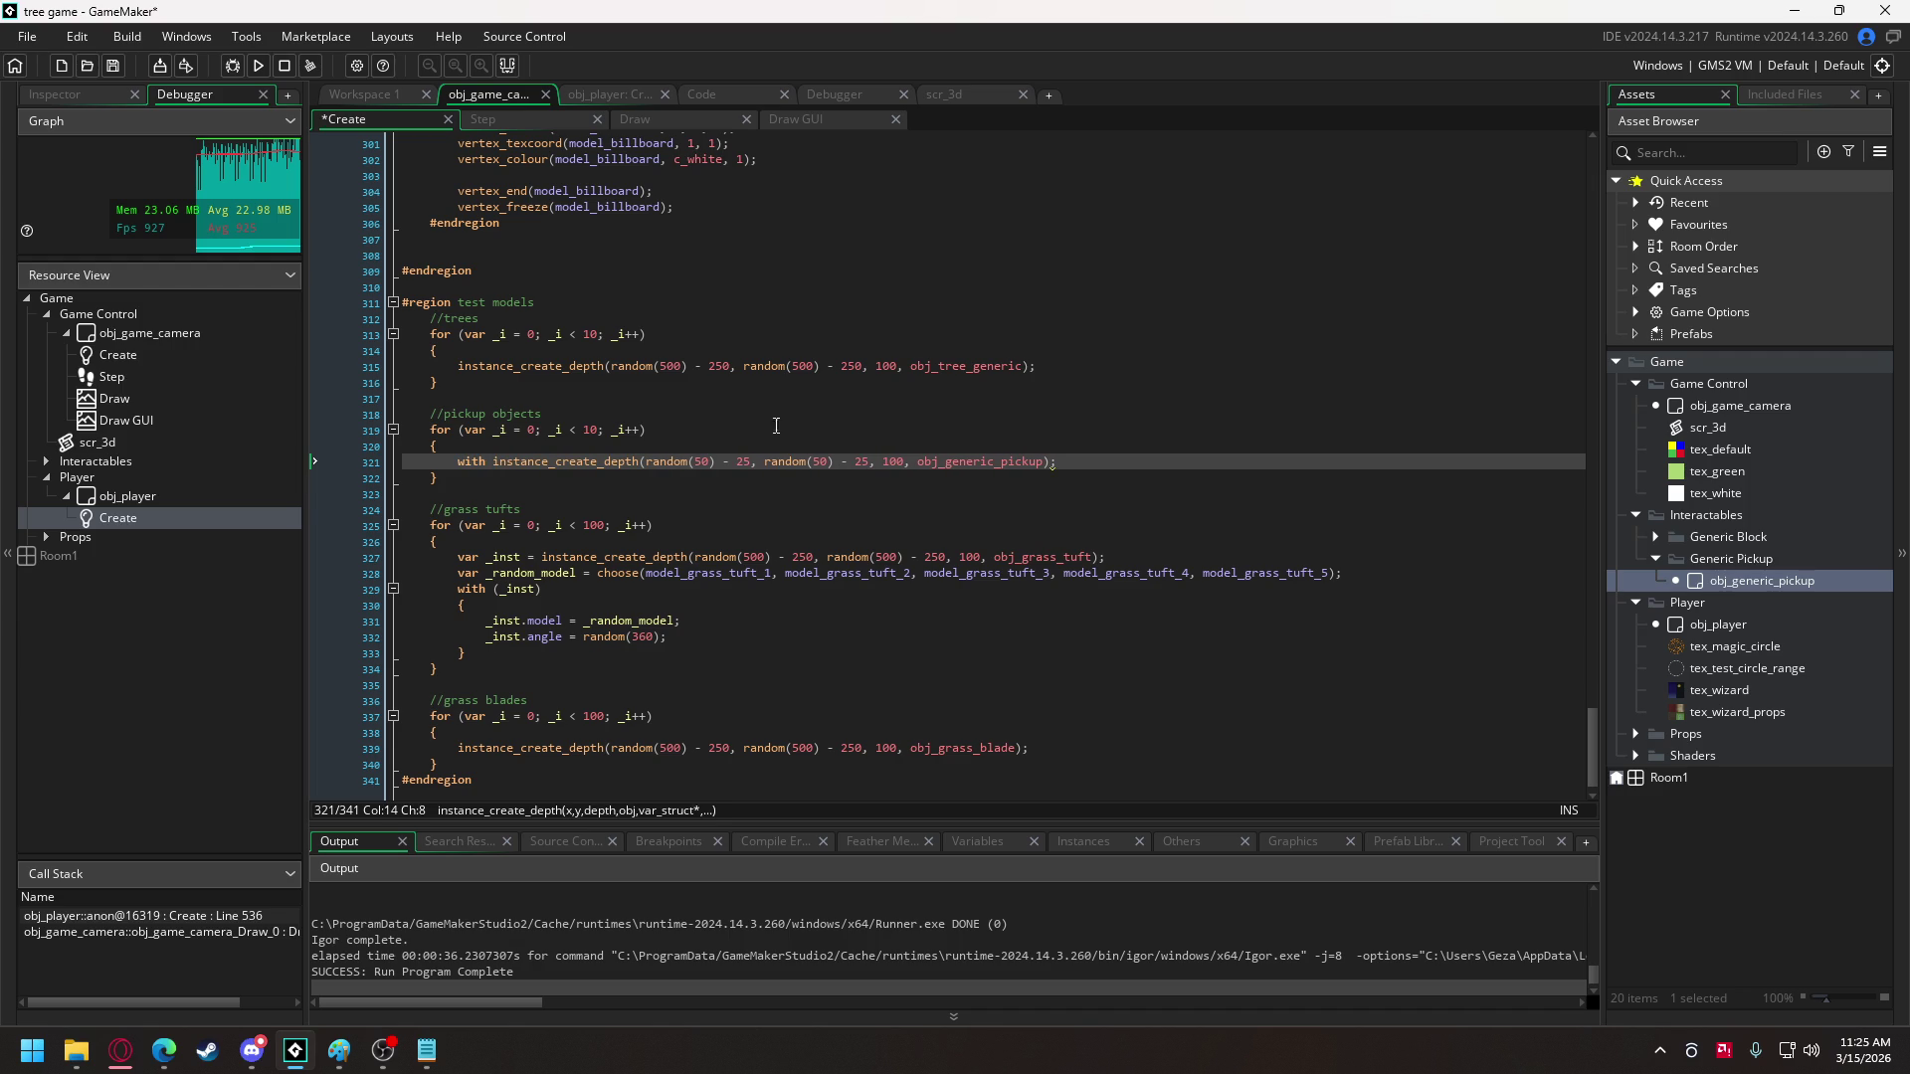
pyautogui.click(1055, 463)
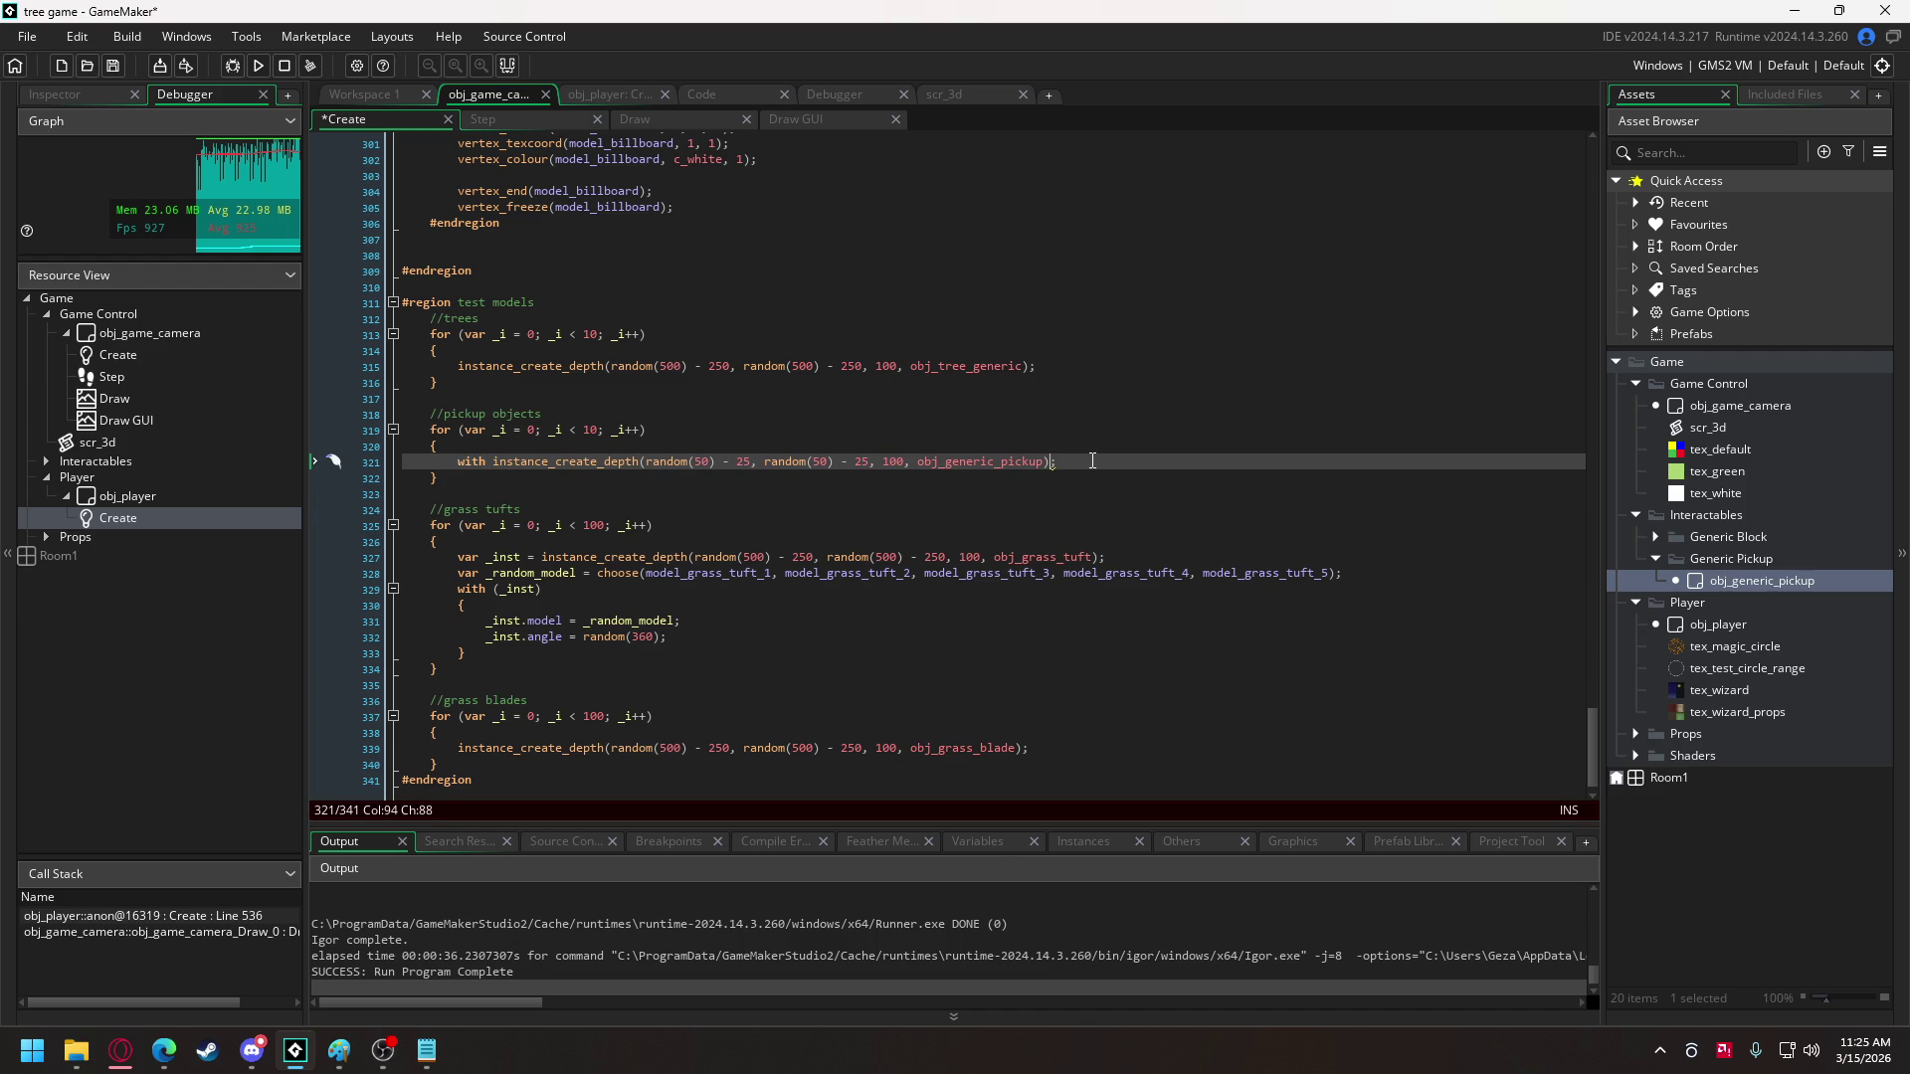
pyautogui.press('Return')
pyautogui.write('{')
pyautogui.press('Return')
pyautogui.press('Return')
pyautogui.write('}')
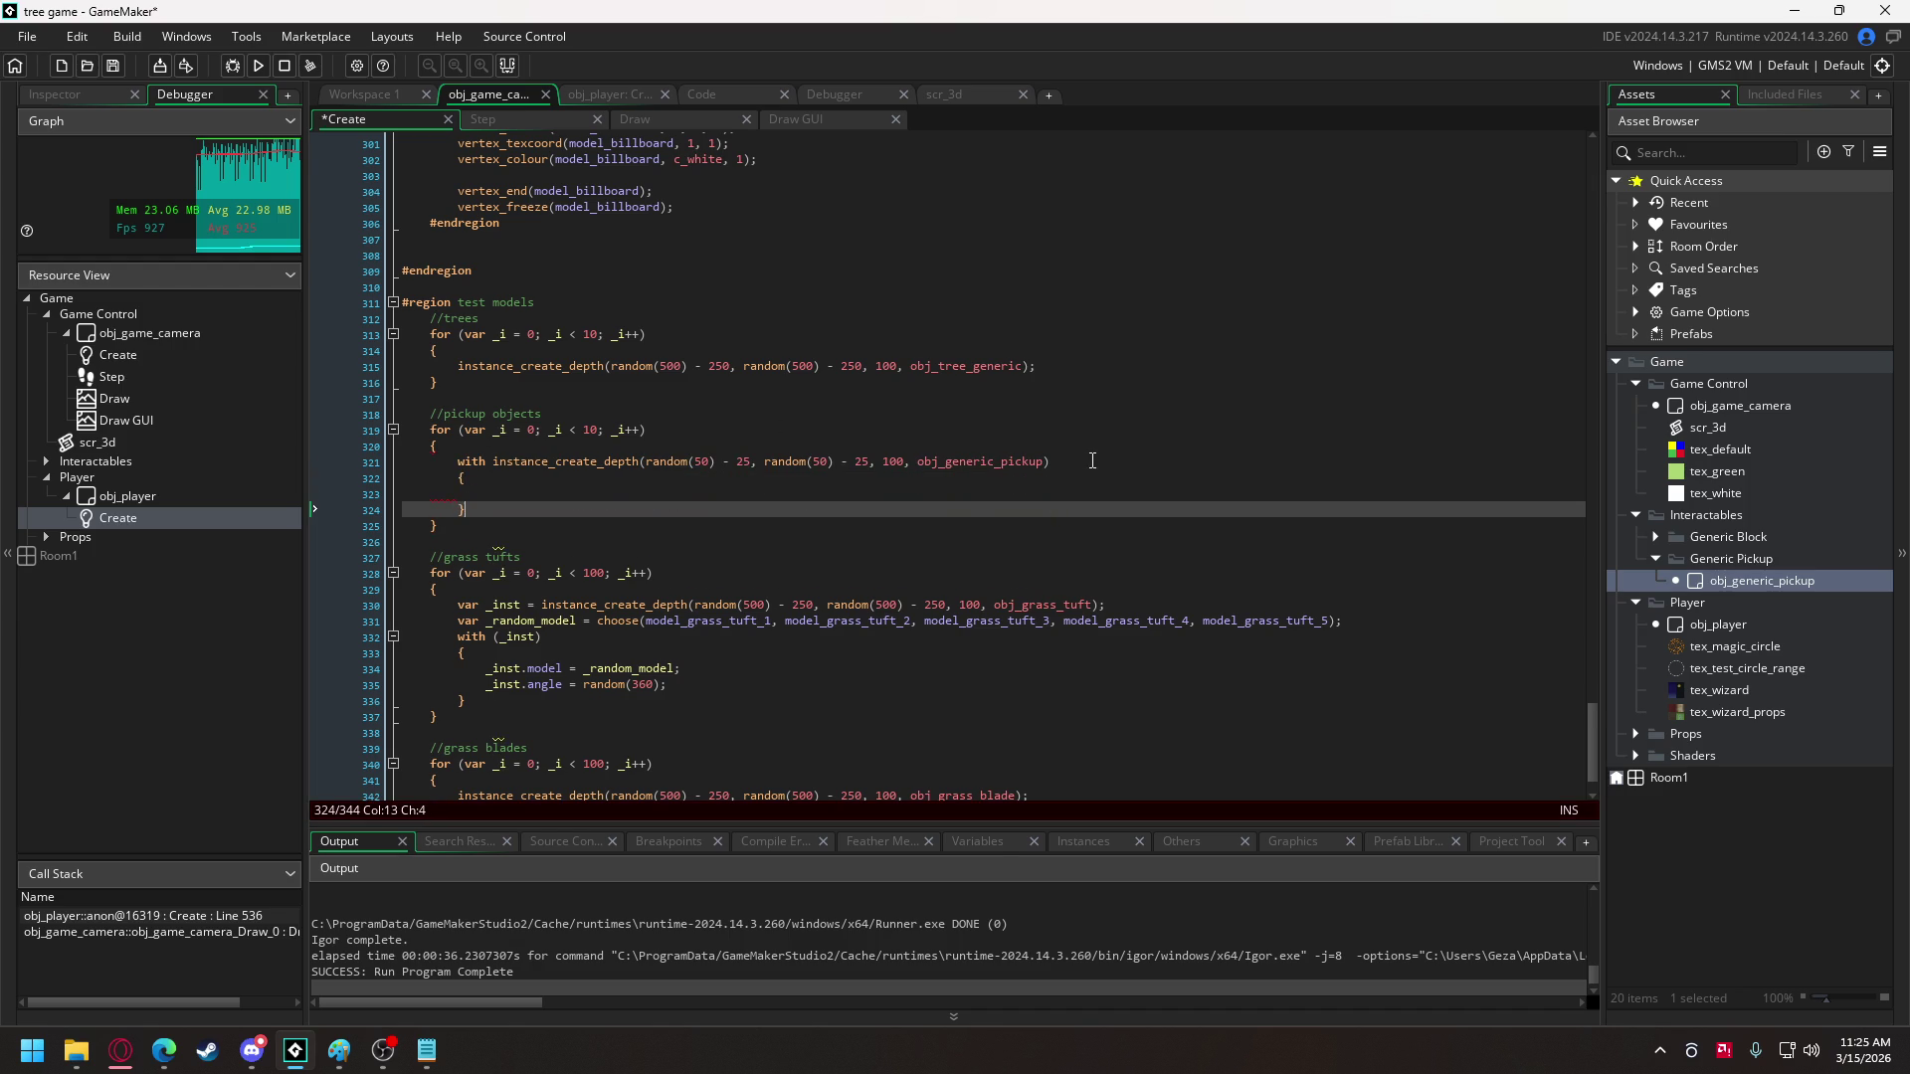
# - Set z = random(30) inside the with block and run the game
pyautogui.click(679, 499)
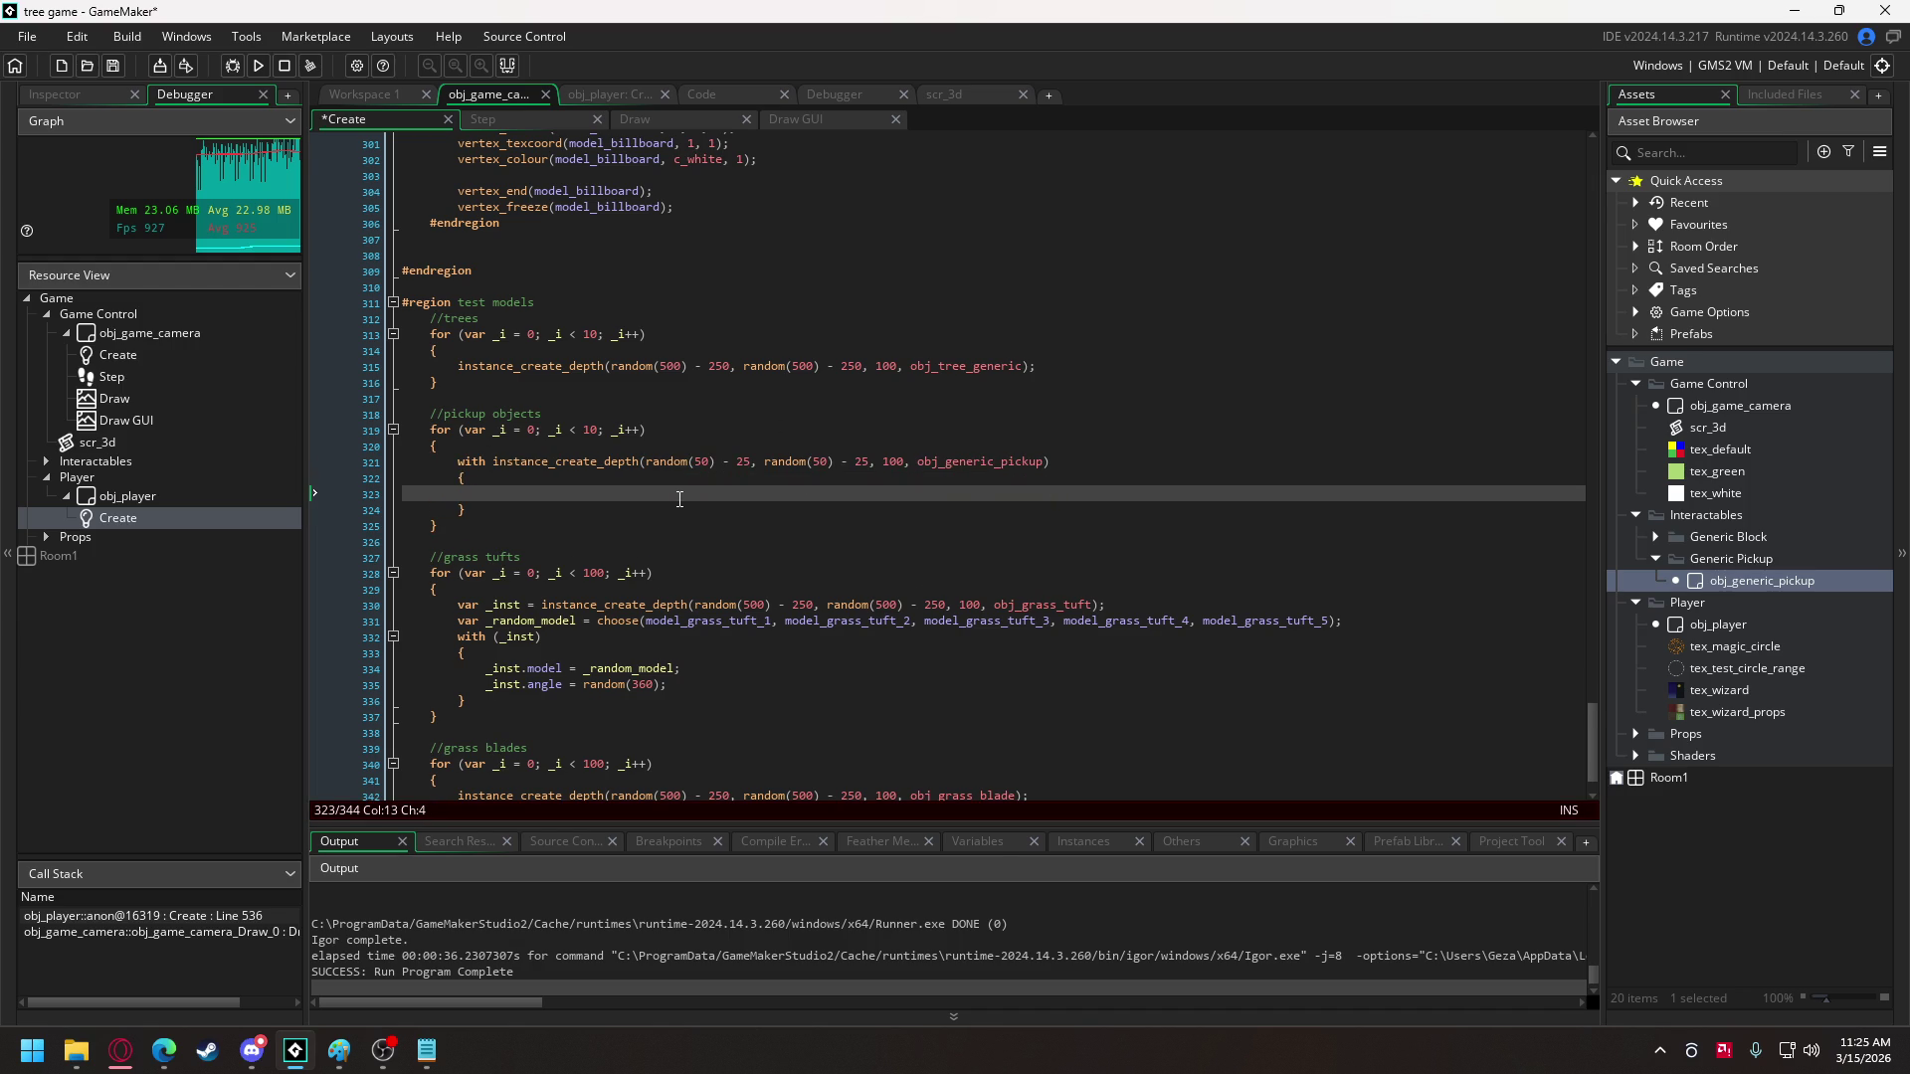
pyautogui.write('ran')
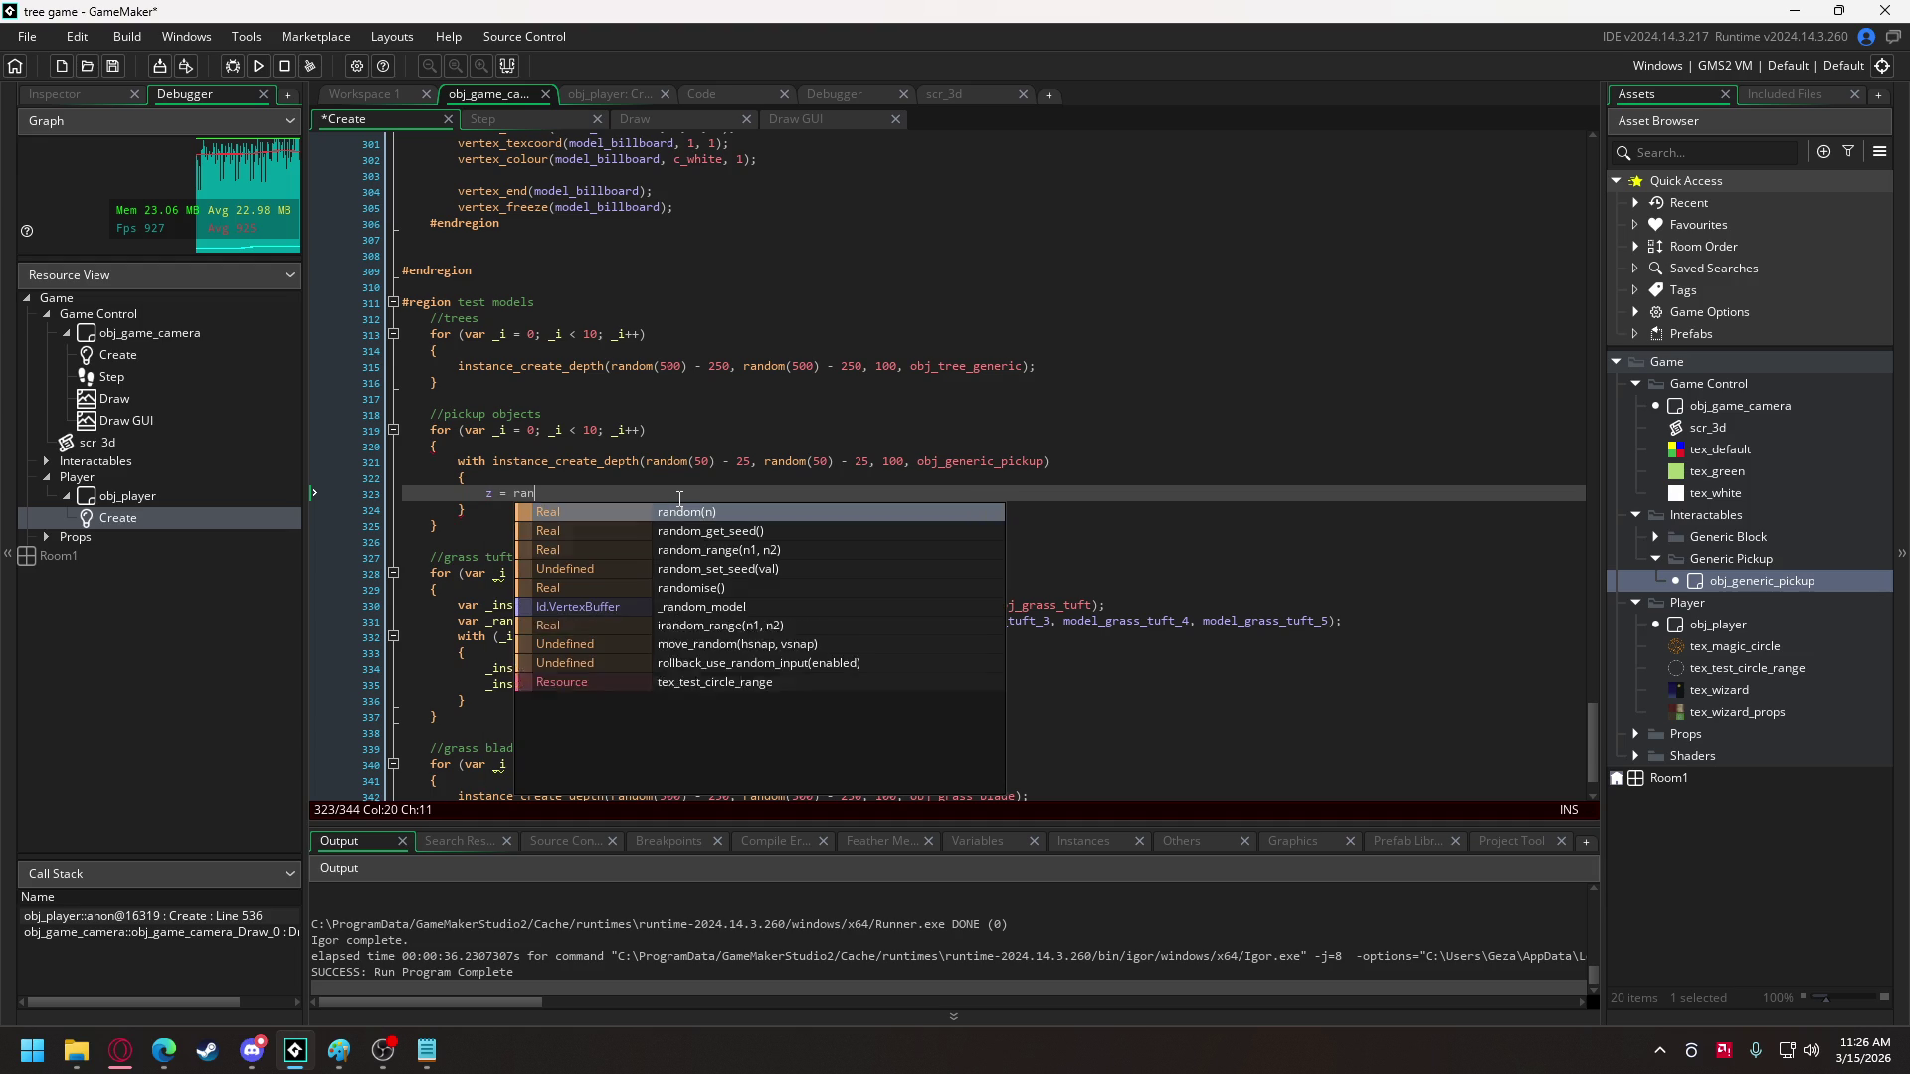
pyautogui.write('dom(3)')
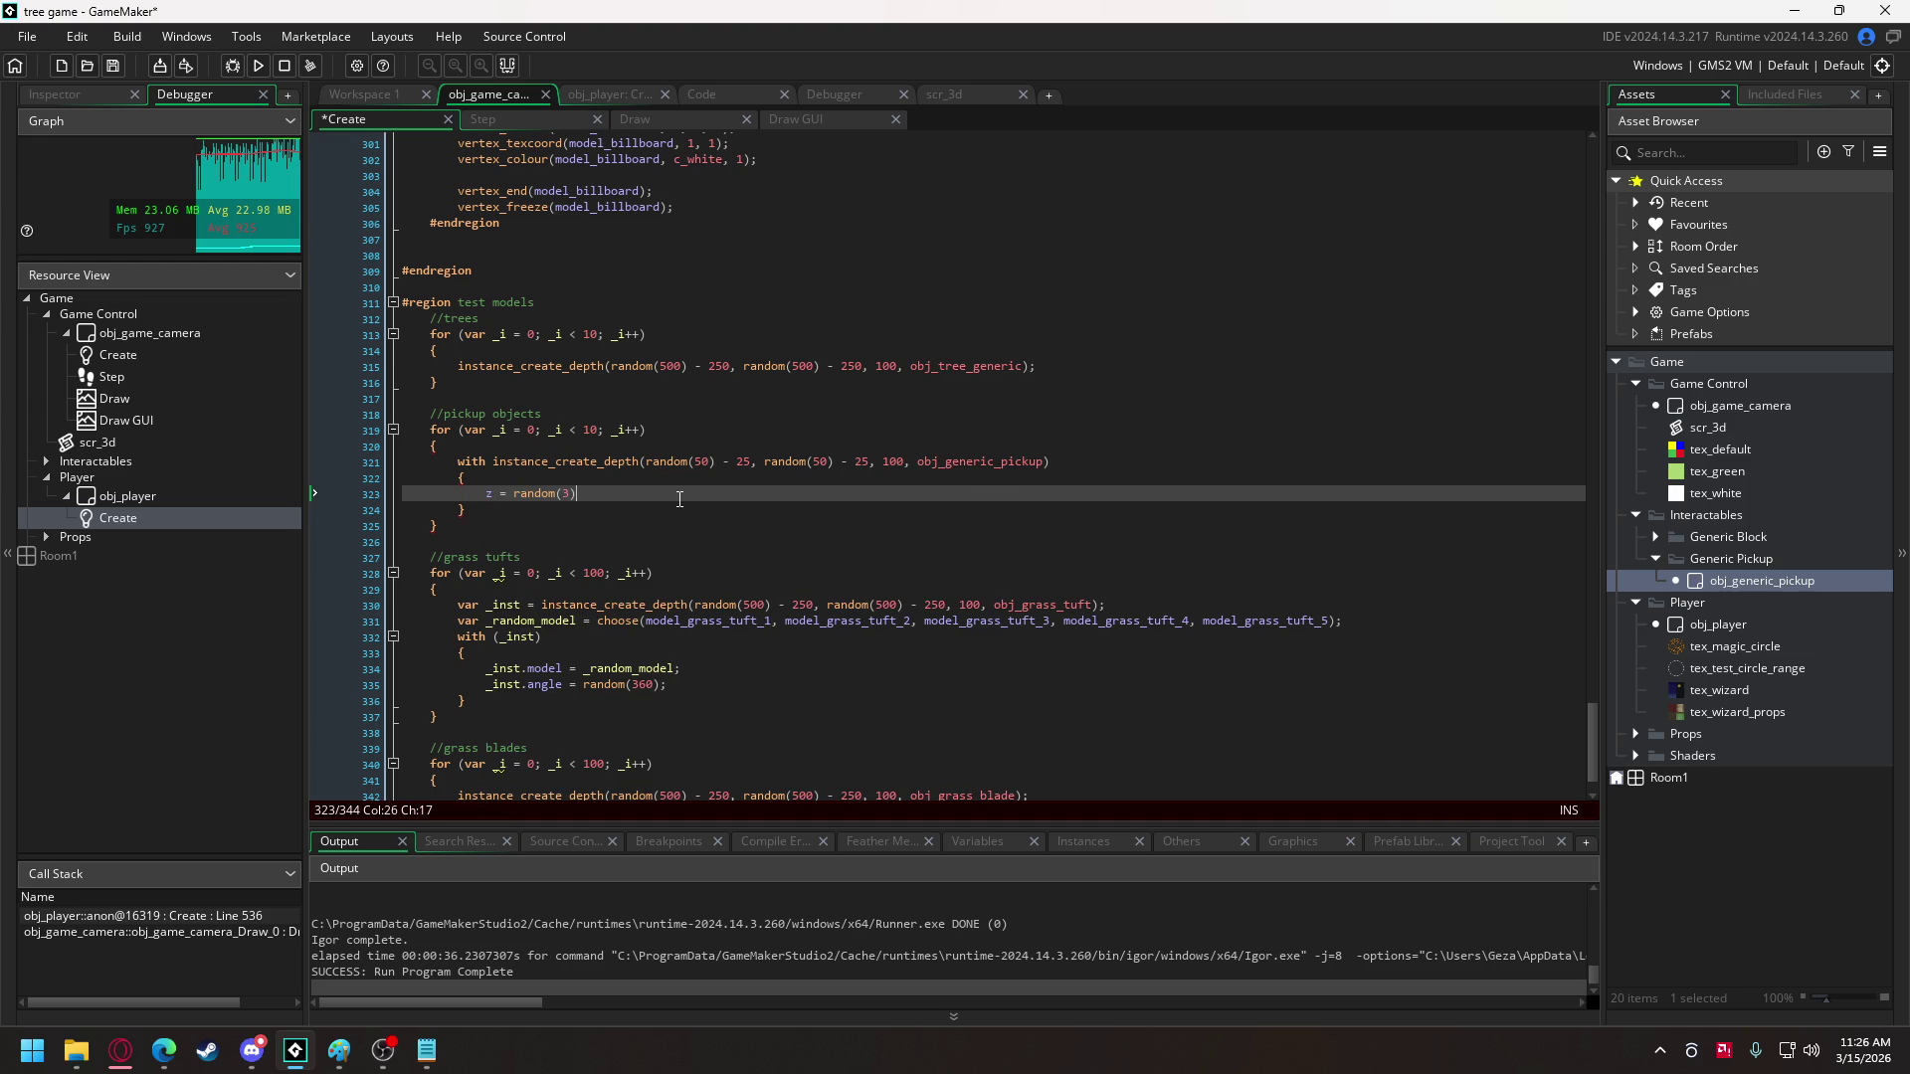
pyautogui.press('Left')
pyautogui.press('Right')
pyautogui.click(264, 67)
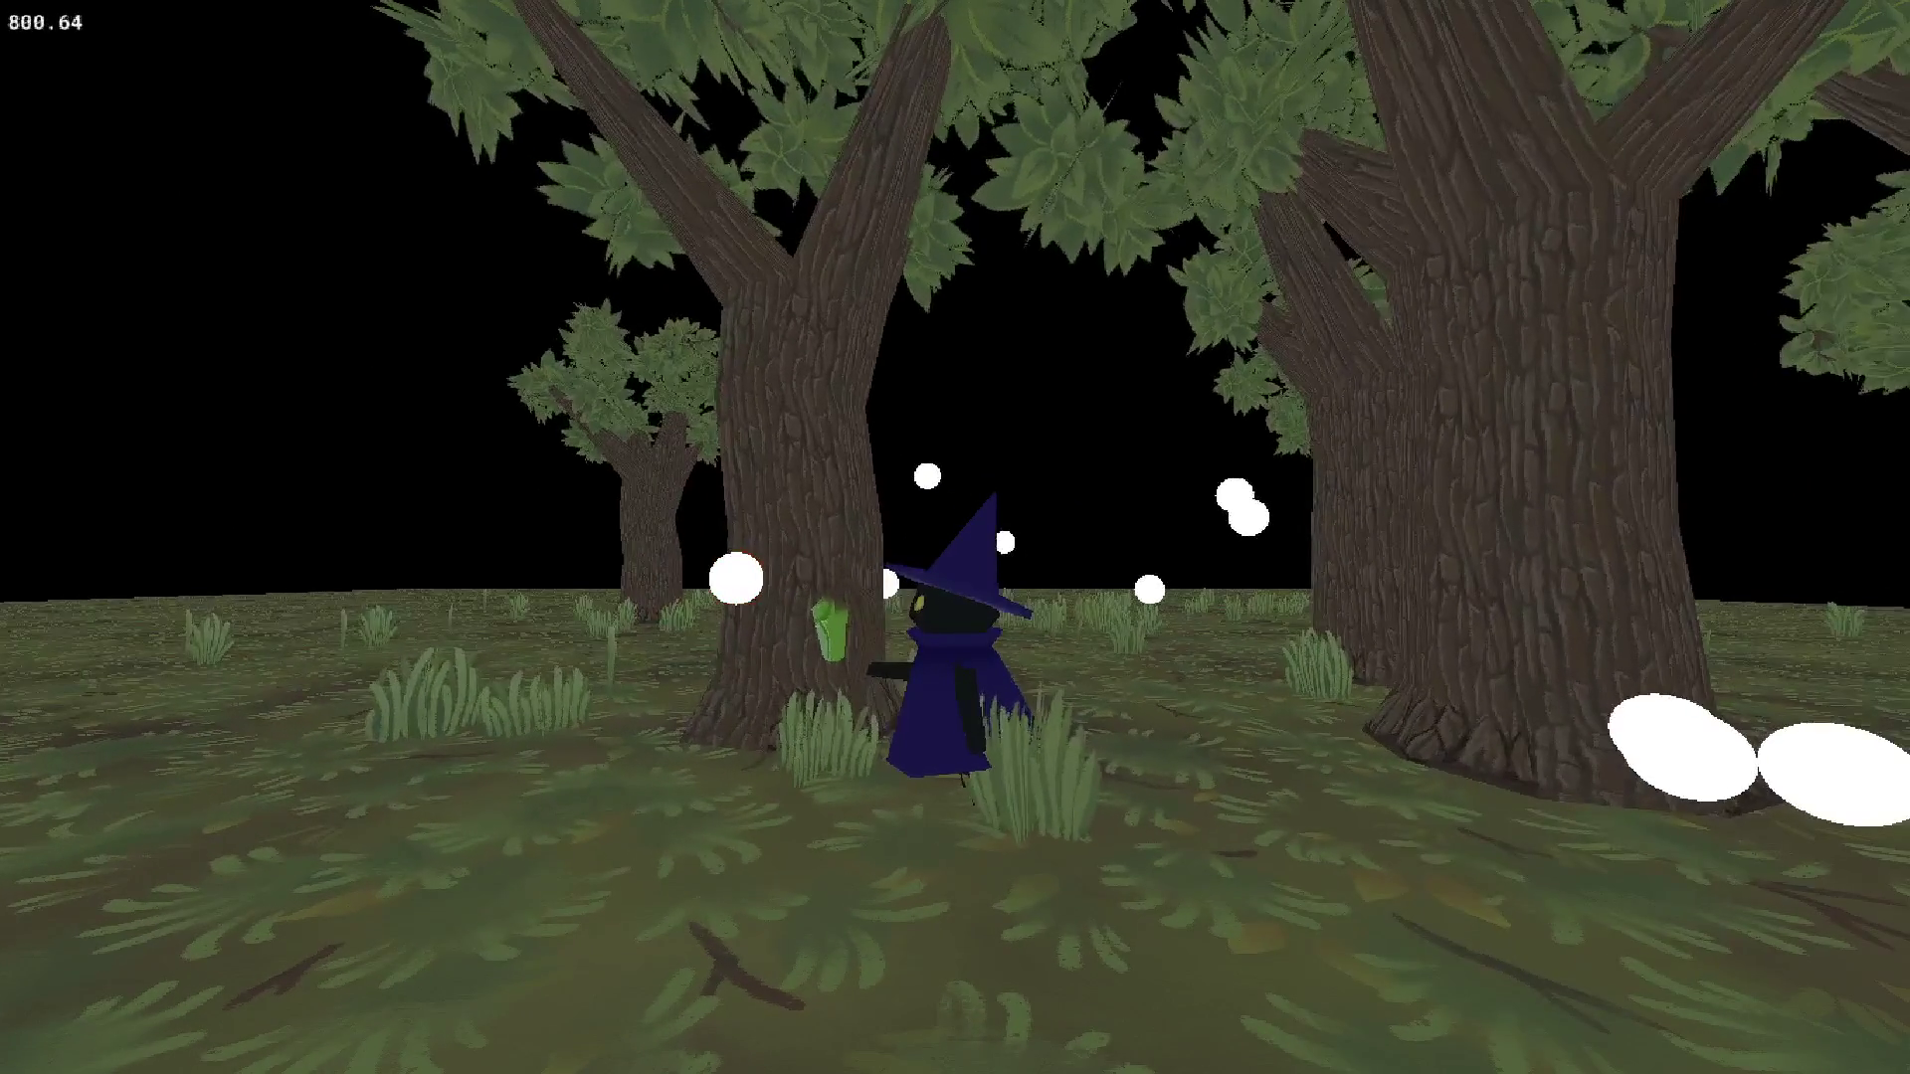
# - Close the playtest window after checking the pickups' random heights
pyautogui.press('Escape')
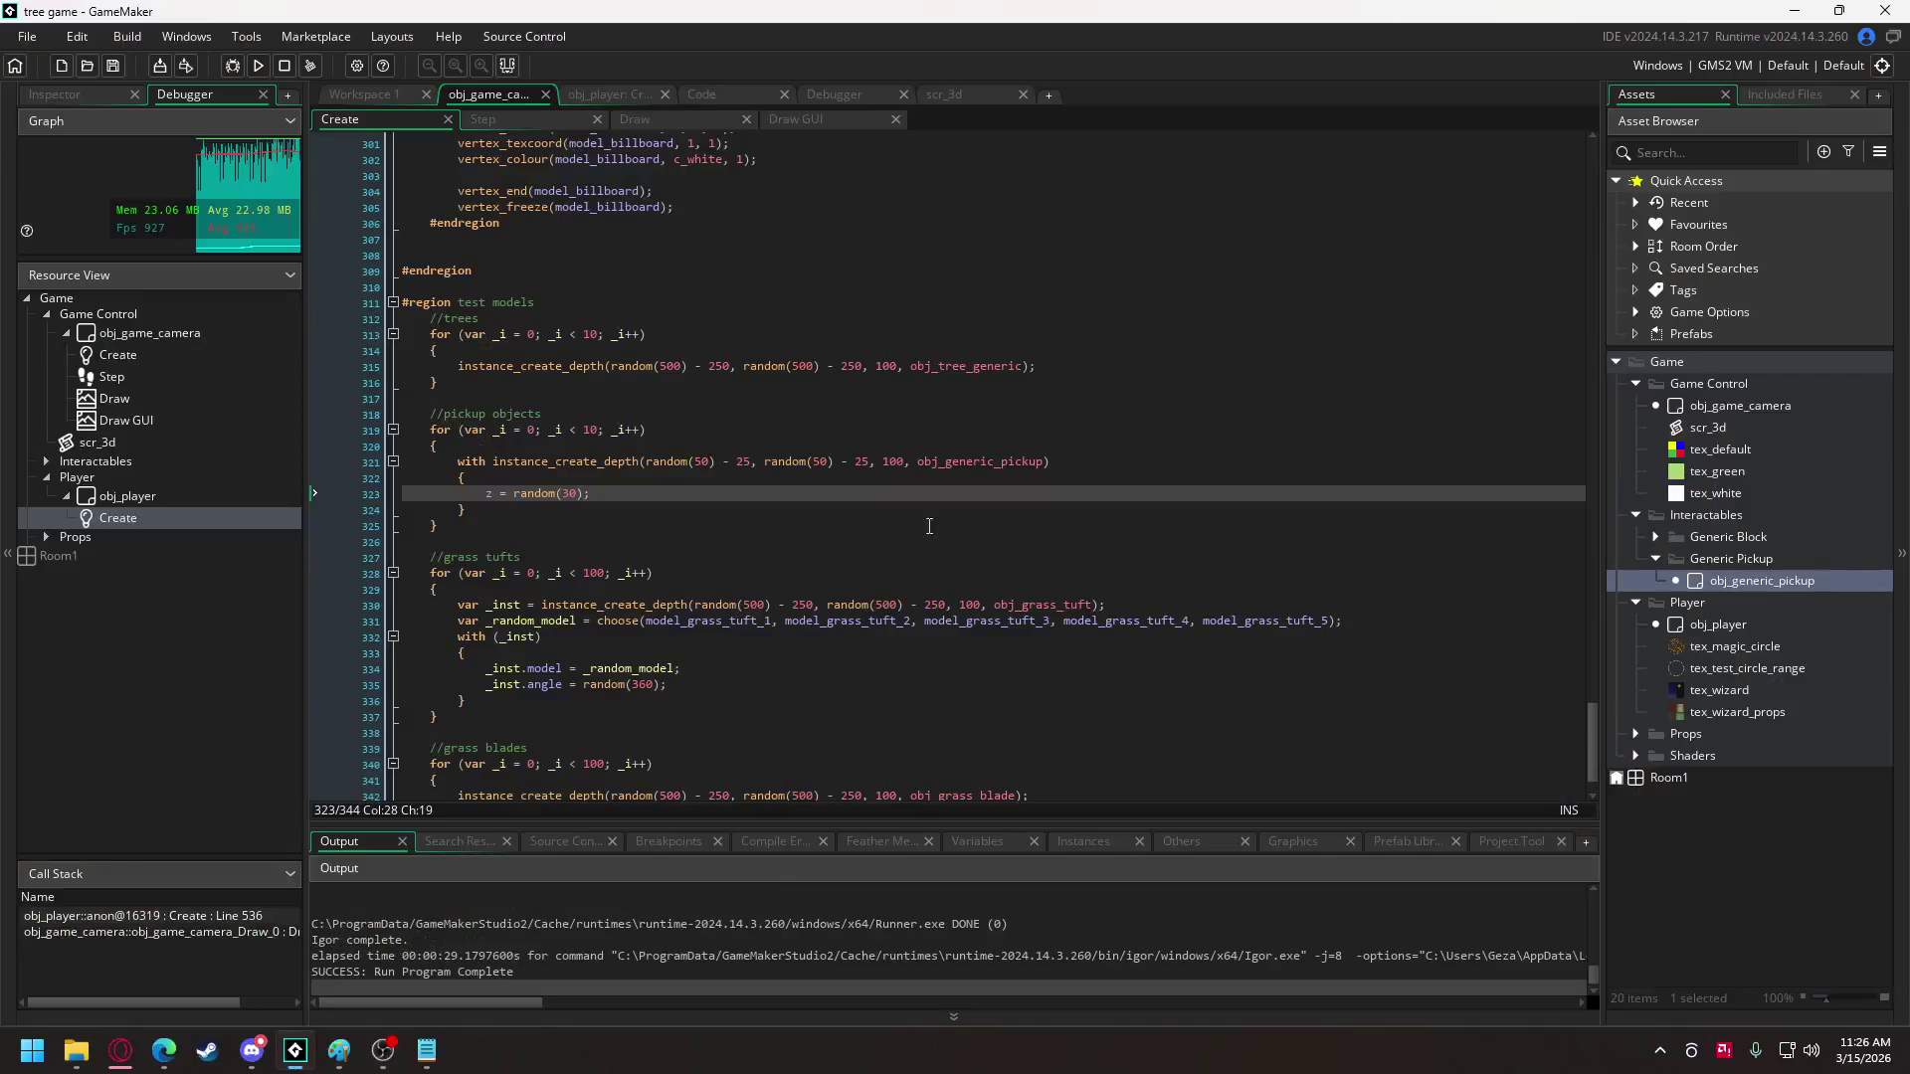
# - Raise obj_player's pickup_height_threshold from 20 to 30 and run the game
pyautogui.scroll(15, 454, 170)
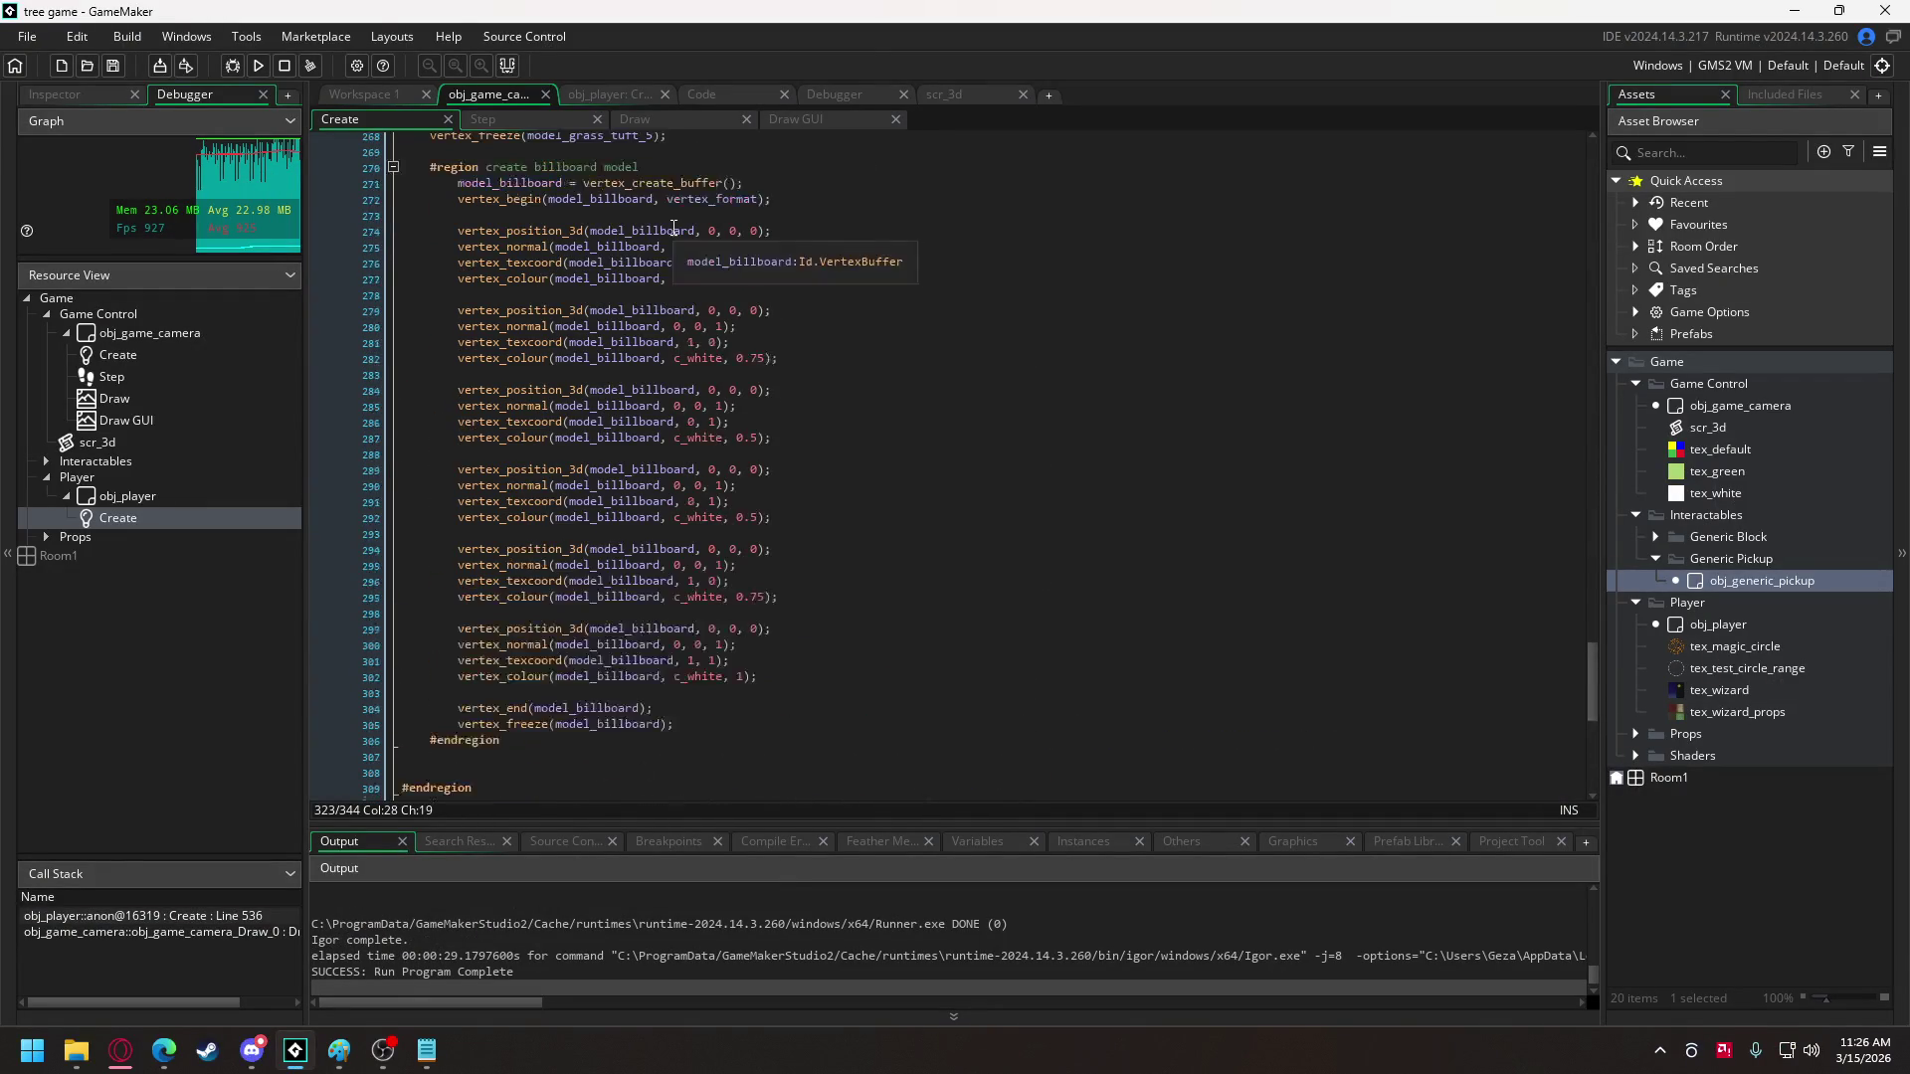
pyautogui.scroll(-16, 670, 223)
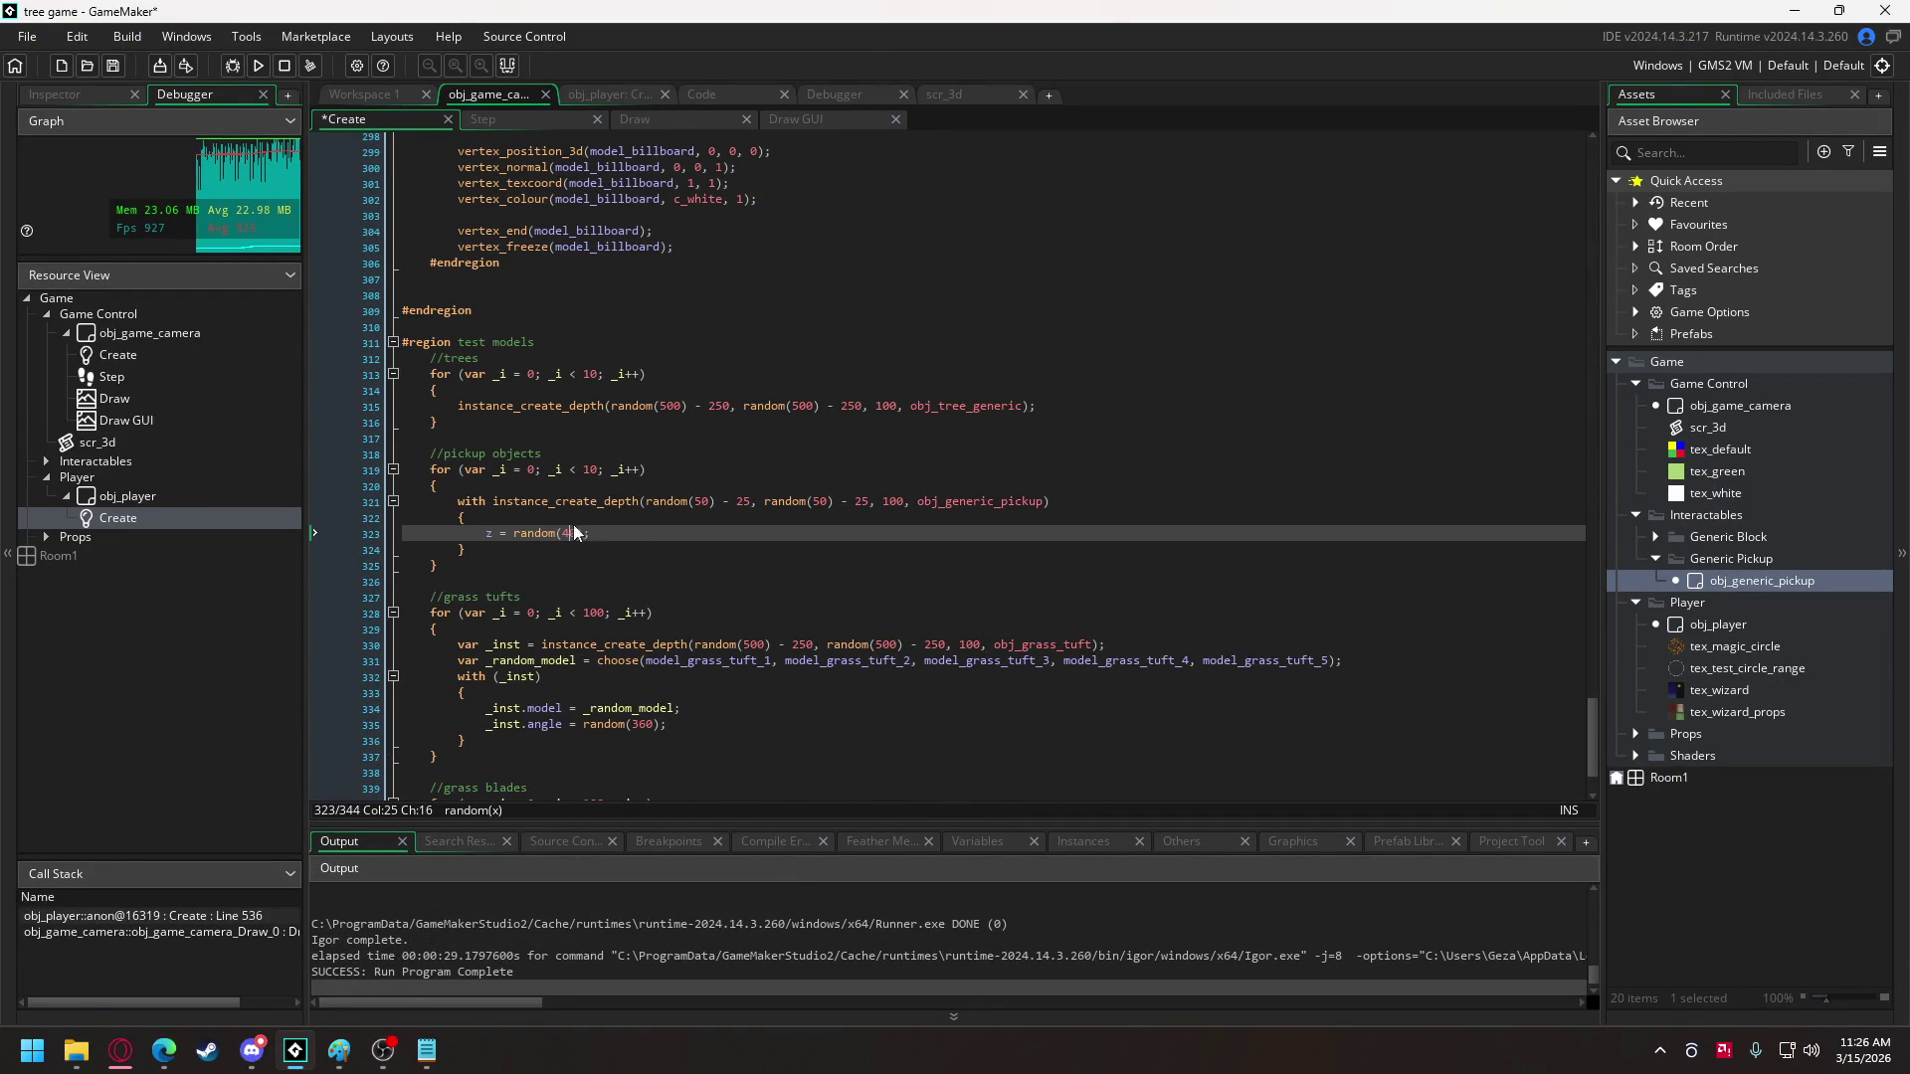
pyautogui.click(604, 95)
pyautogui.click(616, 546)
pyautogui.press('BackSpace')
pyautogui.write('30;')
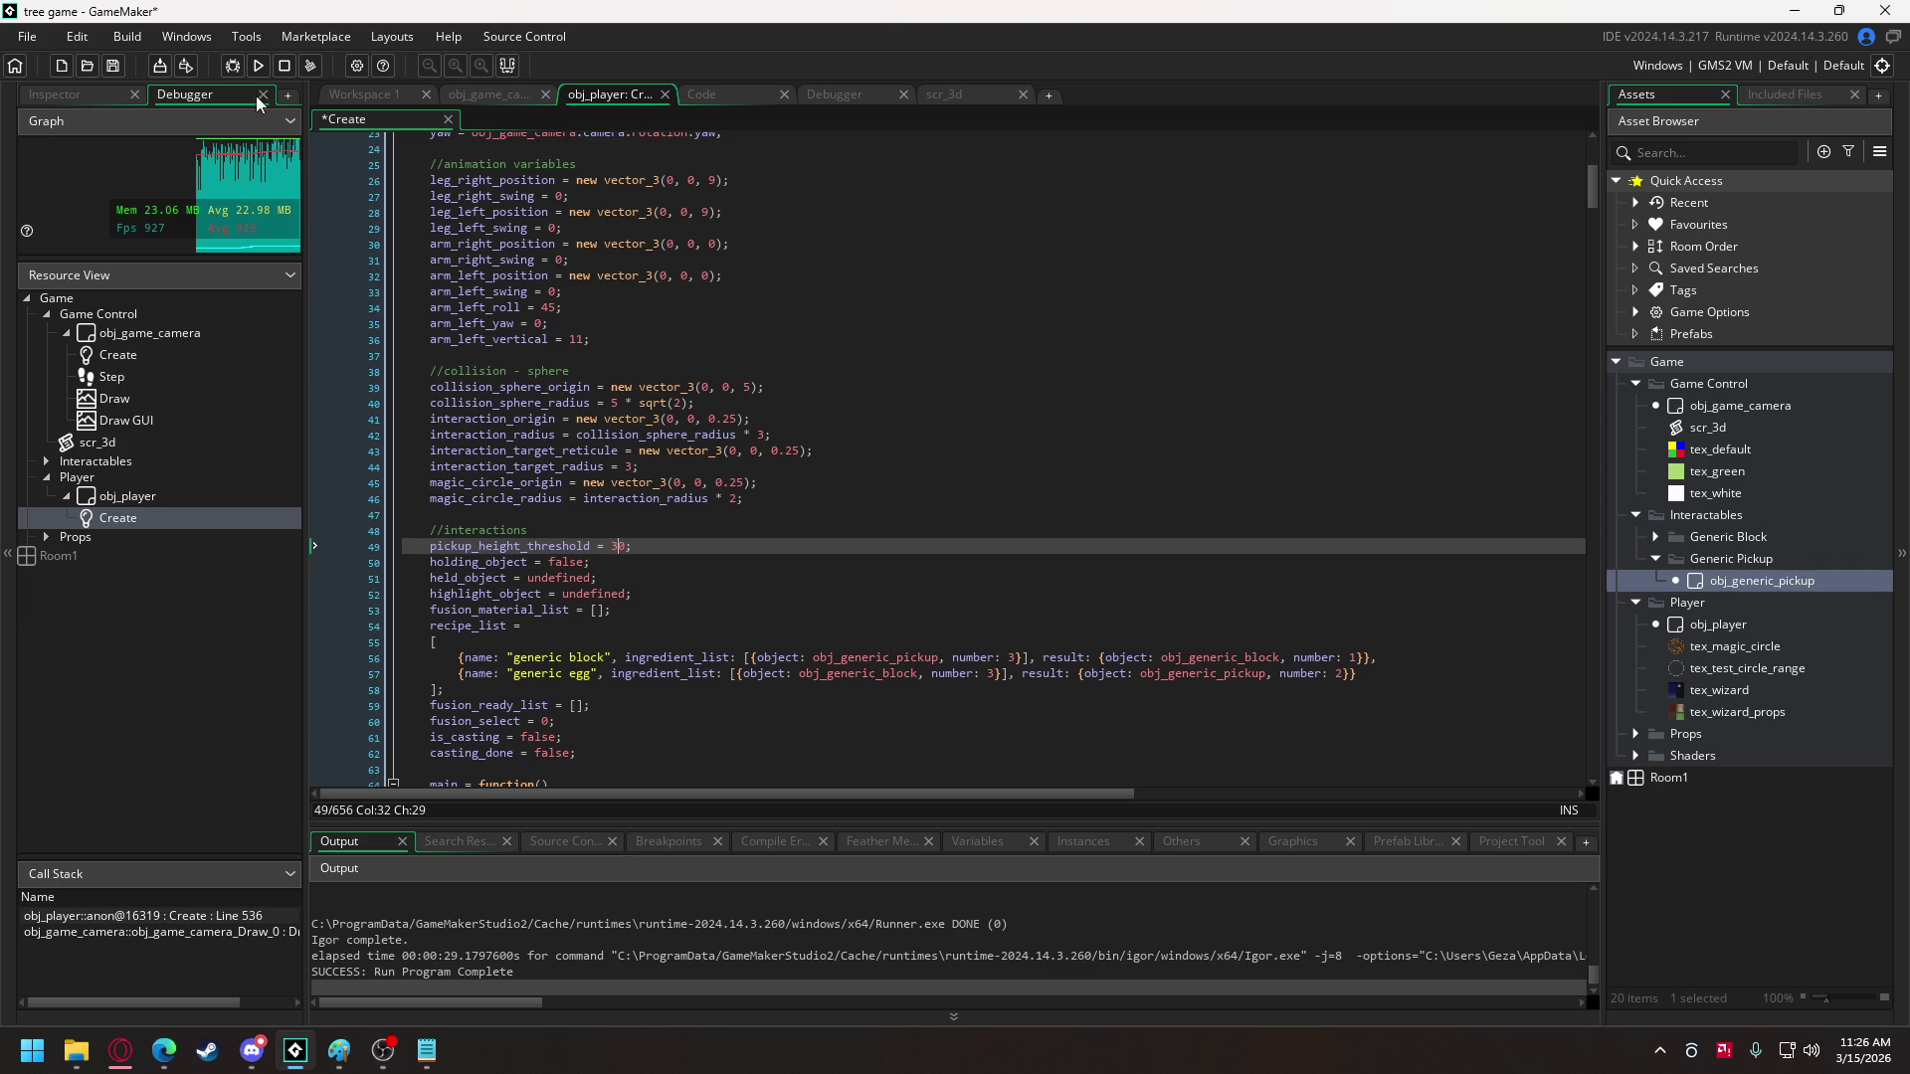
pyautogui.click(257, 66)
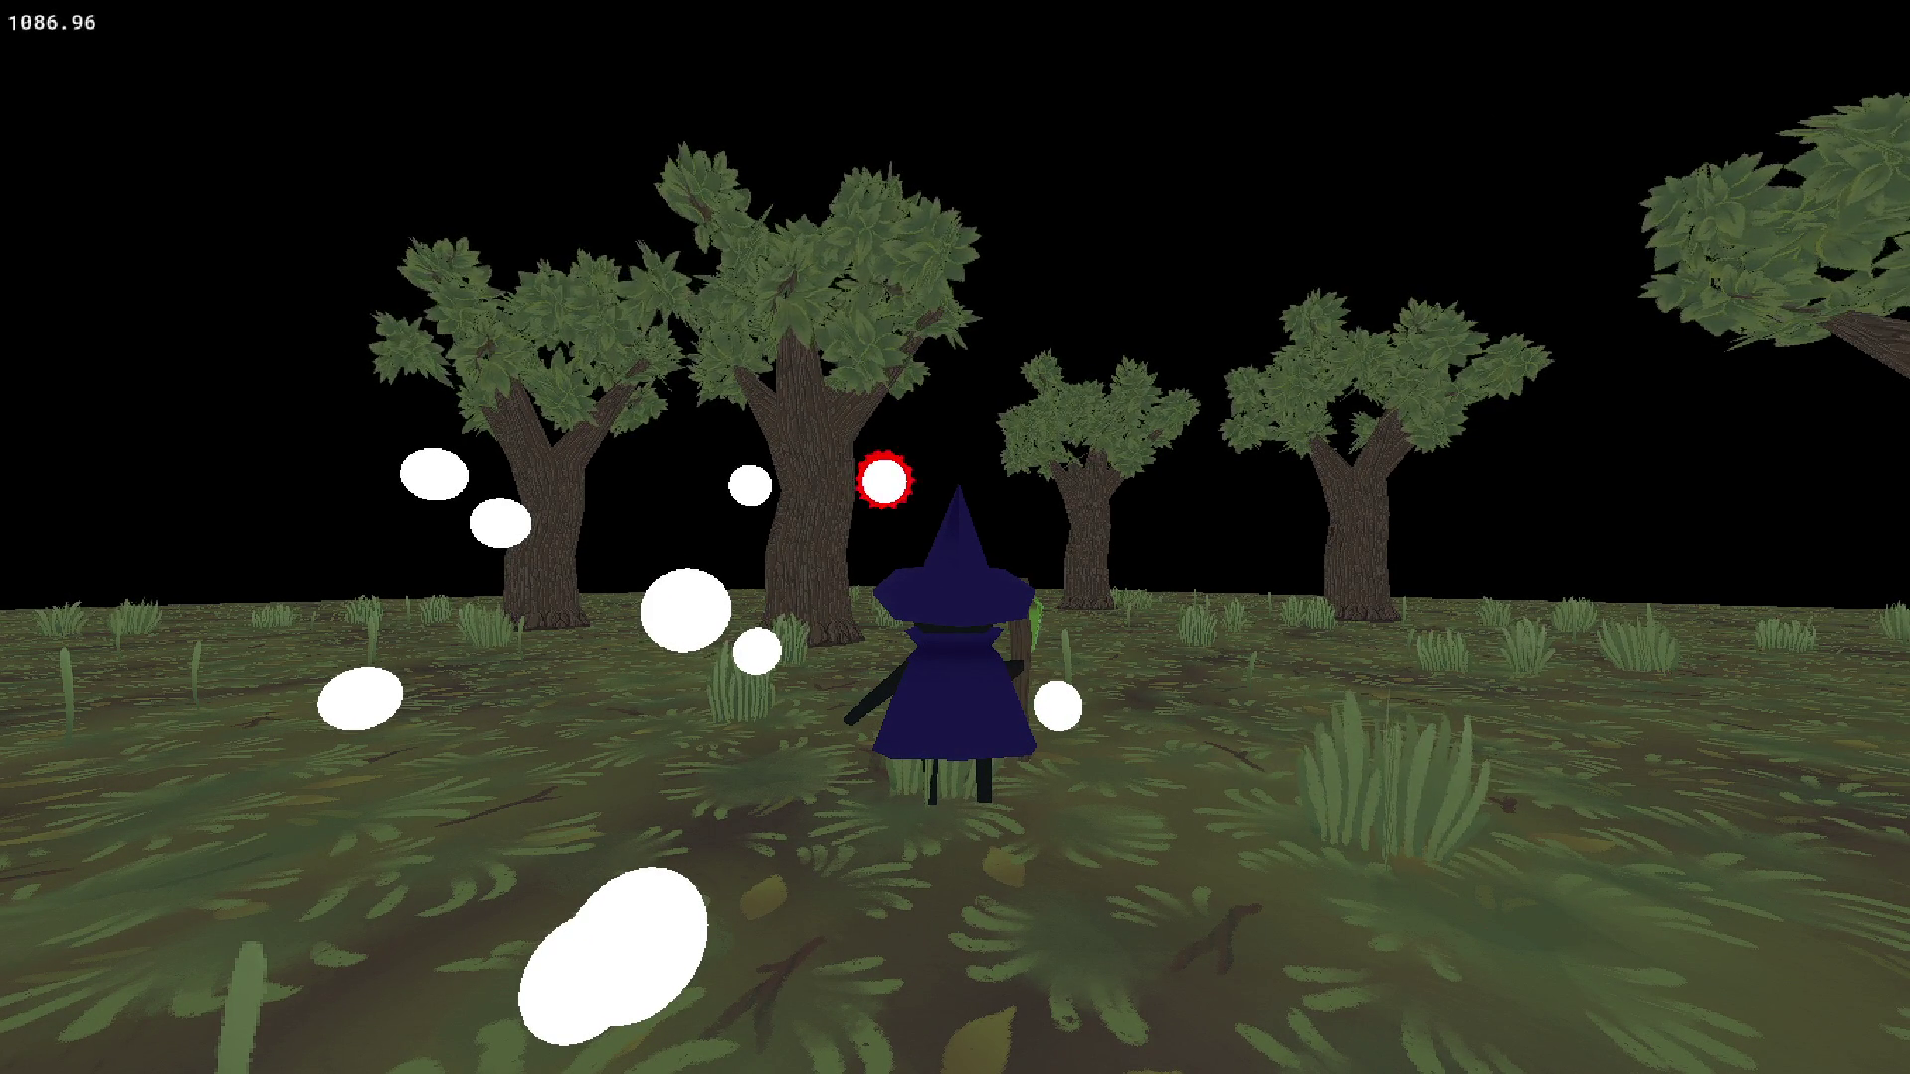
# - Rerun the game and circle the witch to inspect the floating orbs' heights
pyautogui.press('Escape')
pyautogui.click(252, 63)
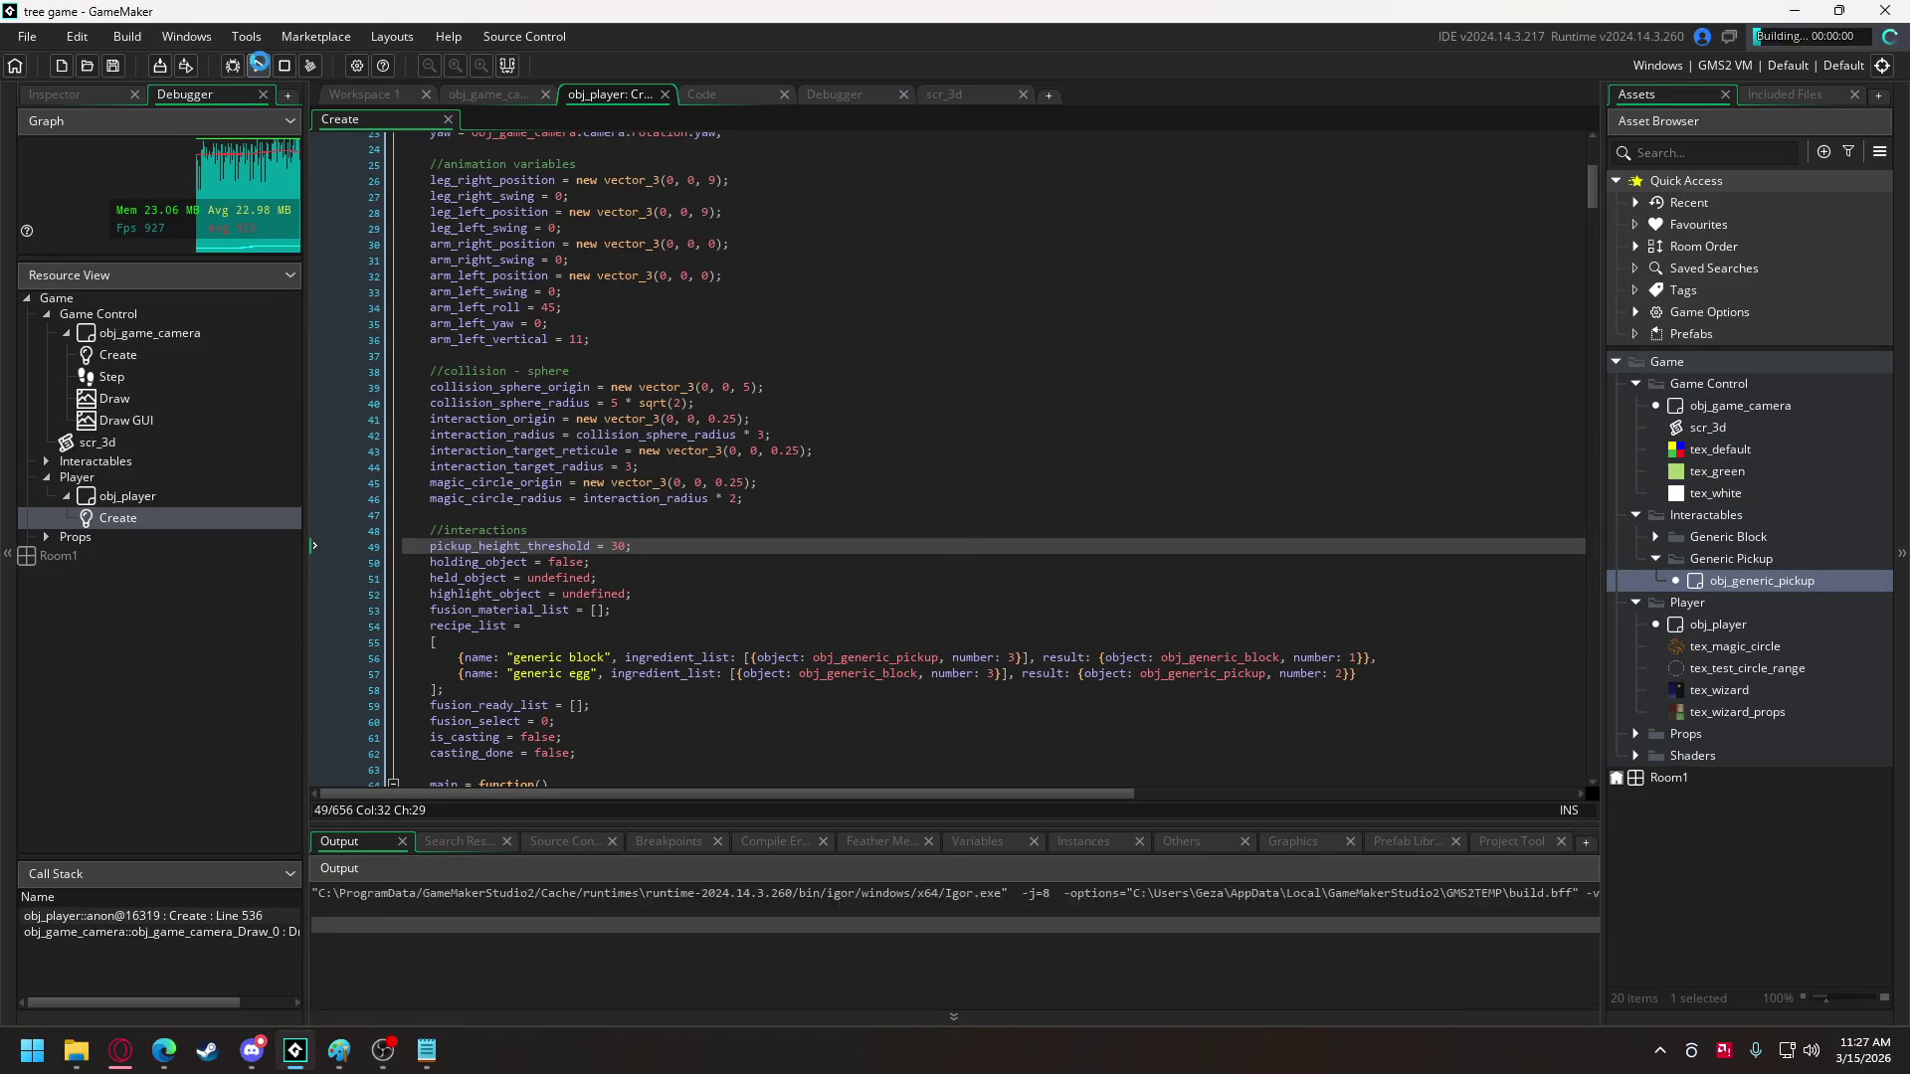
pyautogui.press('w')
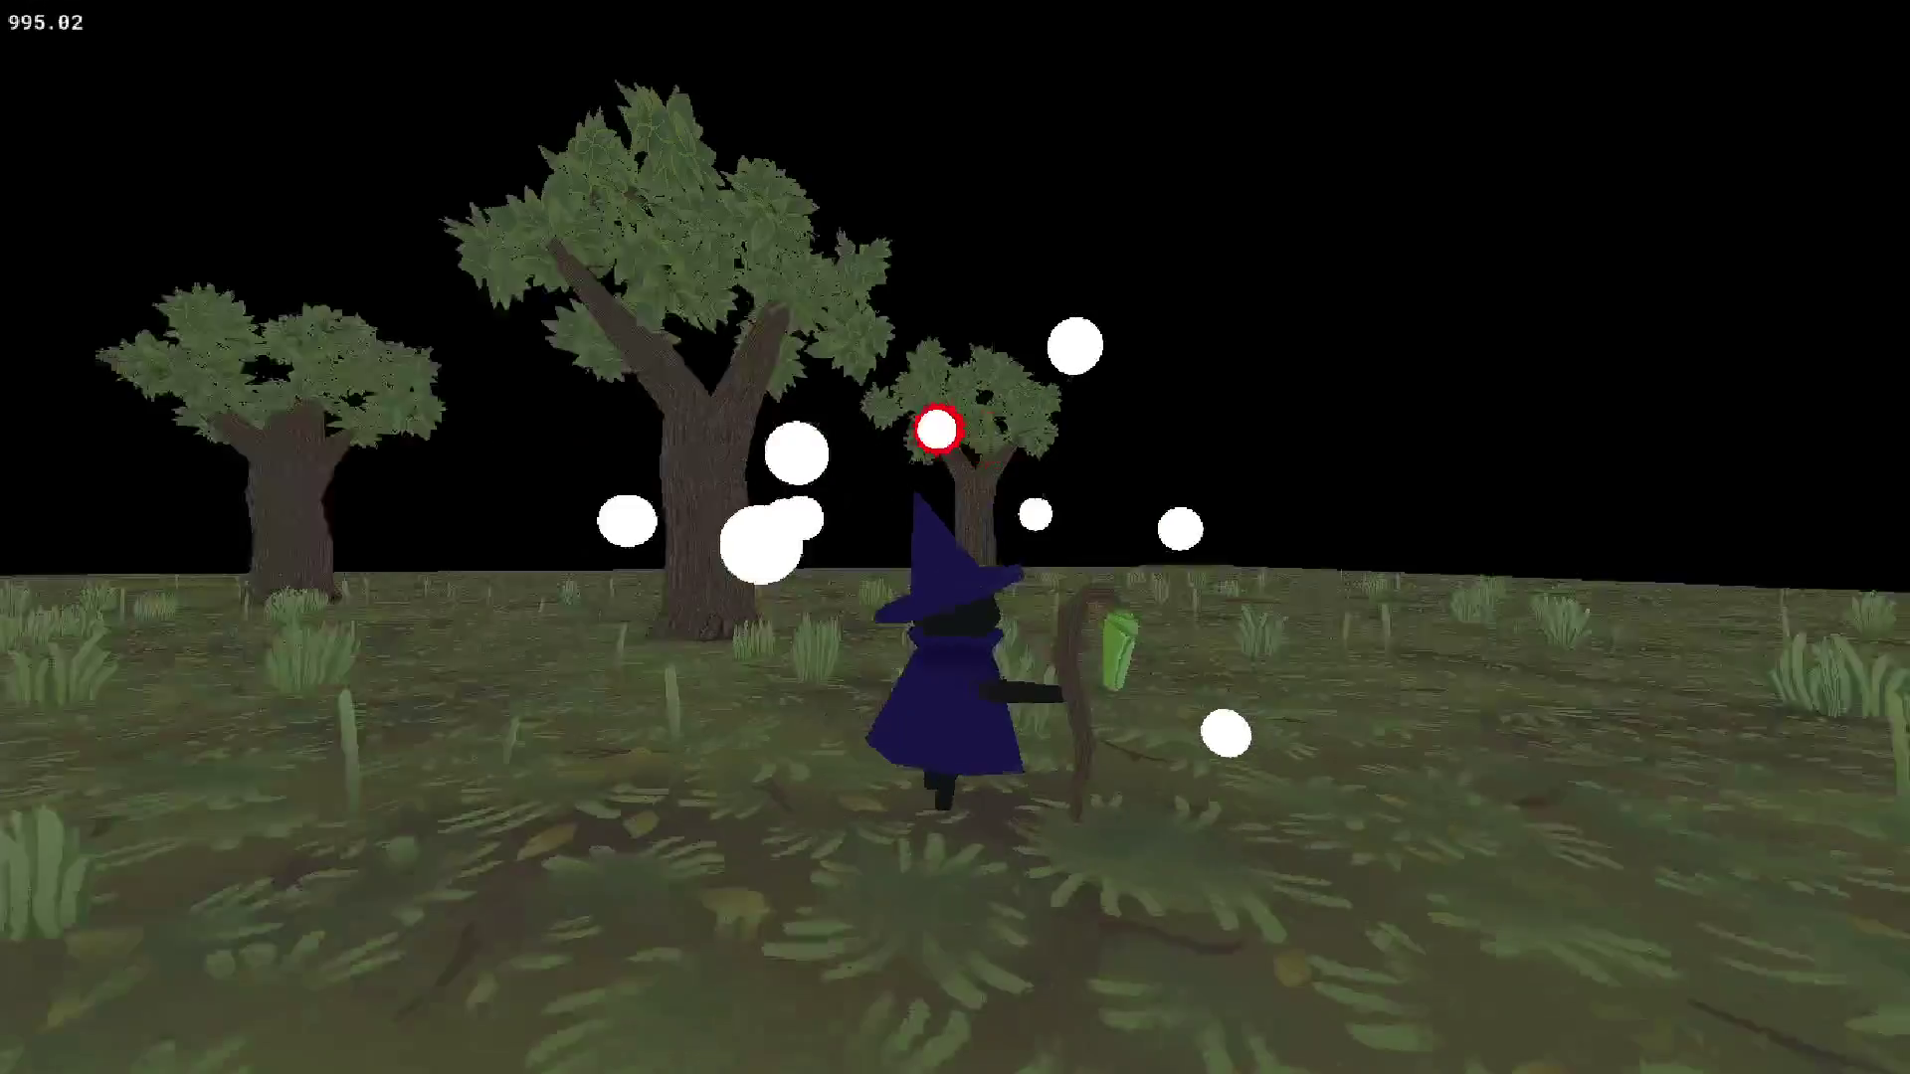
pyautogui.press('a')
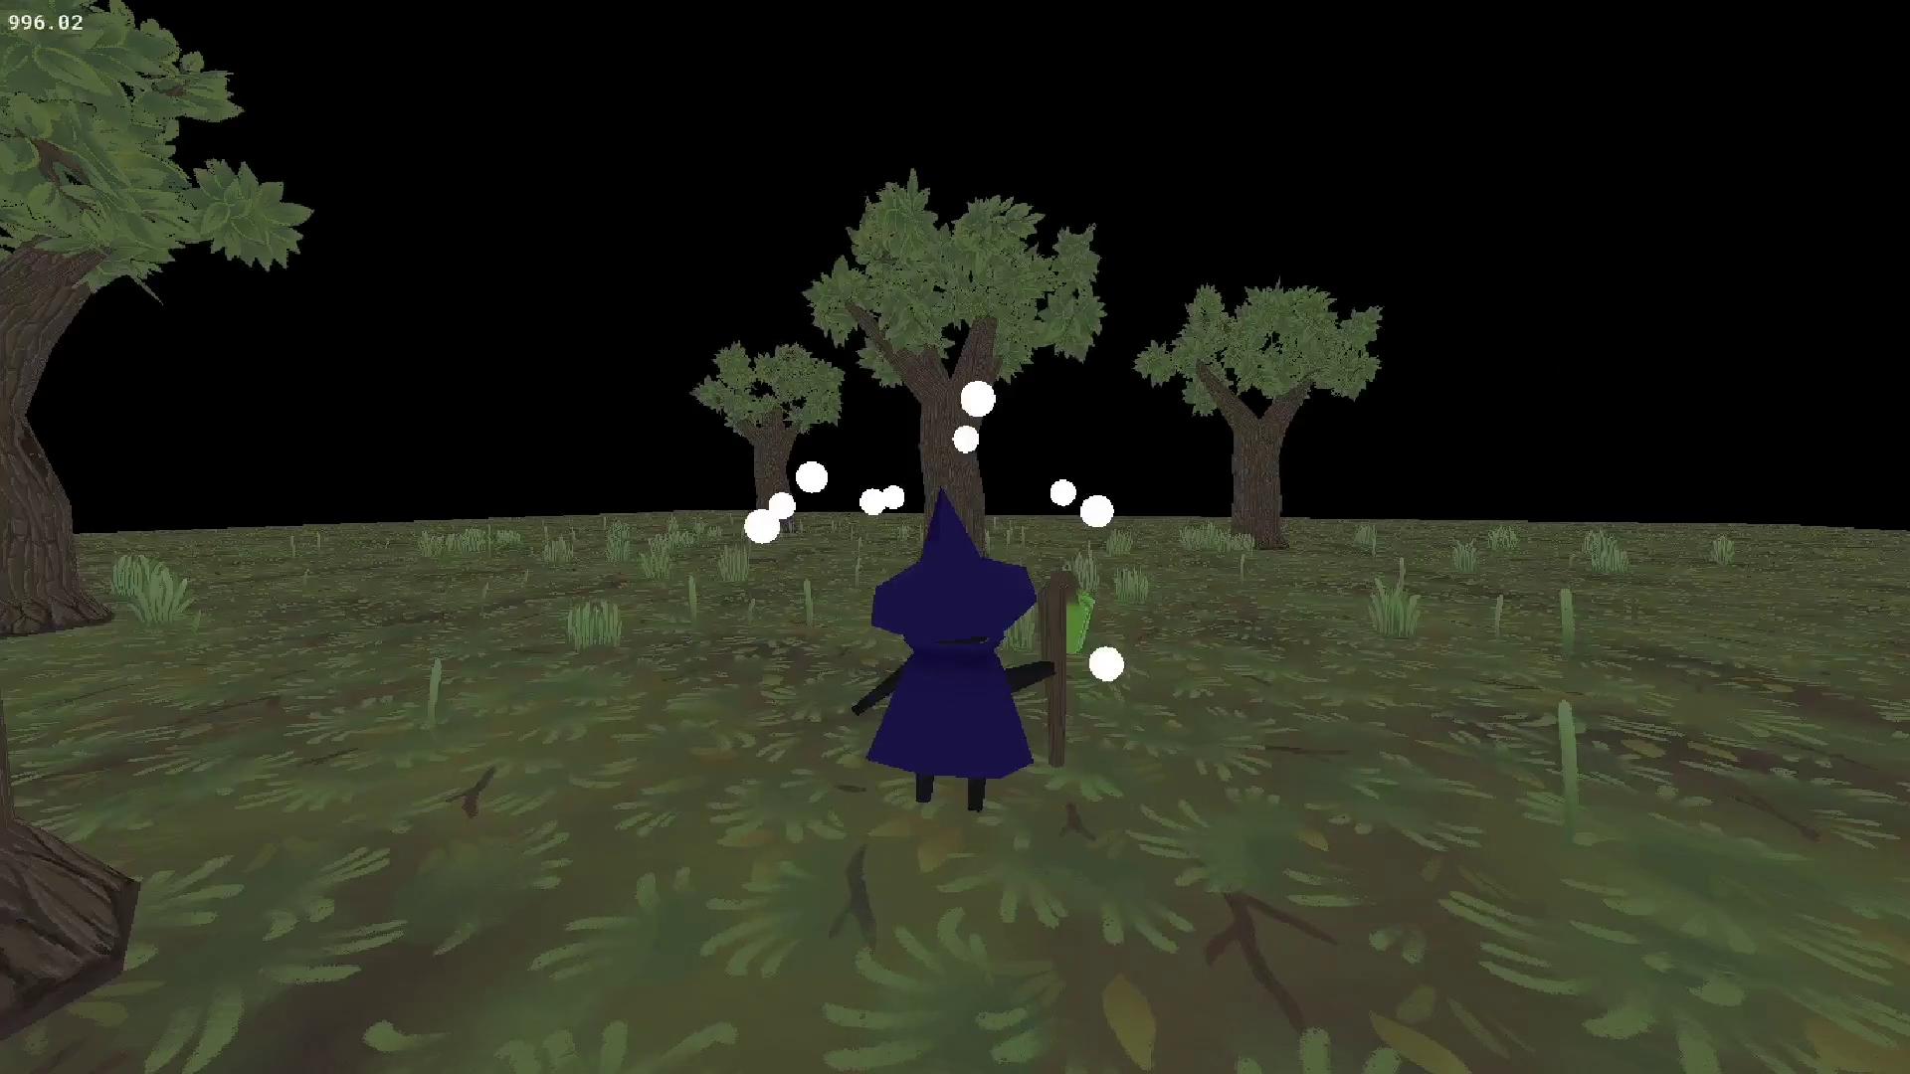
pyautogui.press('d')
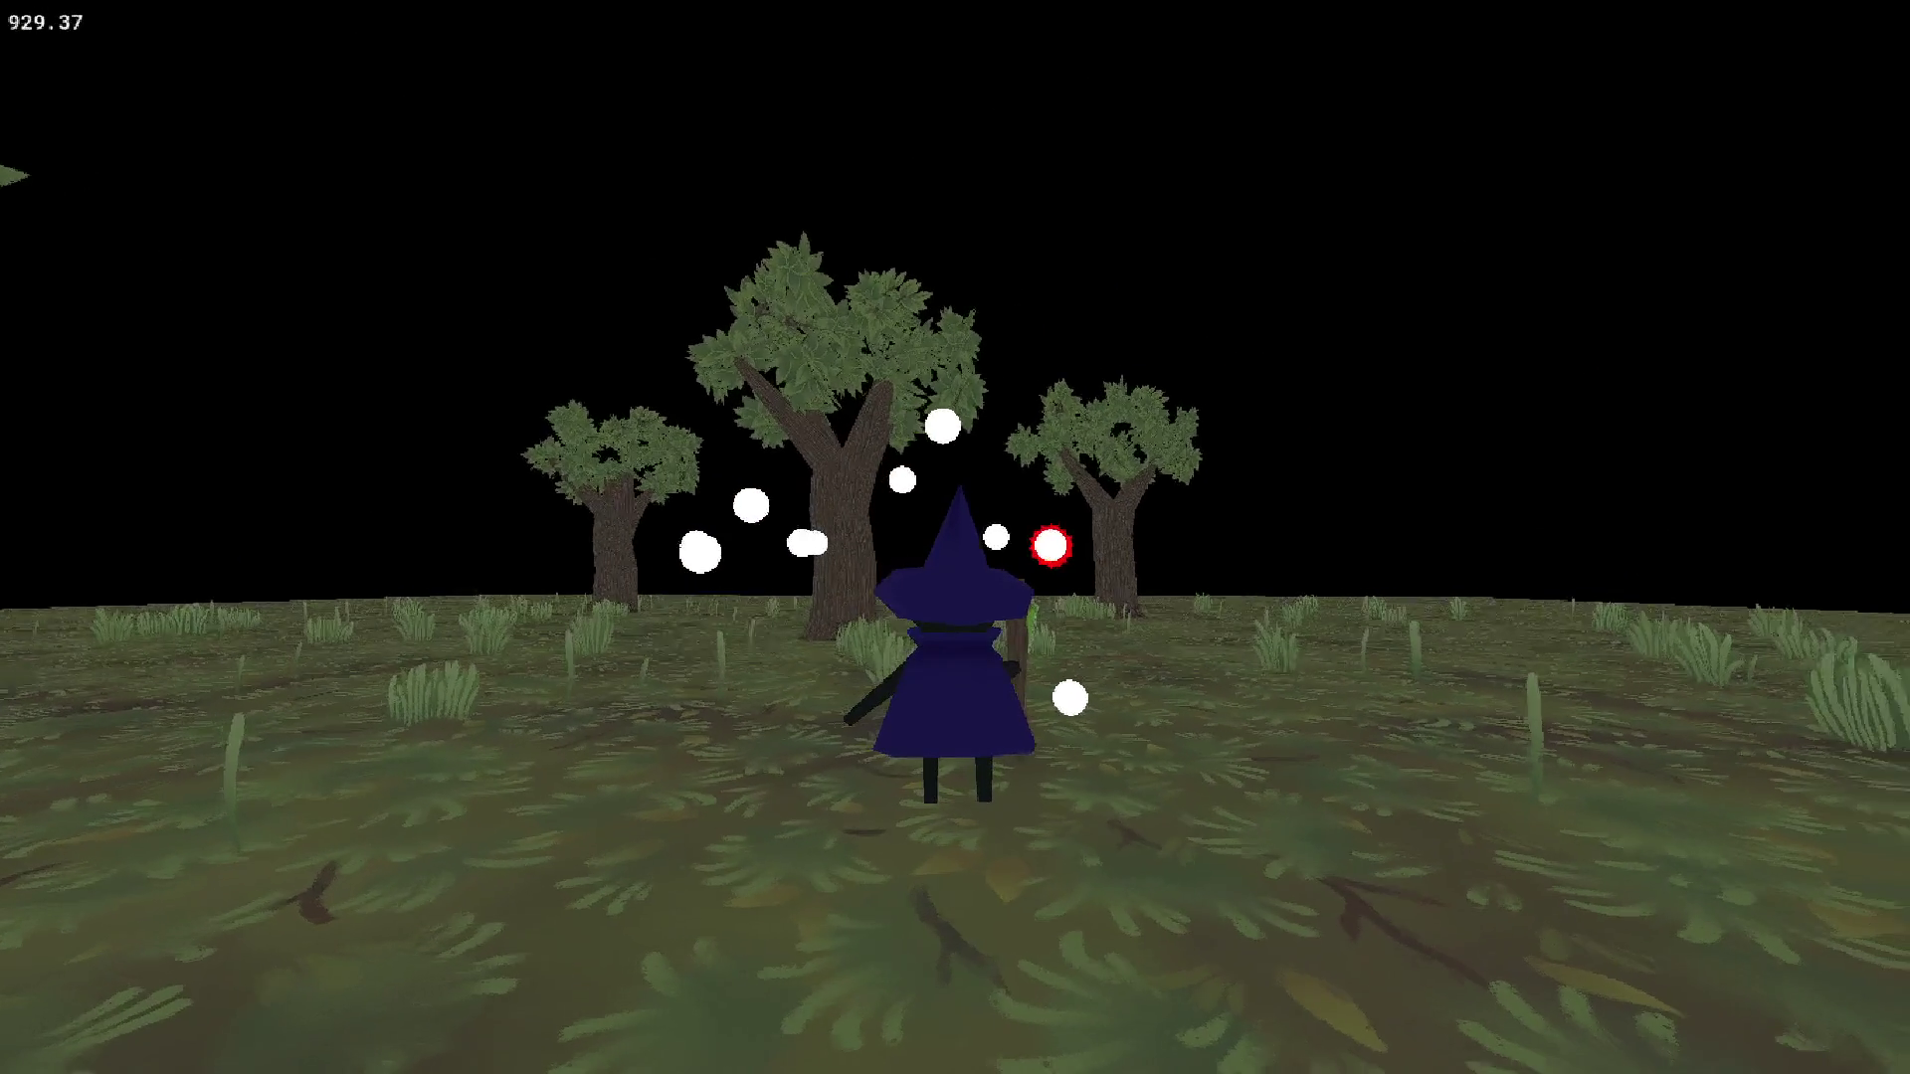
pyautogui.press('a')
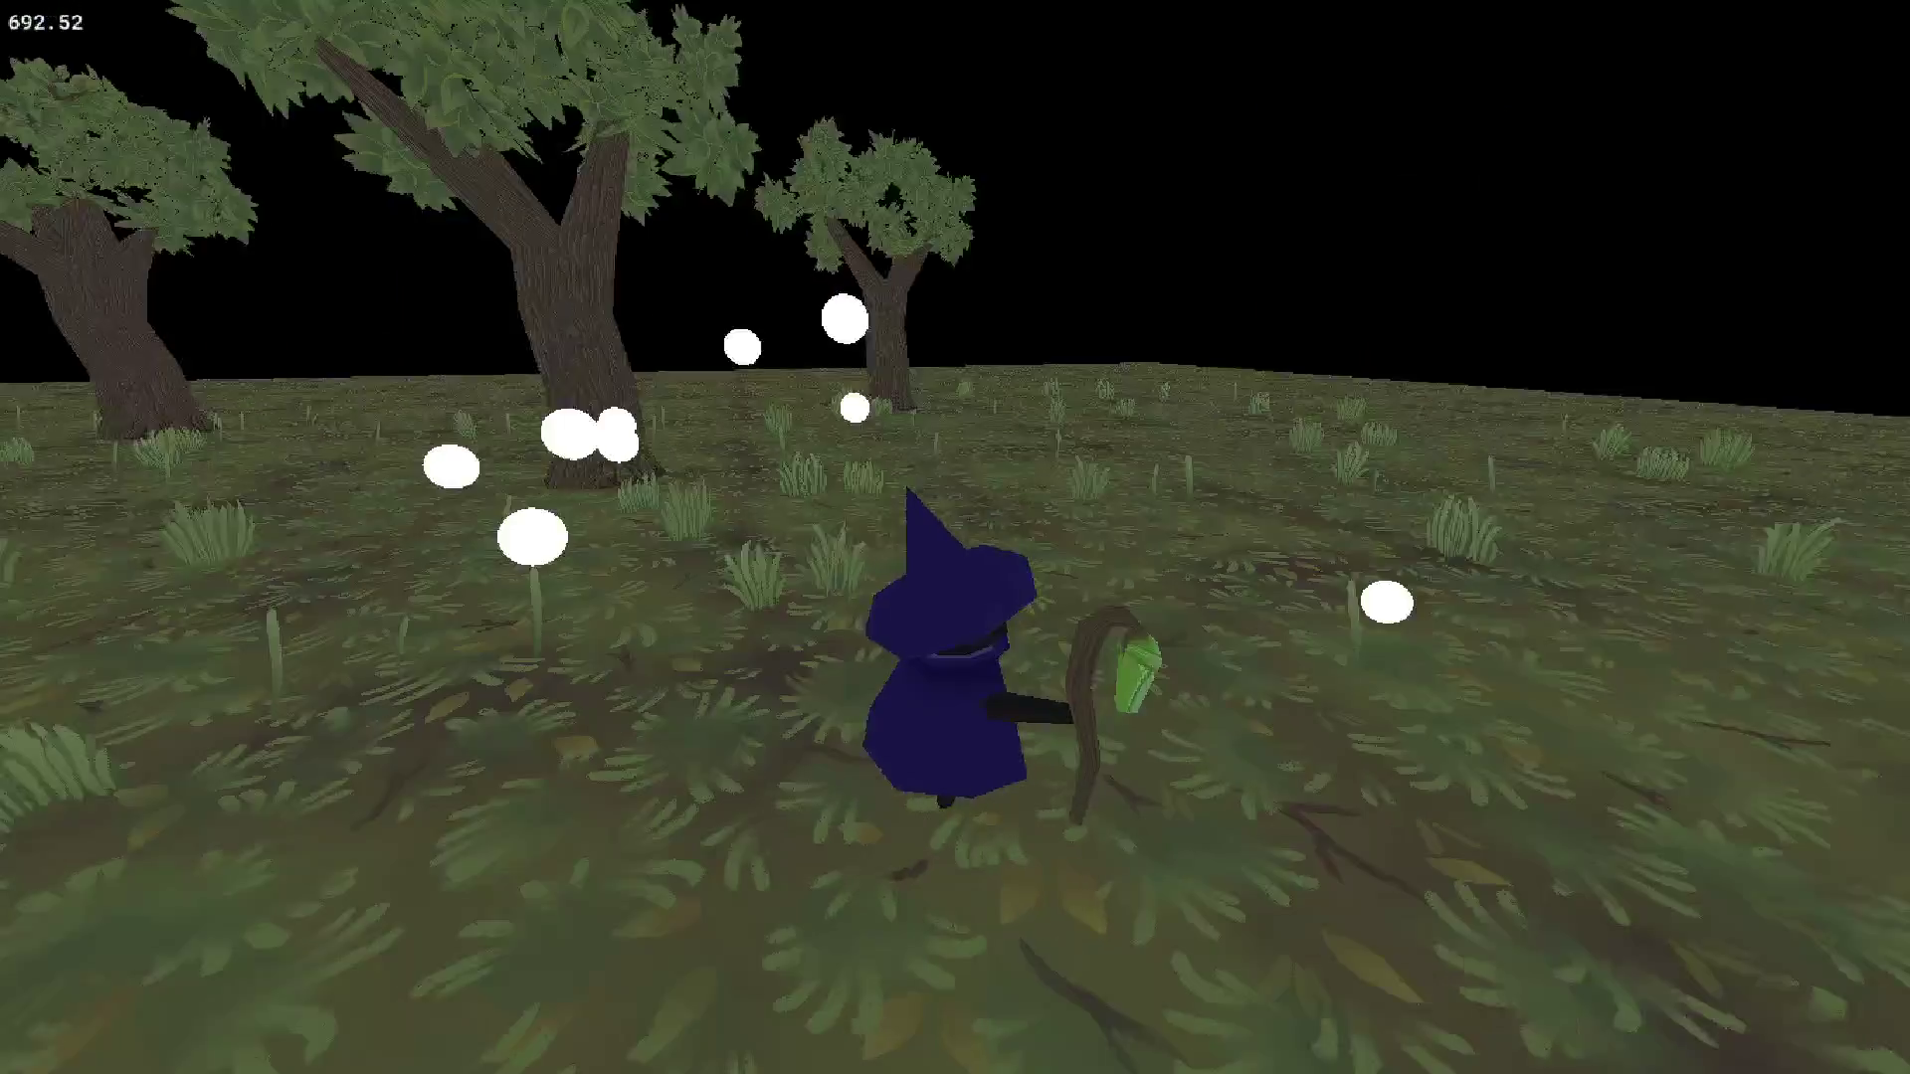
pyautogui.press('a')
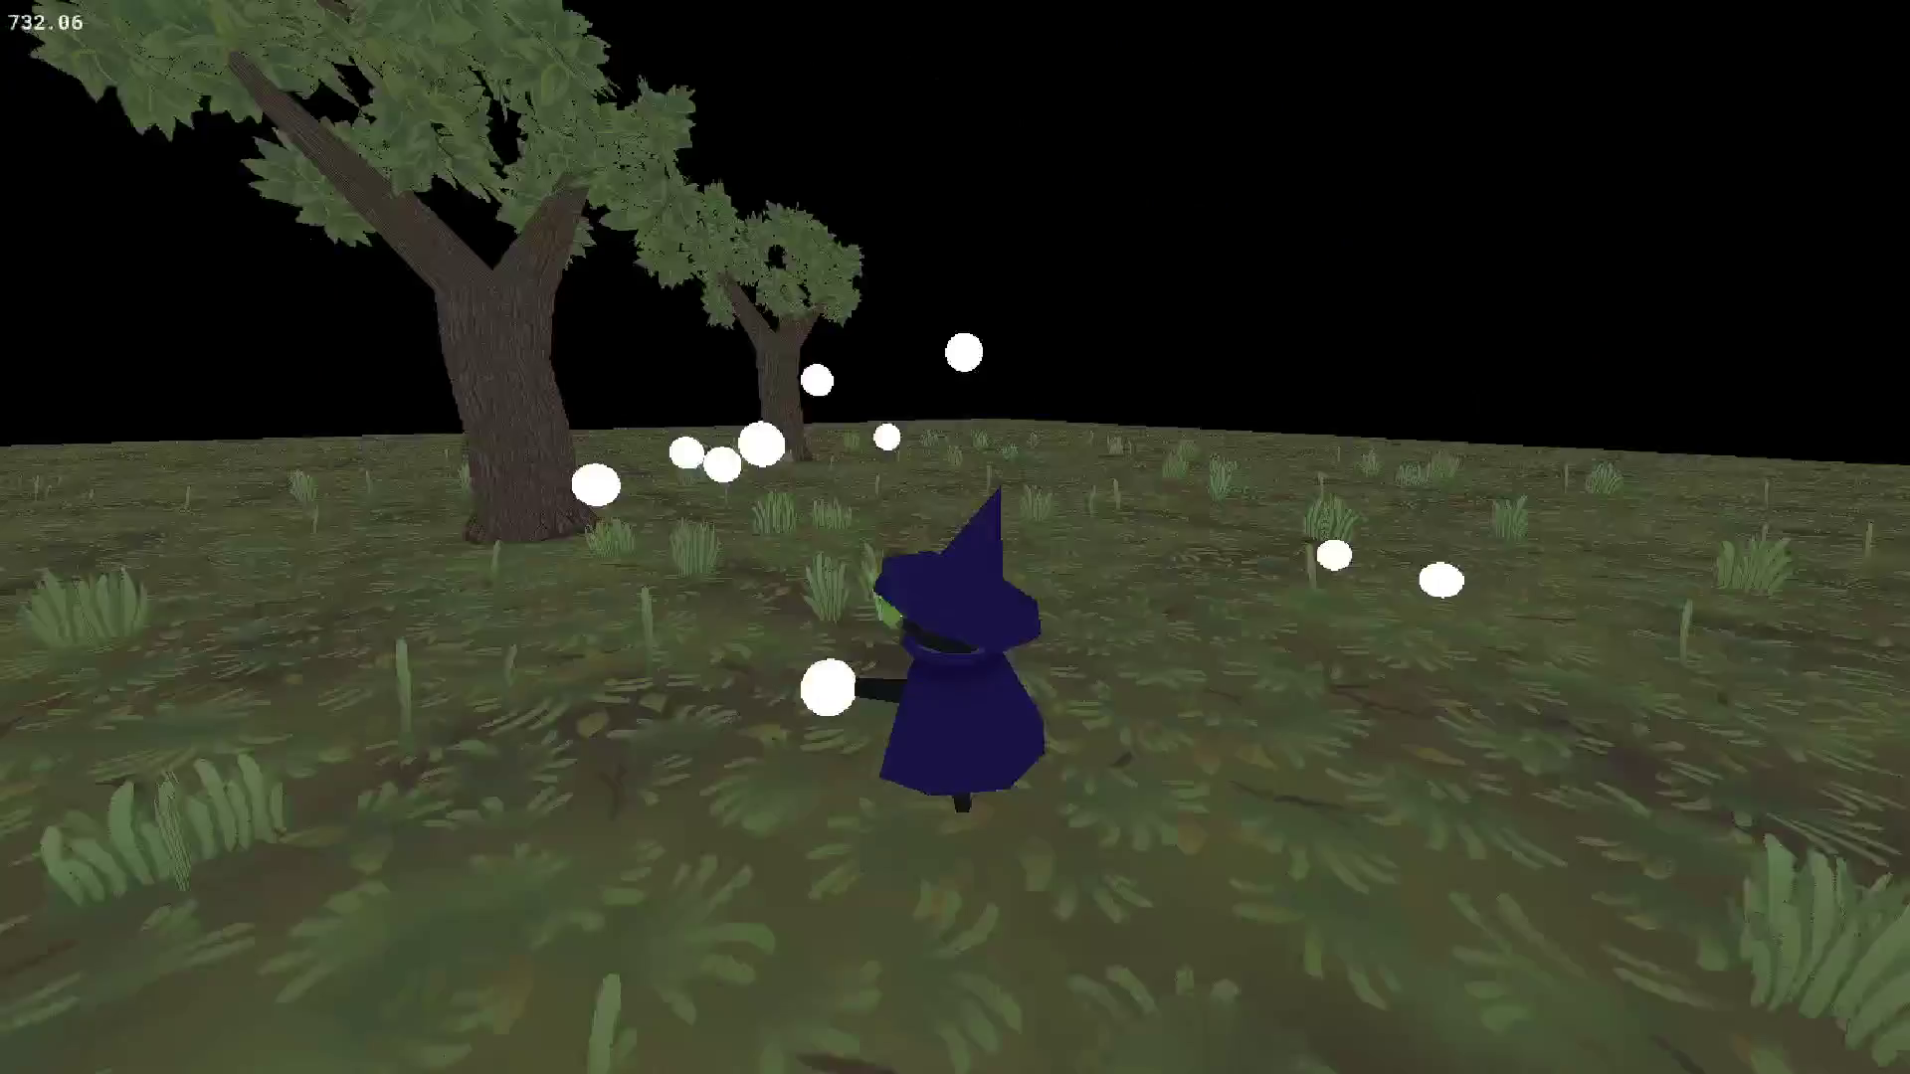
pyautogui.press('a')
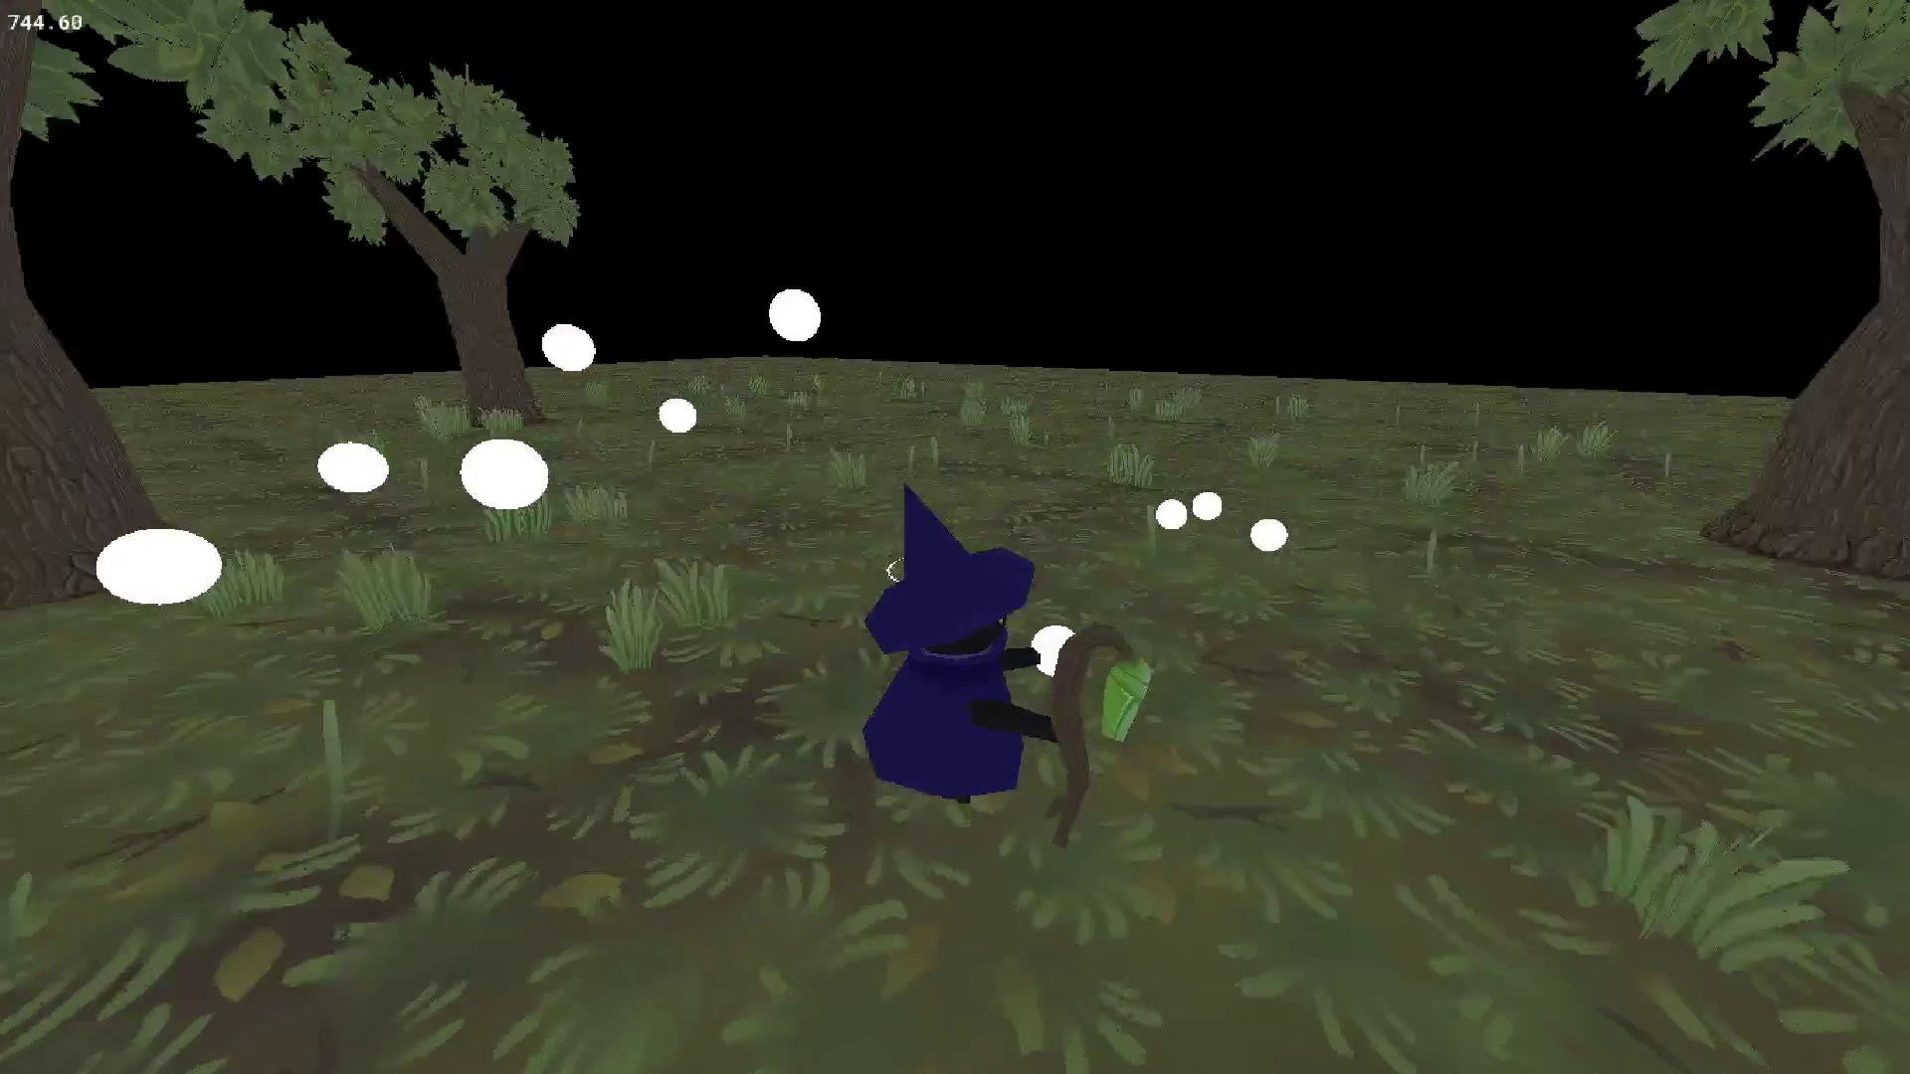
pyautogui.press('a')
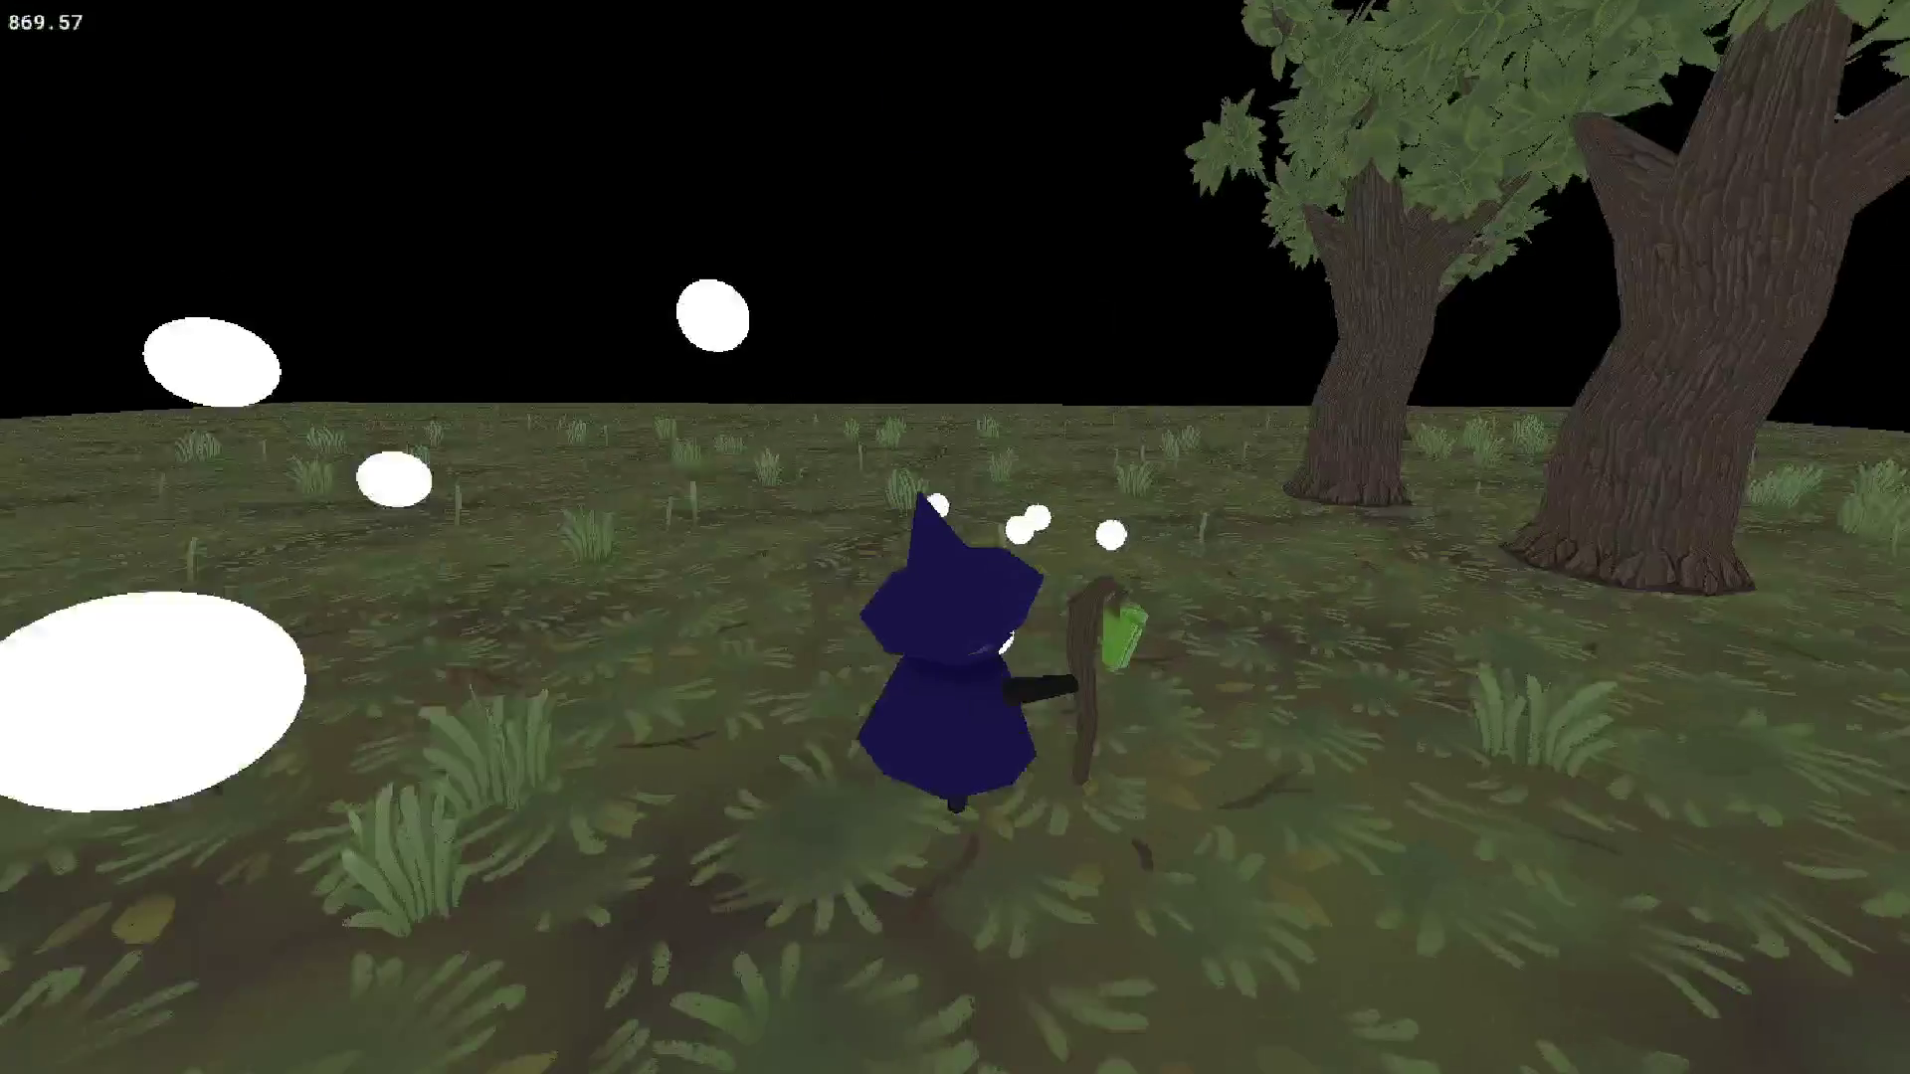
pyautogui.press('a')
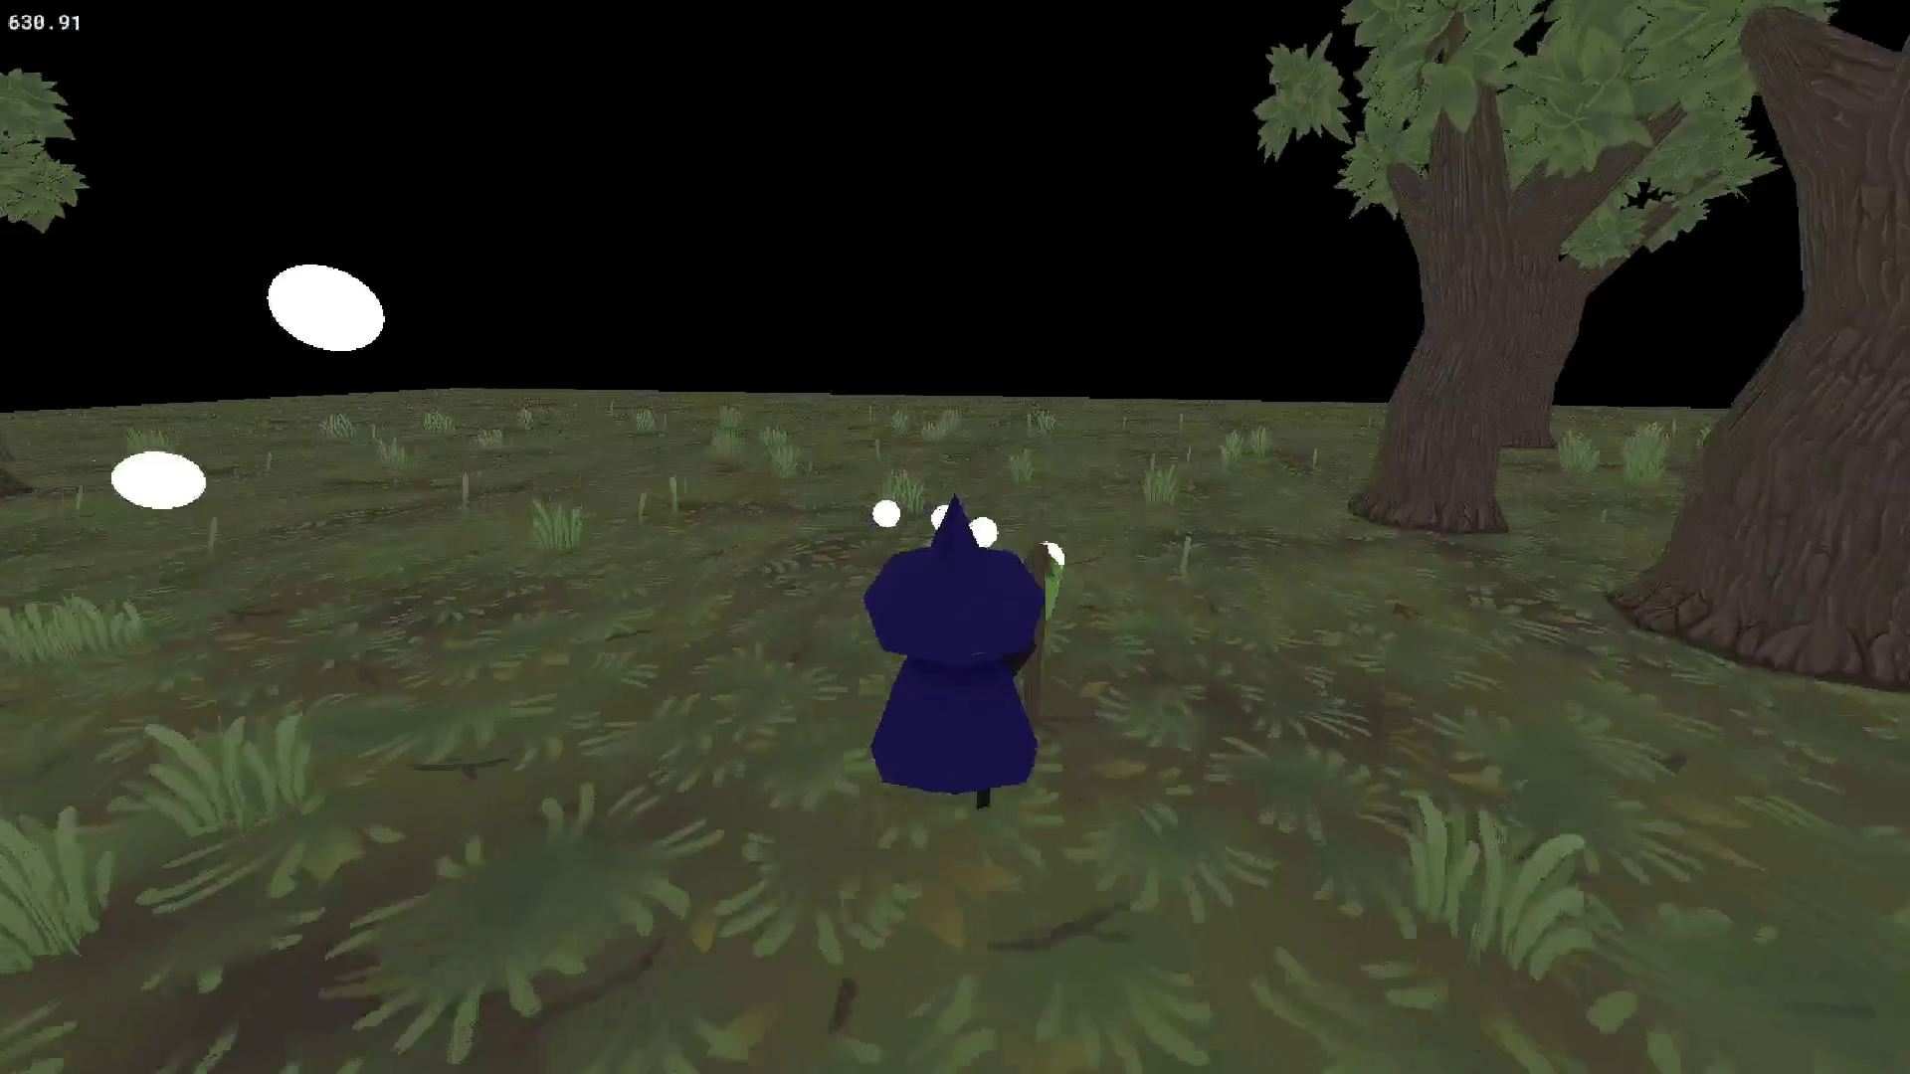
pyautogui.press('a')
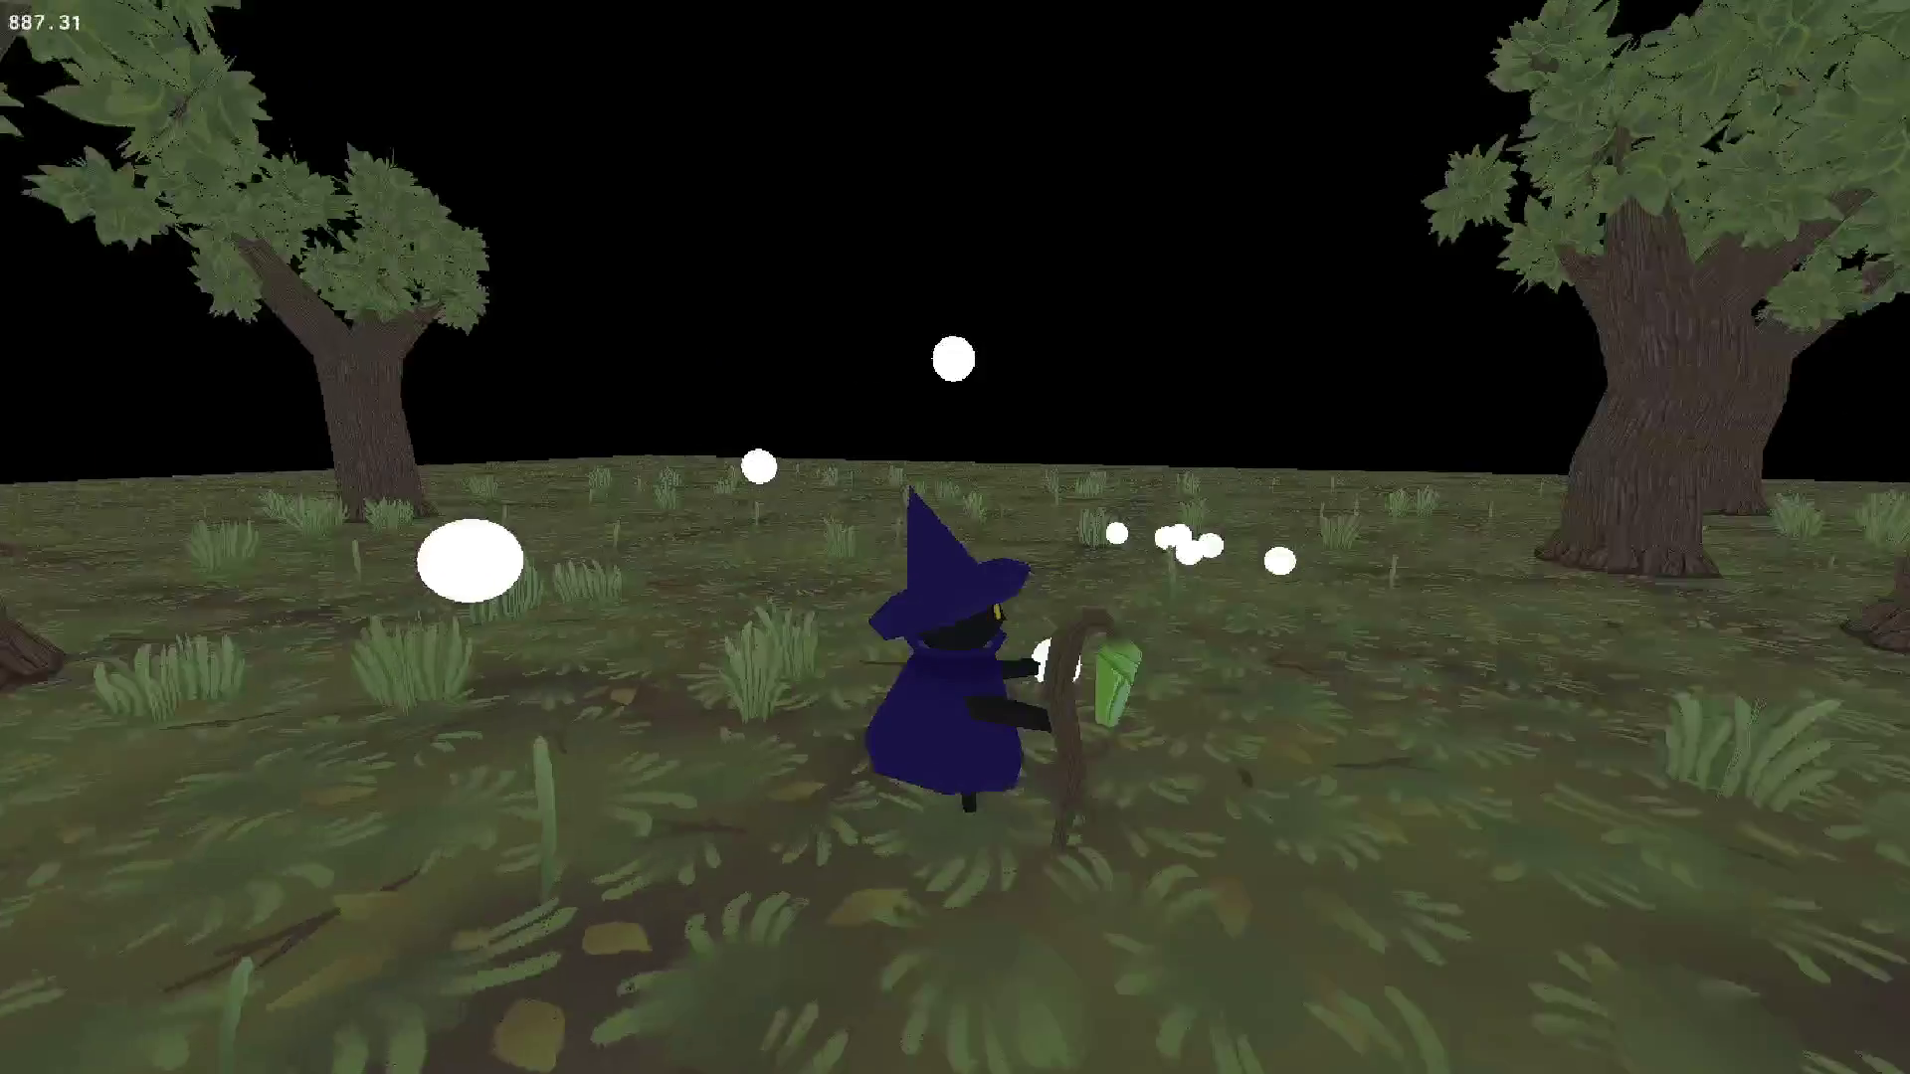
pyautogui.press('a')
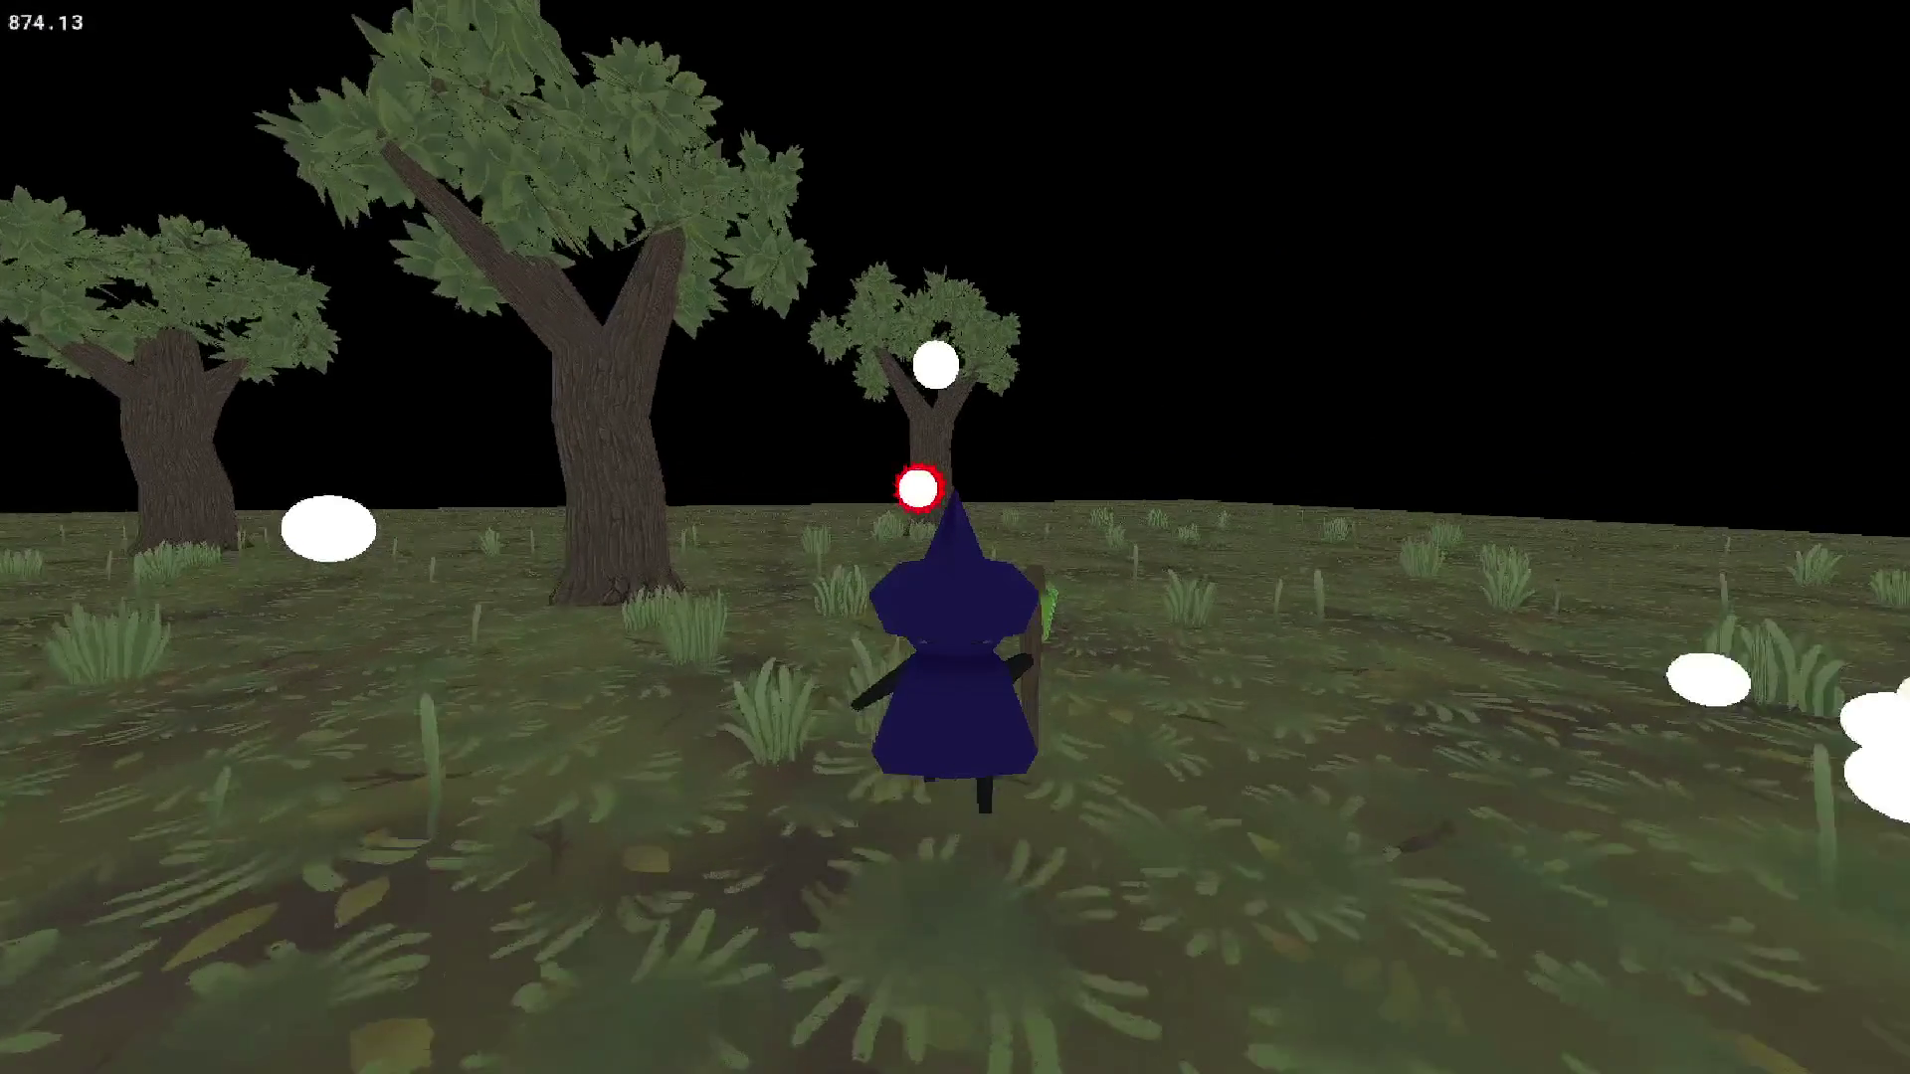
pyautogui.press('a')
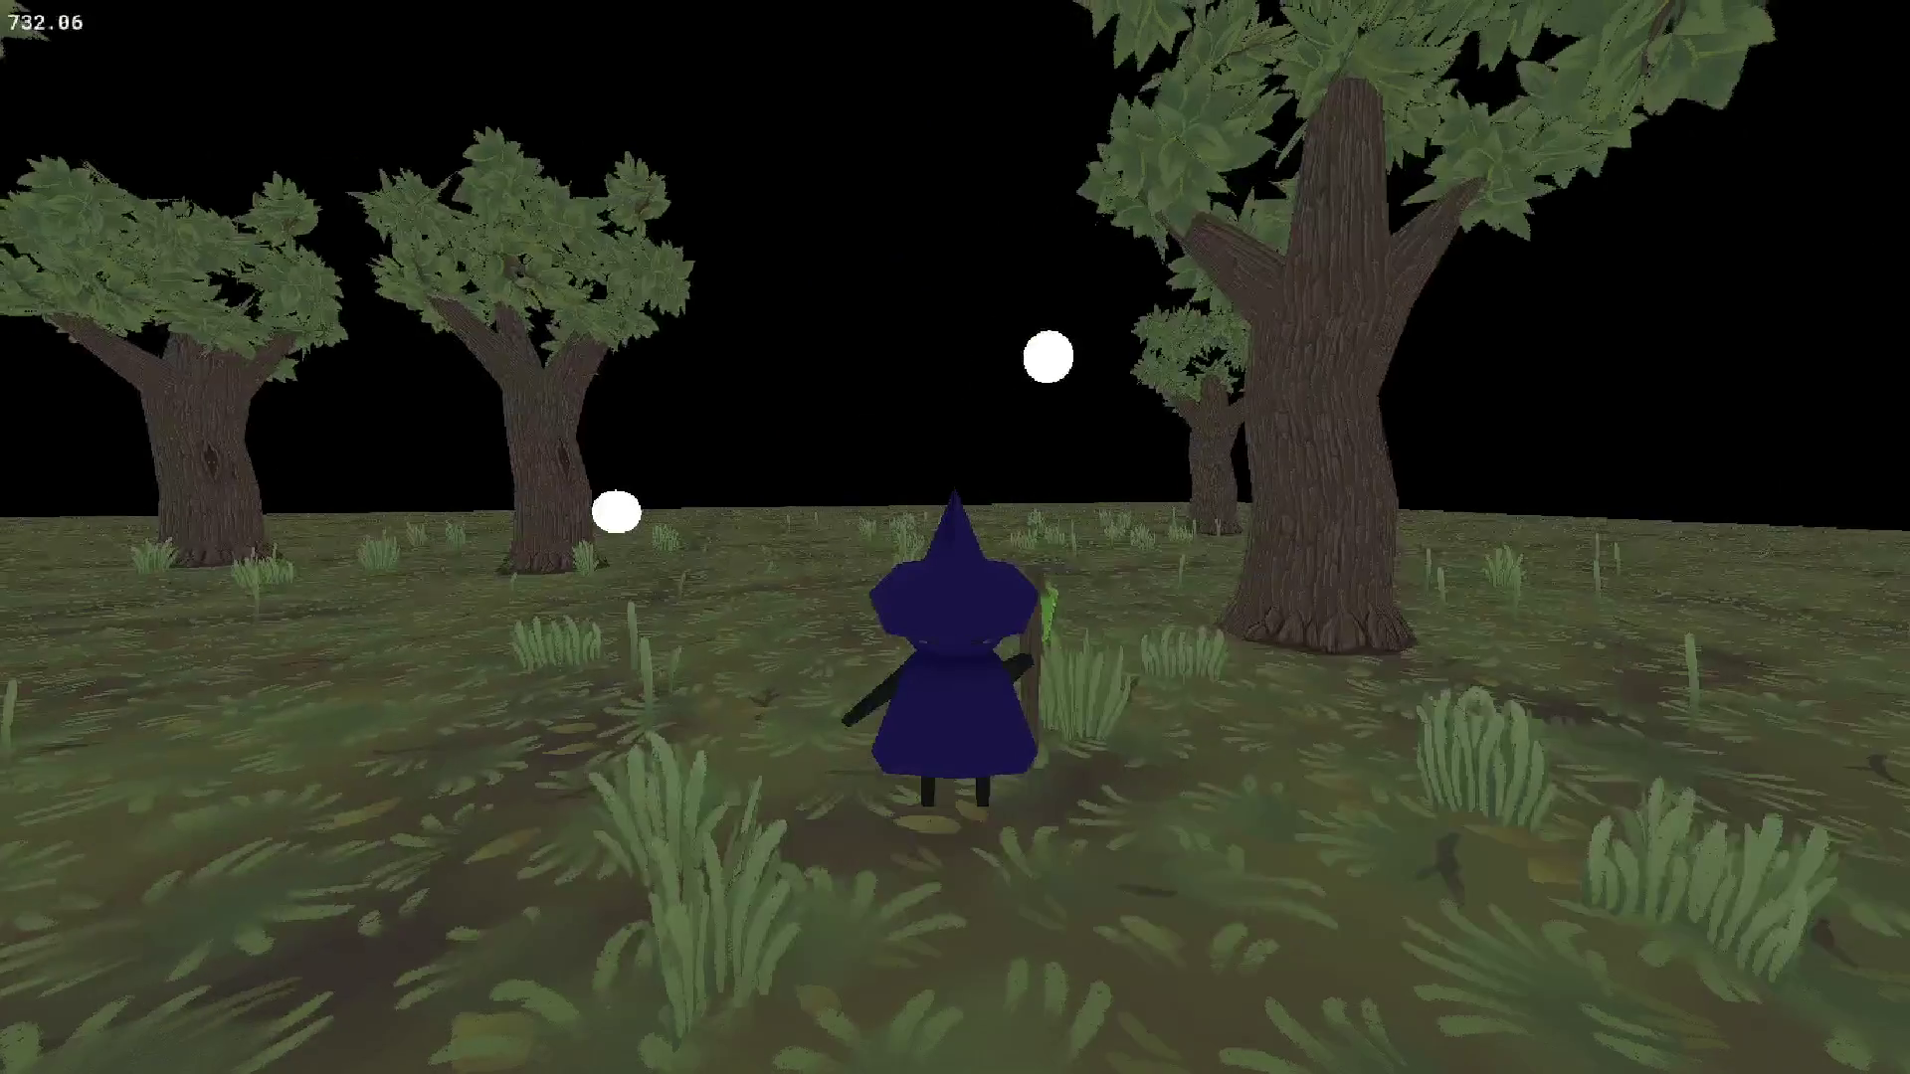
pyautogui.press('a')
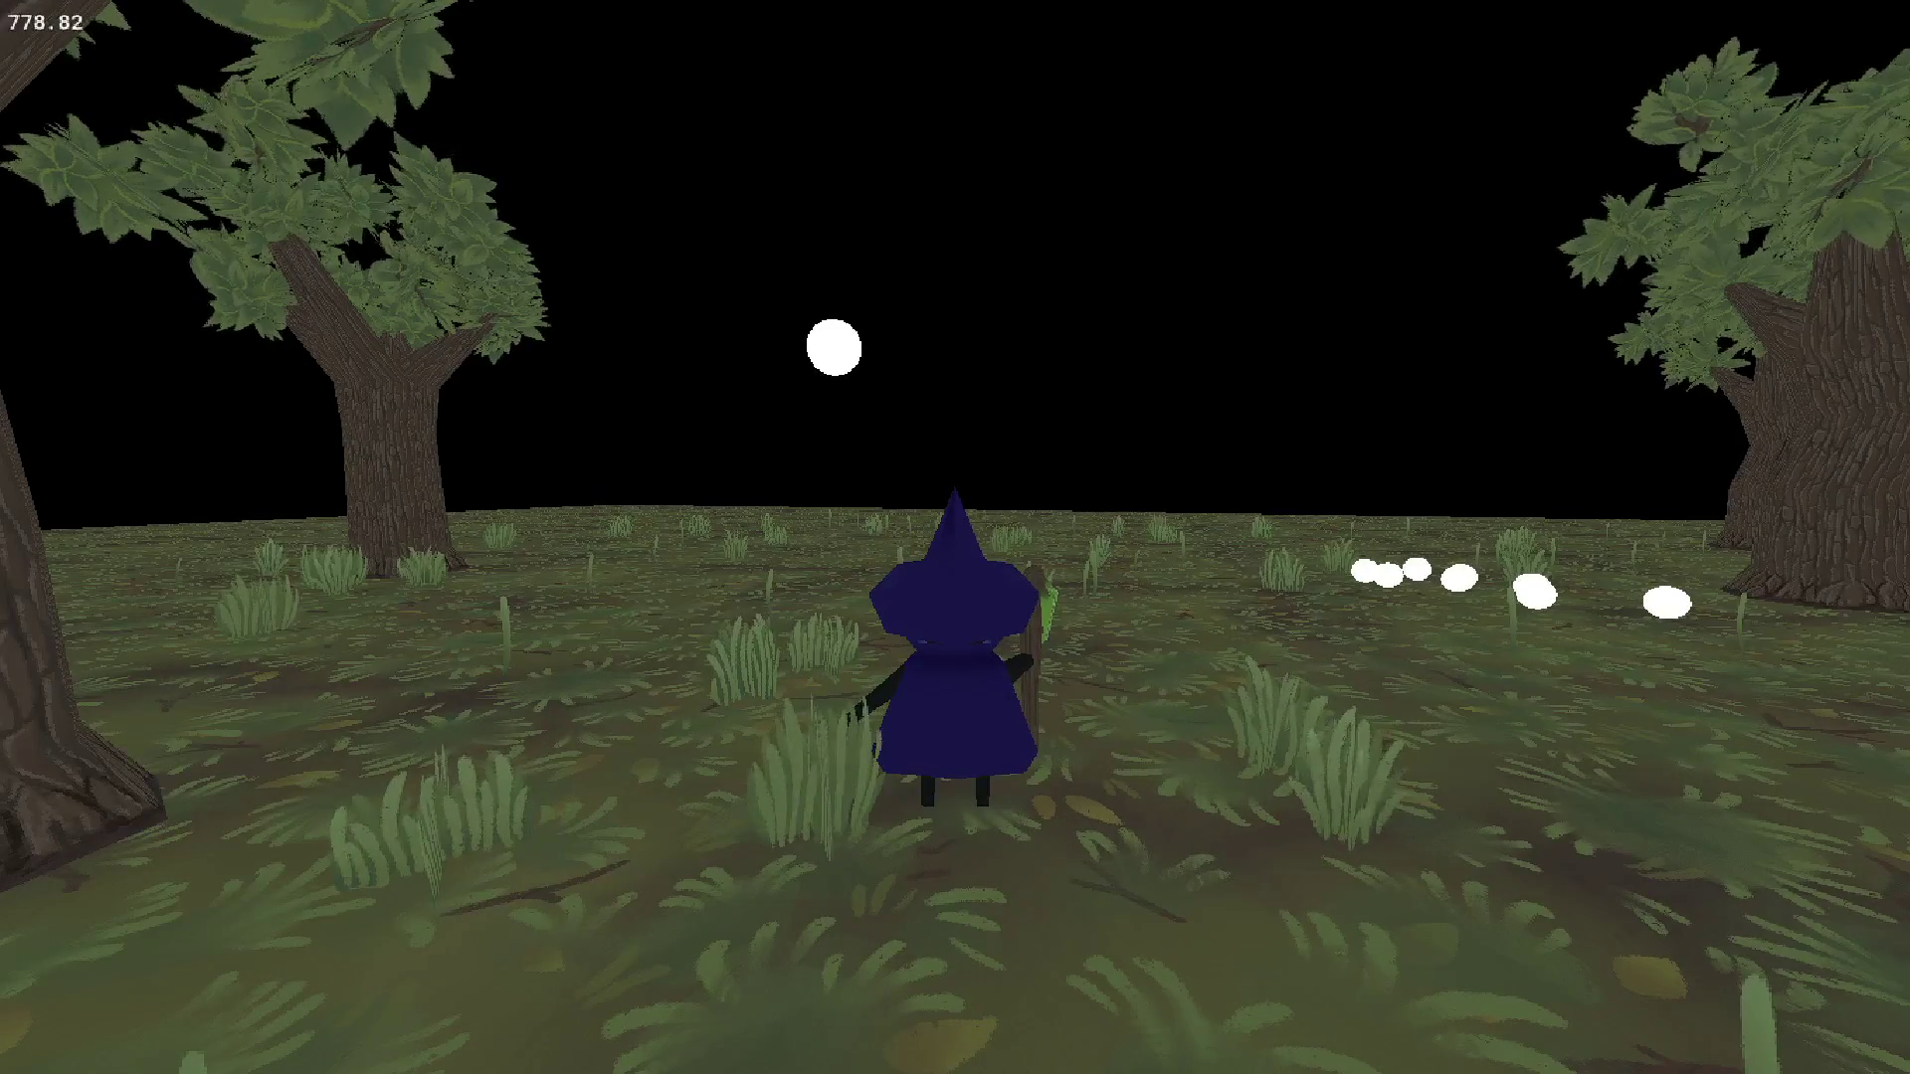
# - Stop the game and return to obj_generic_pickup's Create code
pyautogui.press('Escape')
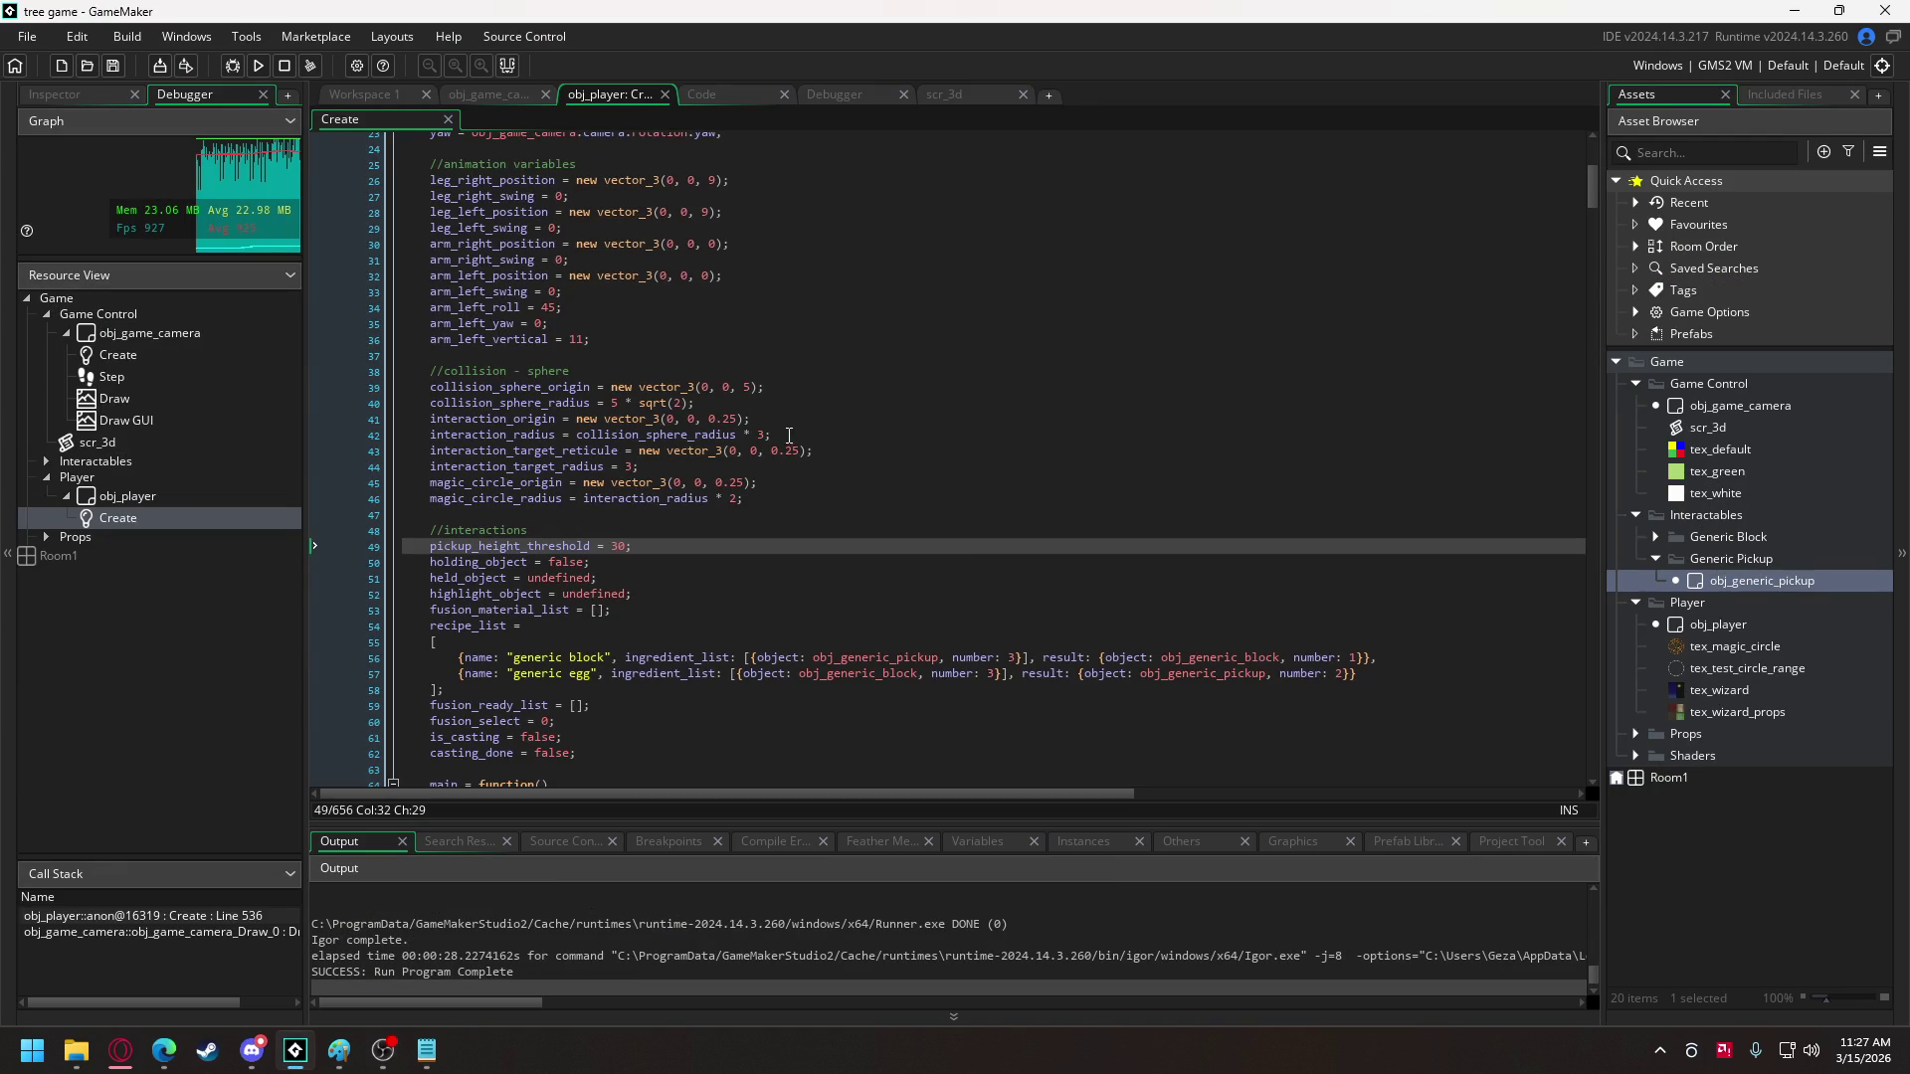
pyautogui.scroll(-4, 786, 427)
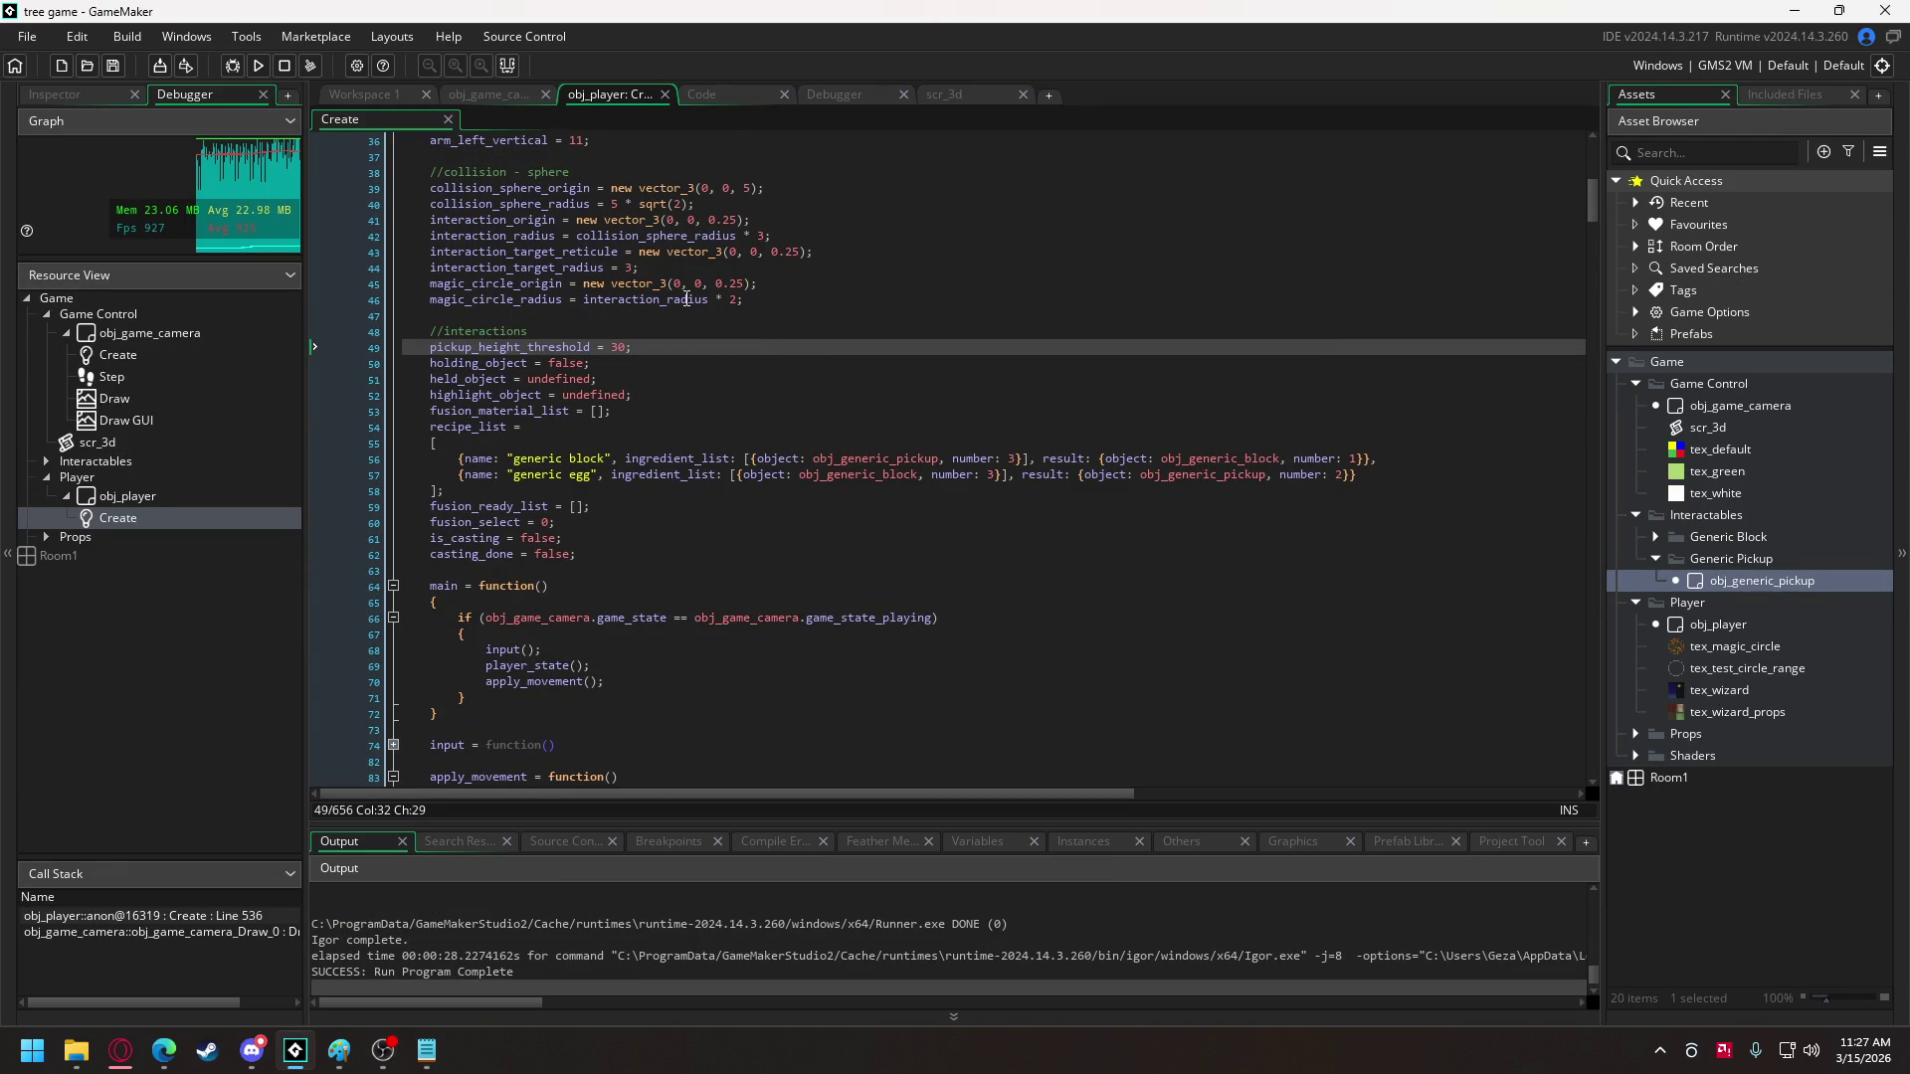
pyautogui.click(350, 96)
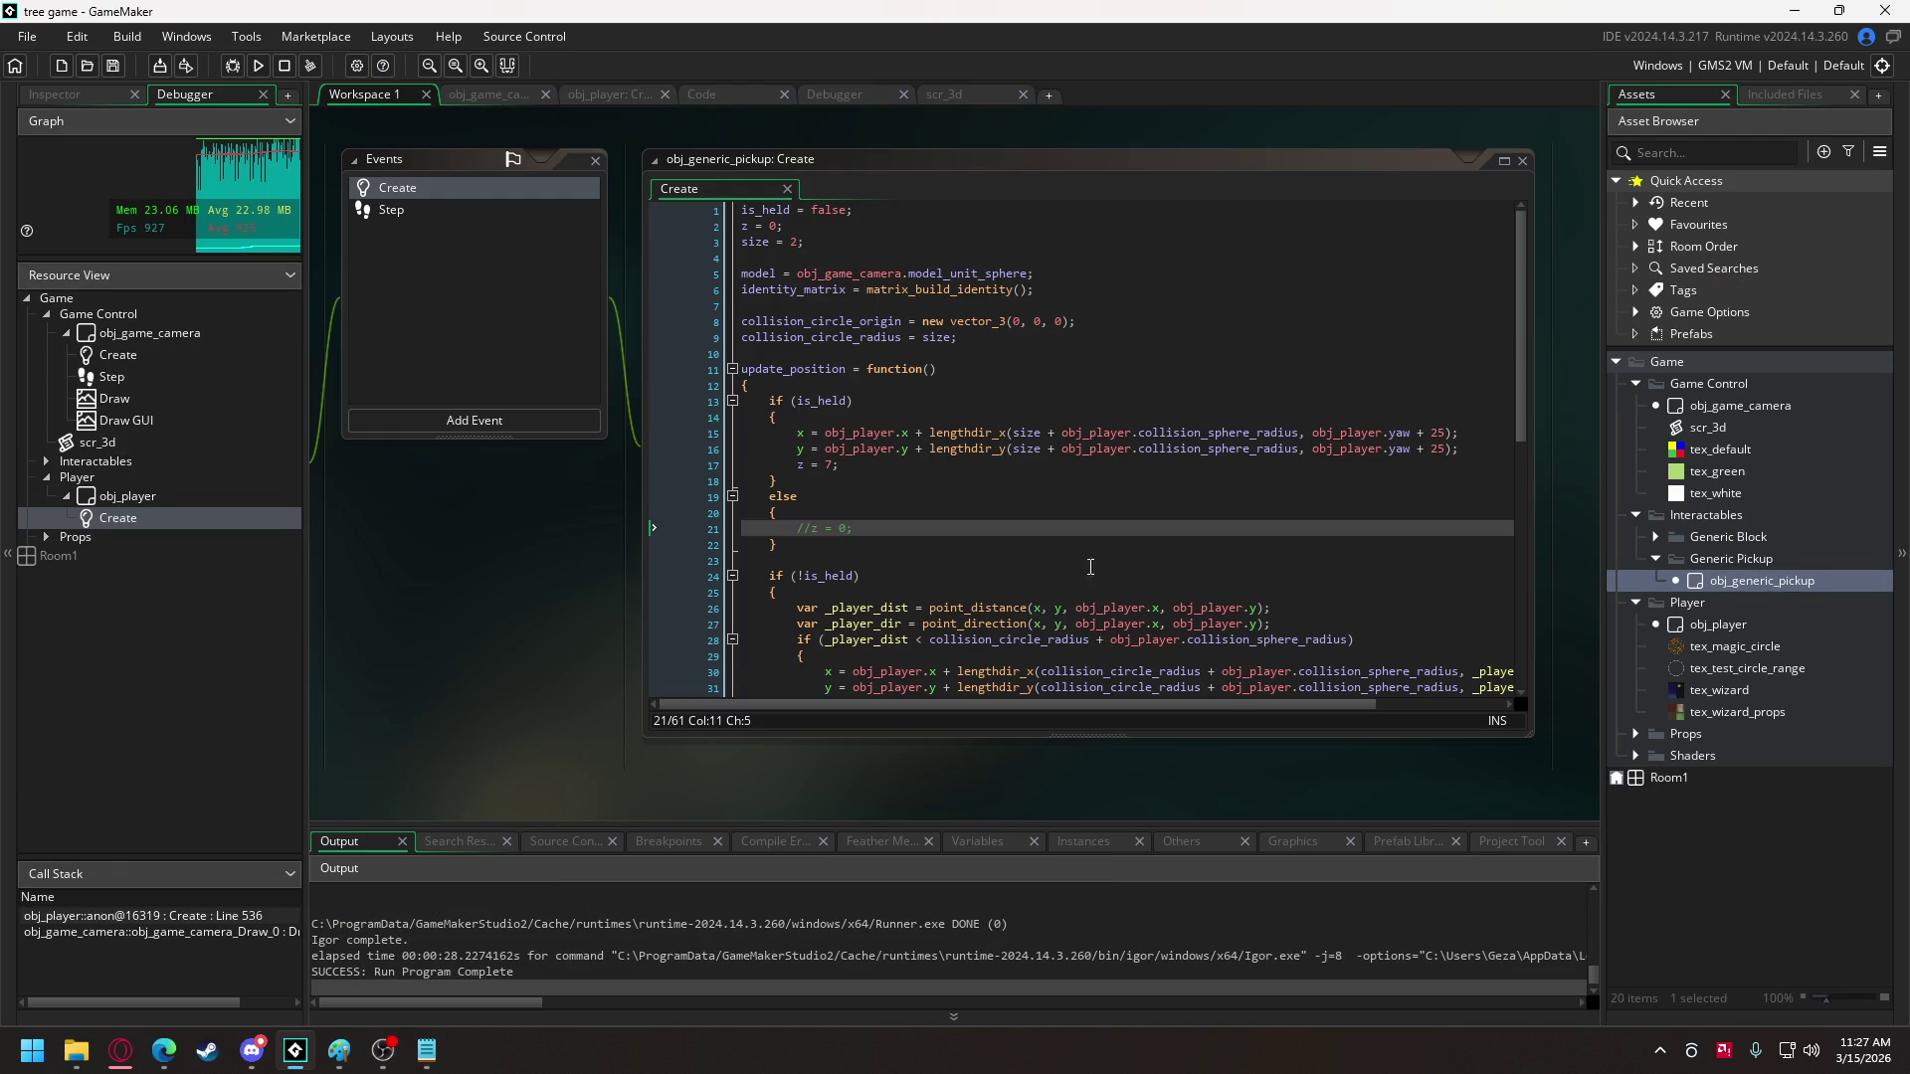
# - Add abs(z - obj_player.z) < obj_player.pickup_height_threshold to line 28's check, then run
pyautogui.scroll(-4, 1098, 574)
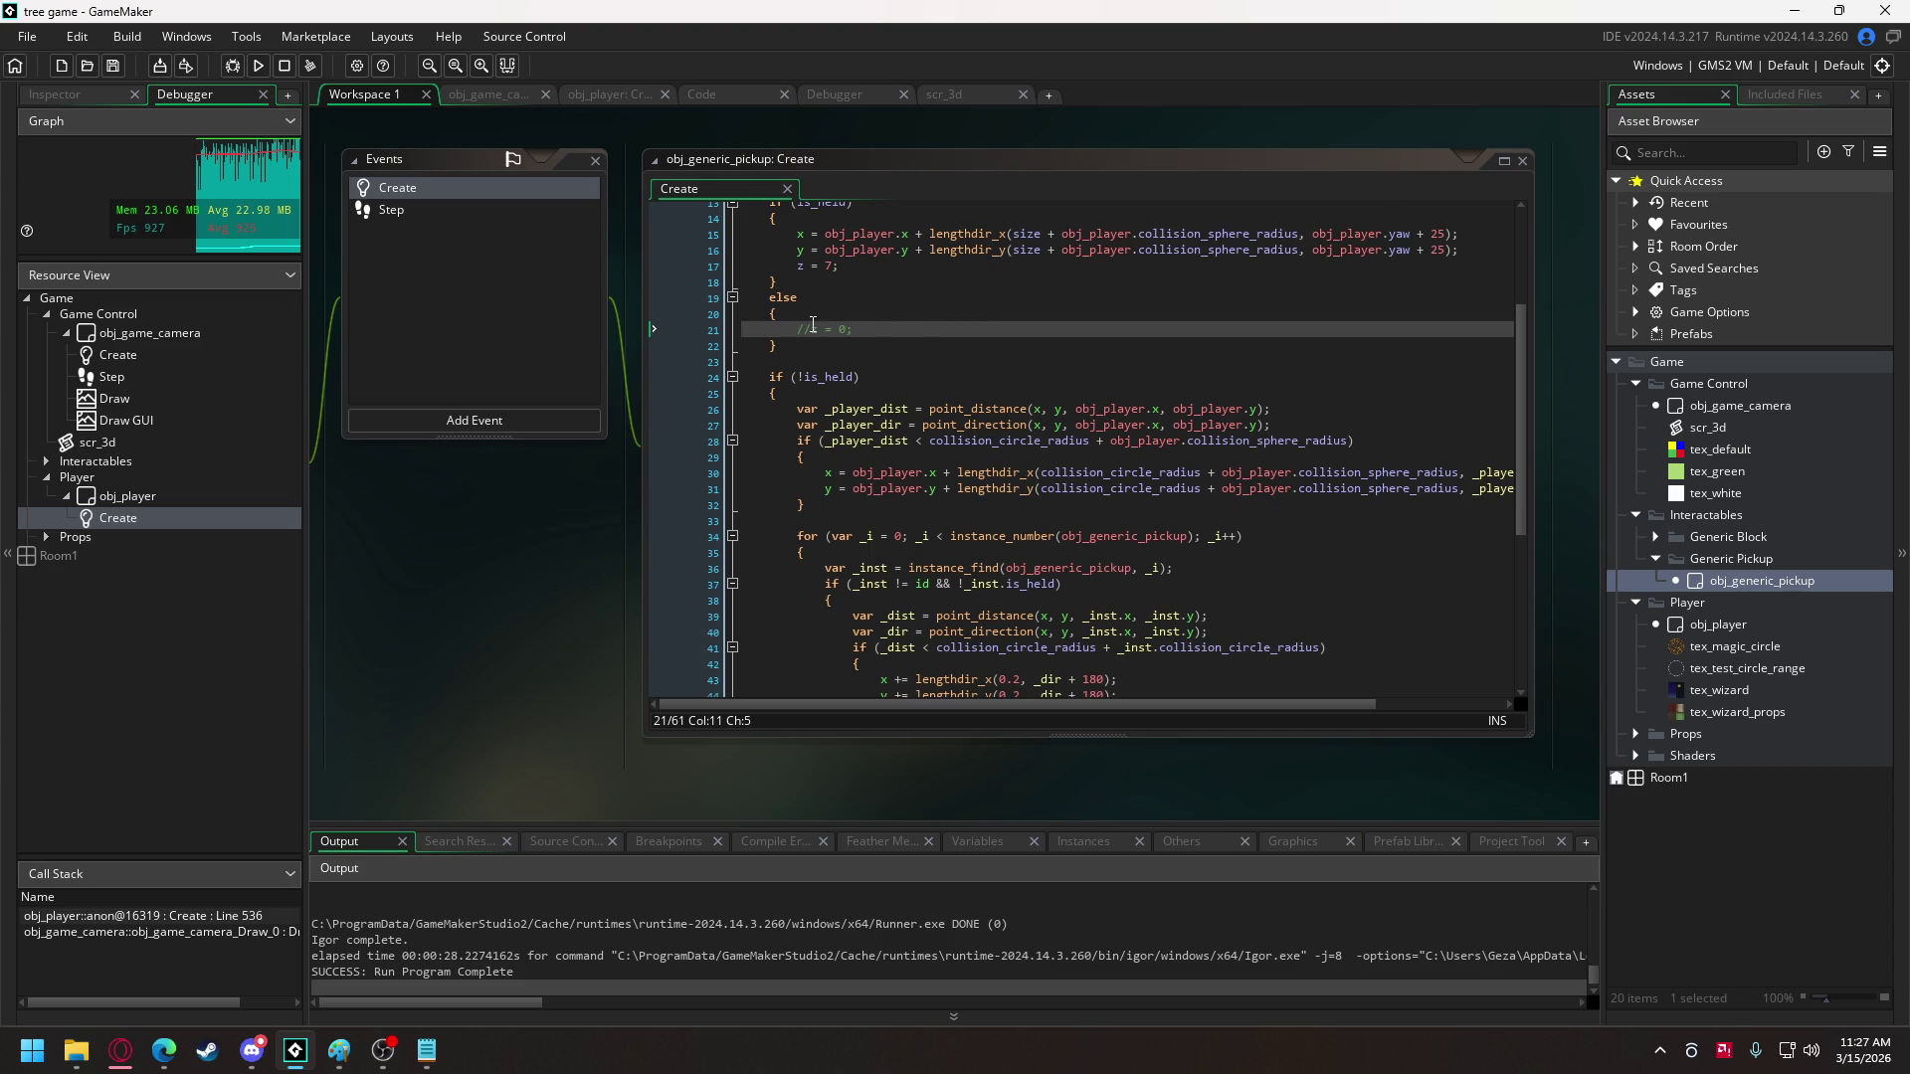
pyautogui.click(825, 444)
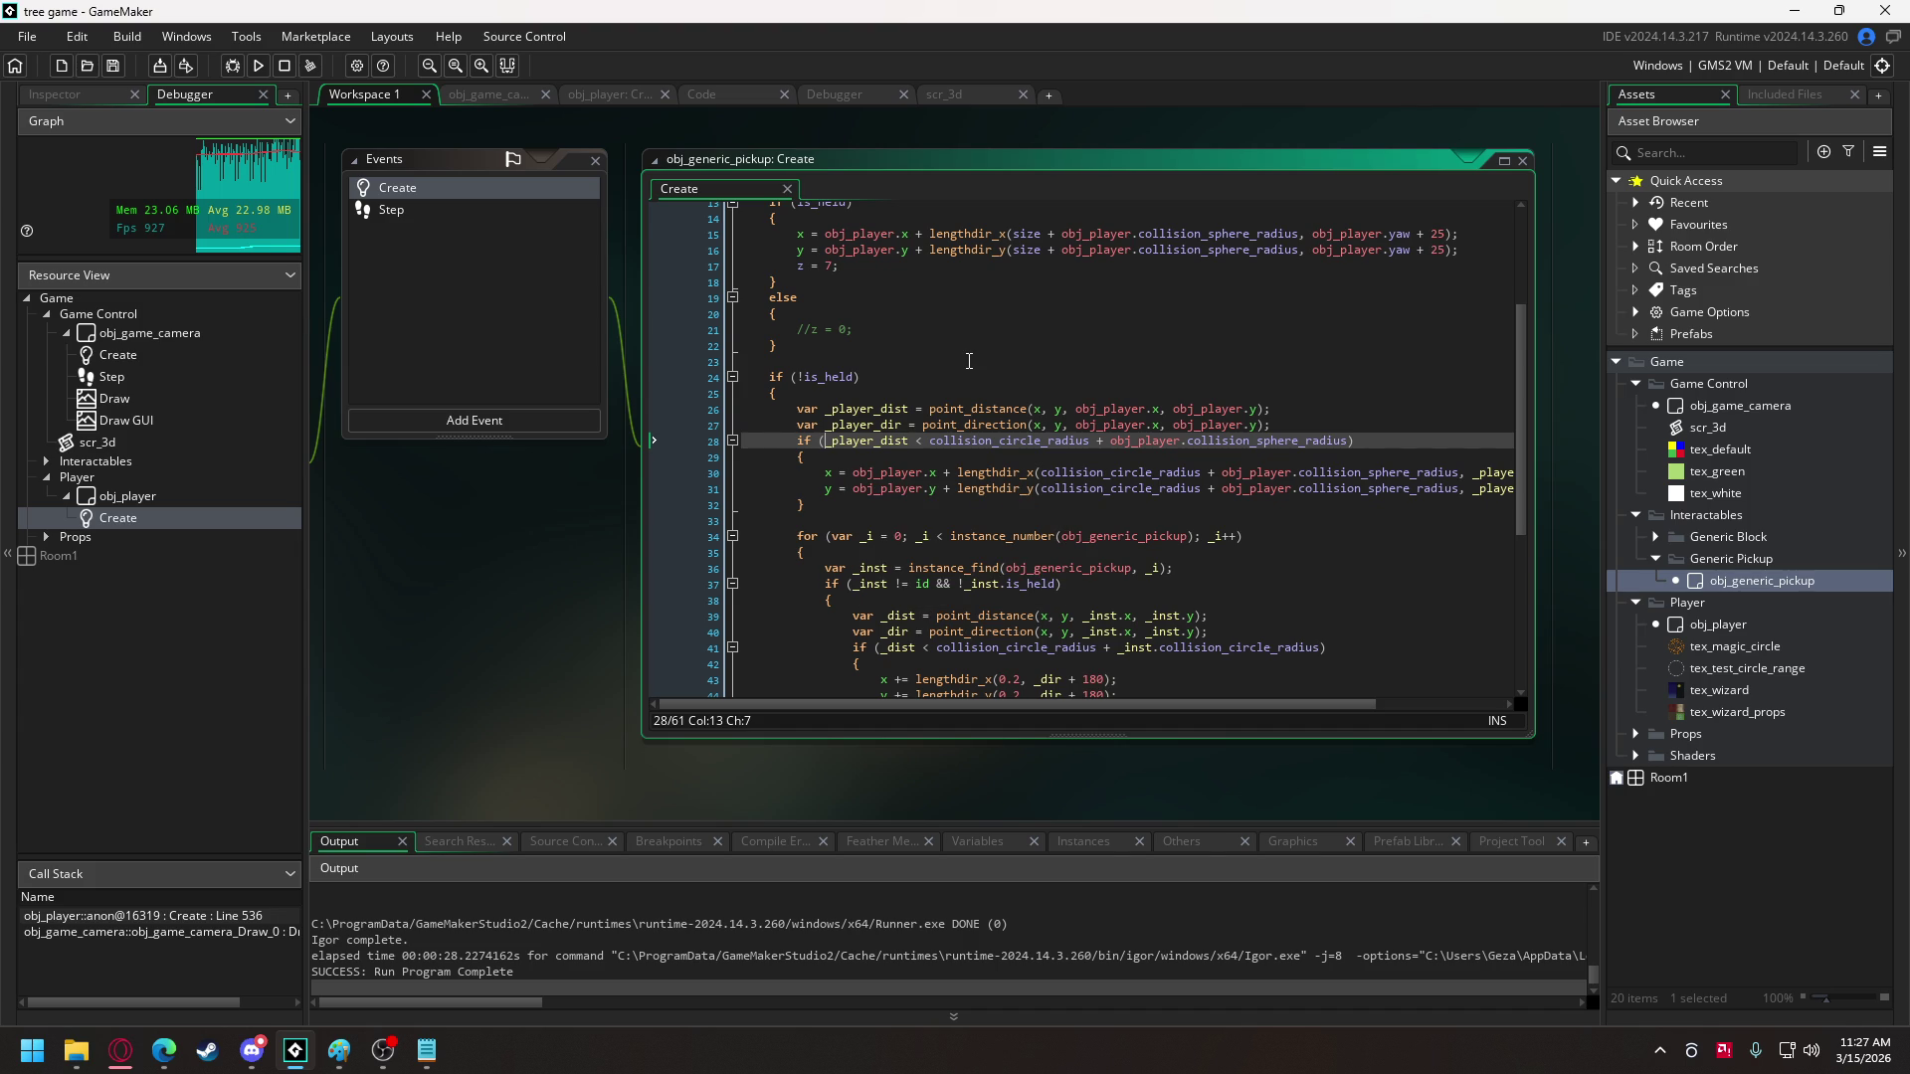
pyautogui.write('abs(')
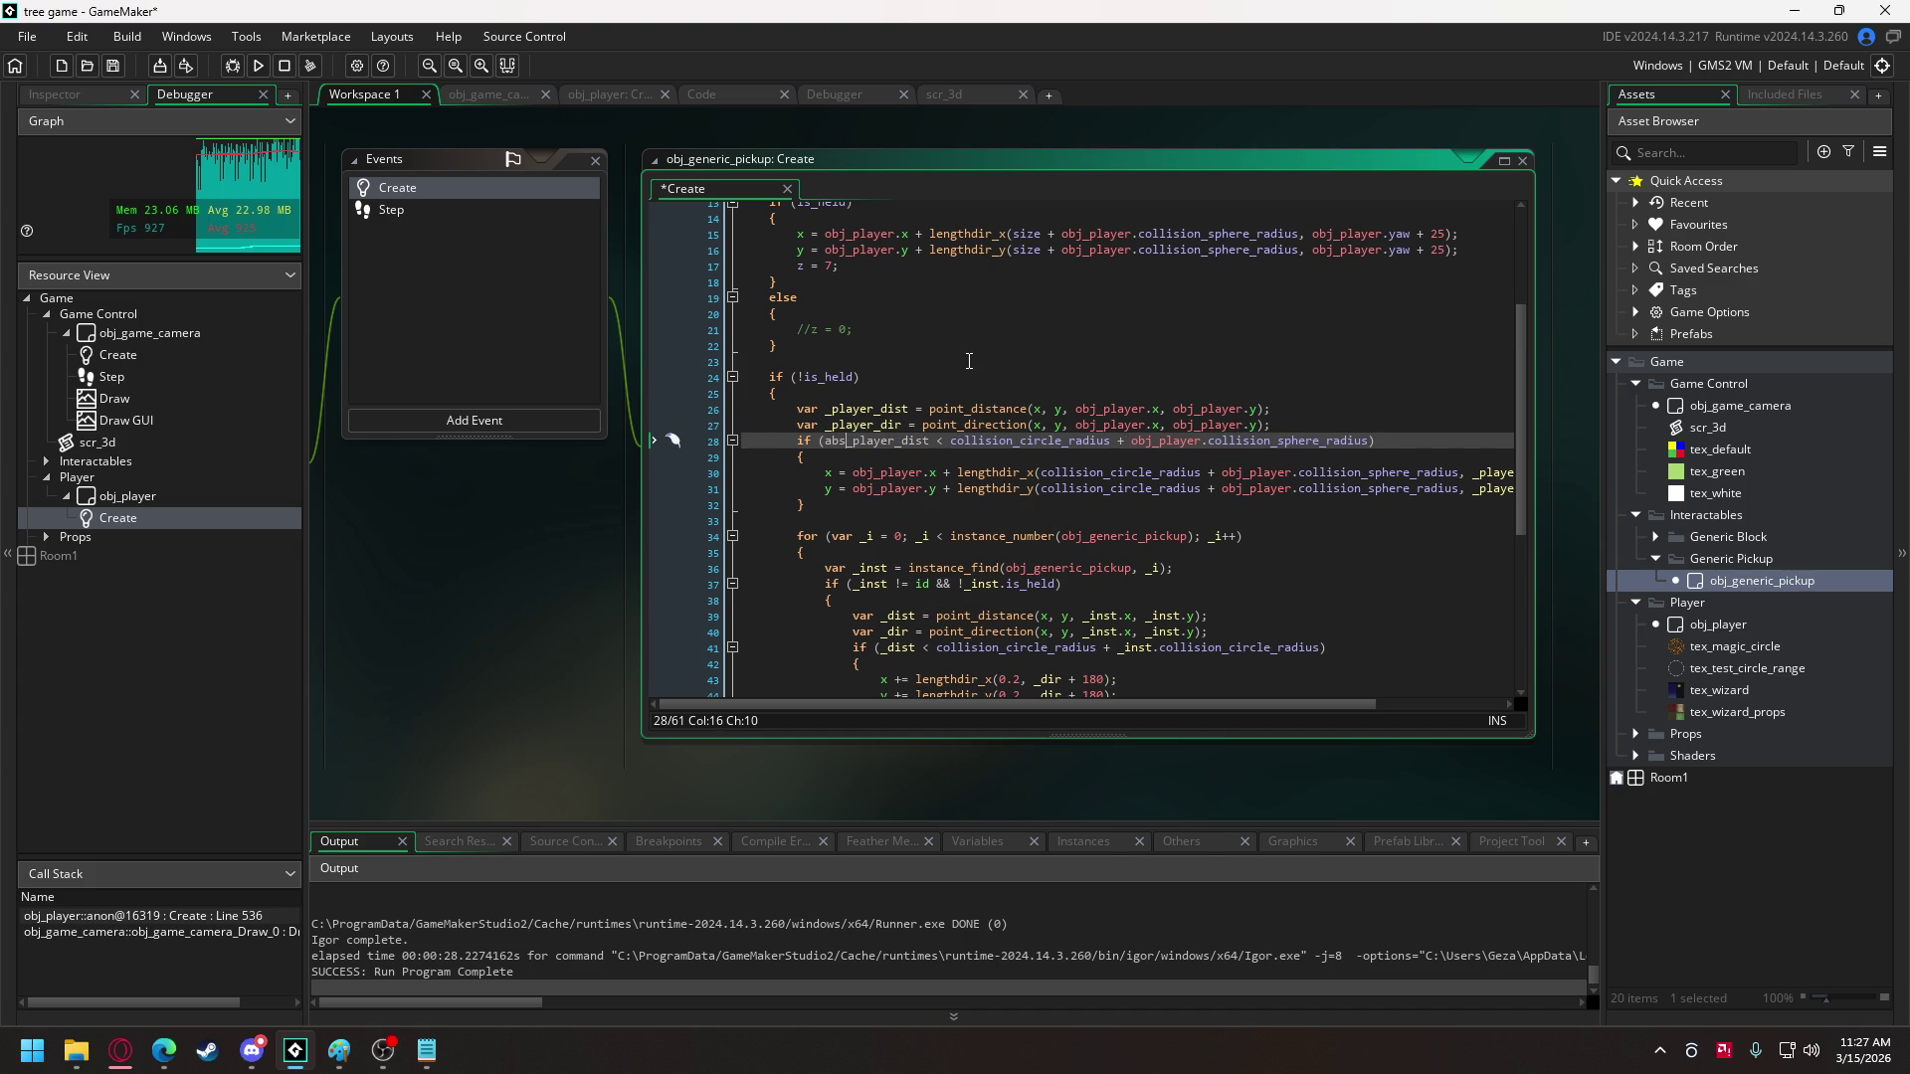
pyautogui.write('z - obj_')
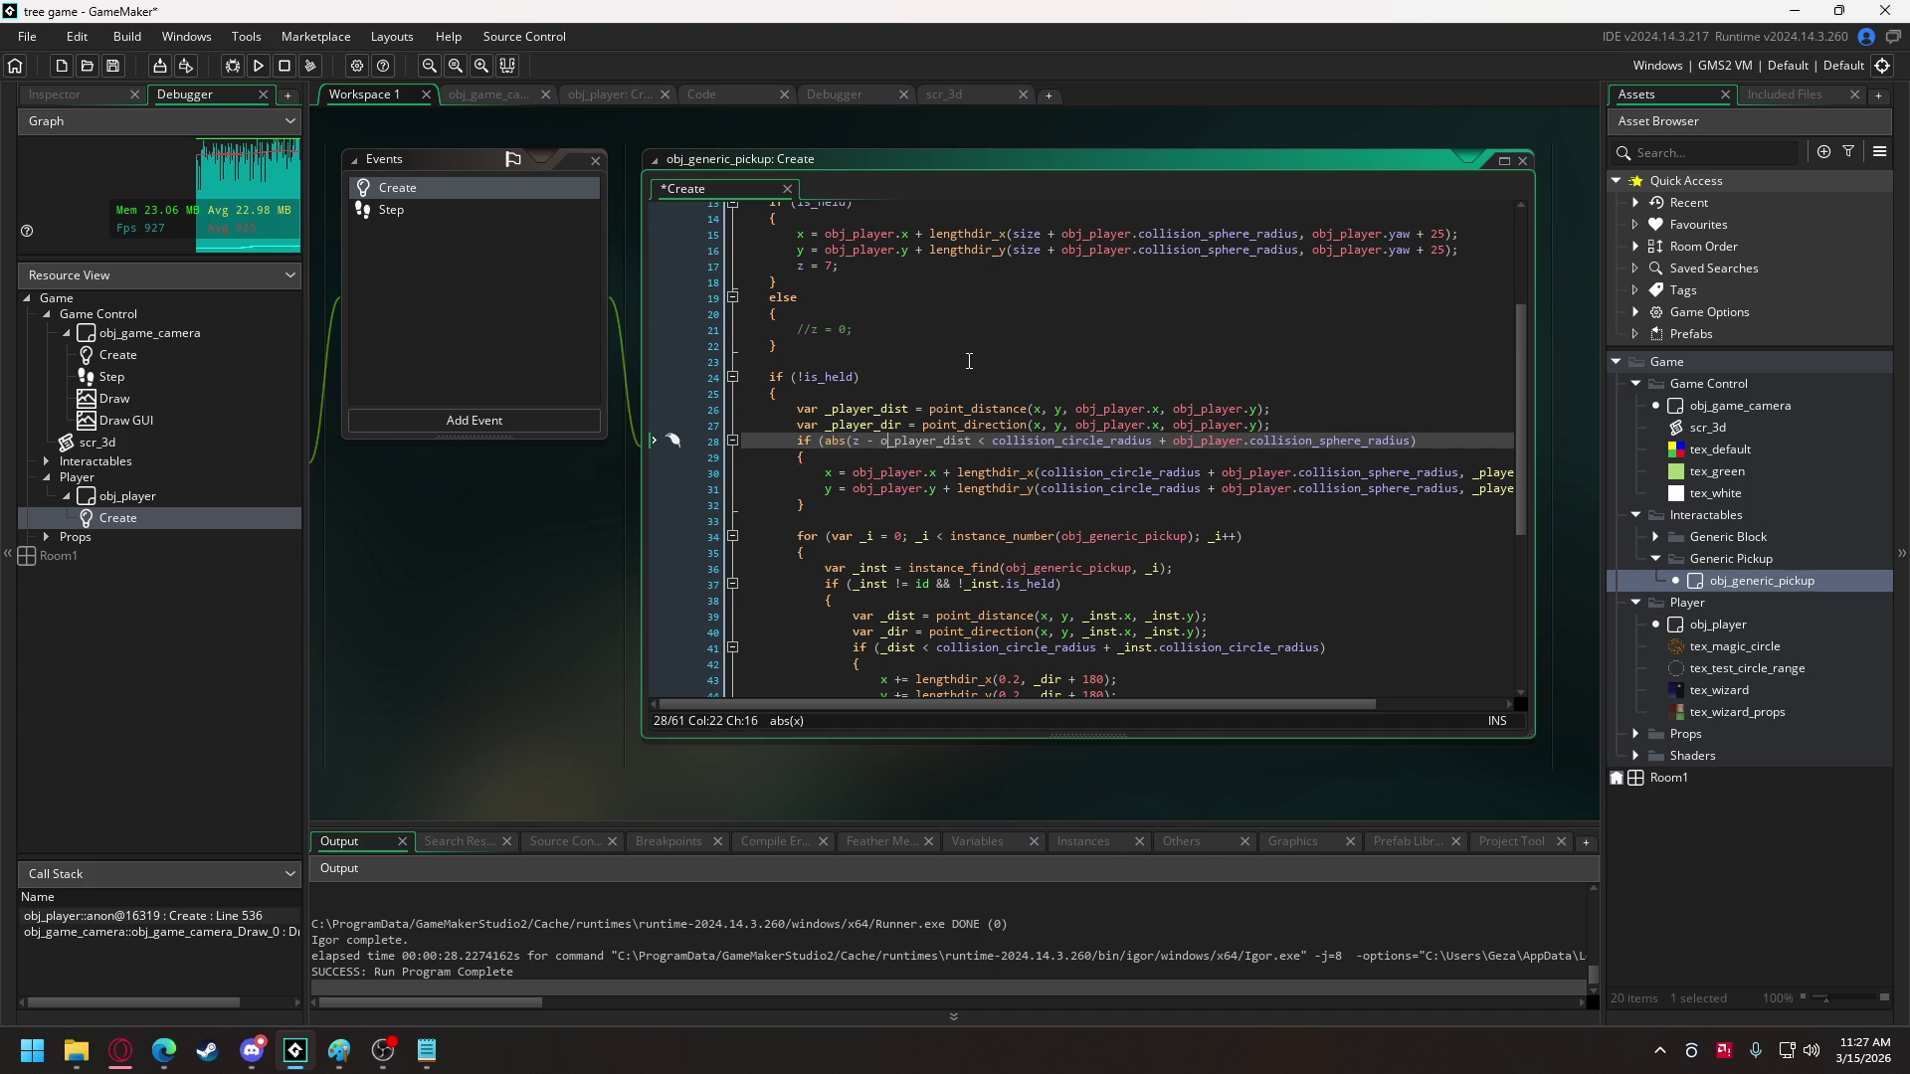
pyautogui.write('player.z')
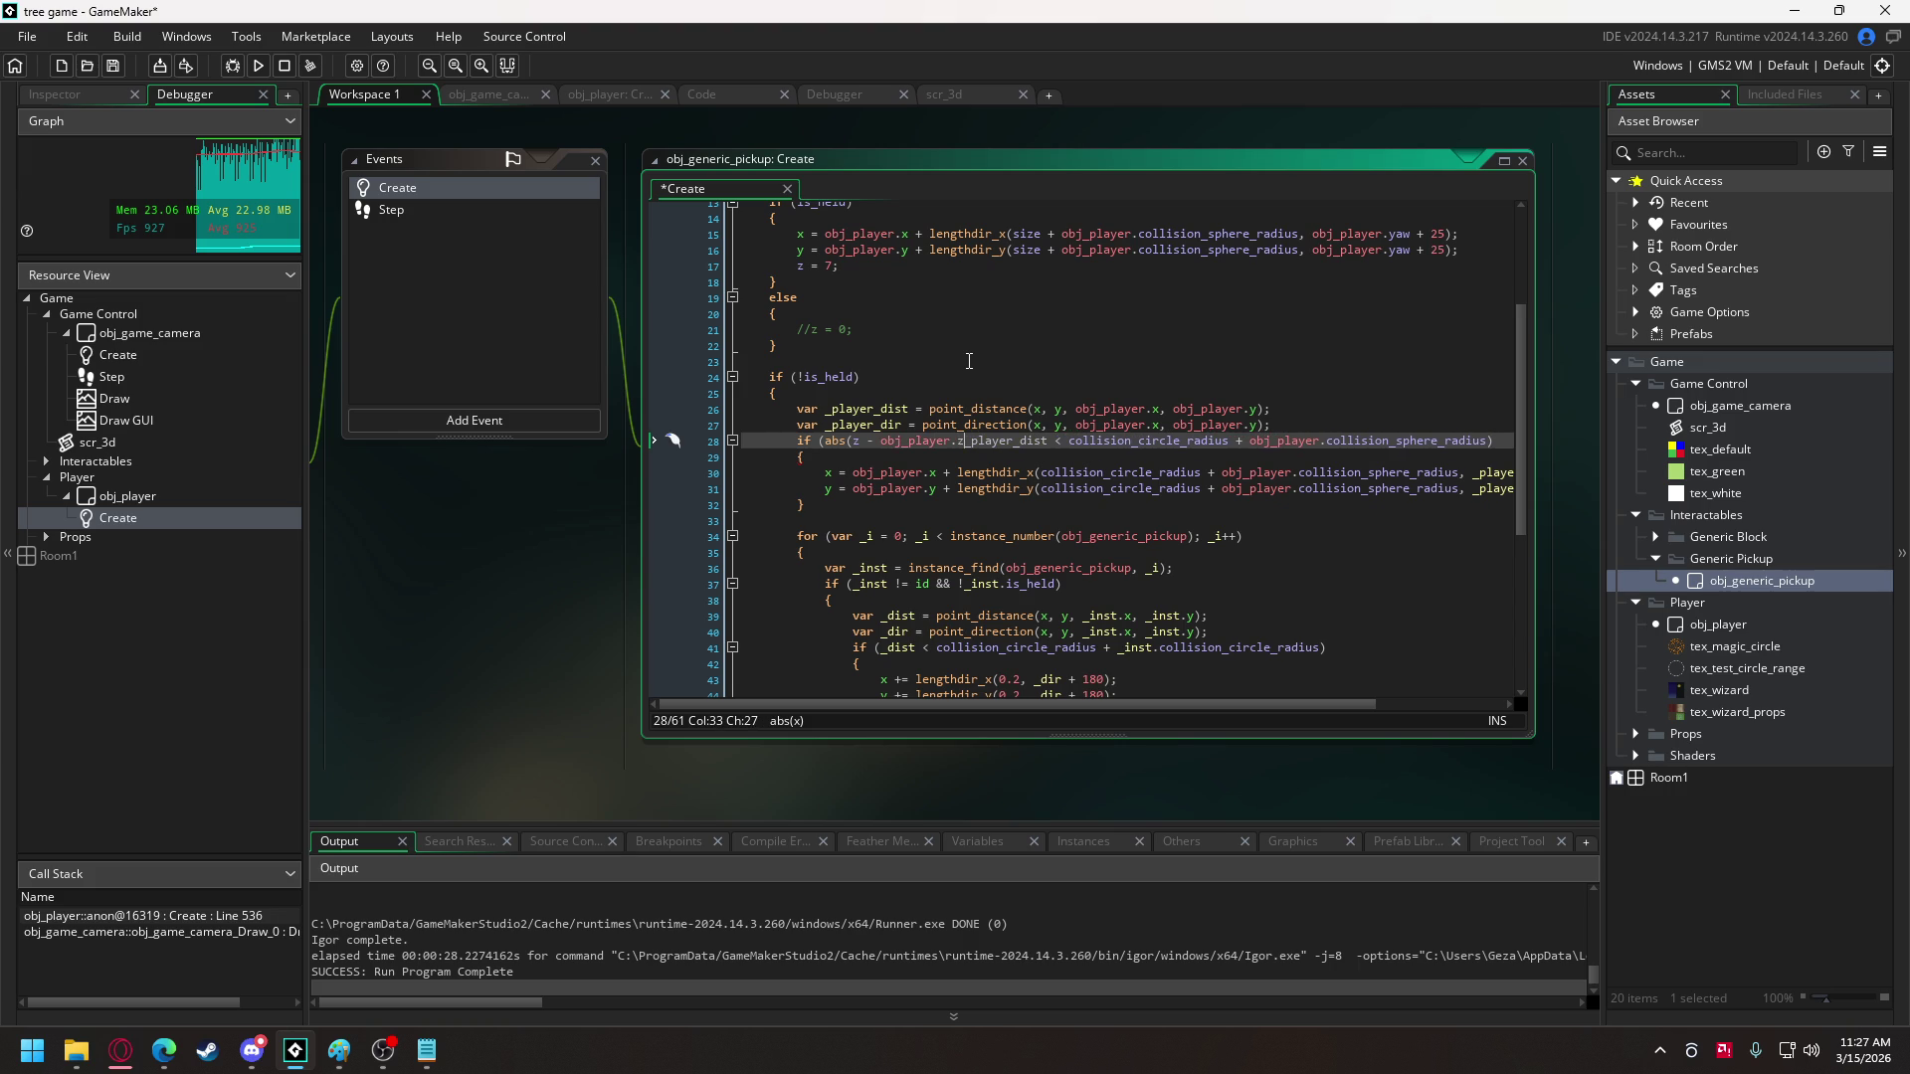
pyautogui.write(') <  ')
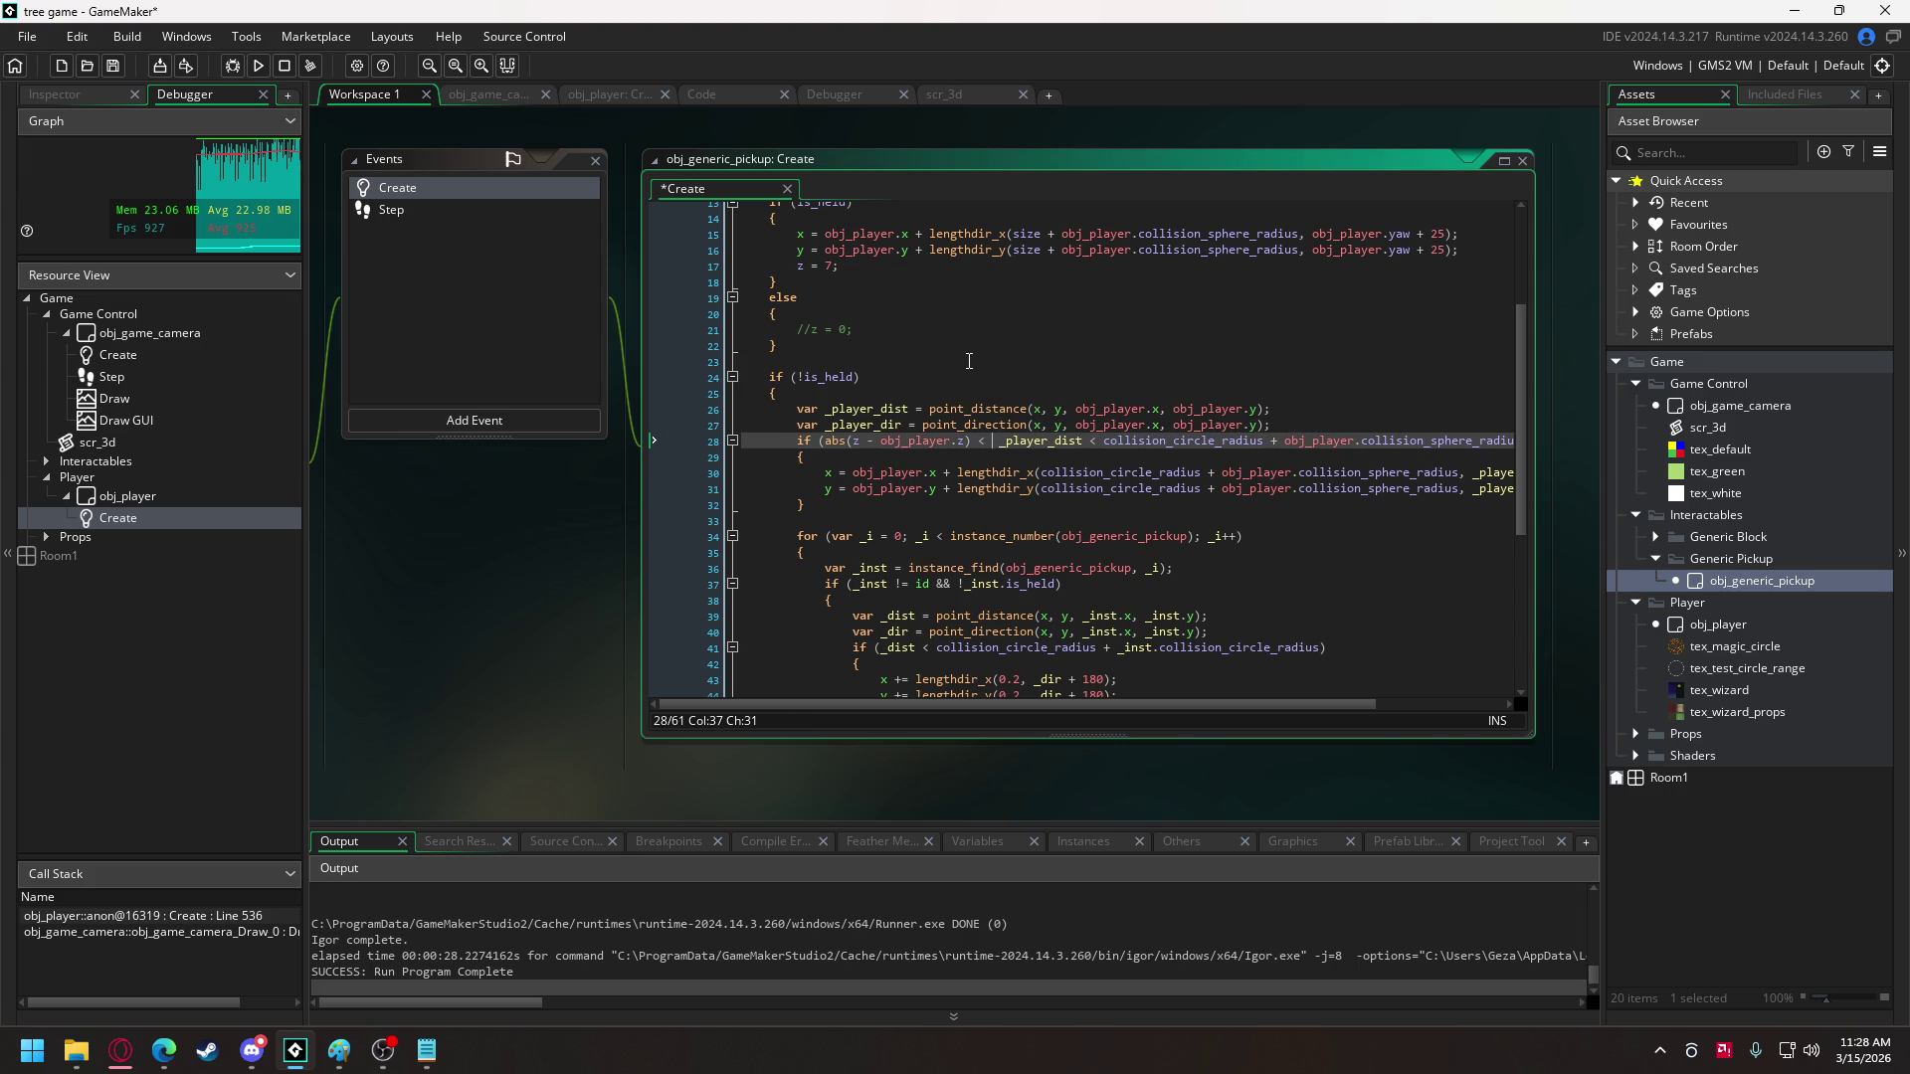
pyautogui.write('obj')
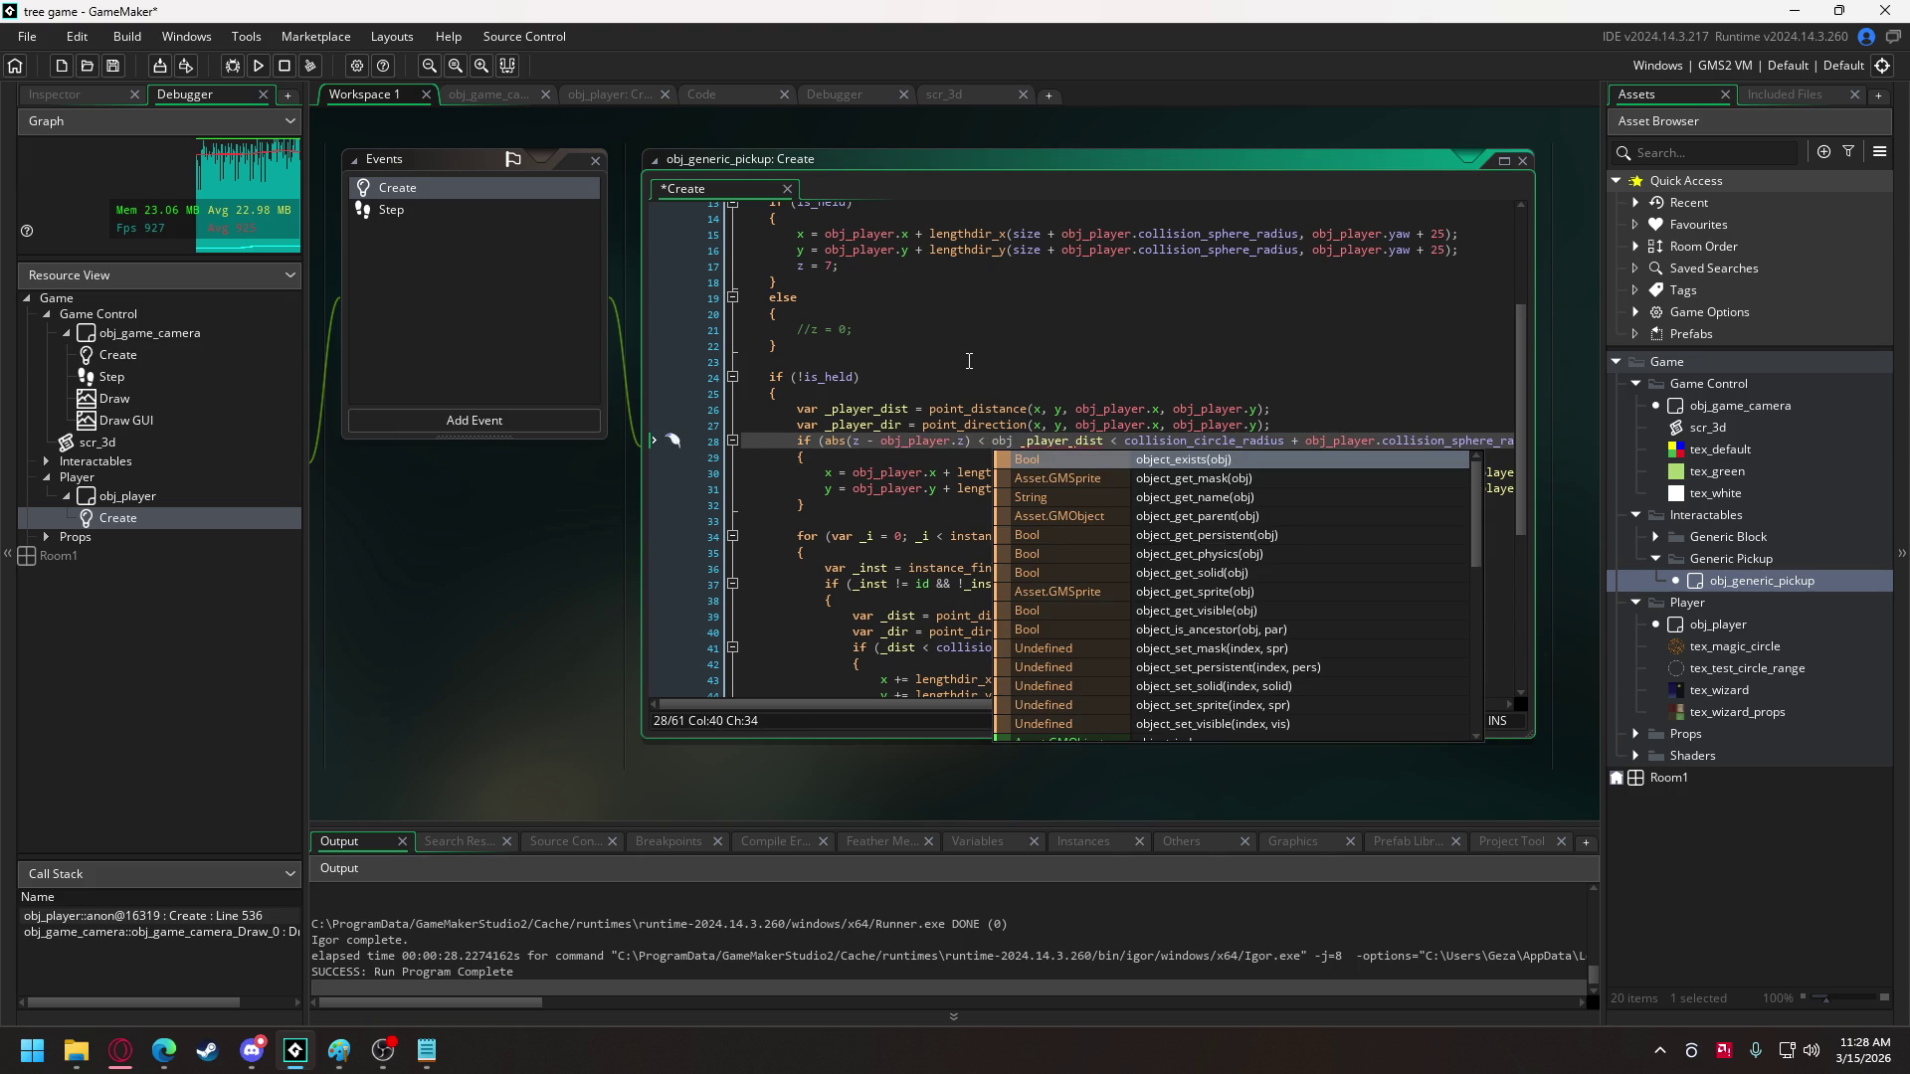
pyautogui.write(')')
pyautogui.press('BackSpace')
pyautogui.write('_player')
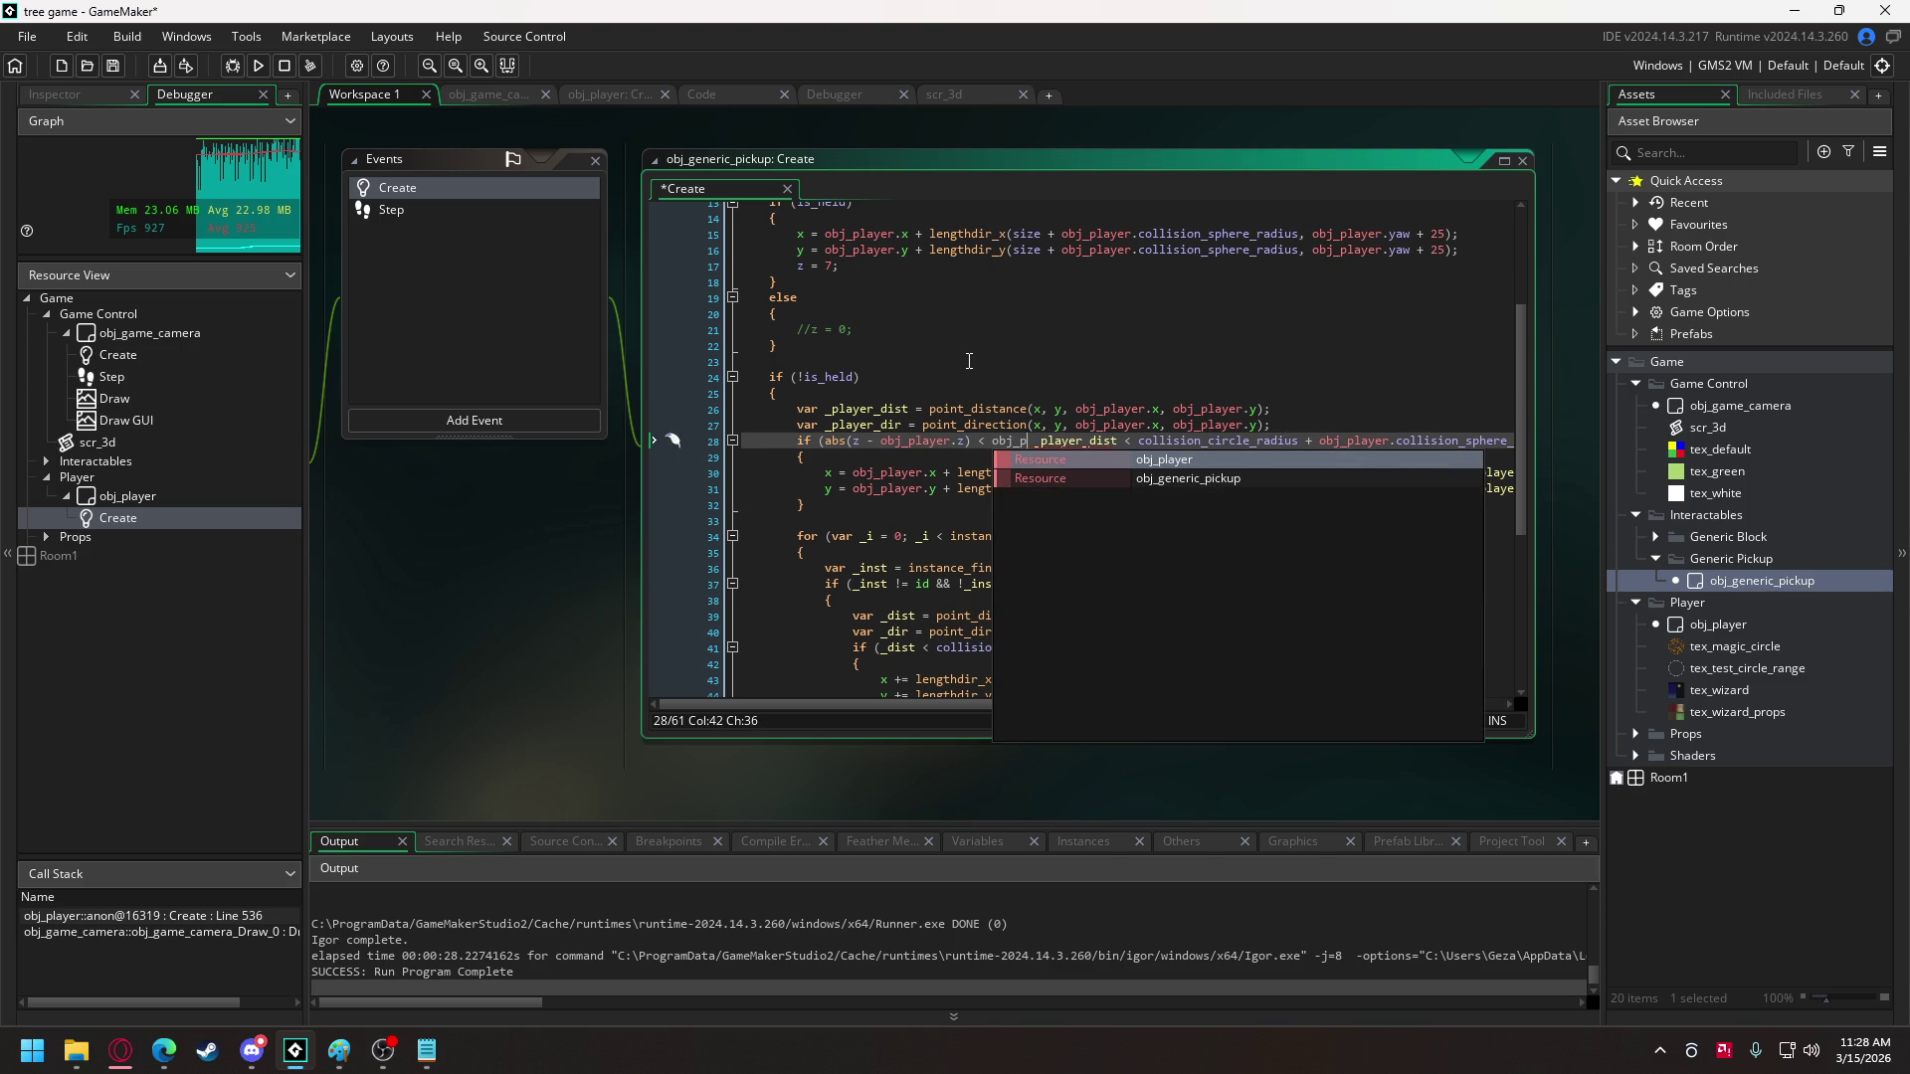
pyautogui.write('.pi')
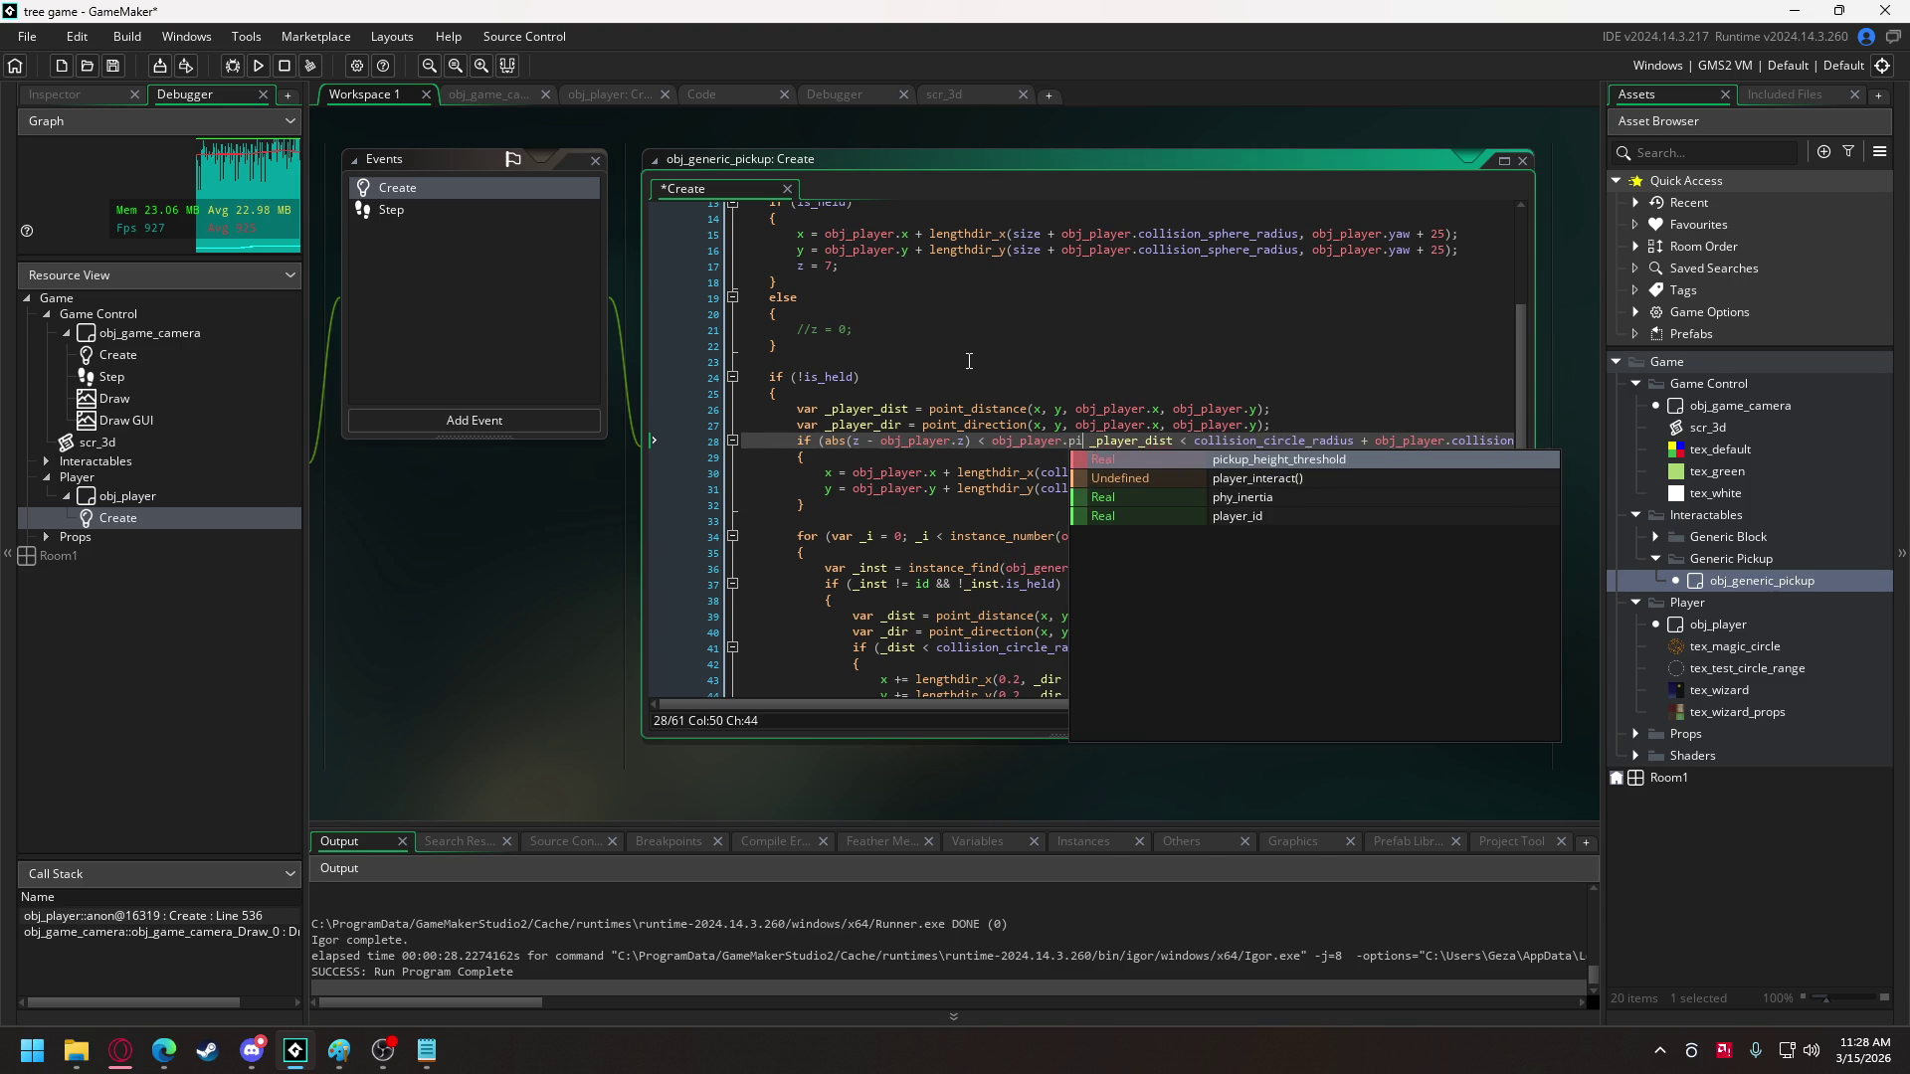
pyautogui.press('Return')
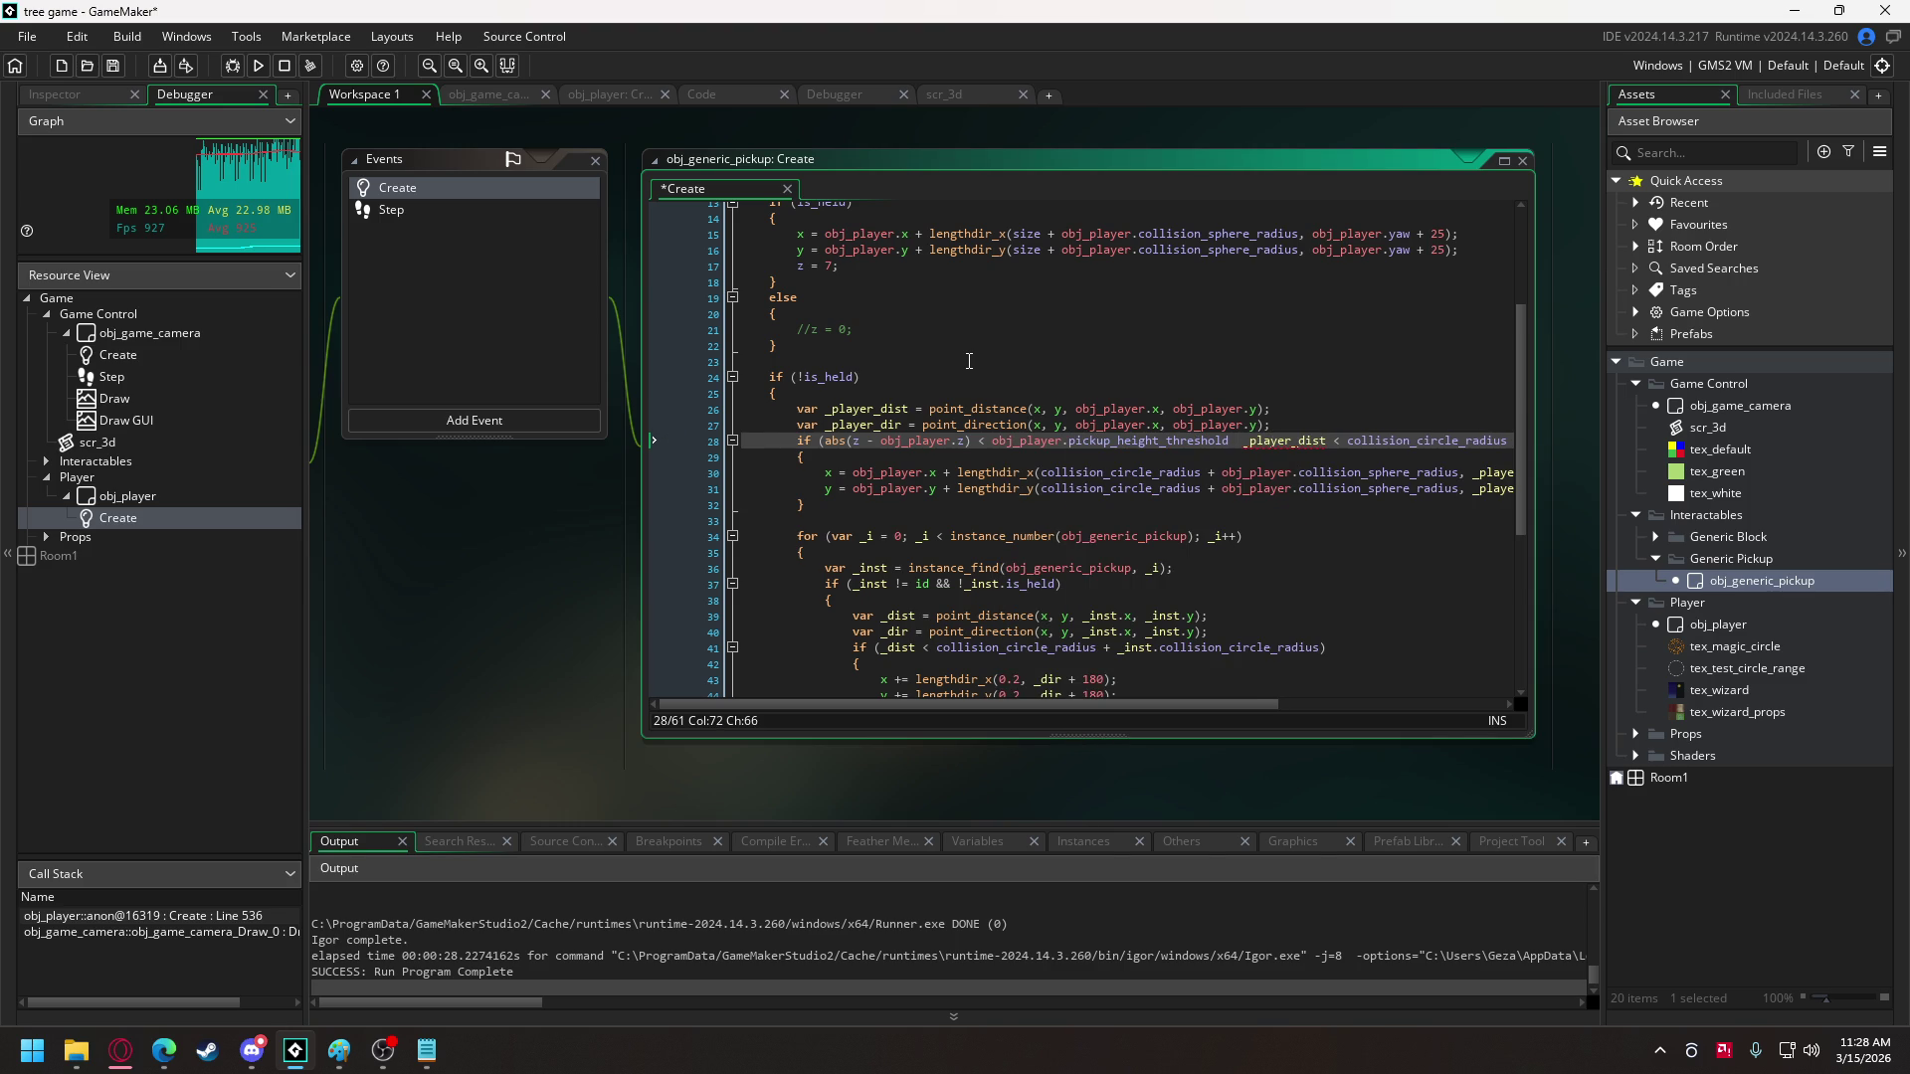
pyautogui.click(263, 66)
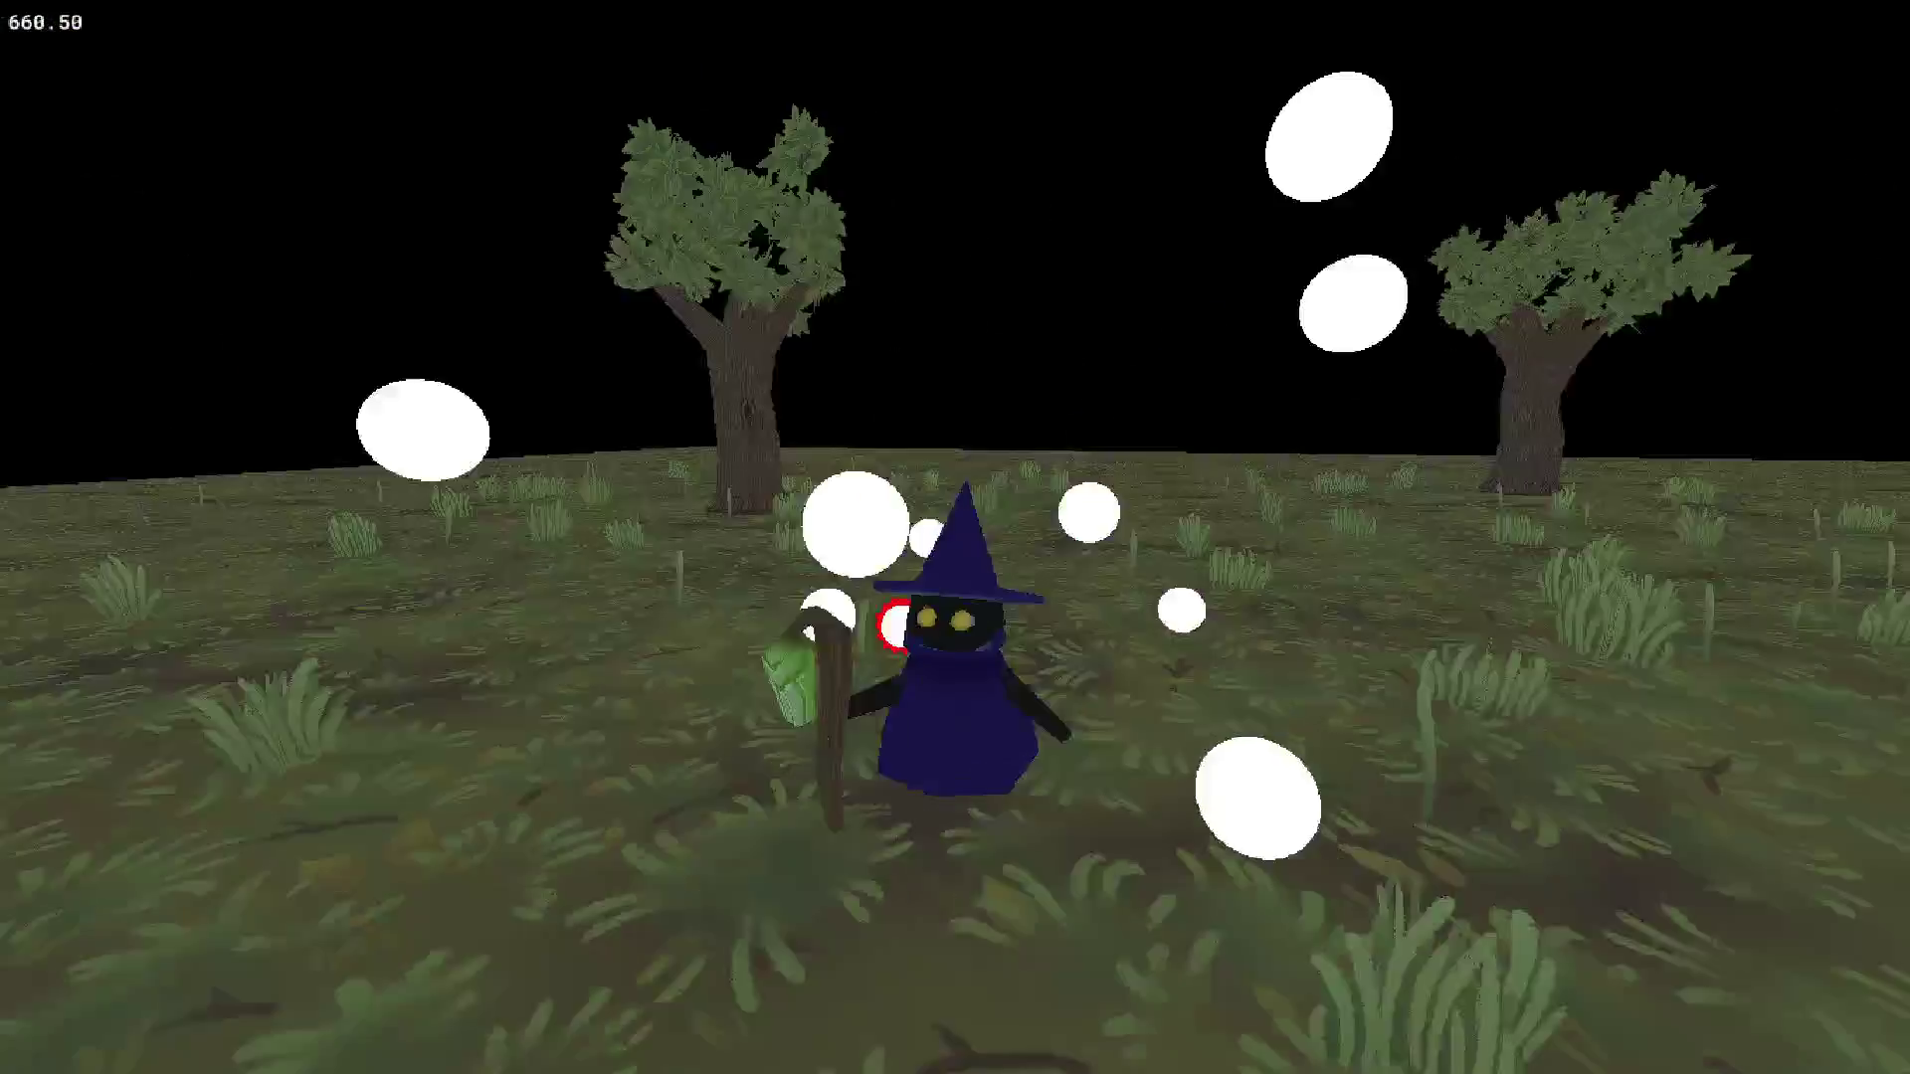
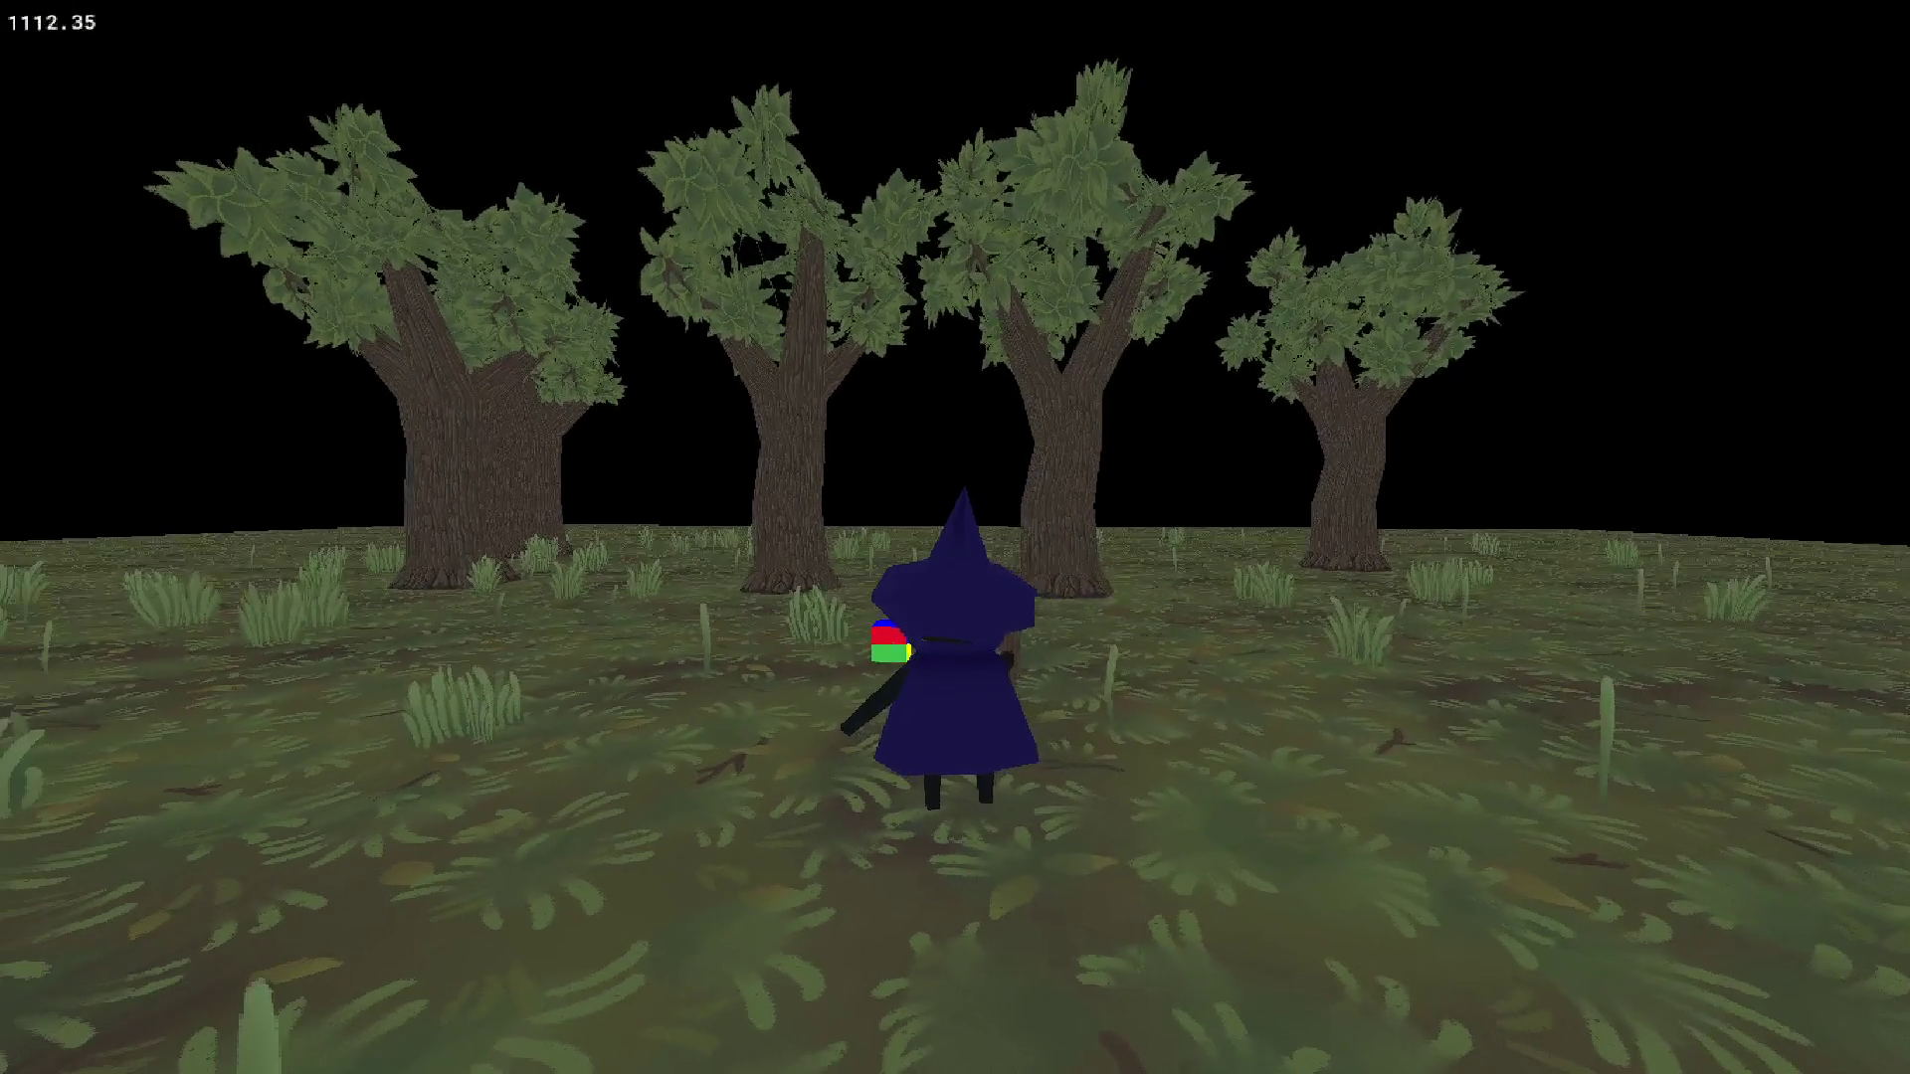
# - Stop the running game and rename the Code workspace to Shaders
pyautogui.press('Escape')
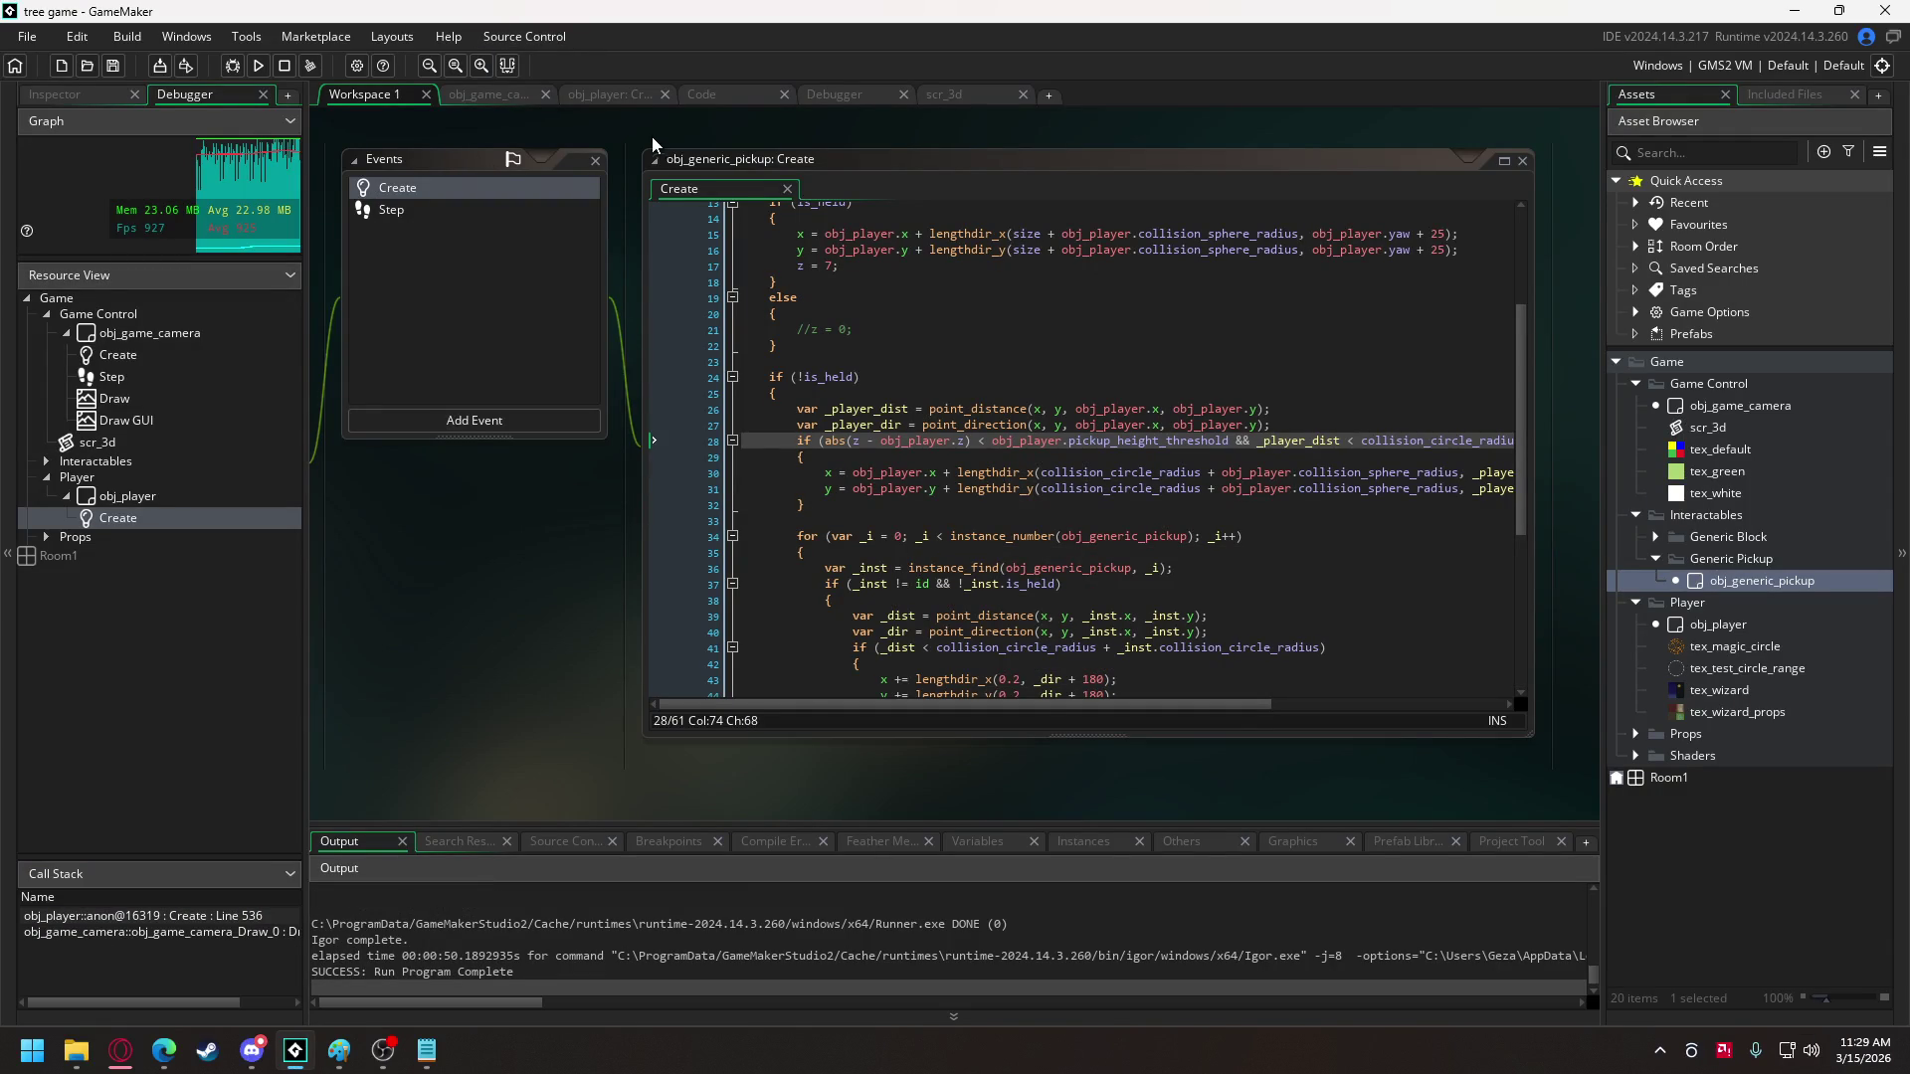
pyautogui.click(602, 96)
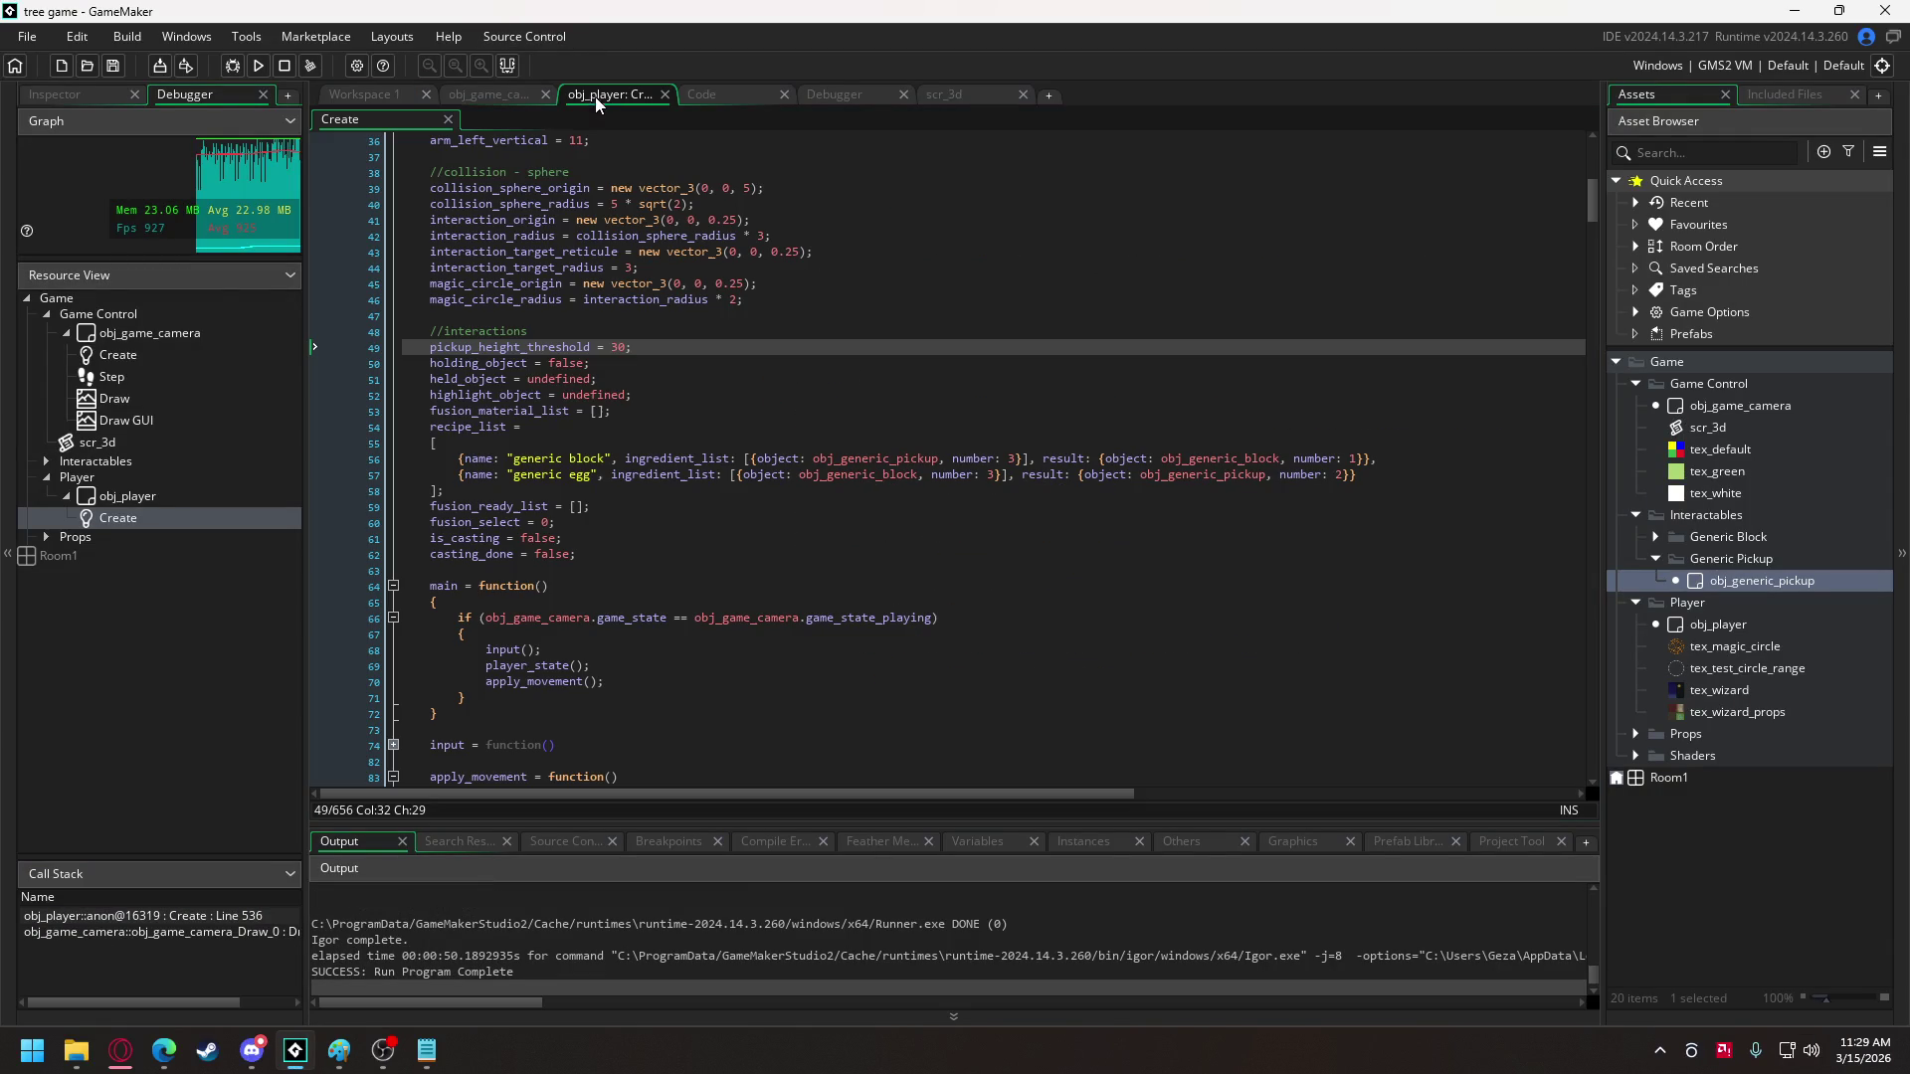
pyautogui.click(717, 99)
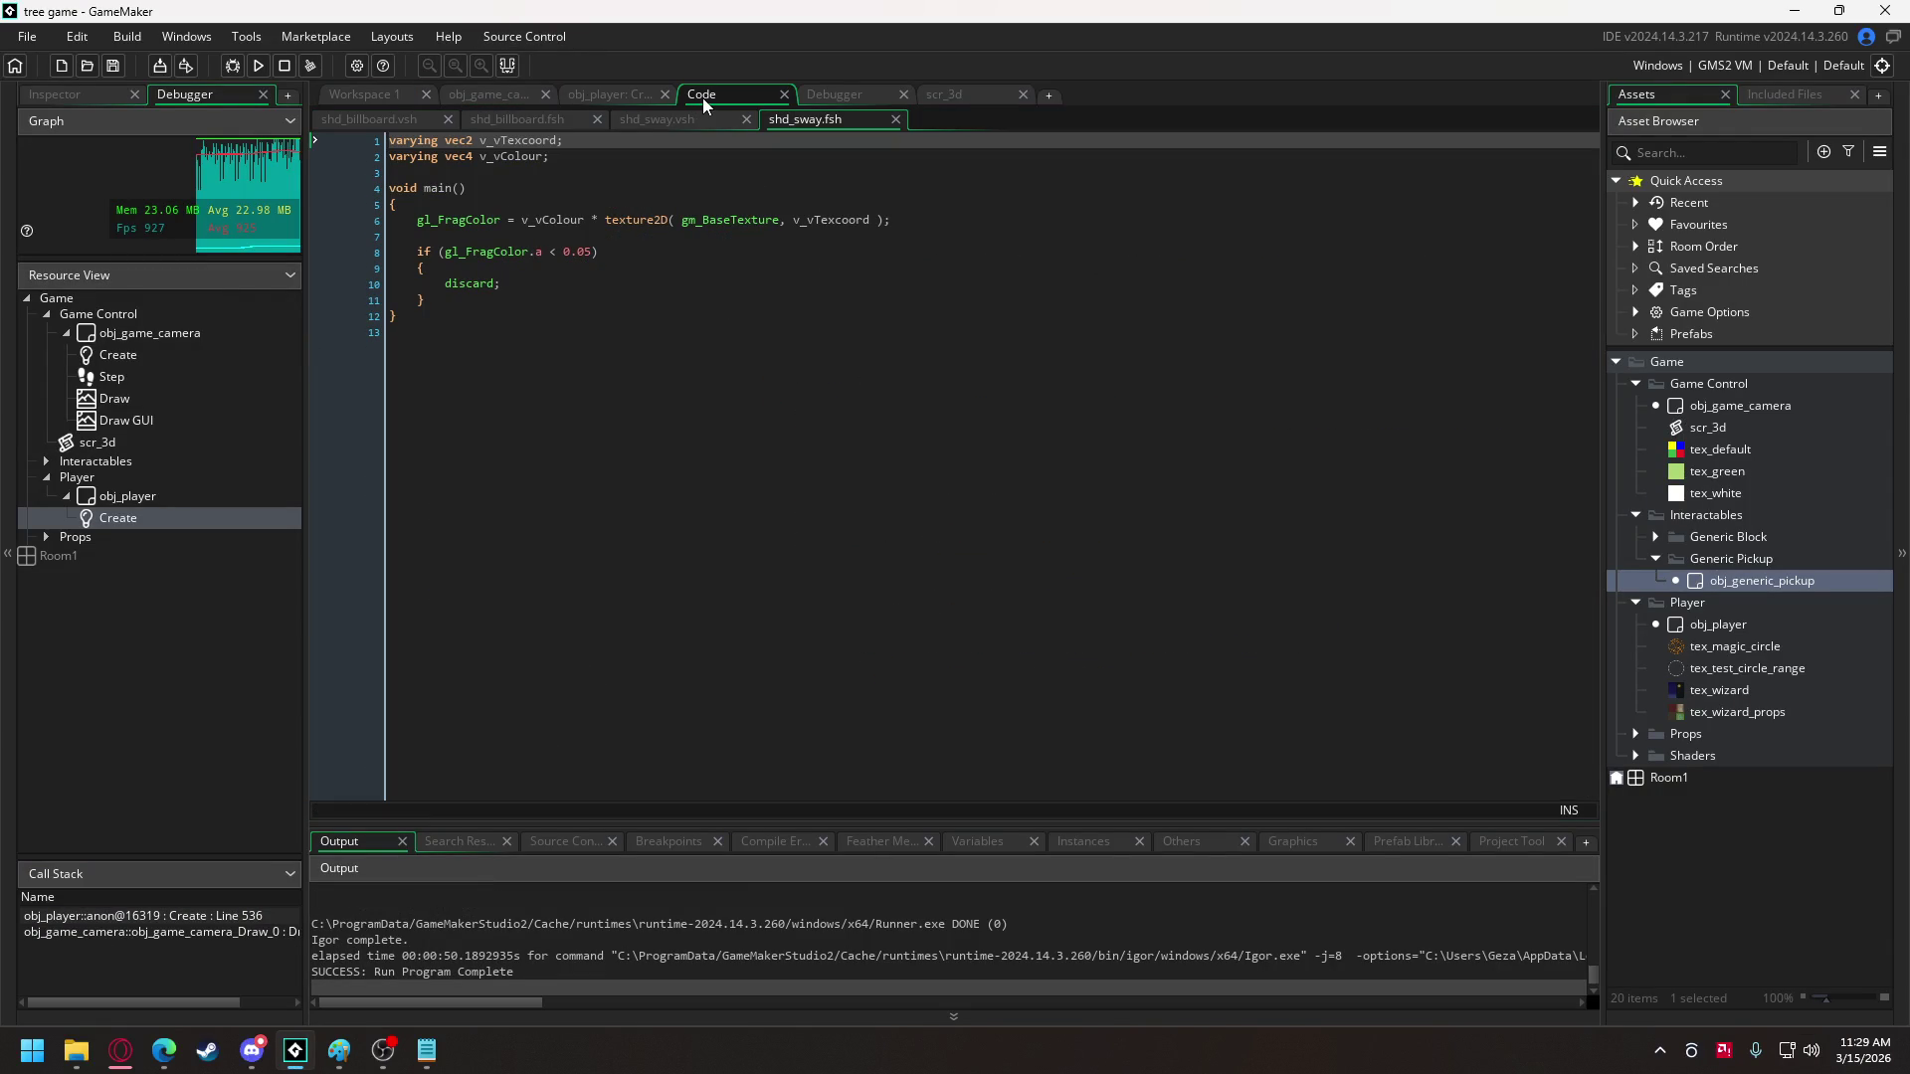
pyautogui.doubleClick(702, 95)
pyautogui.write('Shaders')
pyautogui.click(601, 95)
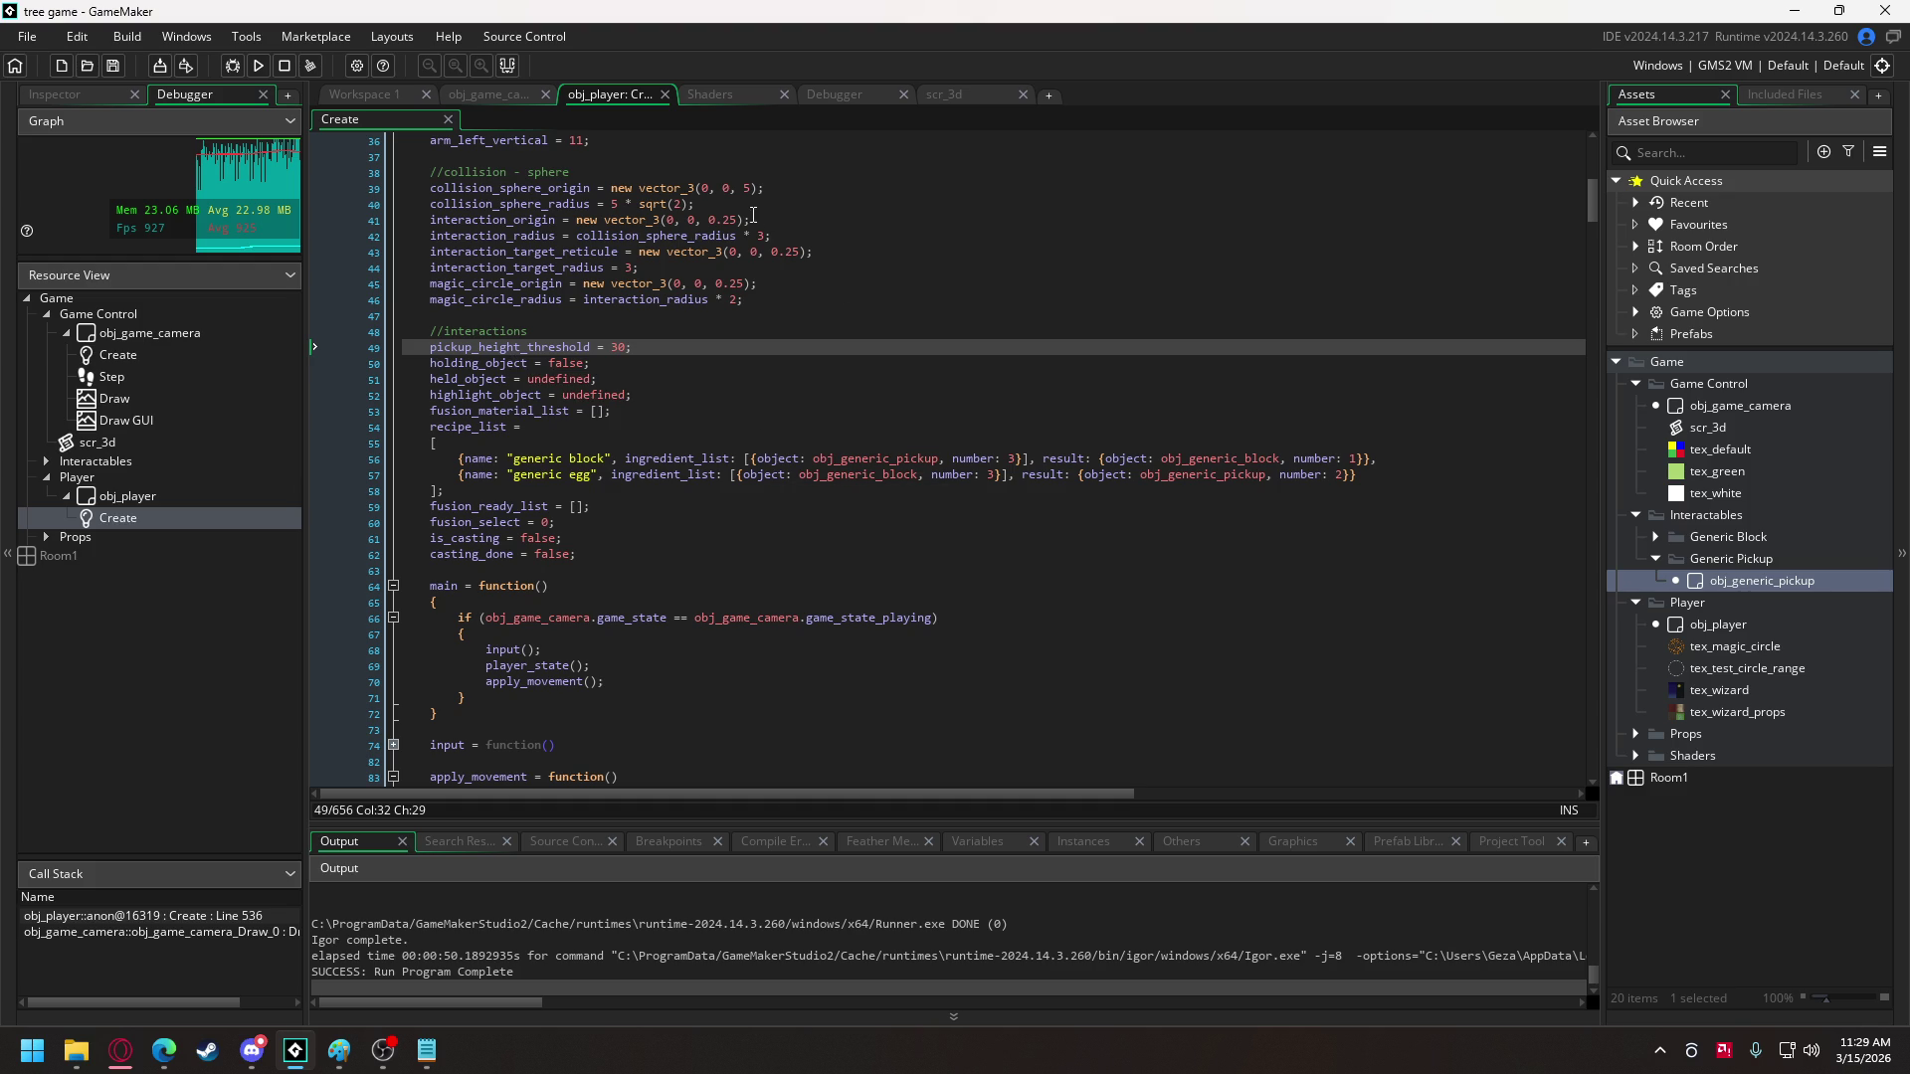
# - Remove the breakpoint on line 356 of the obj_player Create code
pyautogui.moveTo(1598, 194)
pyautogui.mouseDown()
pyautogui.moveTo(1568, 574)
pyautogui.moveTo(1556, 477)
pyautogui.mouseUp()
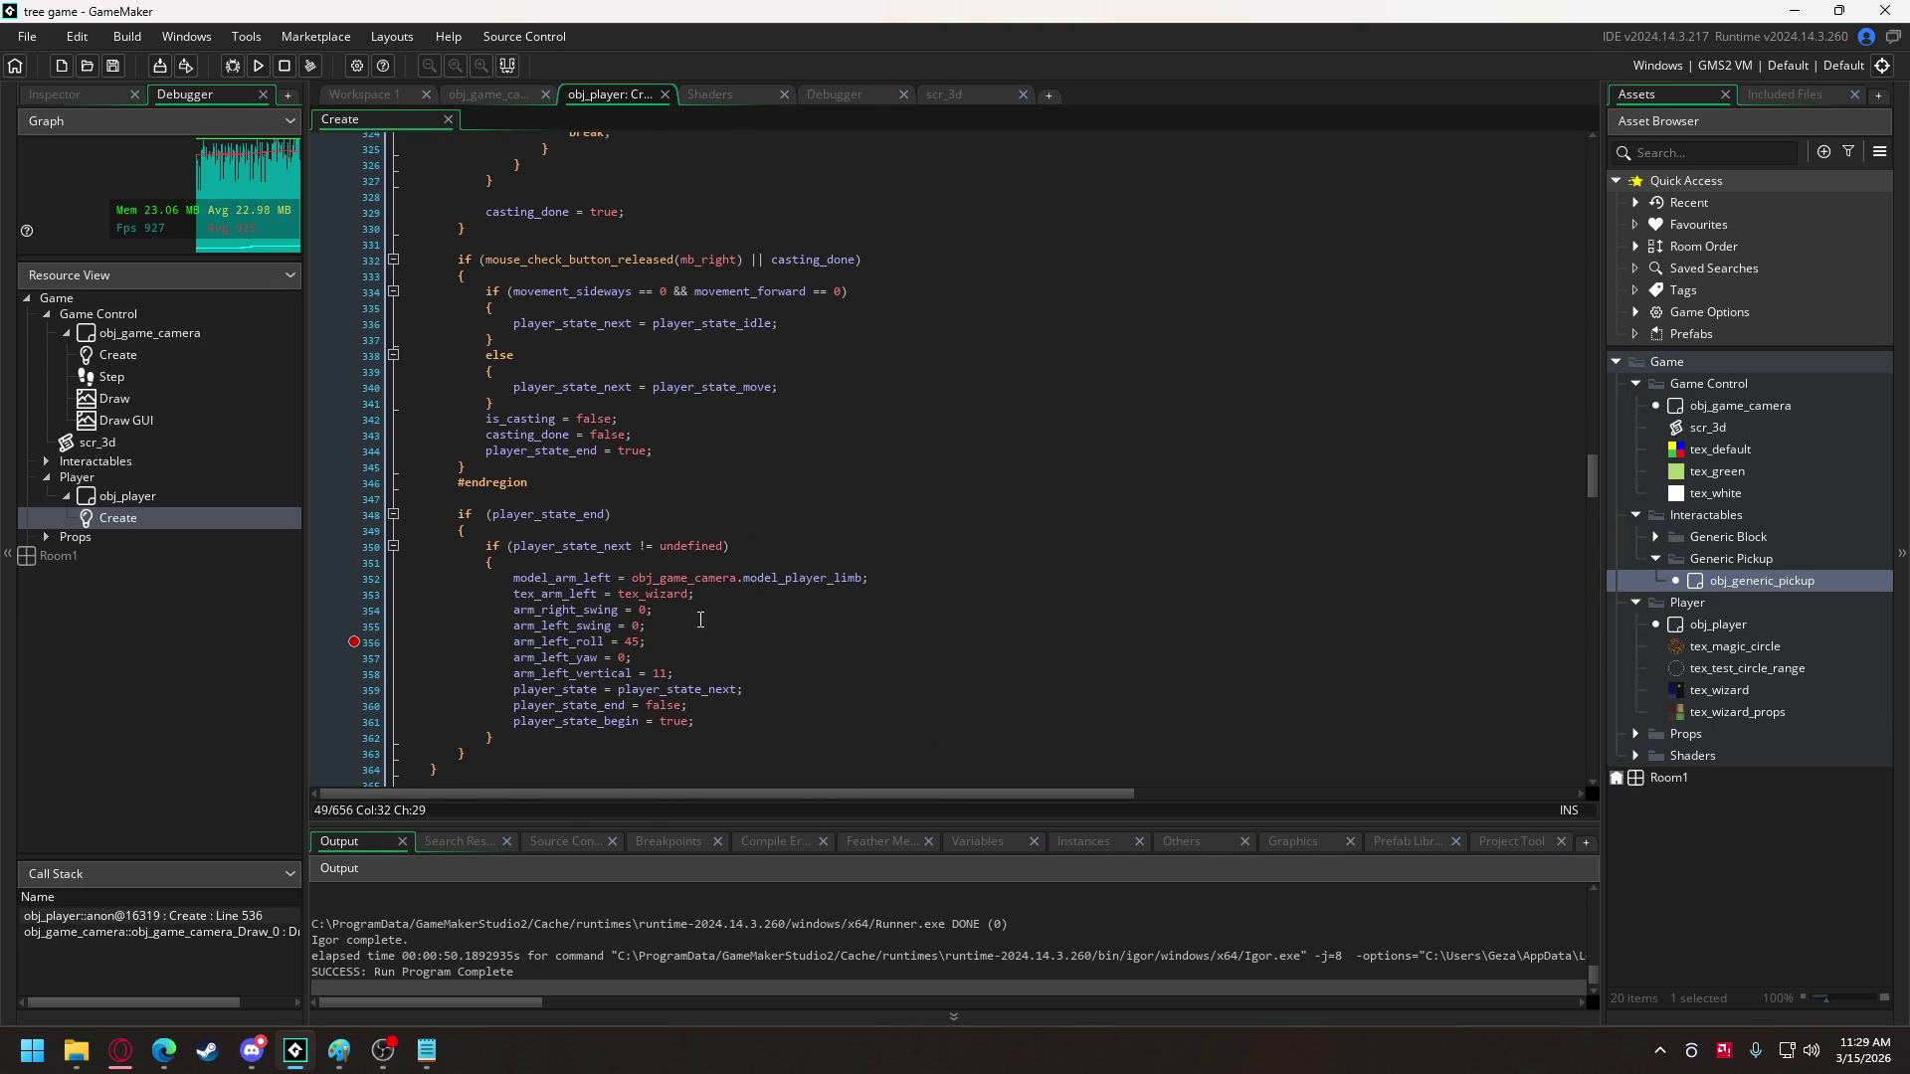
pyautogui.click(354, 642)
pyautogui.scroll(-7, 570, 567)
pyautogui.scroll(-10, 570, 567)
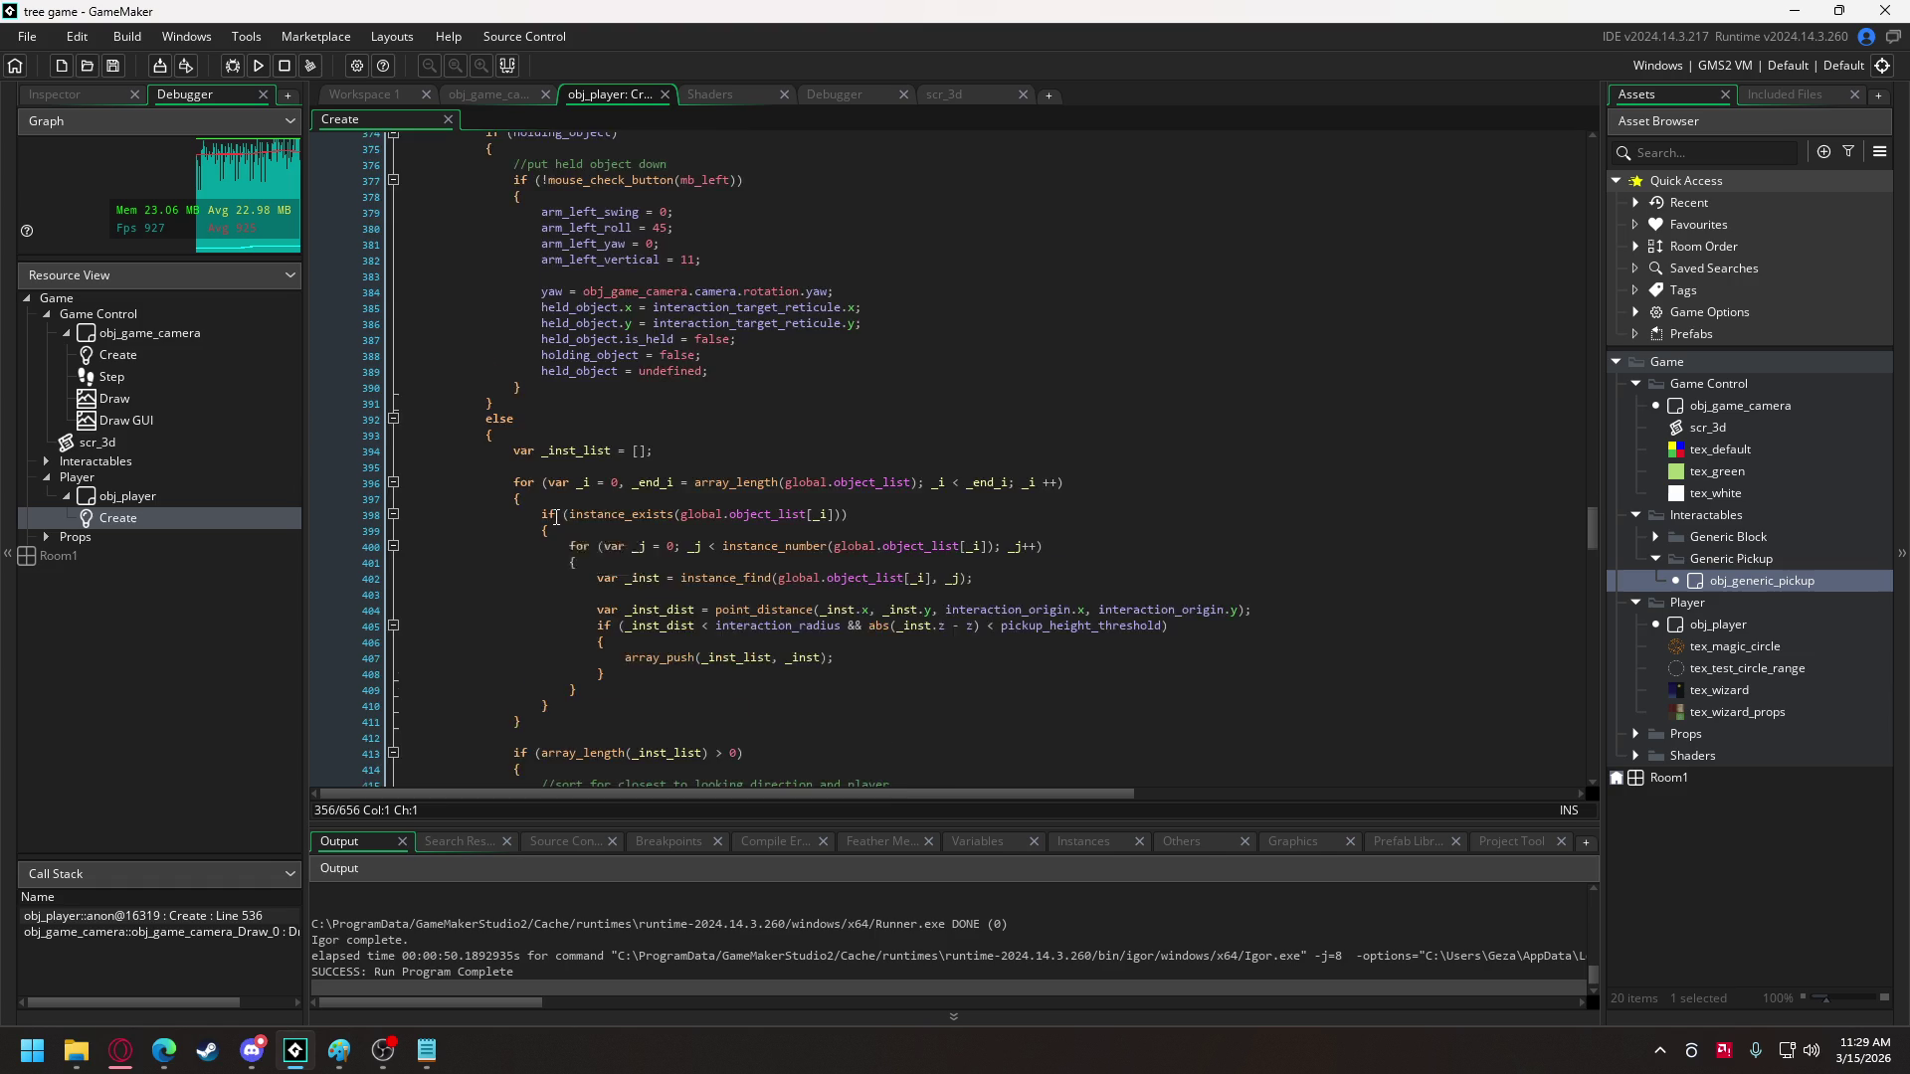
pyautogui.scroll(-3, 646, 562)
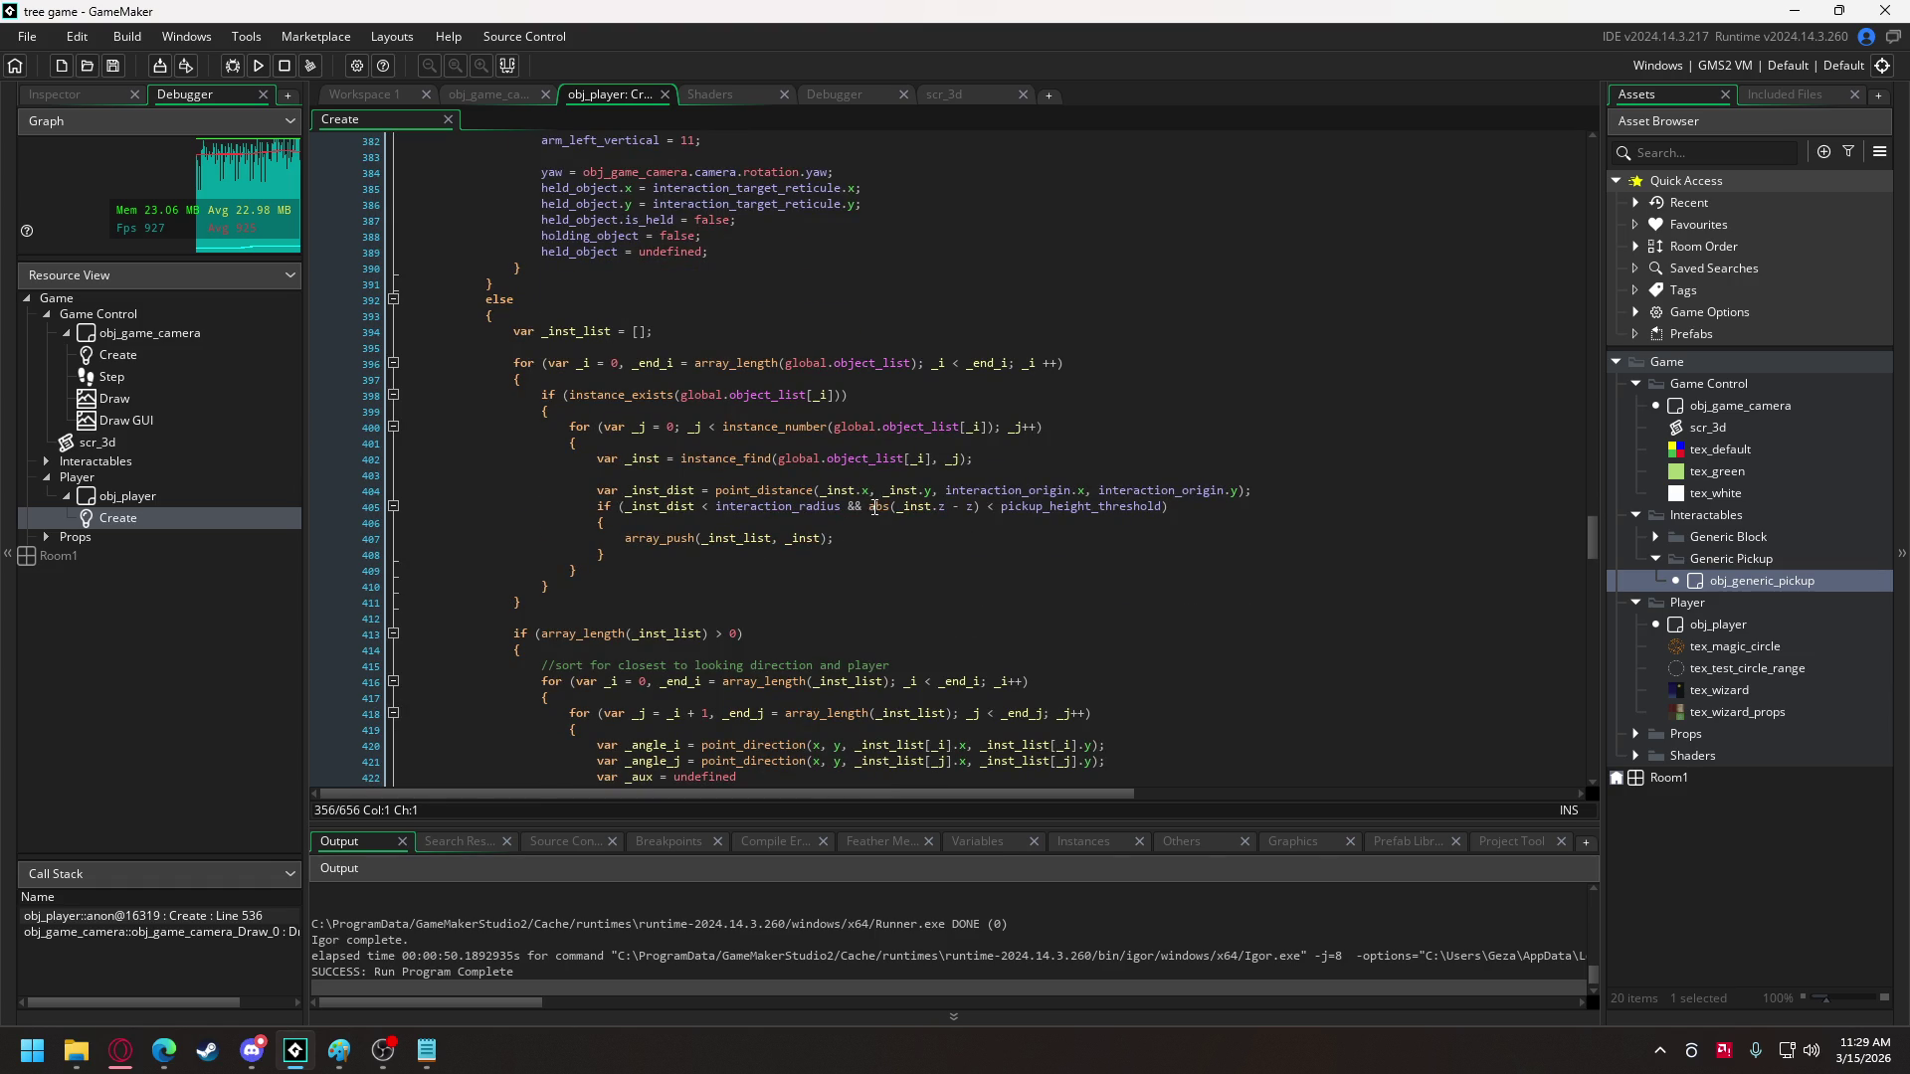
# - Review the line 405 height comparison and fusion_material_list uses, then bring Discord forward
pyautogui.moveTo(869, 508); pyautogui.dragTo(1161, 509)
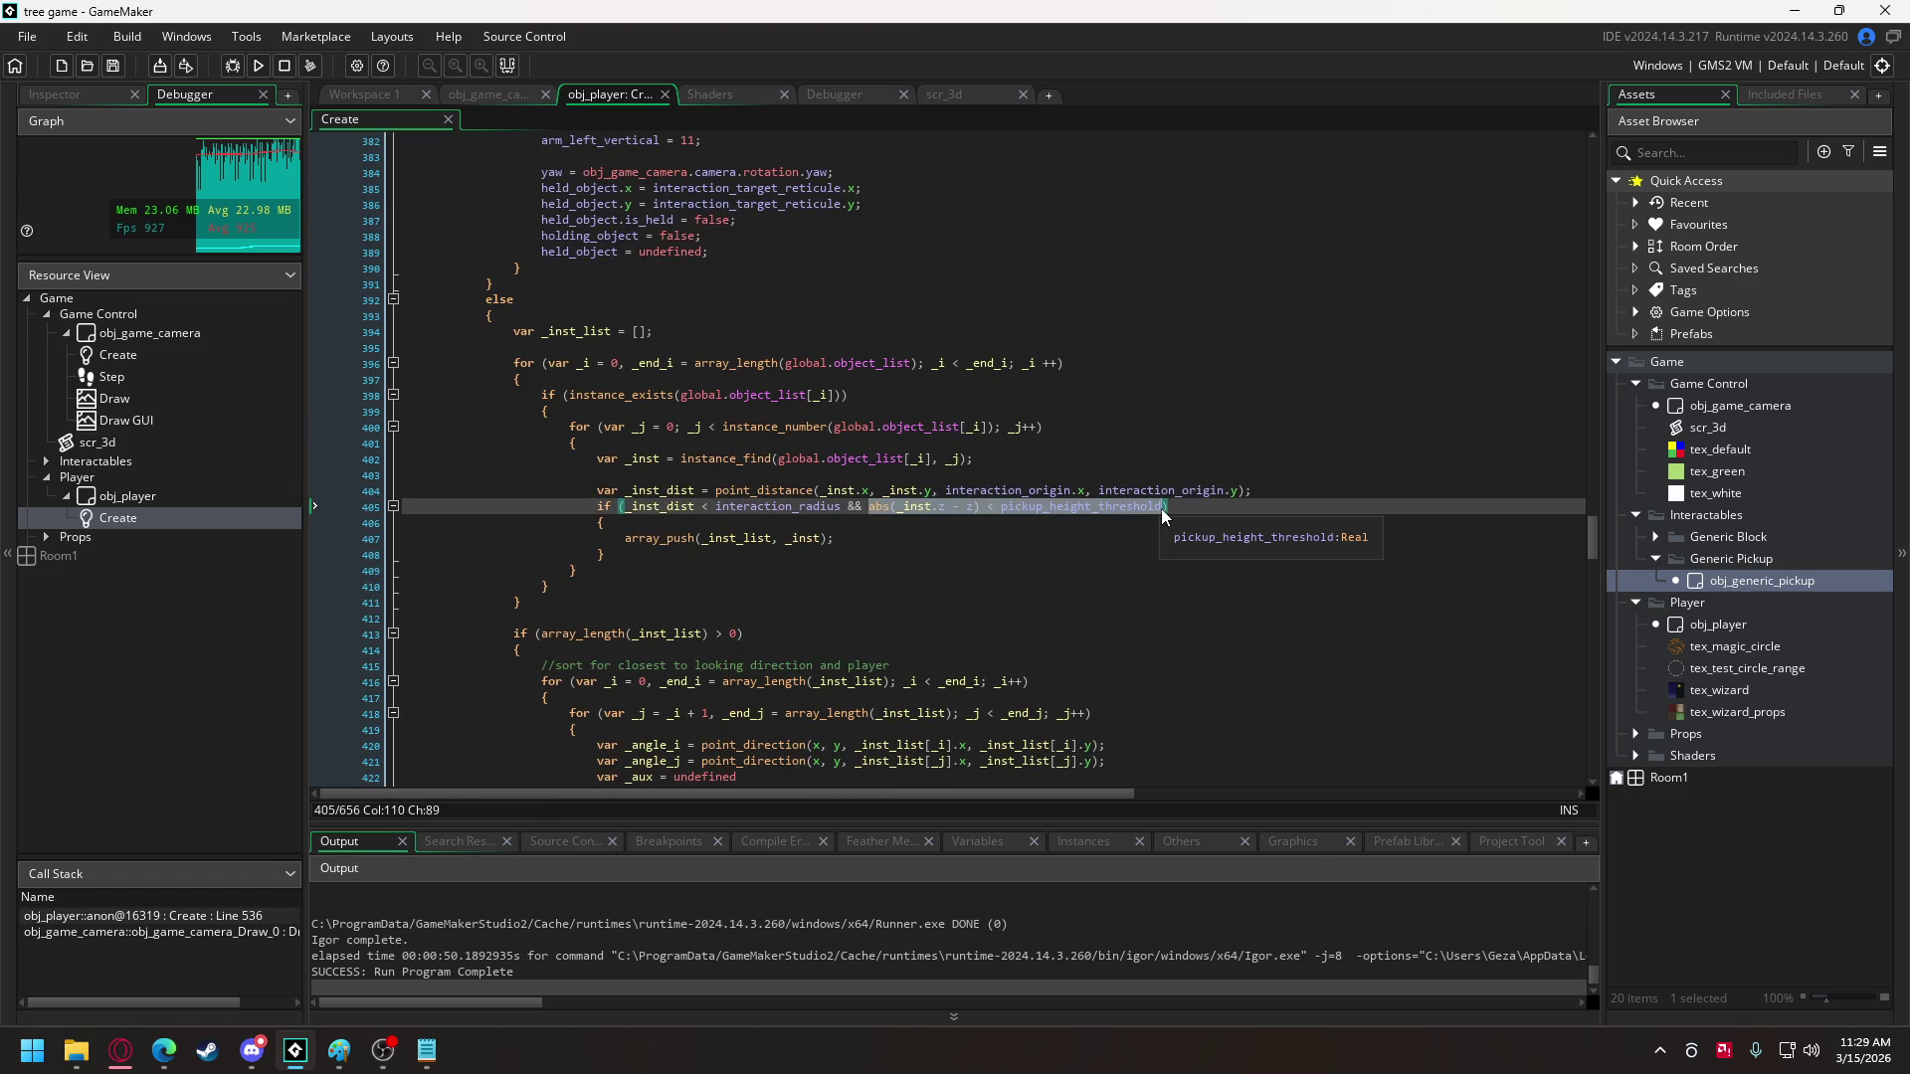
pyautogui.scroll(-5, 1034, 492)
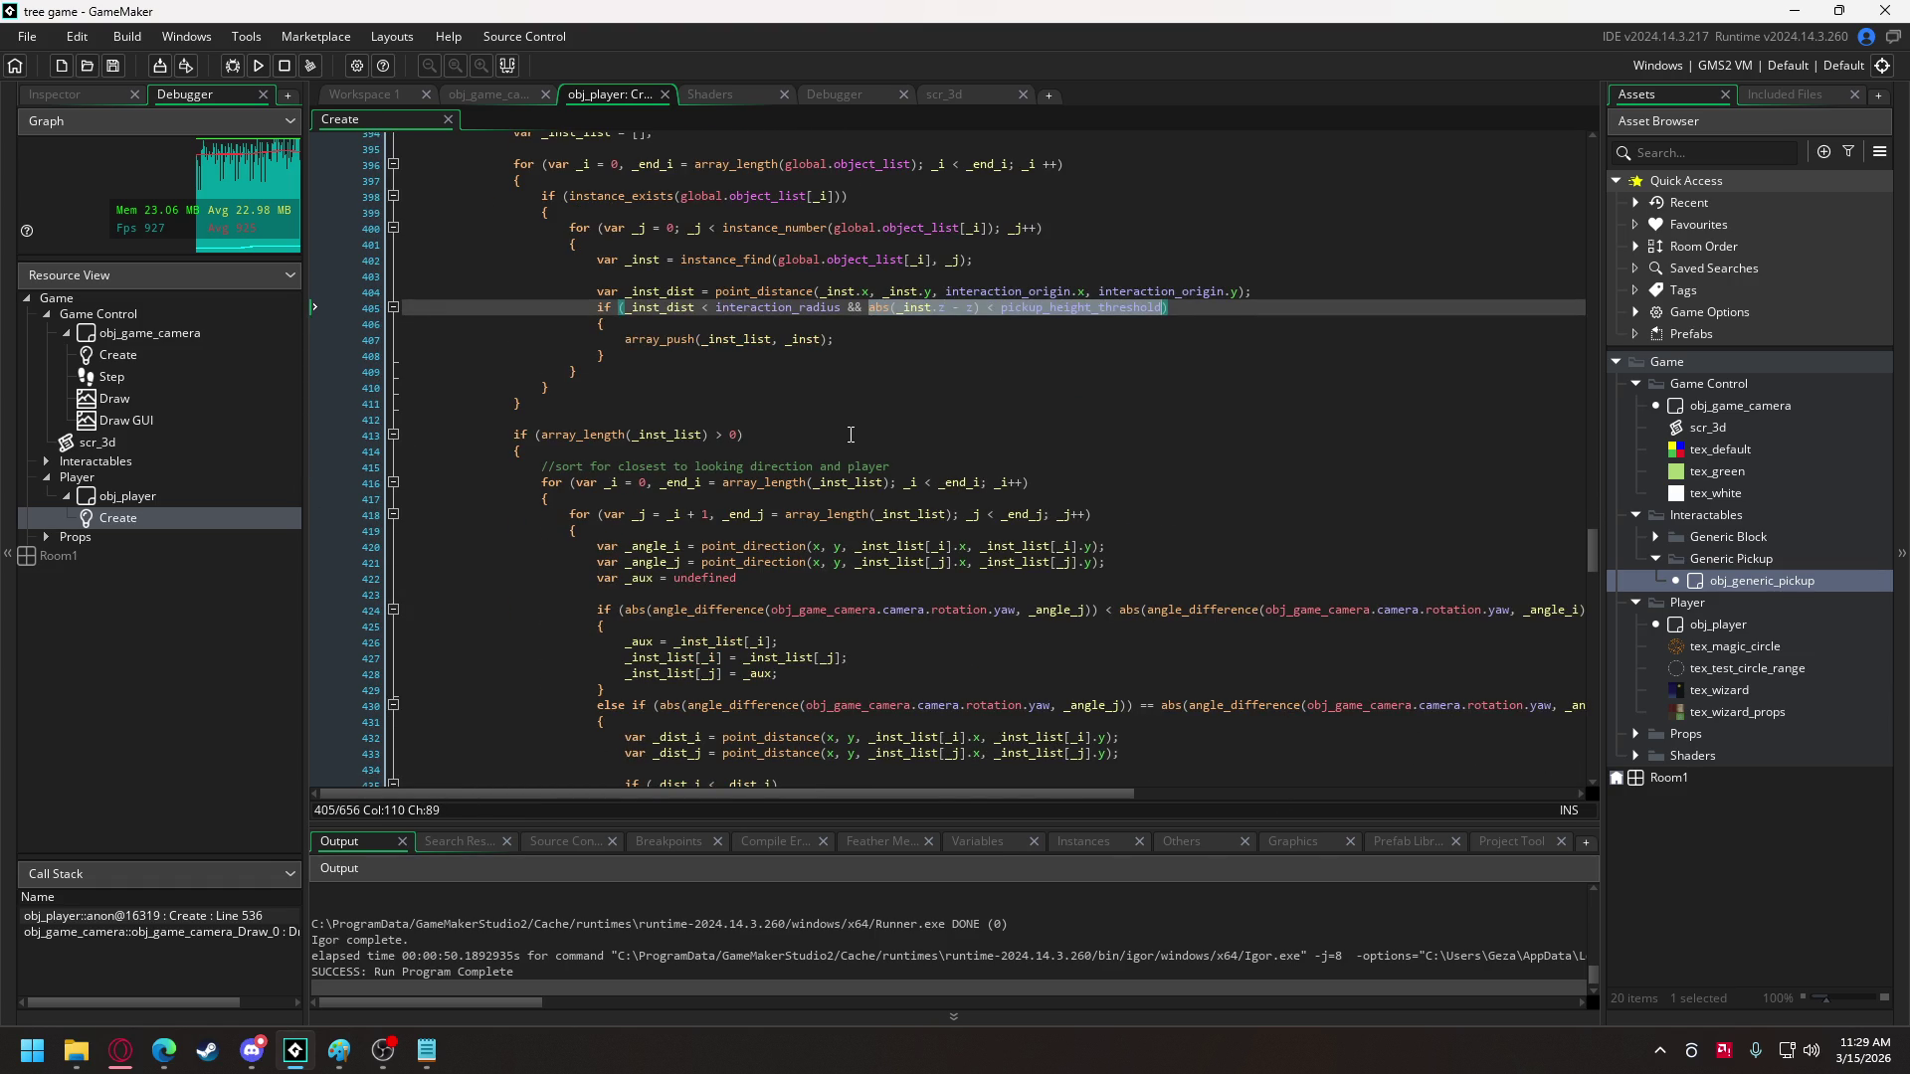
pyautogui.scroll(12, 852, 435)
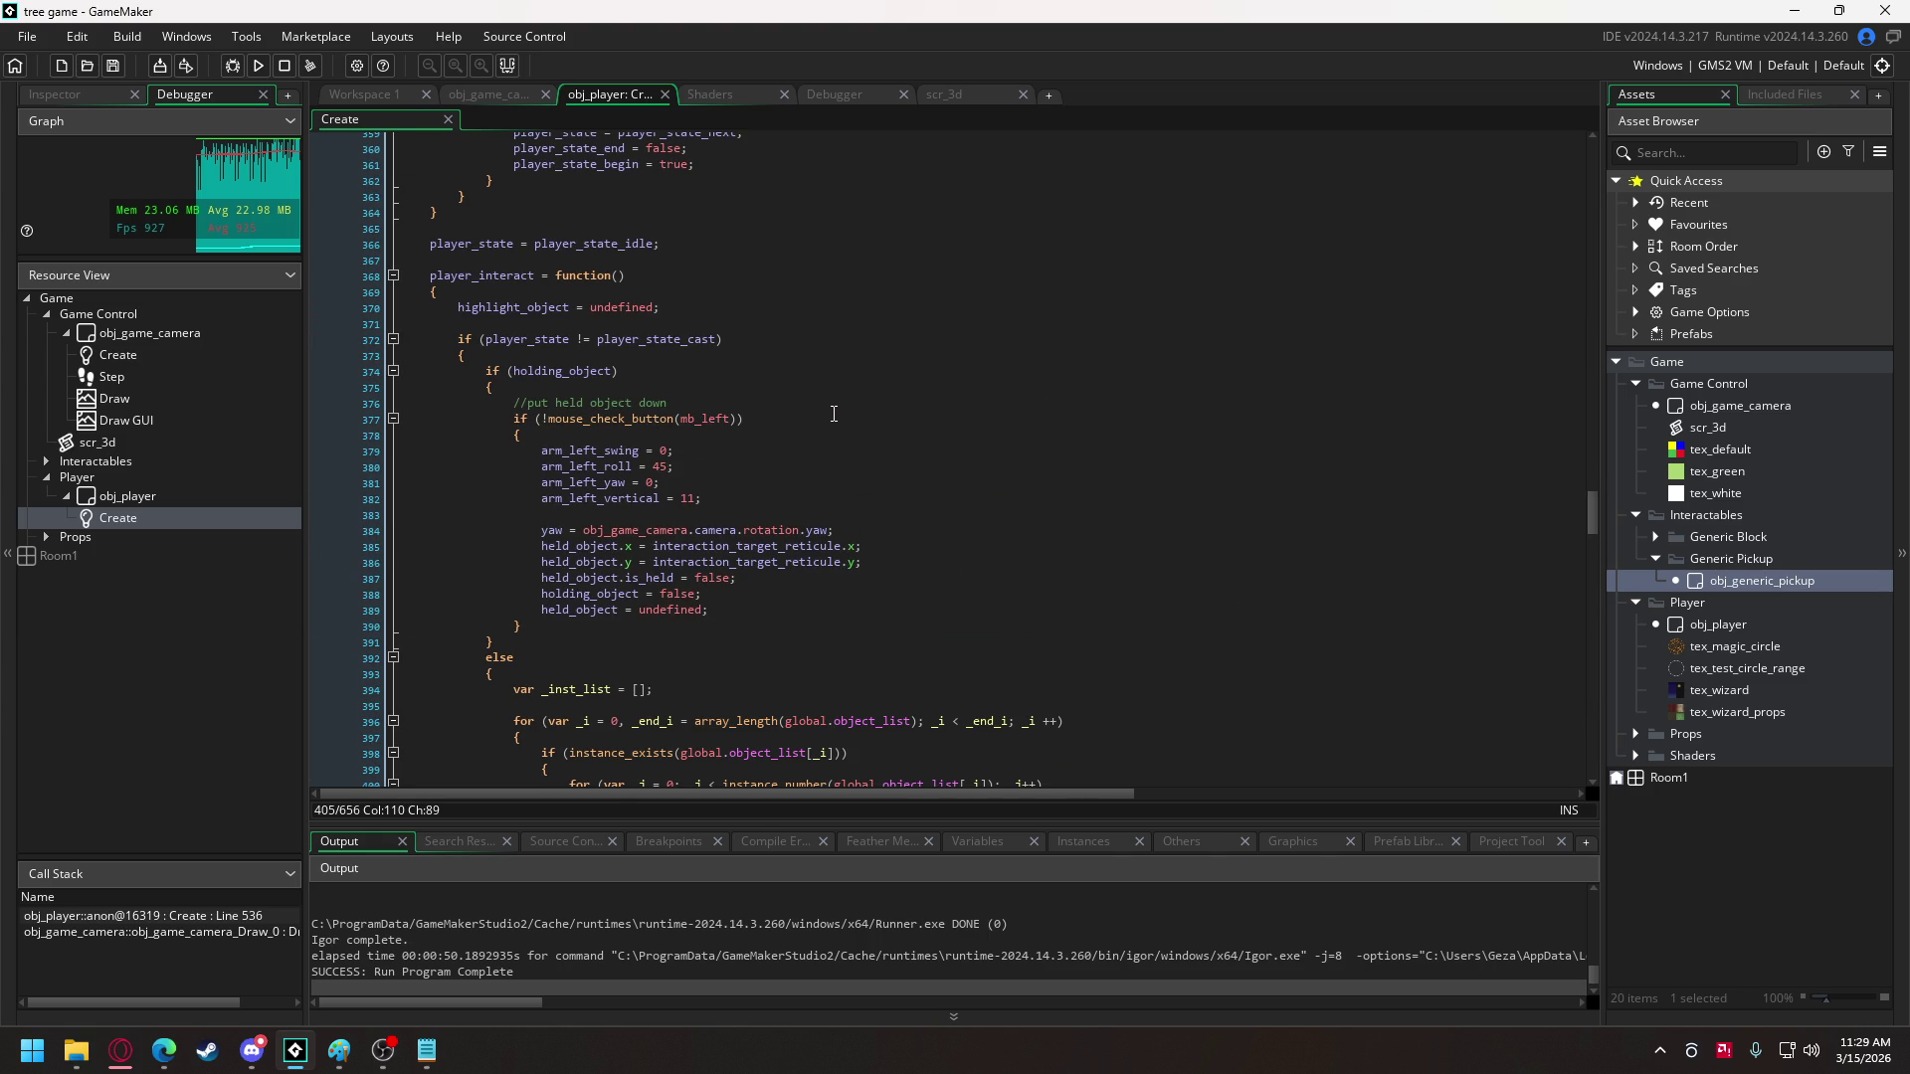
pyautogui.scroll(20, 835, 414)
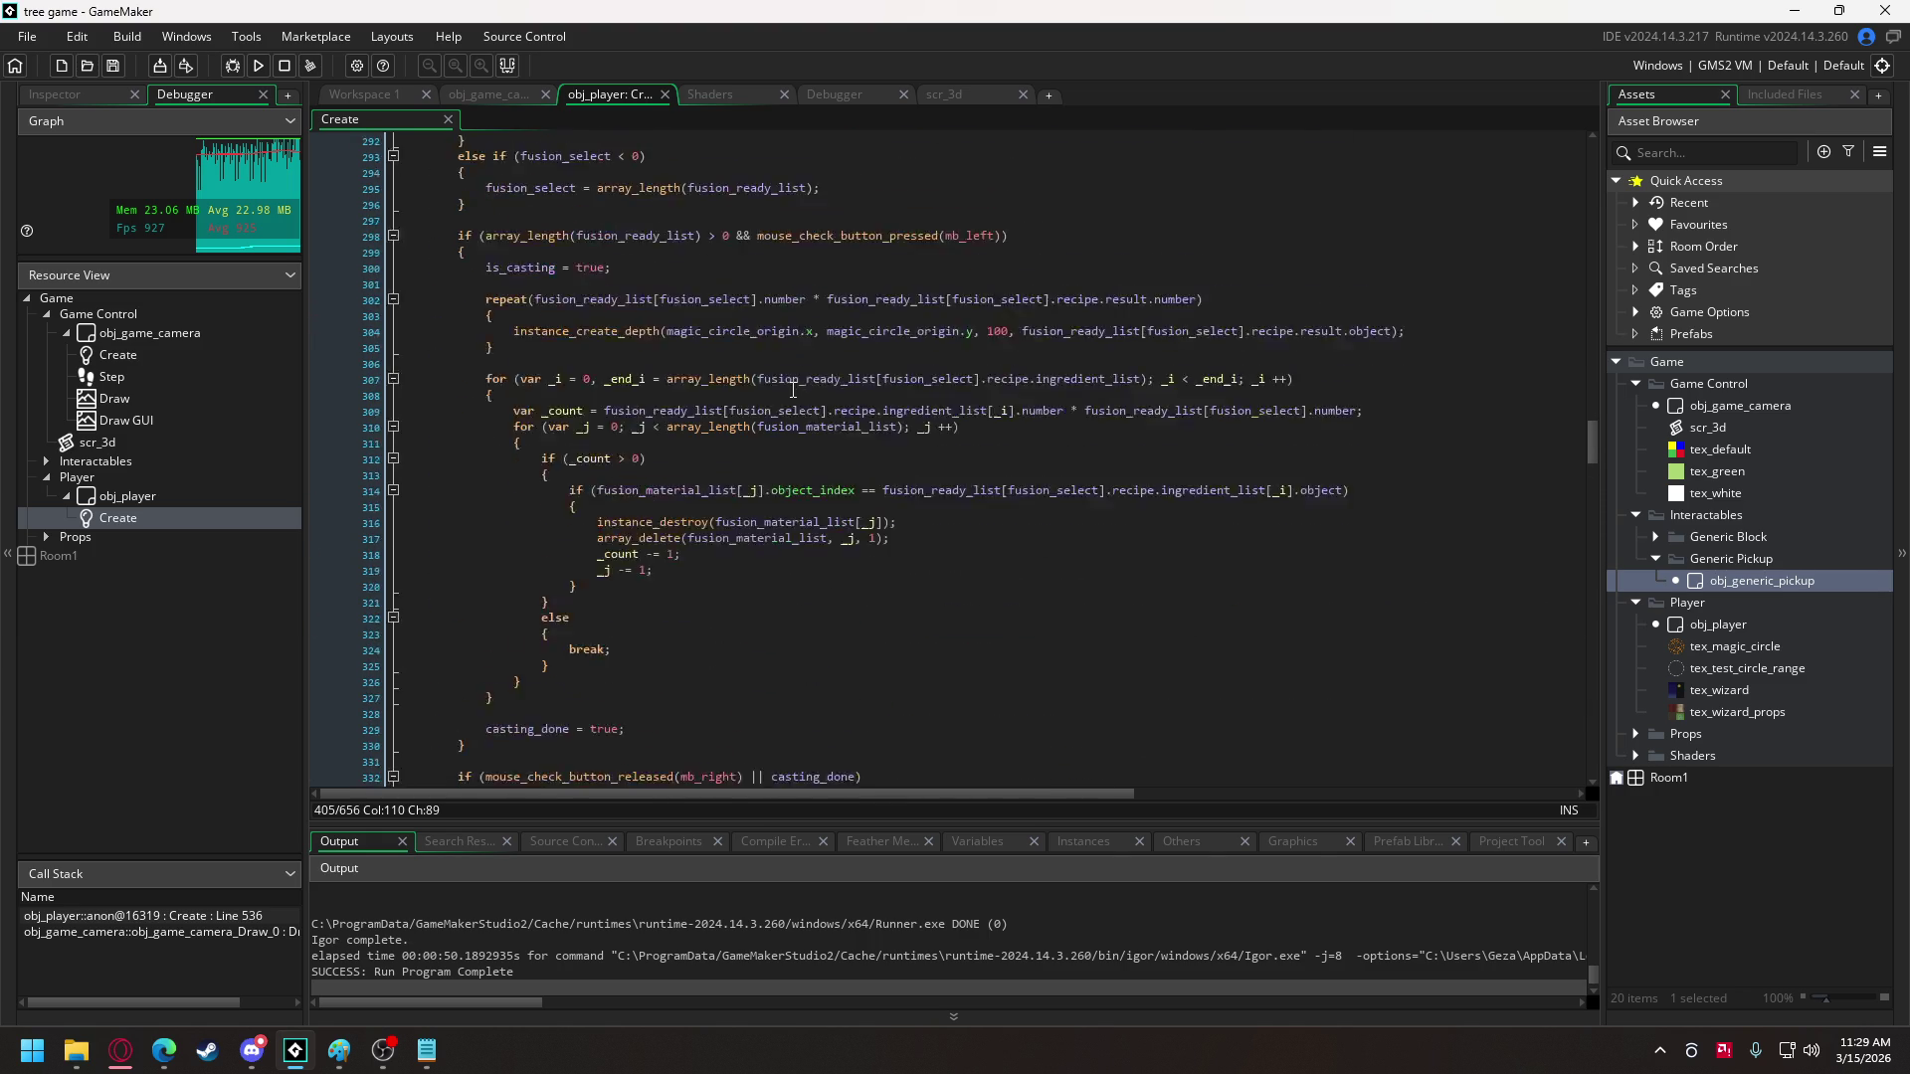
pyautogui.scroll(10, 786, 385)
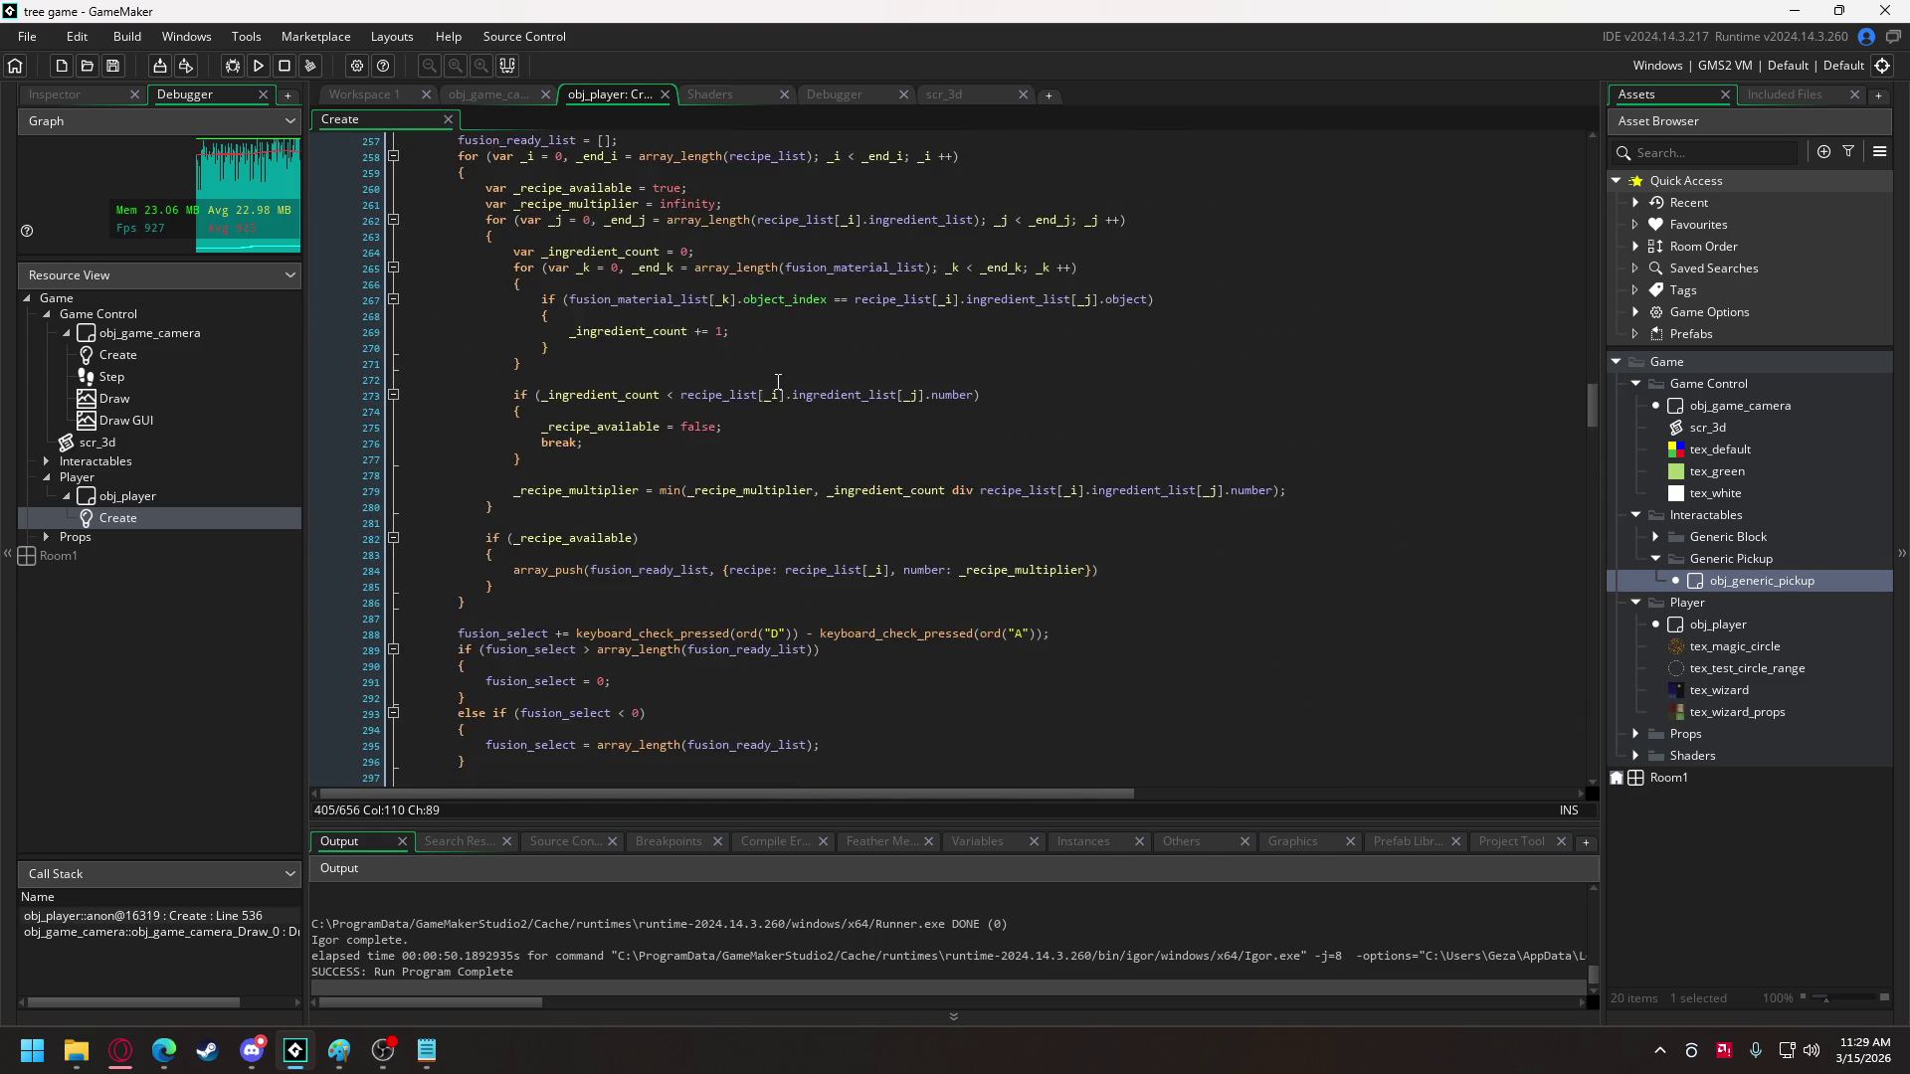
pyautogui.scroll(2, 778, 381)
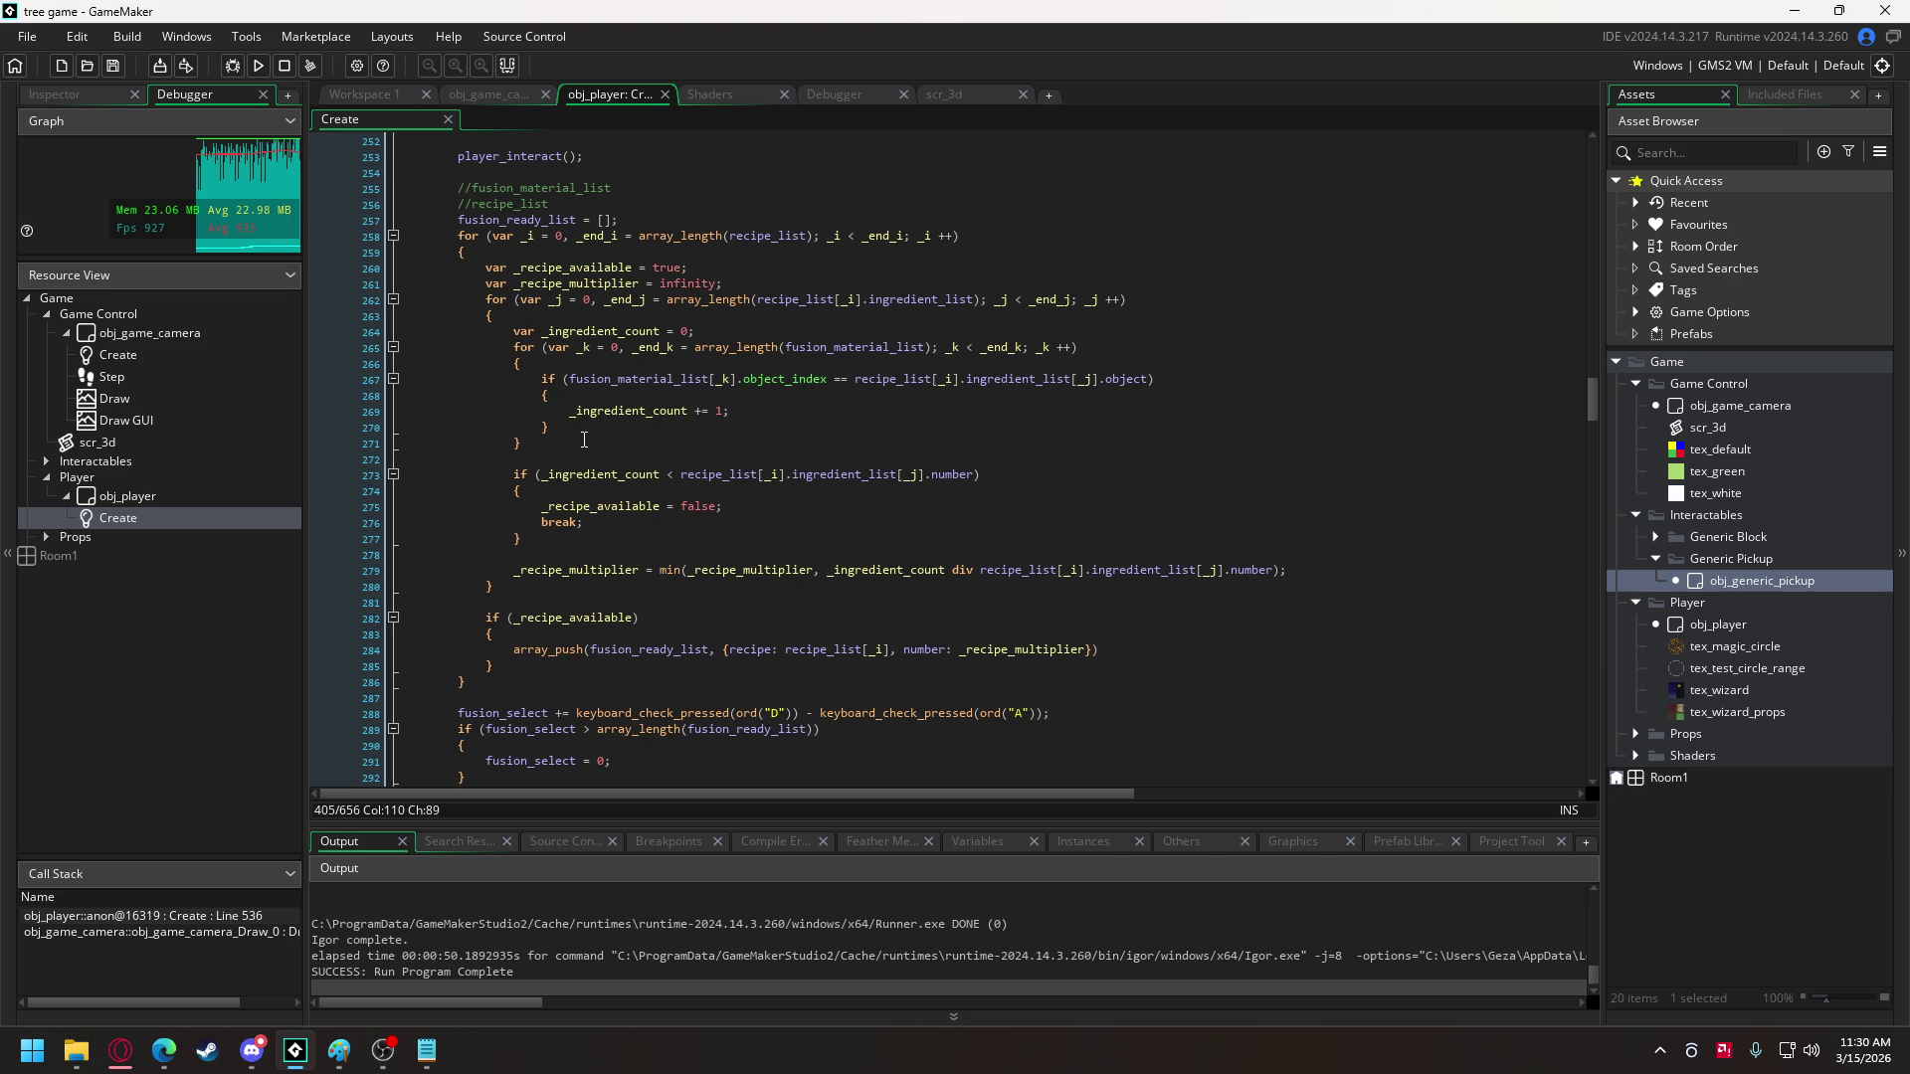
pyautogui.scroll(3, 584, 439)
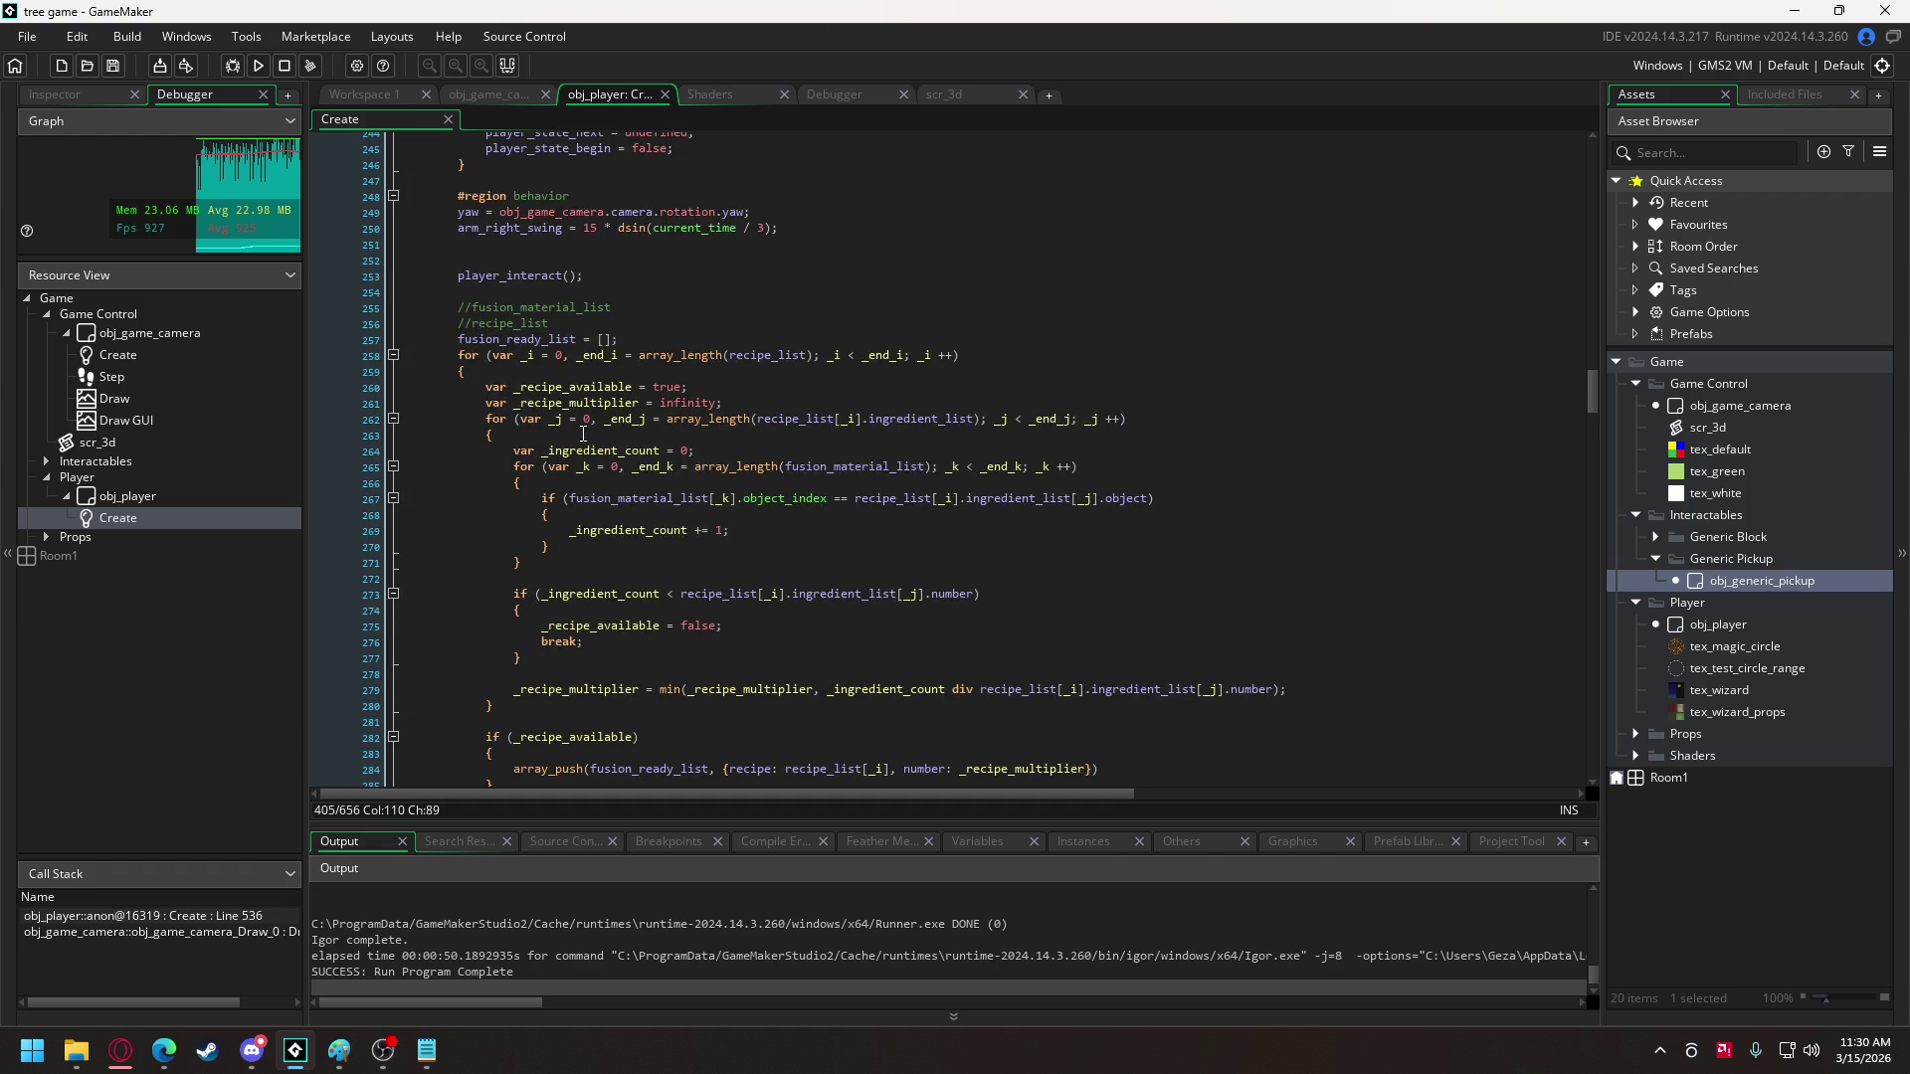
pyautogui.scroll(-2, 584, 435)
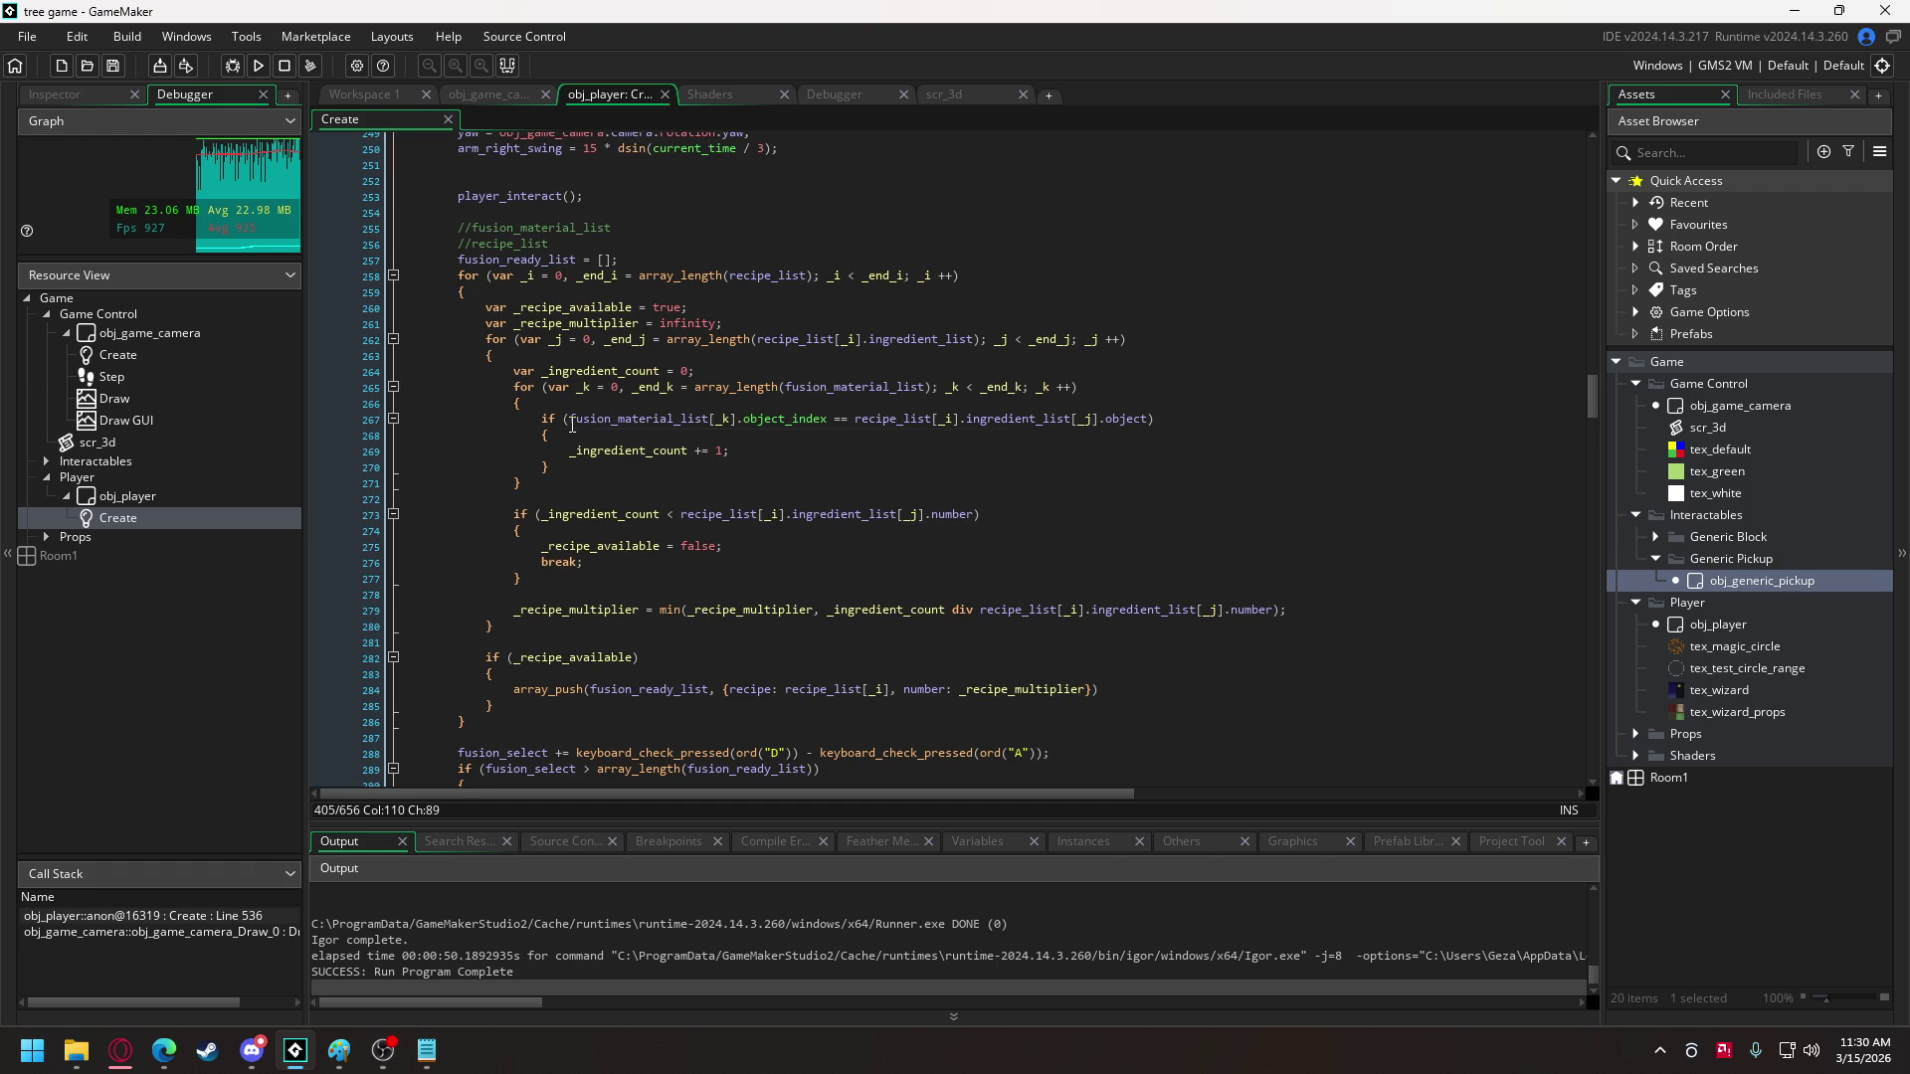
pyautogui.doubleClick(533, 229)
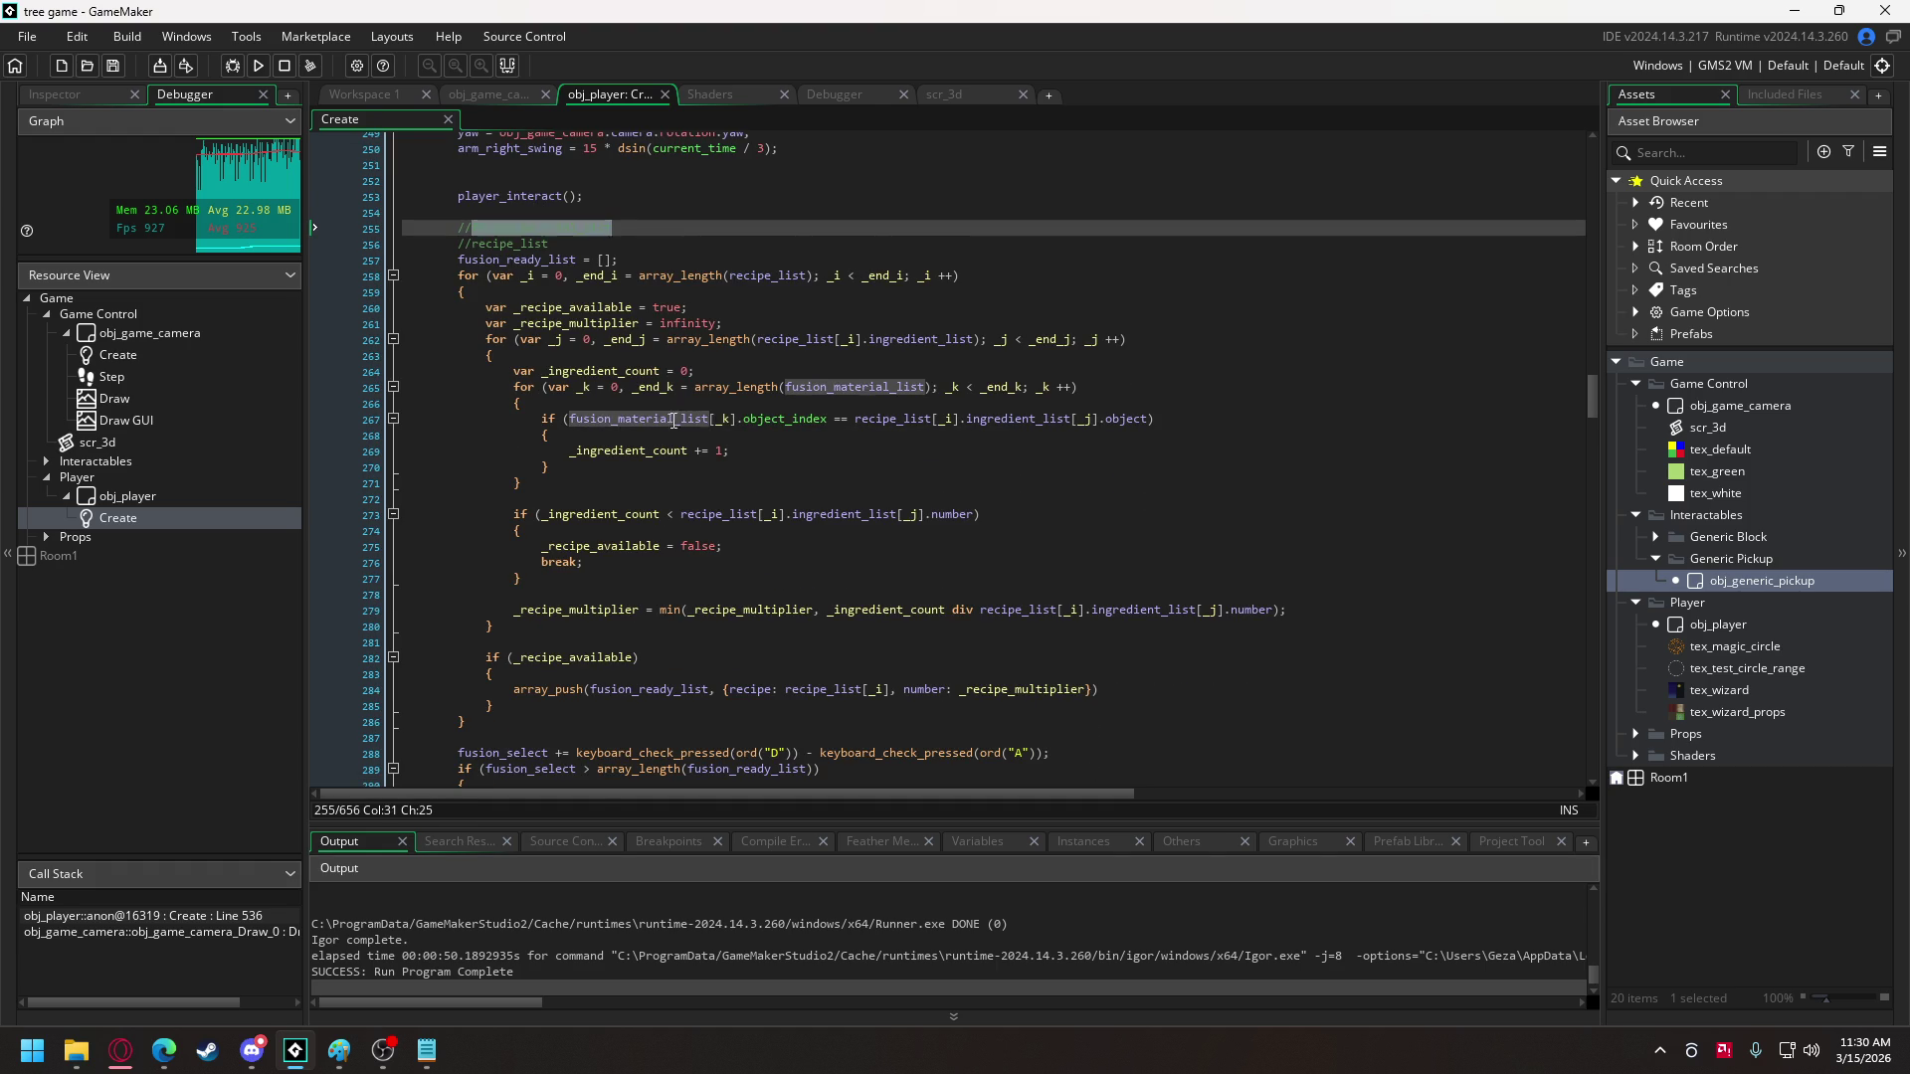
pyautogui.scroll(-3, 673, 418)
pyautogui.click(252, 1056)
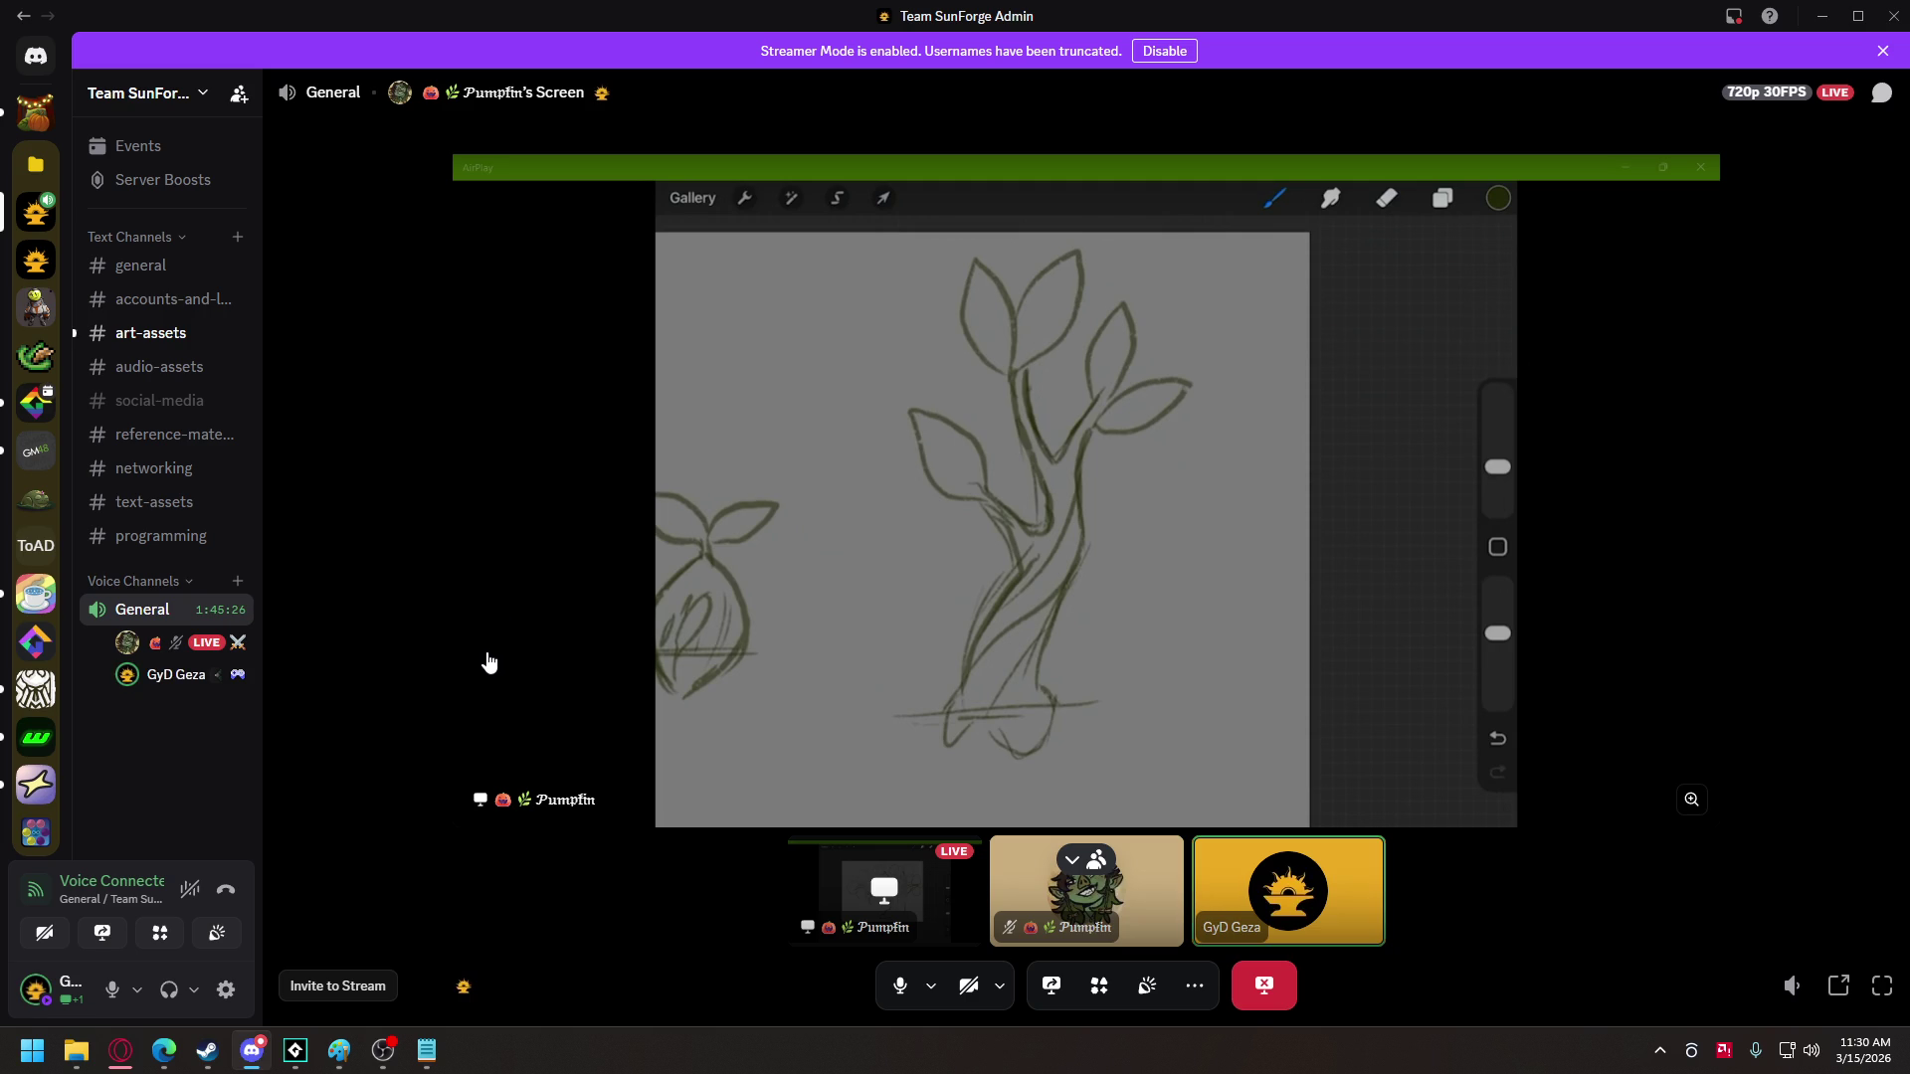
# - Leave Discord's streamed sketch and bring the GameMaker tree game project back to the front
pyautogui.click(296, 1051)
pyautogui.moveTo(207, 1054)
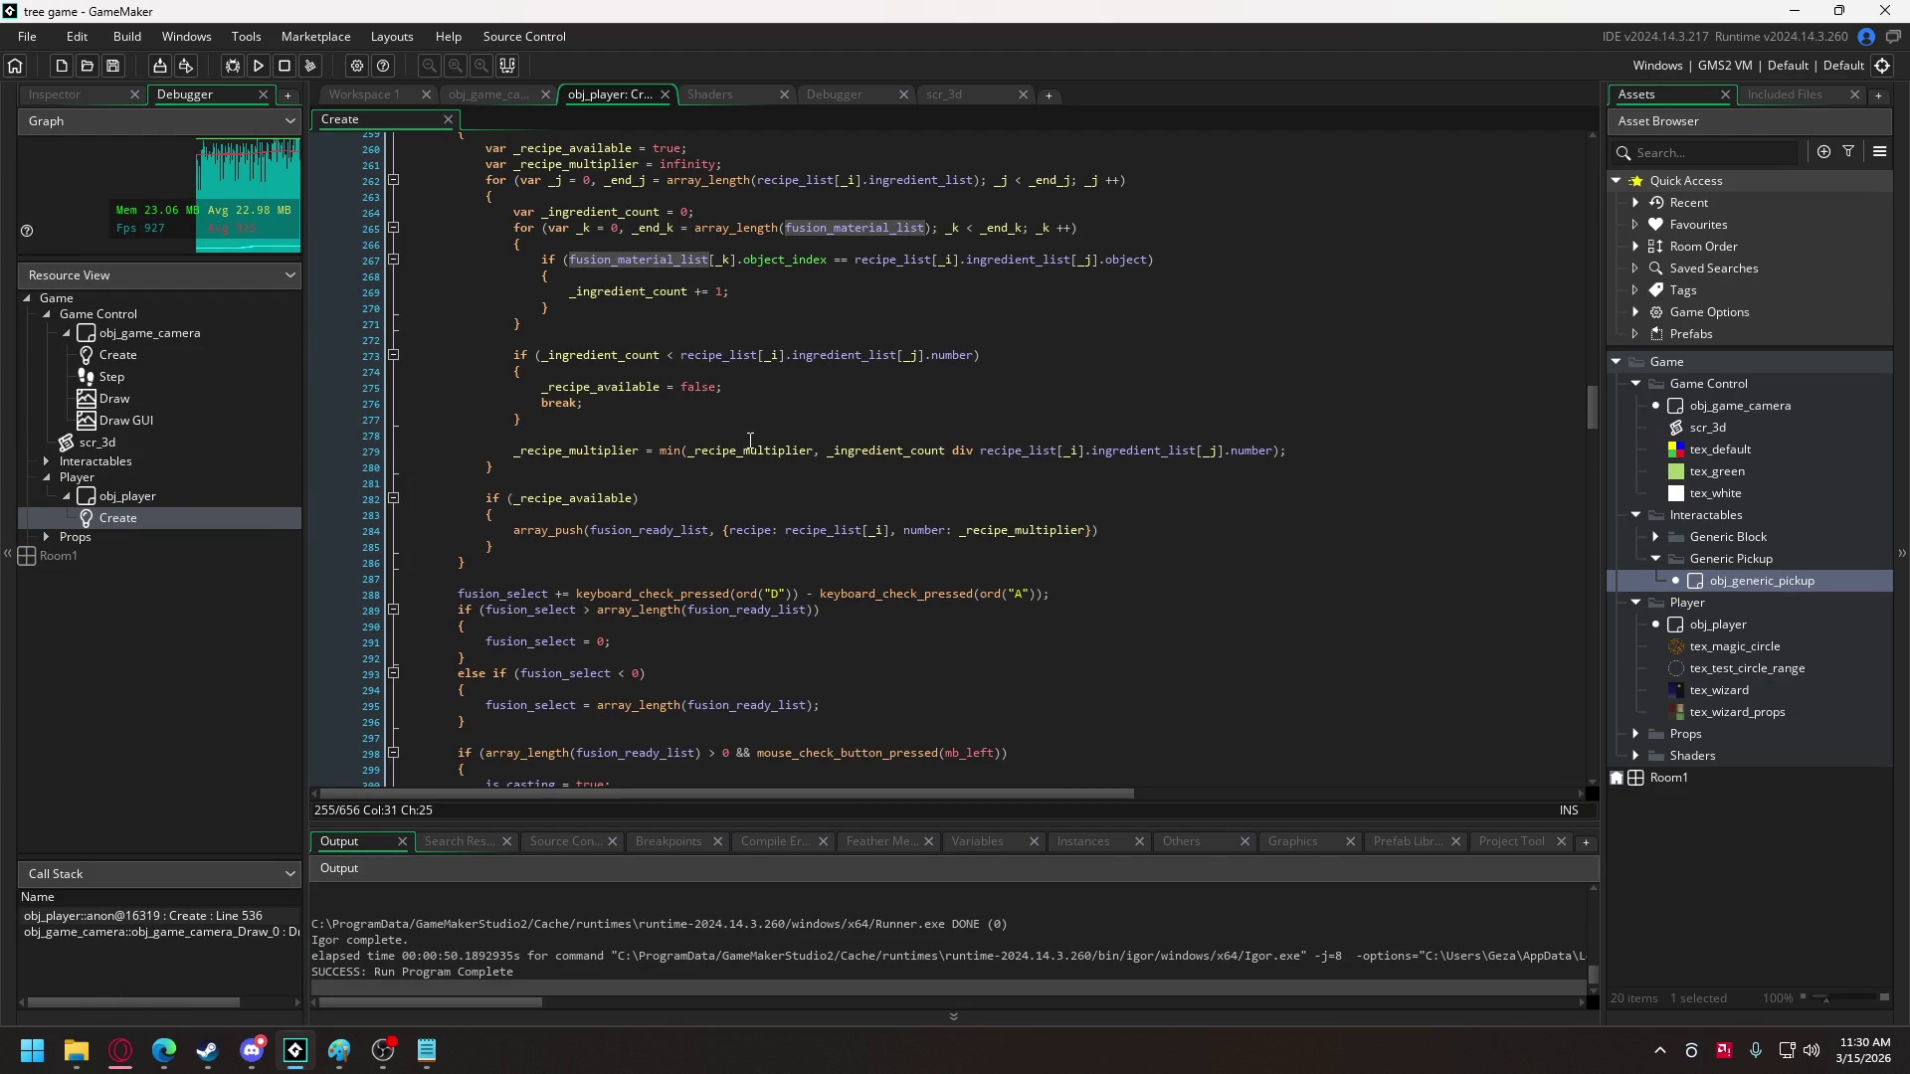
# - Append '&& abs(_inst.z - z) < pickup_height_threshold' to the line 509 fusion material check
pyautogui.scroll(-10, 750, 440)
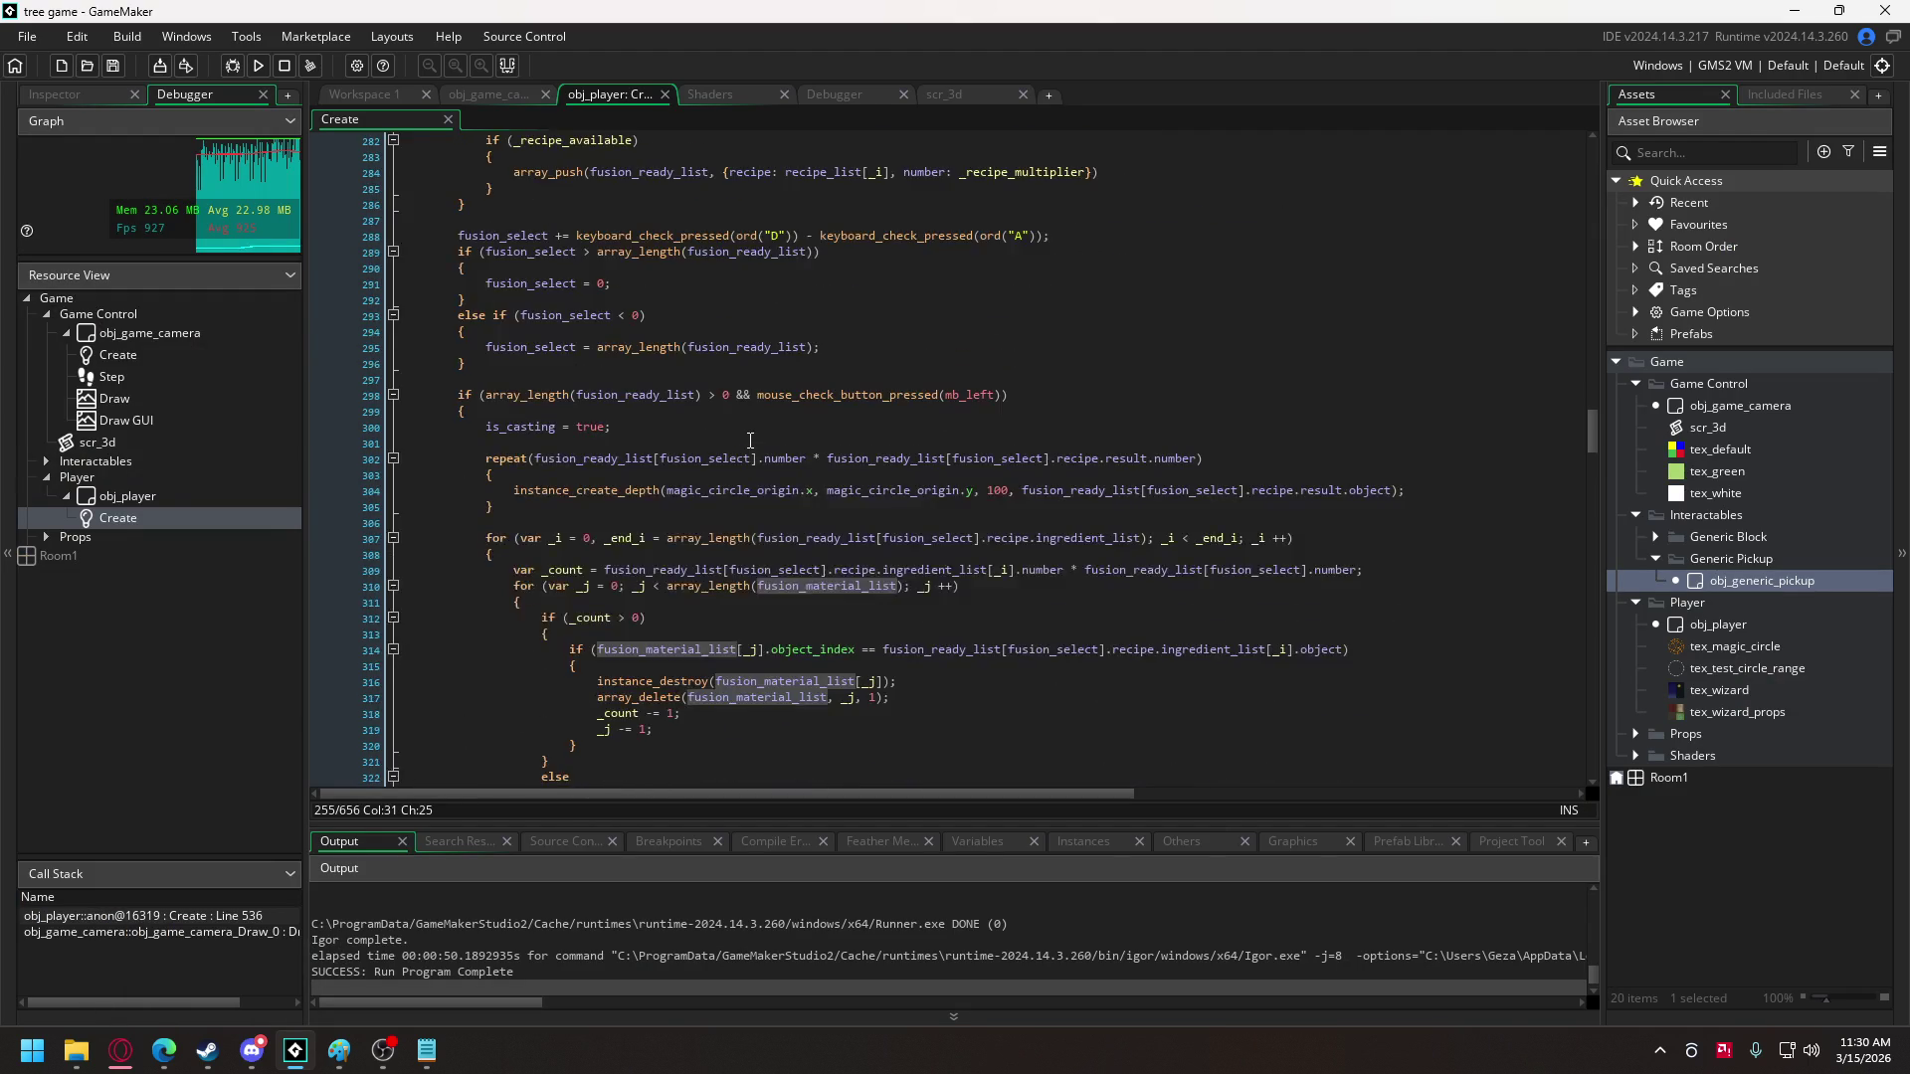
pyautogui.scroll(-20, 750, 441)
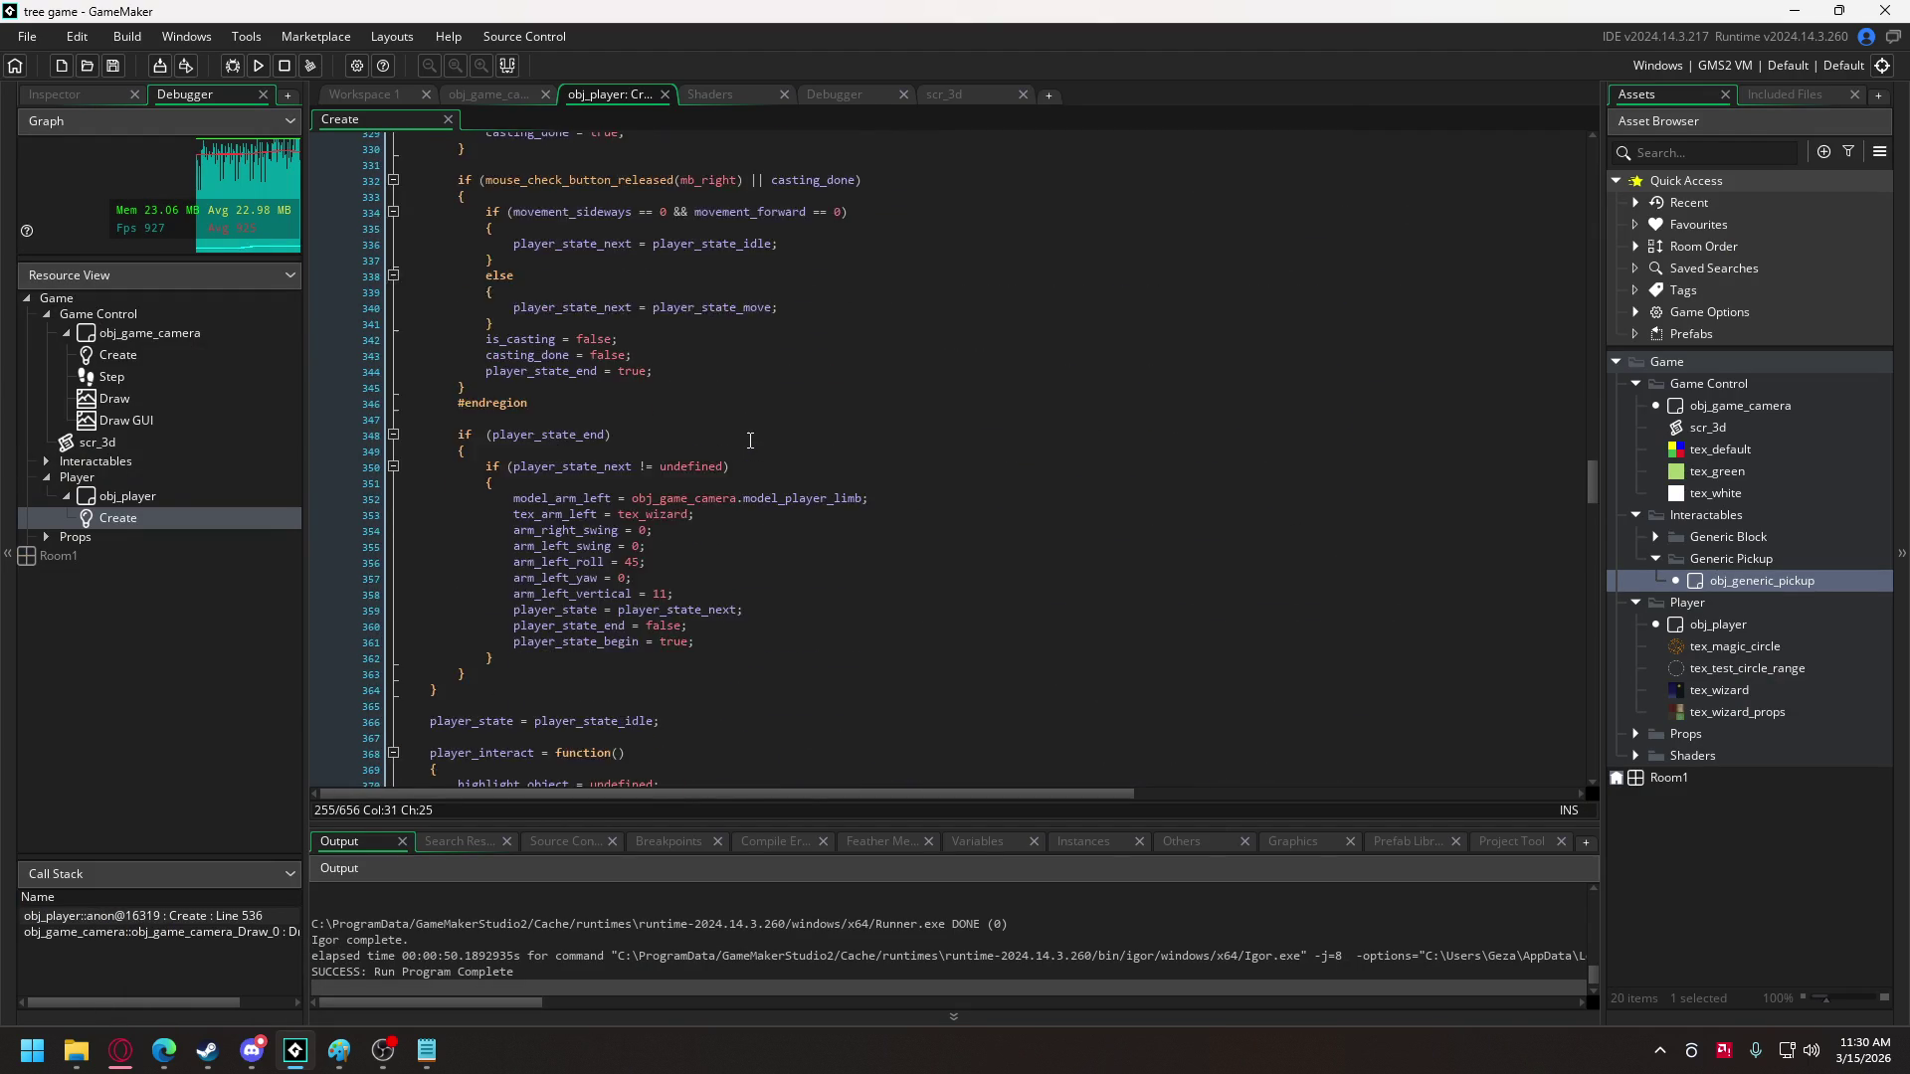
pyautogui.scroll(-20, 750, 440)
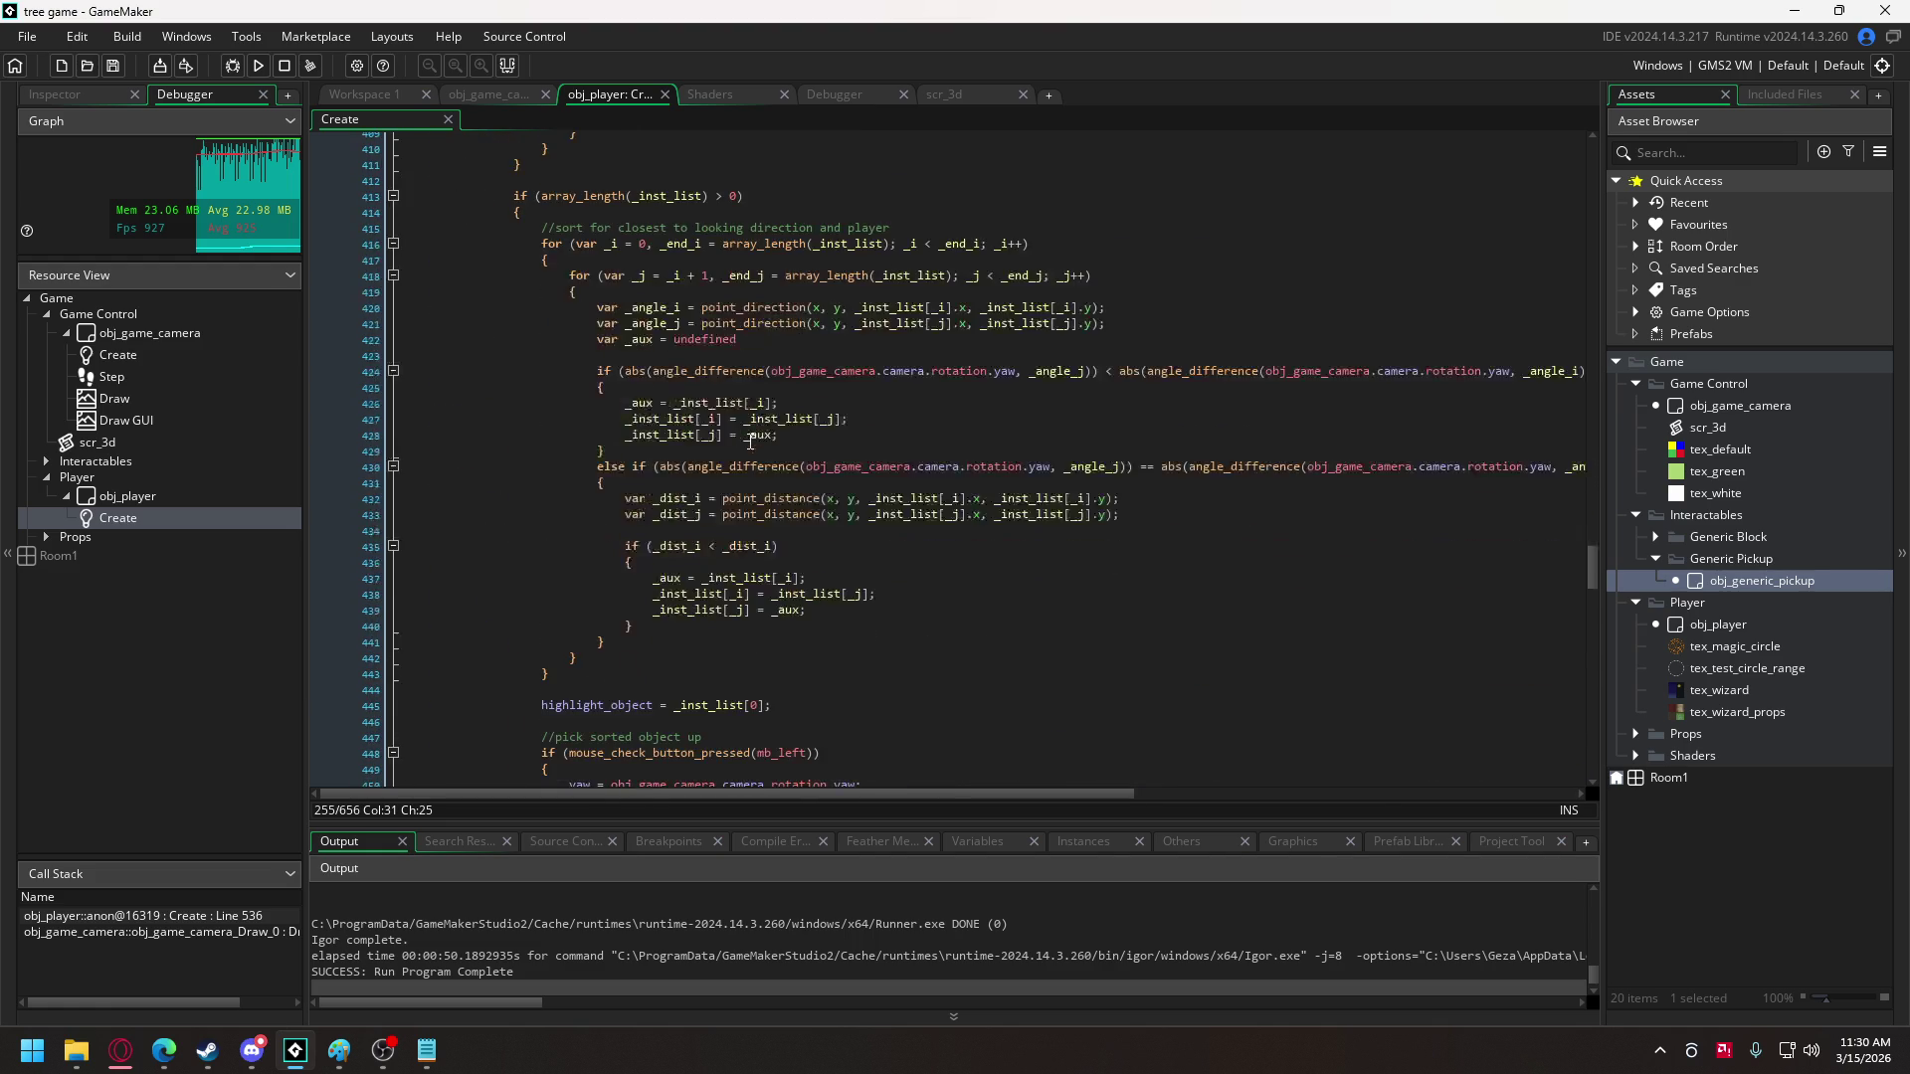
pyautogui.scroll(-7, 750, 441)
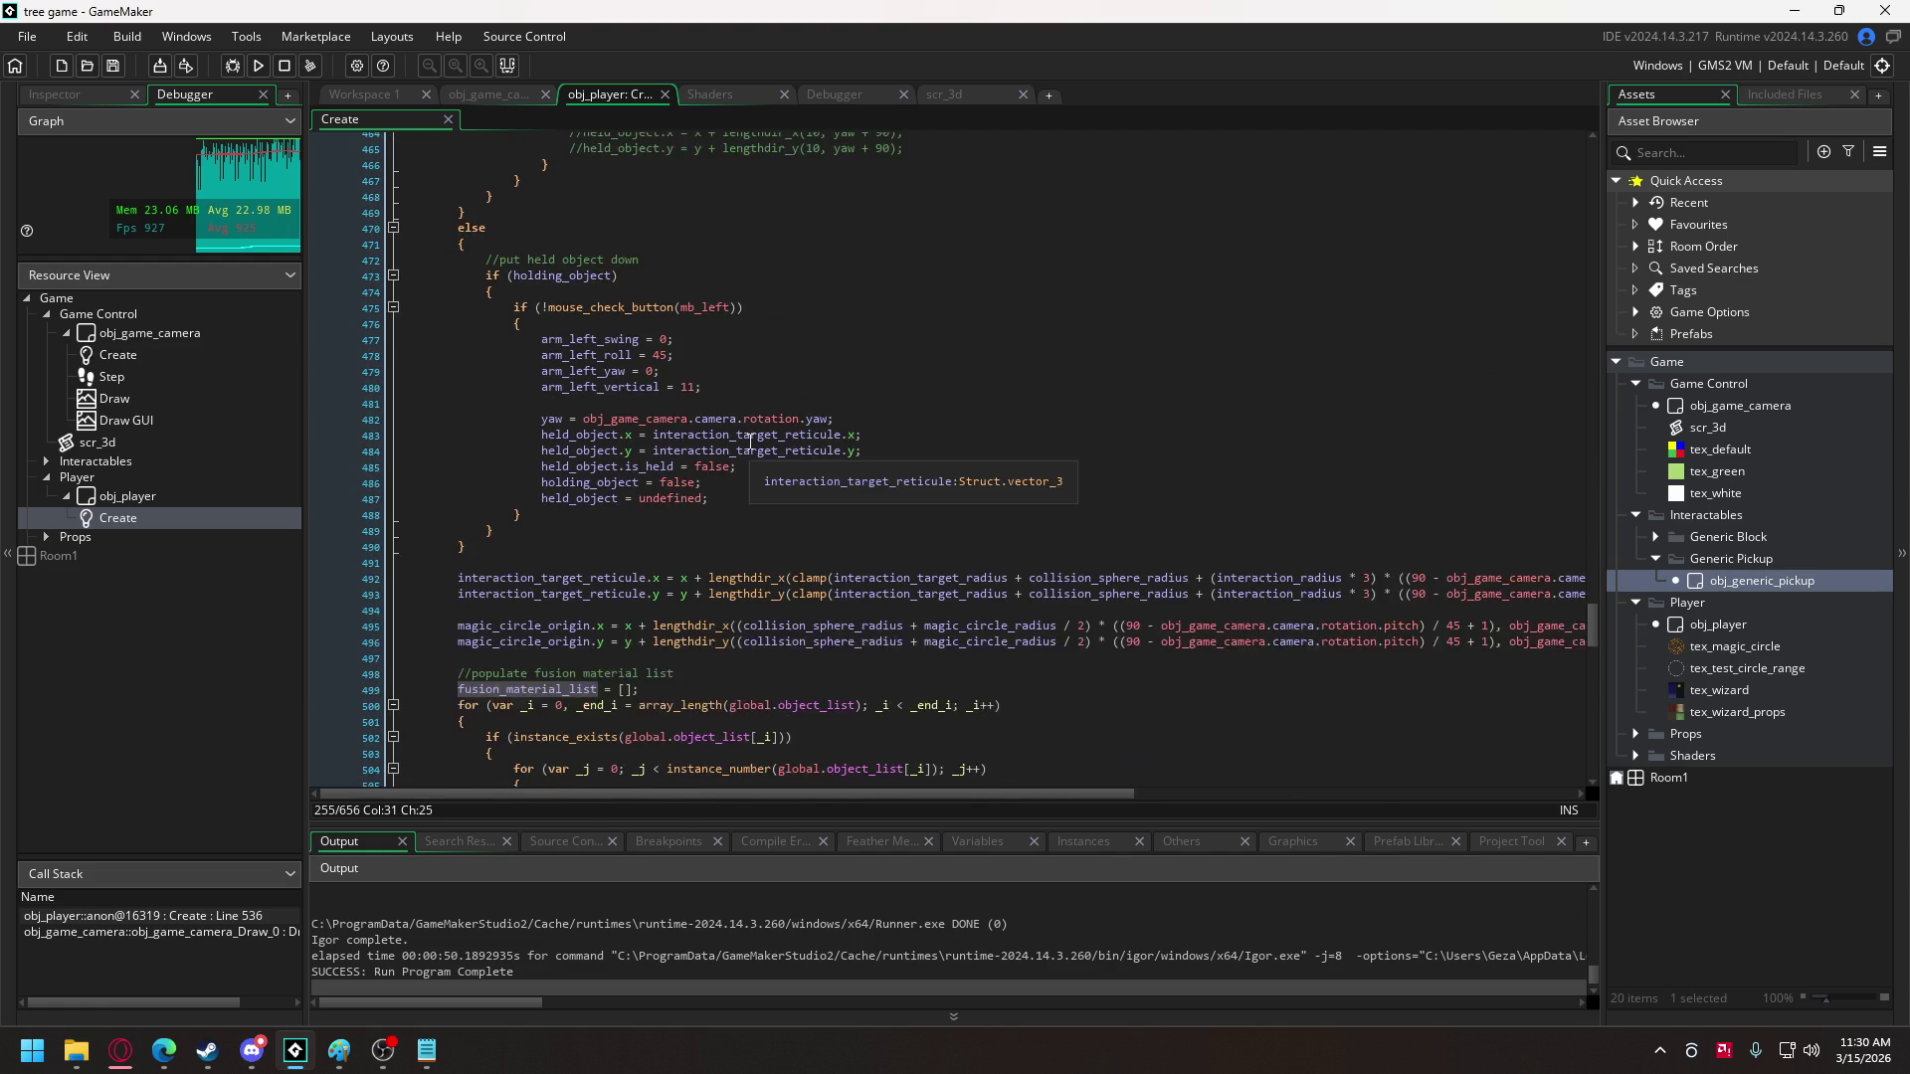
pyautogui.scroll(-5, 750, 441)
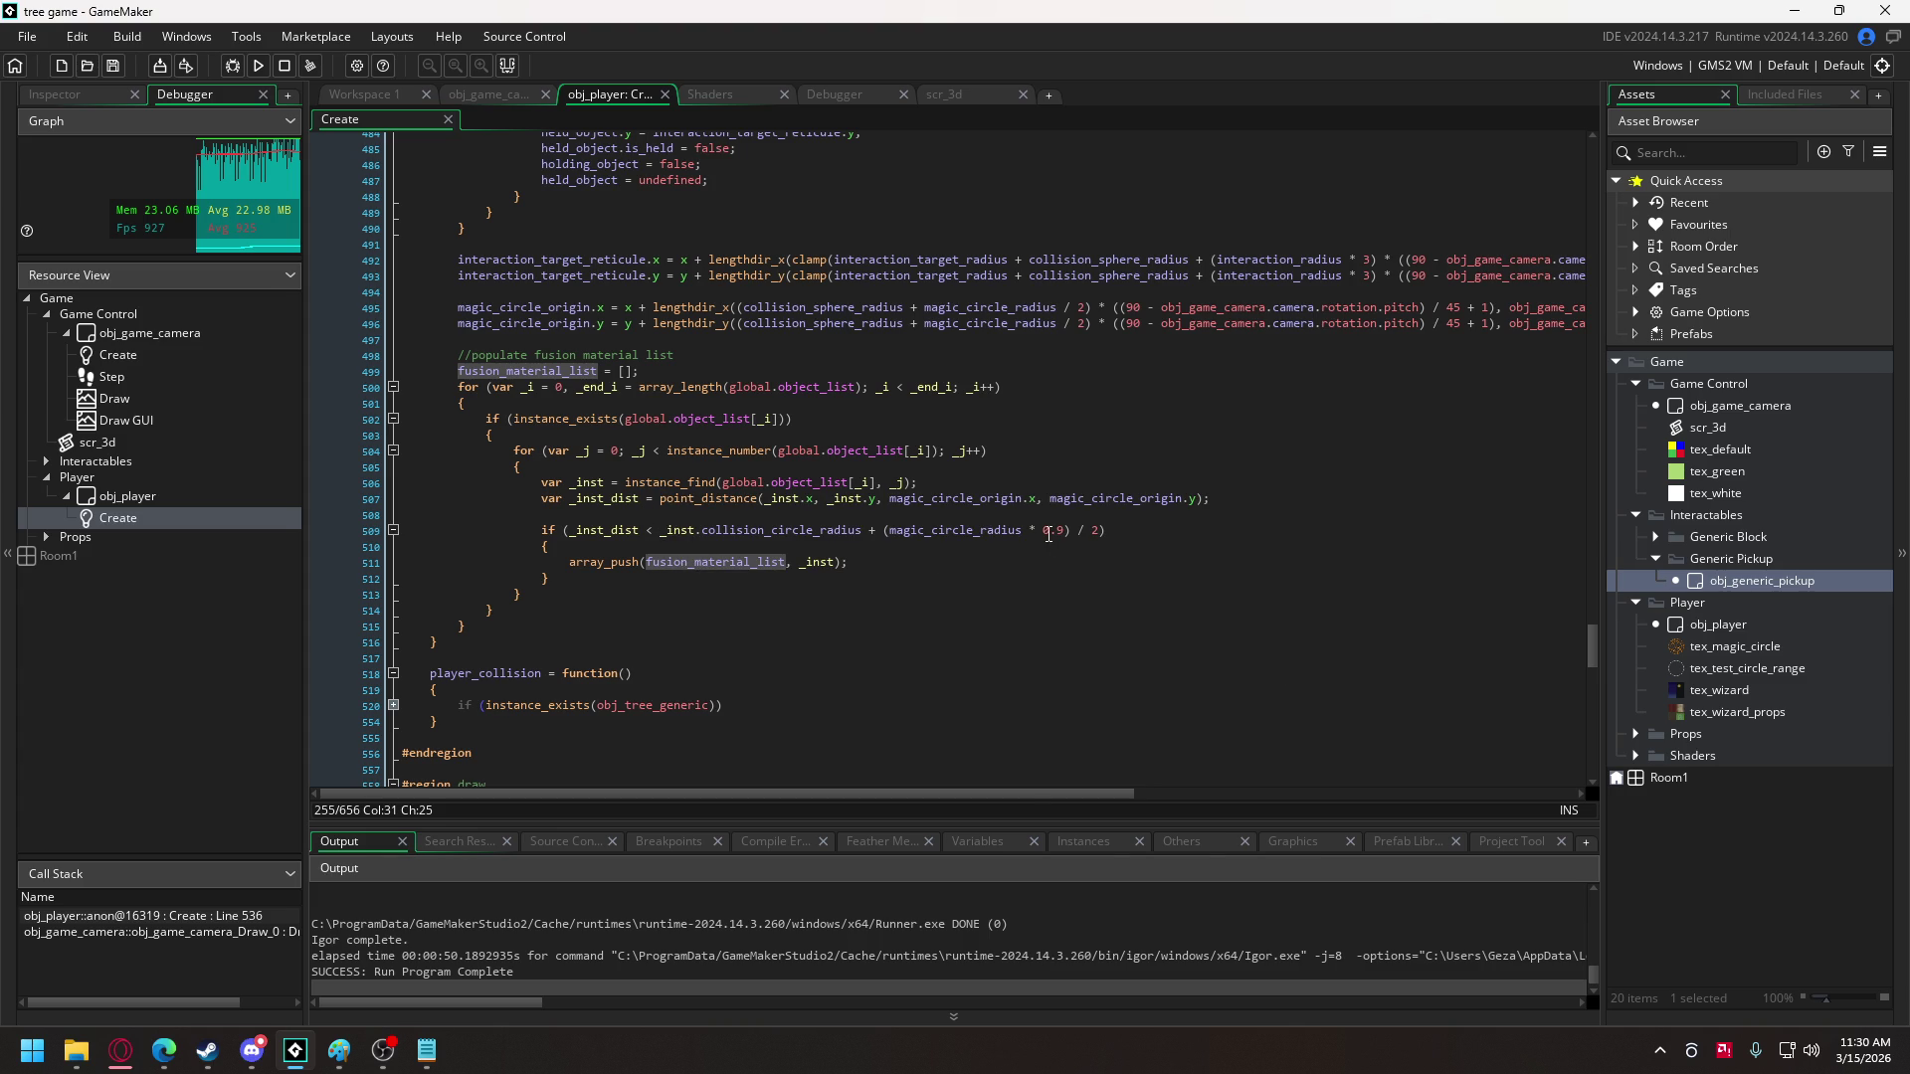
pyautogui.click(1098, 533)
pyautogui.write('&& ')
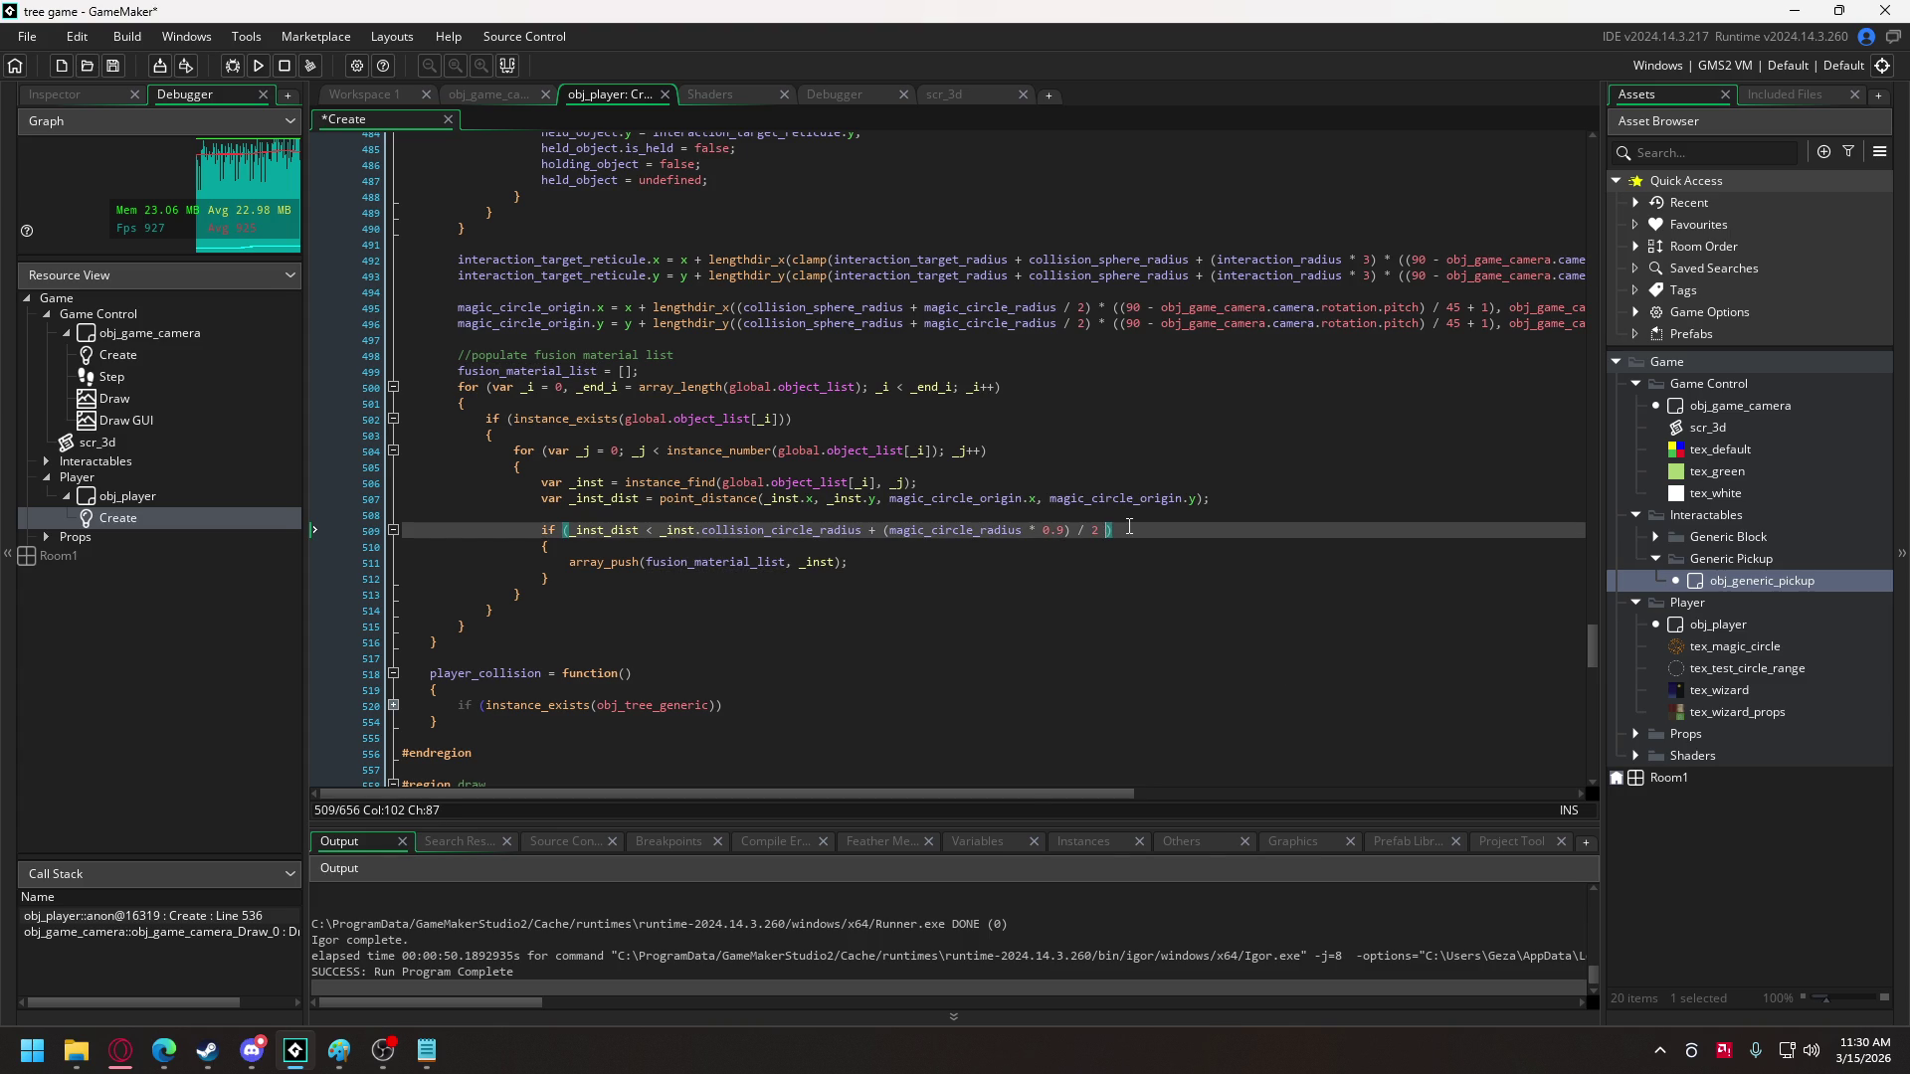
pyautogui.write('abs(_inst.z - z) < pickup_height_threshold')
pyautogui.moveTo(551, 320)
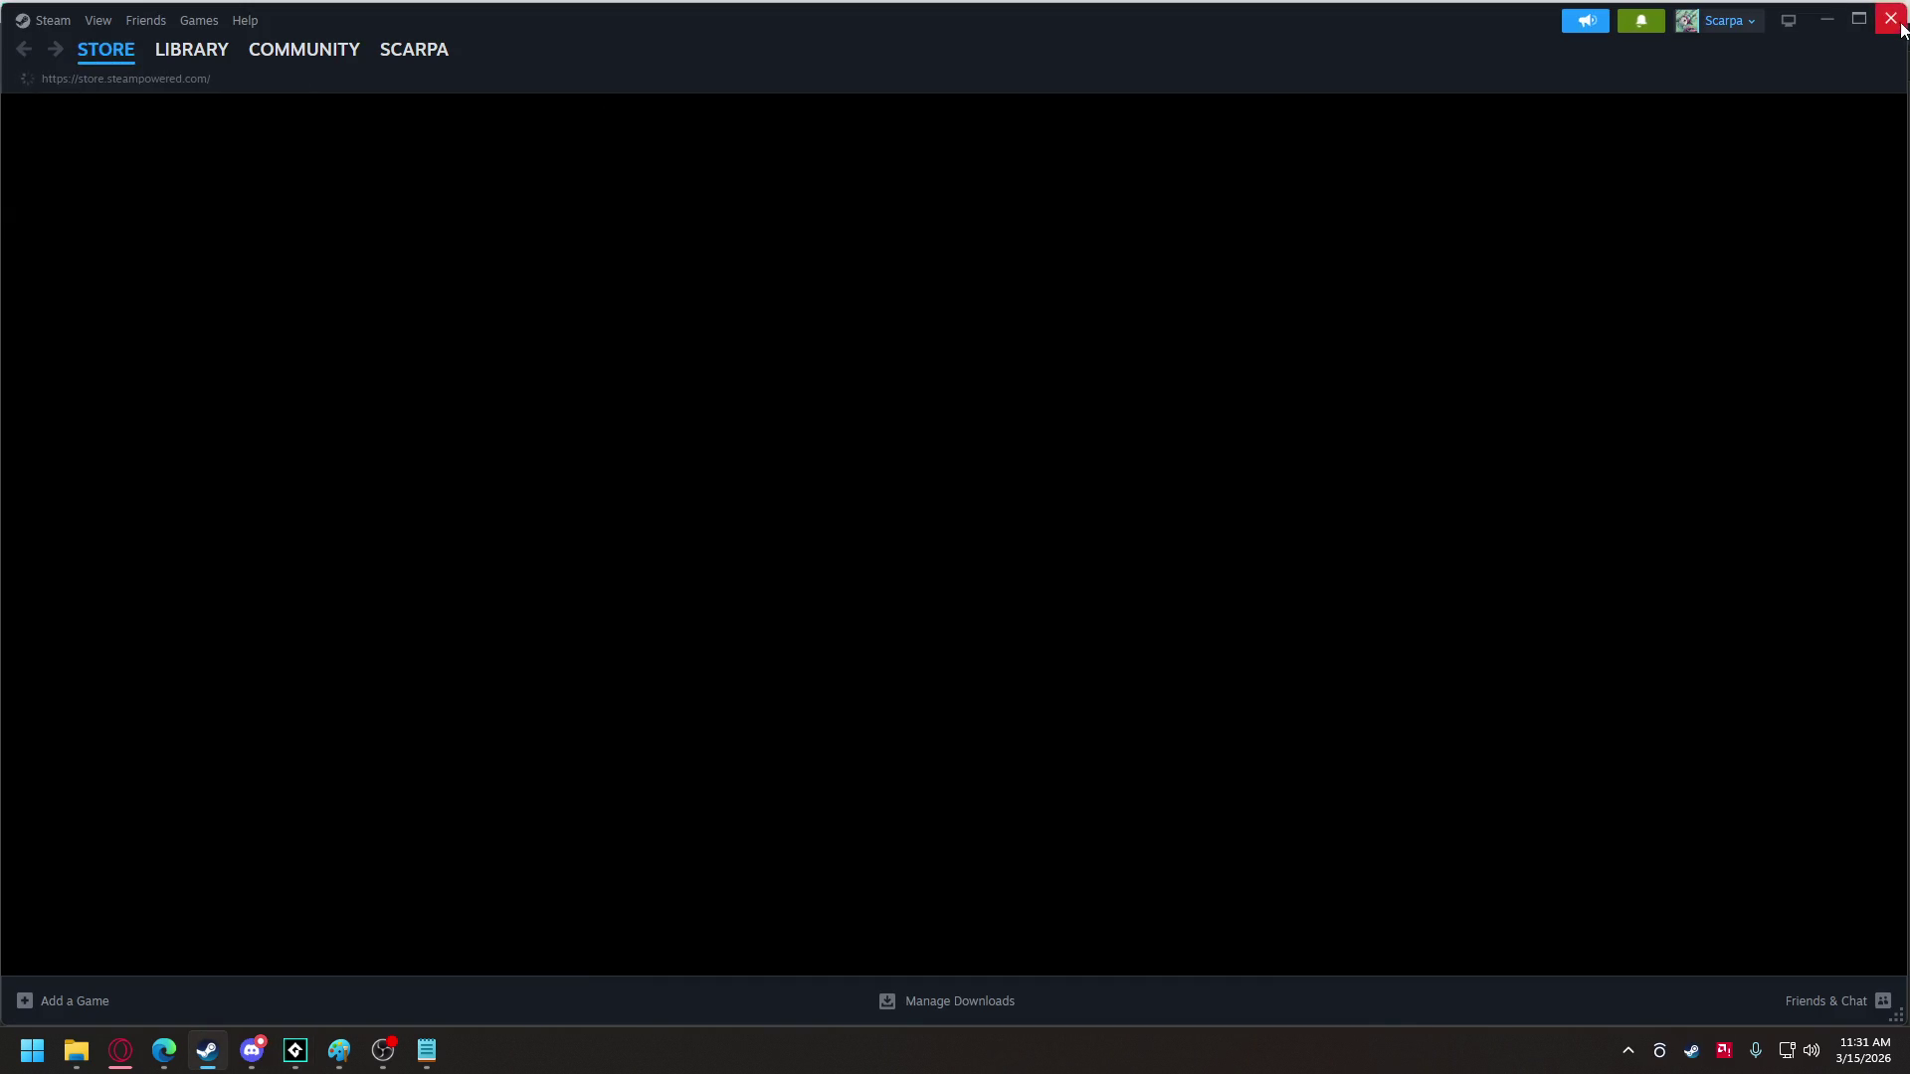
# - Close the Steam window so the GameMaker code editor shows again
pyautogui.click(1890, 18)
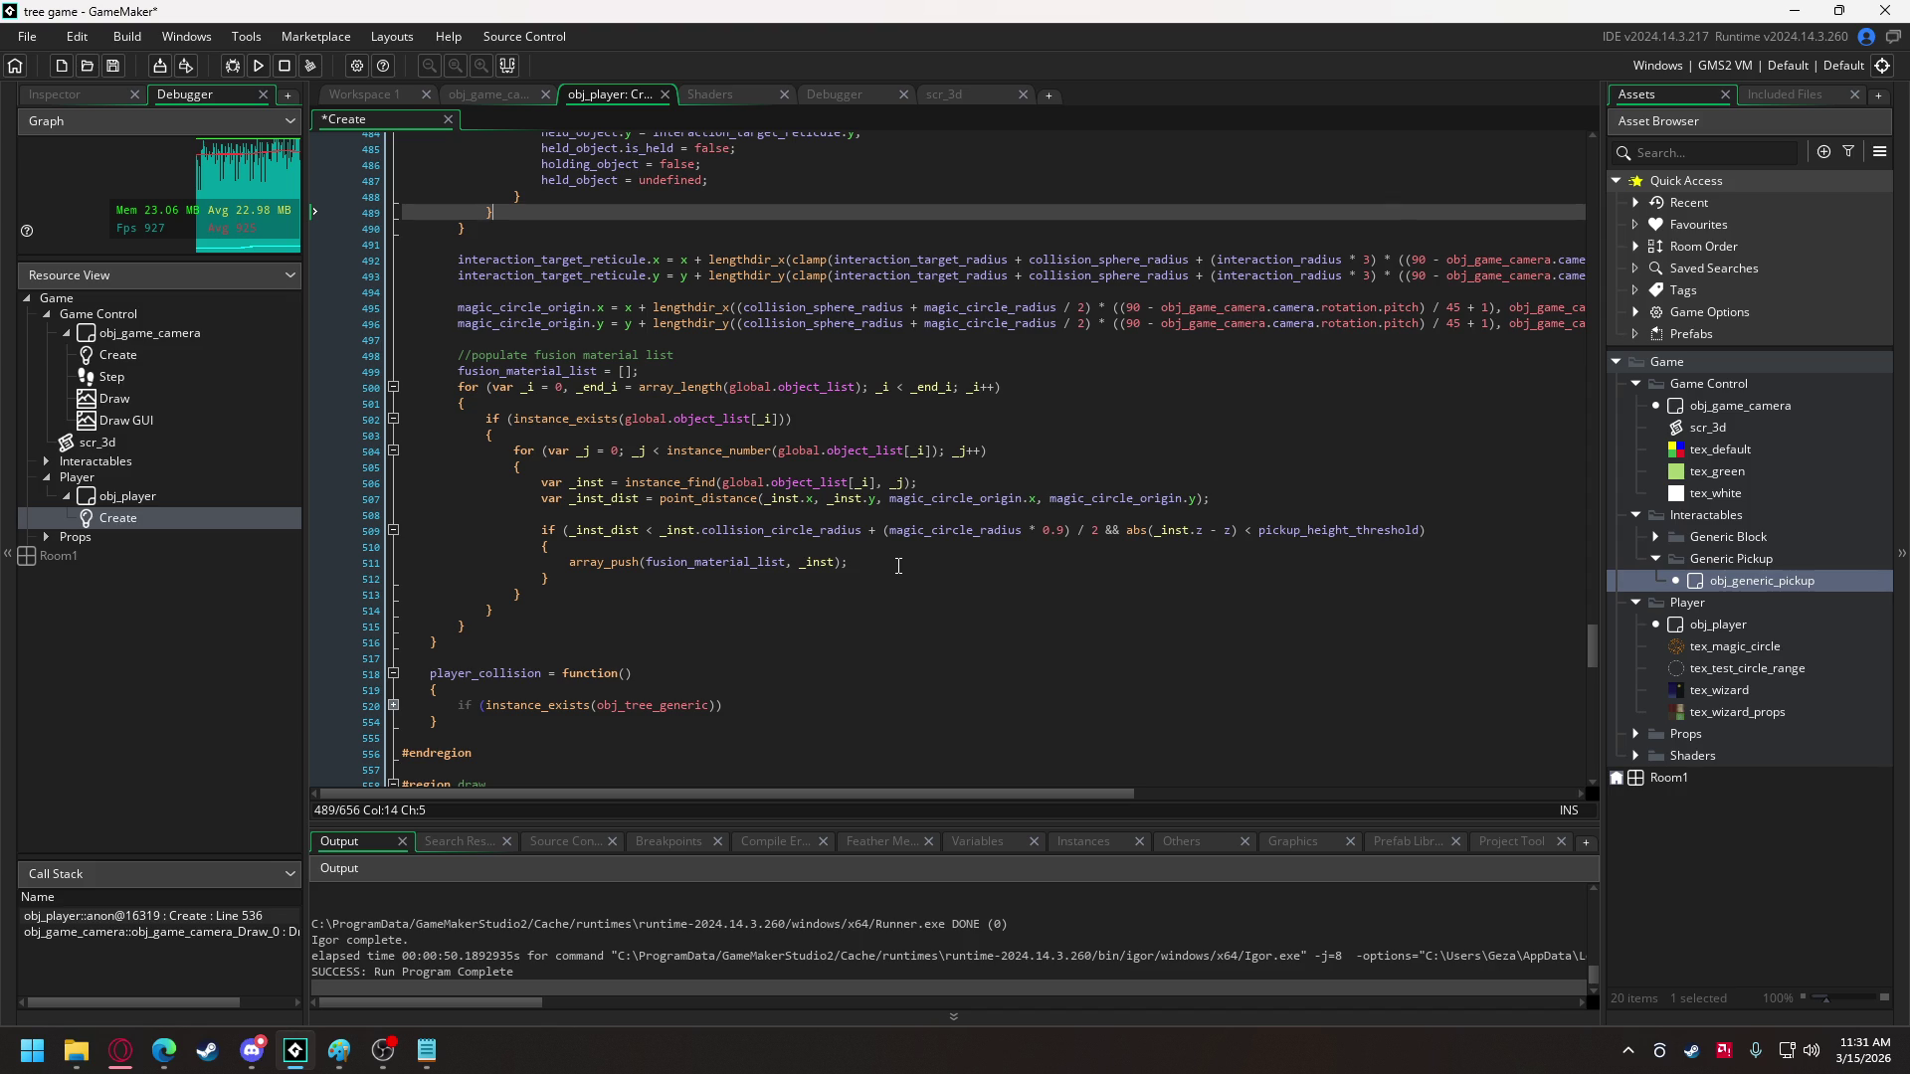
# - Add more pencil strokes, arrows and small loops to the tree recipe sketch in Paint
pyautogui.click(345, 1052)
pyautogui.scroll(-10, 928, 720)
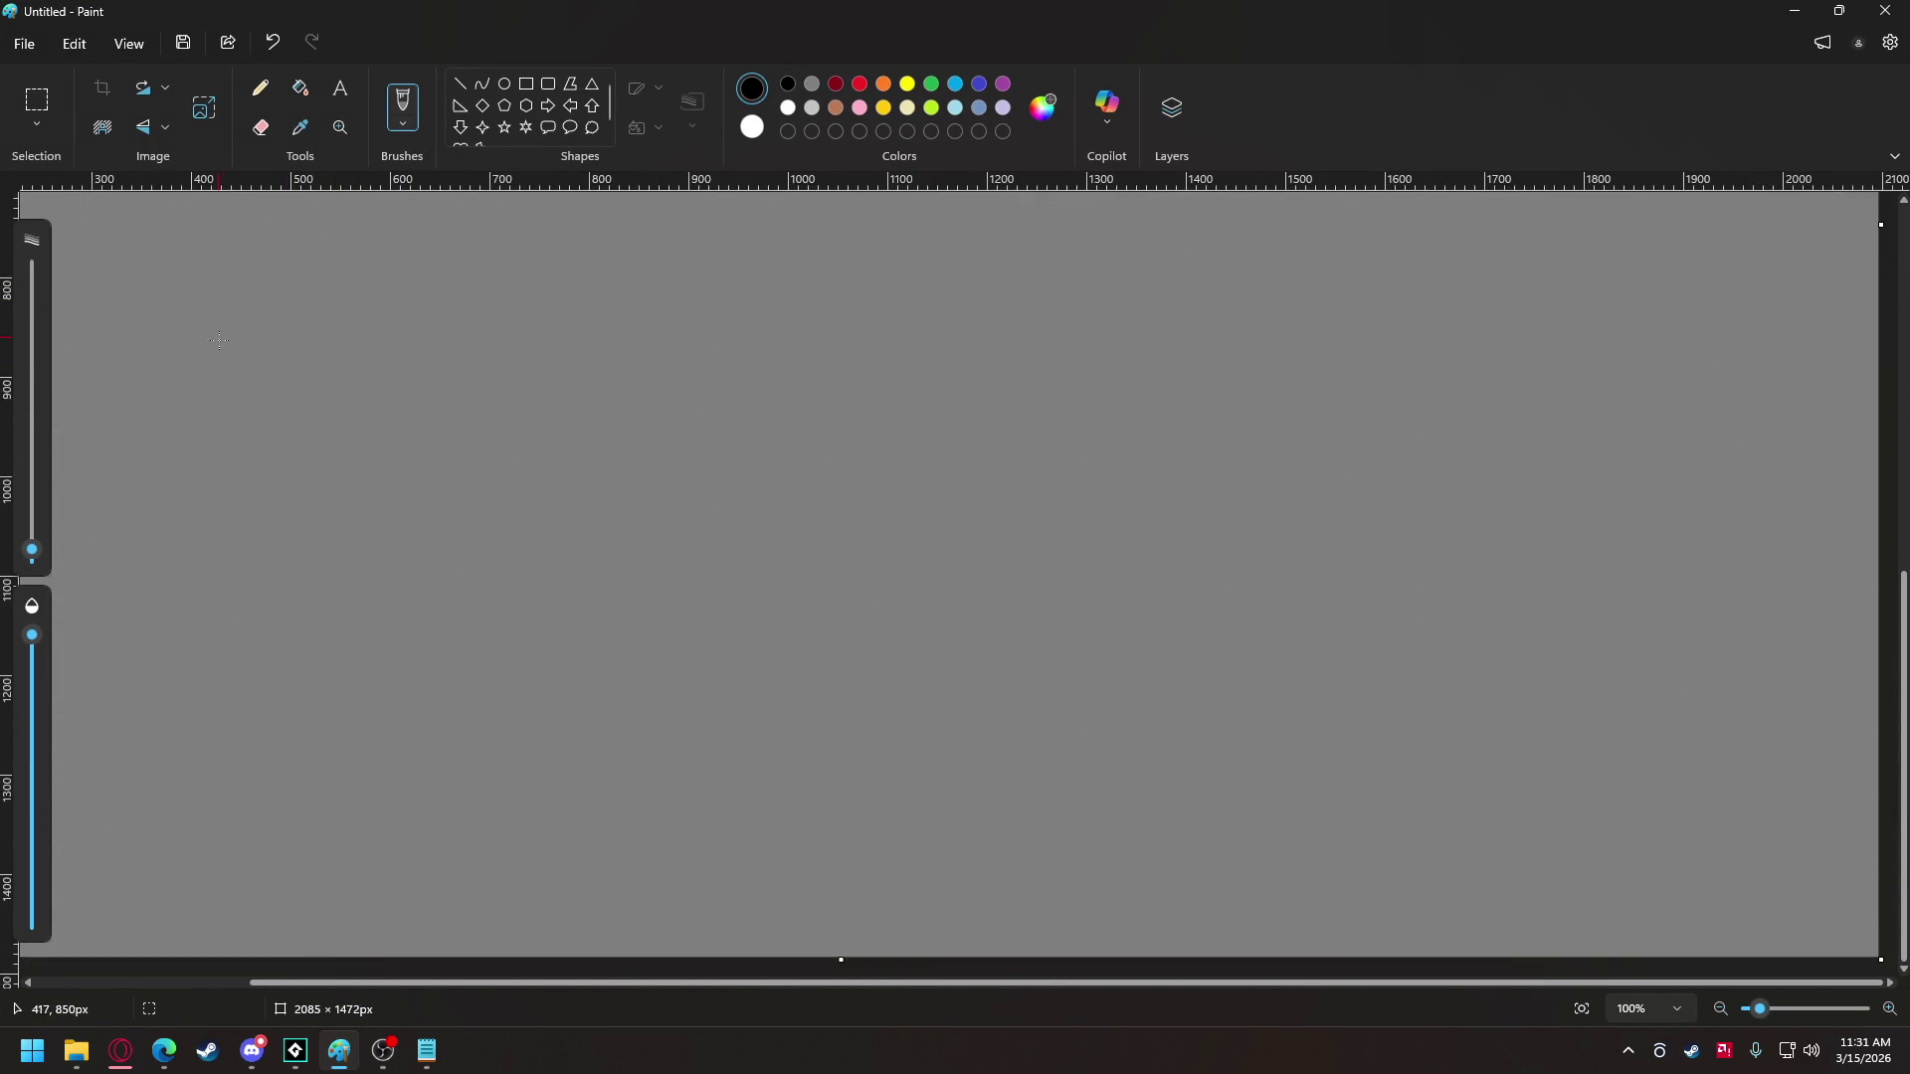
pyautogui.moveTo(251, 291)
pyautogui.mouseDown()
pyautogui.moveTo(248, 260)
pyautogui.moveTo(274, 254)
pyautogui.moveTo(299, 261)
pyautogui.moveTo(291, 298)
pyautogui.moveTo(512, 265)
pyautogui.moveTo(469, 267)
pyautogui.mouseUp()
pyautogui.click(454, 292)
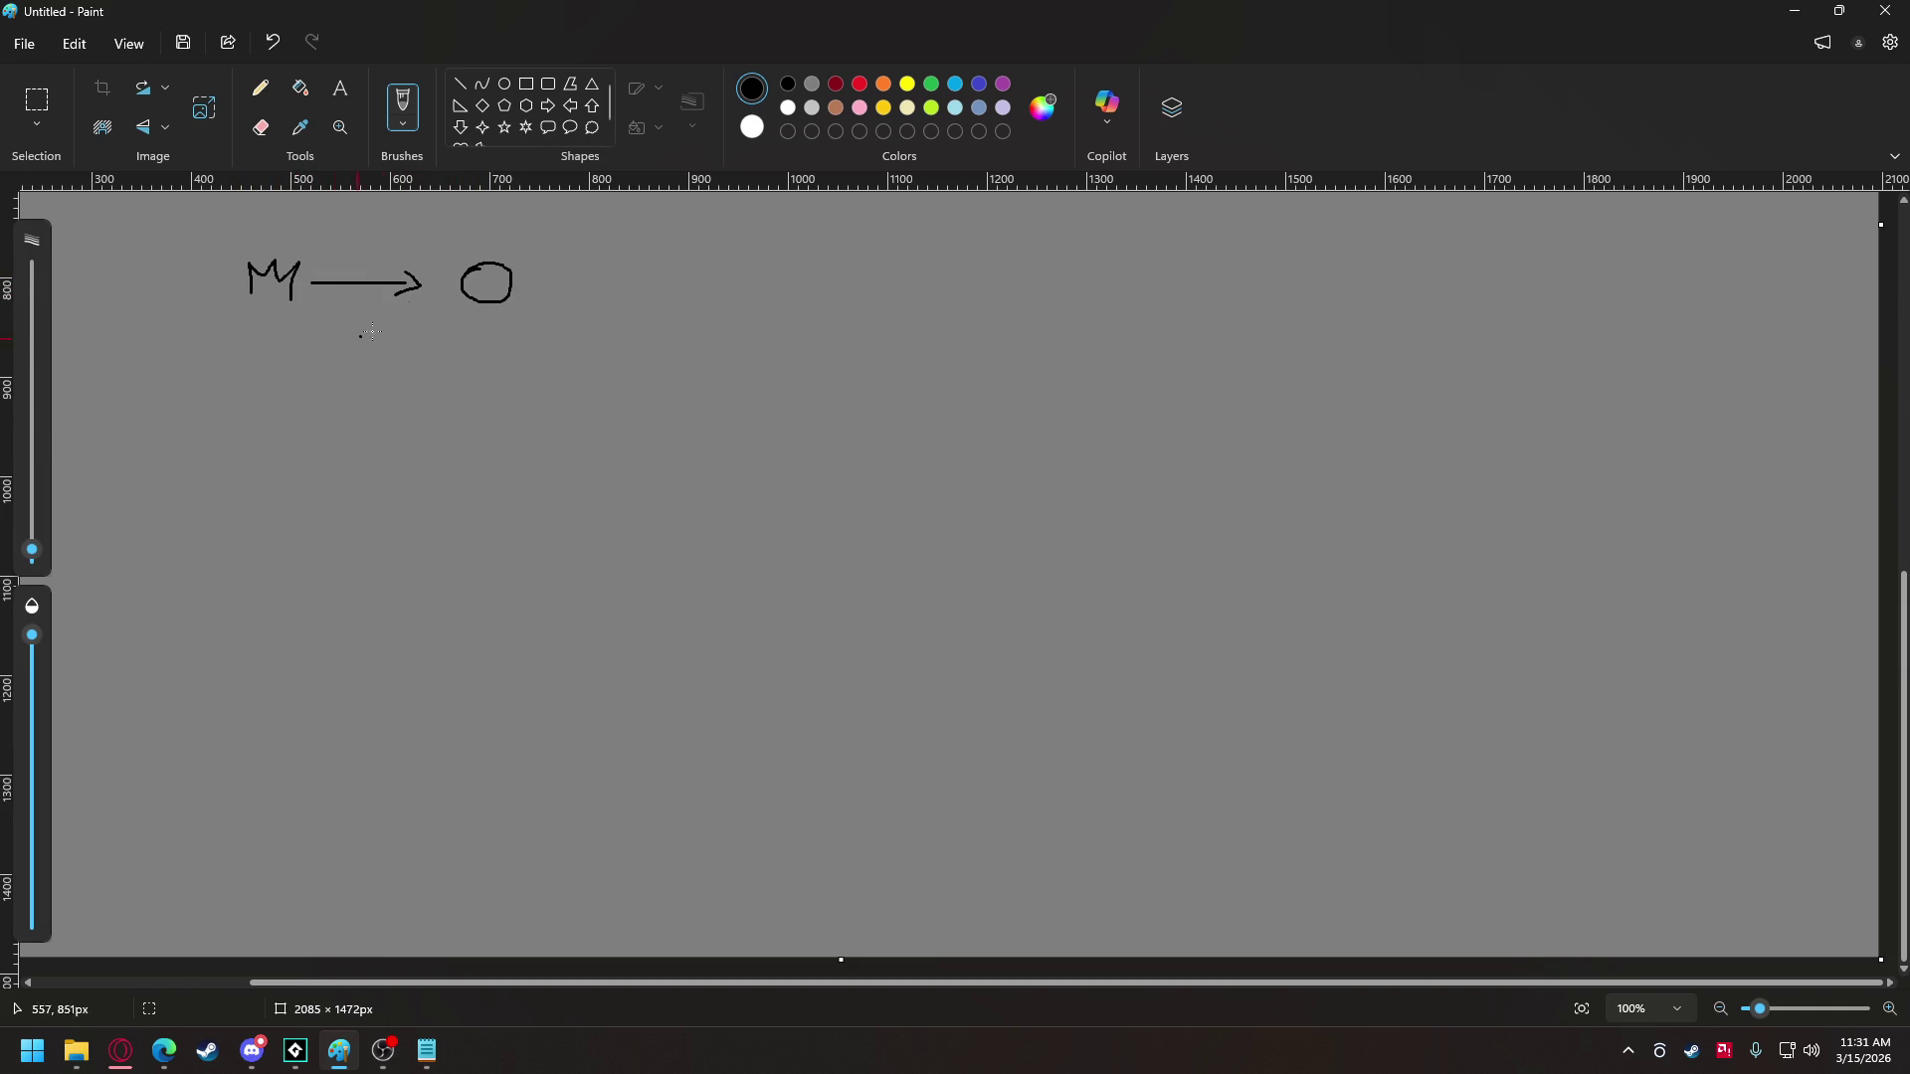
pyautogui.moveTo(486, 286)
pyautogui.mouseDown()
pyautogui.moveTo(497, 267)
pyautogui.moveTo(500, 303)
pyautogui.mouseUp()
pyautogui.moveTo(256, 450)
pyautogui.mouseDown()
pyautogui.moveTo(255, 482)
pyautogui.moveTo(235, 400)
pyautogui.moveTo(301, 403)
pyautogui.moveTo(275, 489)
pyautogui.moveTo(423, 435)
pyautogui.moveTo(408, 450)
pyautogui.mouseUp()
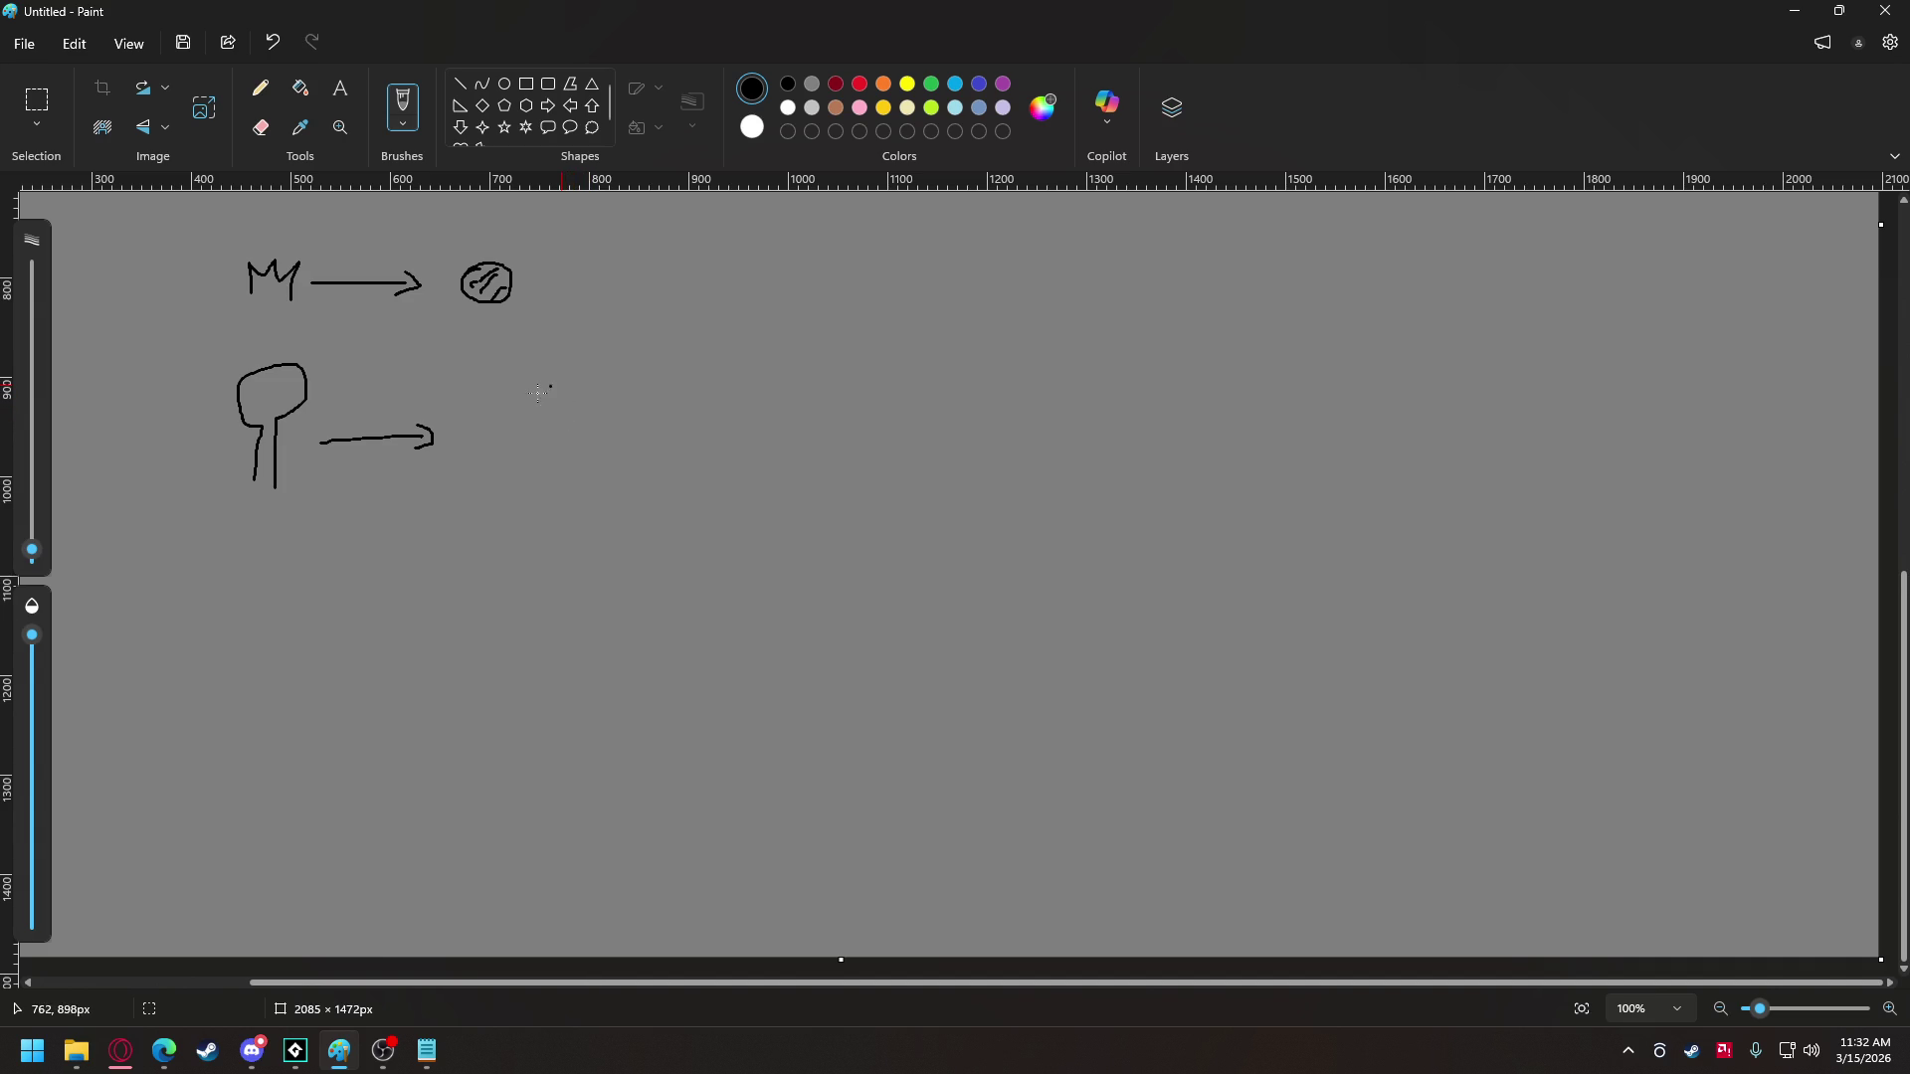
pyautogui.moveTo(467, 389)
pyautogui.mouseDown()
pyautogui.moveTo(497, 398)
pyautogui.moveTo(483, 356)
pyautogui.moveTo(471, 388)
pyautogui.moveTo(527, 358)
pyautogui.moveTo(486, 351)
pyautogui.moveTo(487, 389)
pyautogui.moveTo(527, 370)
pyautogui.mouseUp()
pyautogui.moveTo(475, 489)
pyautogui.mouseDown()
pyautogui.moveTo(507, 503)
pyautogui.moveTo(467, 469)
pyautogui.moveTo(500, 469)
pyautogui.moveTo(513, 511)
pyautogui.moveTo(480, 479)
pyautogui.moveTo(517, 509)
pyautogui.moveTo(479, 500)
pyautogui.mouseUp()
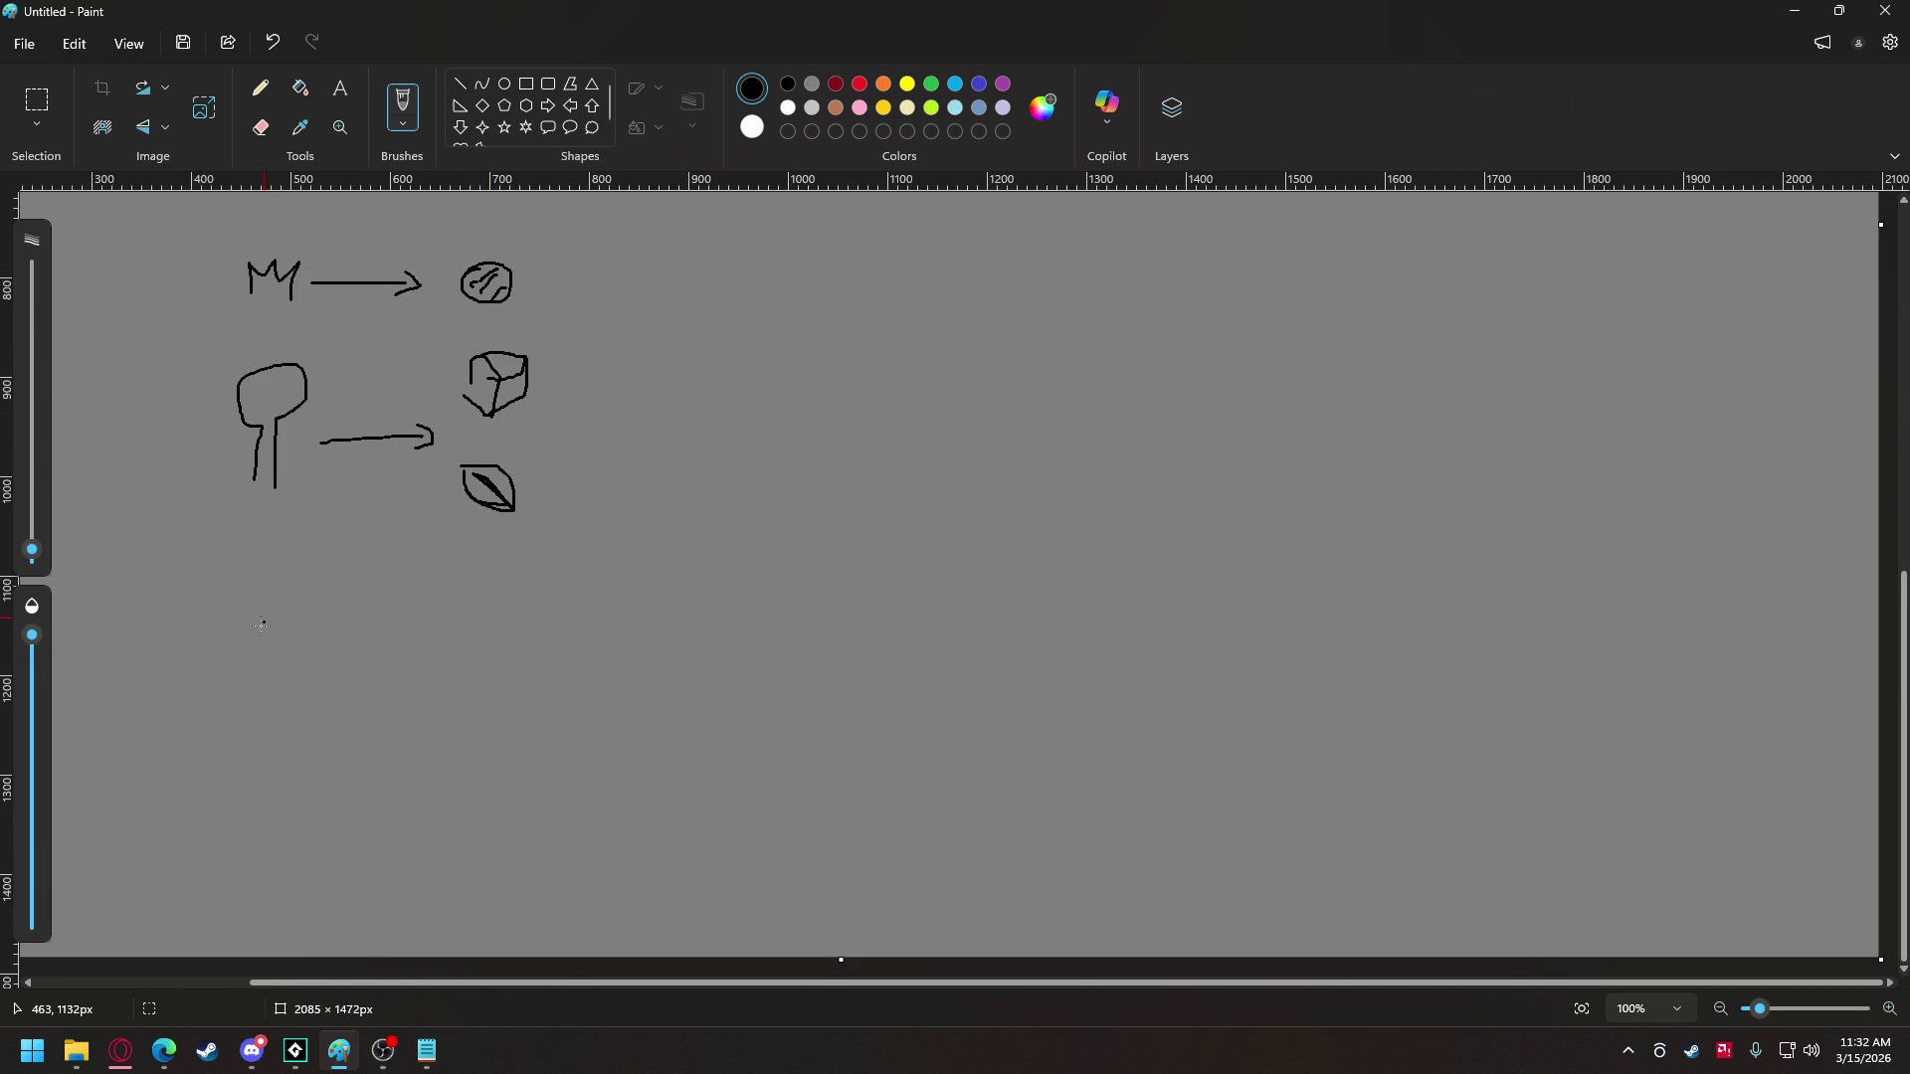
# - Draw a leaf turning into a sprout below the tree and mark the cube ×3
pyautogui.moveTo(244, 624)
pyautogui.mouseDown()
pyautogui.moveTo(283, 667)
pyautogui.moveTo(285, 634)
pyautogui.moveTo(245, 623)
pyautogui.moveTo(287, 652)
pyautogui.moveTo(279, 667)
pyautogui.moveTo(248, 621)
pyautogui.moveTo(397, 653)
pyautogui.moveTo(490, 625)
pyautogui.moveTo(501, 668)
pyautogui.moveTo(467, 595)
pyautogui.moveTo(483, 609)
pyautogui.mouseUp()
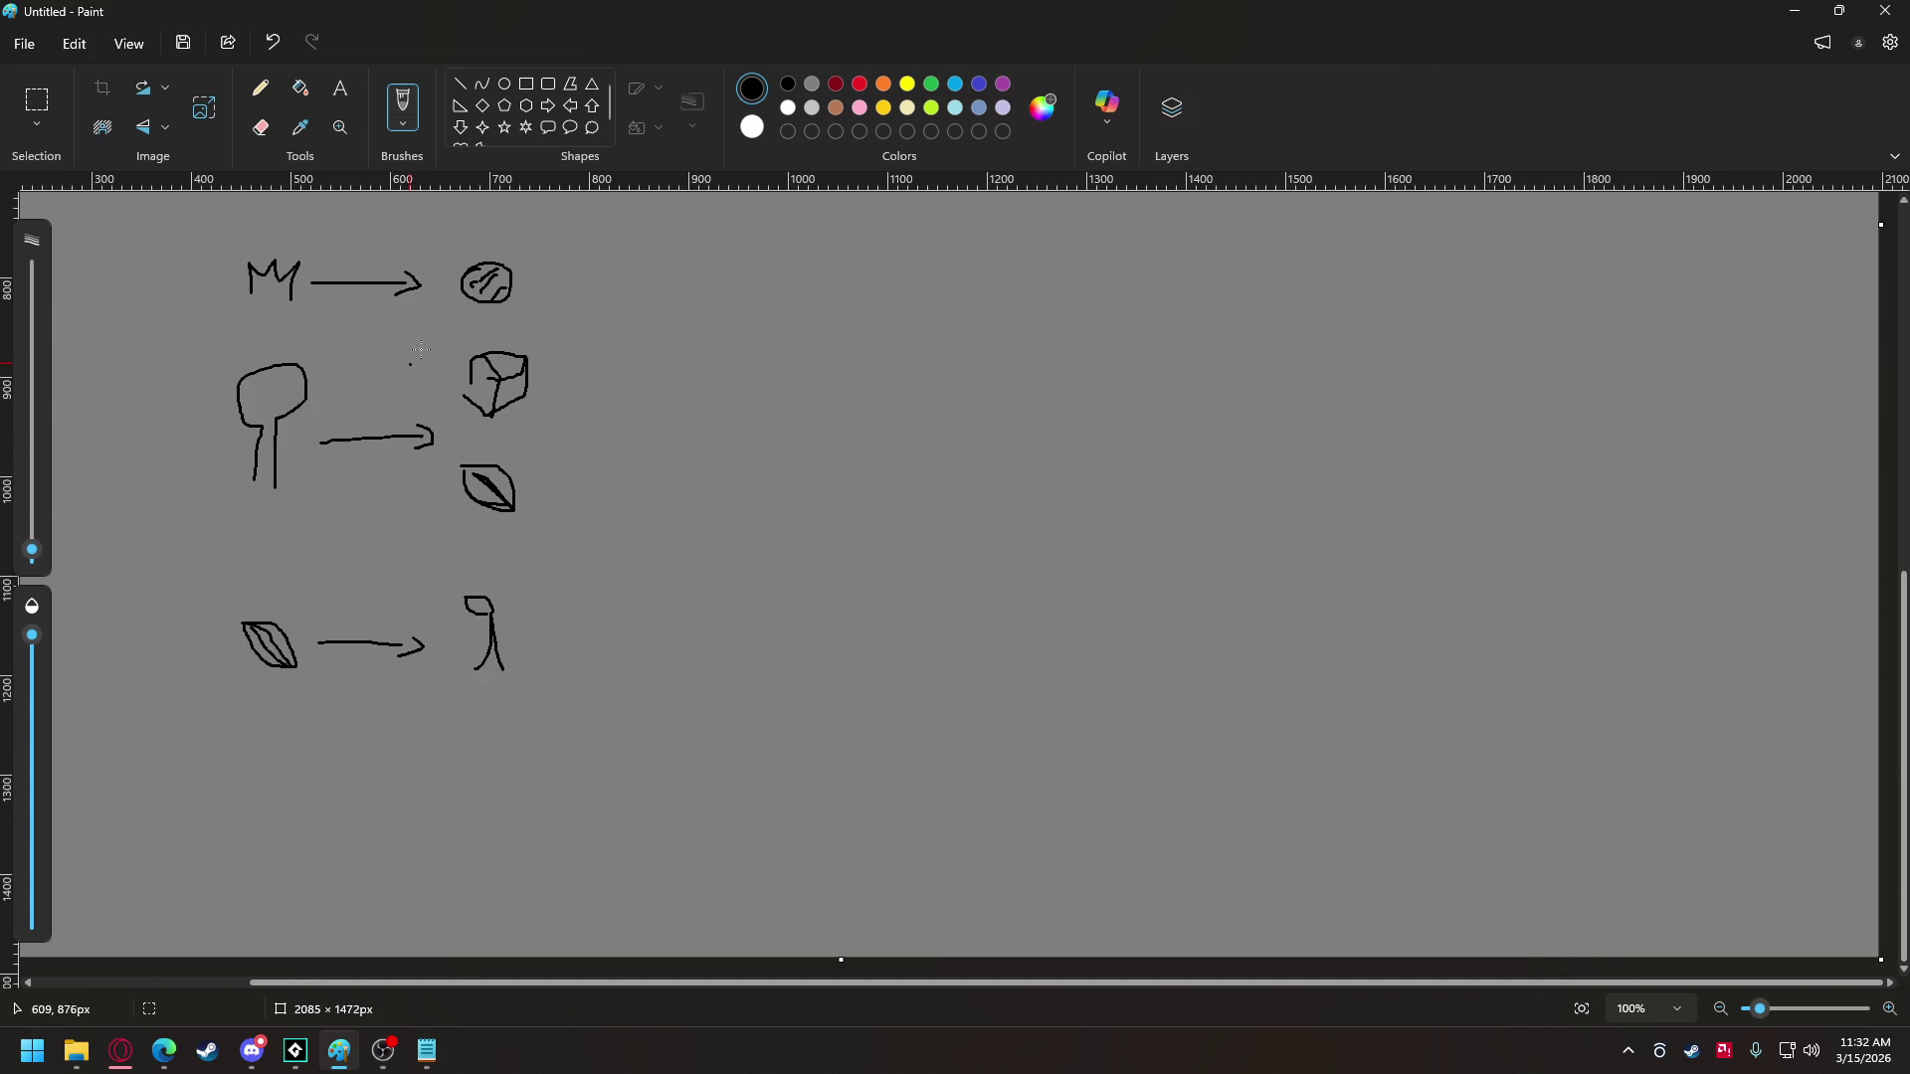
pyautogui.moveTo(584, 367)
pyautogui.mouseDown()
pyautogui.moveTo(560, 392)
pyautogui.moveTo(585, 399)
pyautogui.moveTo(617, 366)
pyautogui.moveTo(603, 401)
pyautogui.mouseUp()
pyautogui.moveTo(498, 379); pyautogui.dragTo(472, 357)
pyautogui.moveTo(491, 619)
pyautogui.mouseDown()
pyautogui.moveTo(519, 613)
pyautogui.moveTo(522, 632)
pyautogui.moveTo(491, 621)
pyautogui.mouseUp()
pyautogui.click(298, 1057)
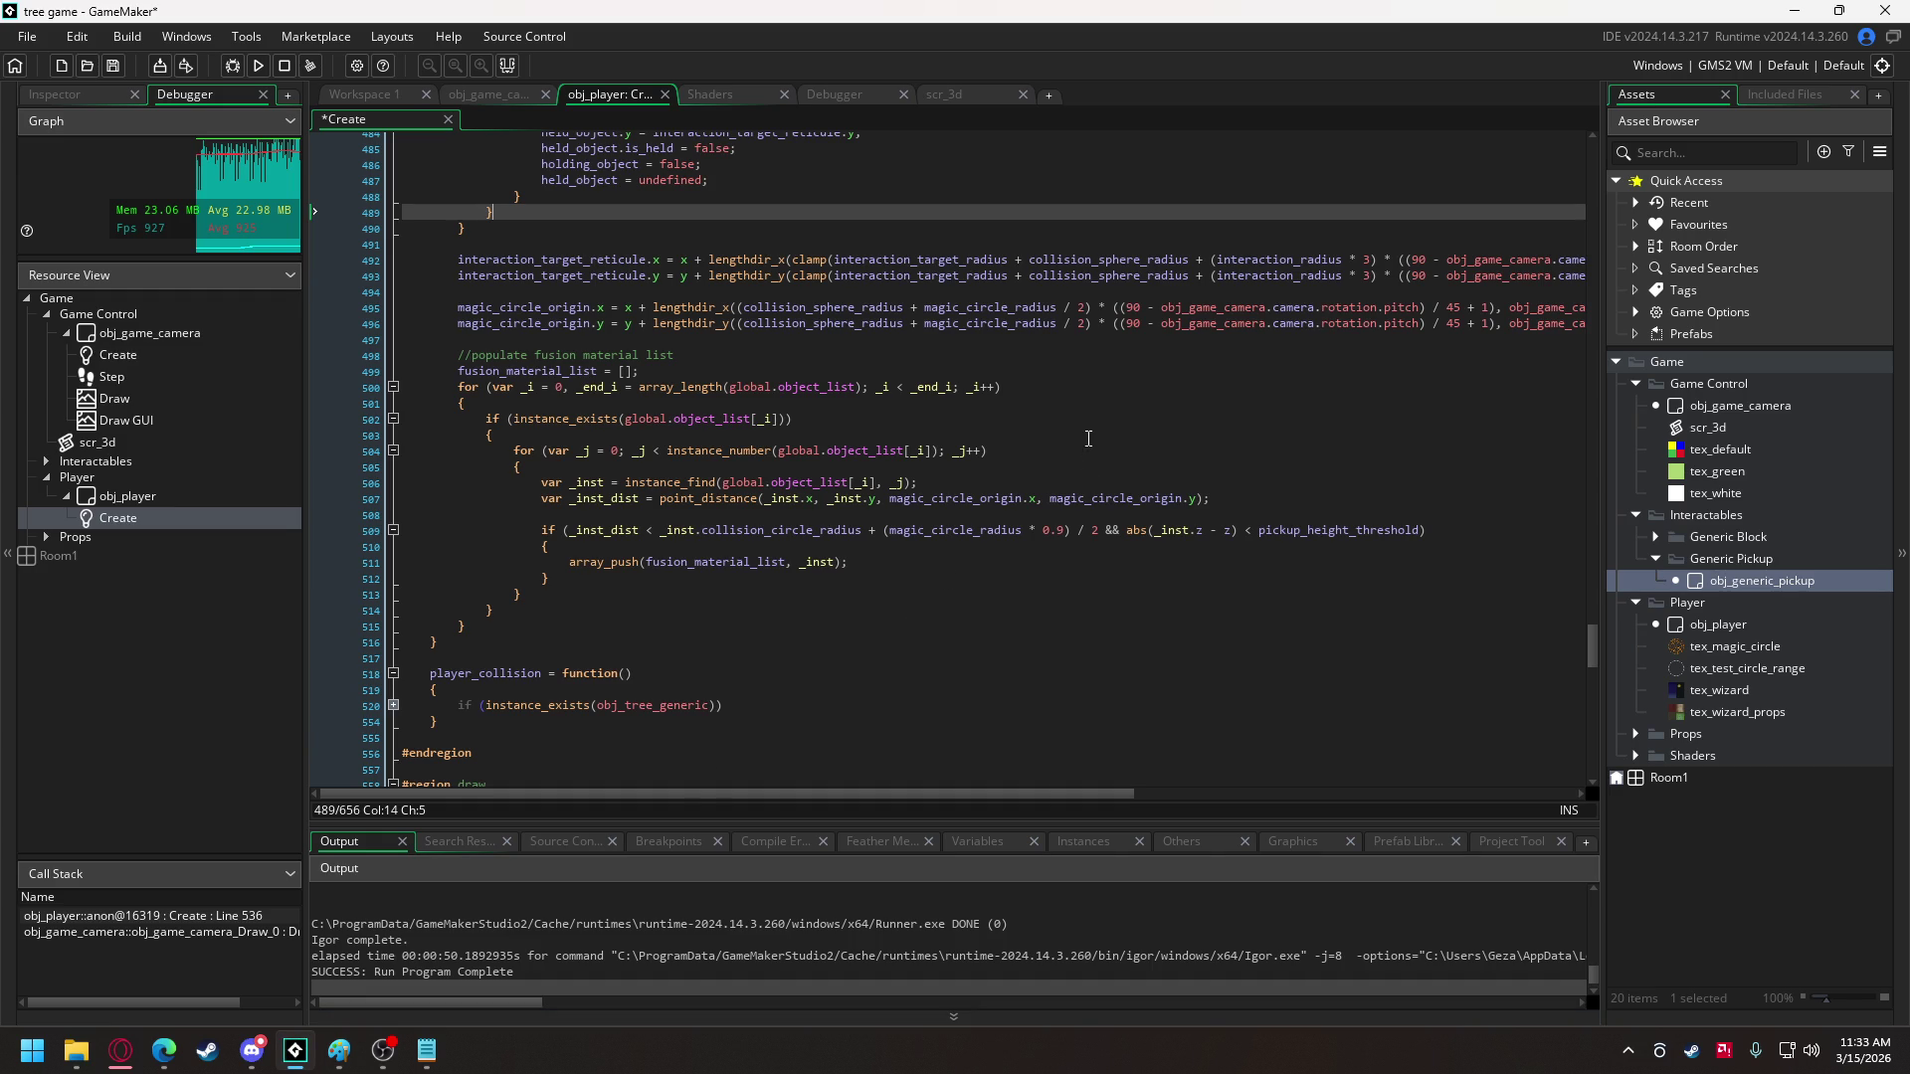
# - Add obj_tree_generic after obj_generic_block in obj_game_camera's global.object_list via autocomplete
pyautogui.scroll(10, 775, 597)
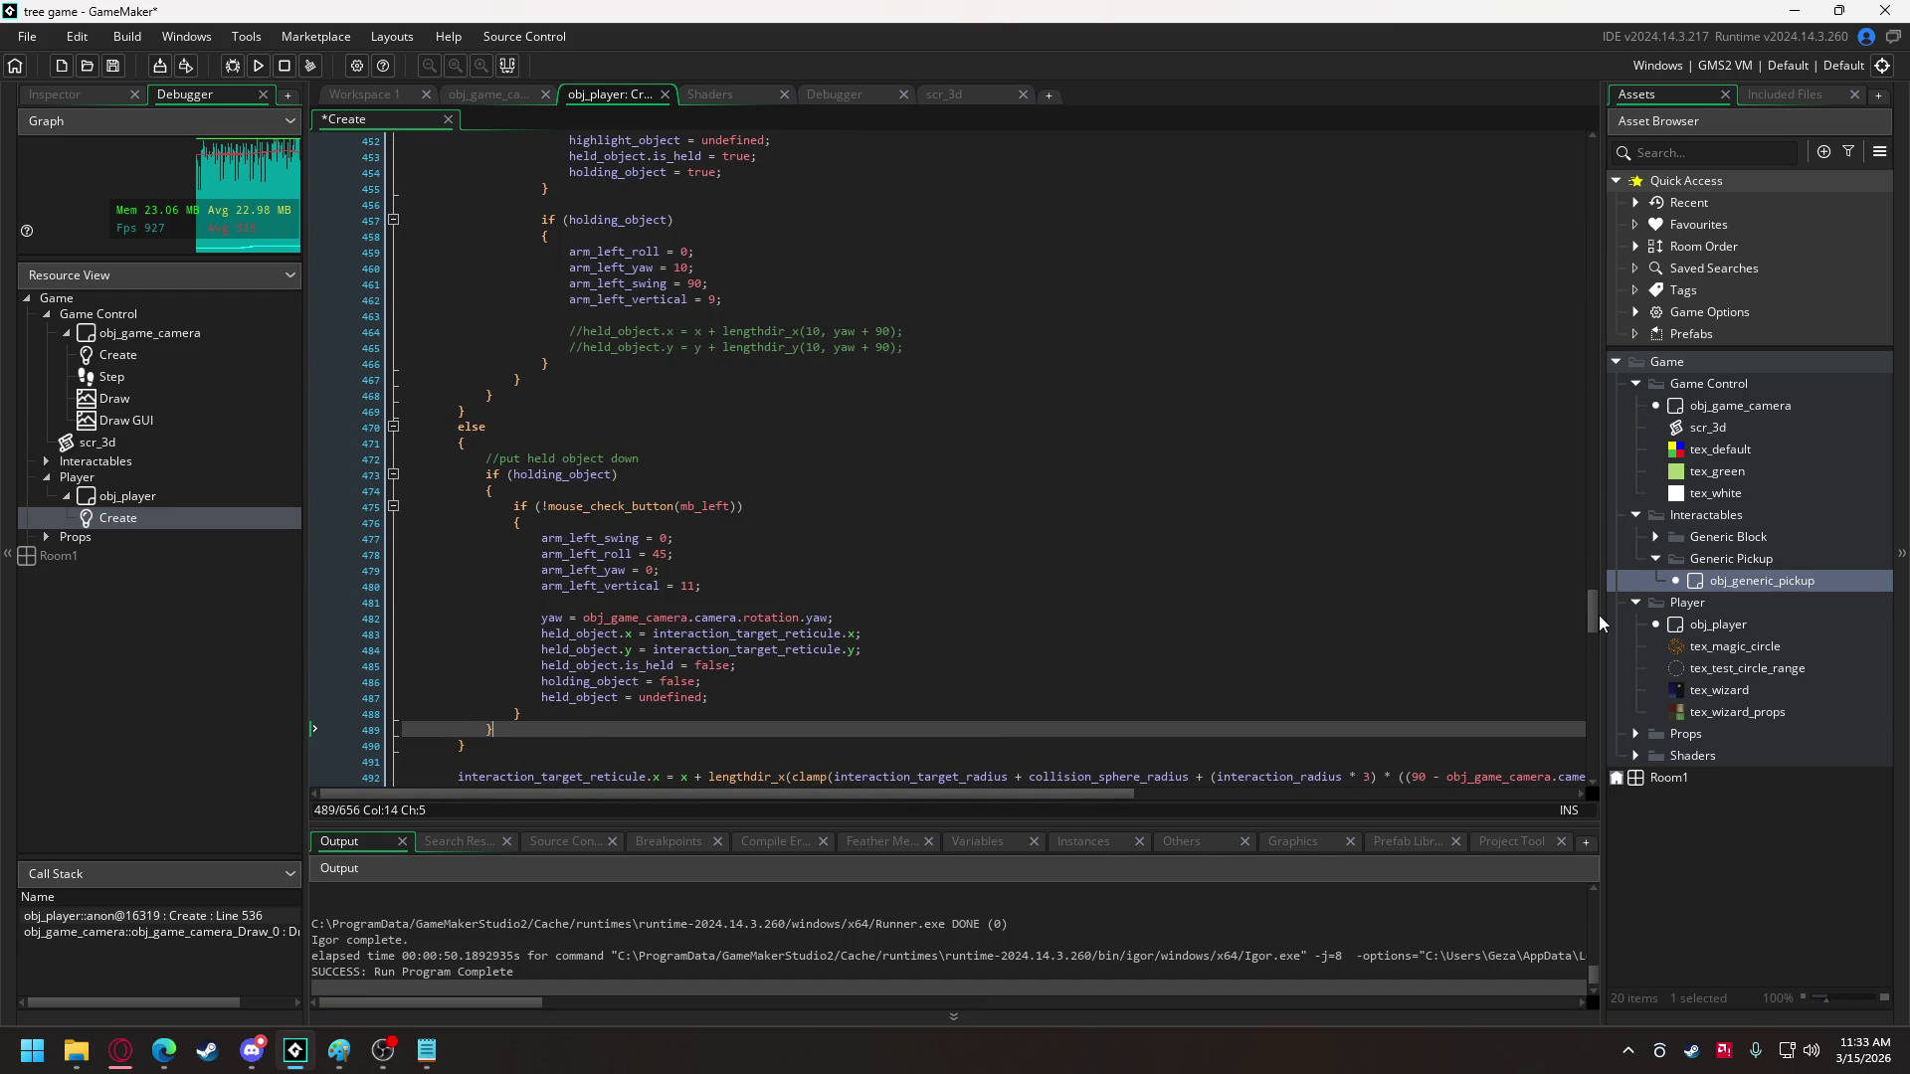
pyautogui.moveTo(1593, 616)
pyautogui.mouseDown()
pyautogui.moveTo(1592, 546)
pyautogui.moveTo(1593, 717)
pyautogui.mouseUp()
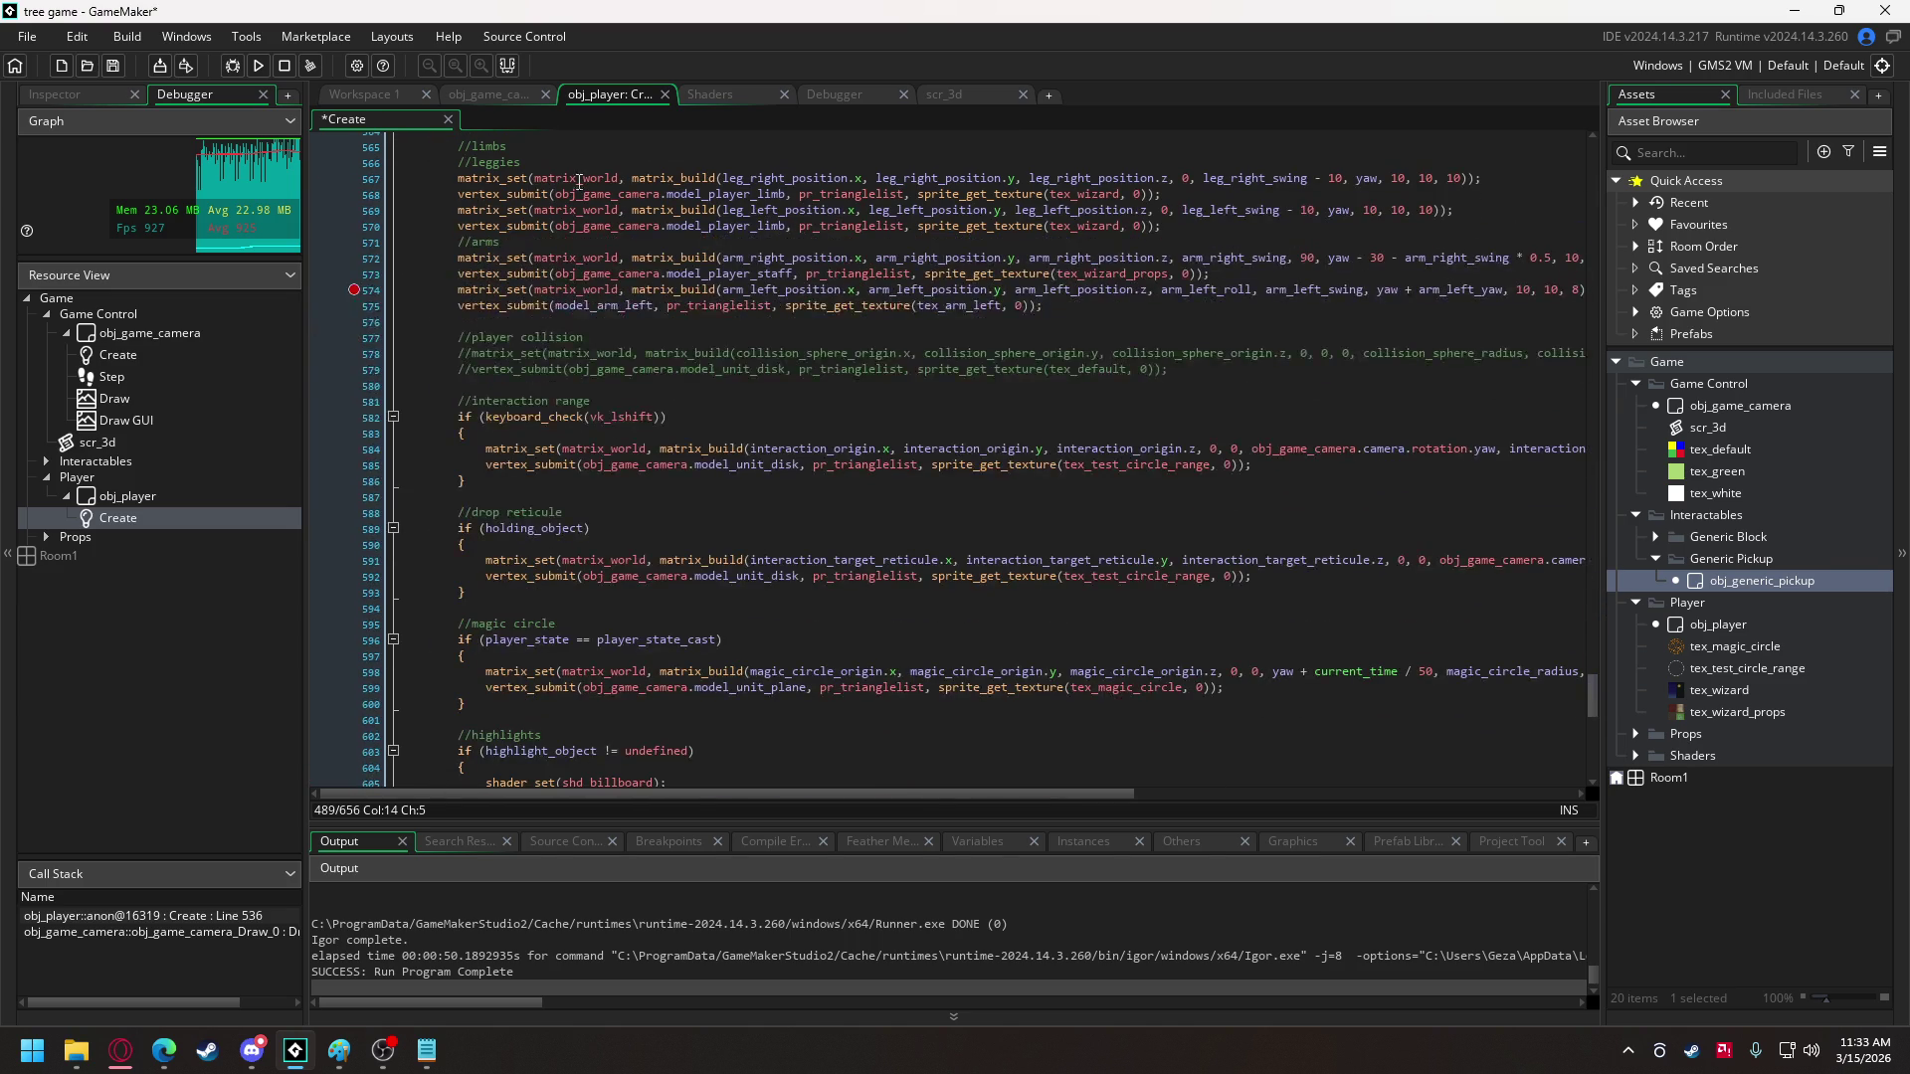
pyautogui.click(486, 97)
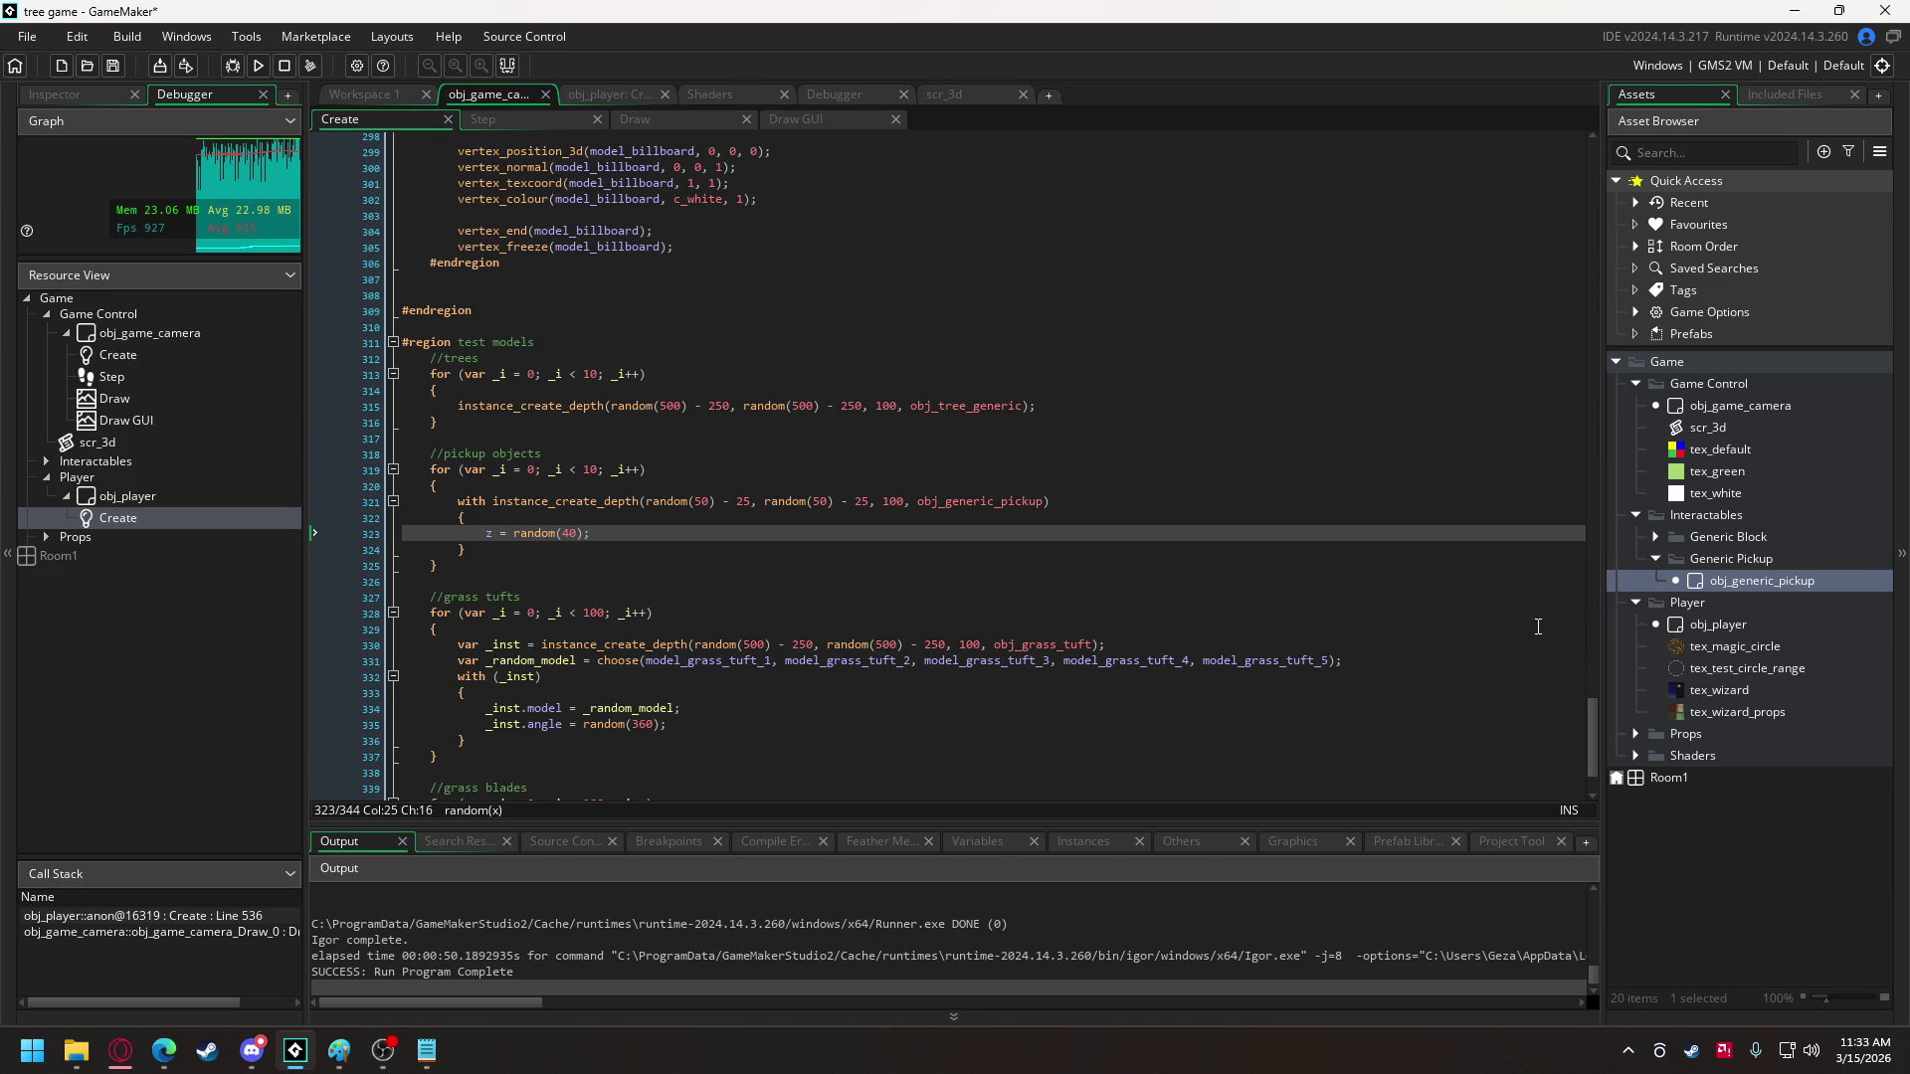
pyautogui.moveTo(1593, 736); pyautogui.dragTo(1594, 90)
pyautogui.click(841, 173)
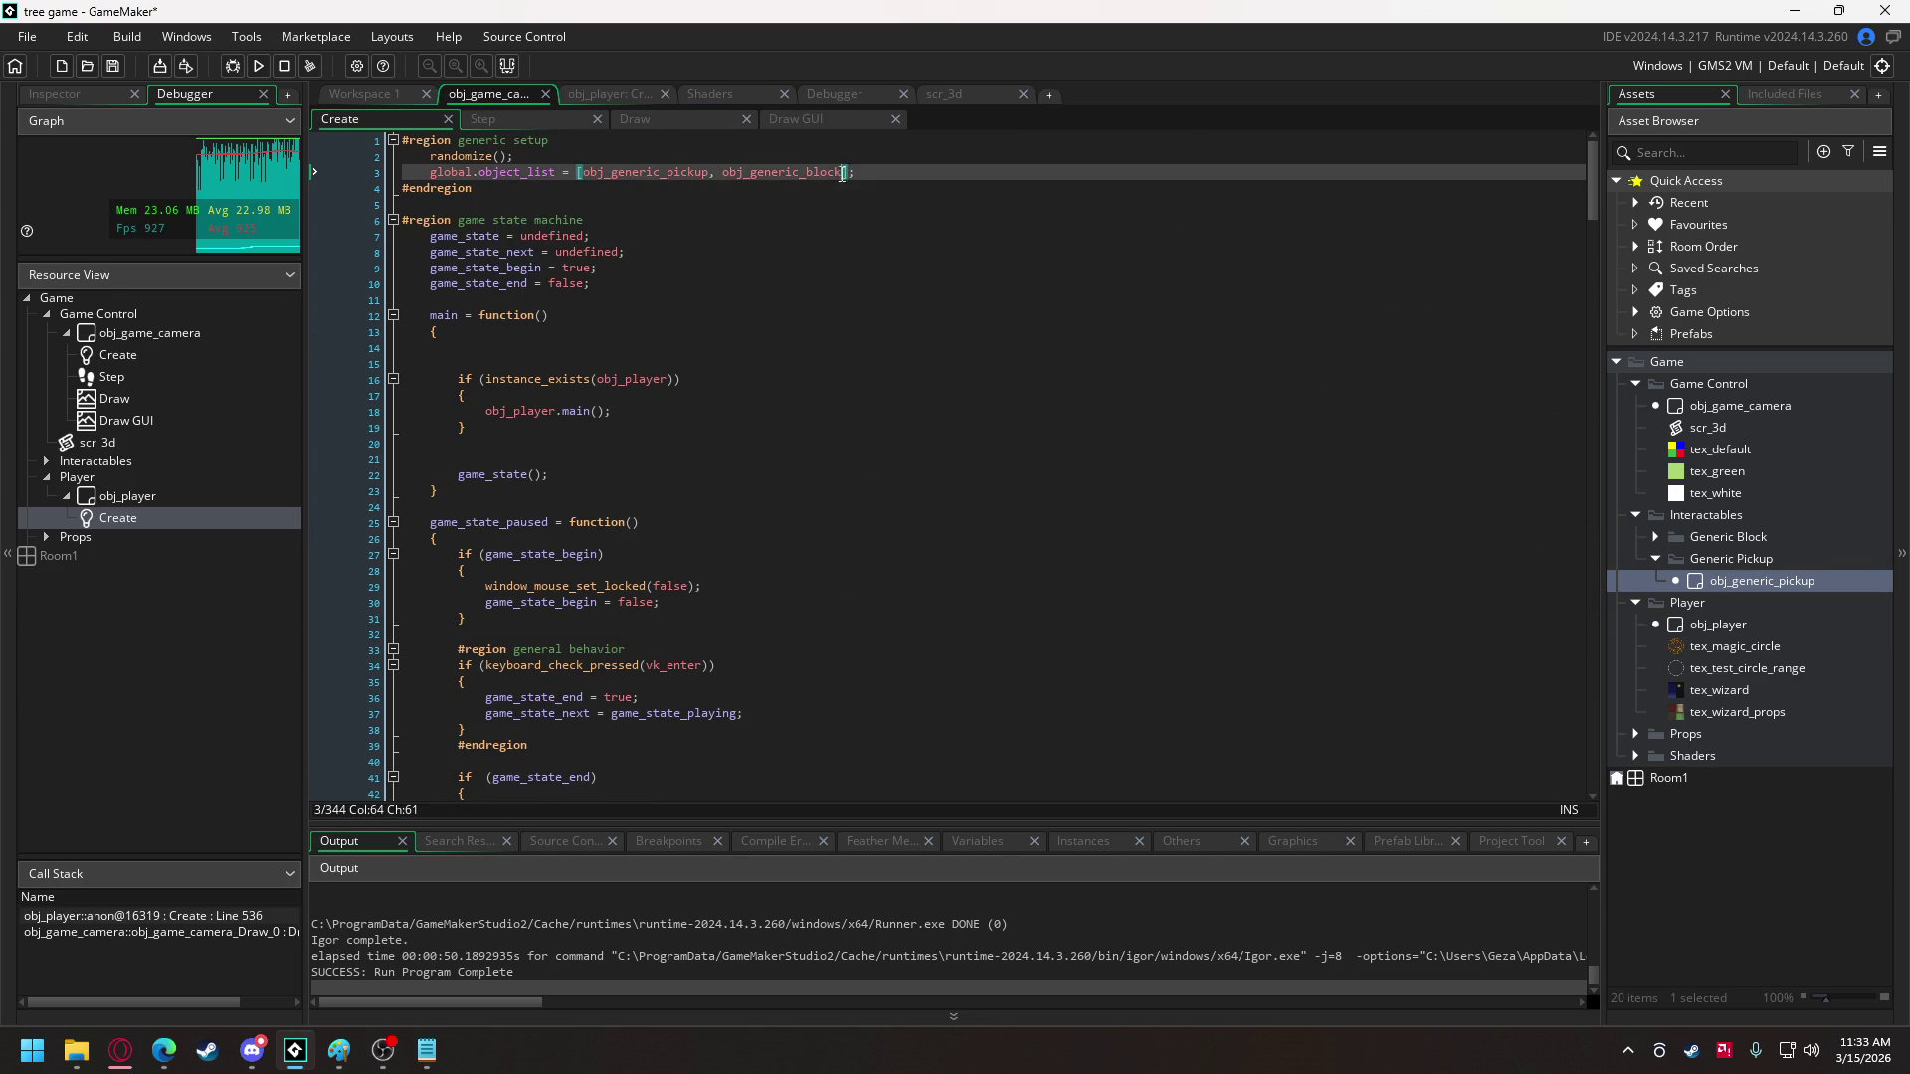
pyautogui.write(', obj')
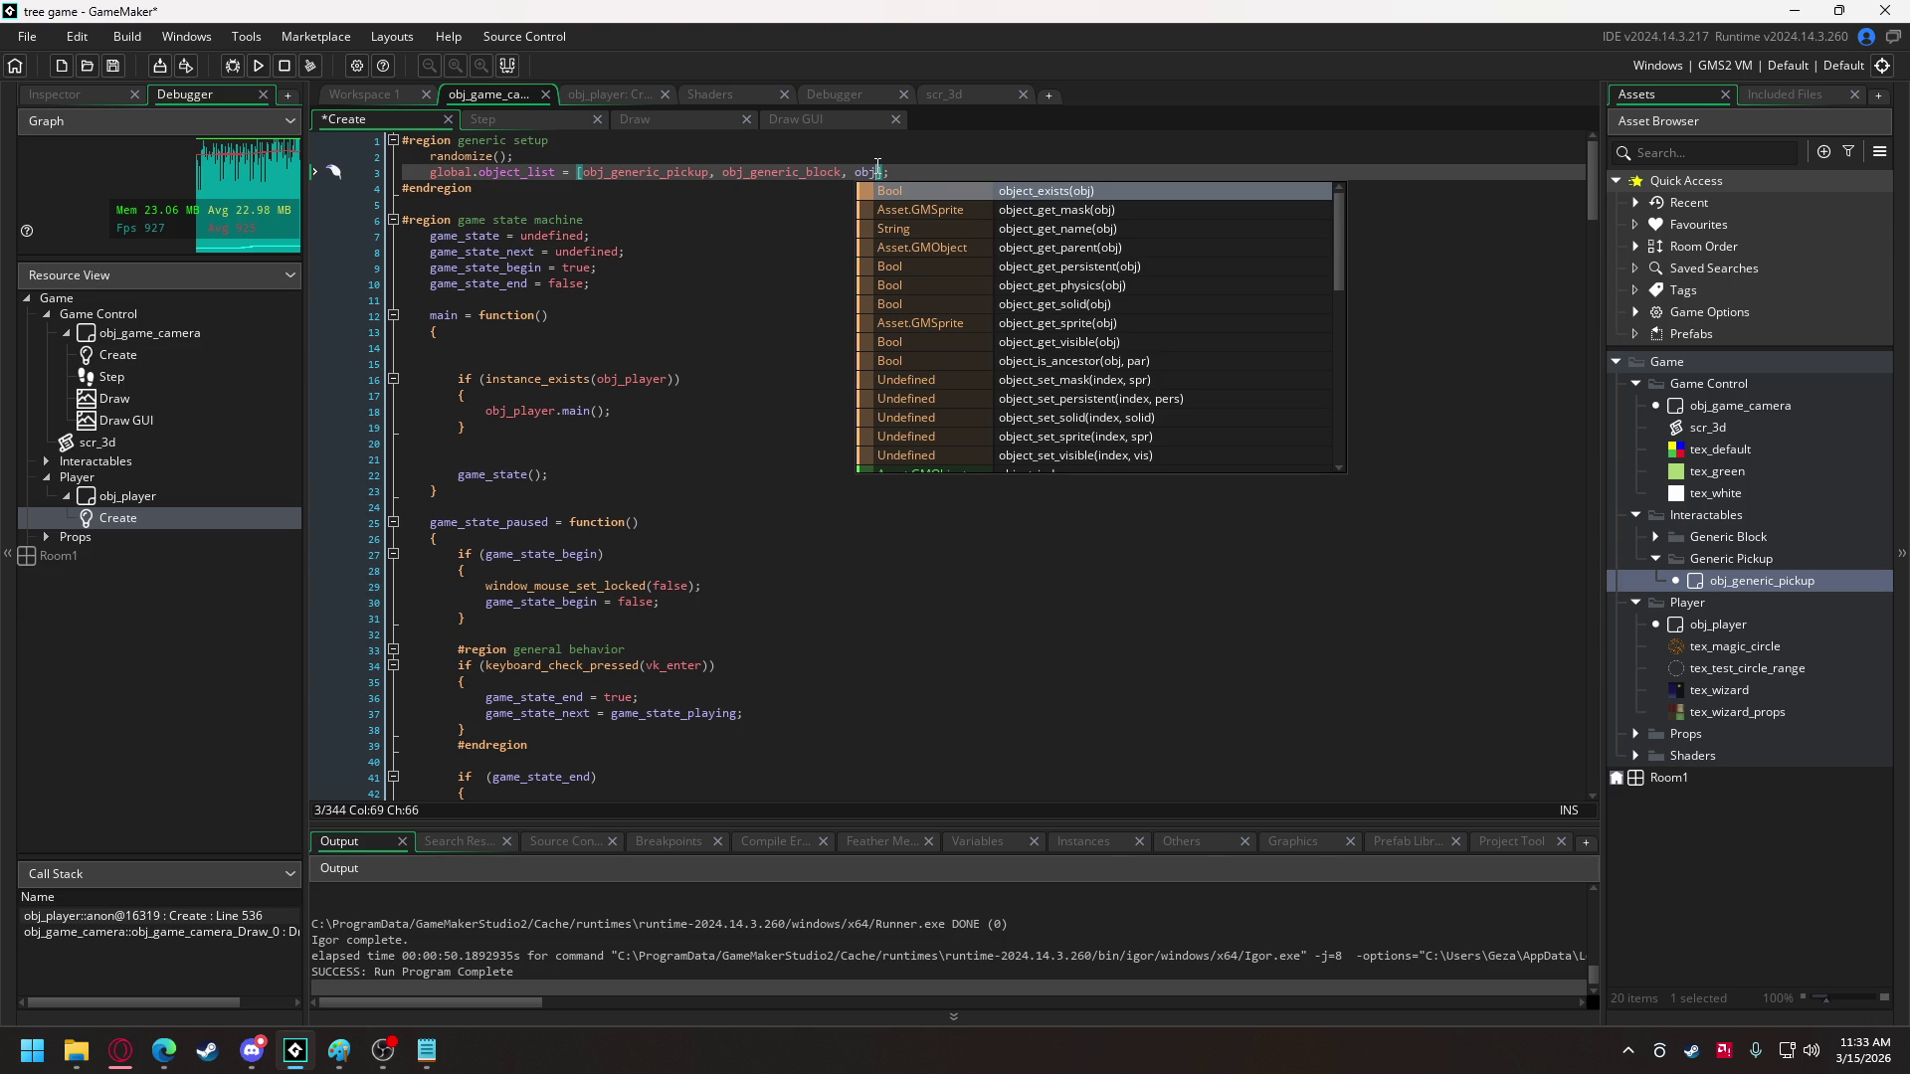
pyautogui.write('_')
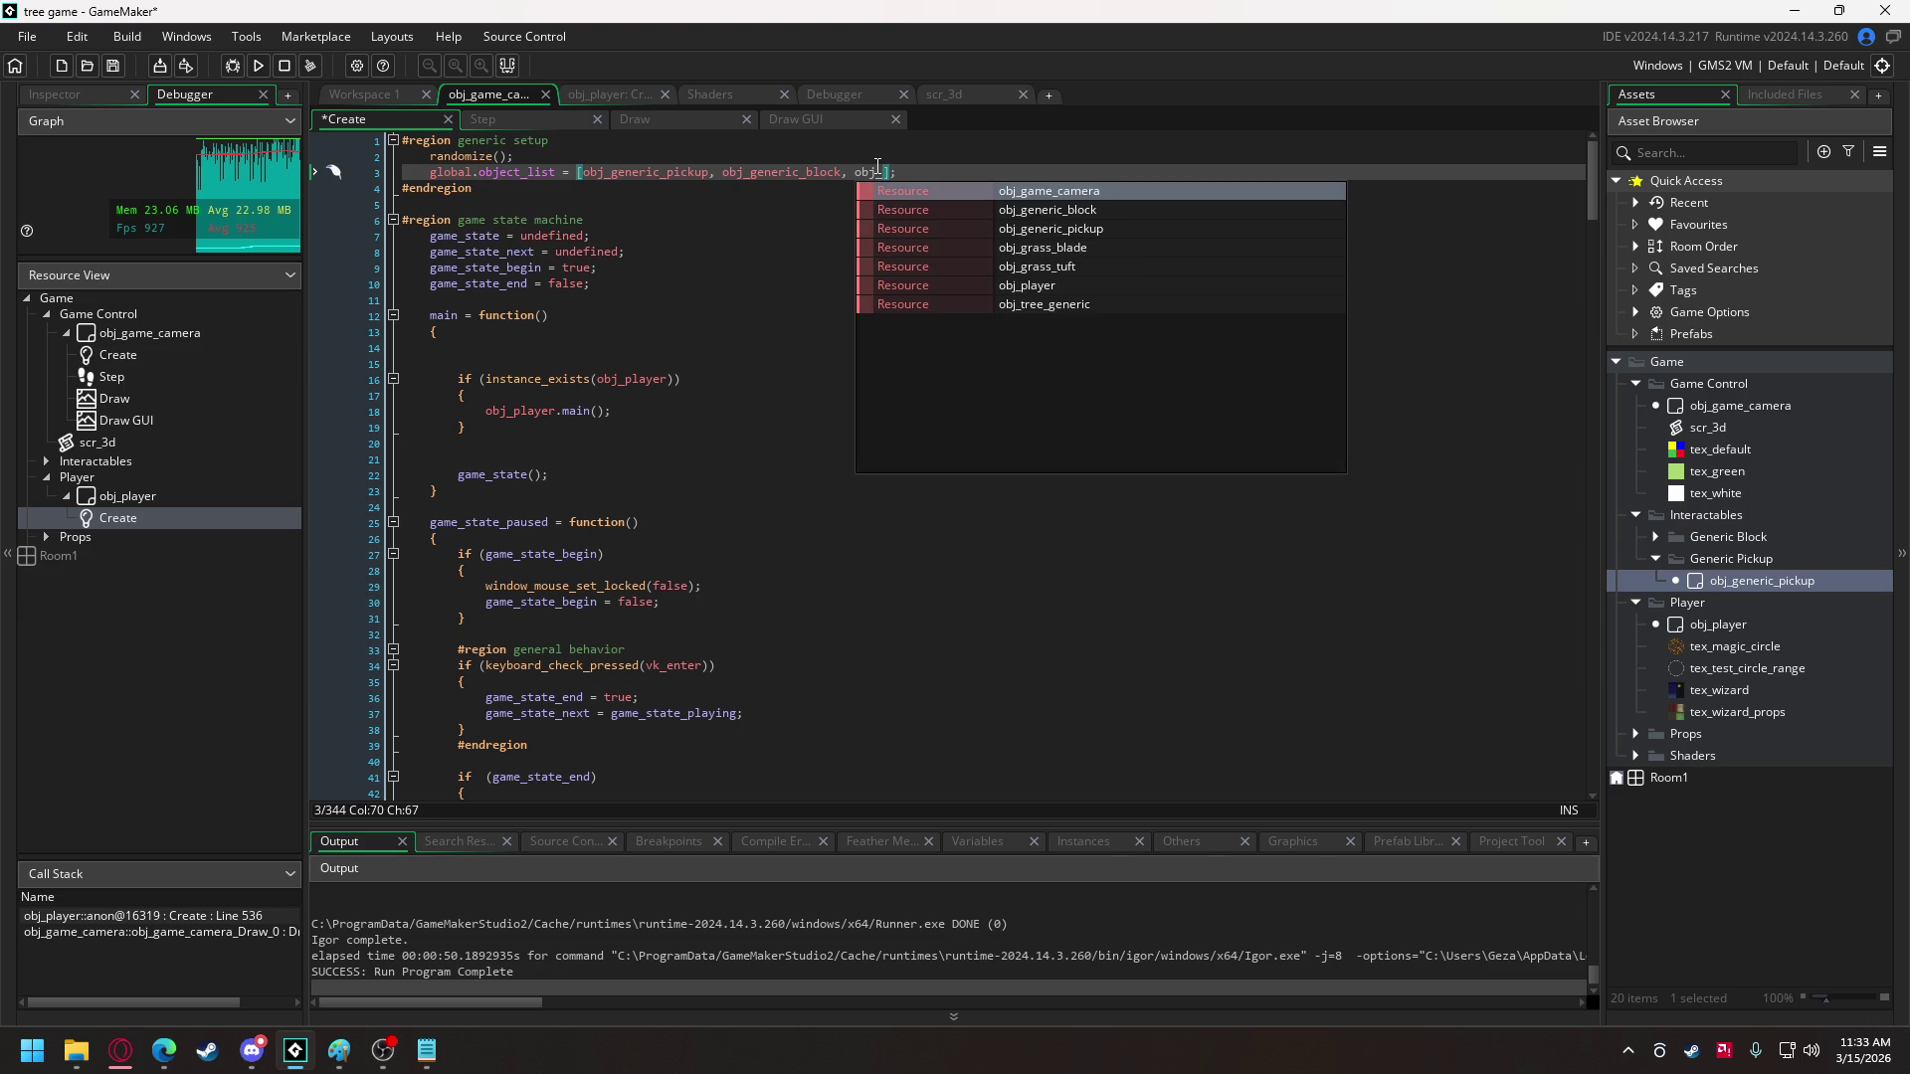
pyautogui.press('Down')
pyautogui.press('Down')
pyautogui.press('Down')
pyautogui.press('Return')
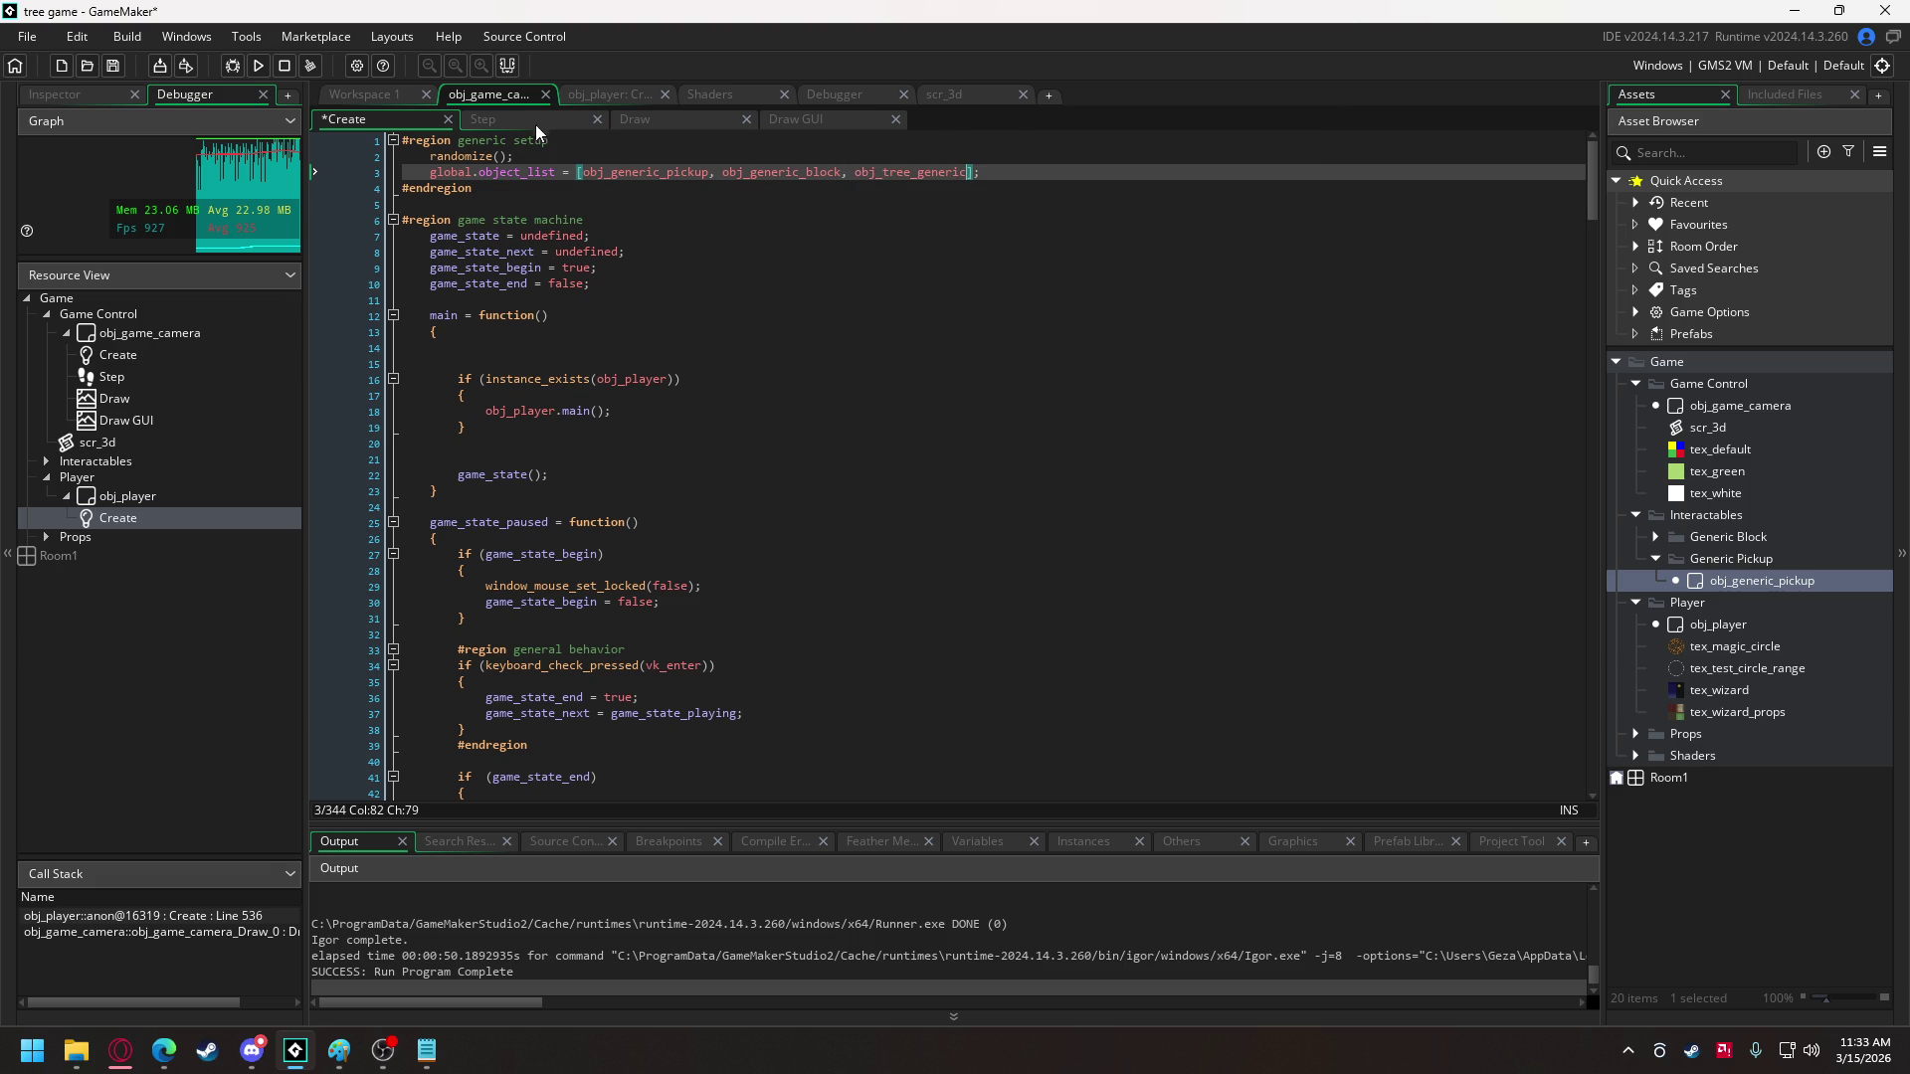
pyautogui.click(587, 97)
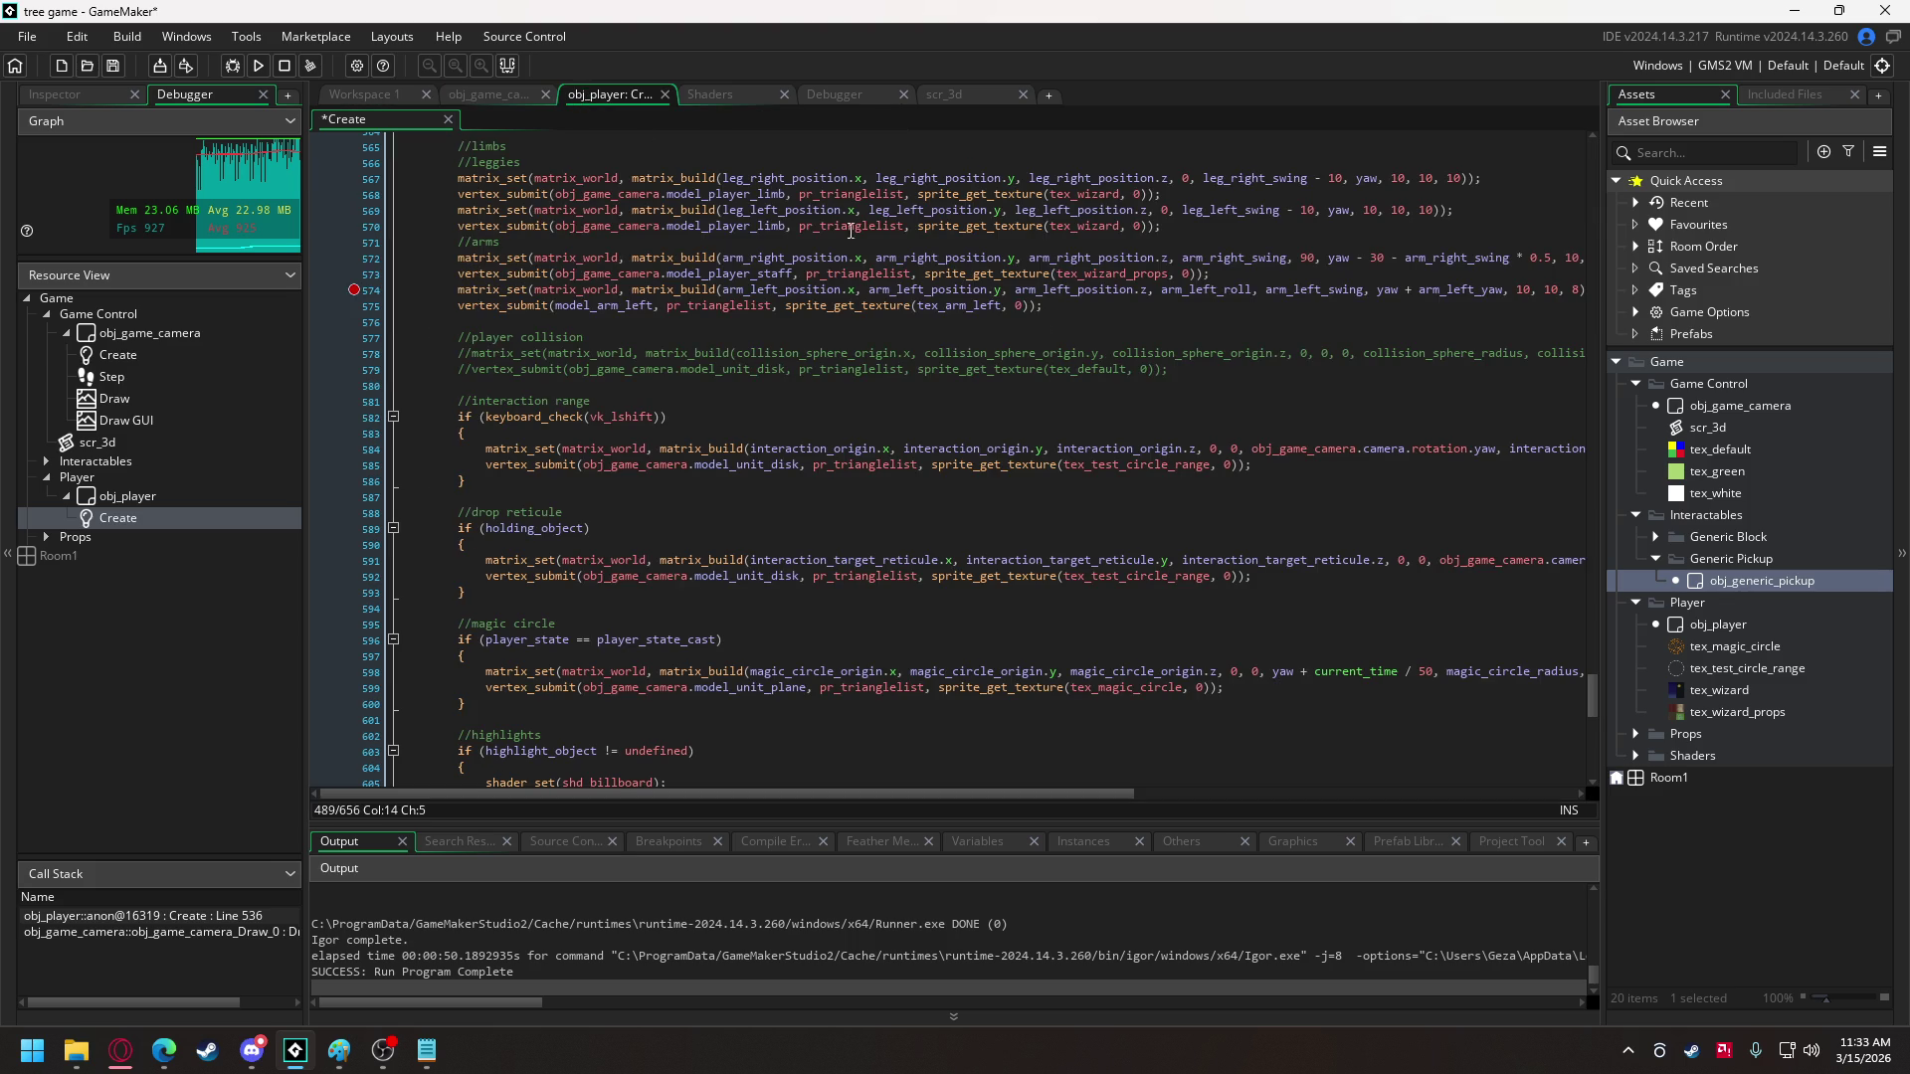
# - Wrap the generic block and generic egg recipe results in [ ] list brackets
pyautogui.moveTo(1591, 696); pyautogui.dragTo(1578, 215)
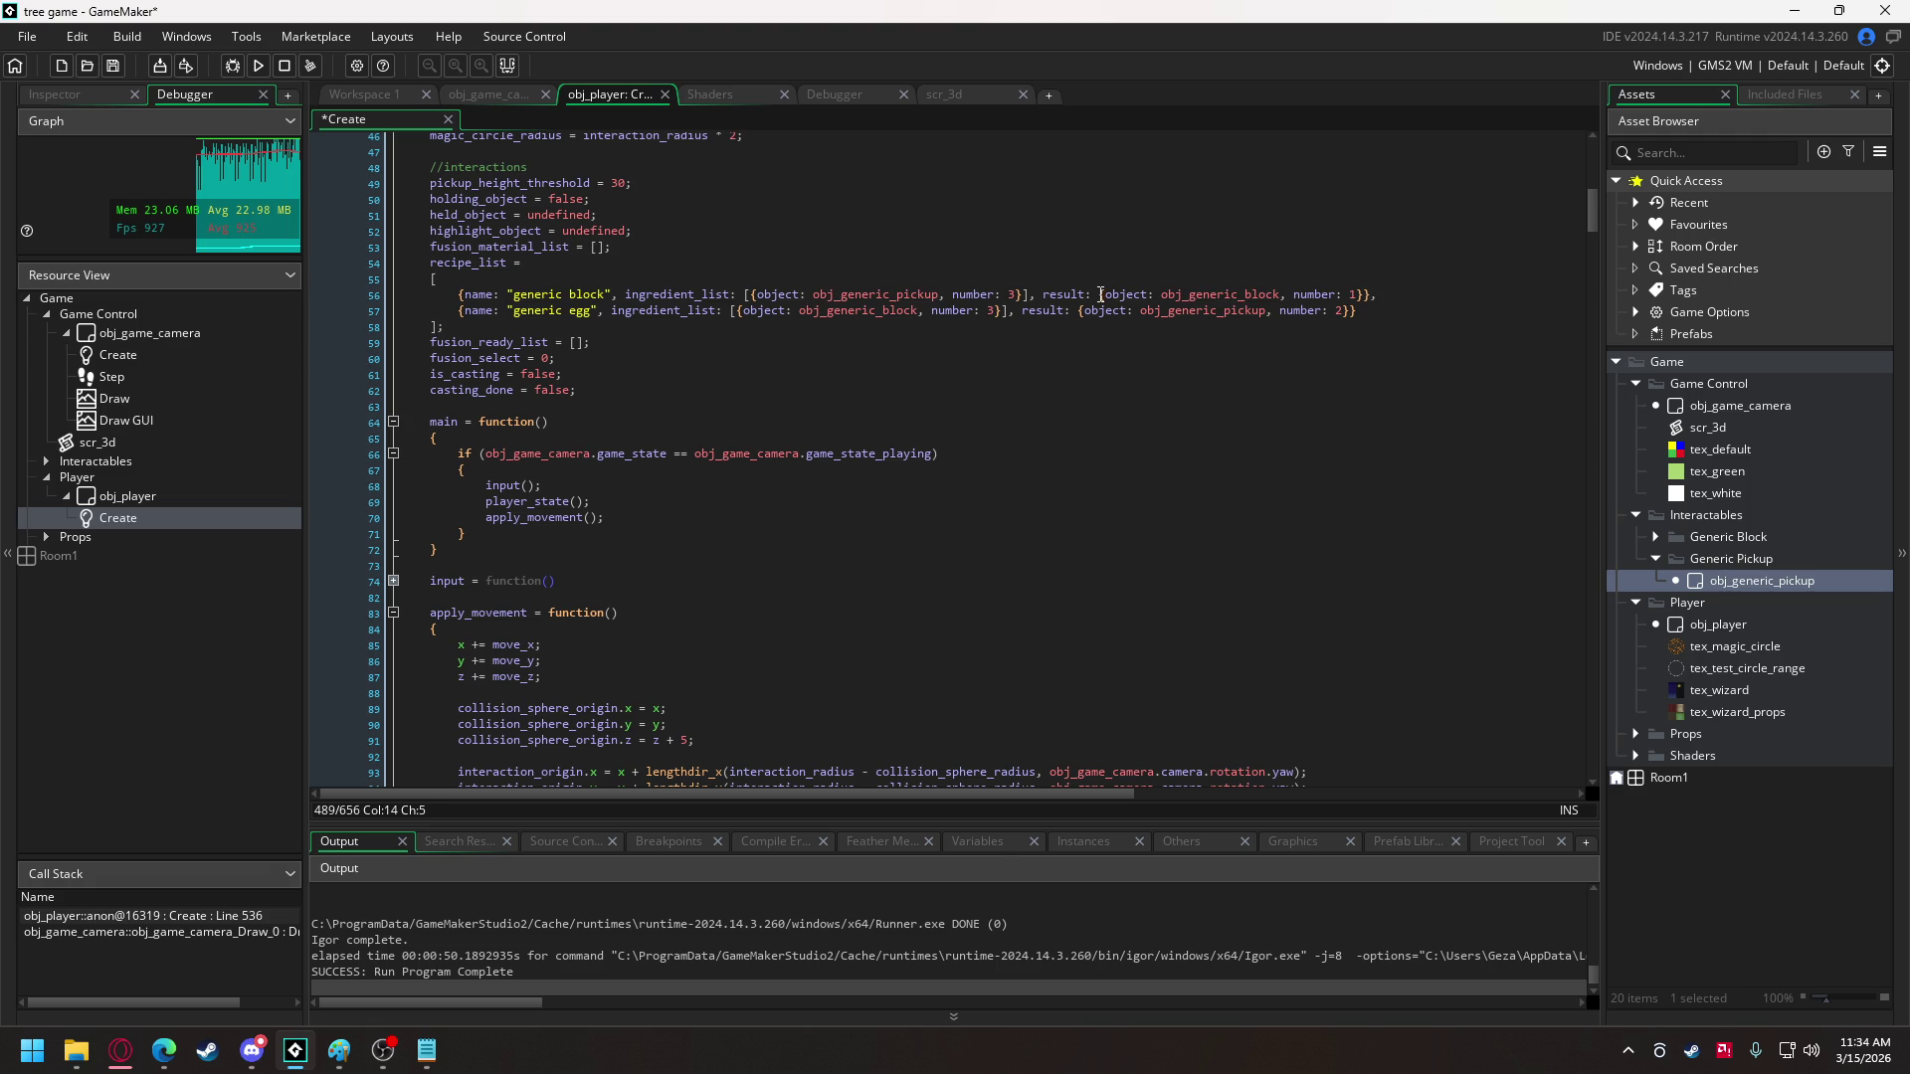
pyautogui.click(1098, 295)
pyautogui.write('[')
pyautogui.press('End')
pyautogui.press('Left')
pyautogui.press('Left')
pyautogui.write(']')
pyautogui.click(1080, 313)
pyautogui.write('[')
pyautogui.click(1354, 312)
pyautogui.write(']')
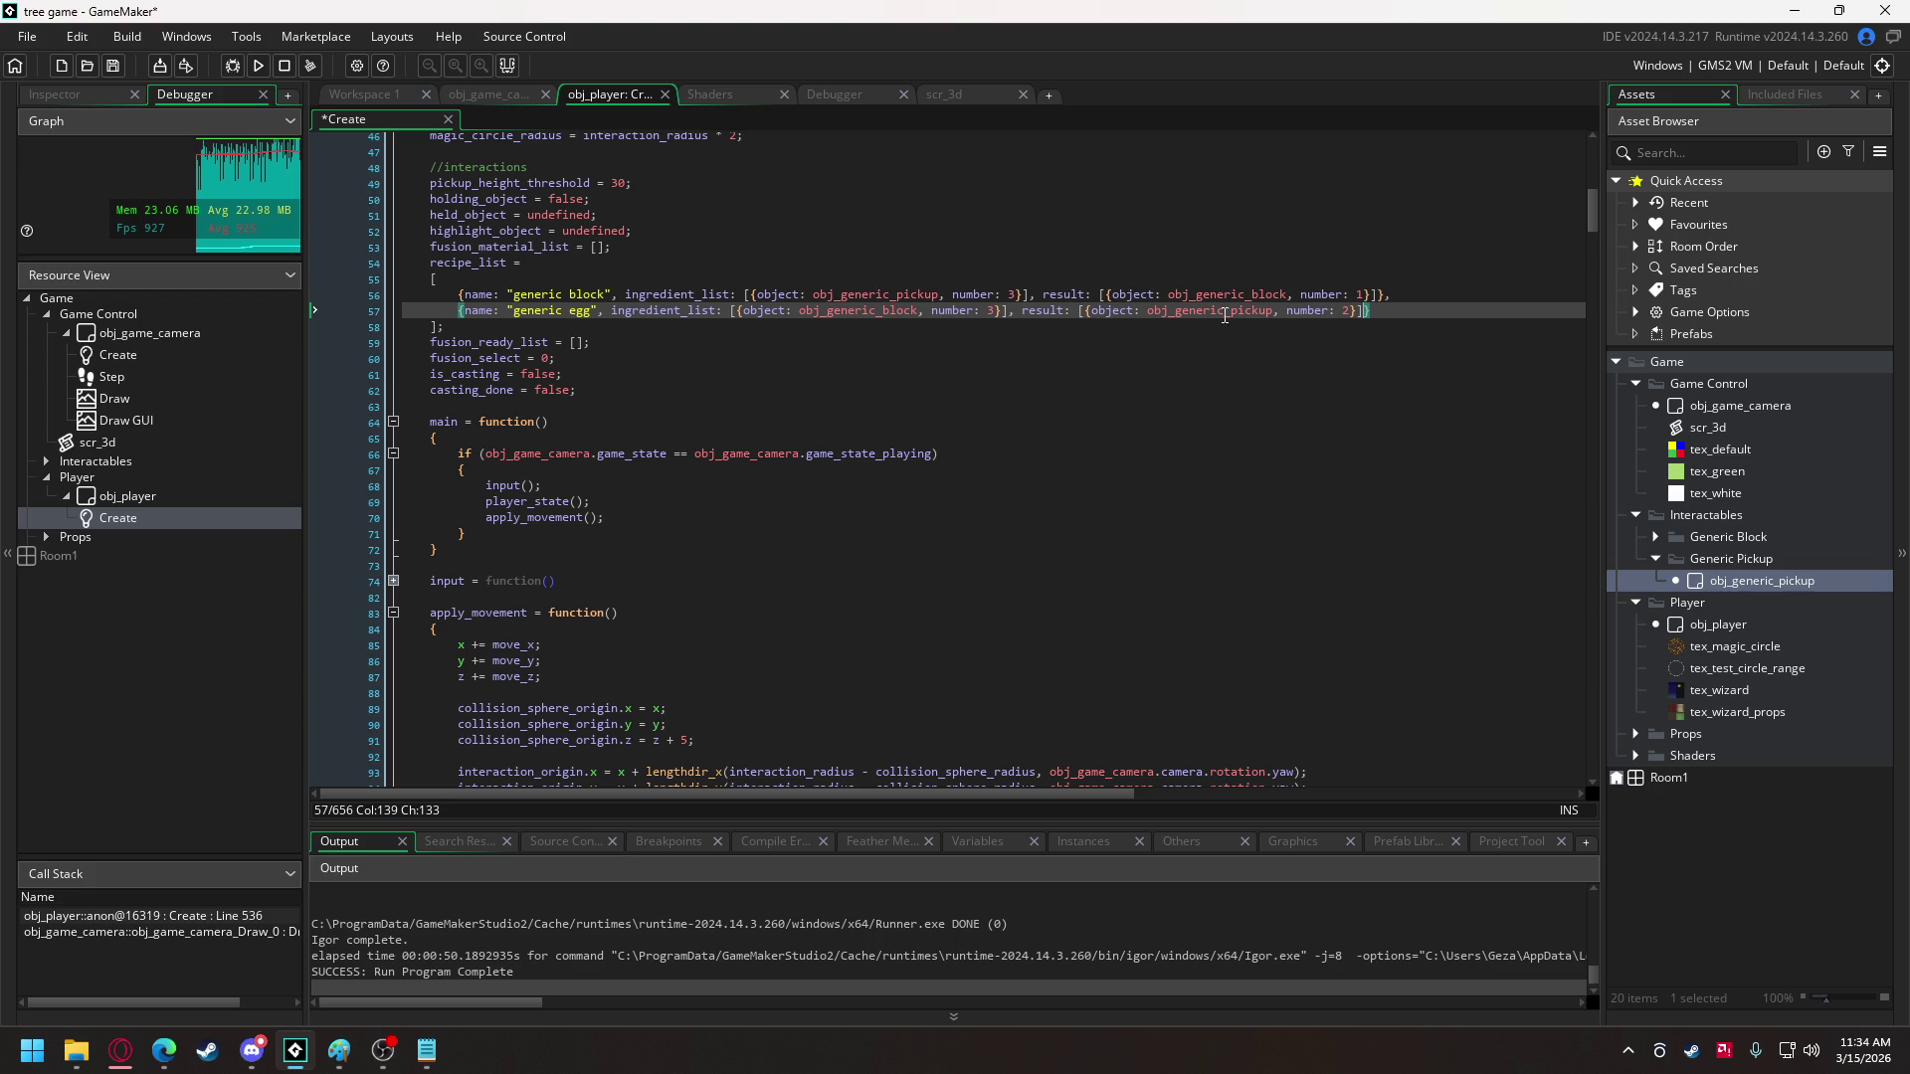
pyautogui.click(1386, 310)
pyautogui.write(',')
# - Duplicate the egg recipe as "wood blocks" with an ingredient of 1 obj_tree_generic
pyautogui.moveTo(458, 310); pyautogui.dragTo(1371, 317)
pyautogui.hotkey('ctrl', 'c')
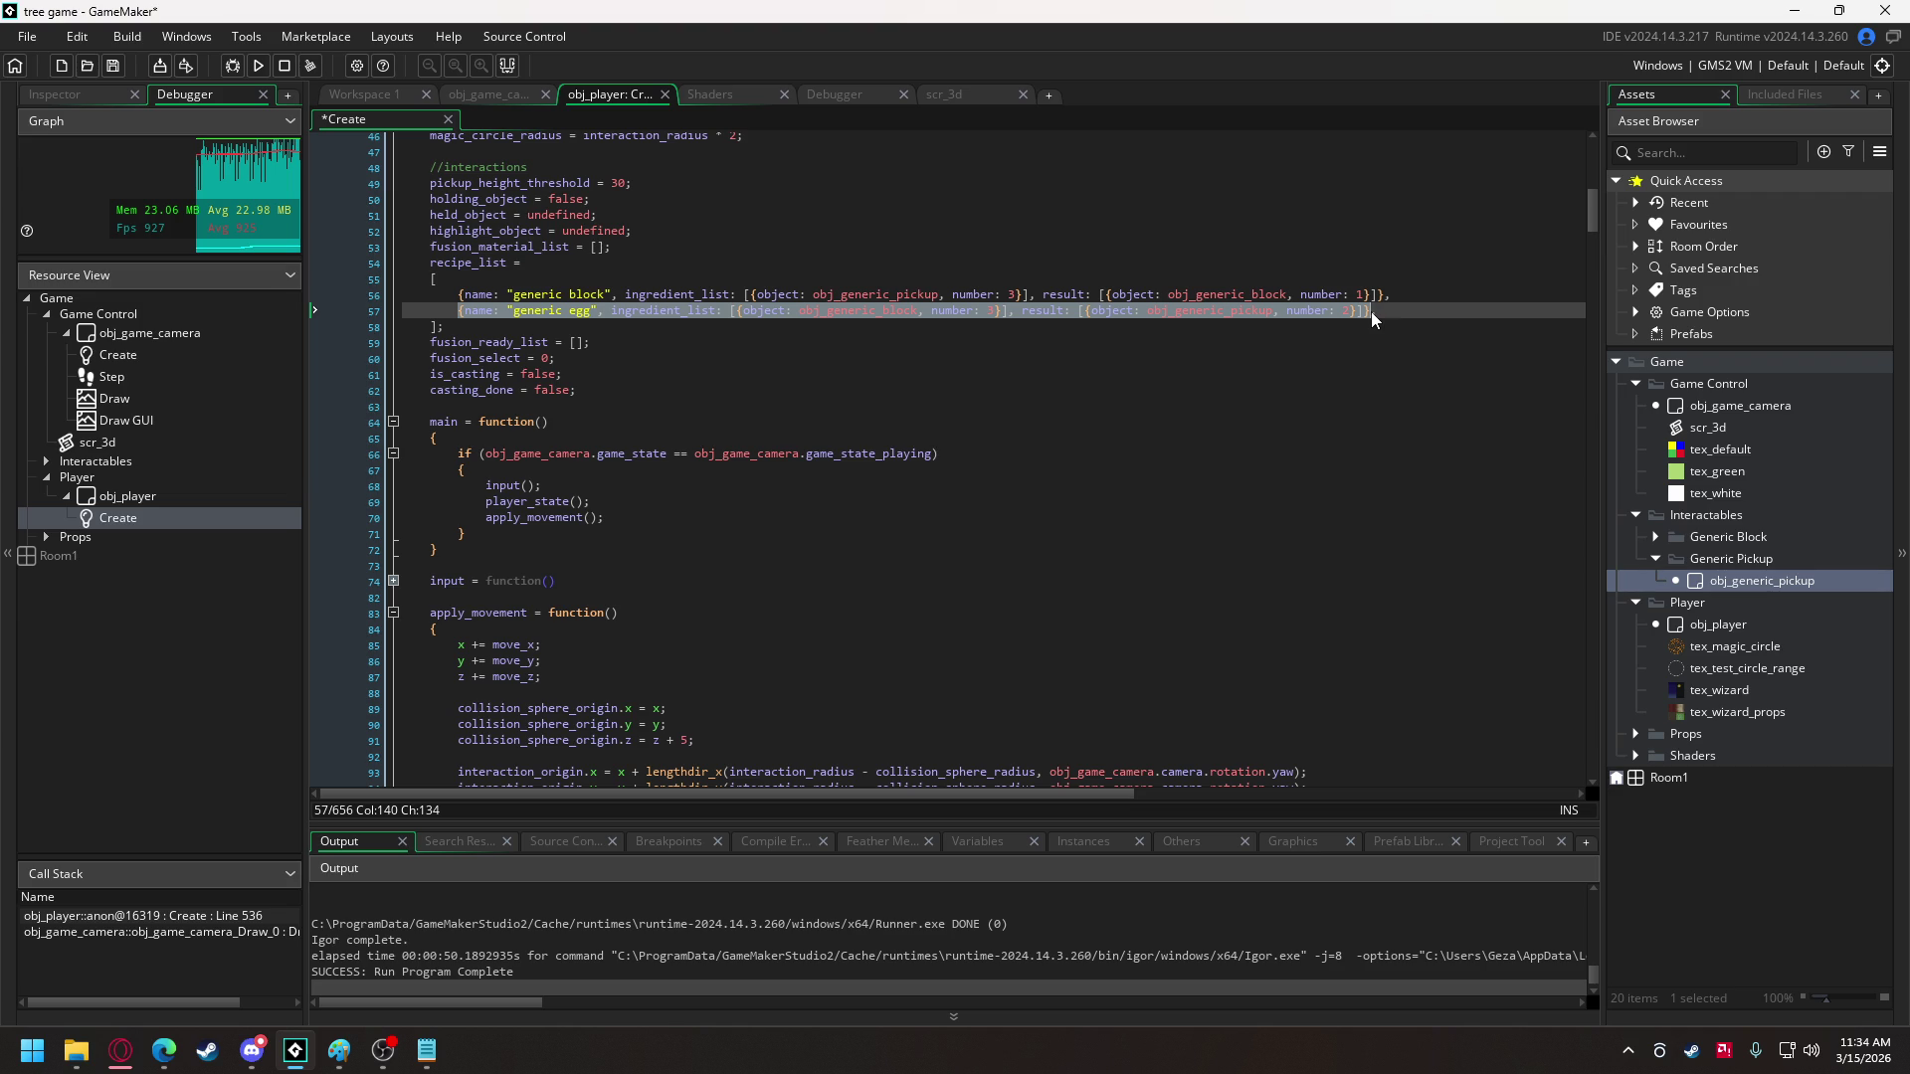
pyautogui.click(1396, 312)
pyautogui.press('Return')
pyautogui.hotkey('ctrl', 'v')
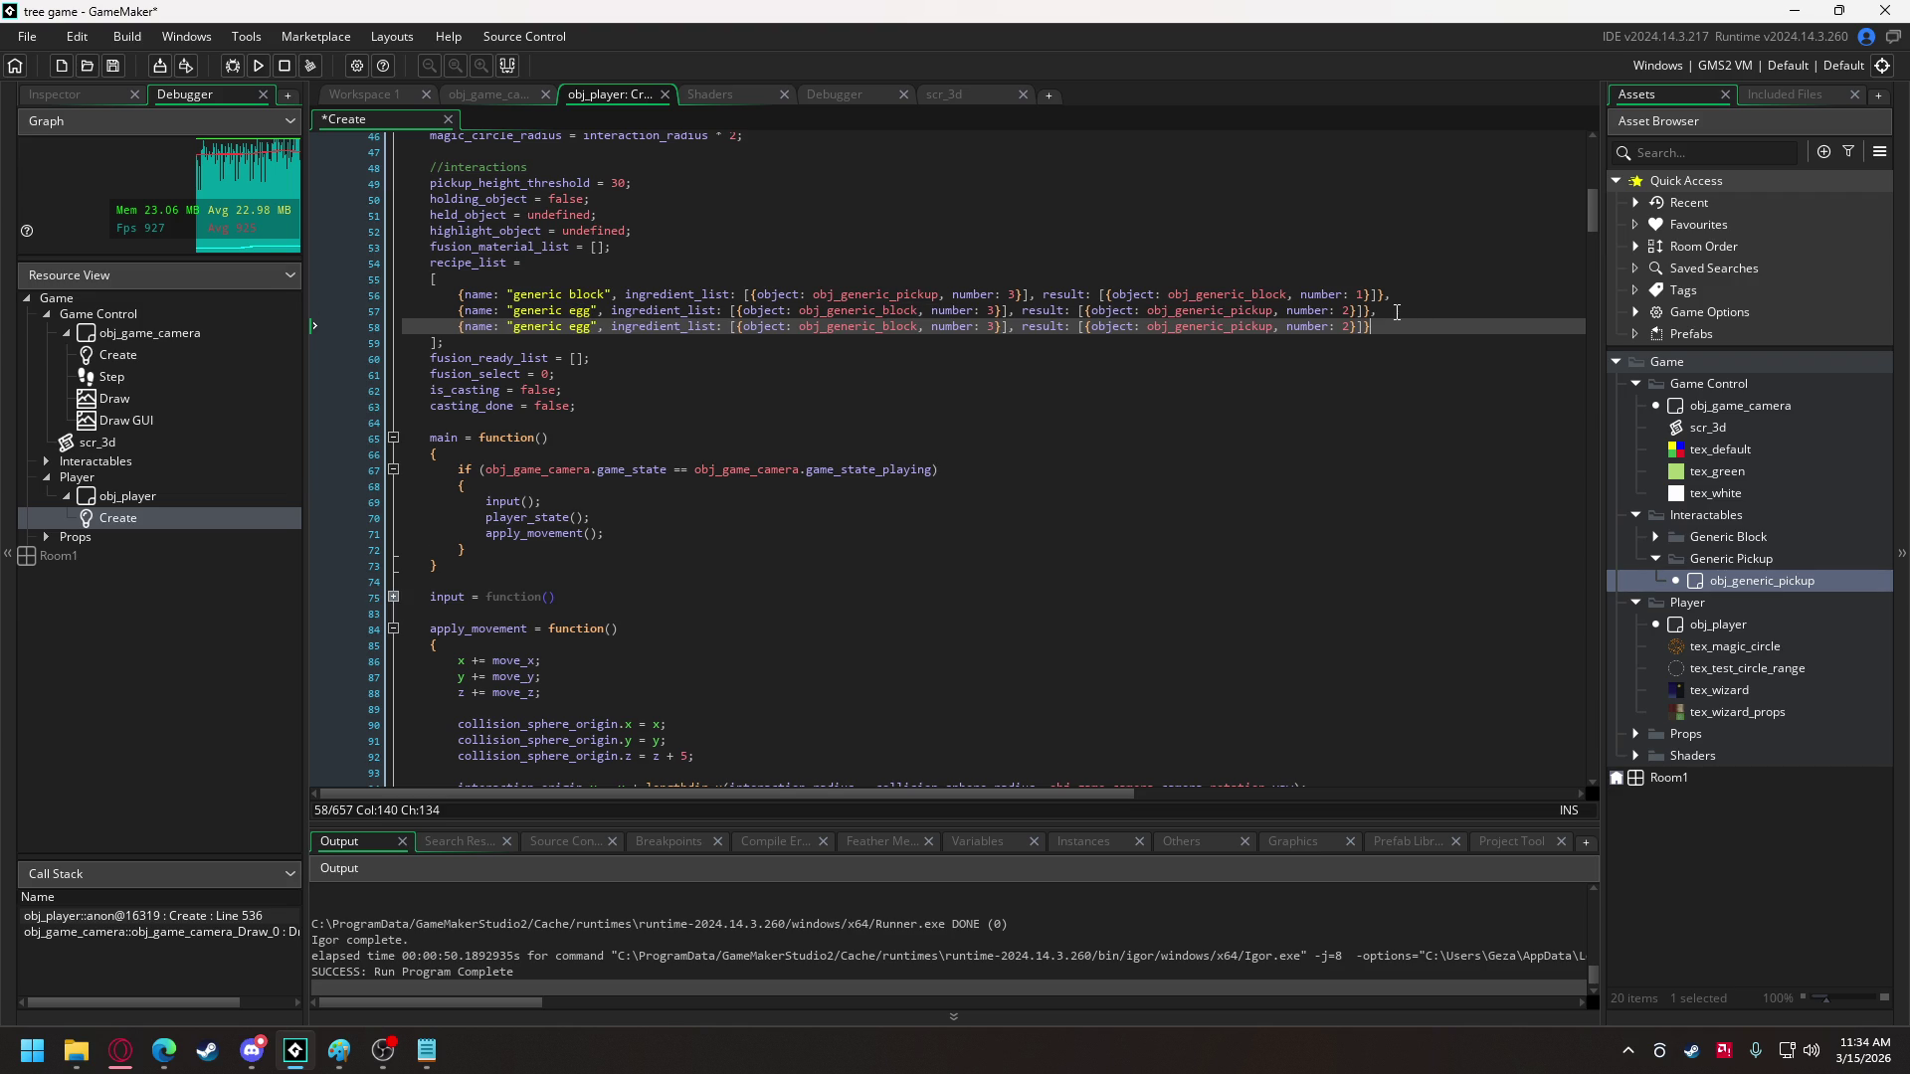
pyautogui.moveTo(508, 326); pyautogui.dragTo(590, 335)
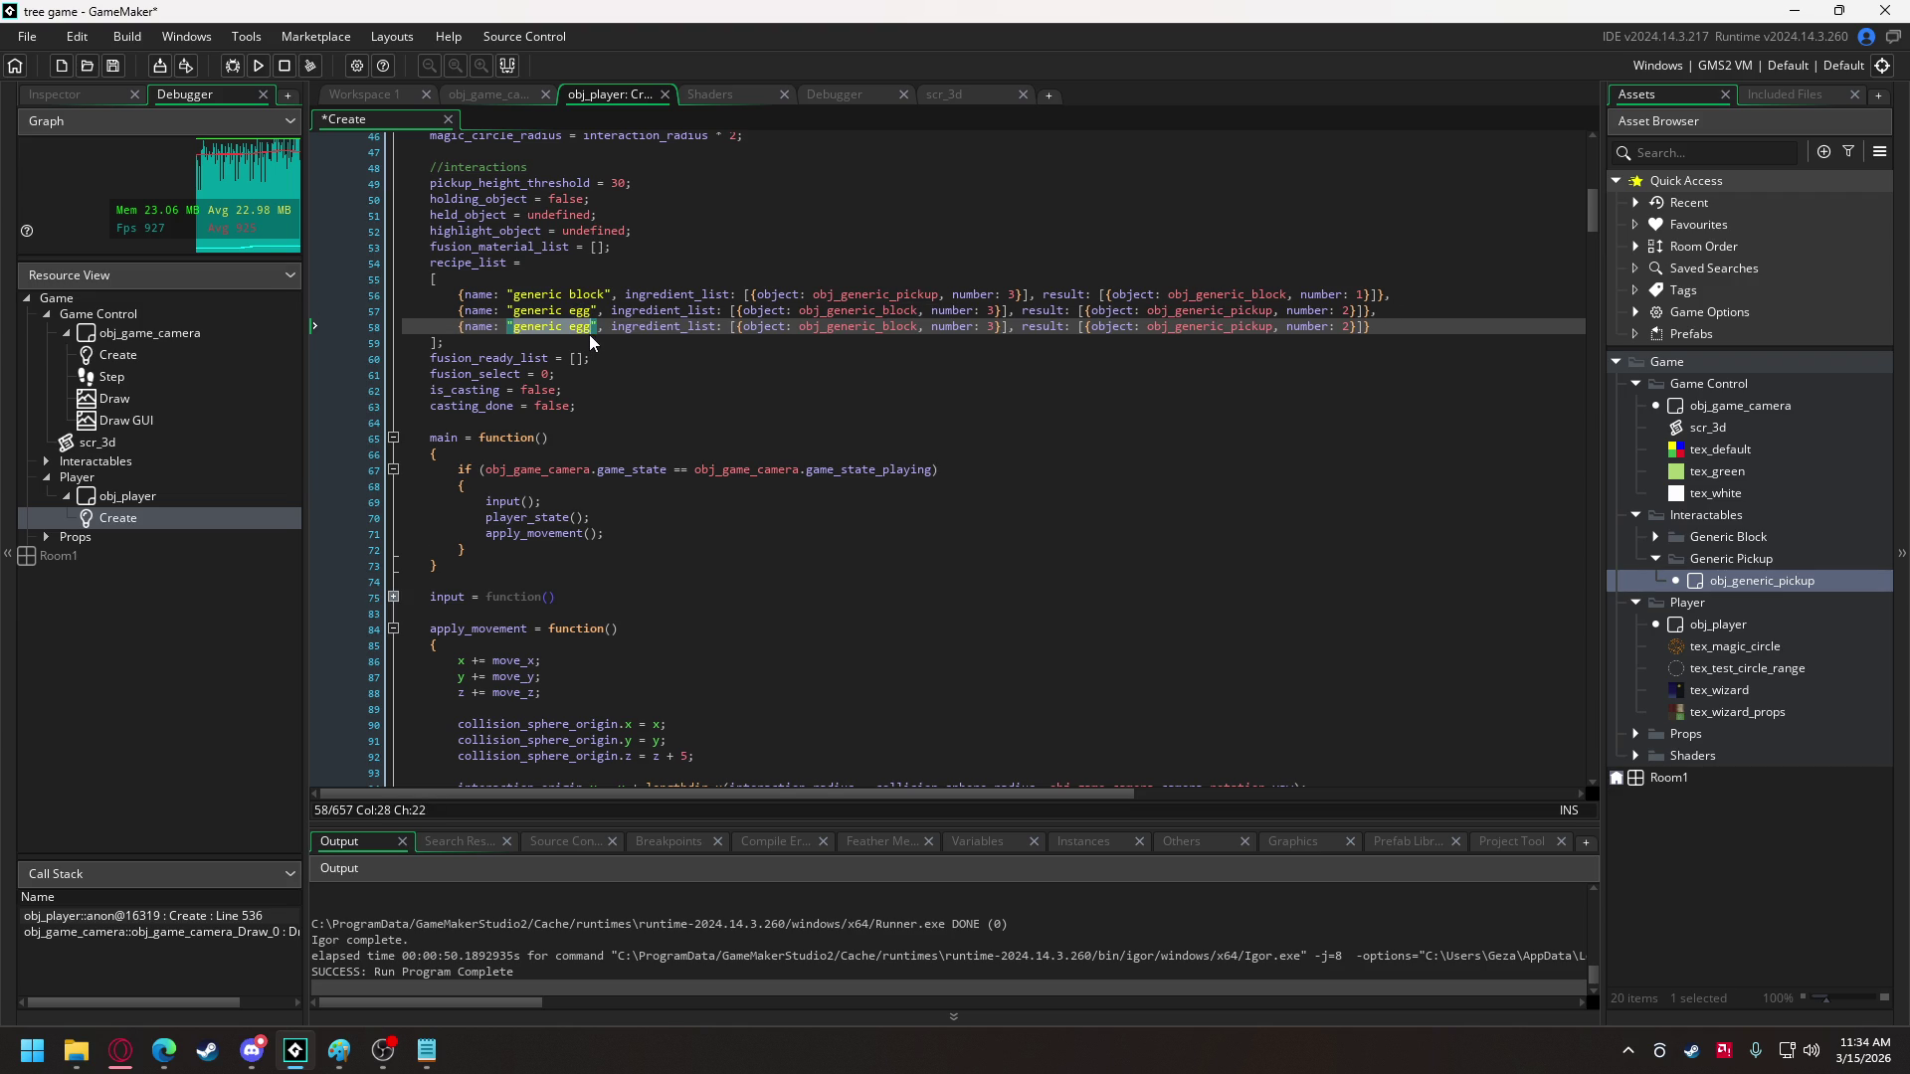
pyautogui.write('"tree')
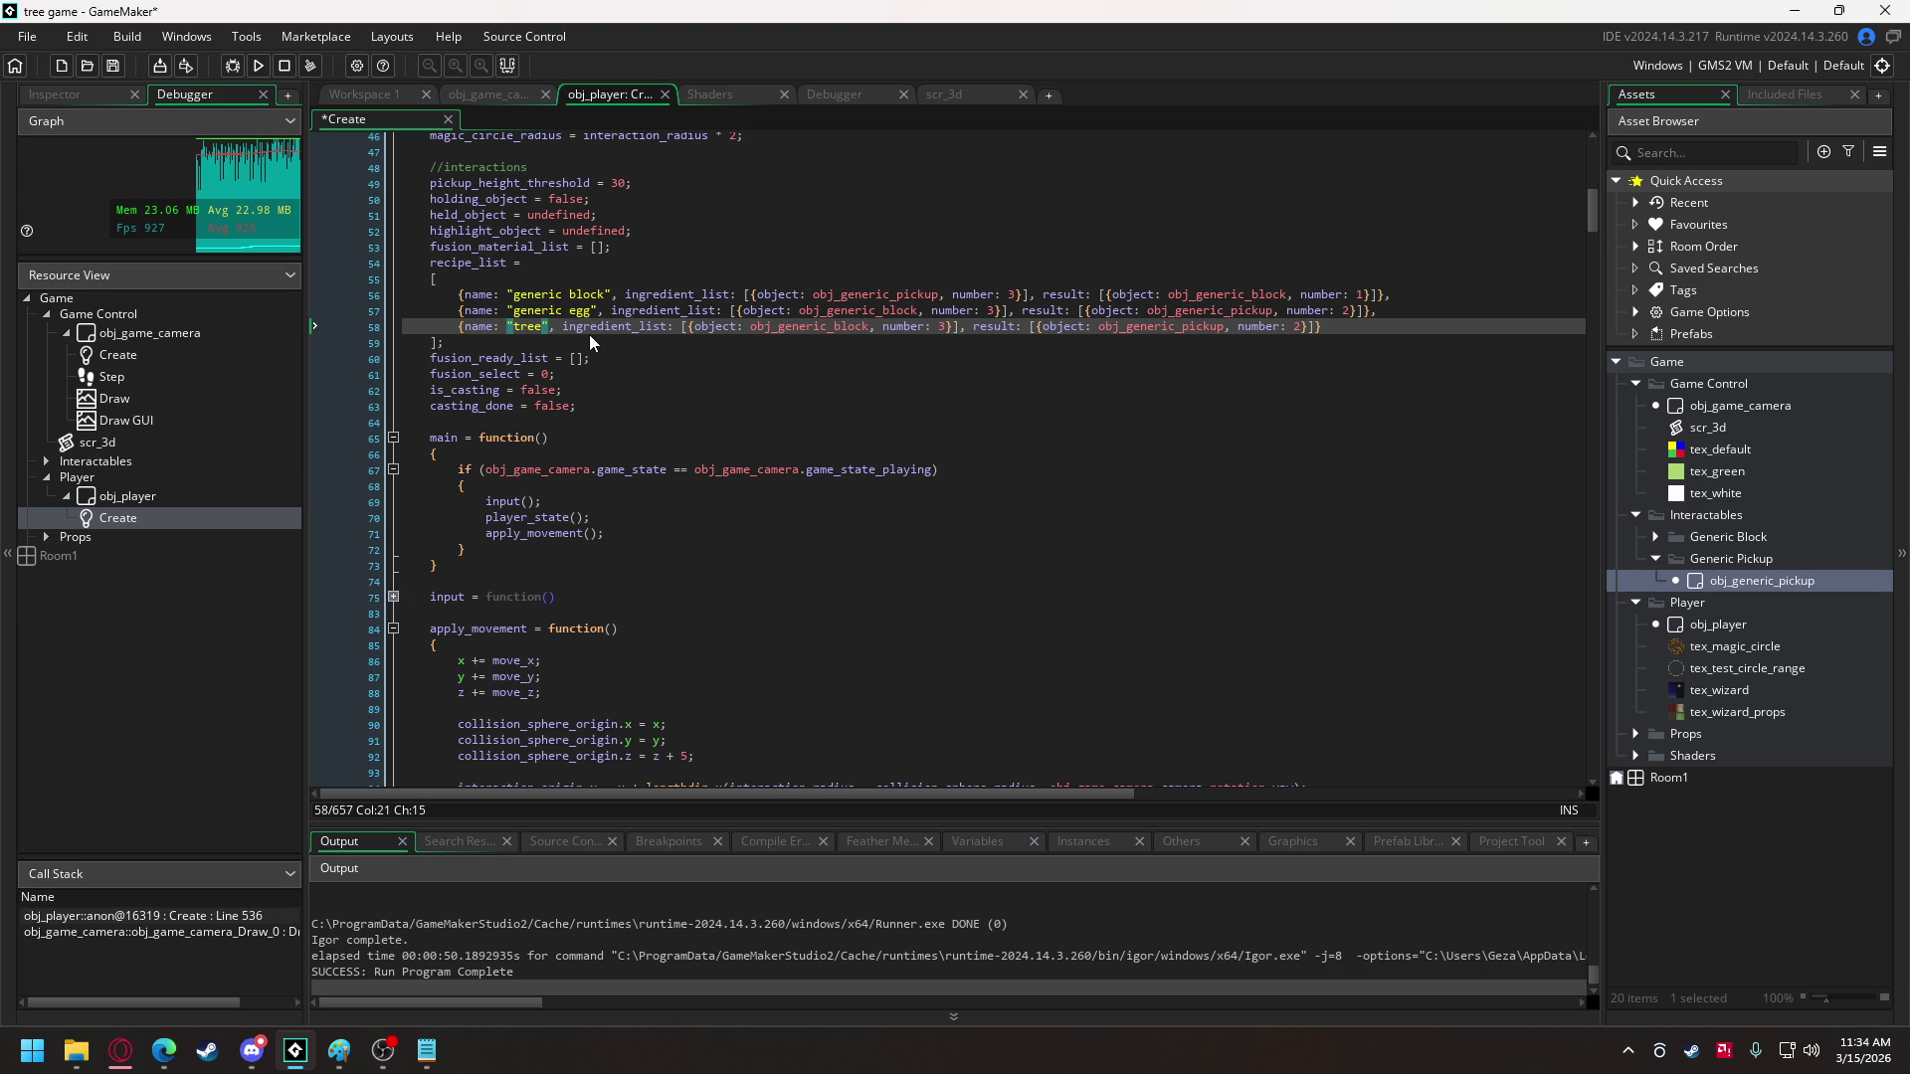
pyautogui.press('BackSpace')
pyautogui.press('BackSpace')
pyautogui.press('BackSpace')
pyautogui.write('wood blocks')
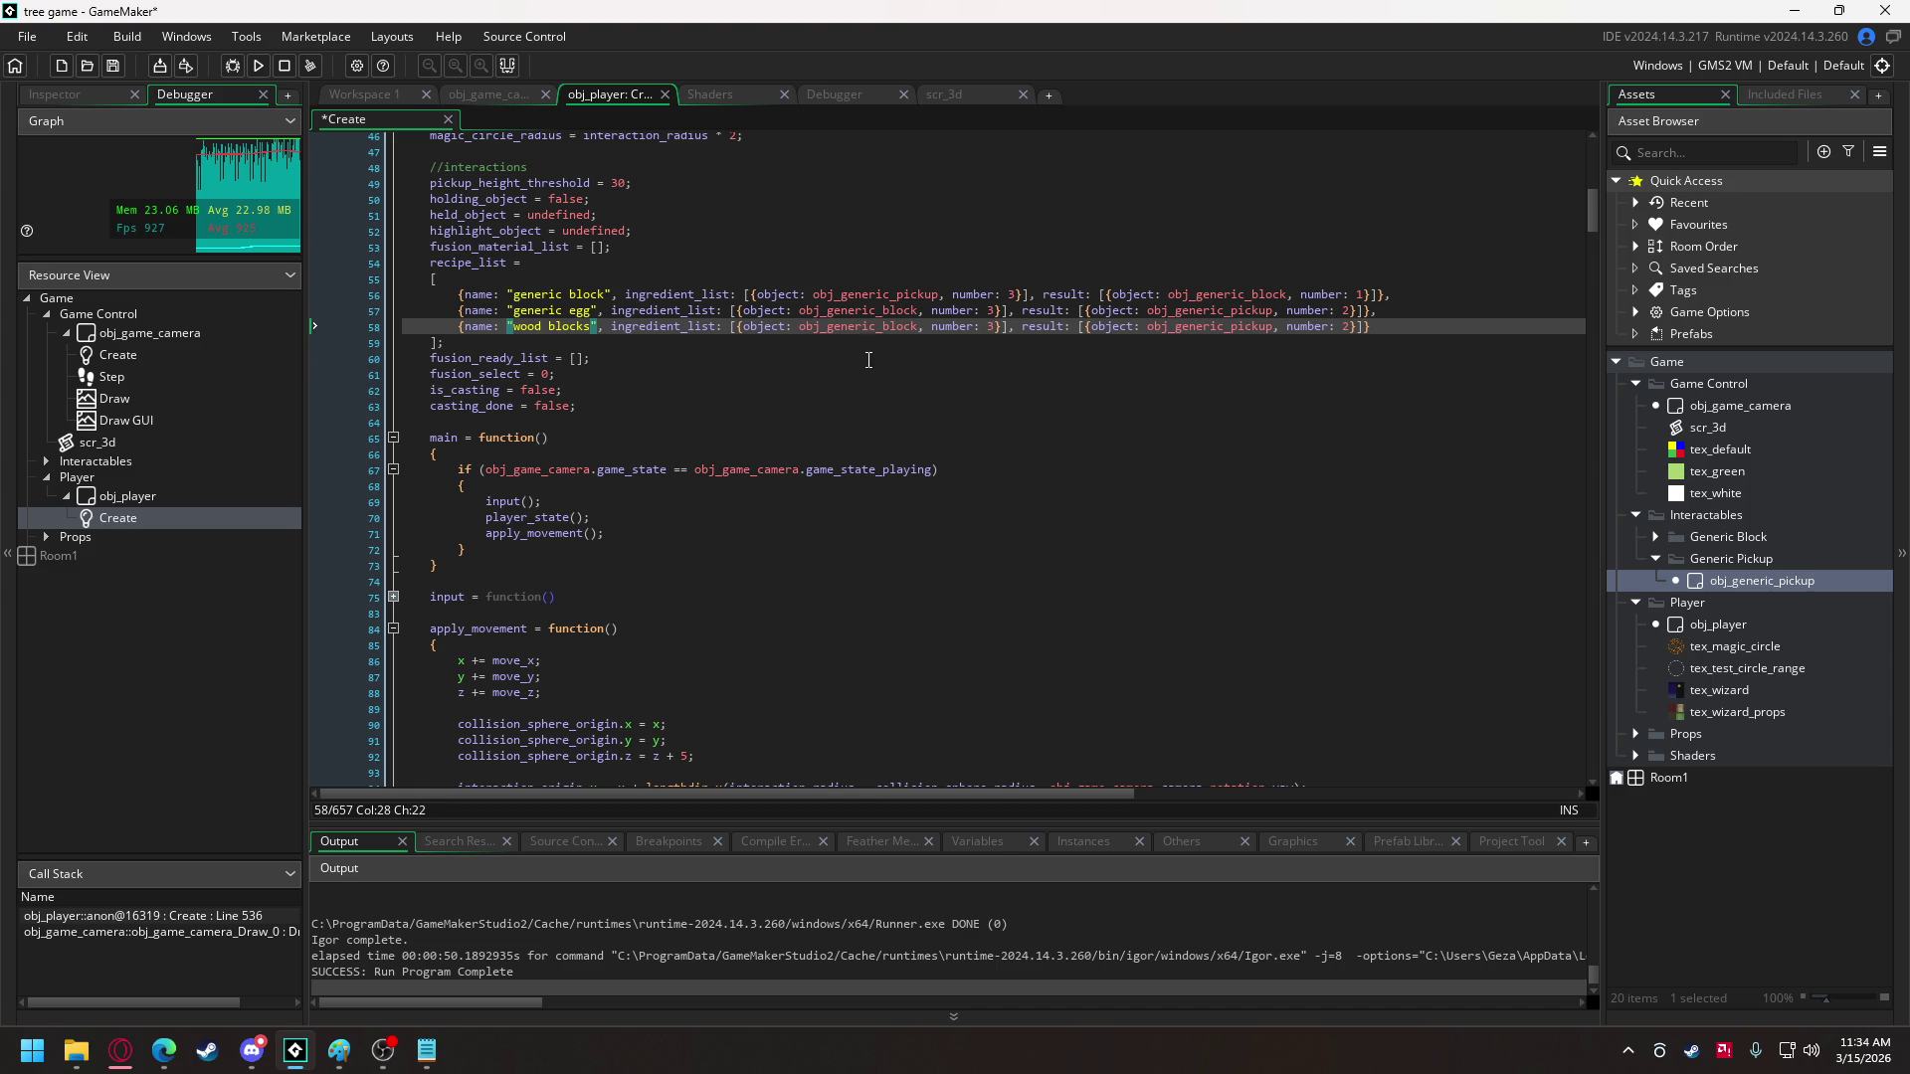
pyautogui.moveTo(828, 329); pyautogui.dragTo(917, 334)
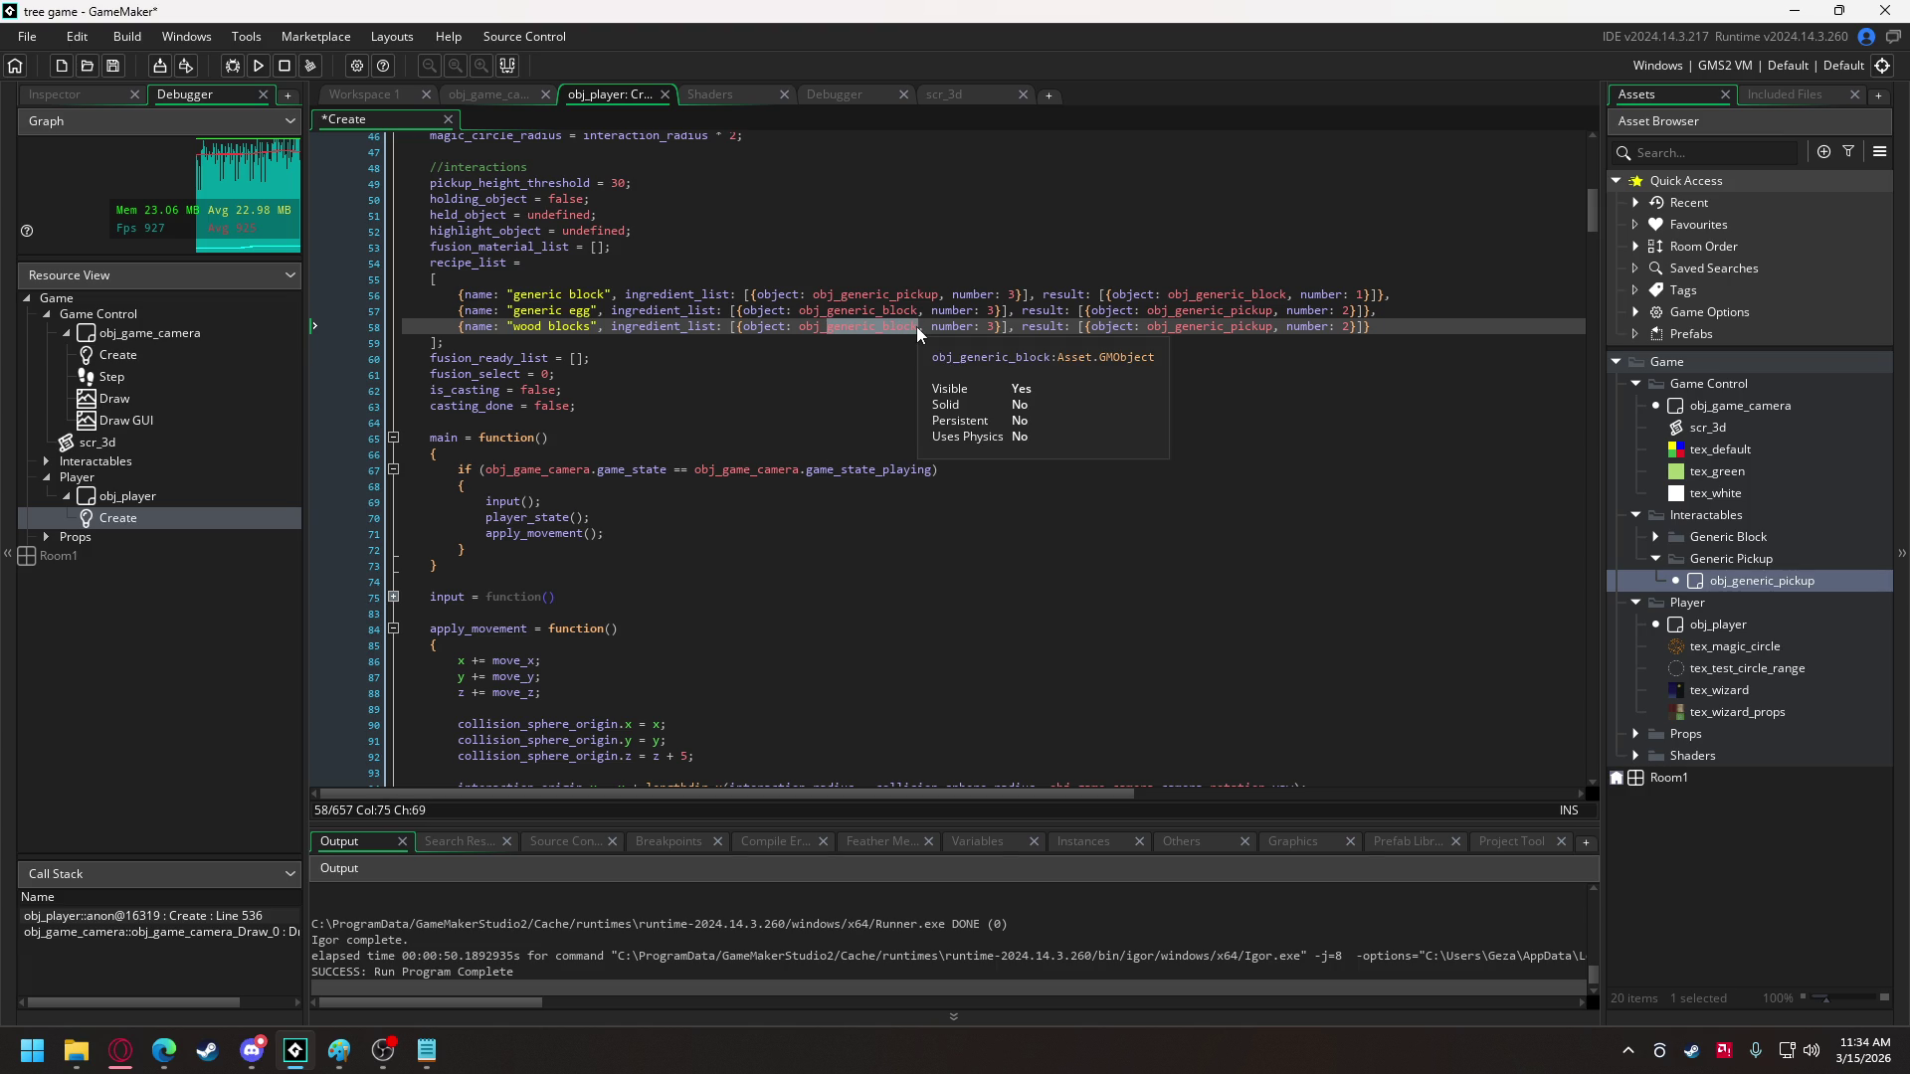
pyautogui.write('t')
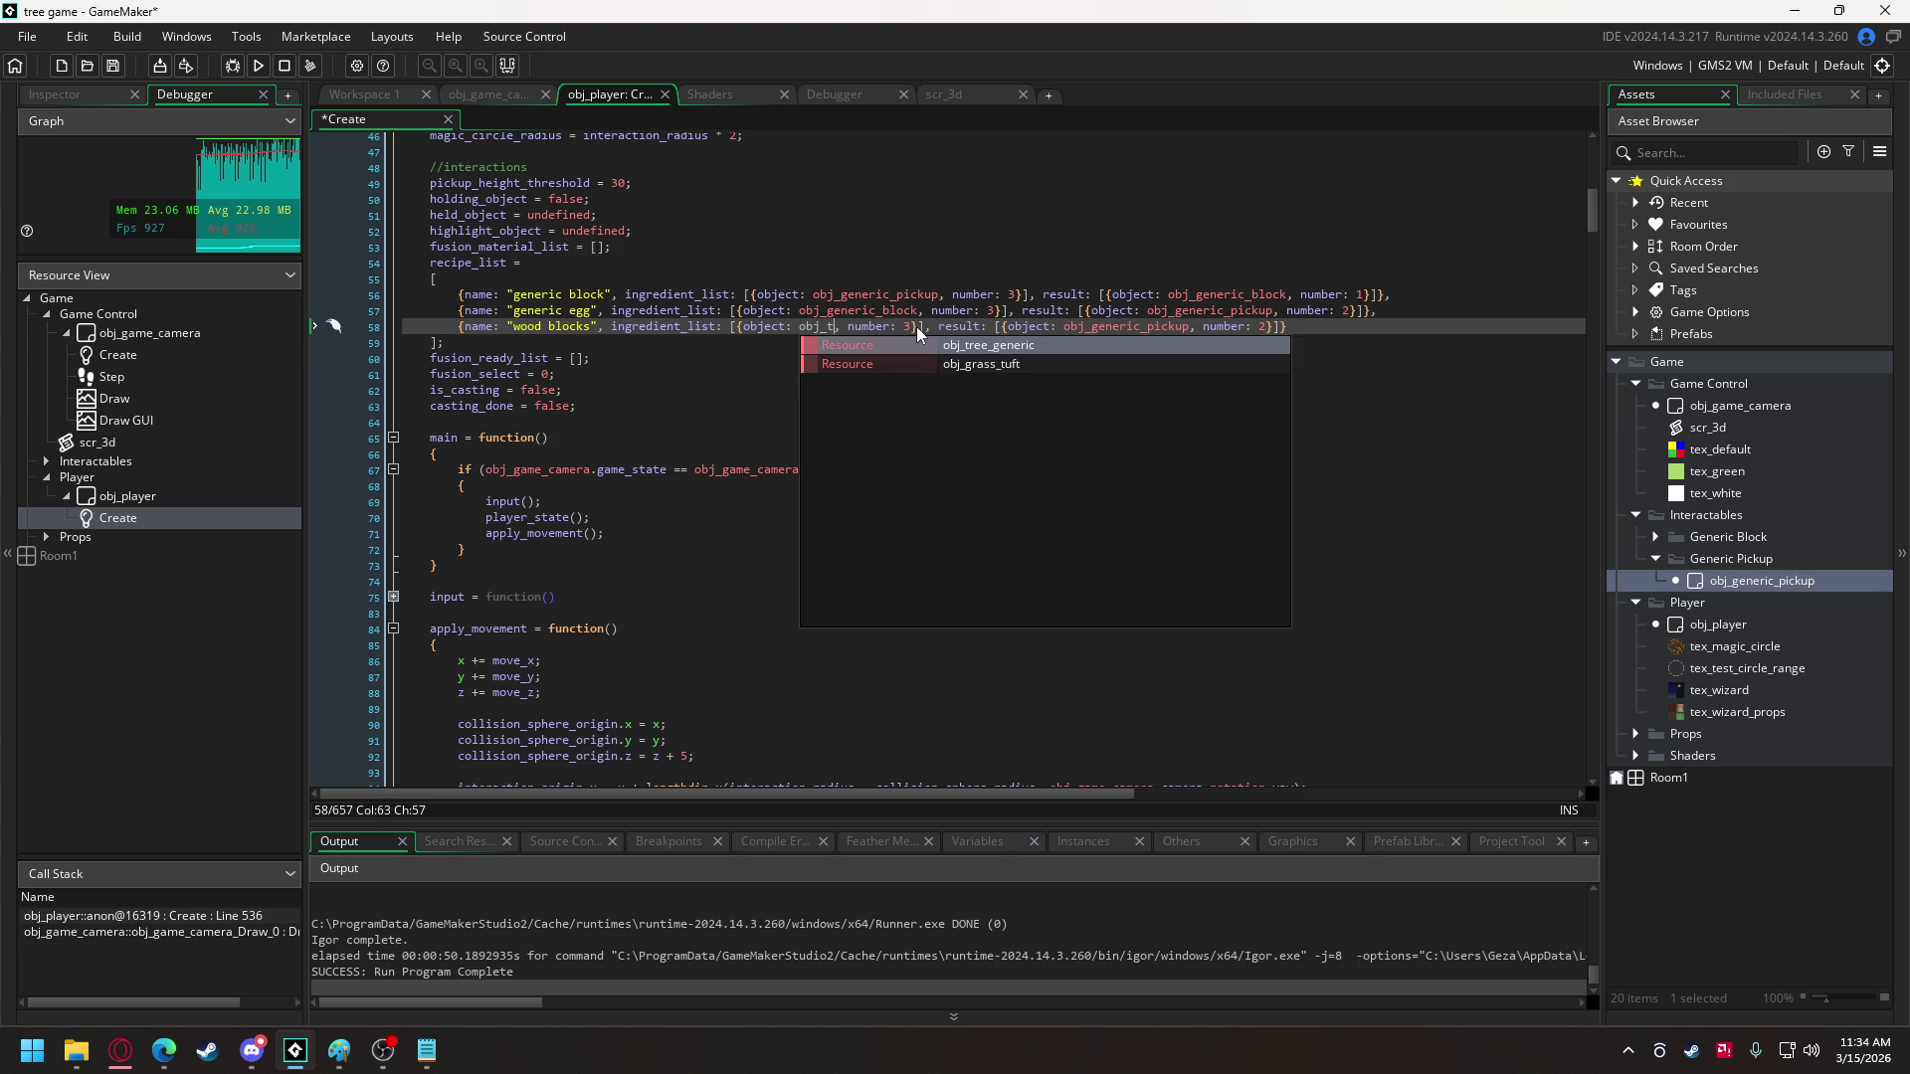
pyautogui.press('Return')
pyautogui.doubleClick(983, 326)
pyautogui.write('1')
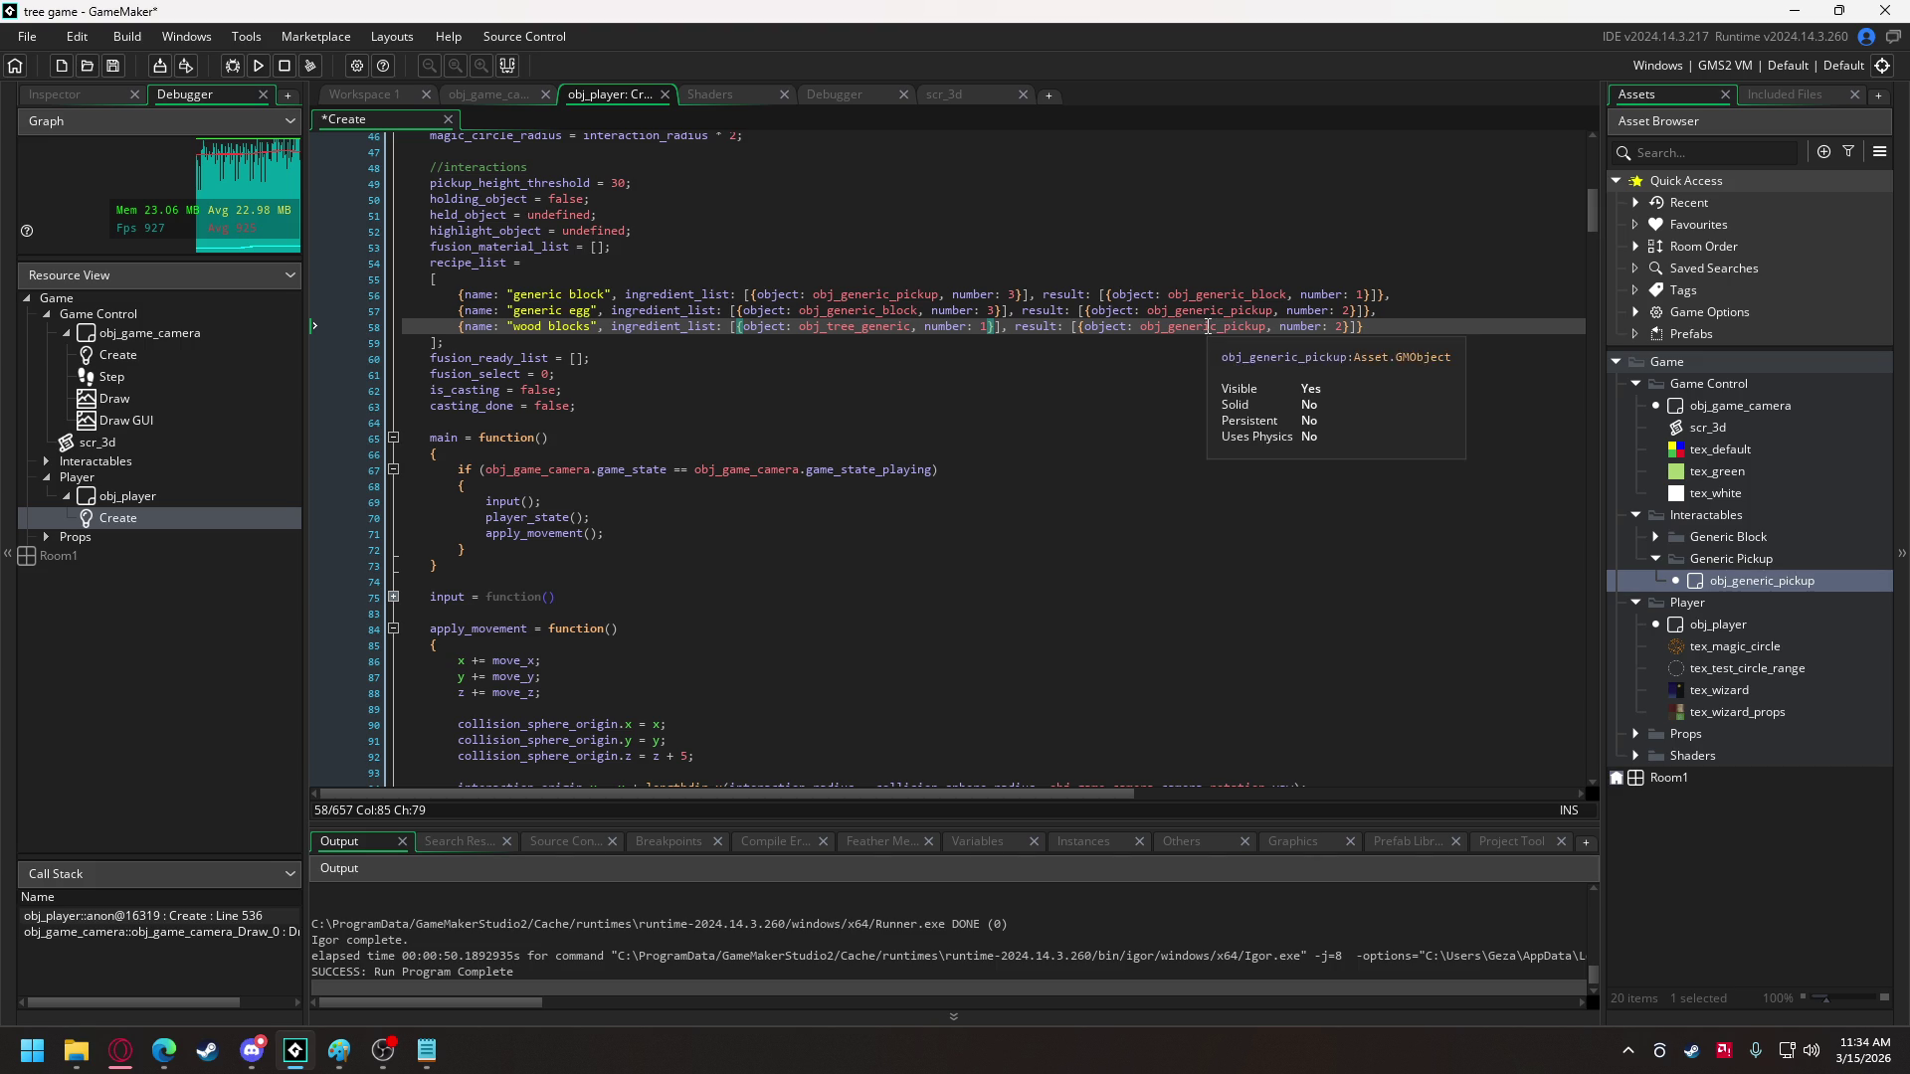
# - Set the wood blocks result to 3 obj_generic_block and duplicate that result entry
pyautogui.doubleClick(1209, 294)
pyautogui.hotkey('ctrl', 'c')
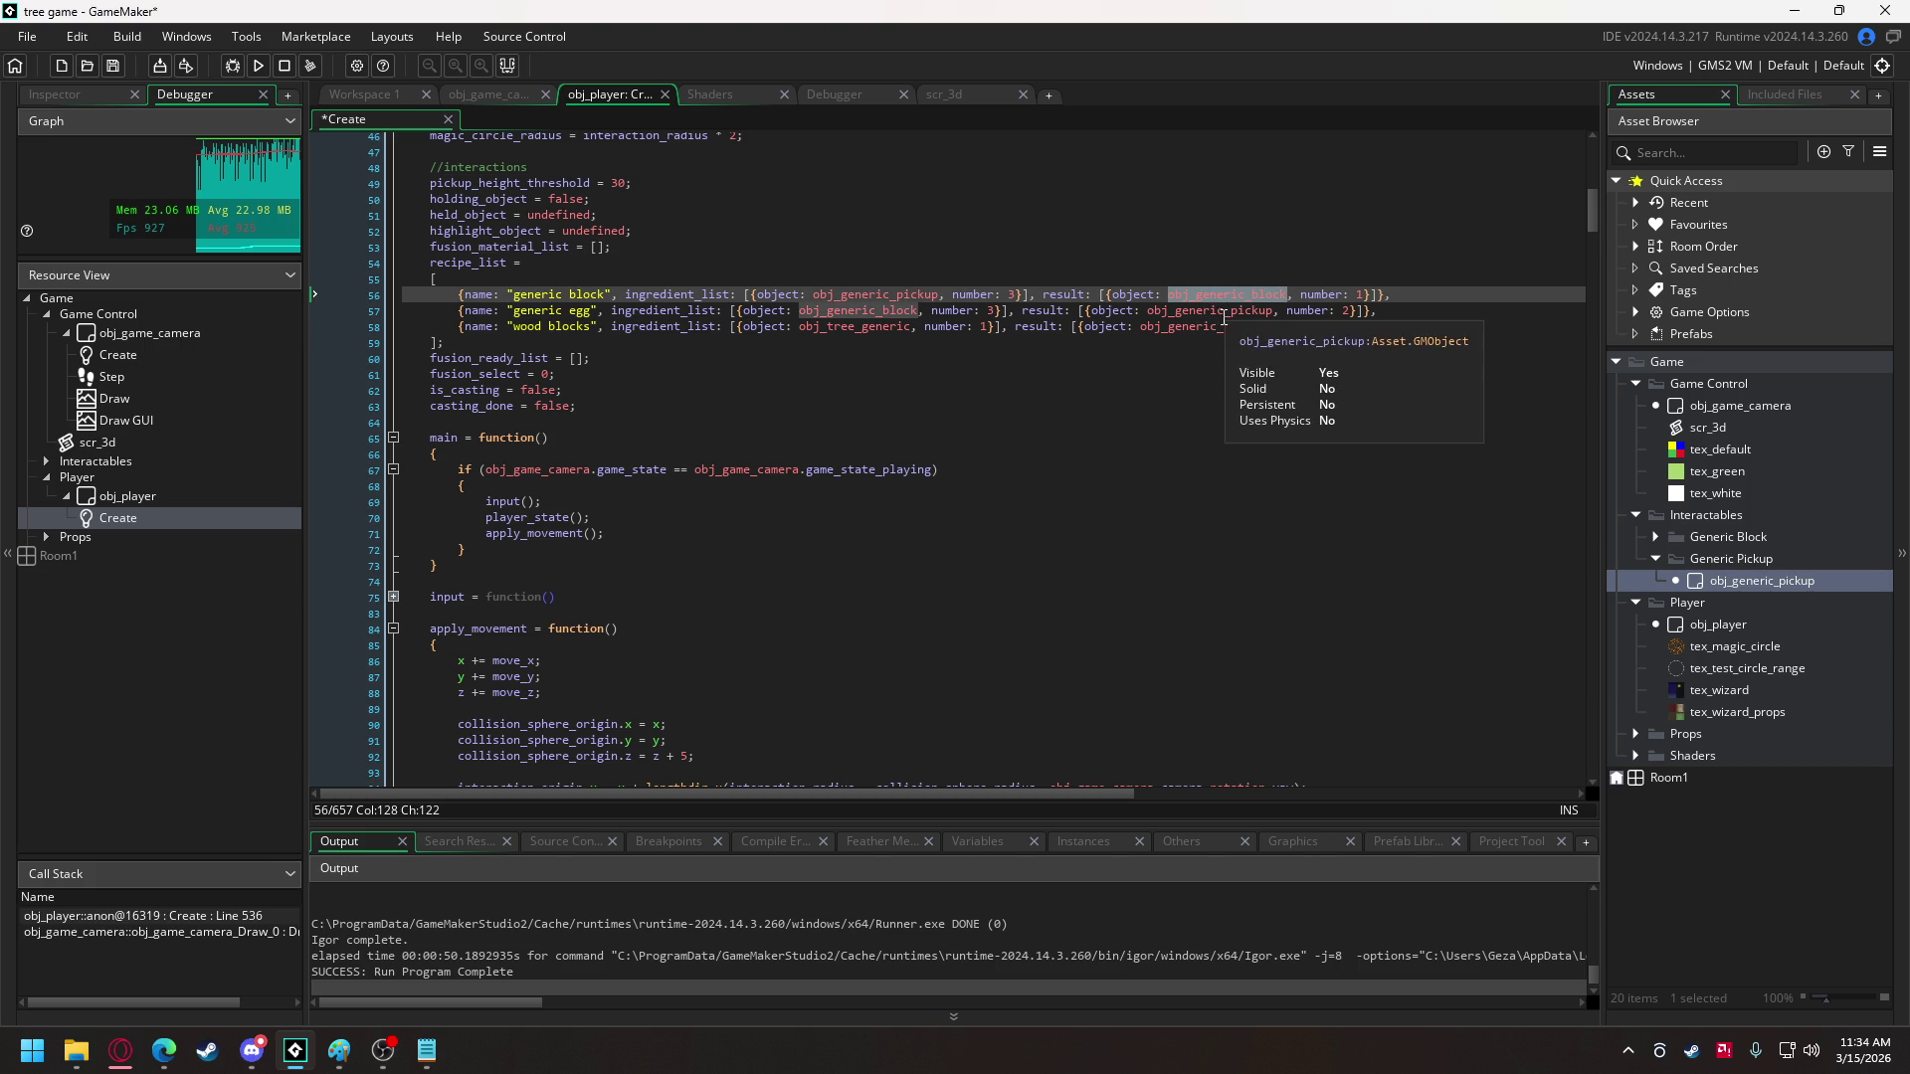
pyautogui.doubleClick(1203, 326)
pyautogui.hotkey('ctrl', 'v')
pyautogui.doubleClick(1333, 329)
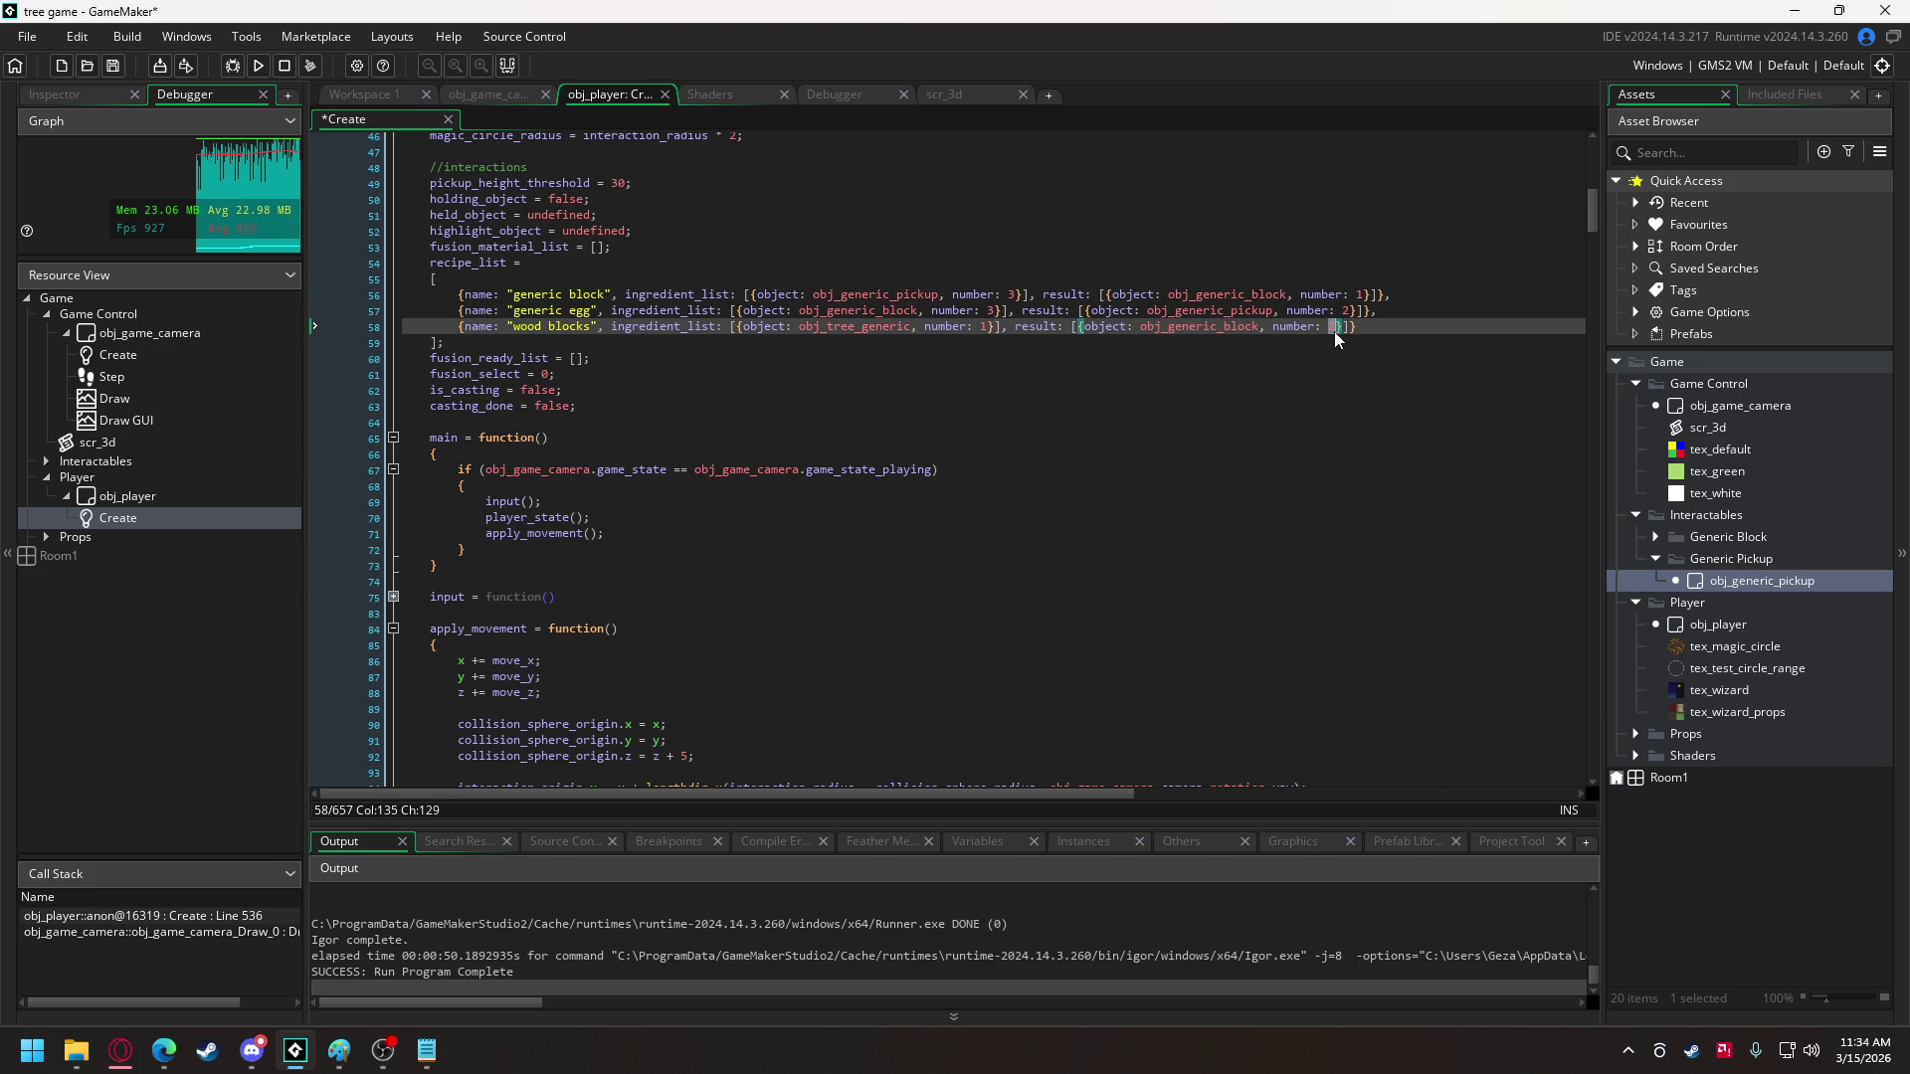
pyautogui.write('3')
pyautogui.moveTo(1078, 331); pyautogui.dragTo(1343, 334)
pyautogui.click(1343, 332)
pyautogui.write(',')
pyautogui.hotkey('ctrl', 'v')
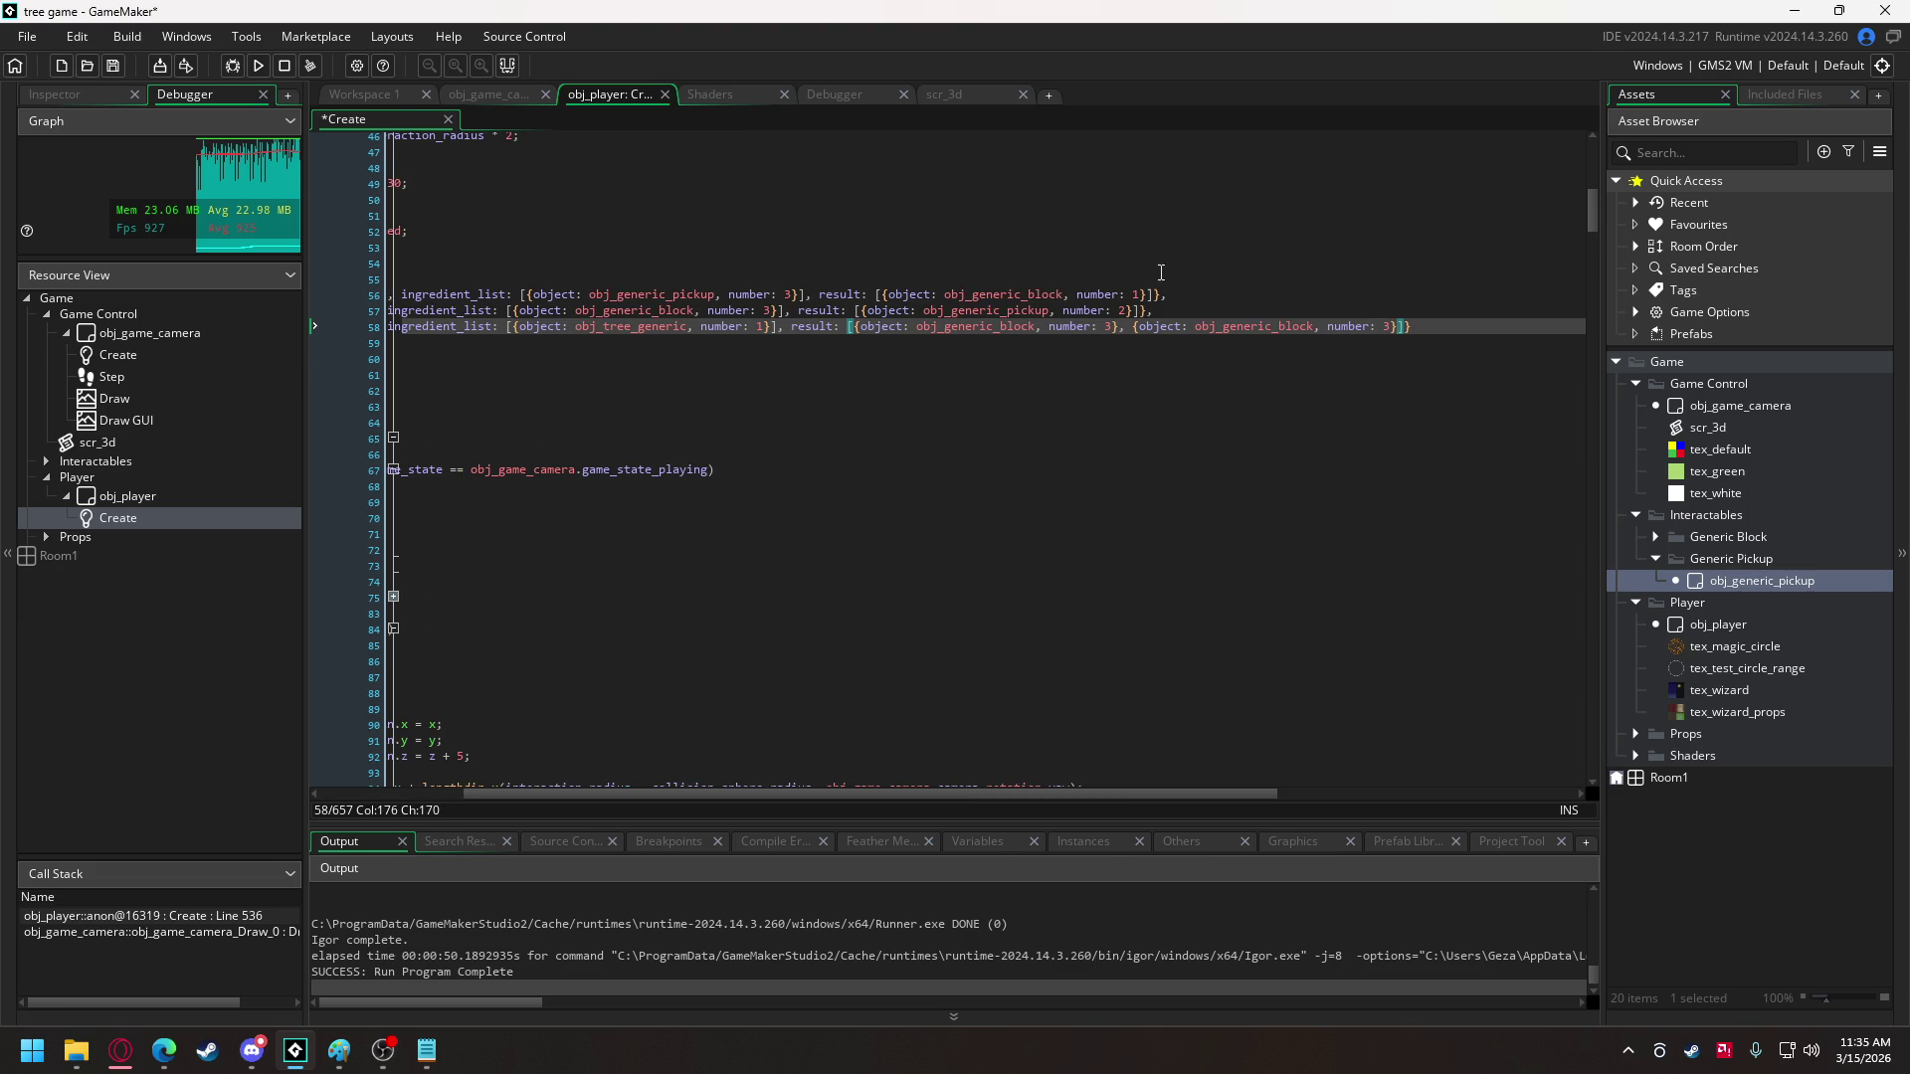
# - Change the second wood blocks result to 1 obj_generic_pickup
pyautogui.doubleClick(638, 298)
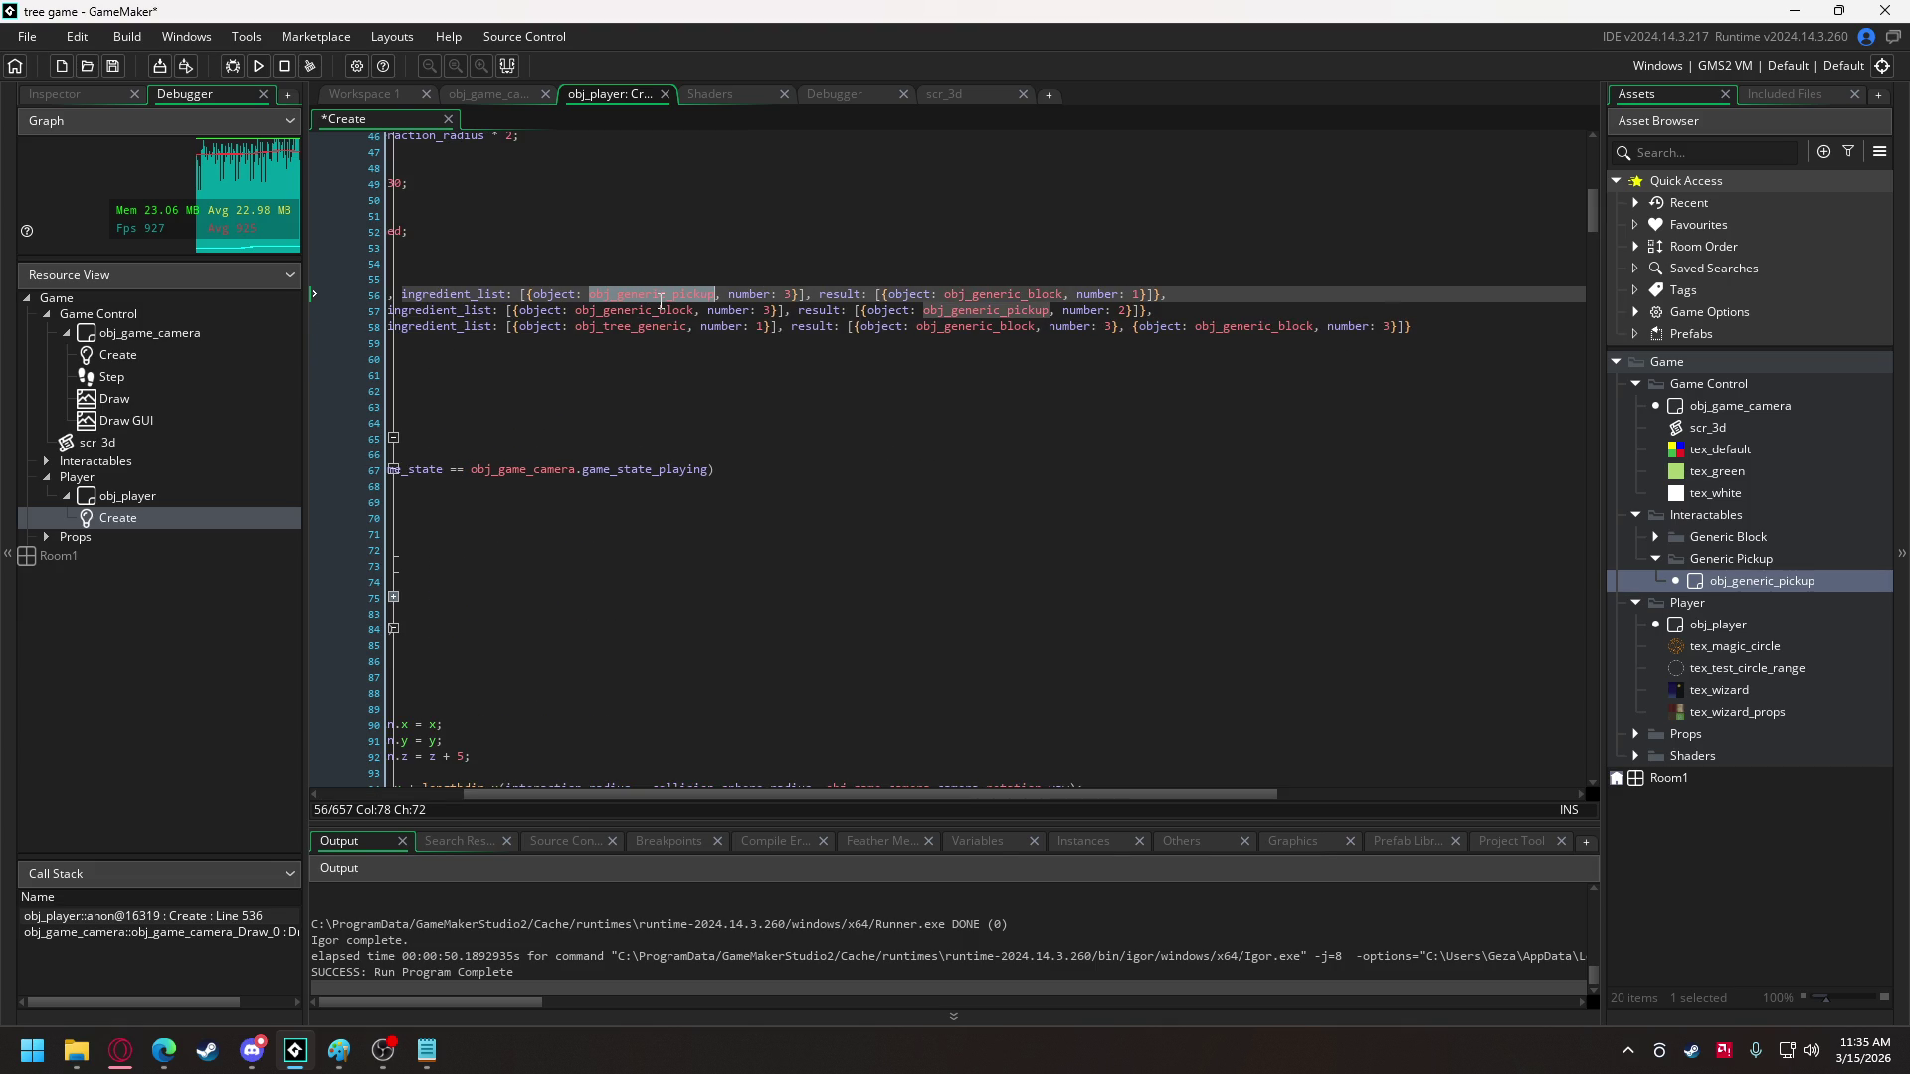
pyautogui.hotkey('ctrl', 'c')
pyautogui.doubleClick(1256, 326)
pyautogui.hotkey('ctrl', 'v')
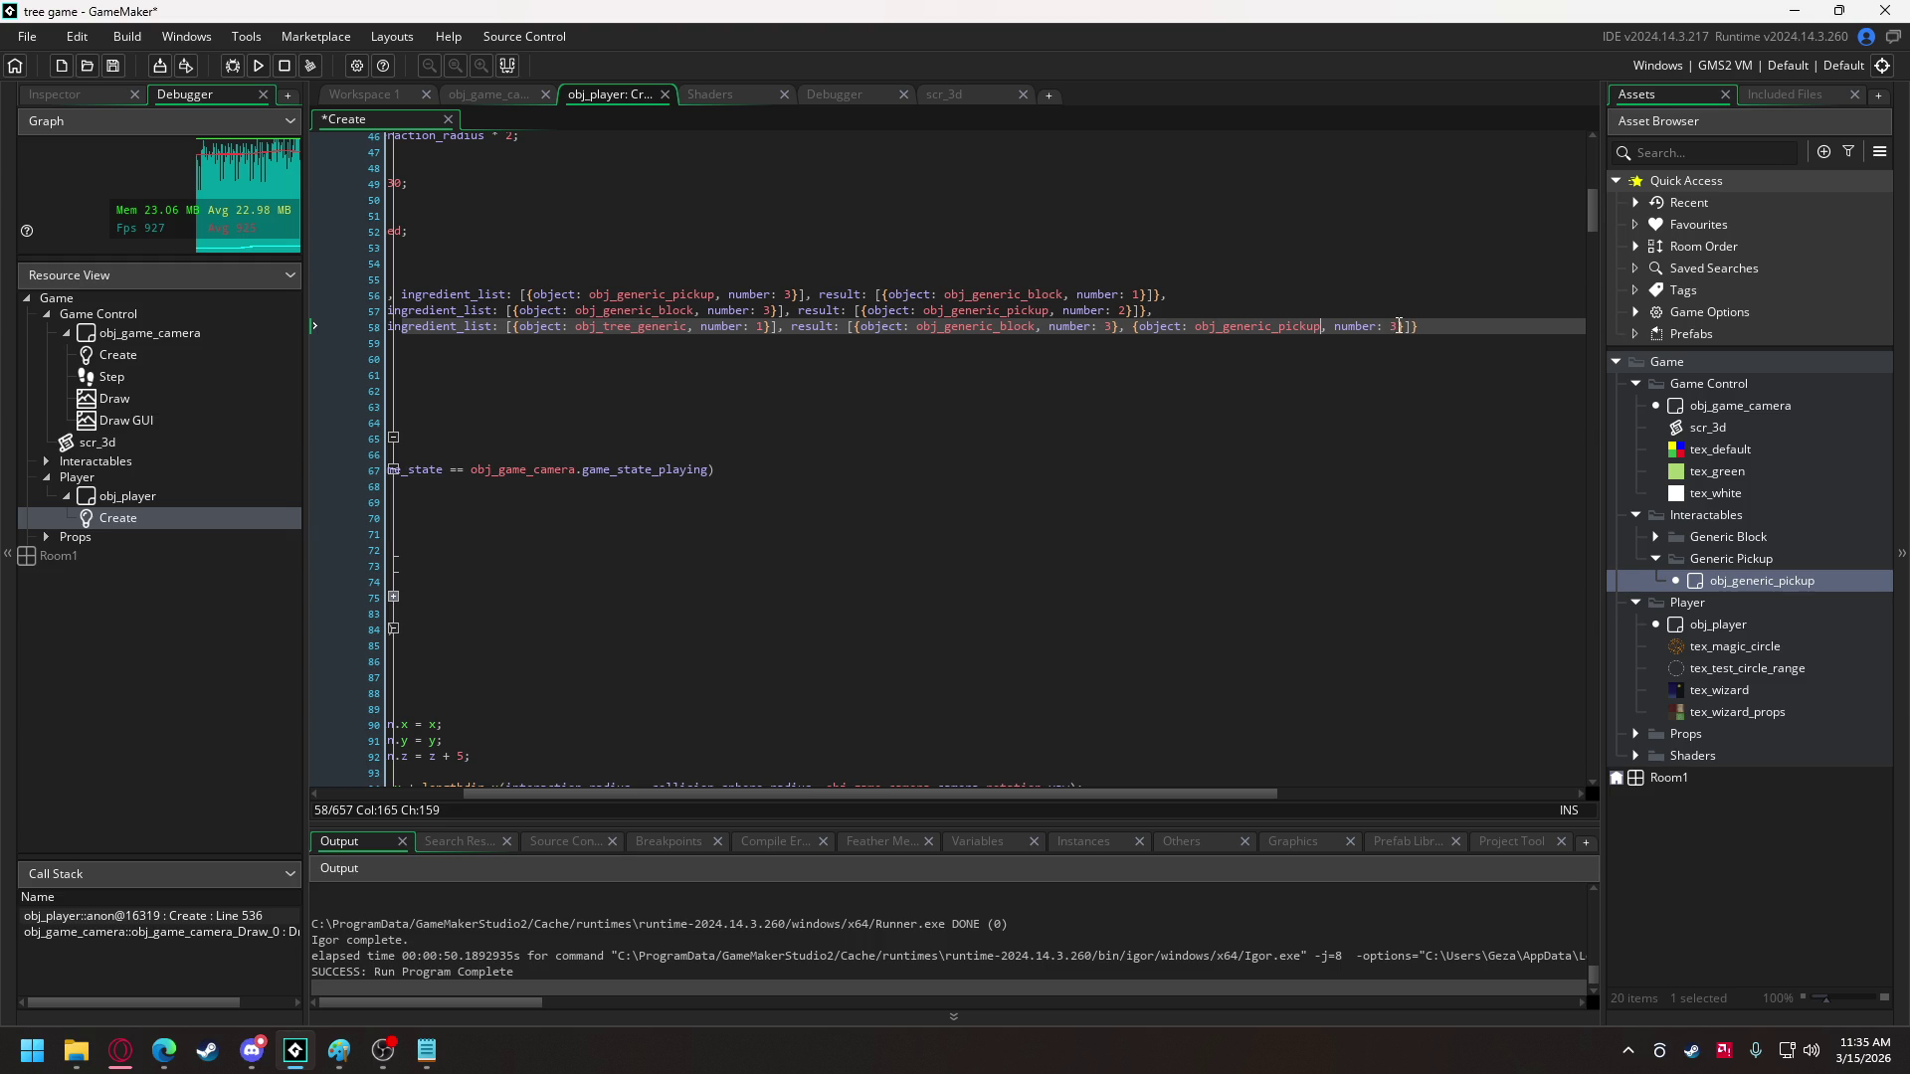
pyautogui.doubleClick(1396, 326)
pyautogui.write('1')
pyautogui.moveTo(1236, 793); pyautogui.dragTo(1093, 793)
pyautogui.doubleClick(467, 263)
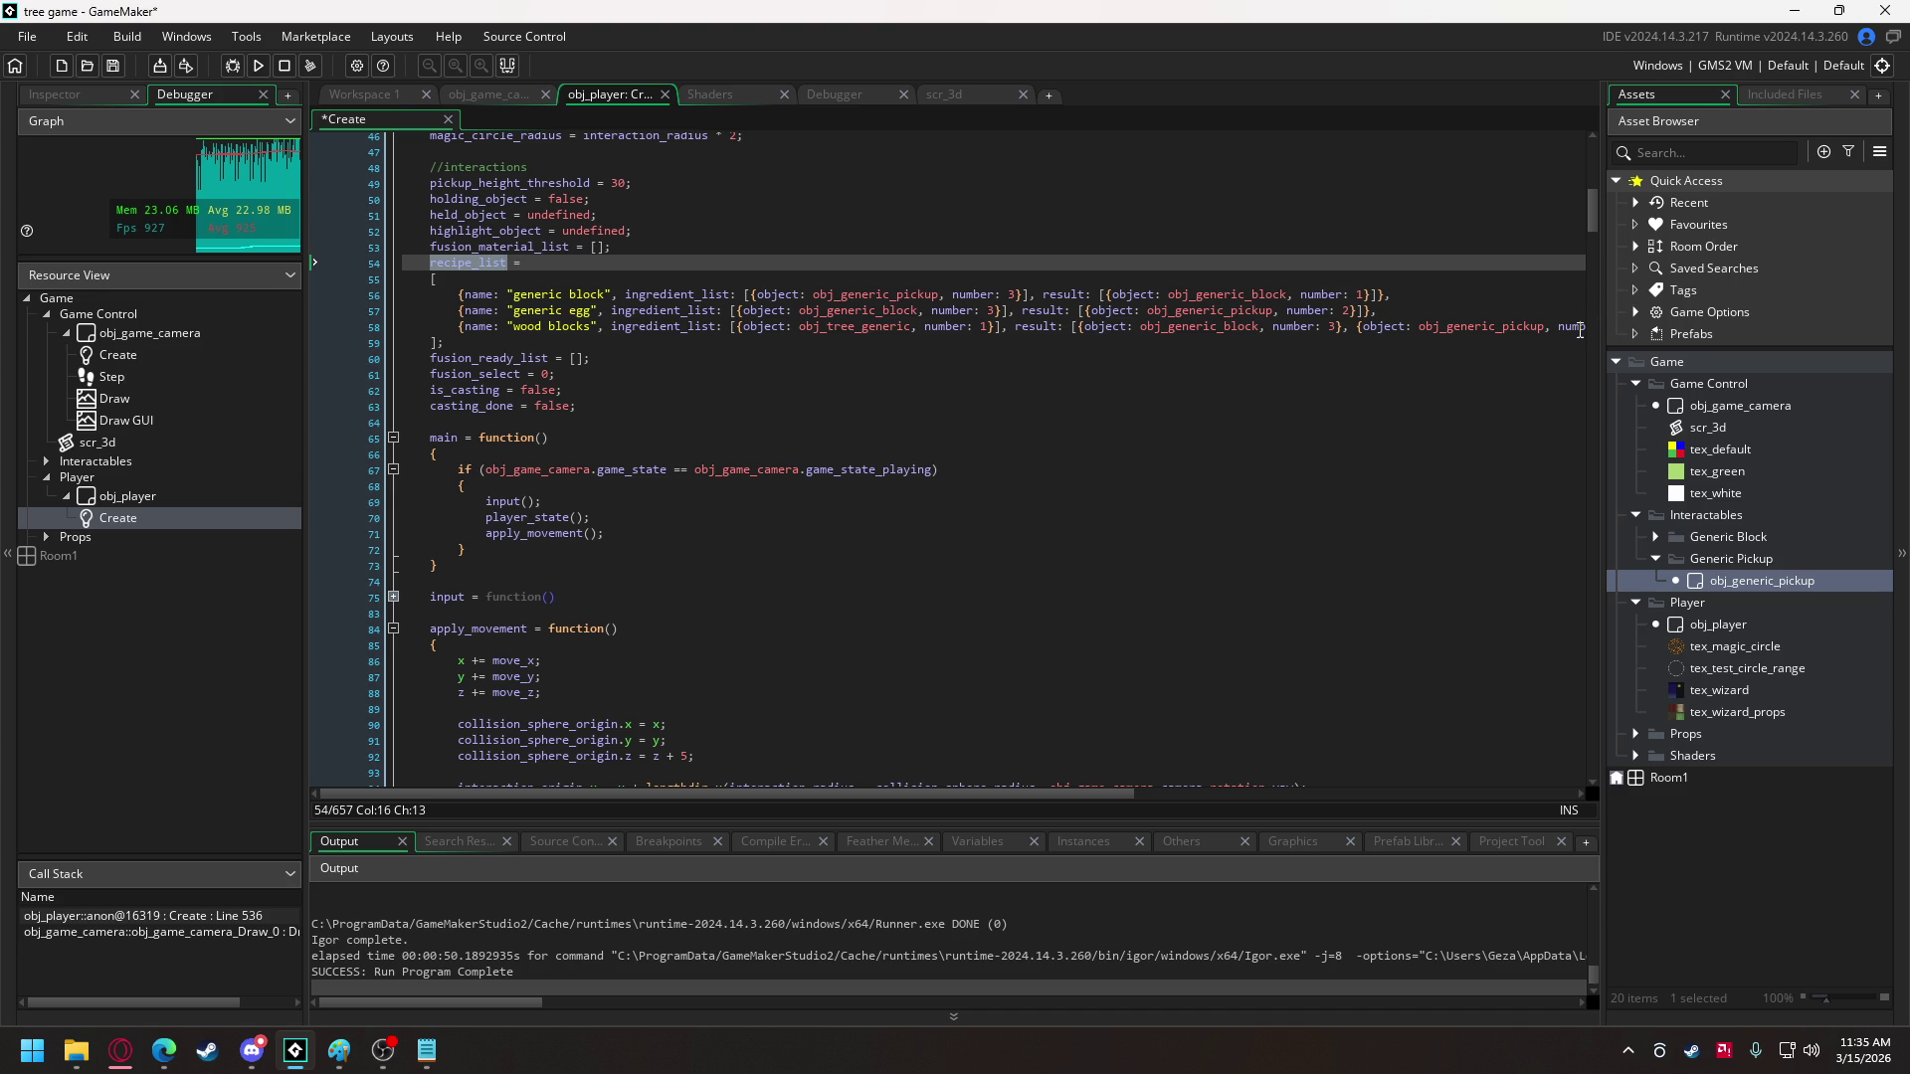
# - Scroll to the casting code near line 303 and inspect the repeat reading recipe.result.number
pyautogui.moveTo(1592, 219)
pyautogui.mouseDown()
pyautogui.moveTo(1592, 492)
pyautogui.moveTo(1561, 622)
pyautogui.moveTo(1555, 379)
pyautogui.moveTo(1553, 414)
pyautogui.moveTo(1516, 442)
pyautogui.mouseUp()
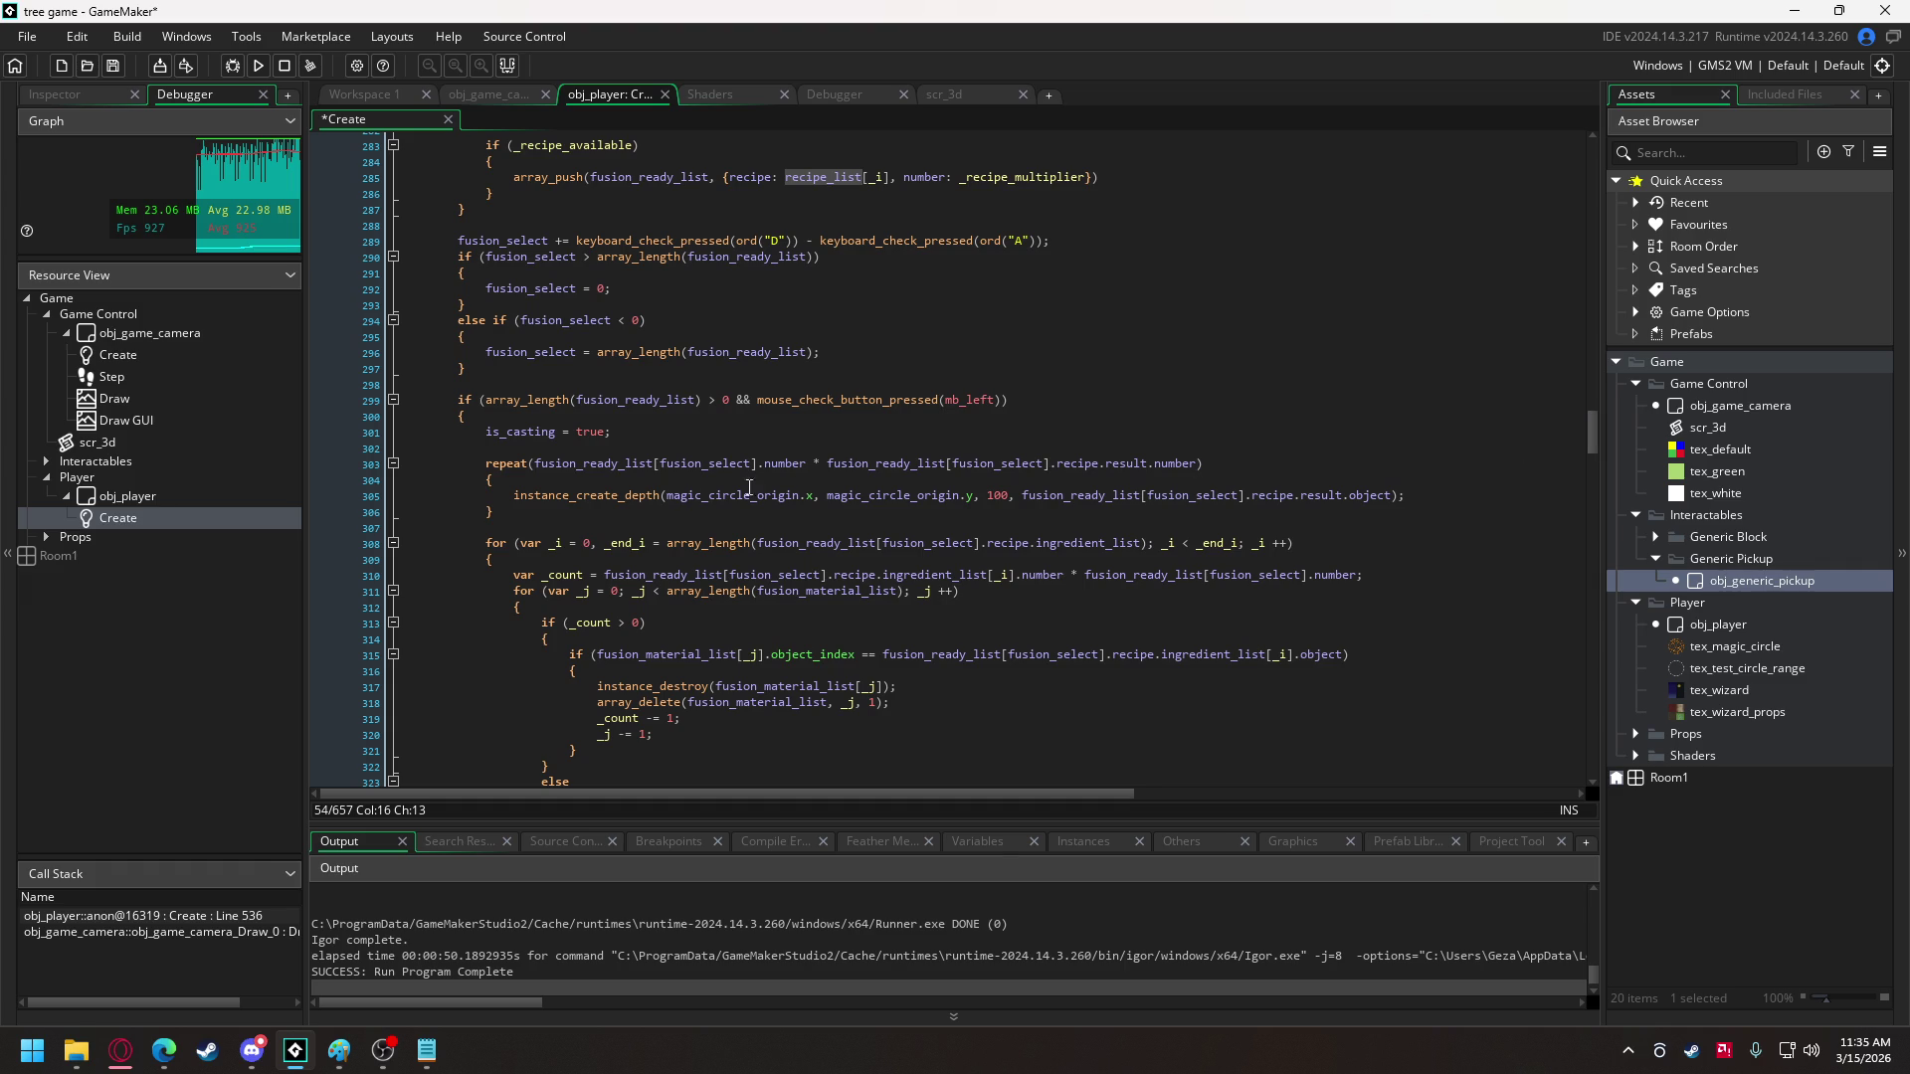
pyautogui.click(613, 484)
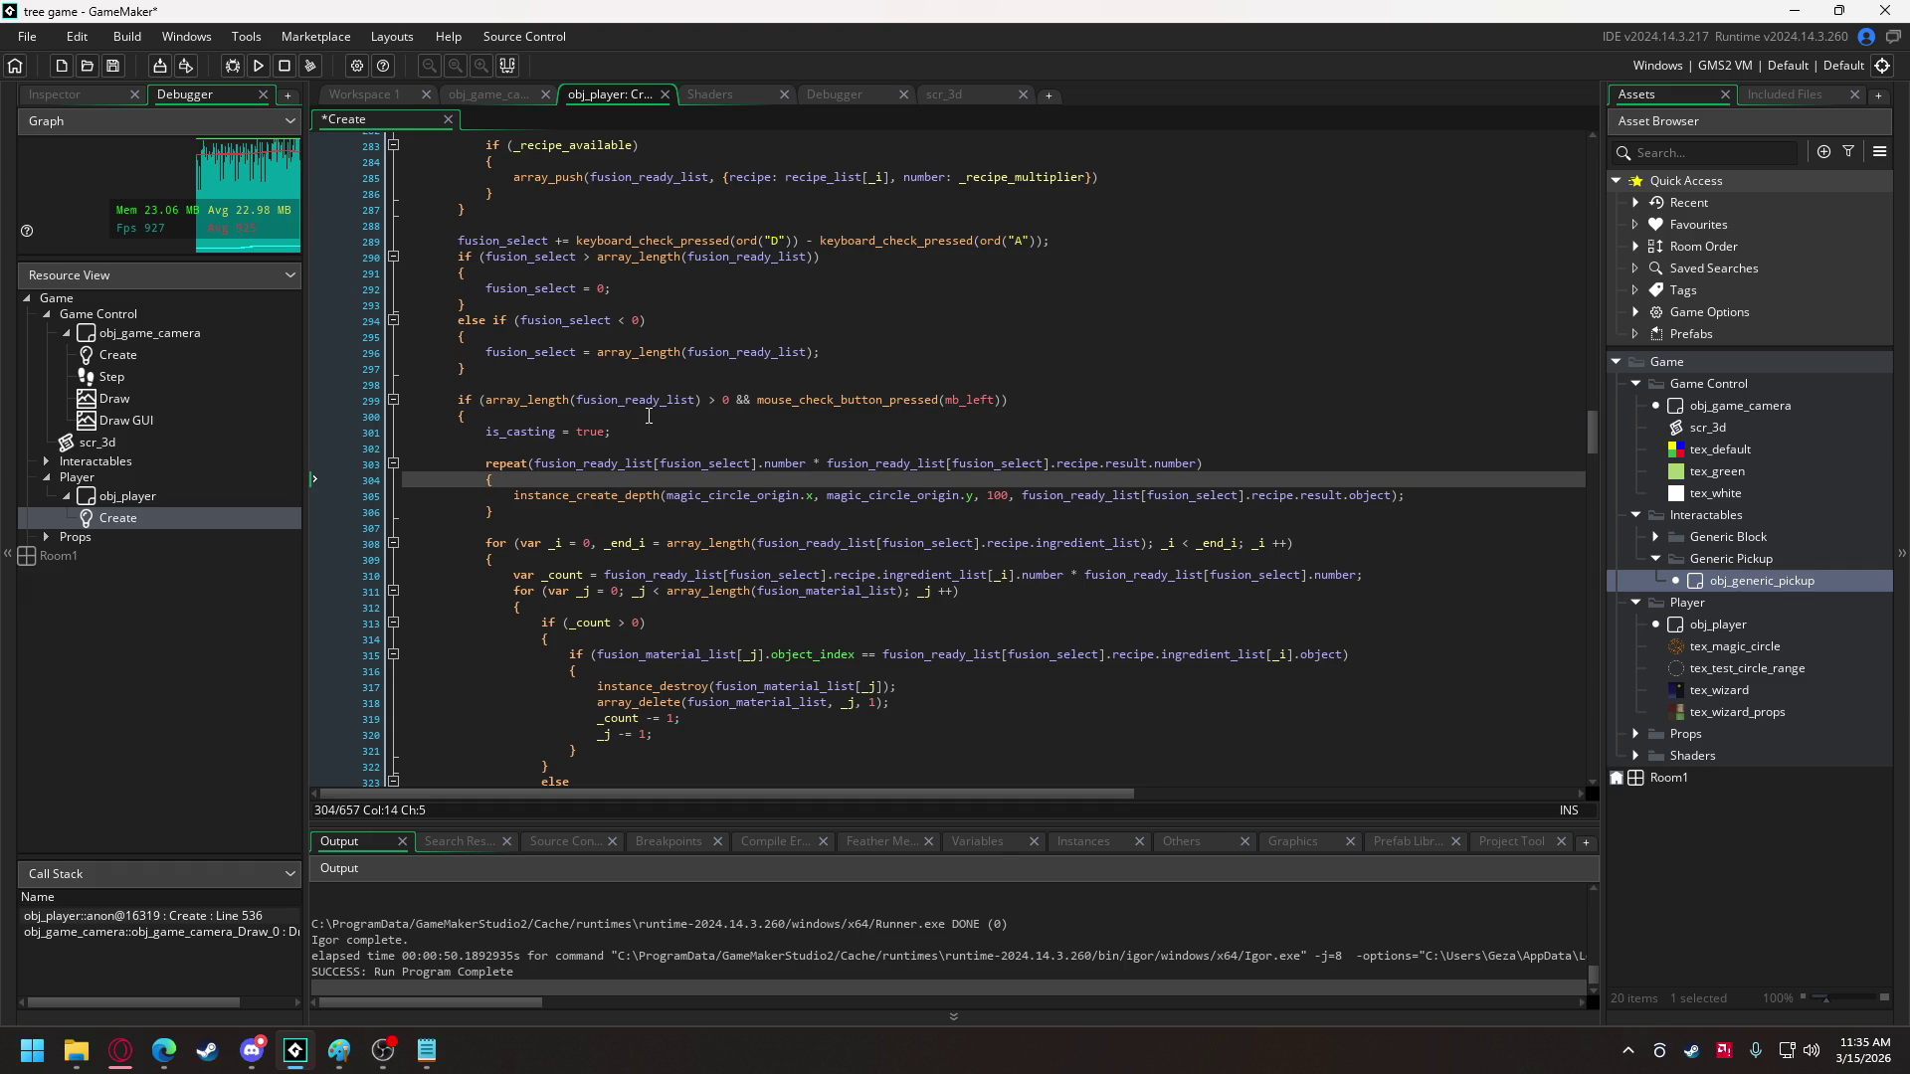
pyautogui.press('Up')
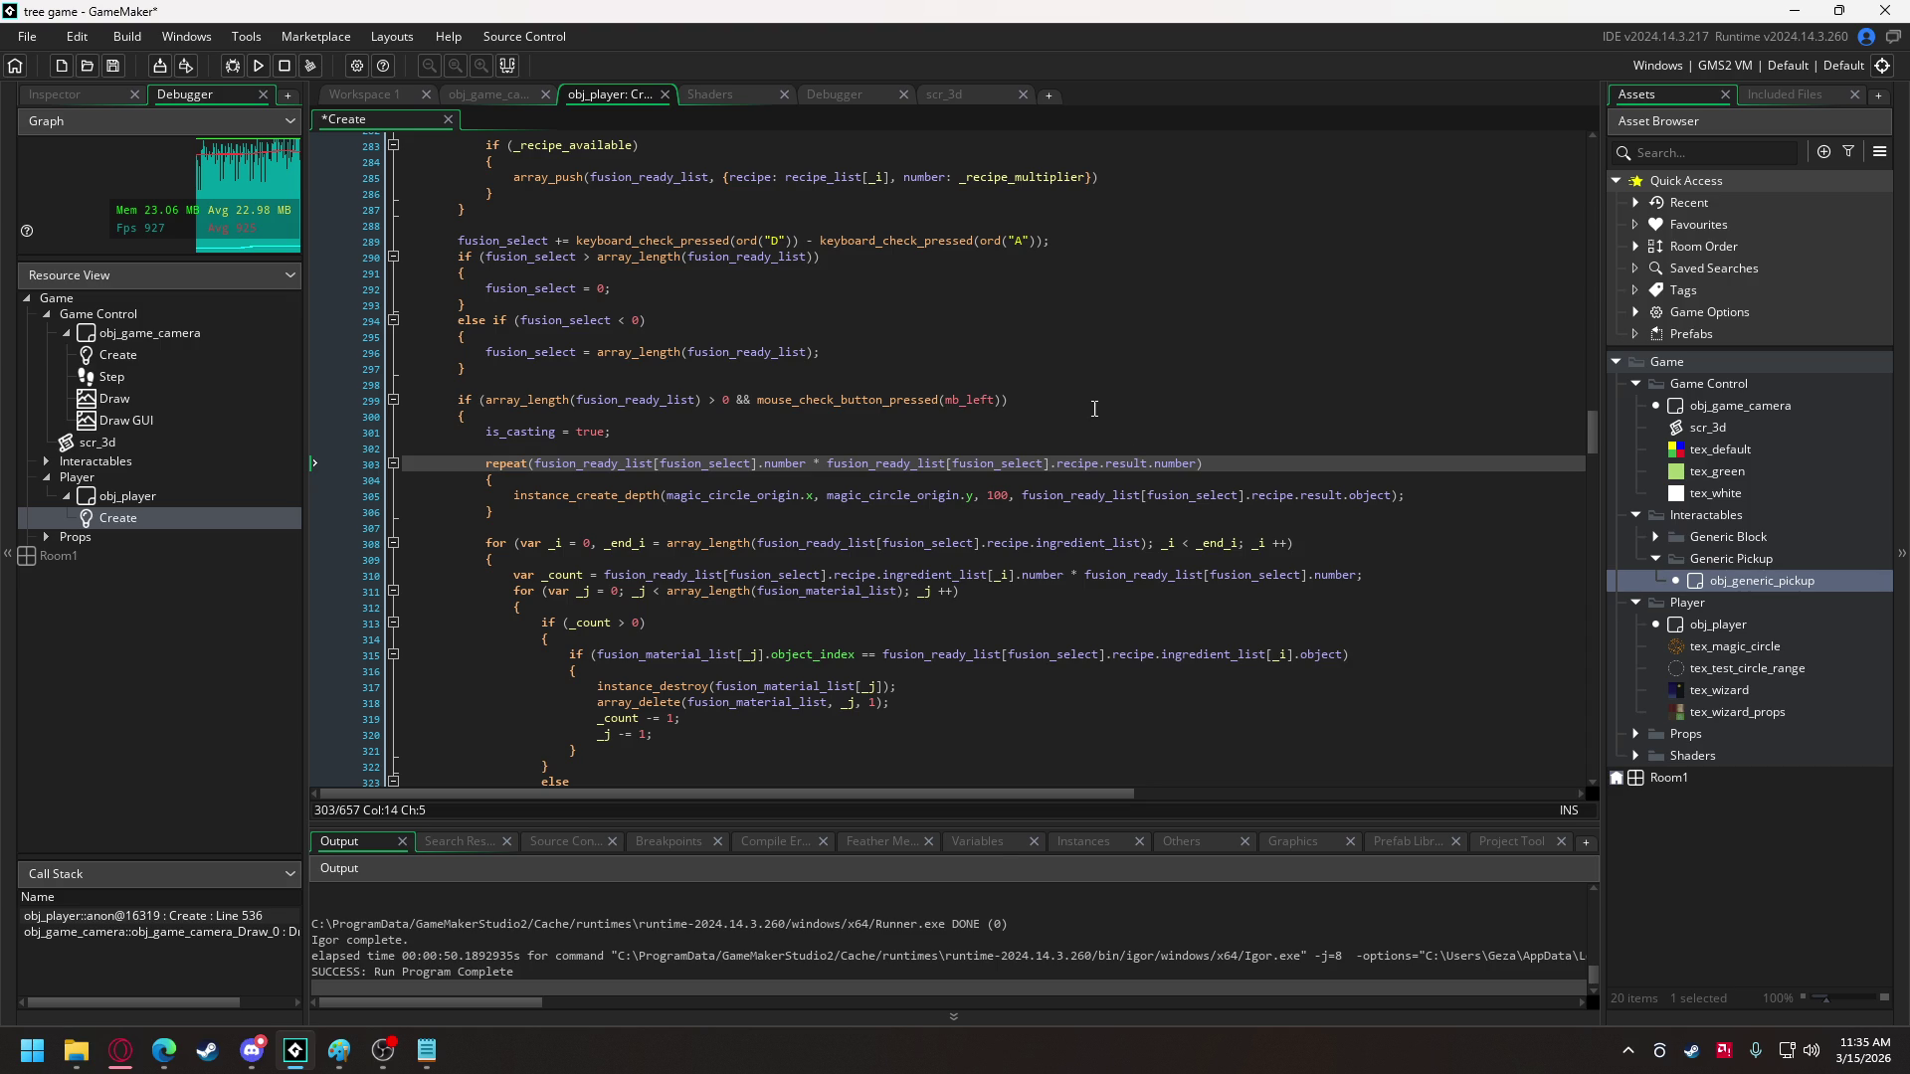
pyautogui.click(1100, 465)
pyautogui.moveTo(1589, 444); pyautogui.dragTo(1596, 211)
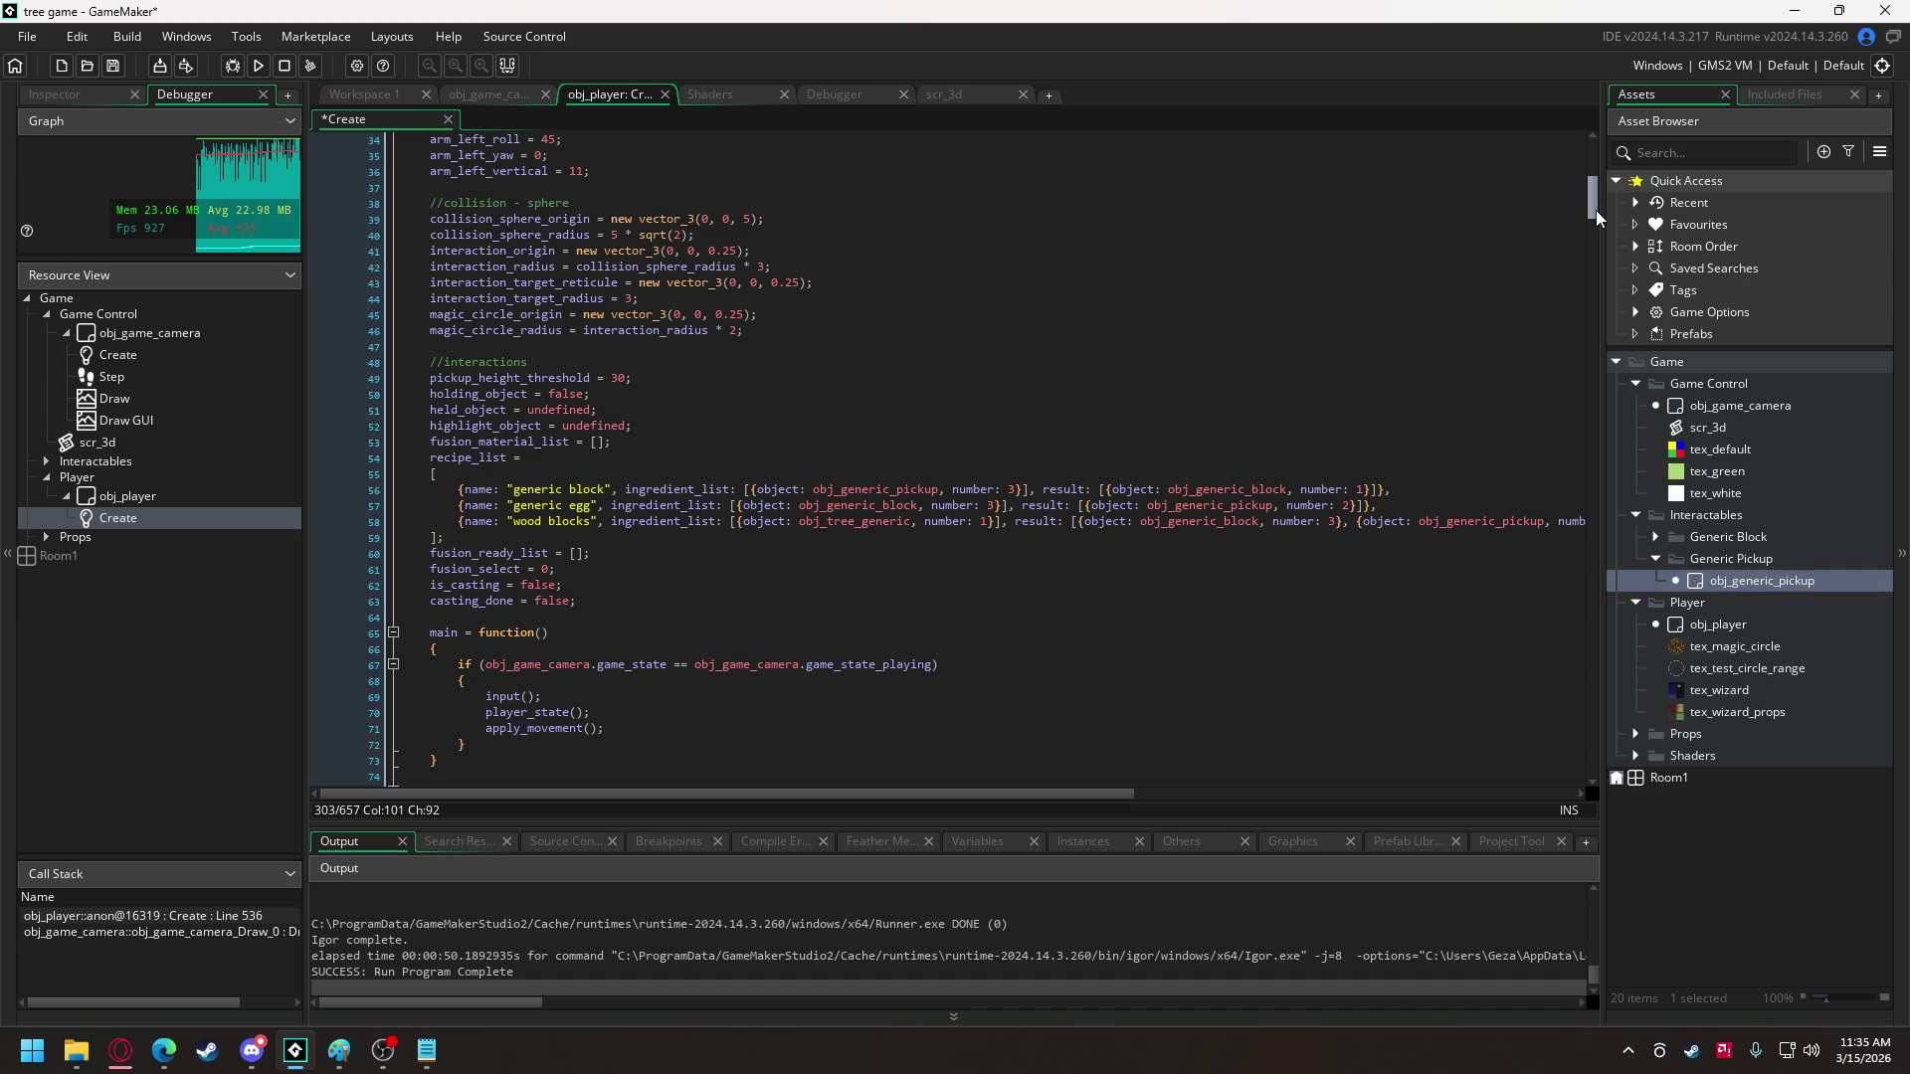
pyautogui.moveTo(1596, 211); pyautogui.dragTo(1572, 442)
# - Index result with [_i] in both the repeat count and the instance_create_depth call
pyautogui.click(1151, 418)
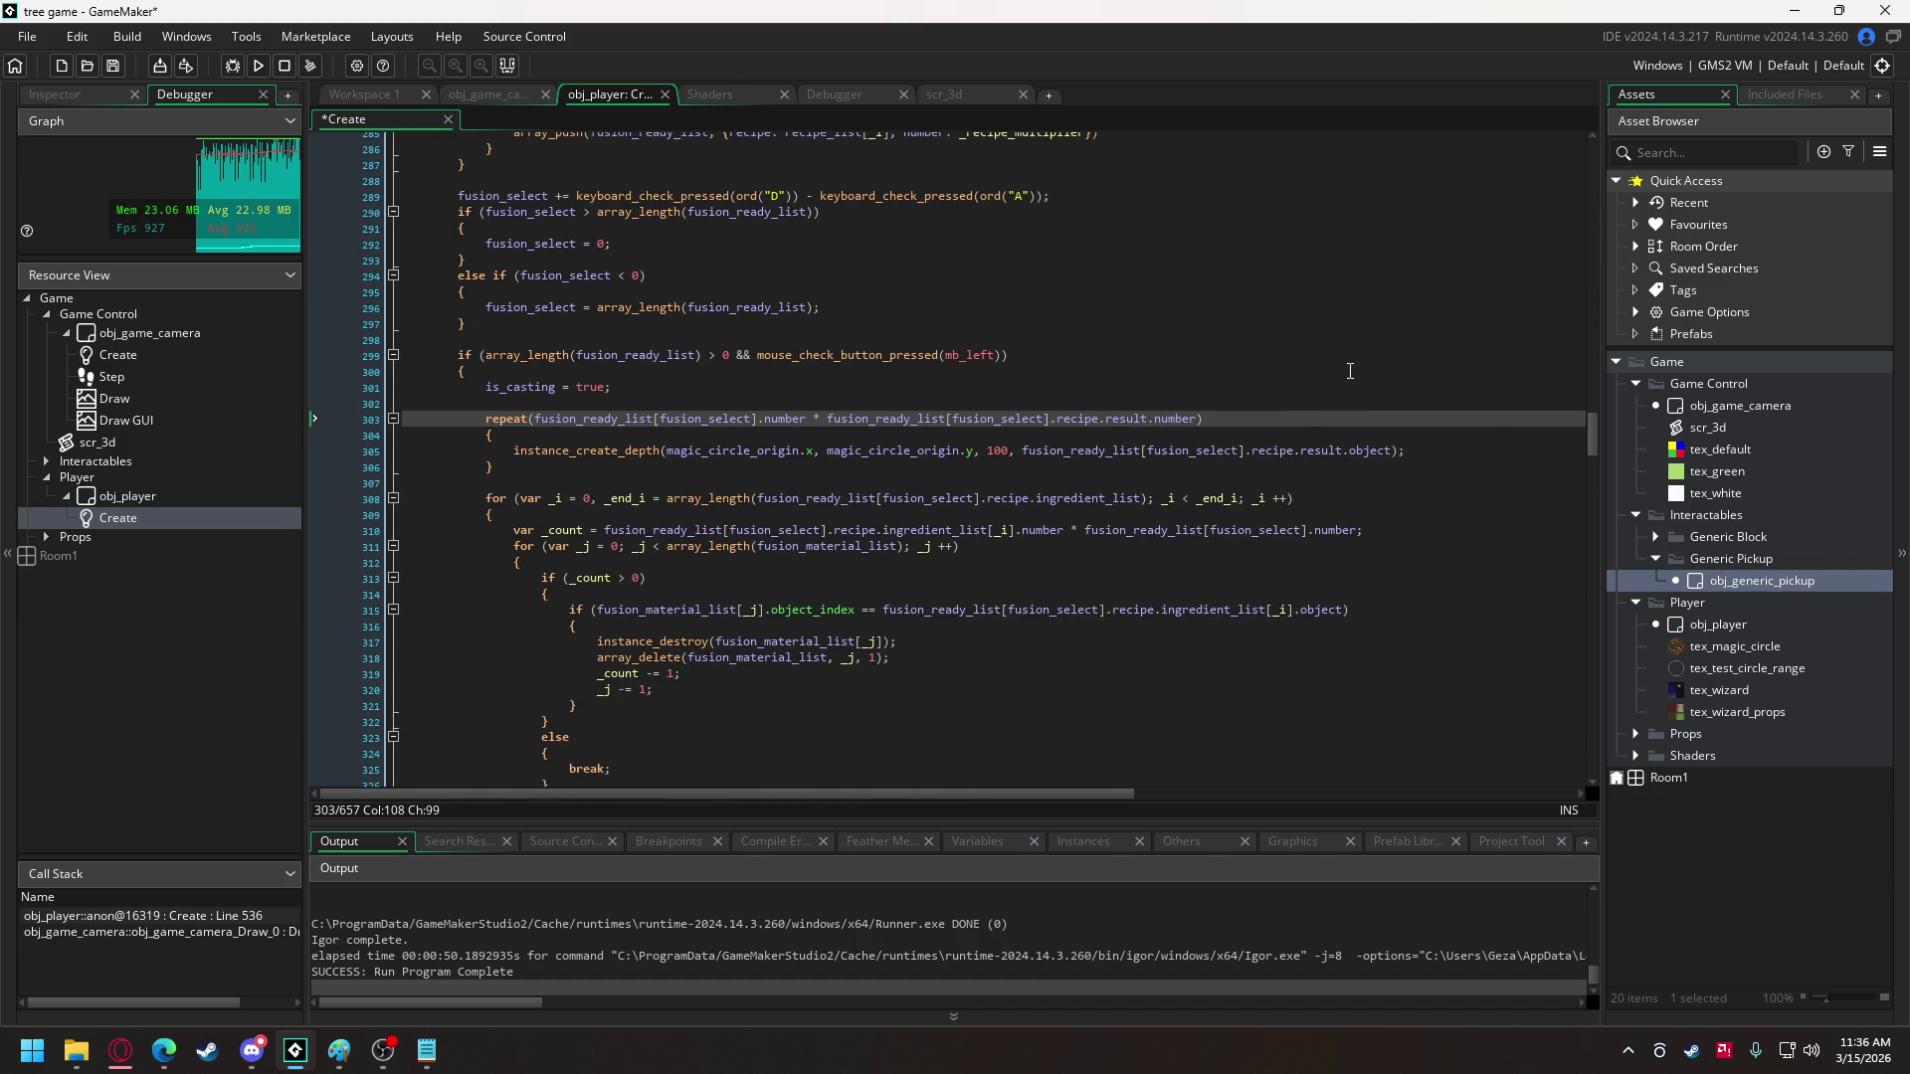
pyautogui.write('[_i]')
pyautogui.click(1136, 420)
pyautogui.click(1342, 450)
pyautogui.write('[_i]')
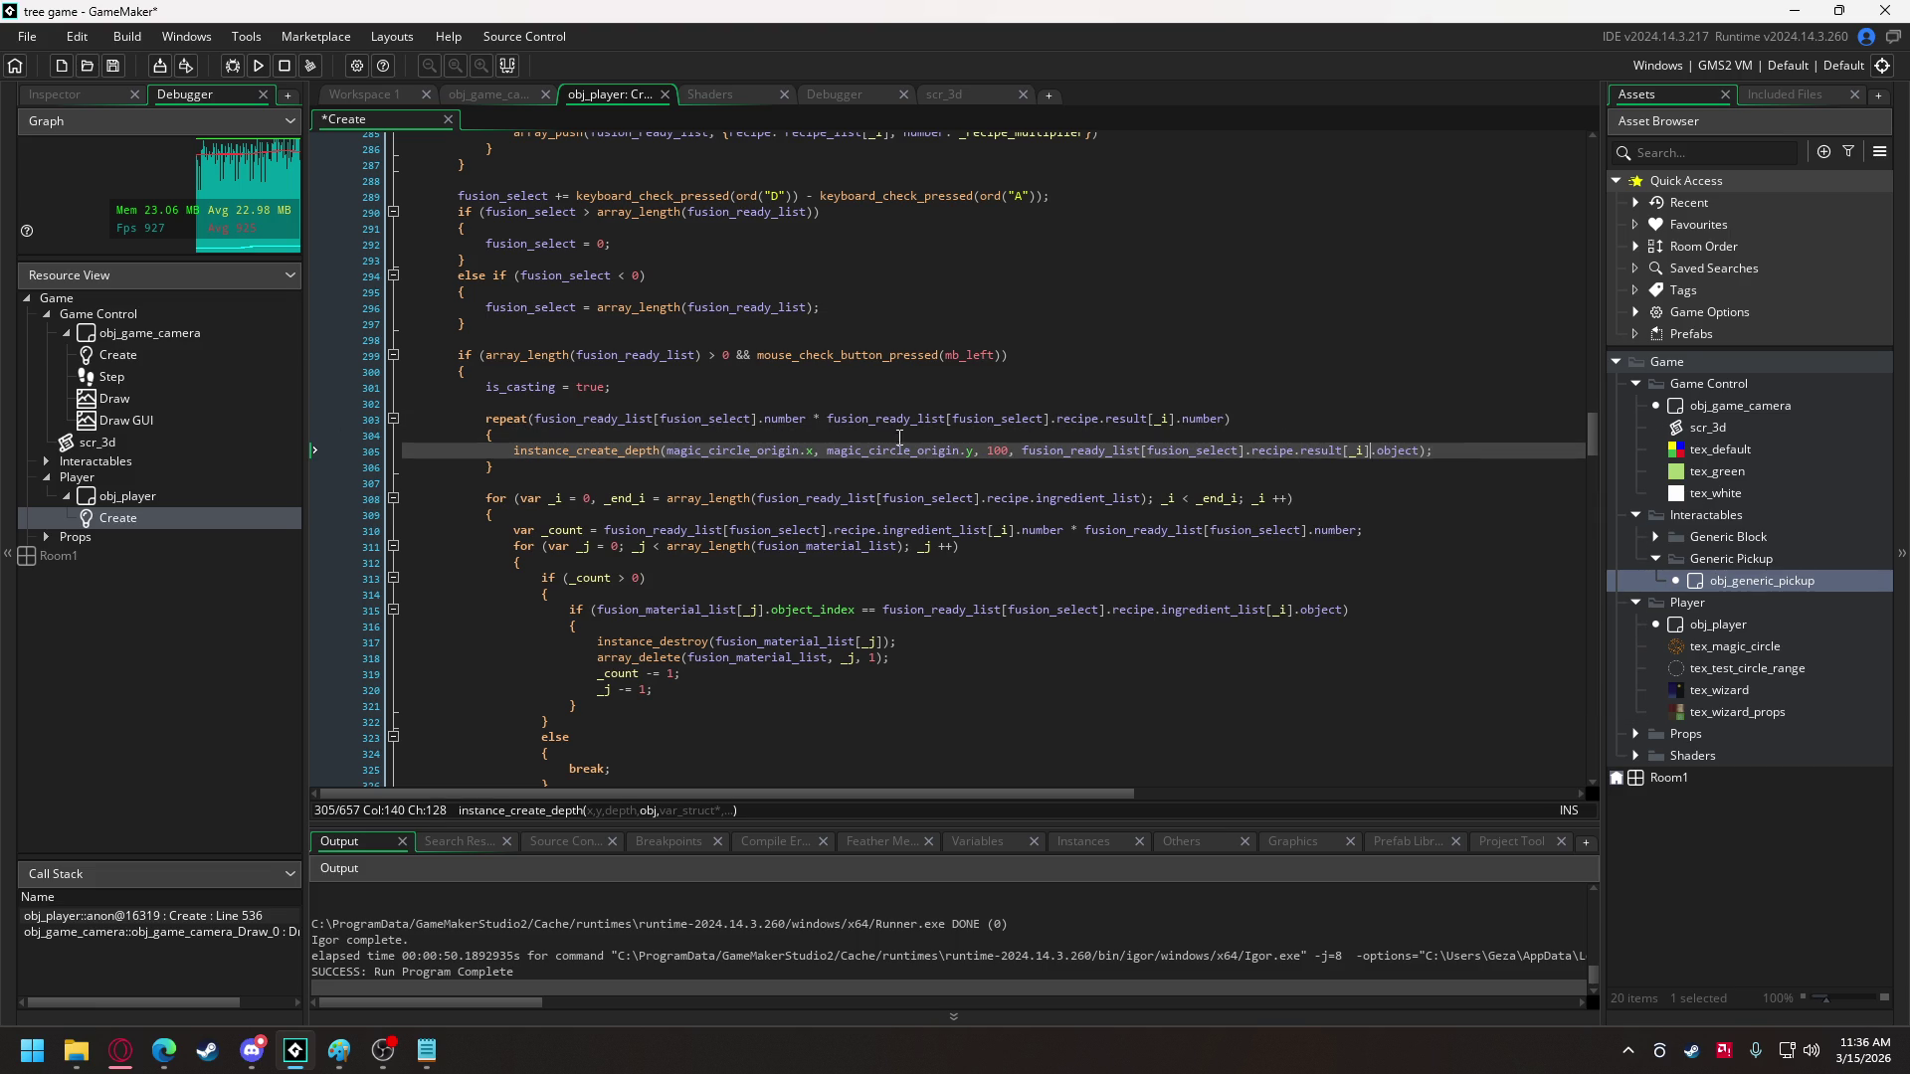
# - Wrap the repeat block in an indented for loop over recipe.result with a closing brace
pyautogui.click(624, 403)
pyautogui.press('Return')
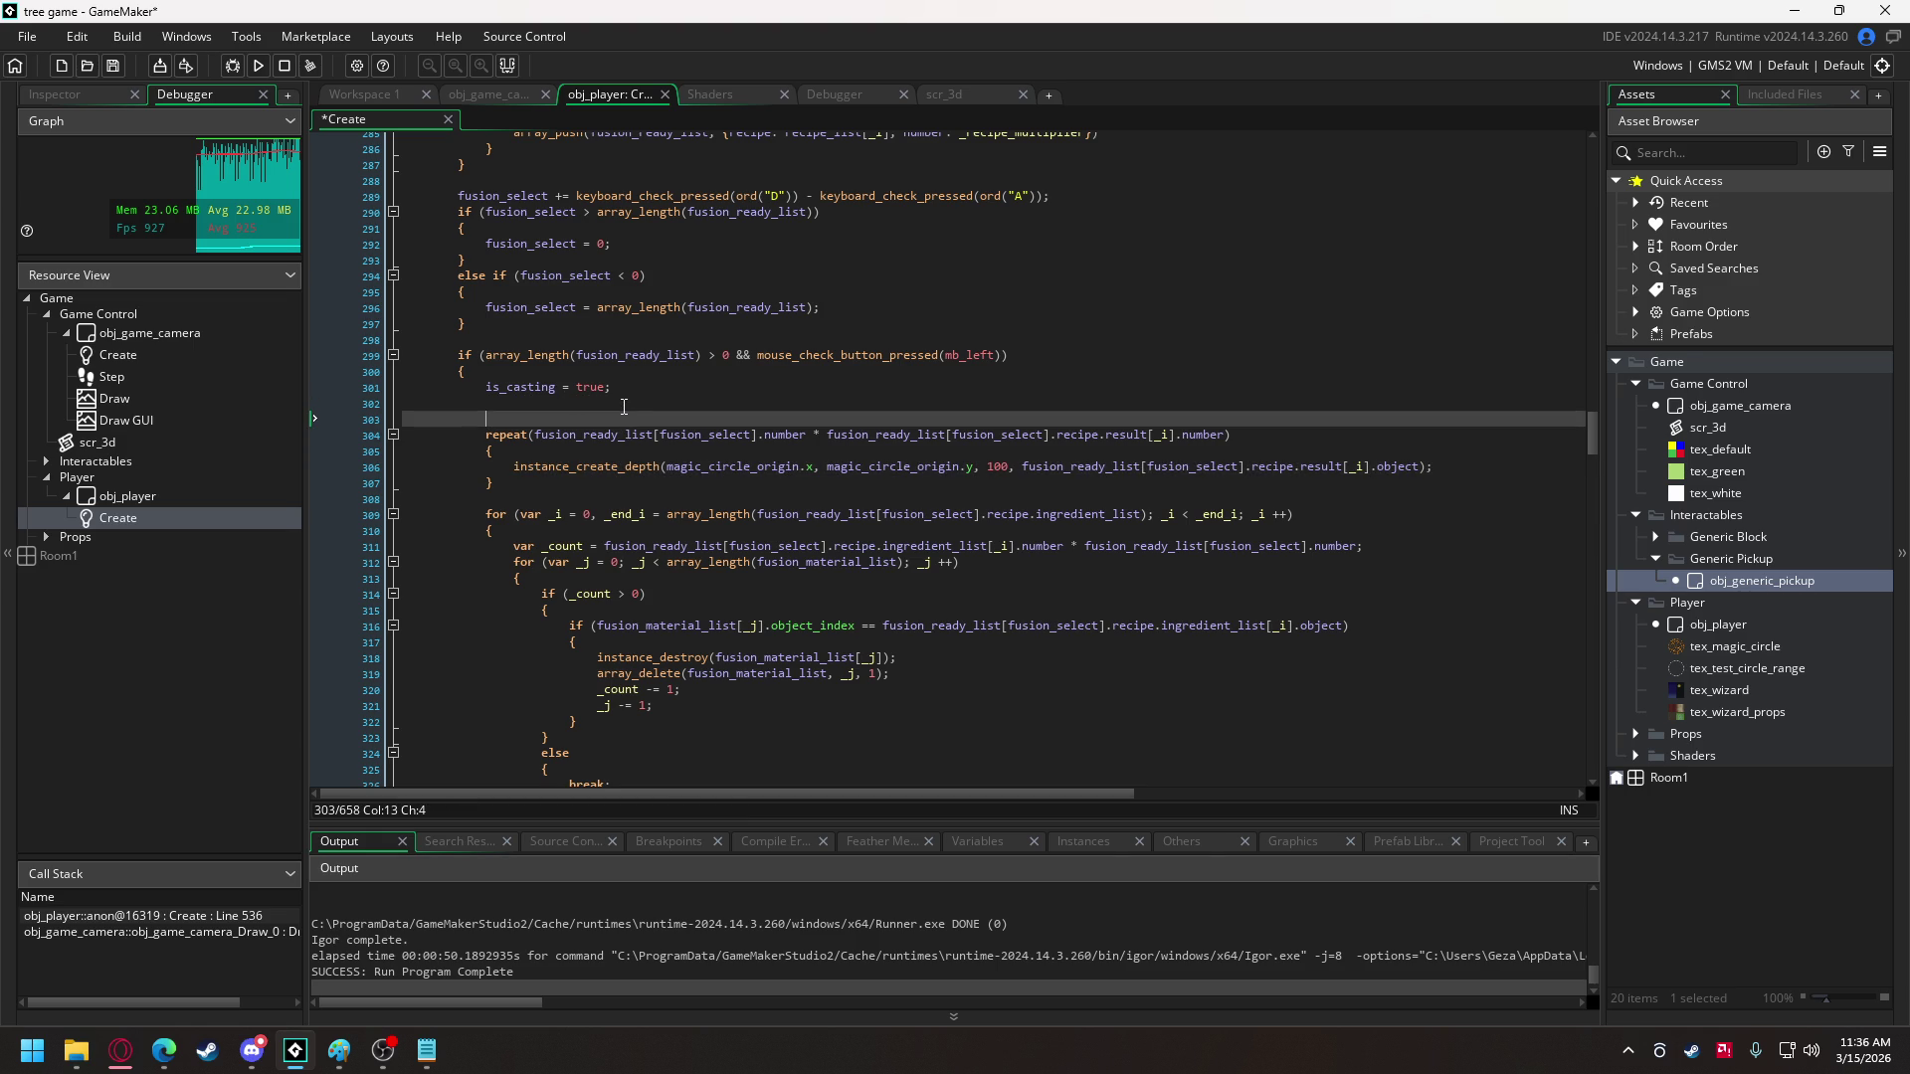
pyautogui.moveTo(485, 514); pyautogui.dragTo(493, 541)
pyautogui.hotkey('ctrl', 'c')
pyautogui.click(491, 426)
pyautogui.hotkey('ctrl', 'v')
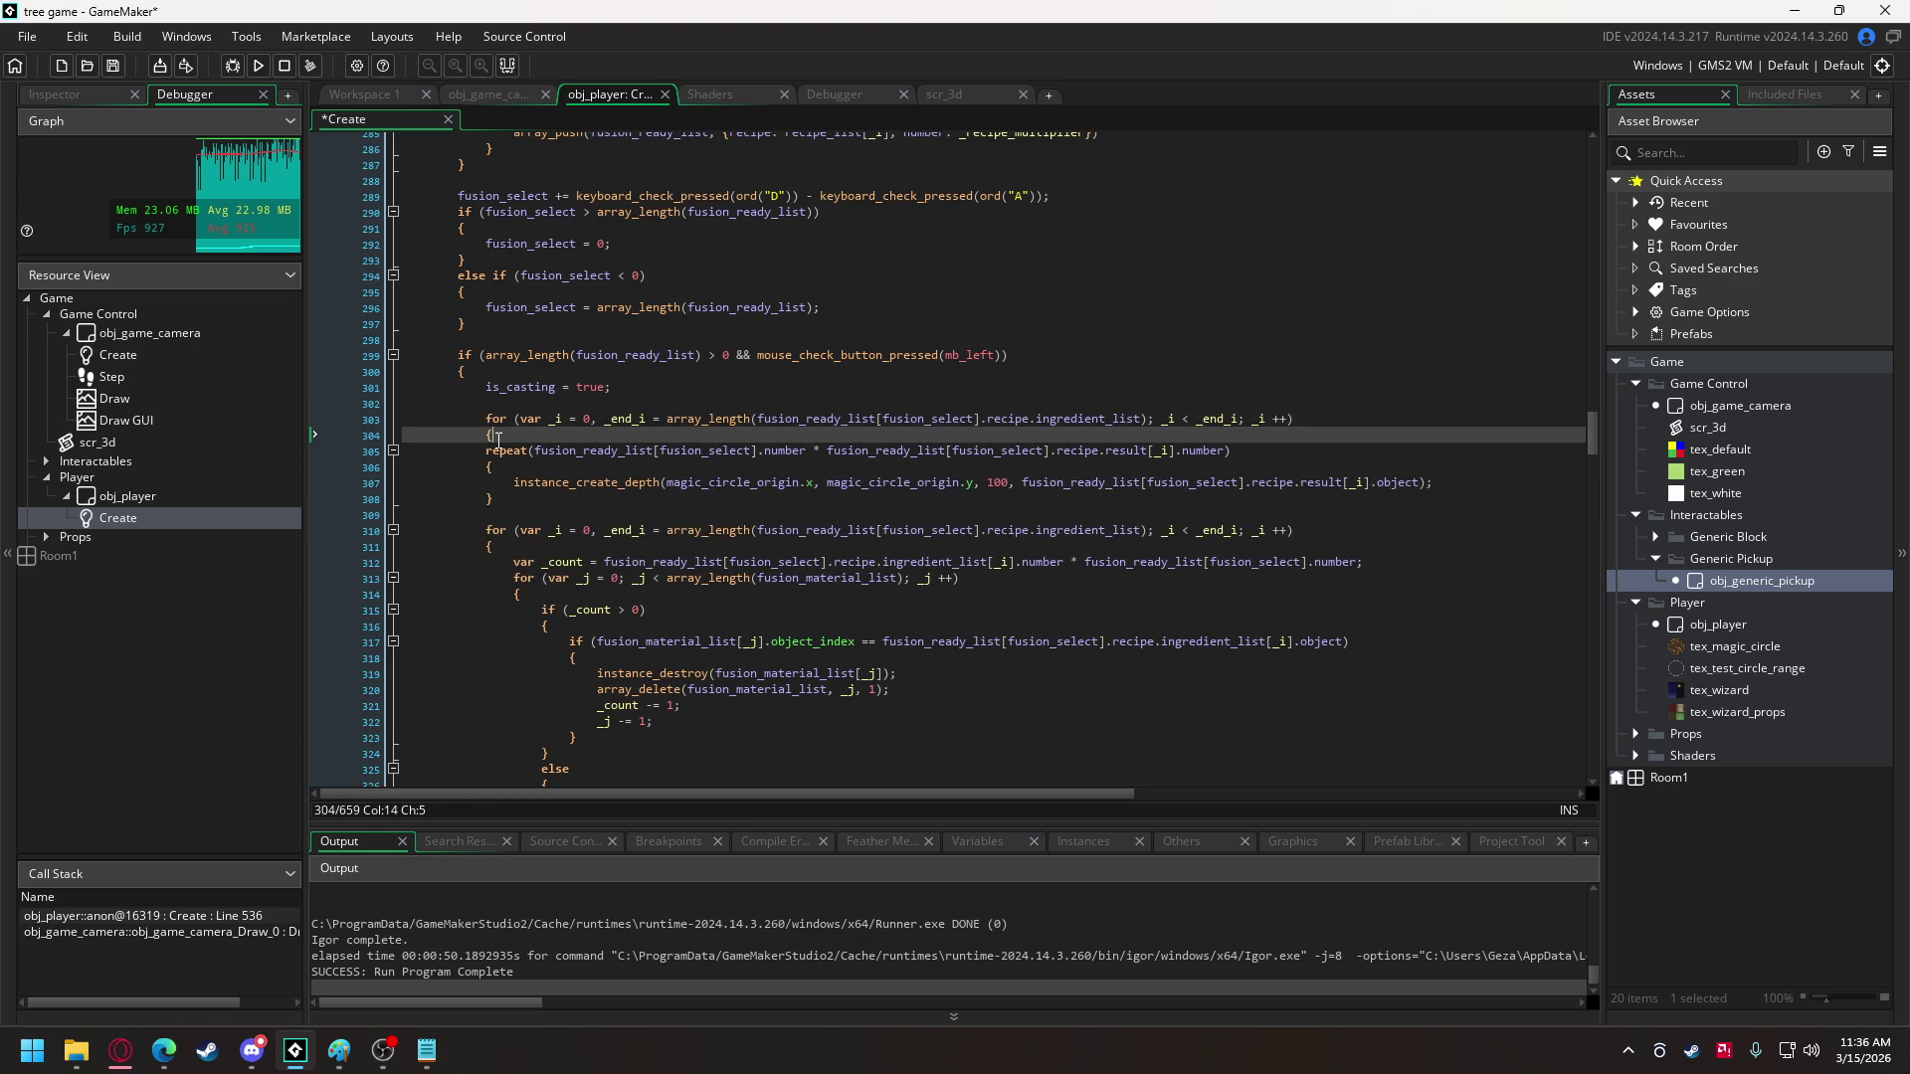
pyautogui.click(512, 502)
pyautogui.press('Return')
pyautogui.write('}')
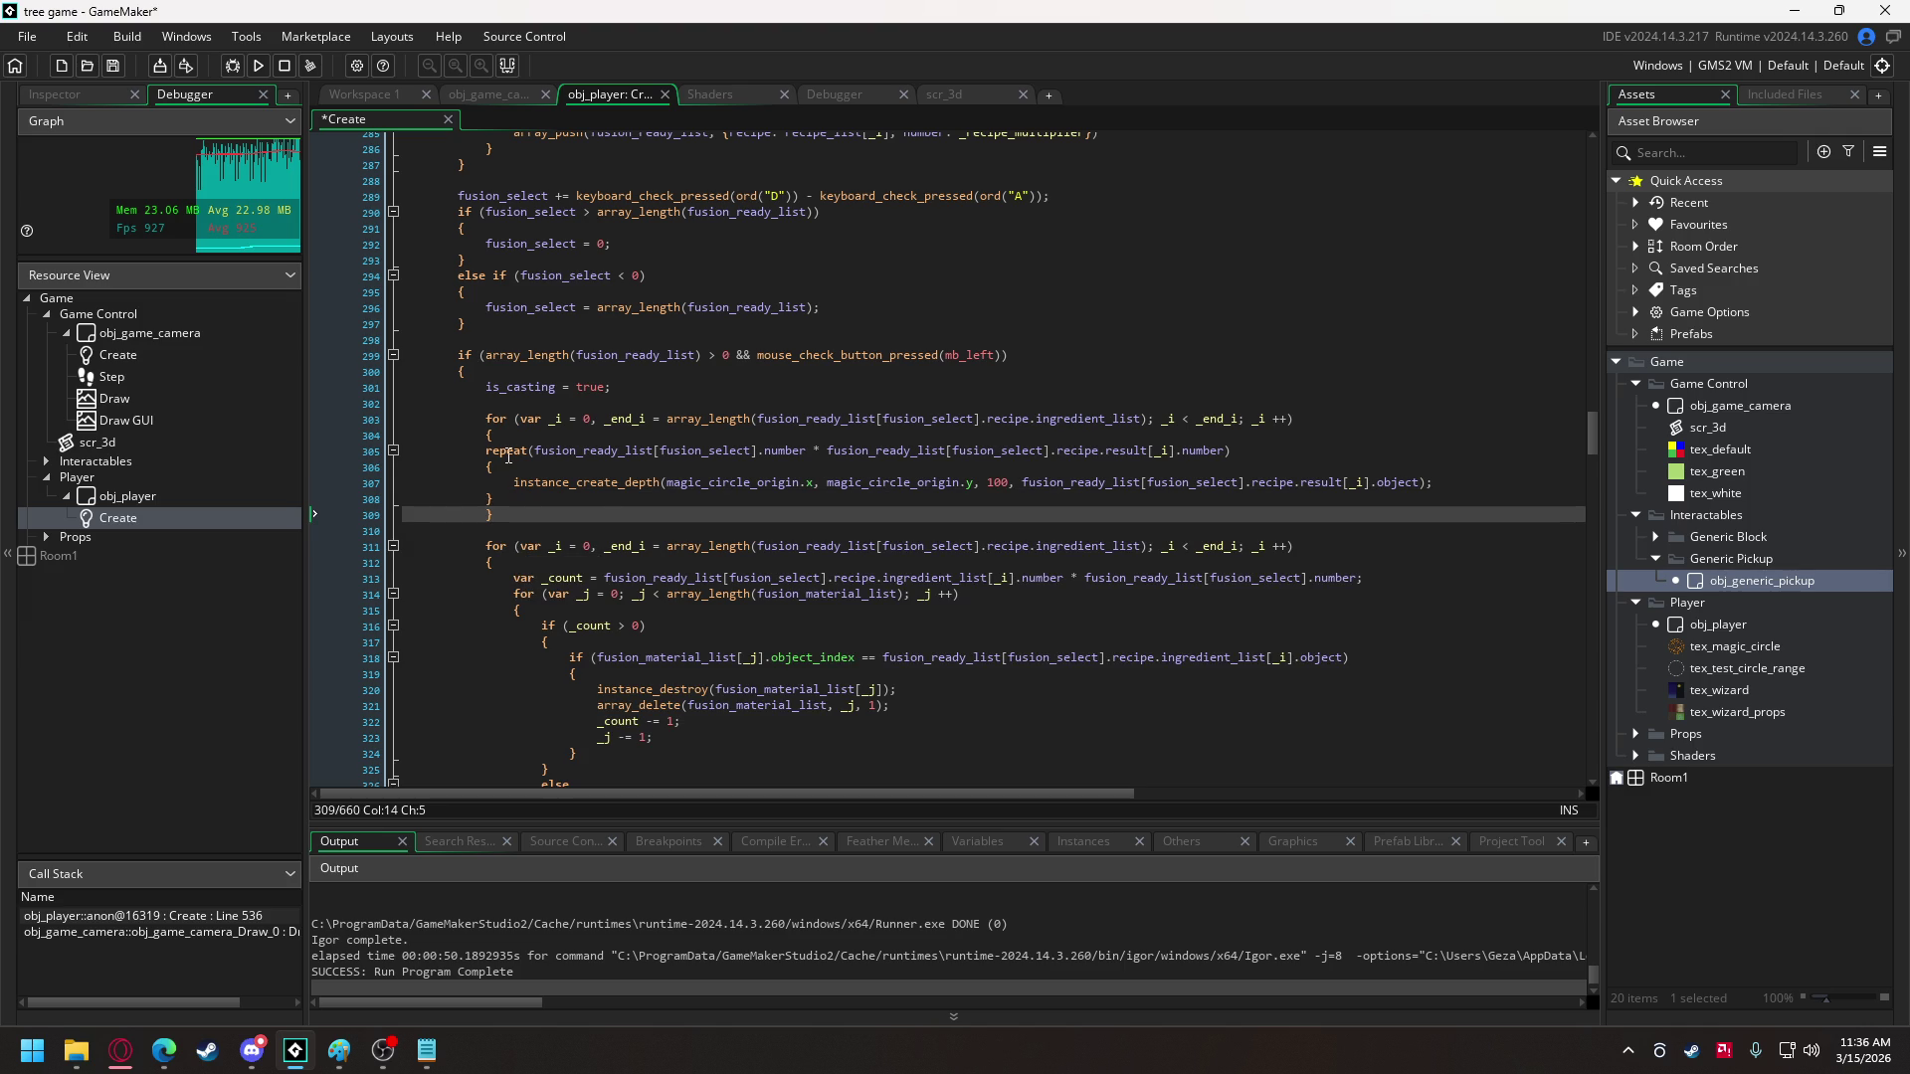
pyautogui.moveTo(511, 499); pyautogui.dragTo(490, 455)
pyautogui.press('Tab')
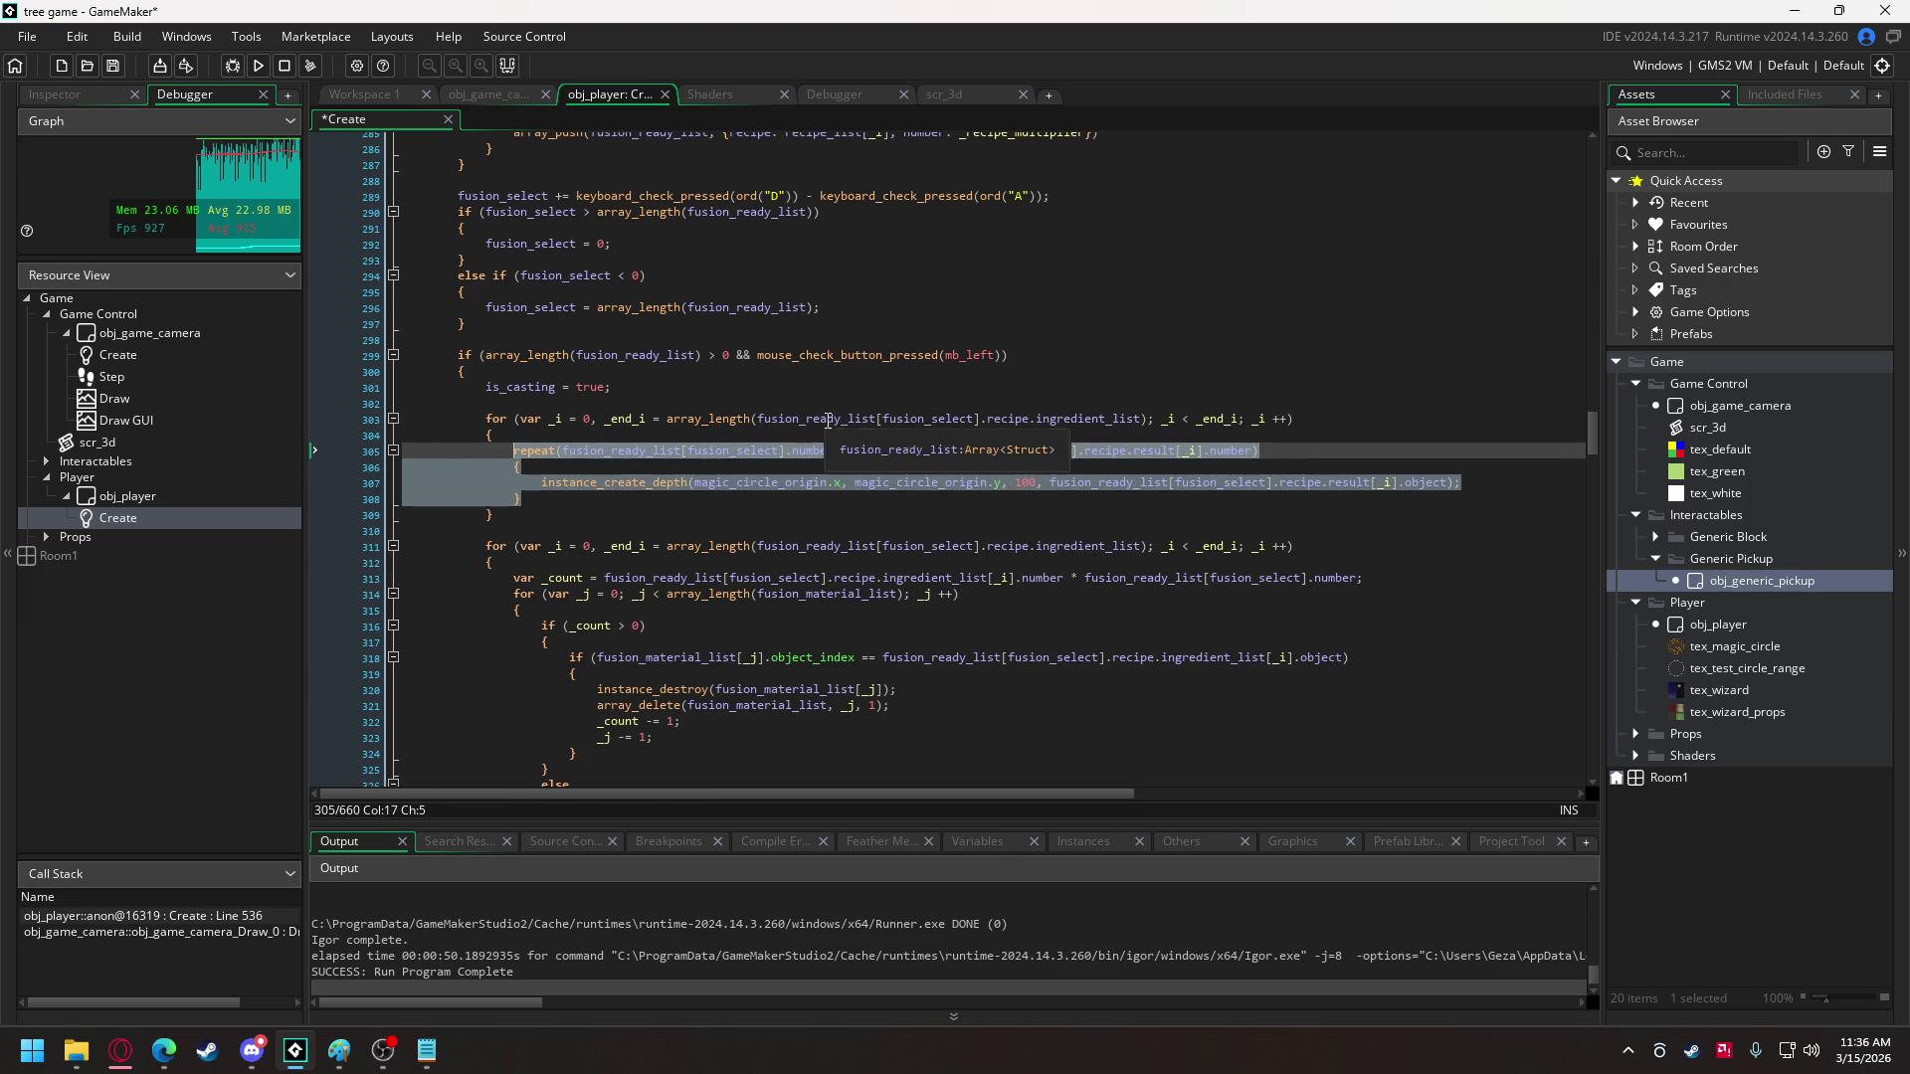
pyautogui.click(931, 454)
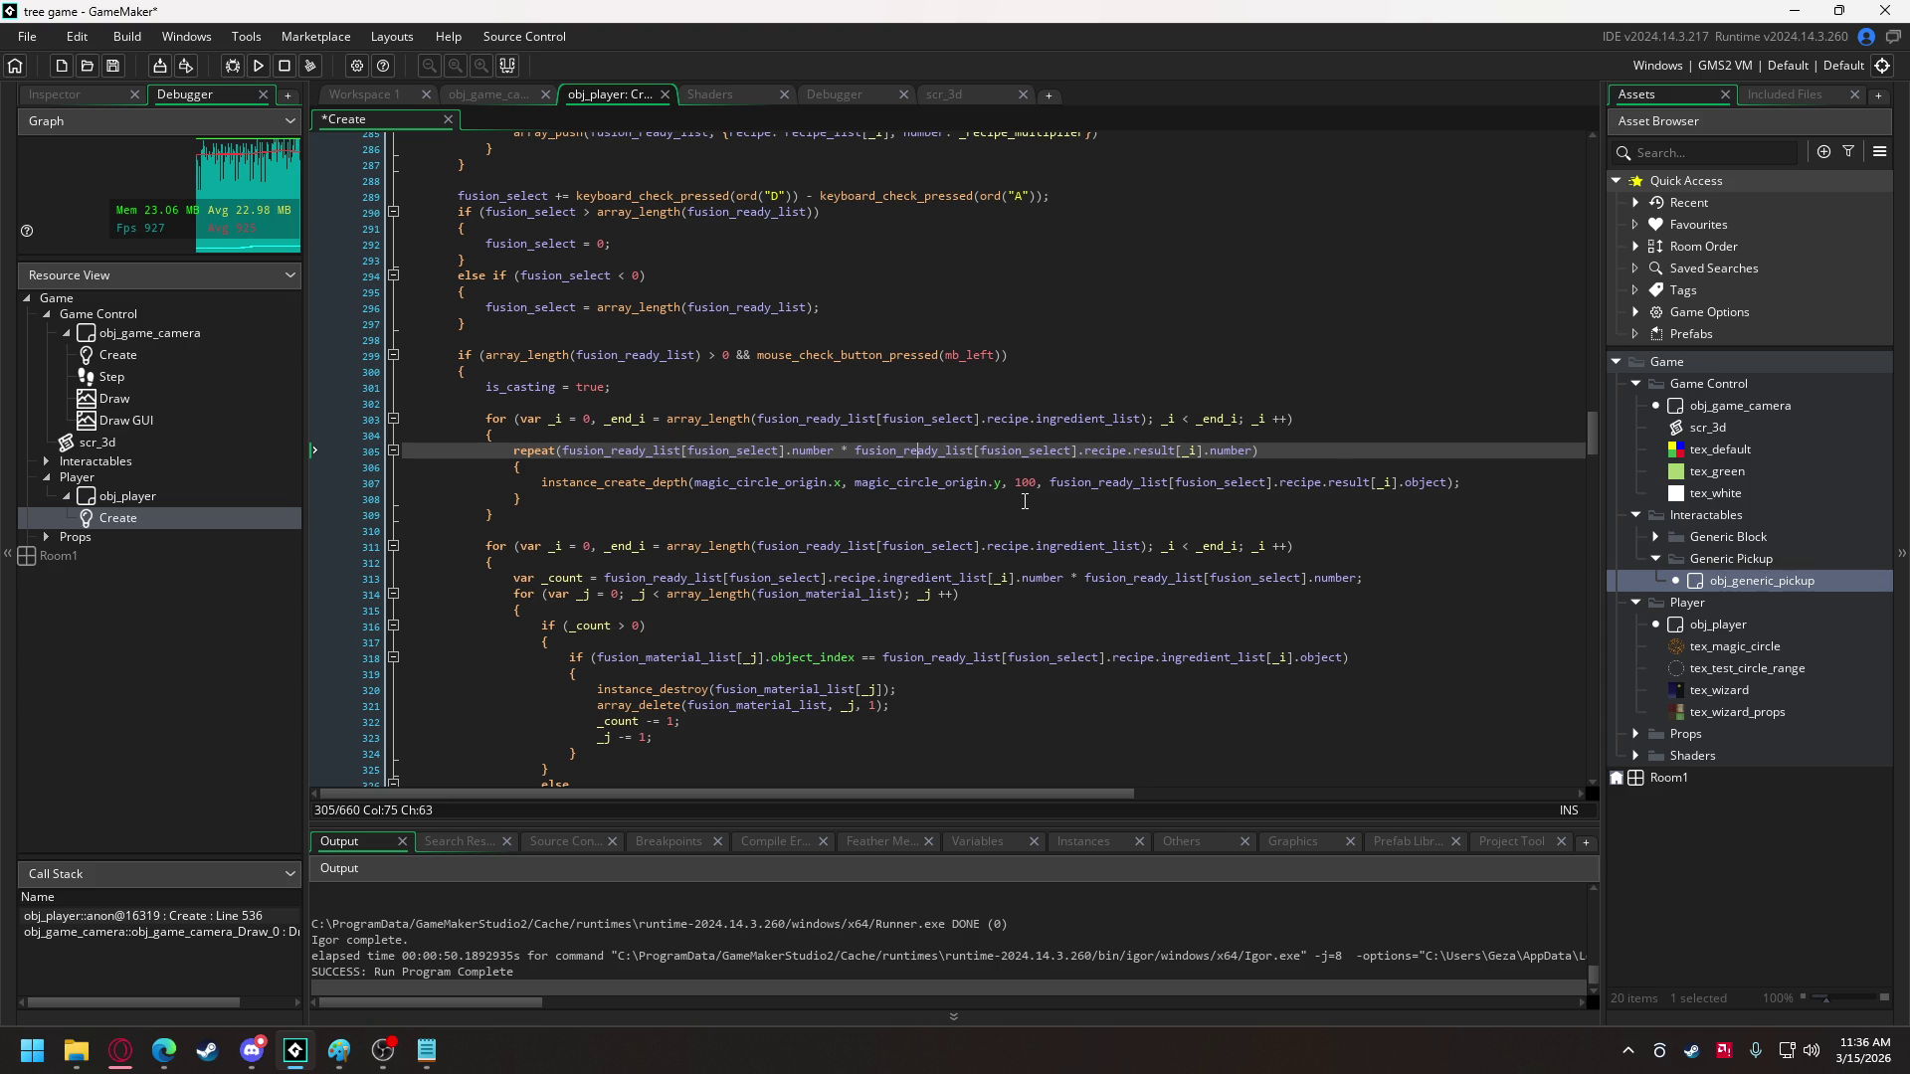
pyautogui.click(1084, 418)
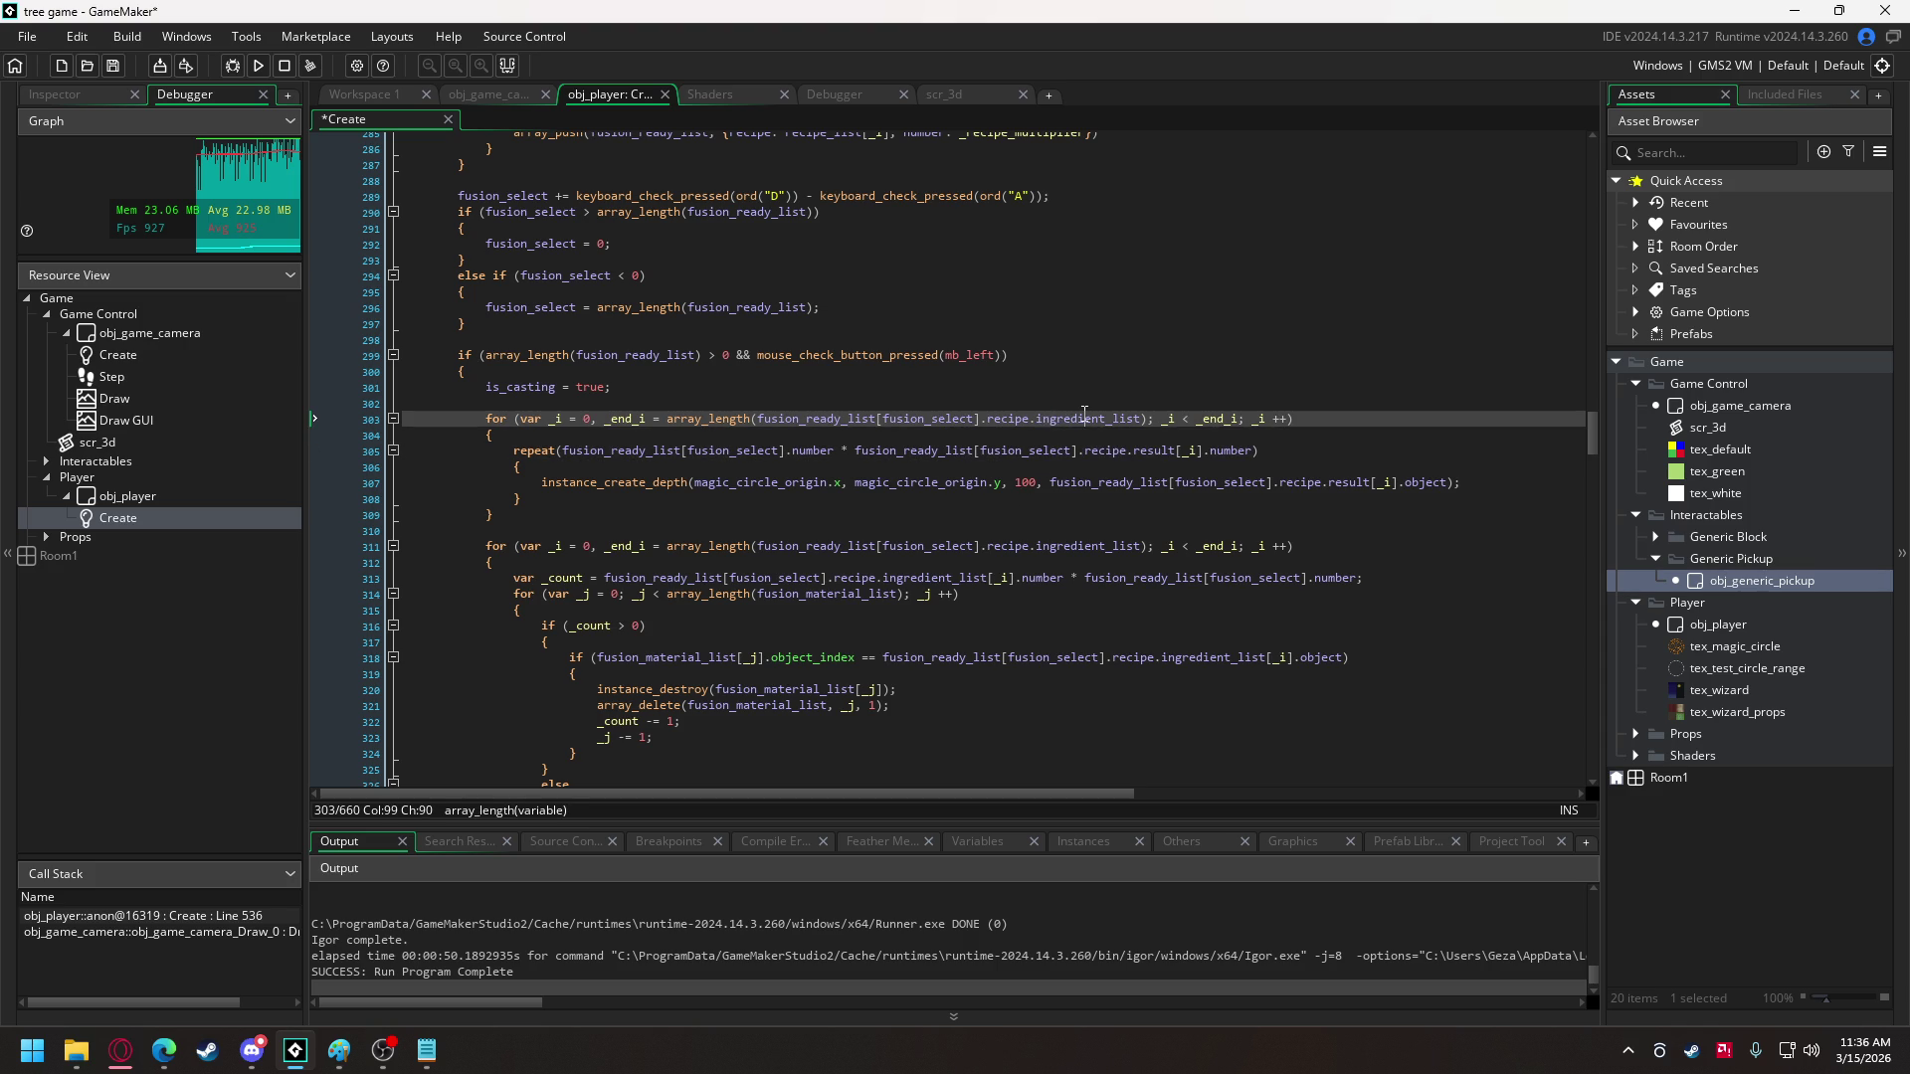
pyautogui.doubleClick(1084, 417)
pyautogui.write('result')
# - Test-run the game, note the unset obj_tree_generic.collision_circle_radius error, abort, and expand Props
pyautogui.click(261, 67)
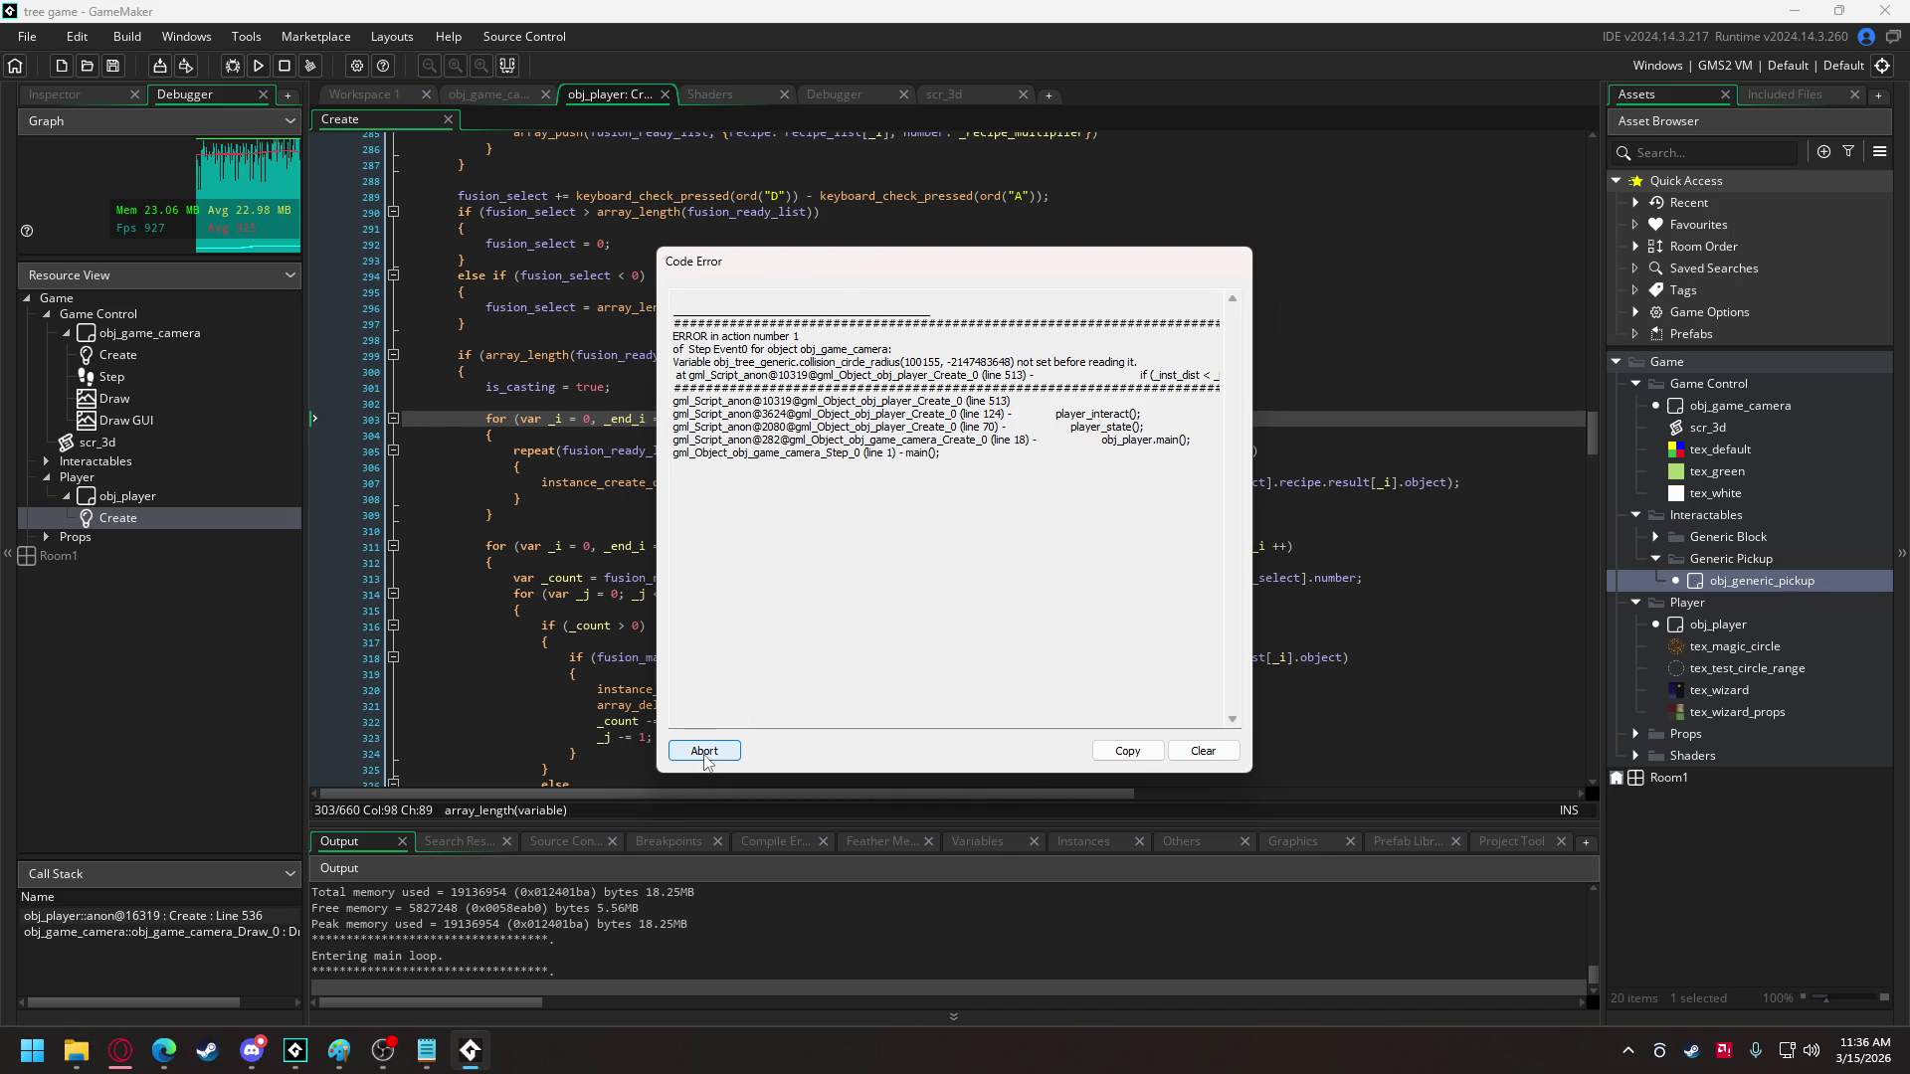
pyautogui.doubleClick(796, 362)
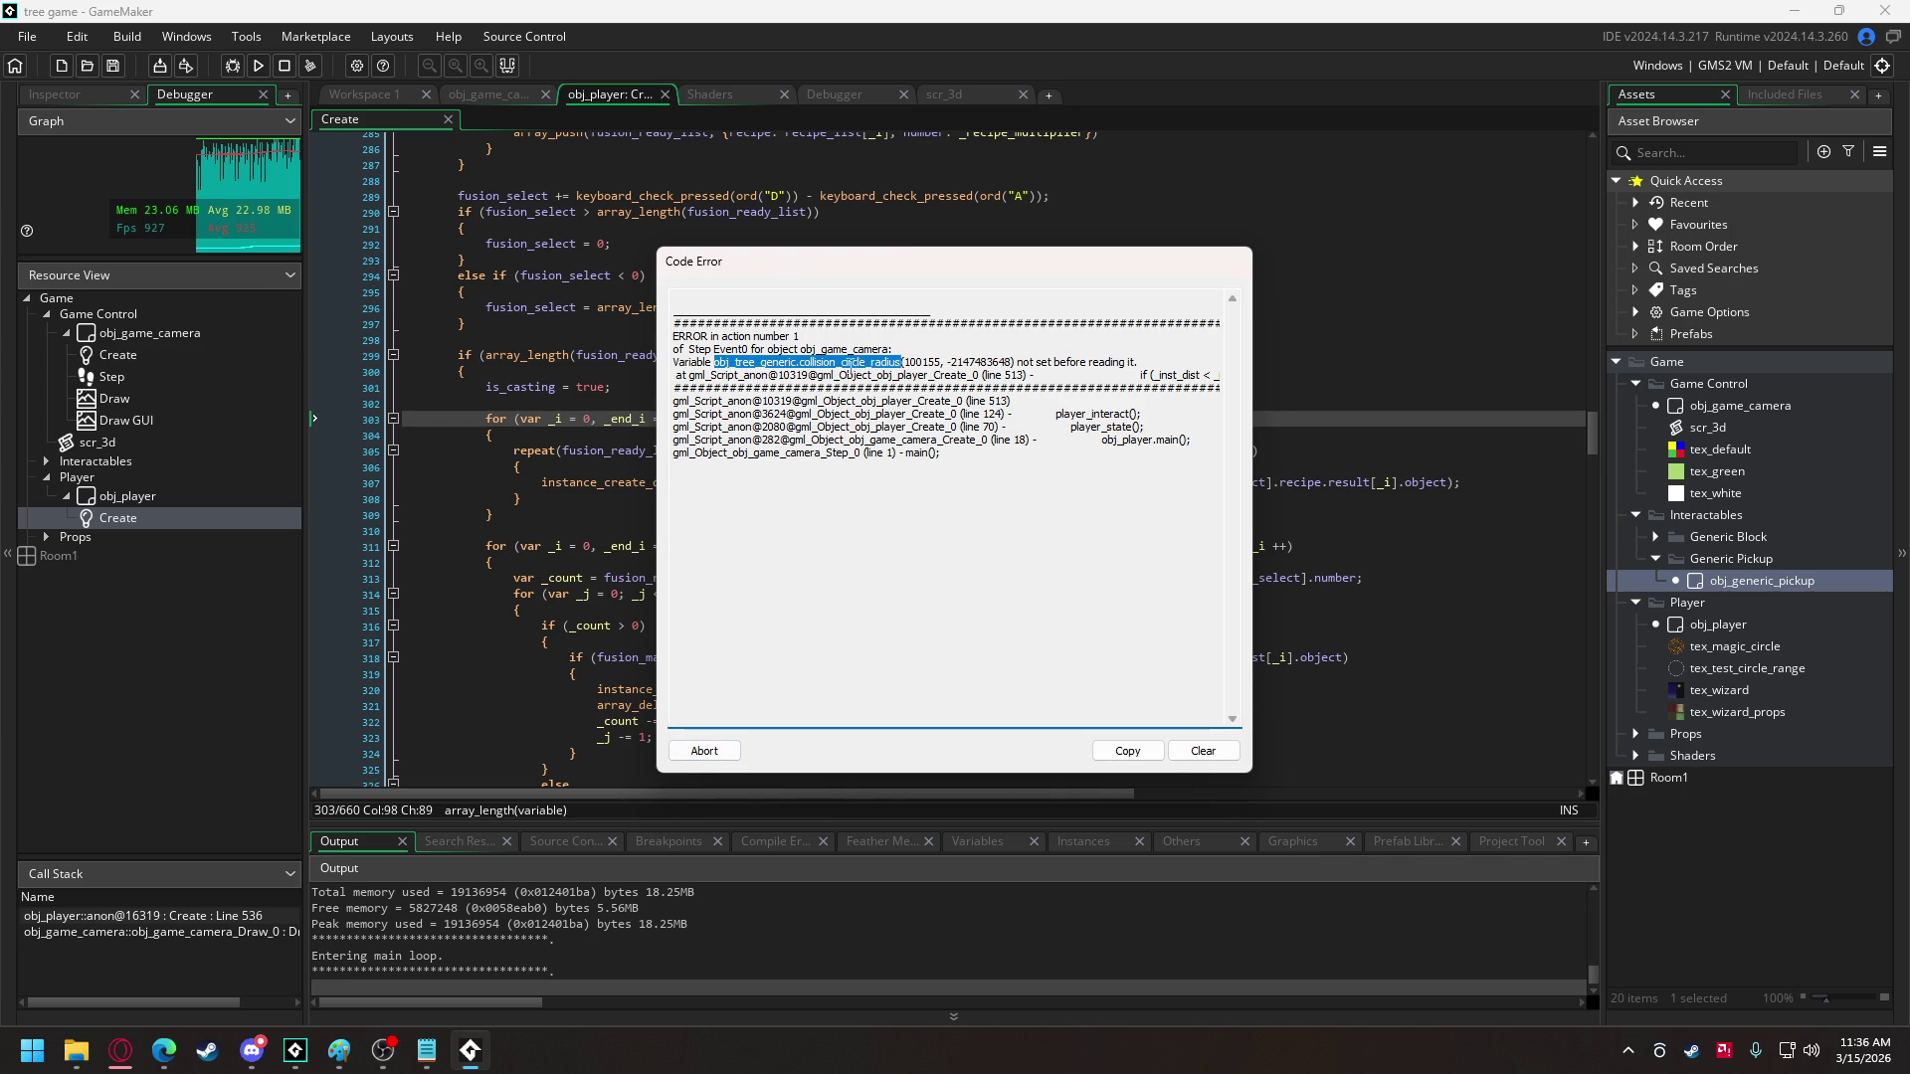
pyautogui.click(796, 365)
pyautogui.moveTo(800, 364); pyautogui.dragTo(903, 363)
pyautogui.click(704, 751)
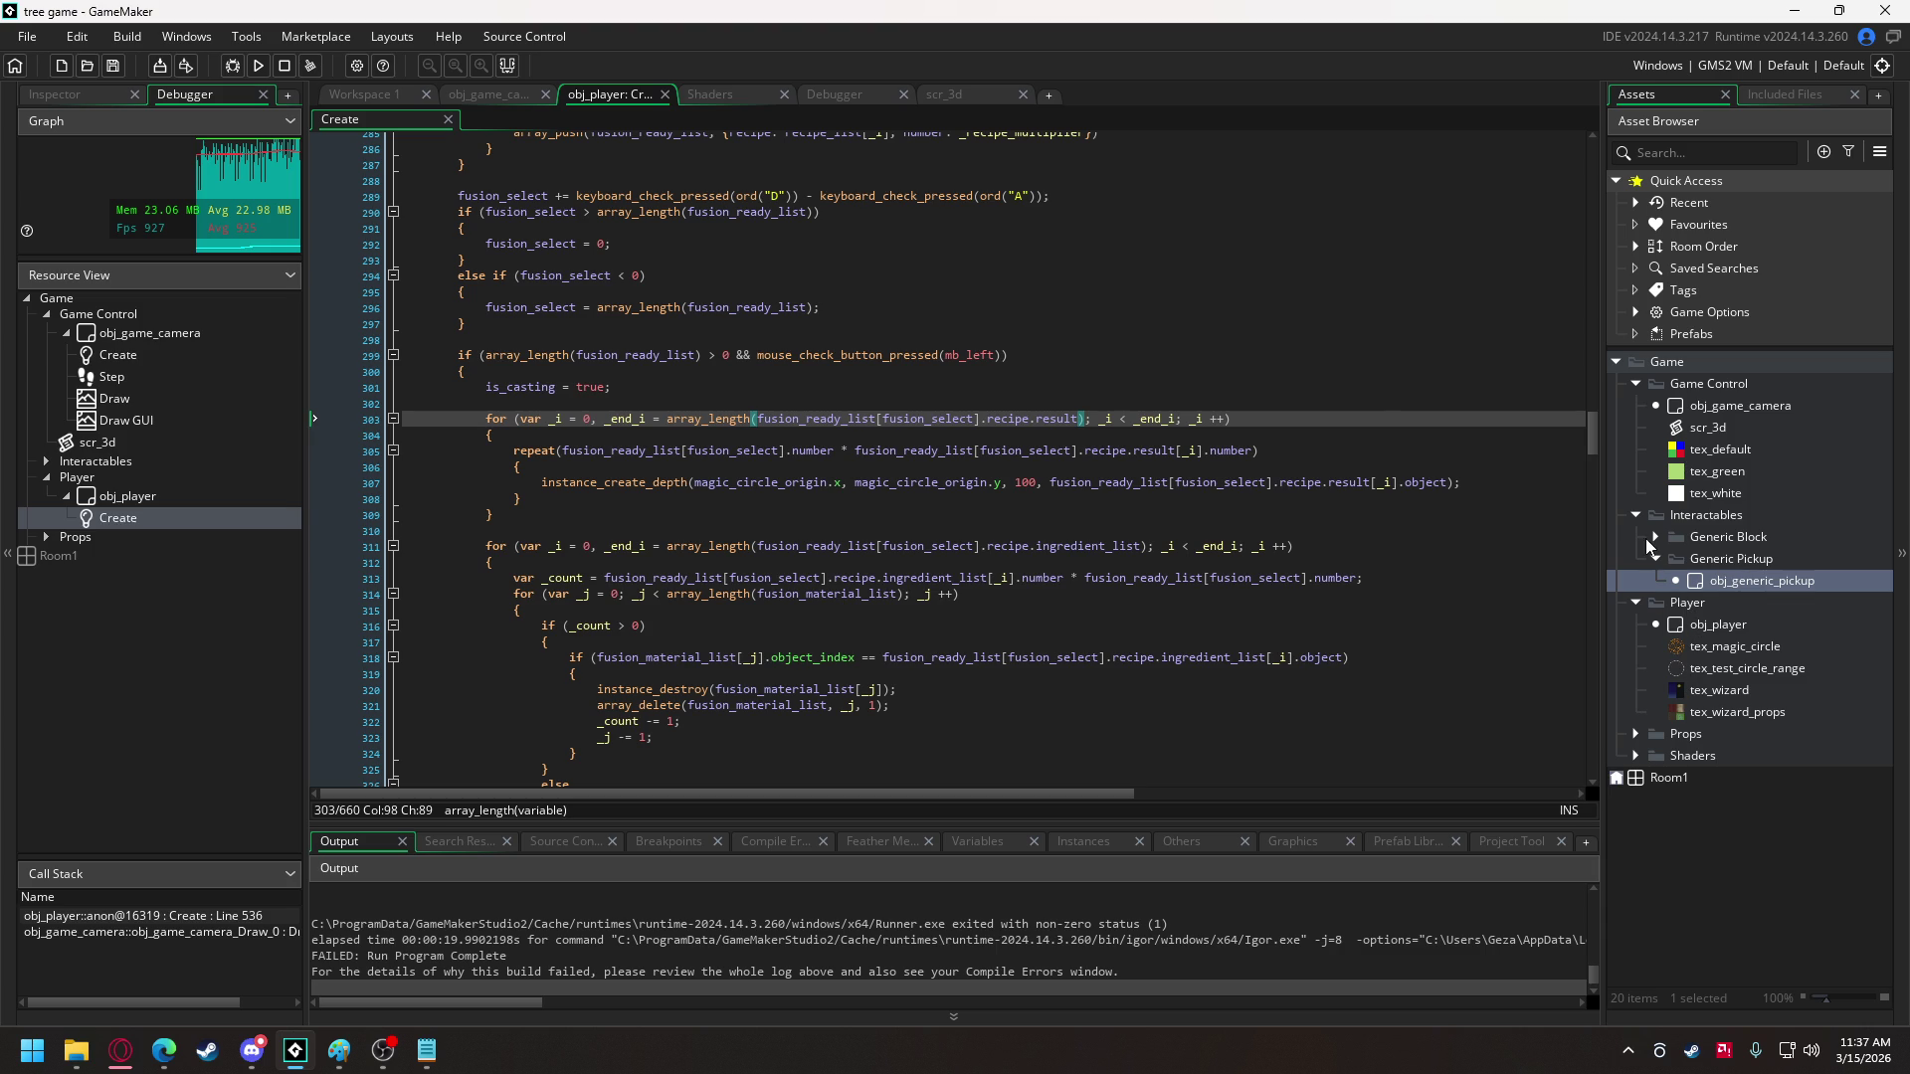
pyautogui.click(1637, 736)
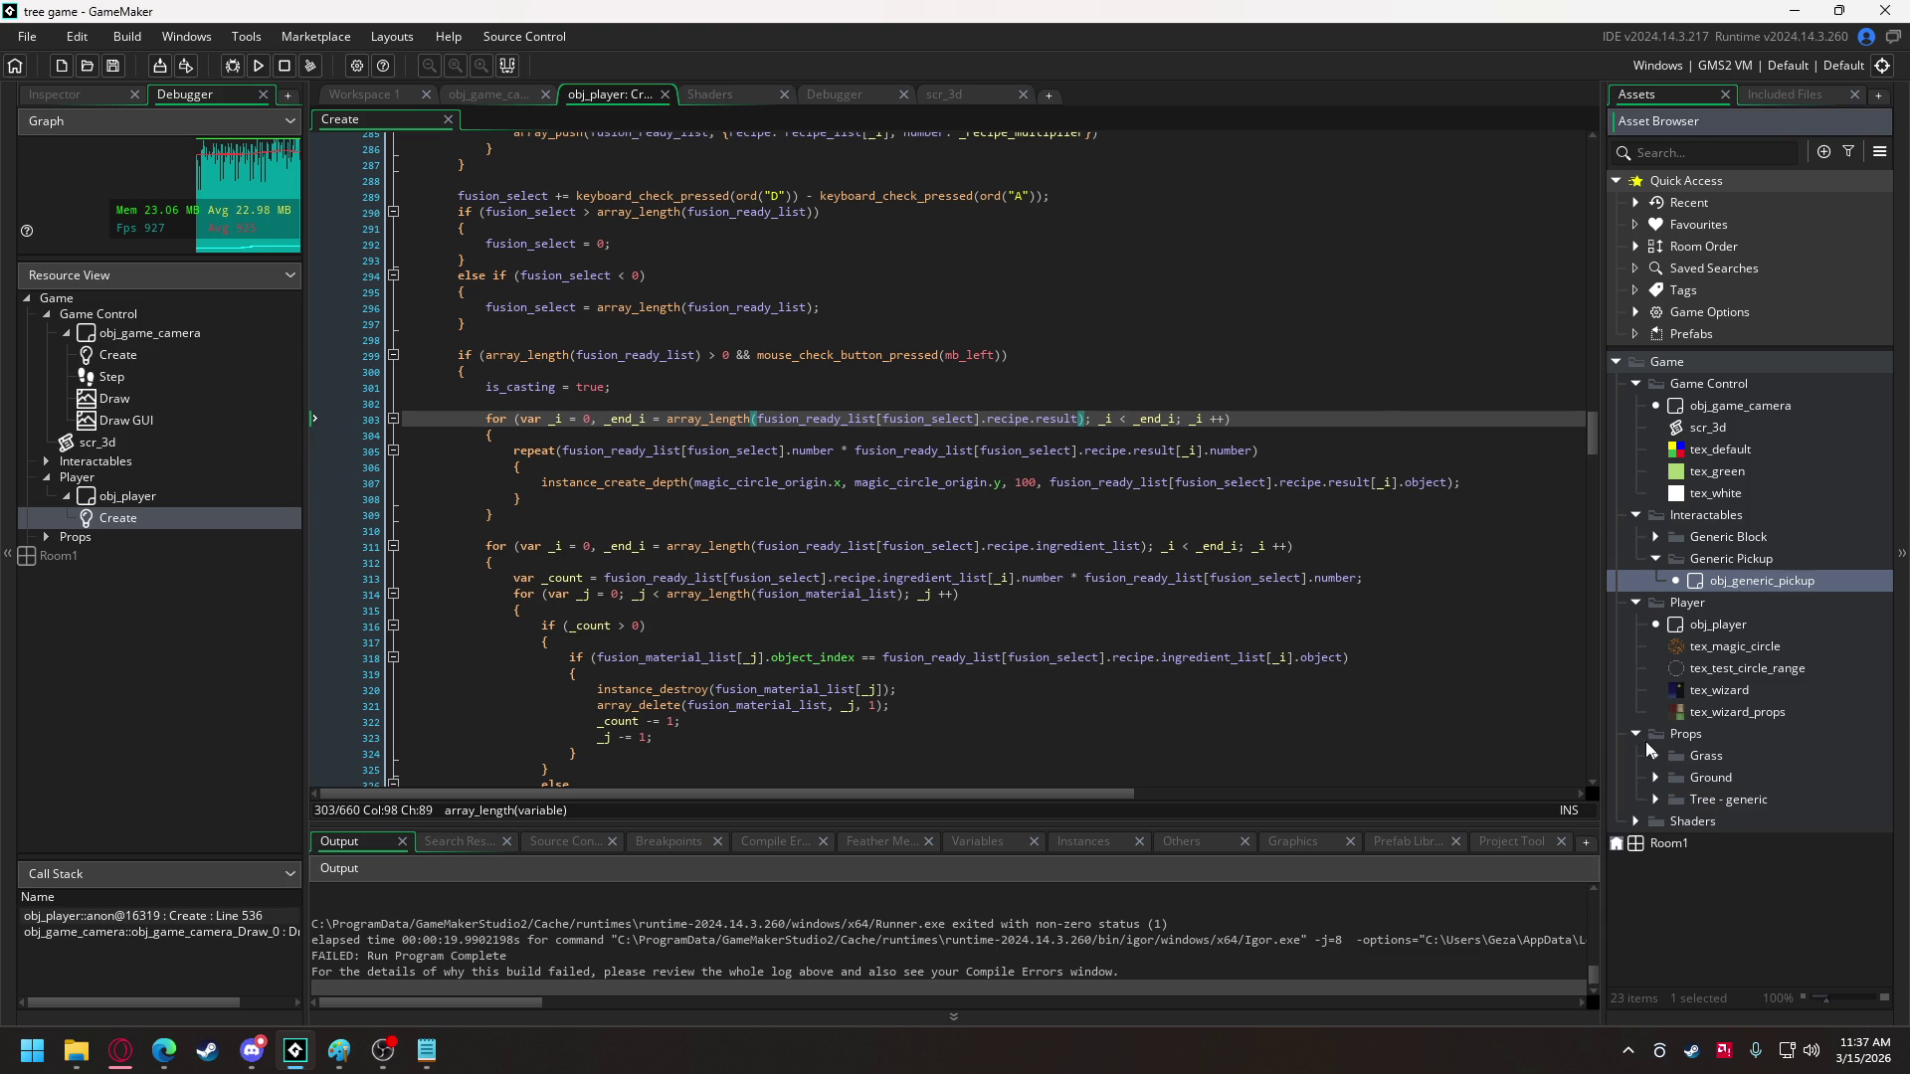
# - Open obj_tree_generic and move the Tree - generic group into Interactables
pyautogui.click(1658, 799)
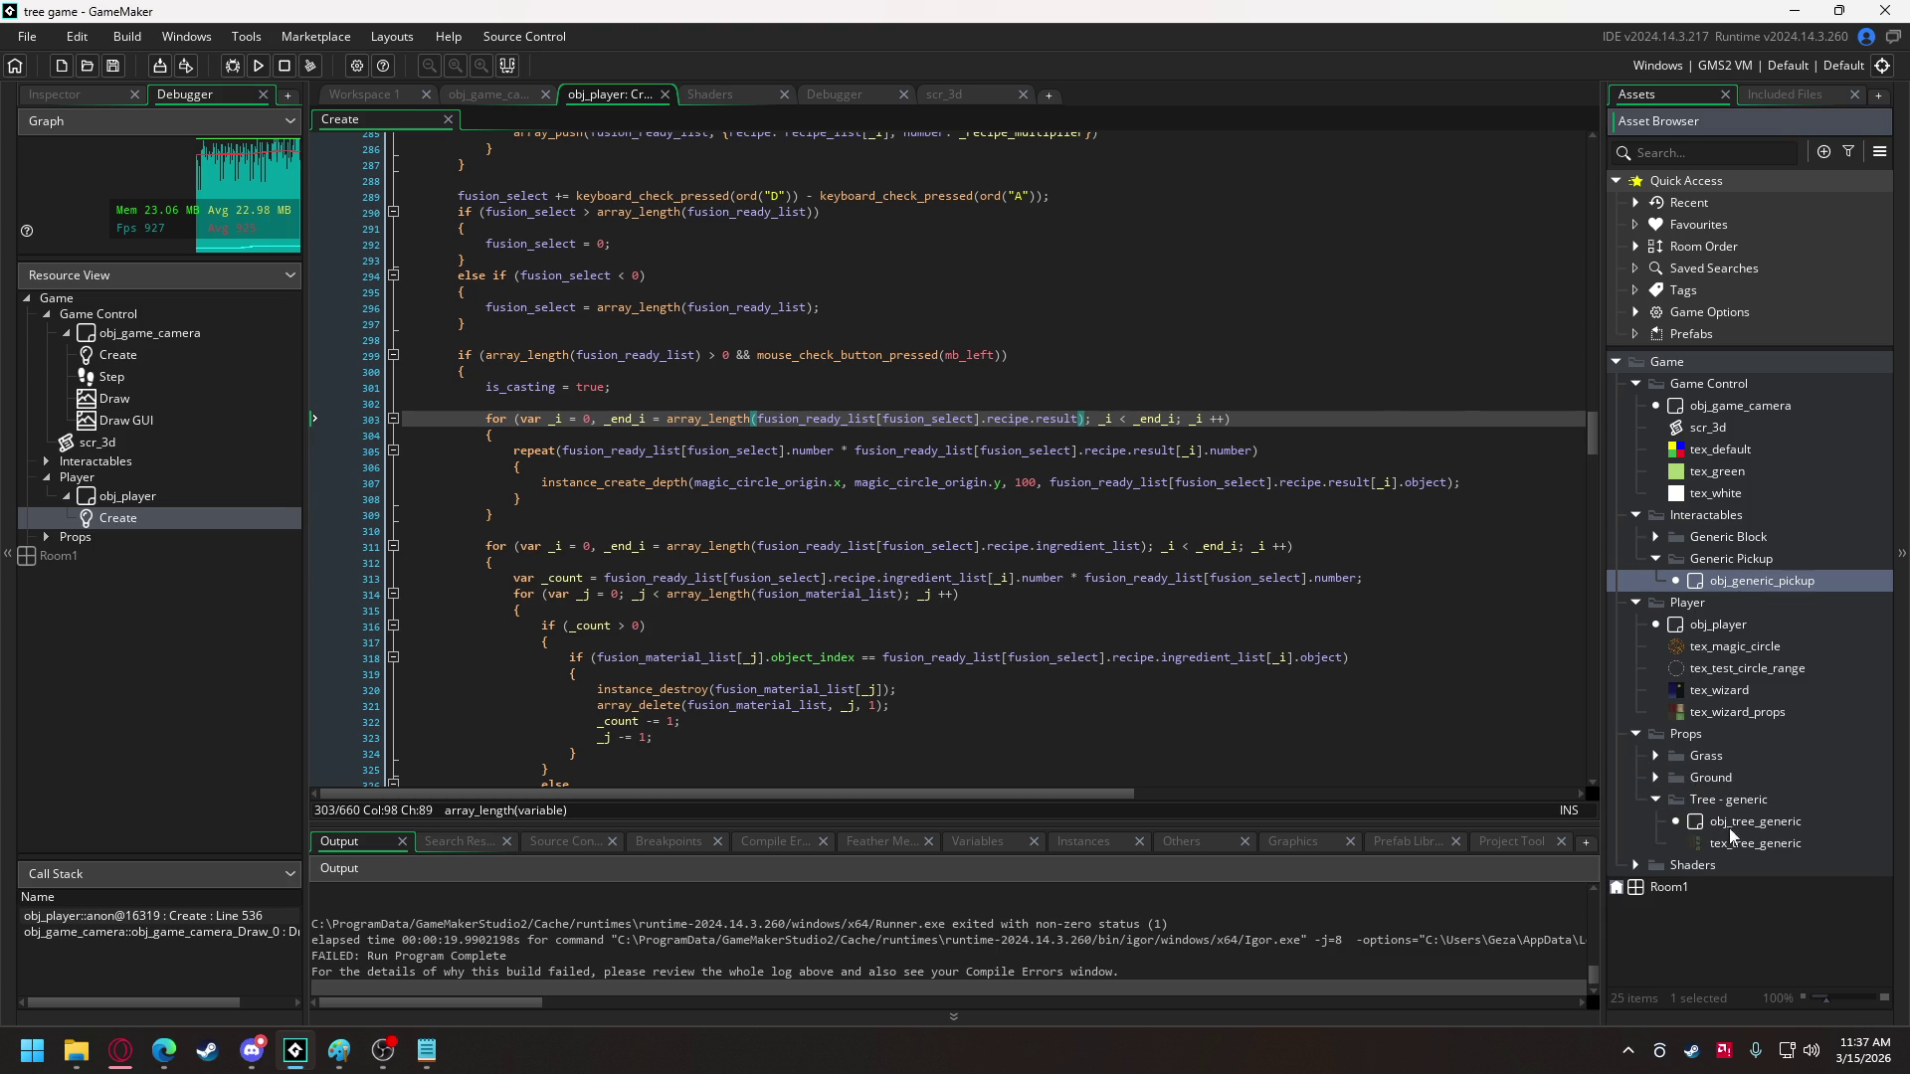
pyautogui.doubleClick(1739, 821)
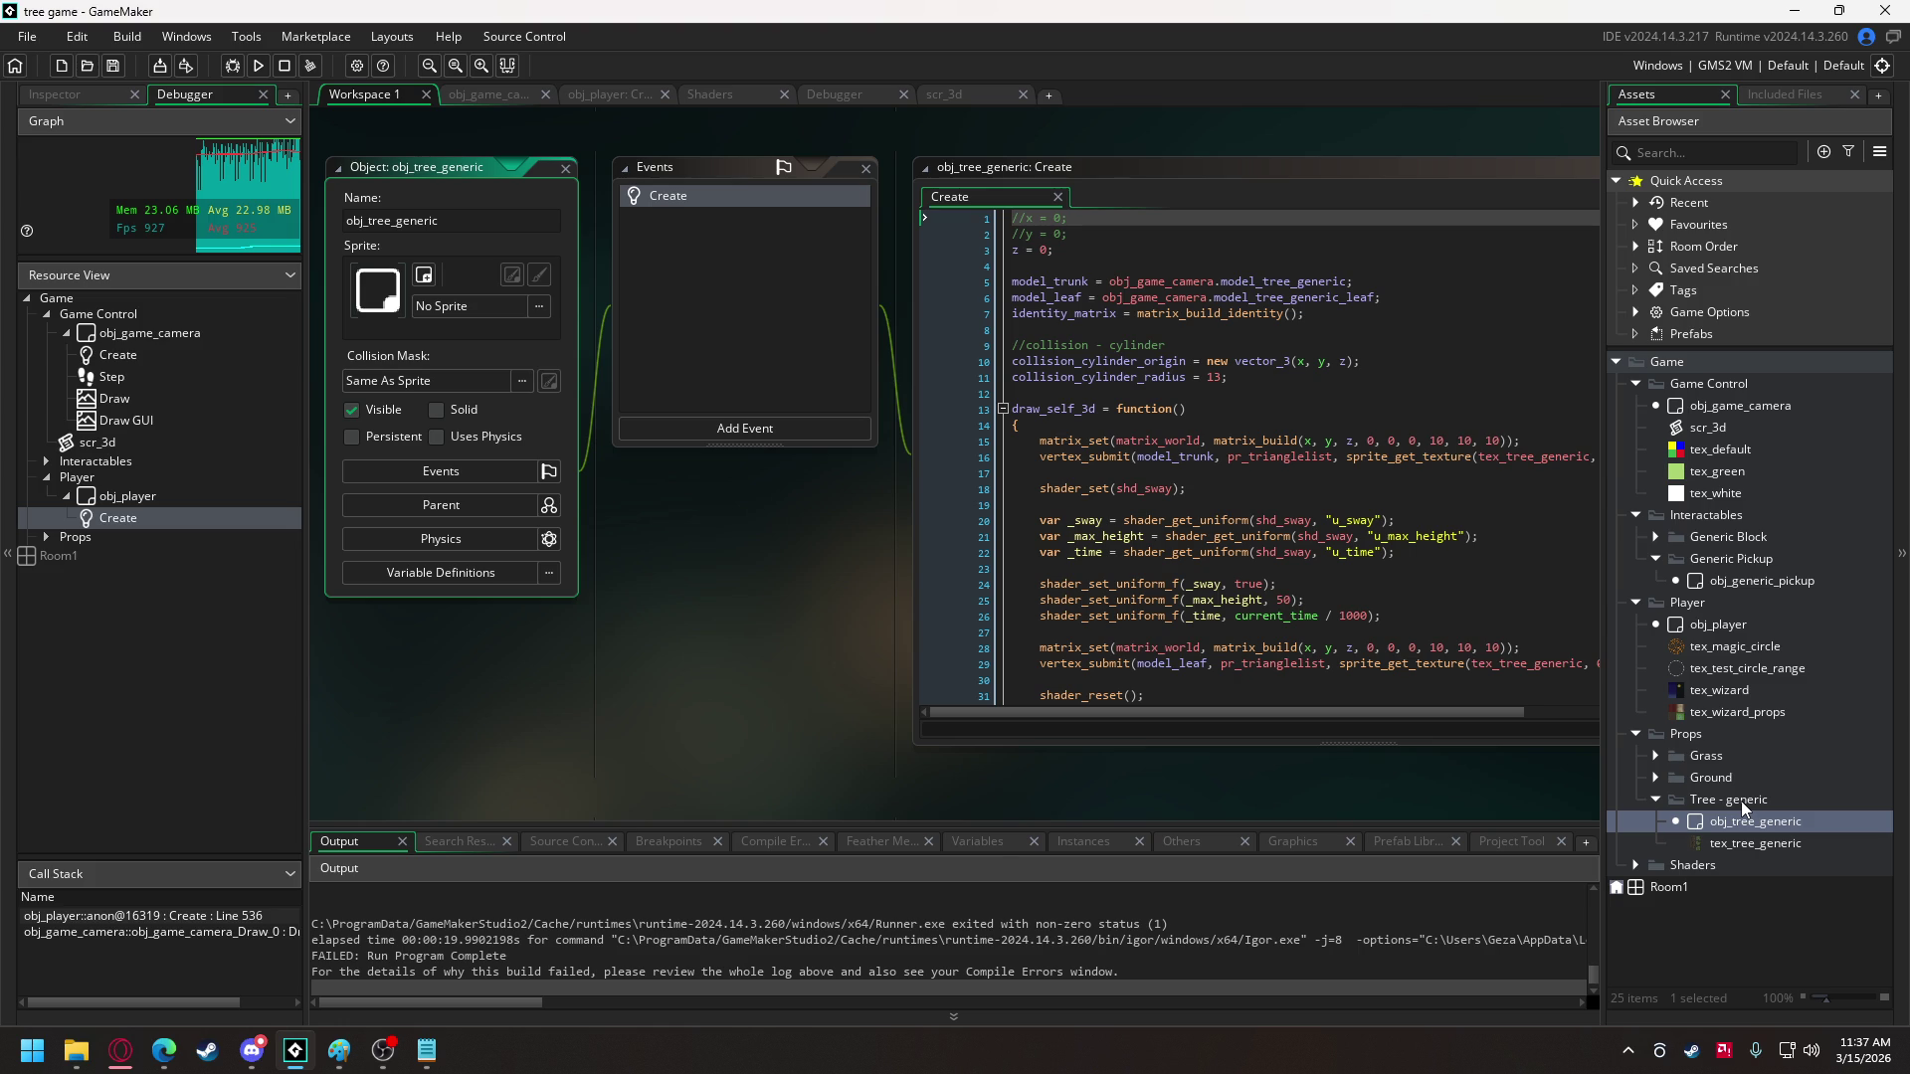
pyautogui.moveTo(1739, 800)
pyautogui.mouseDown()
pyautogui.moveTo(1750, 597)
pyautogui.moveTo(1734, 522)
pyautogui.mouseUp()
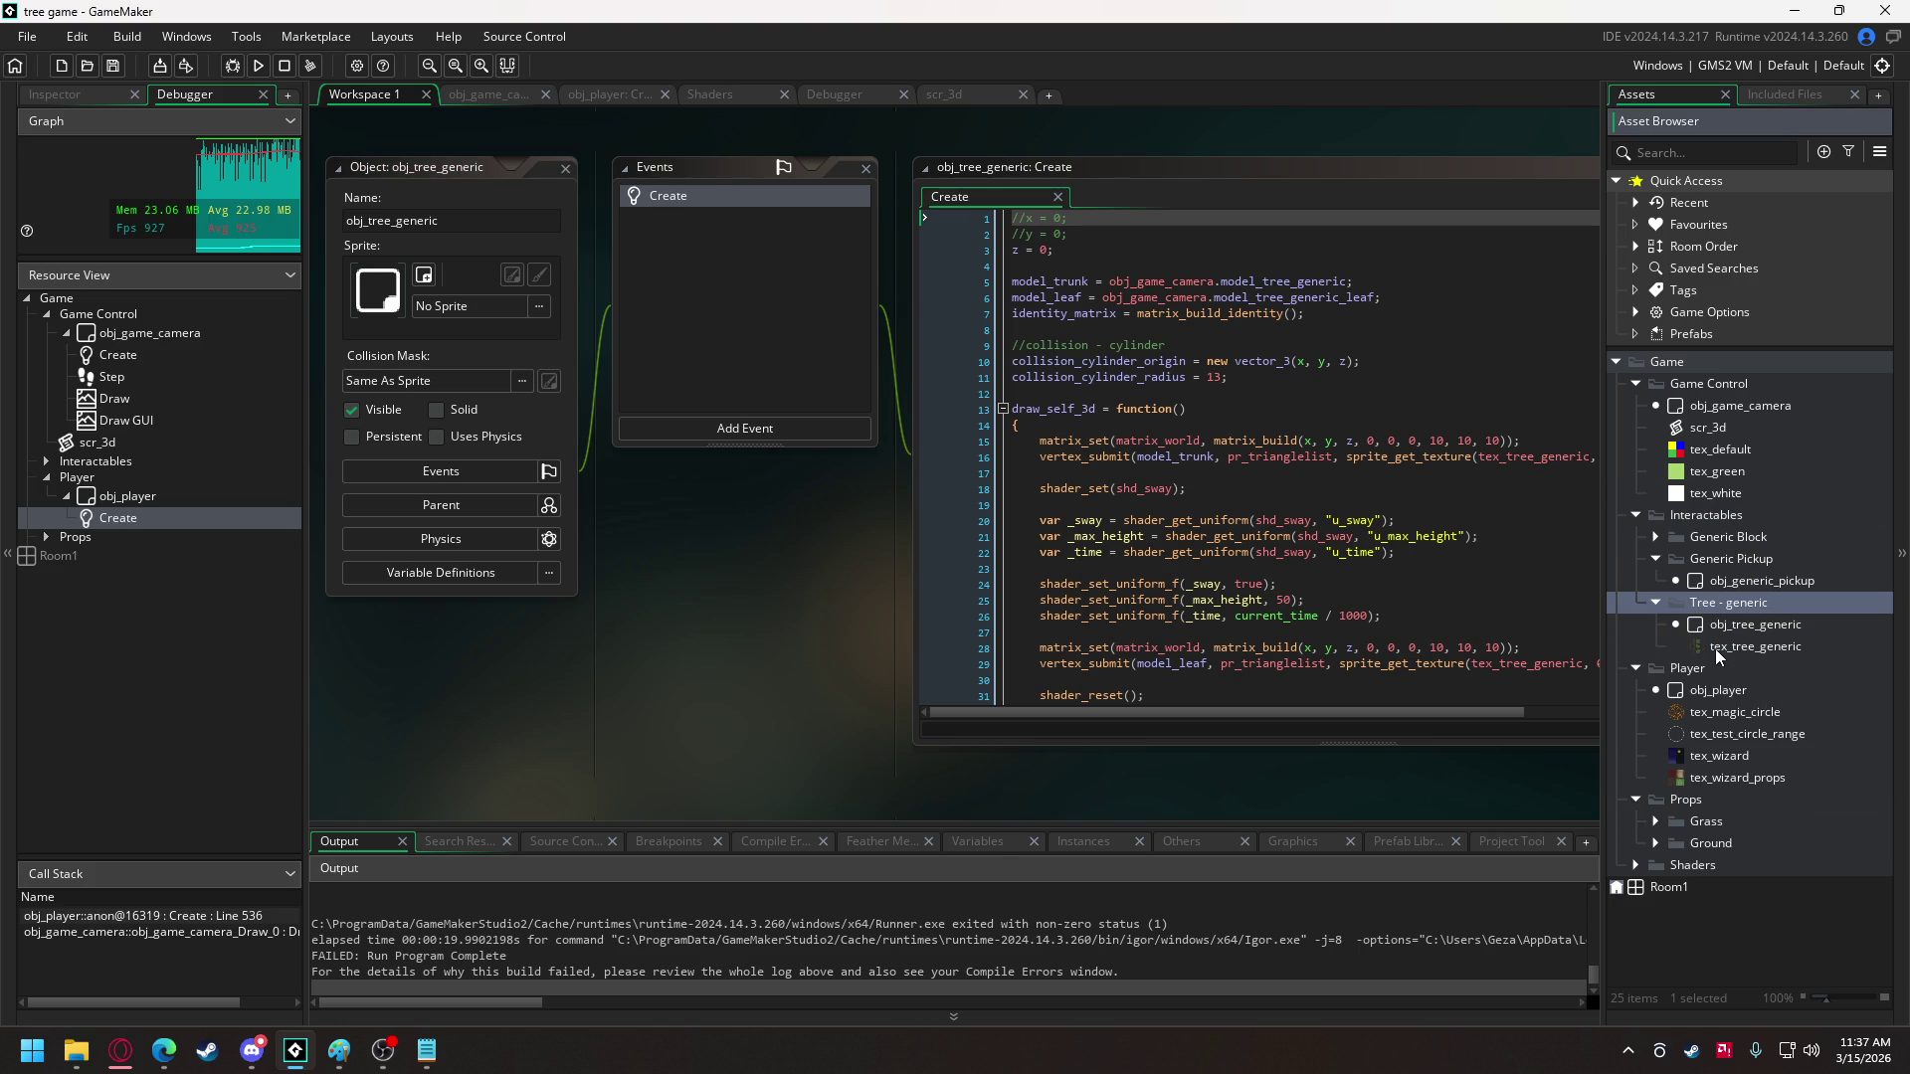
# - Select collision_cylinder on line 10 of its Create code and start a search-and-replace
pyautogui.click(1190, 488)
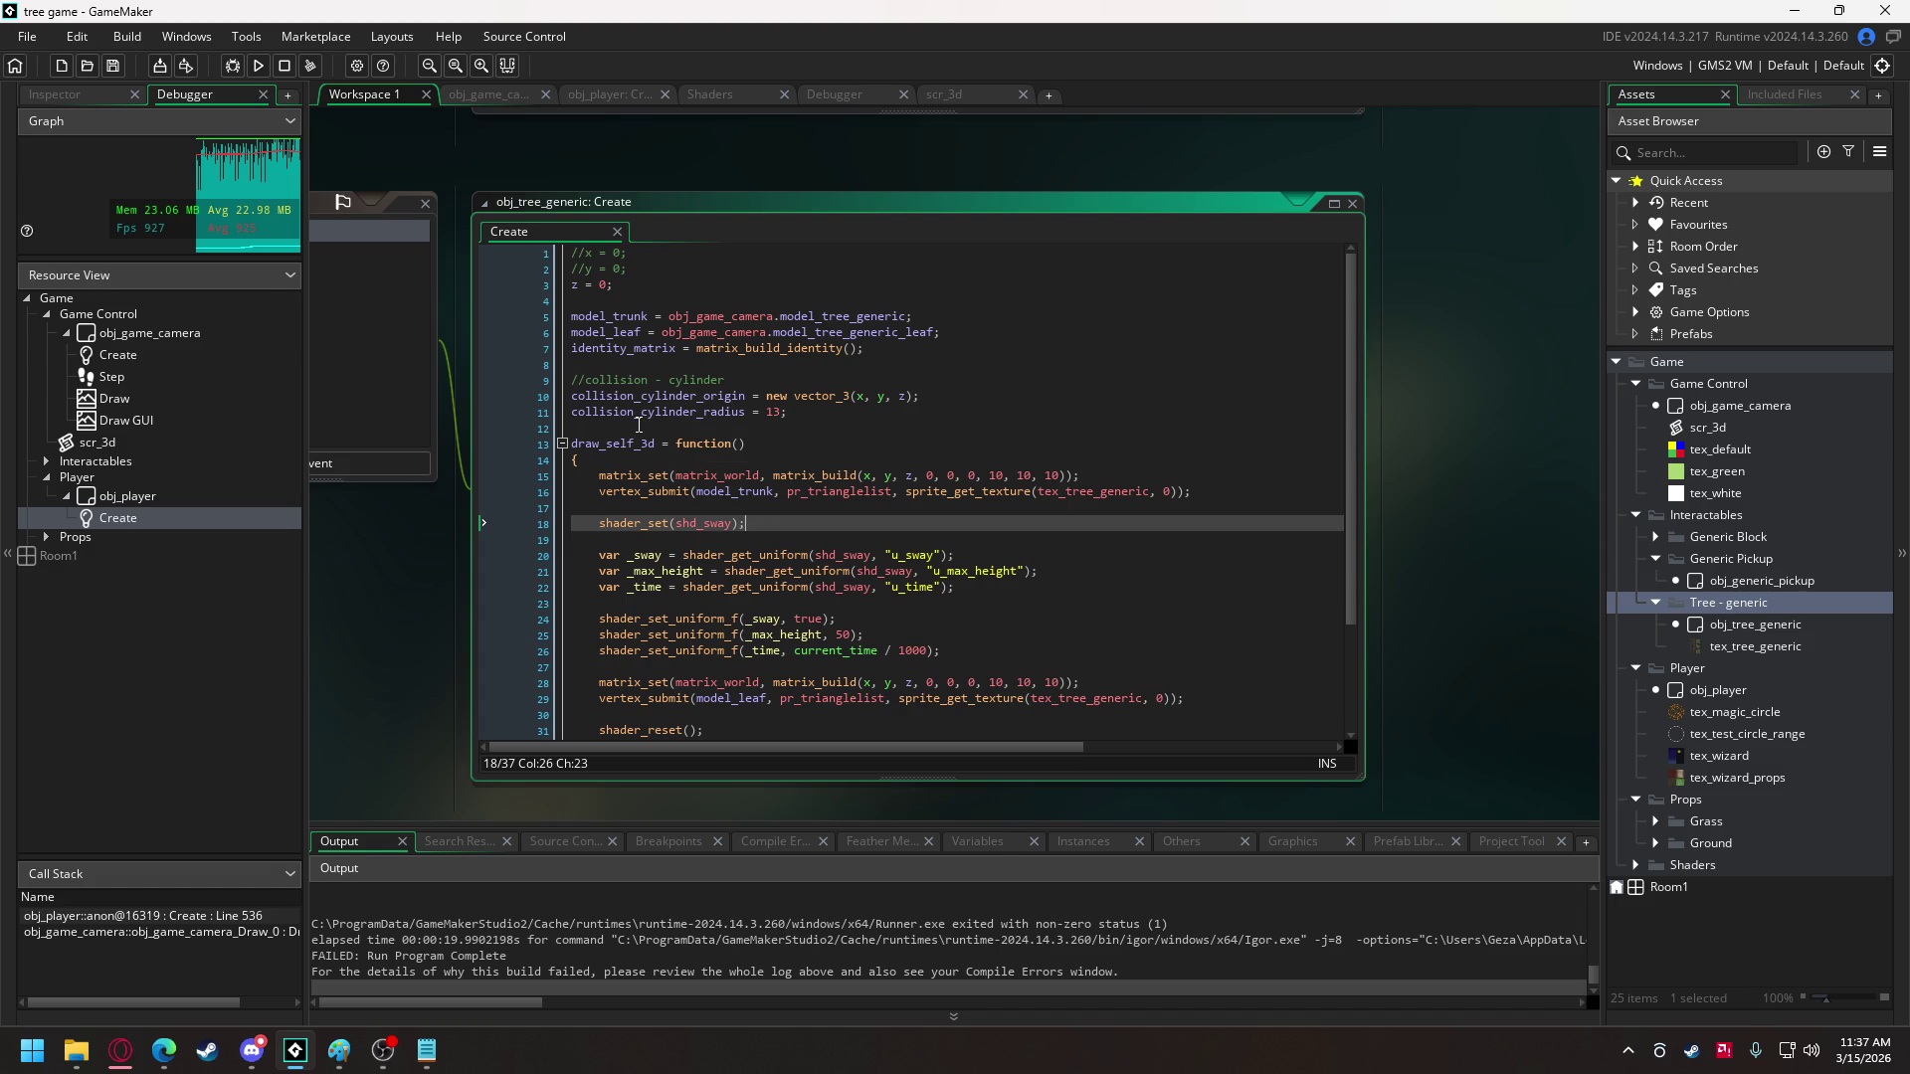
pyautogui.moveTo(572, 396); pyautogui.dragTo(698, 396)
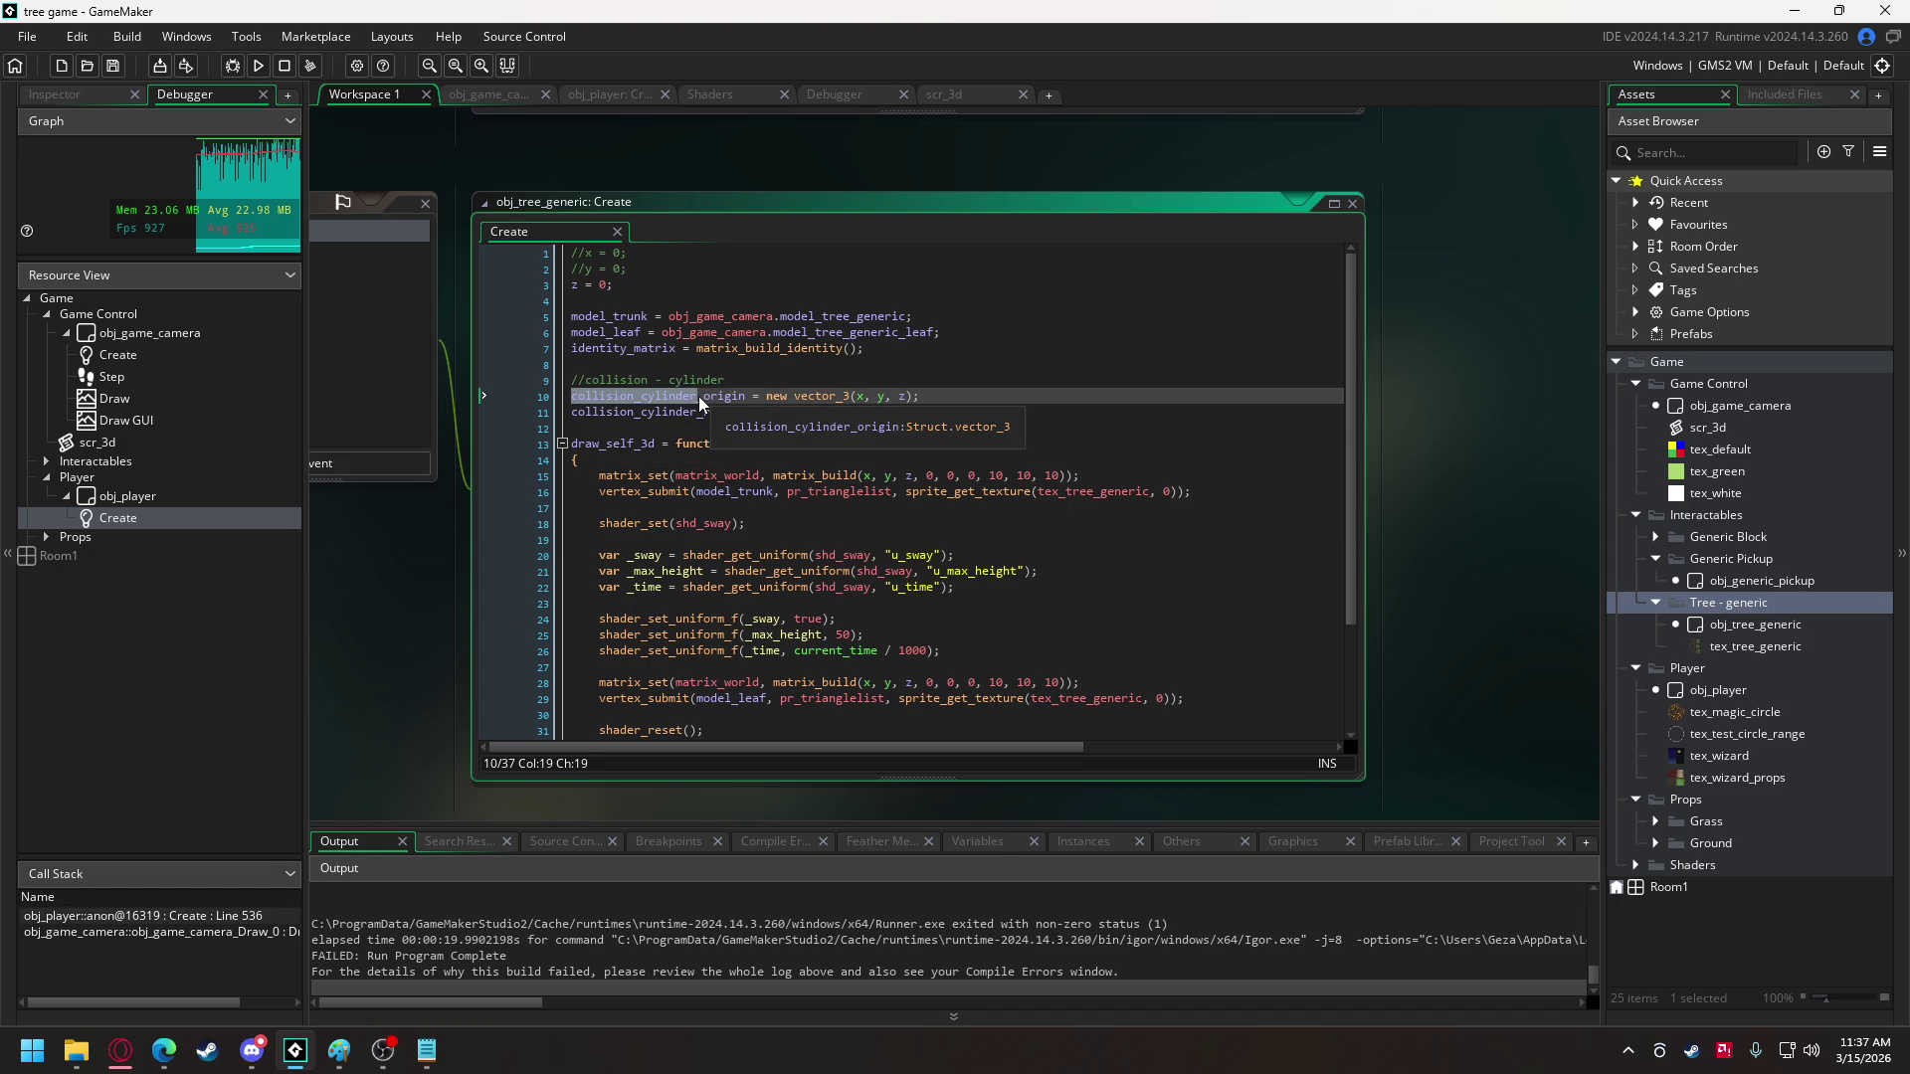
pyautogui.hotkey('ctrl', 'shift', 'f')
pyautogui.click(639, 123)
# - Replace every collision_cylinder with collision_circle across the project
pyautogui.write('collision_circle')
pyautogui.press('Delete')
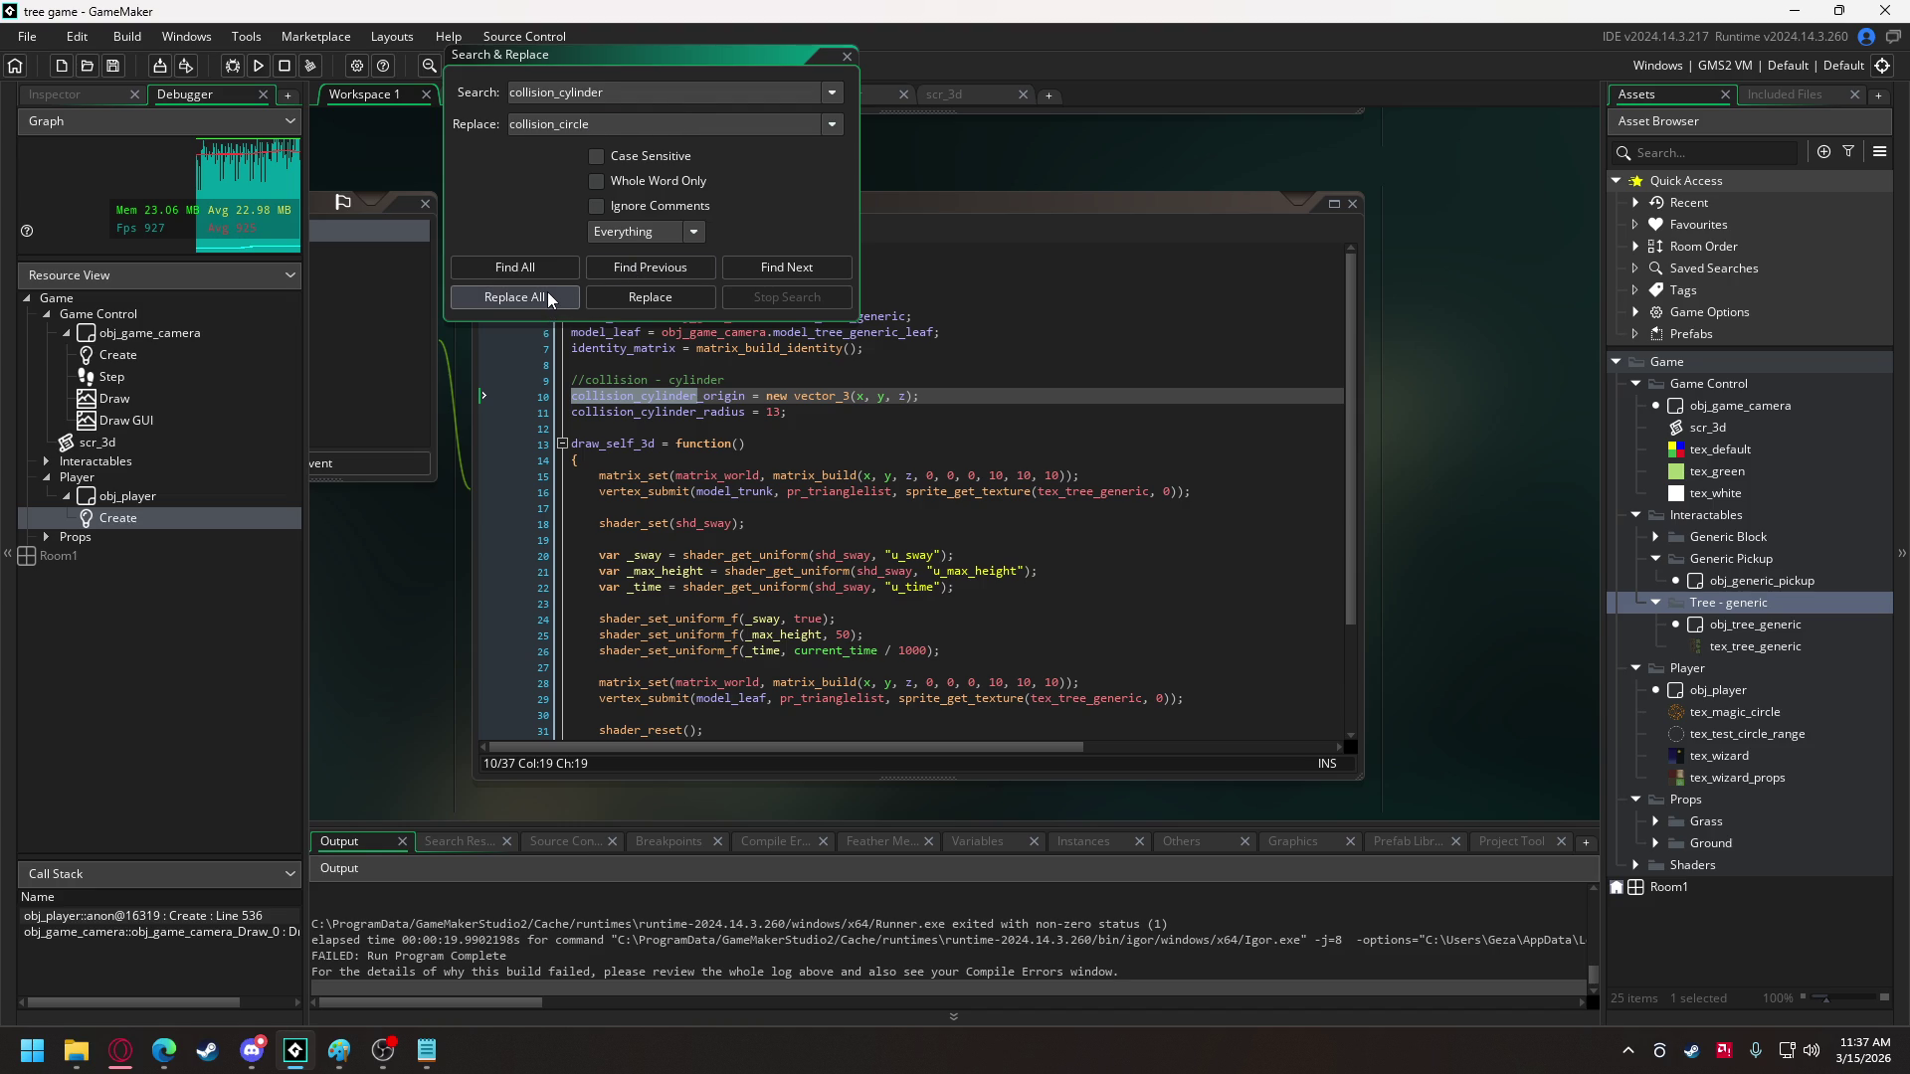
pyautogui.click(548, 298)
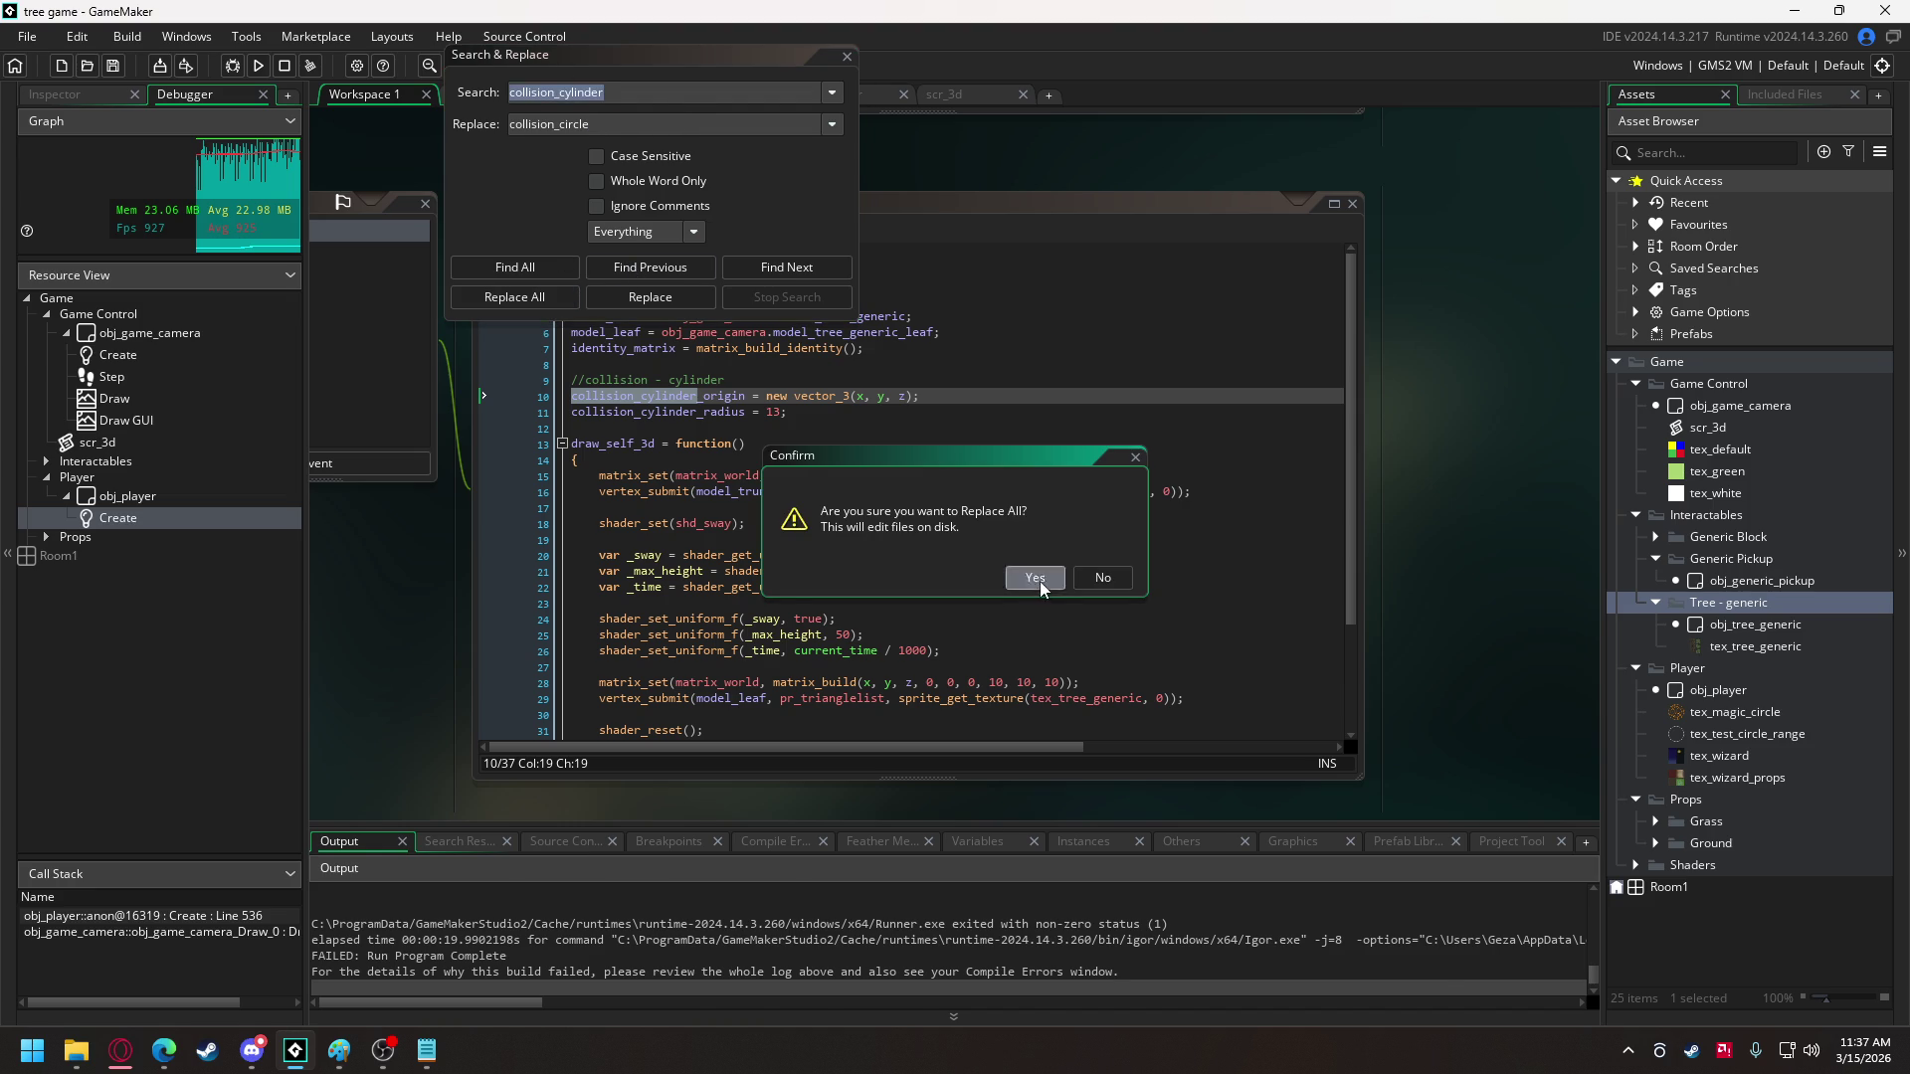
pyautogui.click(1060, 577)
# - Replace every collision_sphere with collision_circle too, close the window and rerun the game
pyautogui.click(580, 92)
pyautogui.hotkey('shift', 'End')
pyautogui.write('sphere')
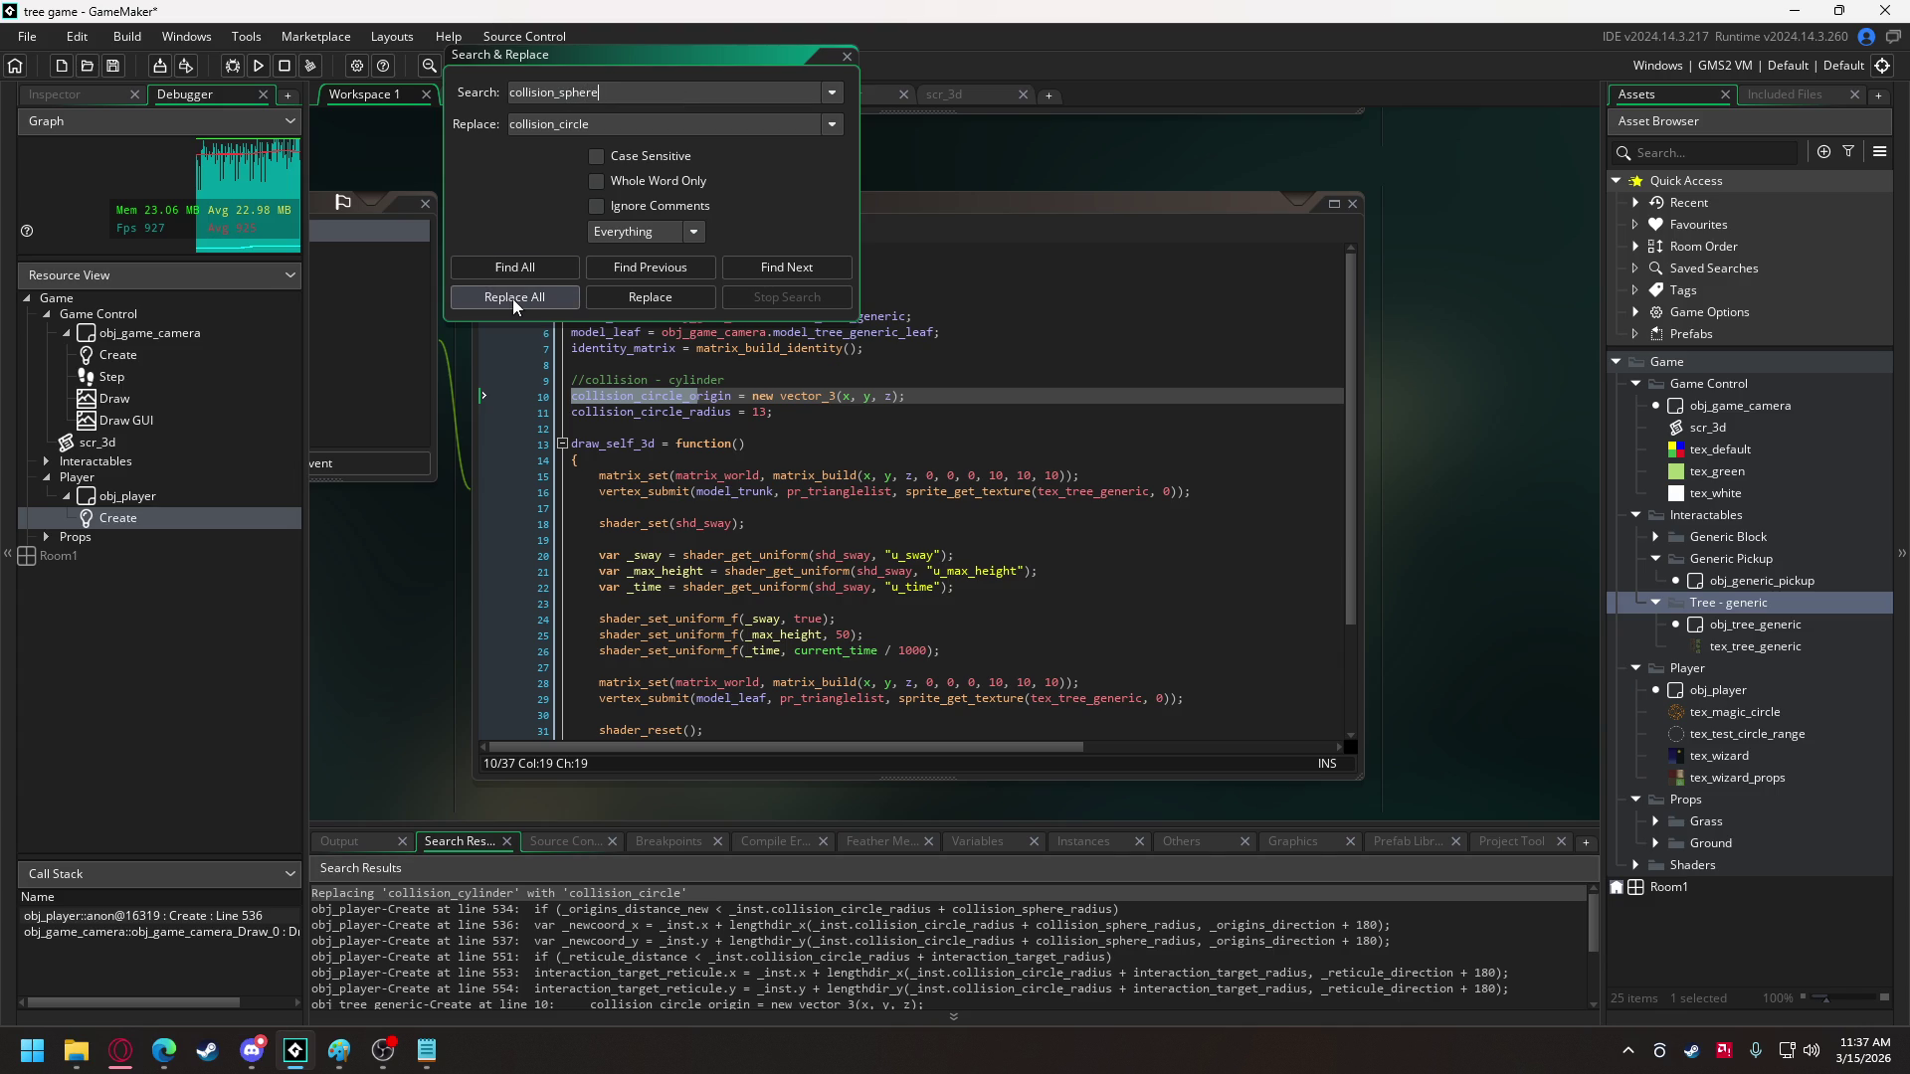
pyautogui.click(515, 298)
pyautogui.click(1035, 577)
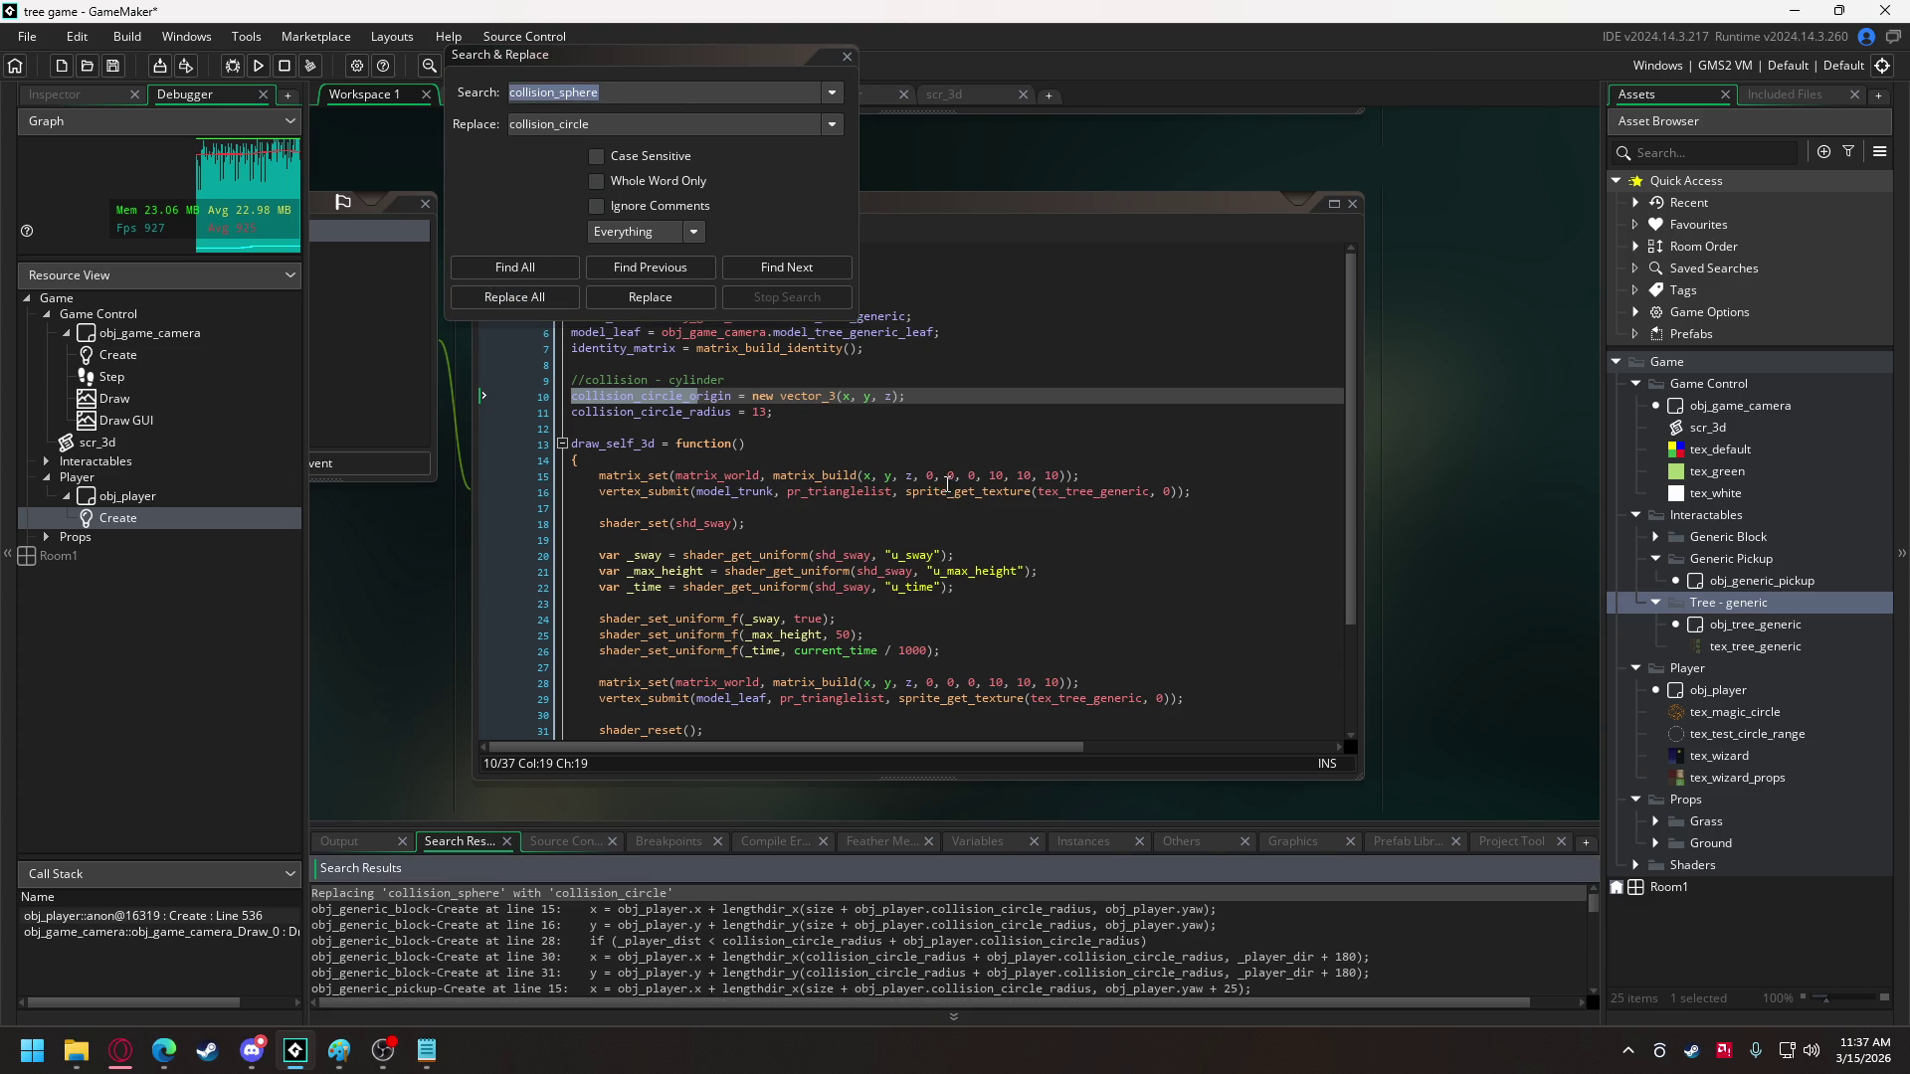
pyautogui.click(846, 55)
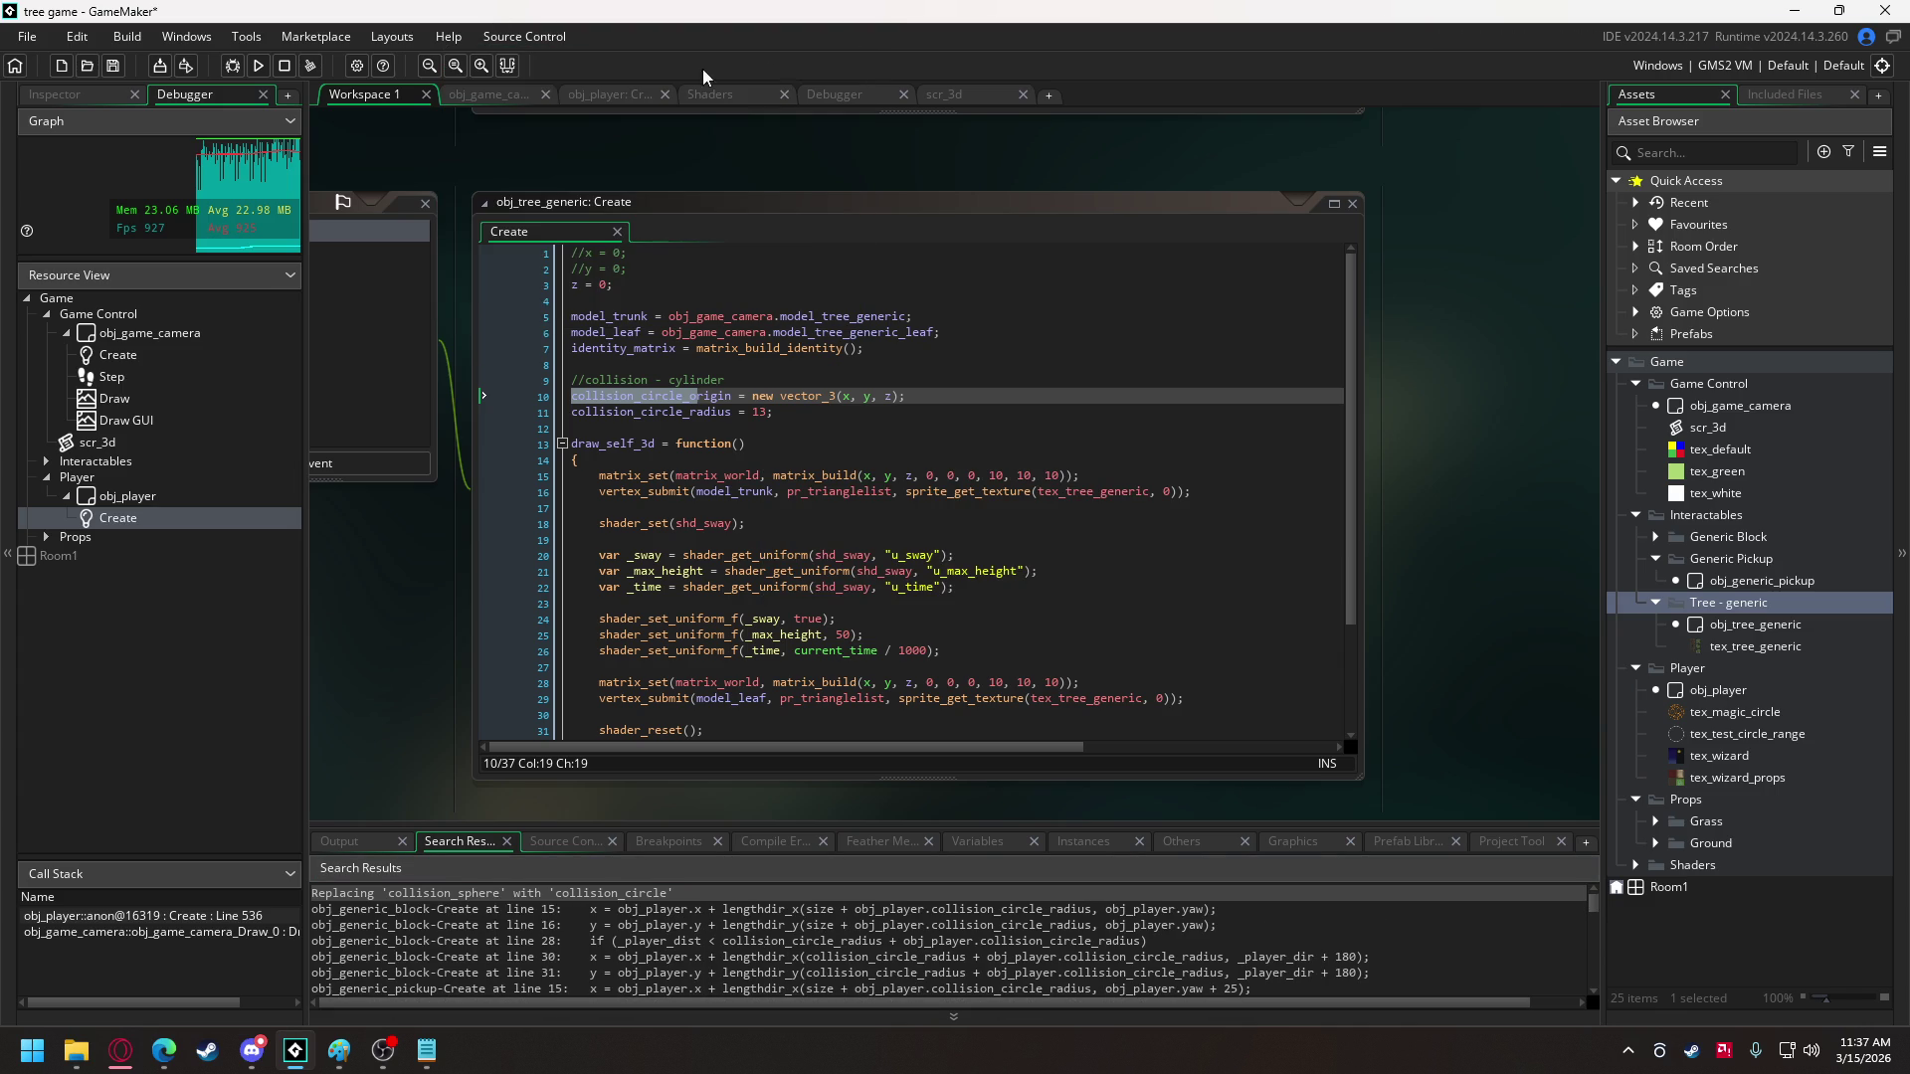
pyautogui.click(257, 66)
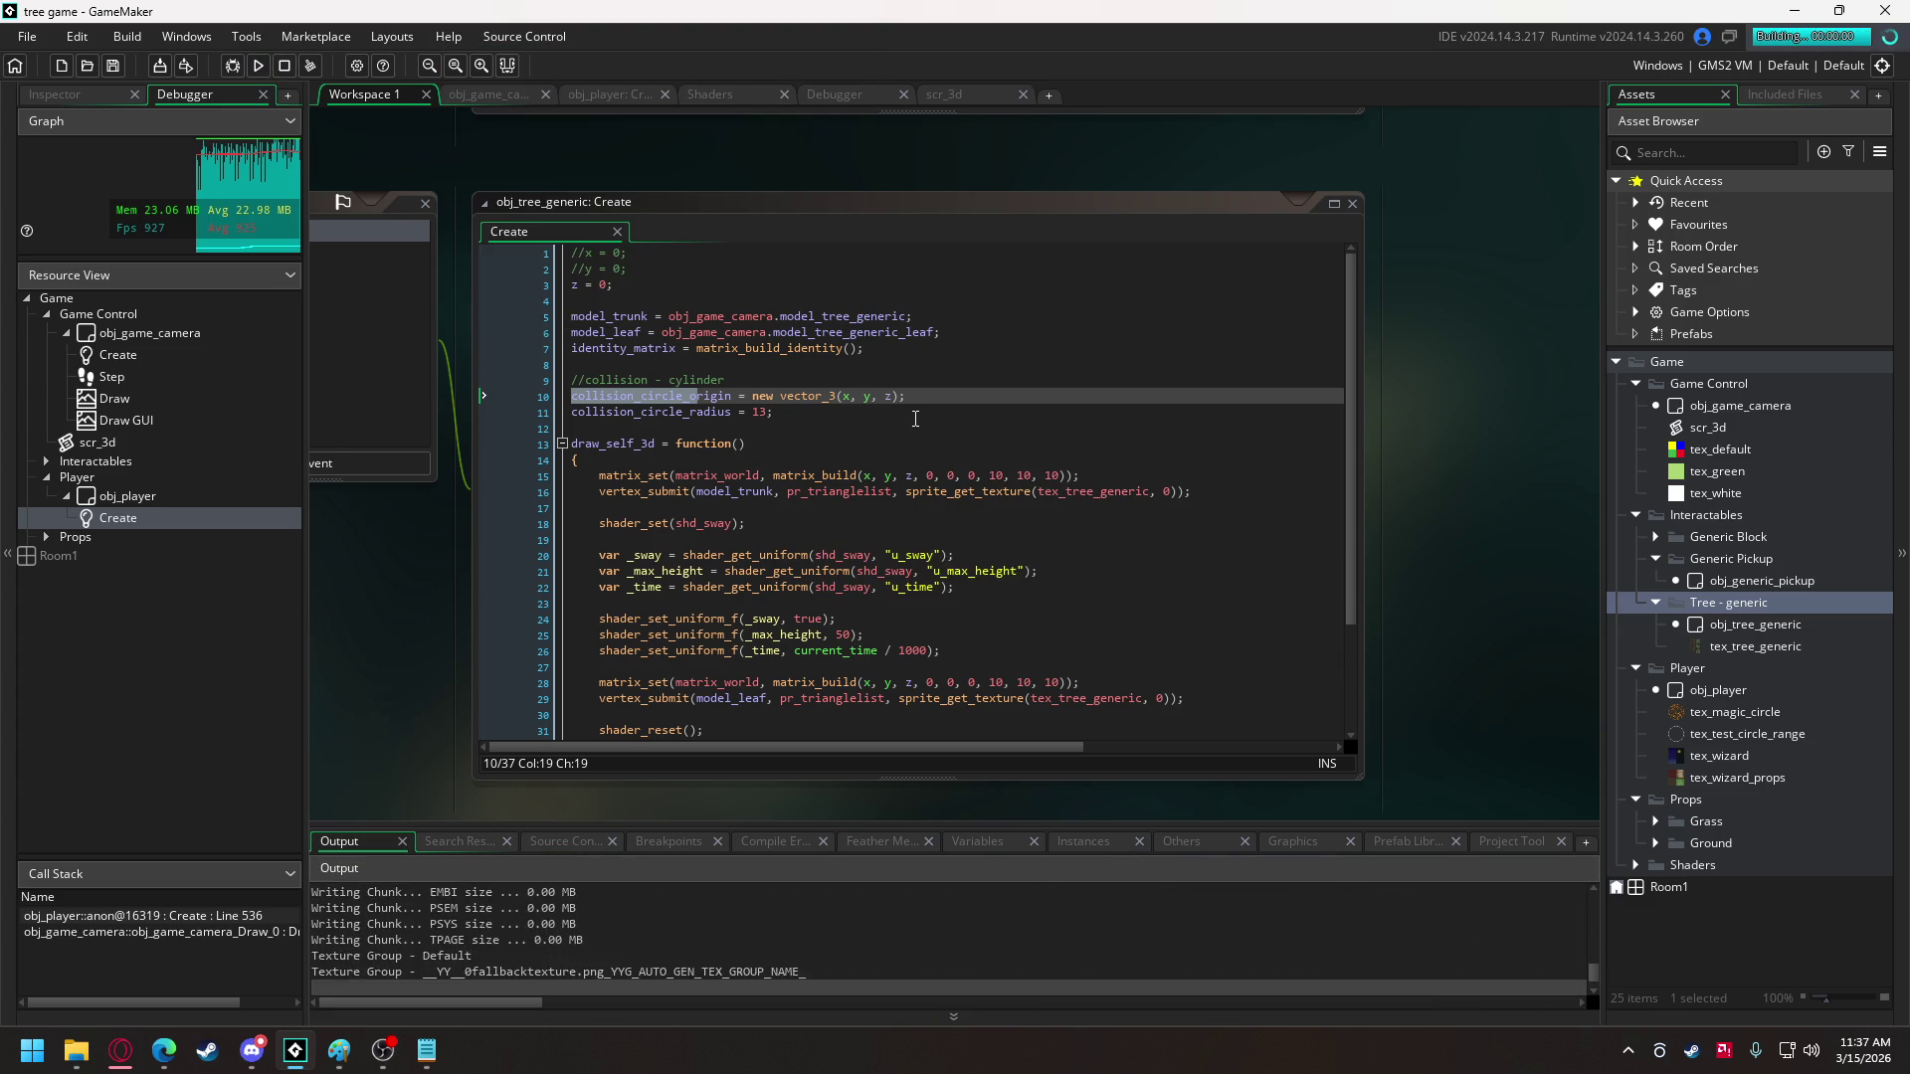
# - Walk toward the trees, abort after the unset size error, and go to line 11's end
pyautogui.press('w')
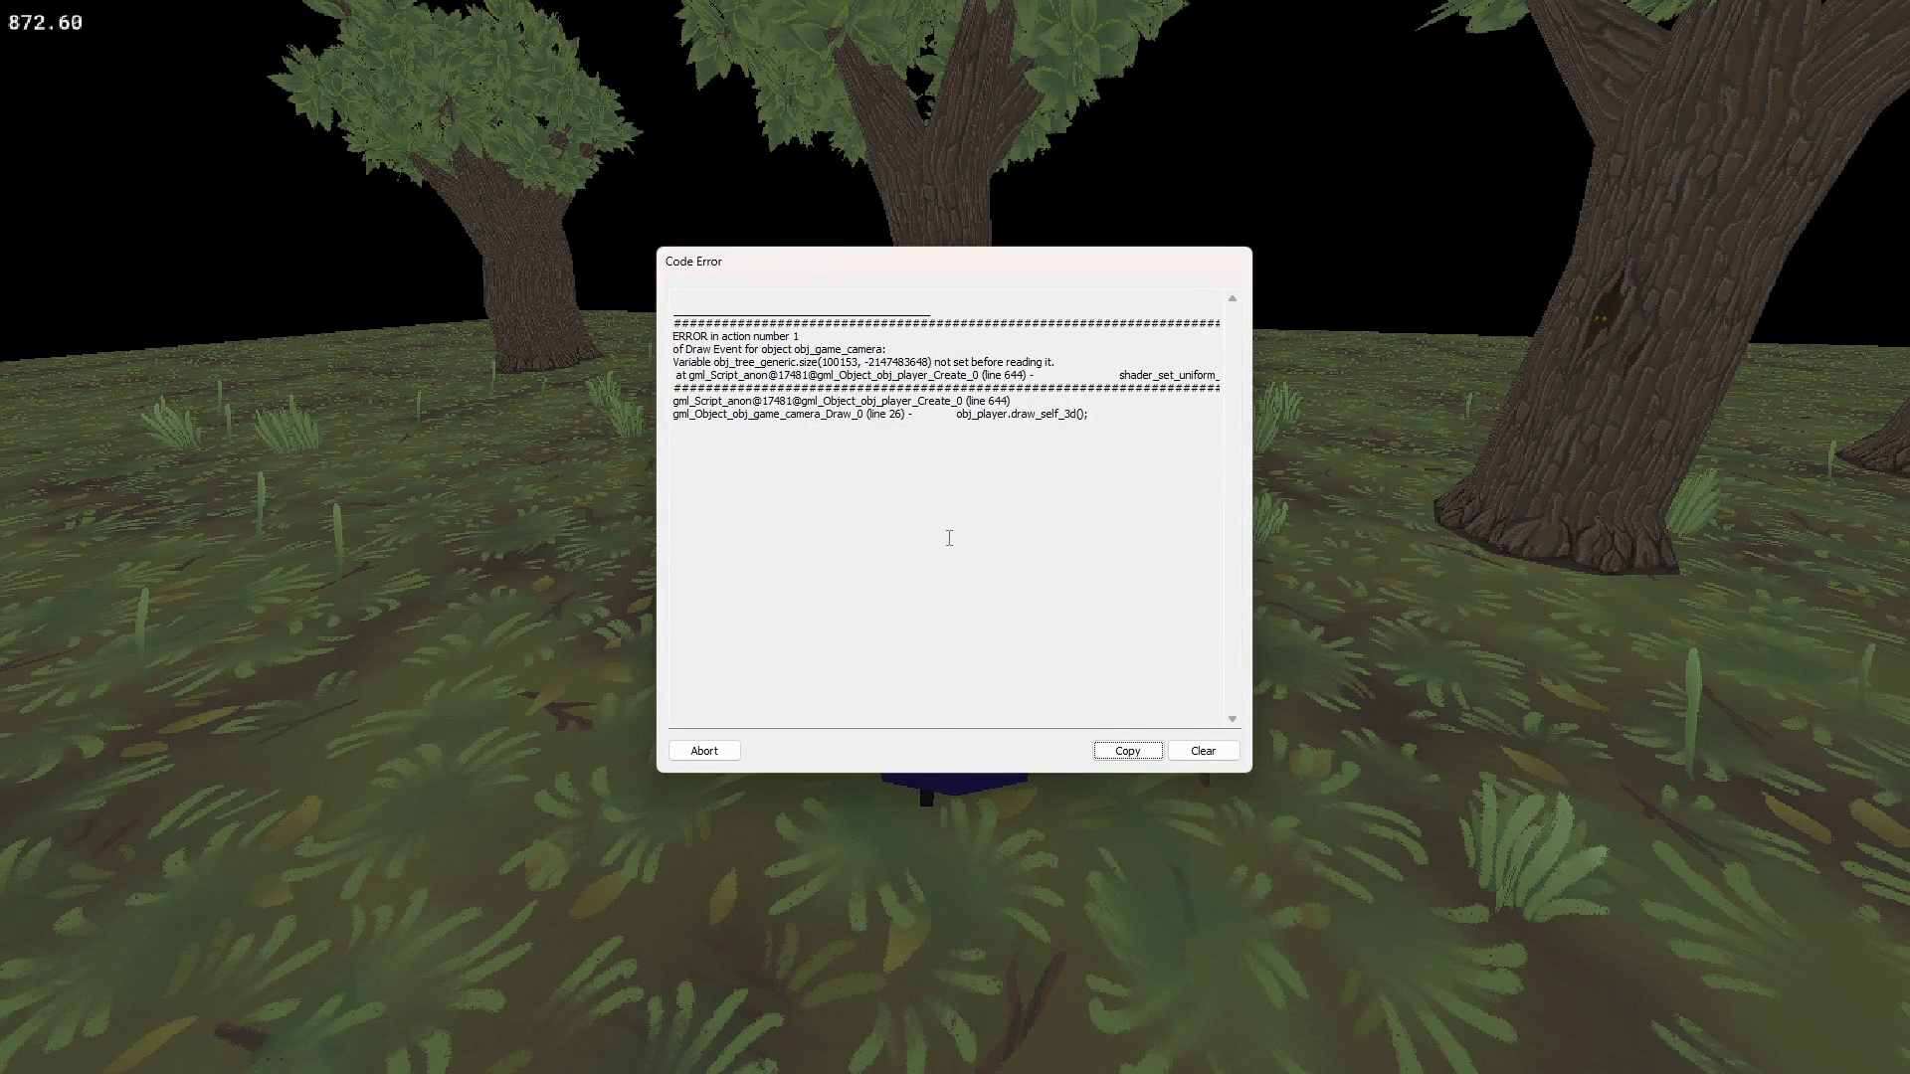
pyautogui.click(704, 750)
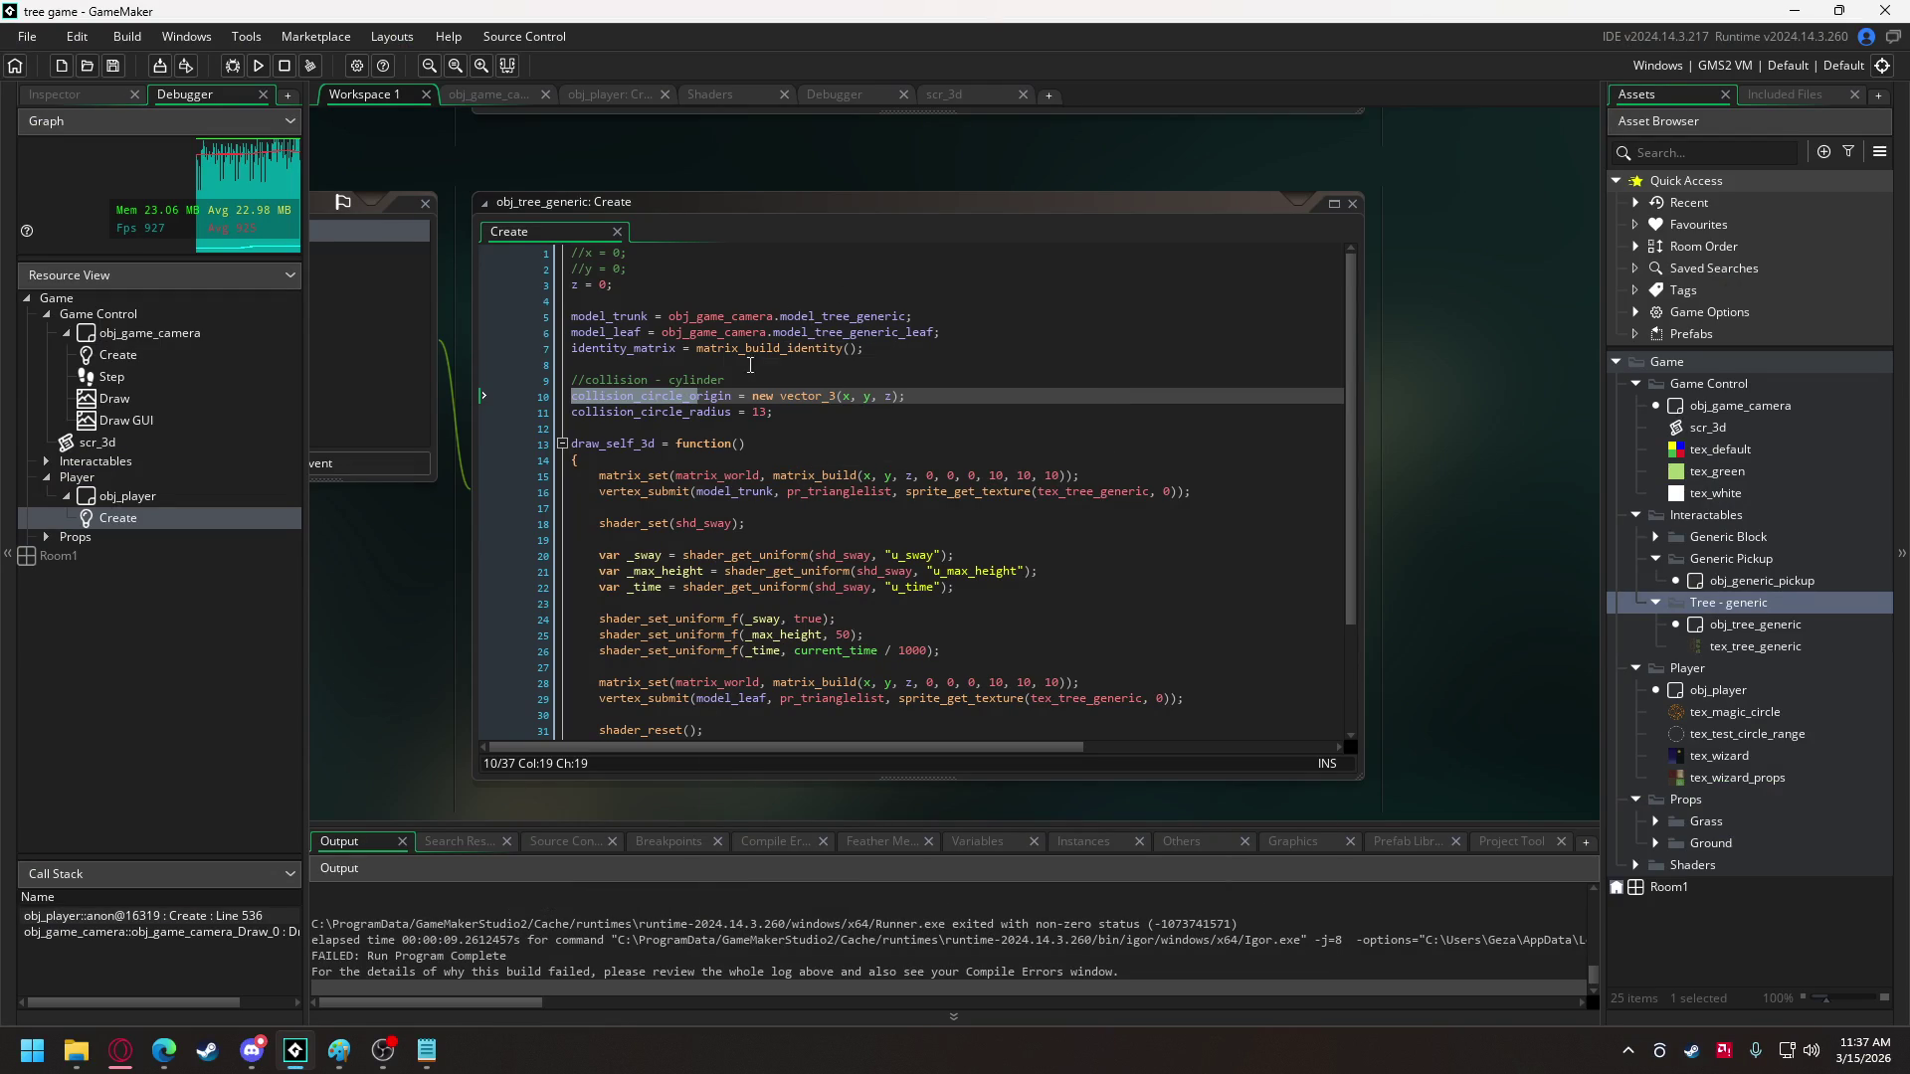
pyautogui.click(789, 412)
# - Add 'size = collision_circle_radius;' on line 12 of obj_tree_generic's Create code and run the game
pyautogui.press('Return')
pyautogui.write('size =')
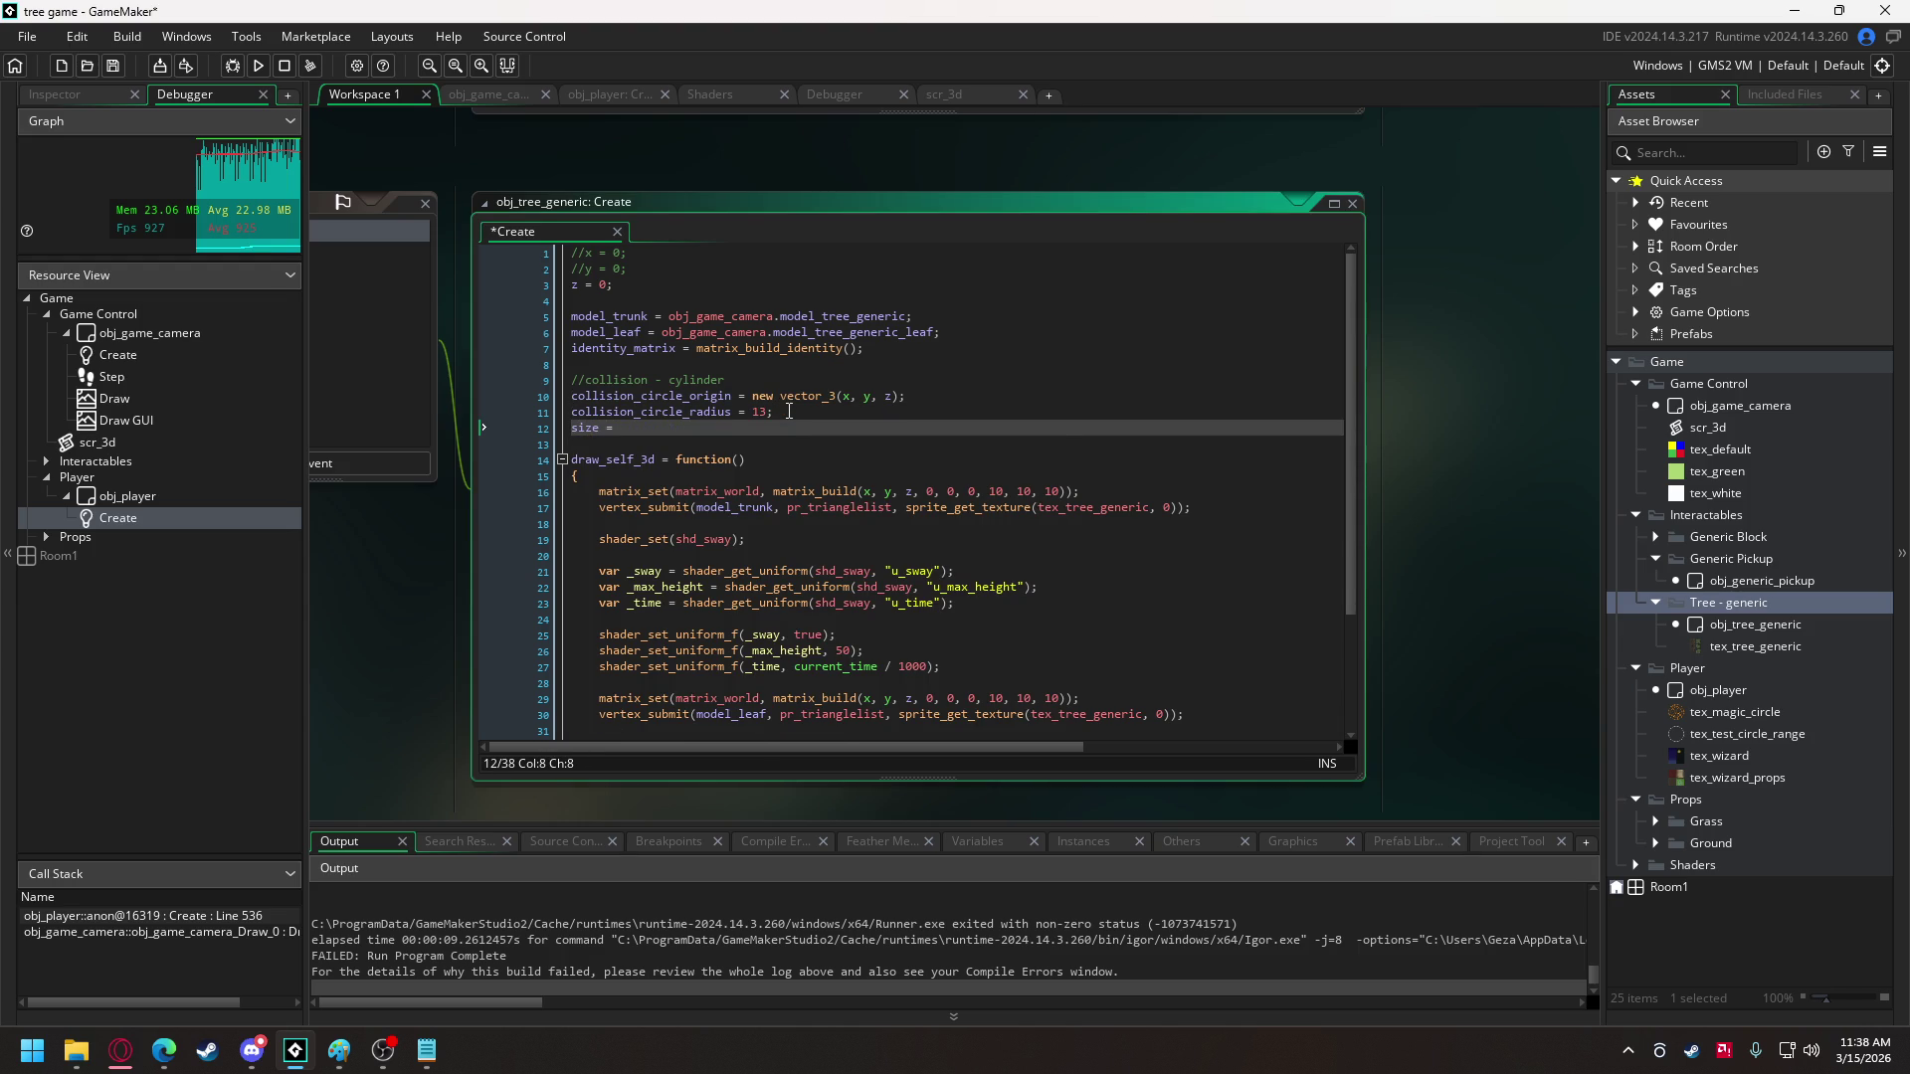
pyautogui.doubleClick(701, 398)
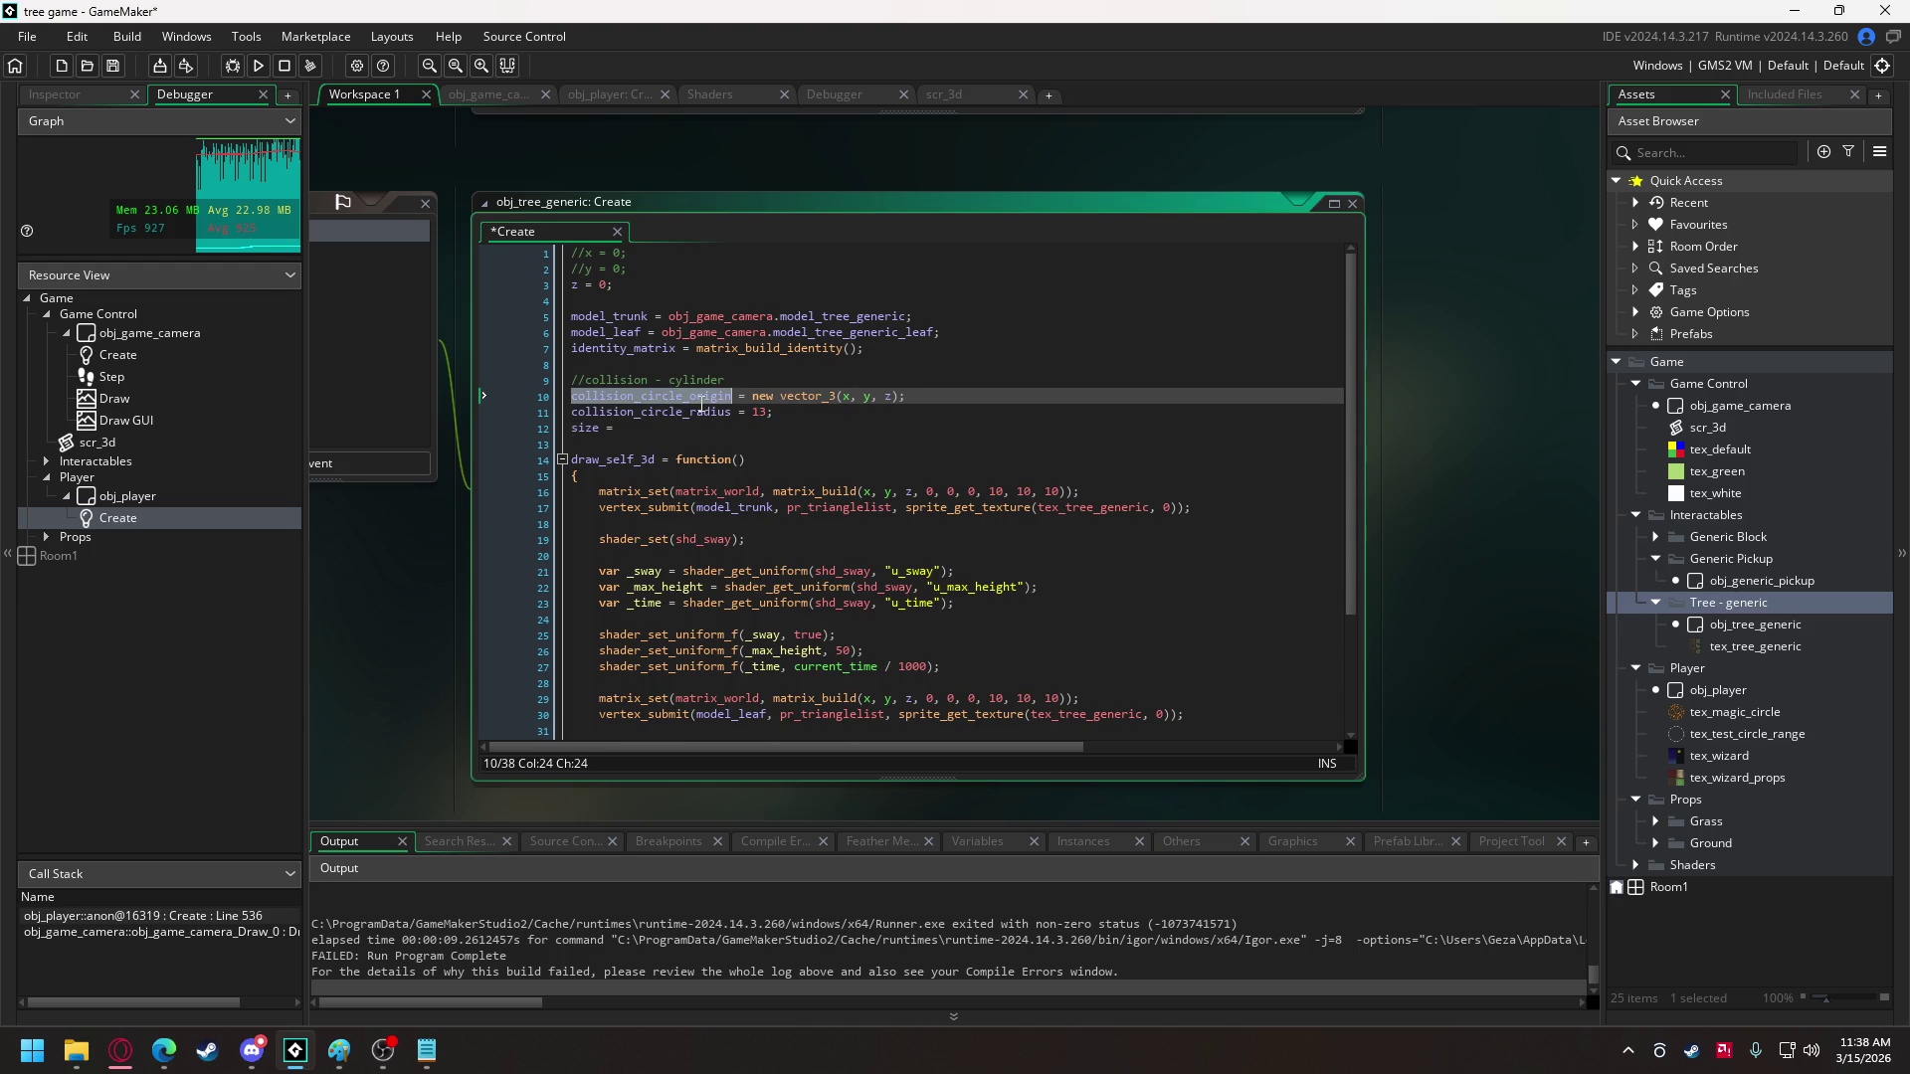
pyautogui.doubleClick(689, 412)
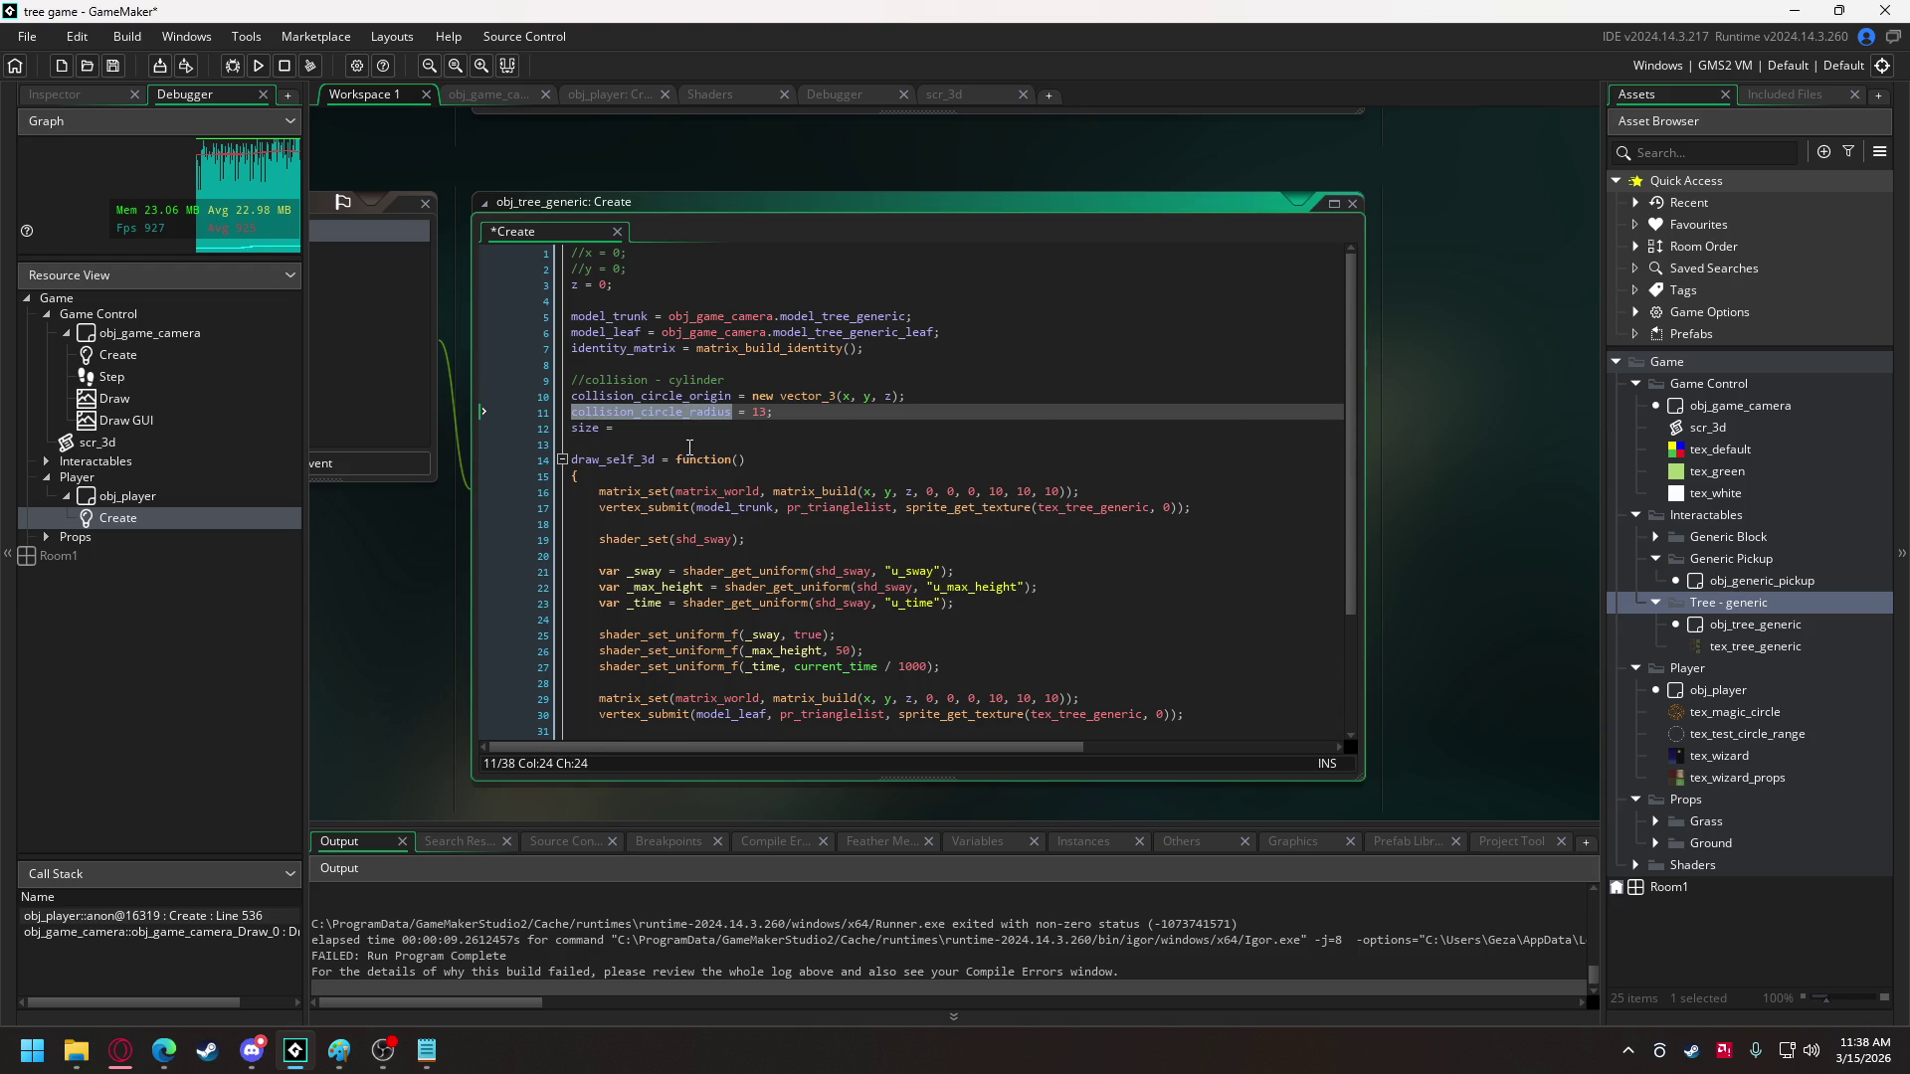
pyautogui.click(693, 429)
pyautogui.write('collision_circle_radius')
pyautogui.write(';')
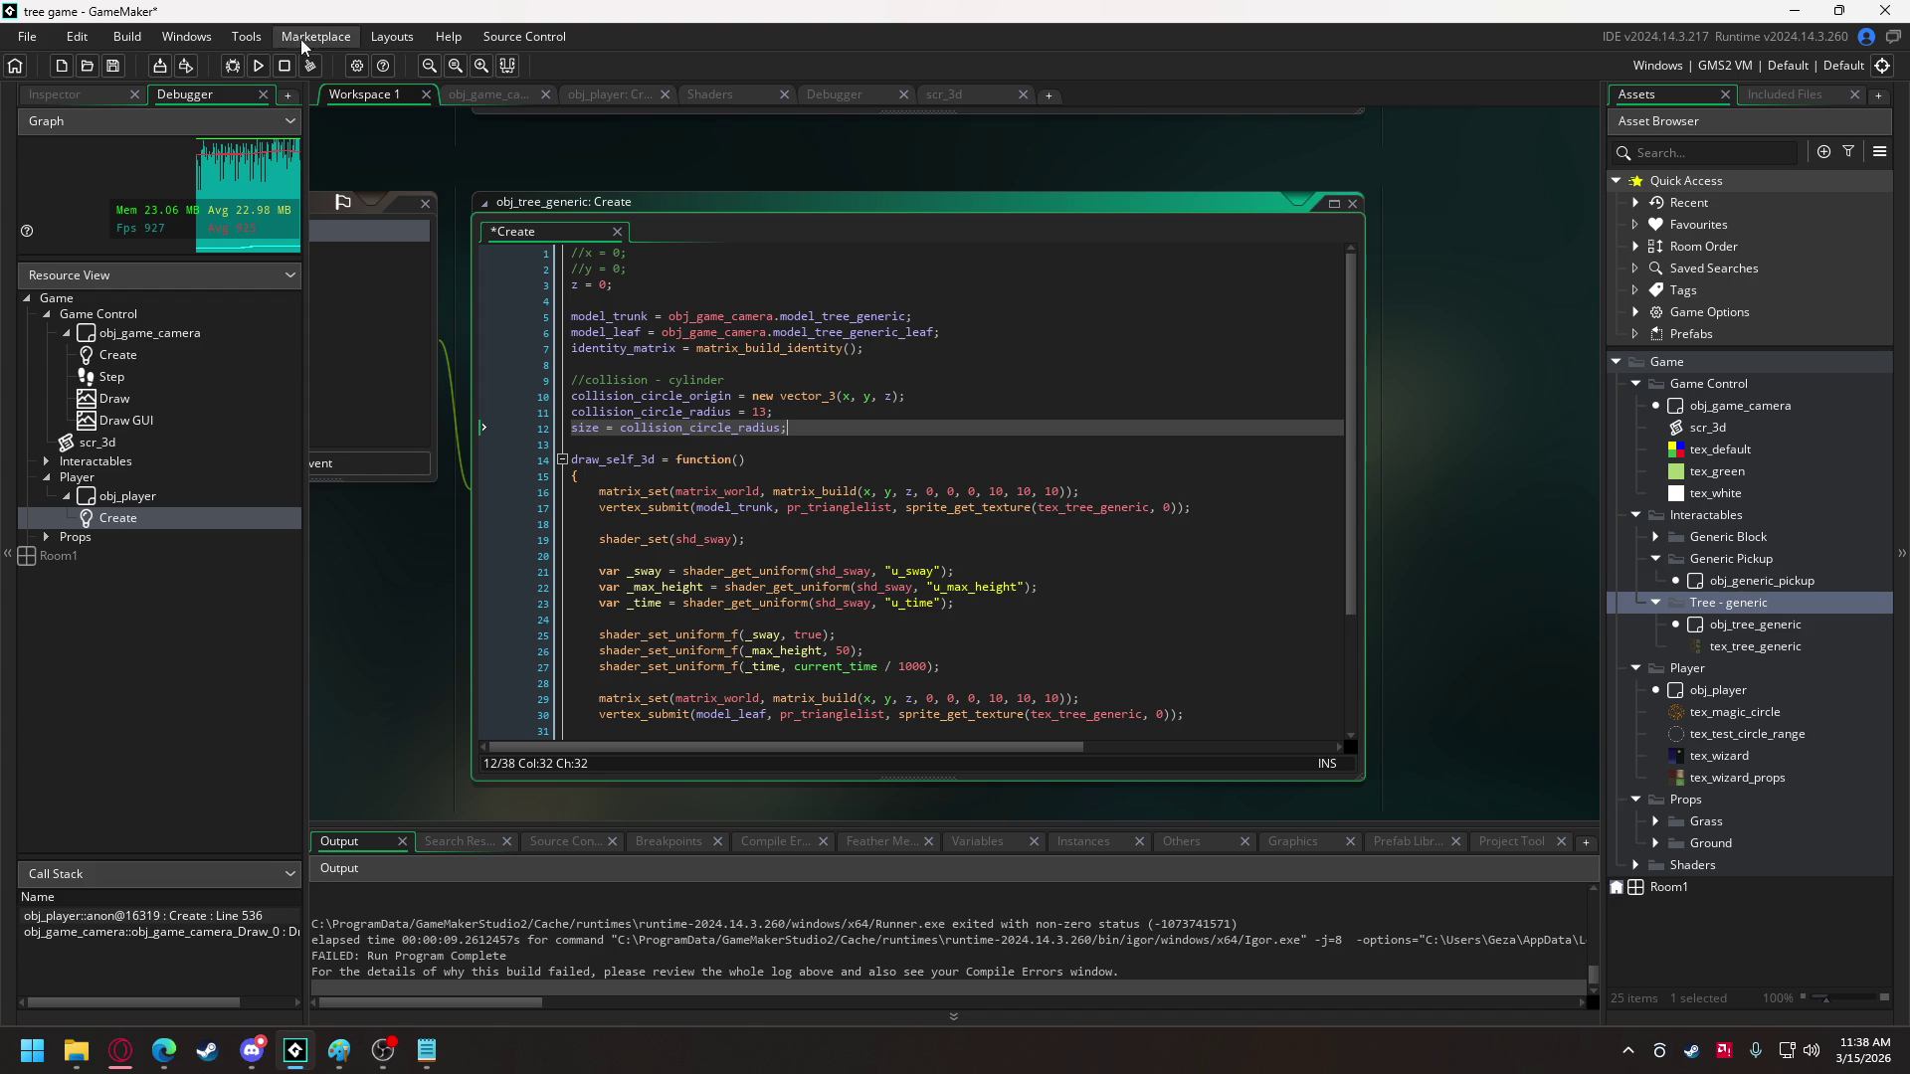
pyautogui.click(257, 65)
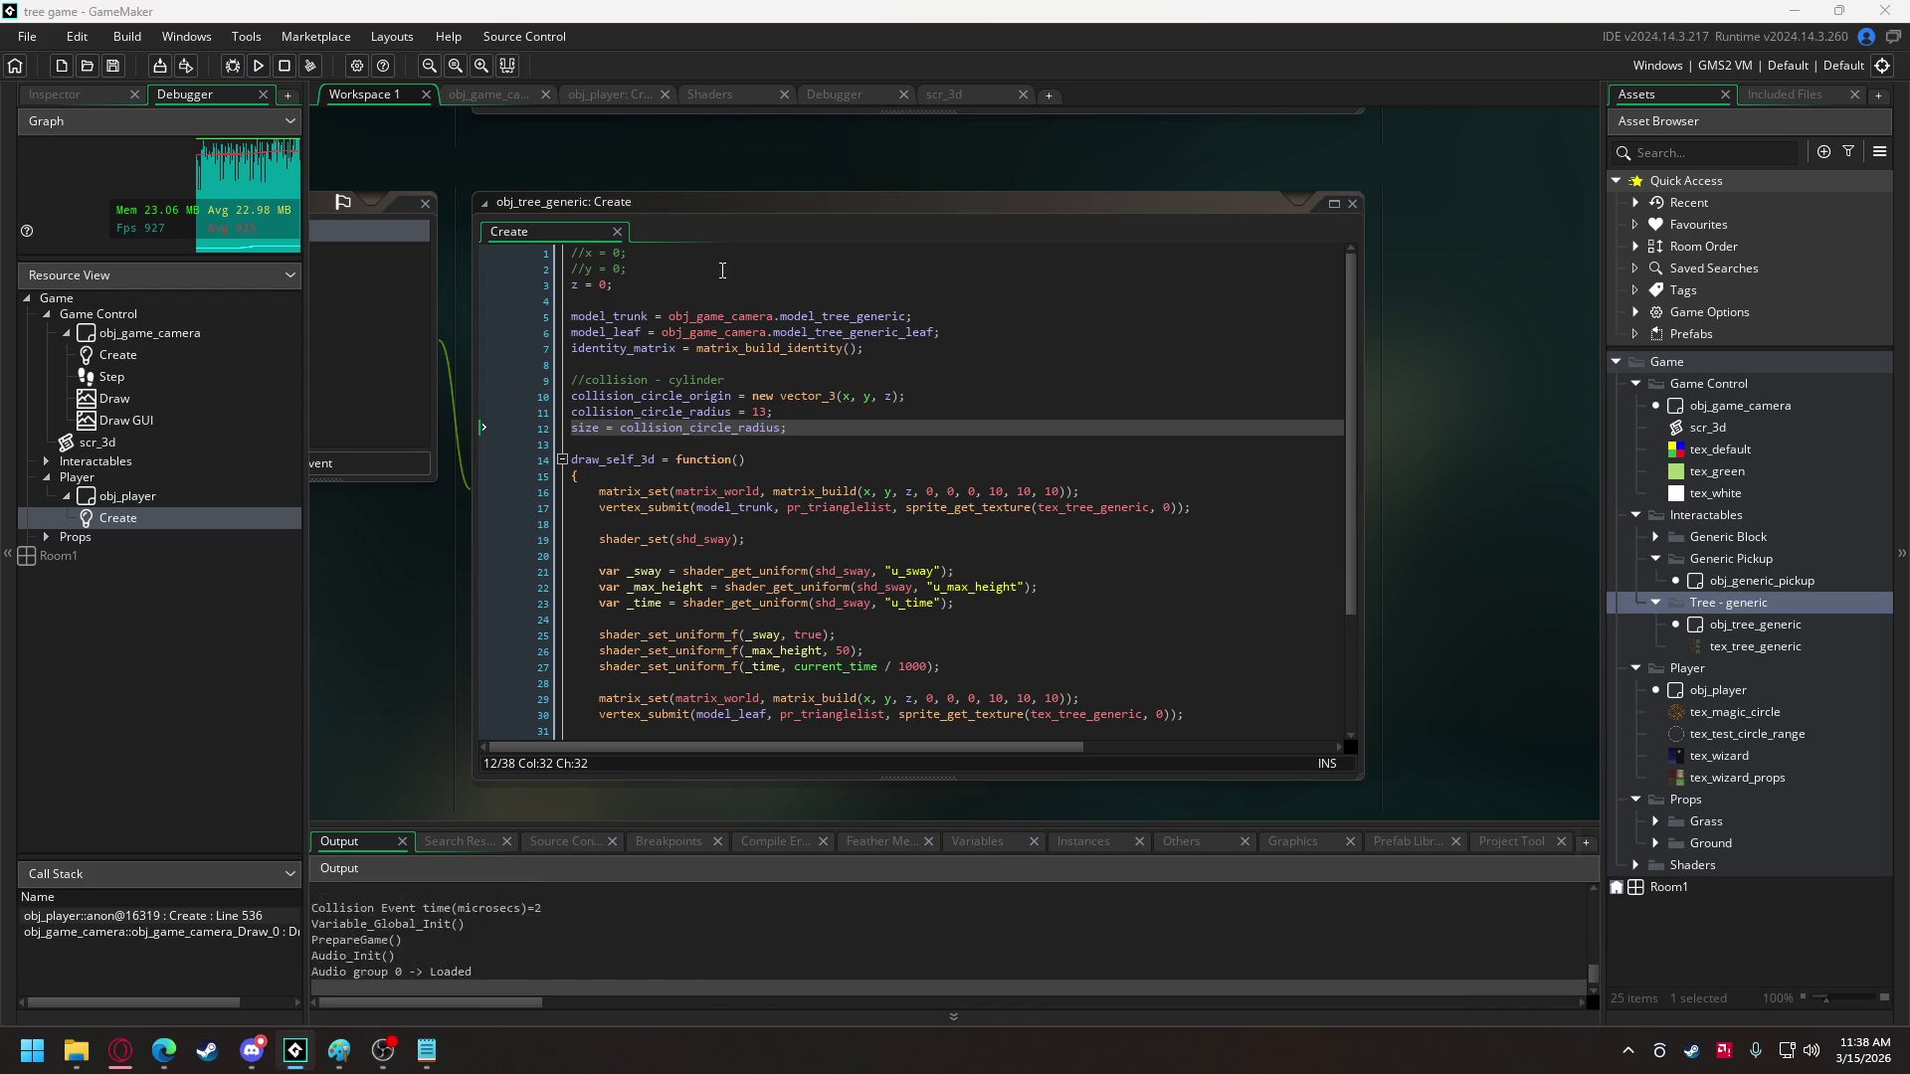
pyautogui.press('space')
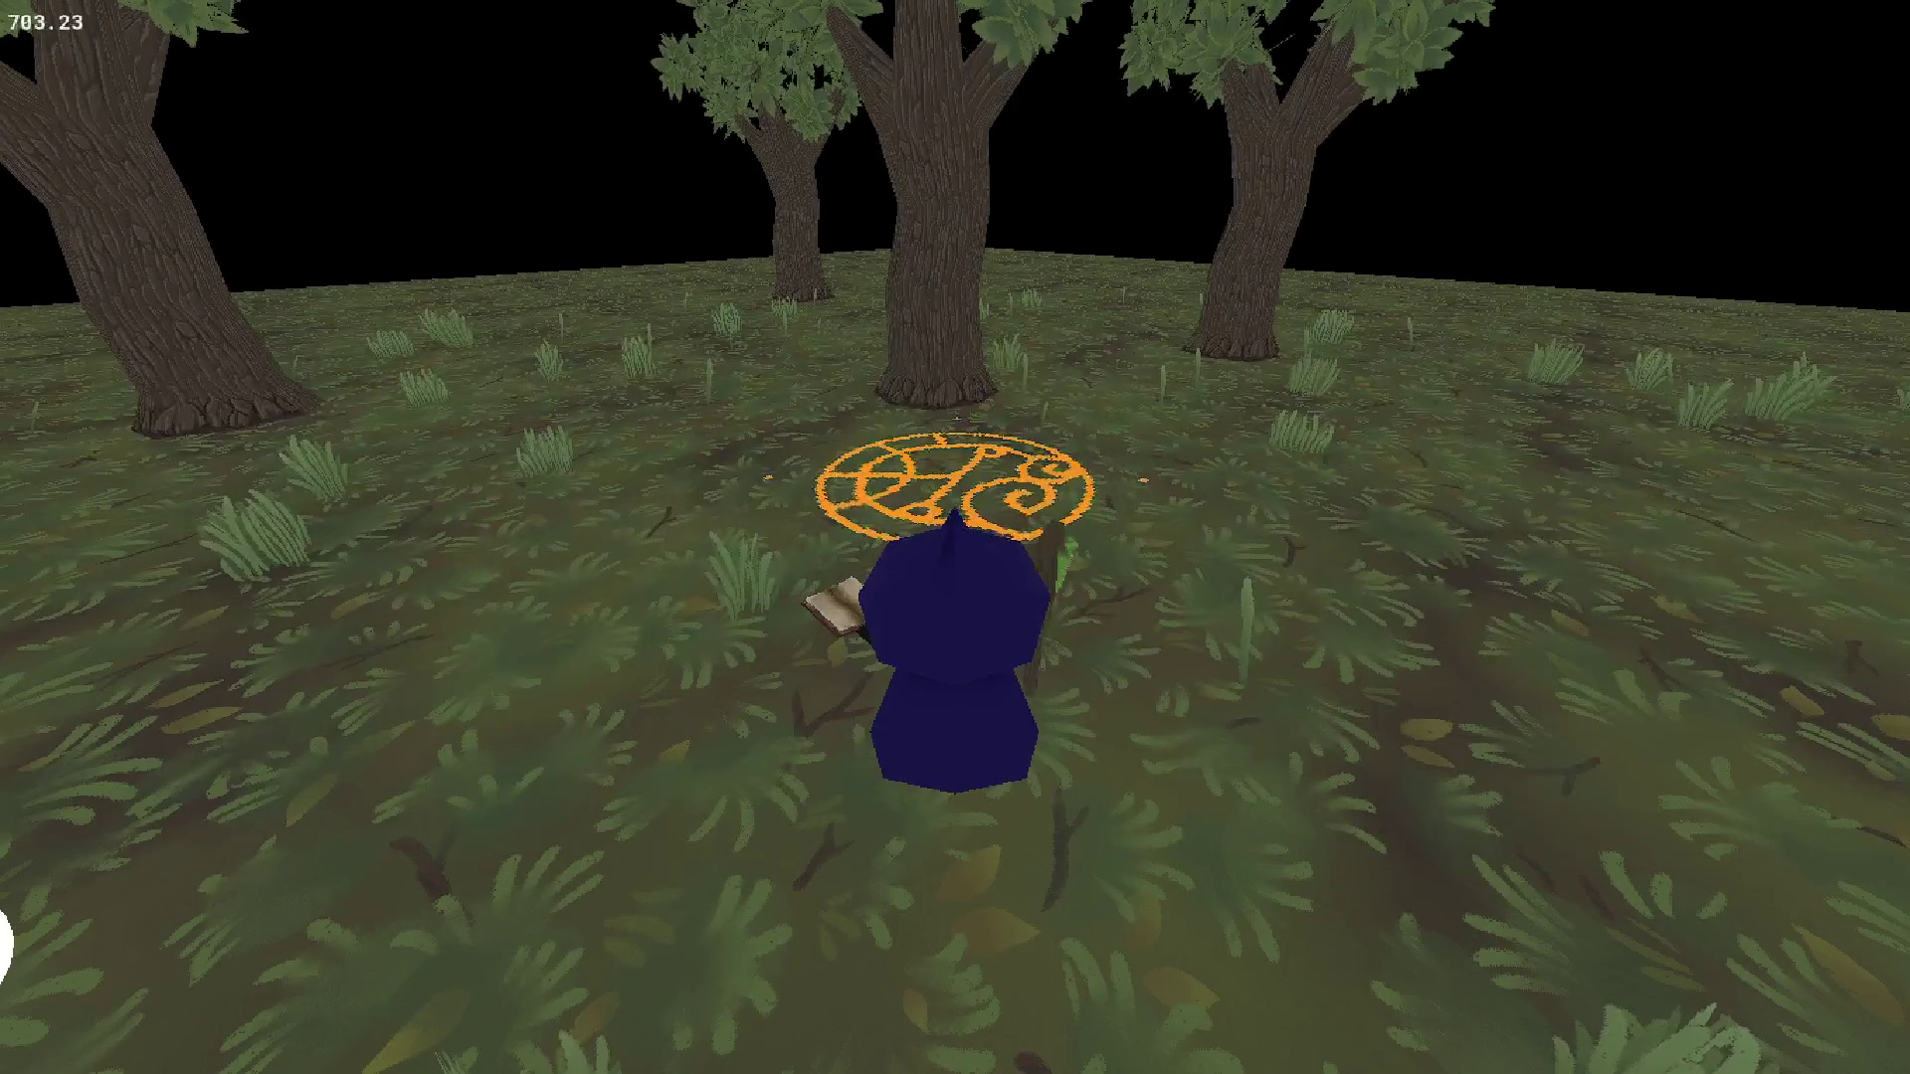
pyautogui.press('space')
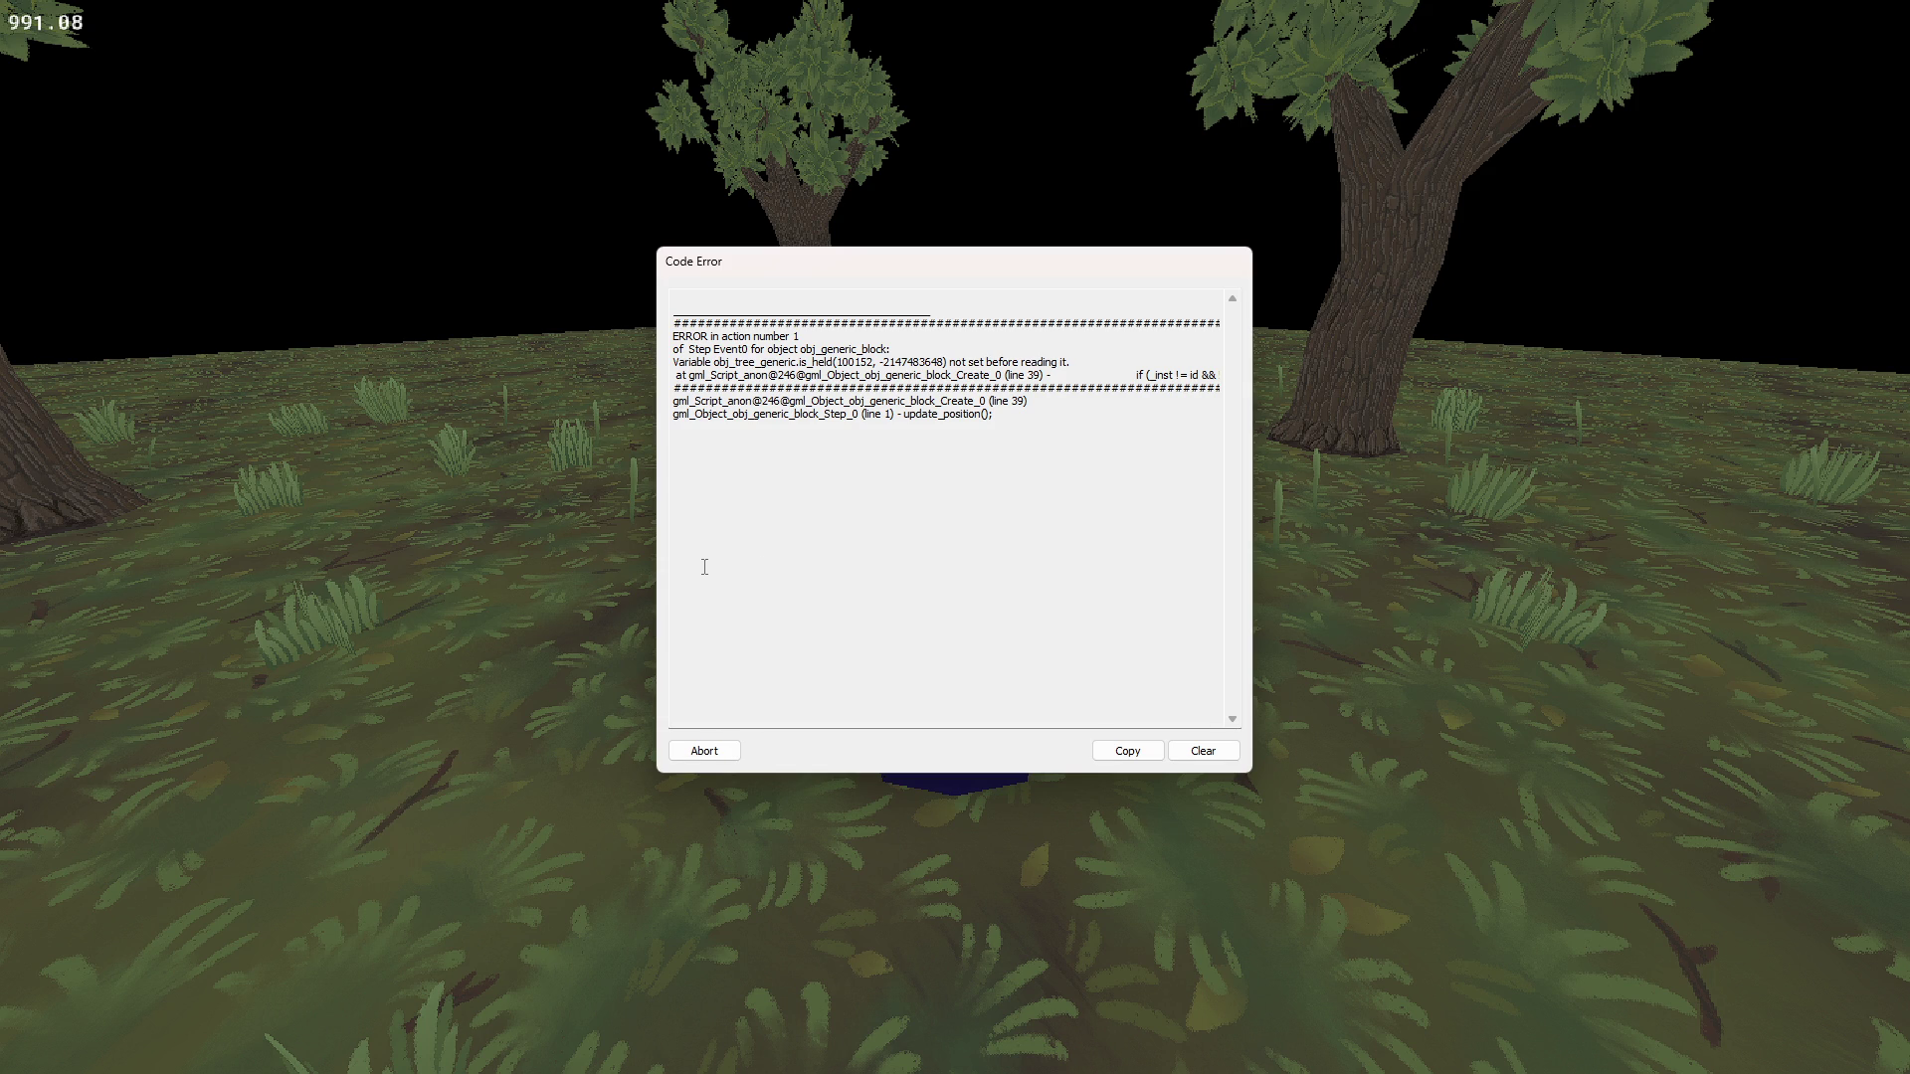
pyautogui.click(710, 751)
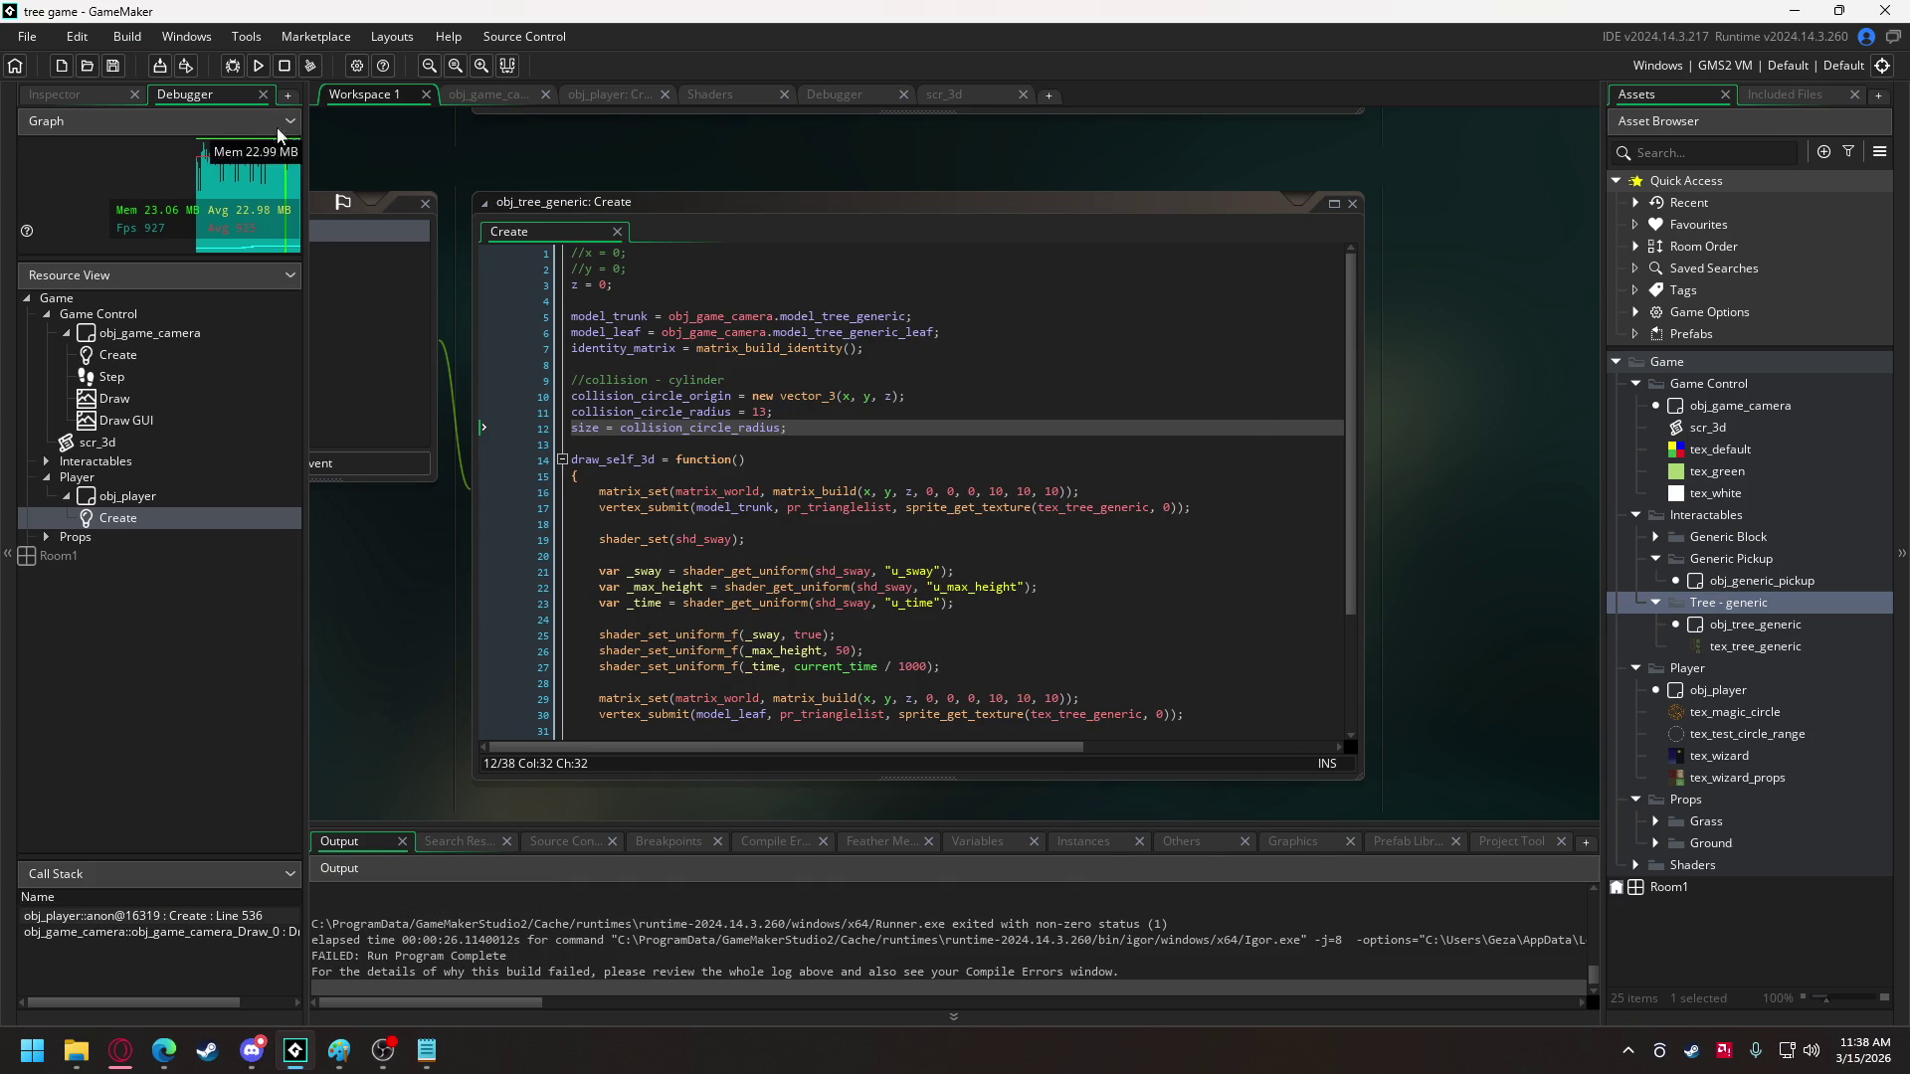
pyautogui.click(257, 65)
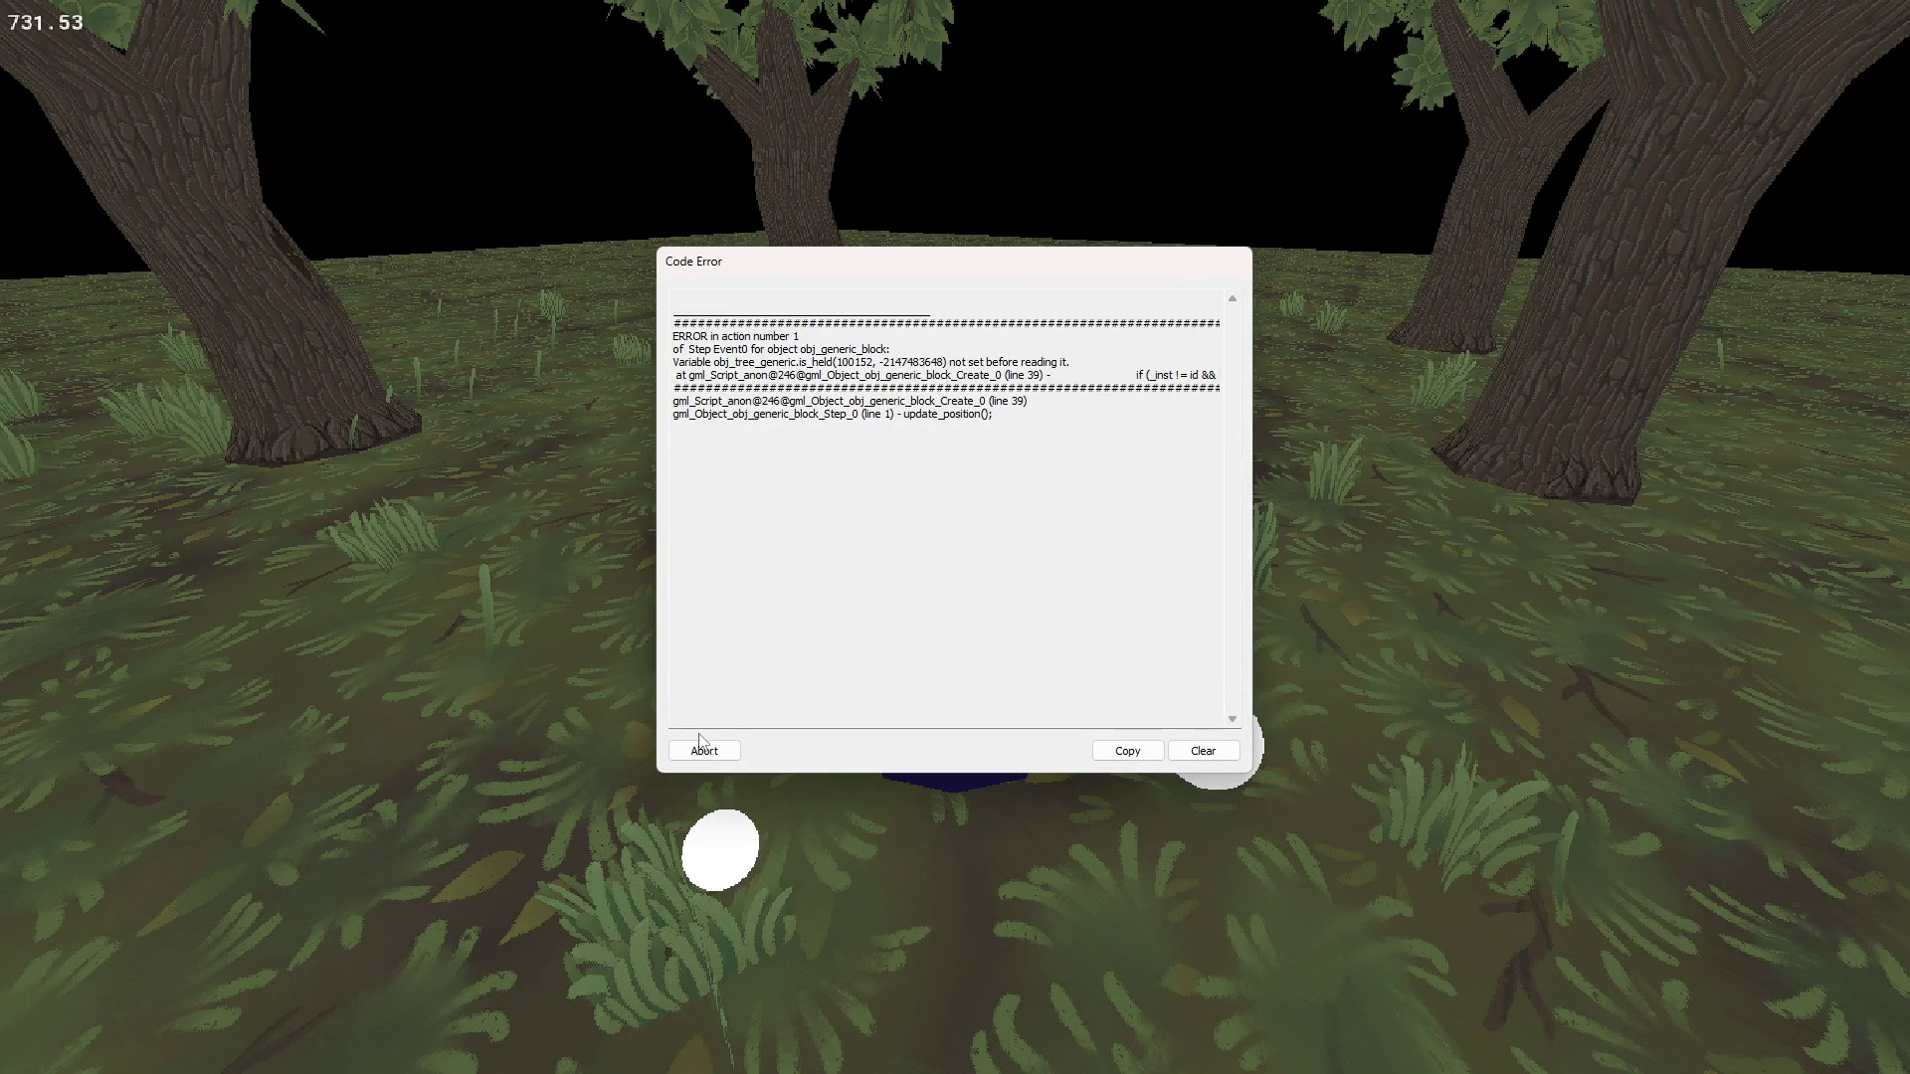
pyautogui.click(704, 750)
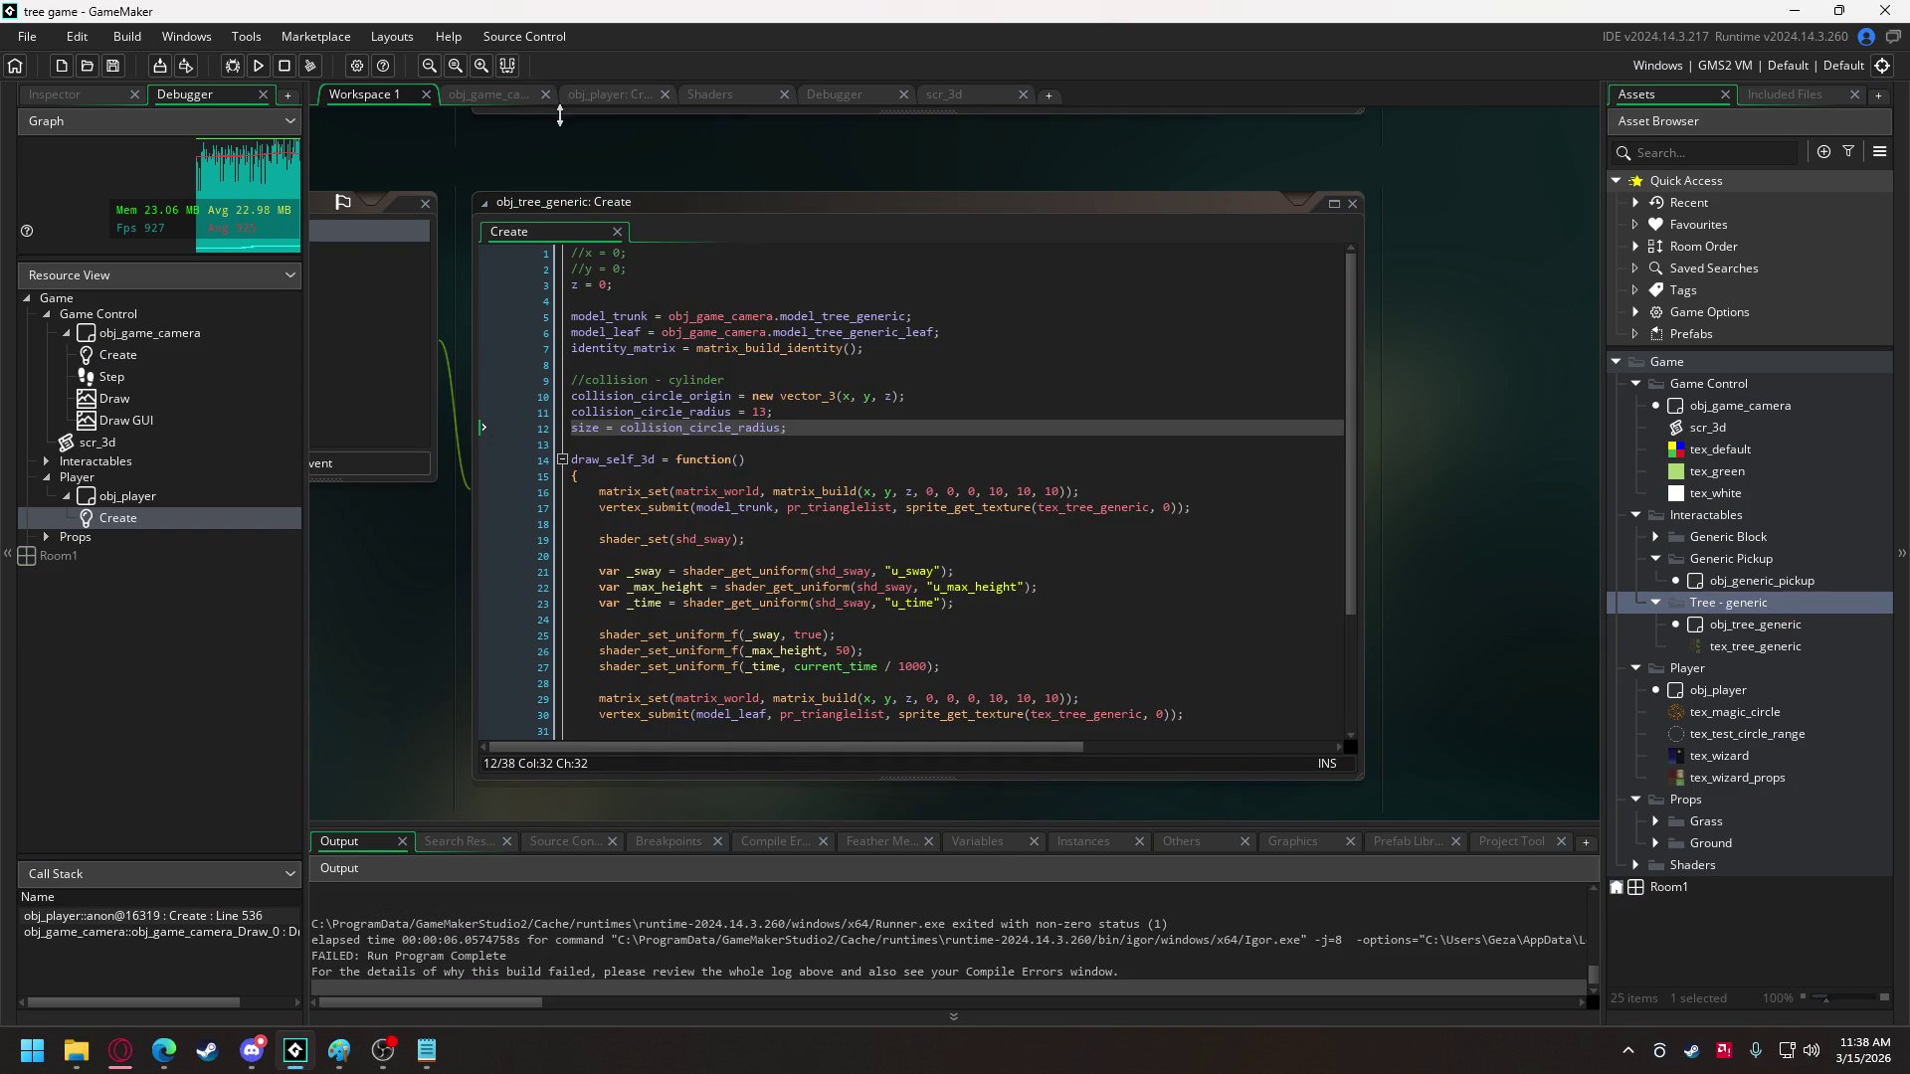
# - Search obj_player's Create code for is_held to find the held_object.is_held reset
pyautogui.click(606, 94)
pyautogui.moveTo(1593, 435); pyautogui.dragTo(1597, 456)
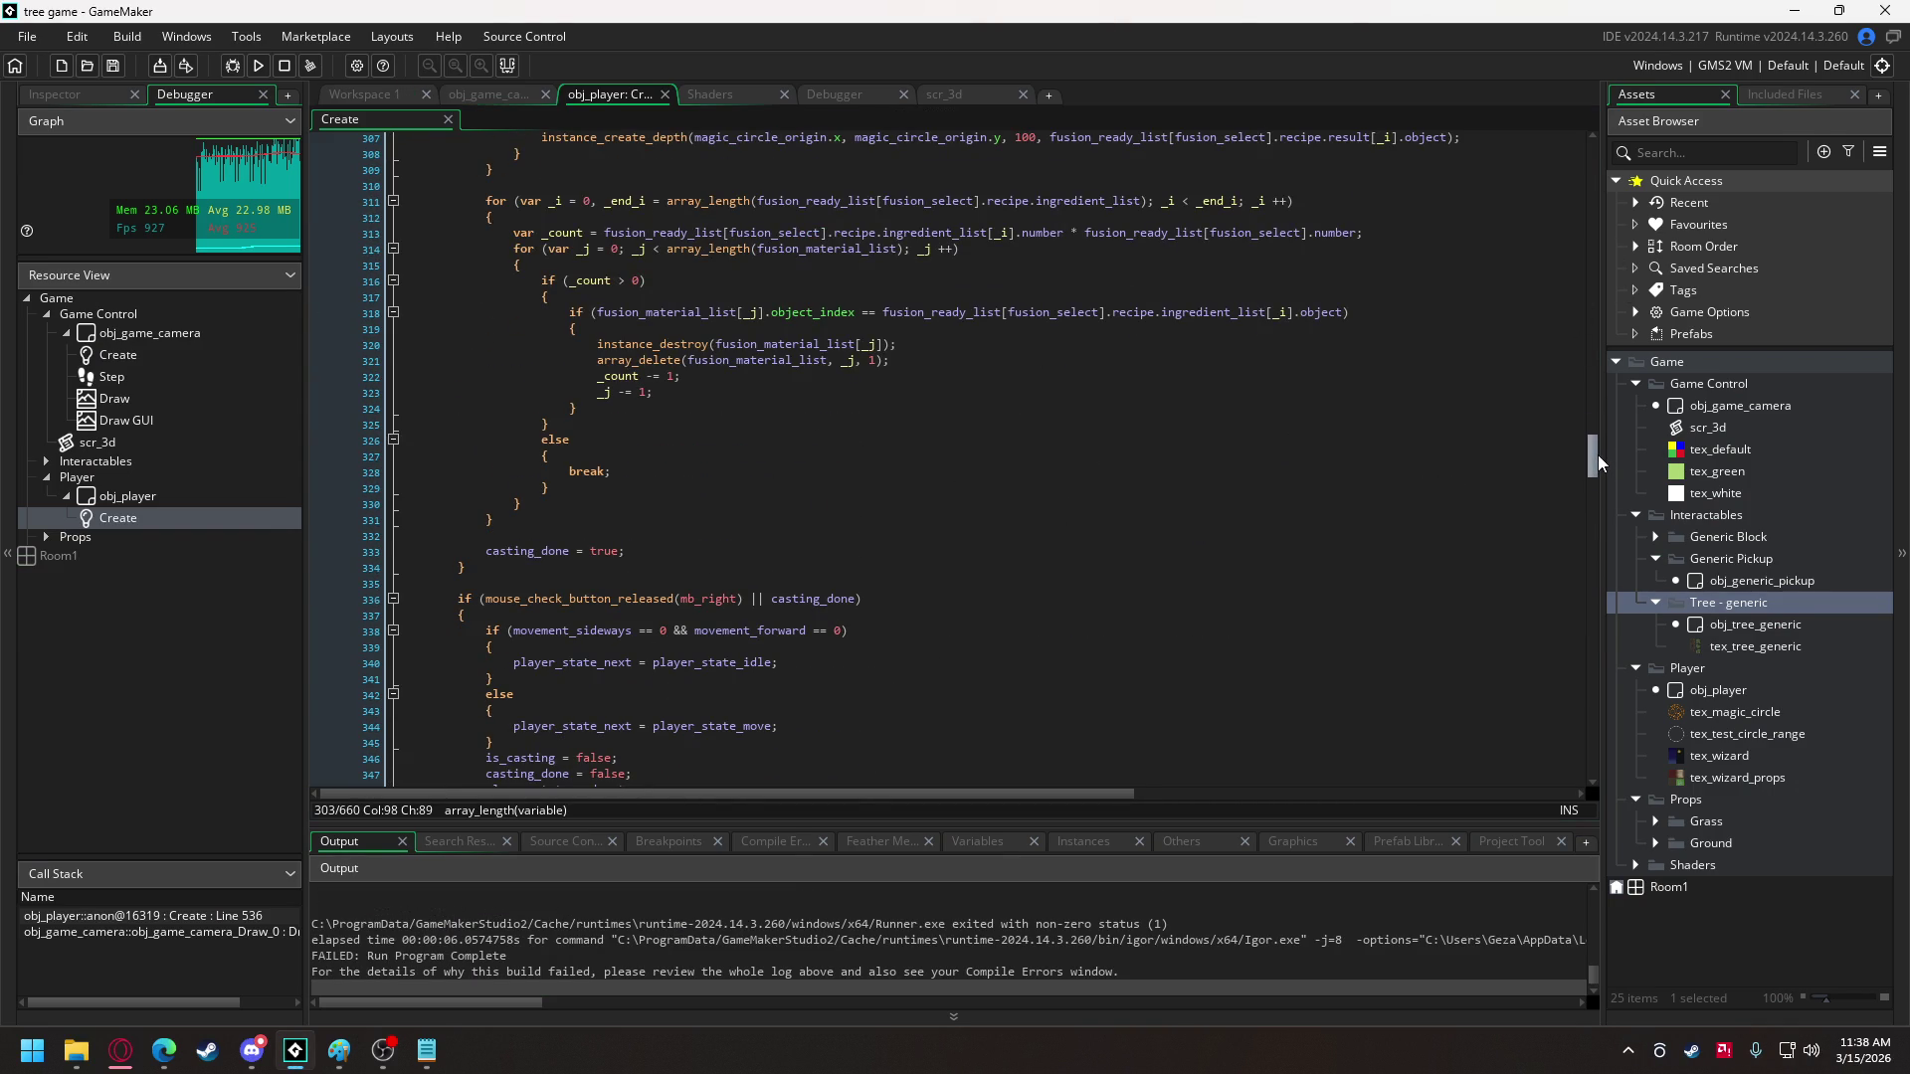
pyautogui.hotkey('ctrl', 'f')
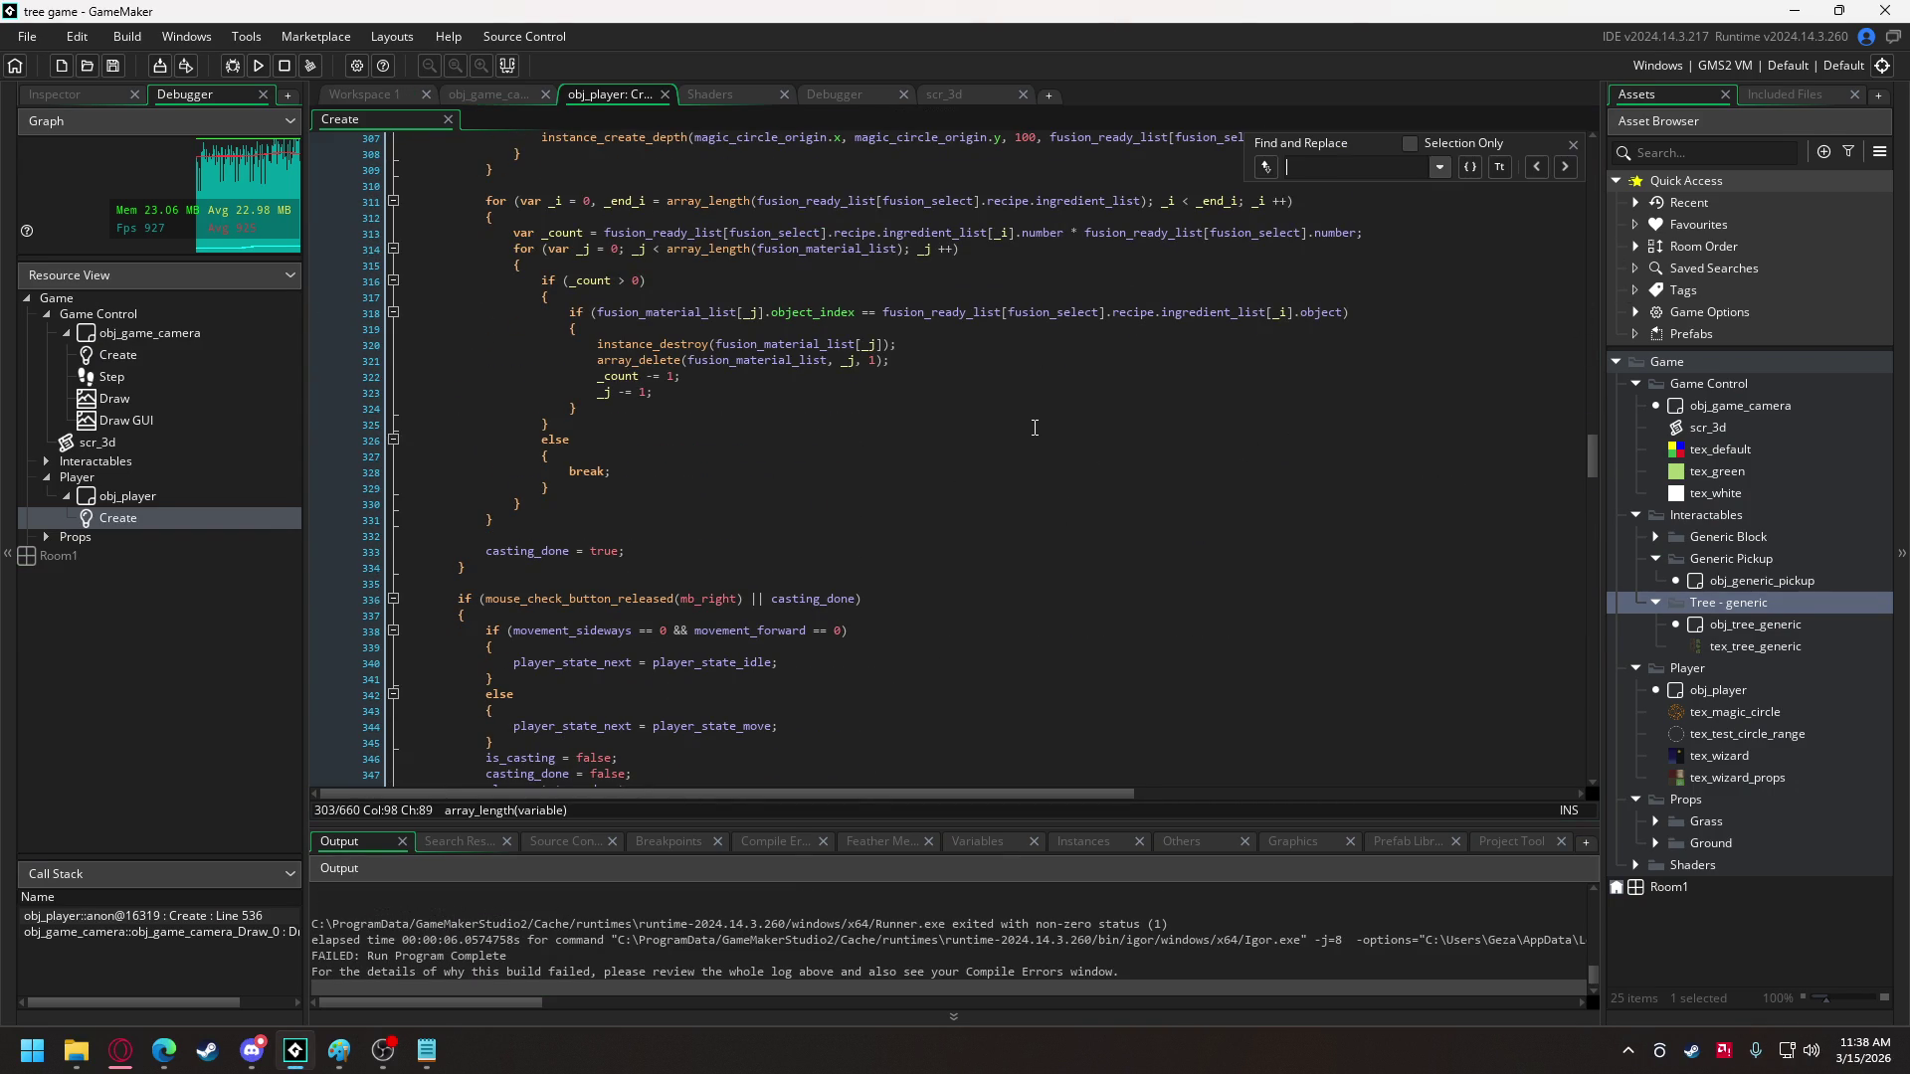
pyautogui.write('is_held')
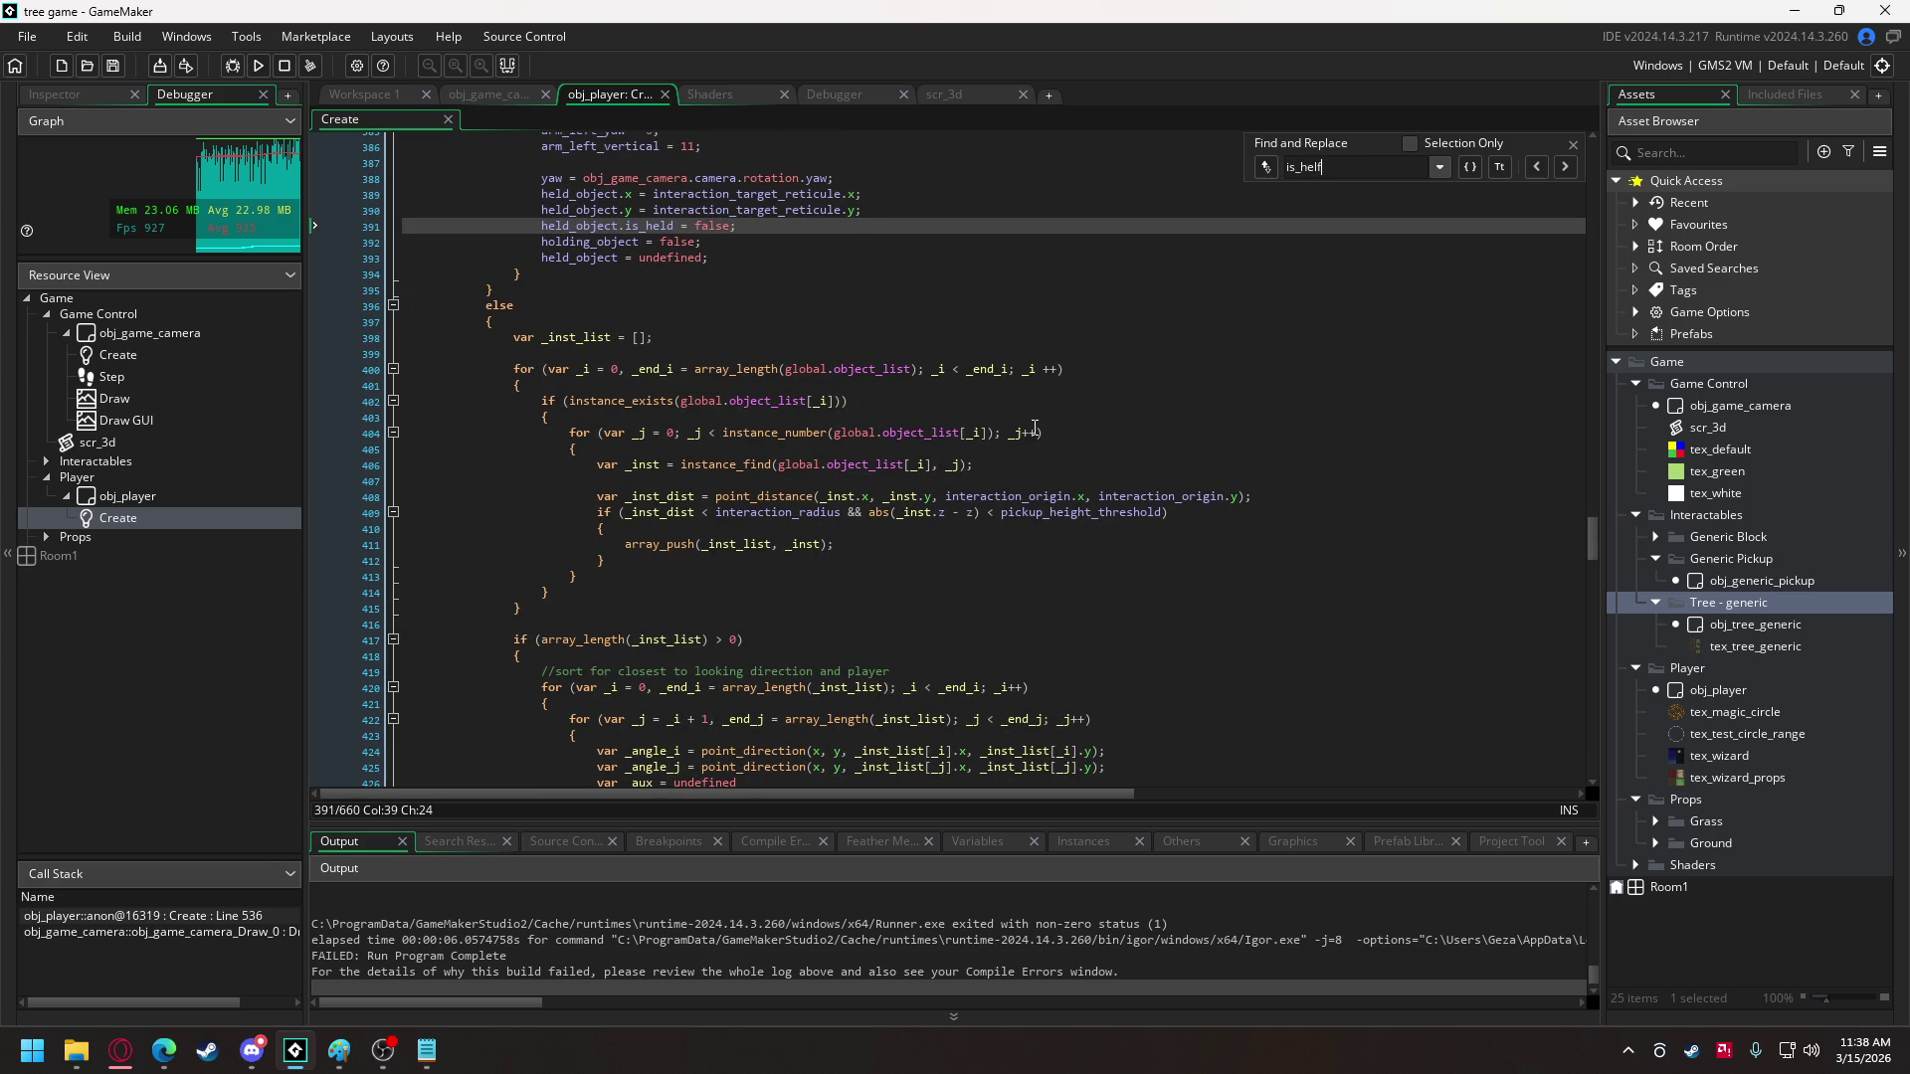
pyautogui.write('d')
pyautogui.scroll(6, 1002, 424)
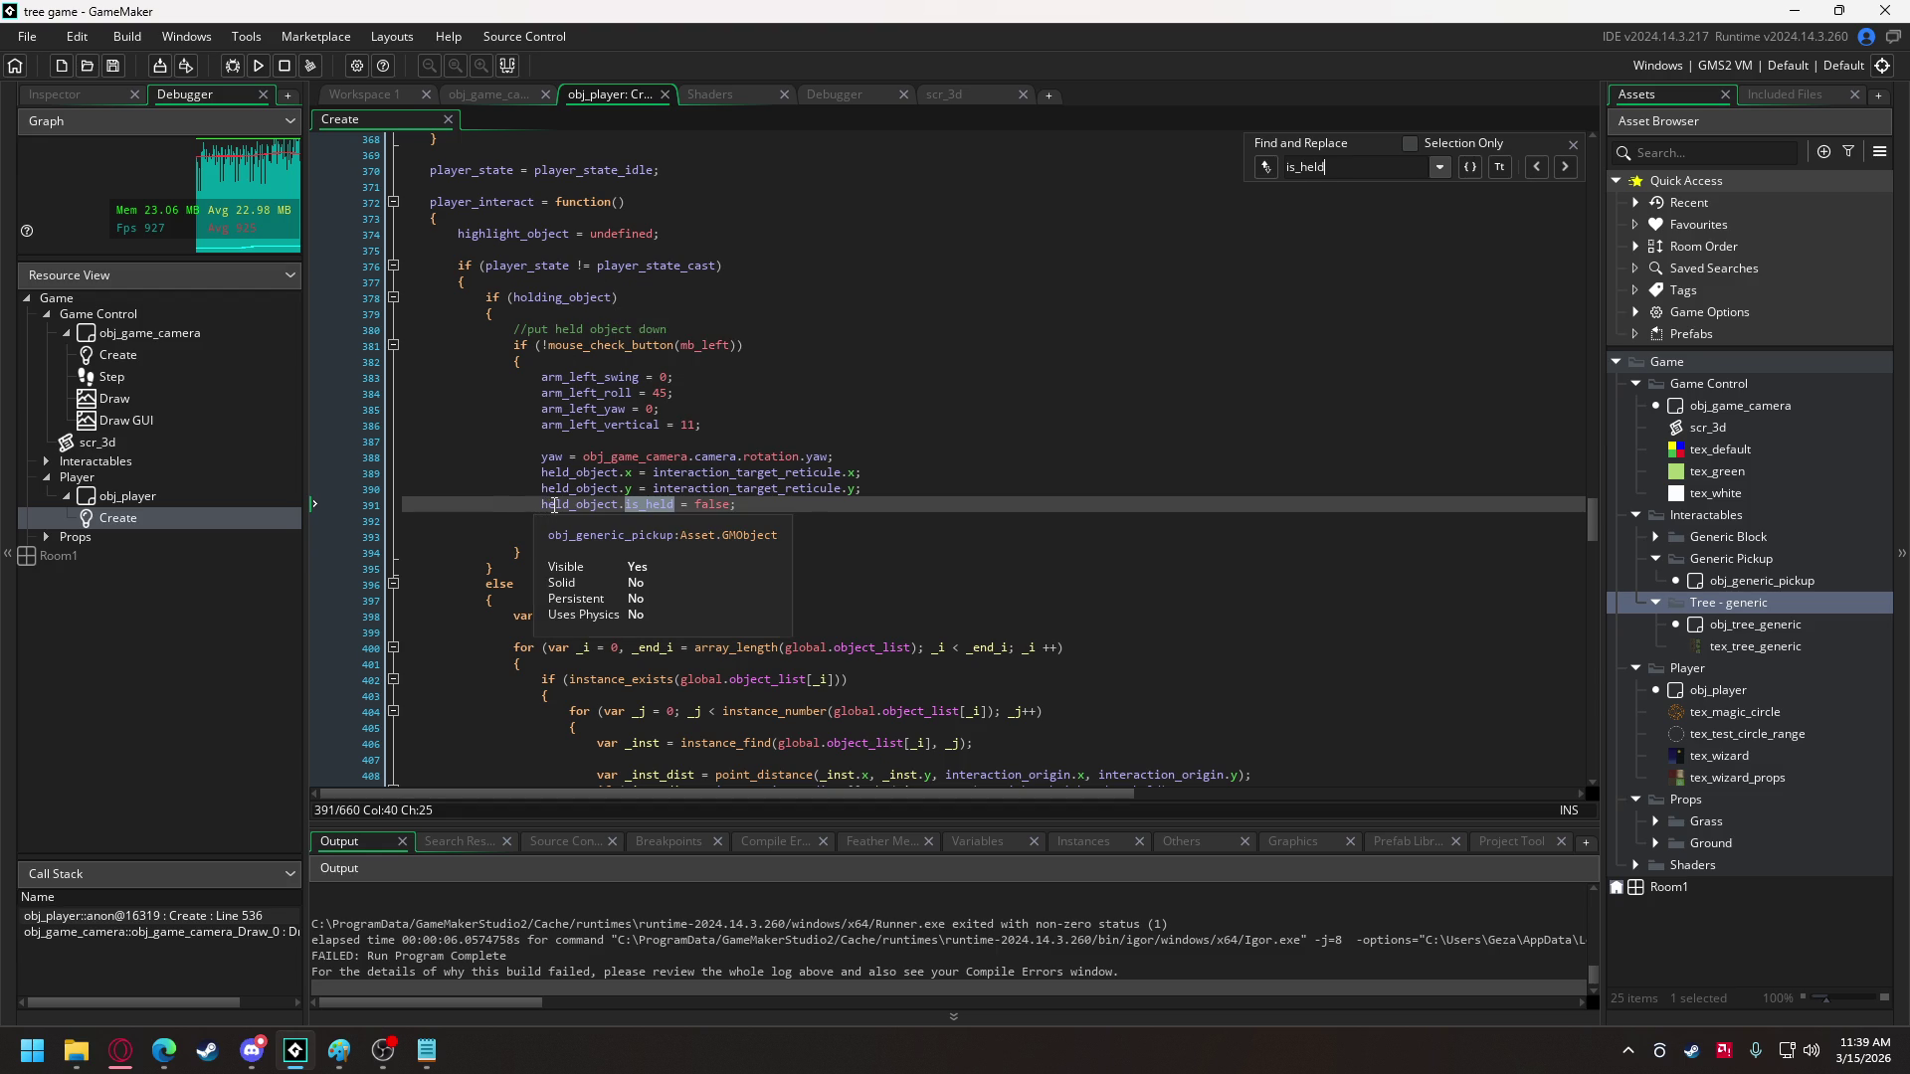
# - Insert 'if (held_object.is_holdable)' above the held_object.is_held = false line
pyautogui.doubleClick(555, 506)
pyautogui.press('Home')
pyautogui.press('Return')
pyautogui.press('Up')
pyautogui.write('f')
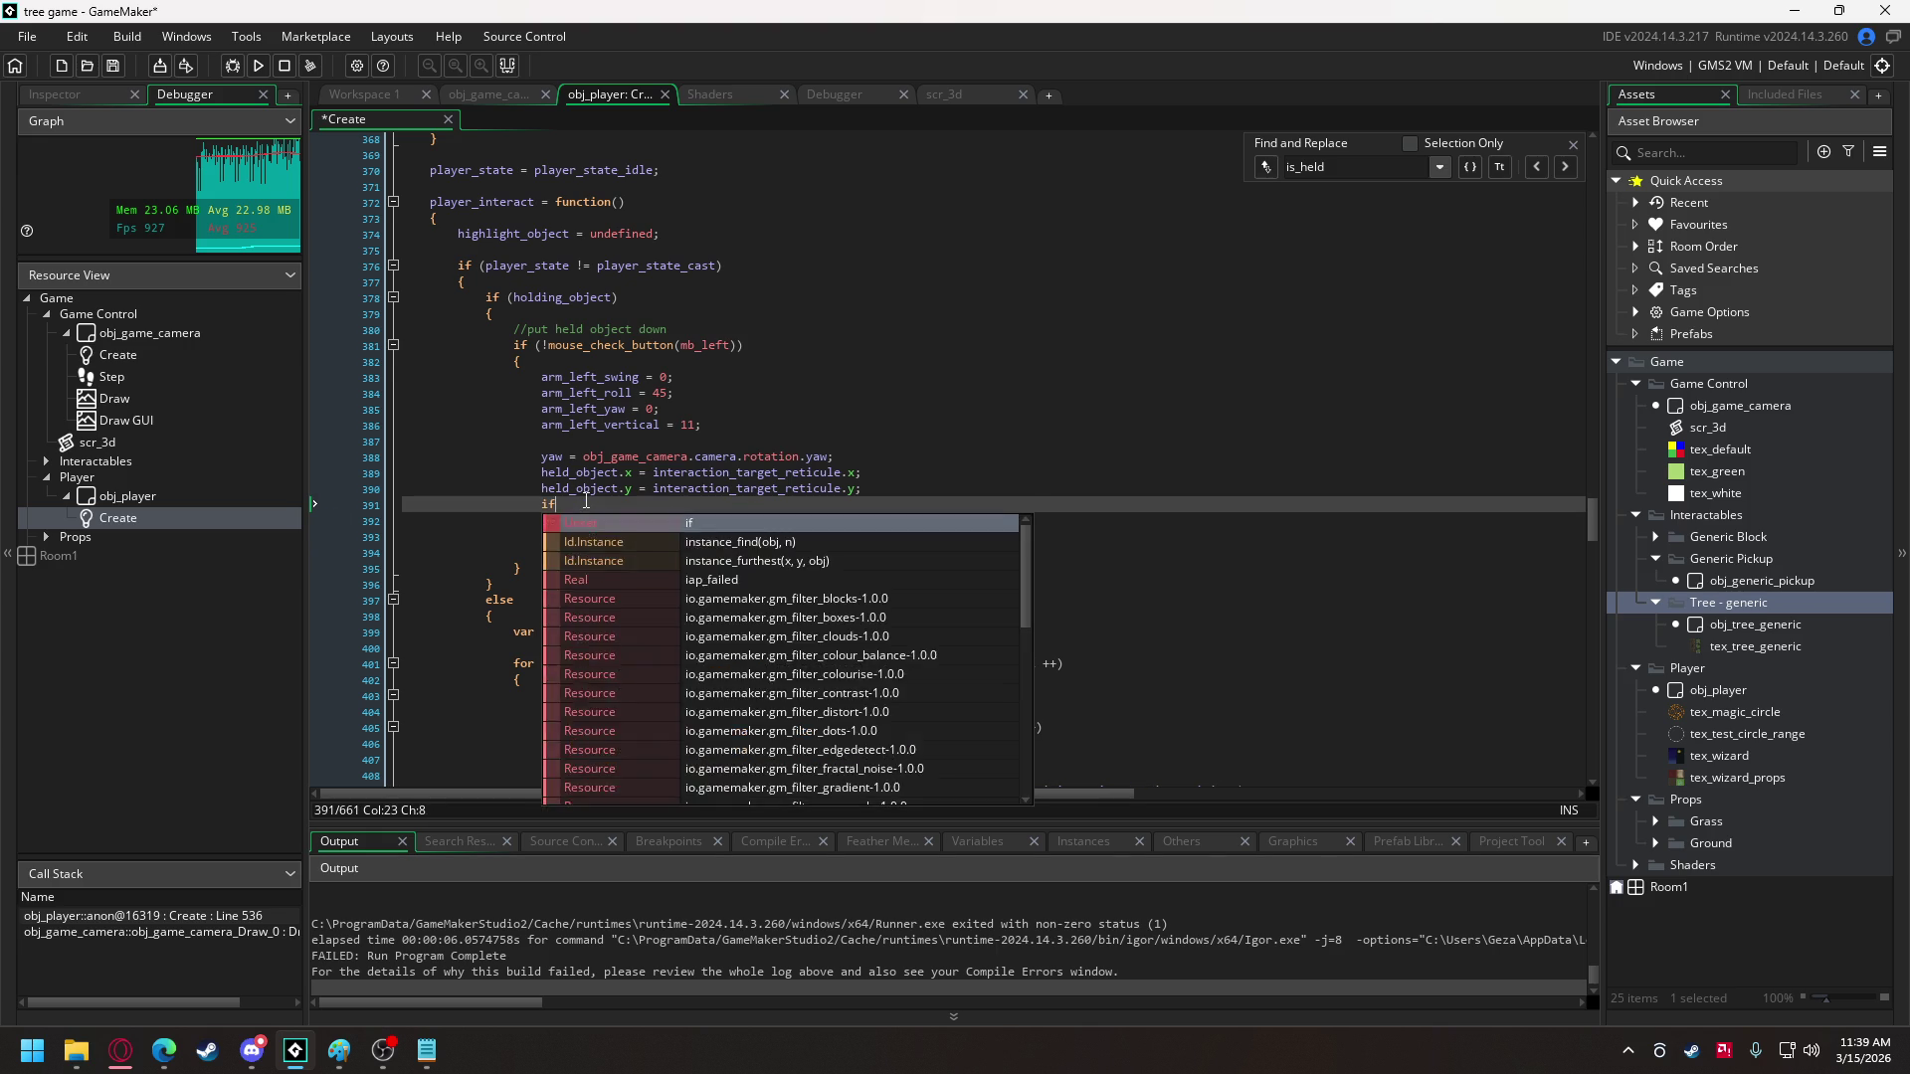
pyautogui.write(' (is_holdable)')
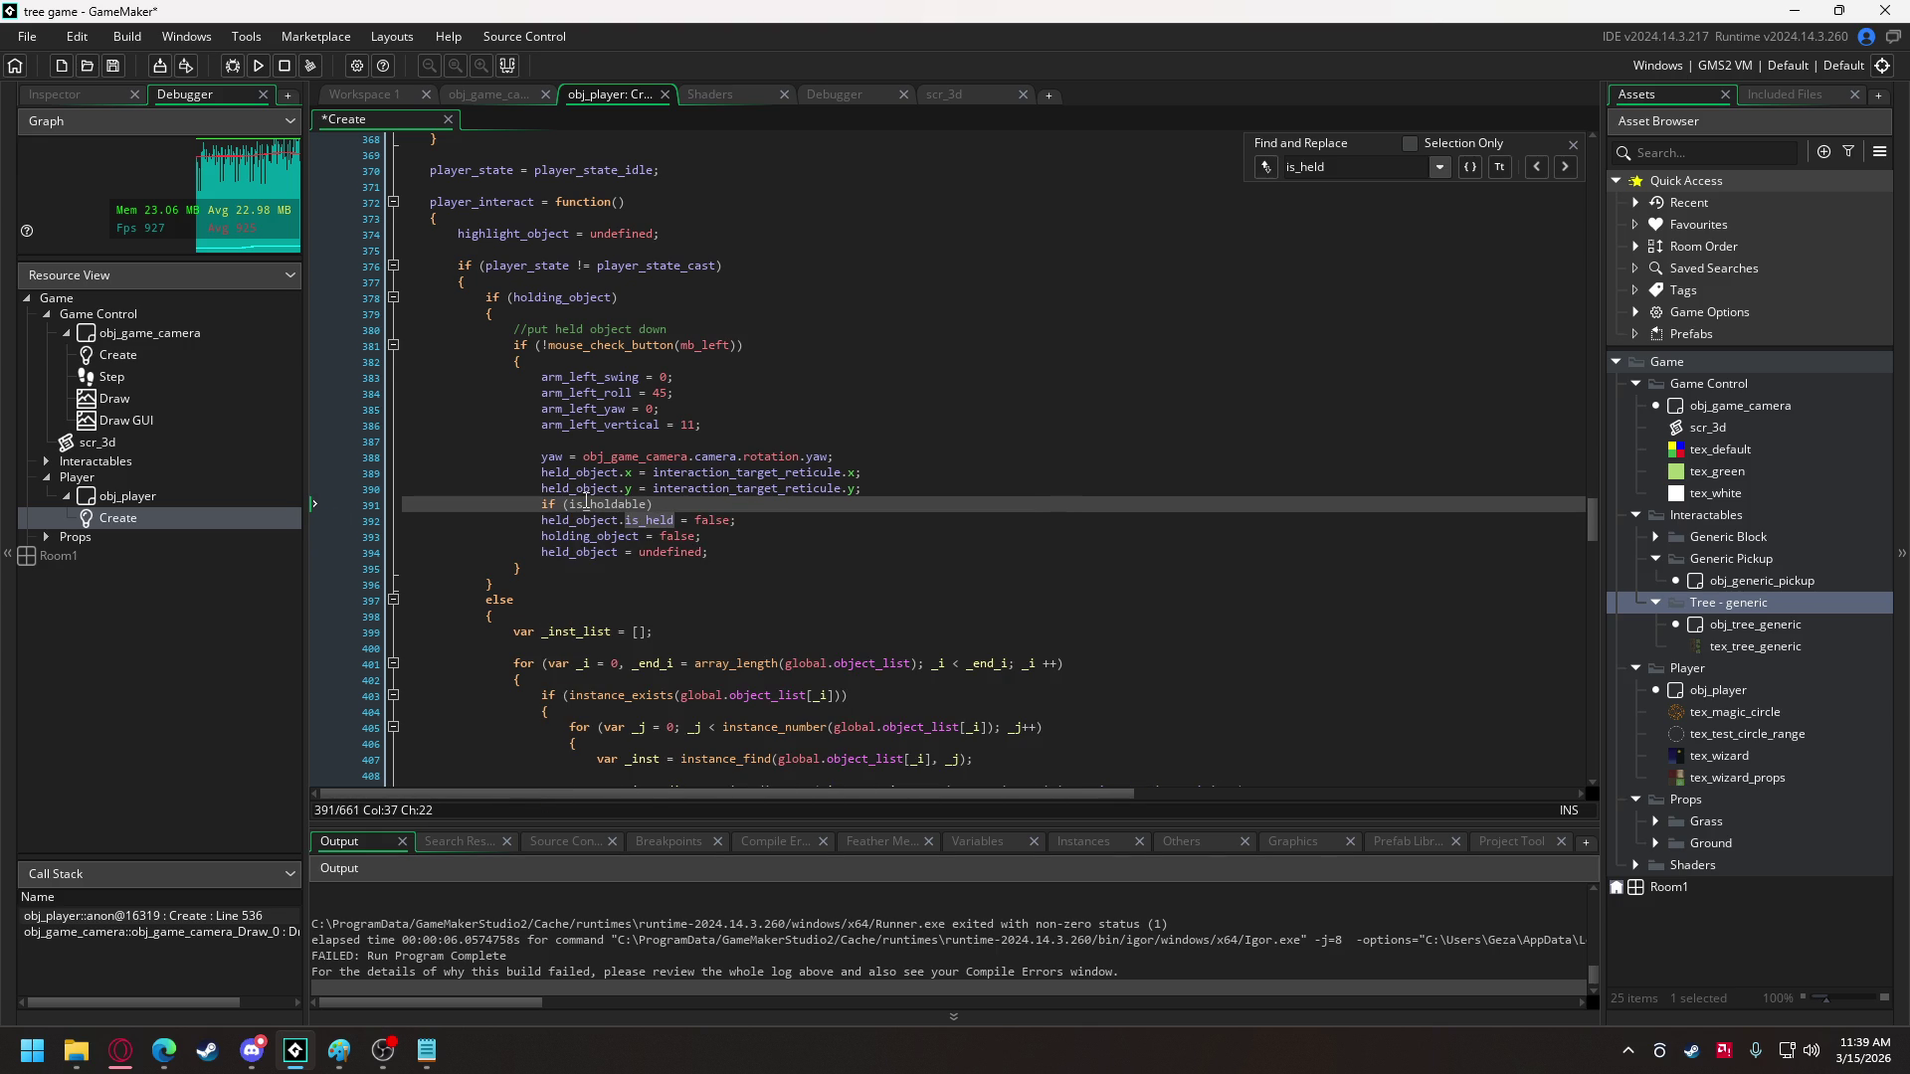
pyautogui.press('Return')
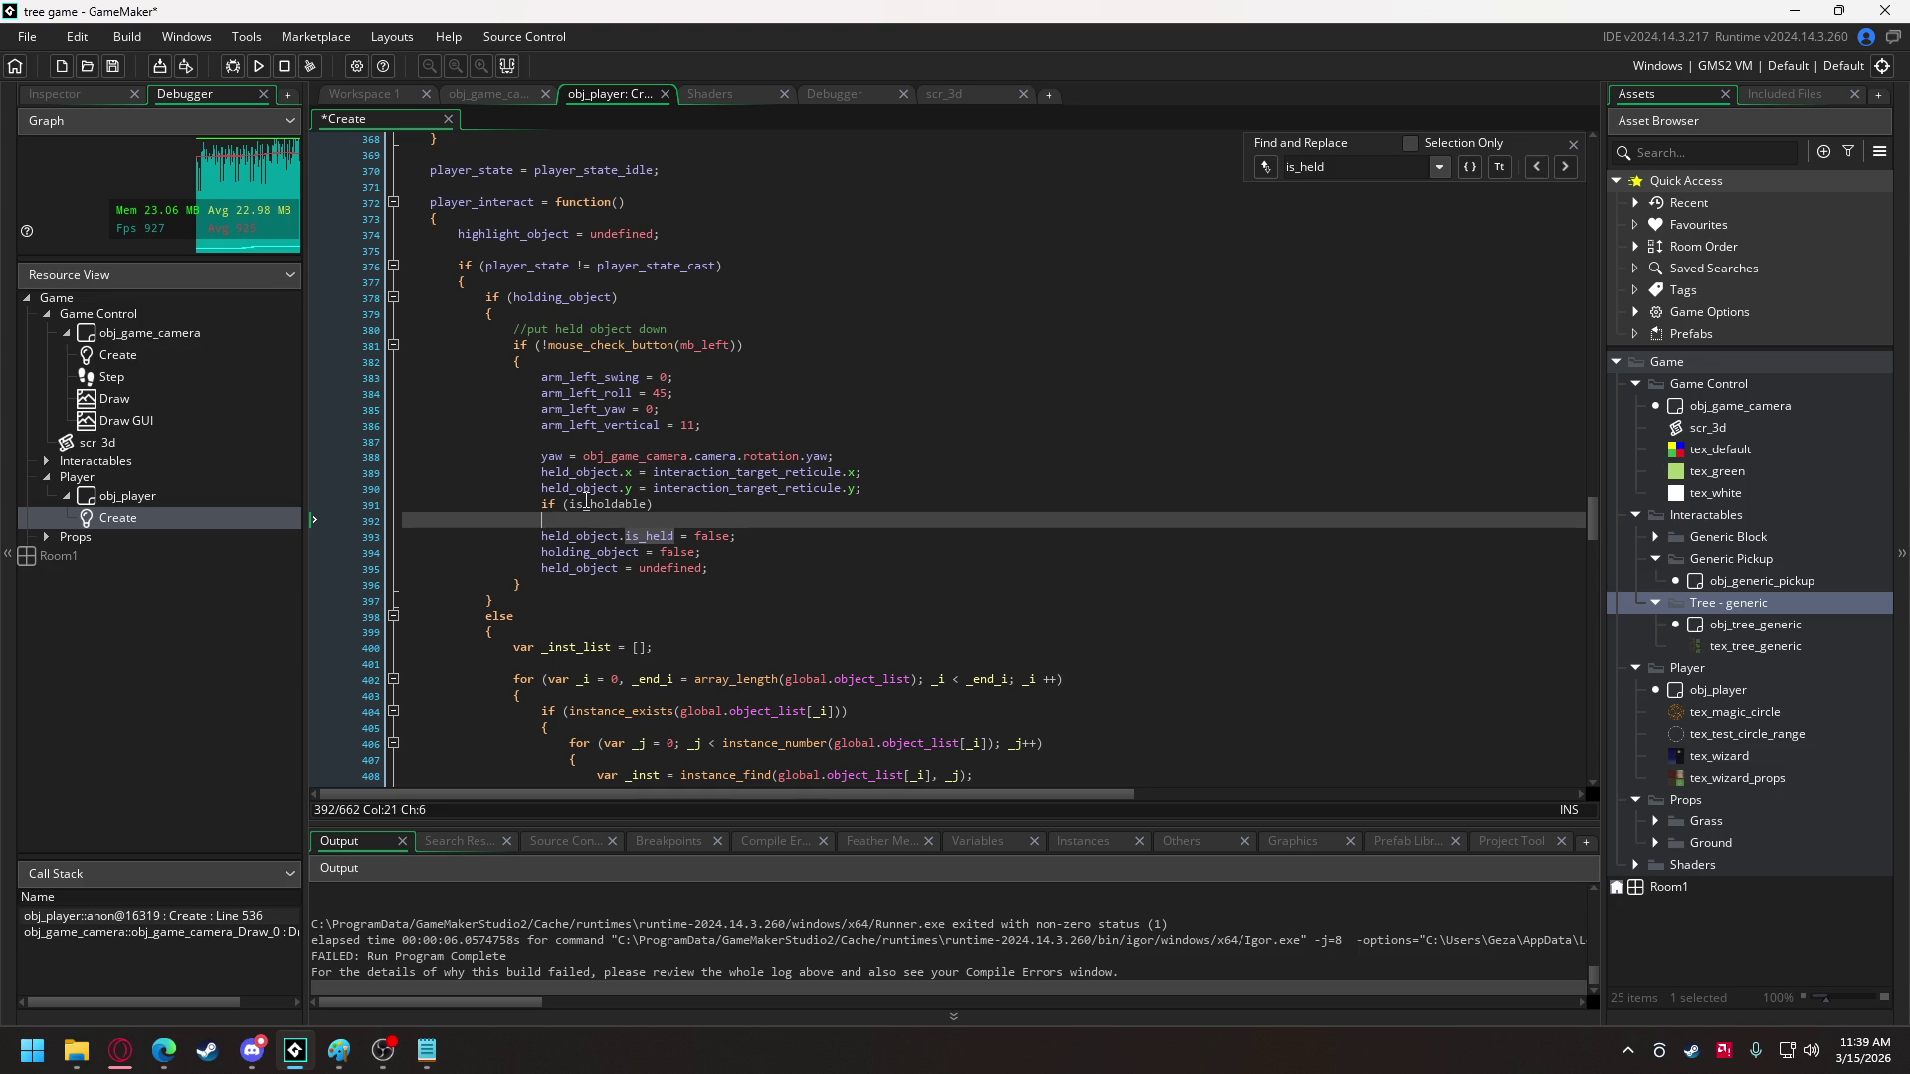
pyautogui.click(563, 504)
pyautogui.press('Right')
pyautogui.write('held_object')
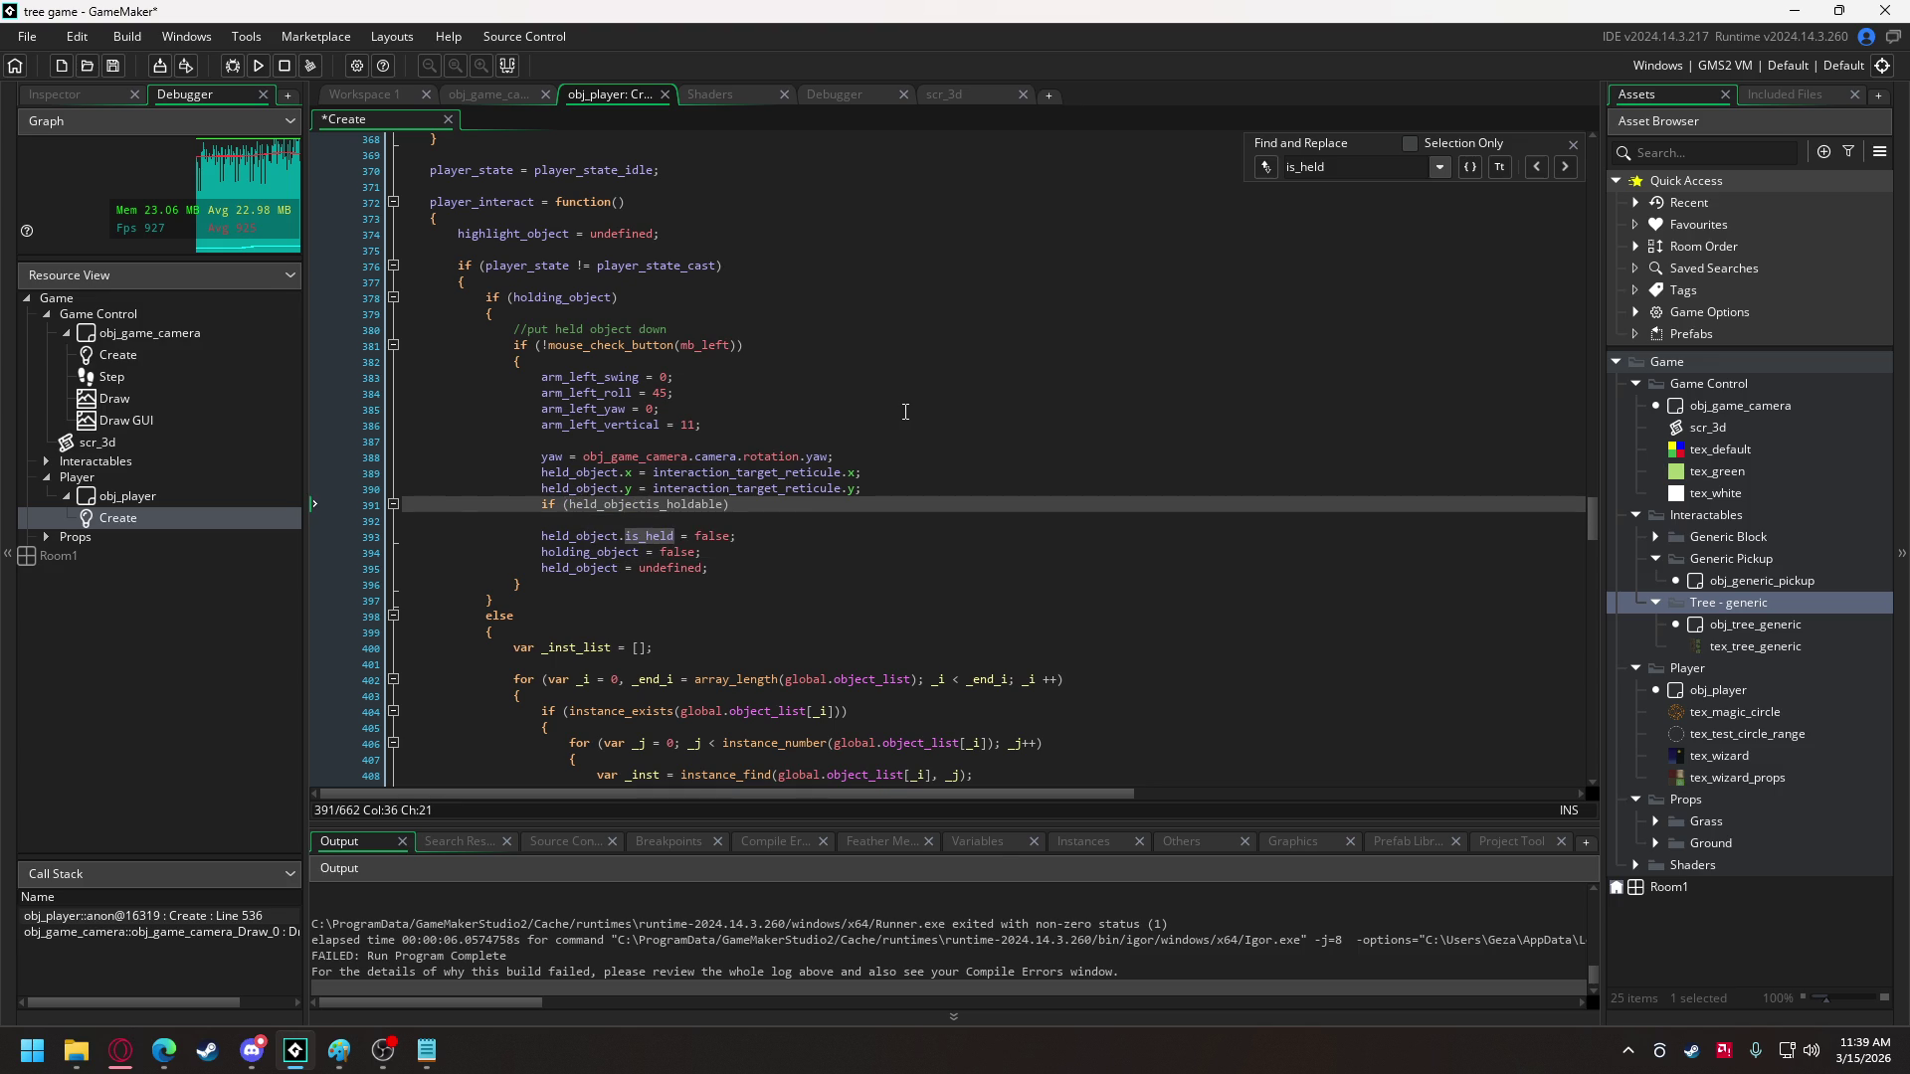
pyautogui.write('.')
# - Close the if block with a brace, indent the is_held reset inside it, and copy is_holdable
pyautogui.click(544, 521)
pyautogui.click(747, 540)
pyautogui.press('Return')
pyautogui.write('}')
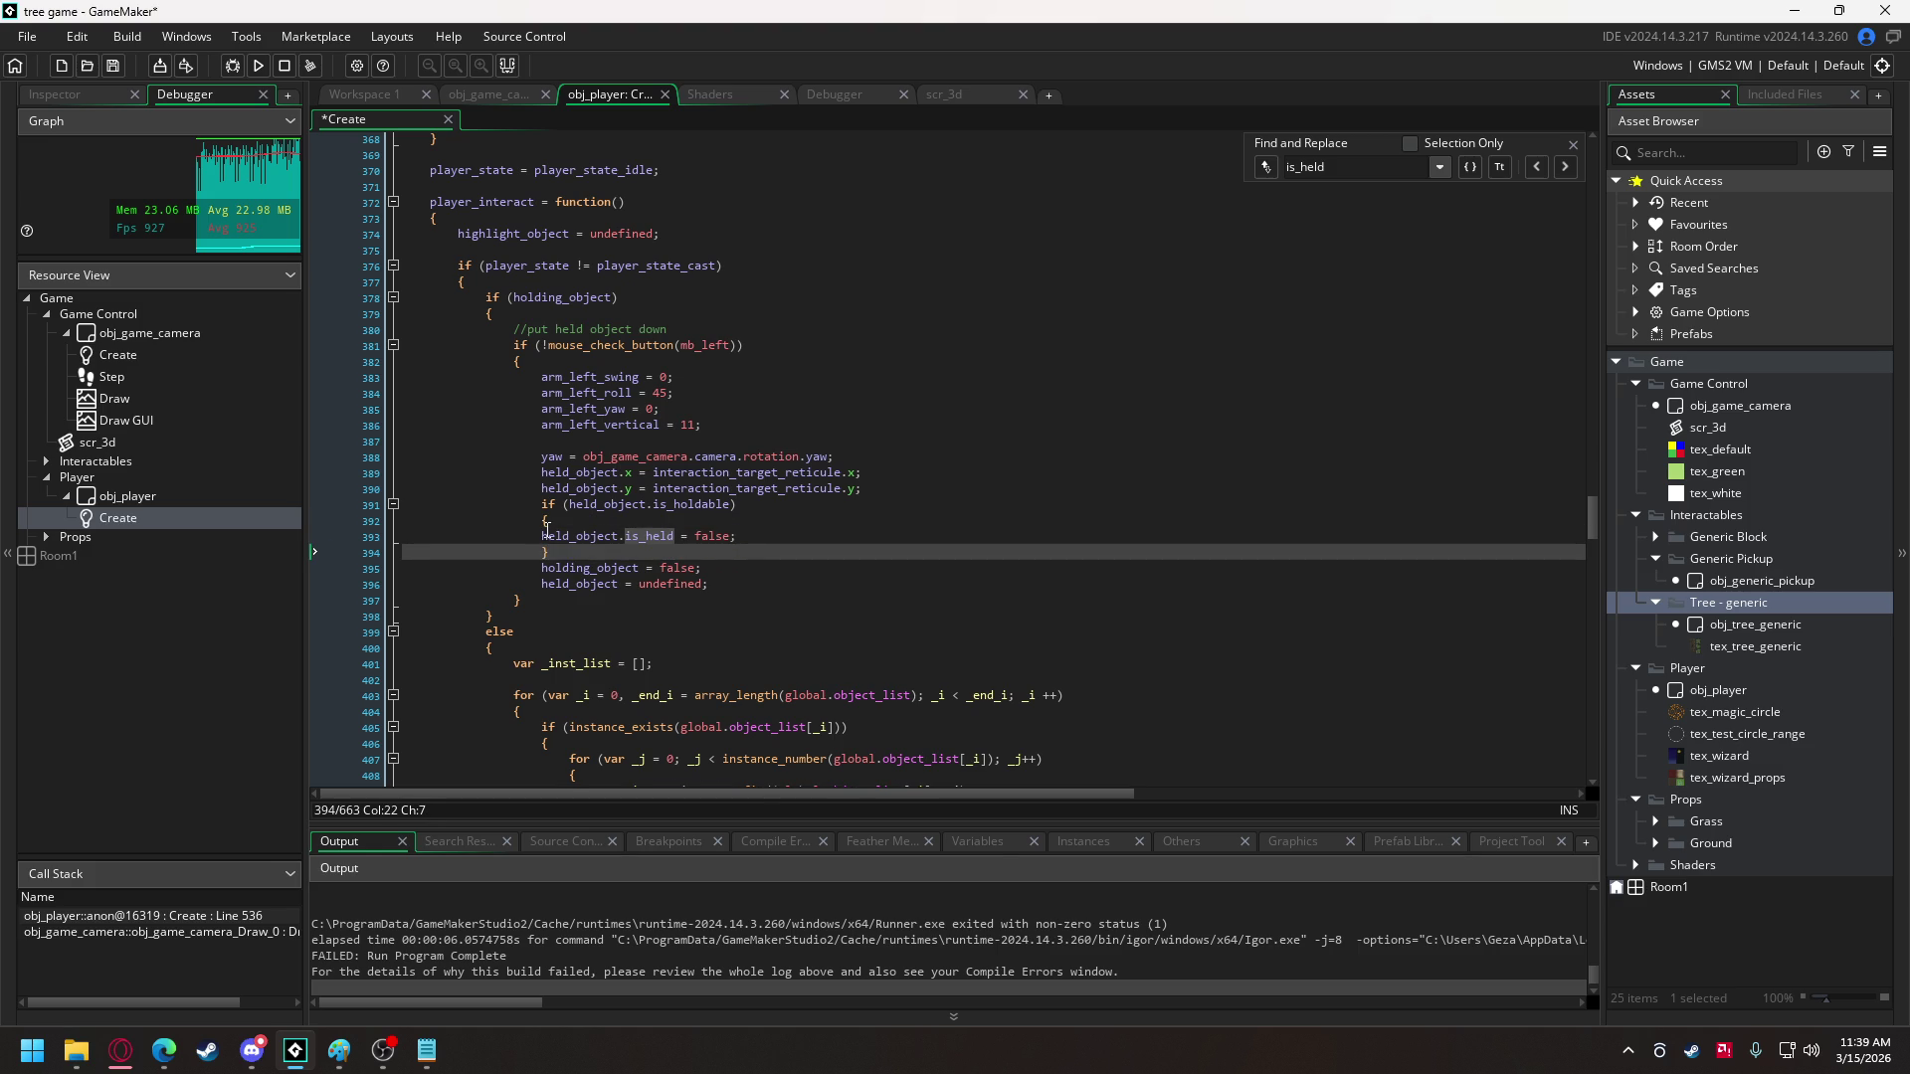
pyautogui.click(543, 536)
pyautogui.press('Tab')
pyautogui.doubleClick(683, 504)
pyautogui.hotkey('ctrl', 'c')
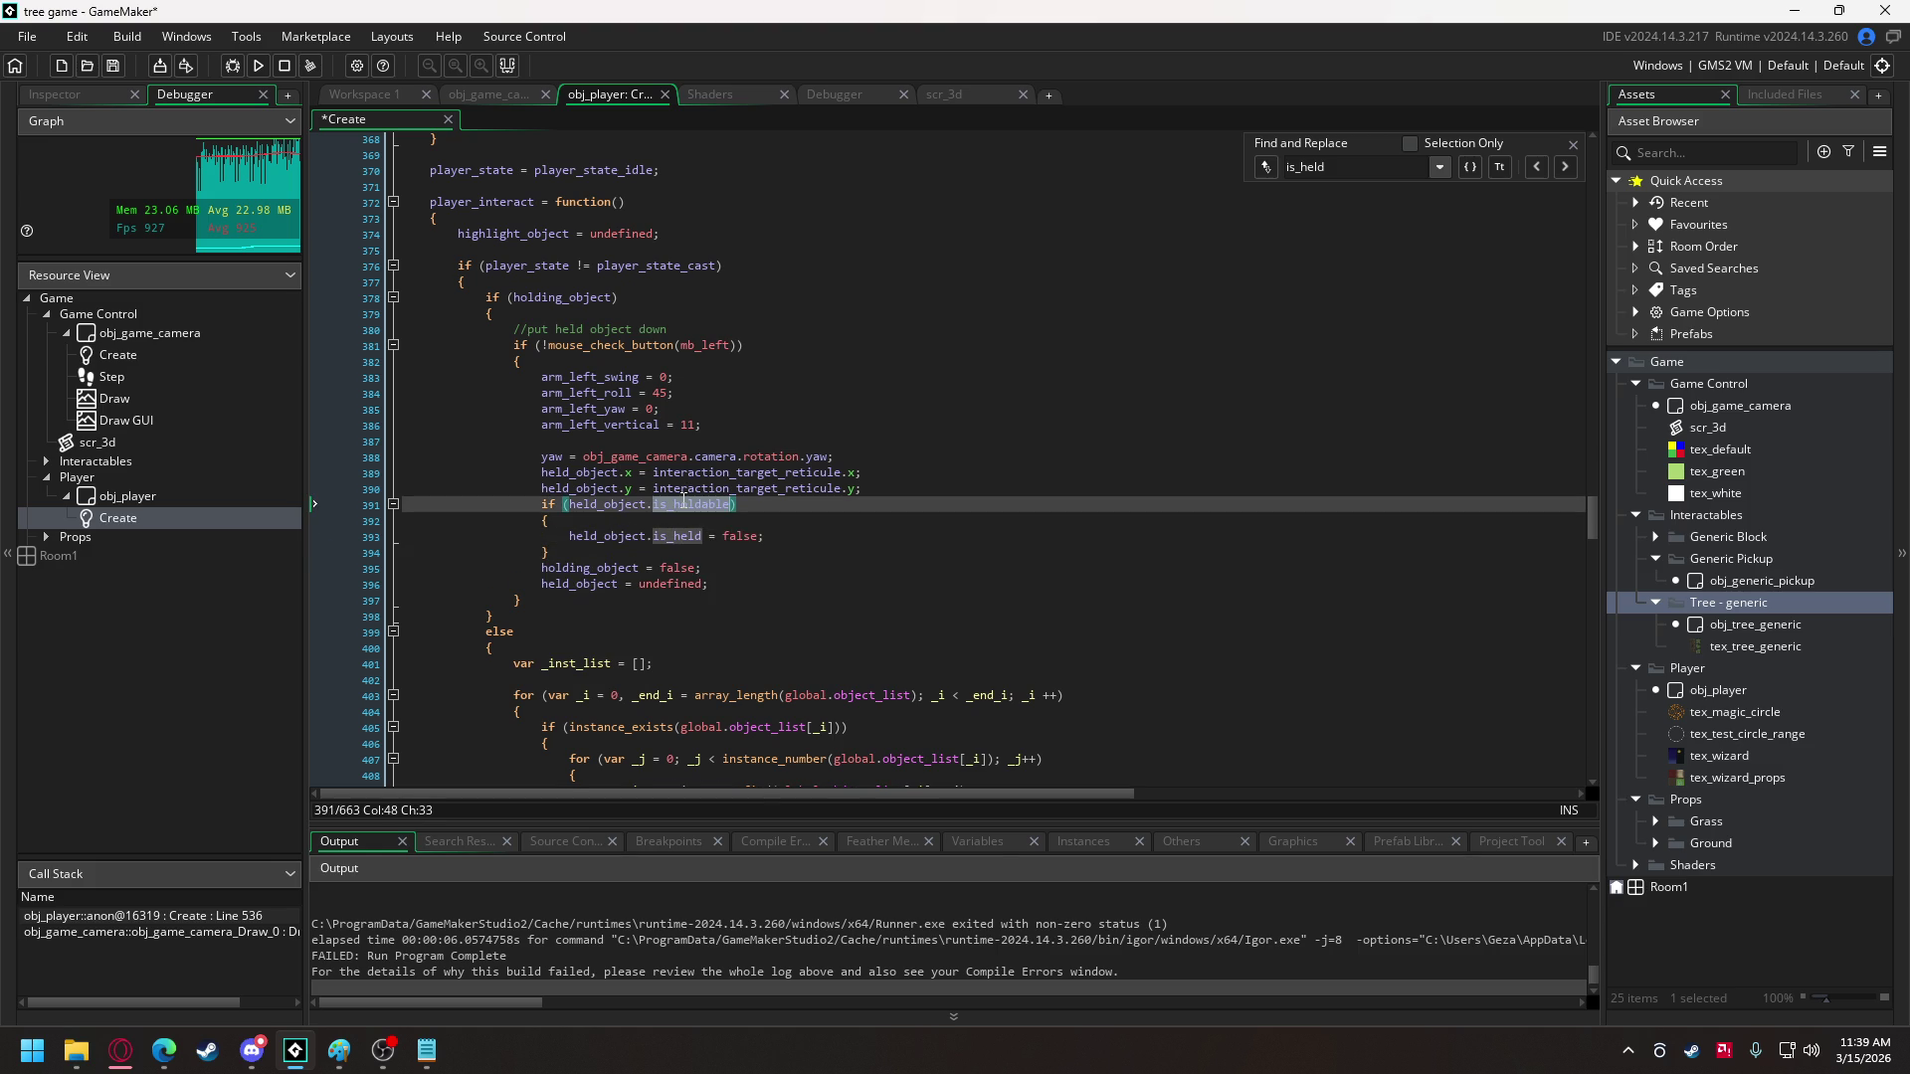
pyautogui.hotkey('ctrl', 'Tab')
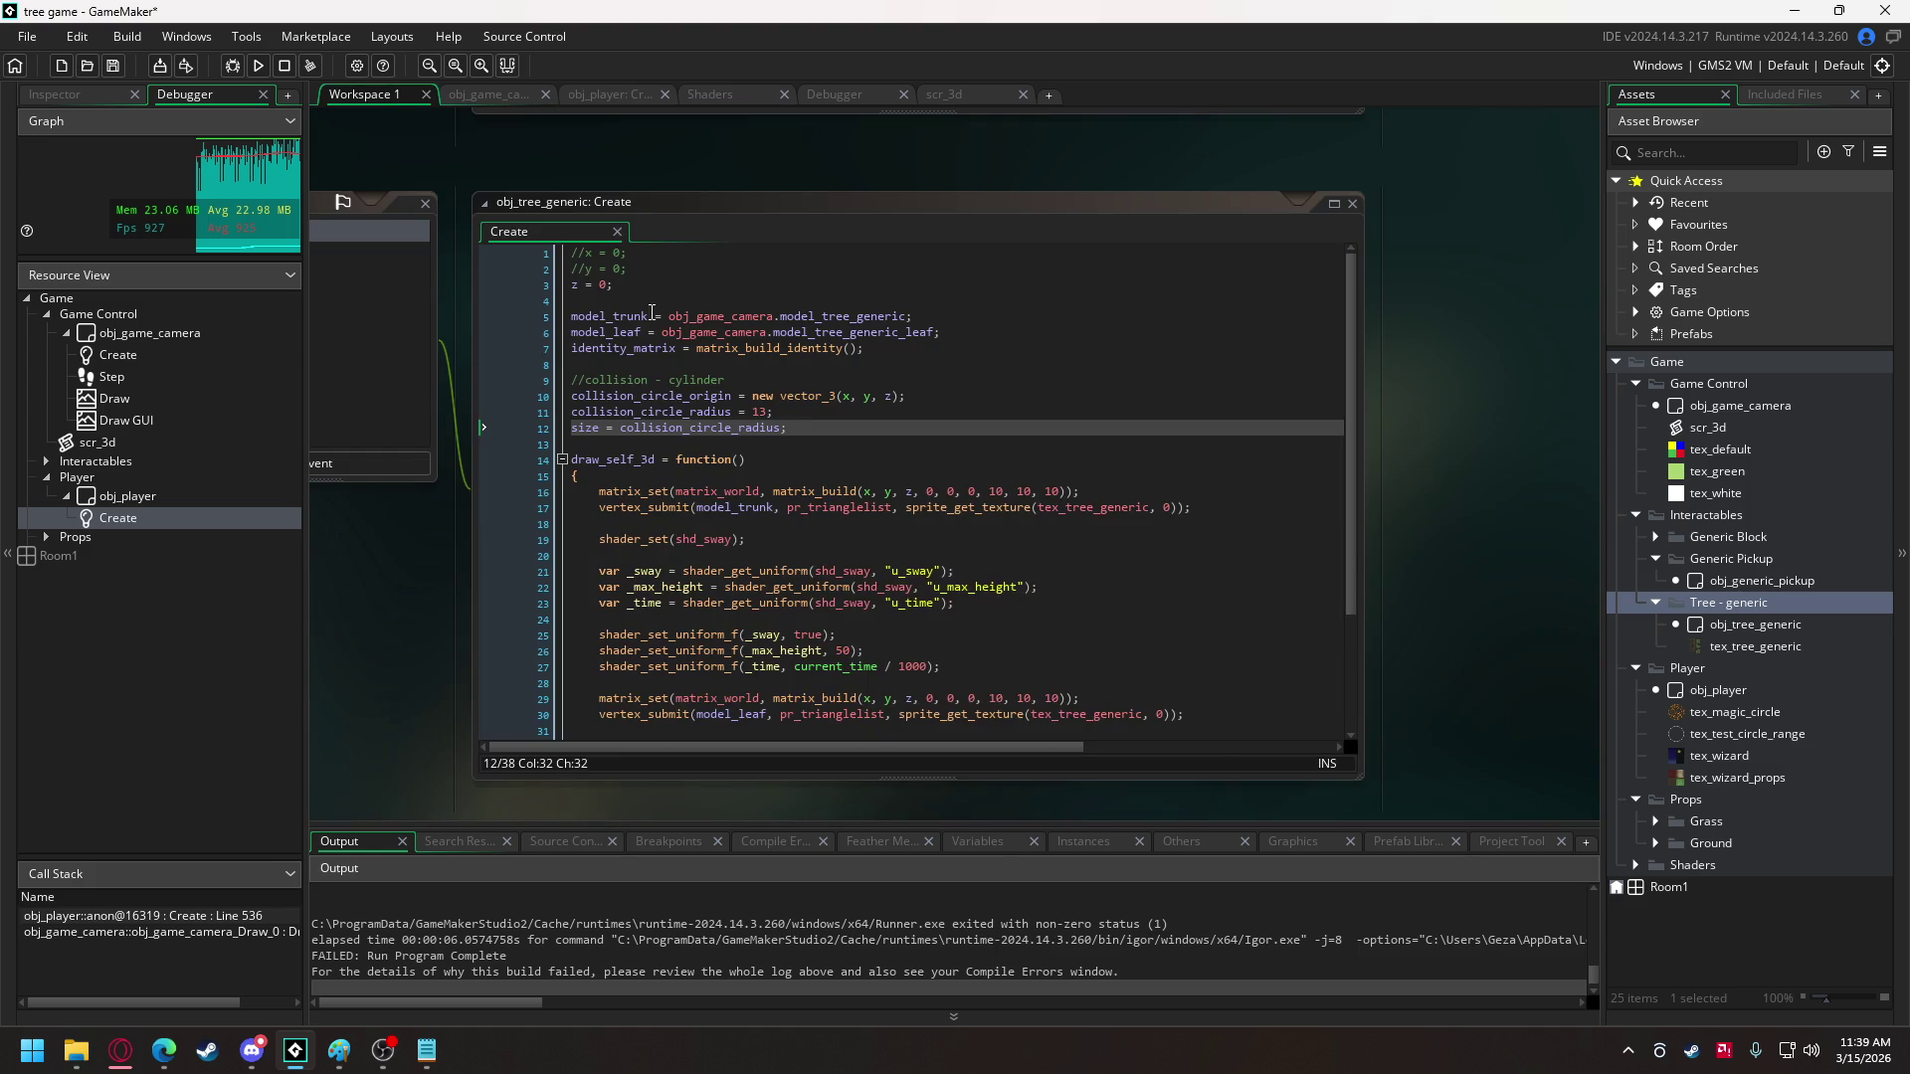
# - Add 'is_holdable = false' and 'is_held = false' lines after the size line
pyautogui.click(846, 423)
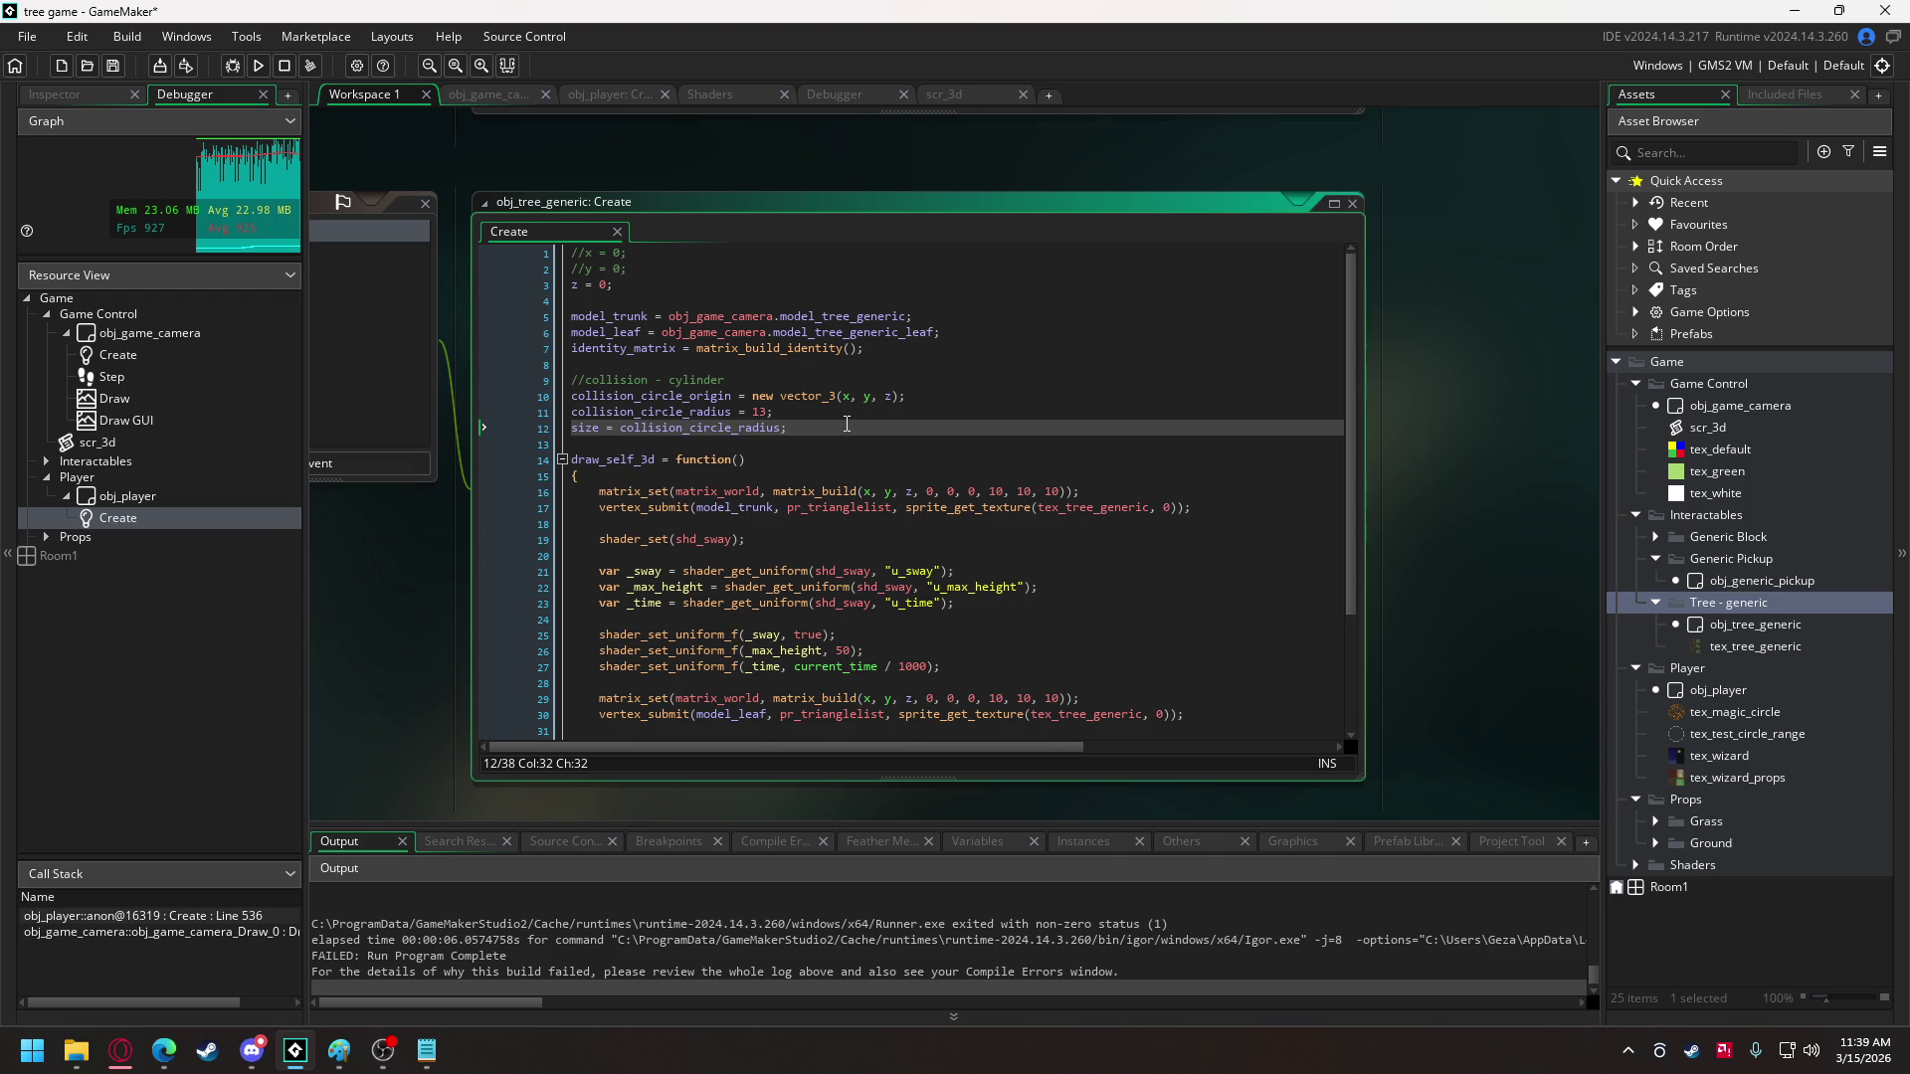
pyautogui.press('Return')
pyautogui.hotkey('ctrl', 'v')
pyautogui.write('= false')
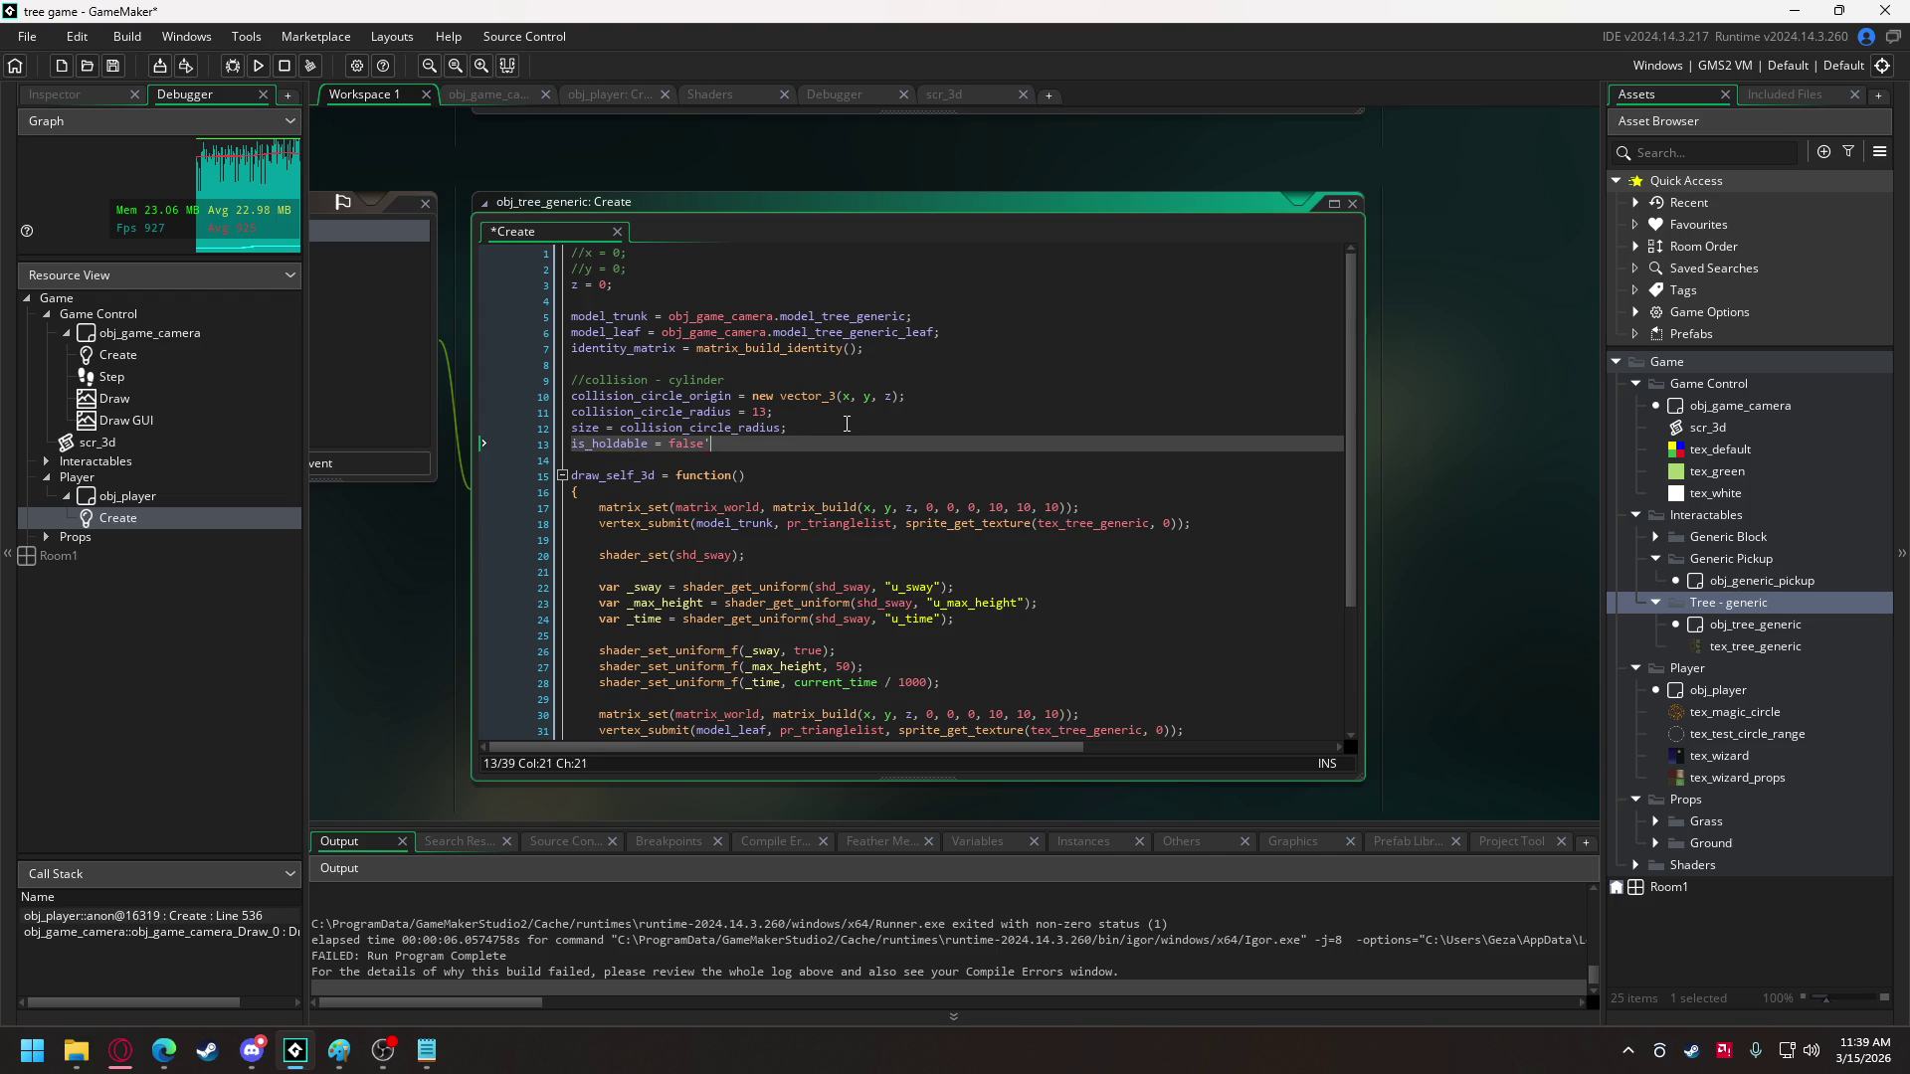
pyautogui.press('Return')
pyautogui.write('is_')
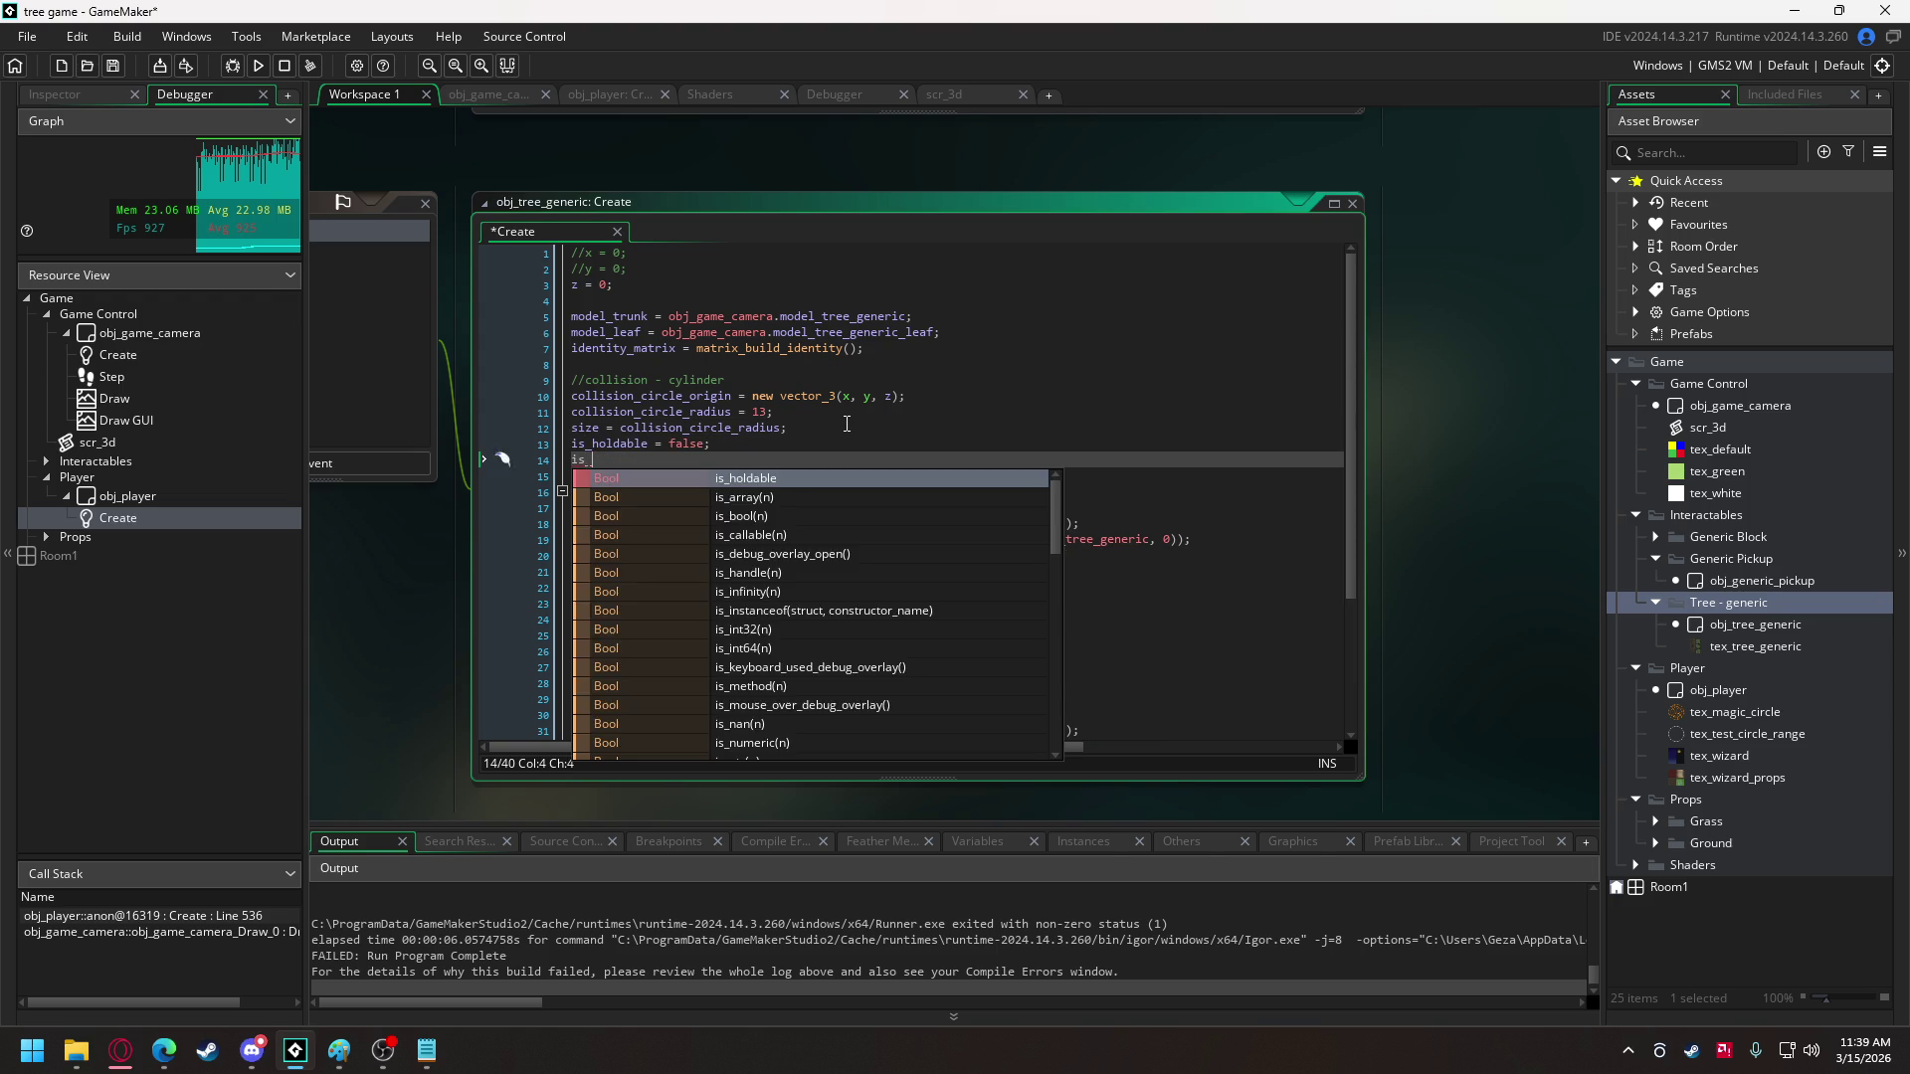
pyautogui.write('held = false;')
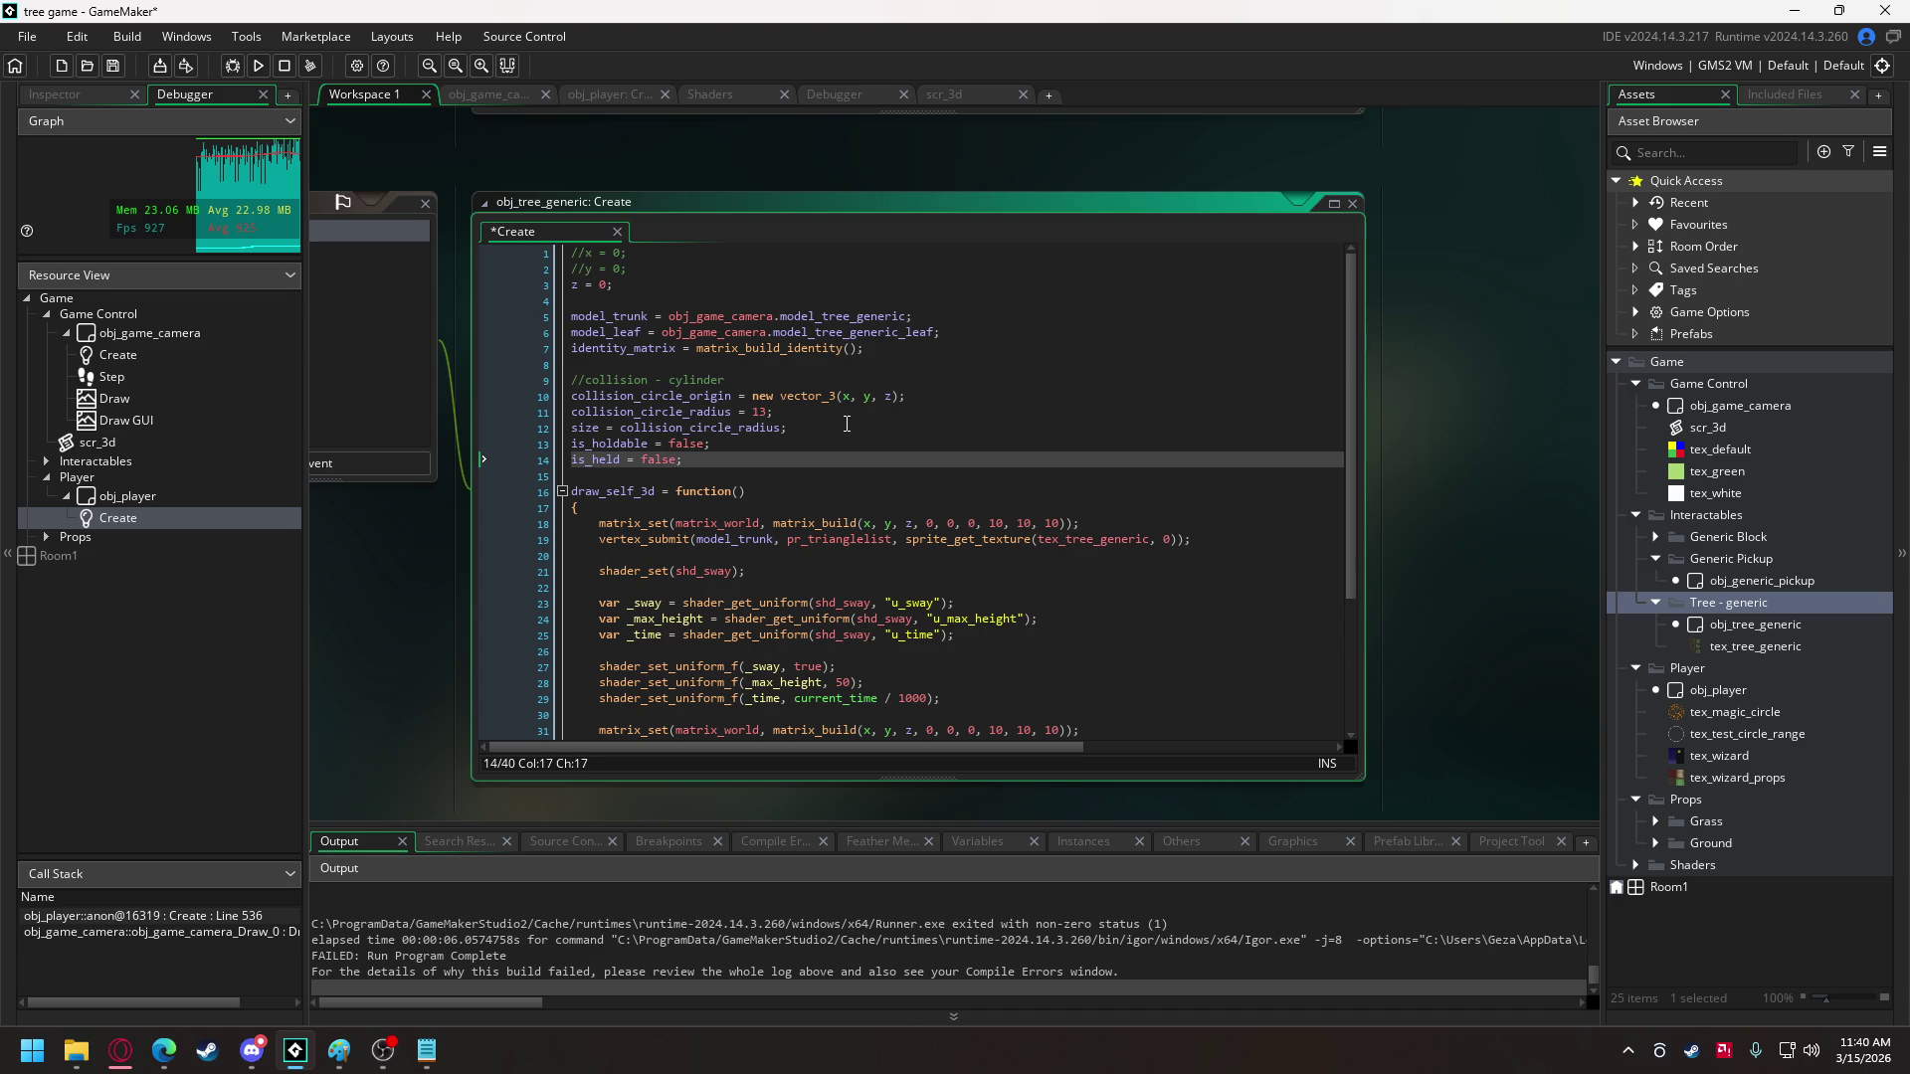
pyautogui.moveTo(712, 444); pyautogui.dragTo(574, 453)
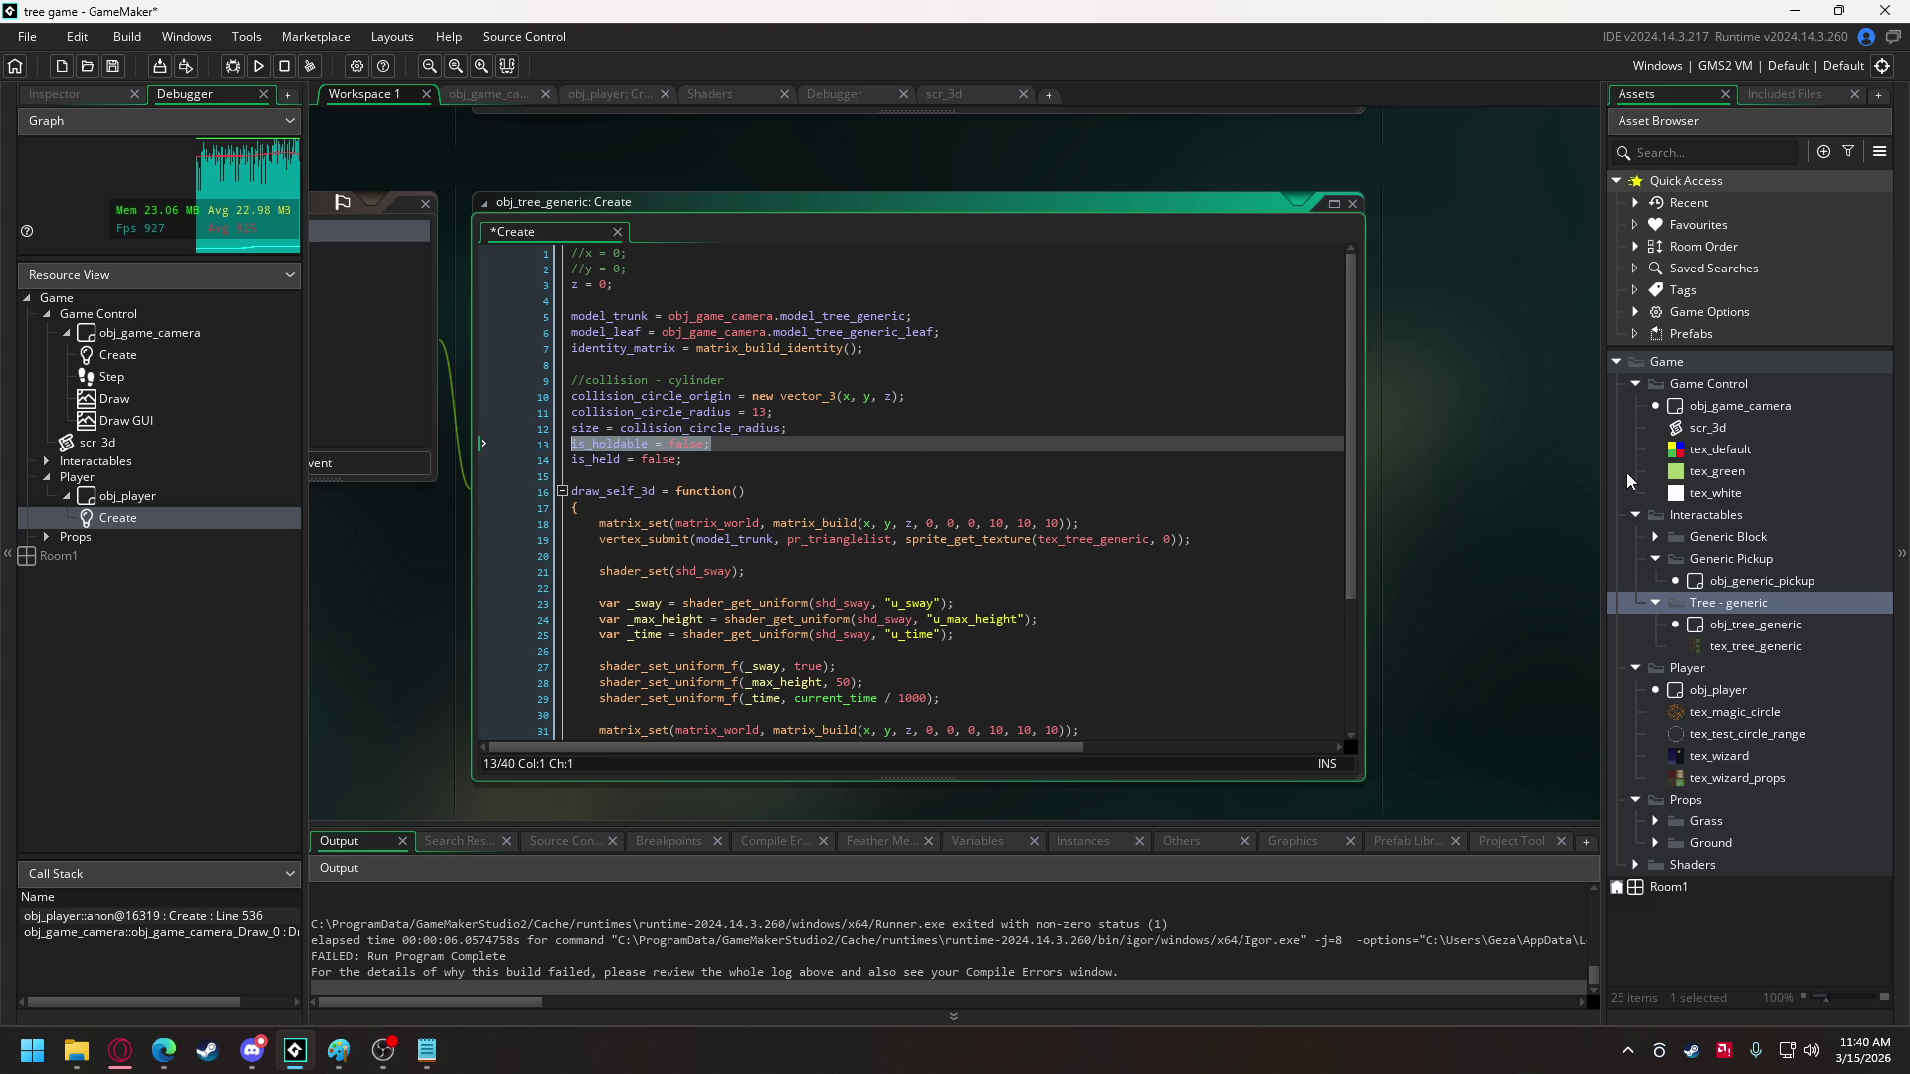
# - Add 'is_holdable = true;' as line 2 of obj_generic_pickup's Create code
pyautogui.doubleClick(1747, 578)
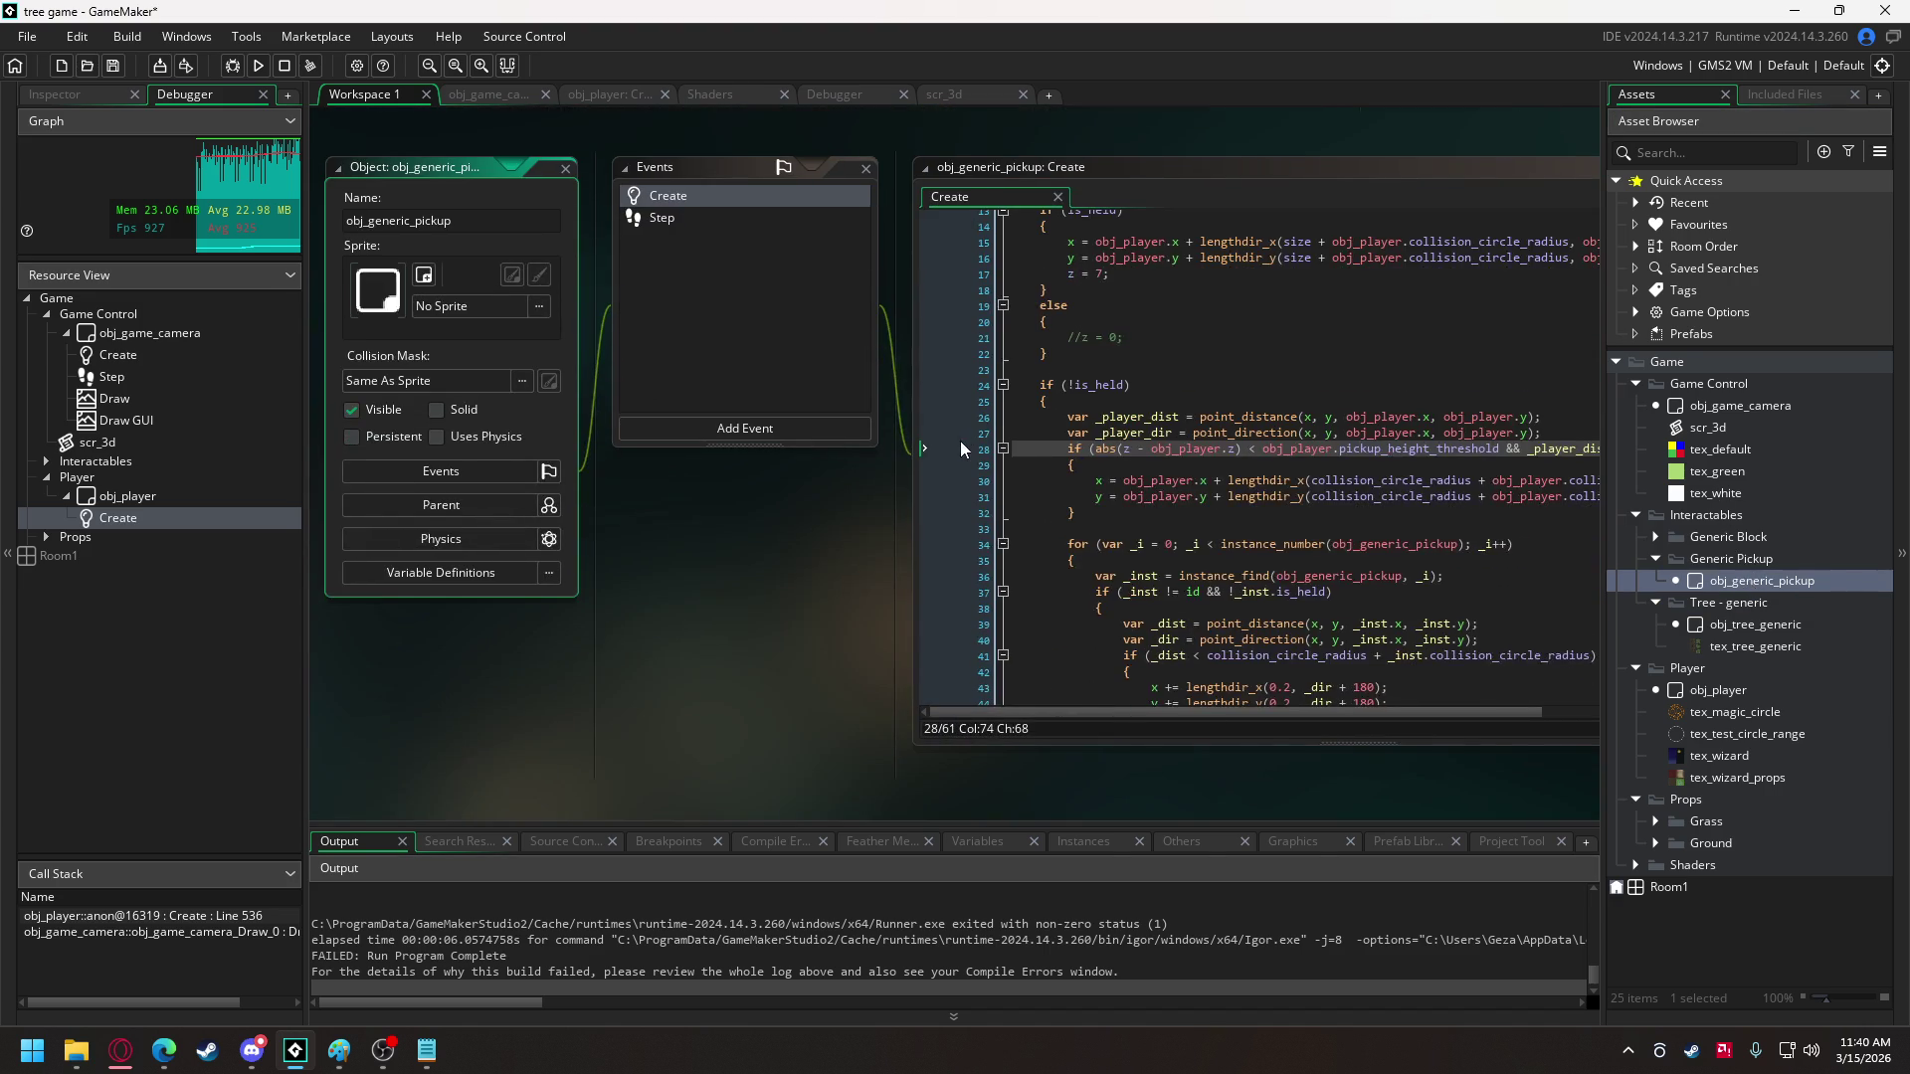
pyautogui.scroll(4, 1209, 366)
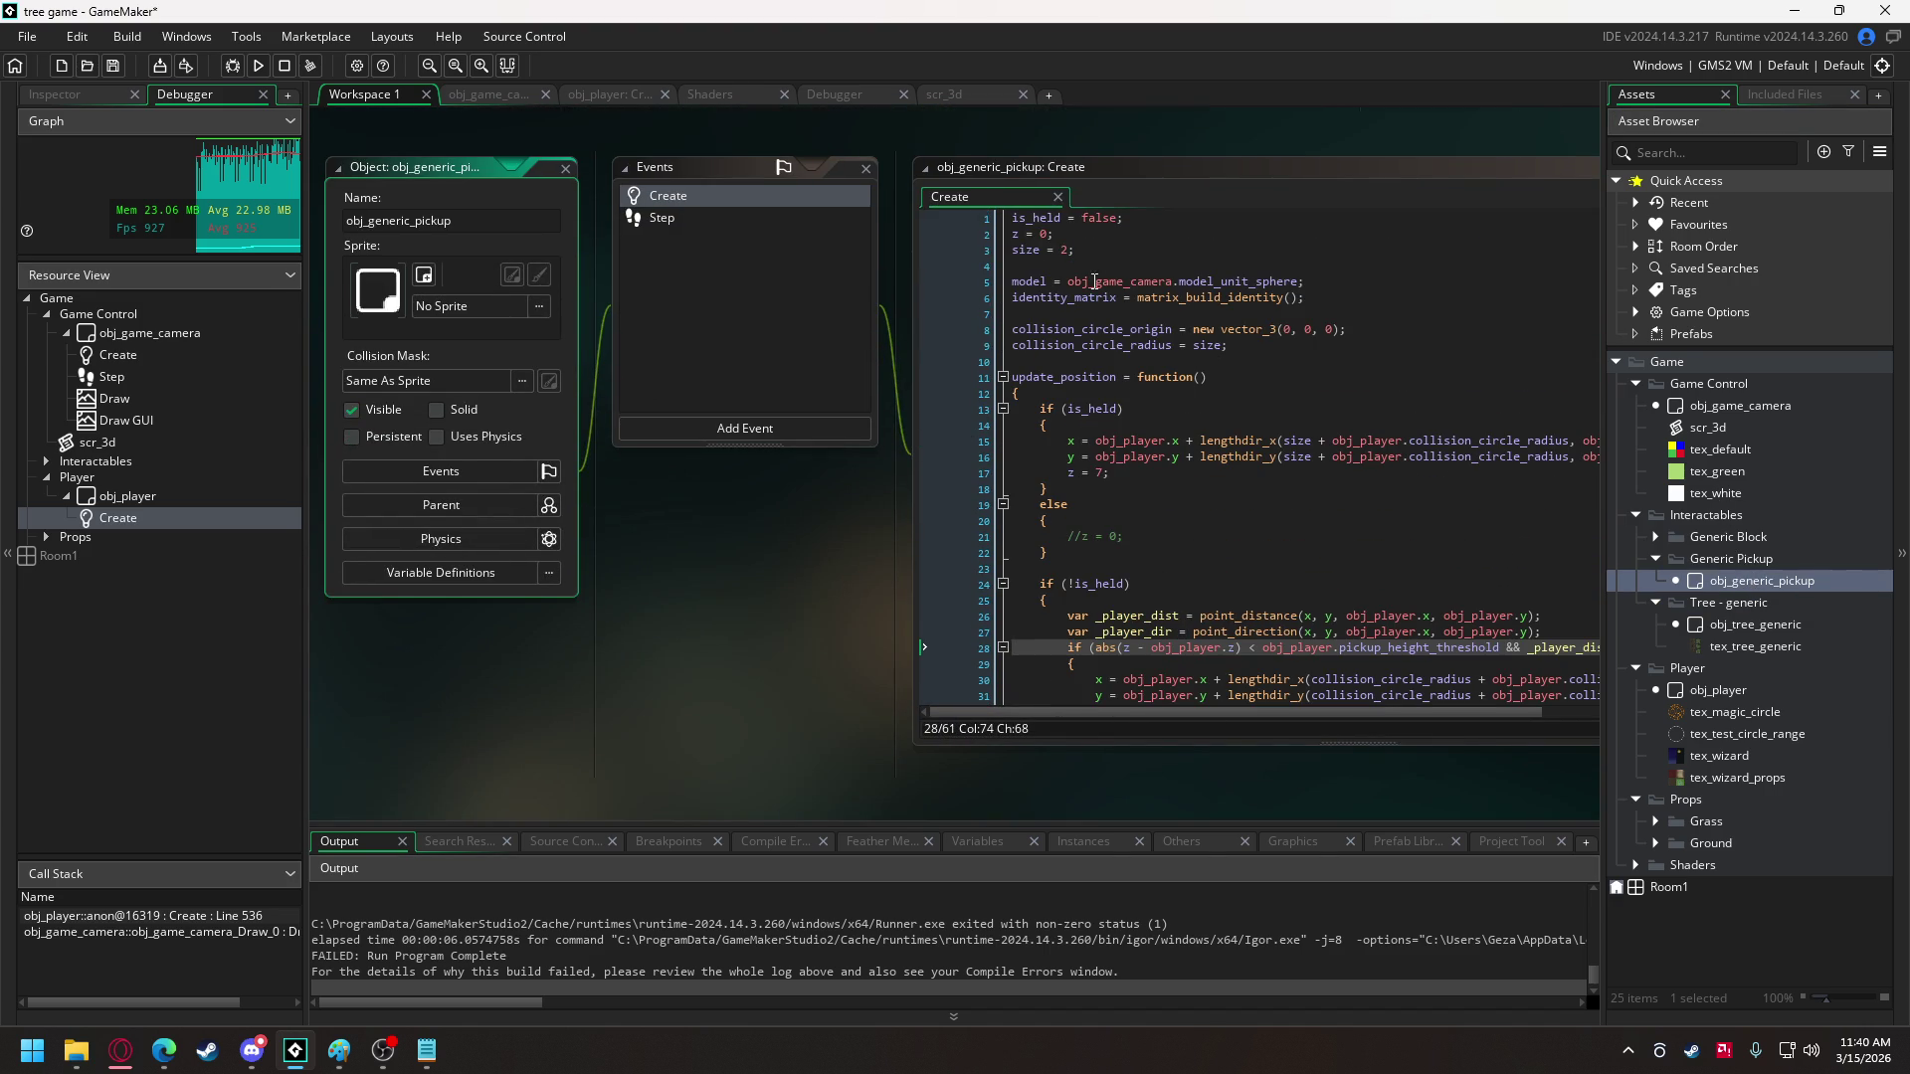
pyautogui.click(1130, 217)
pyautogui.press('Return')
pyautogui.write('is_holdable = false;')
pyautogui.doubleClick(1129, 235)
pyautogui.write('true;')
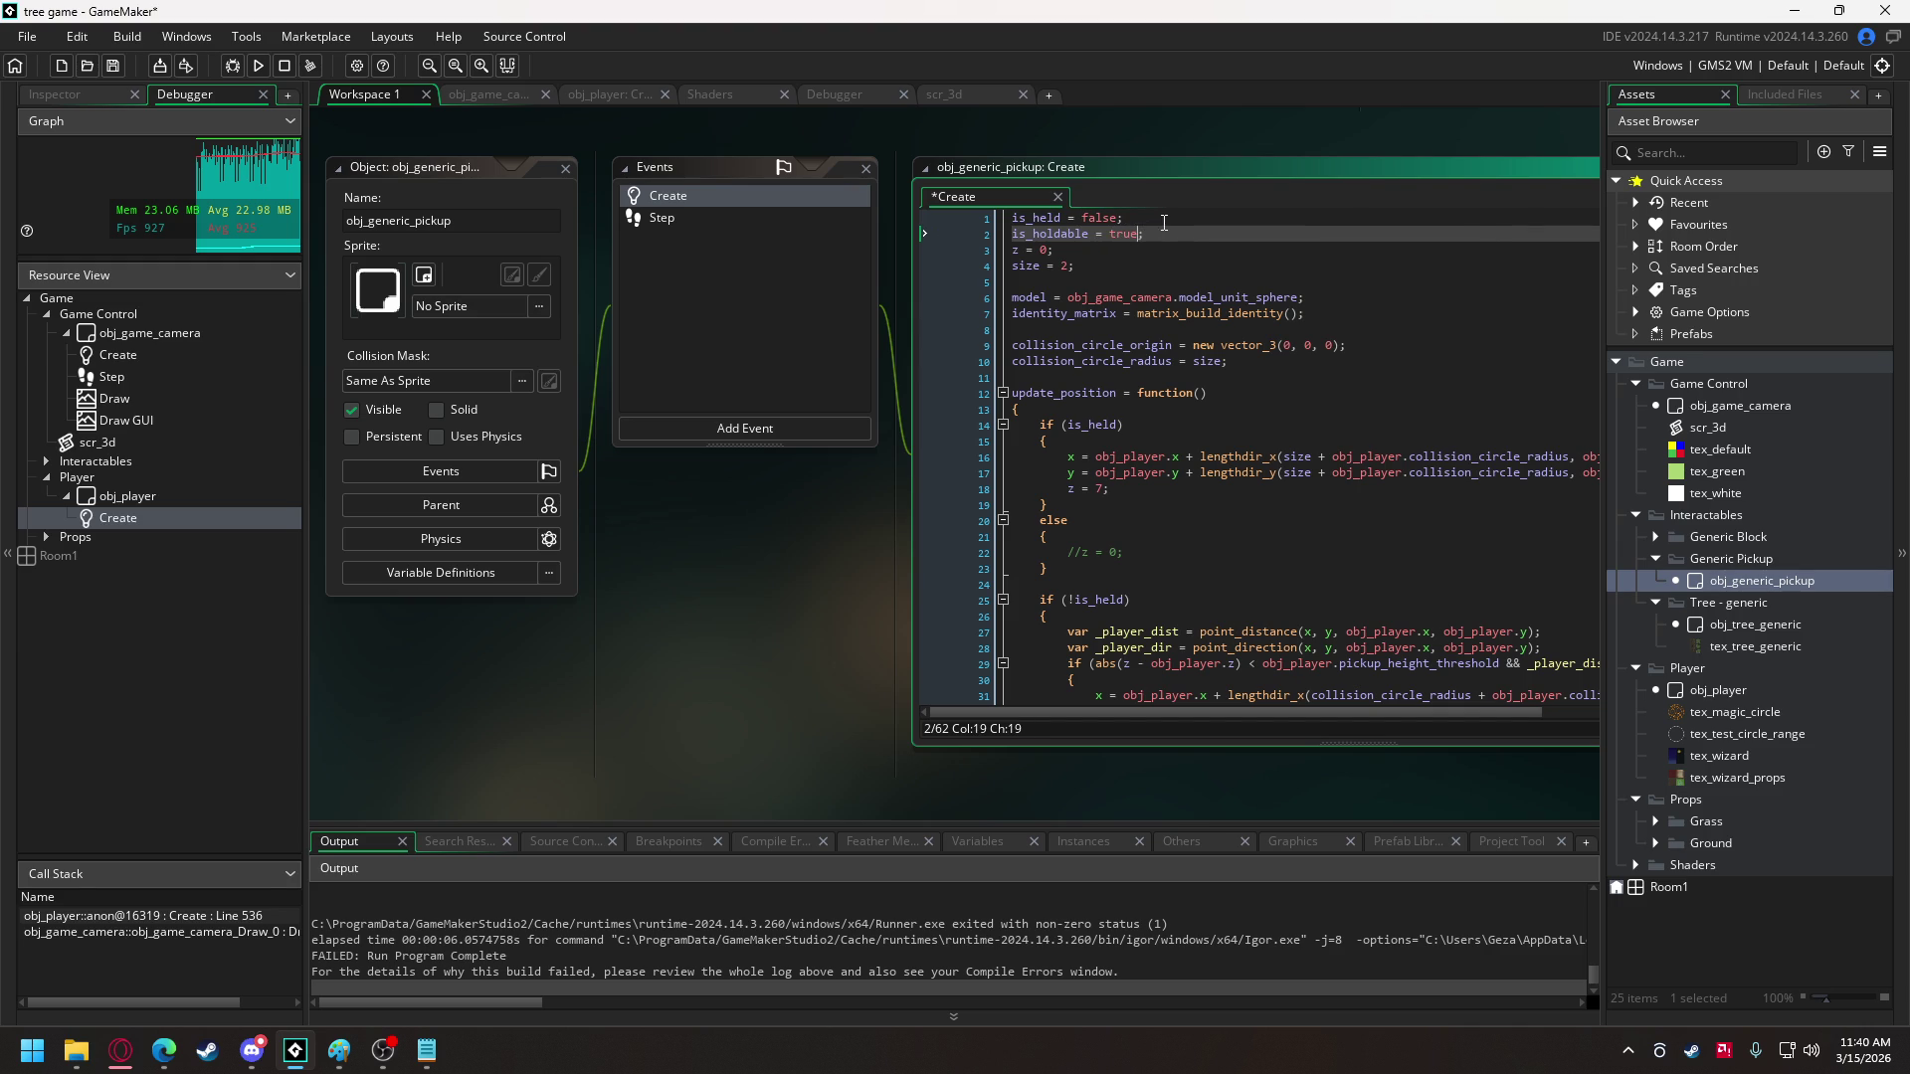
pyautogui.click(950, 239)
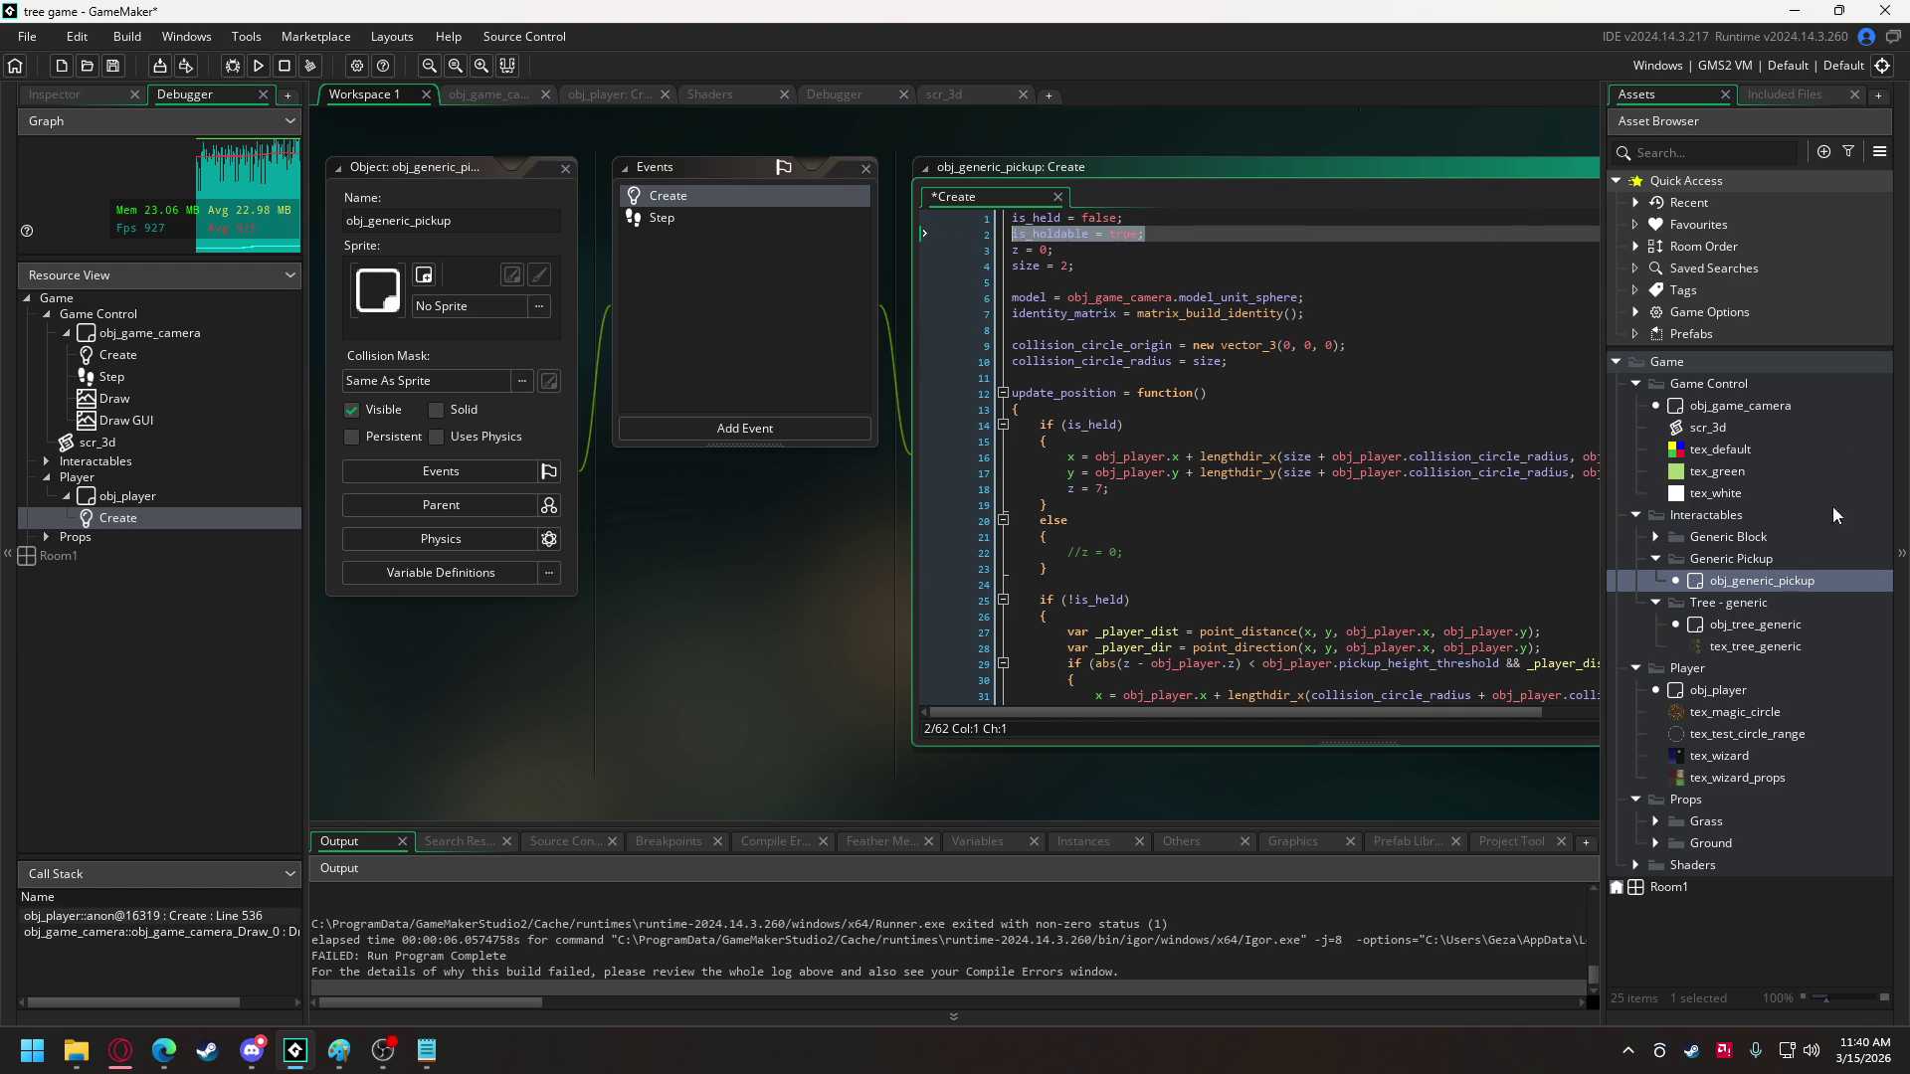
# - Add 'is_holdable = true;' as line 2 of obj_generic_block's Create code
pyautogui.click(1656, 537)
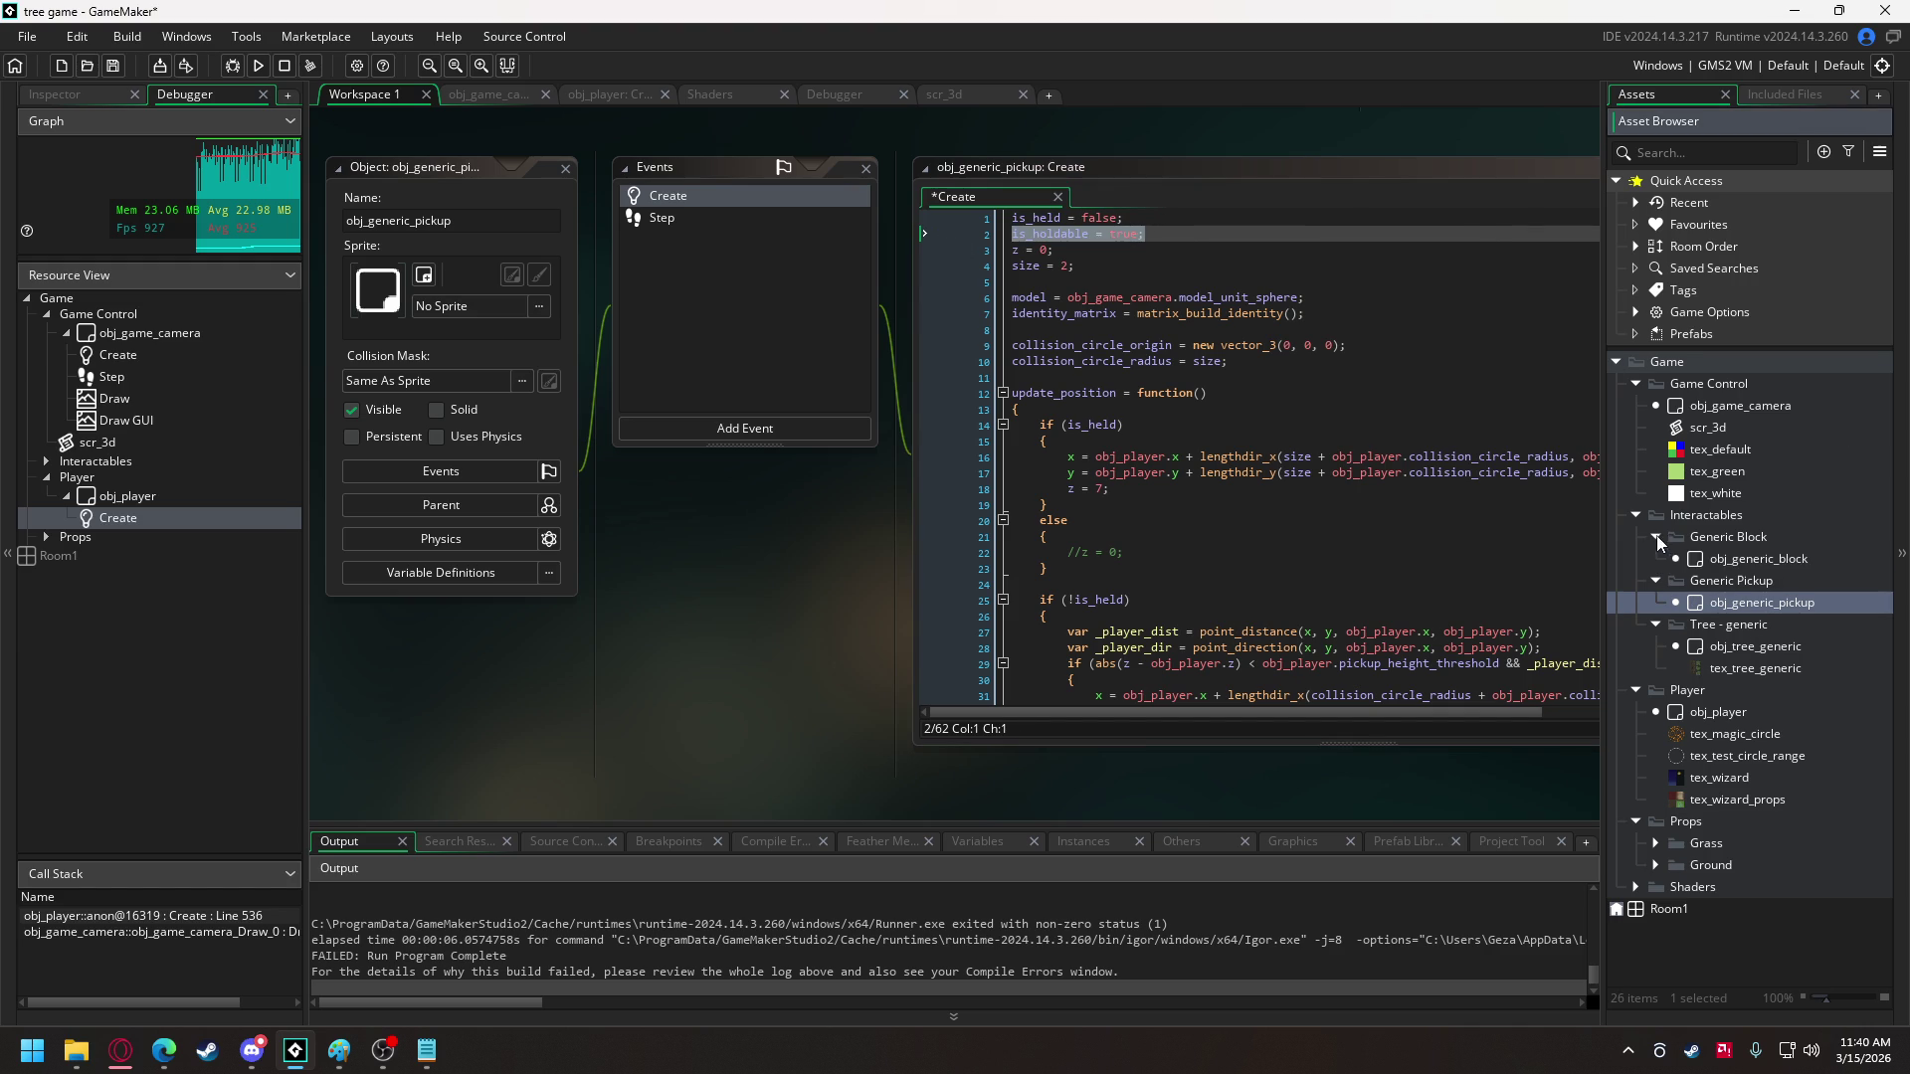
pyautogui.doubleClick(1751, 558)
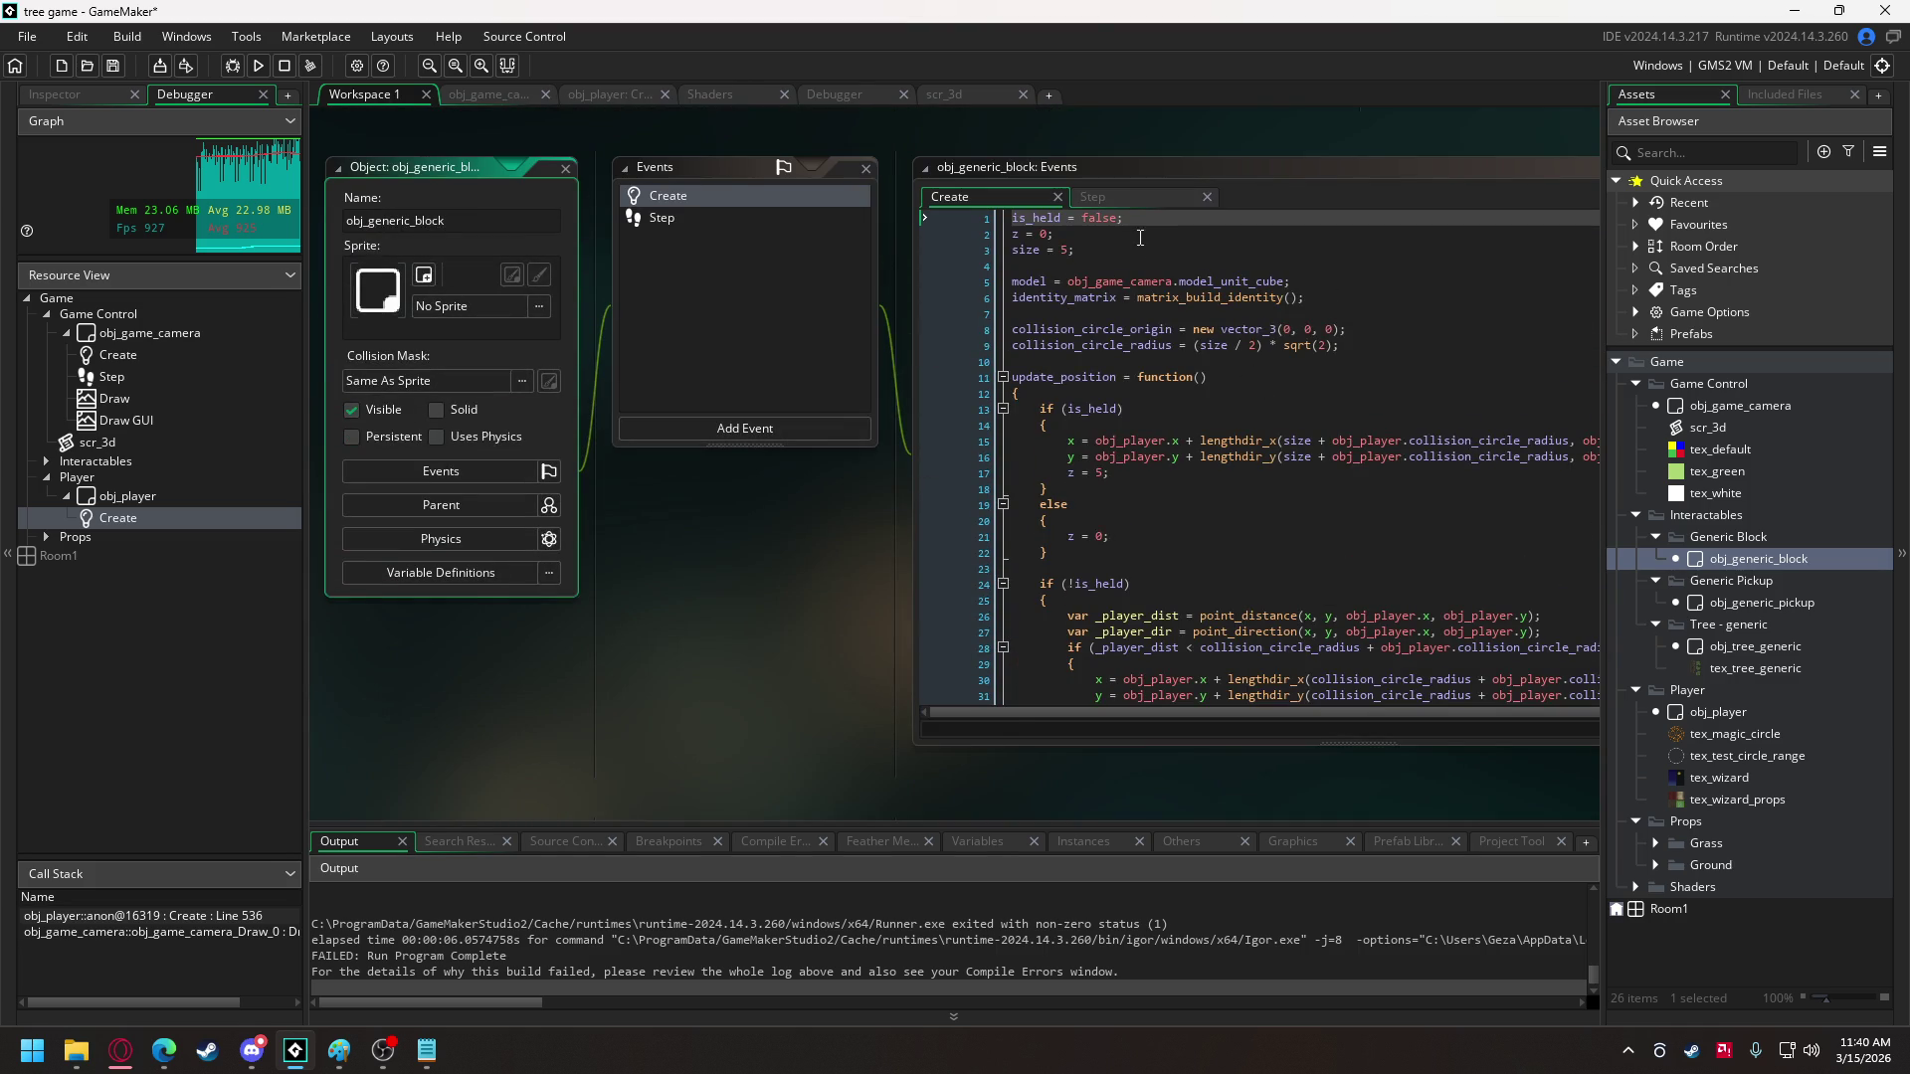
pyautogui.click(1145, 221)
pyautogui.press('Return')
pyautogui.write('is_holdable = true;')
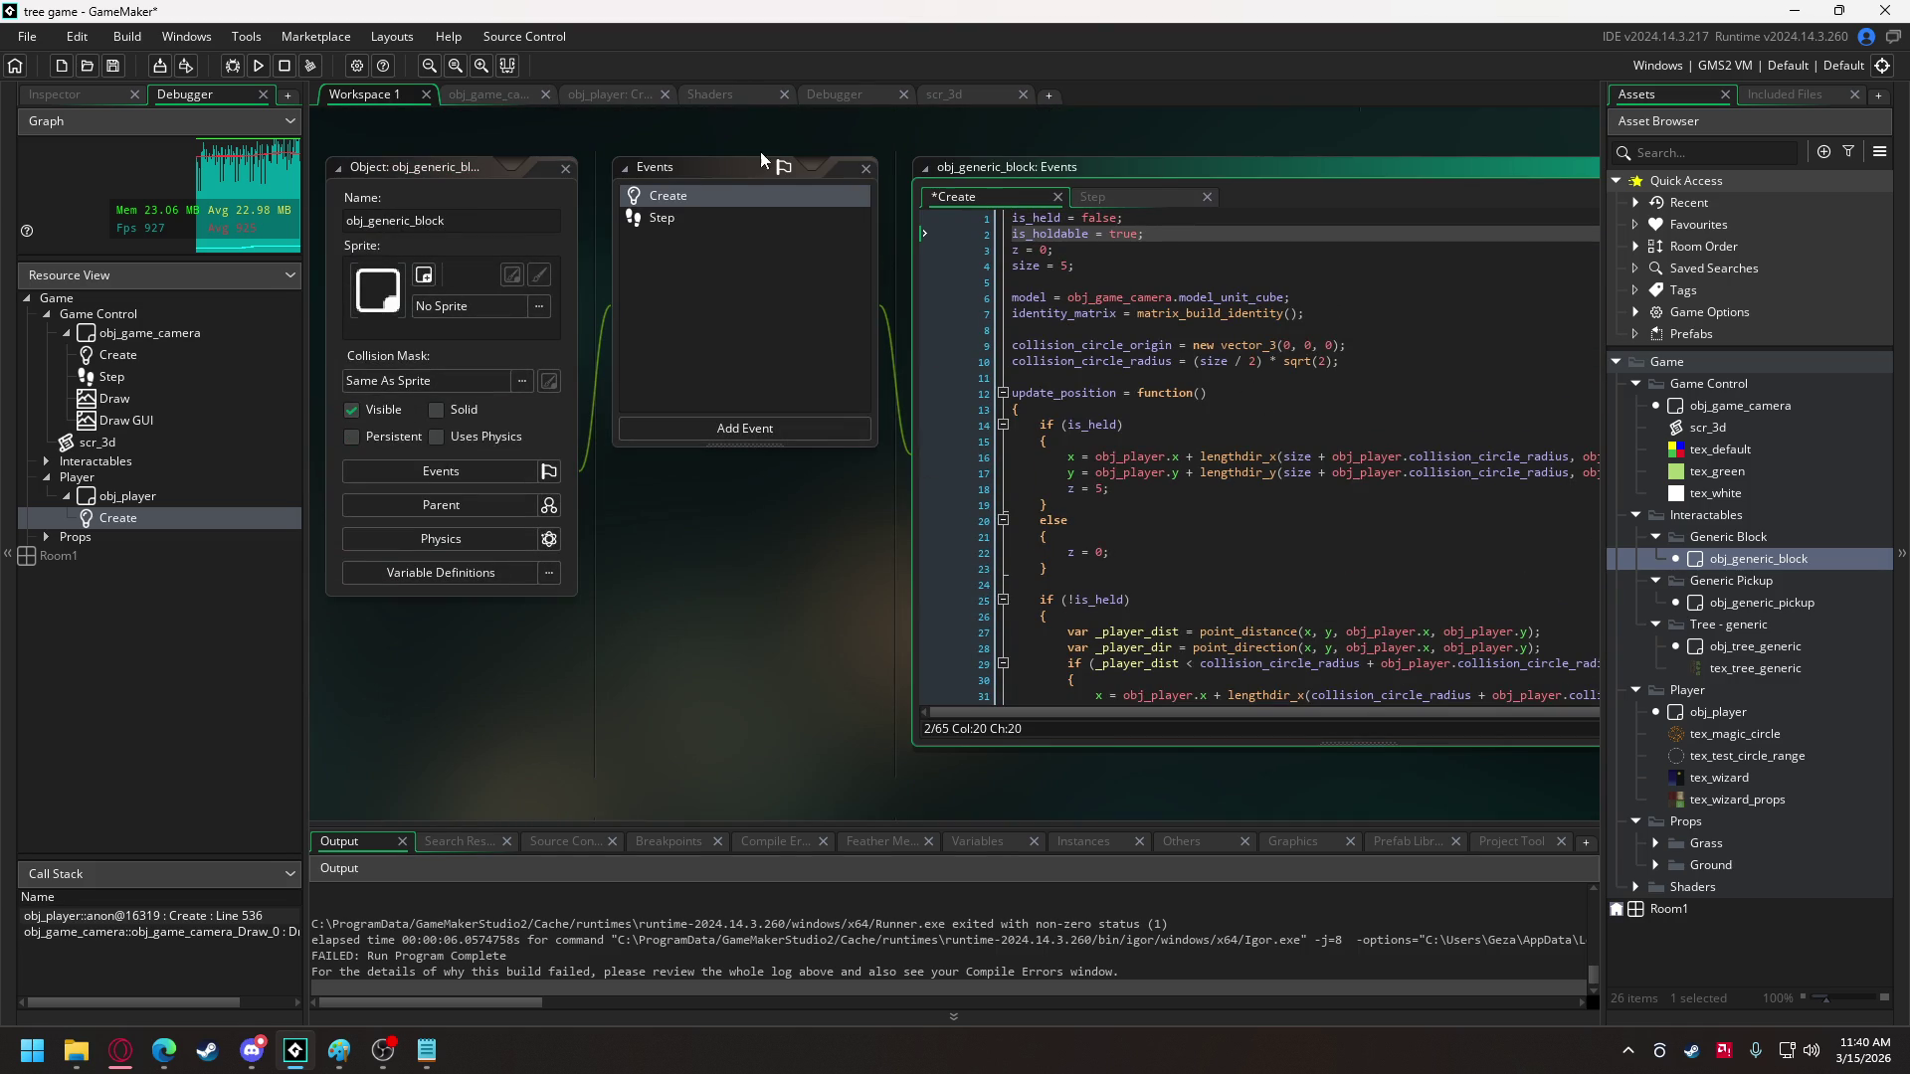
pyautogui.click(623, 93)
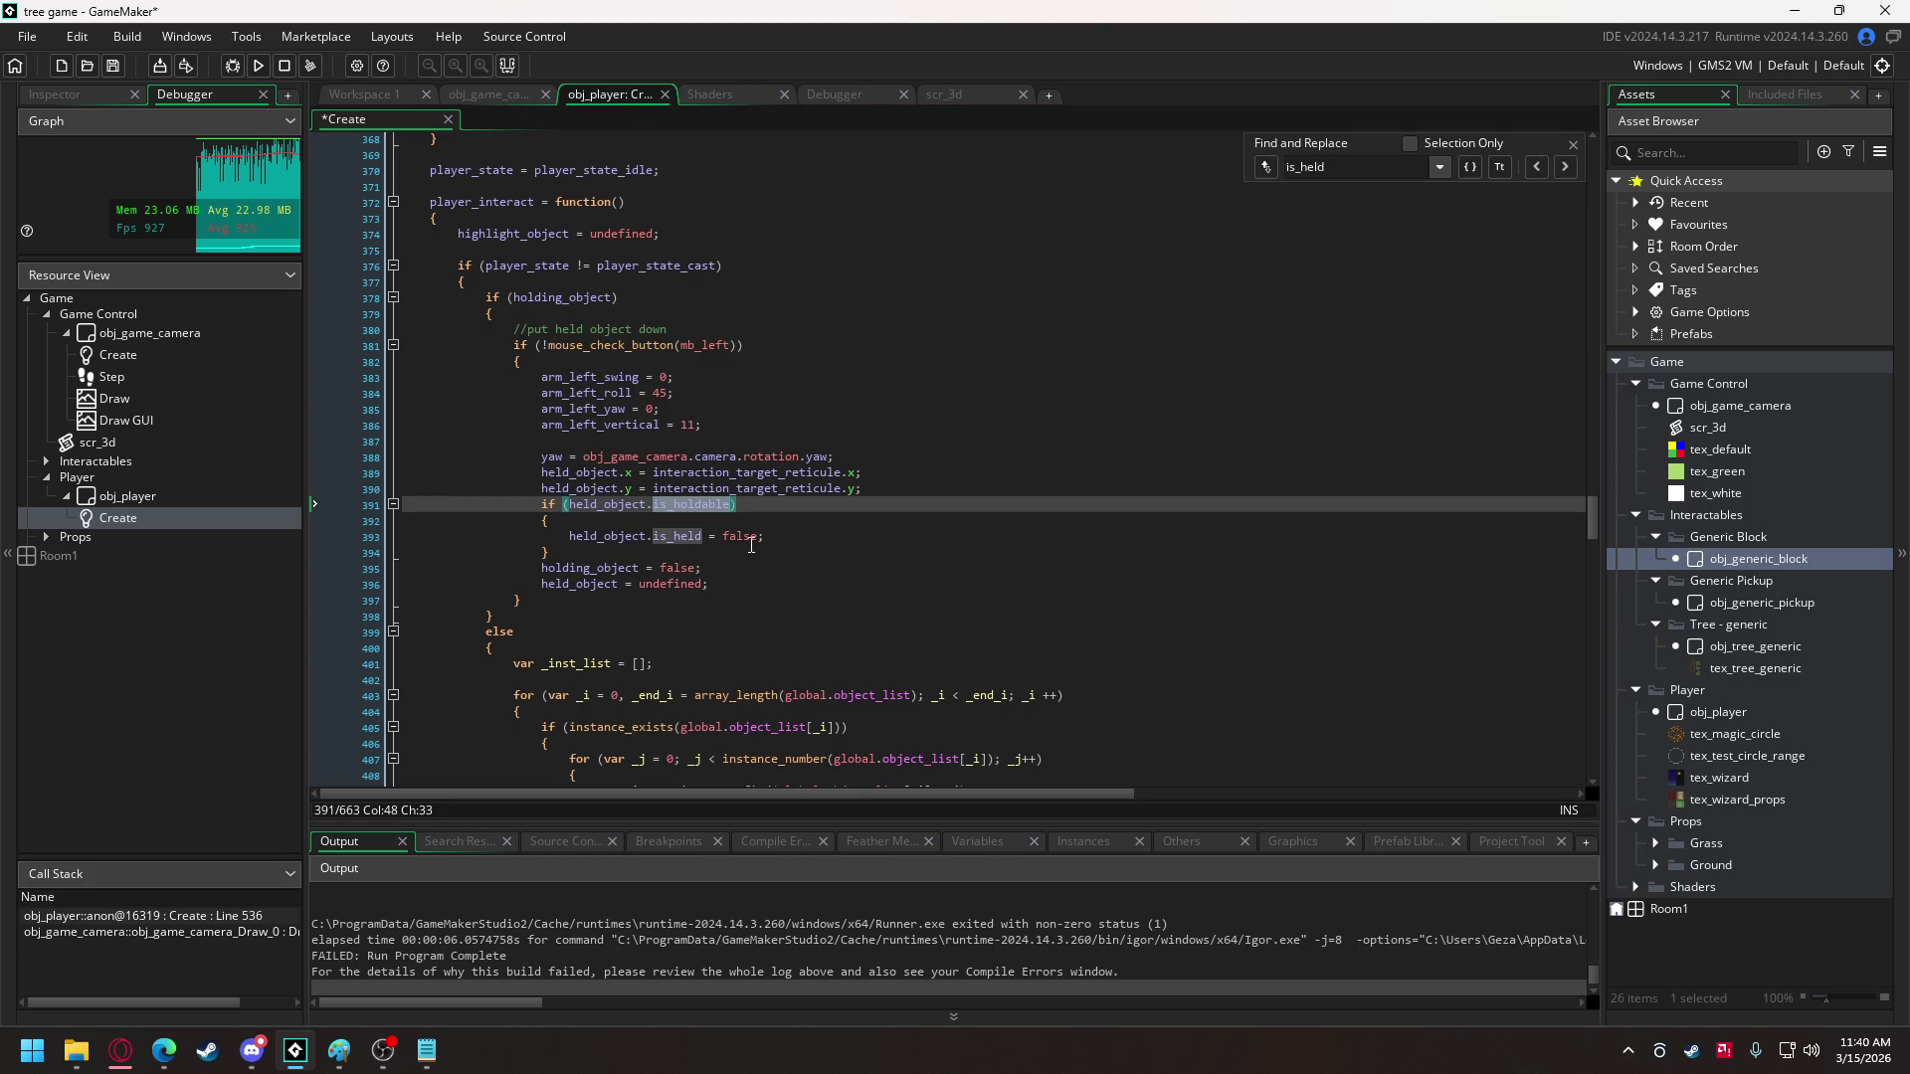
# - Wrap the pick-up is_held = true line 460 in the if (held_object.is_holdable) check
pyautogui.moveTo(558, 551); pyautogui.dragTo(542, 504)
pyautogui.hotkey('ctrl', 'c')
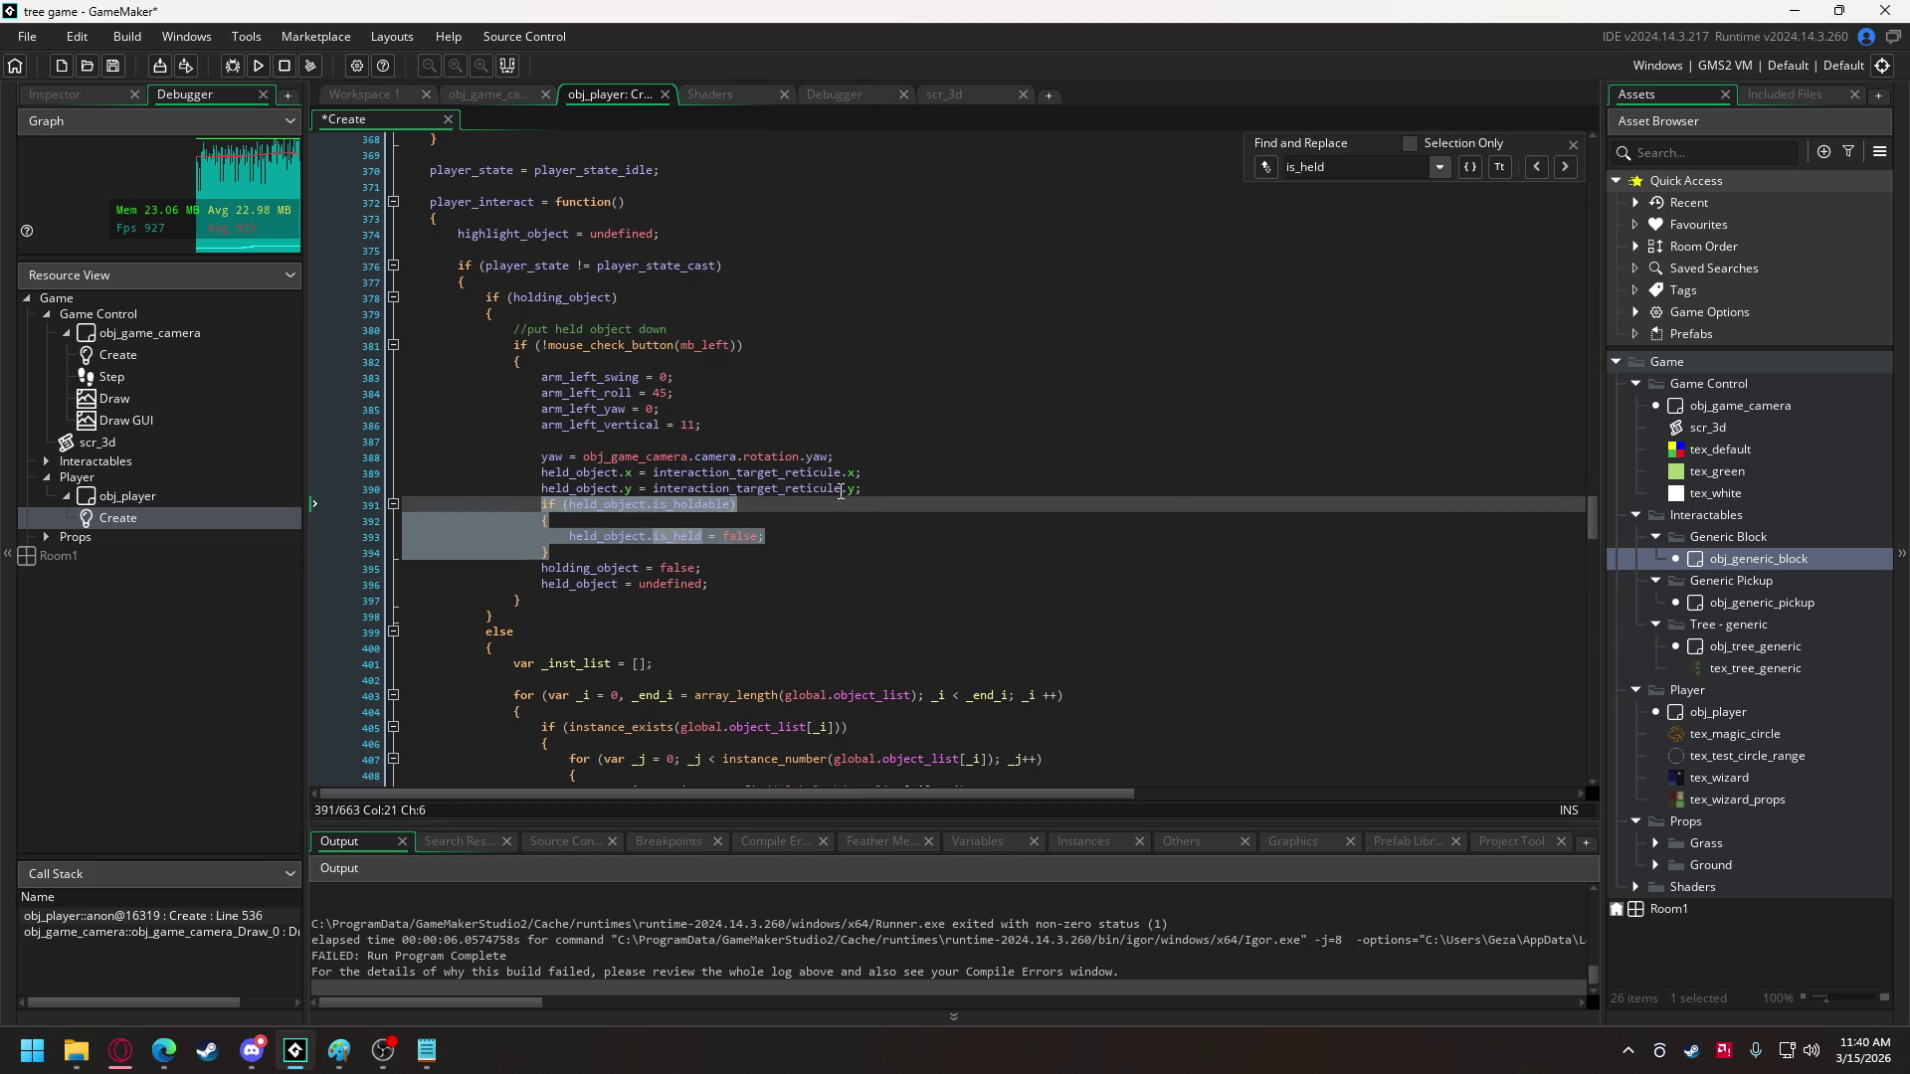
pyautogui.click(850, 457)
pyautogui.click(1563, 167)
pyautogui.click(1562, 167)
pyautogui.click(1562, 167)
pyautogui.moveTo(772, 252); pyautogui.dragTo(570, 252)
pyautogui.hotkey('ctrl', 'v')
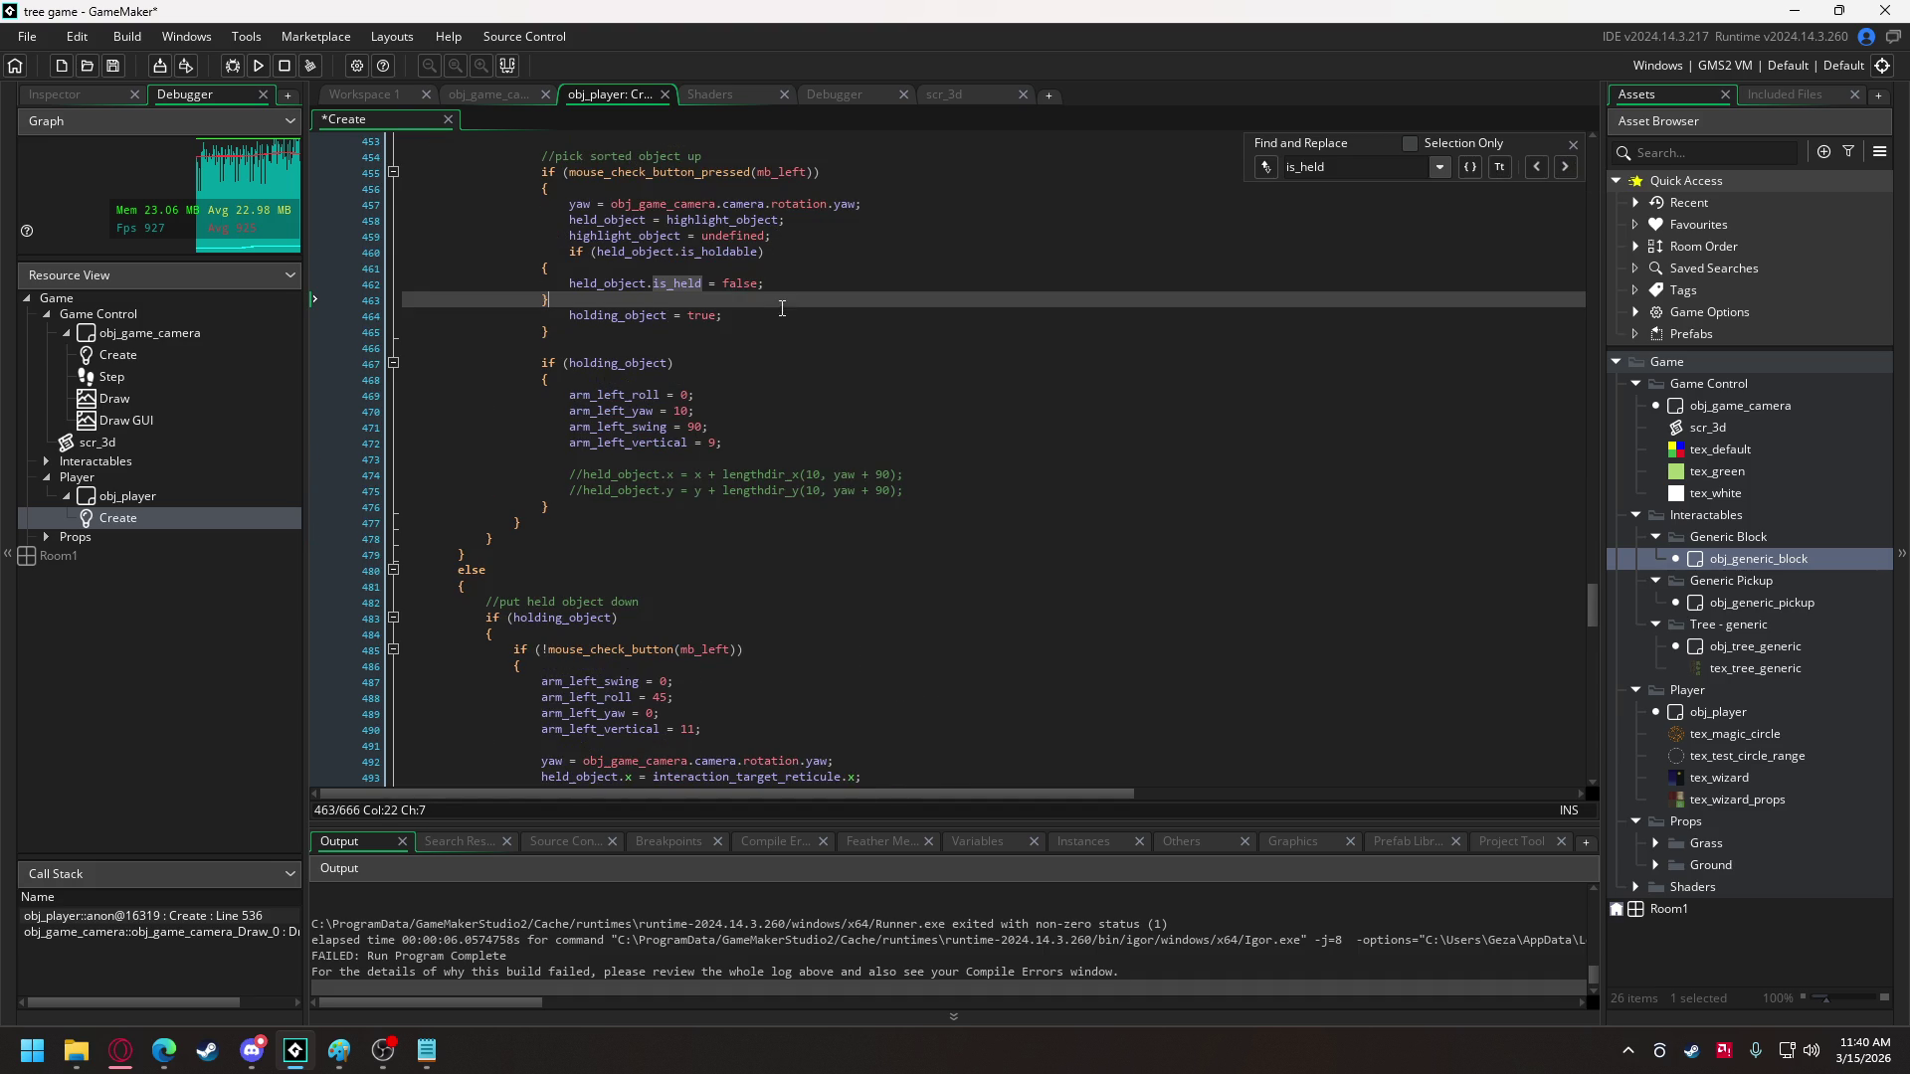
pyautogui.doubleClick(738, 285)
pyautogui.write('true')
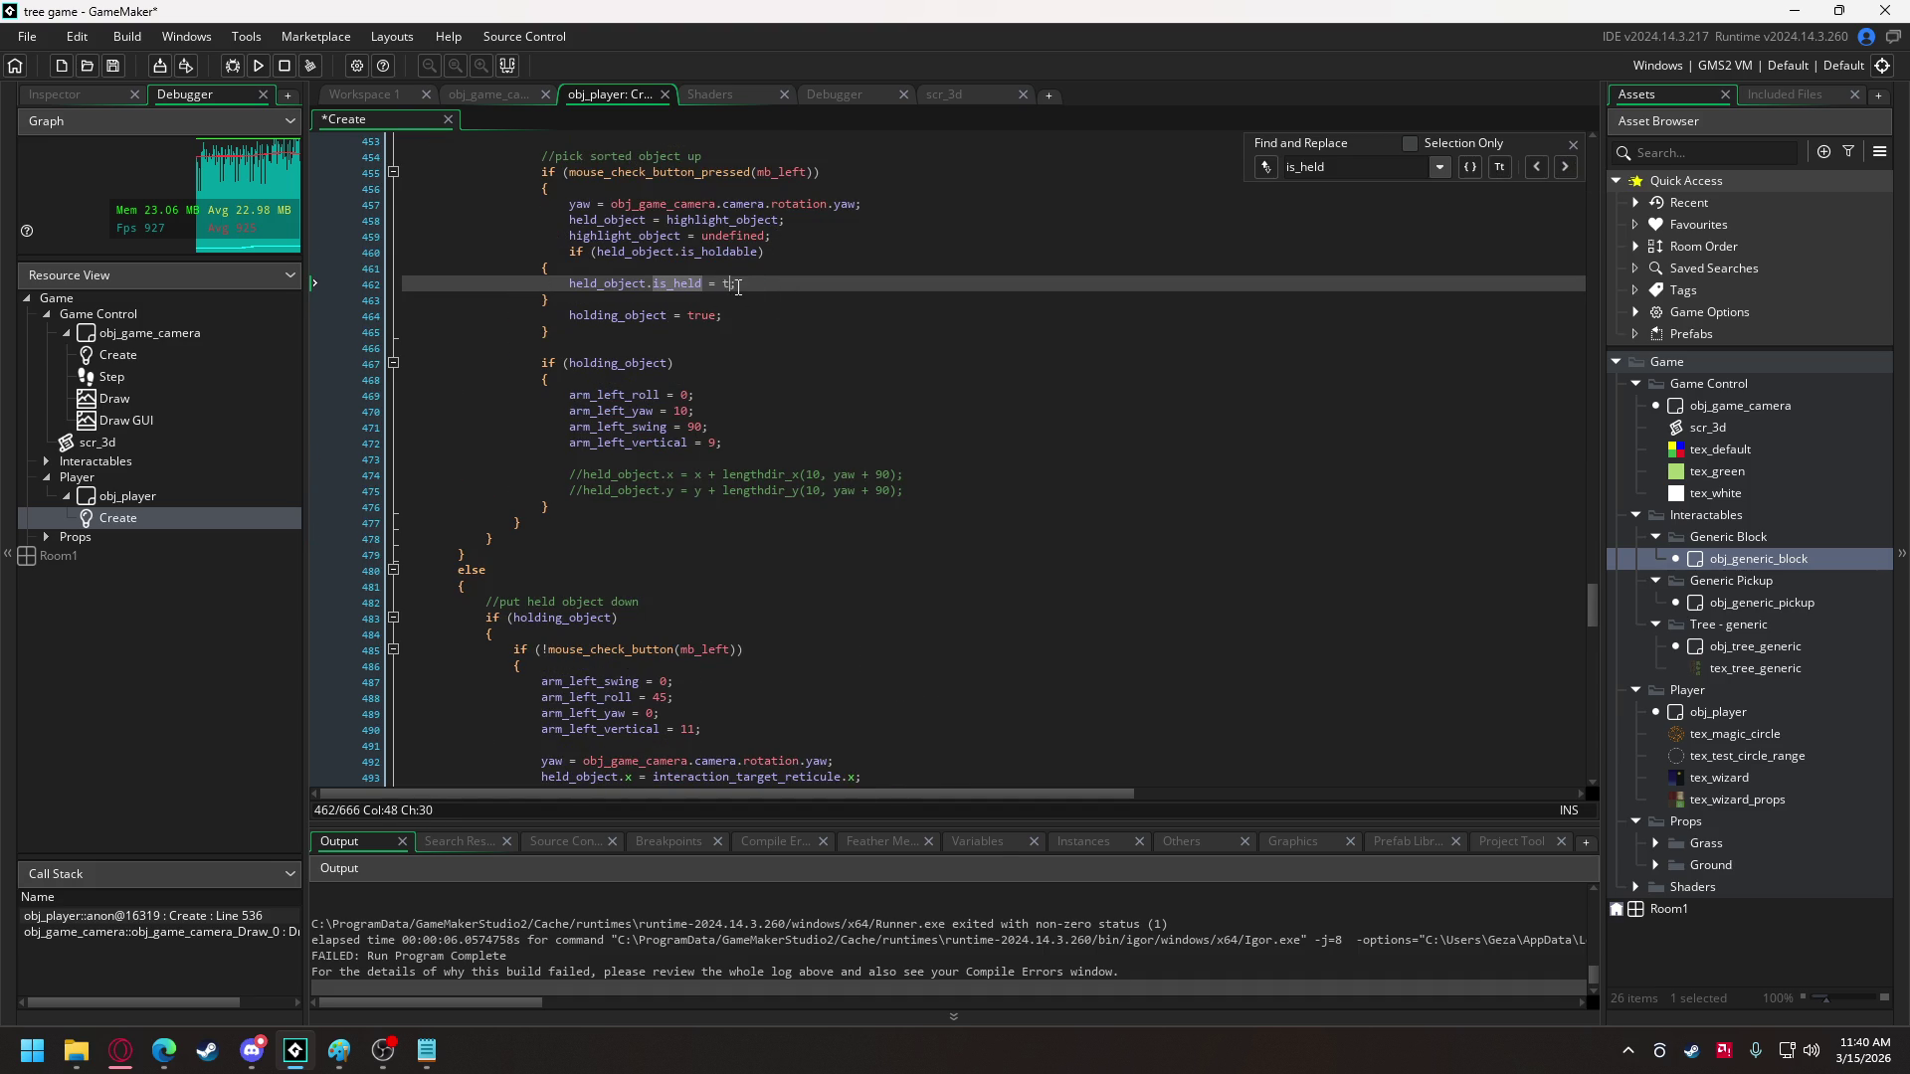
pyautogui.moveTo(567, 299); pyautogui.dragTo(540, 268)
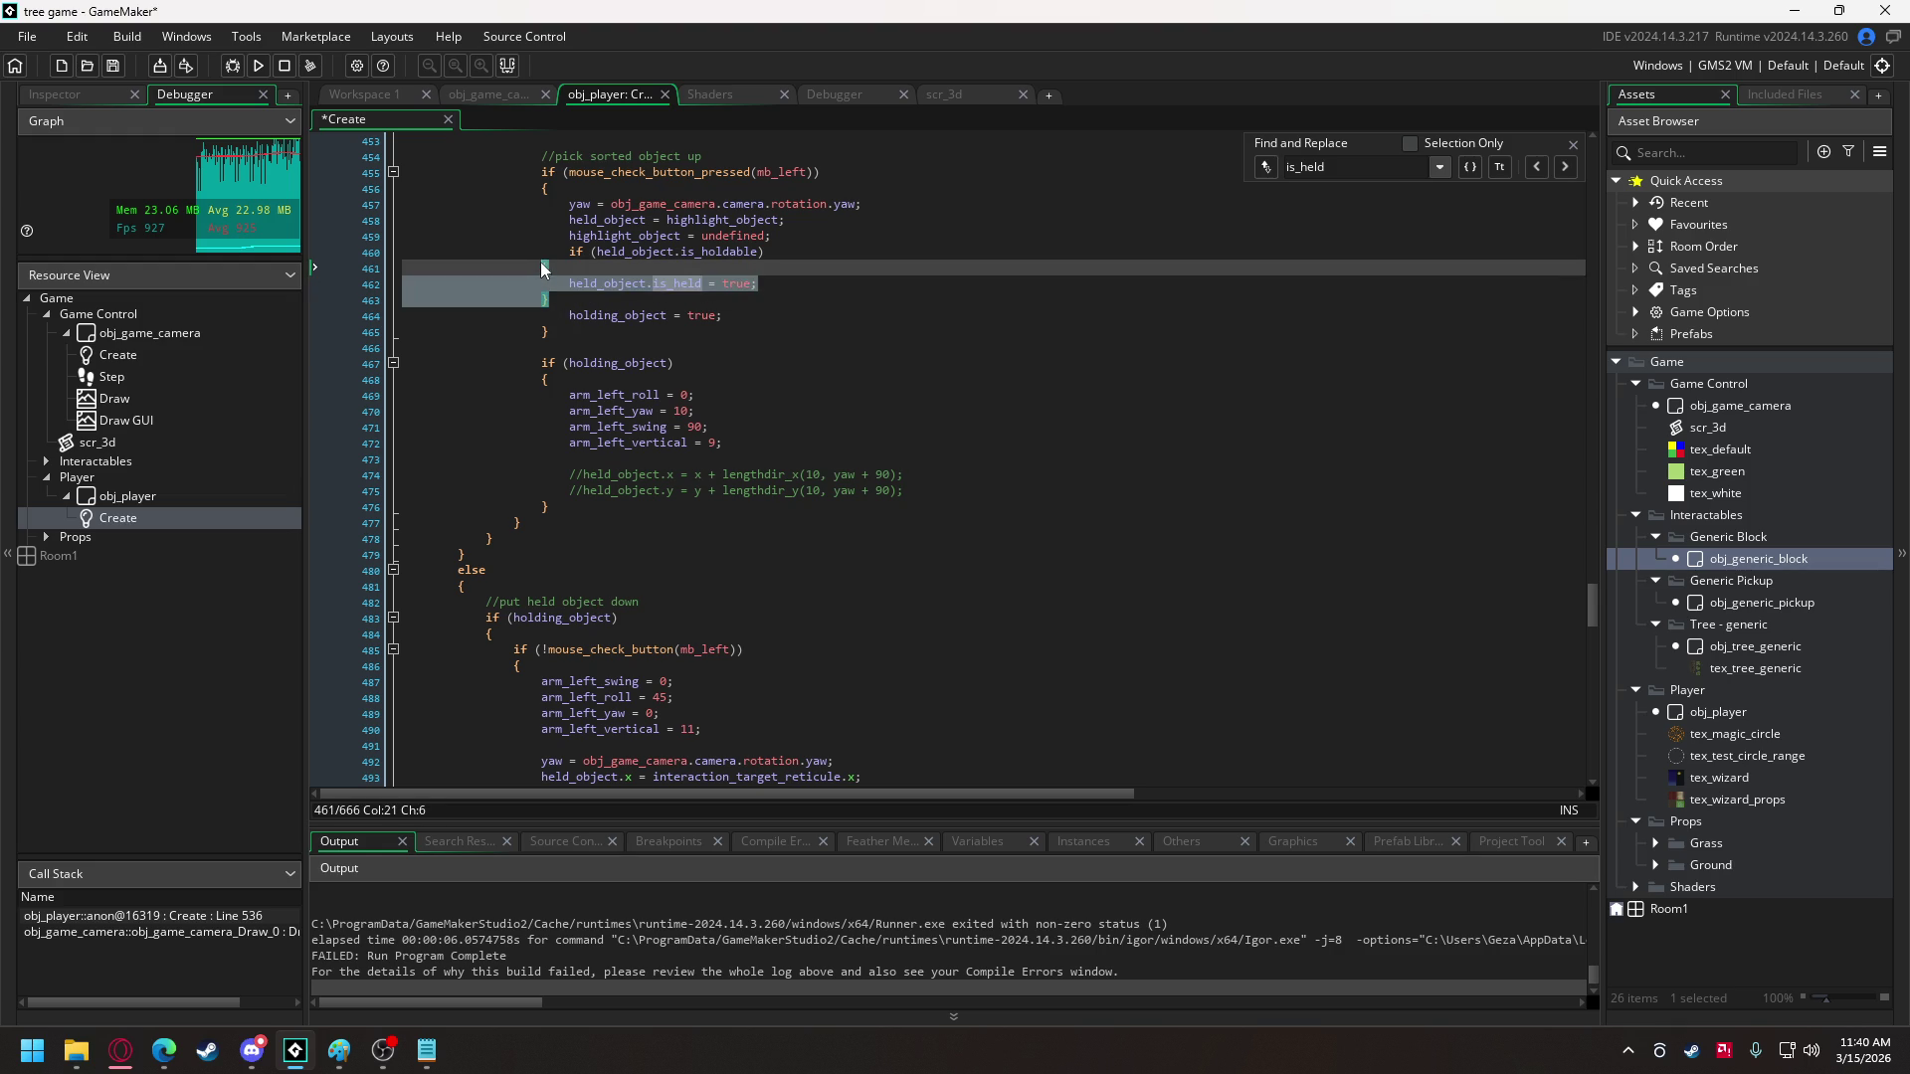
pyautogui.press('Tab')
pyautogui.hotkey('ctrl', 'z')
pyautogui.hotkey('ctrl', 'z')
pyautogui.hotkey('ctrl', 'z')
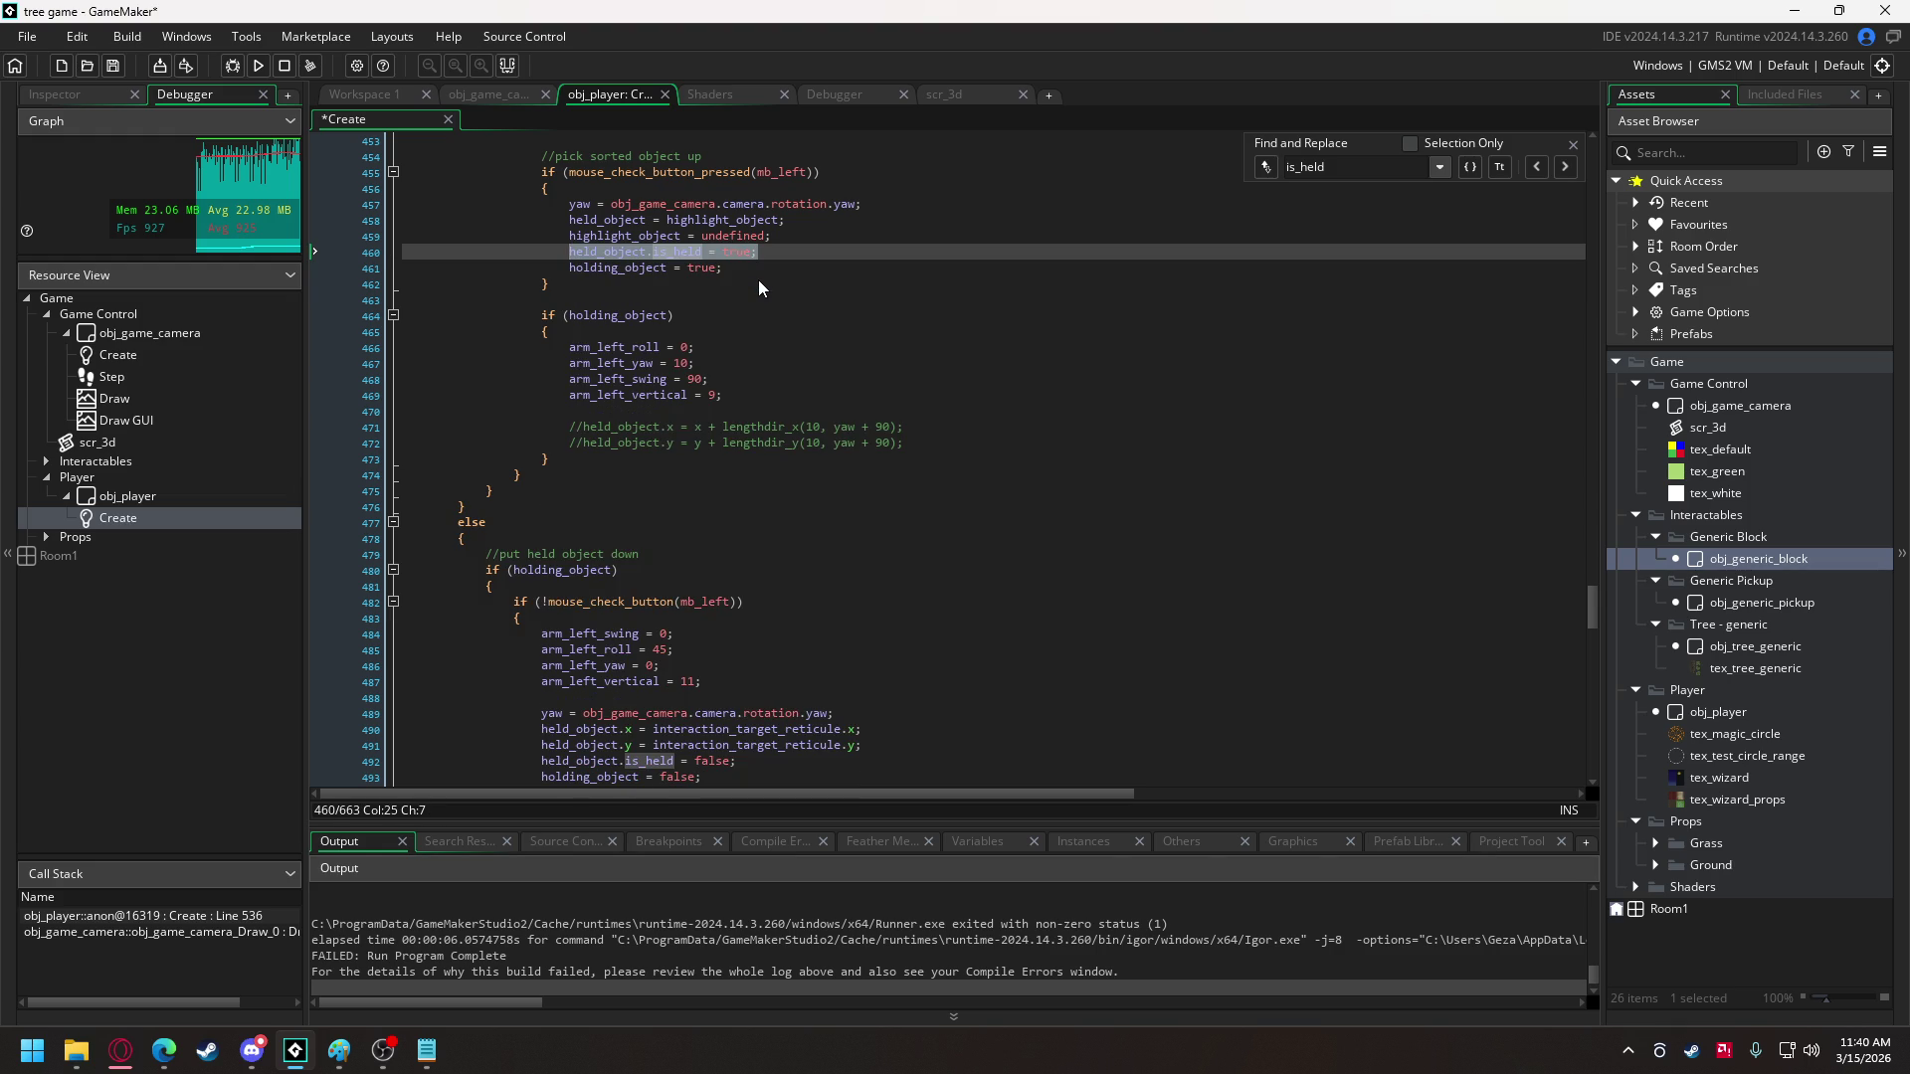
pyautogui.hotkey('ctrl', 'y')
pyautogui.hotkey('ctrl', 'y')
pyautogui.hotkey('ctrl', 'y')
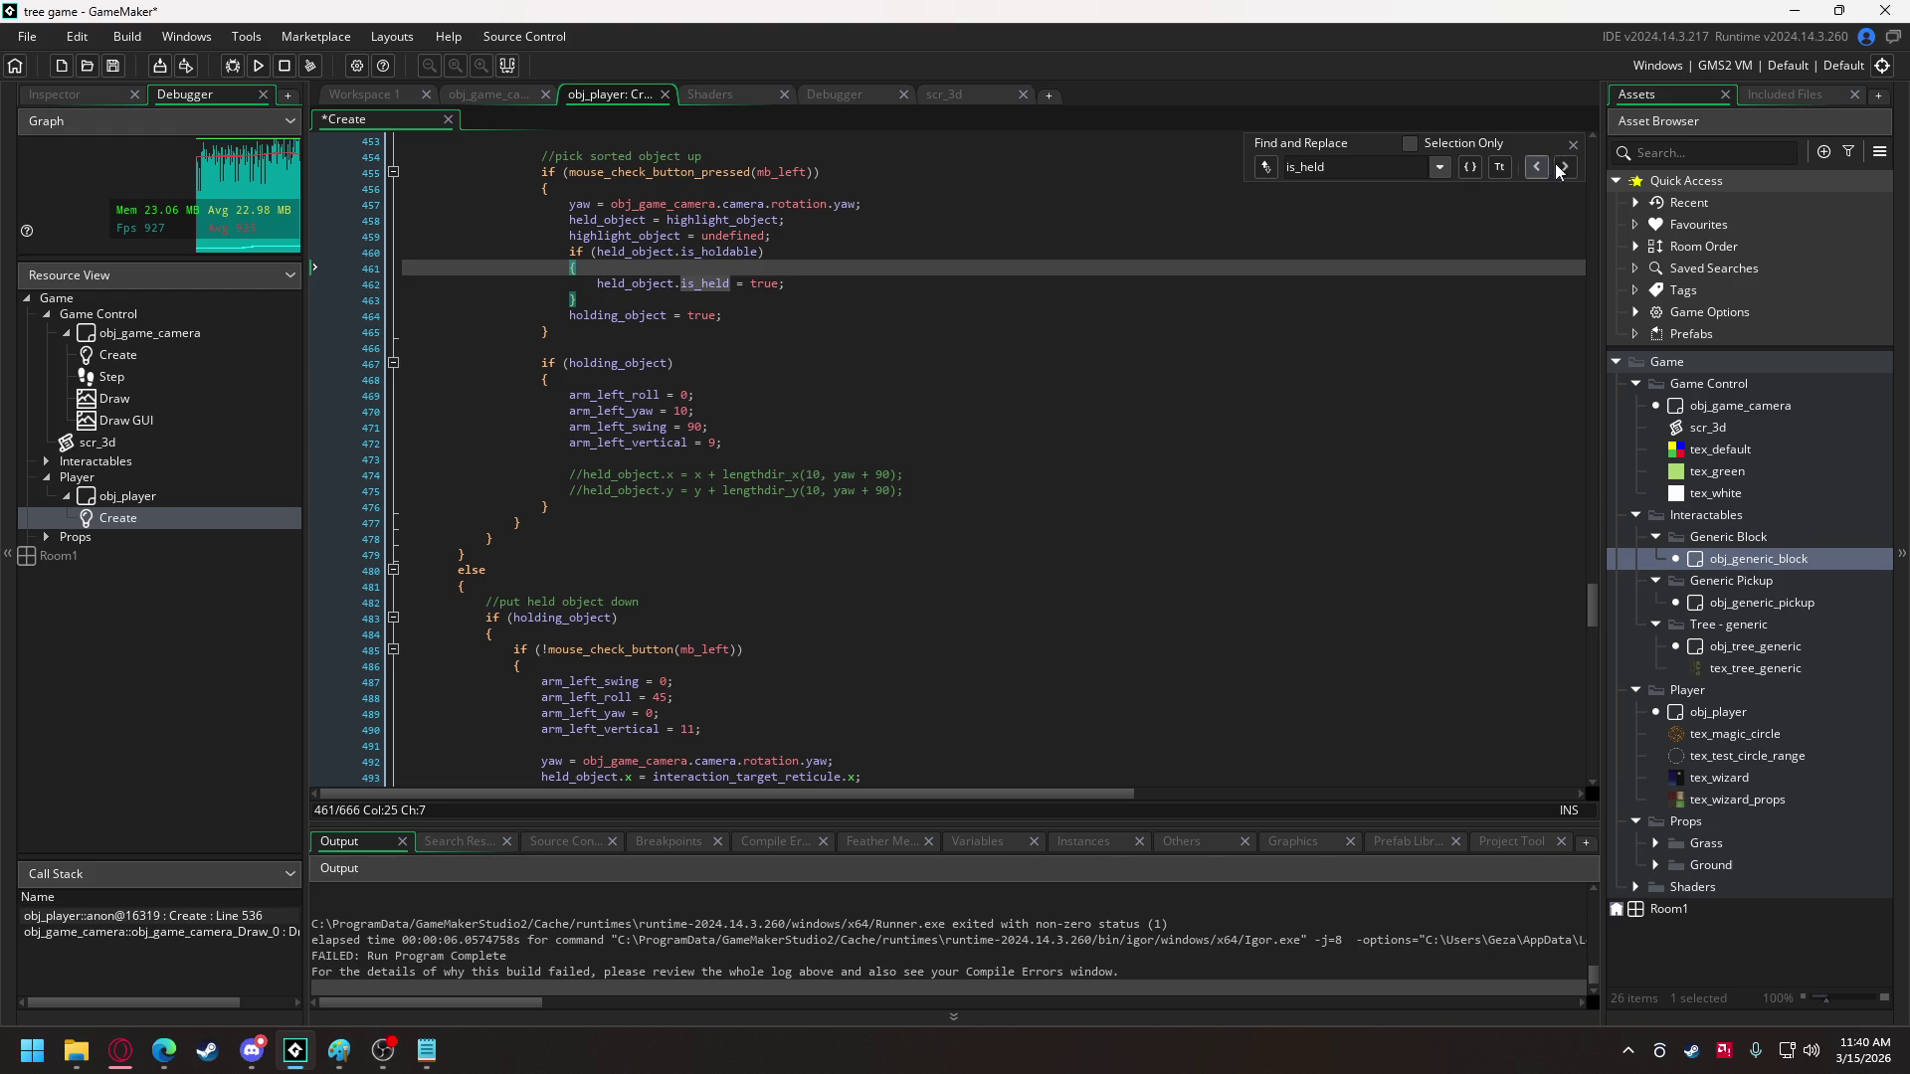
# - Wrap the put-down is_held line 495 in the same is_holdable check, then run the game
pyautogui.click(1569, 167)
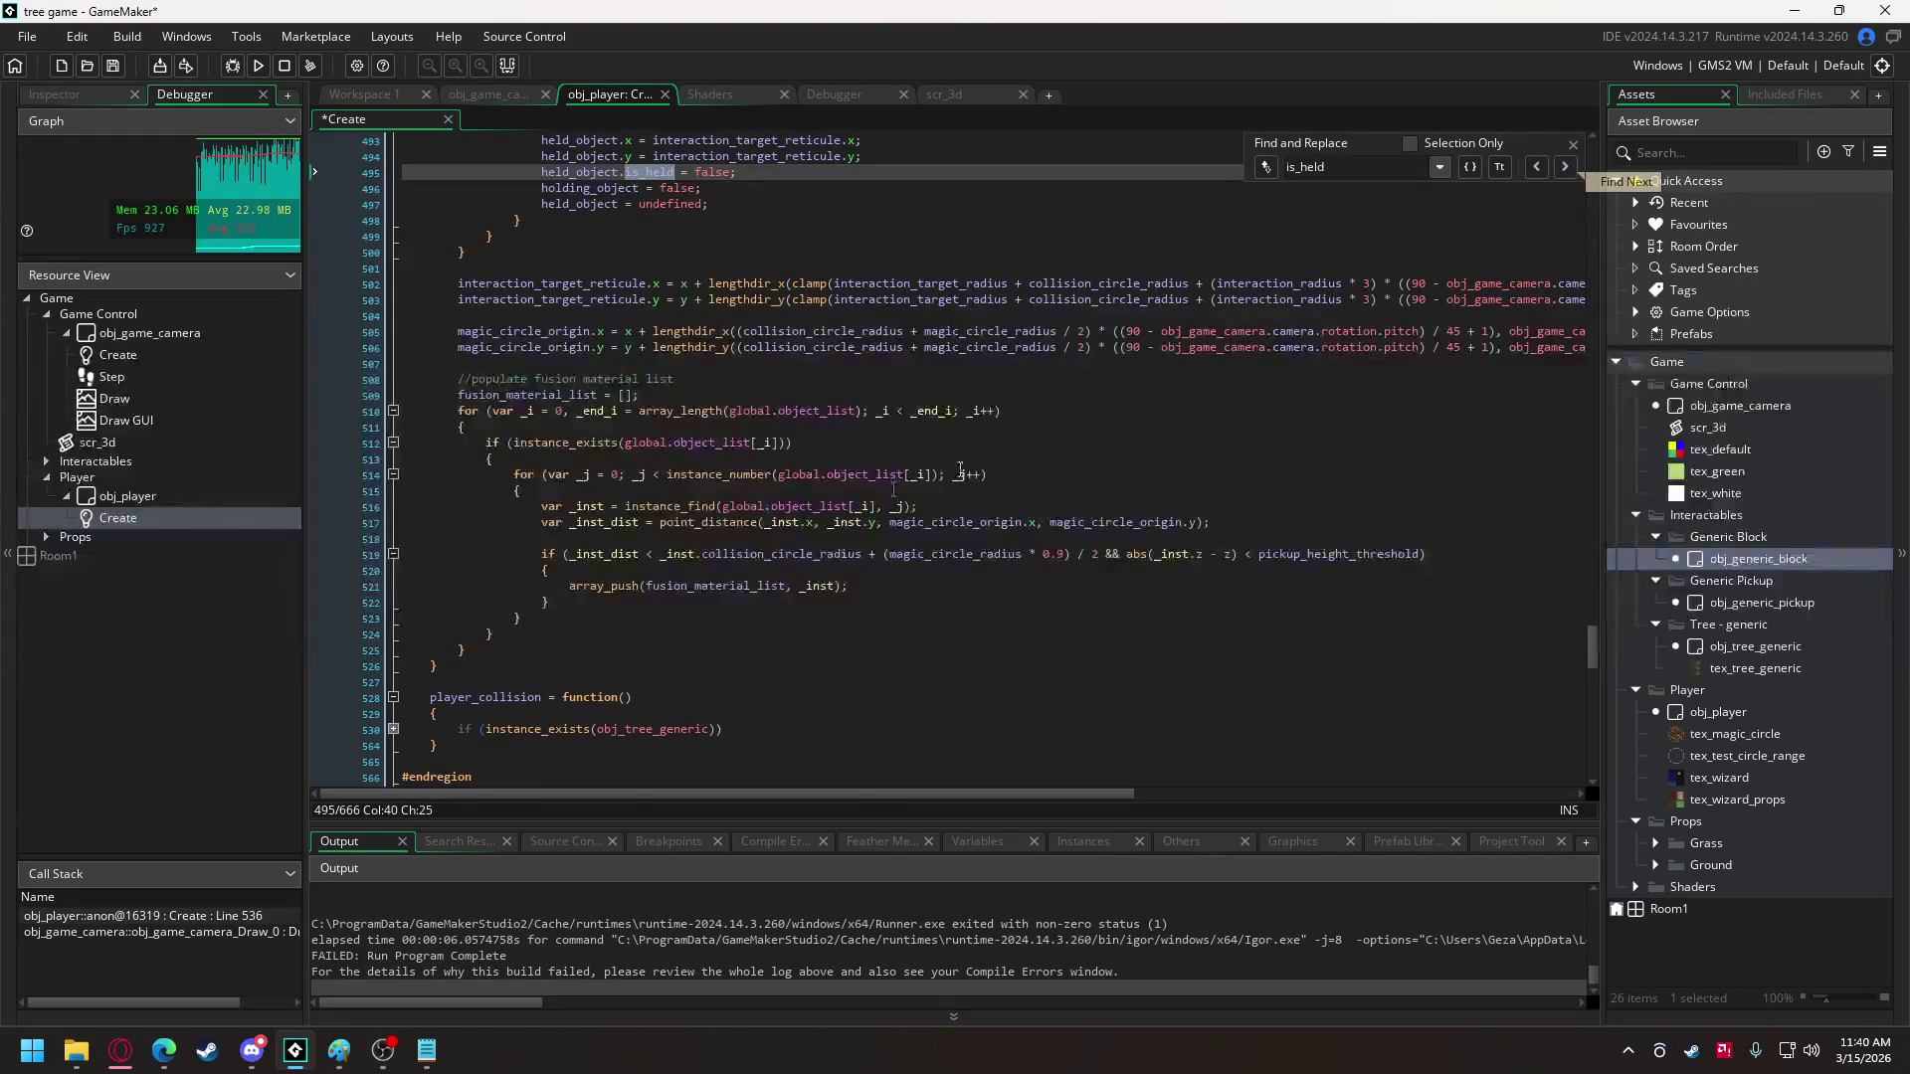
pyautogui.scroll(5, 1045, 434)
pyautogui.moveTo(737, 411); pyautogui.dragTo(545, 411)
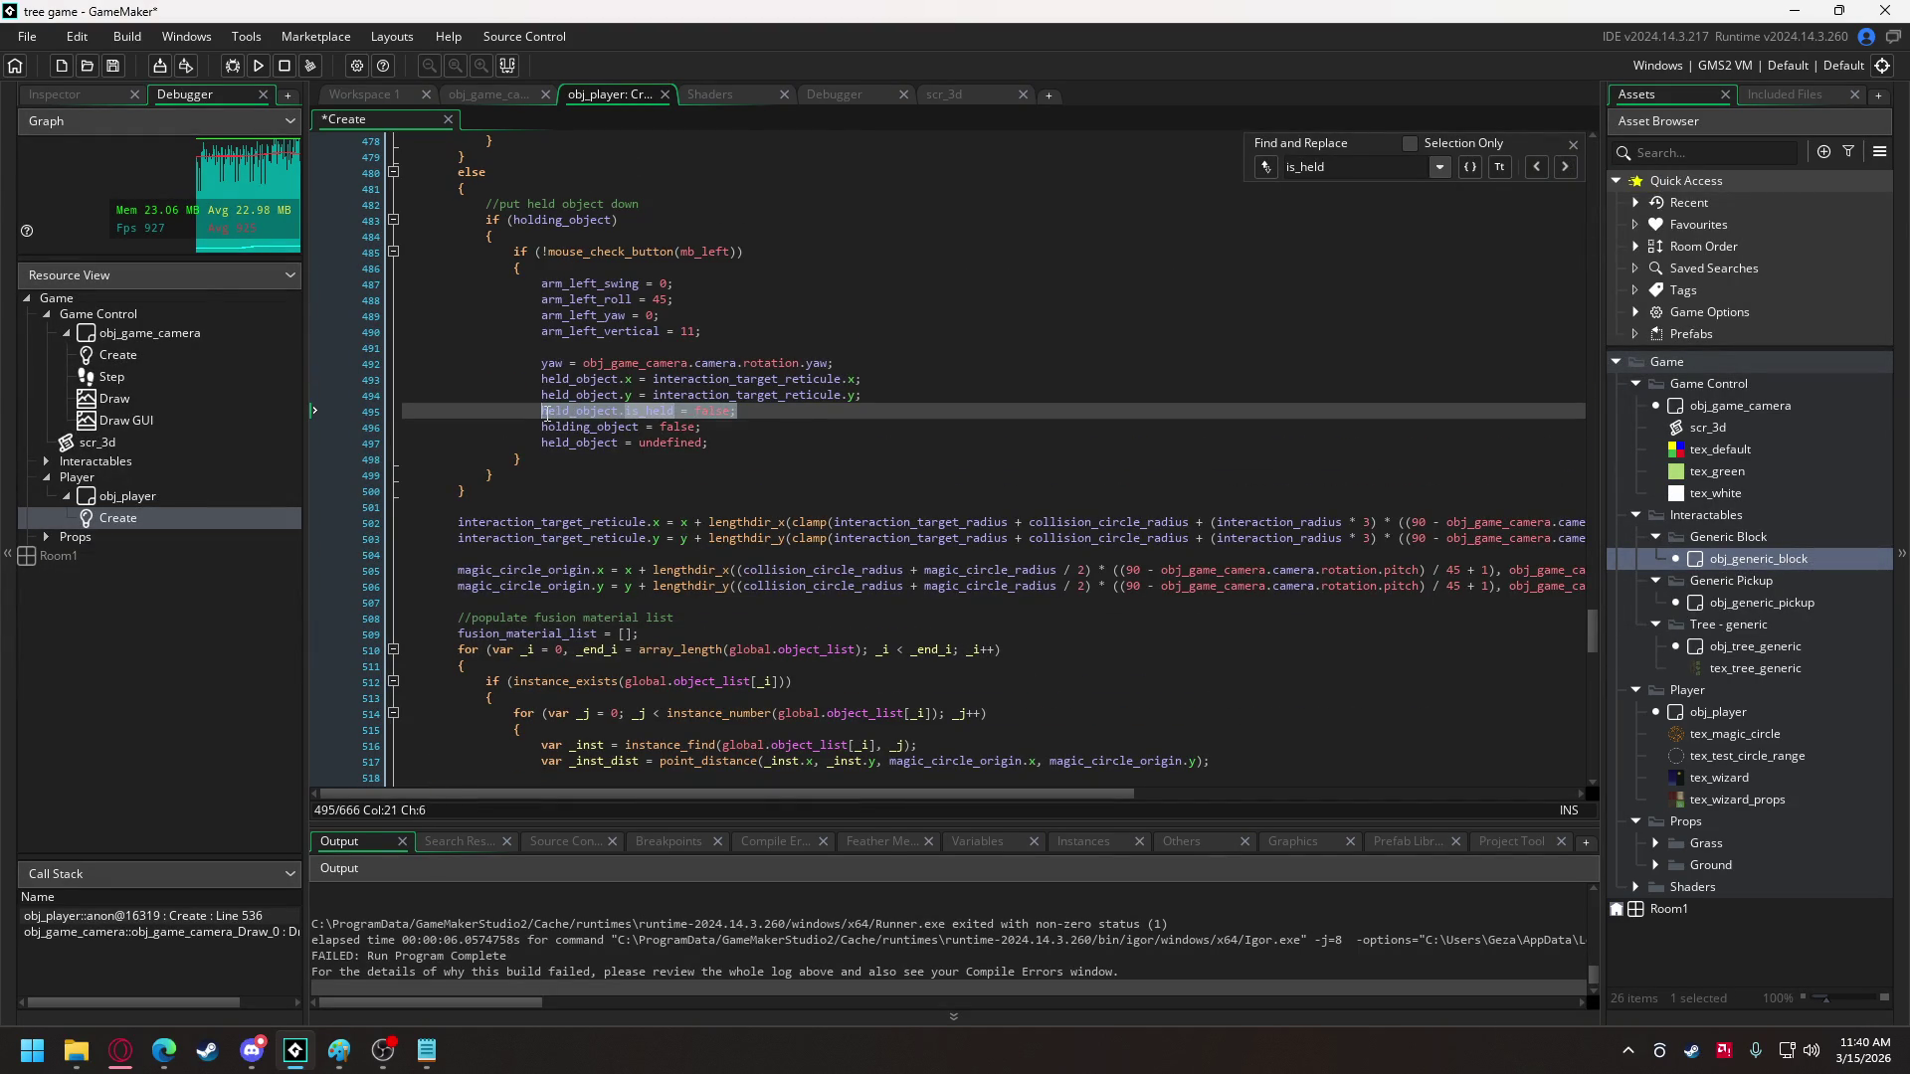
pyautogui.hotkey('ctrl', 'v')
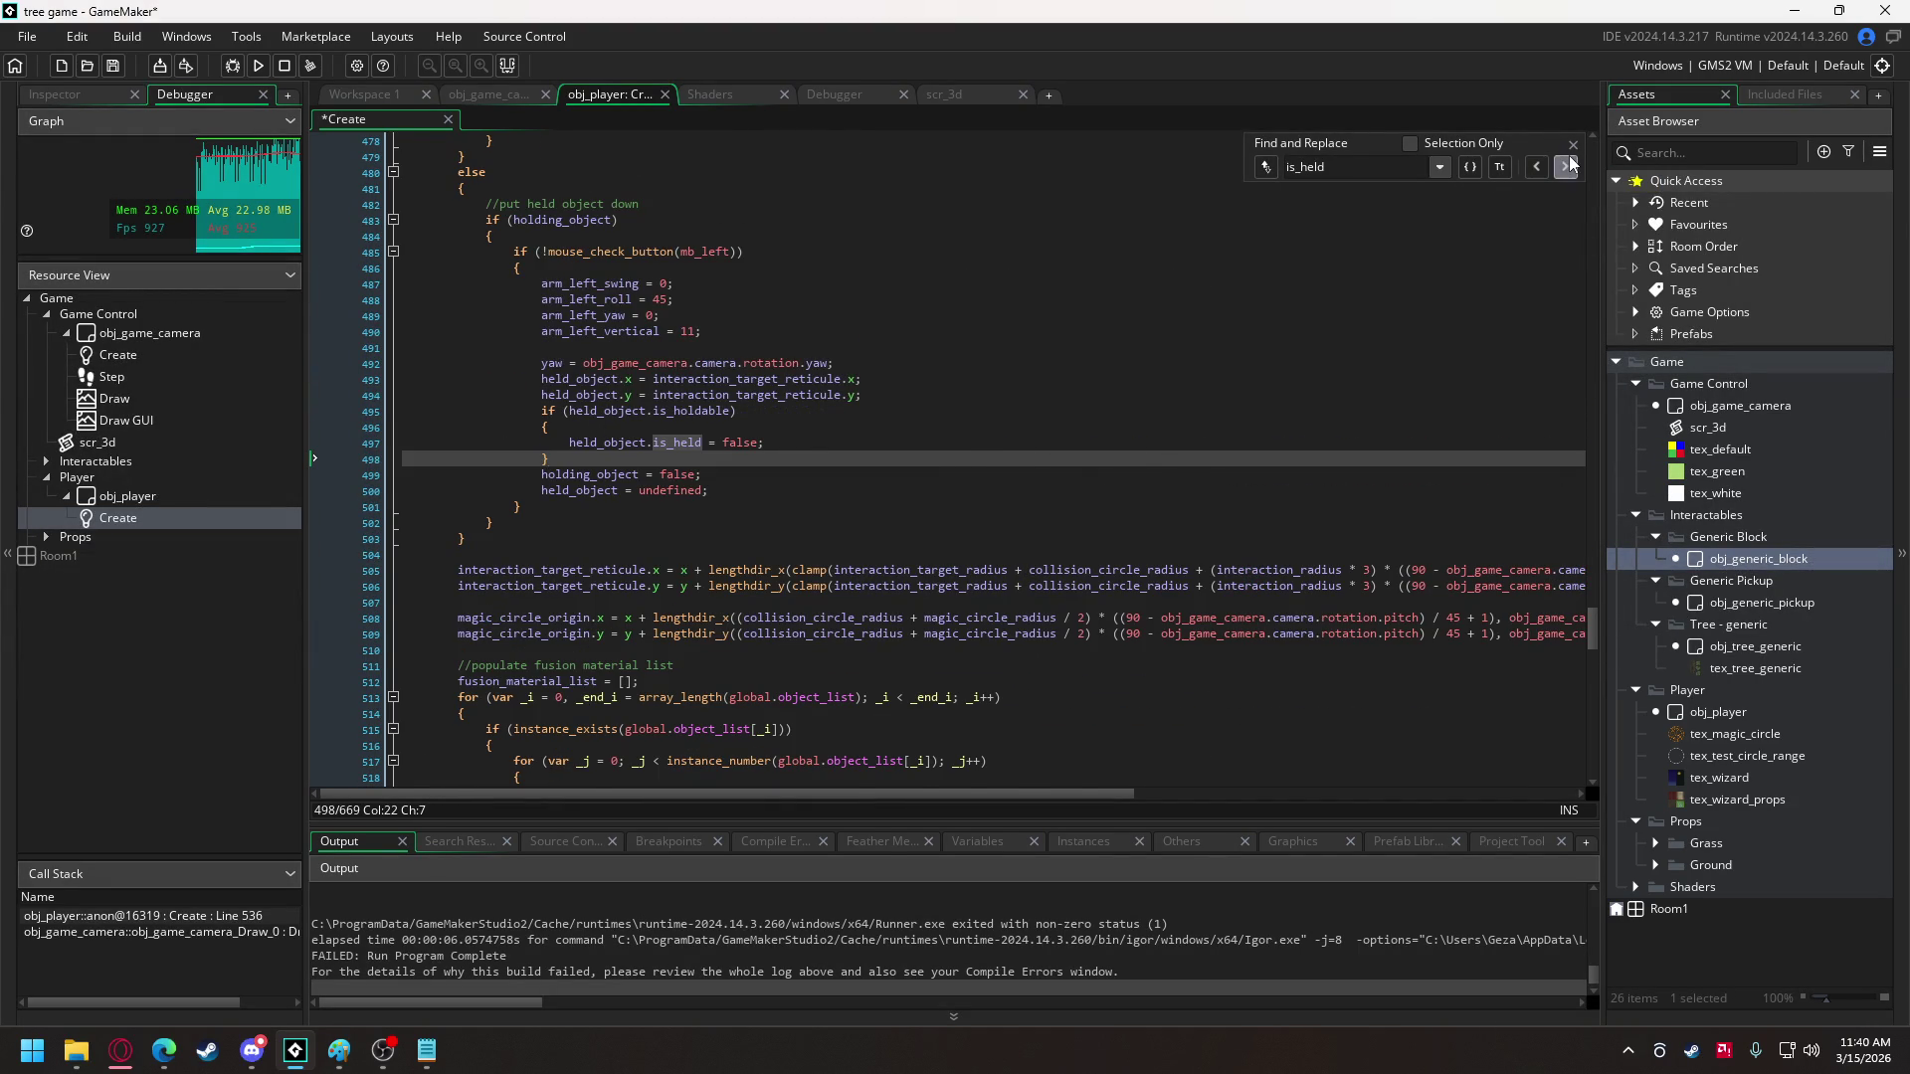
pyautogui.click(1570, 166)
pyautogui.click(1570, 166)
pyautogui.click(1569, 167)
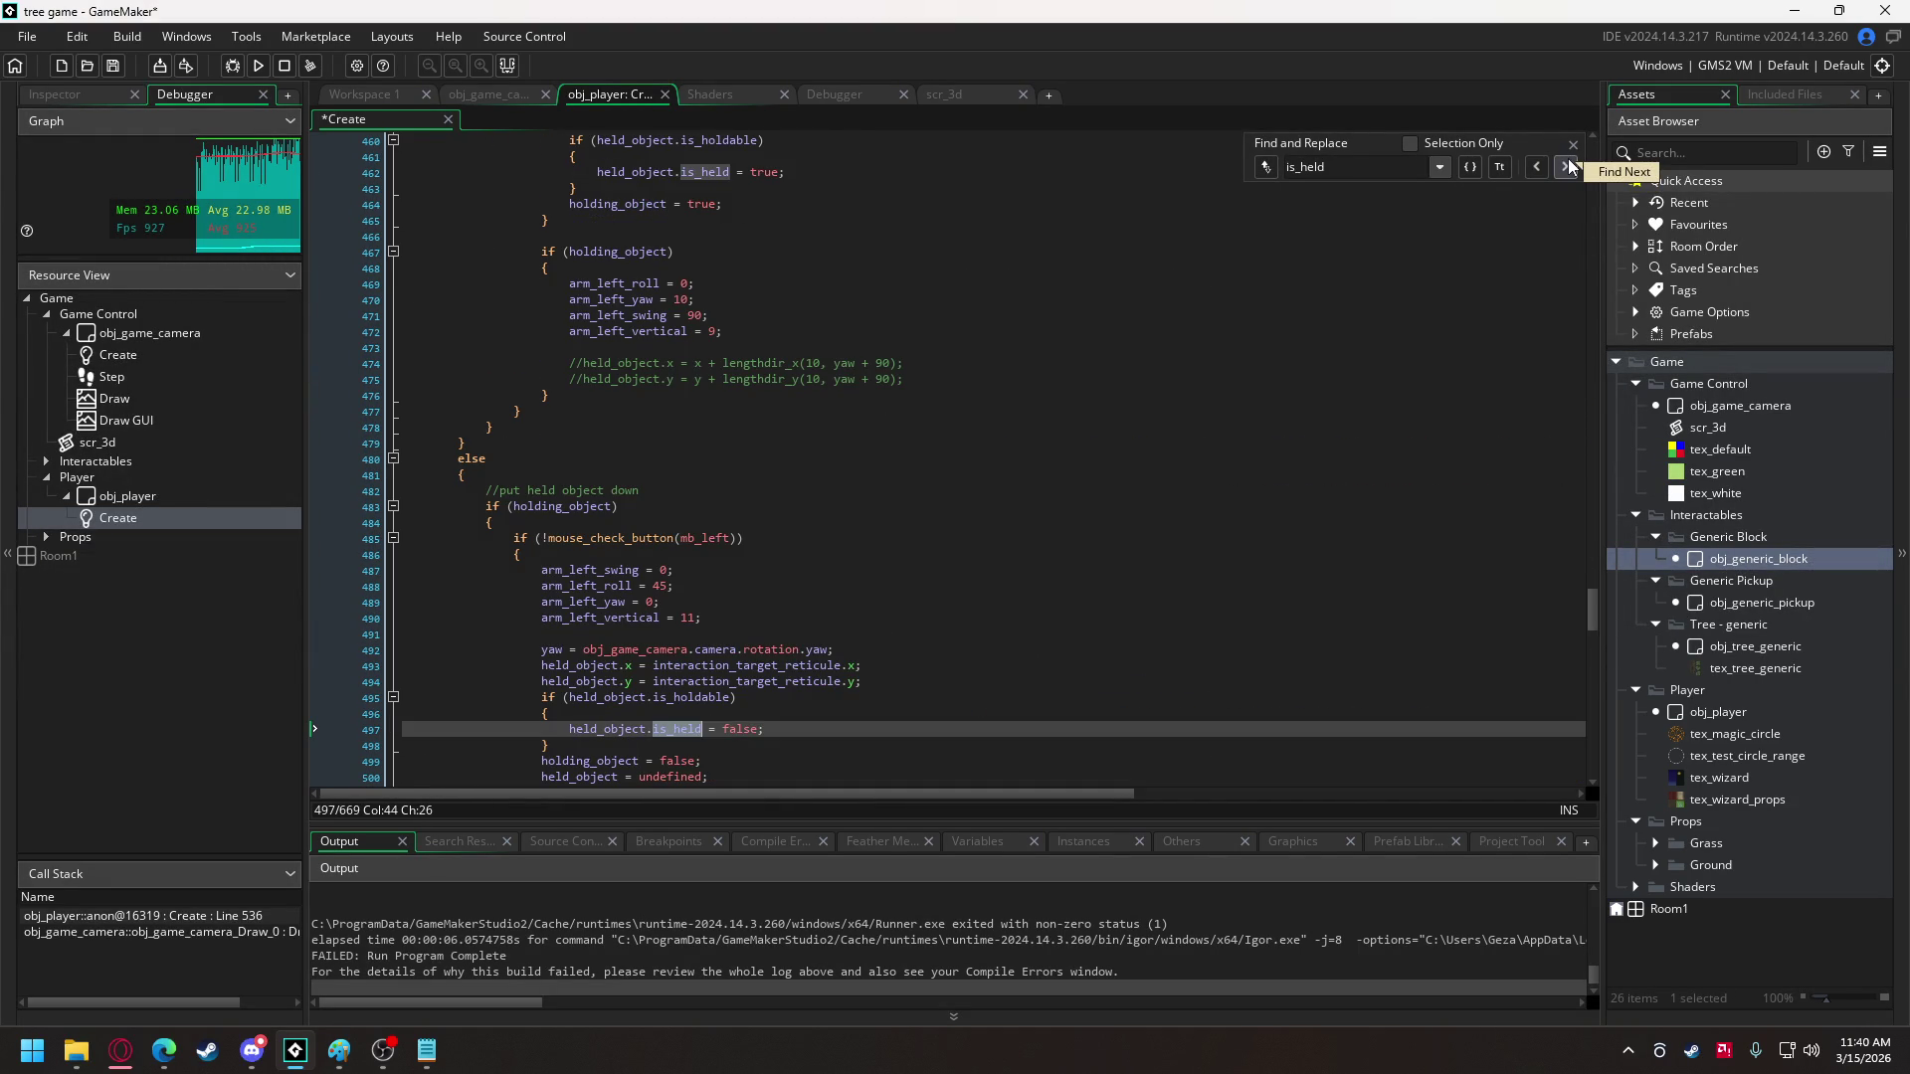
pyautogui.click(257, 65)
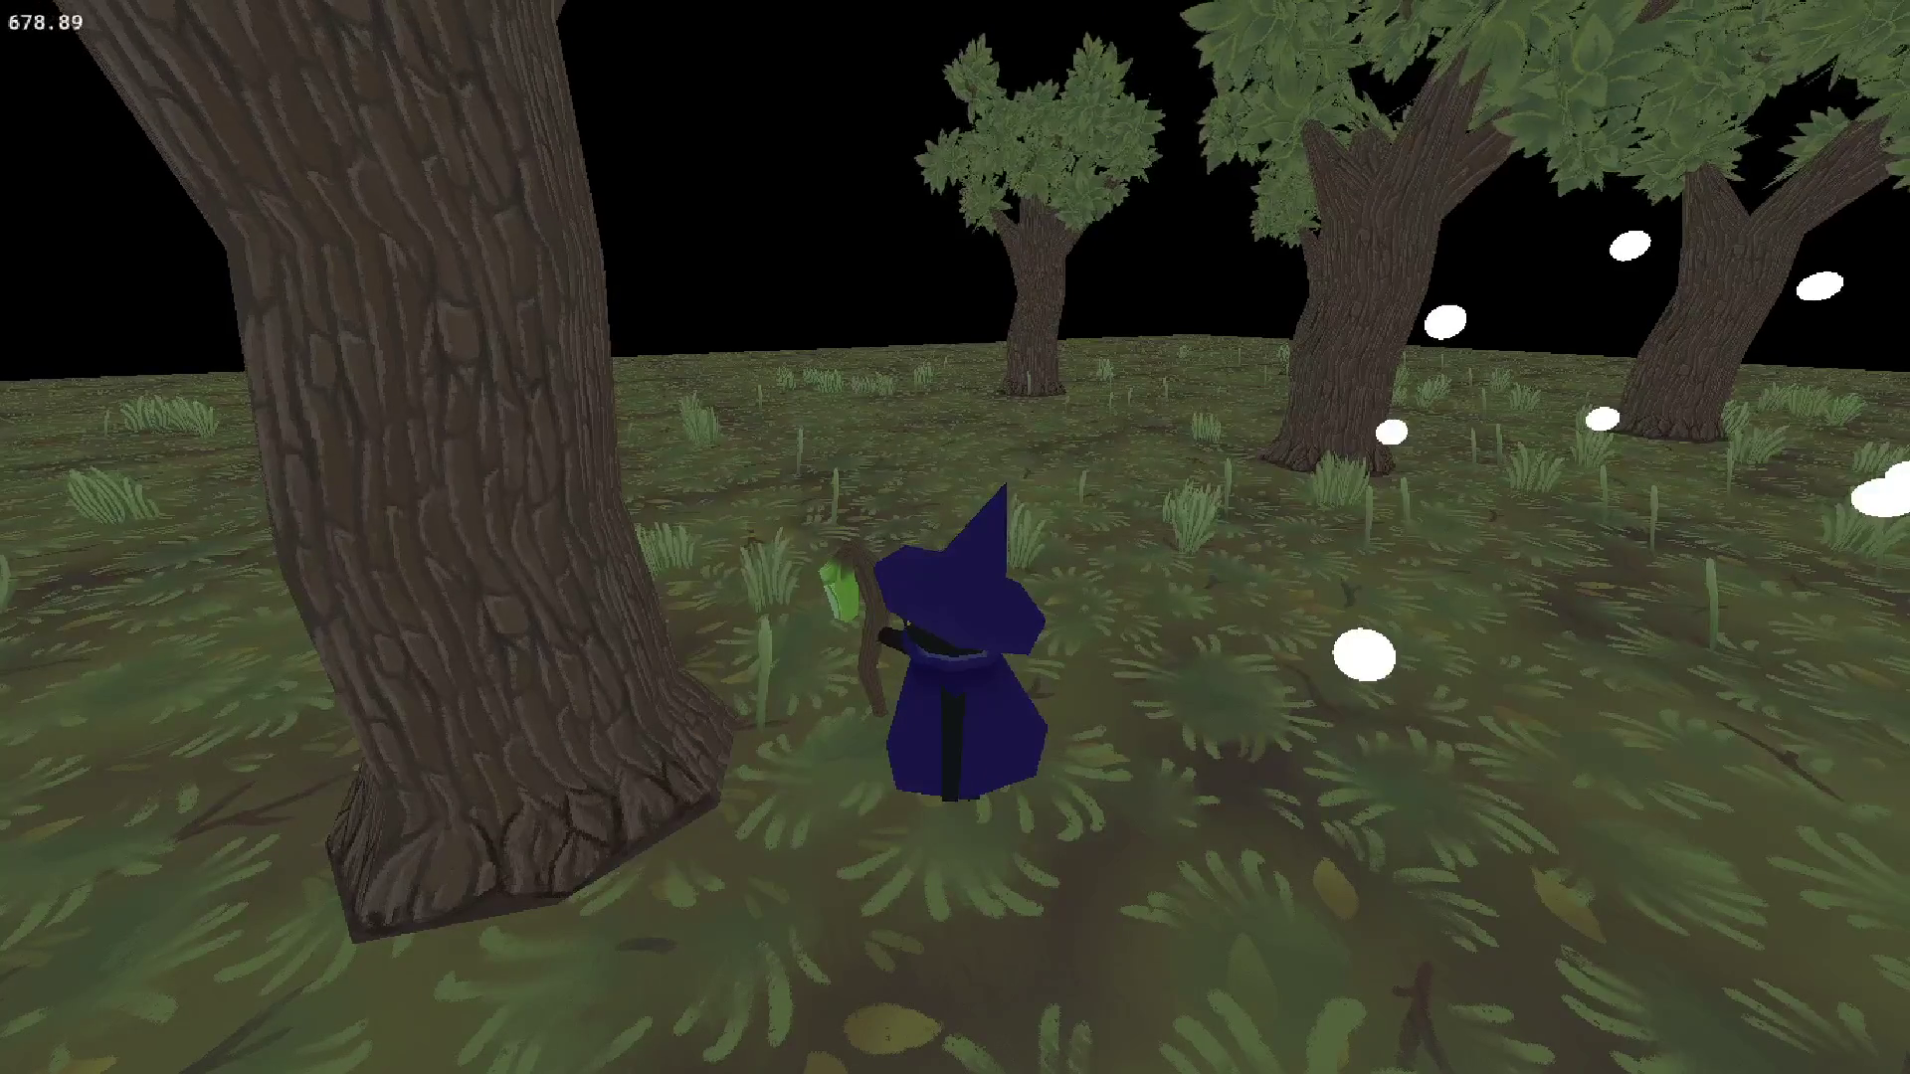
# - Play the running game briefly, then close it with Escape
pyautogui.press('Escape')
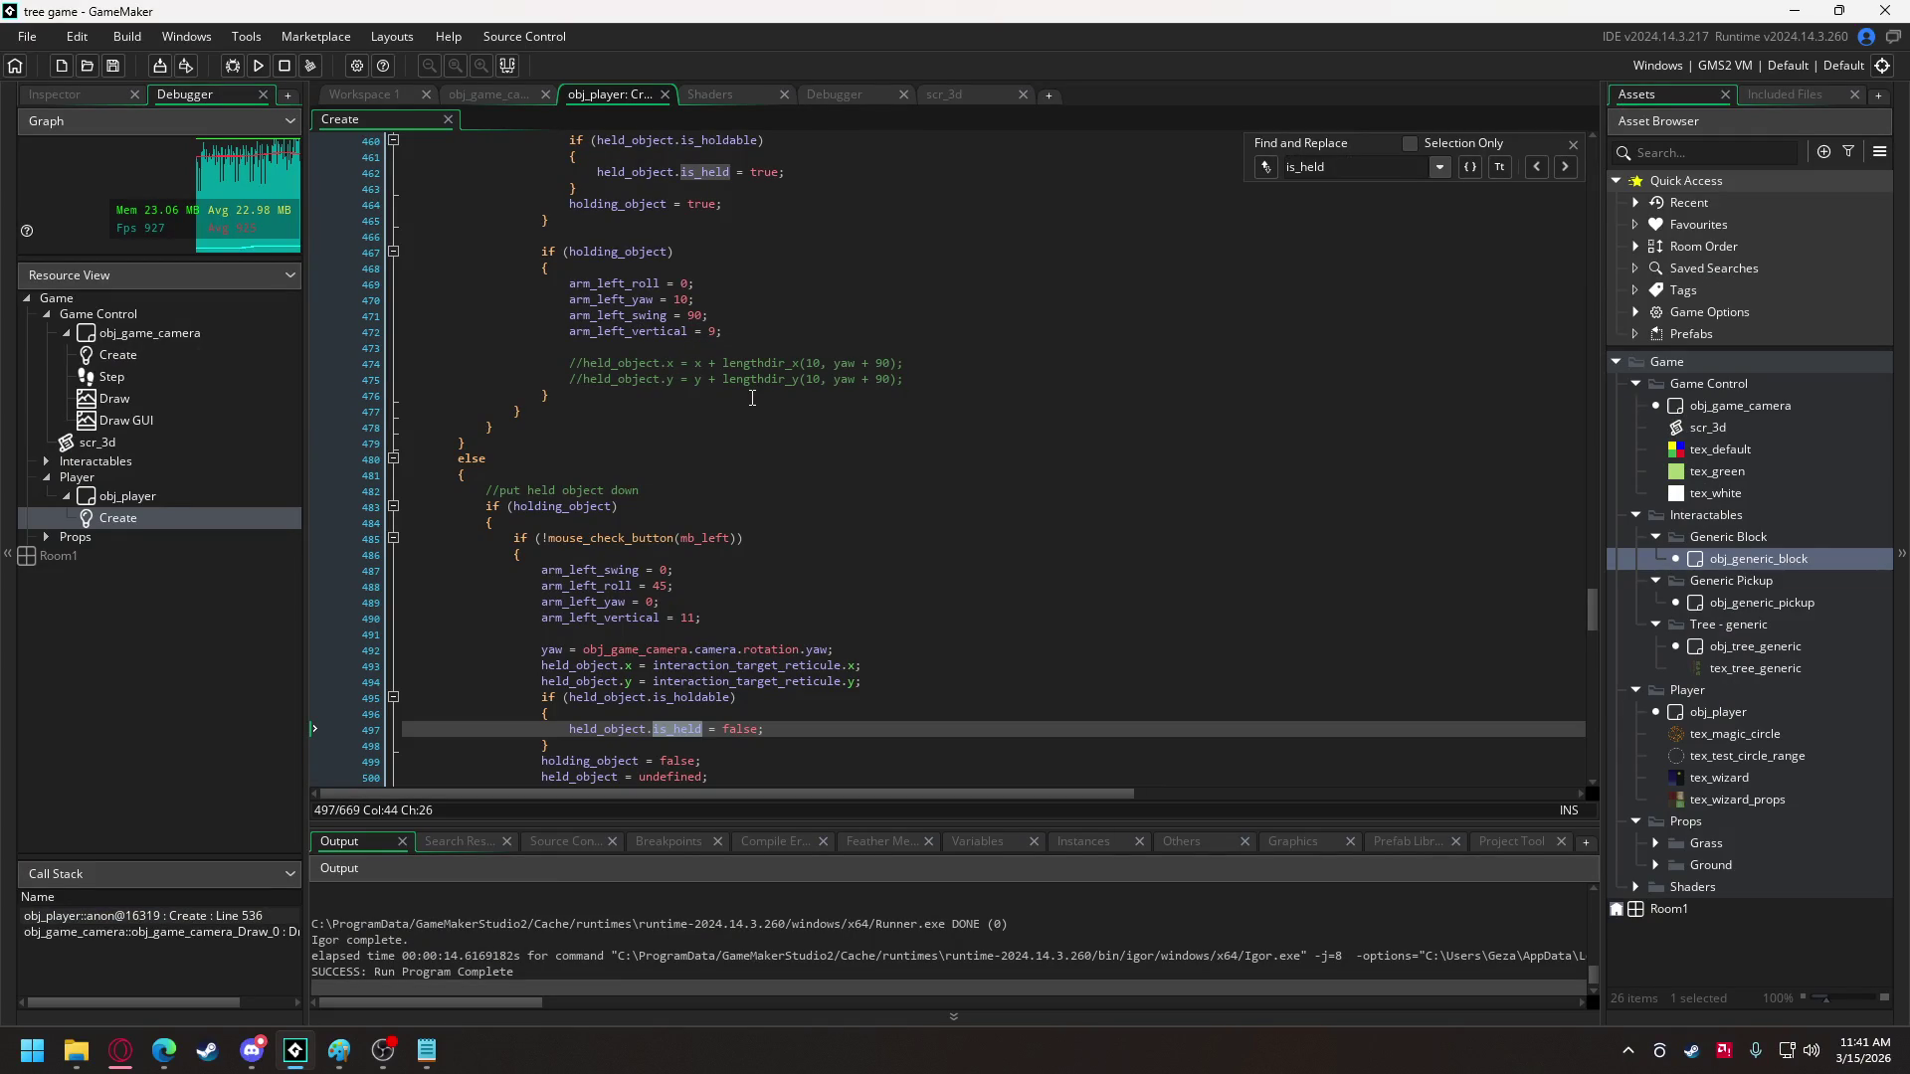
# - Append '&& held_object.is_holdable' to the line 485 condition
pyautogui.scroll(-3, 754, 391)
pyautogui.scroll(-3, 747, 344)
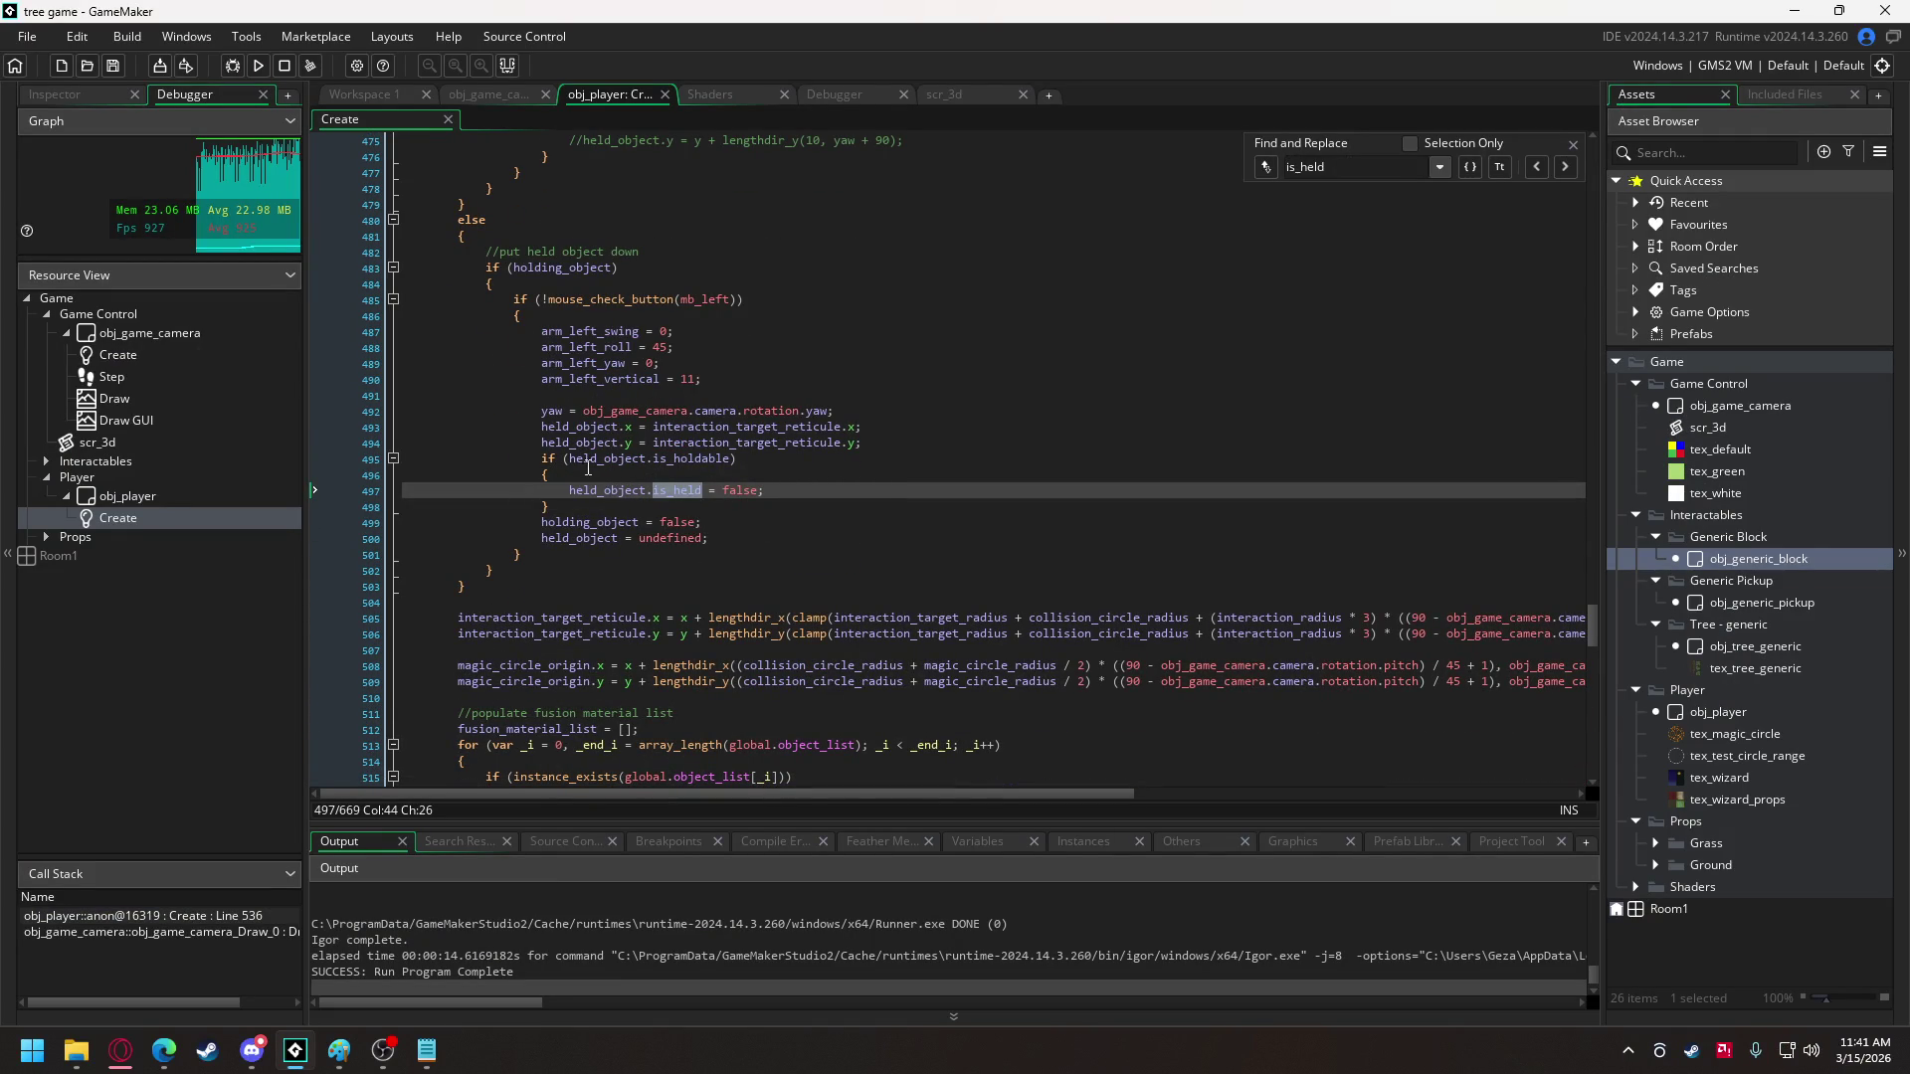
pyautogui.moveTo(569, 460); pyautogui.dragTo(732, 461)
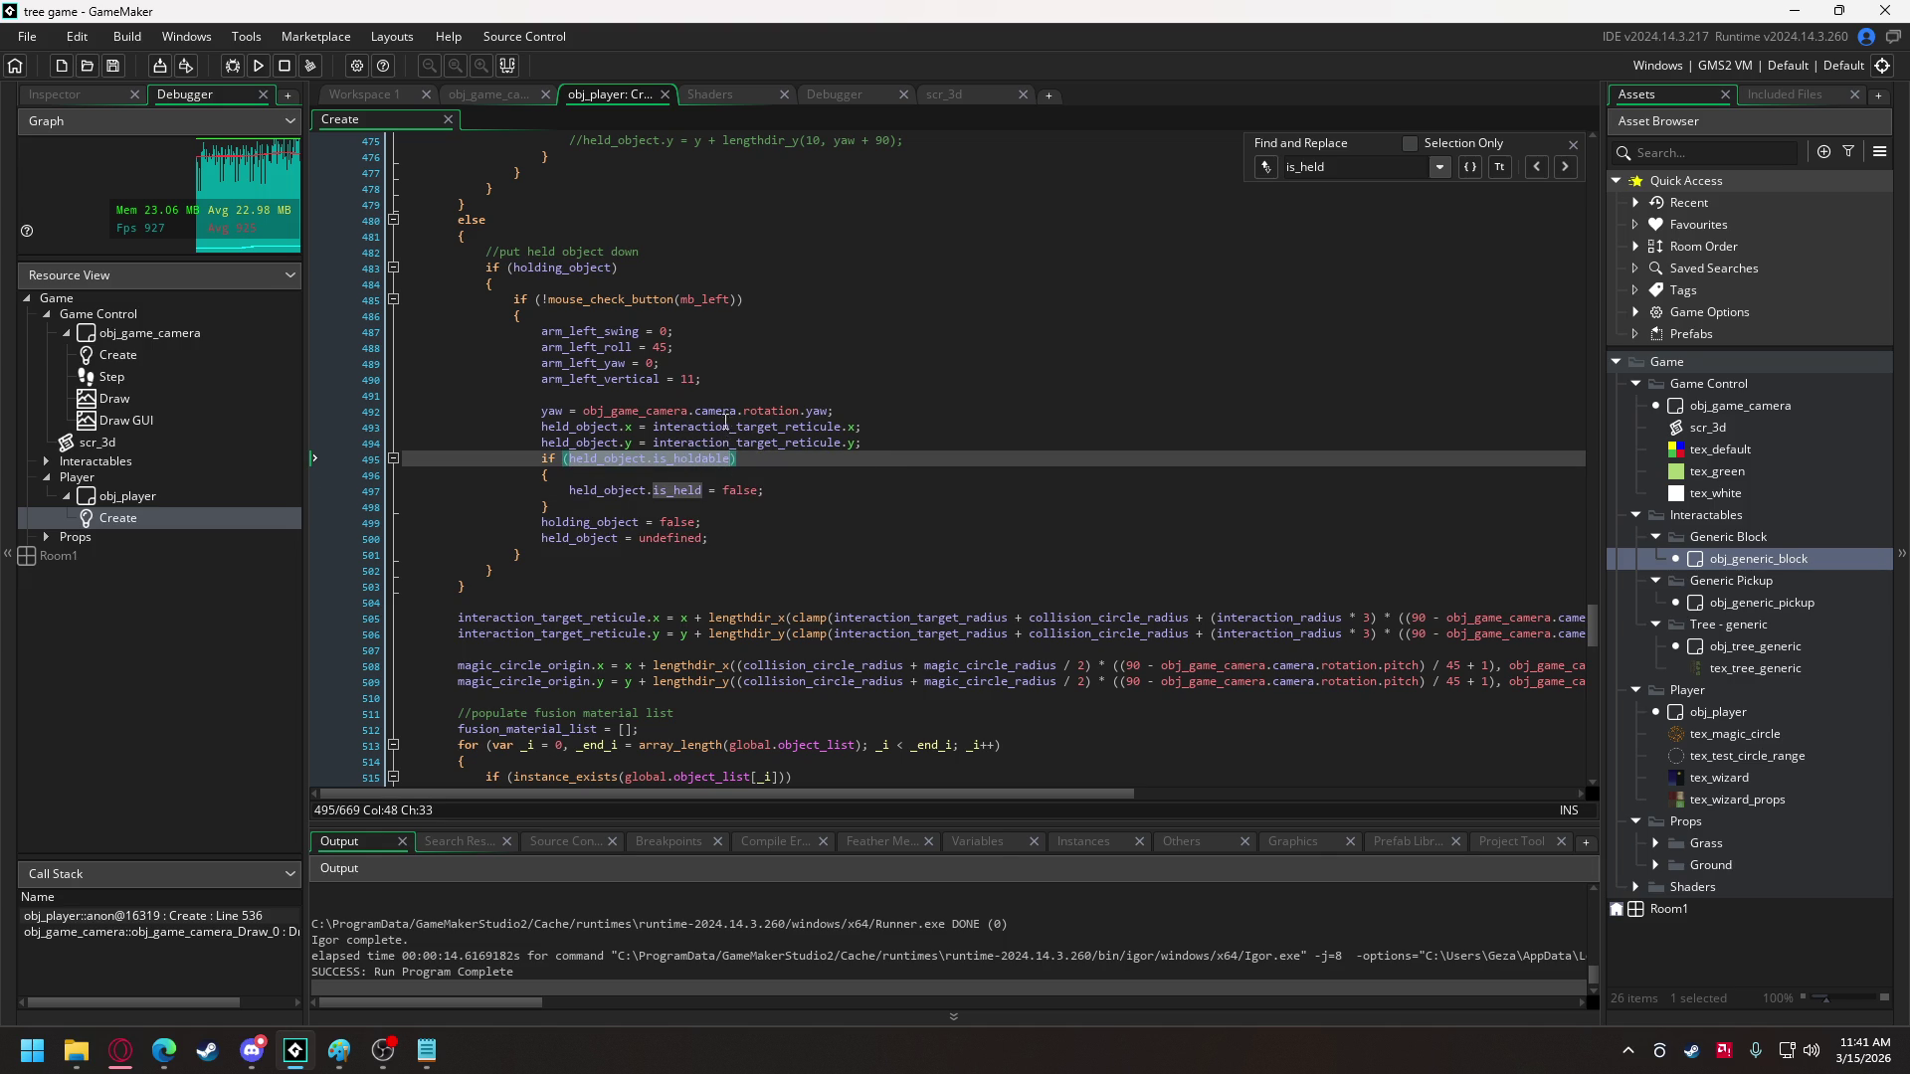
pyautogui.click(839, 295)
pyautogui.write('&& held_object.is_holdable')
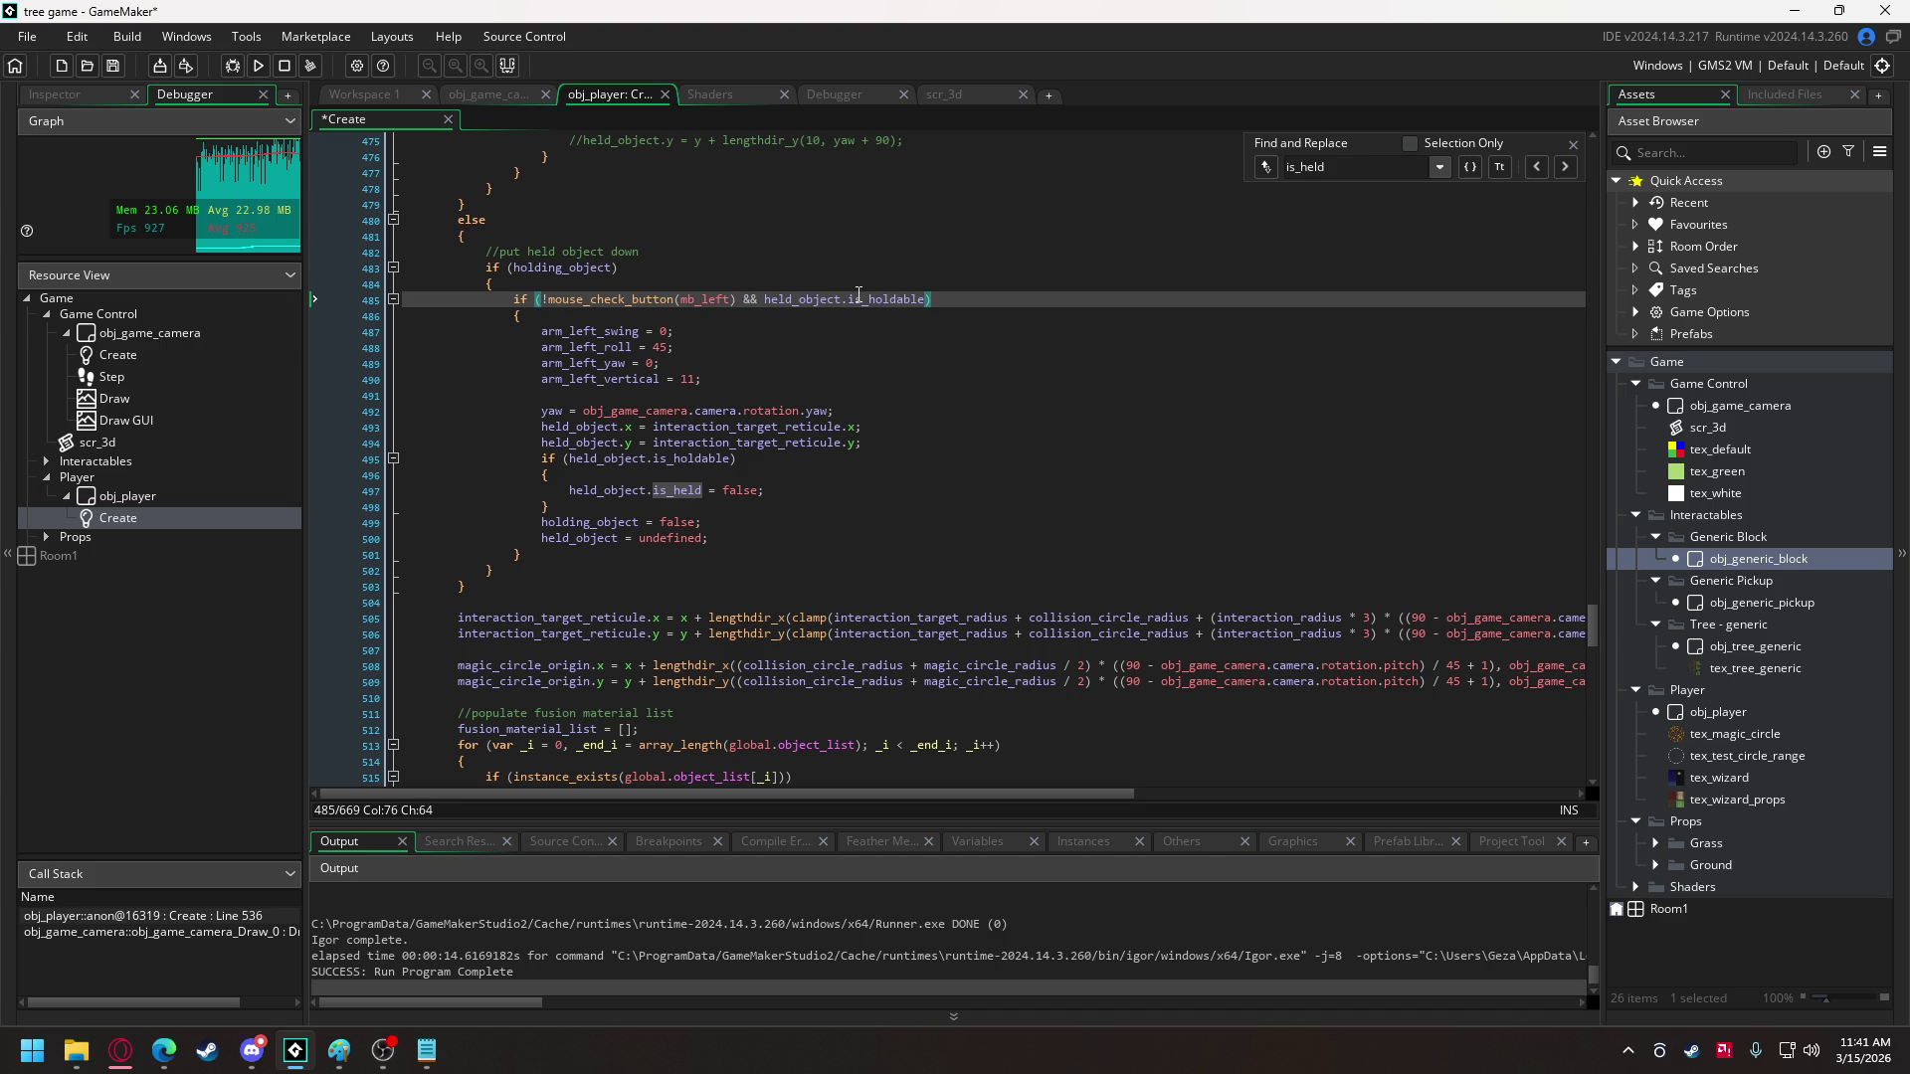
# - Delete the redundant nested is_holdable check and its leftover brace, unindenting is_held
pyautogui.click(570, 476)
pyautogui.hotkey('shift', 'Up')
pyautogui.hotkey('shift', 'Up')
pyautogui.hotkey('shift', 'End')
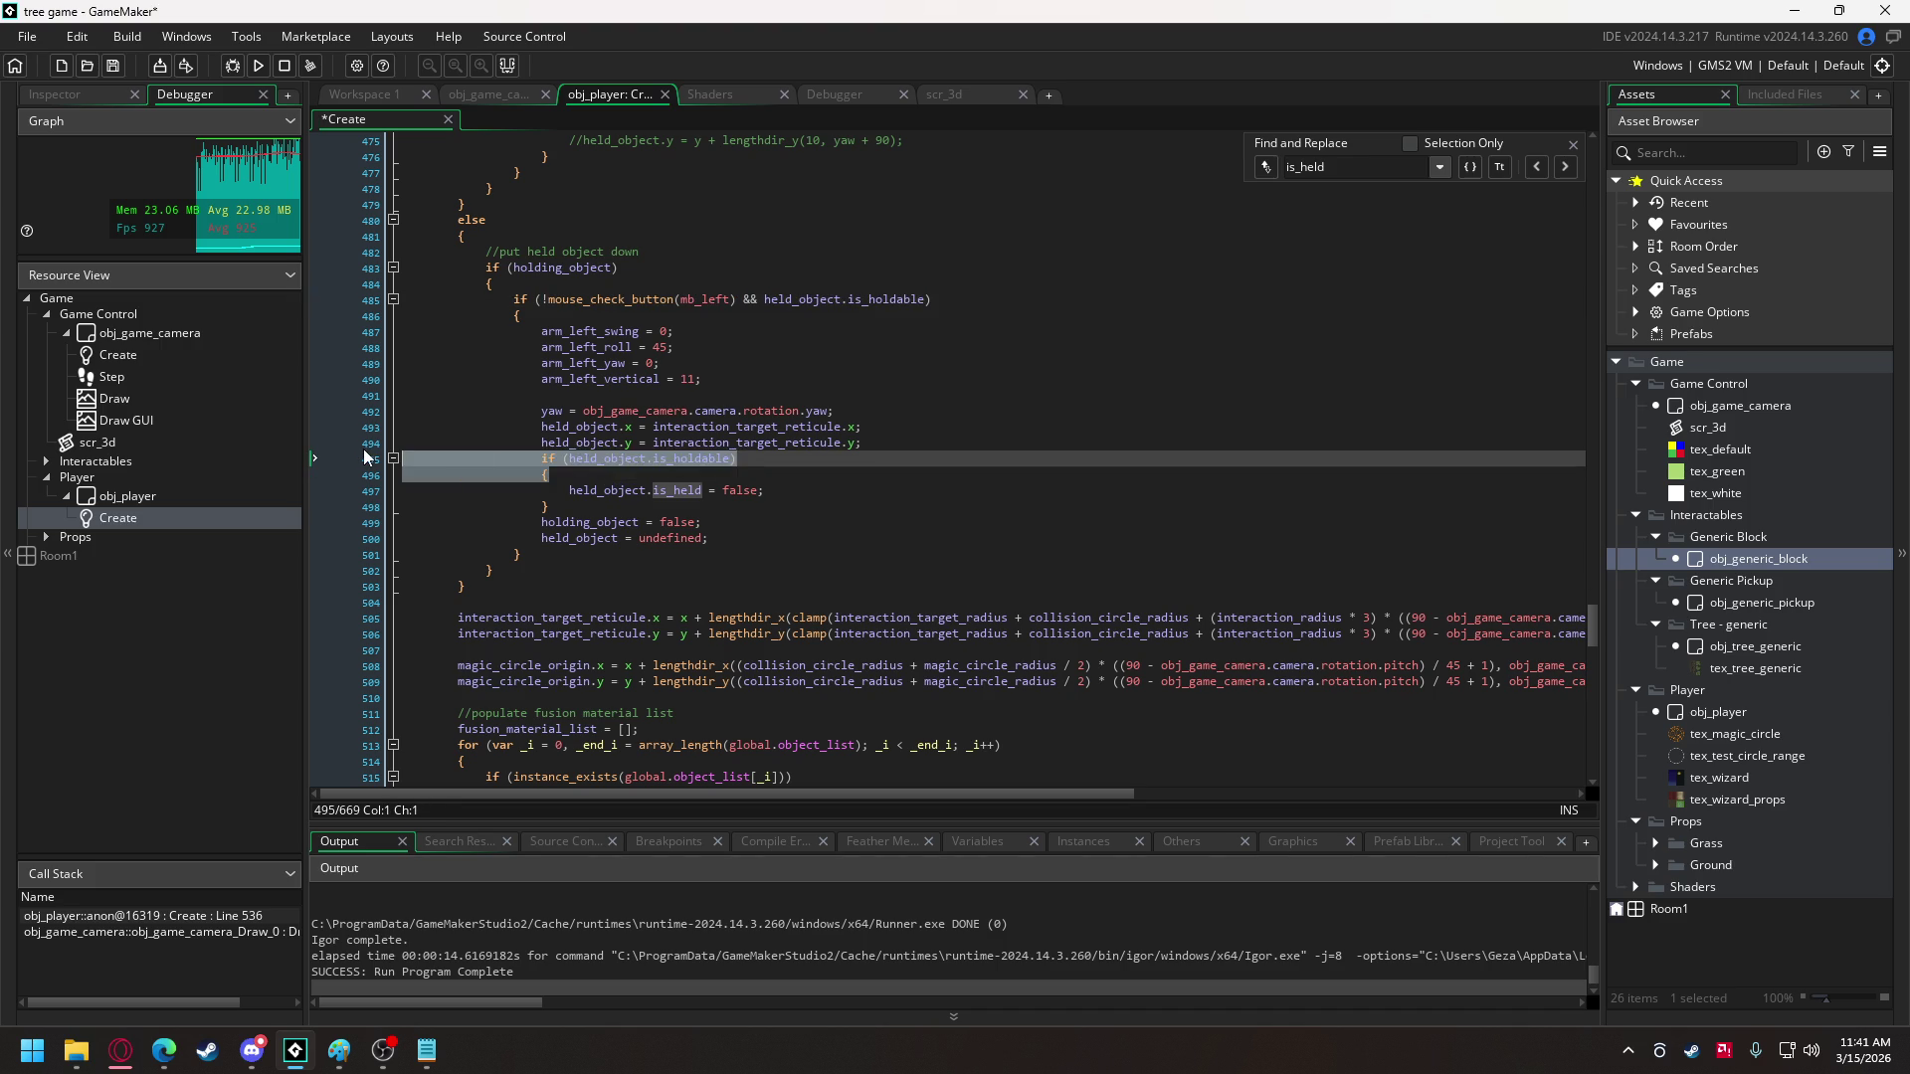
pyautogui.press('BackSpace')
pyautogui.click(556, 479)
pyautogui.press('BackSpace')
pyautogui.press('BackSpace')
pyautogui.press('BackSpace')
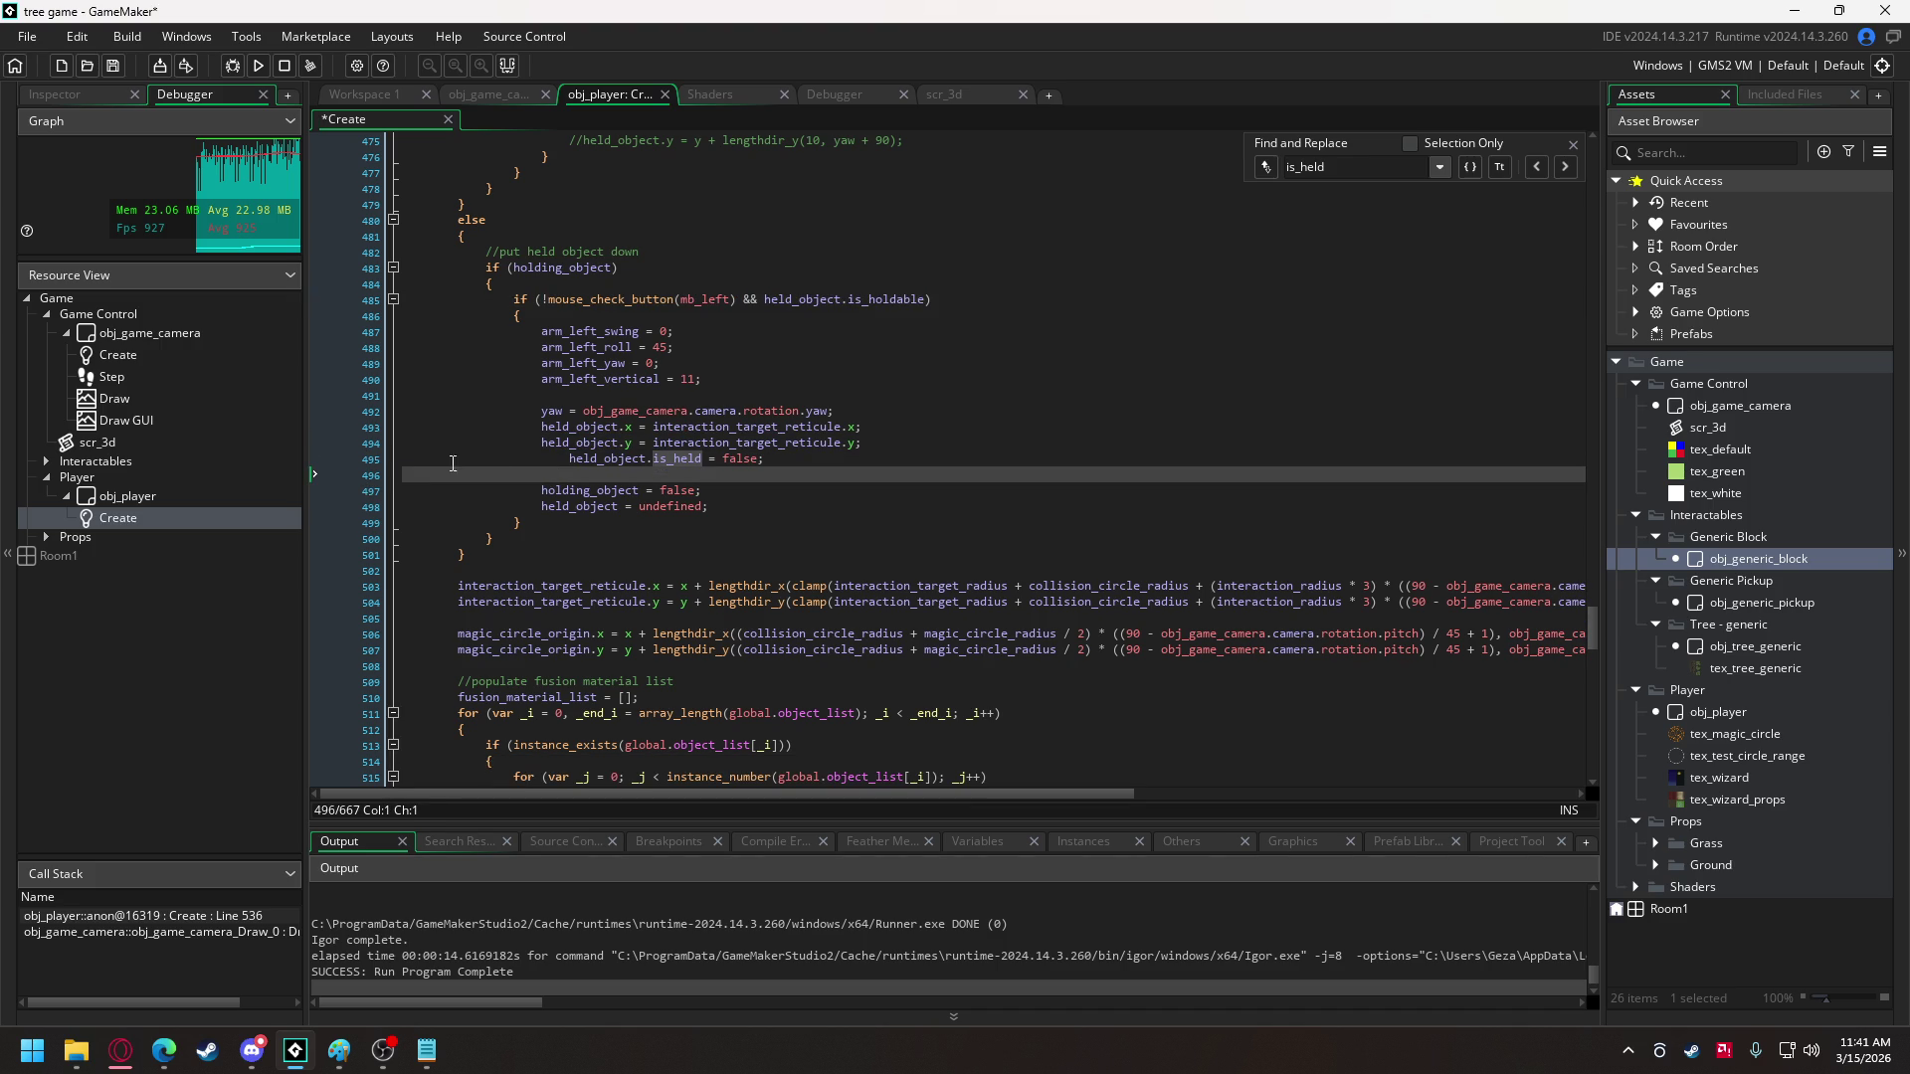
pyautogui.press('Home')
pyautogui.press('BackSpace')
# - Add '&& highlight_object.is_holdable' to the pick-up condition on line 455
pyautogui.scroll(8, 617, 407)
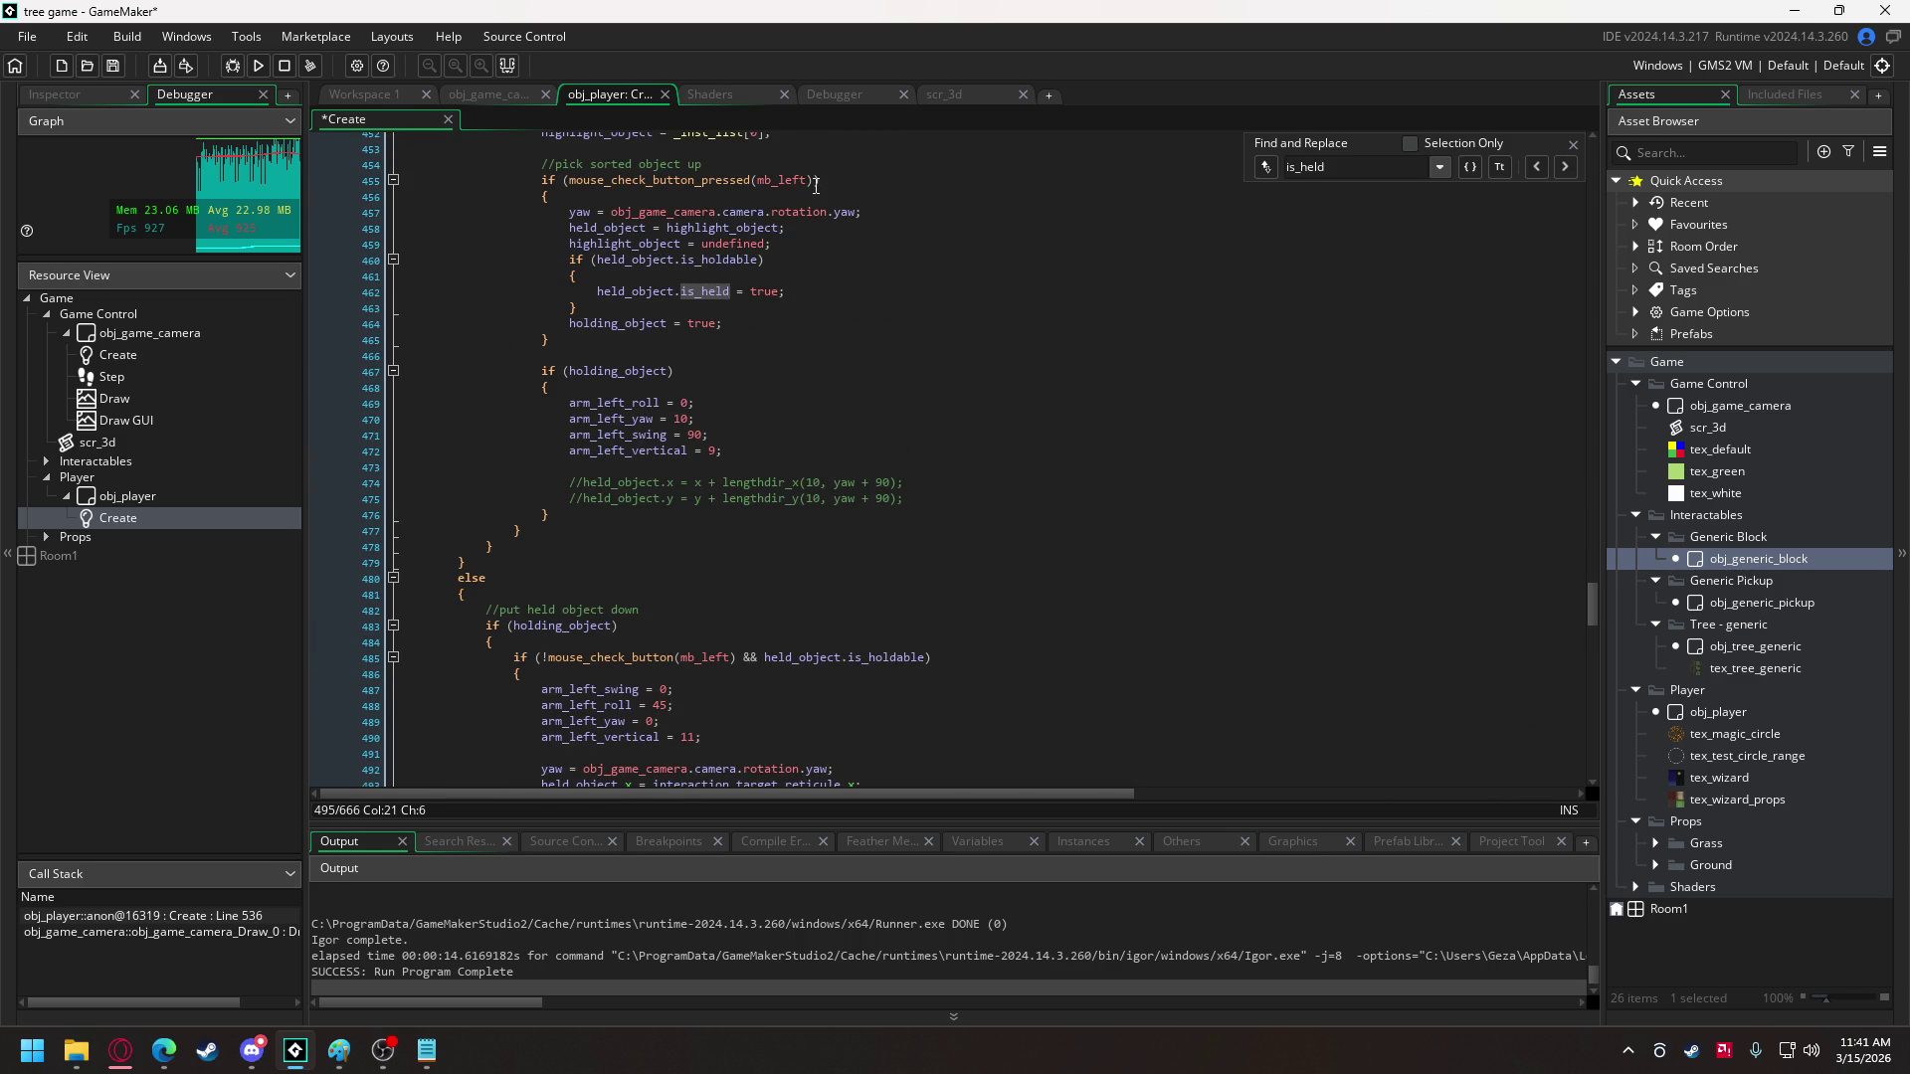
pyautogui.click(816, 185)
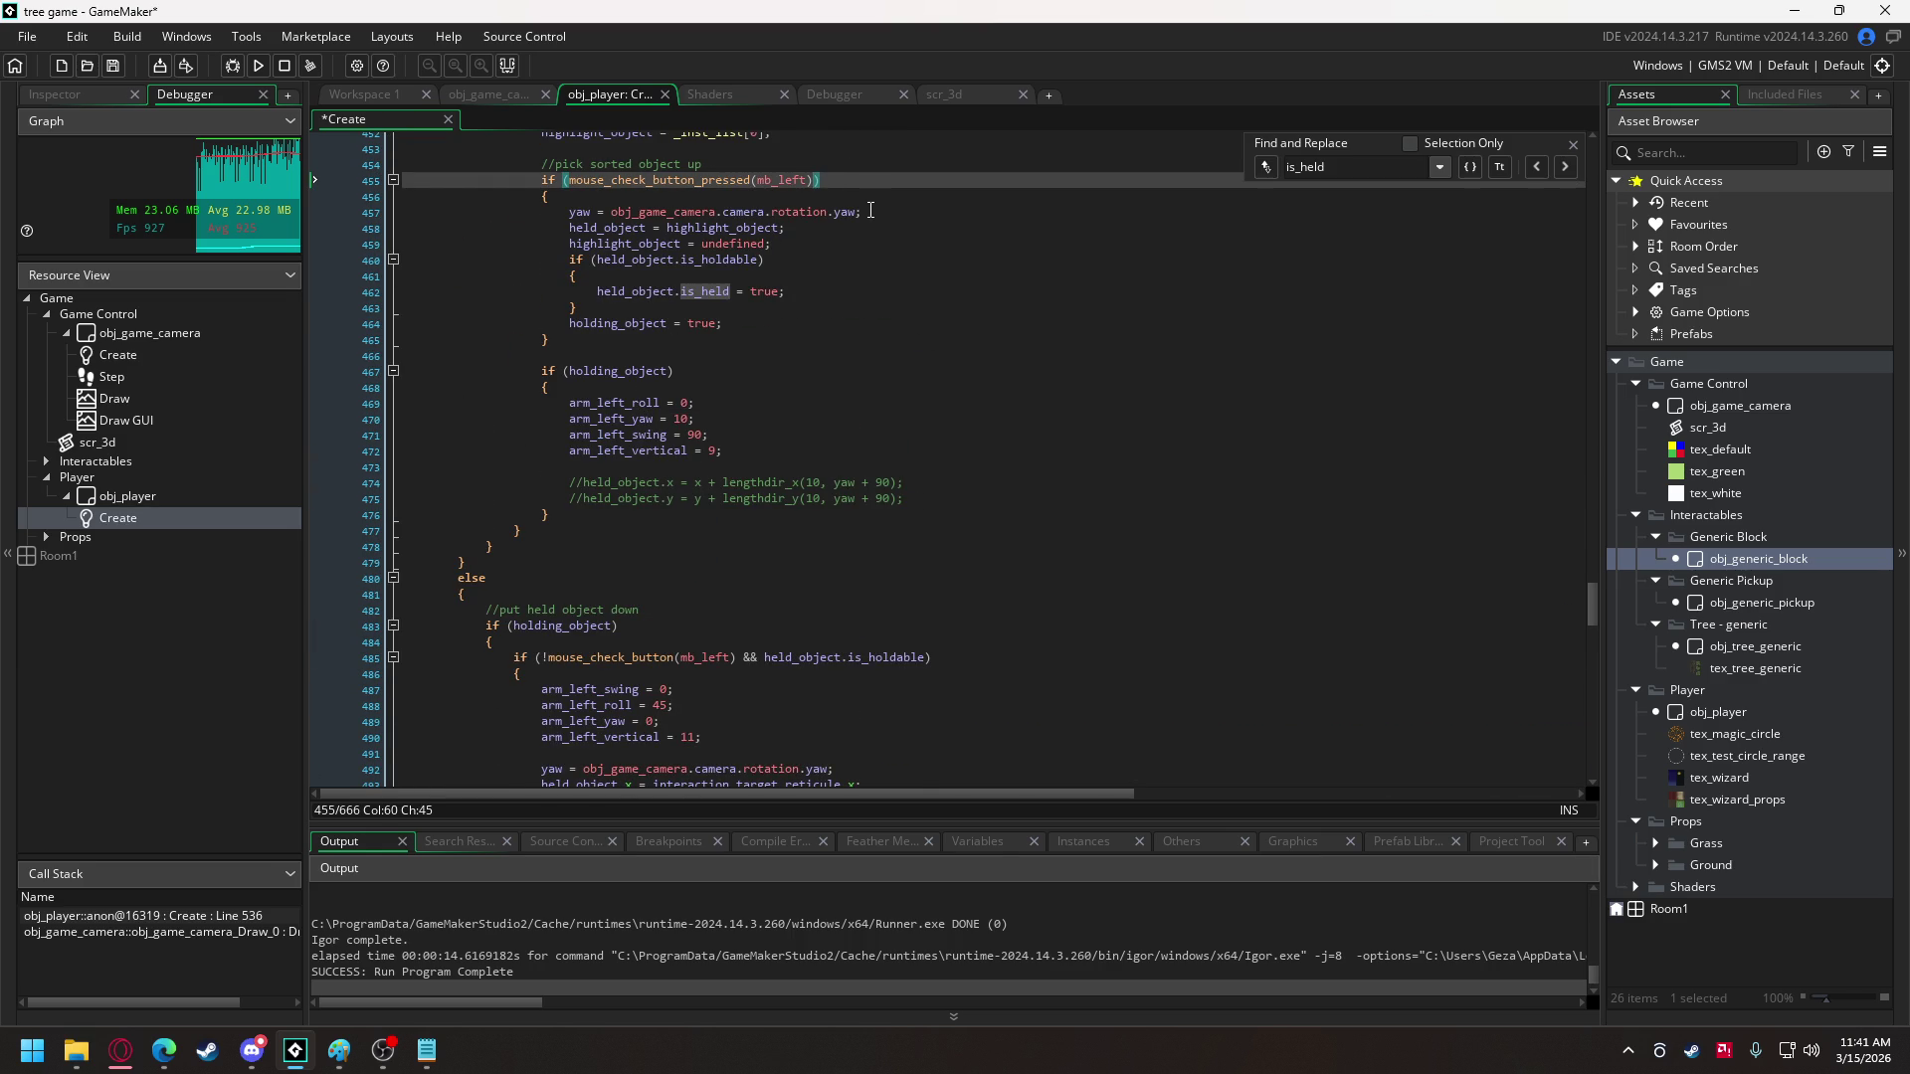
pyautogui.scroll(2, 870, 210)
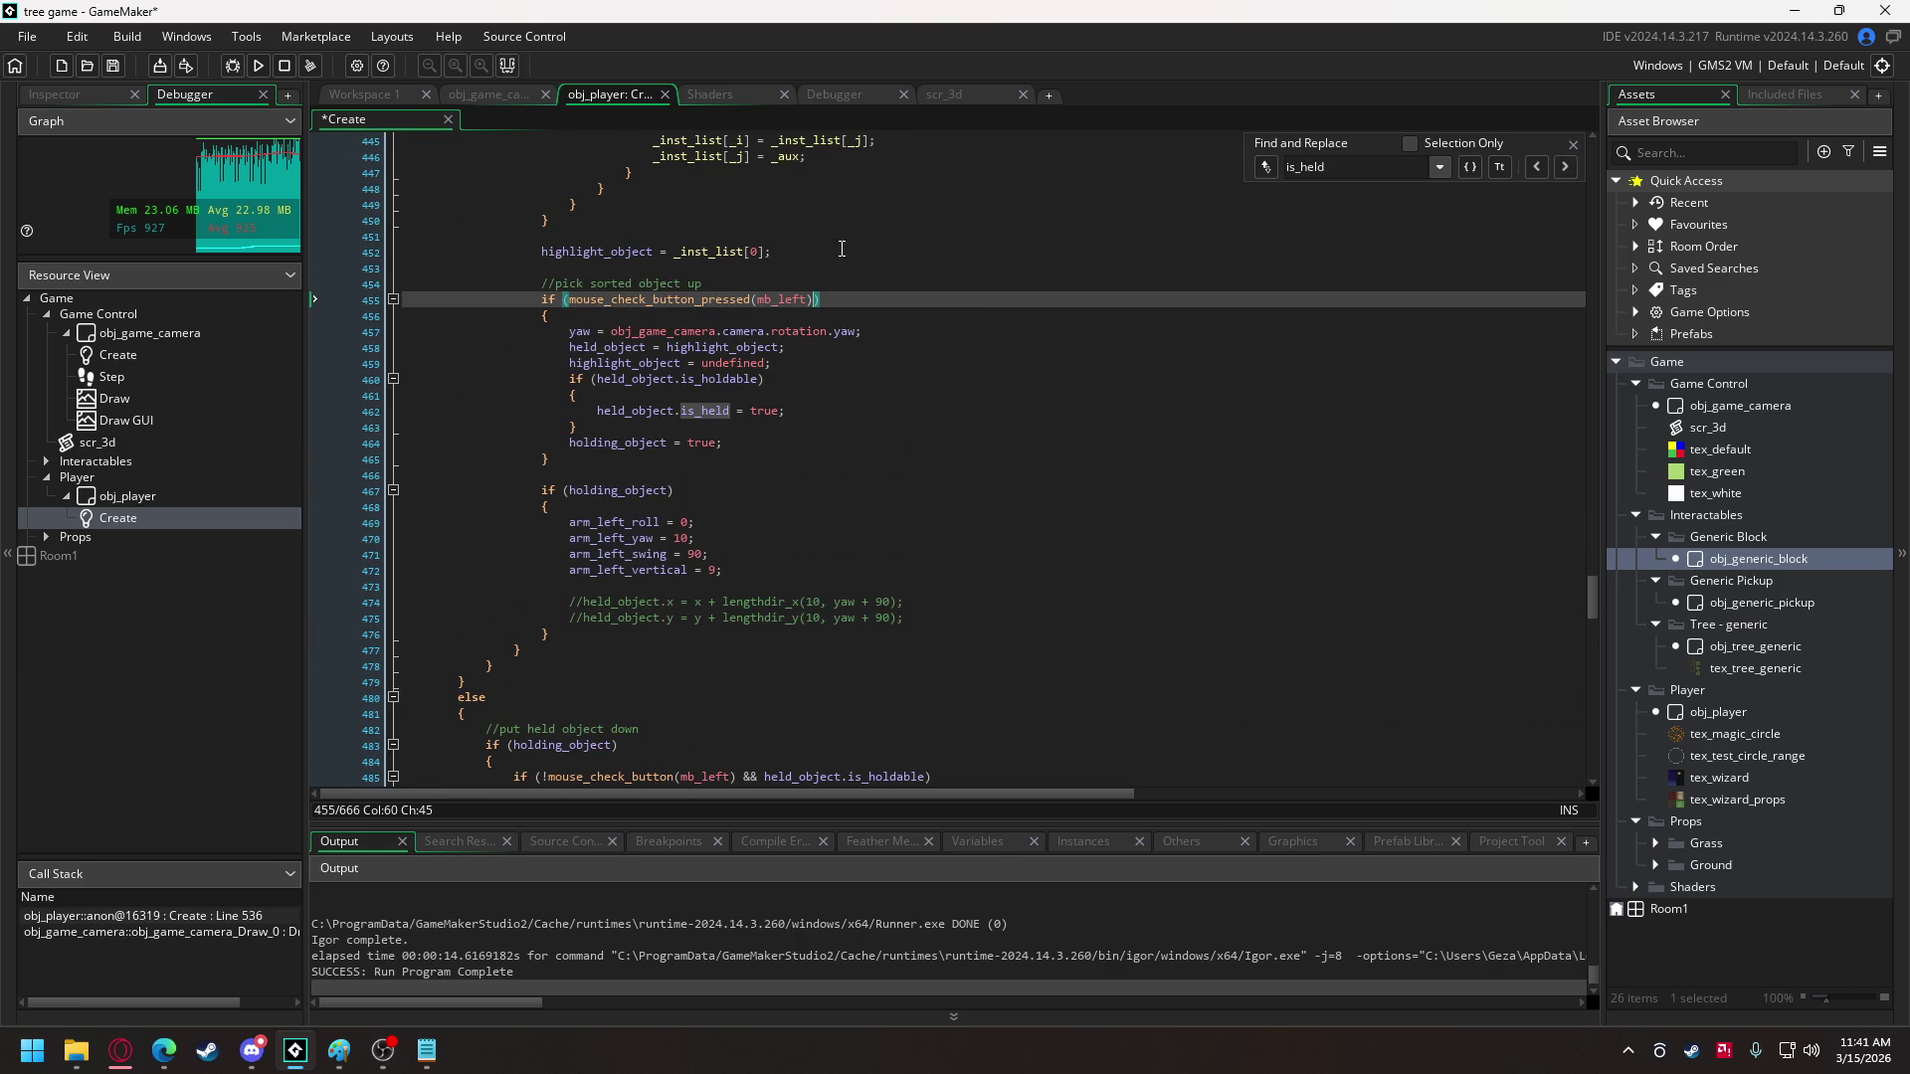
pyautogui.write('&7 held_object.is_holdable')
pyautogui.click(812, 300)
pyautogui.doubleClick(828, 300)
pyautogui.write('&&')
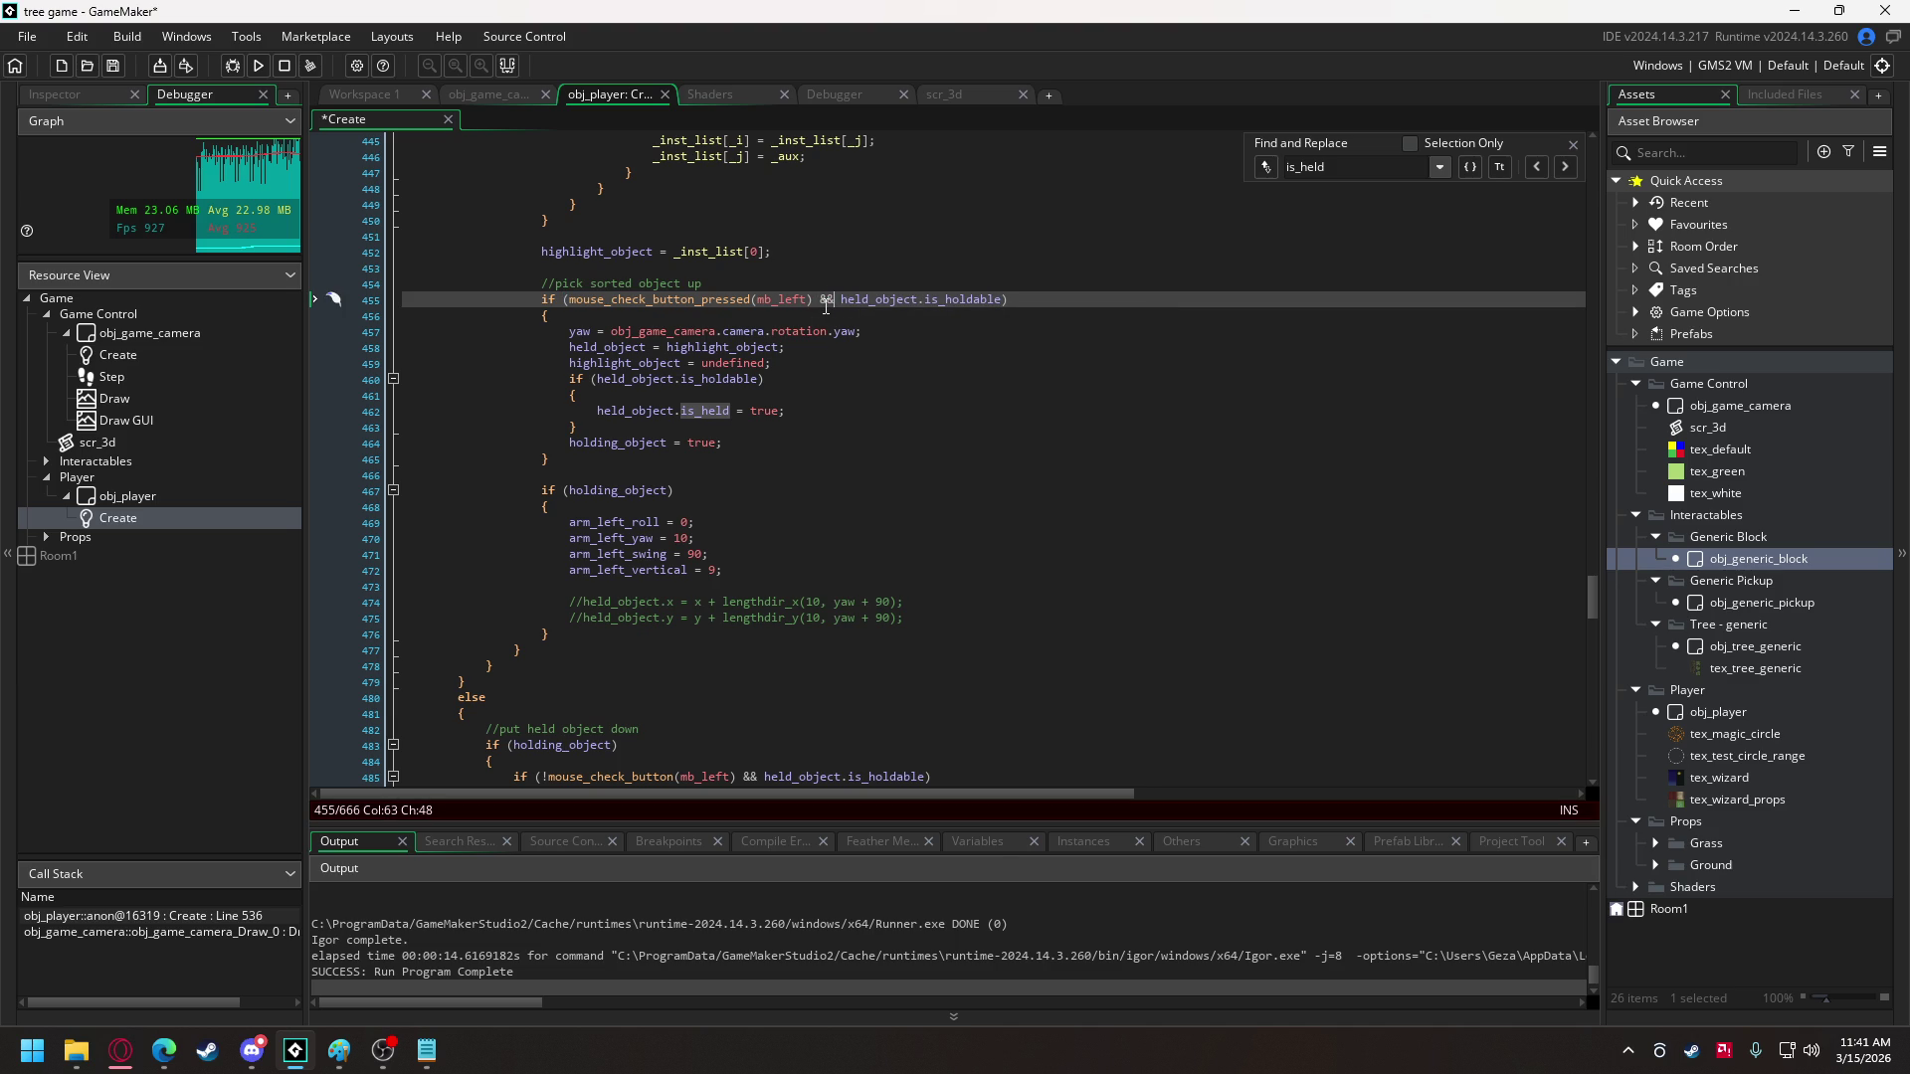
pyautogui.doubleClick(630, 252)
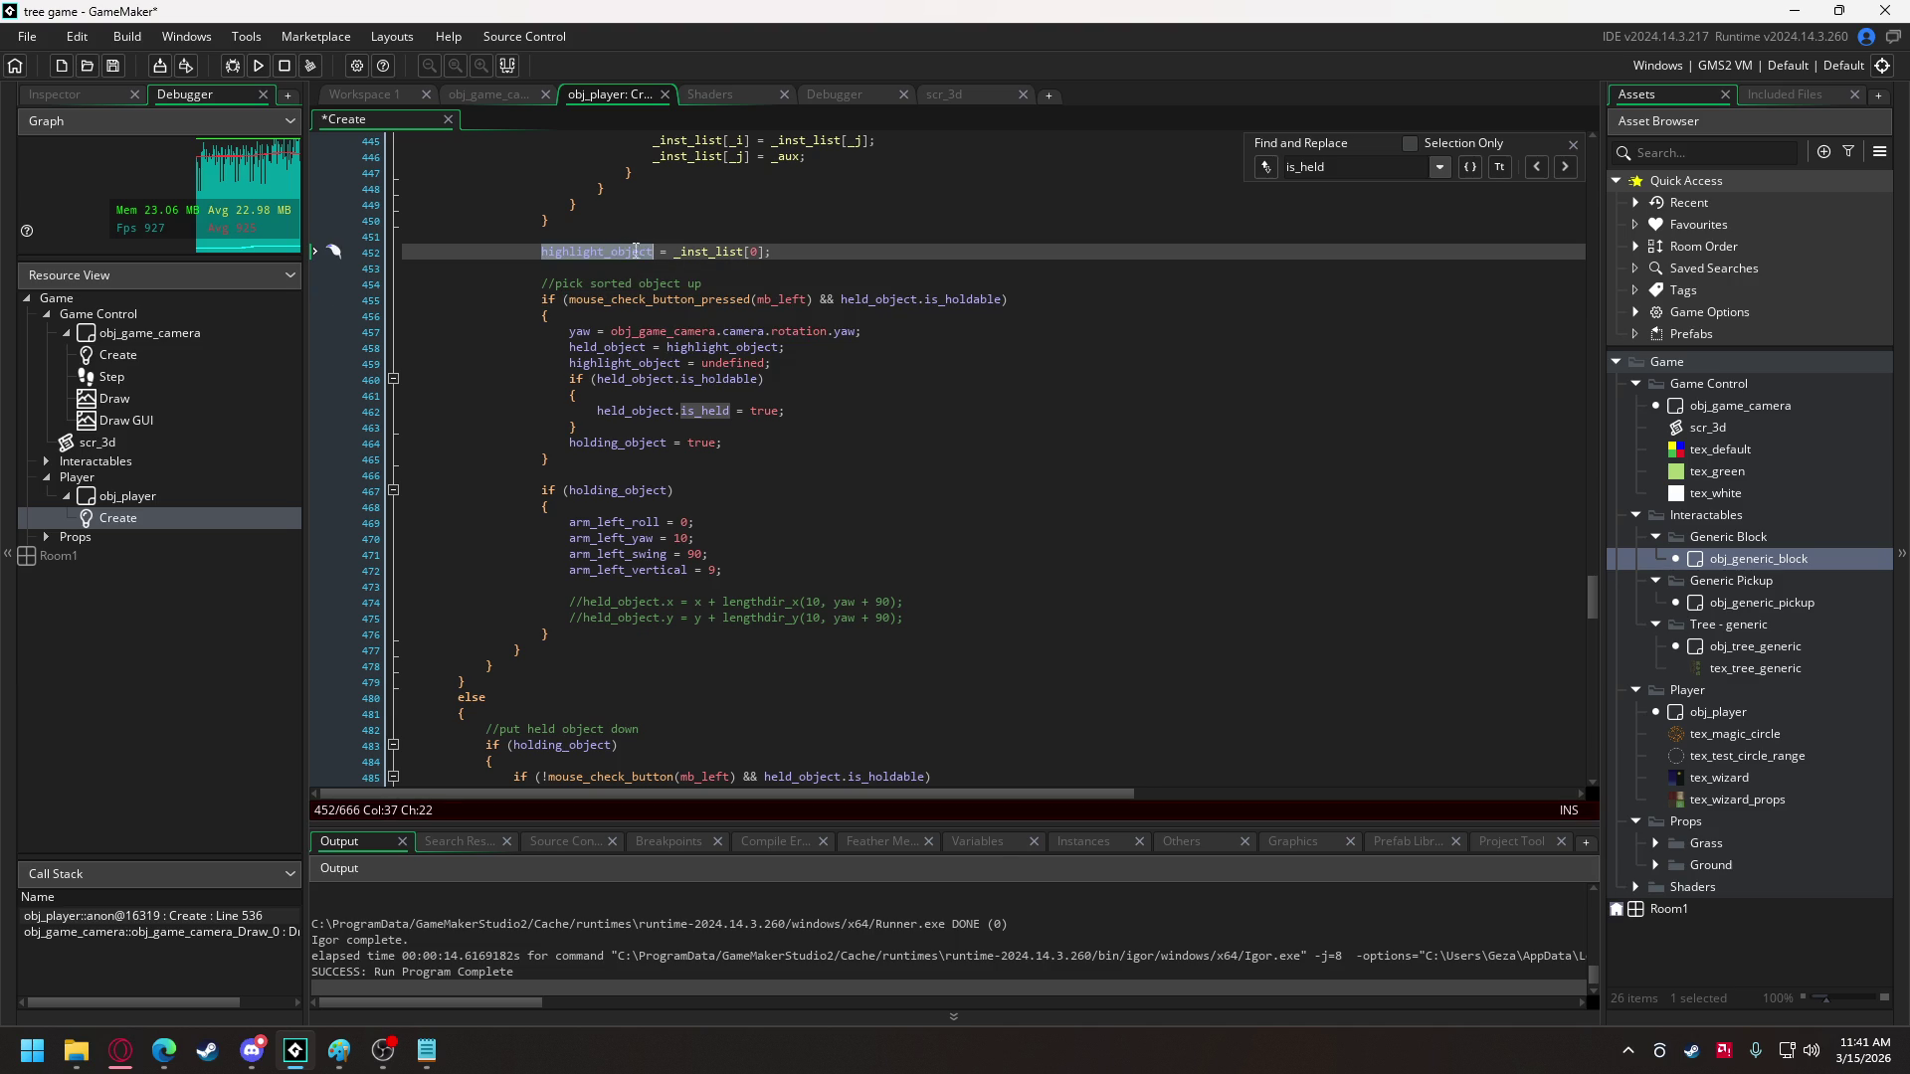
pyautogui.hotkey('ctrl', 'c')
pyautogui.doubleClick(877, 300)
pyautogui.hotkey('ctrl', 'v')
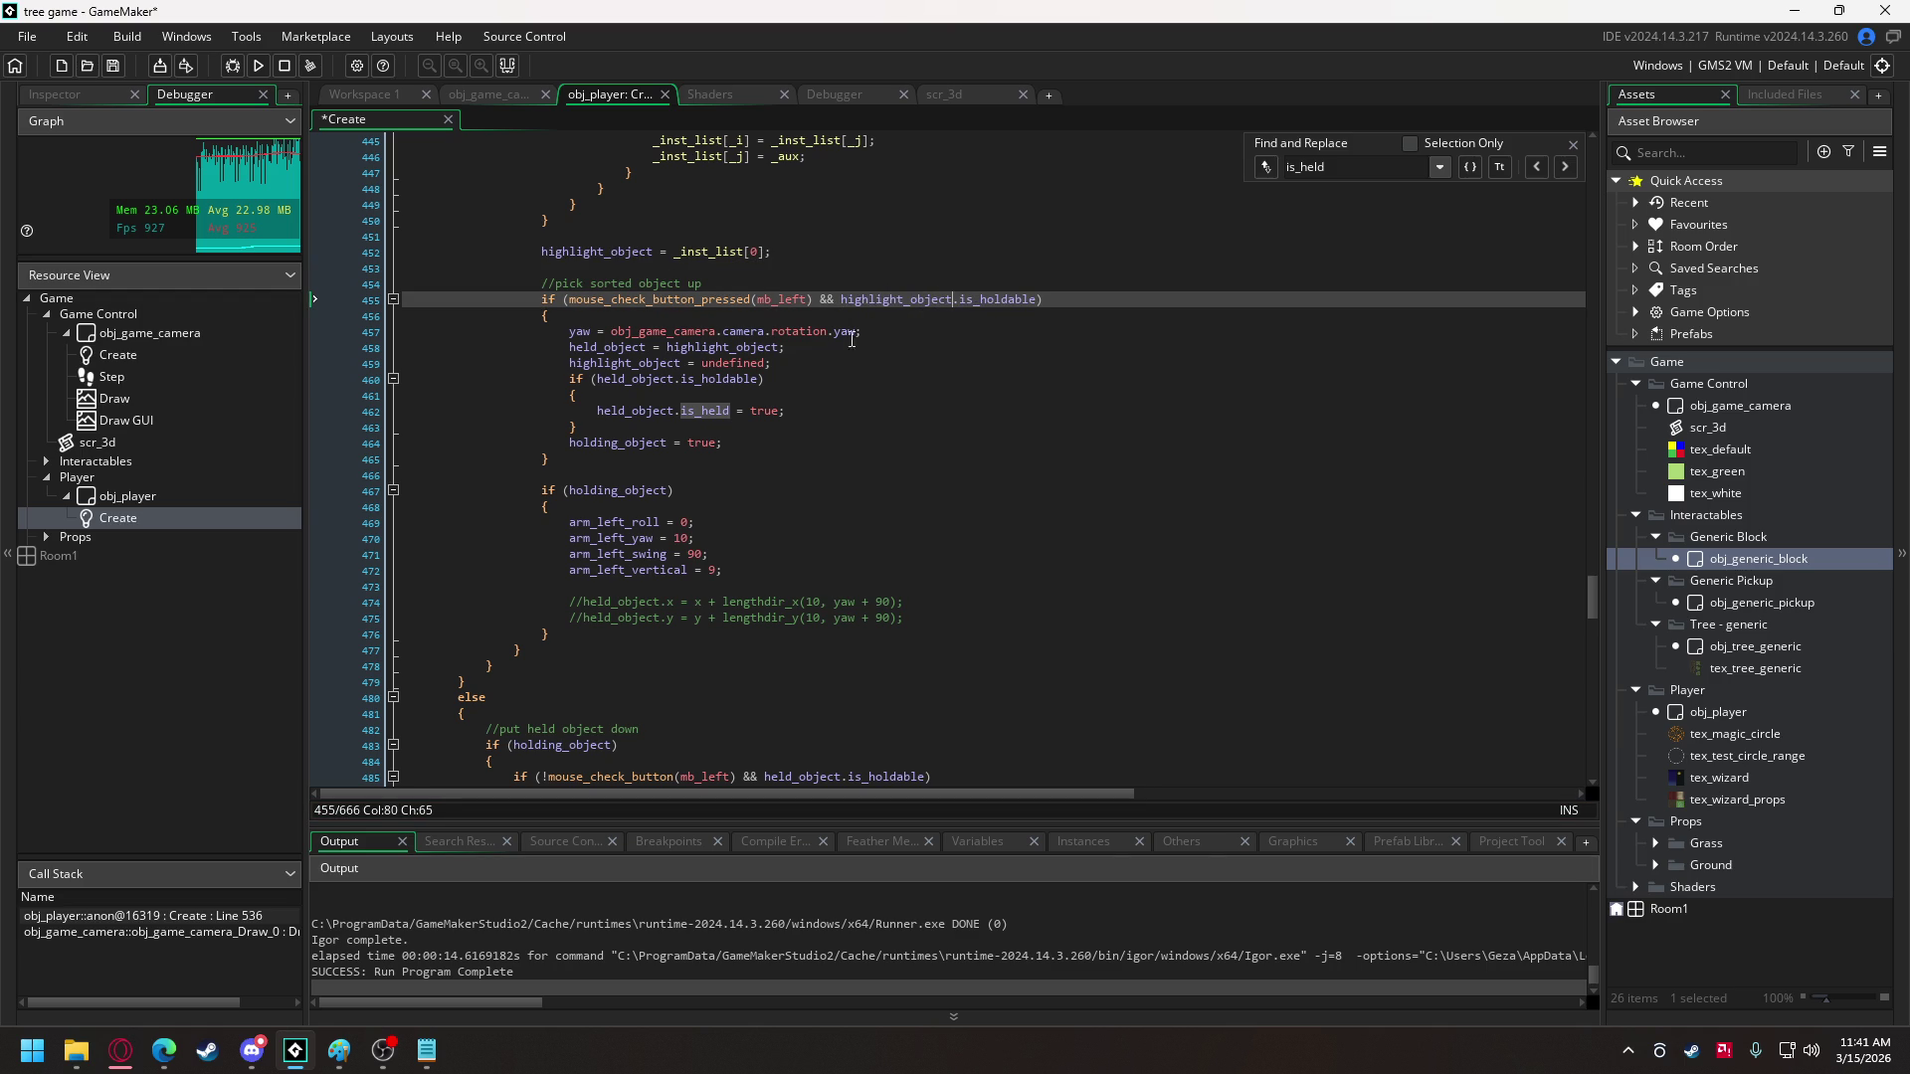
# - Remove the extra closing brace and the redundant if line around is_held = true
pyautogui.click(394, 426)
pyautogui.press('Delete')
pyautogui.press('Delete')
pyautogui.moveTo(448, 395); pyautogui.dragTo(448, 379)
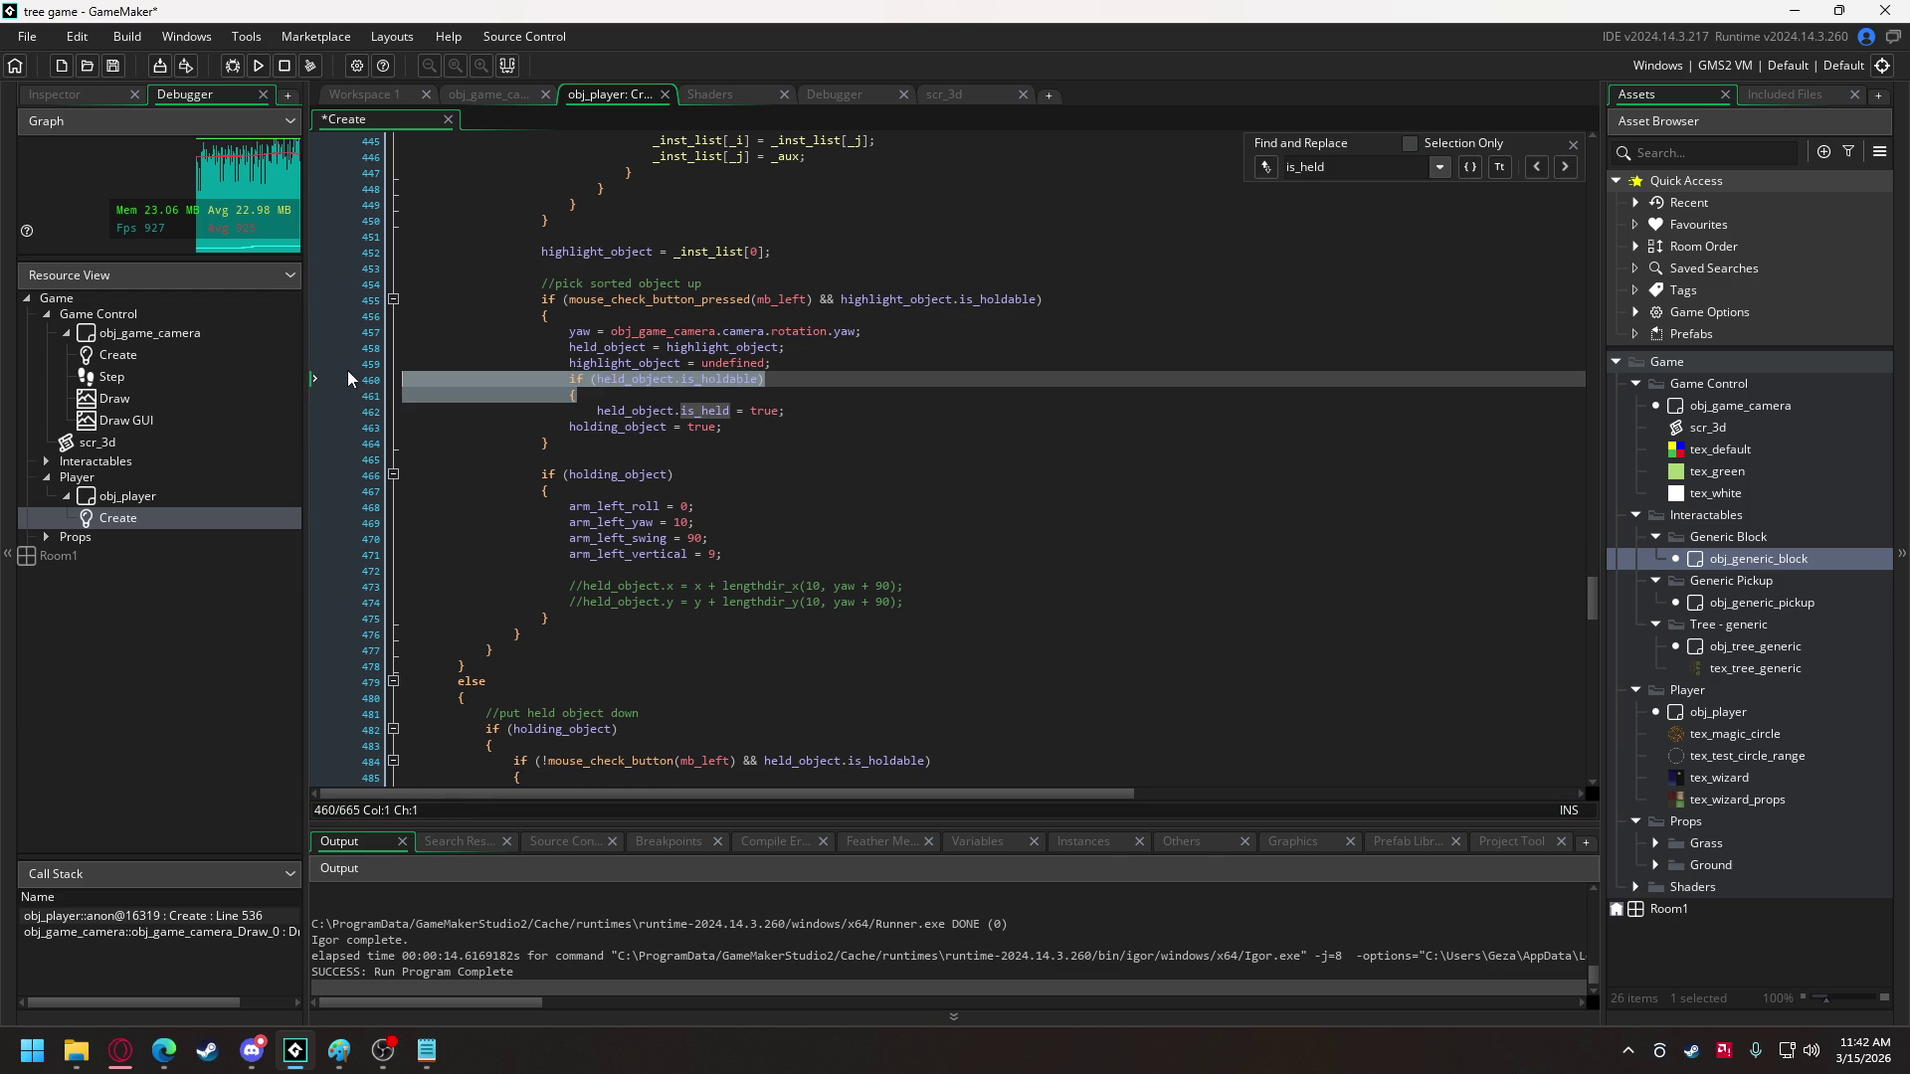
pyautogui.press('Delete')
pyautogui.press('Delete')
pyautogui.click(597, 380)
pyautogui.press('BackSpace')
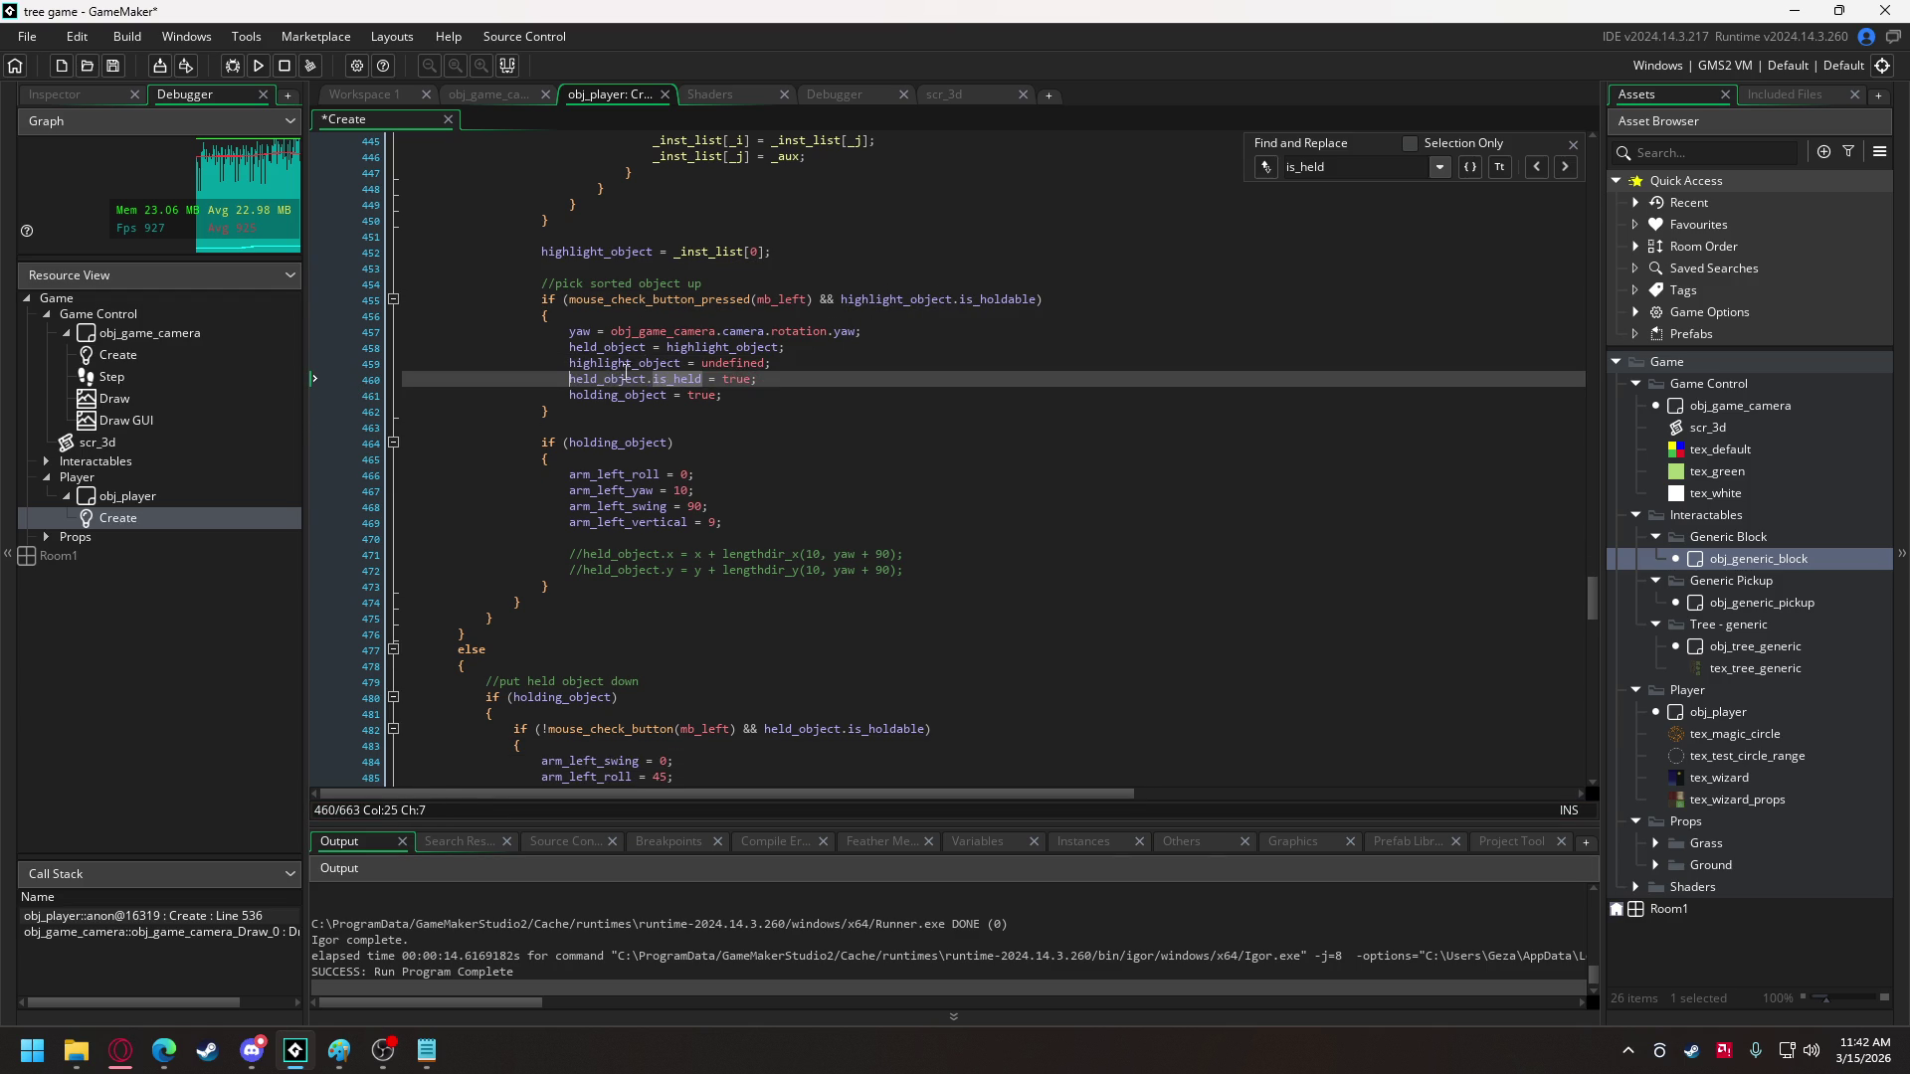
# - Remove the held_object.is_holdable condition from the put-down check
pyautogui.moveTo(815, 299); pyautogui.dragTo(1037, 299)
pyautogui.scroll(-7, 751, 322)
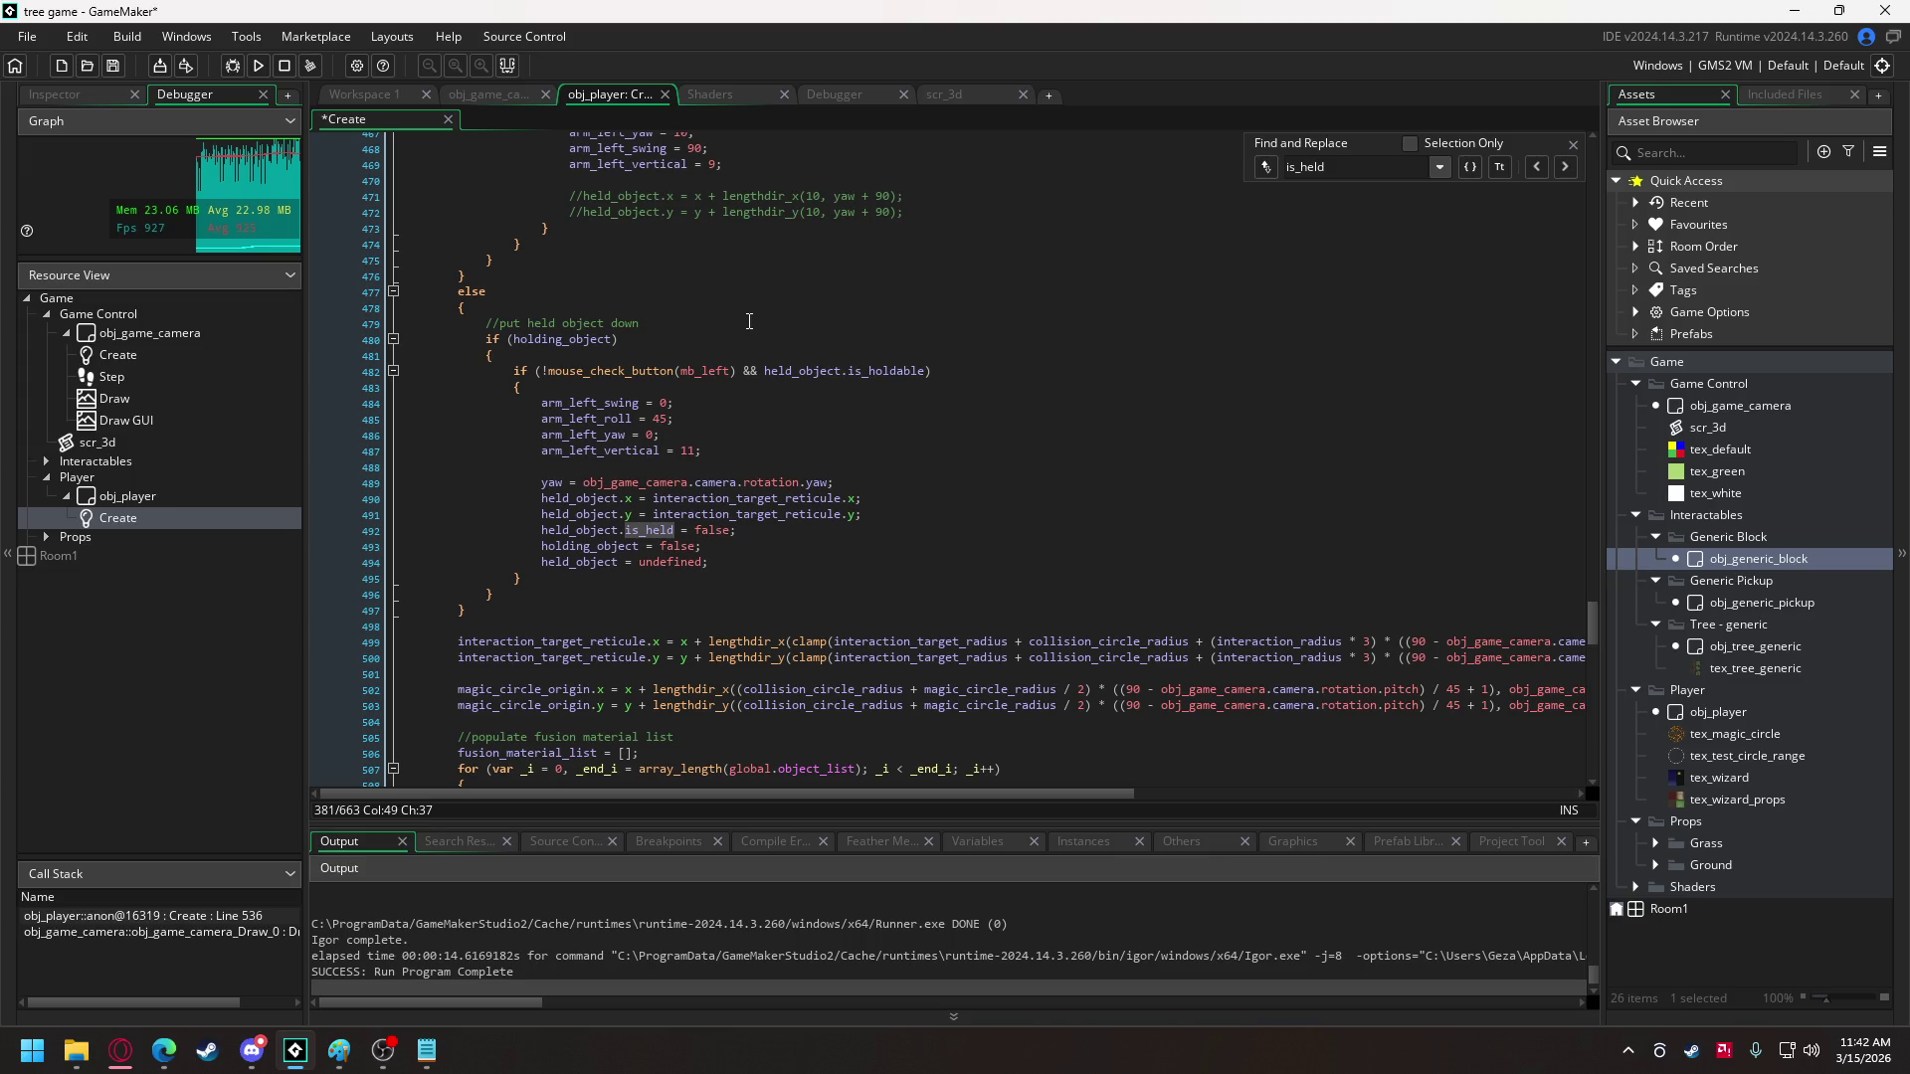
pyautogui.moveTo(765, 372); pyautogui.dragTo(927, 373)
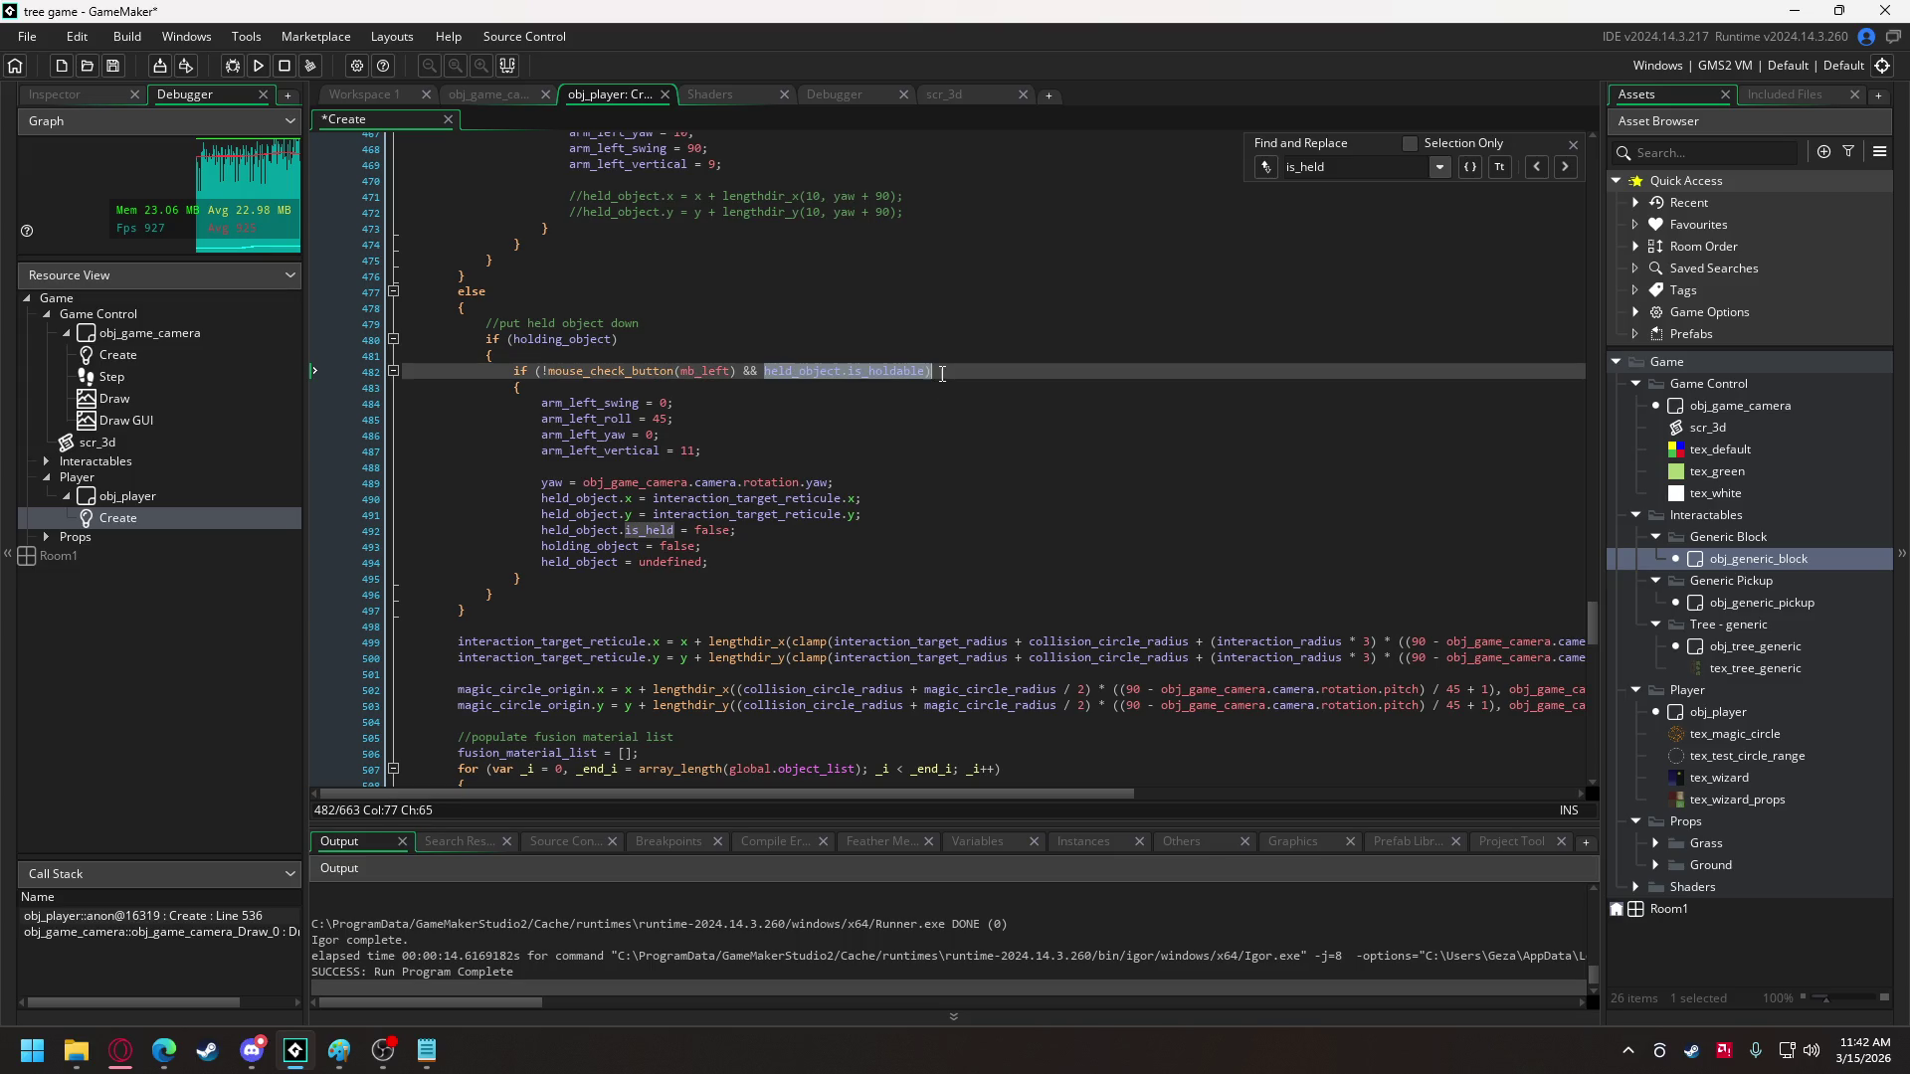
pyautogui.press('BackSpace')
pyautogui.press('BackSpace')
pyautogui.press('BackSpace')
pyautogui.press('BackSpace')
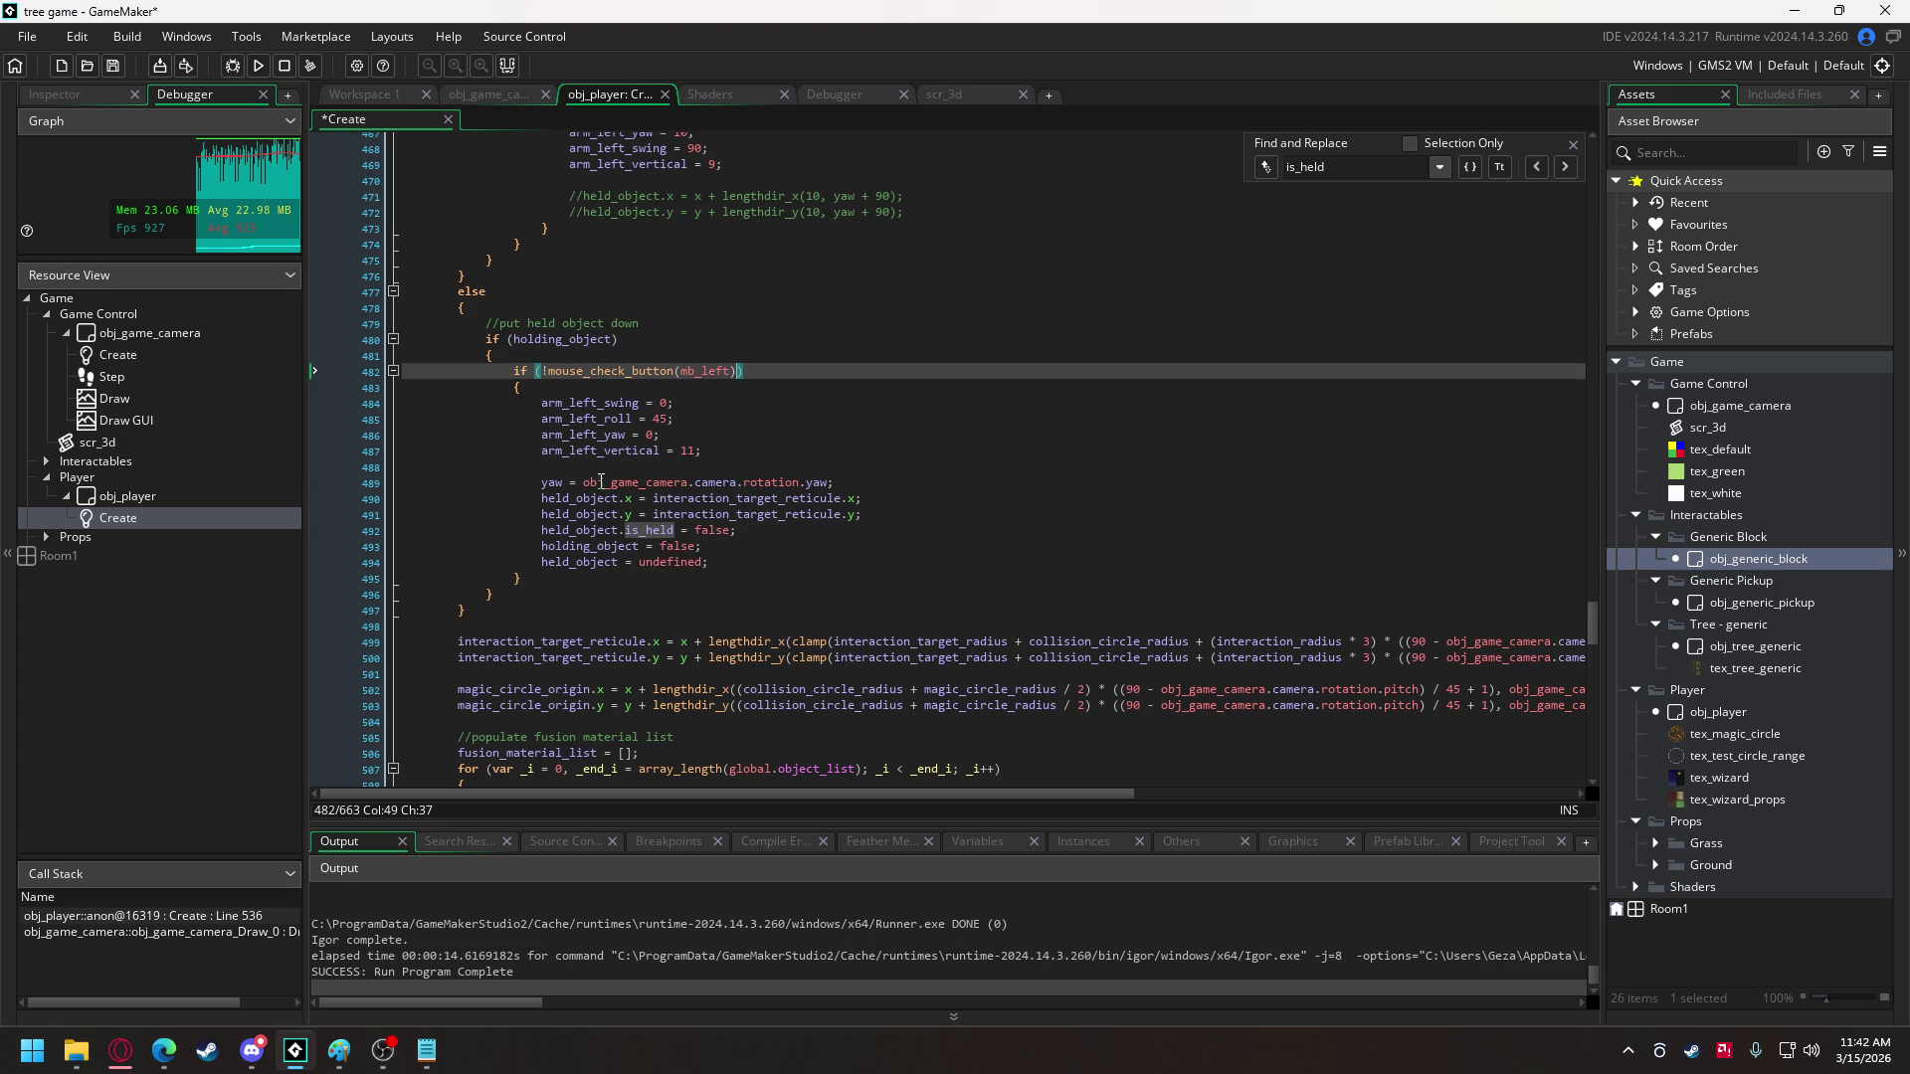
# - Wrap the put-down lines in a new 'if (held_object.is_holdable)' block and indent them
pyautogui.click(599, 466)
pyautogui.press('Return')
pyautogui.write('if held_object.is_holdable')
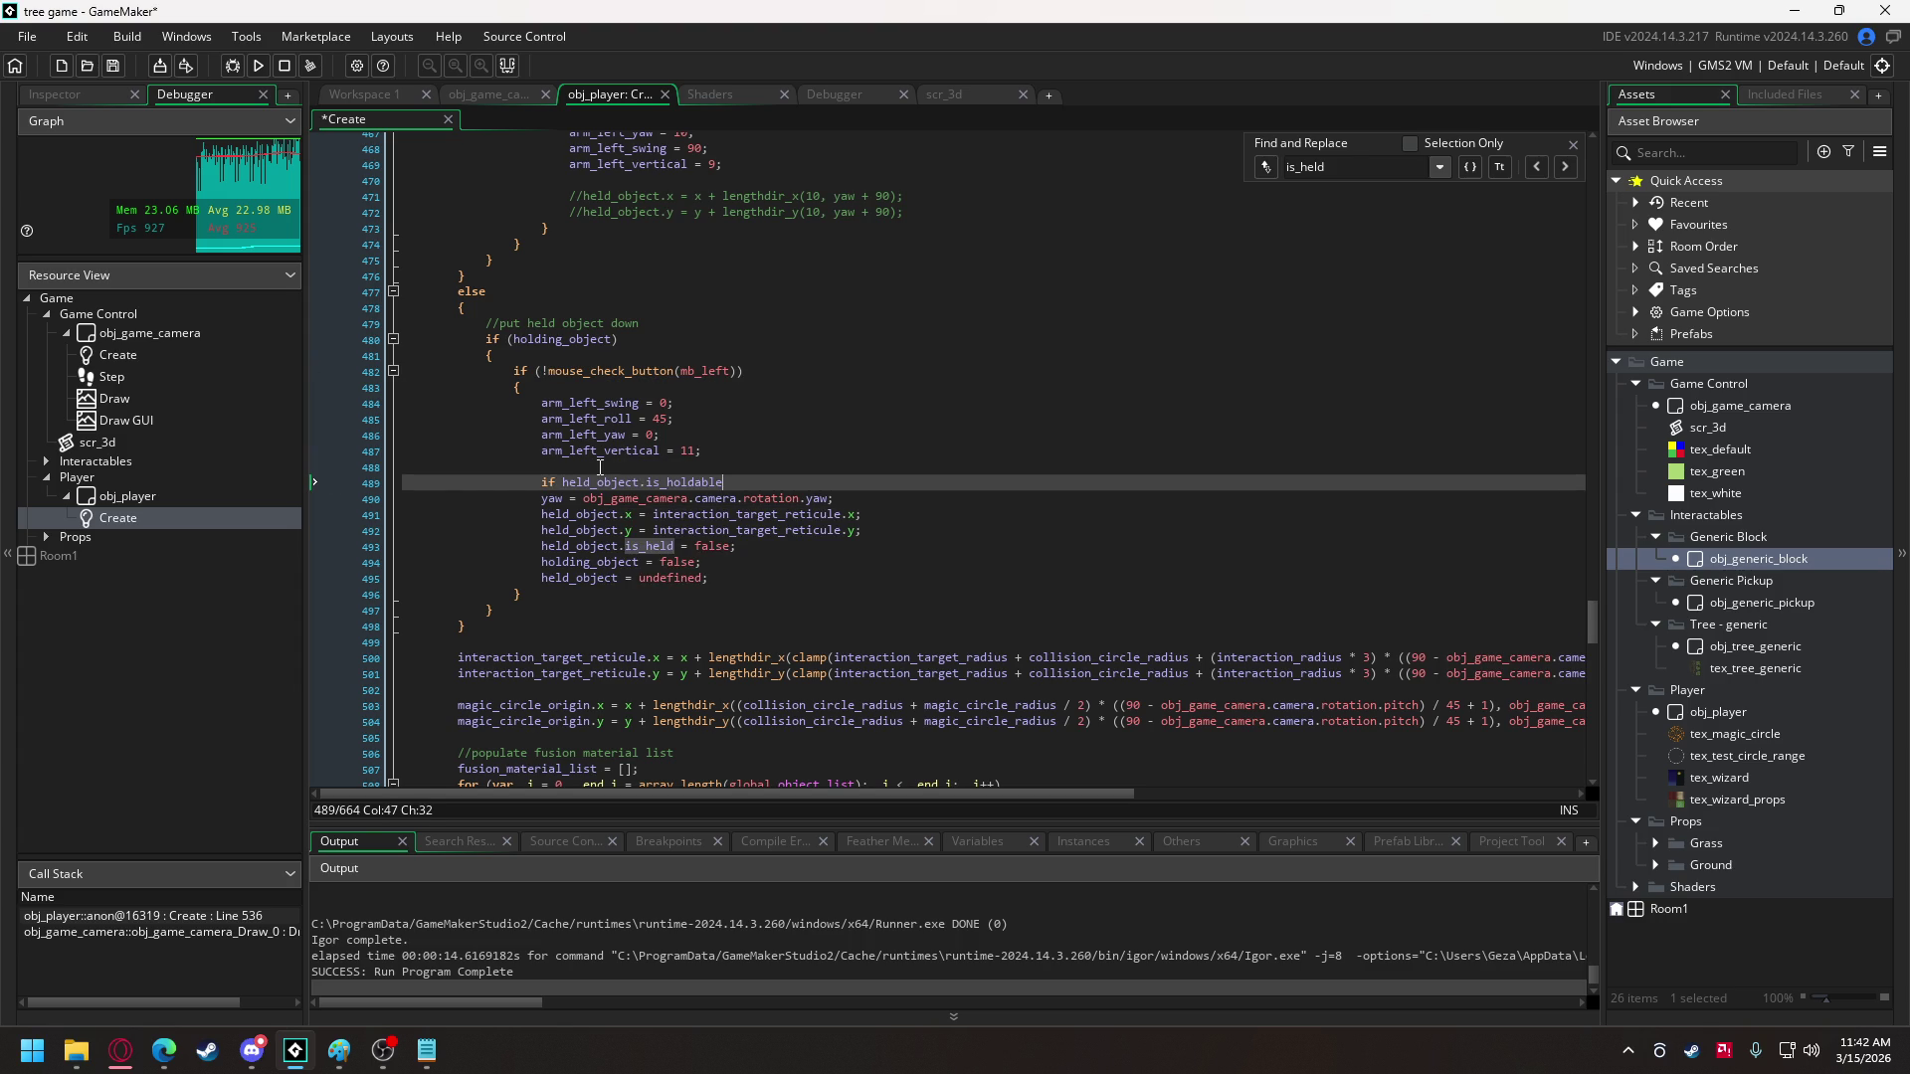
pyautogui.write(')')
pyautogui.press('Return')
pyautogui.write('{')
pyautogui.click(562, 482)
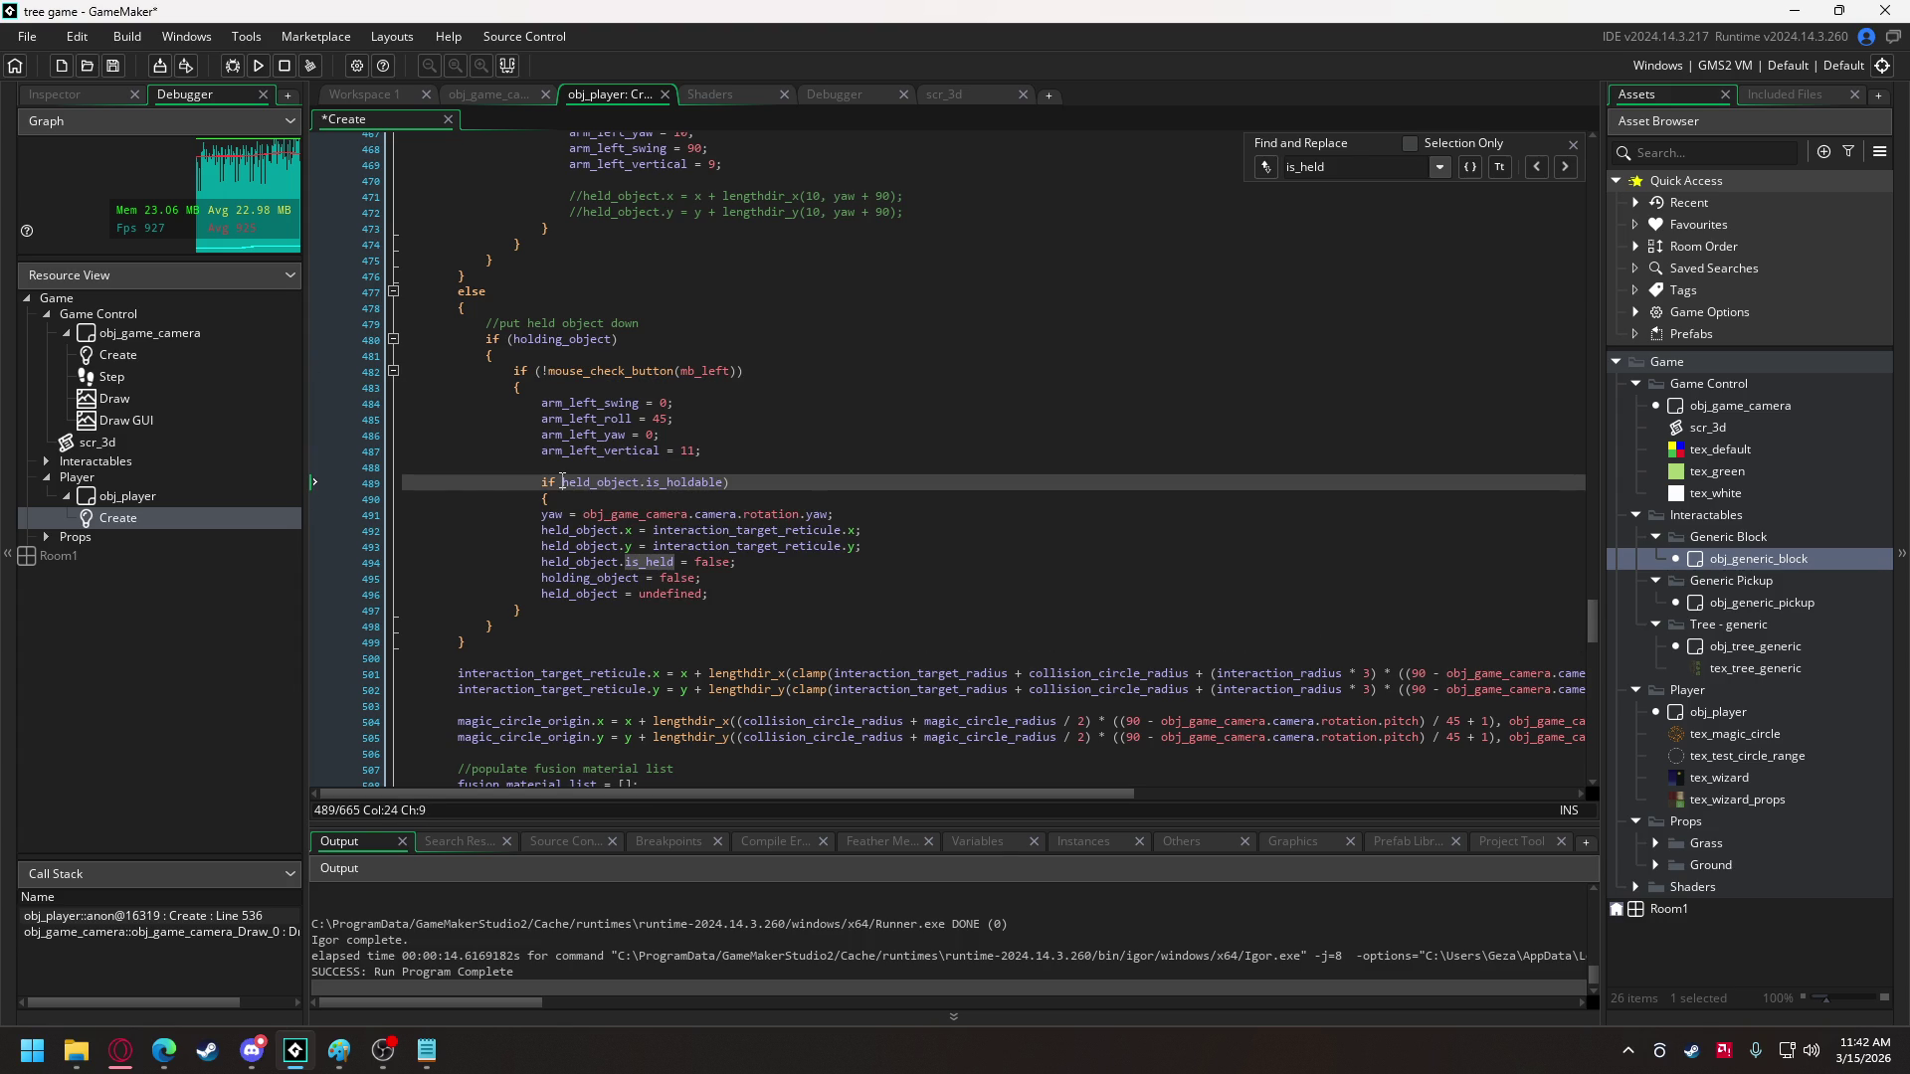
pyautogui.write('(')
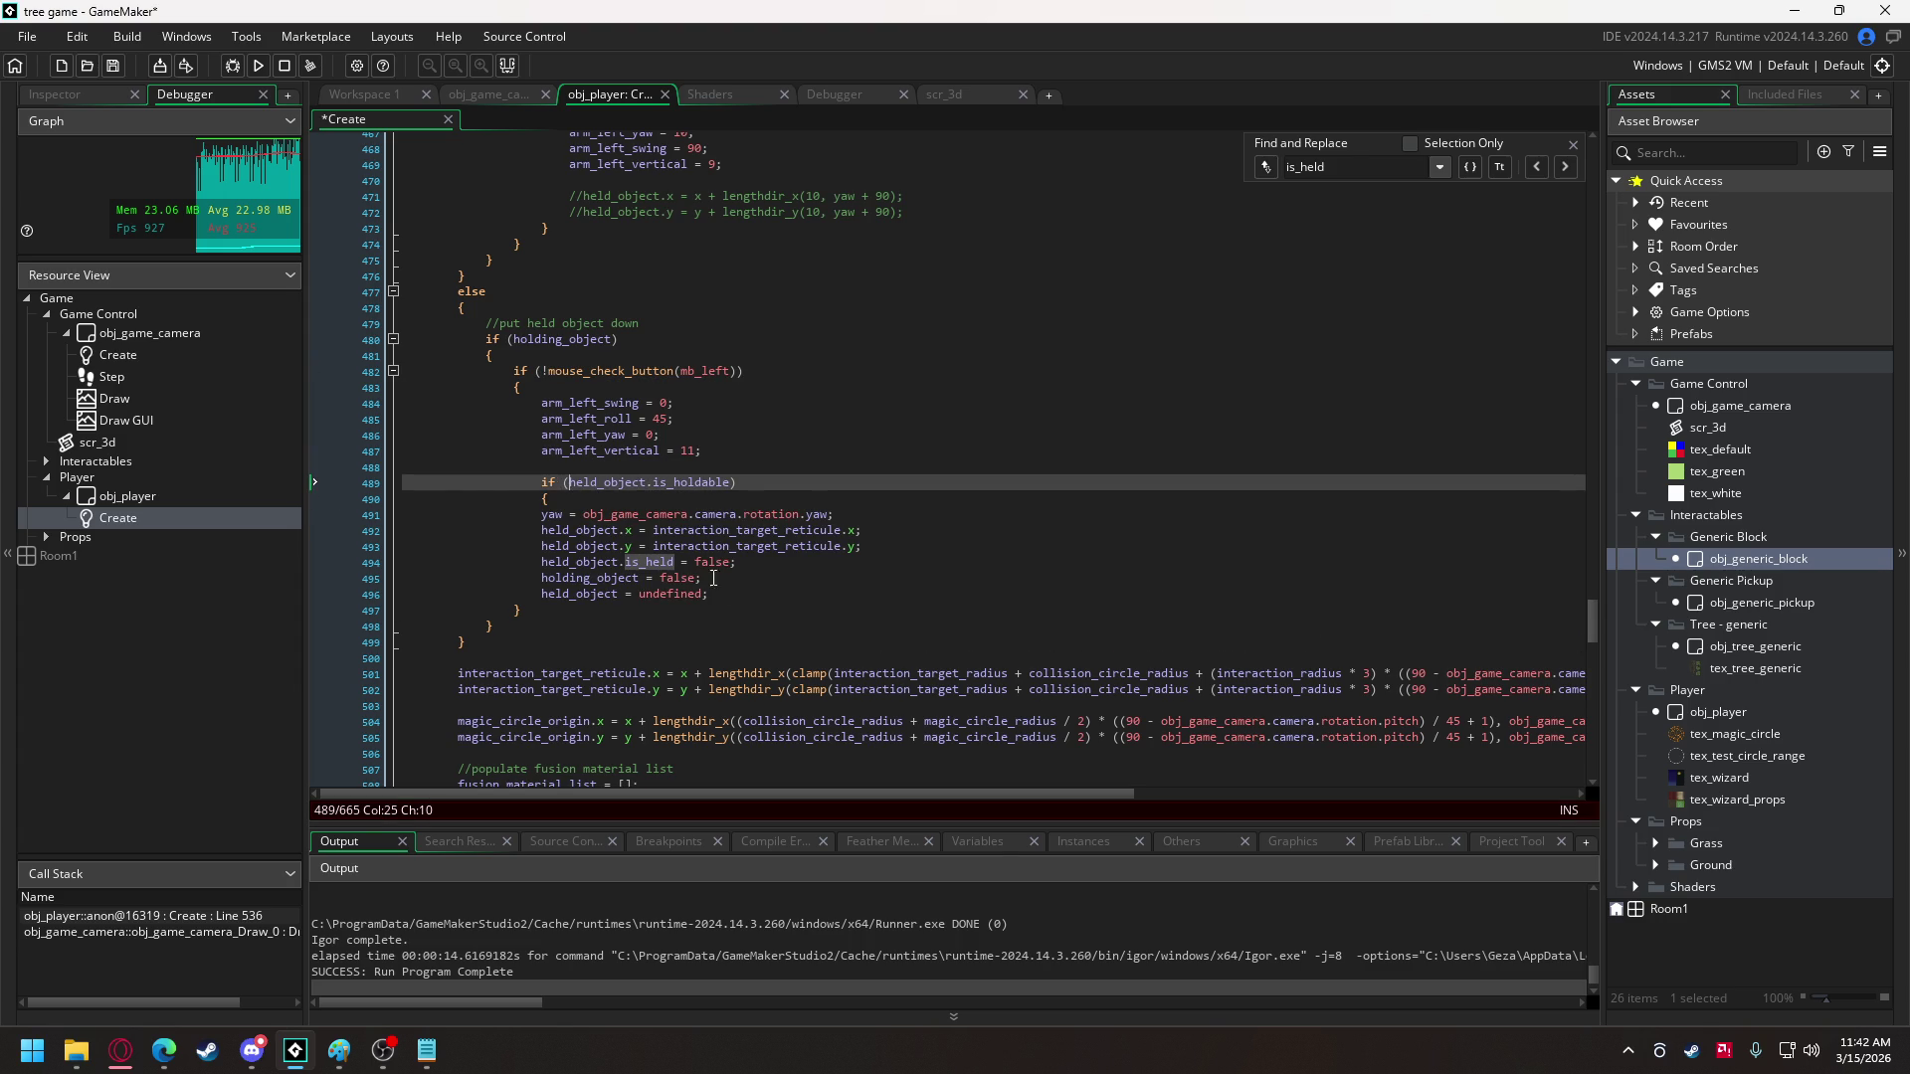
pyautogui.click(720, 595)
pyautogui.press('Return')
pyautogui.write('}')
pyautogui.moveTo(721, 595); pyautogui.dragTo(535, 511)
pyautogui.press('Tab')
pyautogui.click(676, 498)
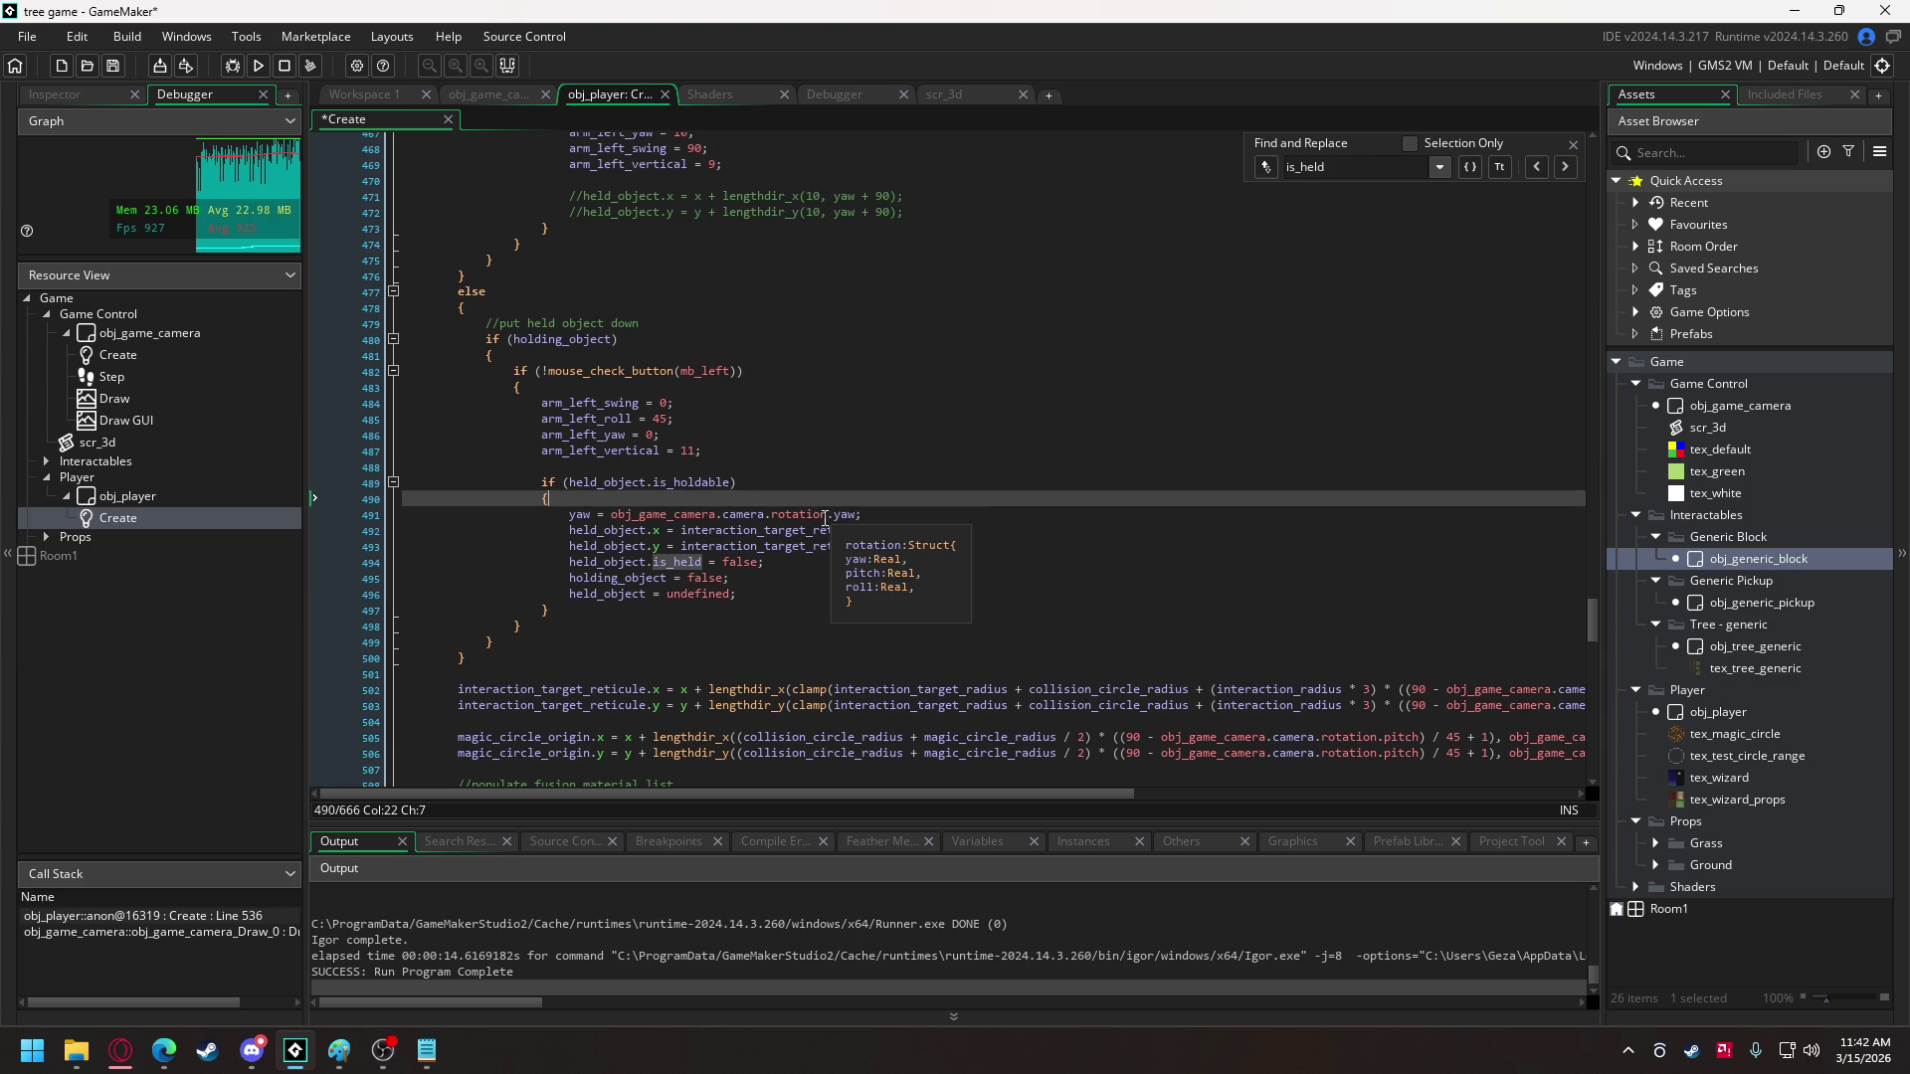
# - Move the yaw assignment line above the is_holdable check
pyautogui.moveTo(869, 519); pyautogui.dragTo(563, 523)
pyautogui.hotkey('ctrl', 'x')
pyautogui.click(575, 467)
pyautogui.press('Return')
pyautogui.hotkey('ctrl', 'v')
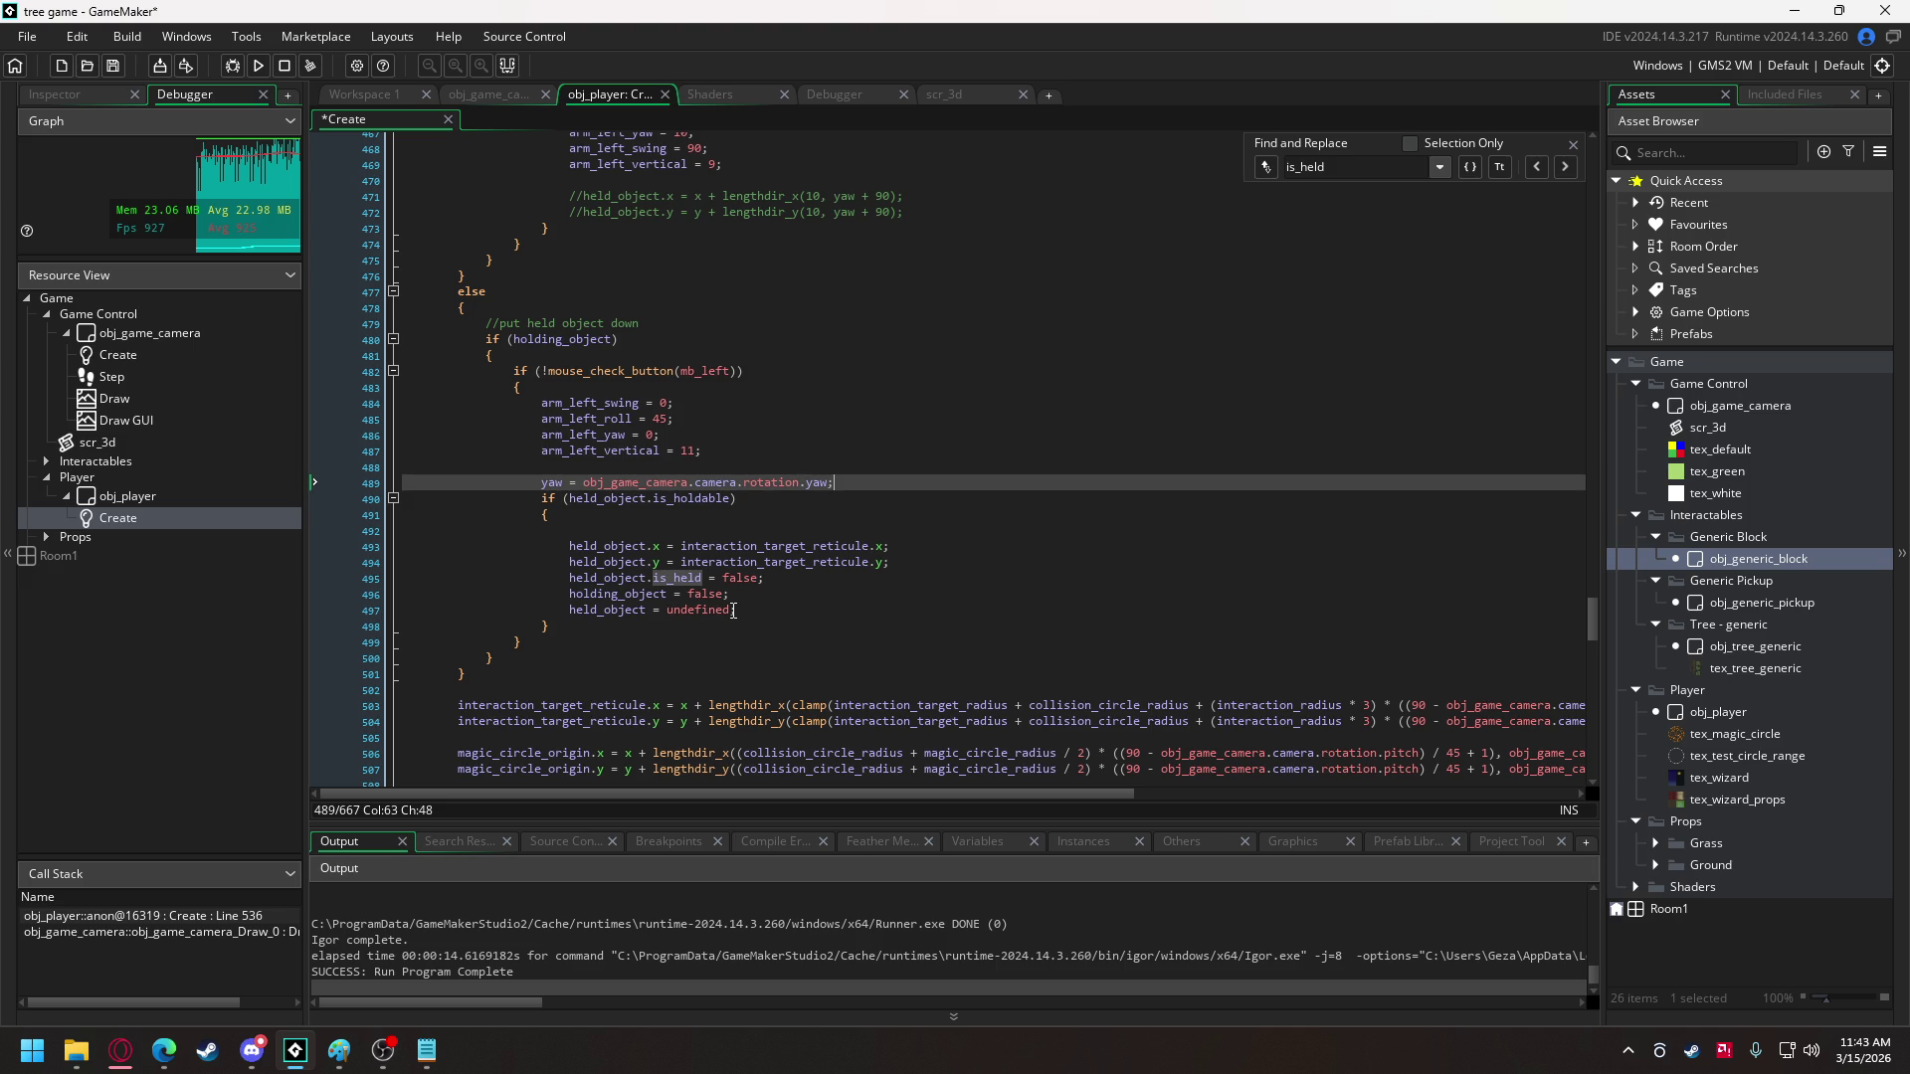
# - Move the holding_object and held_object reset lines below the block's closing brace and remove blank lines
pyautogui.click(733, 610)
pyautogui.press('BackSpace')
pyautogui.press('BackSpace')
pyautogui.press('BackSpace')
pyautogui.press('BackSpace')
pyautogui.press('BackSpace')
pyautogui.press('BackSpace')
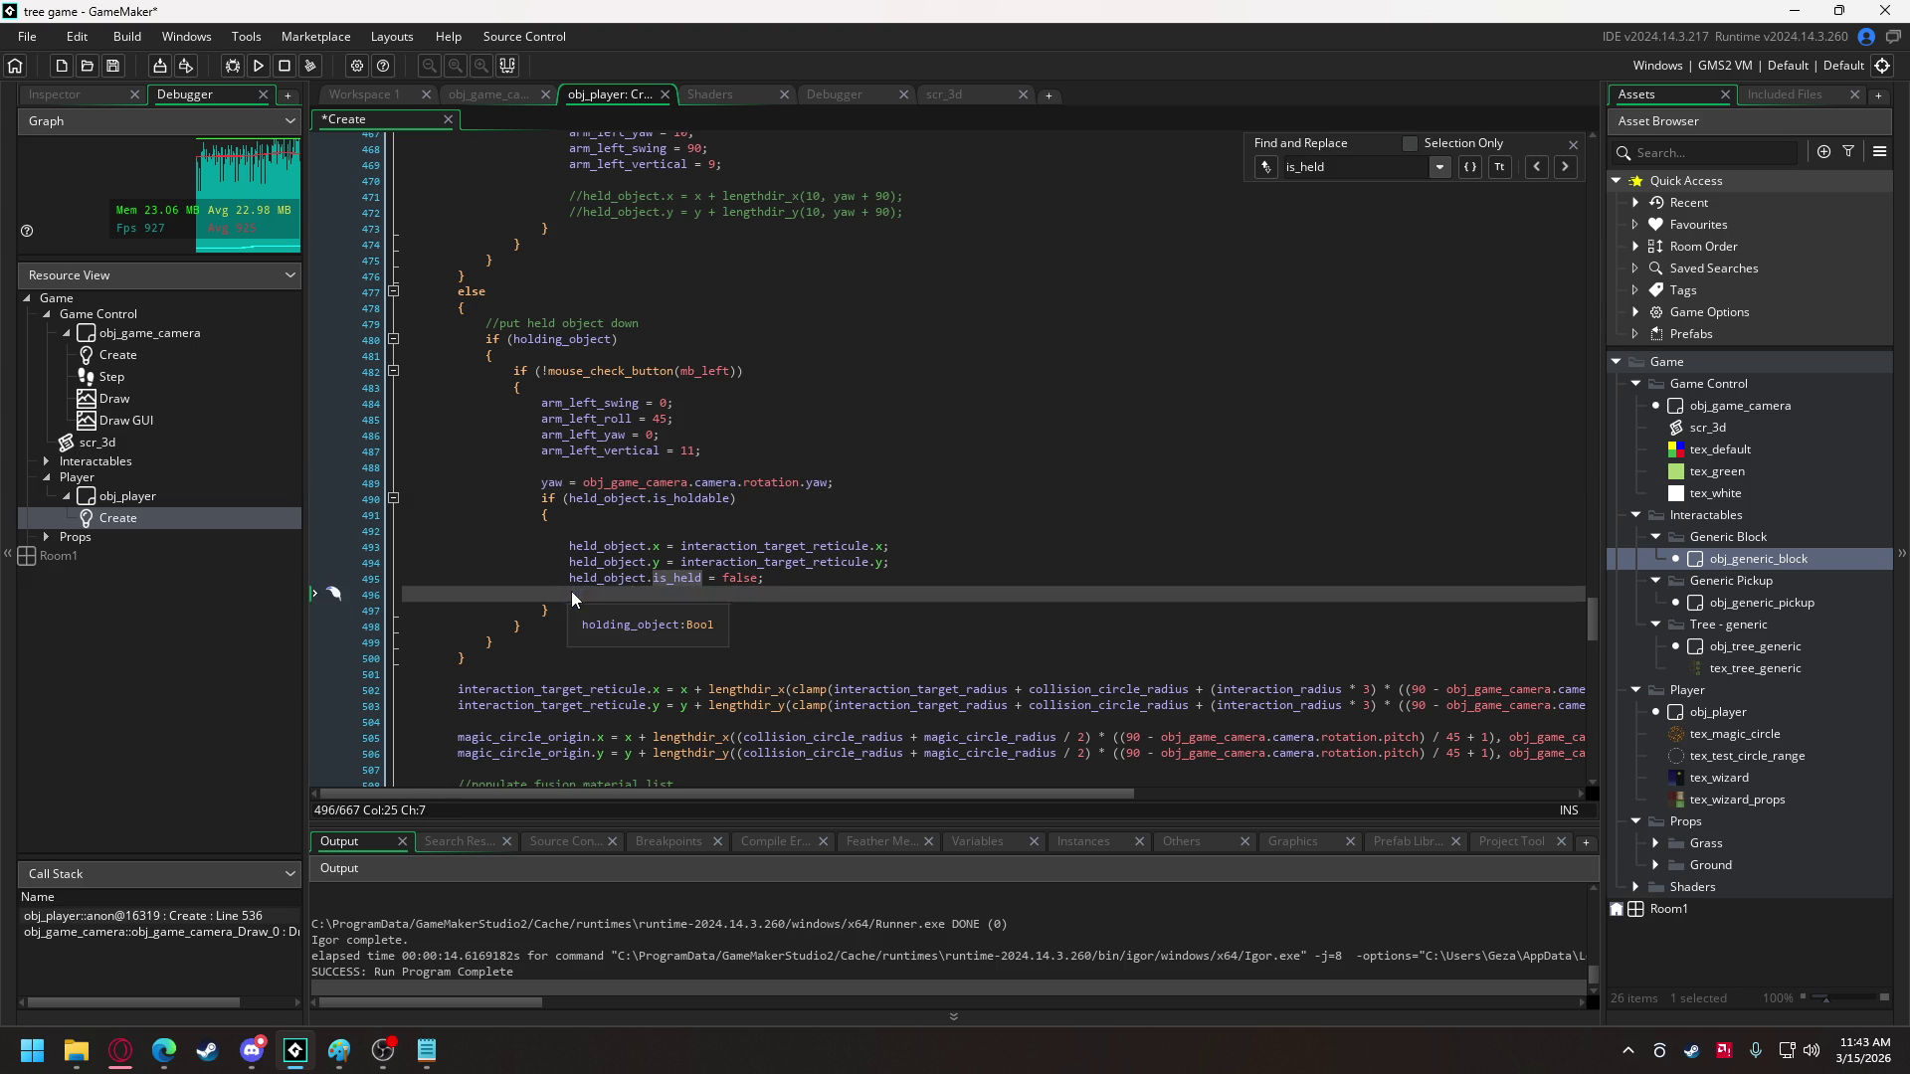
pyautogui.click(580, 609)
pyautogui.hotkey('ctrl', 'v')
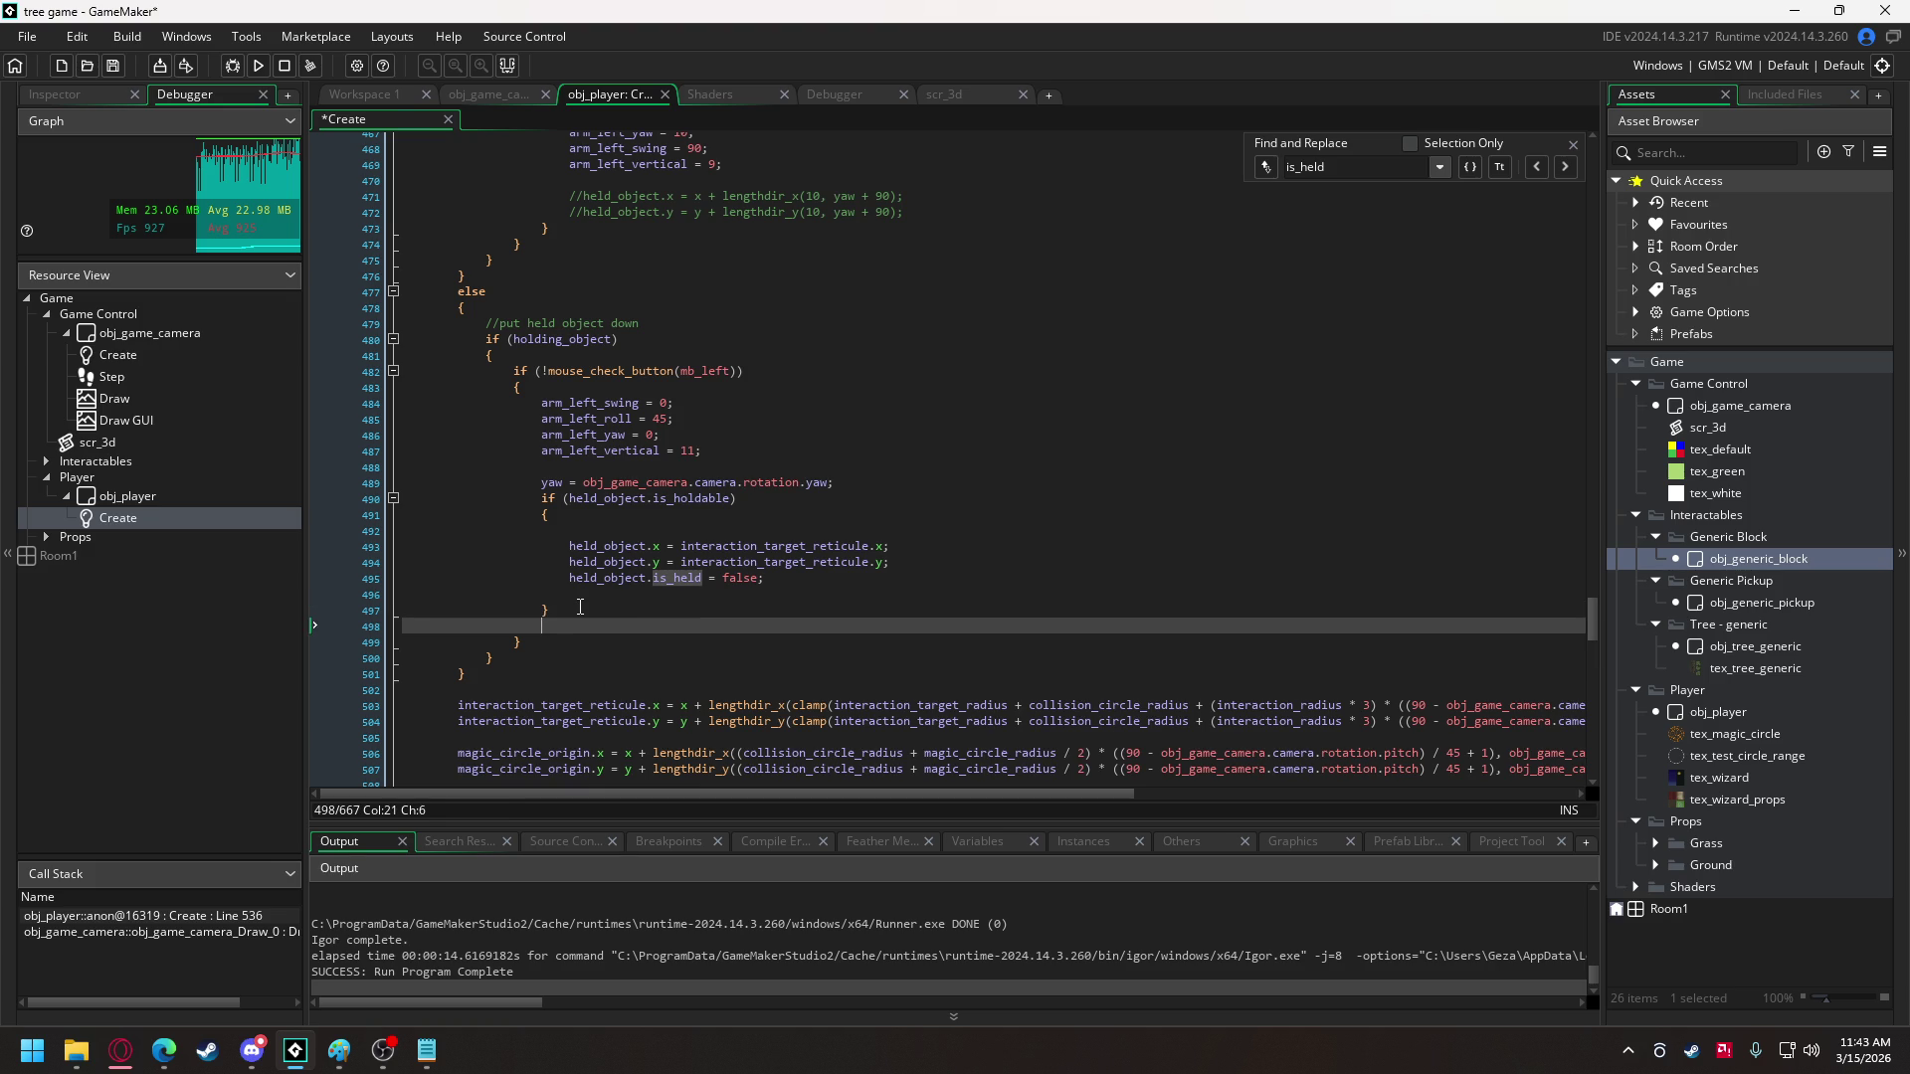
pyautogui.press('BackSpace')
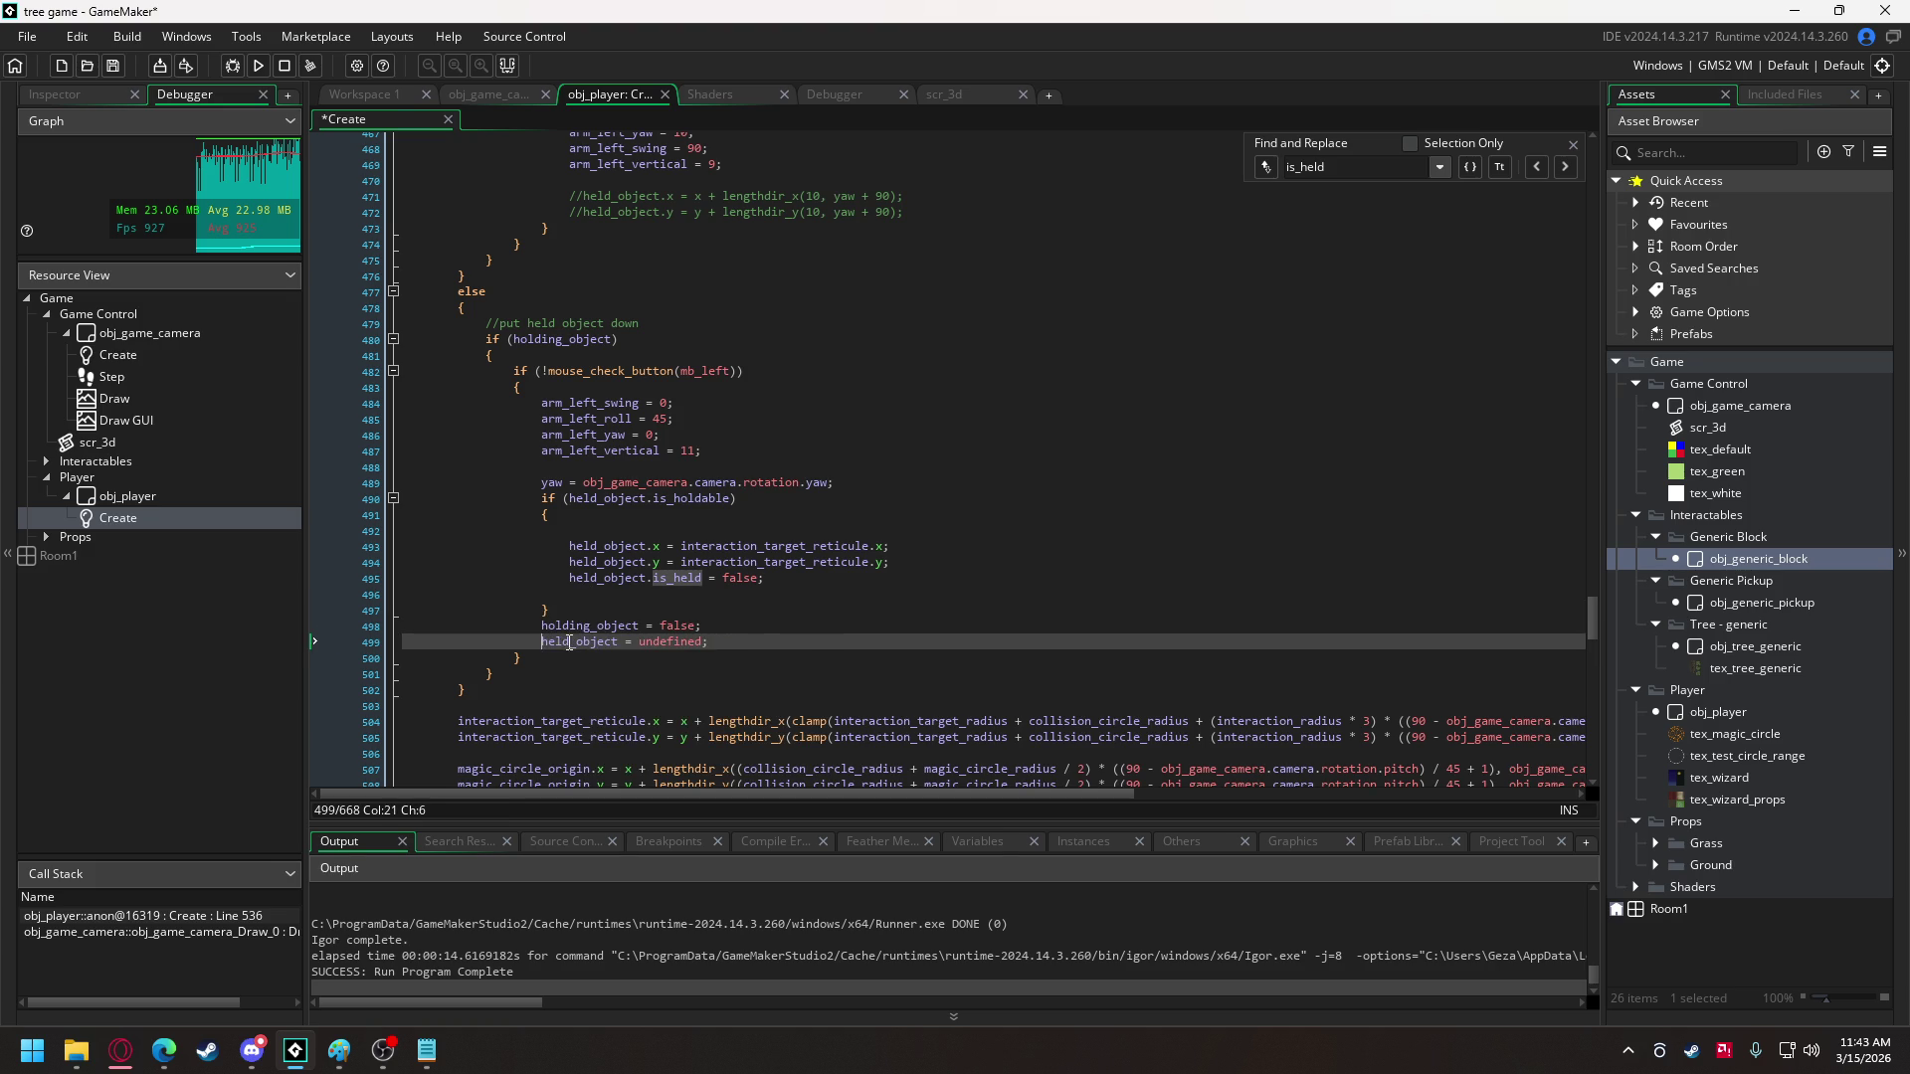
pyautogui.click(571, 594)
pyautogui.press('BackSpace')
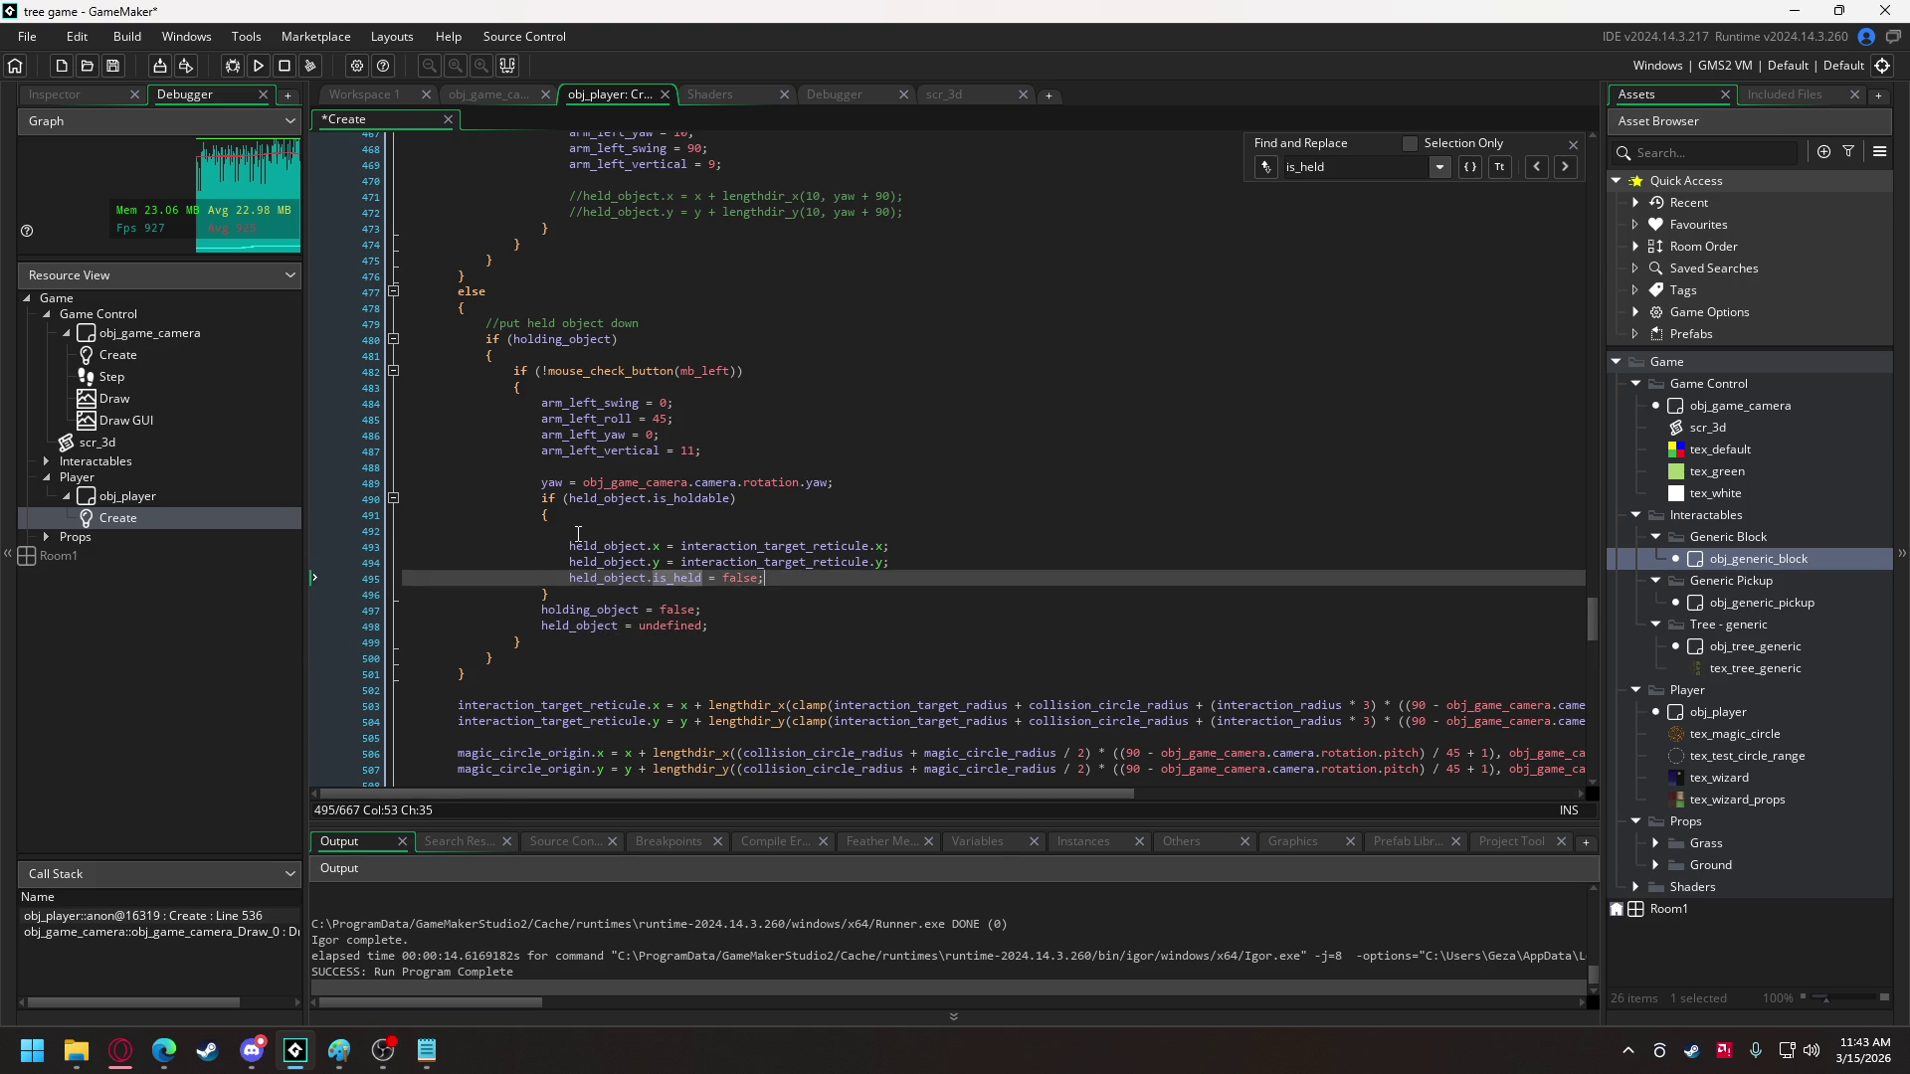
pyautogui.click(571, 528)
pyautogui.press('BackSpace')
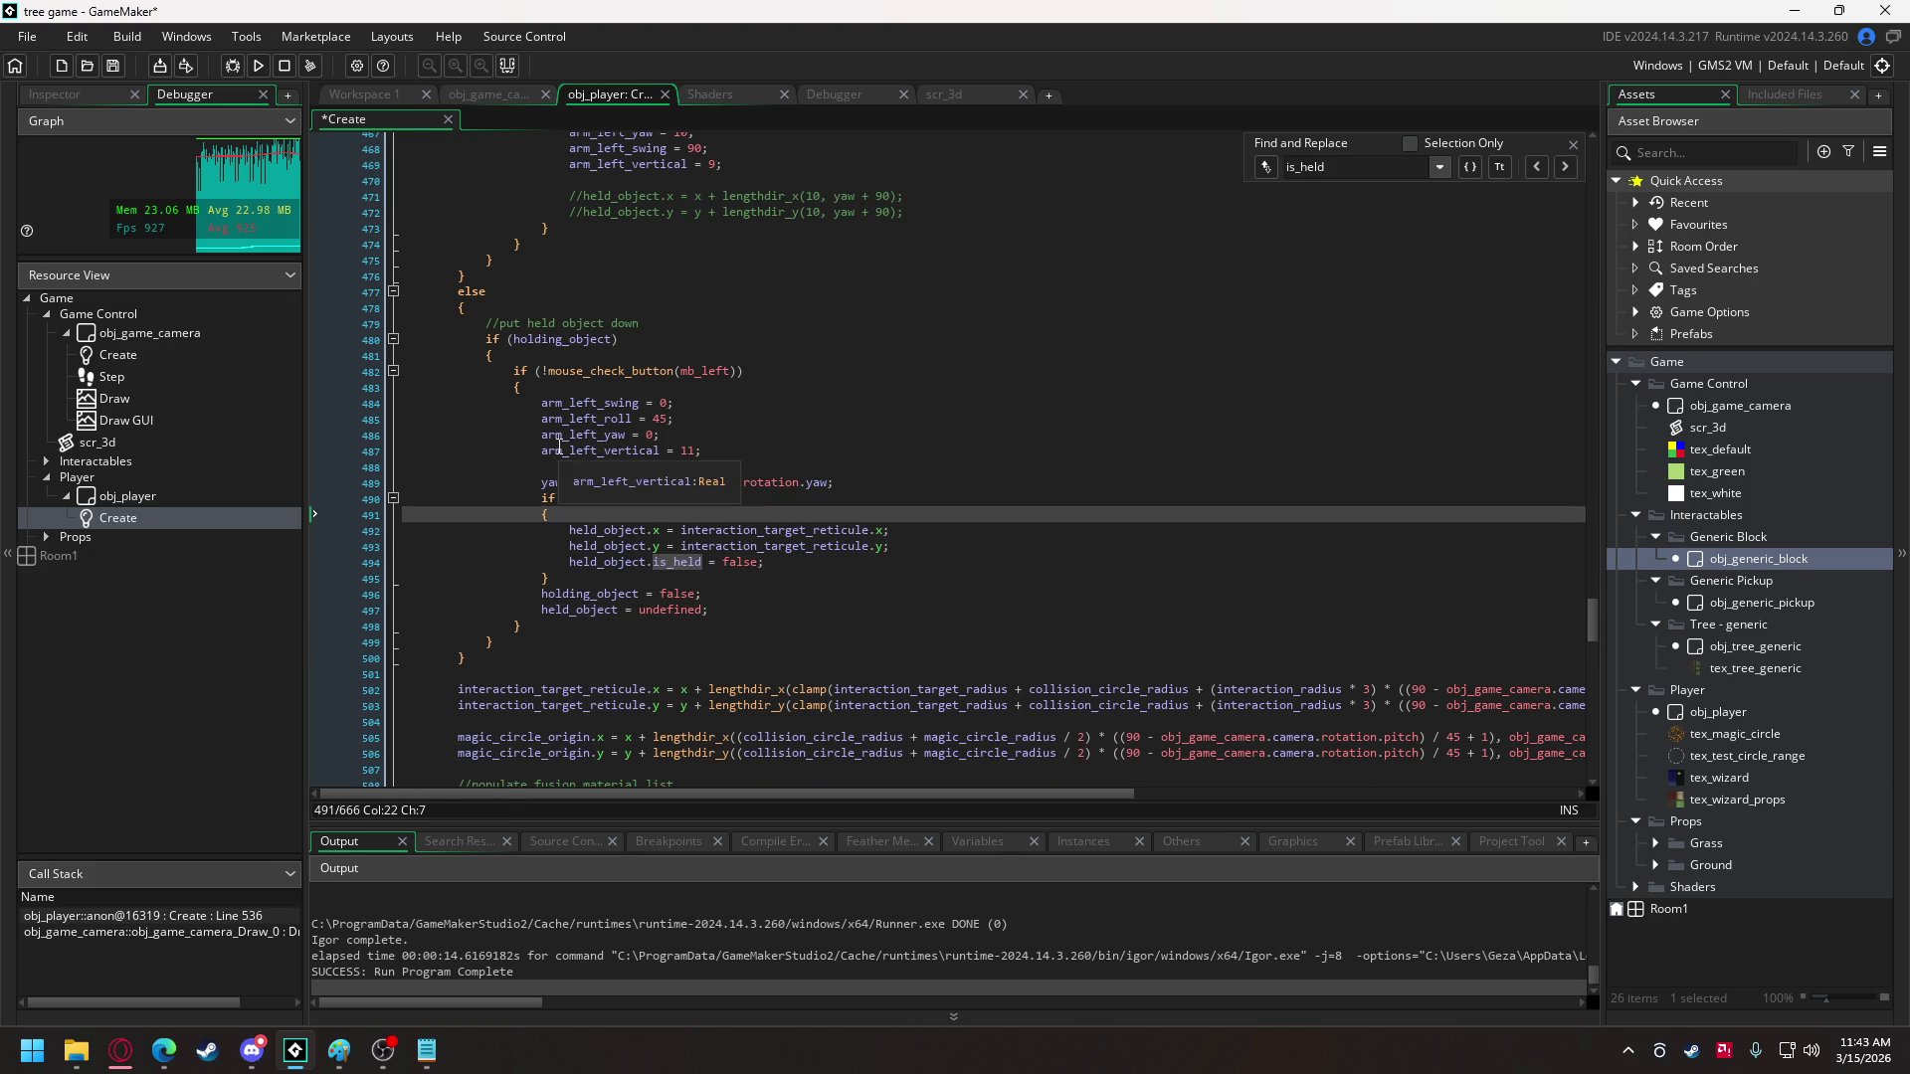
# - Copy the if (held_object.is_holdable) line and paste it above is_held = true in the pick-up code
pyautogui.scroll(10, 596, 393)
pyautogui.scroll(-5, 595, 393)
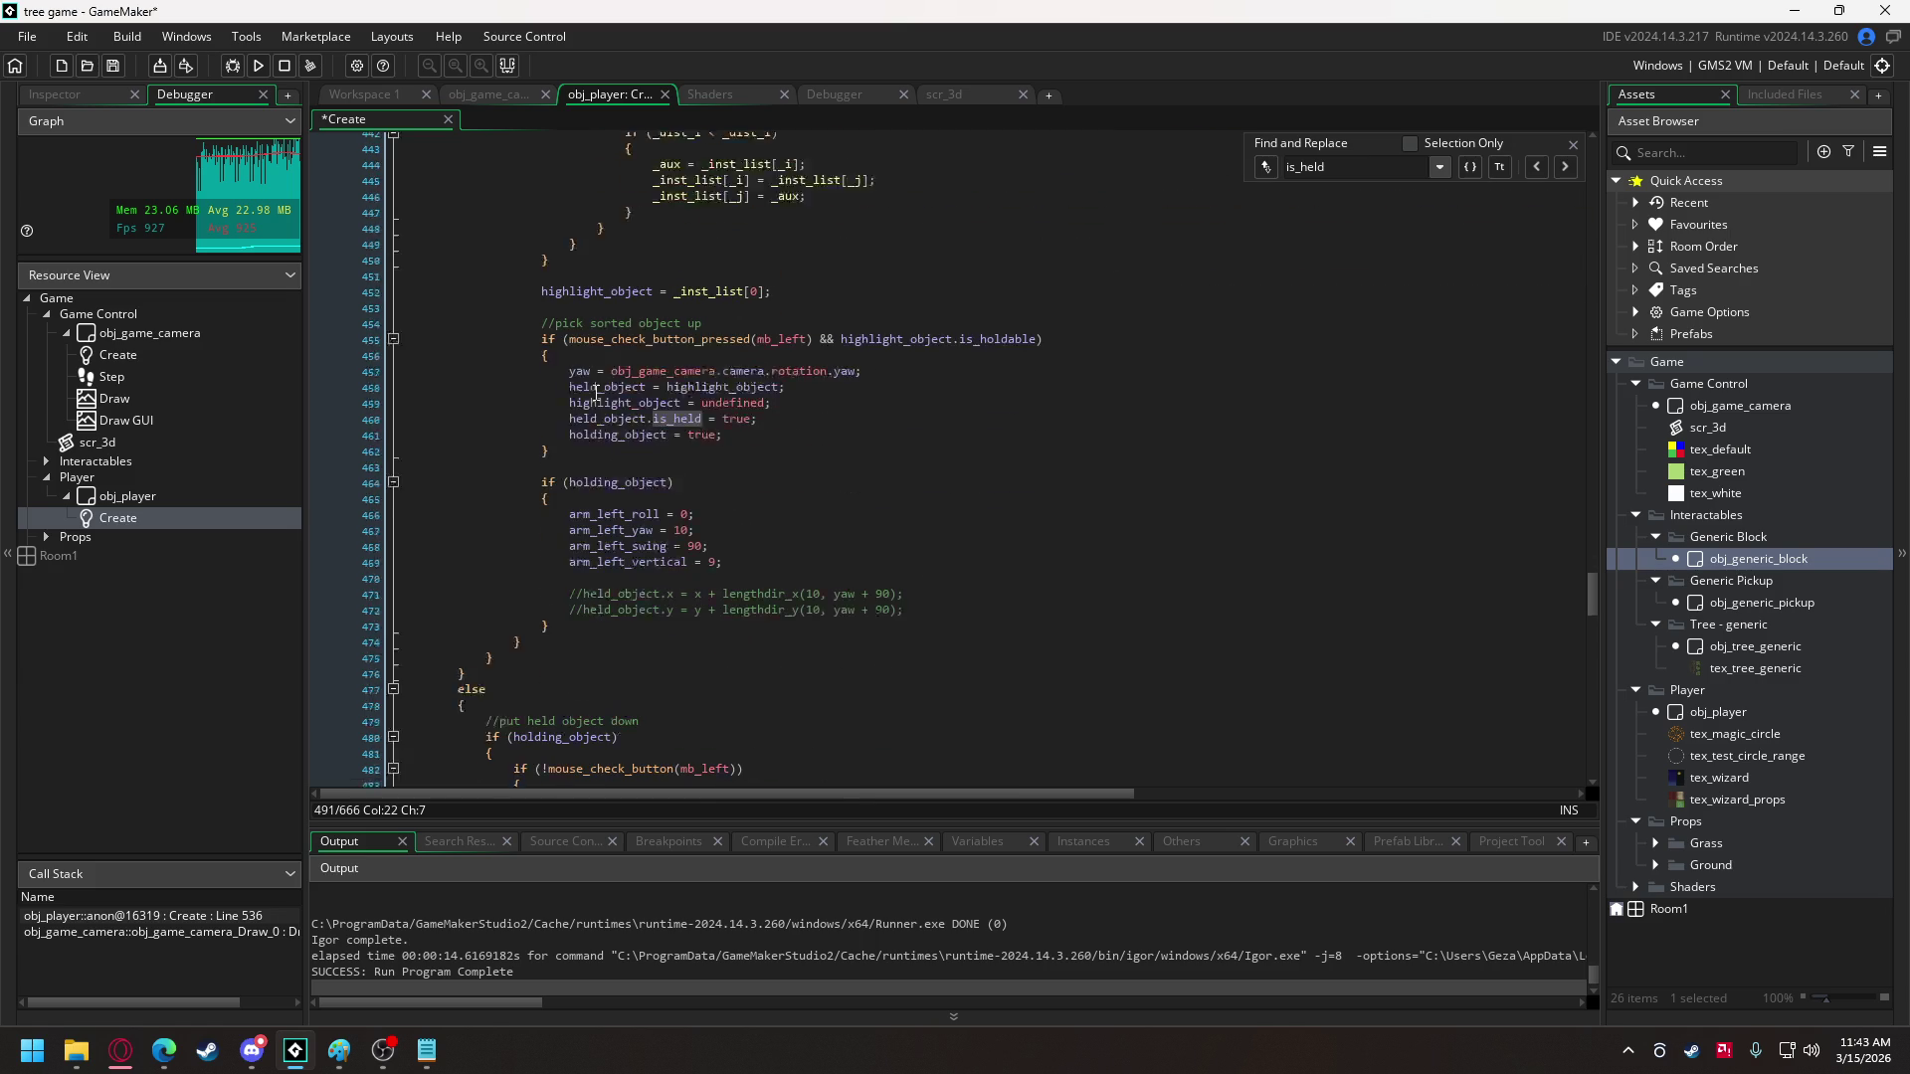
pyautogui.scroll(2, 656, 466)
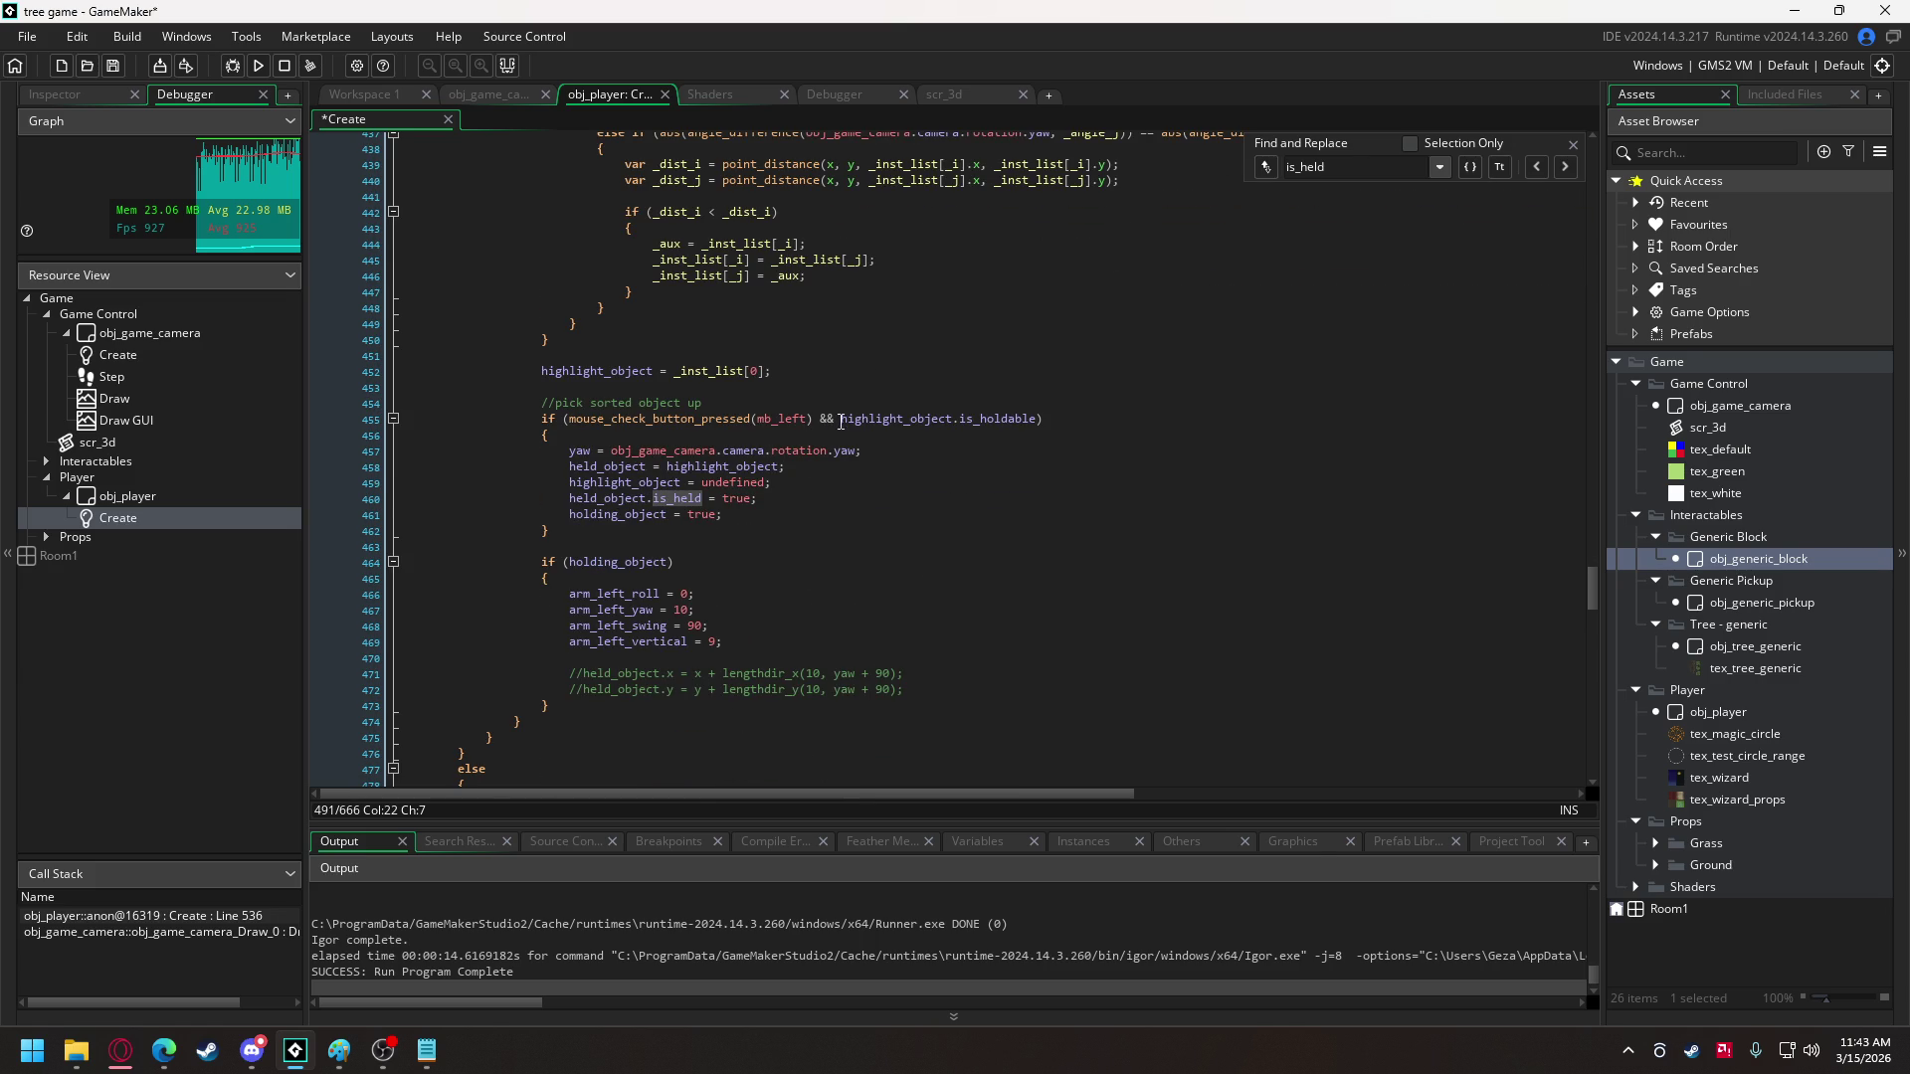
pyautogui.moveTo(841, 421)
pyautogui.scroll(-5, 631, 595)
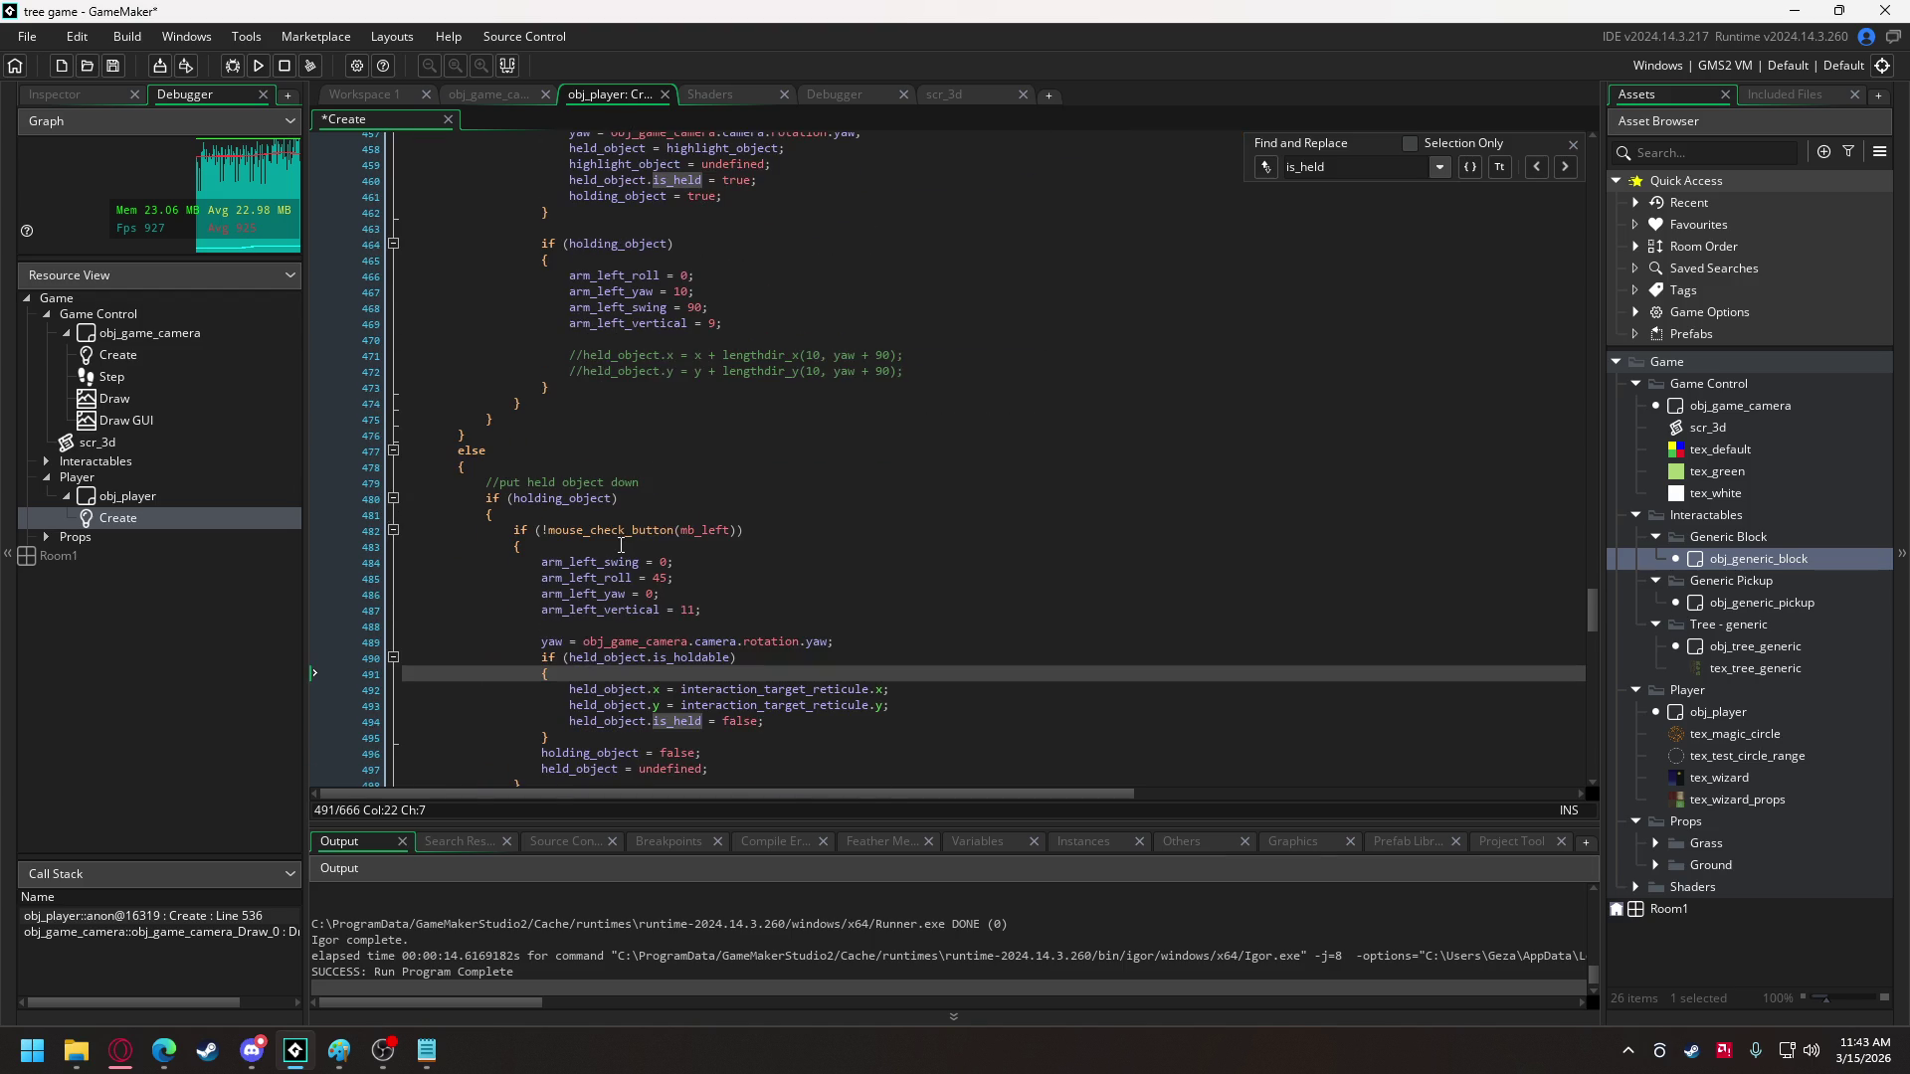
pyautogui.moveTo(736, 658)
pyautogui.mouseDown()
pyautogui.moveTo(534, 656)
pyautogui.moveTo(541, 676)
pyautogui.moveTo(542, 659)
pyautogui.mouseUp()
pyautogui.scroll(3, 677, 538)
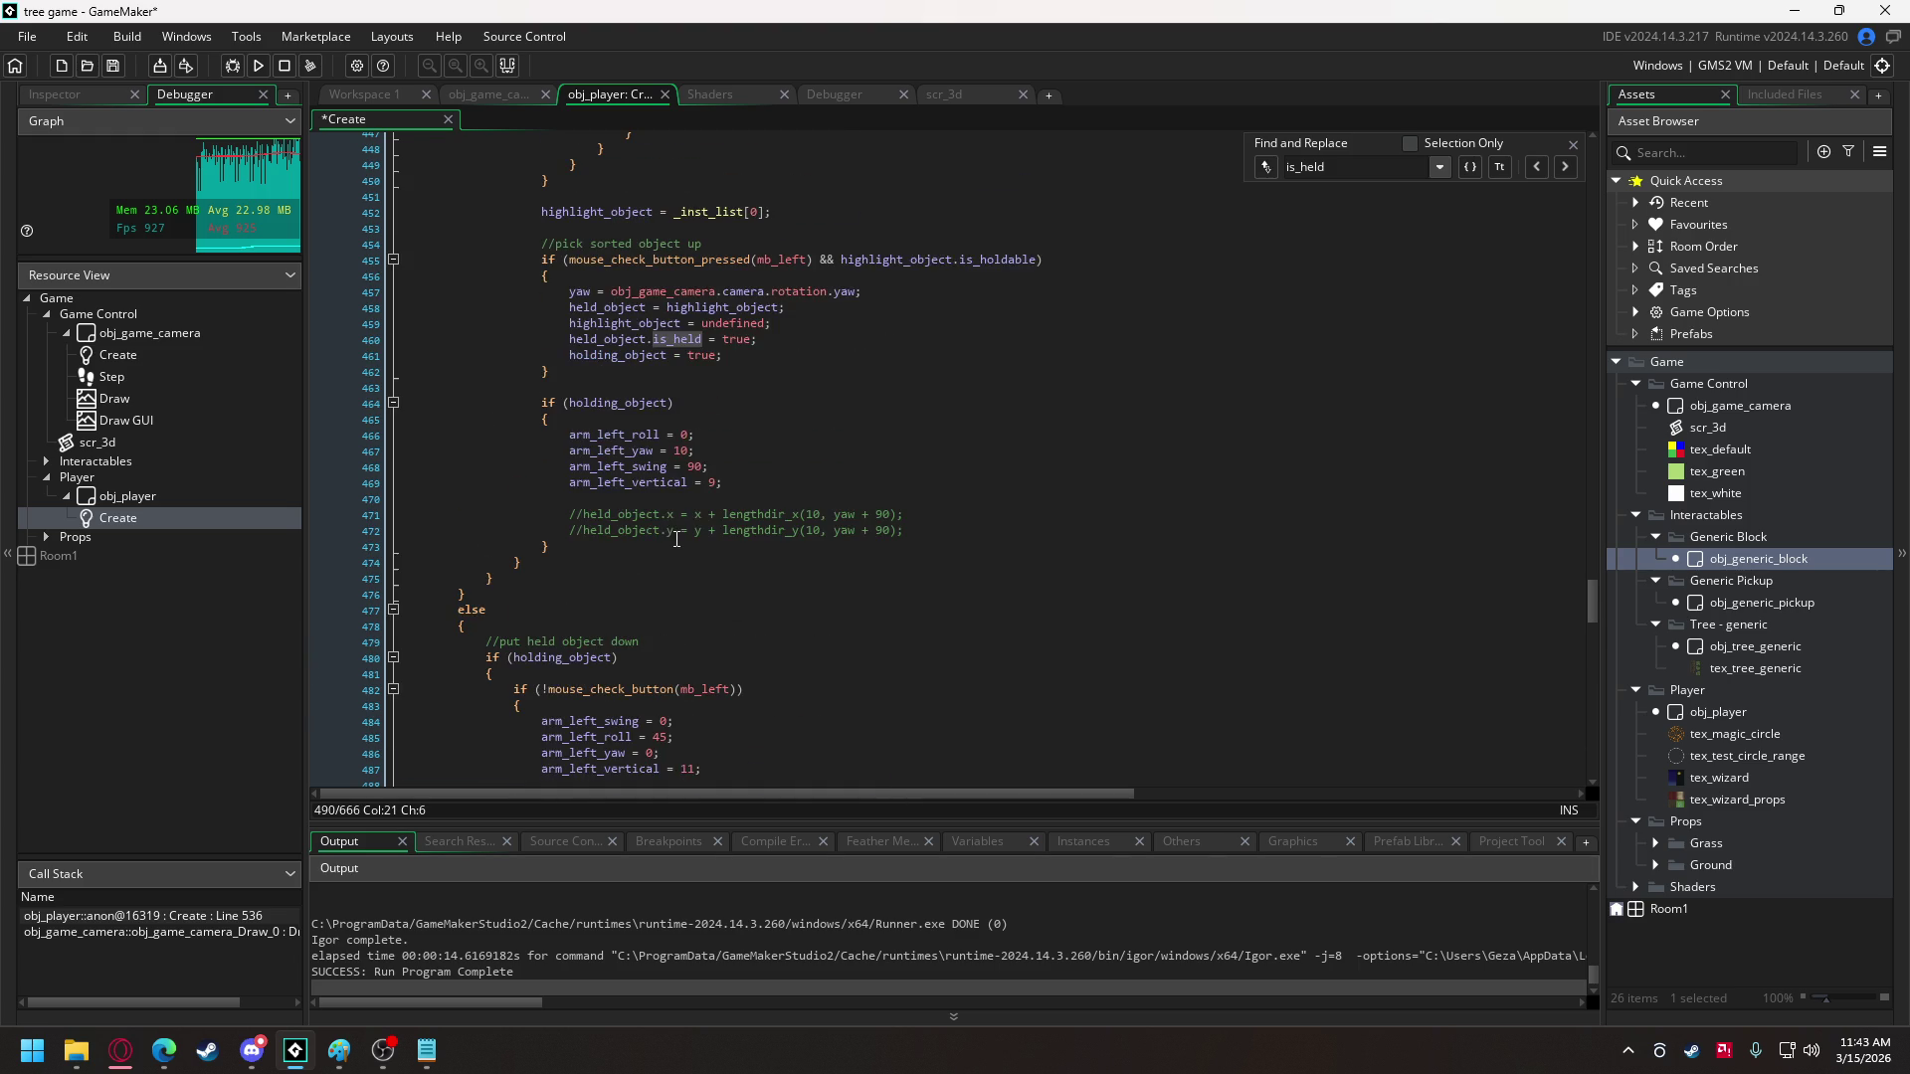
pyautogui.click(595, 344)
pyautogui.hotkey('ctrl', 'v')
# - Indent is_held and holding_object into the new check, close it, and delete '&& highlight_object.is_holdable'
pyautogui.hotkey('shift', 'Up')
pyautogui.press('Tab')
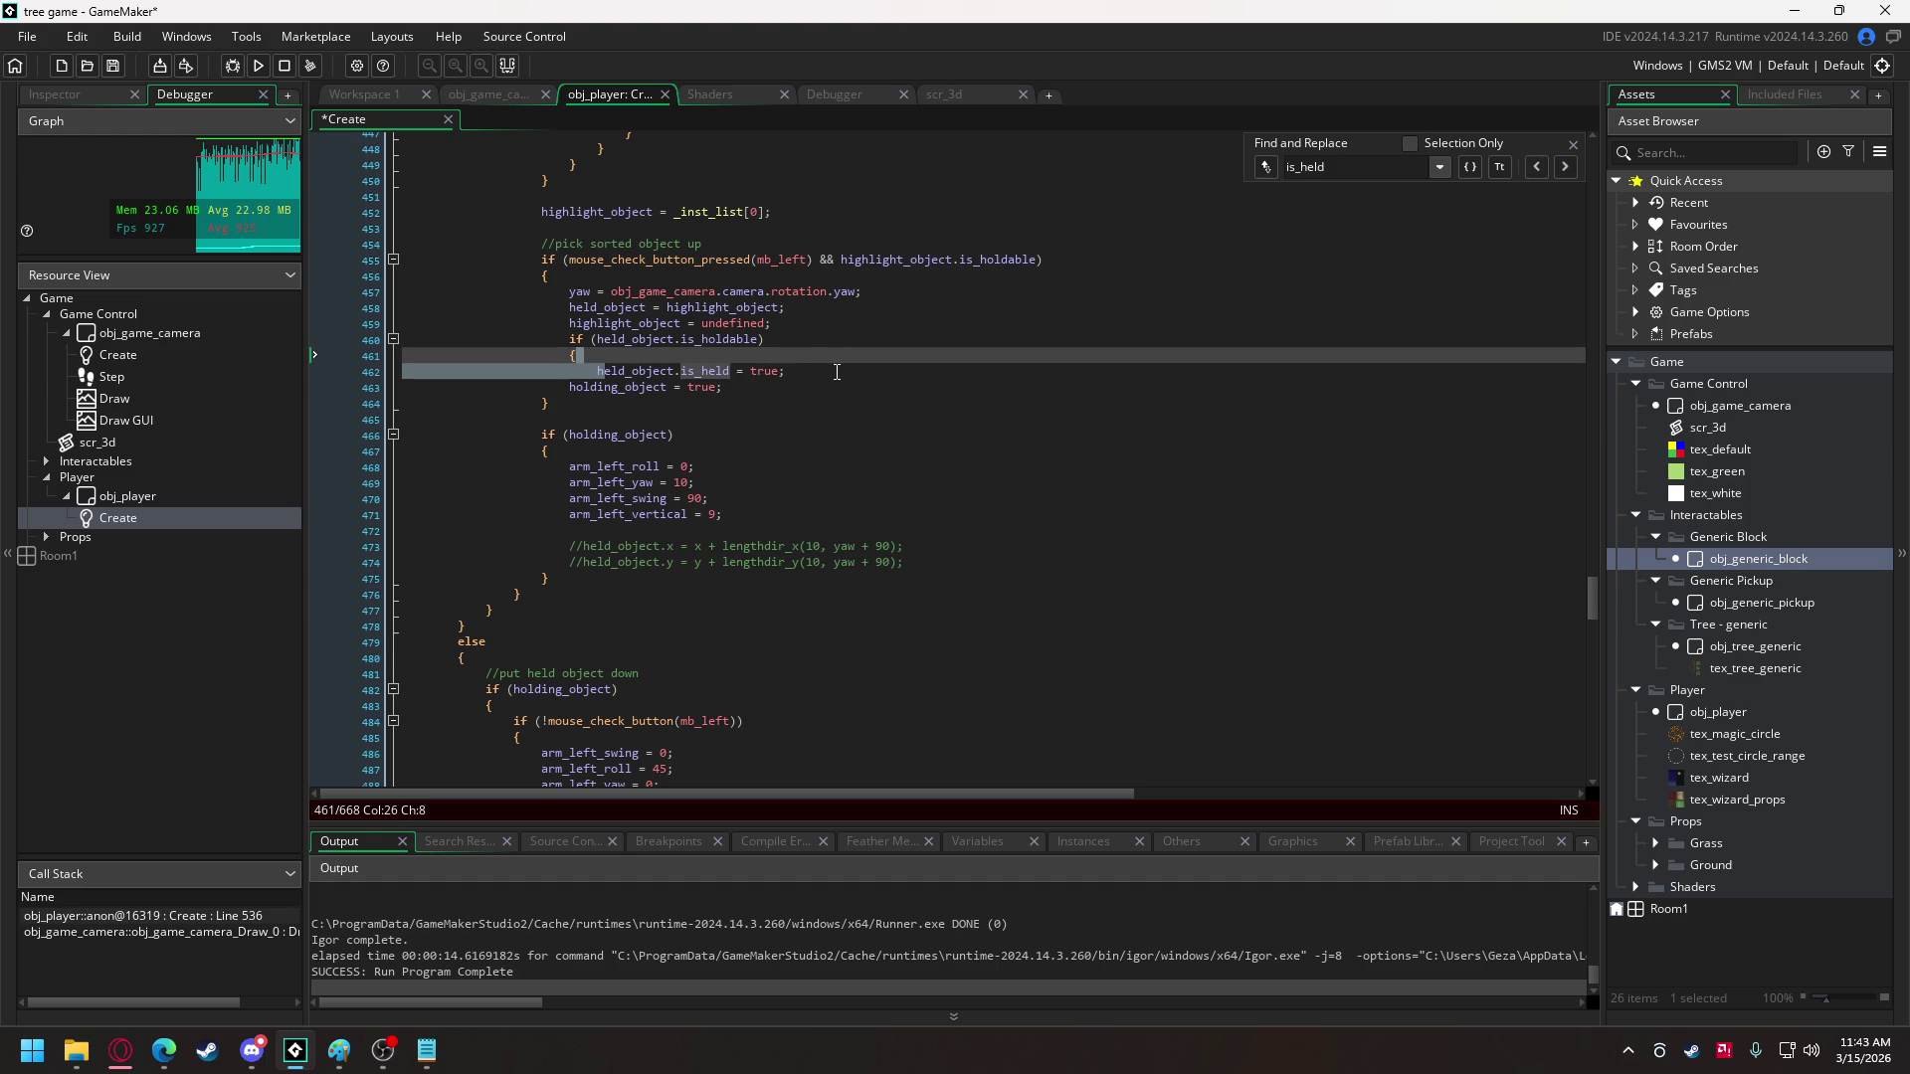
pyautogui.click(558, 397)
pyautogui.press('Tab')
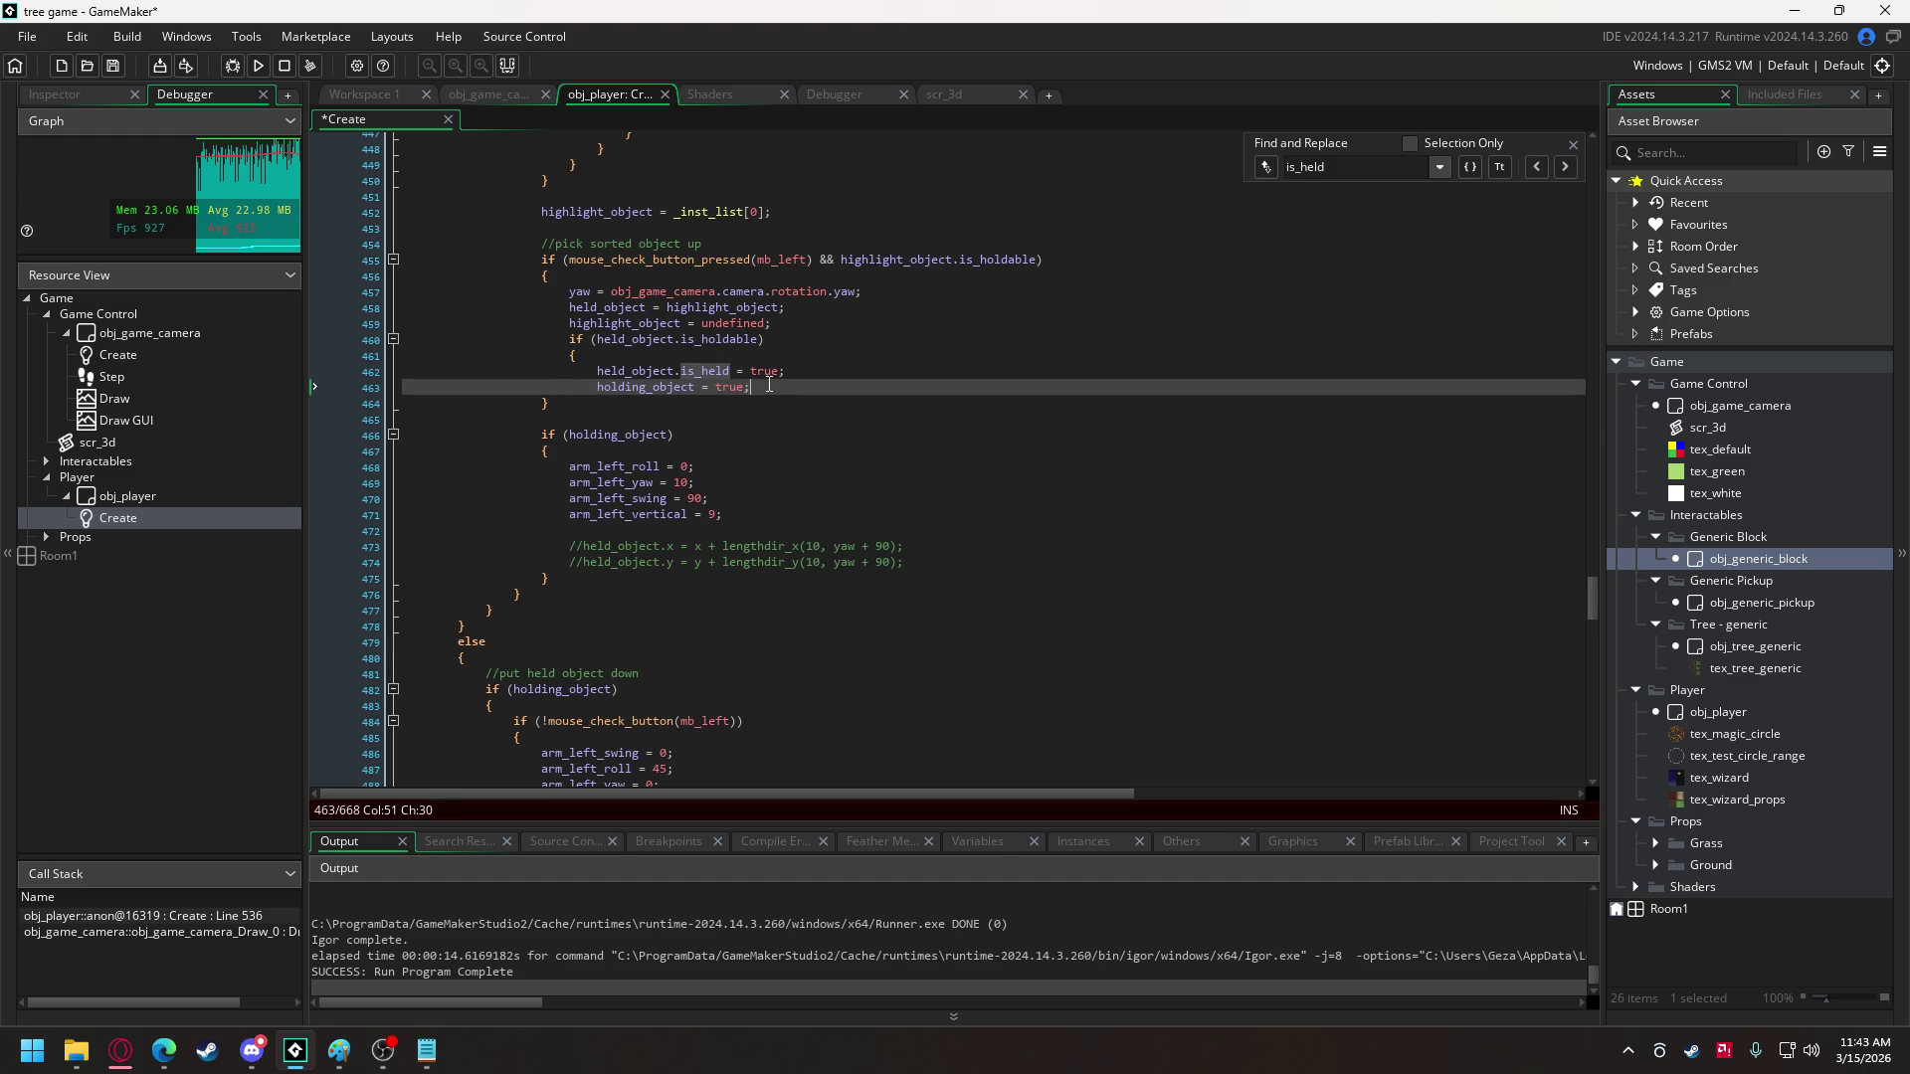
pyautogui.click(769, 385)
pyautogui.press('Return')
pyautogui.write('}')
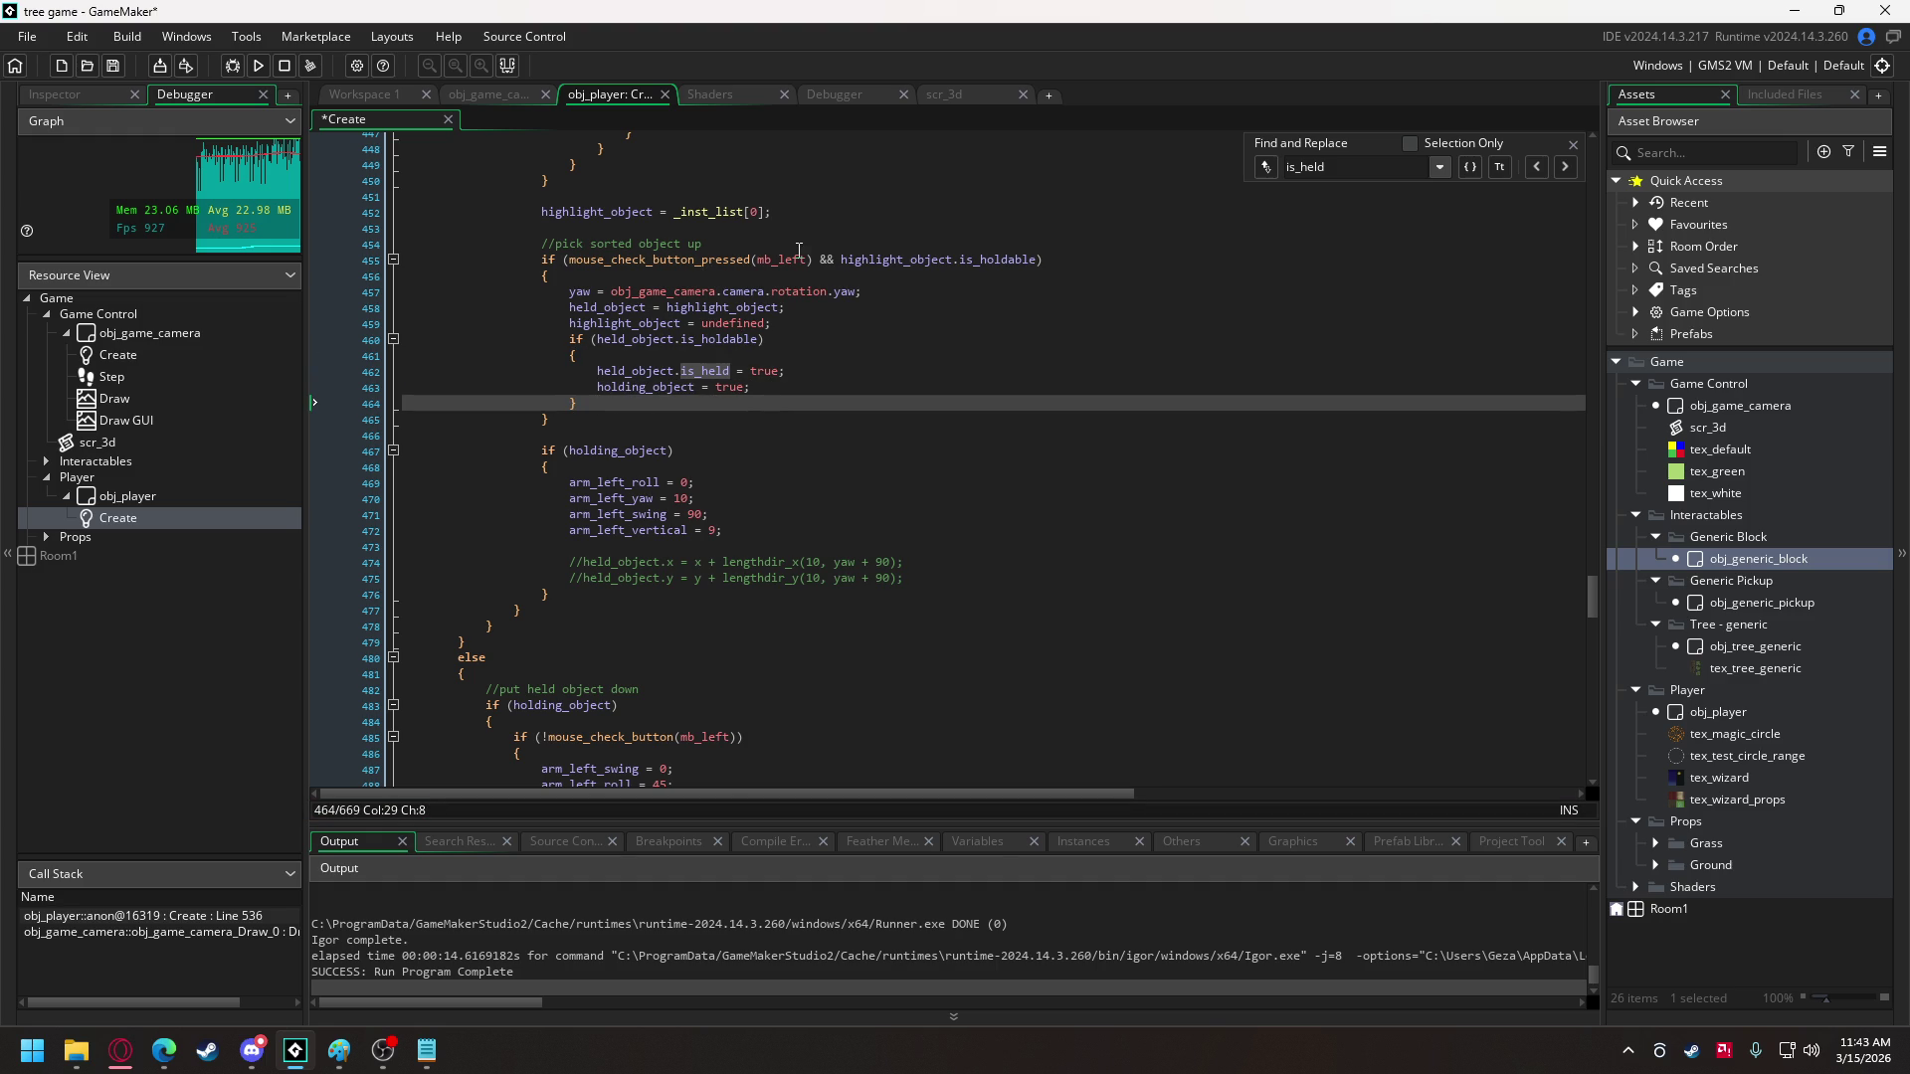
pyautogui.moveTo(817, 259); pyautogui.dragTo(1035, 260)
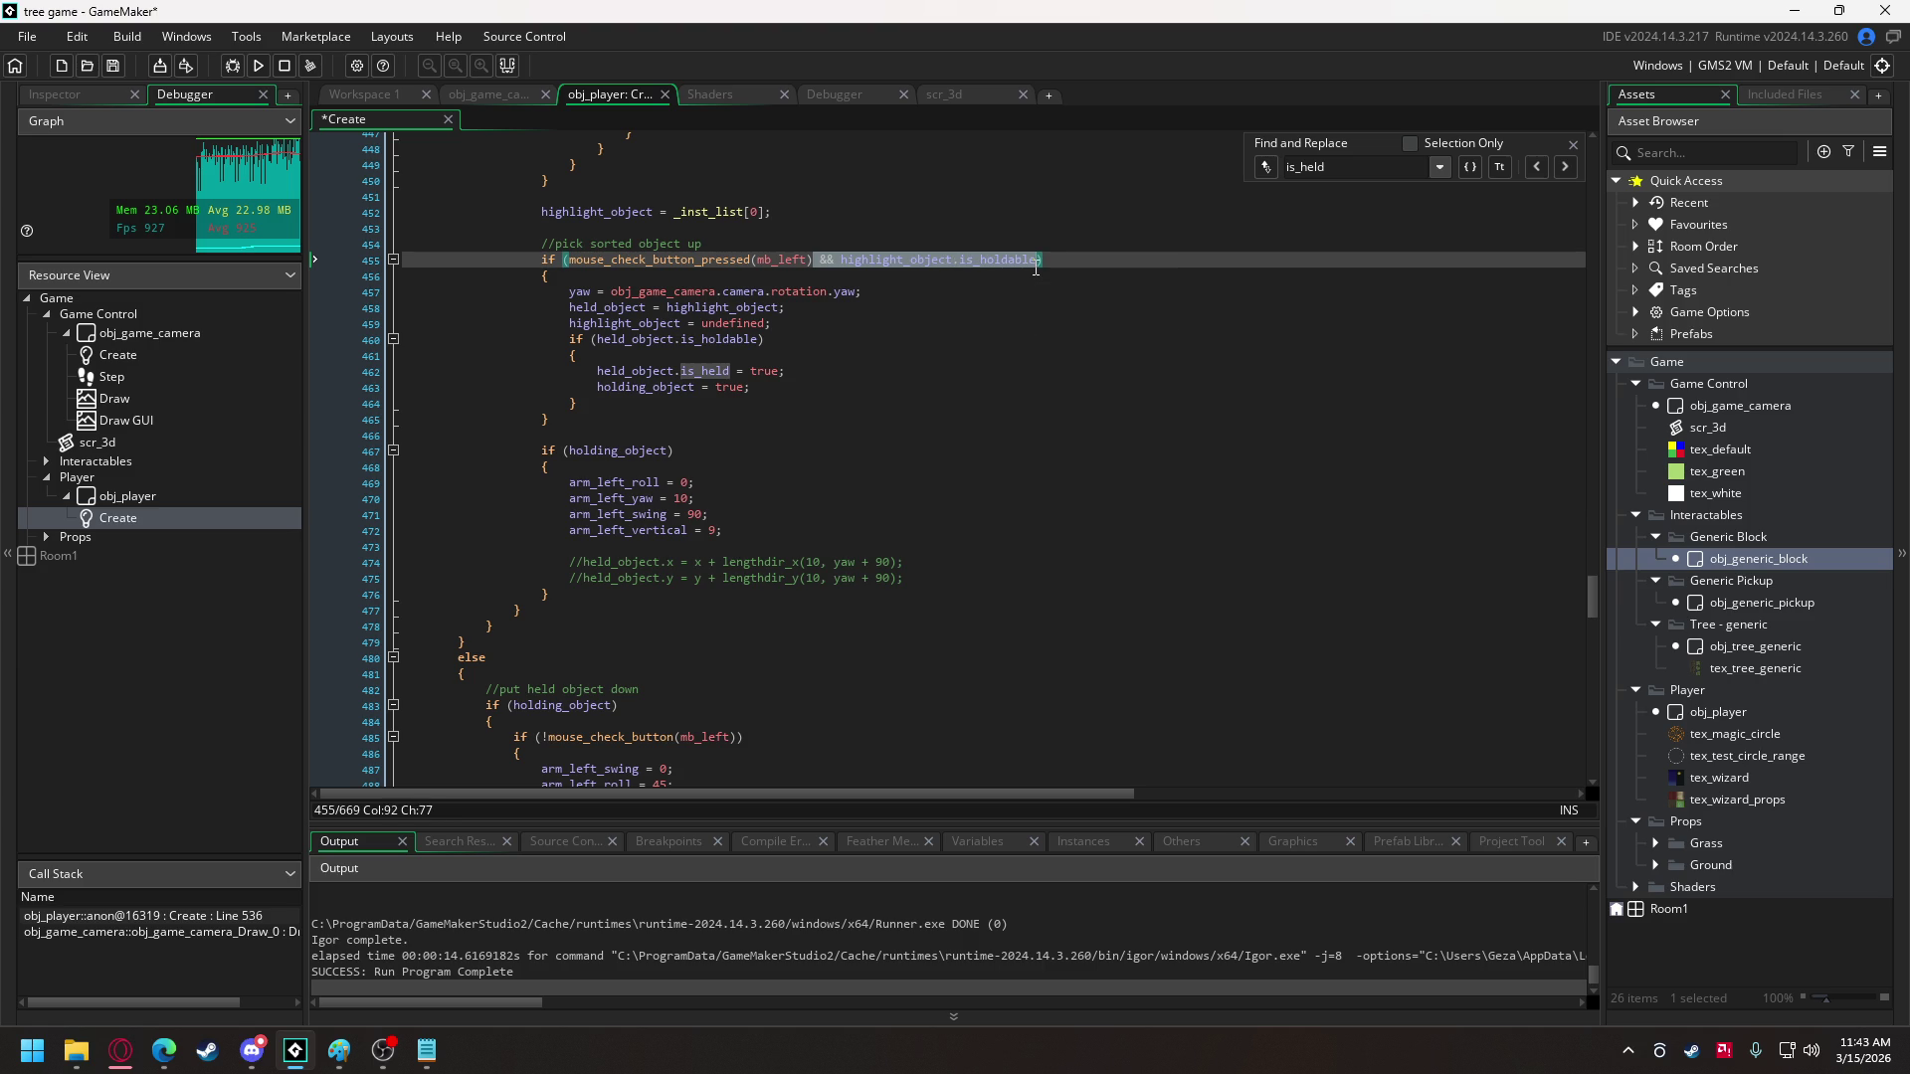
pyautogui.press('BackSpace')
# - Move the put-down x/y position lines inside the is_holdable check, then run the game
pyautogui.scroll(-6, 750, 437)
pyautogui.moveTo(585, 662); pyautogui.dragTo(540, 585)
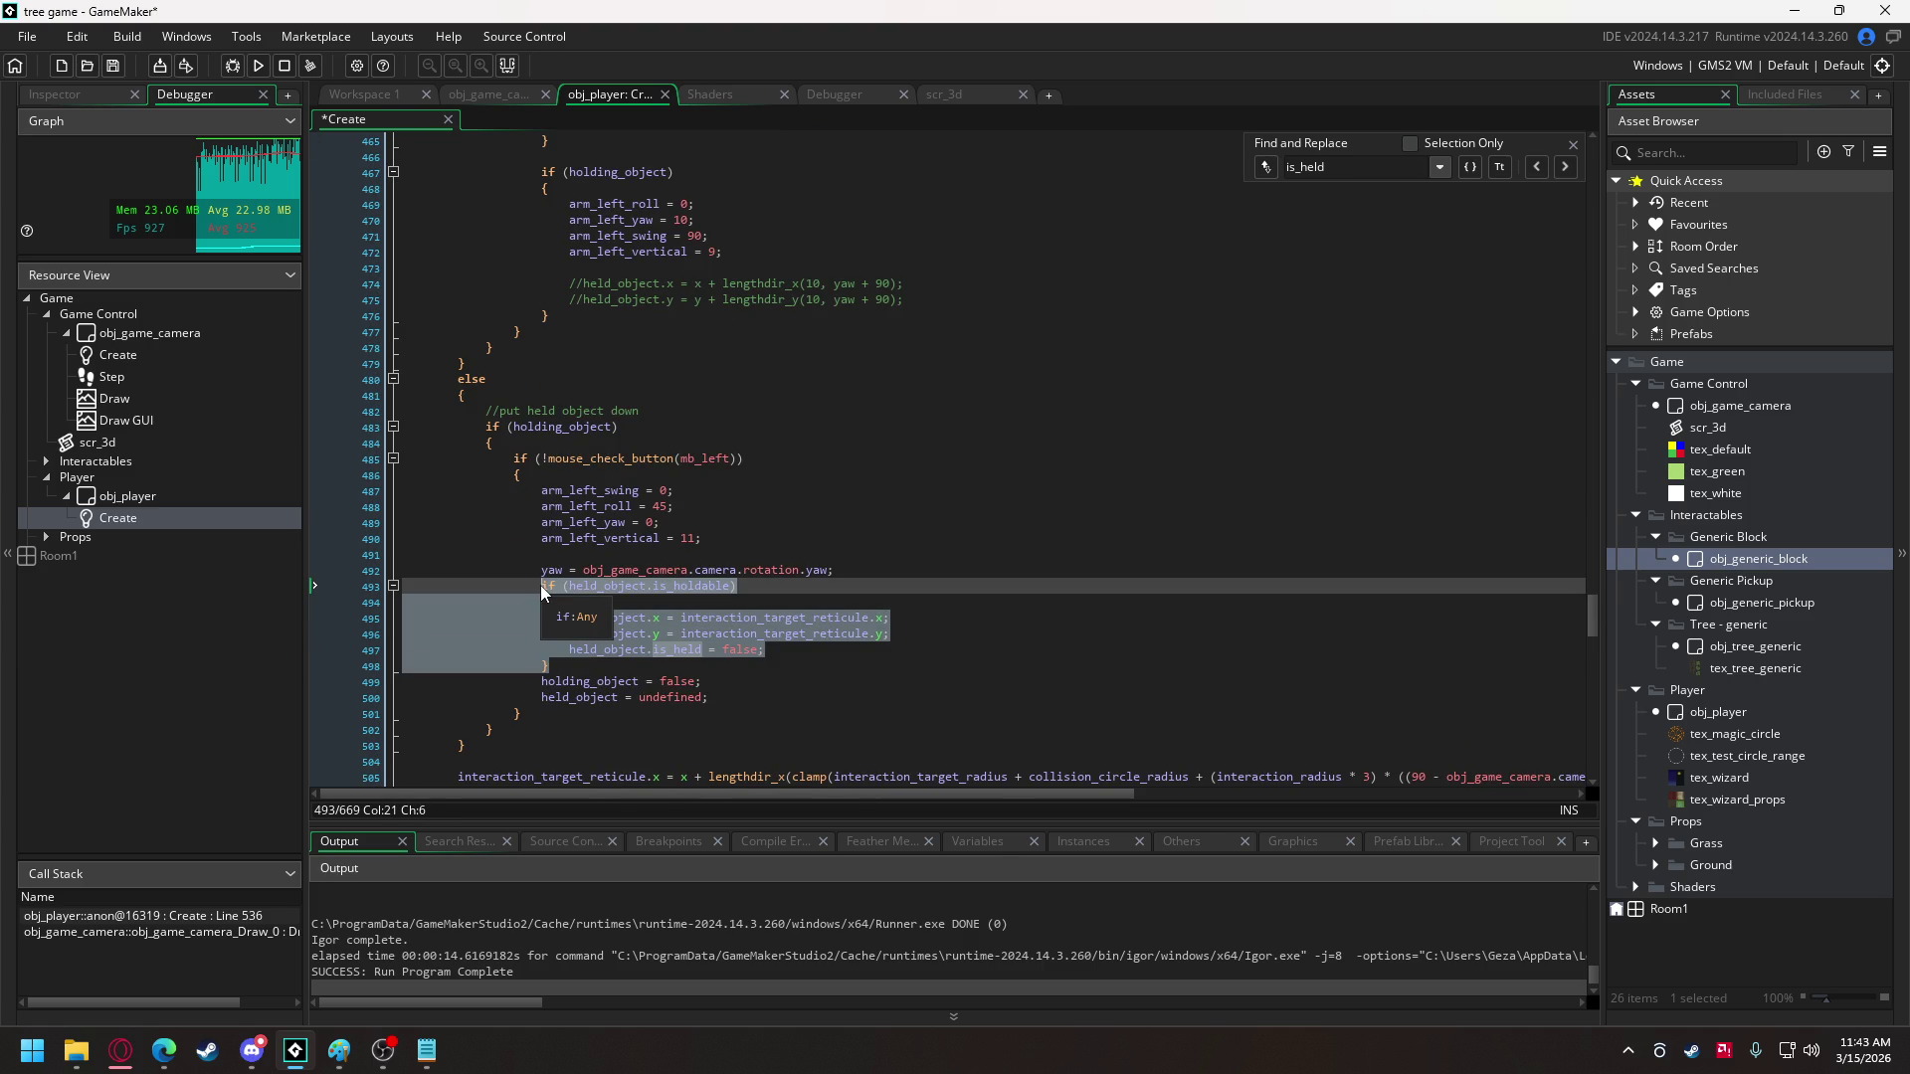
pyautogui.scroll(20, 541, 585)
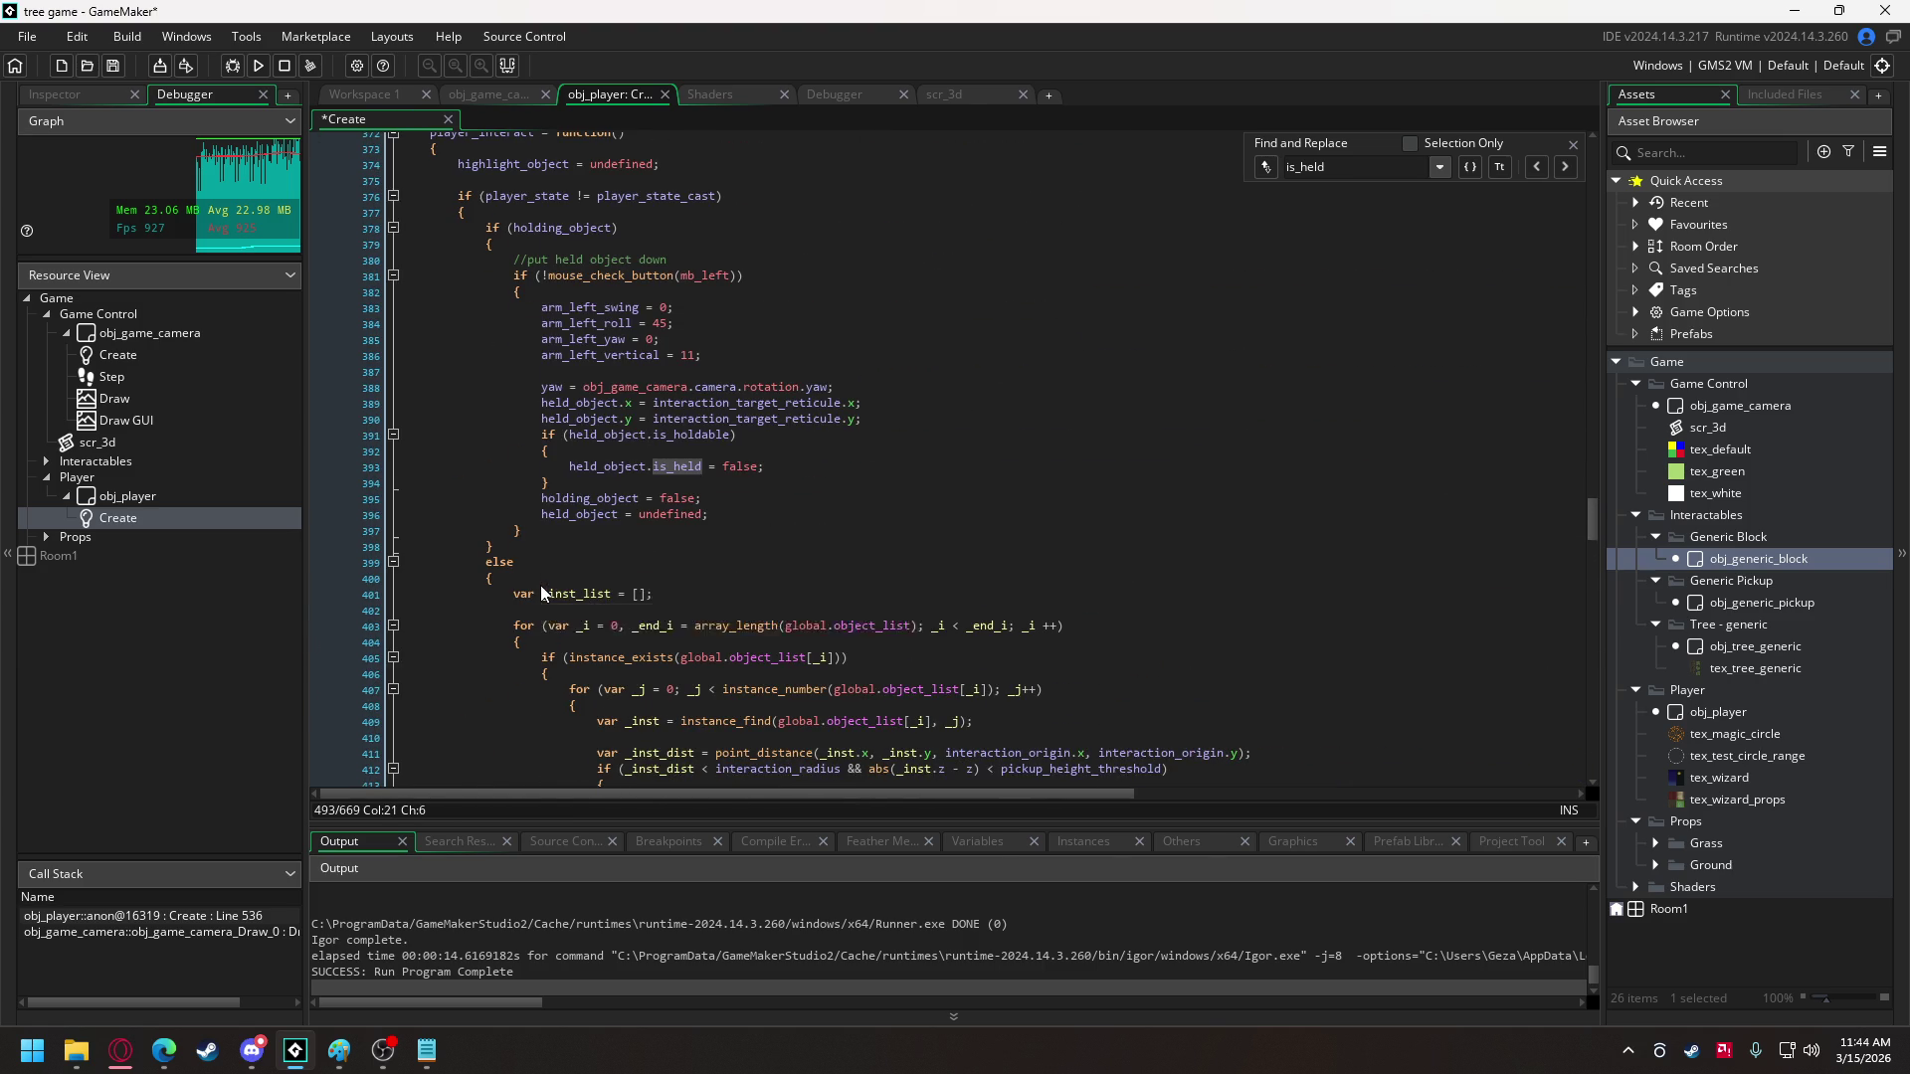
pyautogui.moveTo(550, 491); pyautogui.dragTo(547, 407)
pyautogui.hotkey('alt', 'Down')
pyautogui.hotkey('alt', 'Down')
pyautogui.click(548, 482)
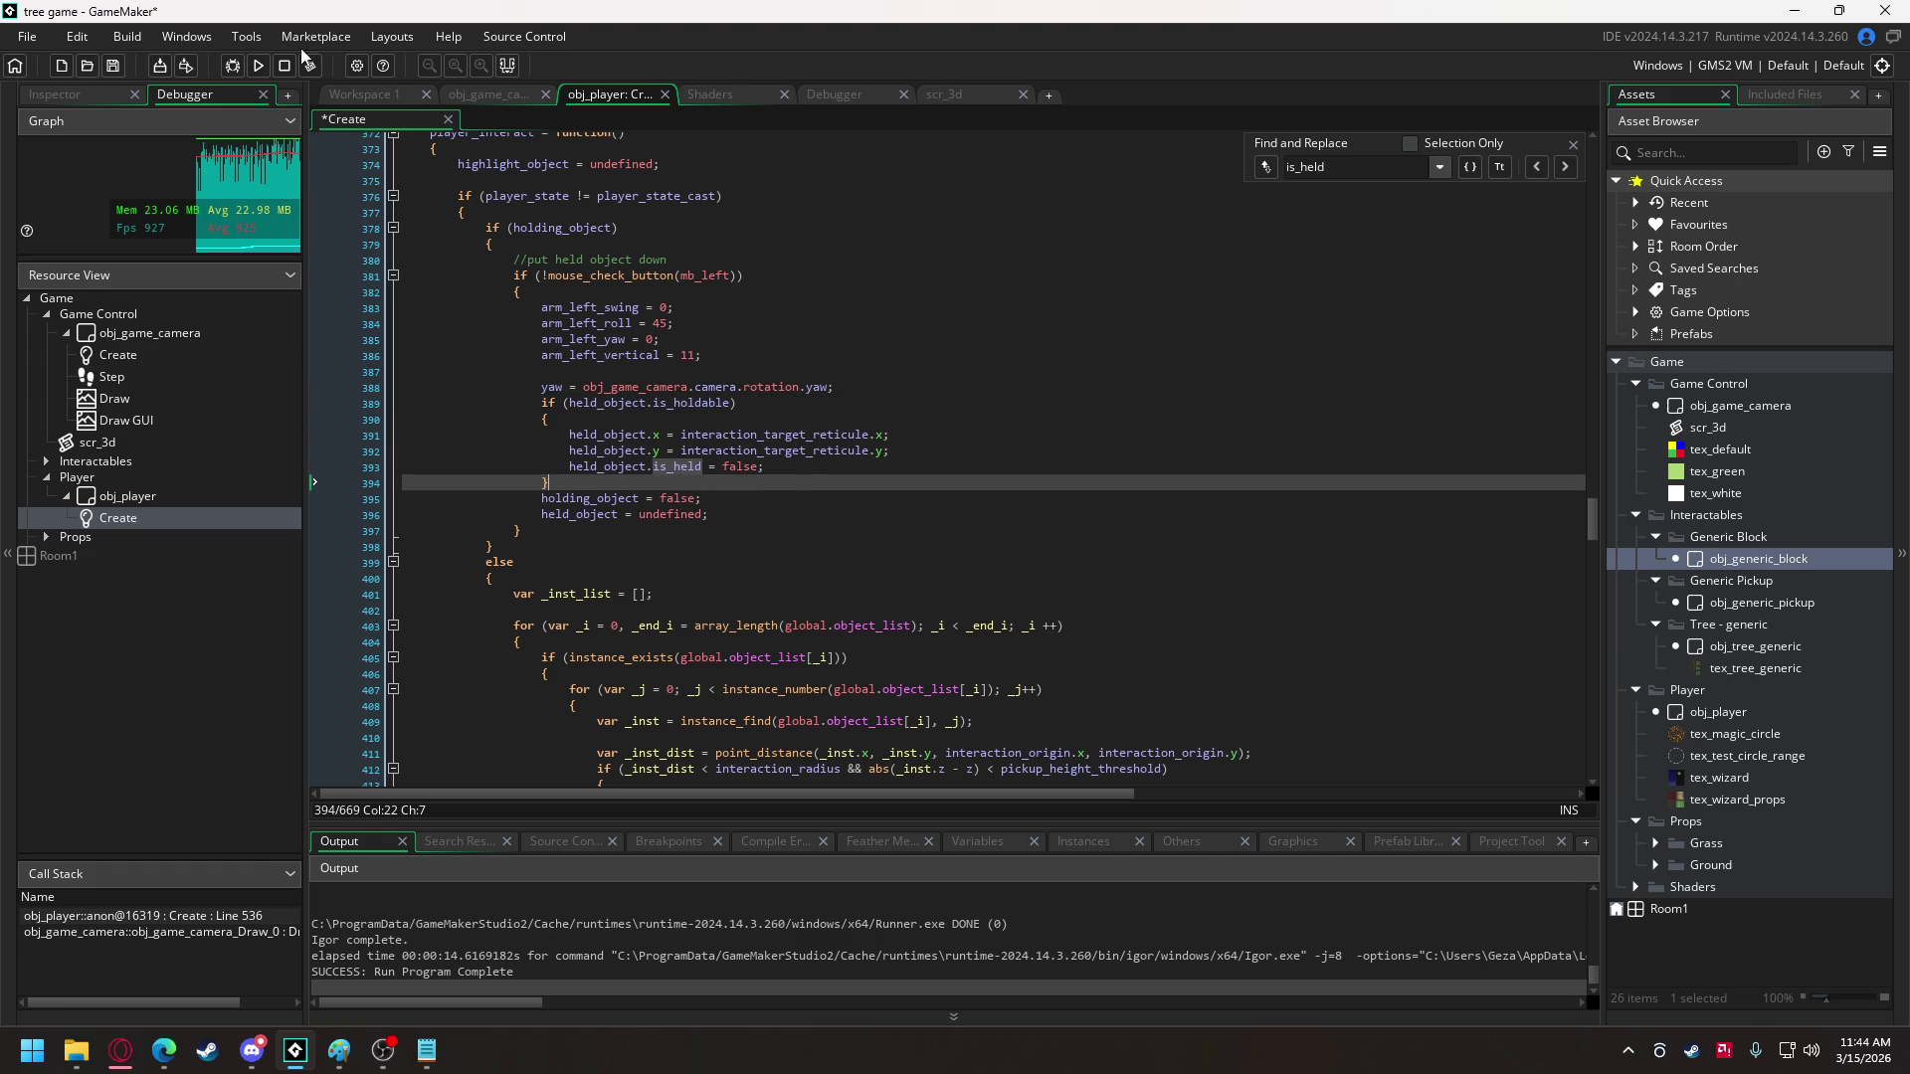
pyautogui.click(242, 65)
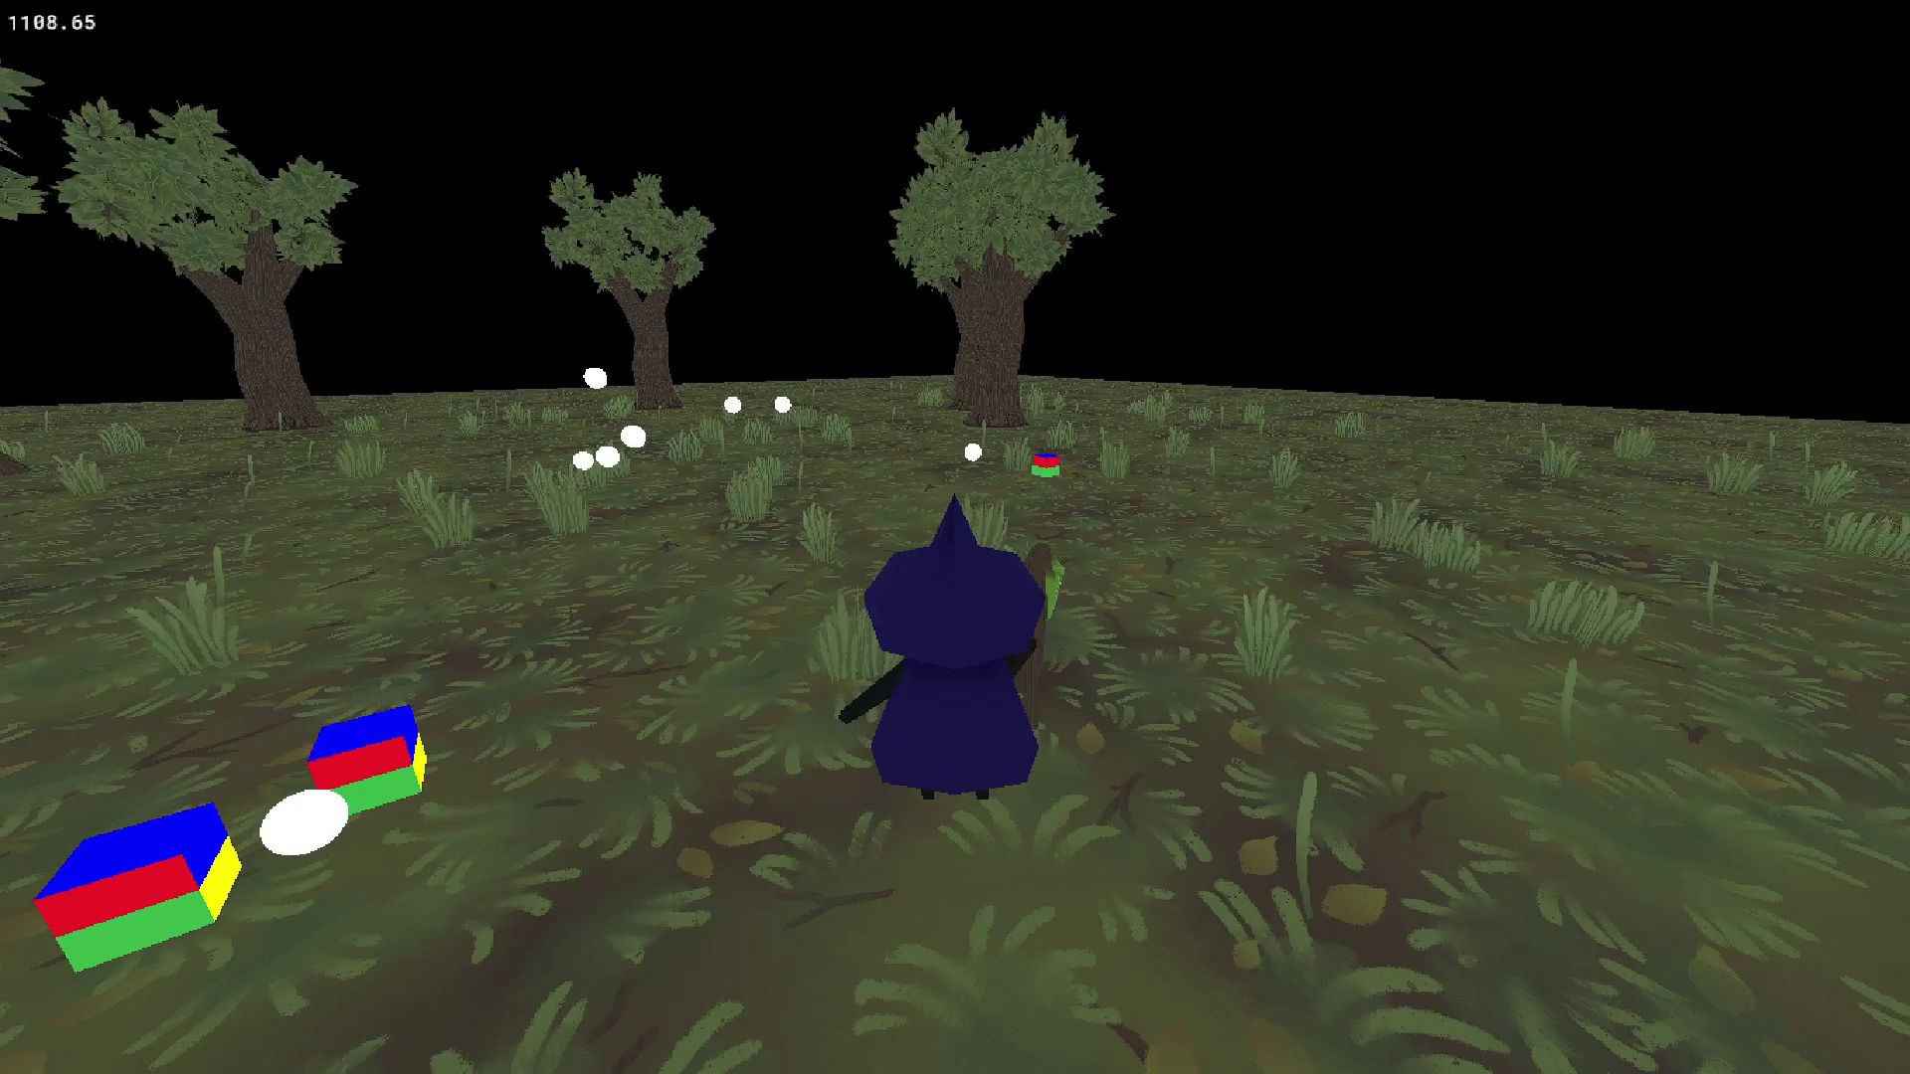
# - Close the running game after testing and switch to Discord
pyautogui.press('Escape')
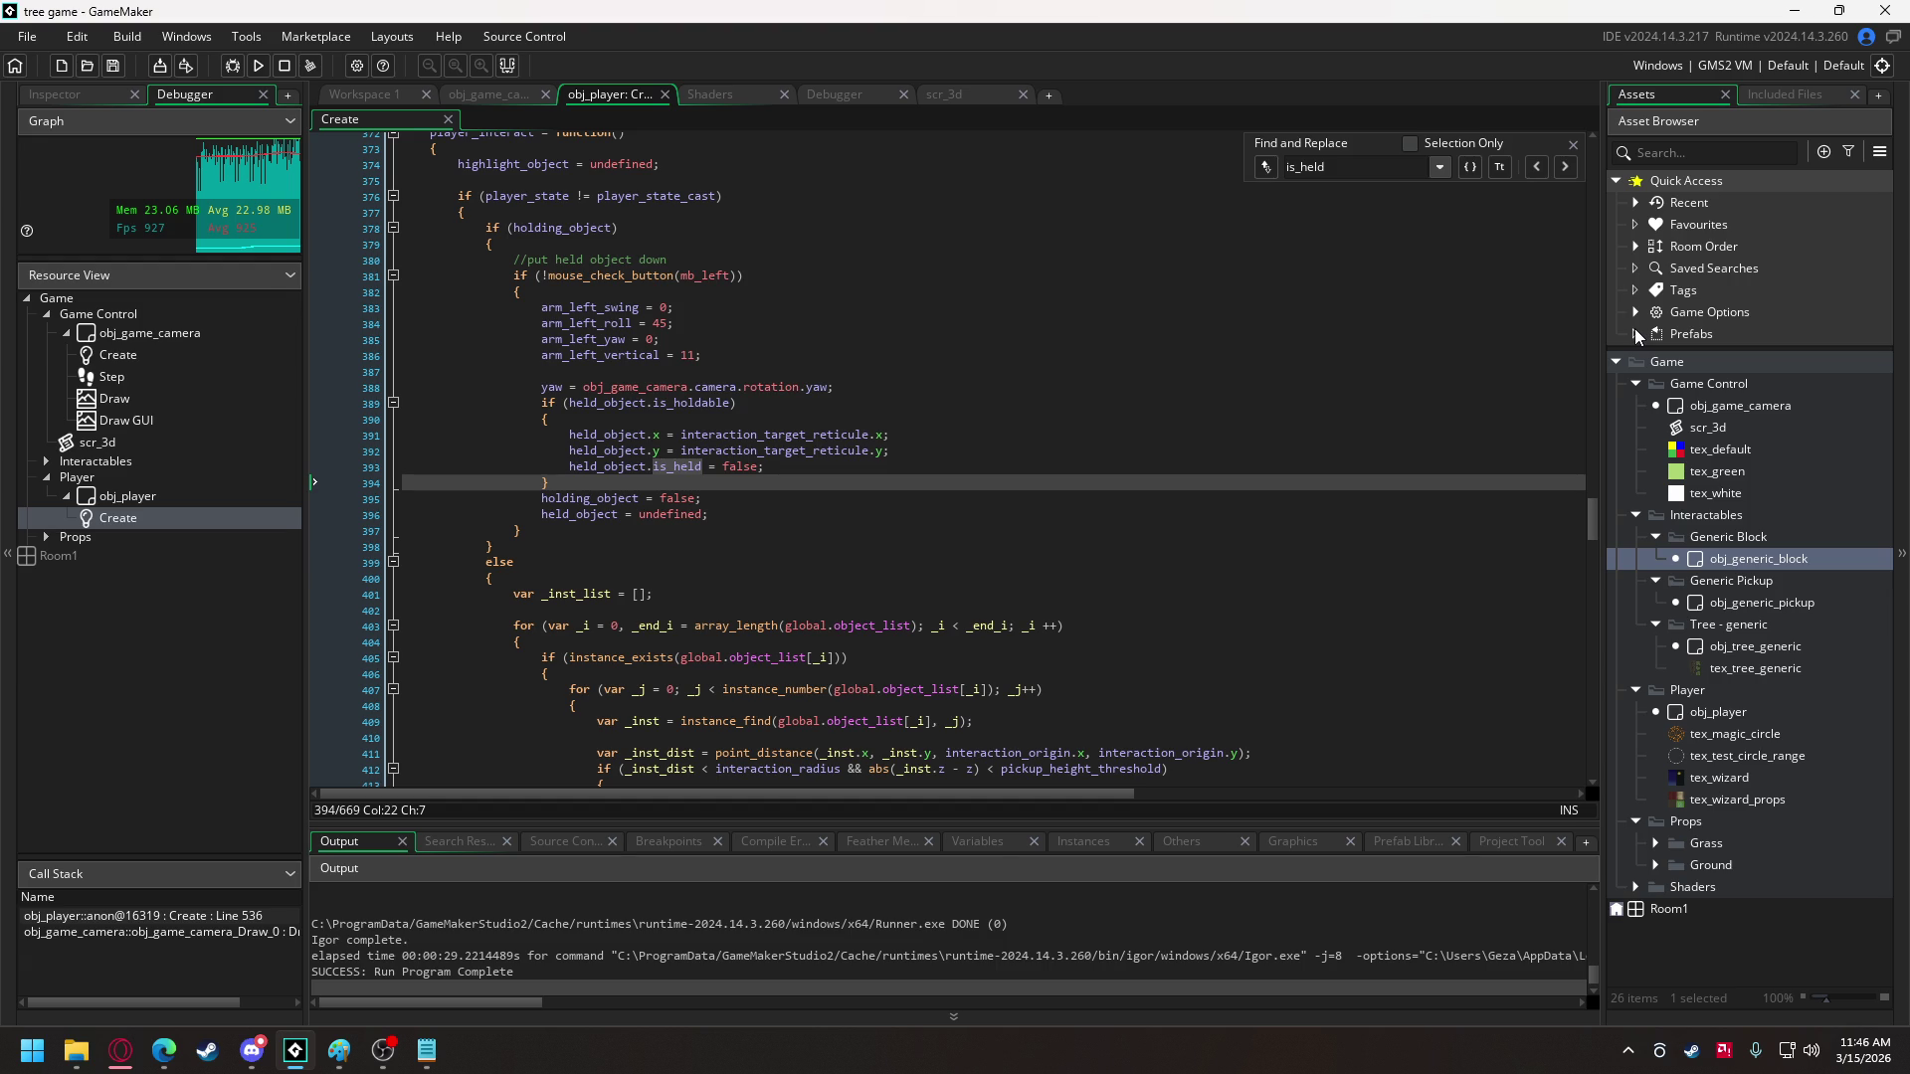
pyautogui.click(254, 1051)
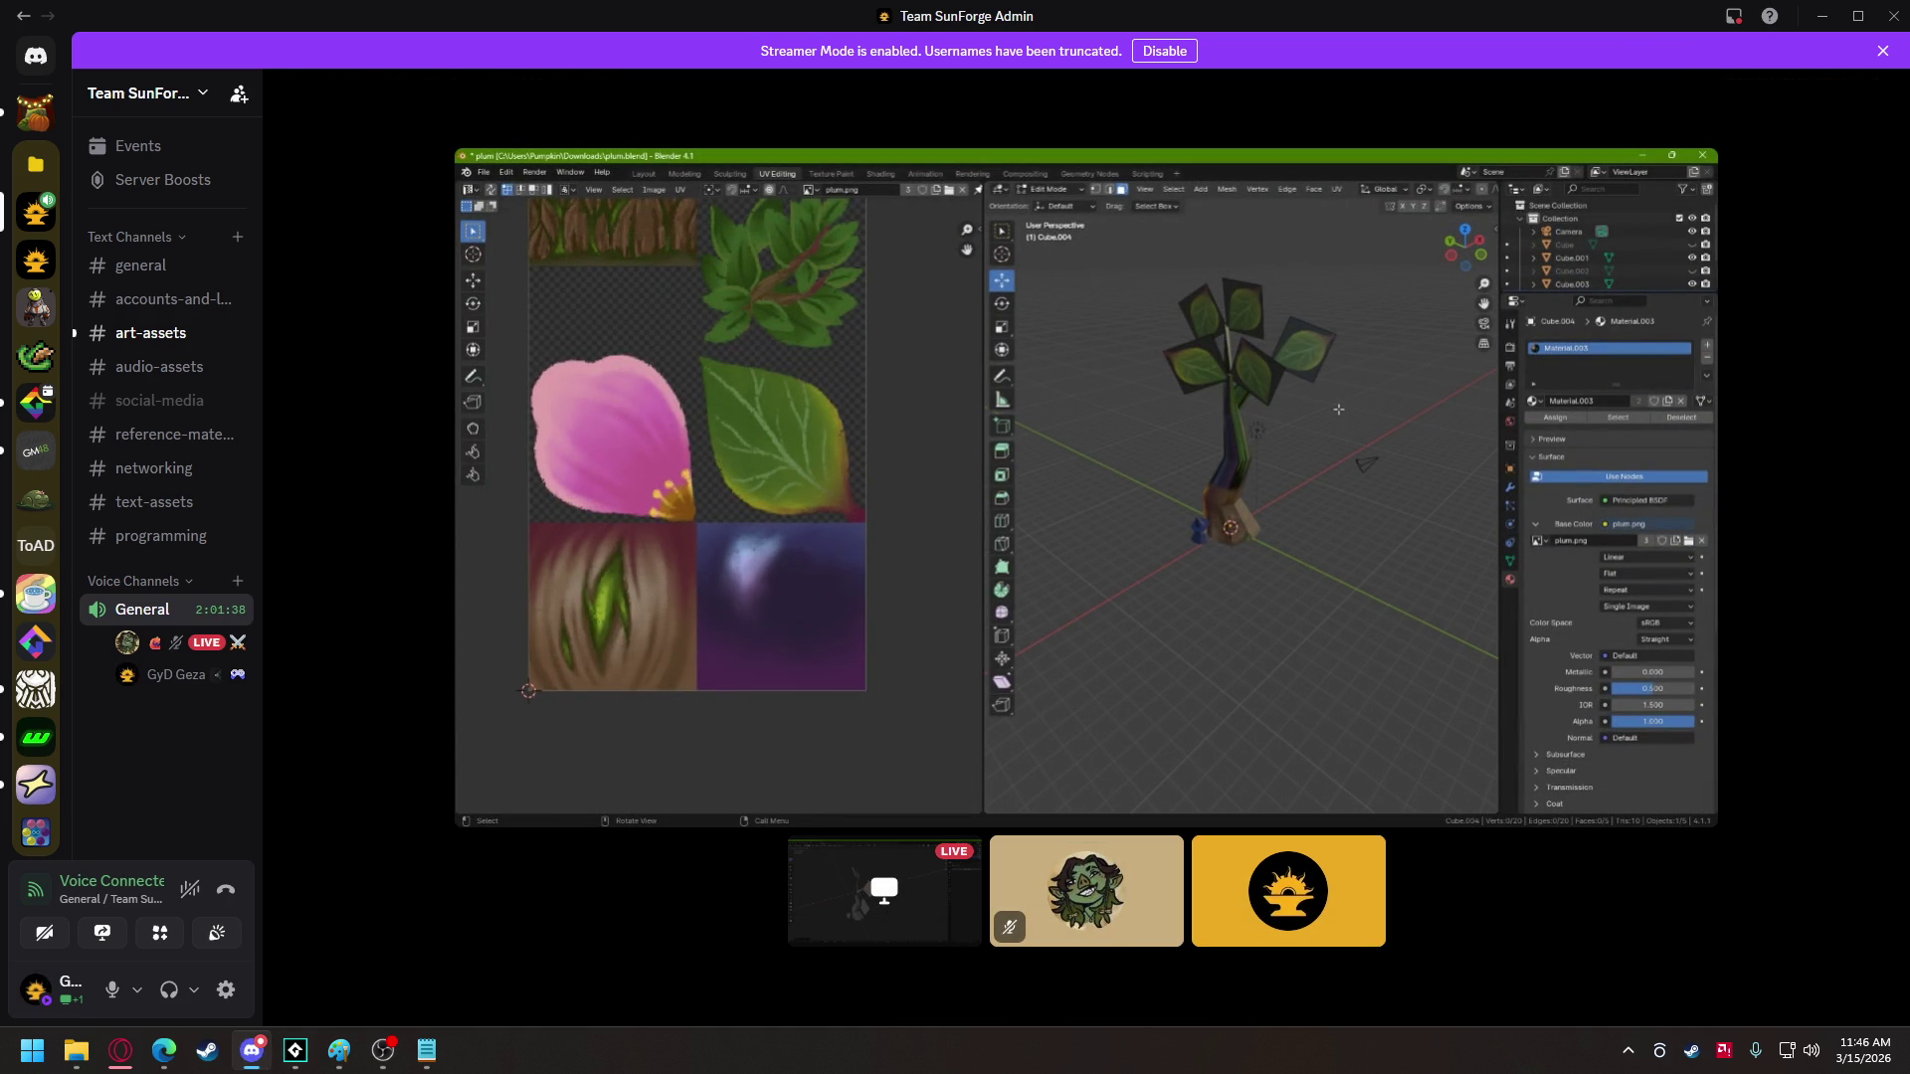
# - Save the tree texture image from #art-assets as tex_tree_main, then return to the General stream
pyautogui.moveTo(256, 1052)
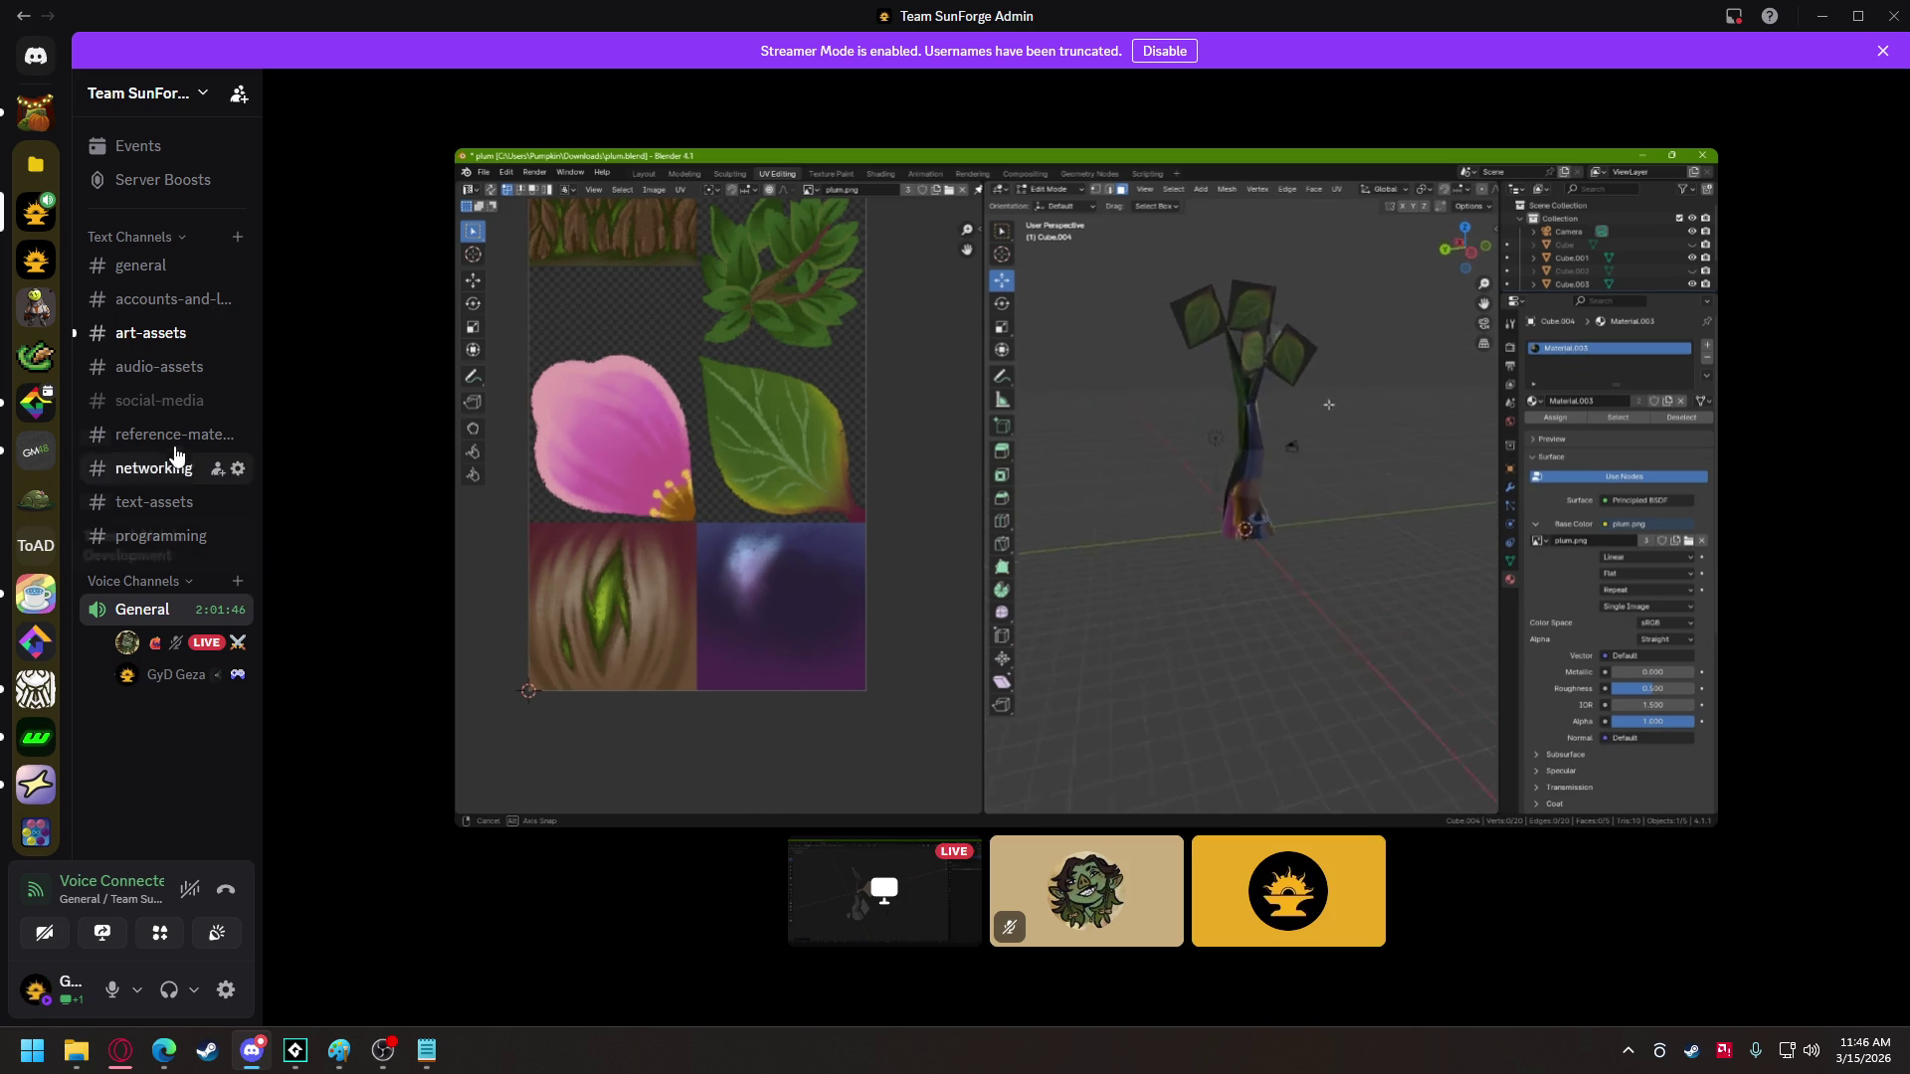
pyautogui.click(155, 333)
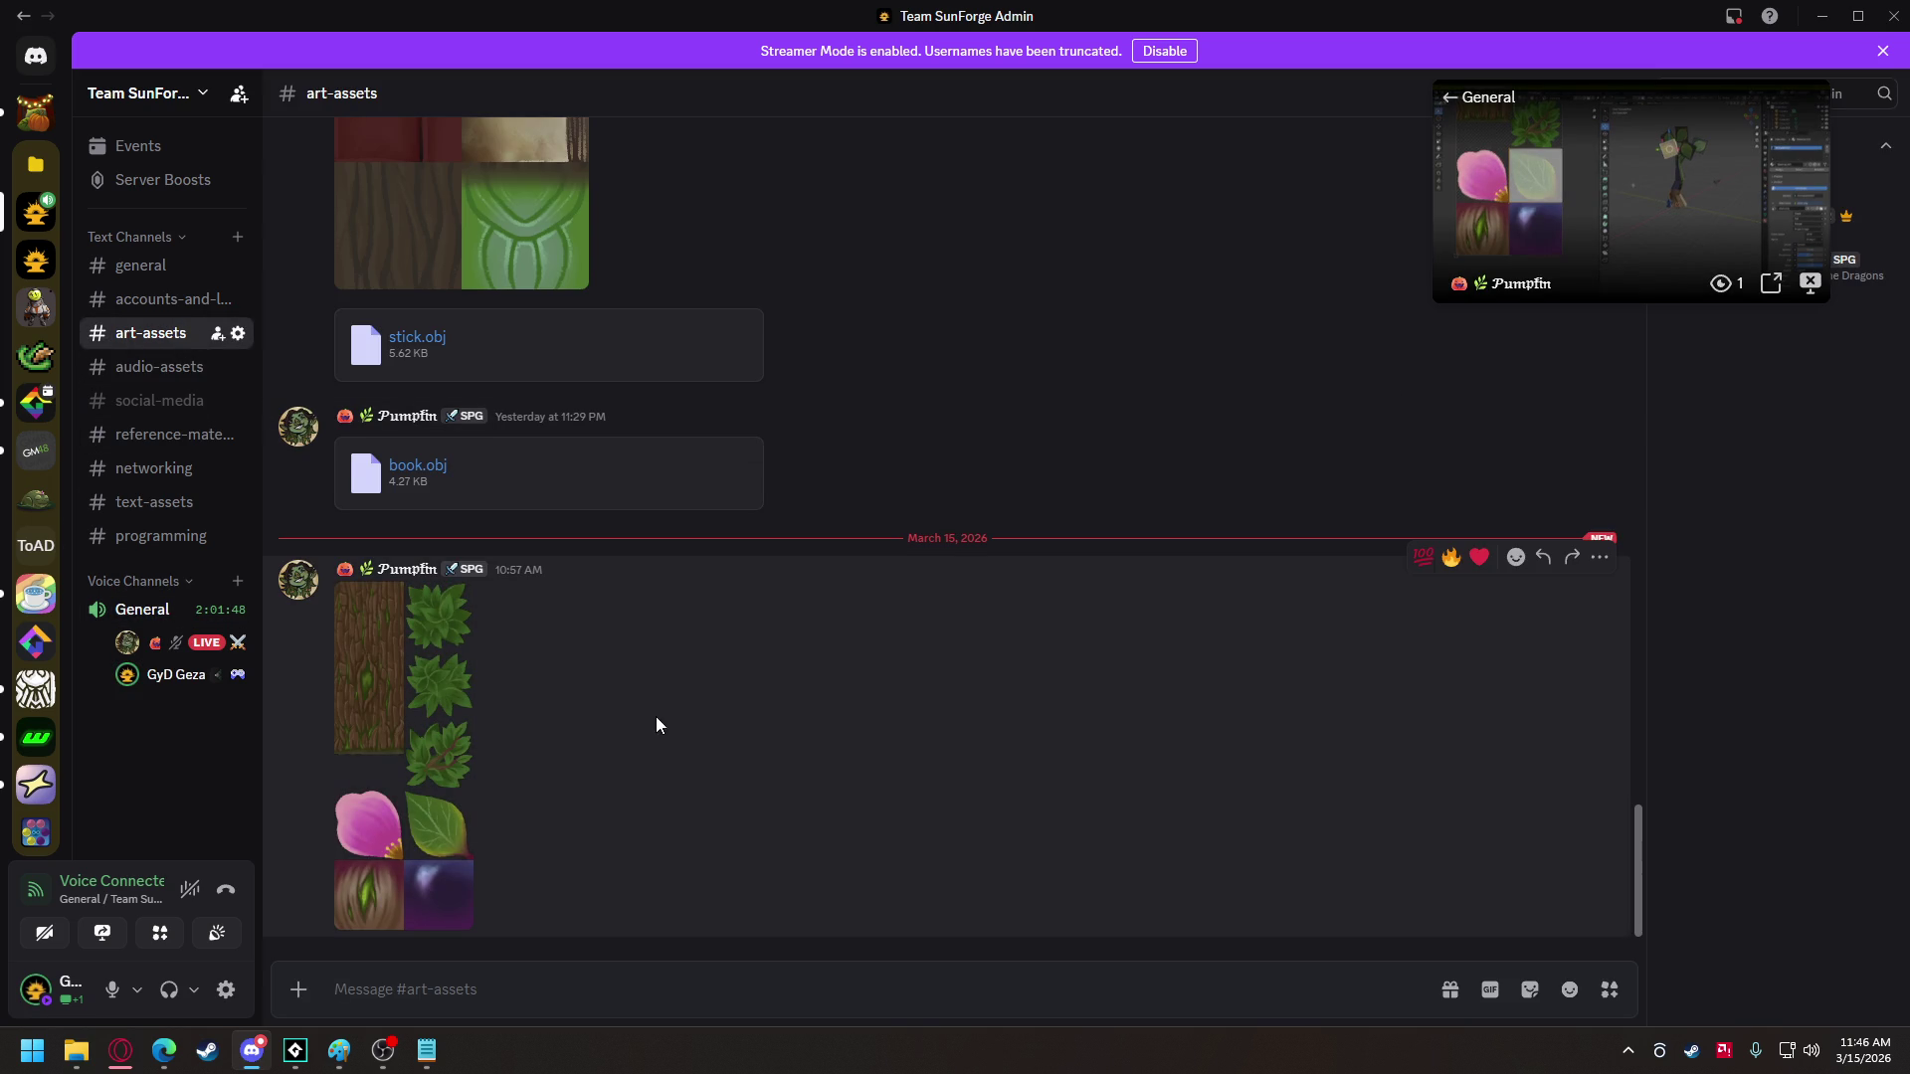
pyautogui.rightClick(386, 682)
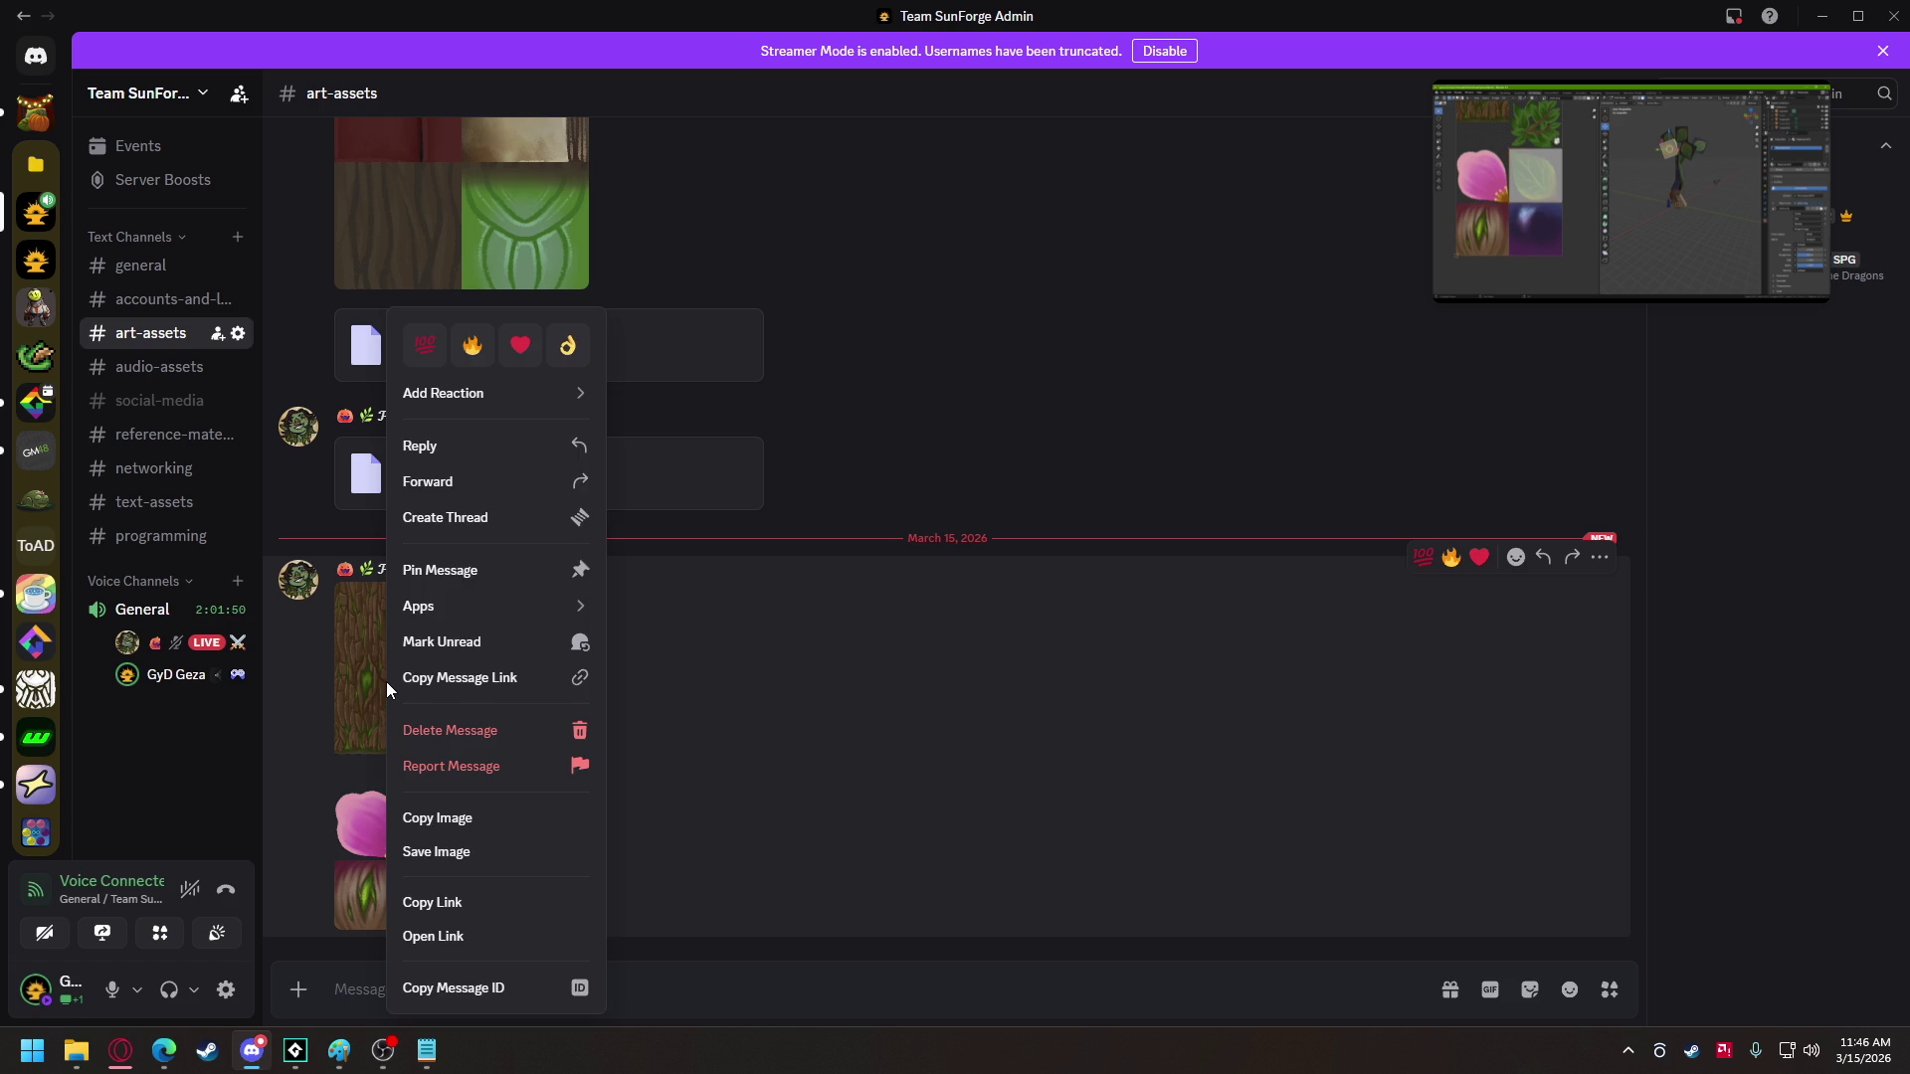
pyautogui.click(439, 858)
pyautogui.write('te')
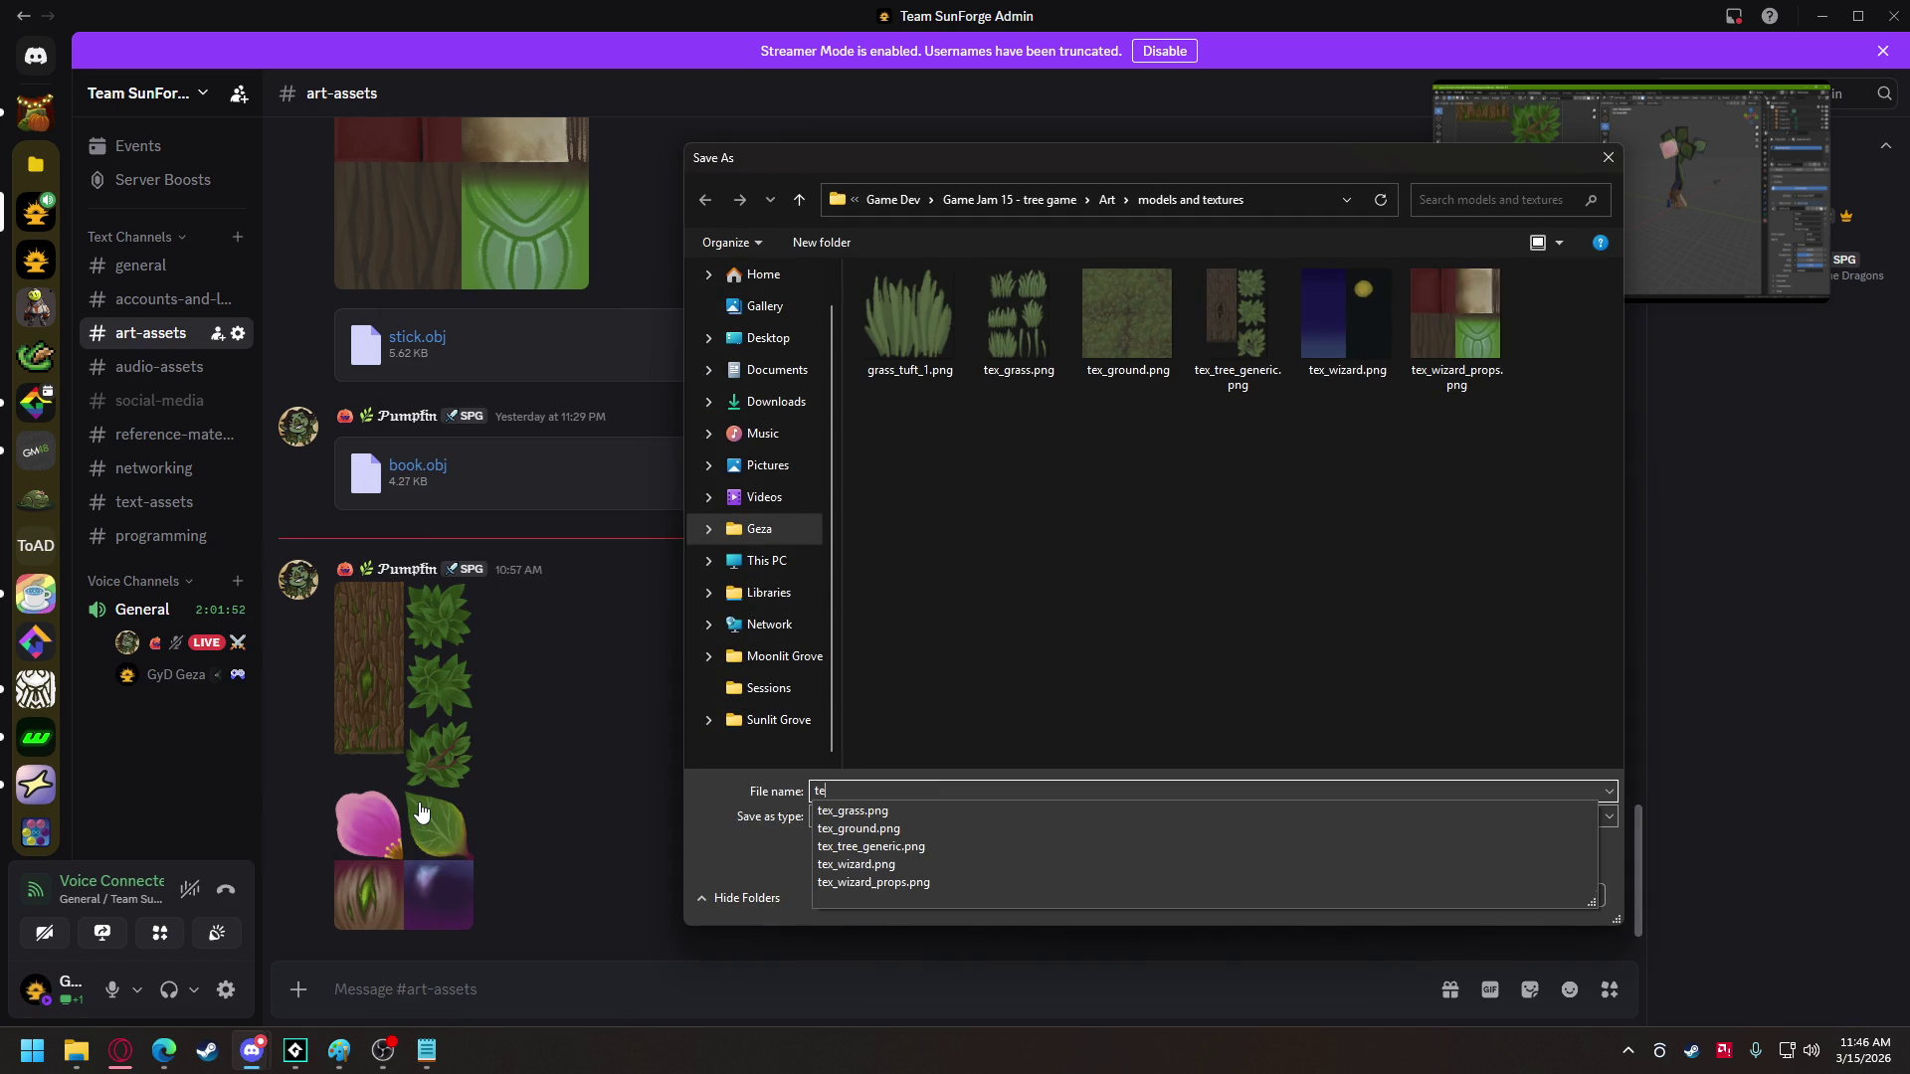
pyautogui.write('x_tree_')
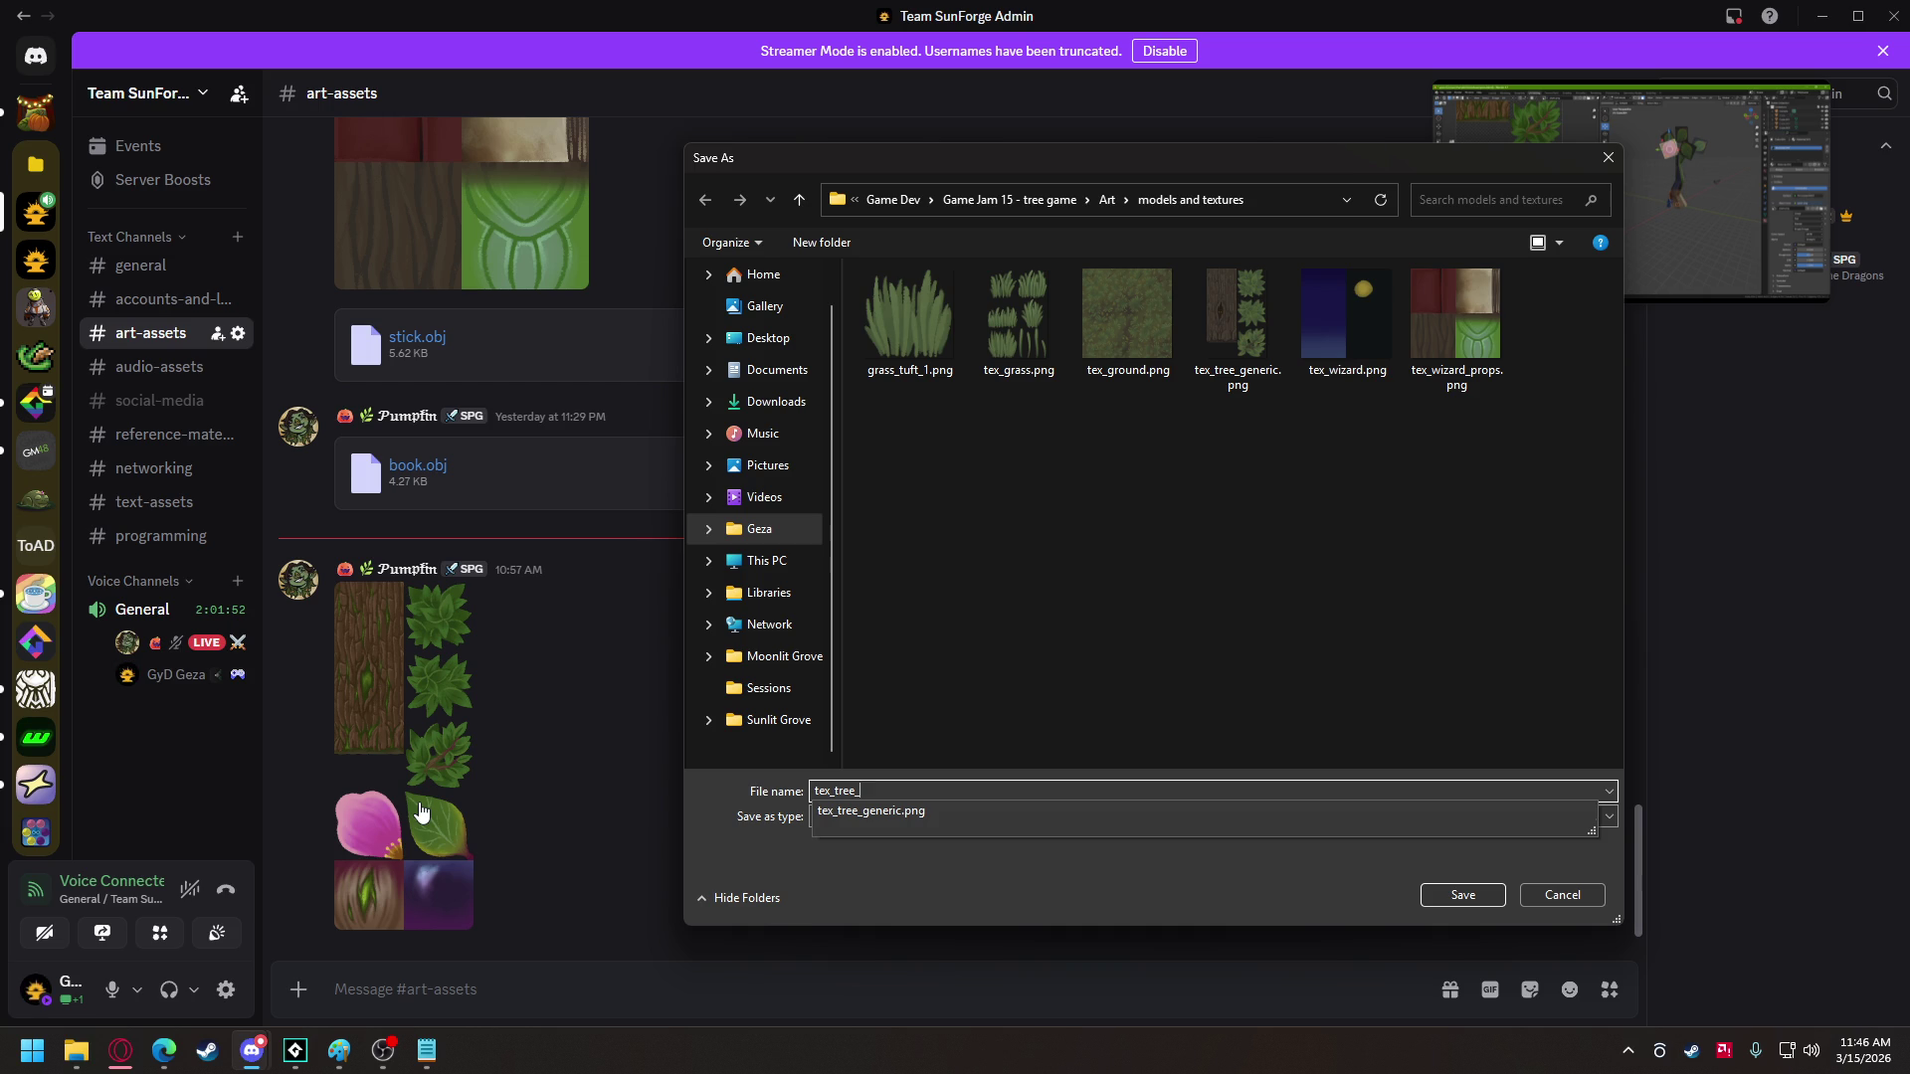
pyautogui.write('main')
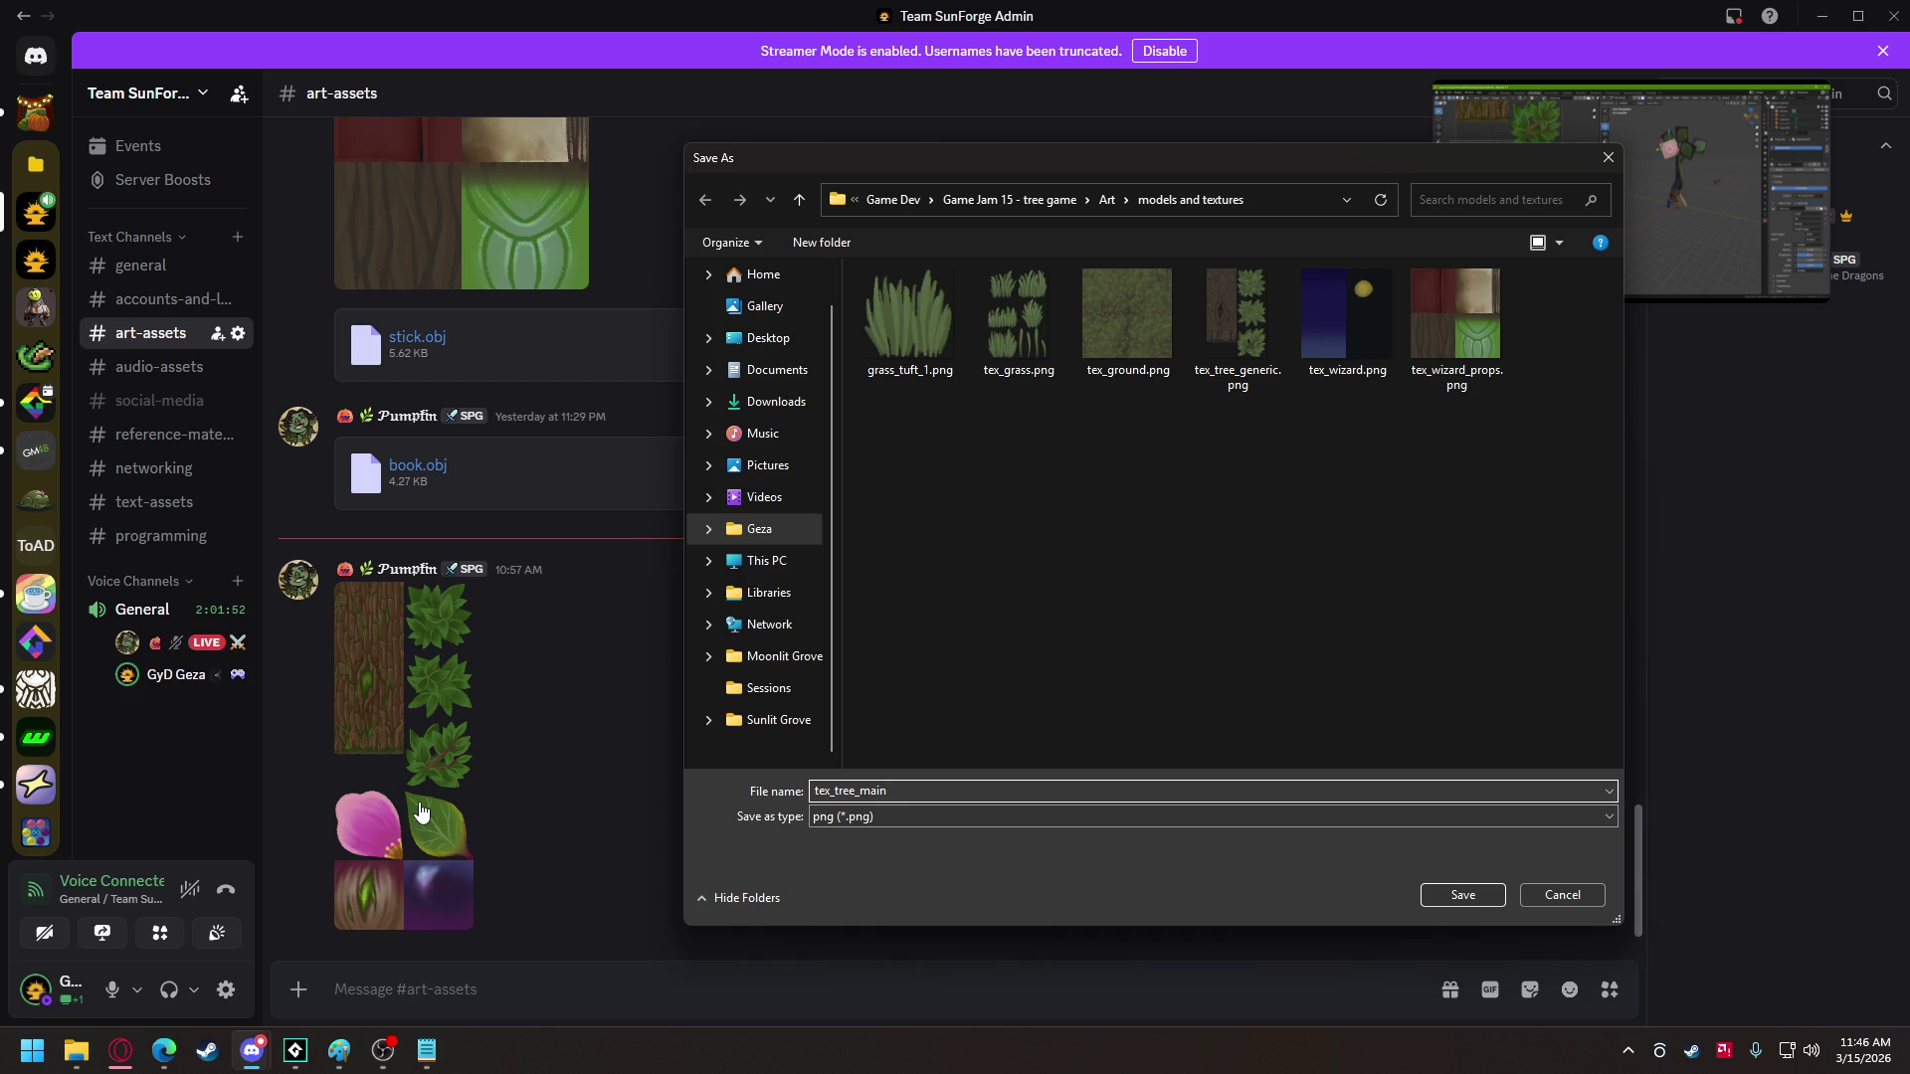
pyautogui.press('Return')
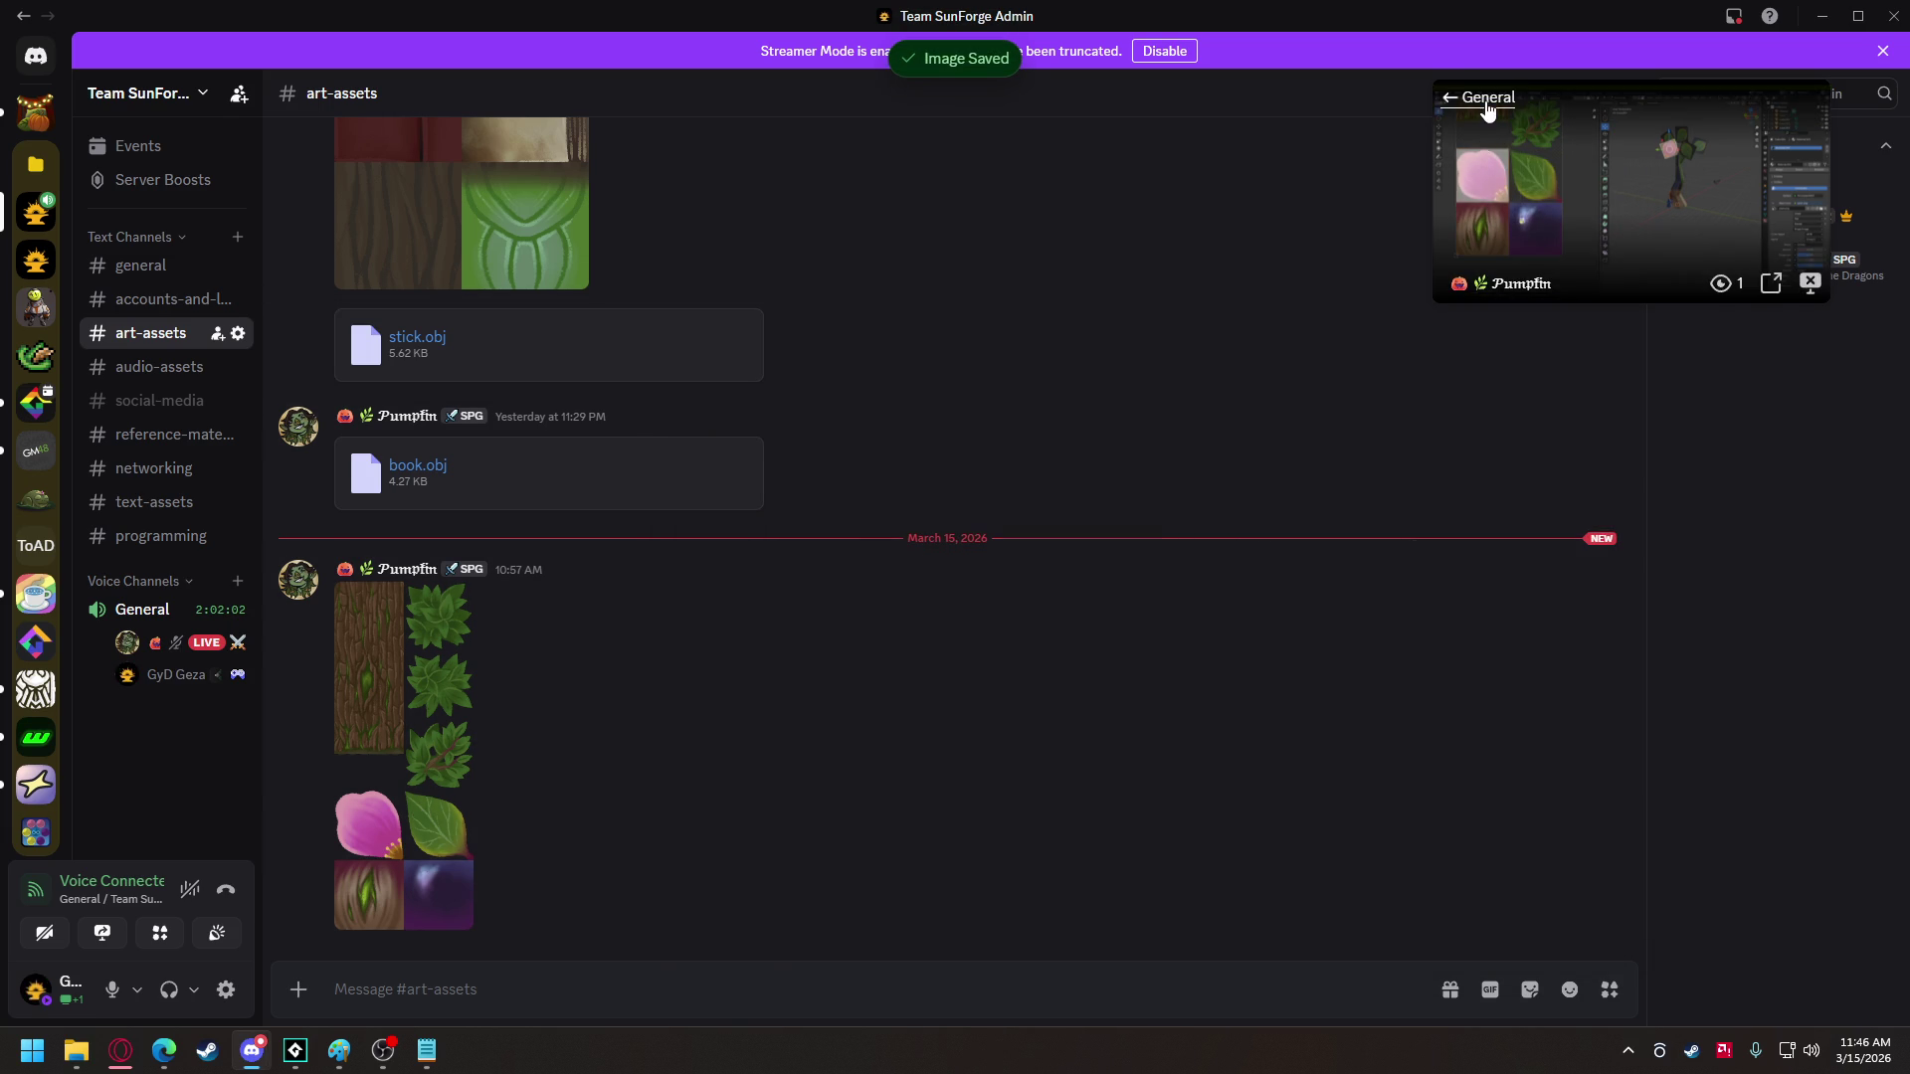
pyautogui.click(1488, 110)
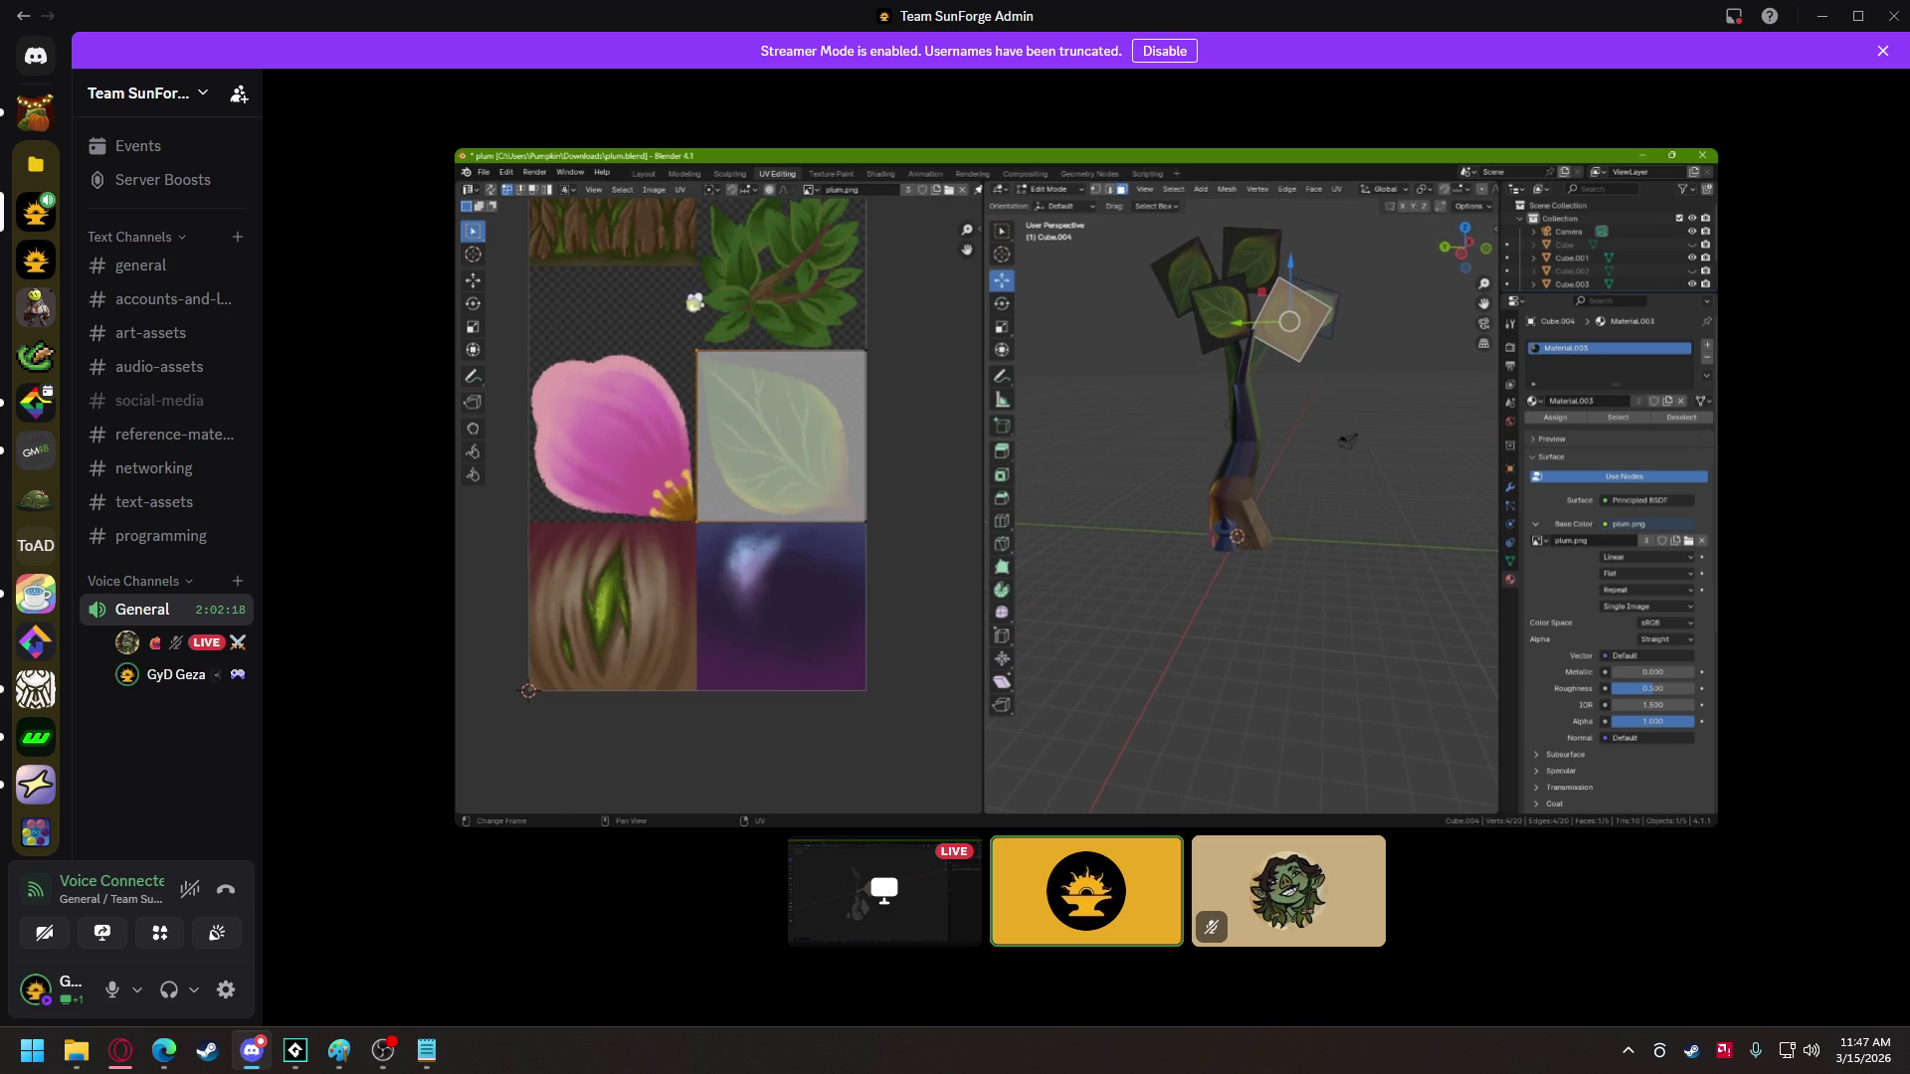
# - Switch from Discord back to the GameMaker IDE with Alt+Tab
pyautogui.moveTo(899, 354)
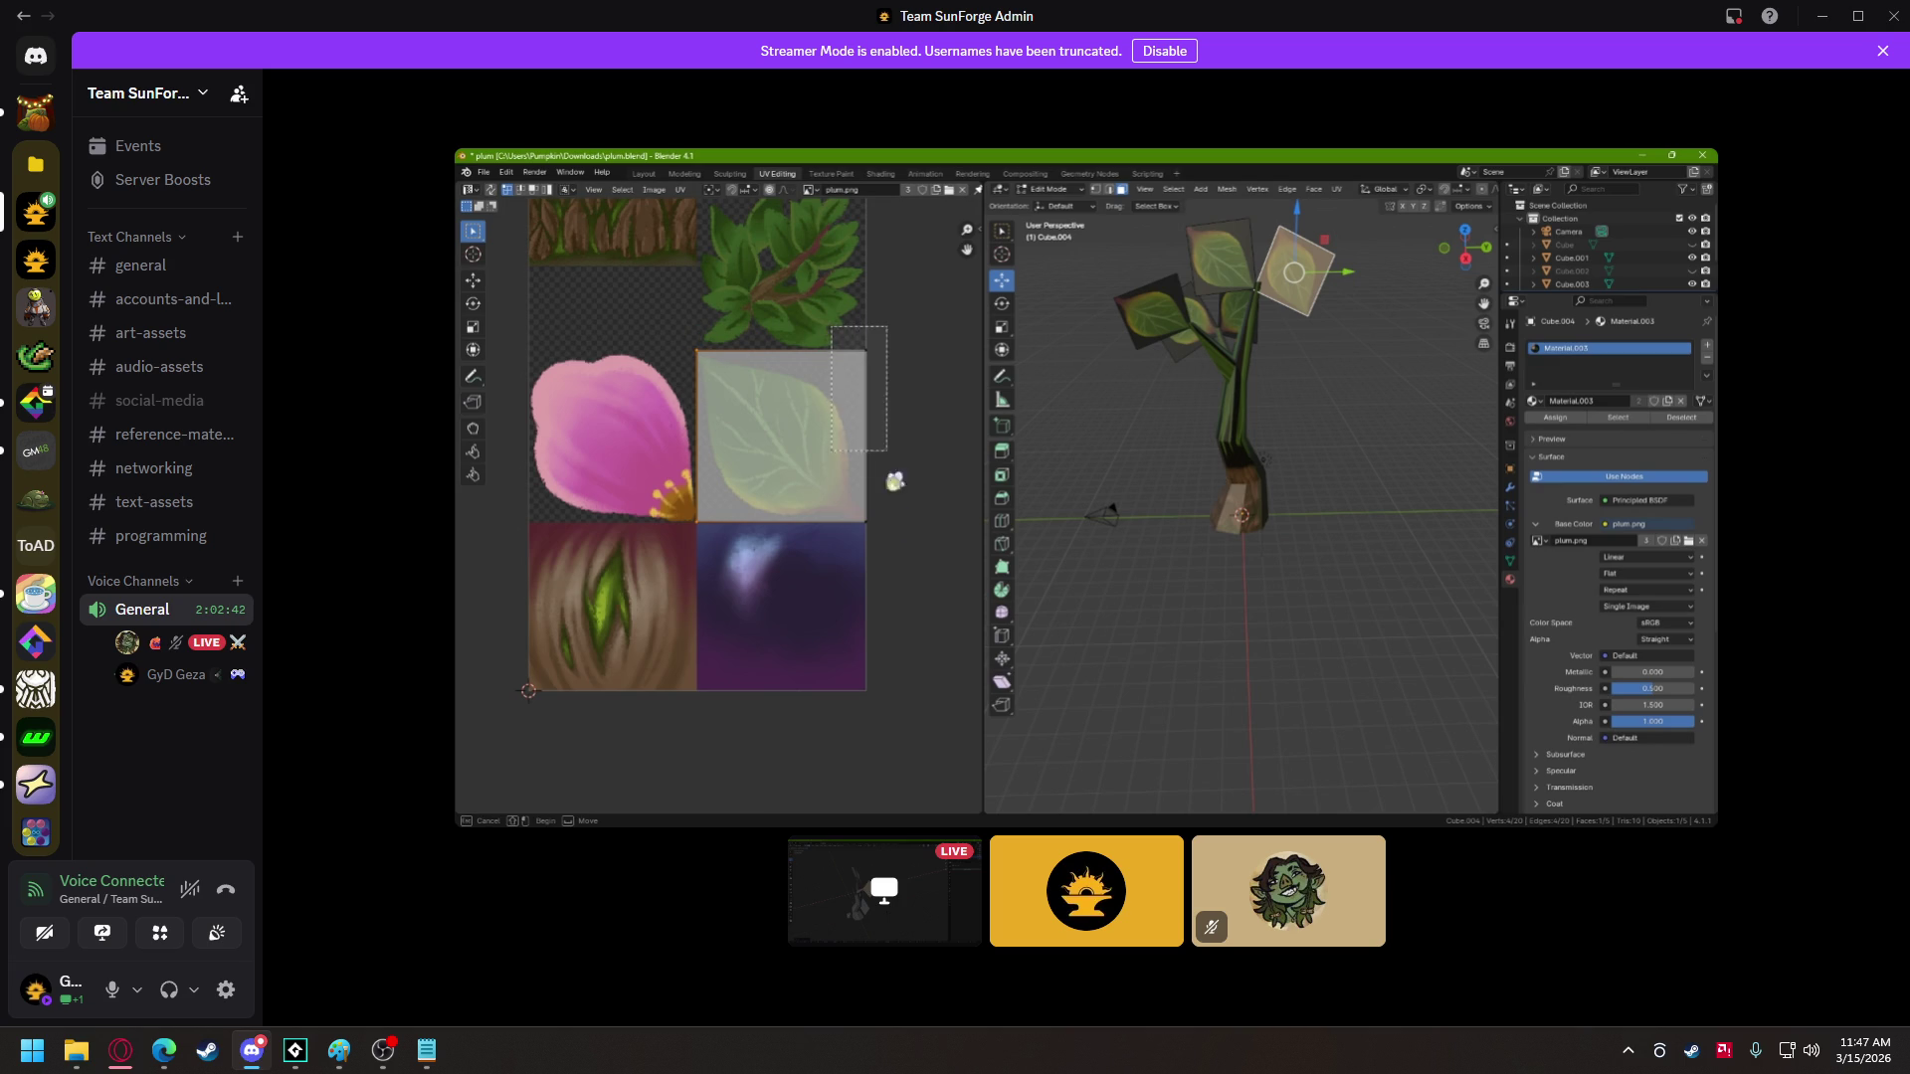
pyautogui.hotkey('alt', 'Tab')
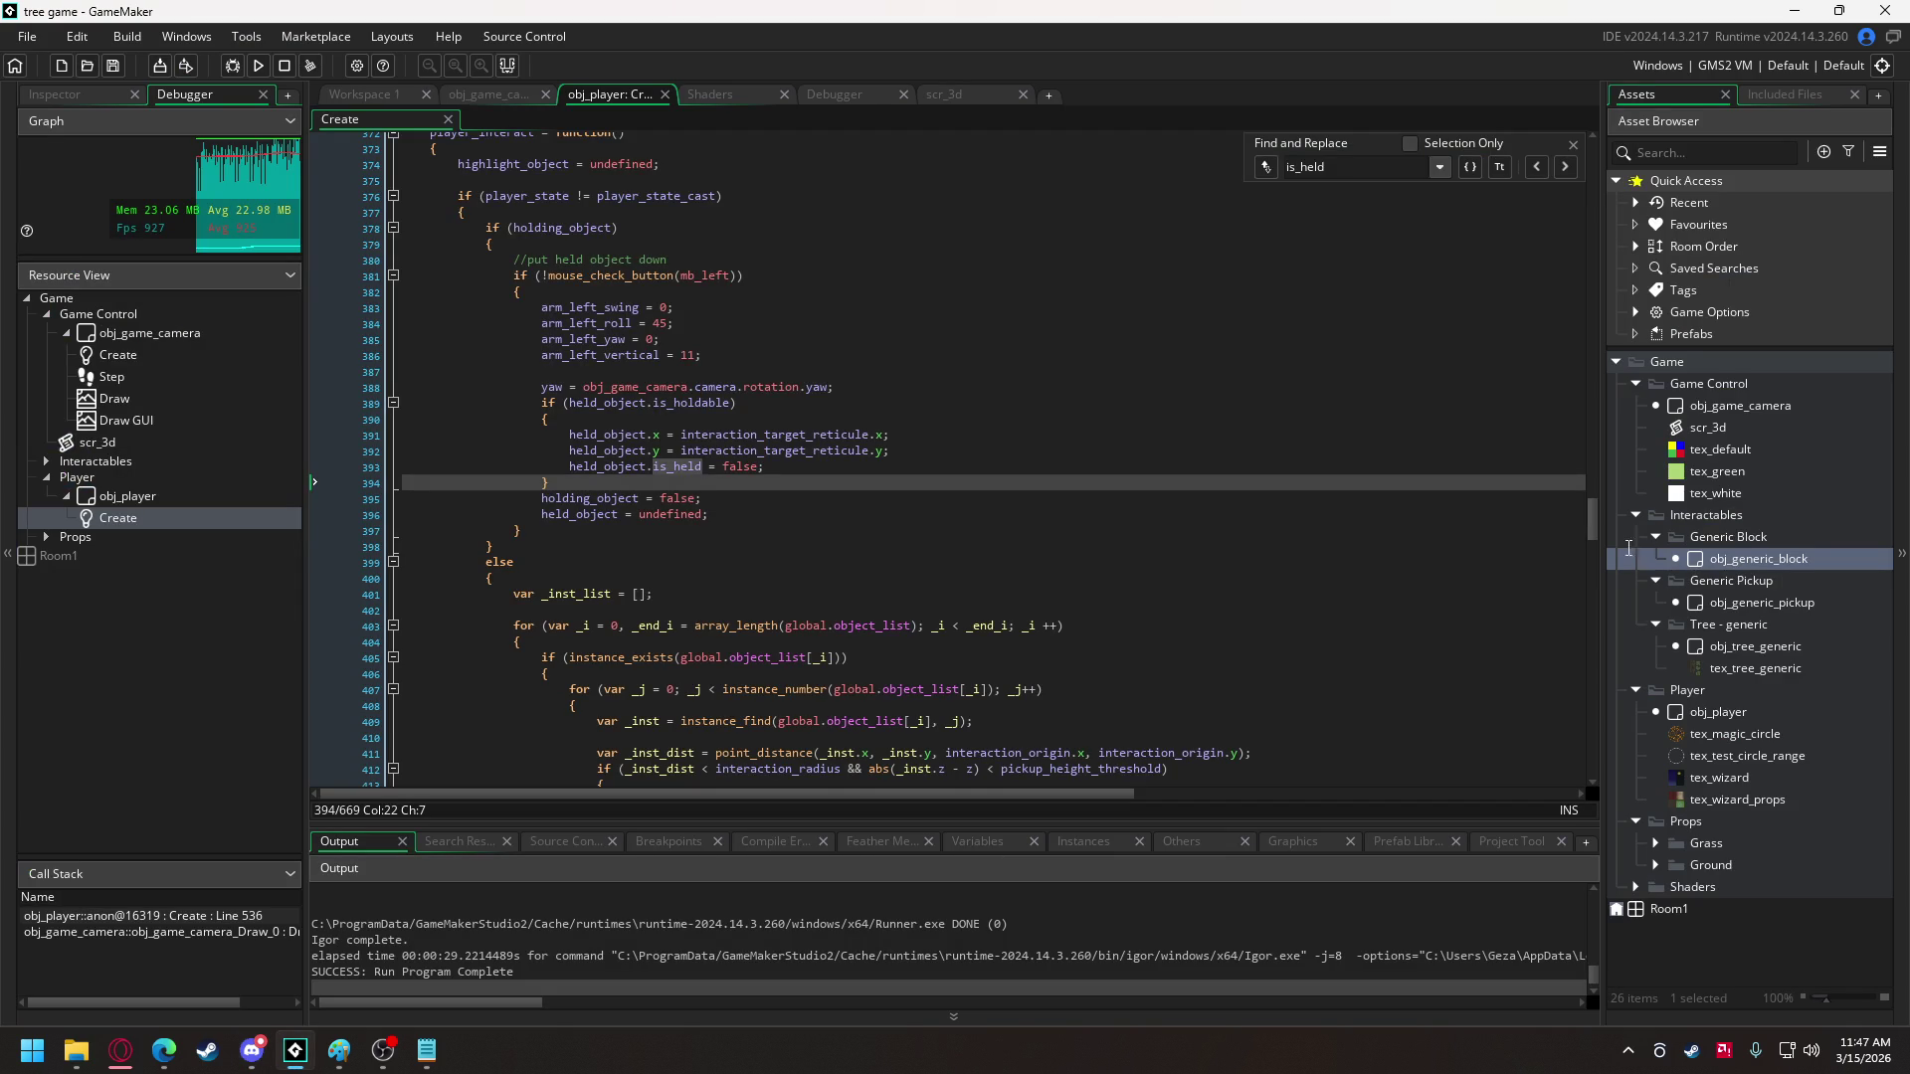
# - Create a 'Tree - seed' group inside the Interactables folder
pyautogui.rightClick(1712, 519)
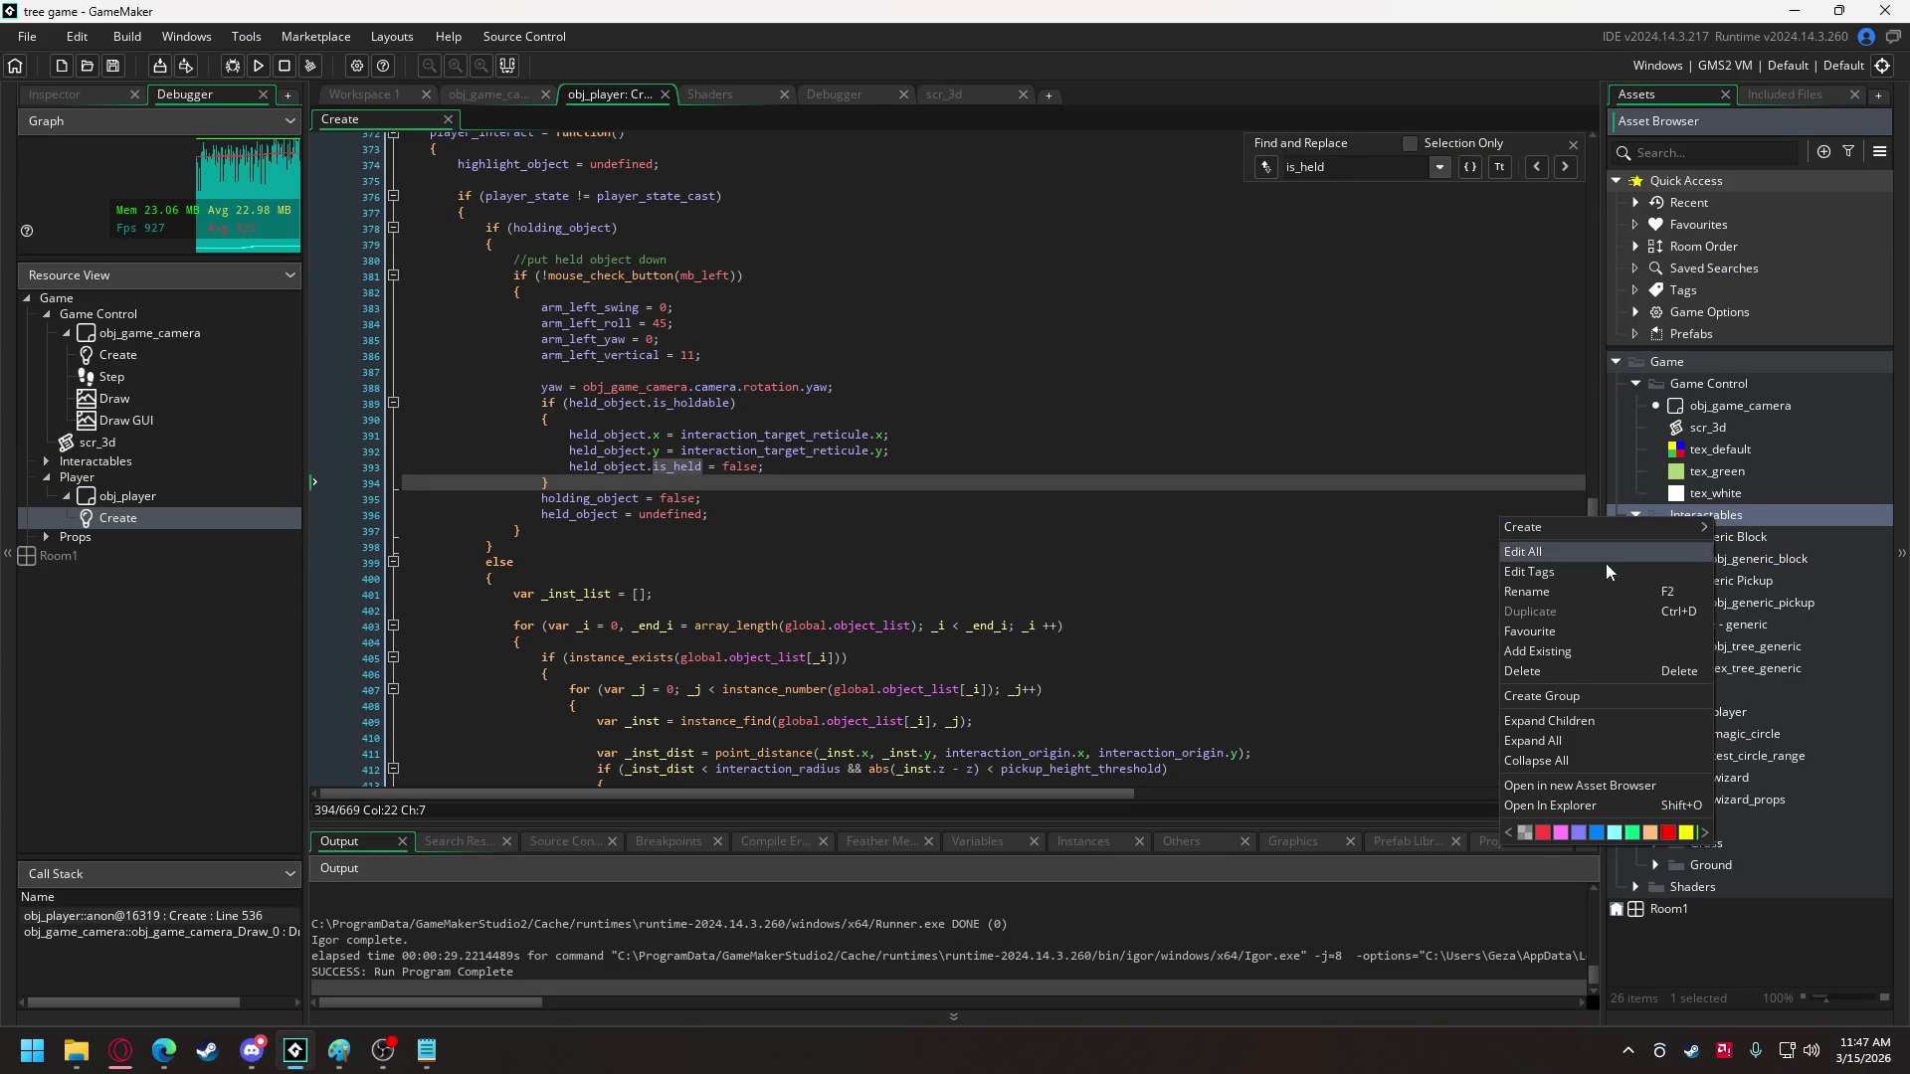
pyautogui.click(1561, 689)
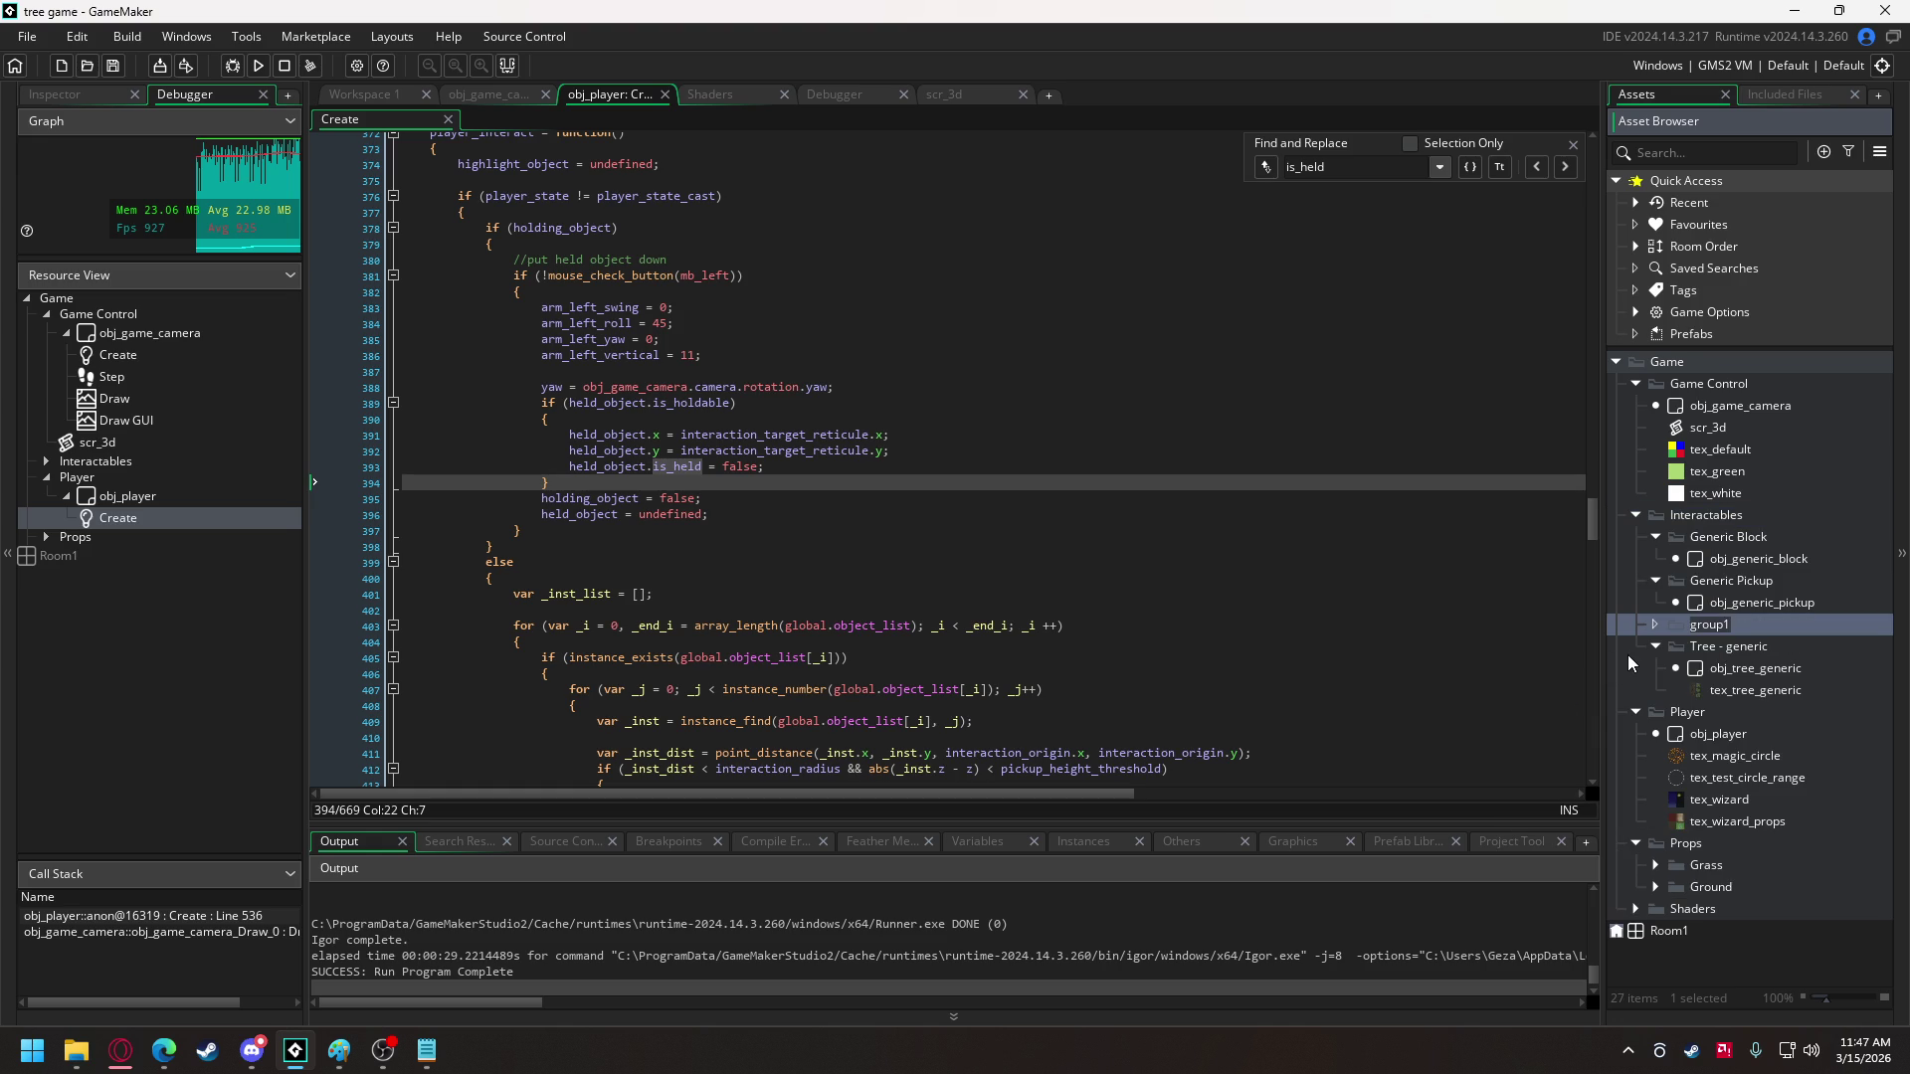
pyautogui.write('Tree - ')
pyautogui.write('seed')
pyautogui.press('Return')
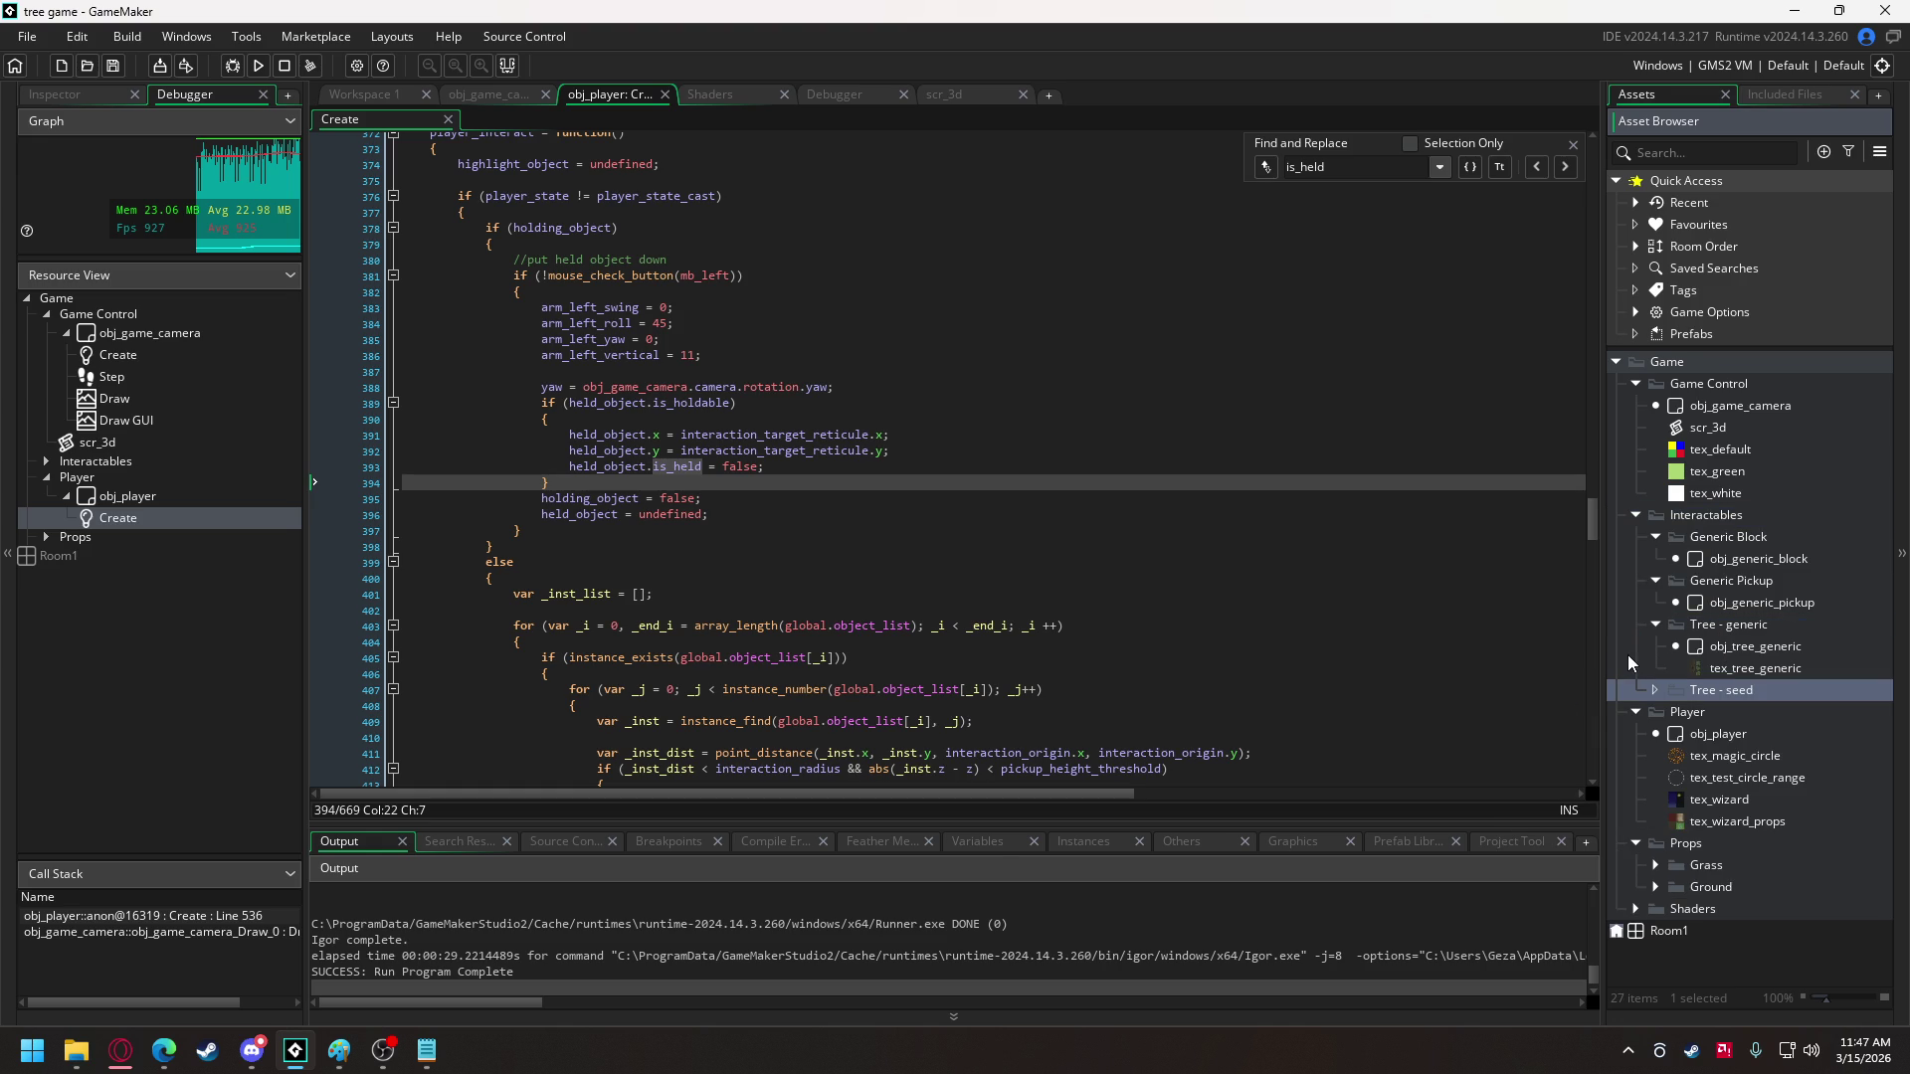
# - Duplicate obj_generic_pickup as obj_tree_seed and move it into the Tree - seed folder
pyautogui.click(1746, 601)
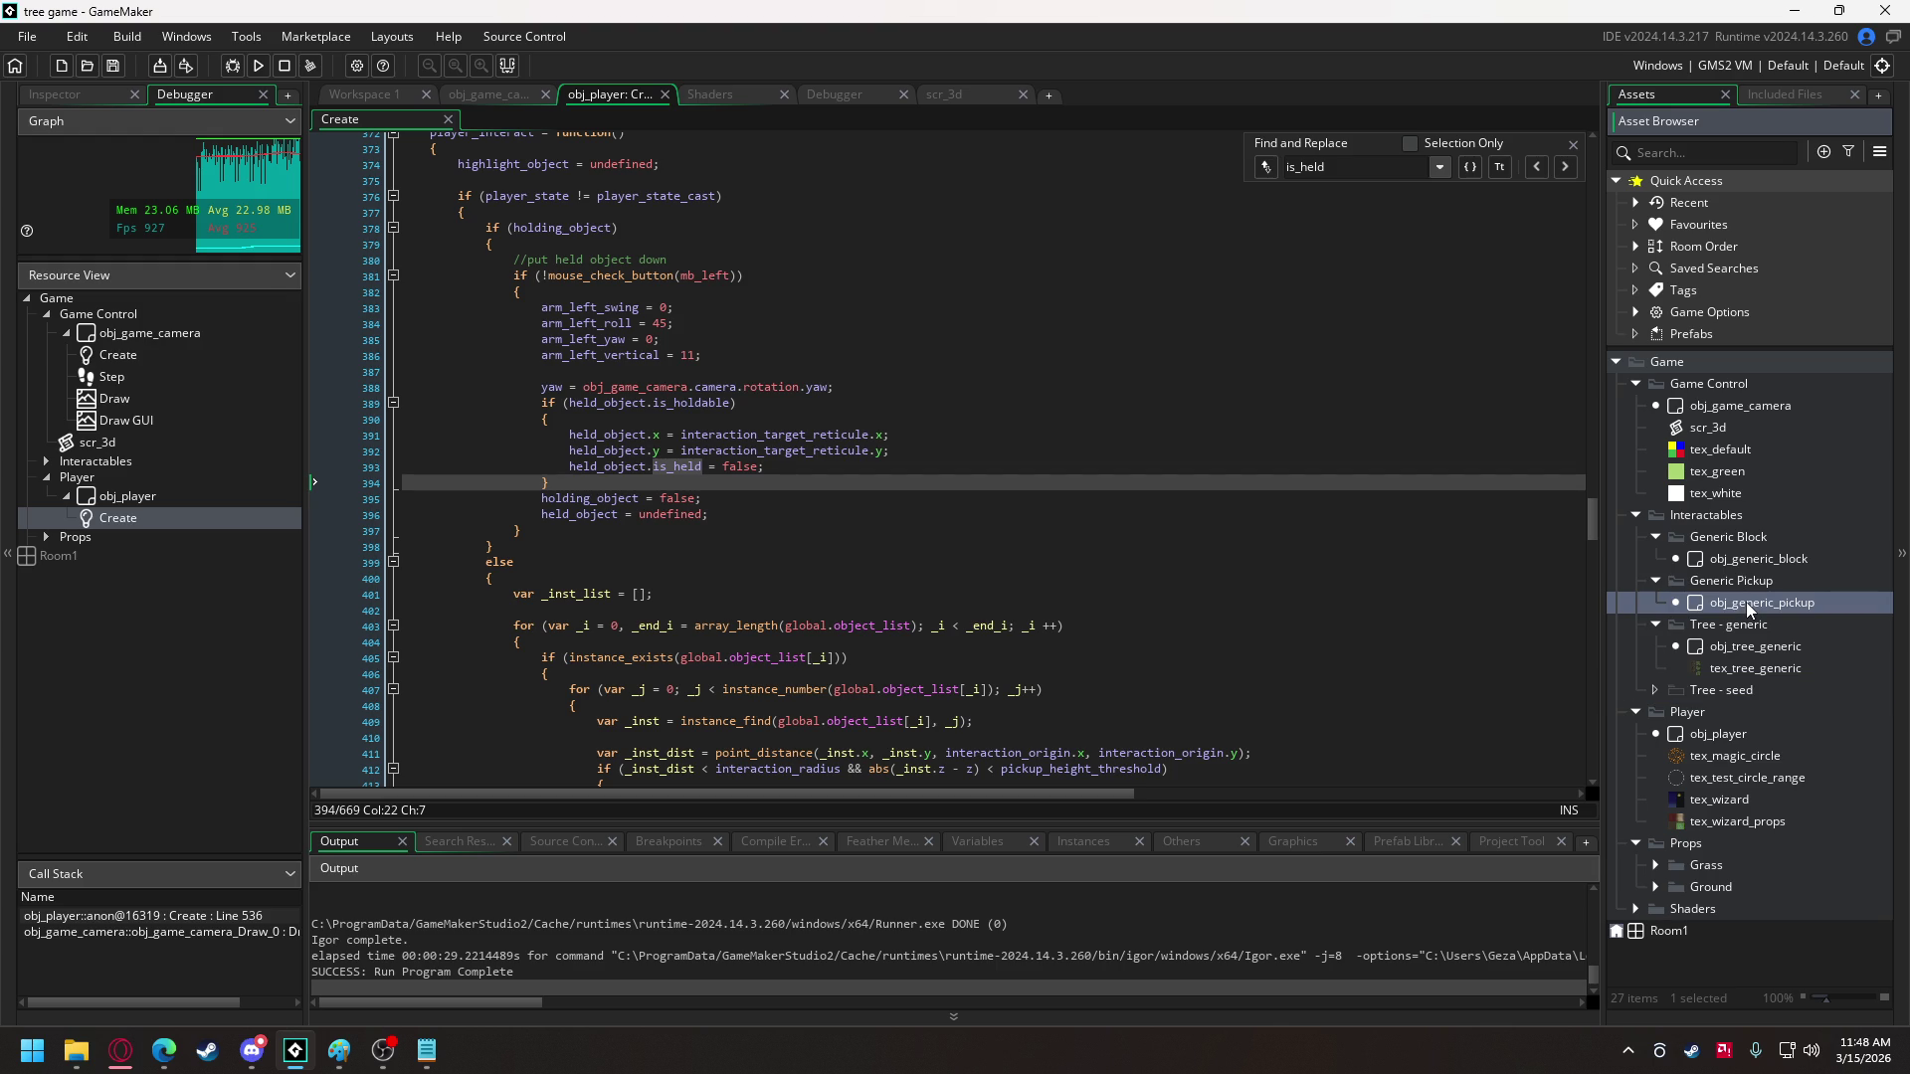
pyautogui.rightClick(1746, 601)
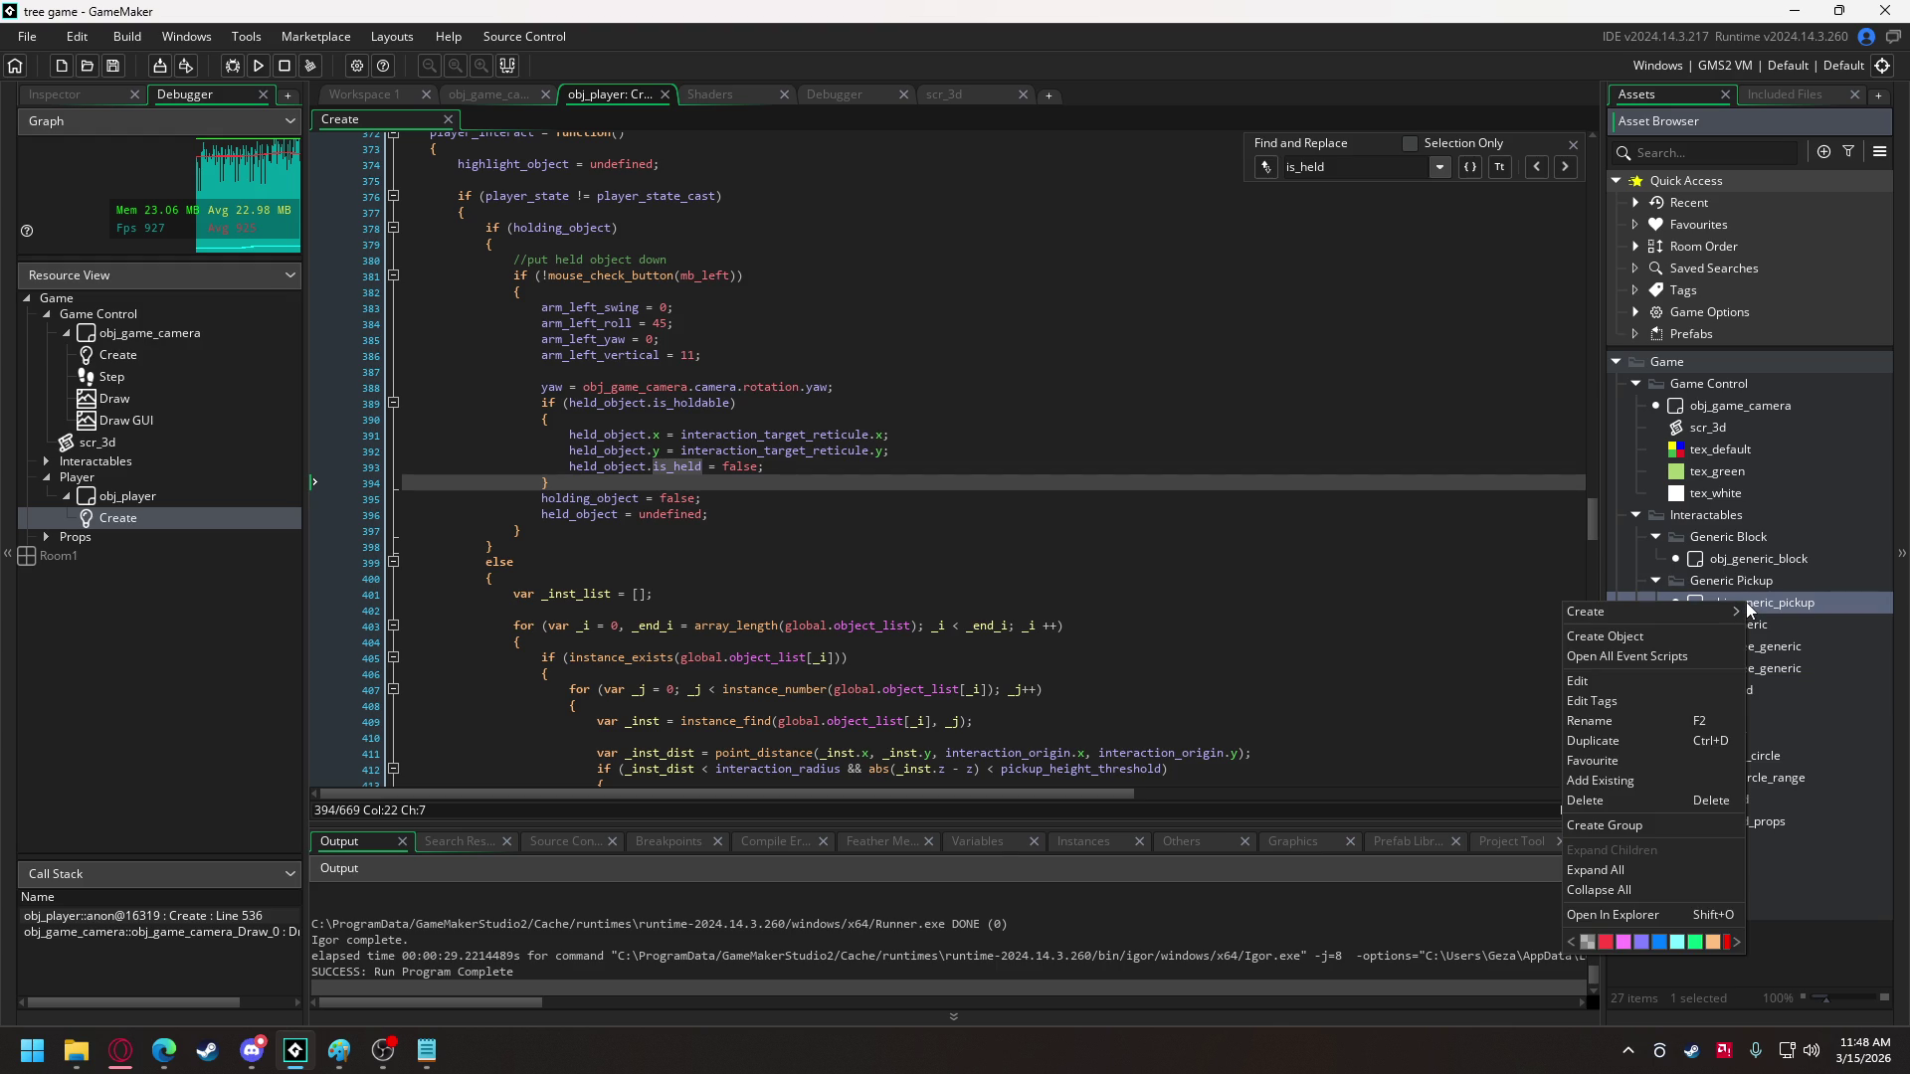
pyautogui.click(1633, 742)
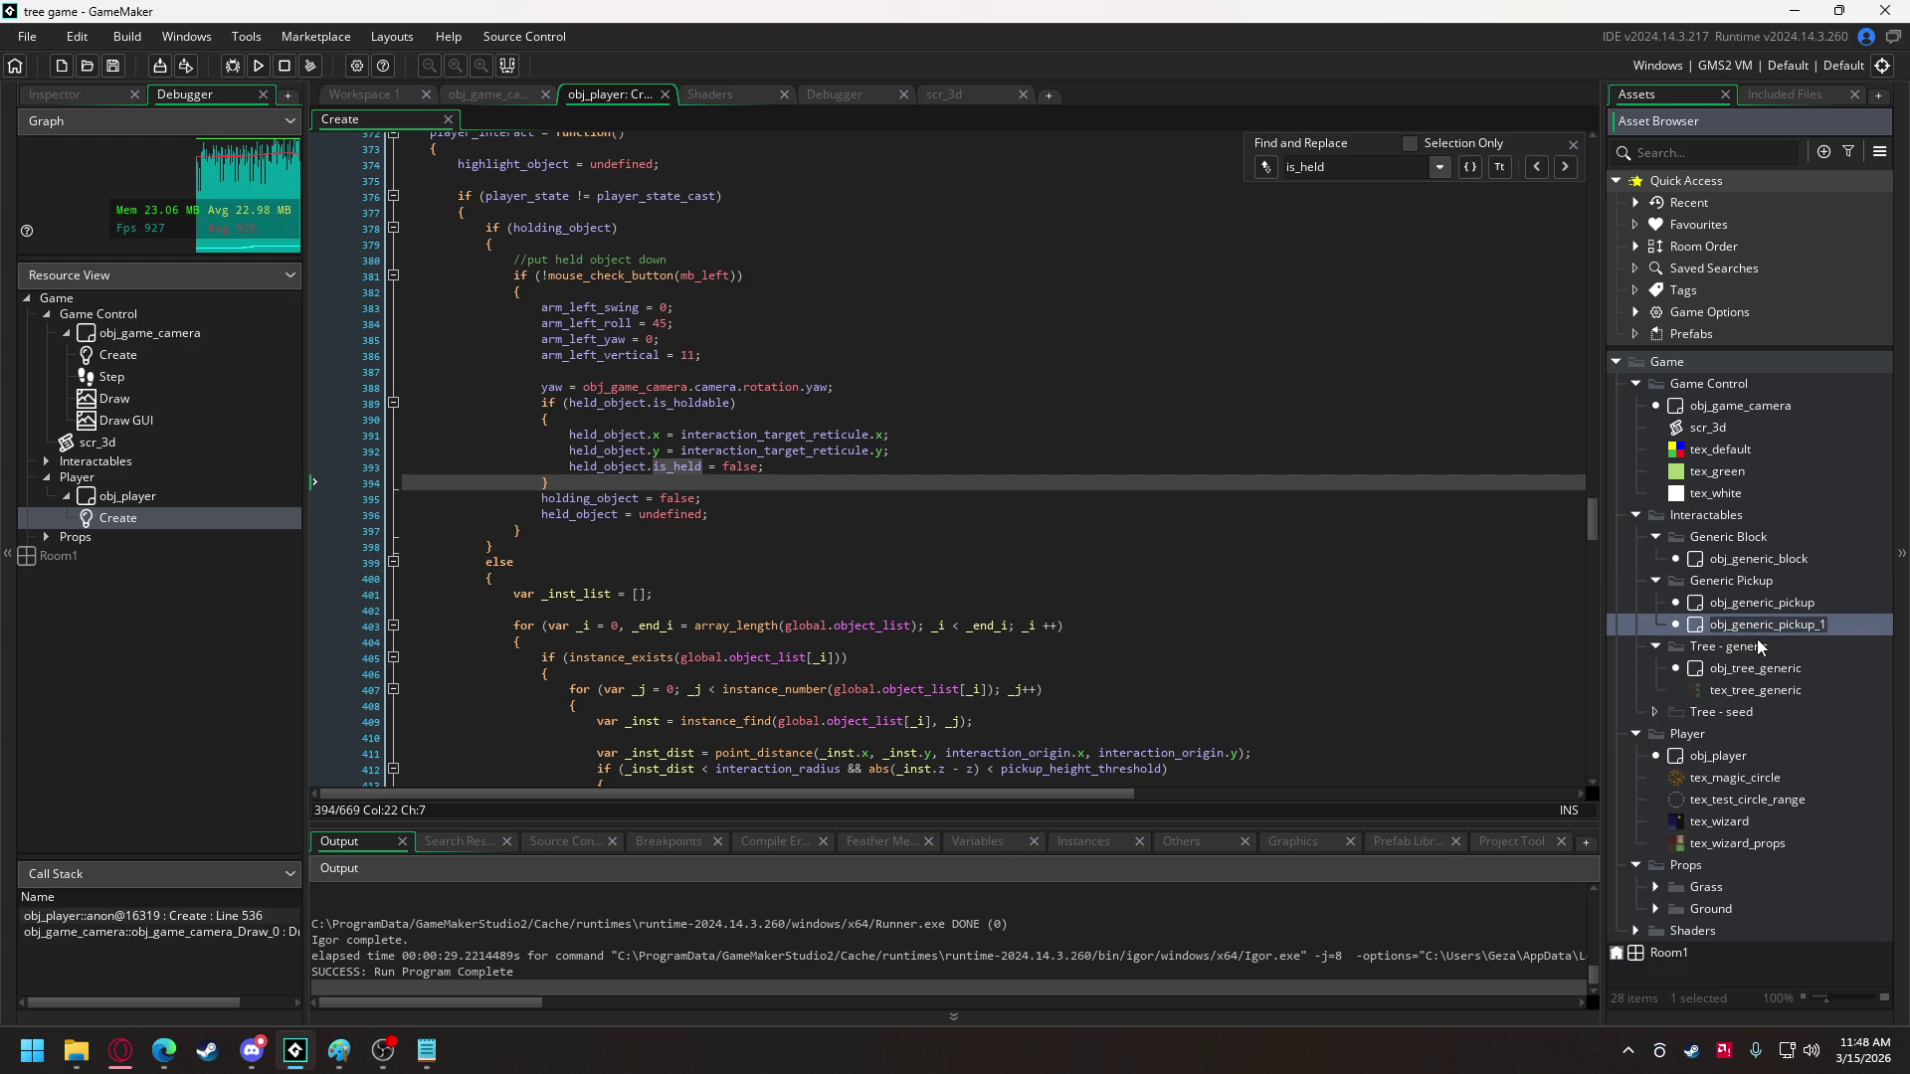
pyautogui.press('End')
pyautogui.press('BackSpace')
pyautogui.press('BackSpace')
pyautogui.press('BackSpace')
pyautogui.write('tree_seed')
pyautogui.moveTo(1746, 624); pyautogui.dragTo(1748, 716)
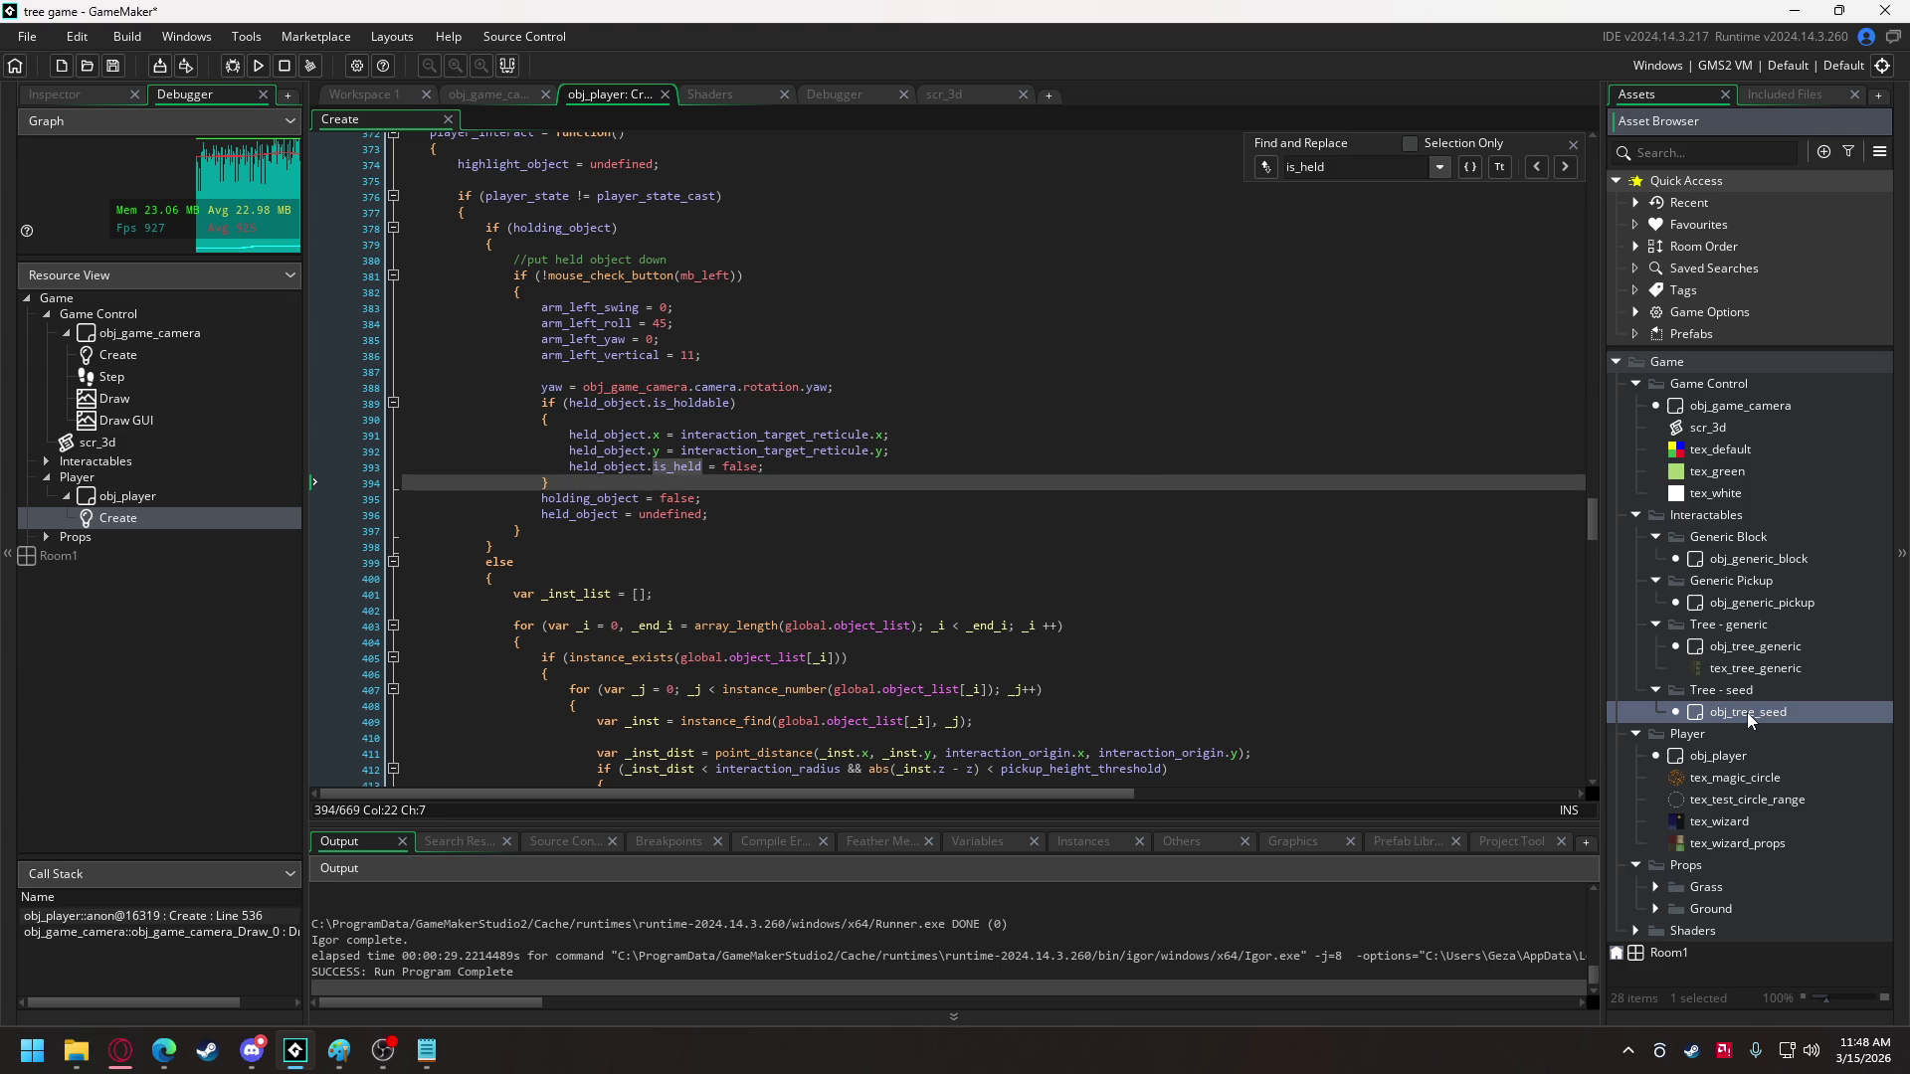
# - Open obj_tree_seed's Create event code and look through it
pyautogui.doubleClick(1749, 712)
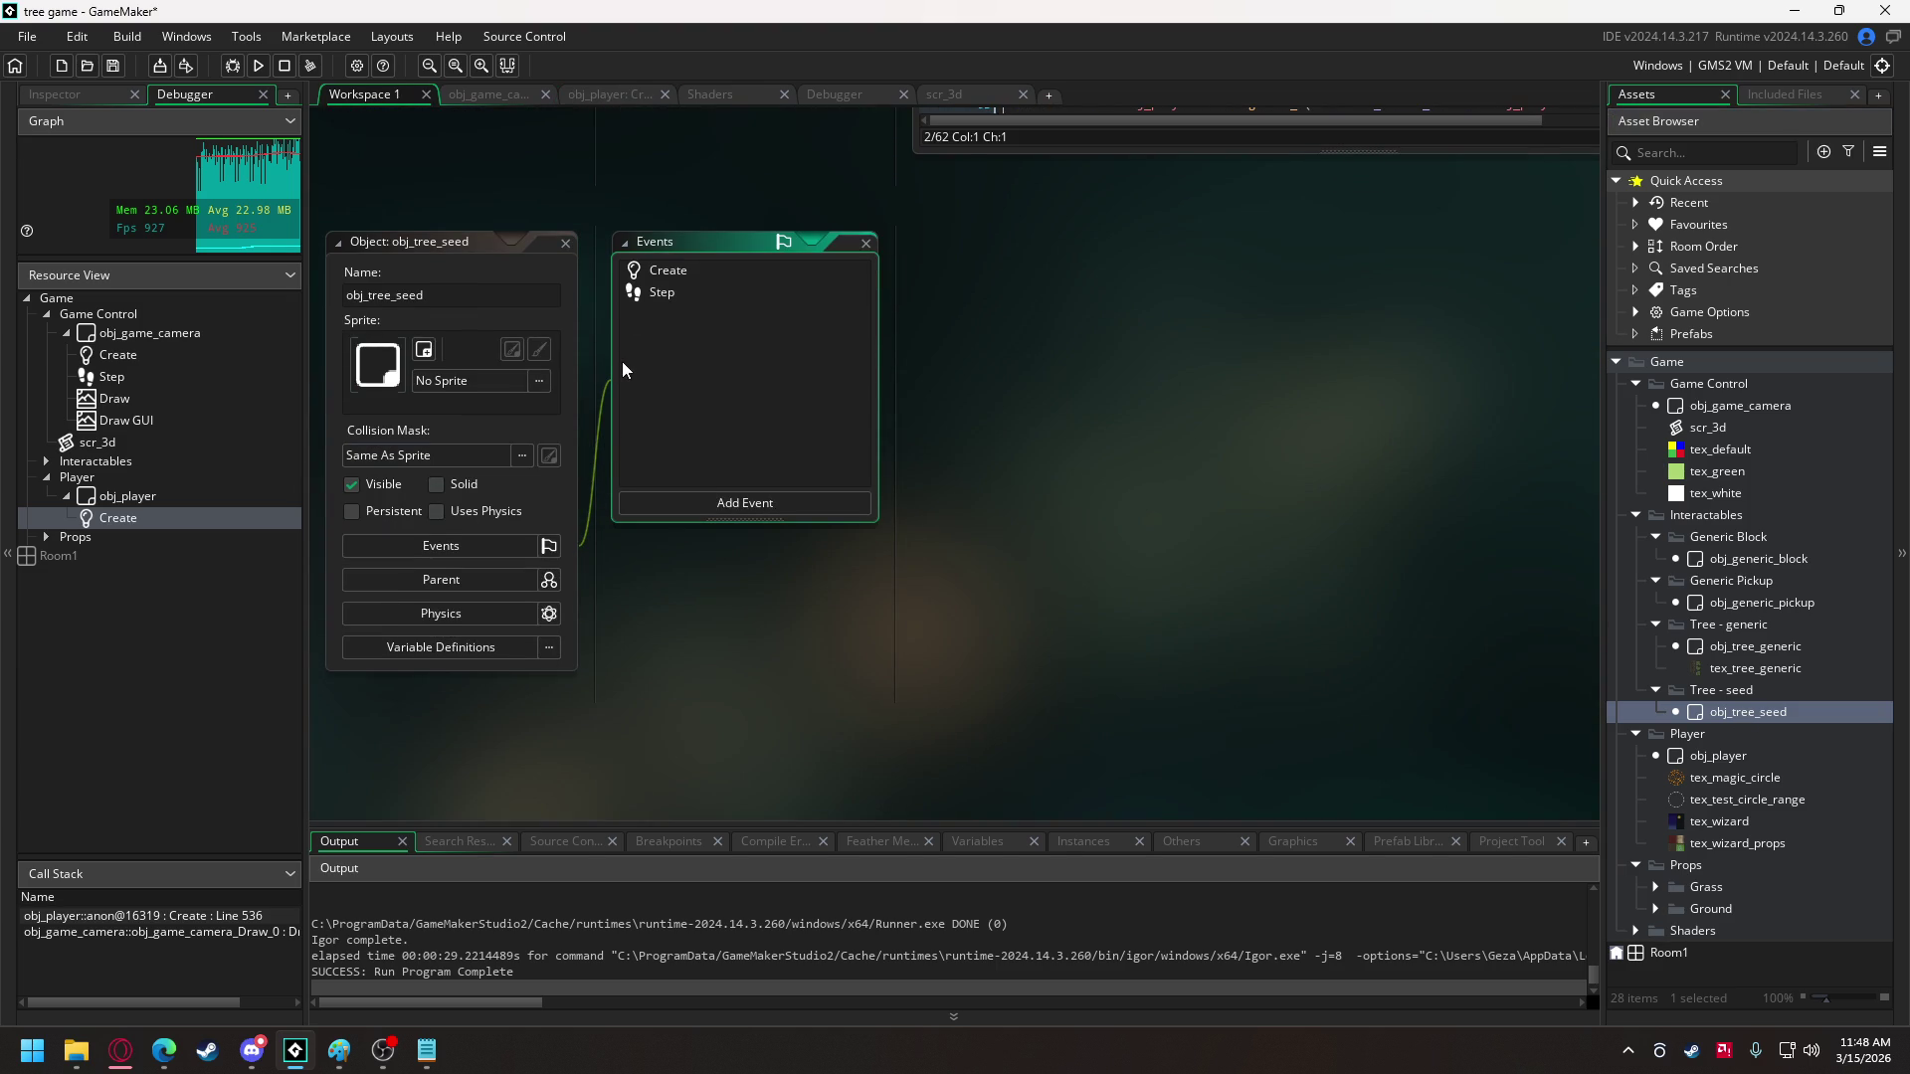
pyautogui.doubleClick(668, 271)
pyautogui.doubleClick(679, 292)
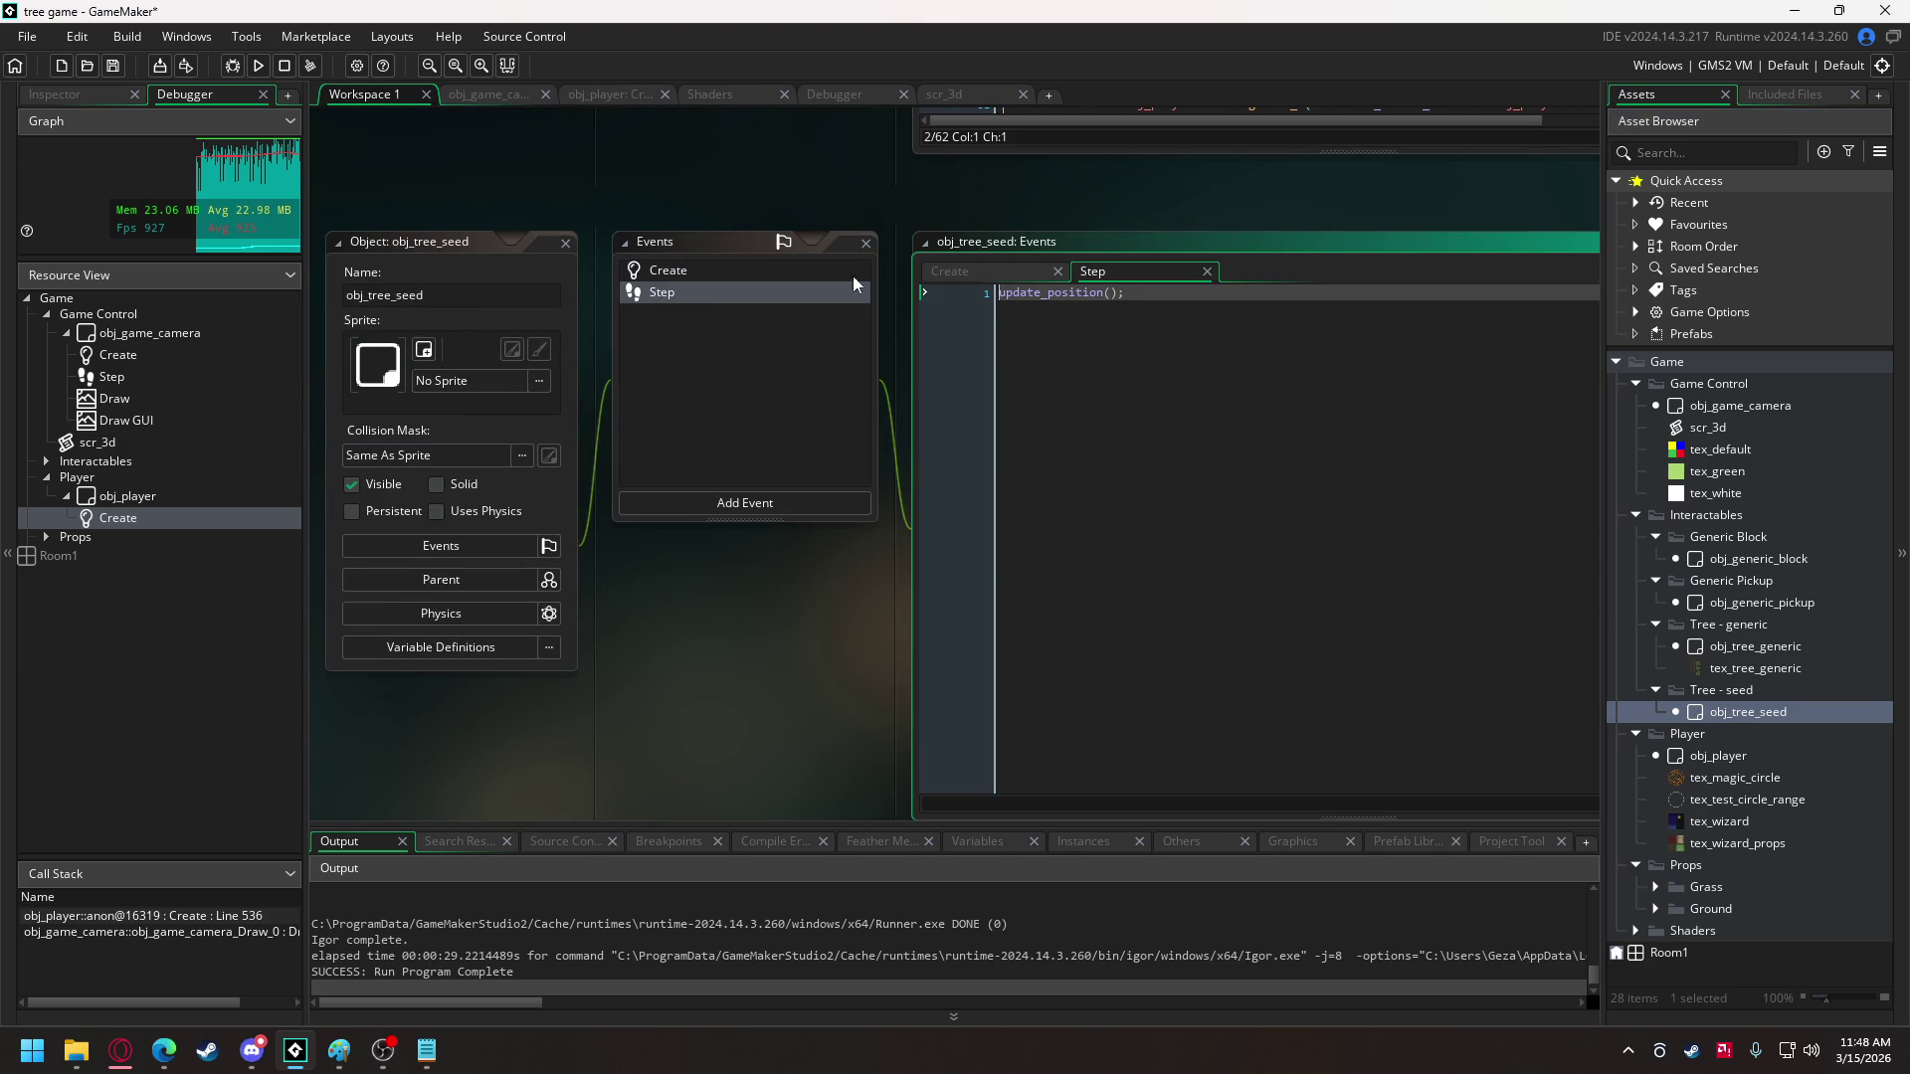
pyautogui.click(973, 272)
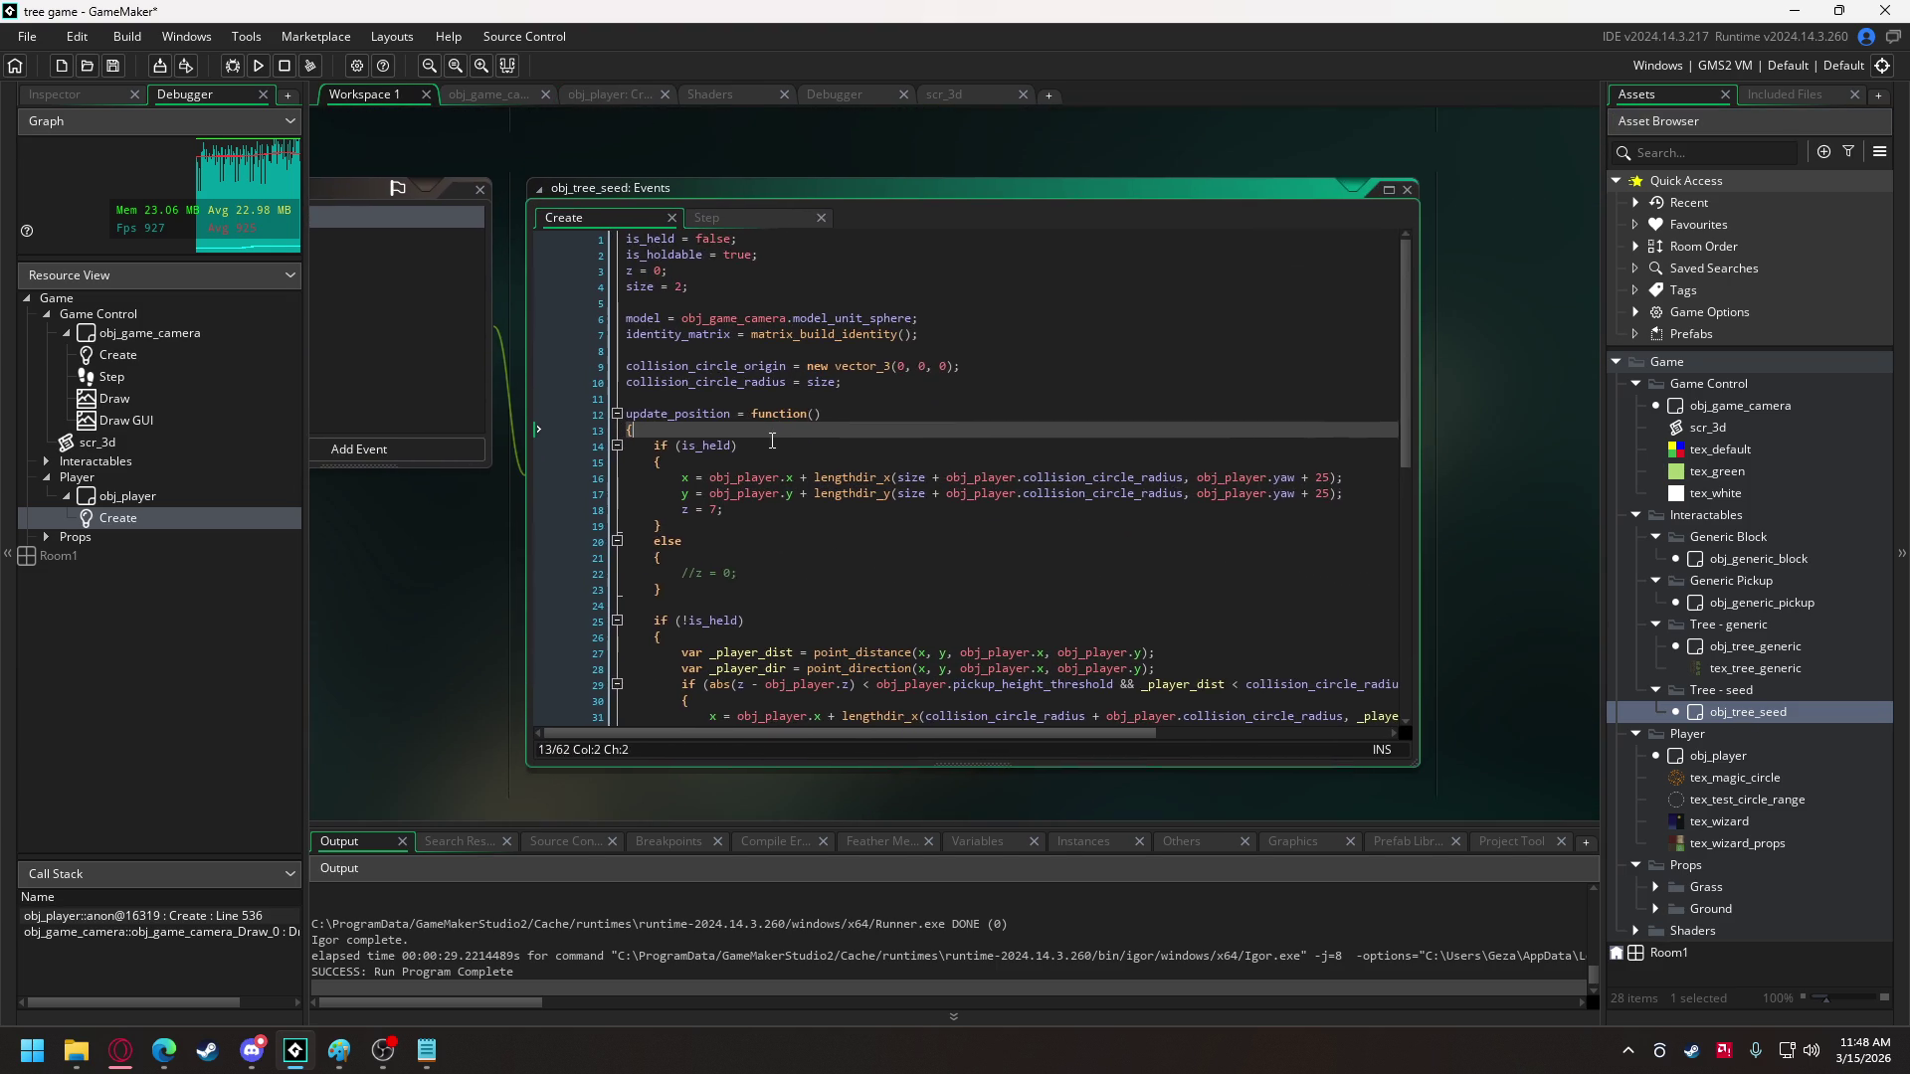
pyautogui.click(768, 452)
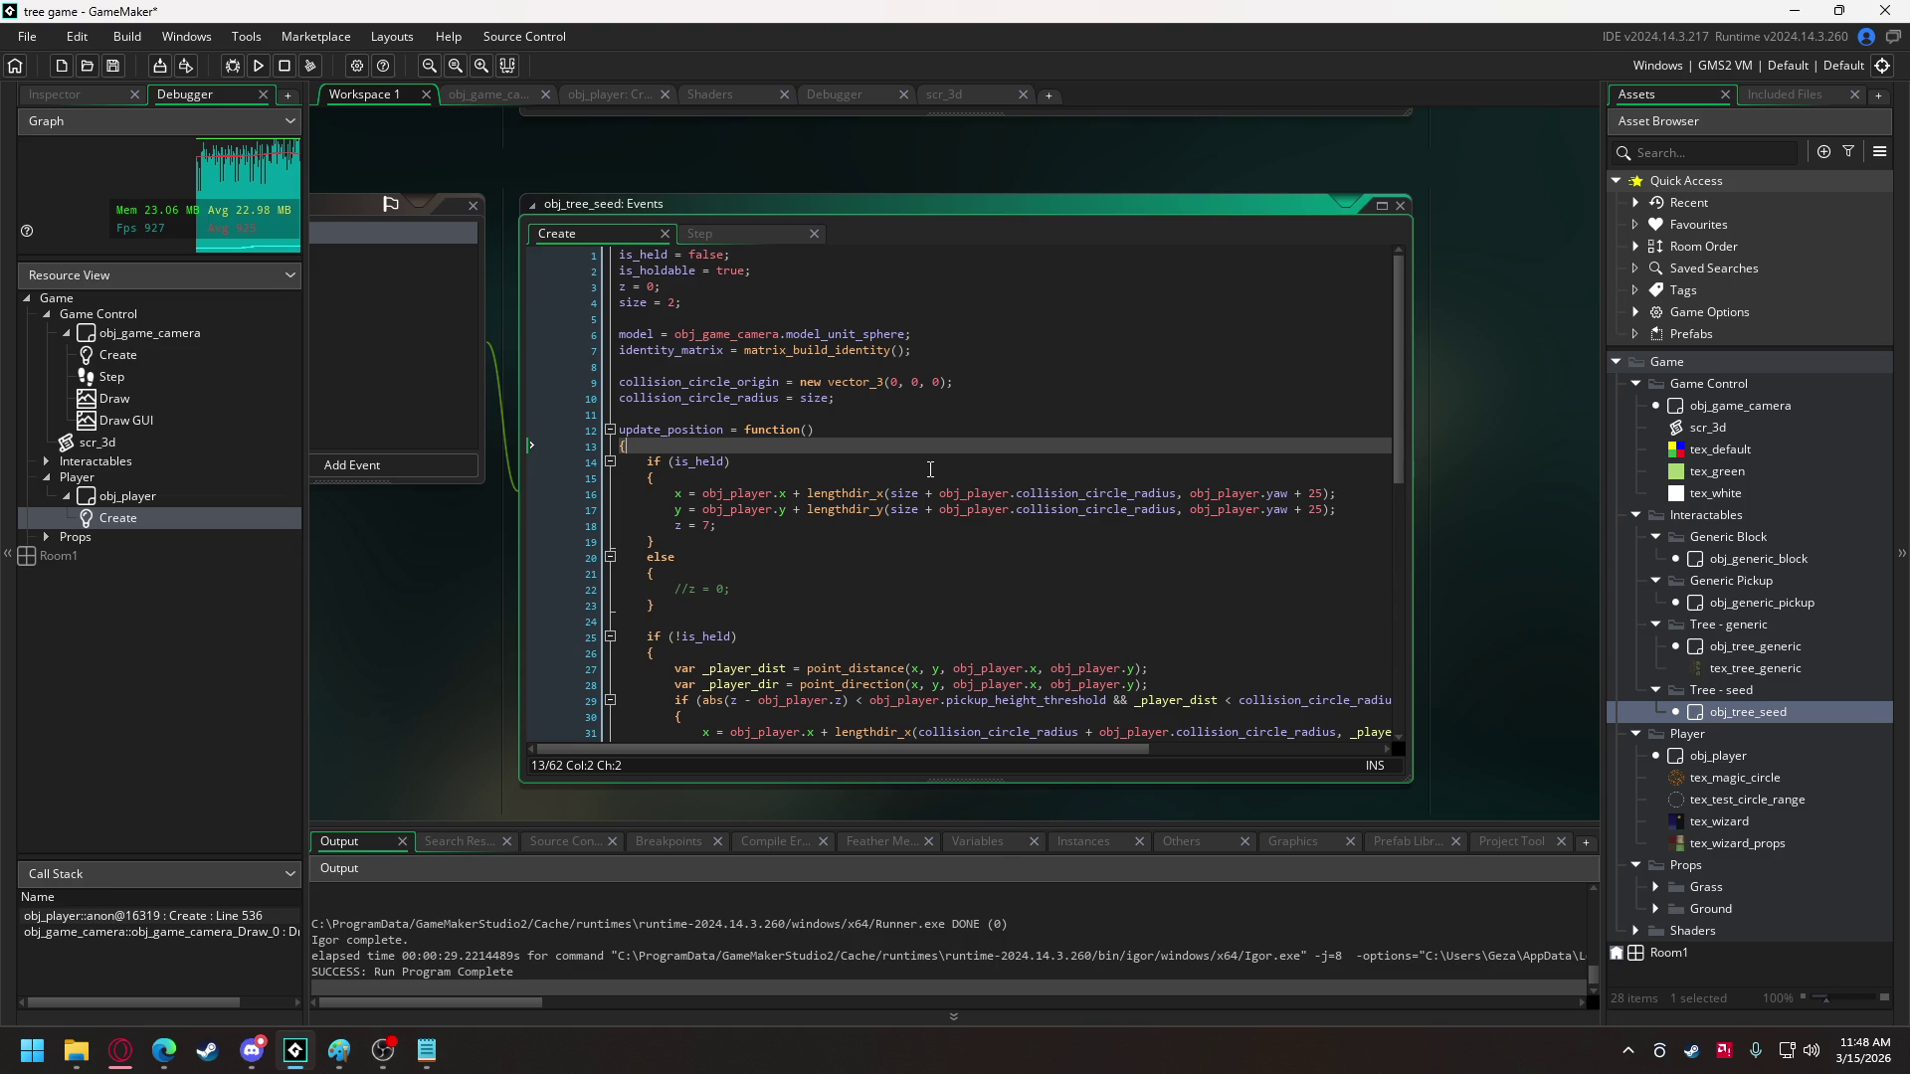
pyautogui.scroll(-10, 930, 469)
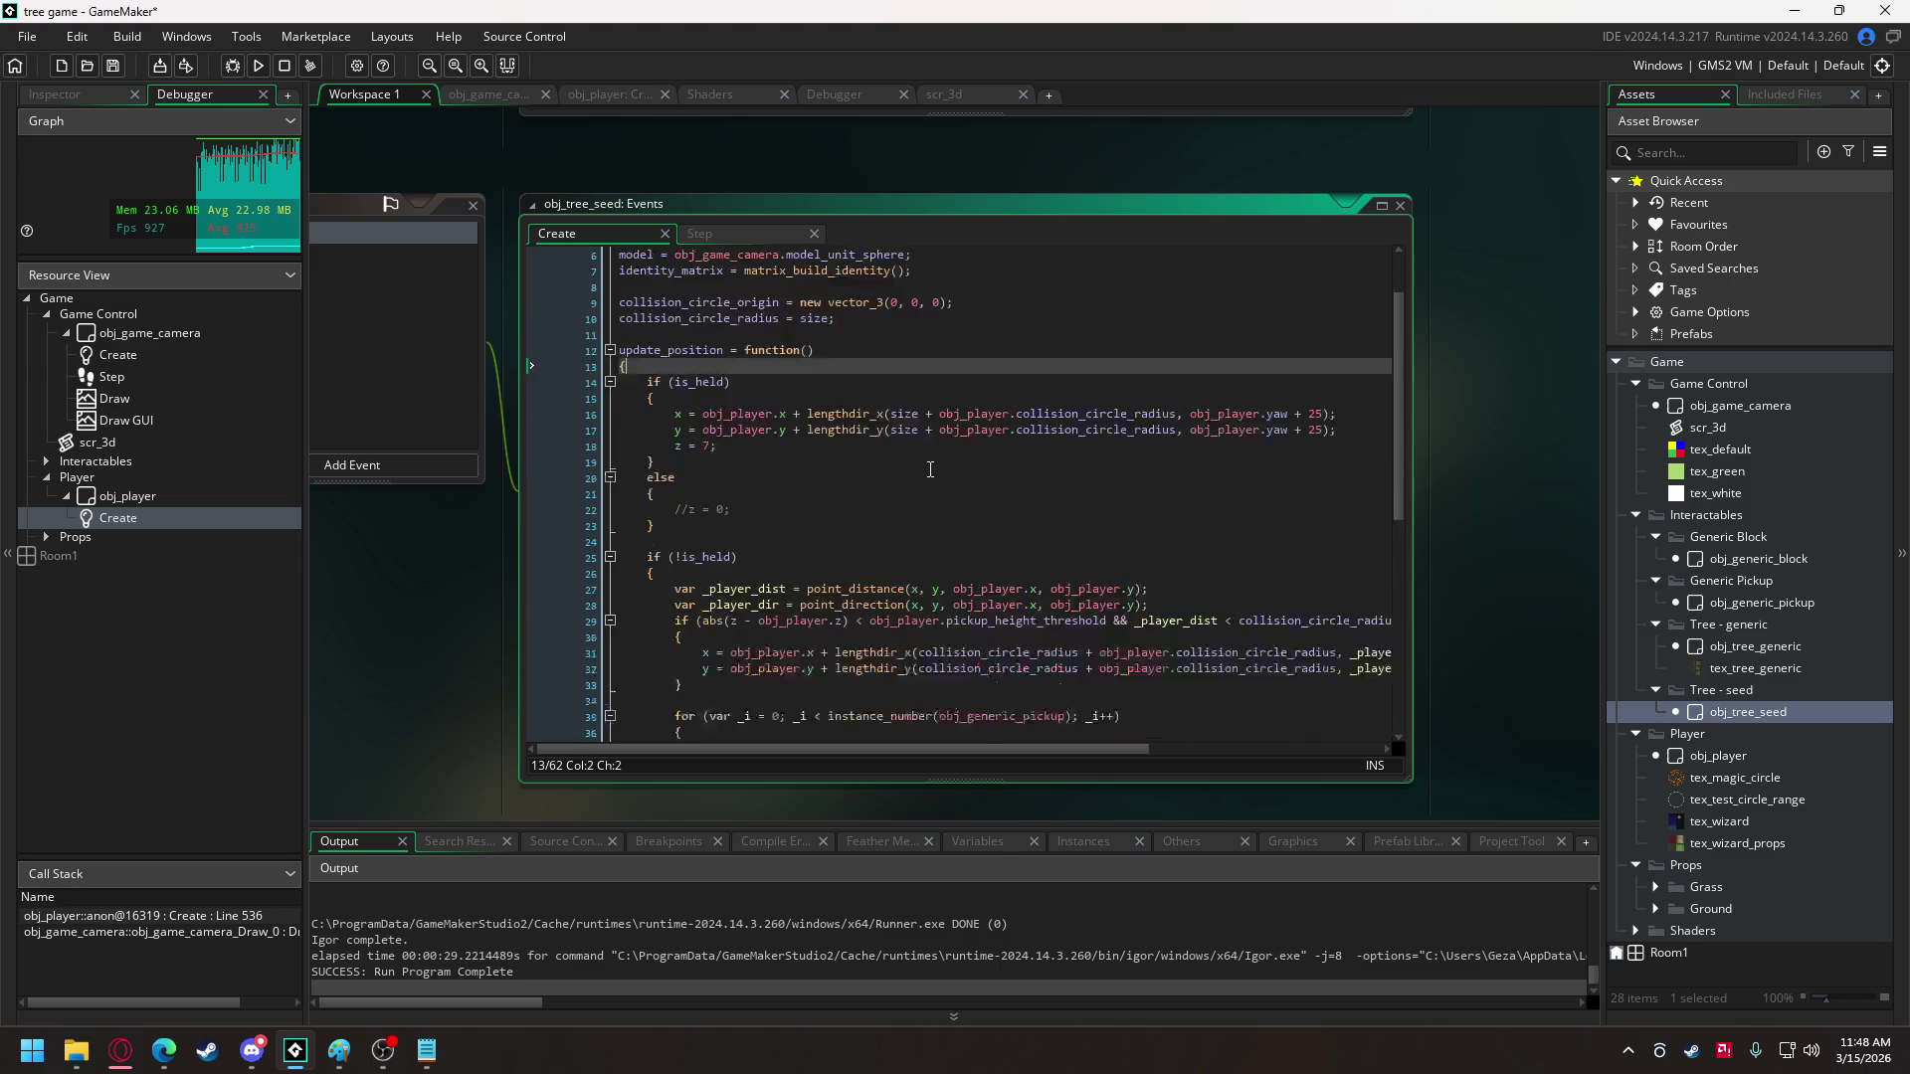
pyautogui.scroll(9, 930, 468)
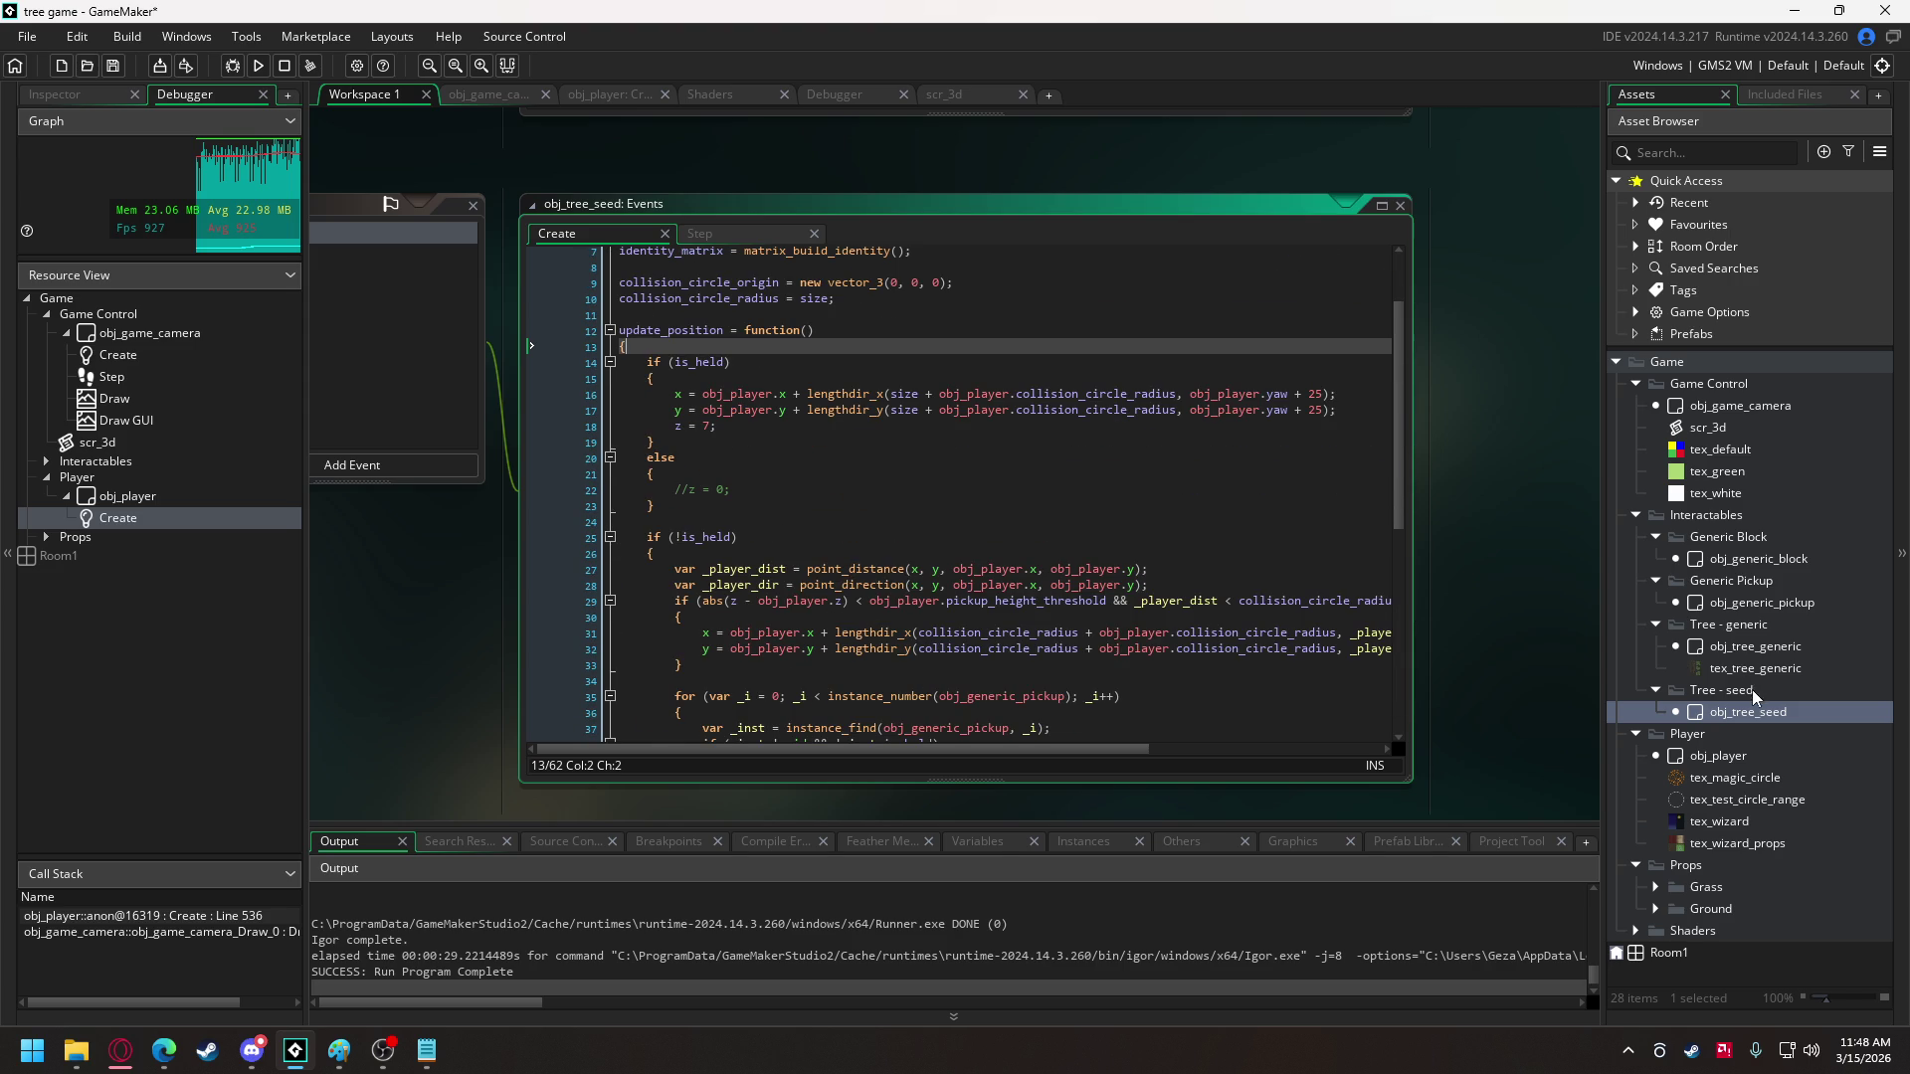
# - Create a 'Block - Wood' group under Interactables
pyautogui.rightClick(1726, 513)
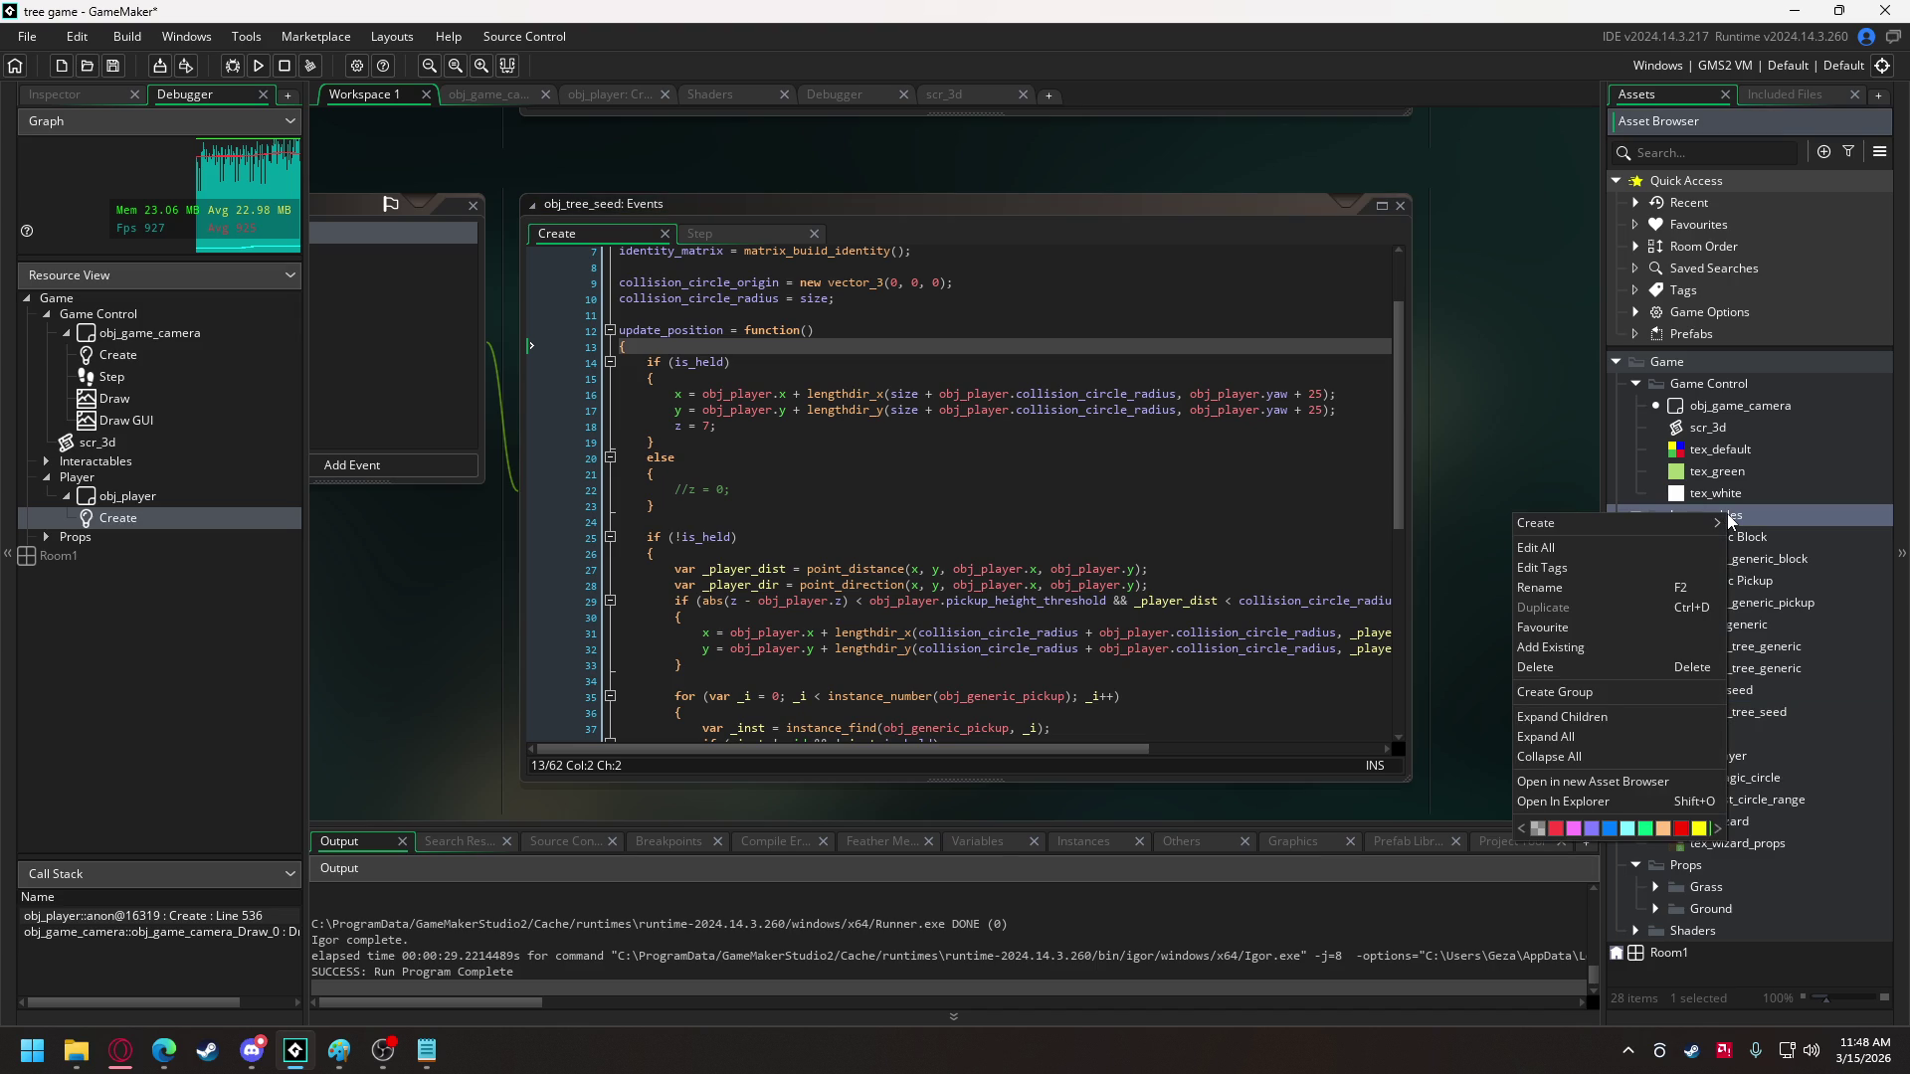
pyautogui.click(1639, 693)
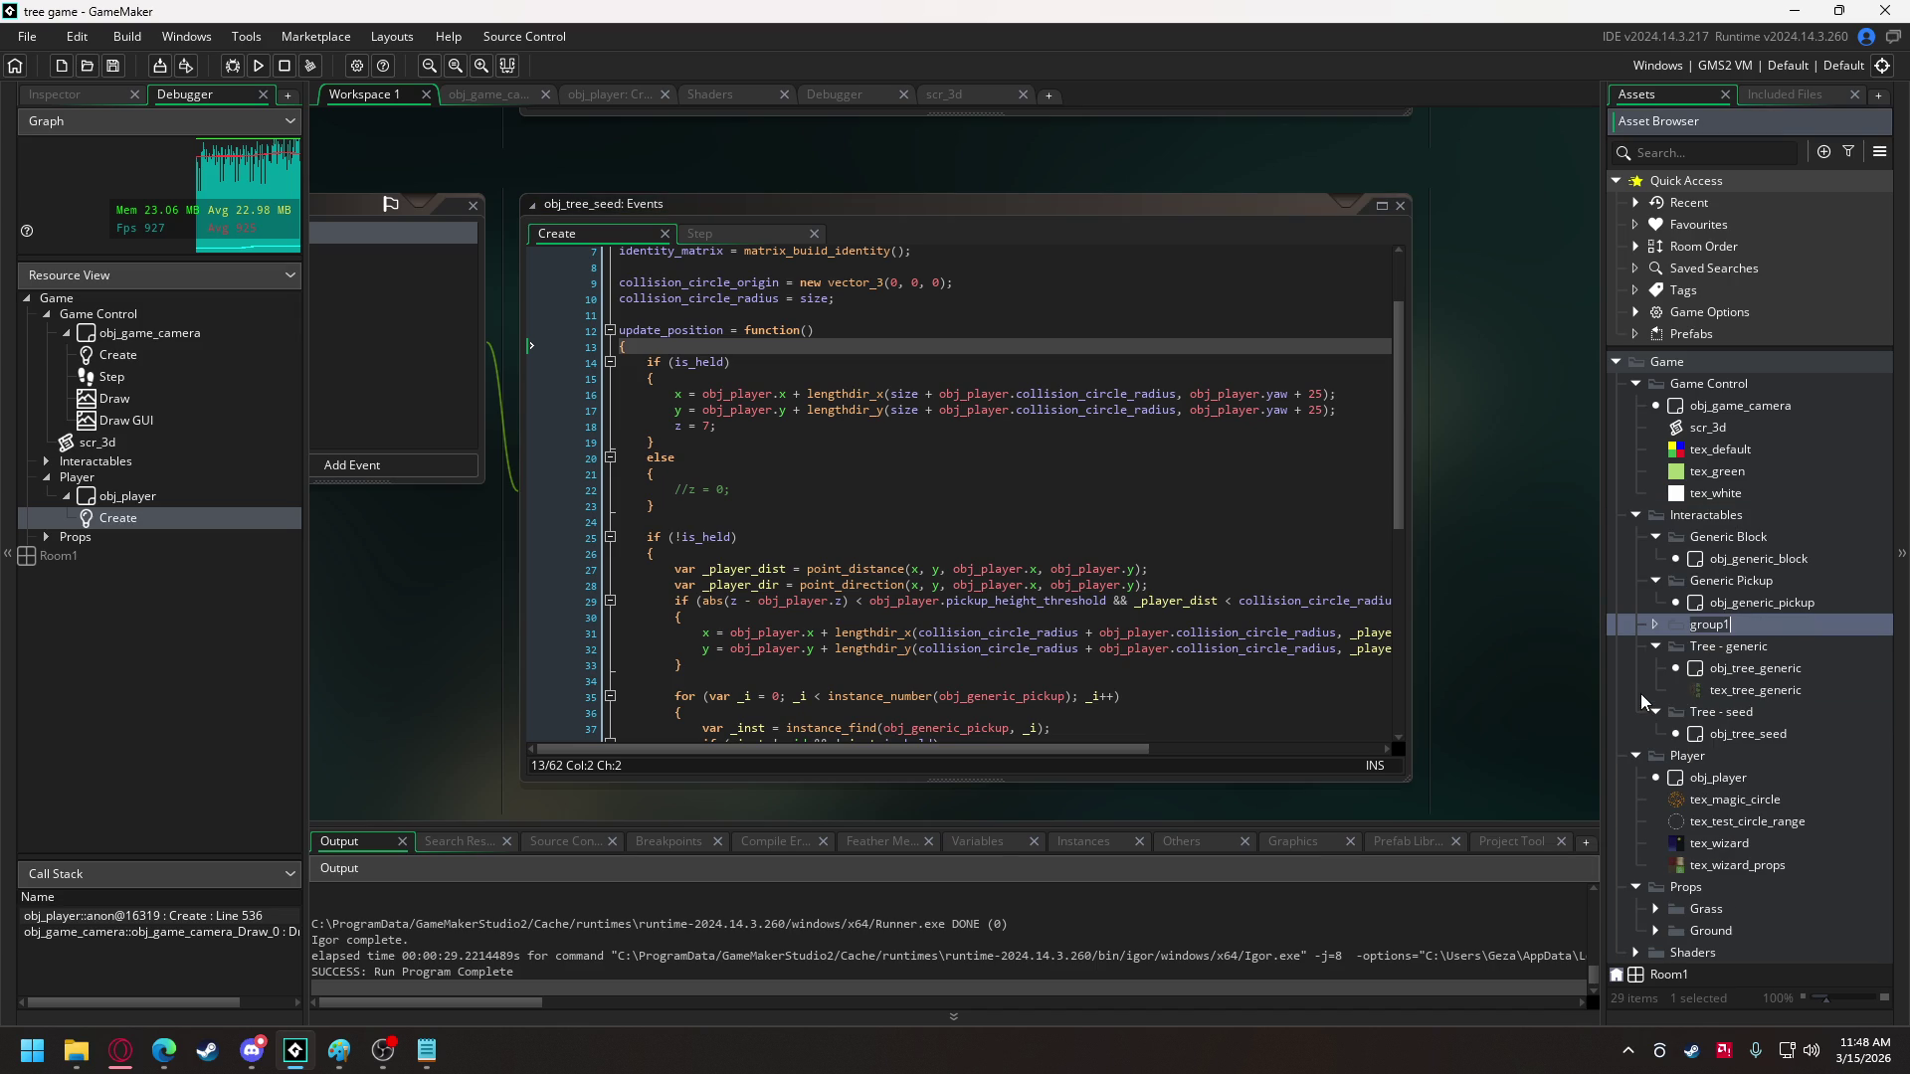
pyautogui.write('Block - ')
pyautogui.write('Wood')
pyautogui.press('Return')
# - Rename the folders to Tree - Seed, Tree - Generic, Generic - Block and Generic - Pickup
pyautogui.click(1740, 712)
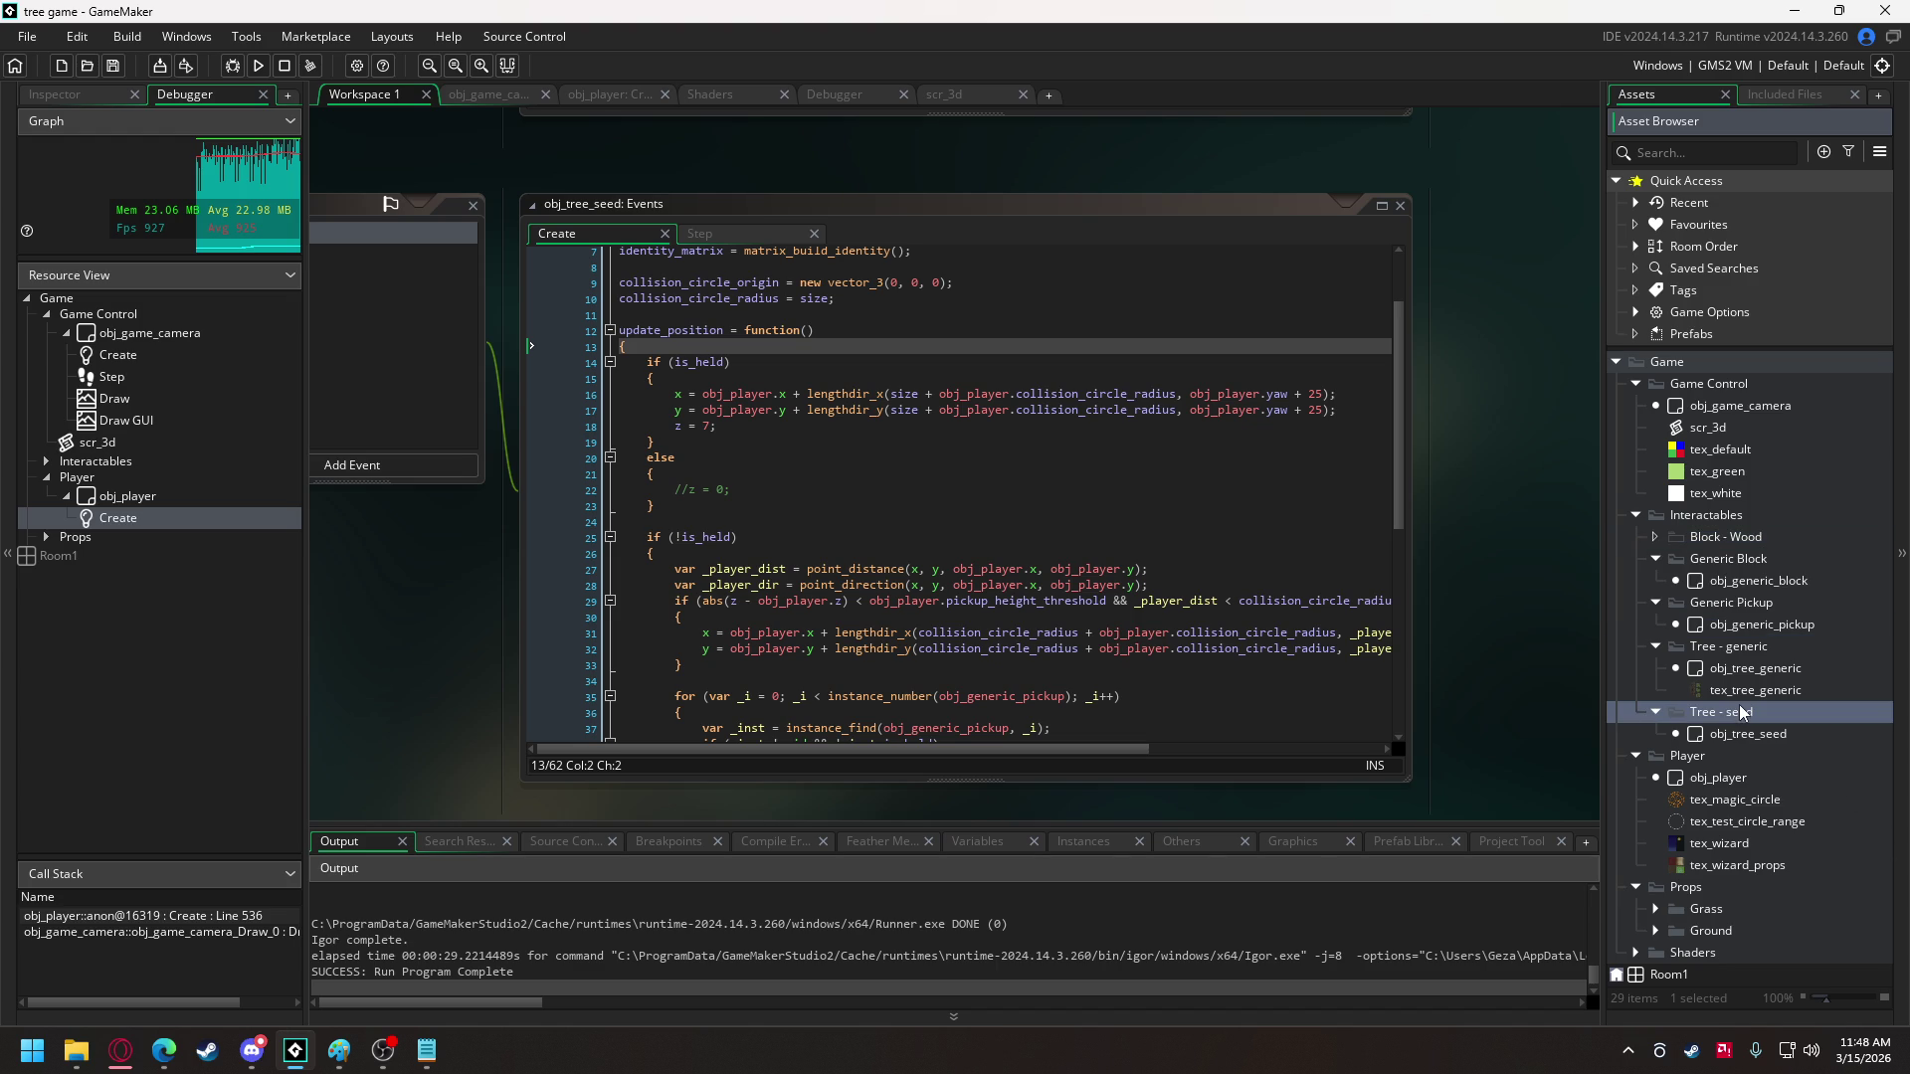
pyautogui.click(1731, 715)
pyautogui.click(1740, 648)
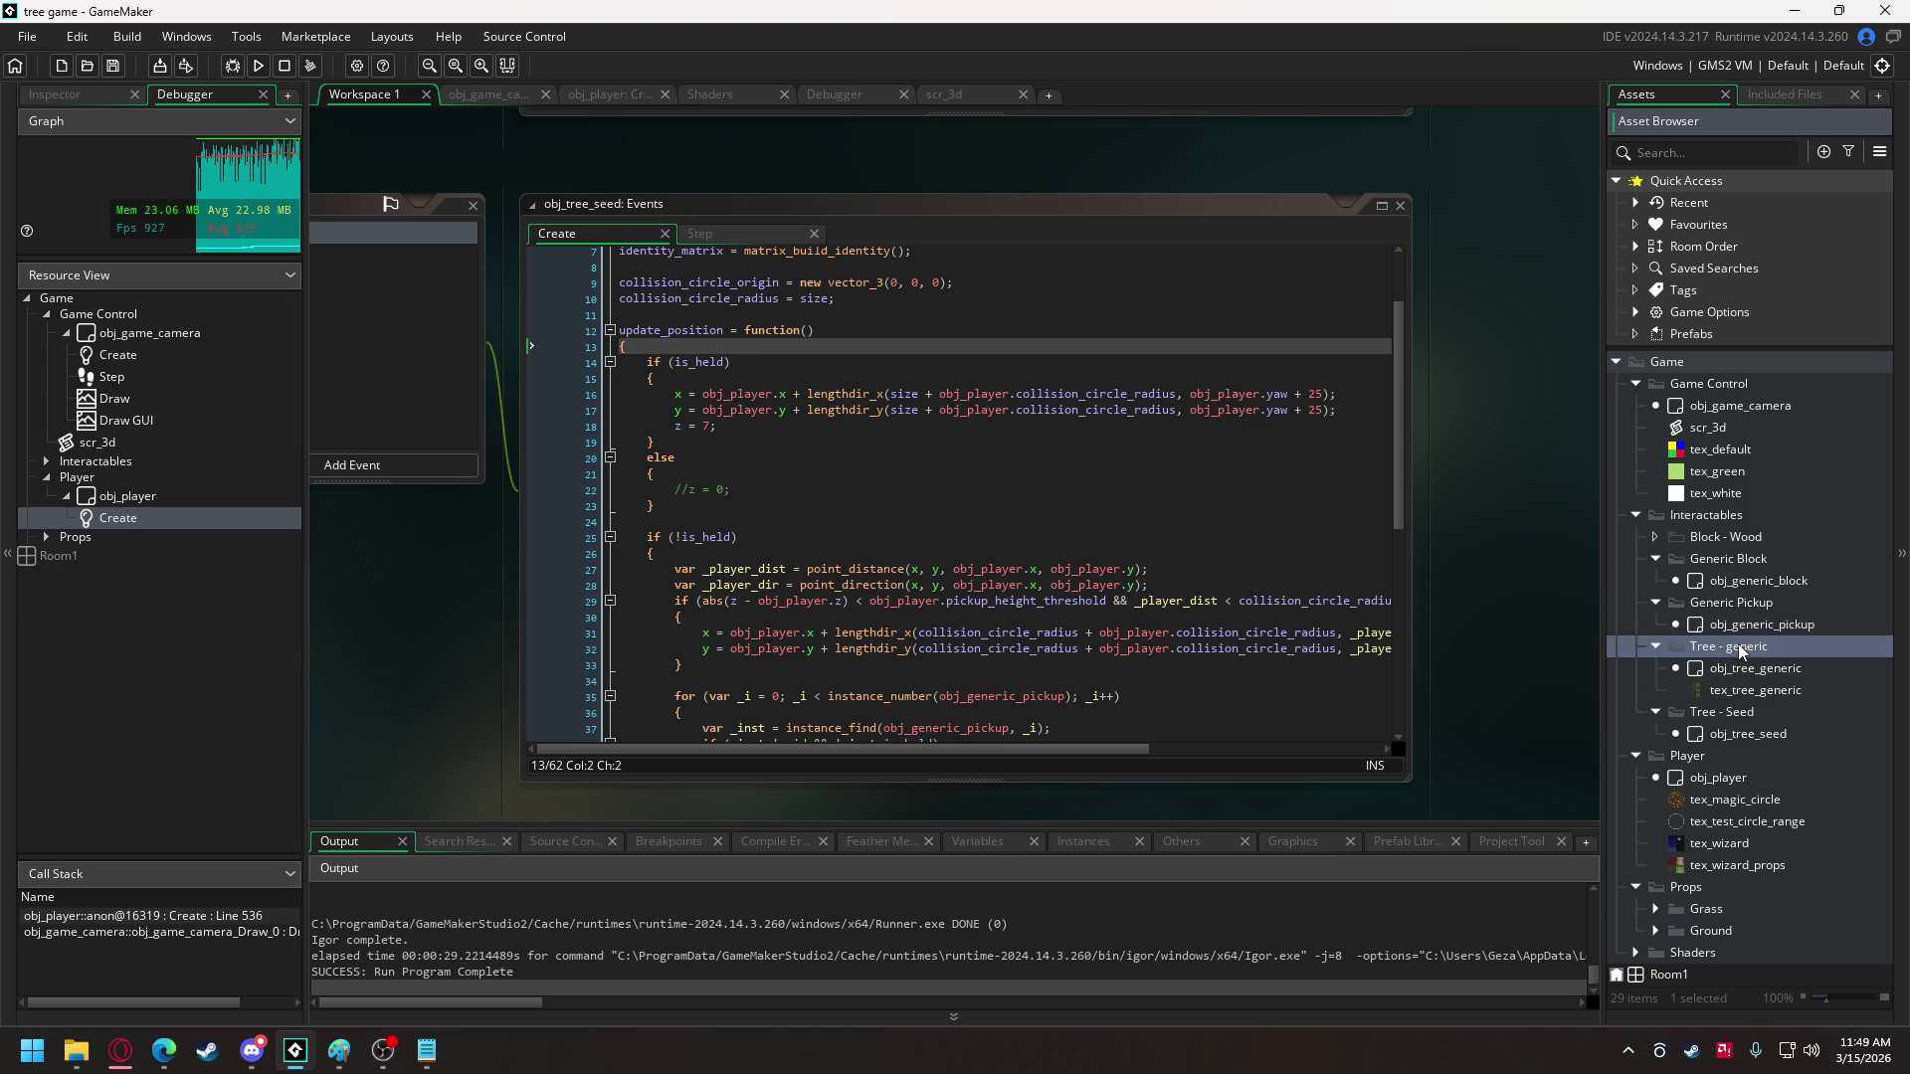
pyautogui.click(1736, 649)
pyautogui.press('BackSpace')
pyautogui.write('G')
pyautogui.click(1743, 561)
pyautogui.click(1751, 562)
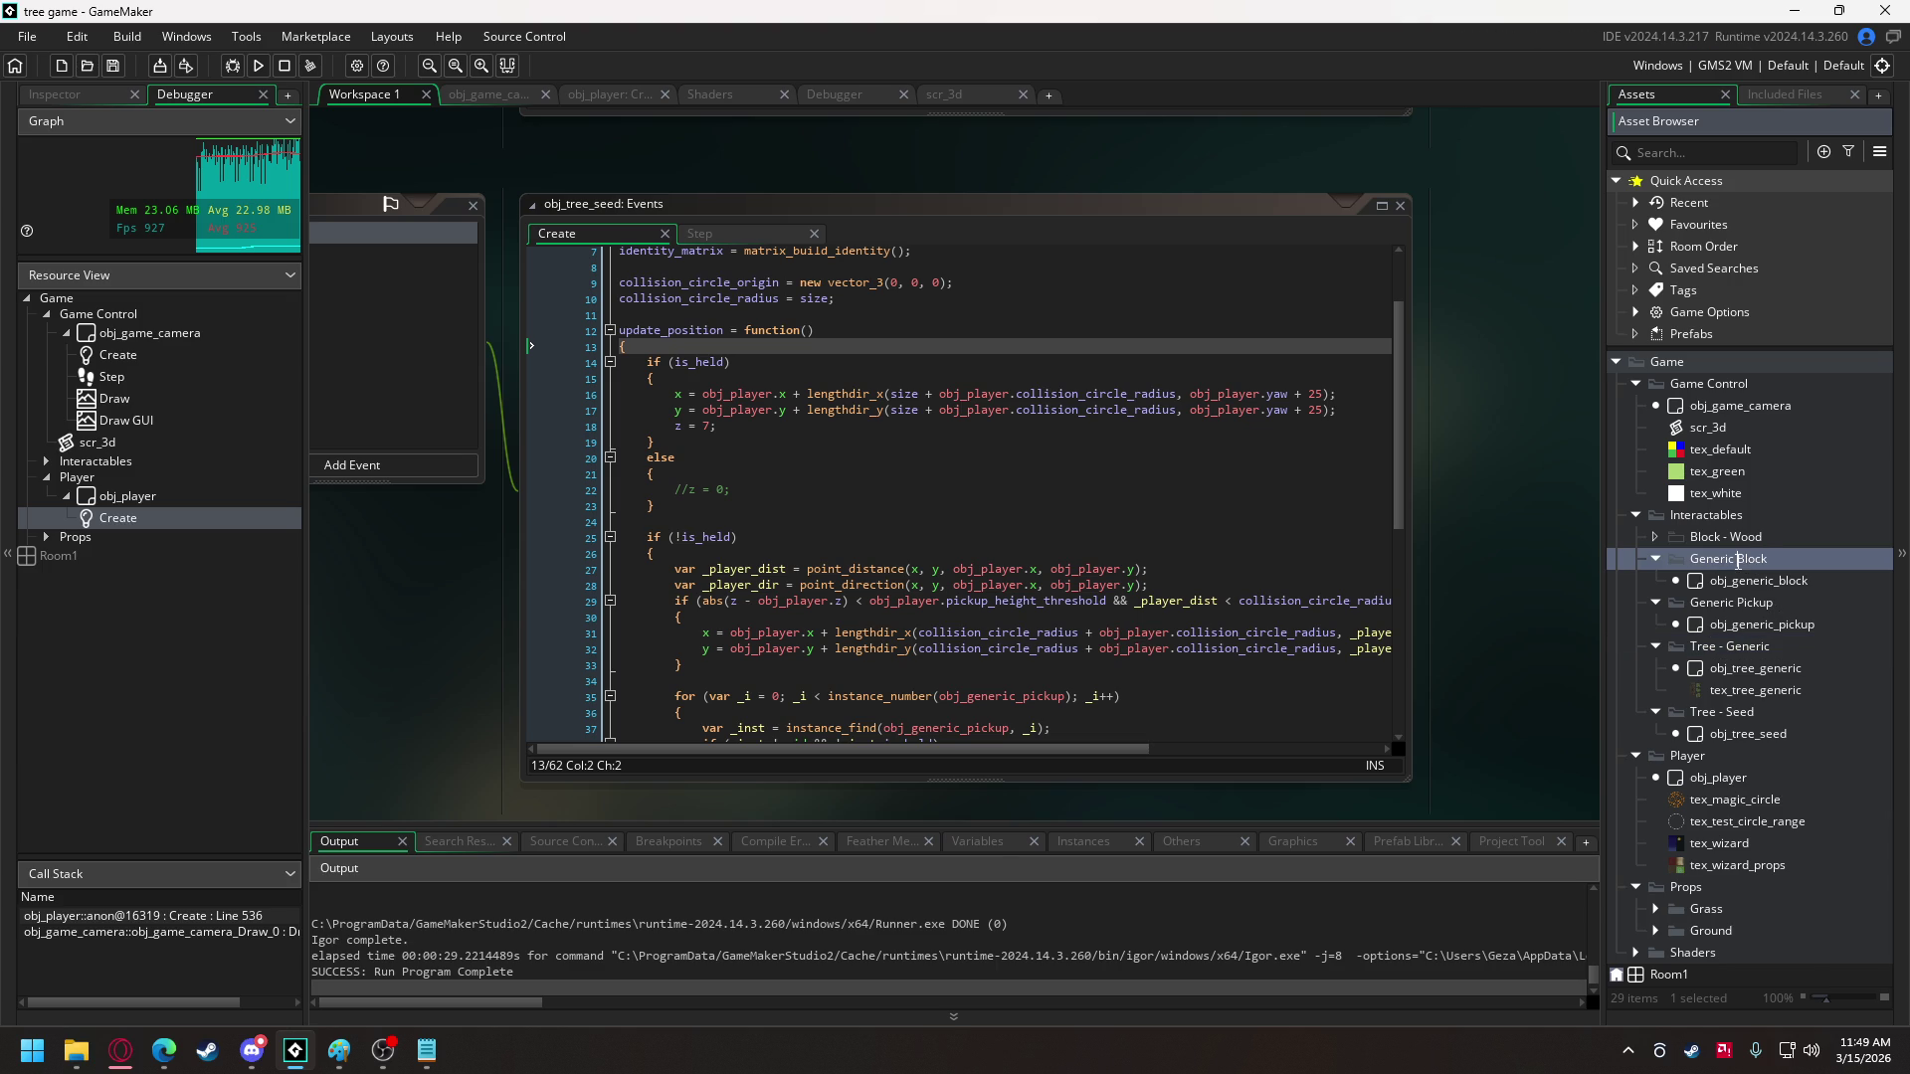
pyautogui.write('-')
pyautogui.click(1765, 603)
pyautogui.click(1739, 611)
pyautogui.write('-')
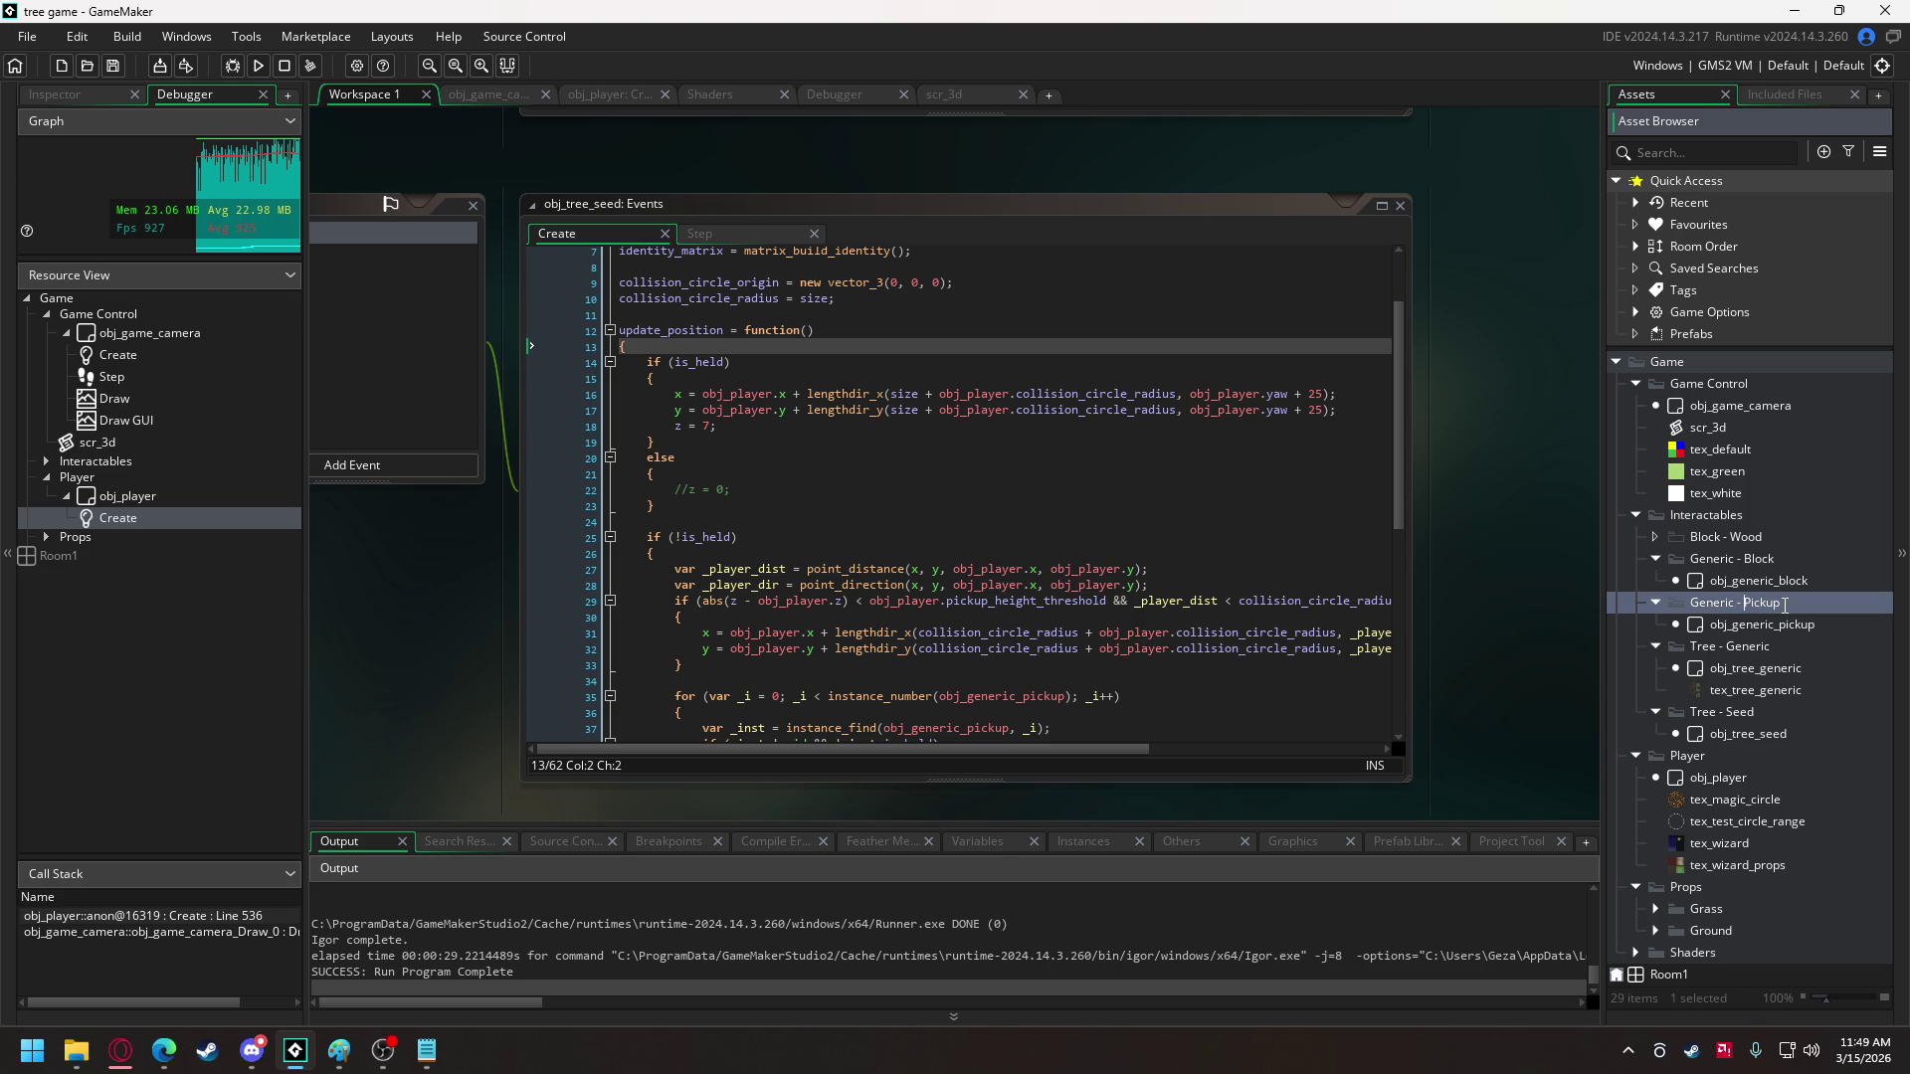
pyautogui.click(1736, 538)
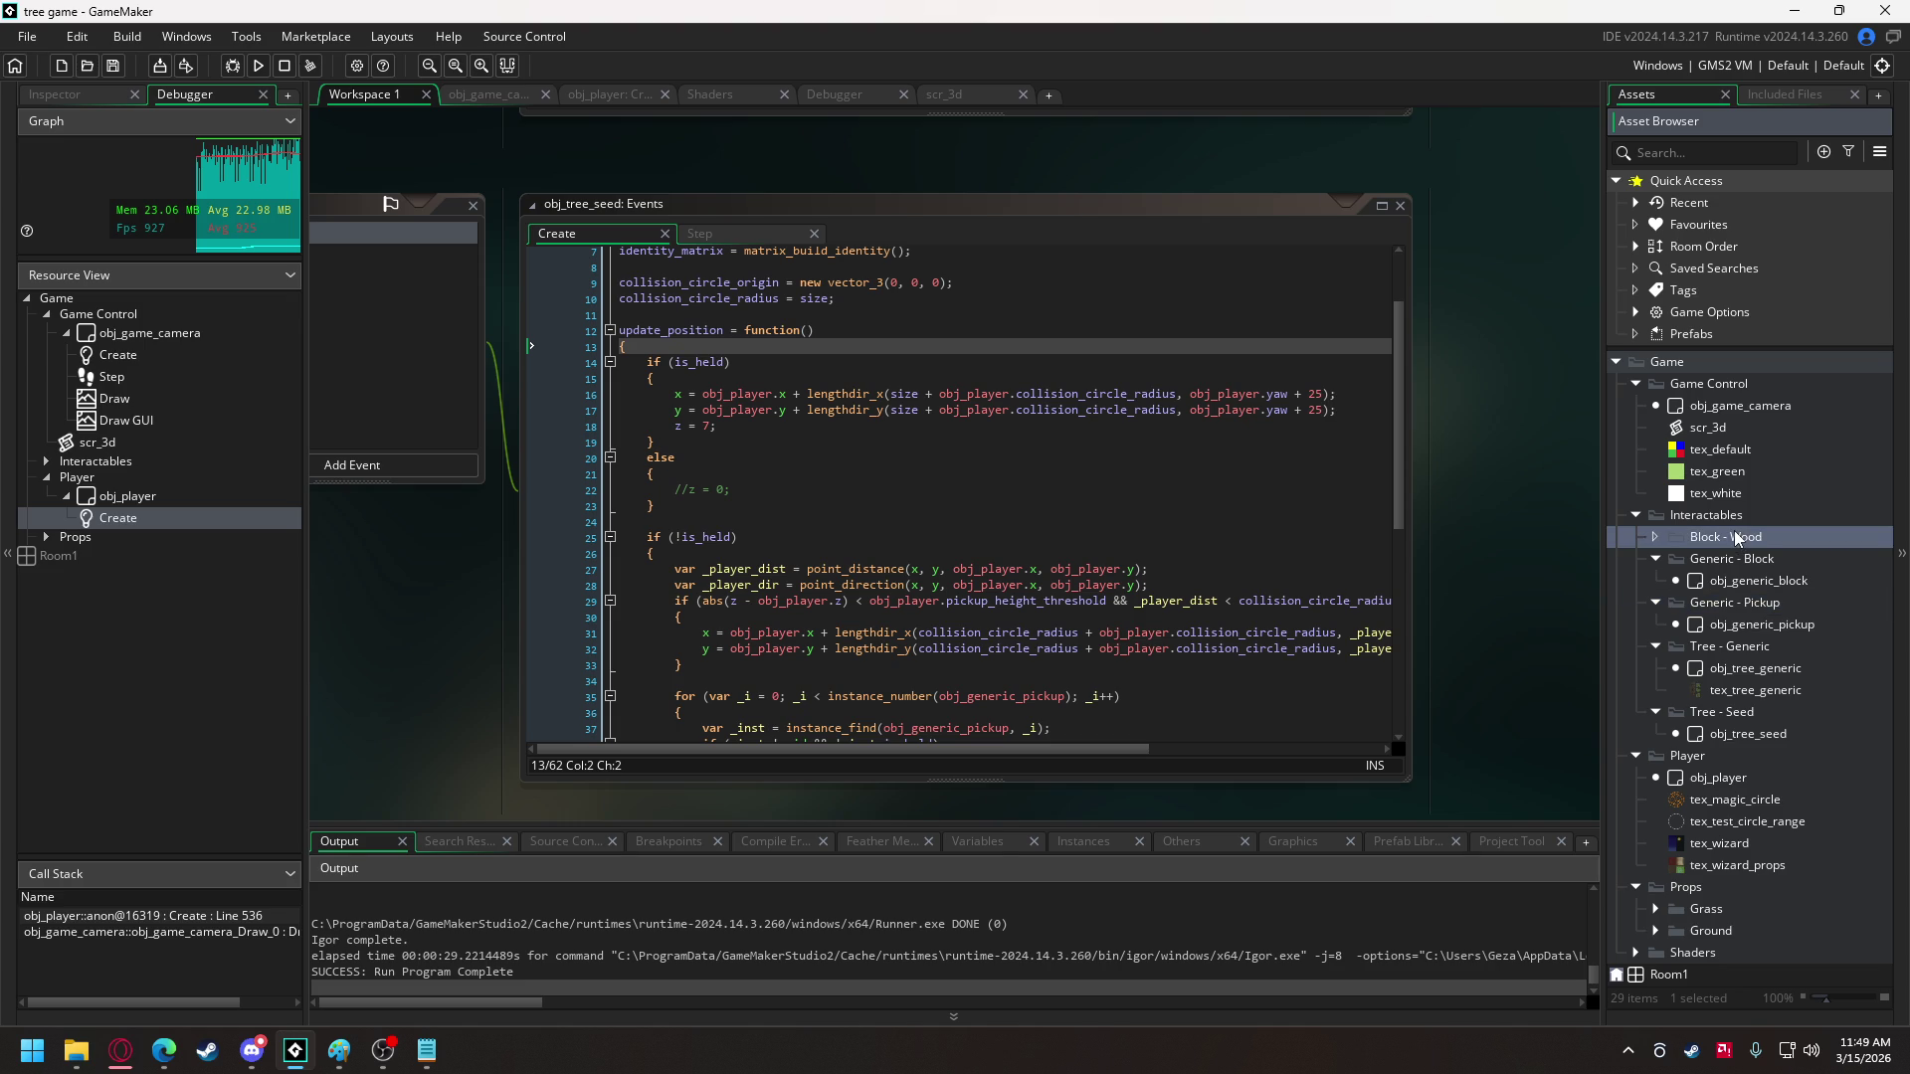
# - Duplicate obj_generic_block as obj_block_wood and move it into the Block - Wood folder
pyautogui.click(1793, 582)
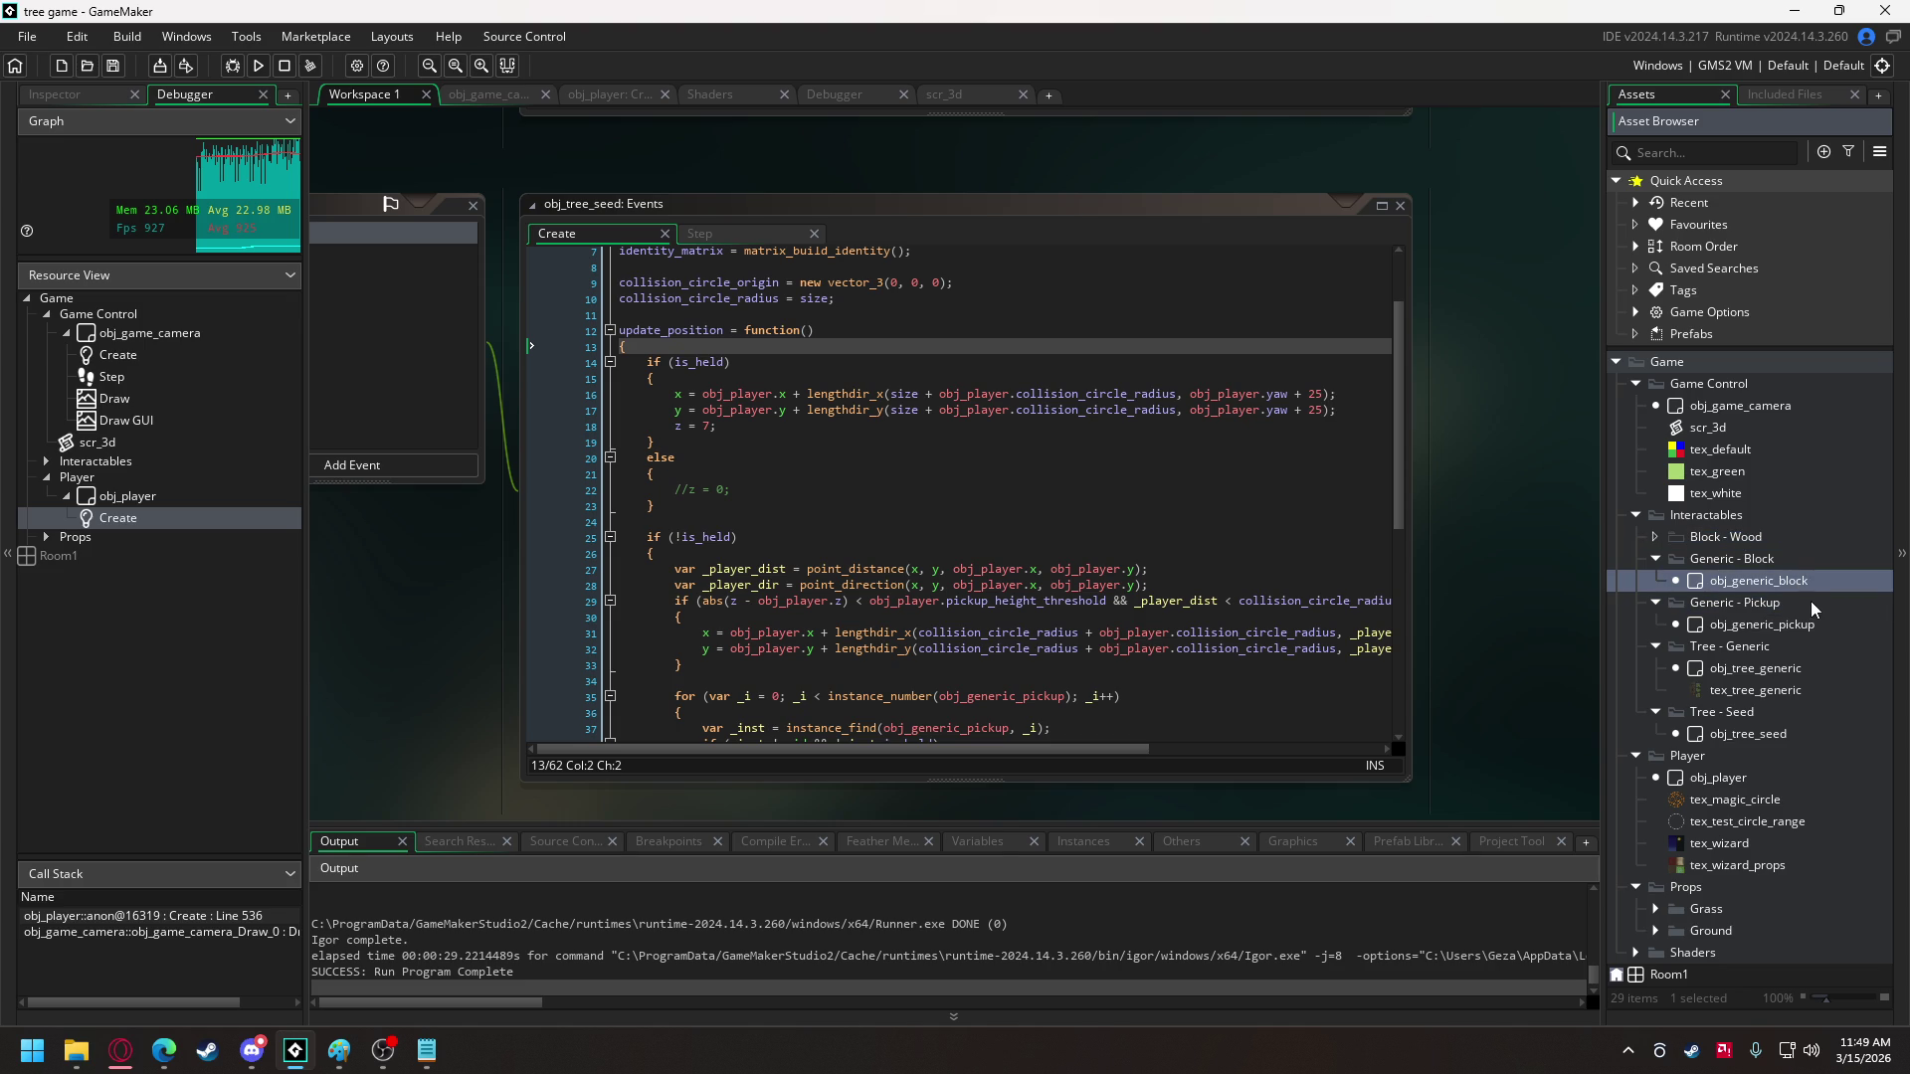
pyautogui.rightClick(1748, 581)
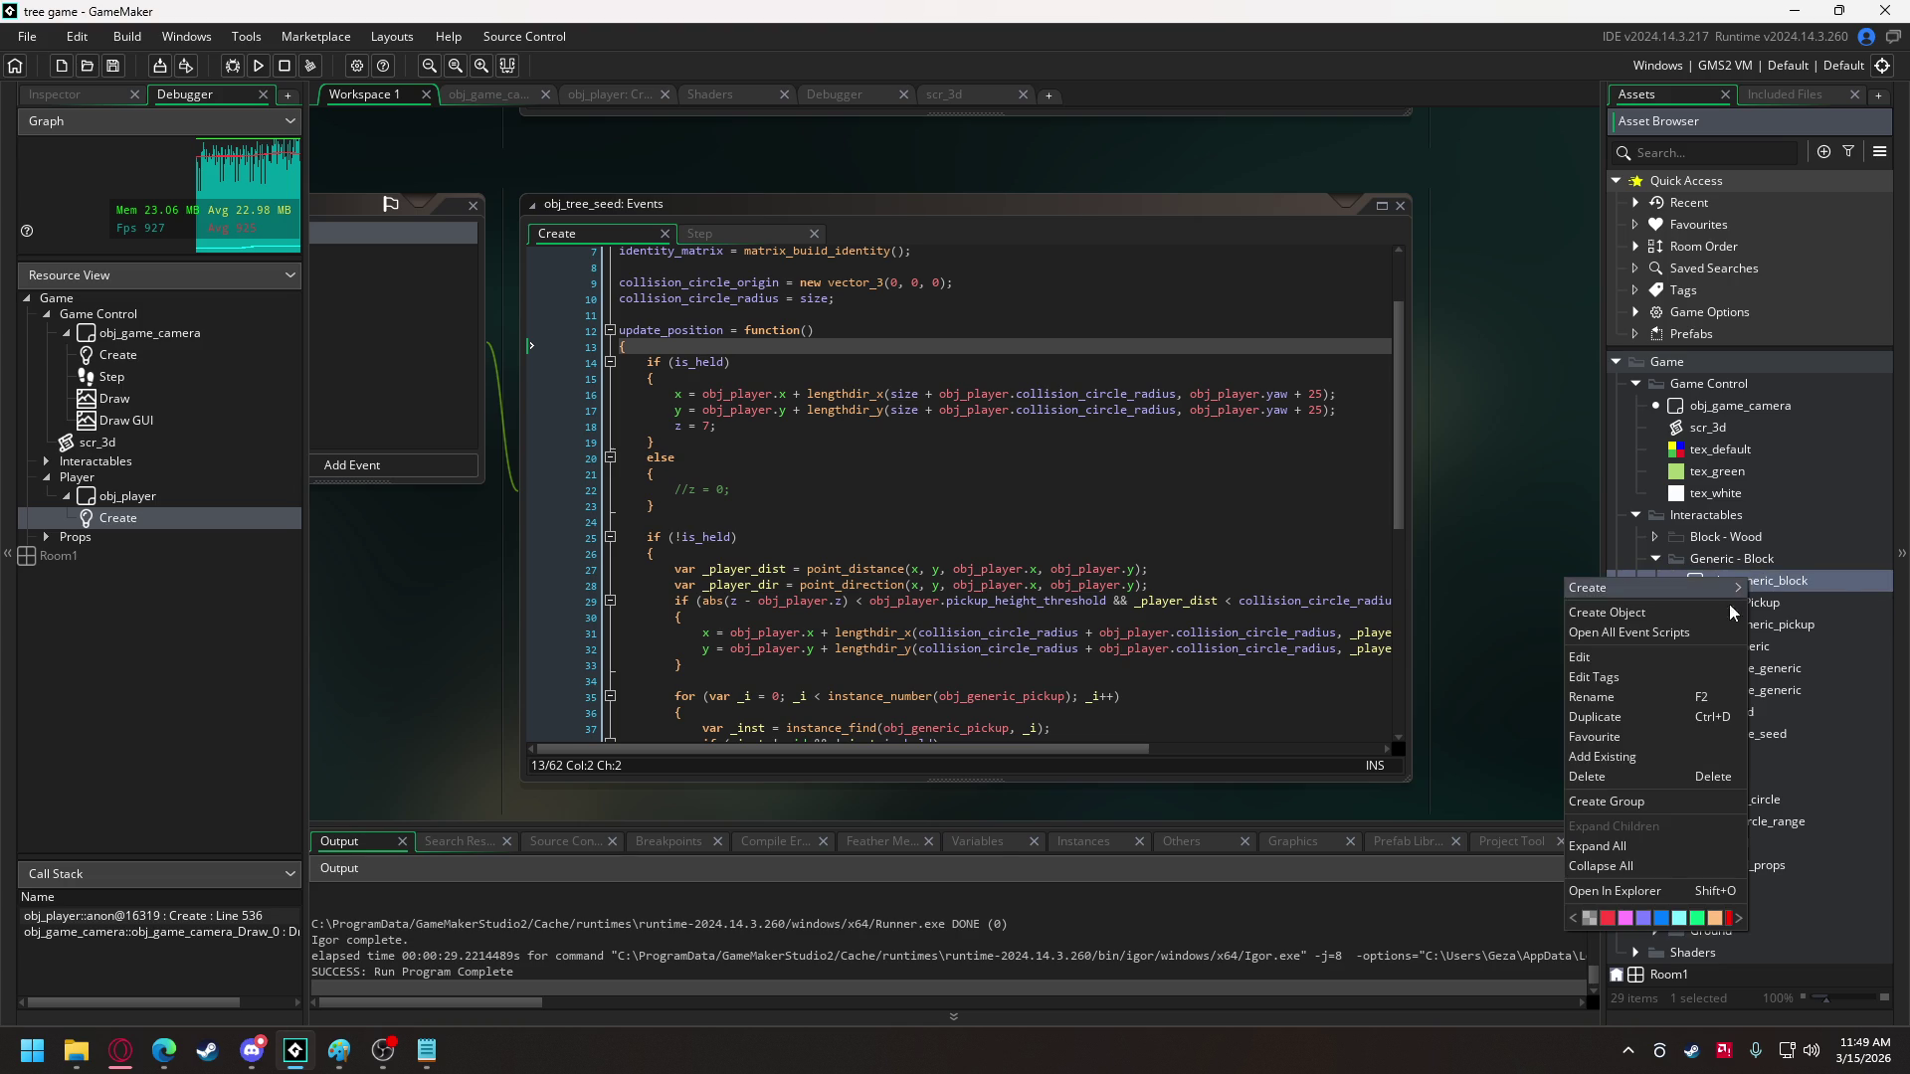
pyautogui.click(1651, 718)
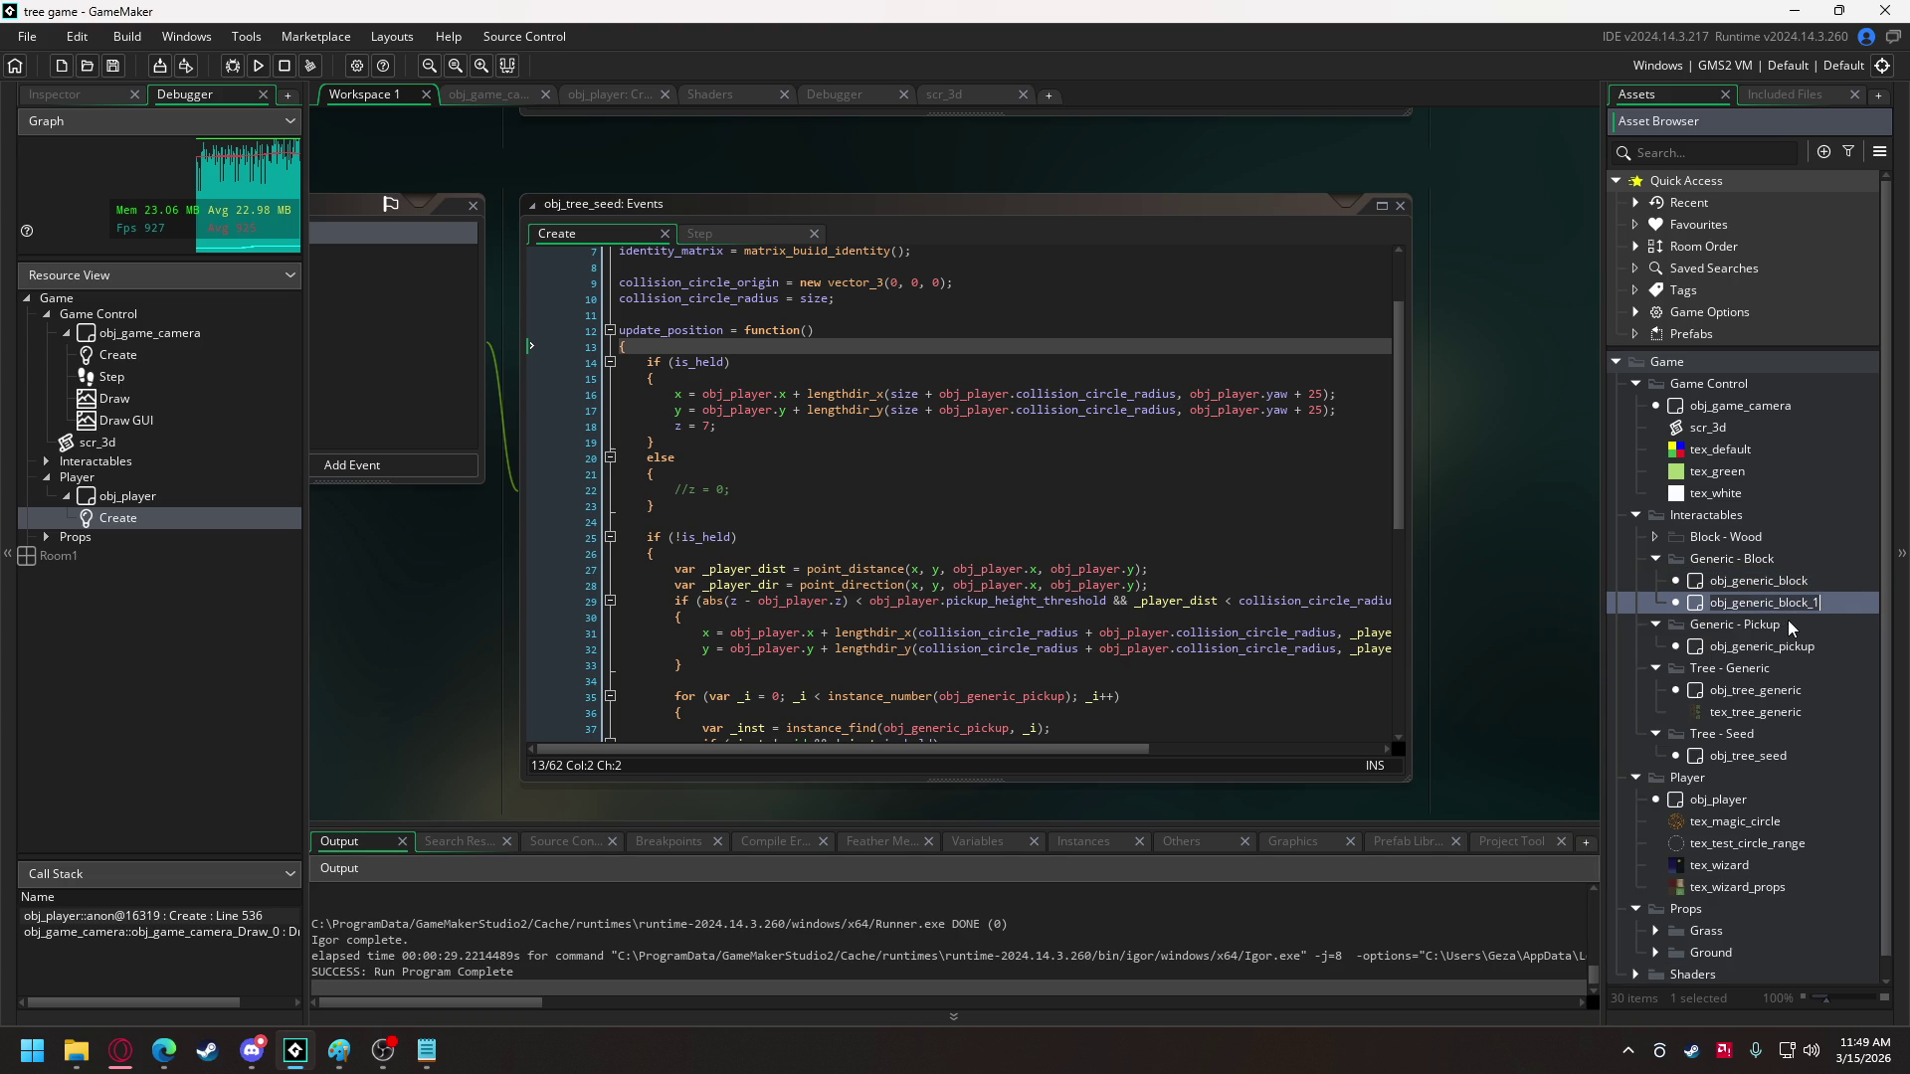
pyautogui.press('End')
pyautogui.press('BackSpace')
pyautogui.press('Return')
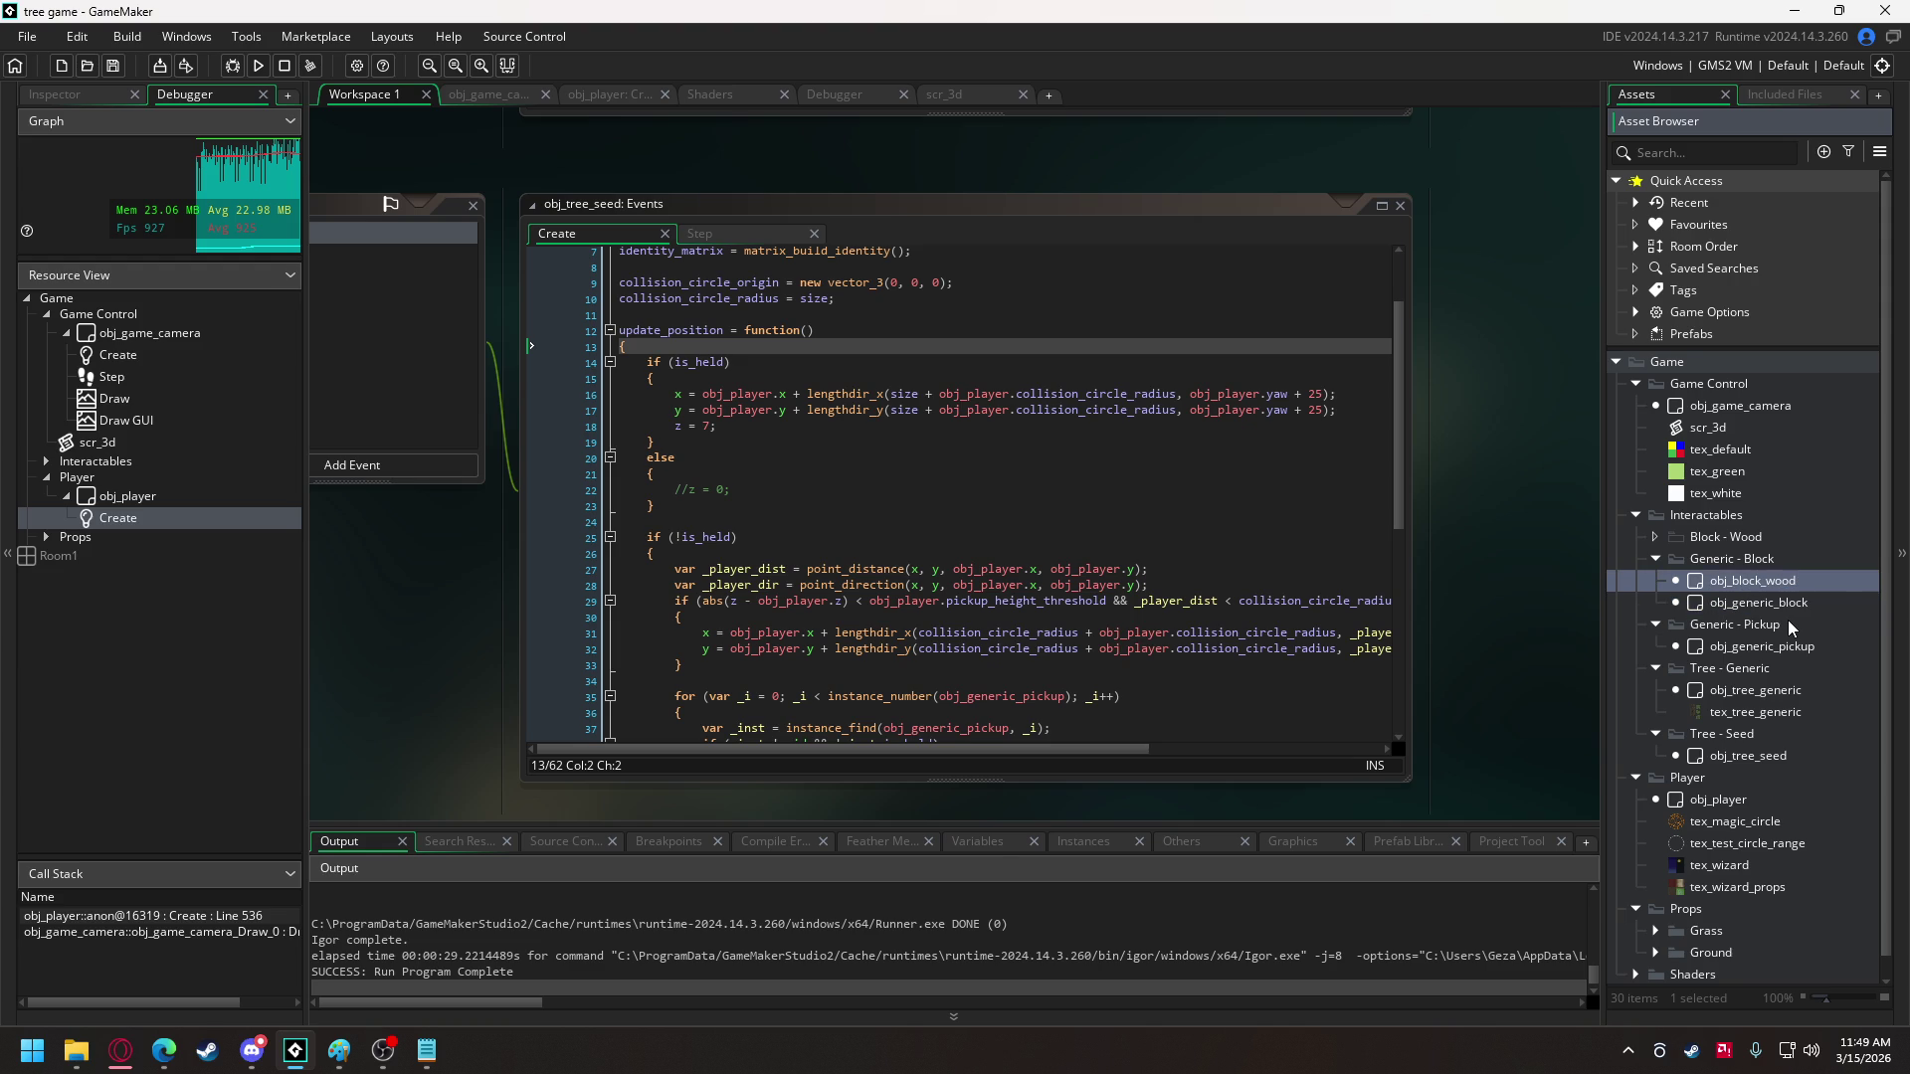
pyautogui.moveTo(1769, 579); pyautogui.dragTo(1752, 541)
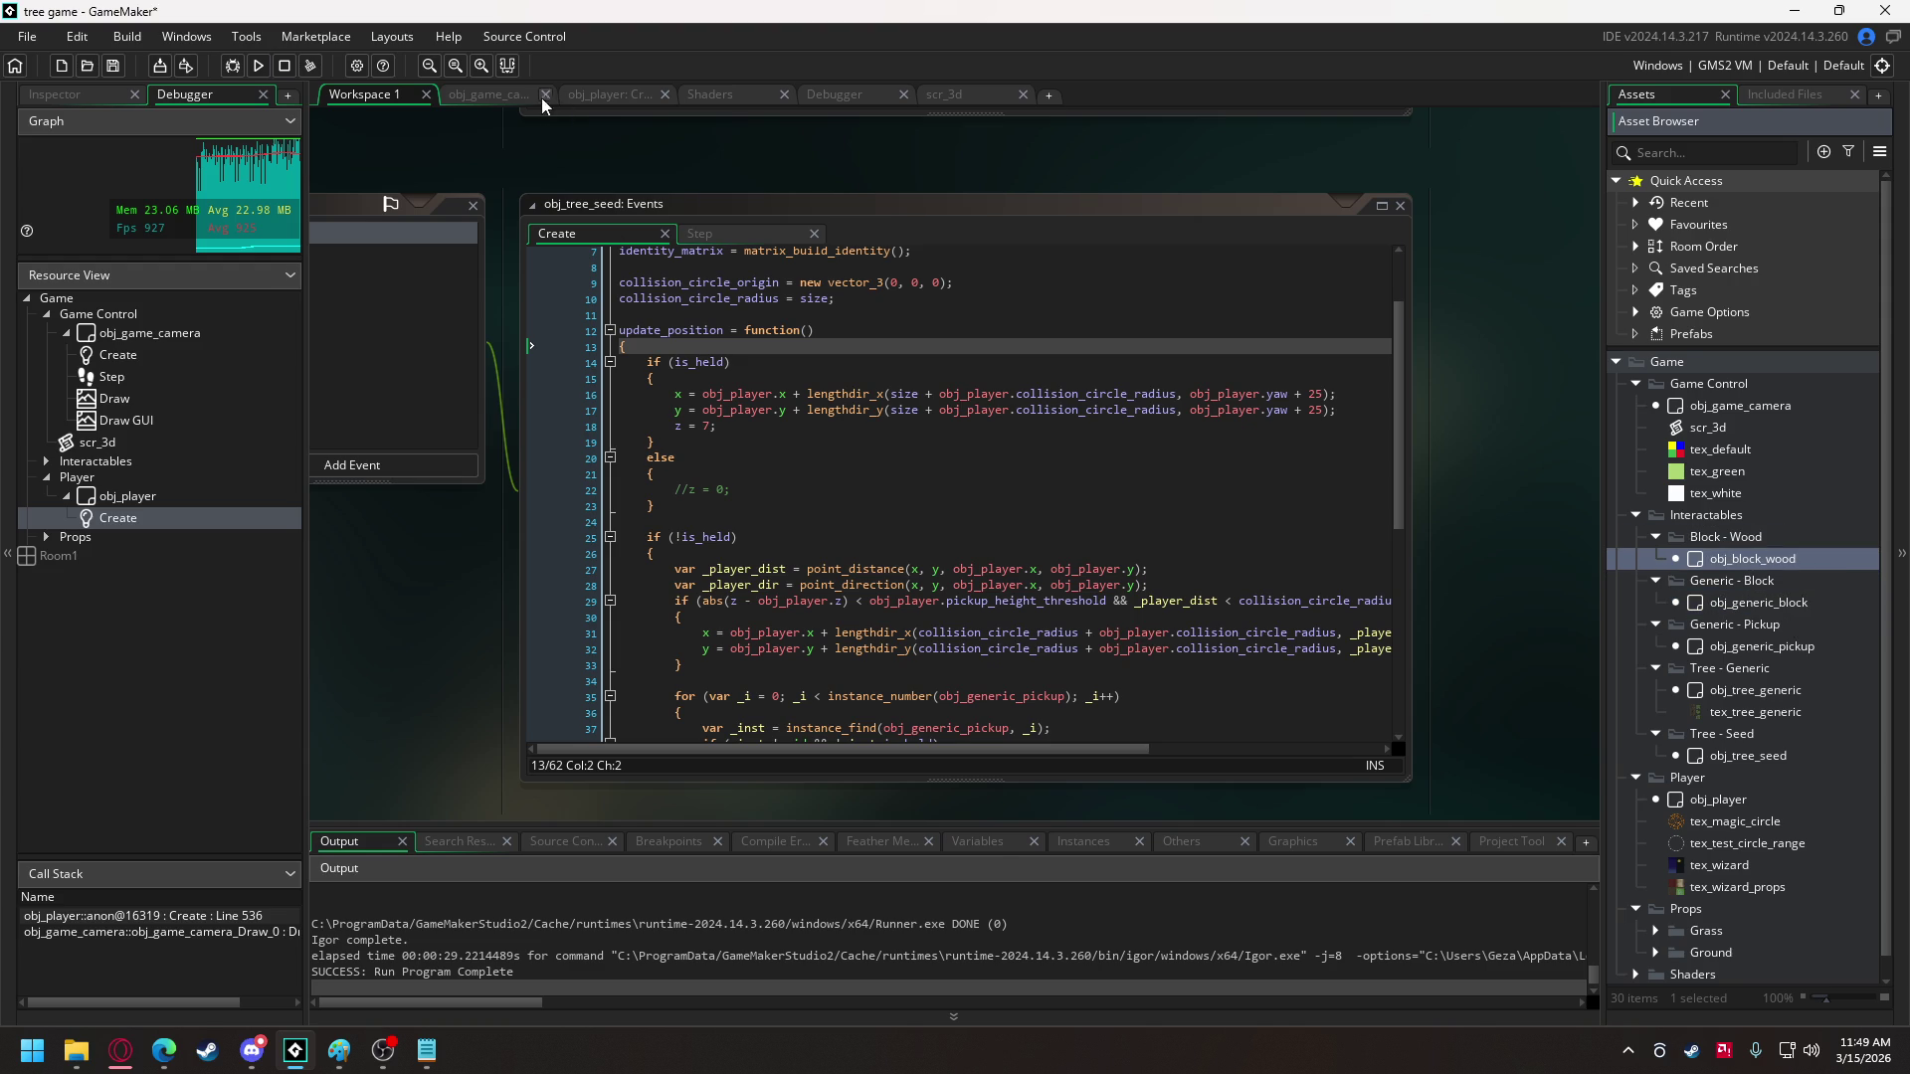
# - Append obj_tree_seed and obj_block_wood to global.object_list in obj_game_camera's Create code
pyautogui.click(495, 96)
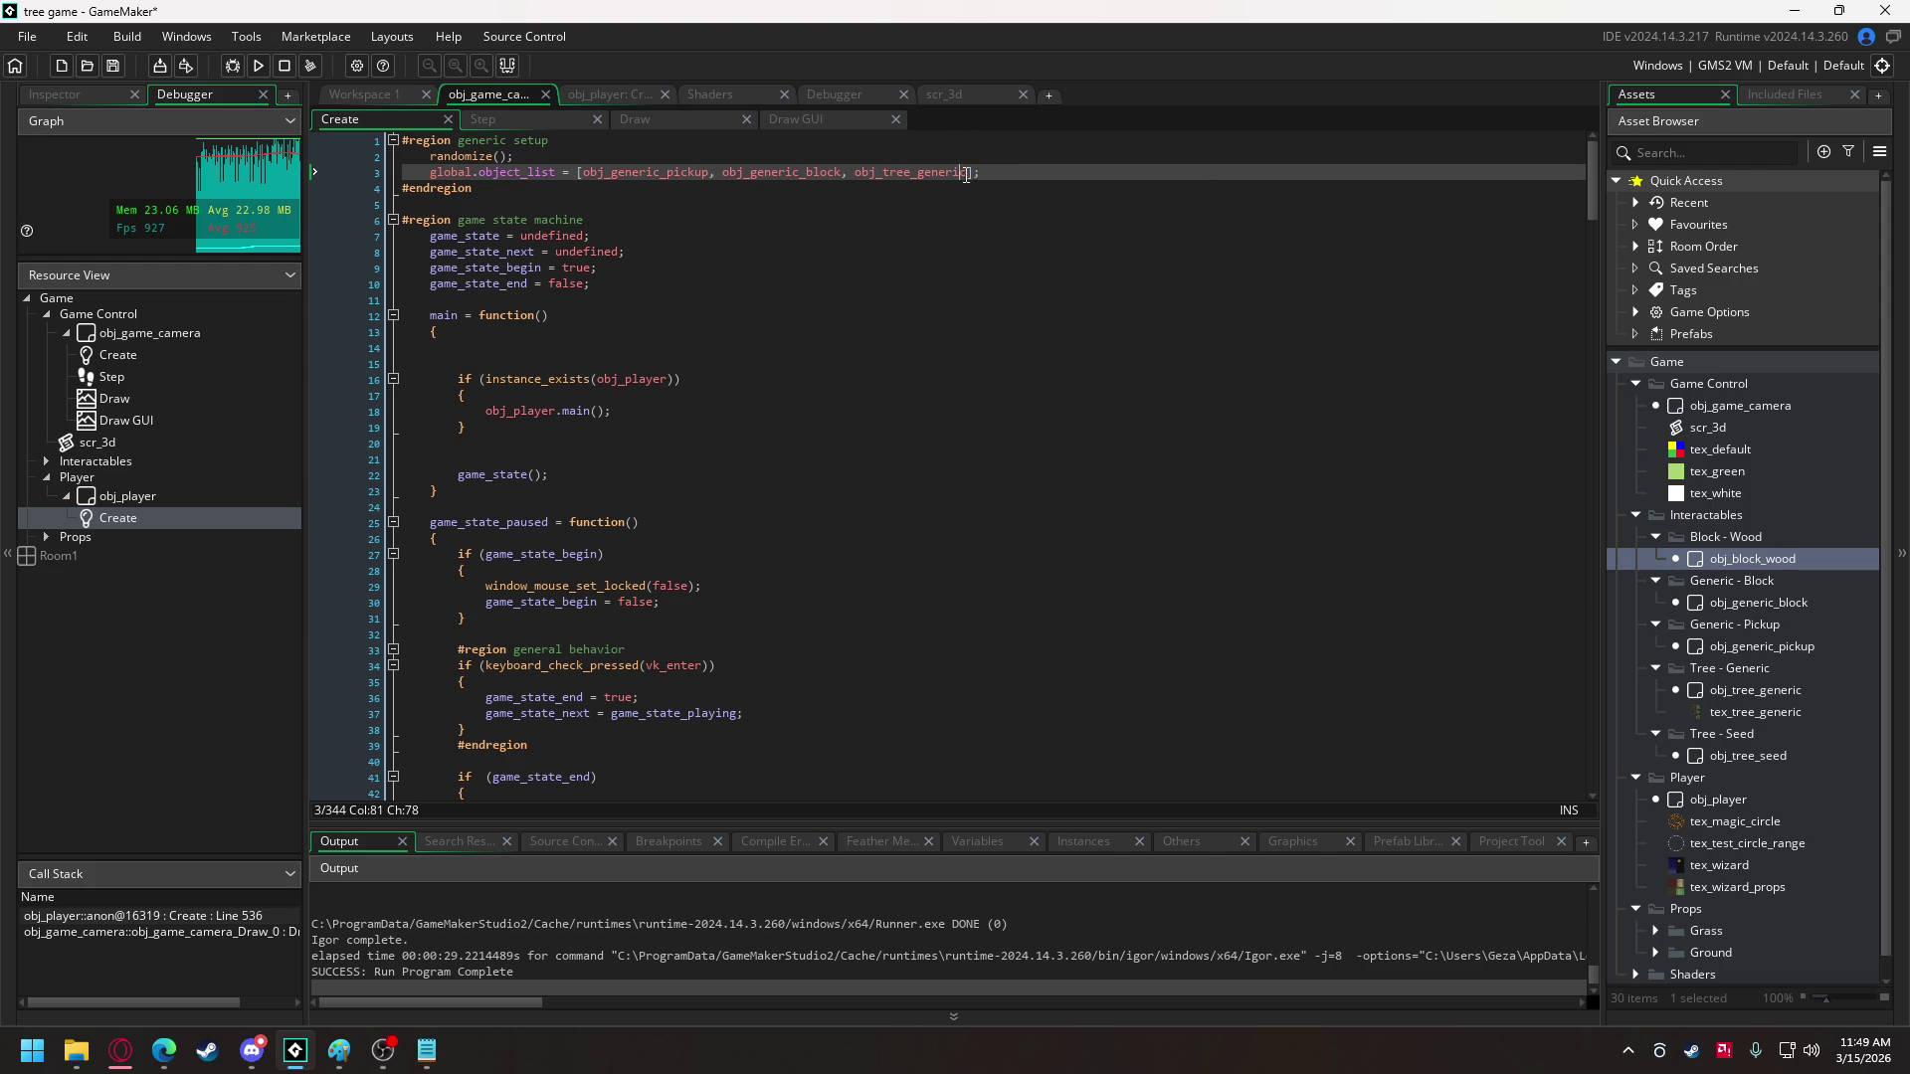
pyautogui.write(', ')
pyautogui.write('obj')
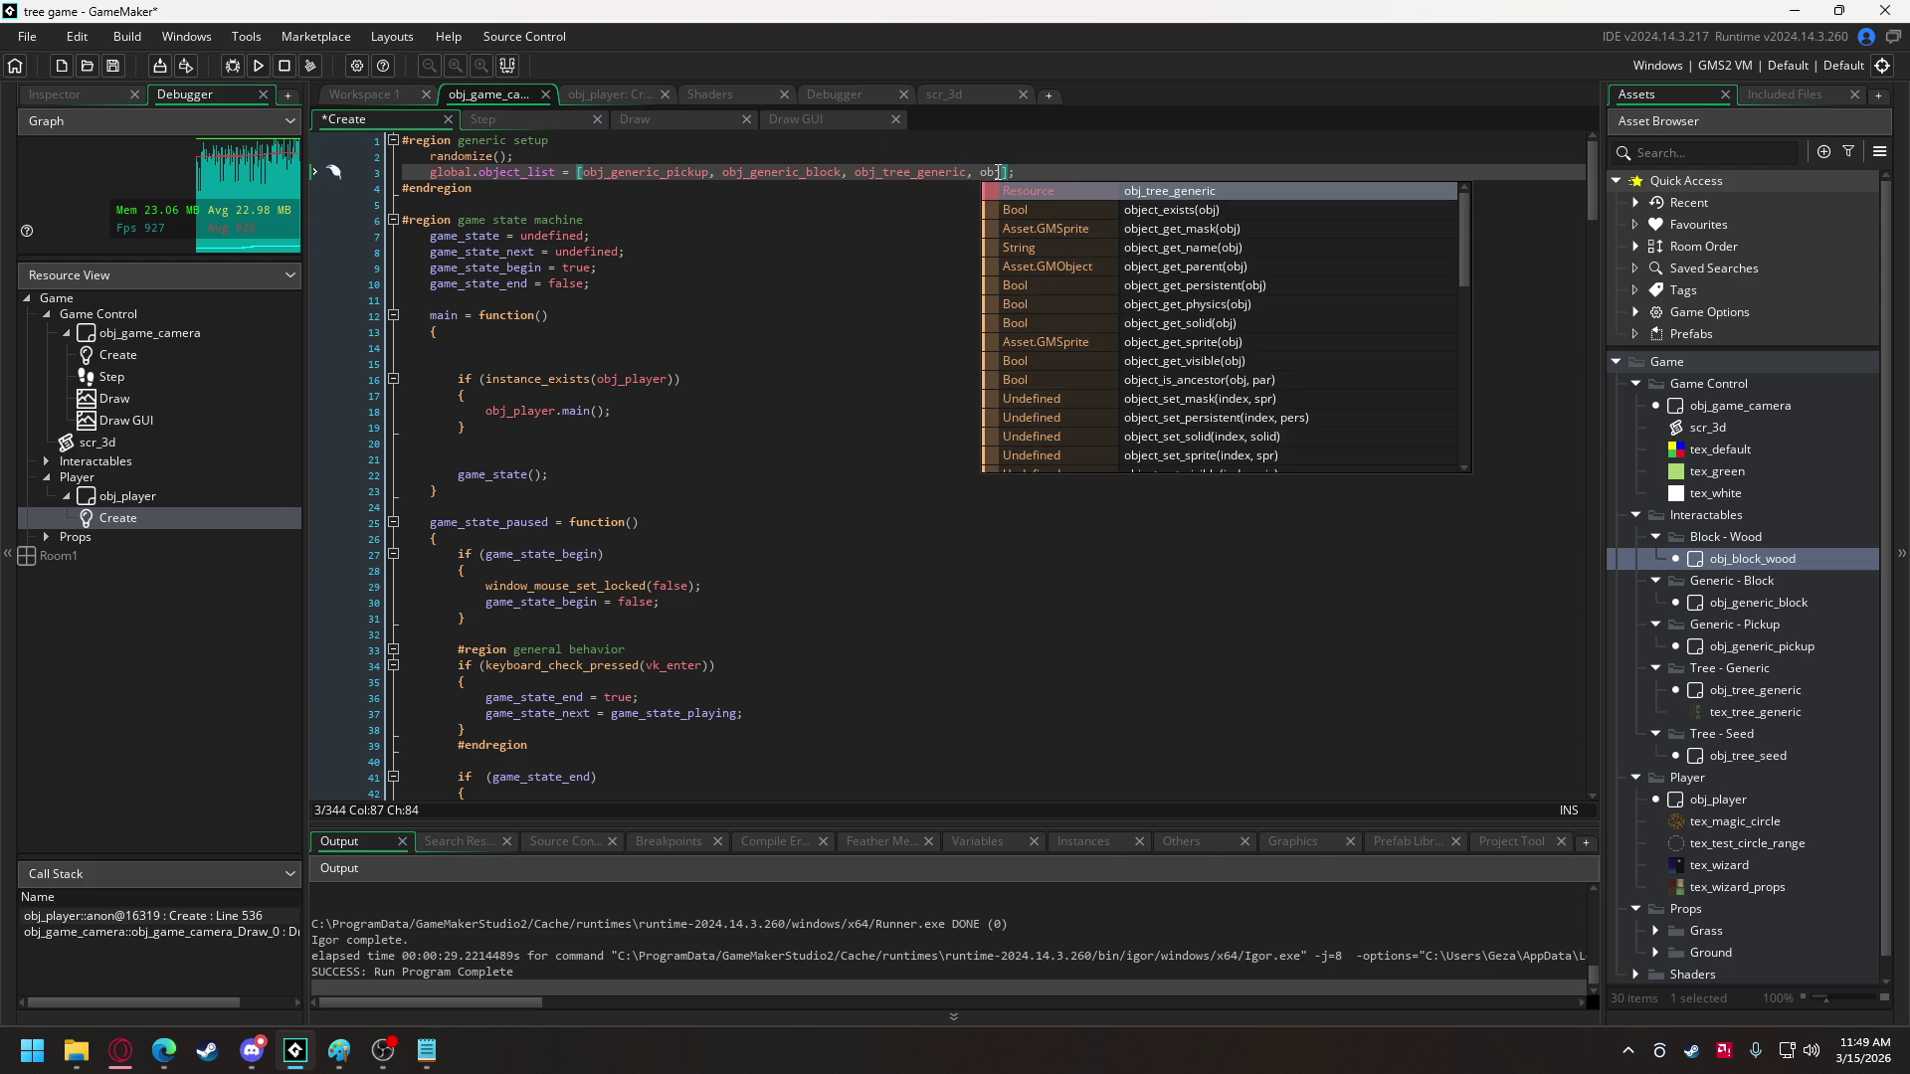
pyautogui.write('_')
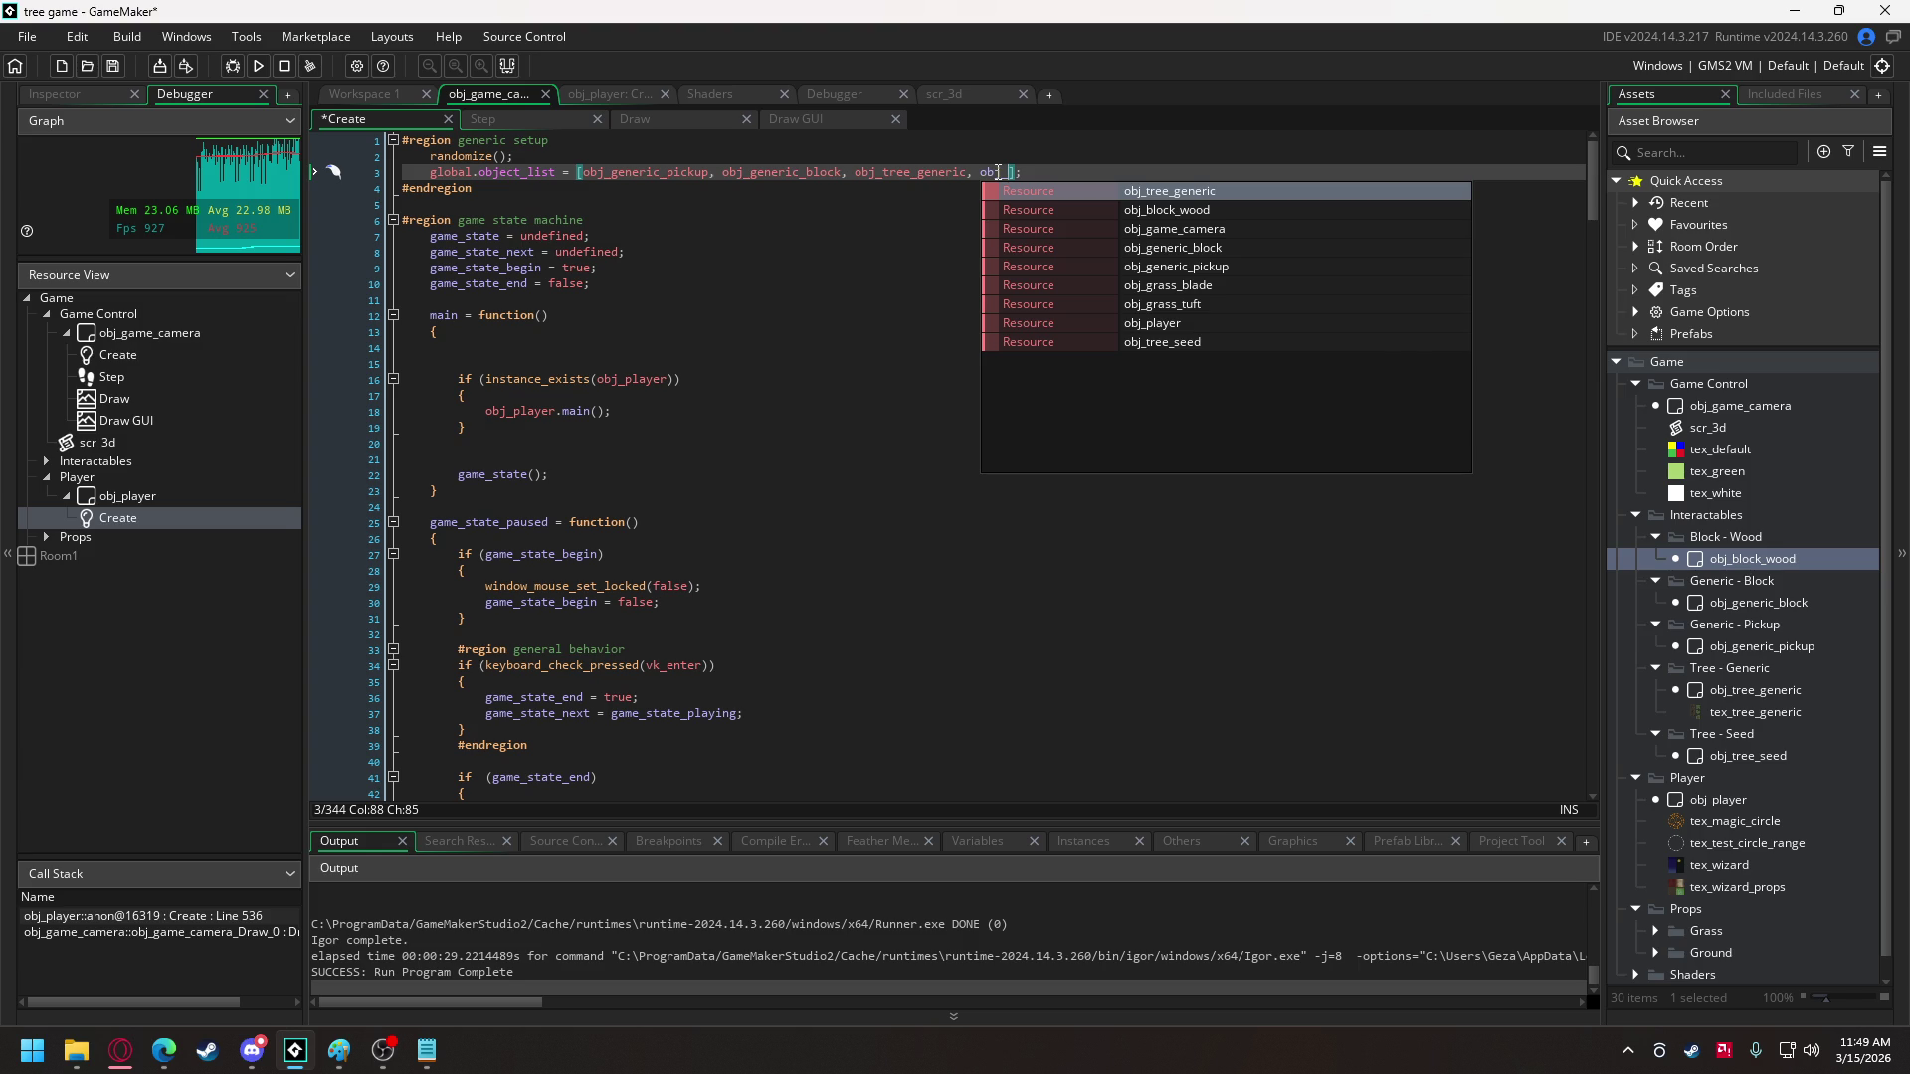
pyautogui.write('s')
pyautogui.press('Return')
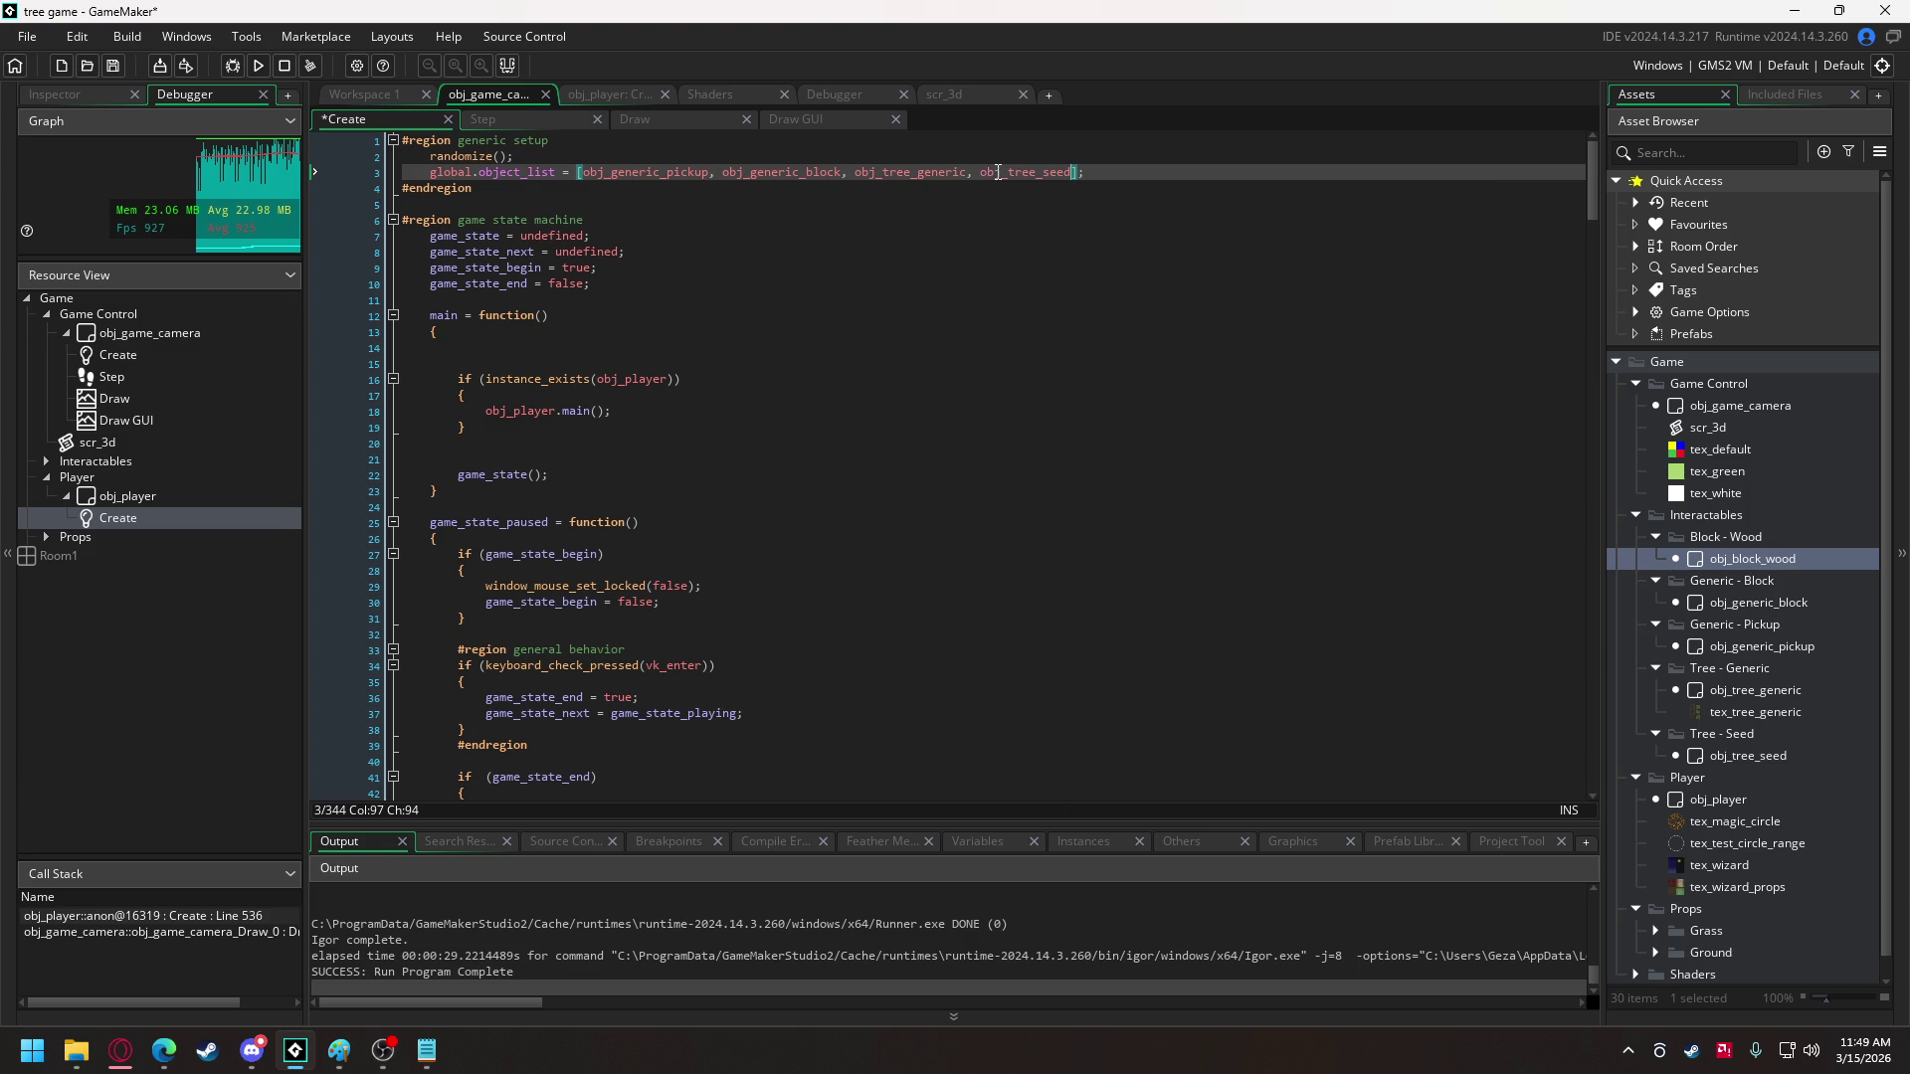
pyautogui.write(', obj_b')
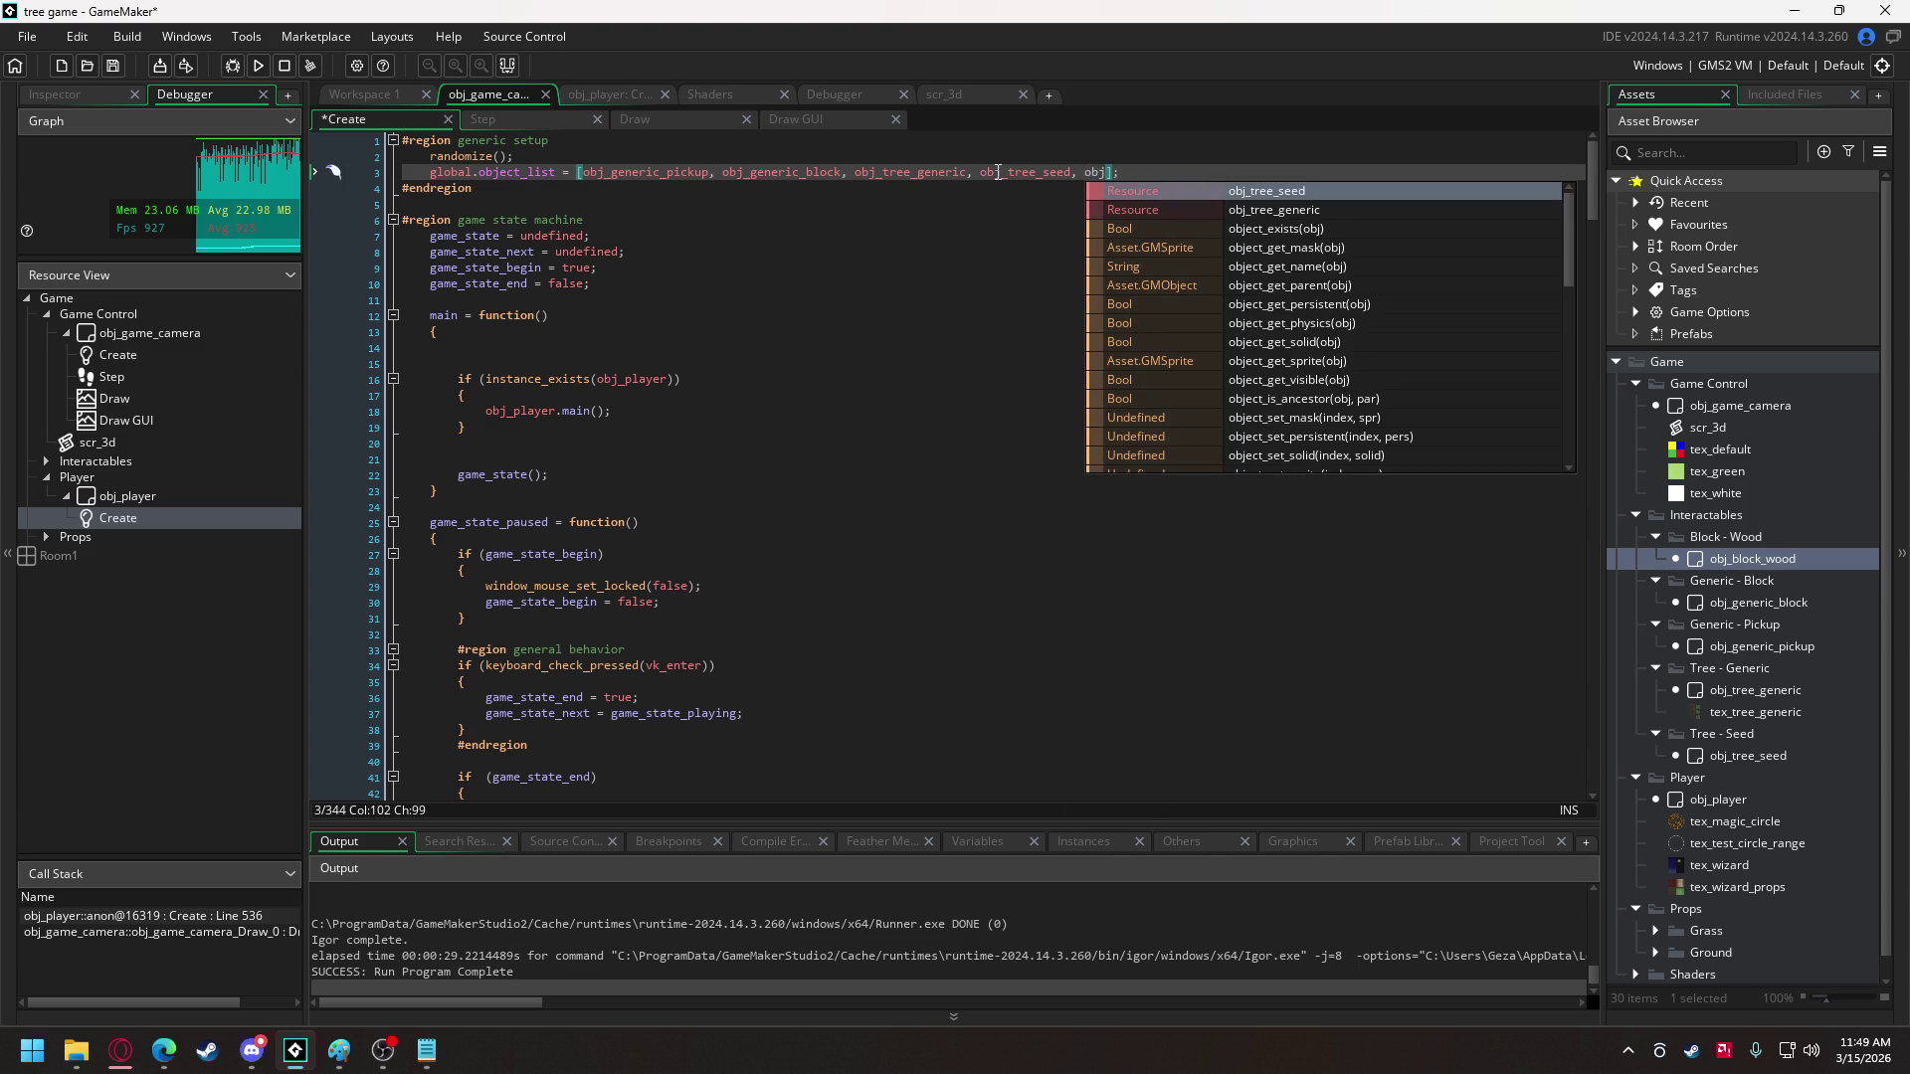
pyautogui.press('Return')
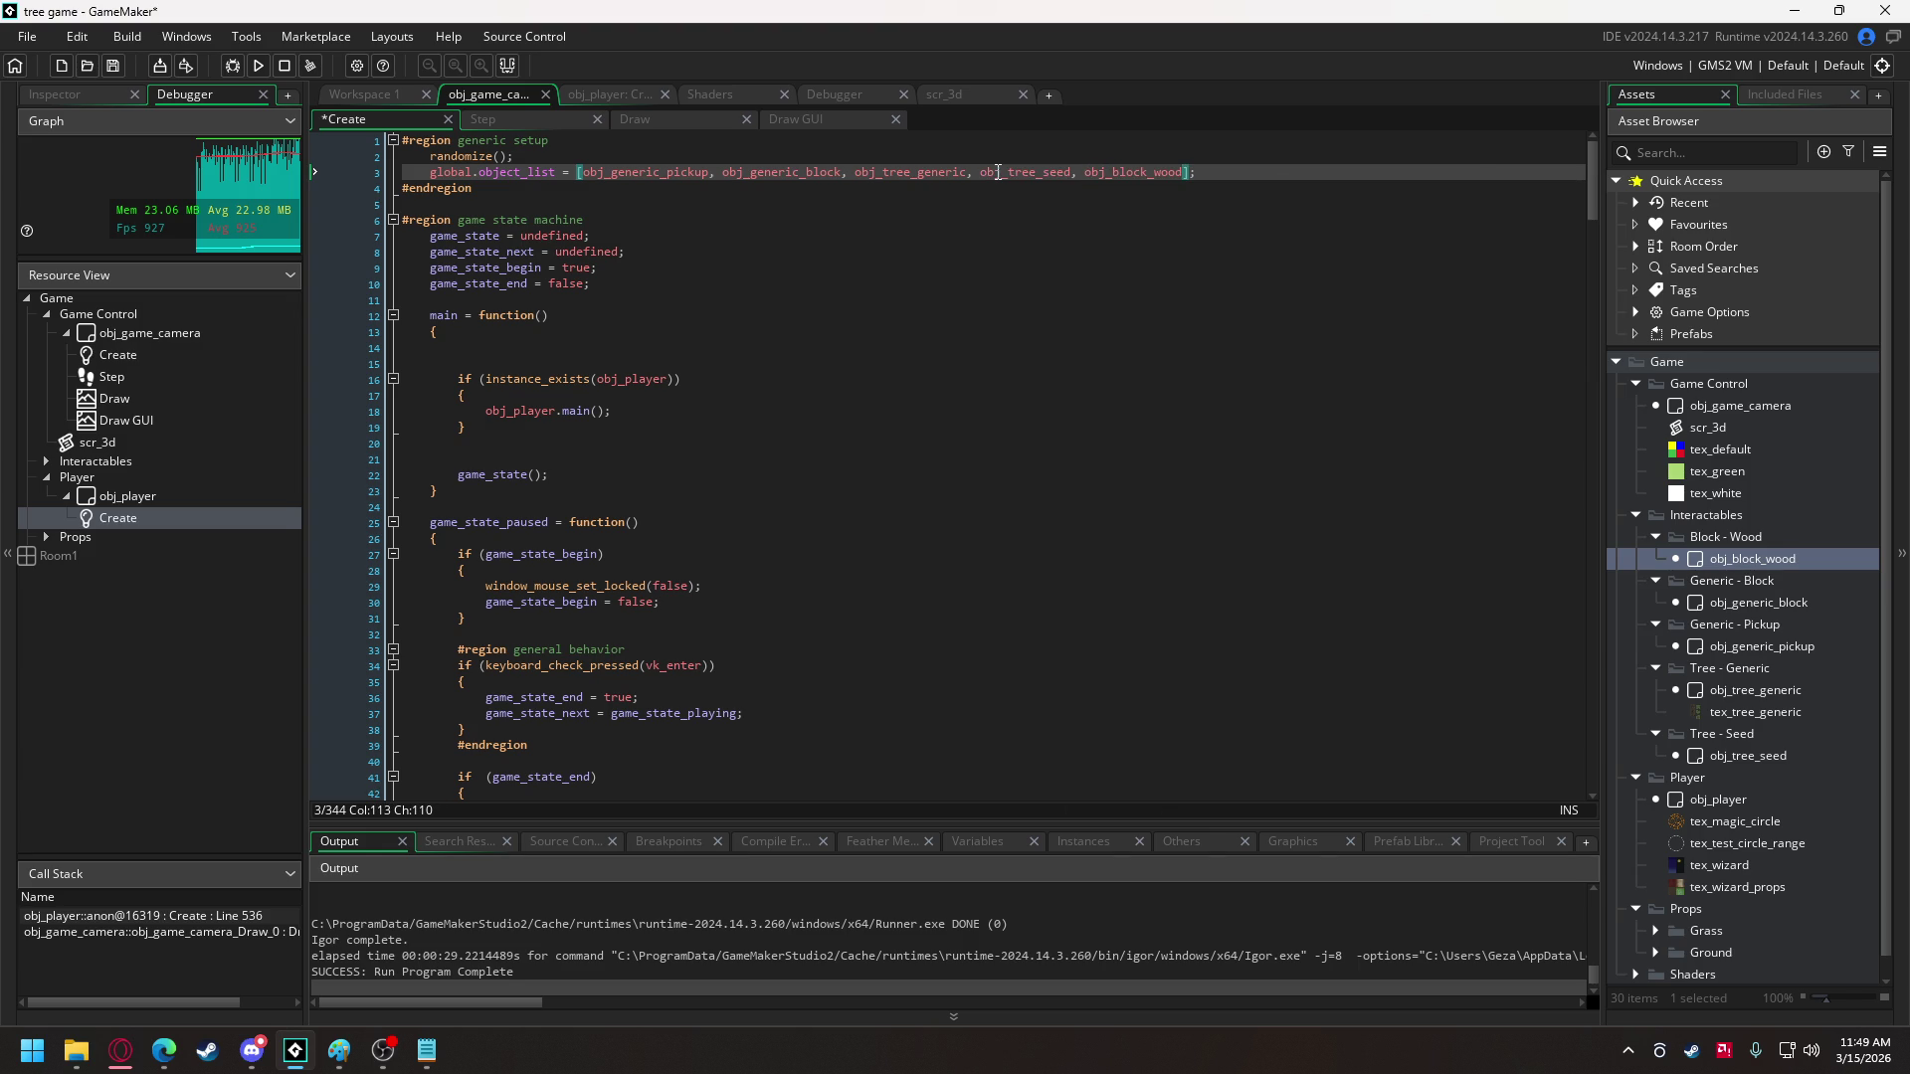
# - Comment out the grass blades spawning loop at the end of the camera's Create code
pyautogui.moveTo(992, 165)
pyautogui.click(600, 96)
pyautogui.click(513, 95)
pyautogui.moveTo(1586, 372); pyautogui.dragTo(1584, 871)
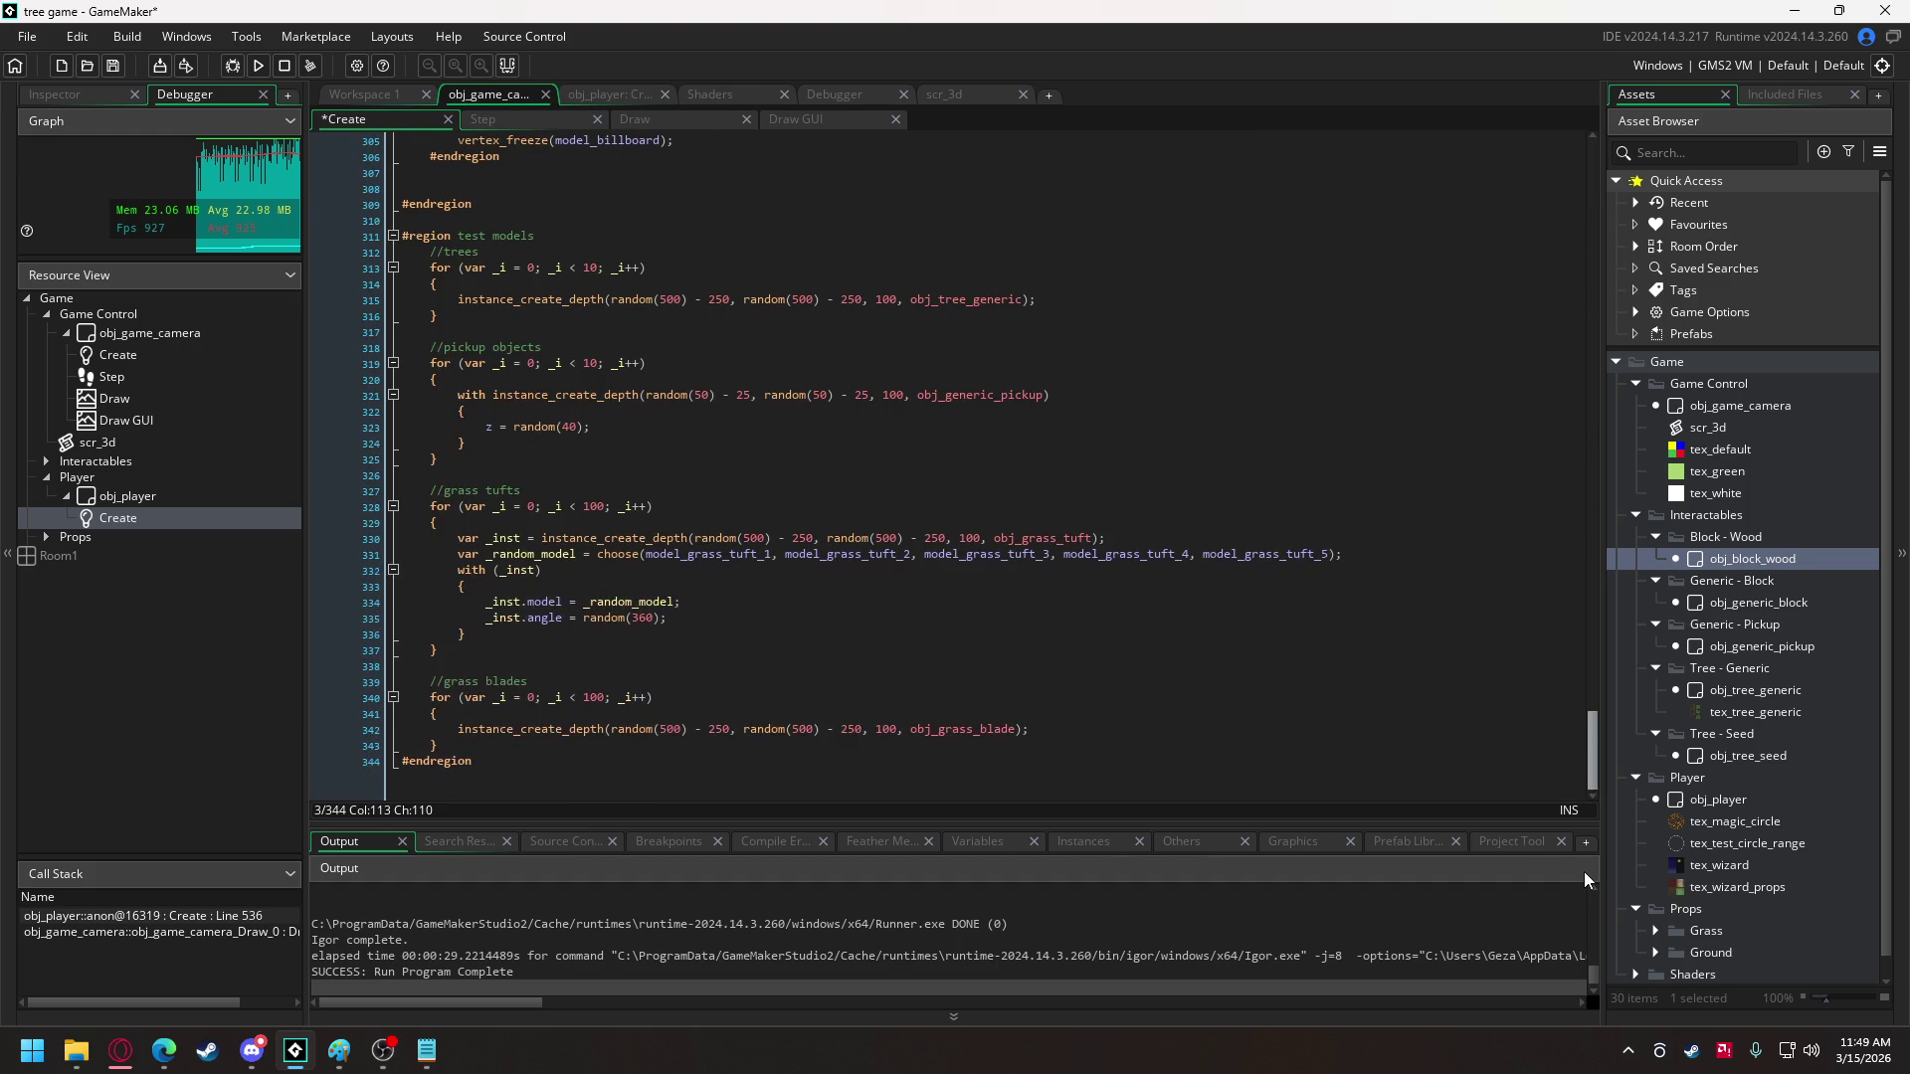
pyautogui.moveTo(482, 746); pyautogui.dragTo(421, 696)
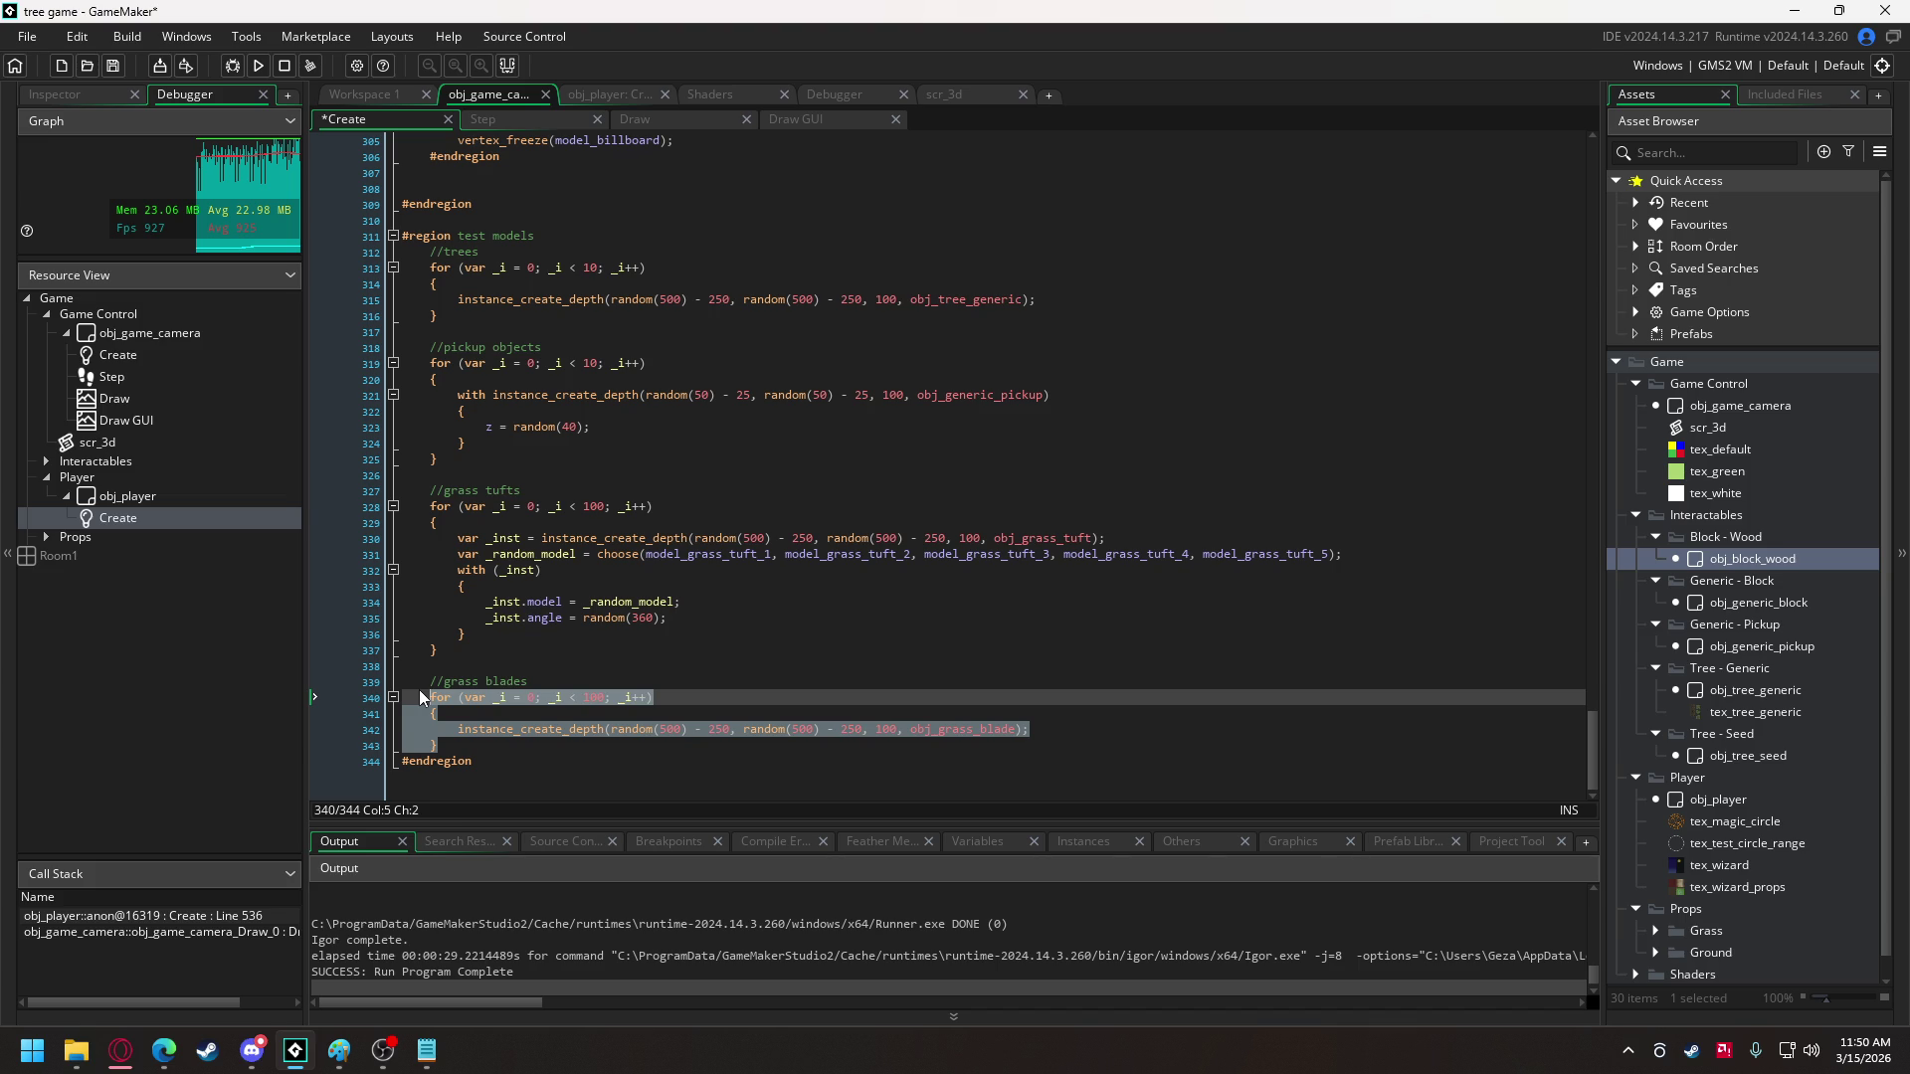
pyautogui.hotkey('ctrl', 'k')
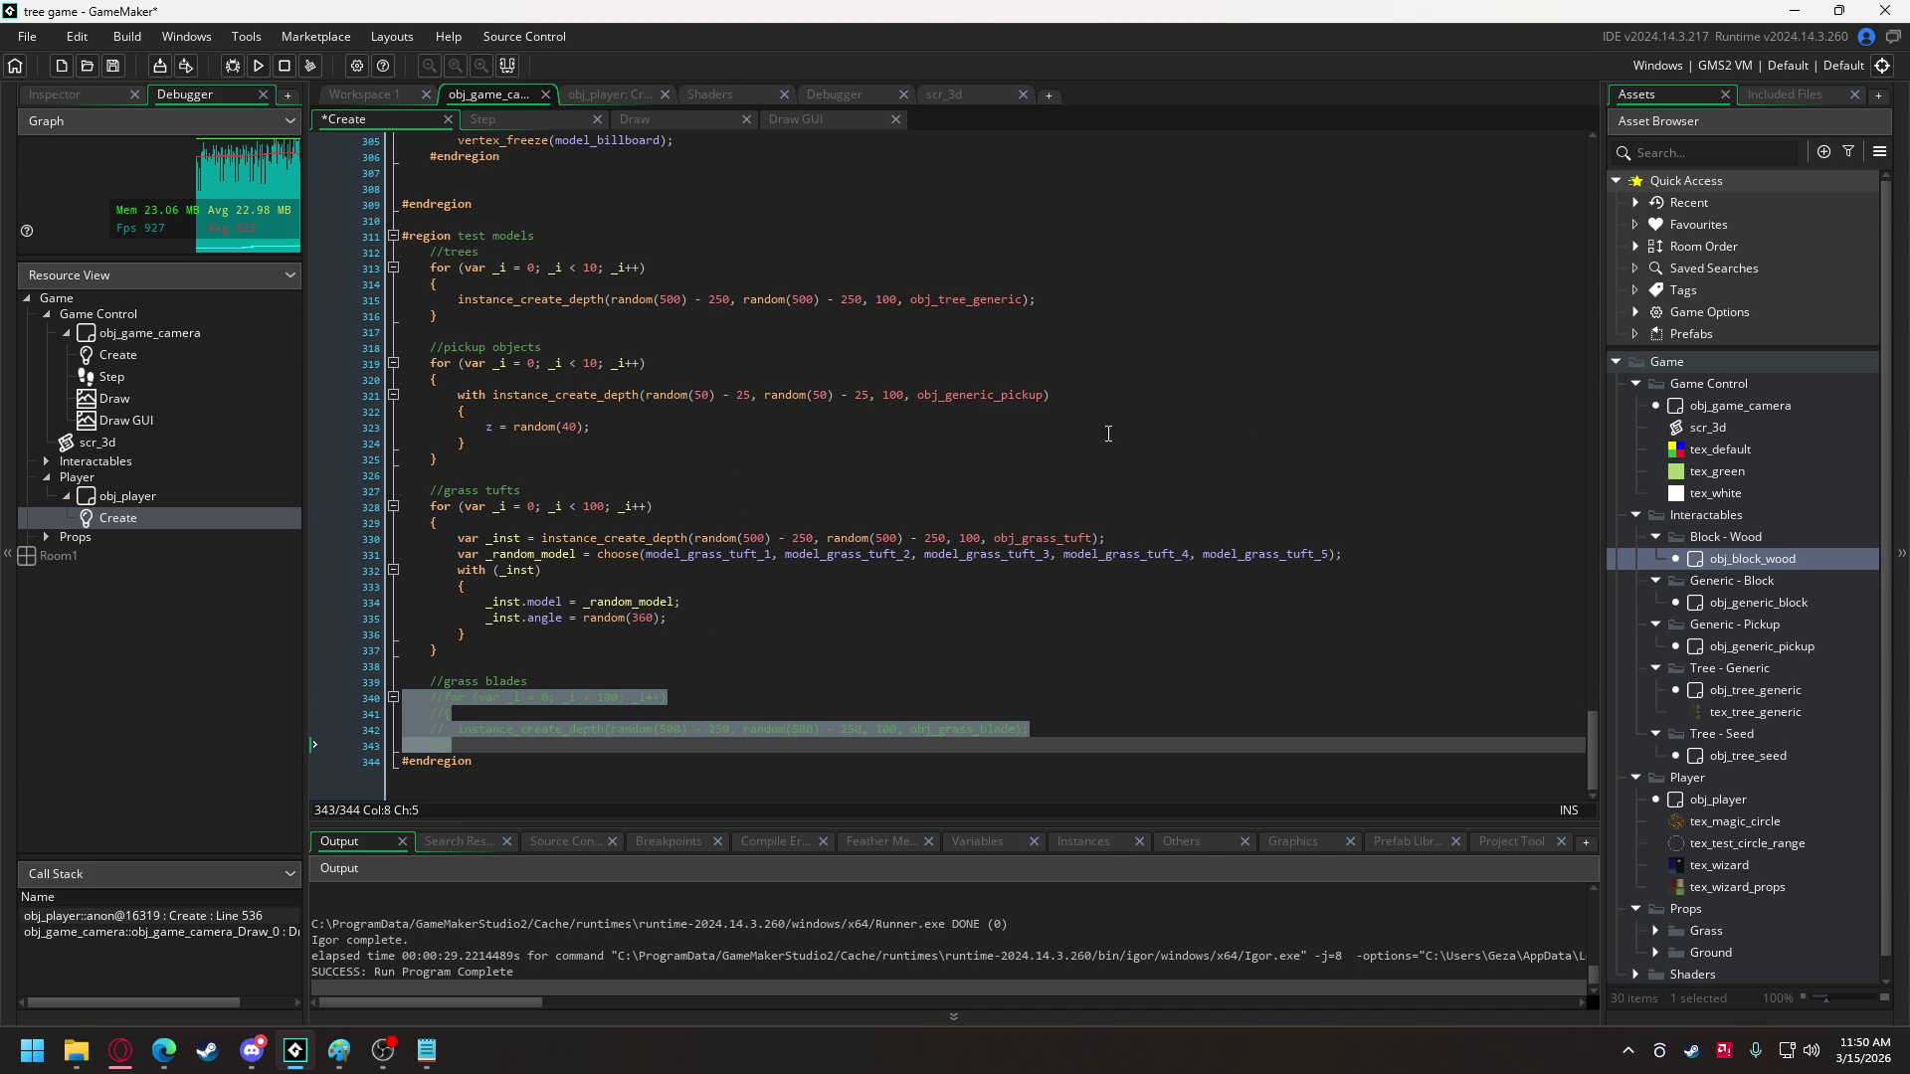
# - Scroll back to the top of the code and bring up the Interactables folder's context menu
pyautogui.scroll(1, 941, 506)
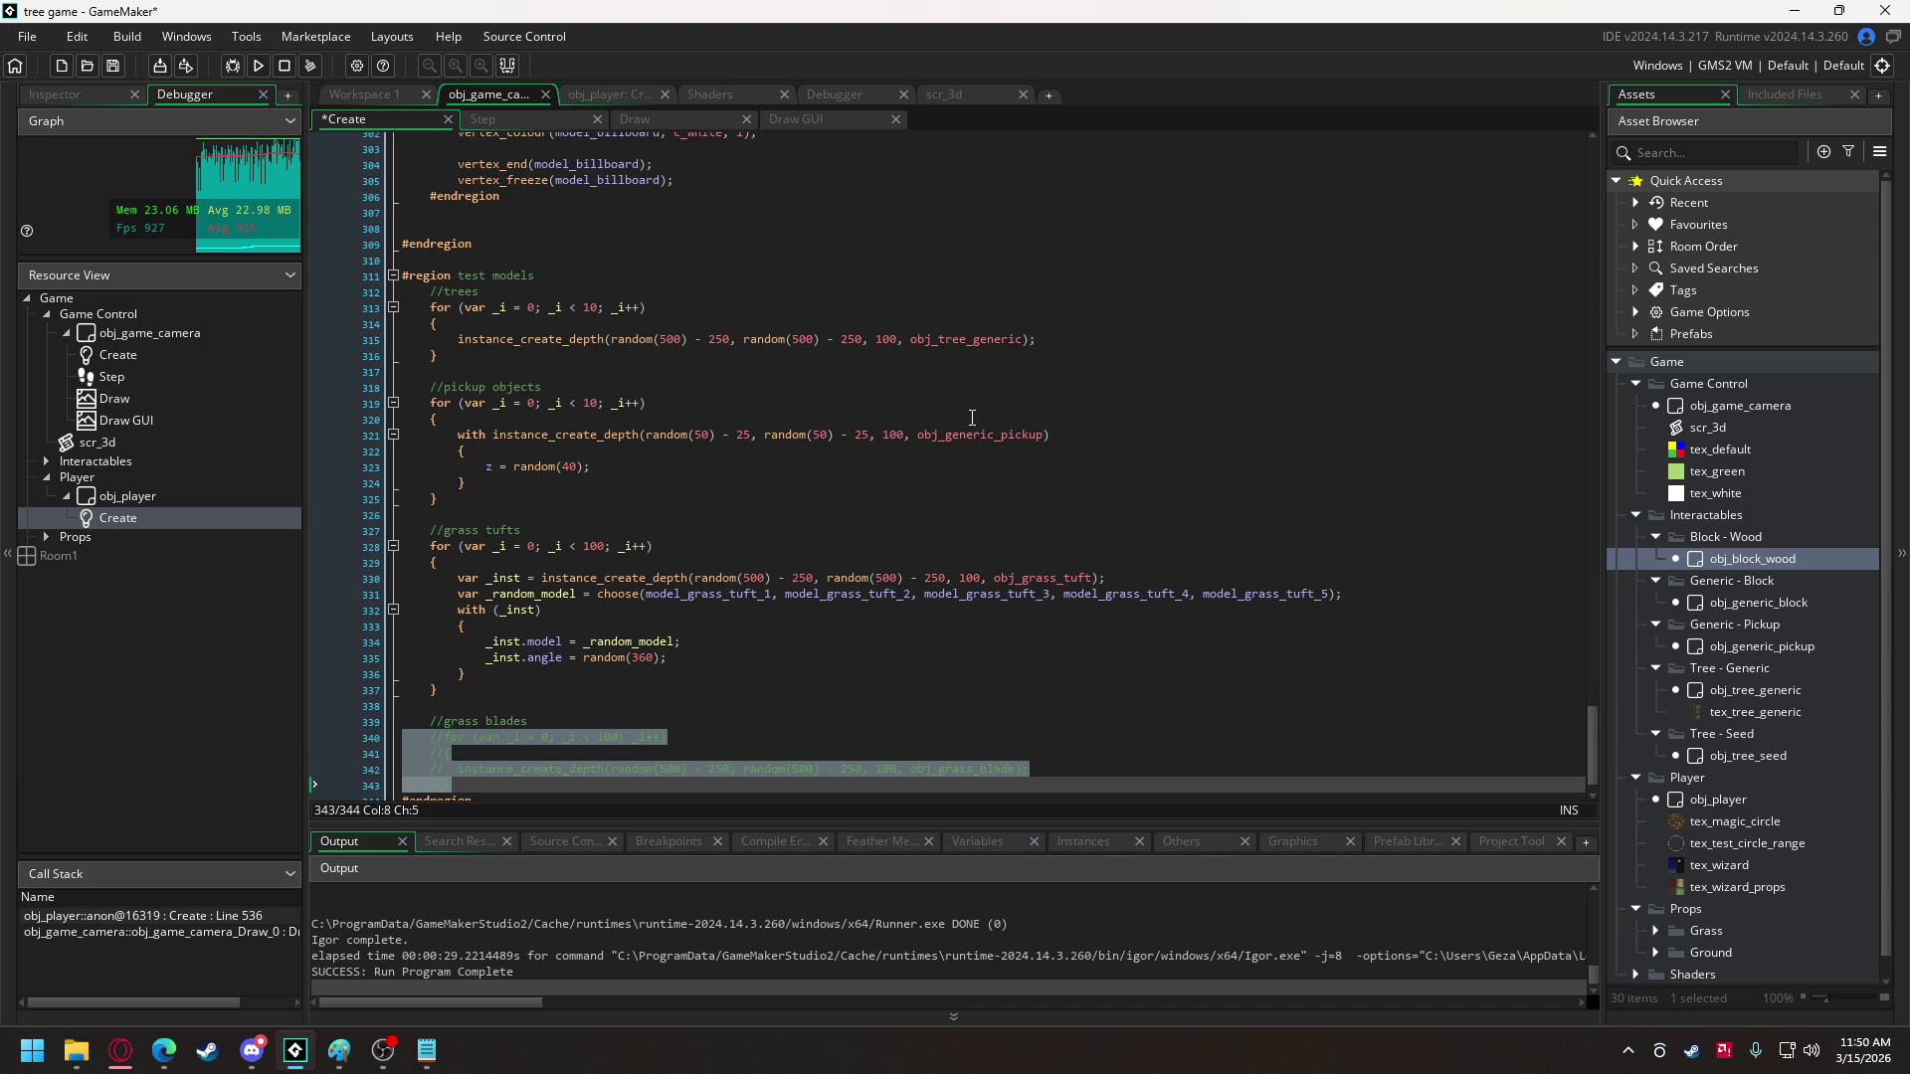
pyautogui.scroll(14, 985, 418)
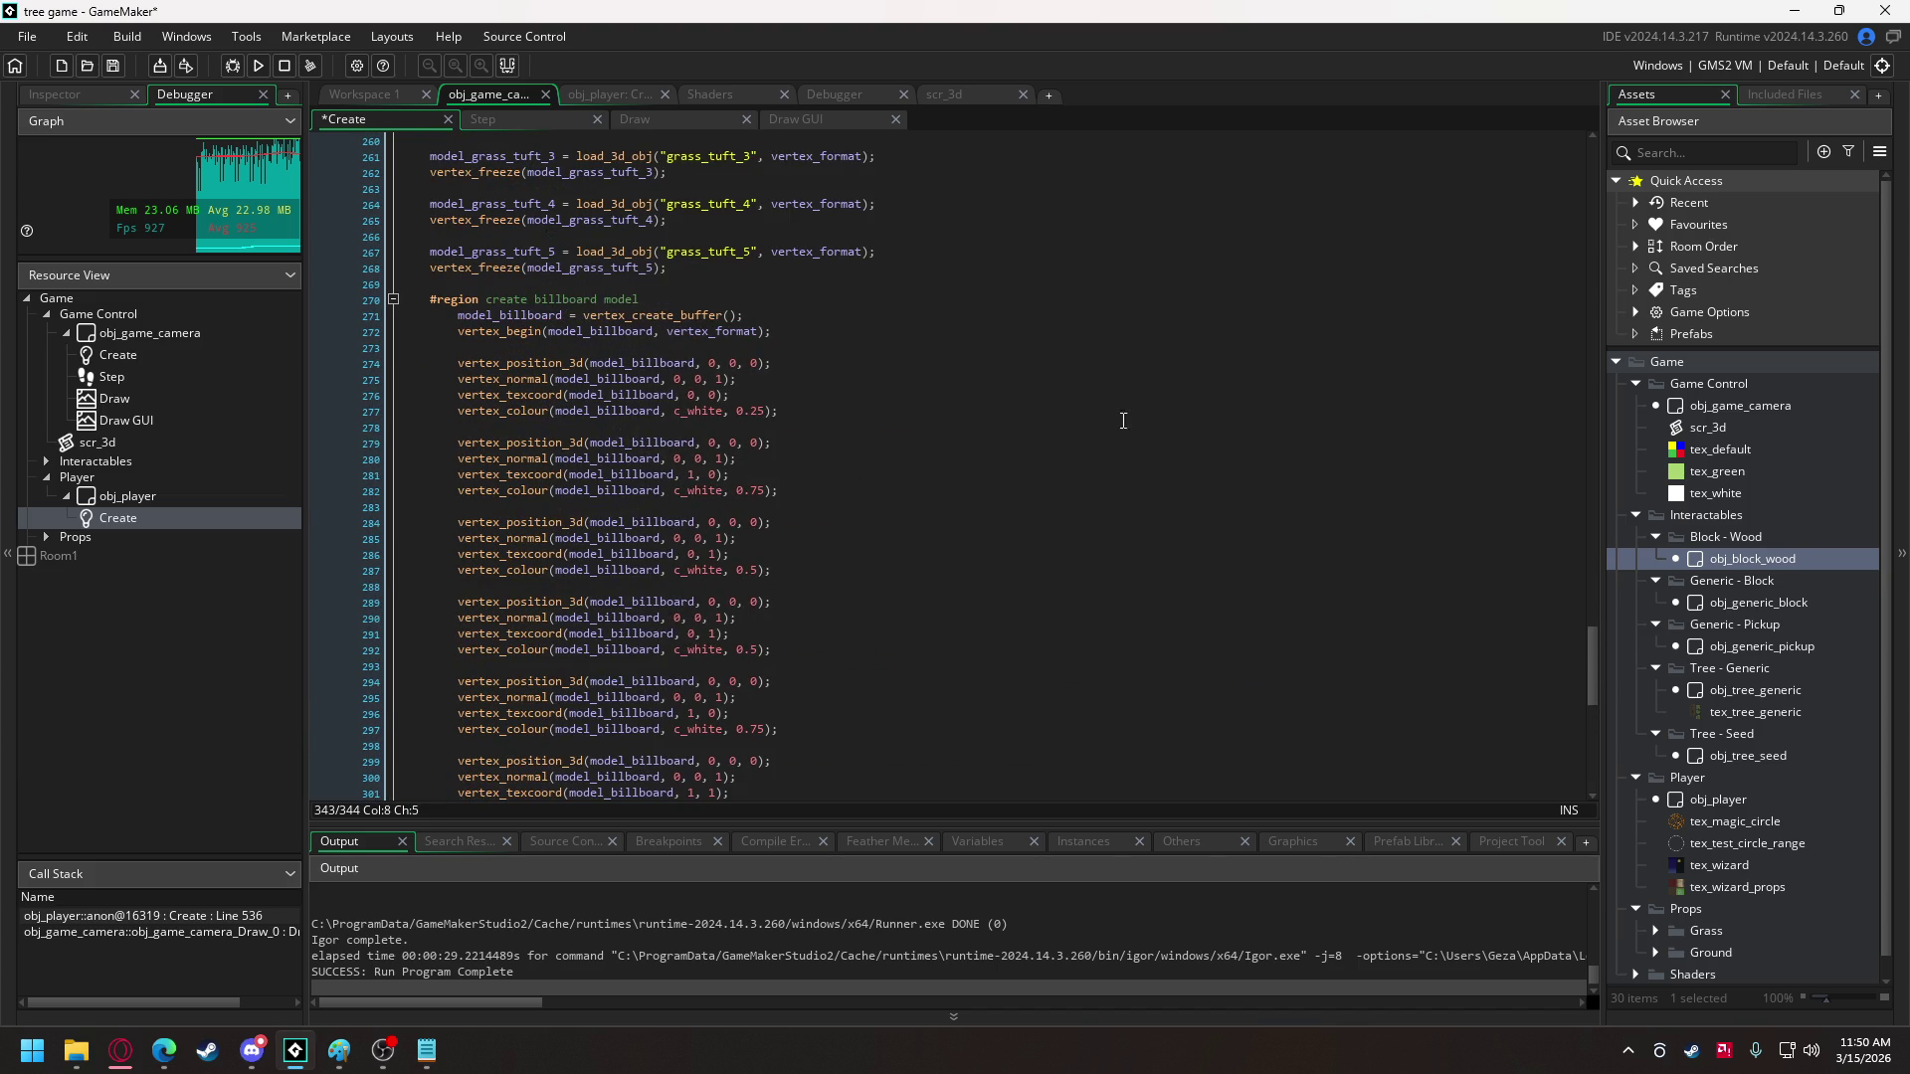
pyautogui.moveTo(1589, 666); pyautogui.dragTo(1573, 159)
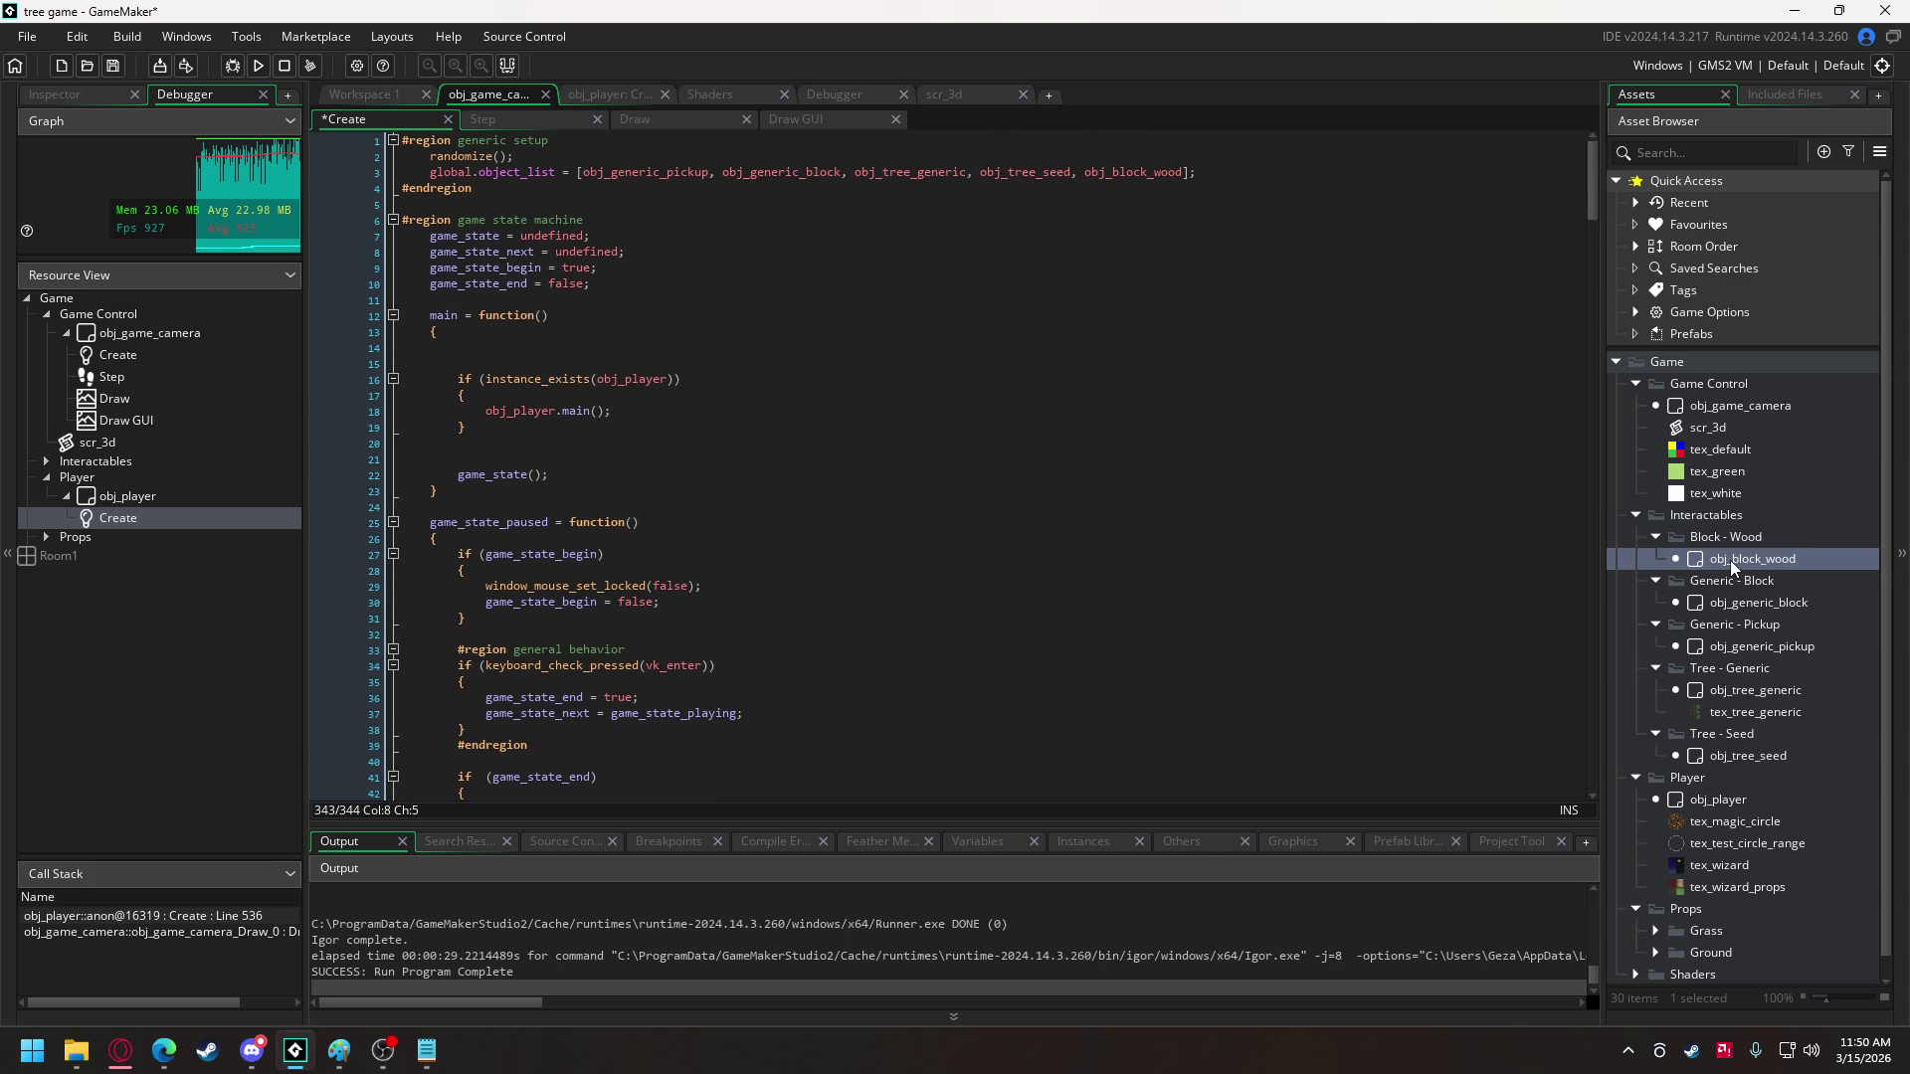
pyautogui.rightClick(1717, 516)
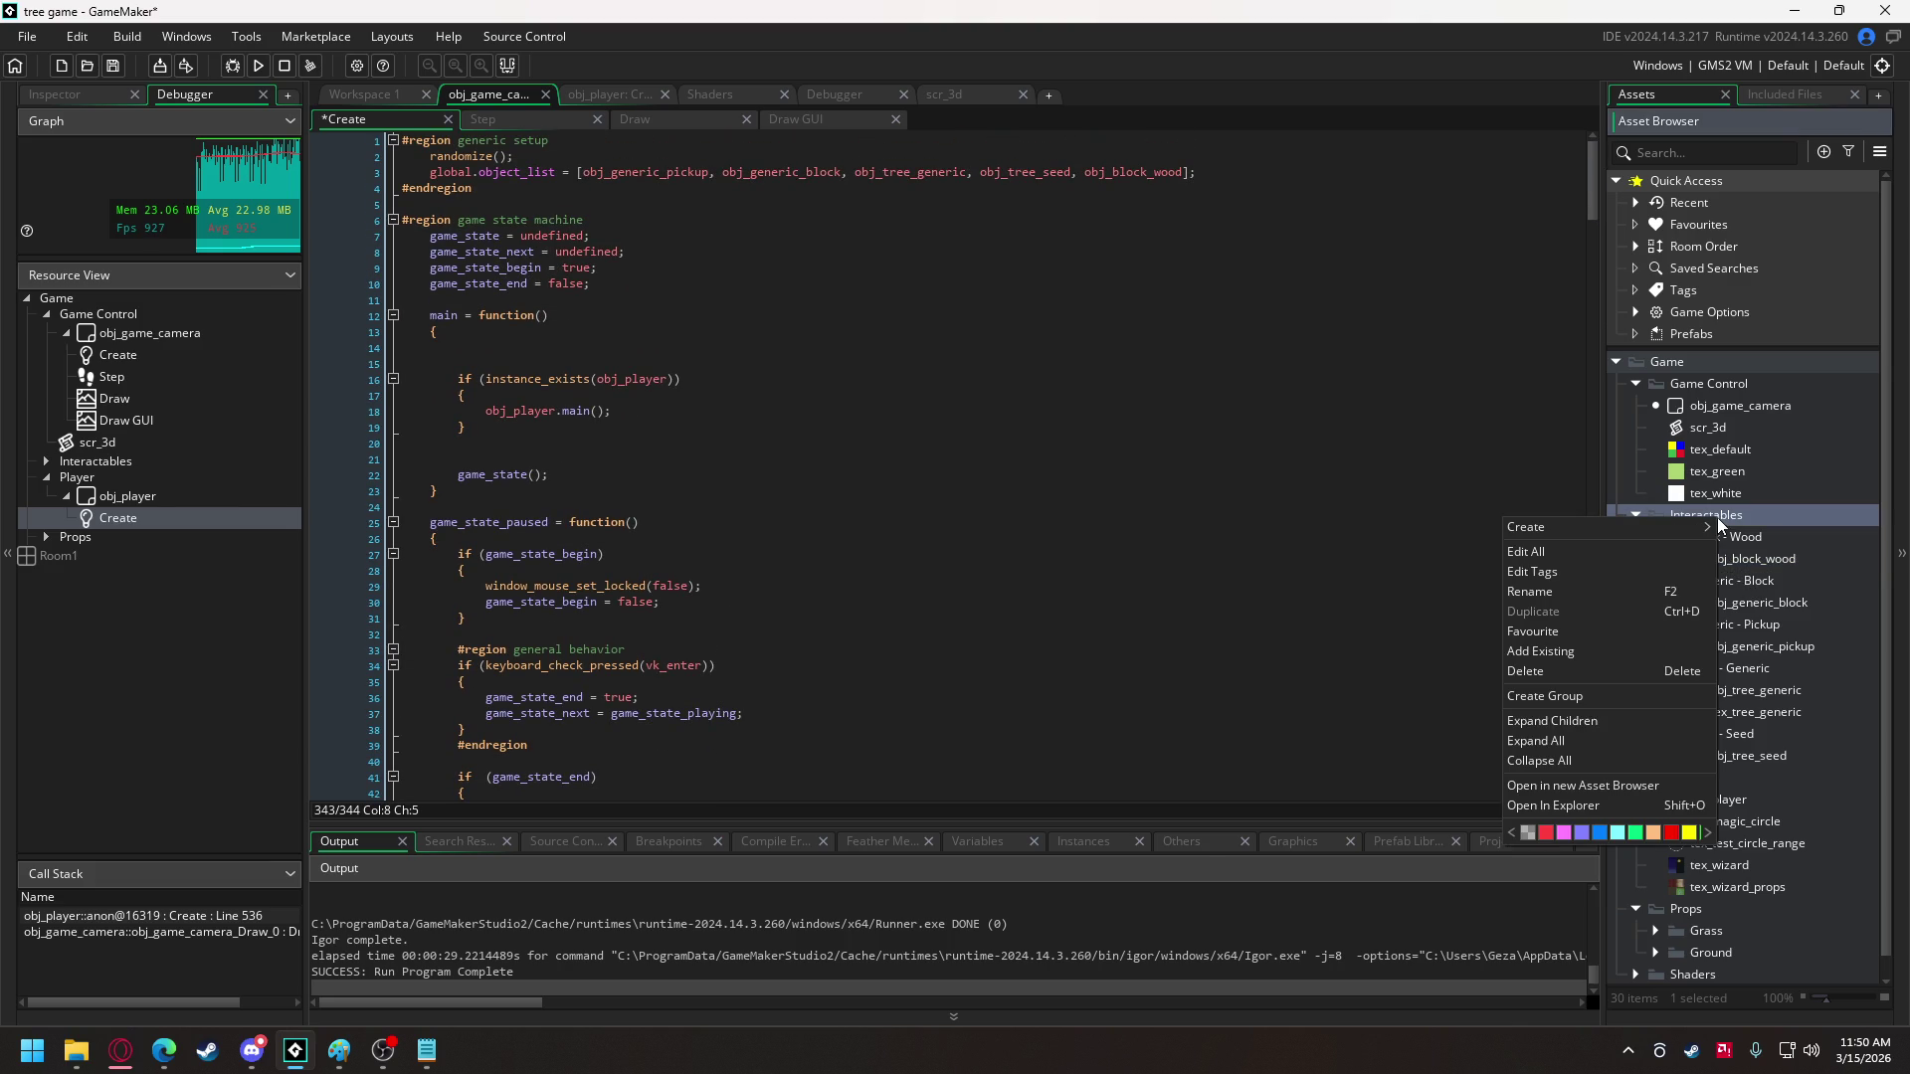
# - Create a new group named 'Ball - Plant' inside the Interactables folder
pyautogui.click(1545, 696)
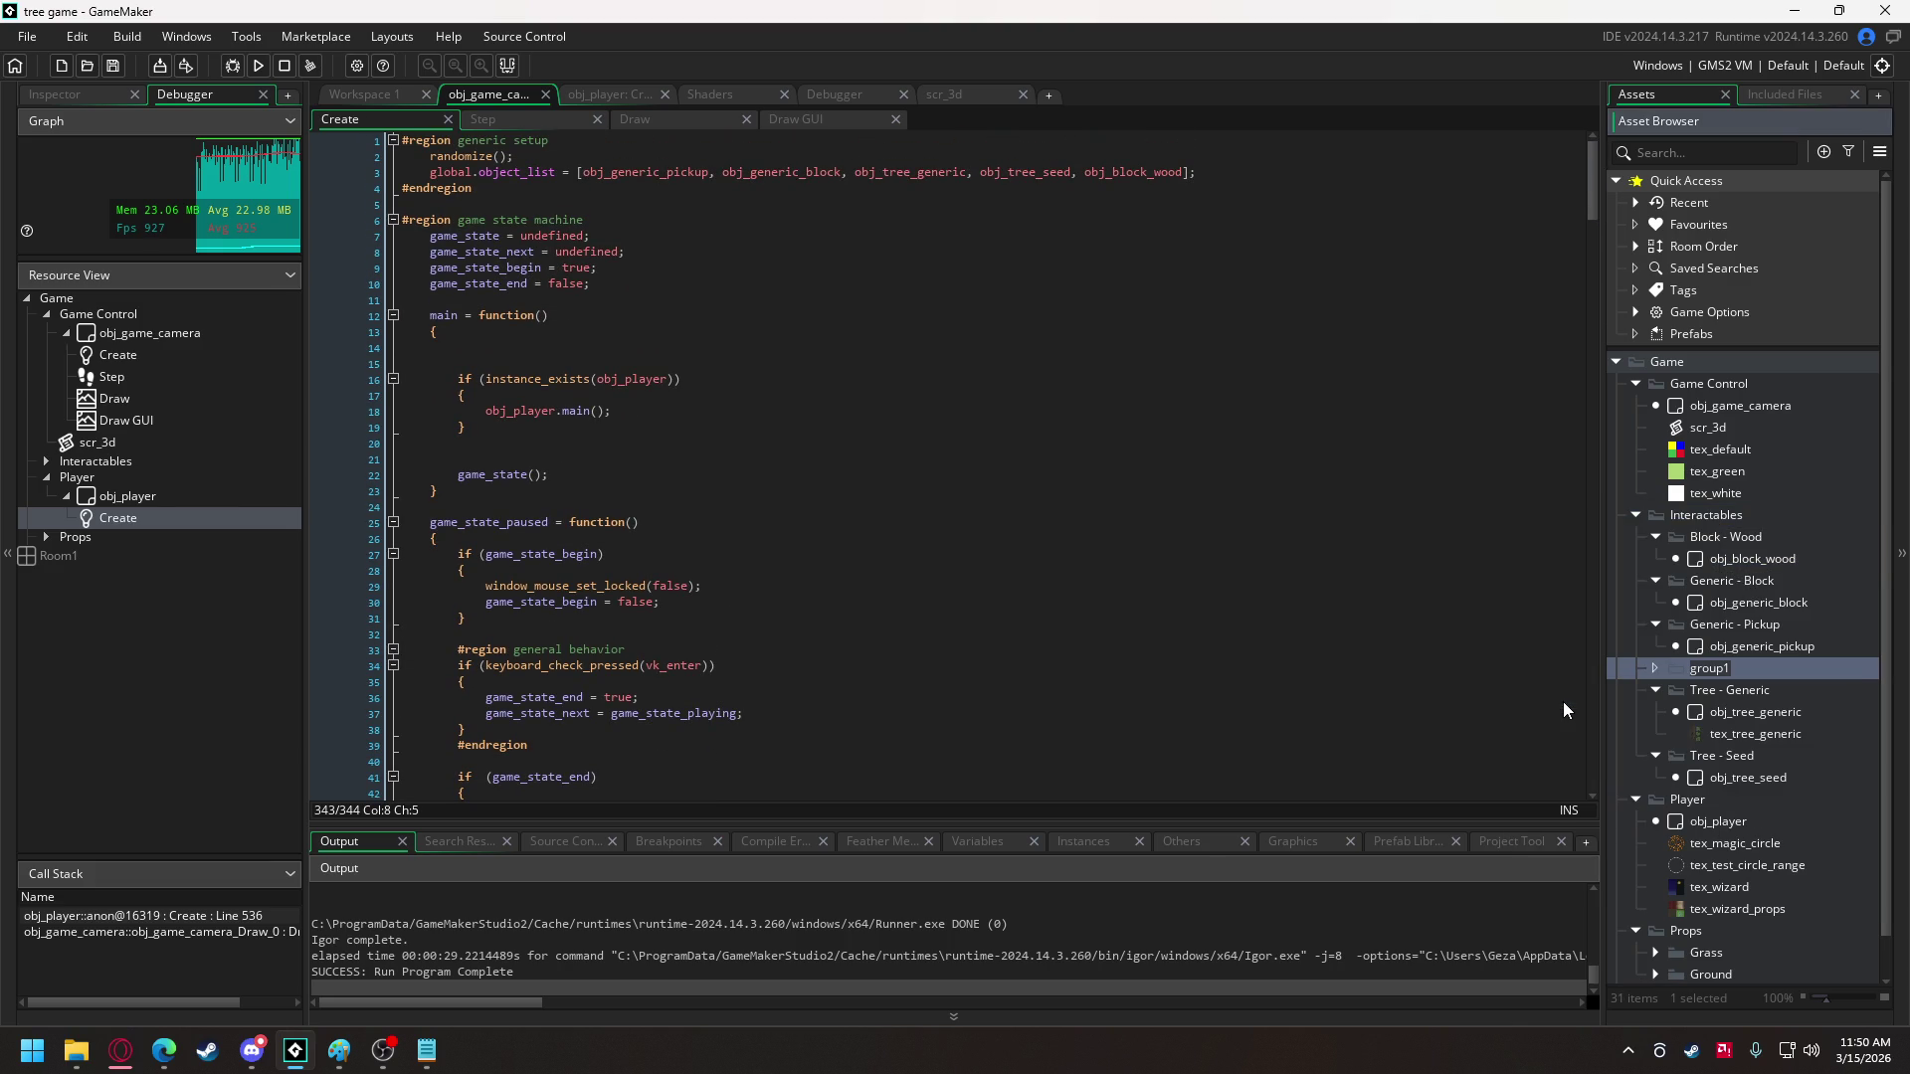
pyautogui.write('Ball')
pyautogui.write(' -')
pyautogui.write(' Pla')
pyautogui.write('nr')
pyautogui.press('BackSpace')
pyautogui.write('t')
pyautogui.press('Return')
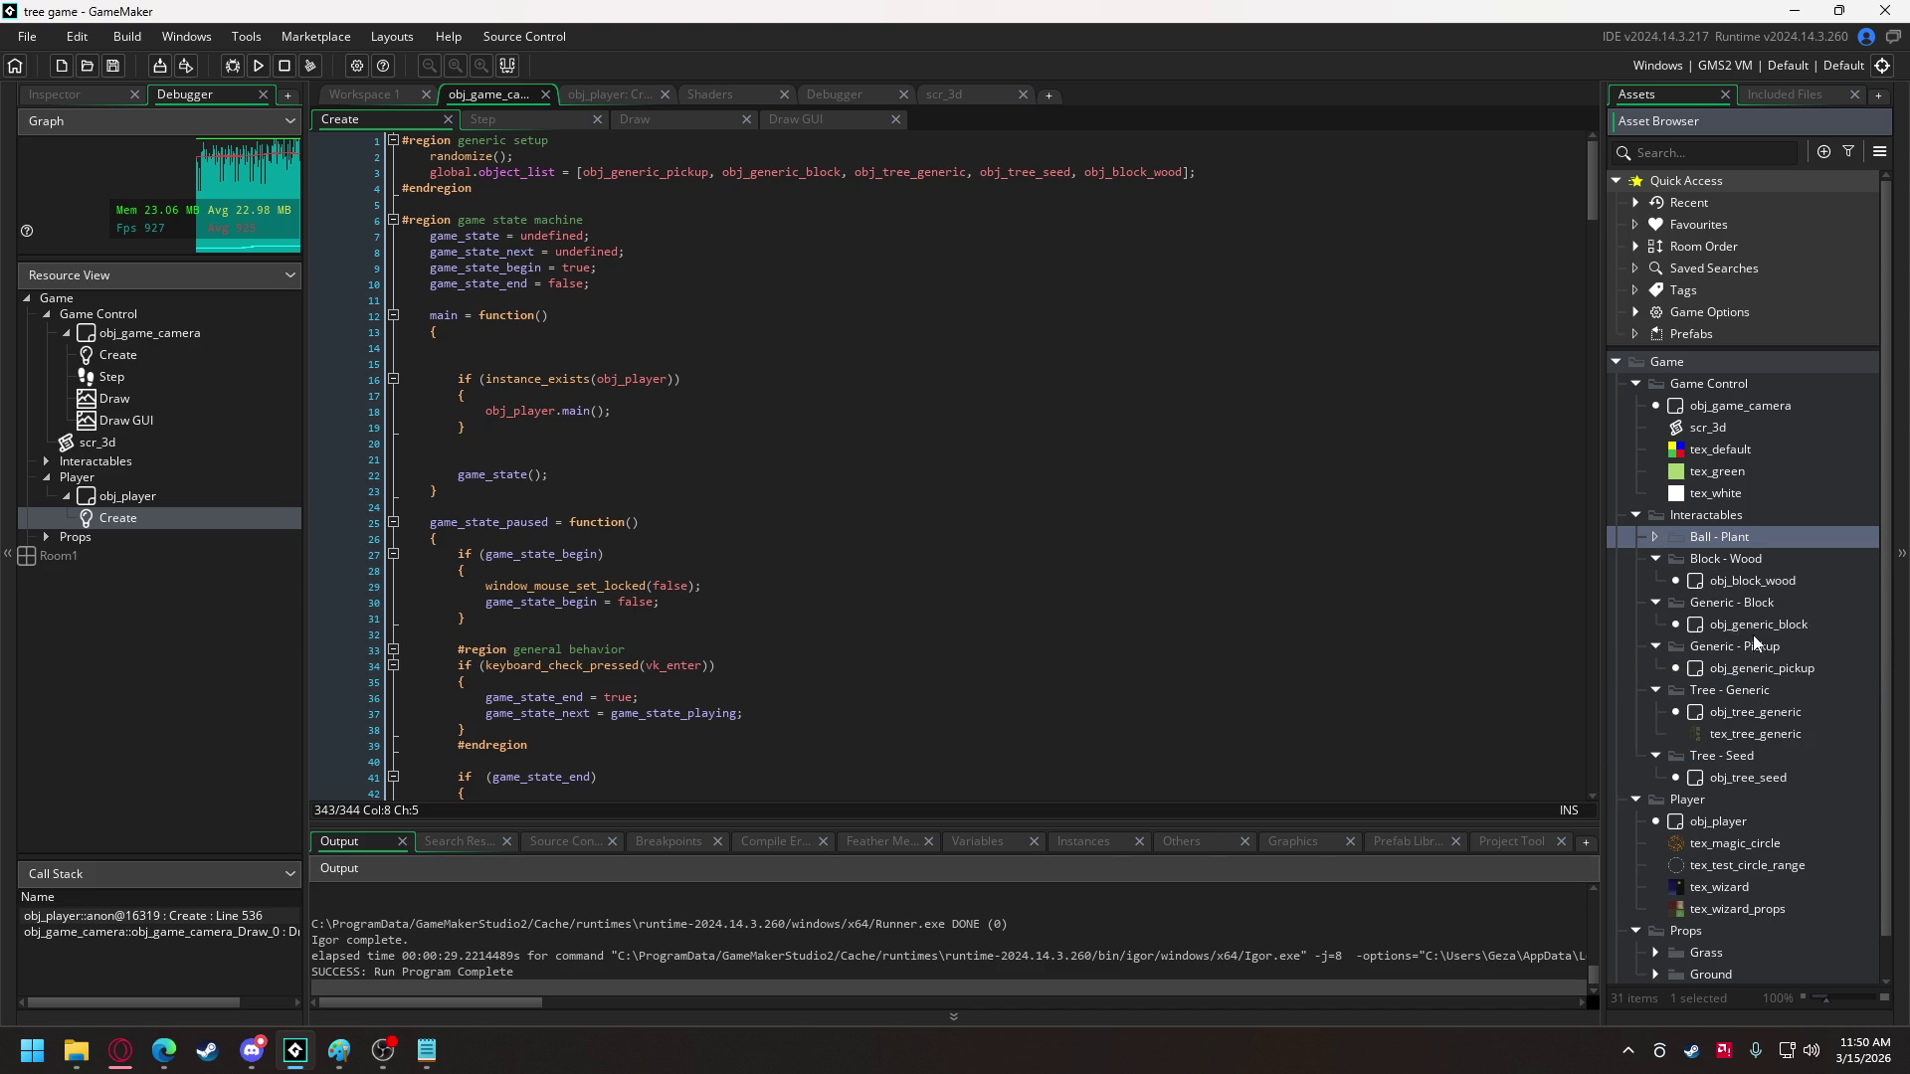
# - Duplicate obj_generic_pickup as obj_ball_plant and move it into the new group
pyautogui.click(1761, 672)
pyautogui.hotkey('ctrl', 'd')
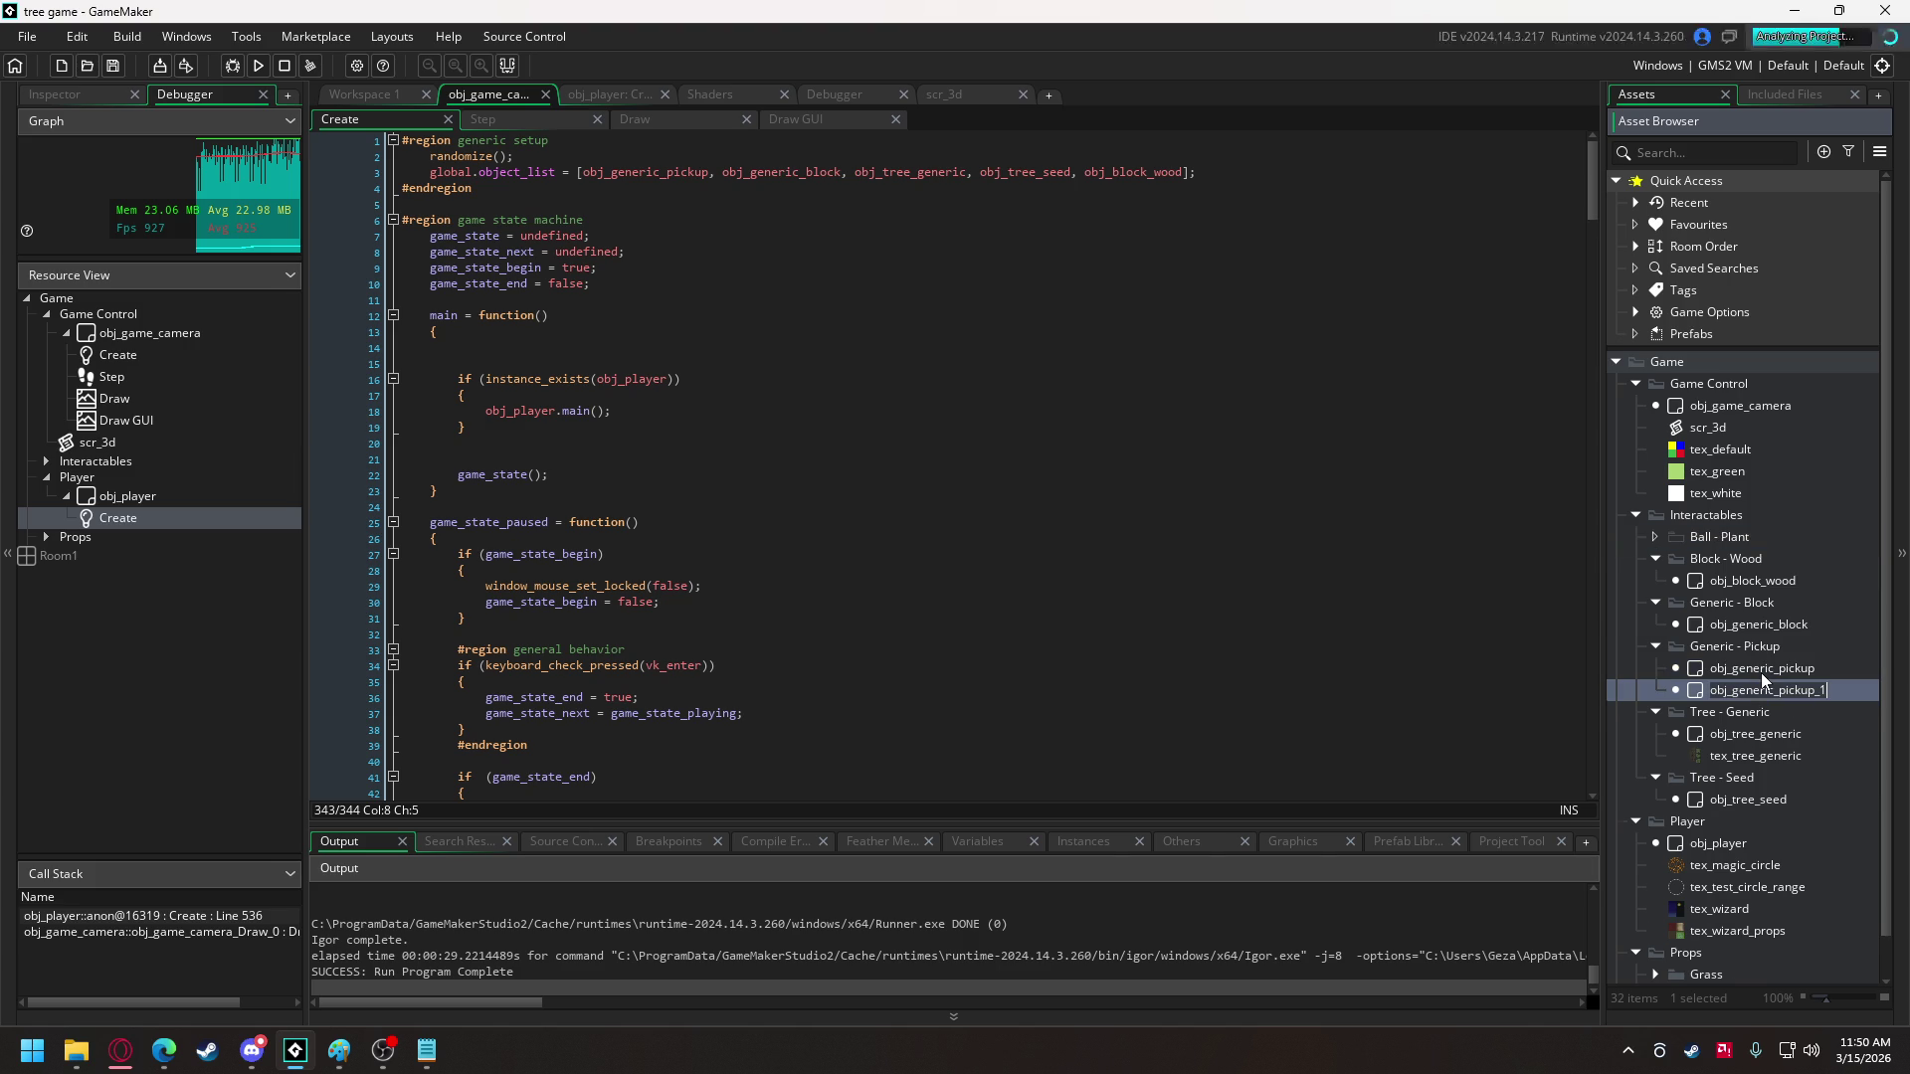
pyautogui.press('BackSpace')
pyautogui.write('obj_ball_p')
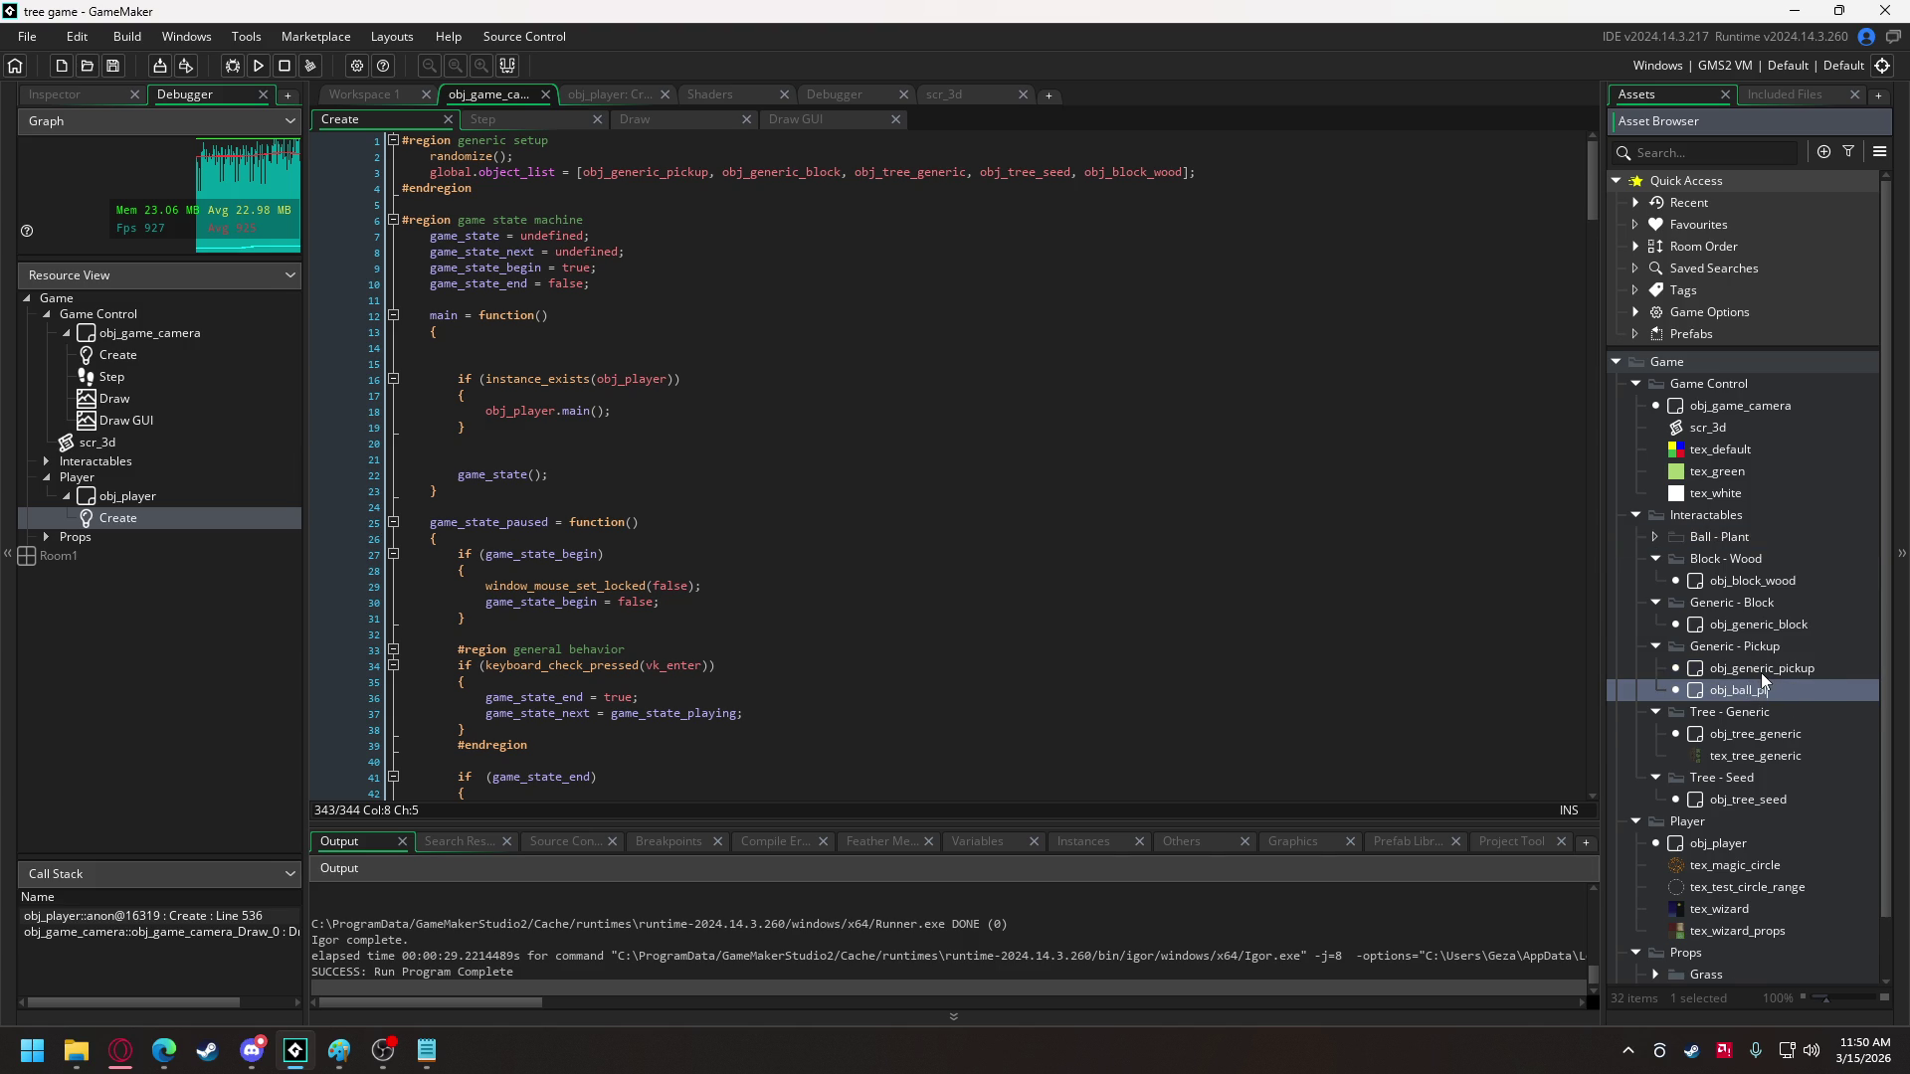
pyautogui.write('ant')
pyautogui.press('Return')
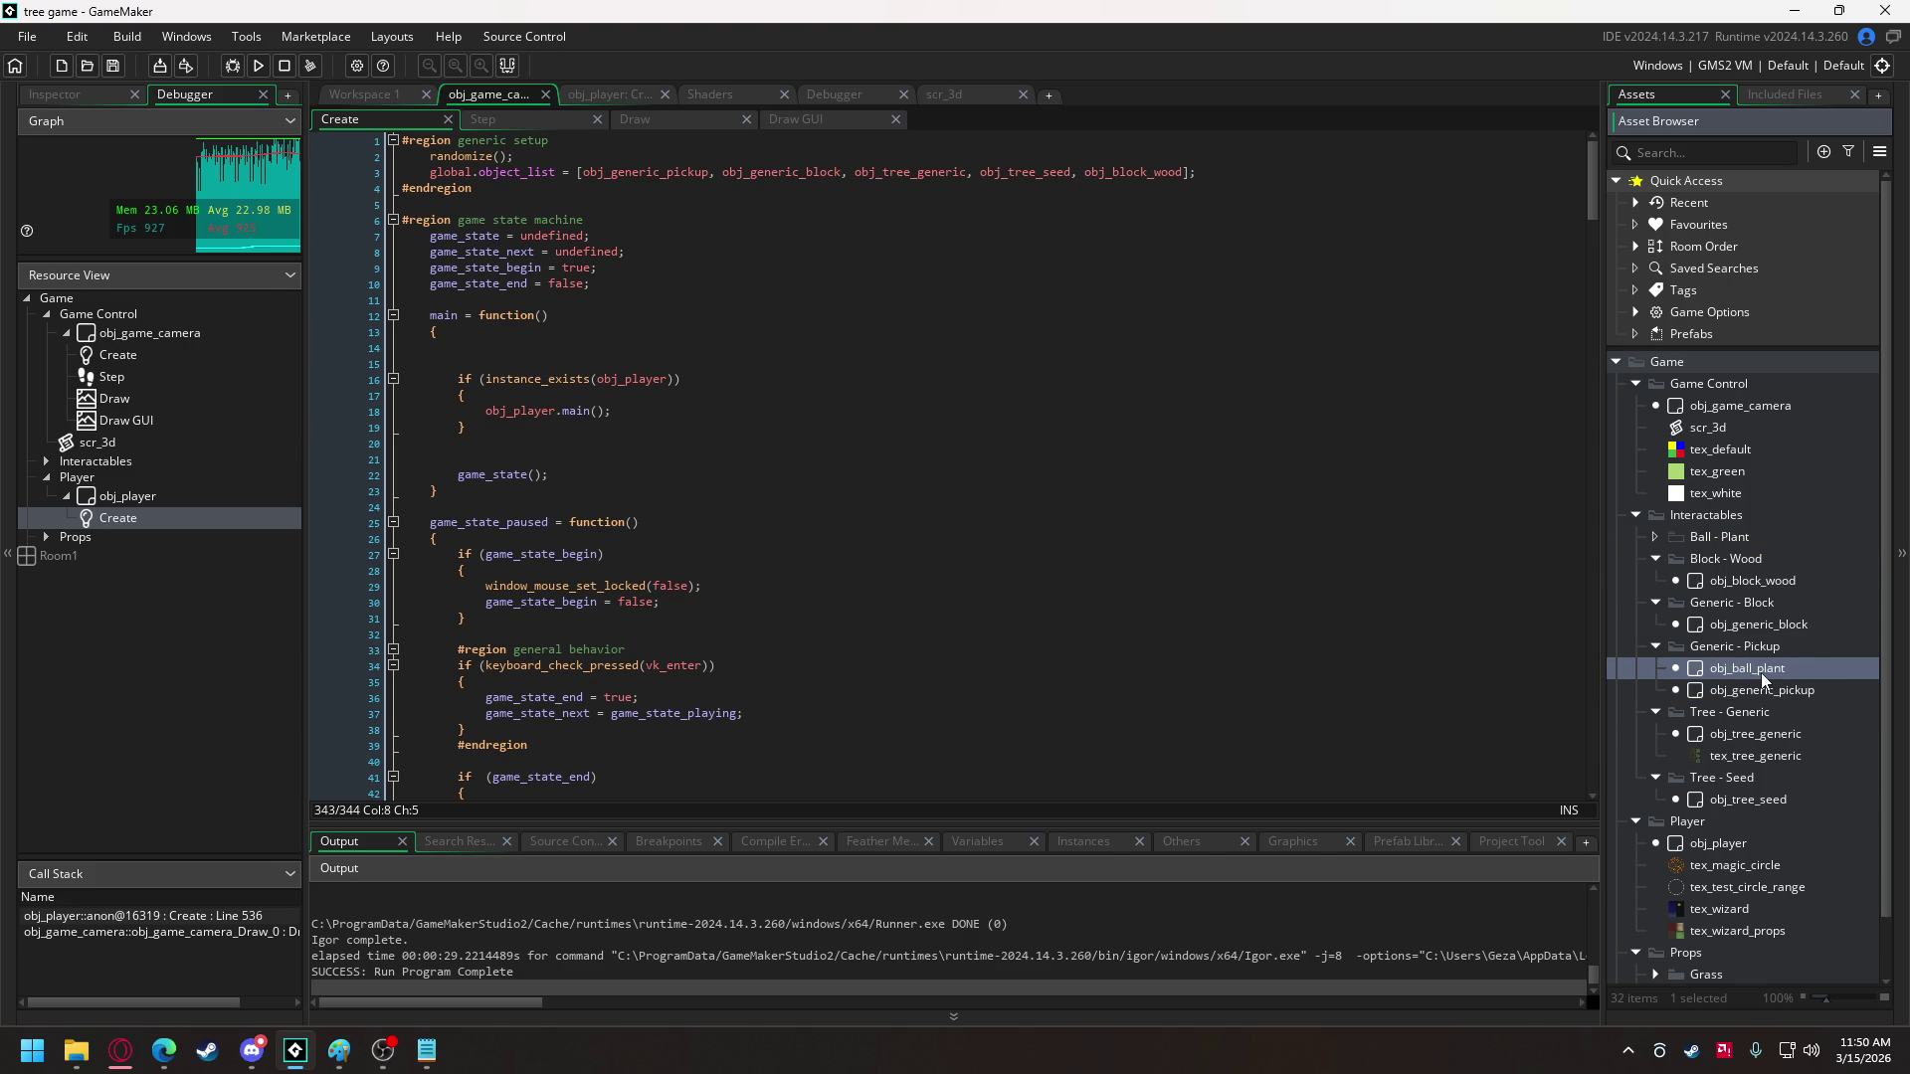
pyautogui.moveTo(1760, 668); pyautogui.dragTo(1763, 589)
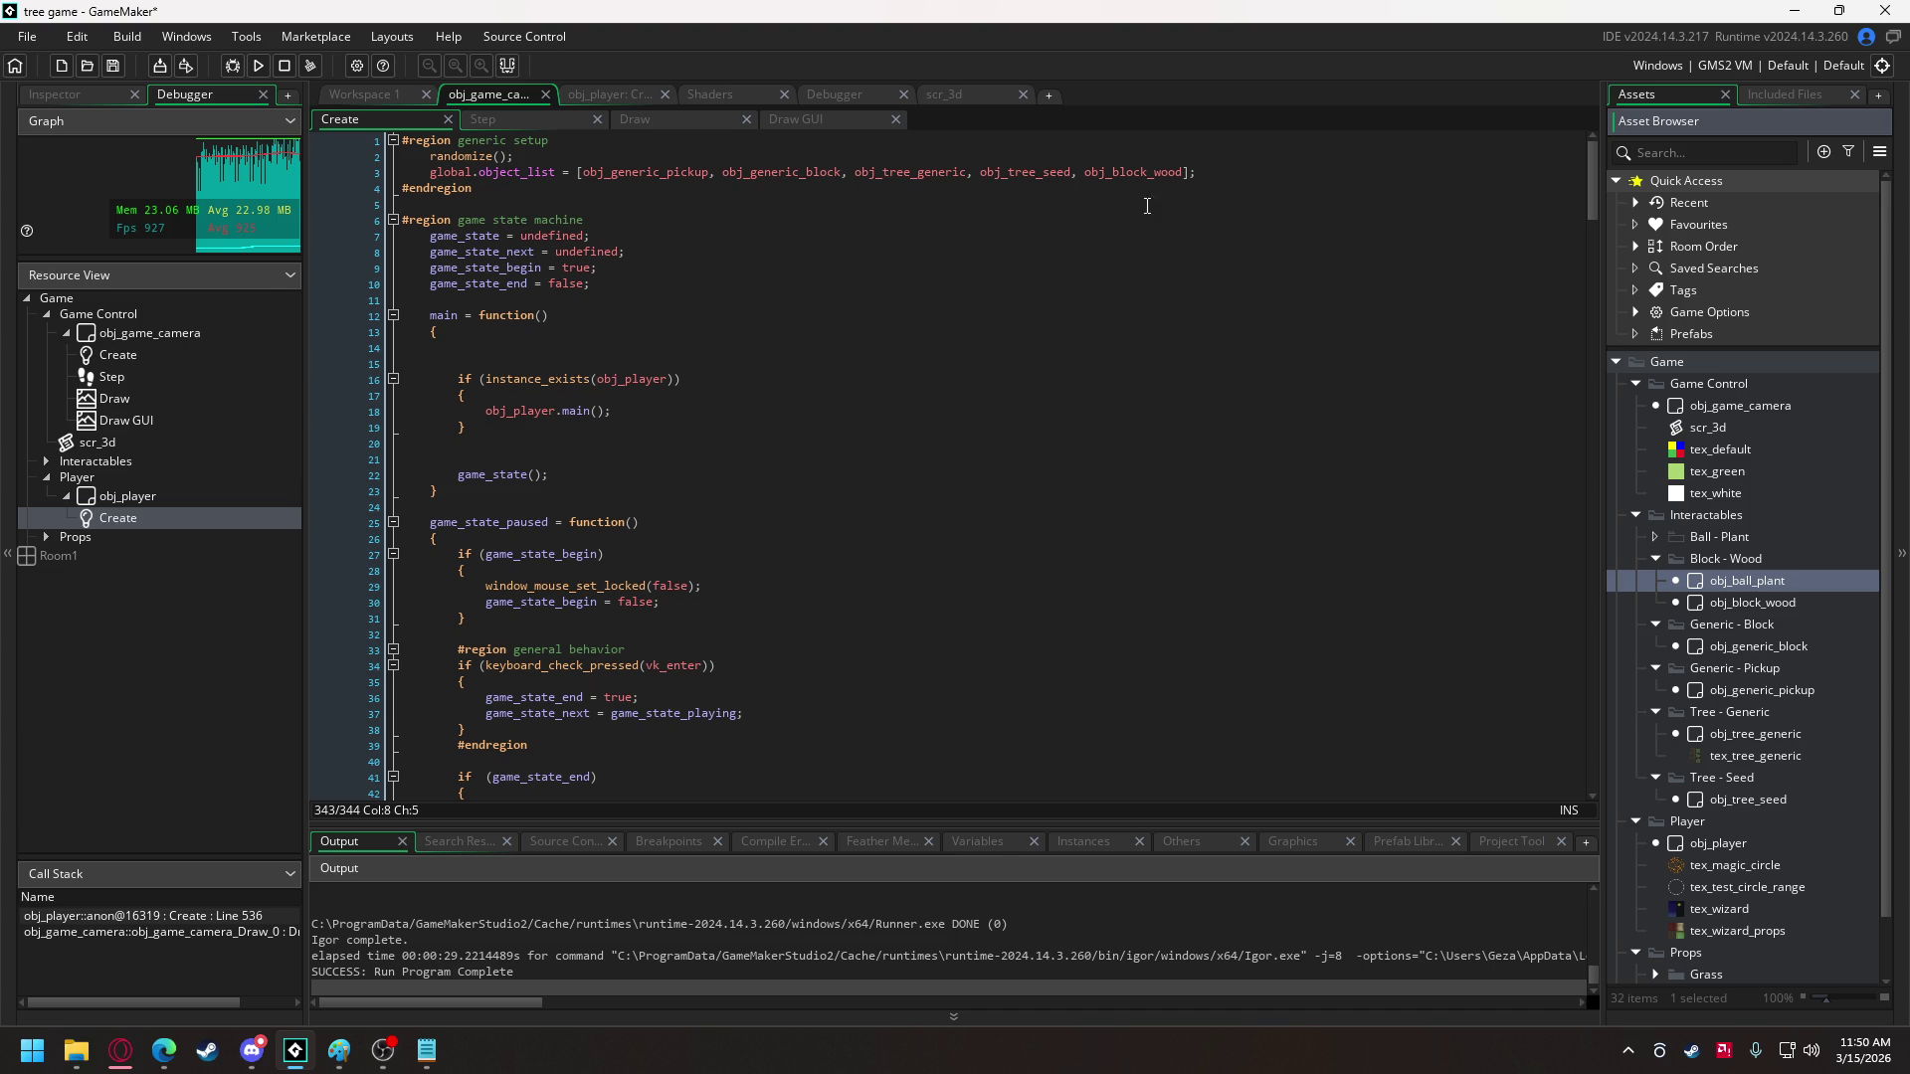
# - Add obj_ball_plant to global.object_list and open its object editor
pyautogui.click(1187, 172)
pyautogui.write(', obj')
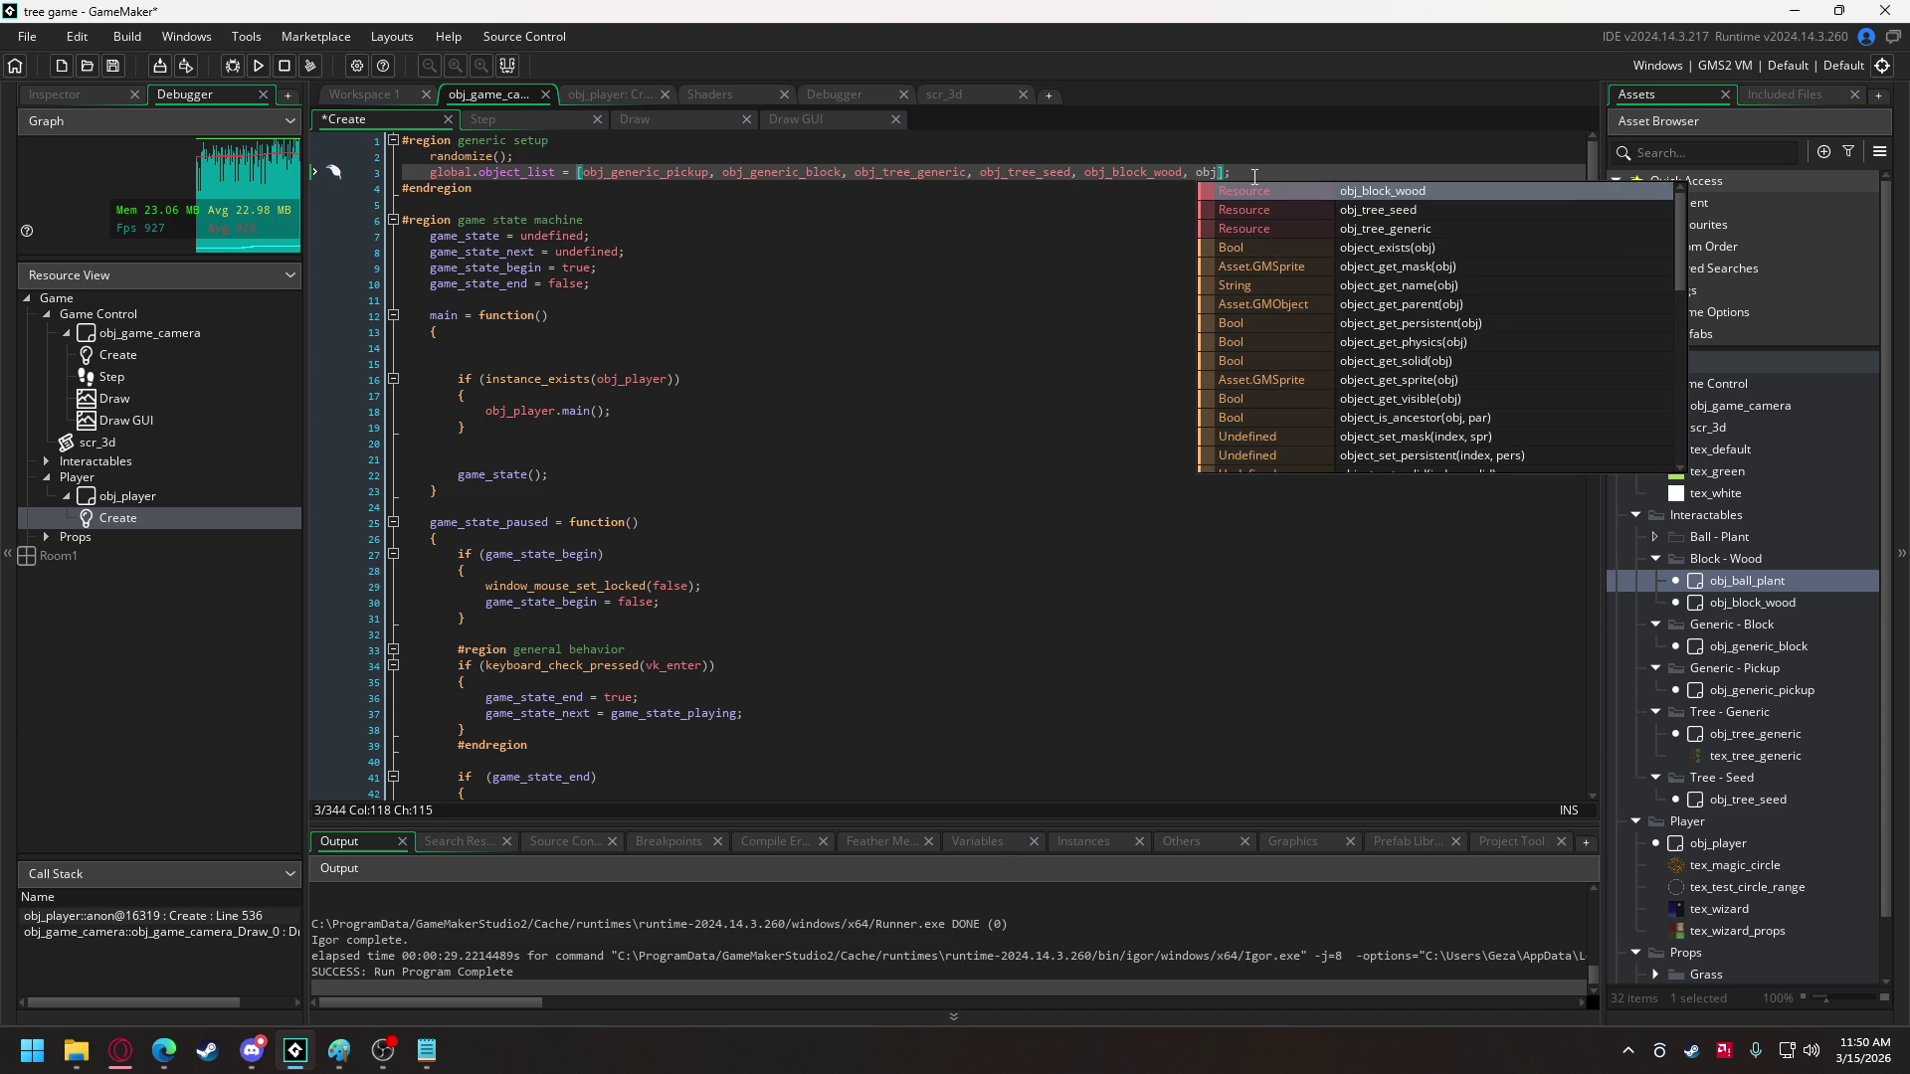
pyautogui.write('_ba')
pyautogui.press('Return')
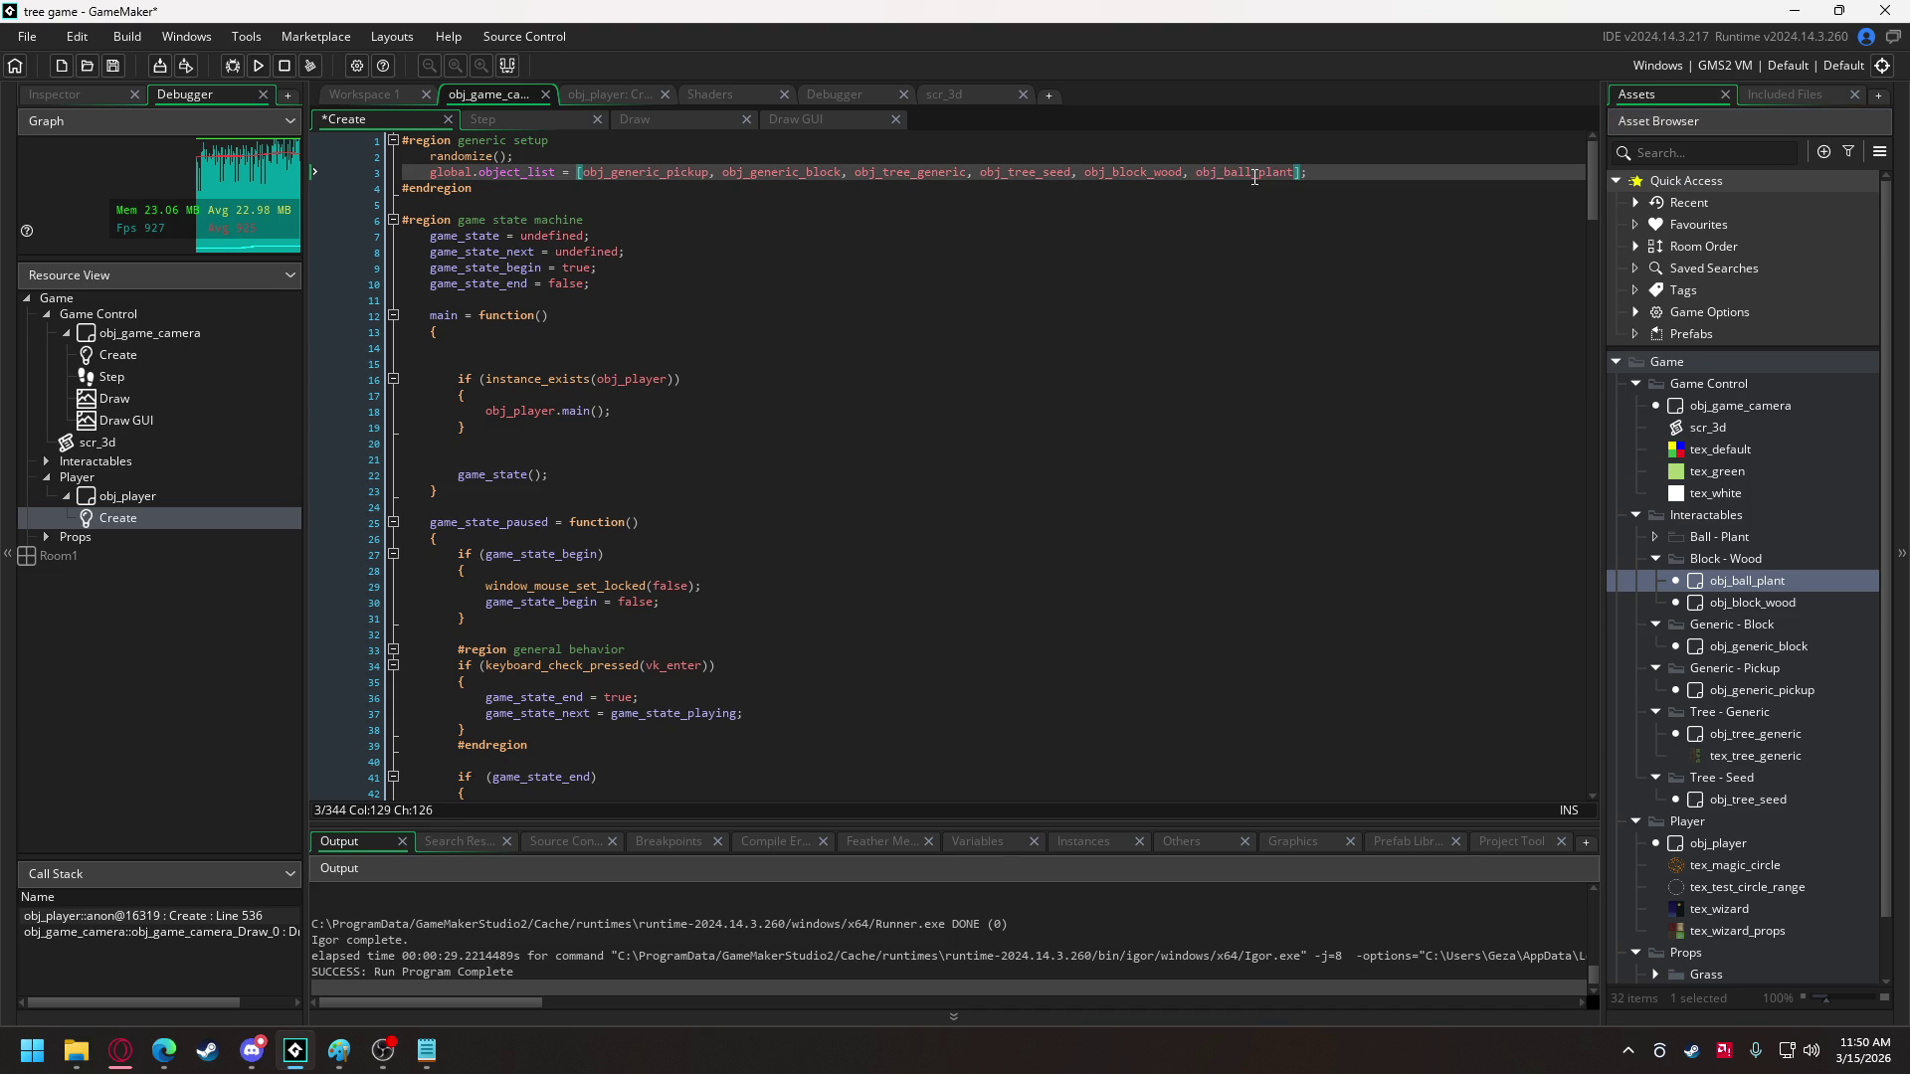
pyautogui.doubleClick(1768, 582)
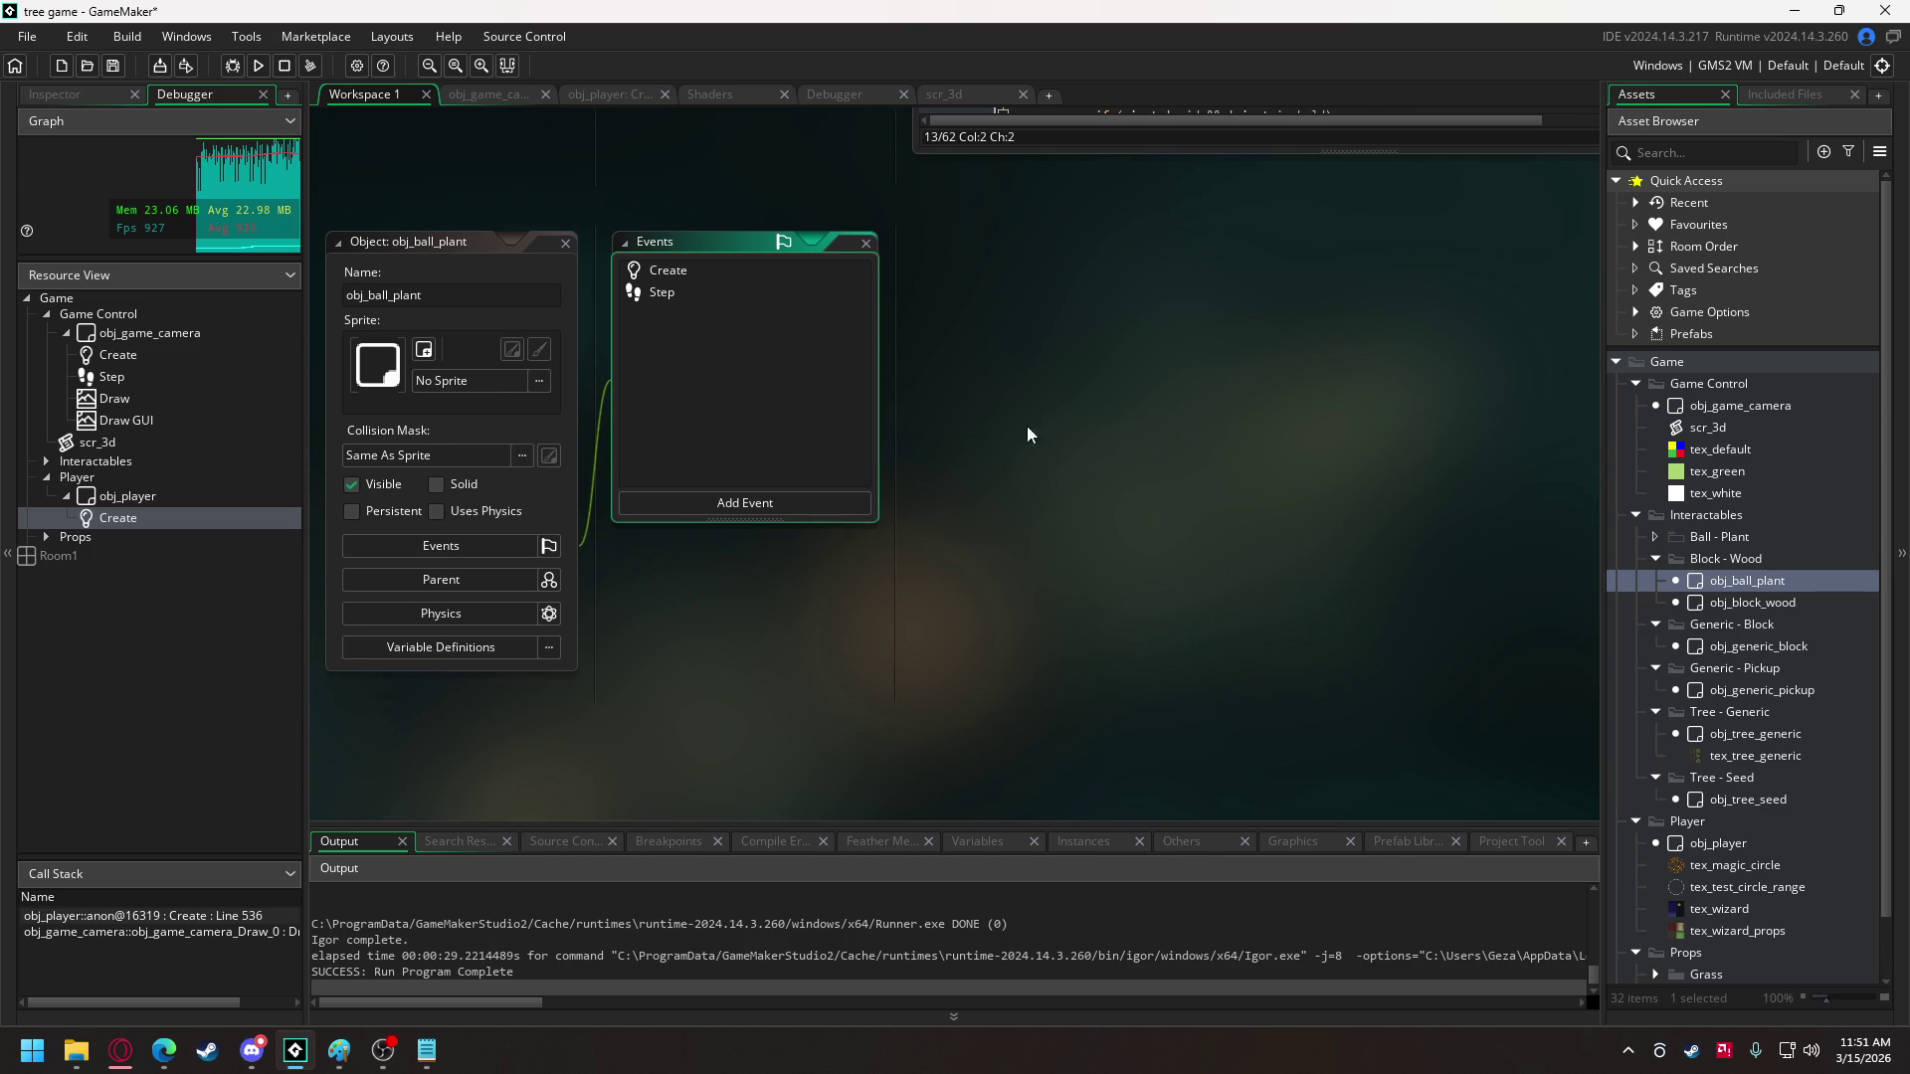
# - In obj_ball_plant's Create code, add a texture assignment after the model line, changing undefined to tex_items
pyautogui.click(718, 270)
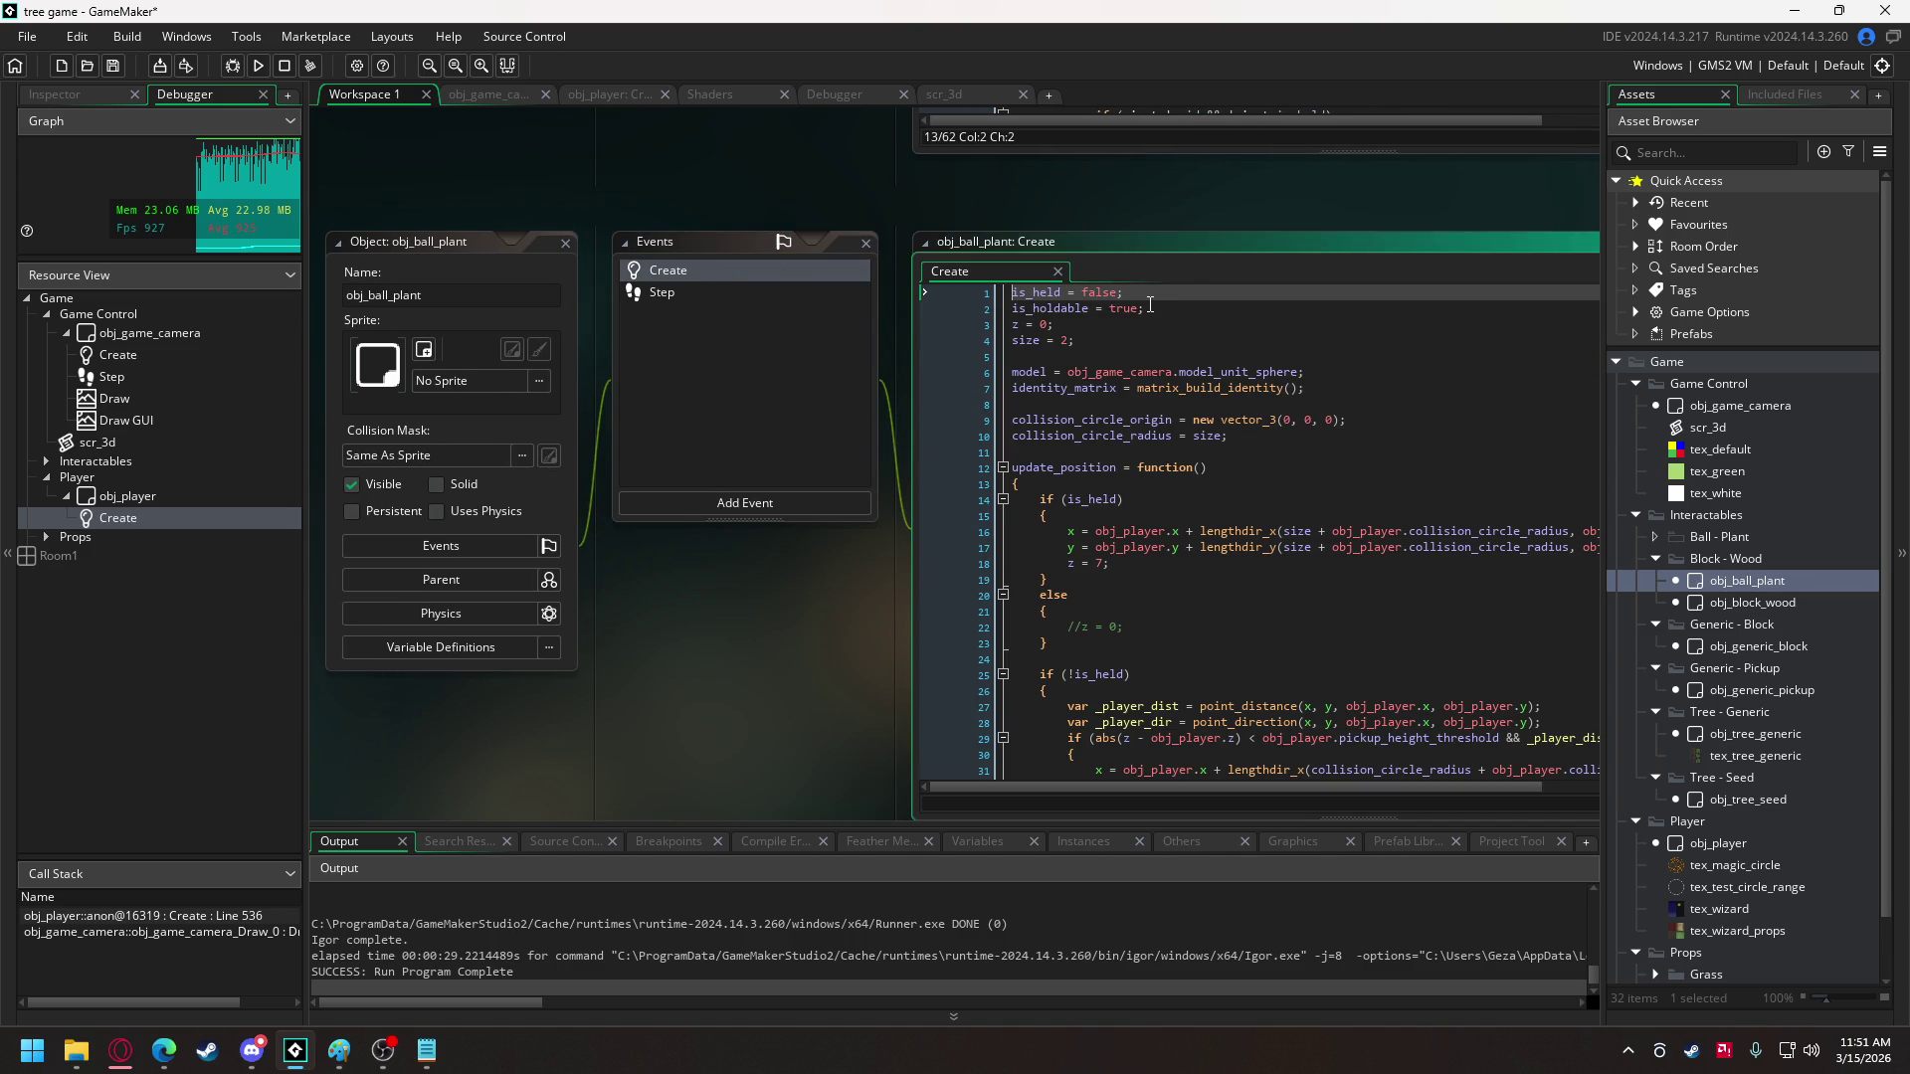
pyautogui.click(1150, 308)
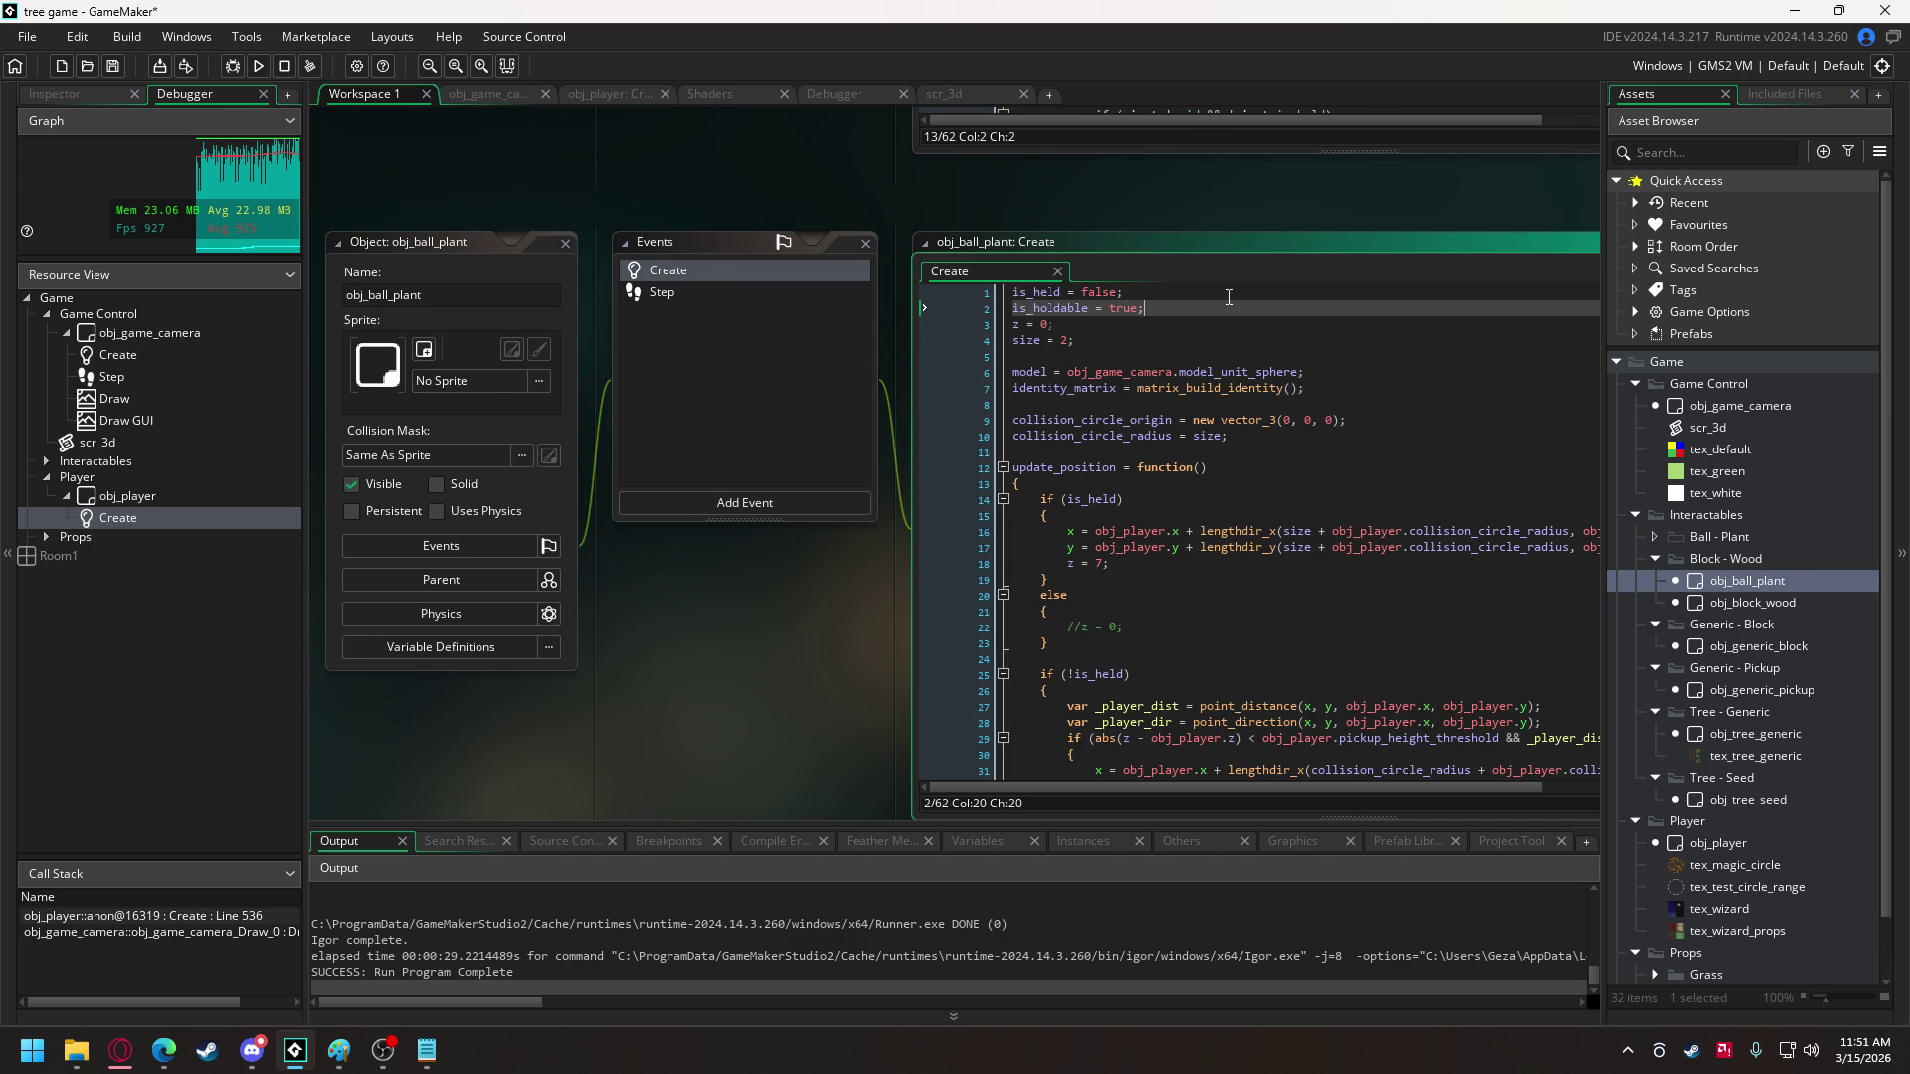
pyautogui.click(1331, 372)
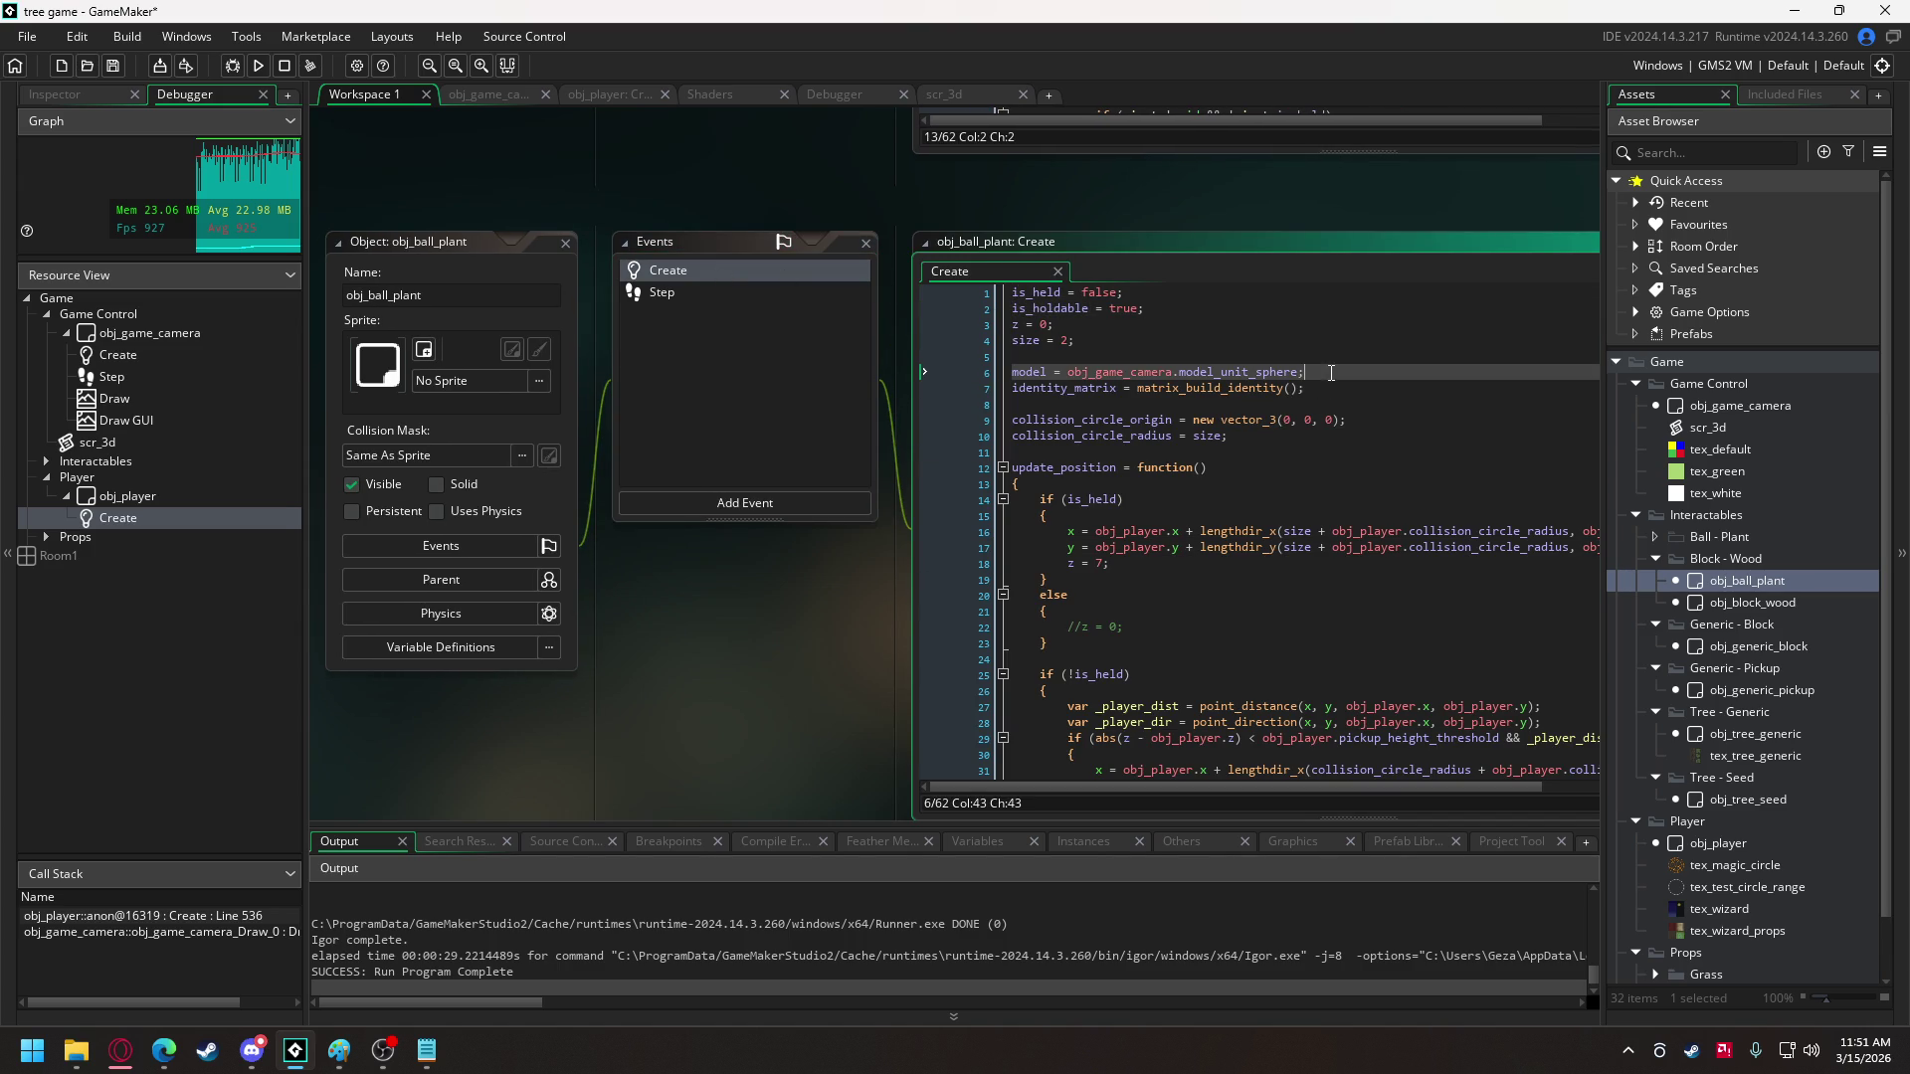
pyautogui.press('Return')
pyautogui.write('e')
pyautogui.press('BackSpace')
pyautogui.write('tex')
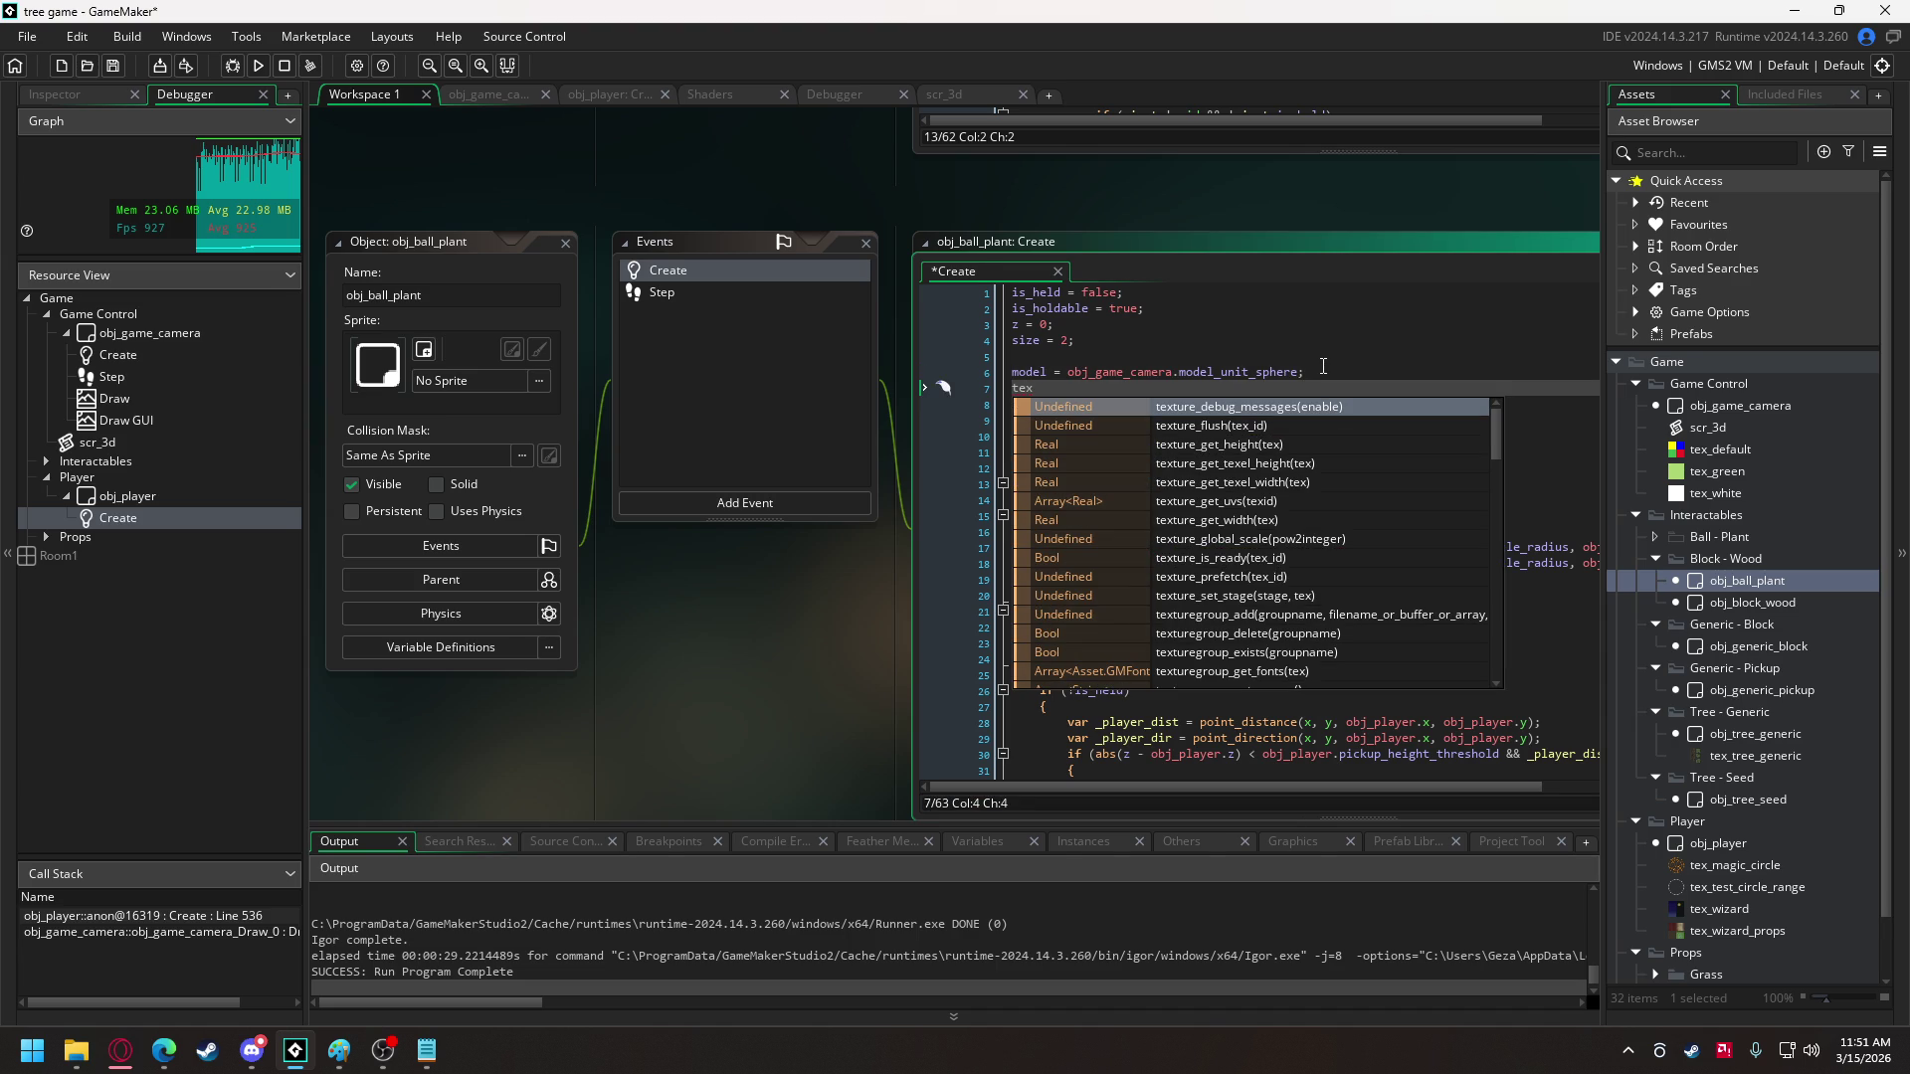
pyautogui.write('ture = undefined')
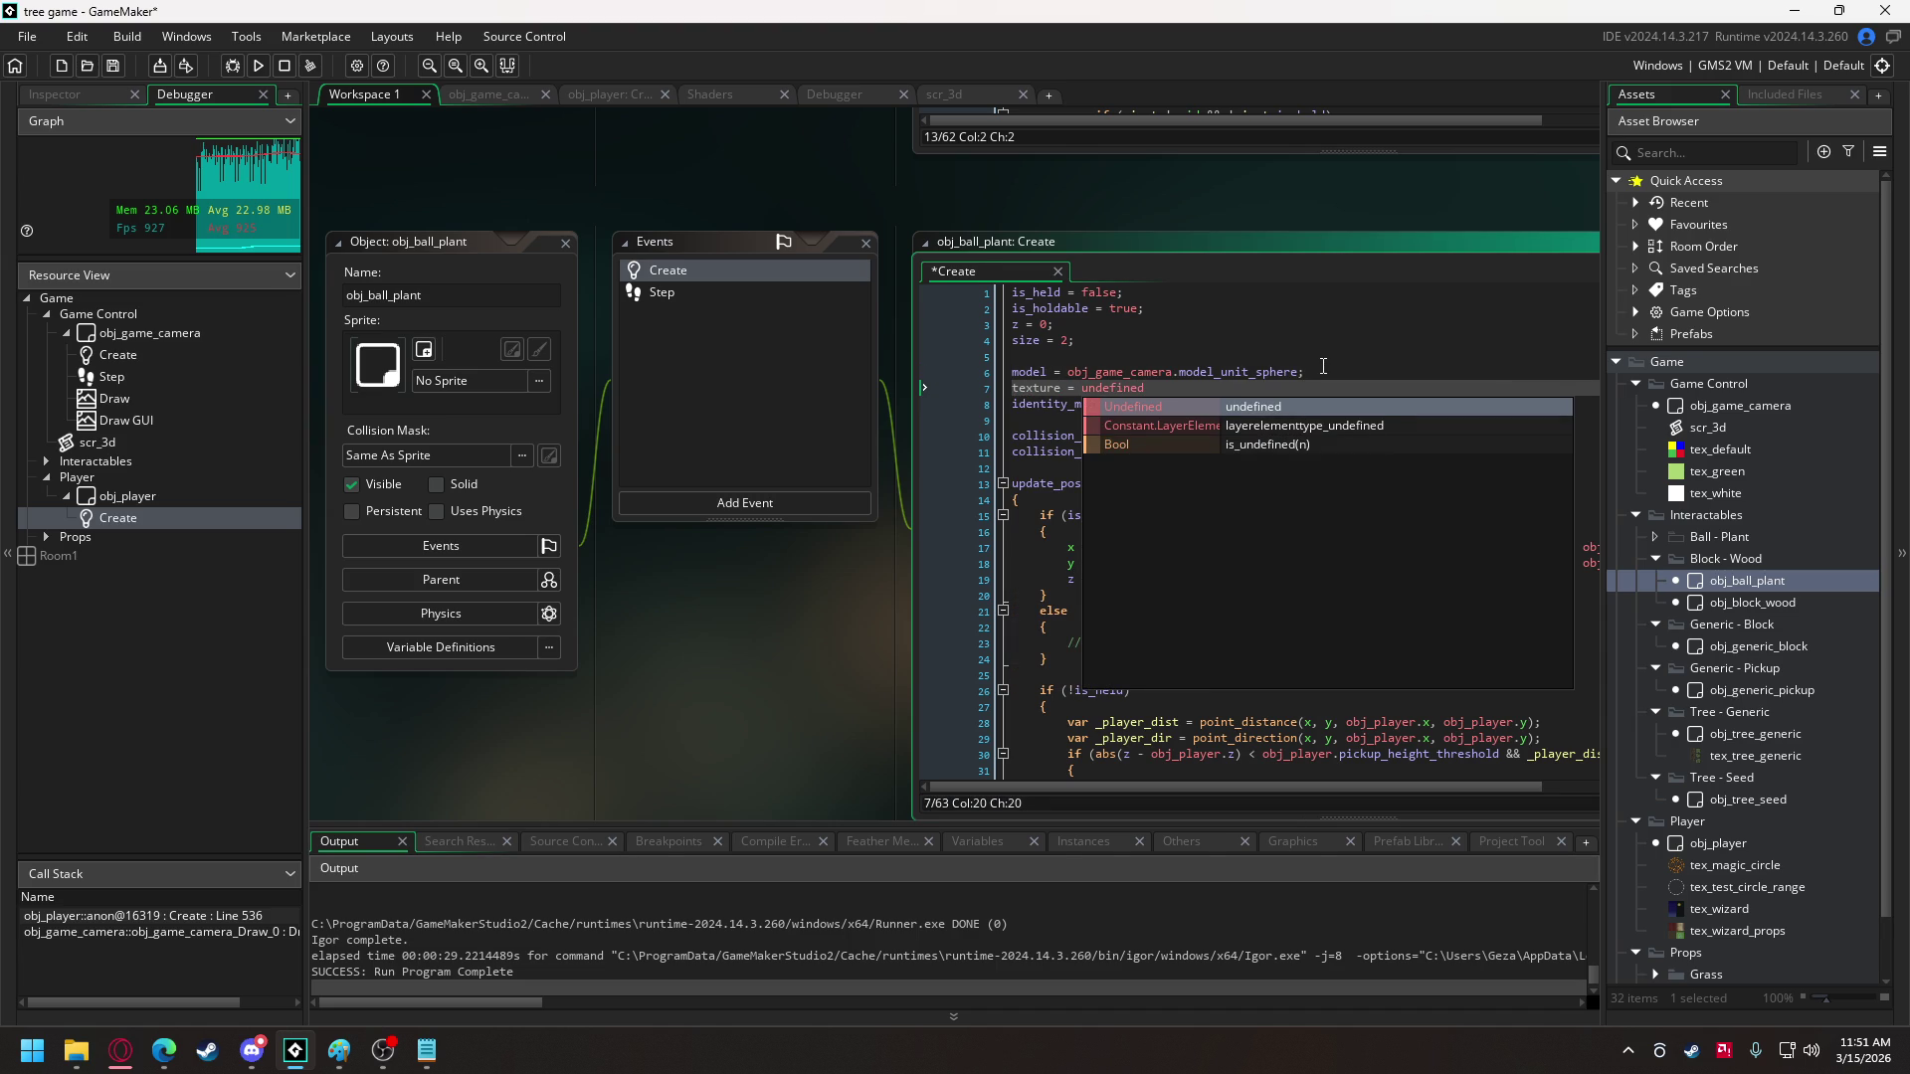
pyautogui.write(';')
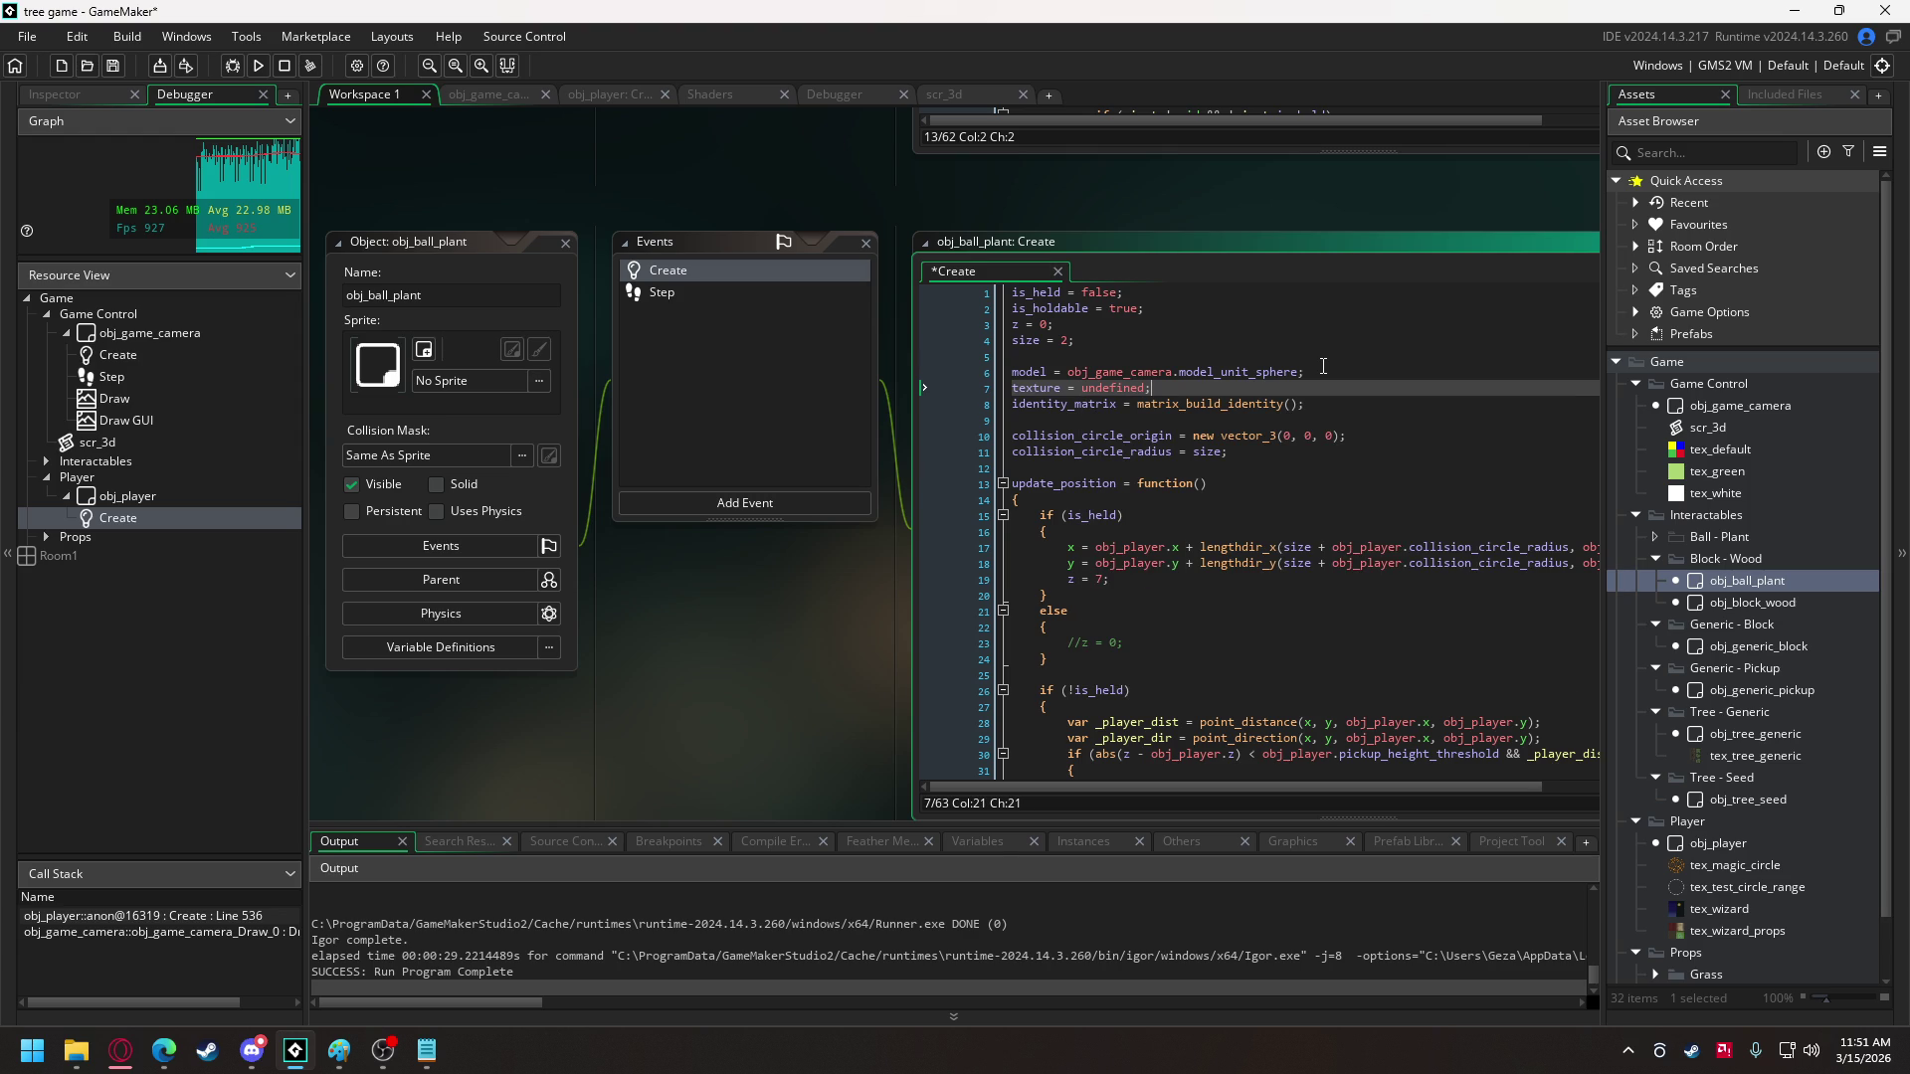
pyautogui.doubleClick(1115, 387)
pyautogui.write('tex_items')
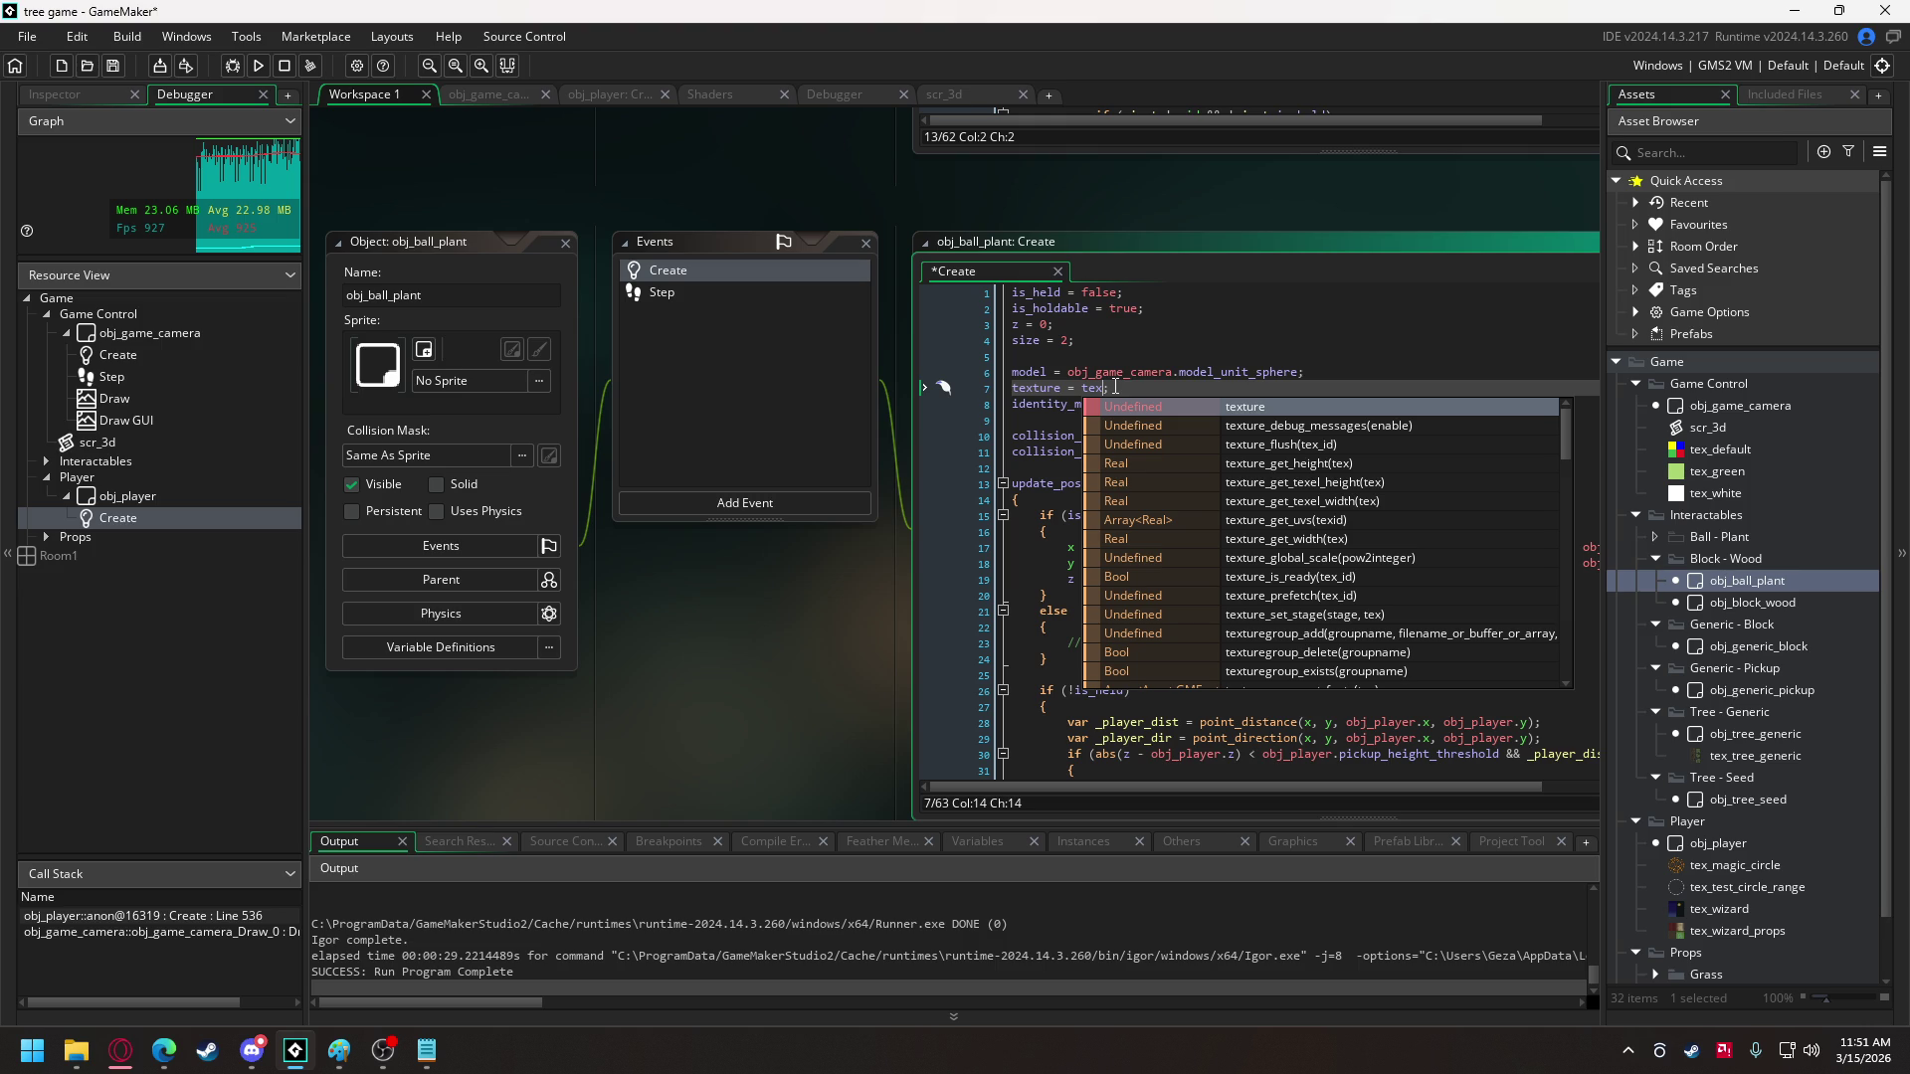
# - Complete line 7 as texture = tex_items; and rejoin the semicolon onto that line
pyautogui.write('_')
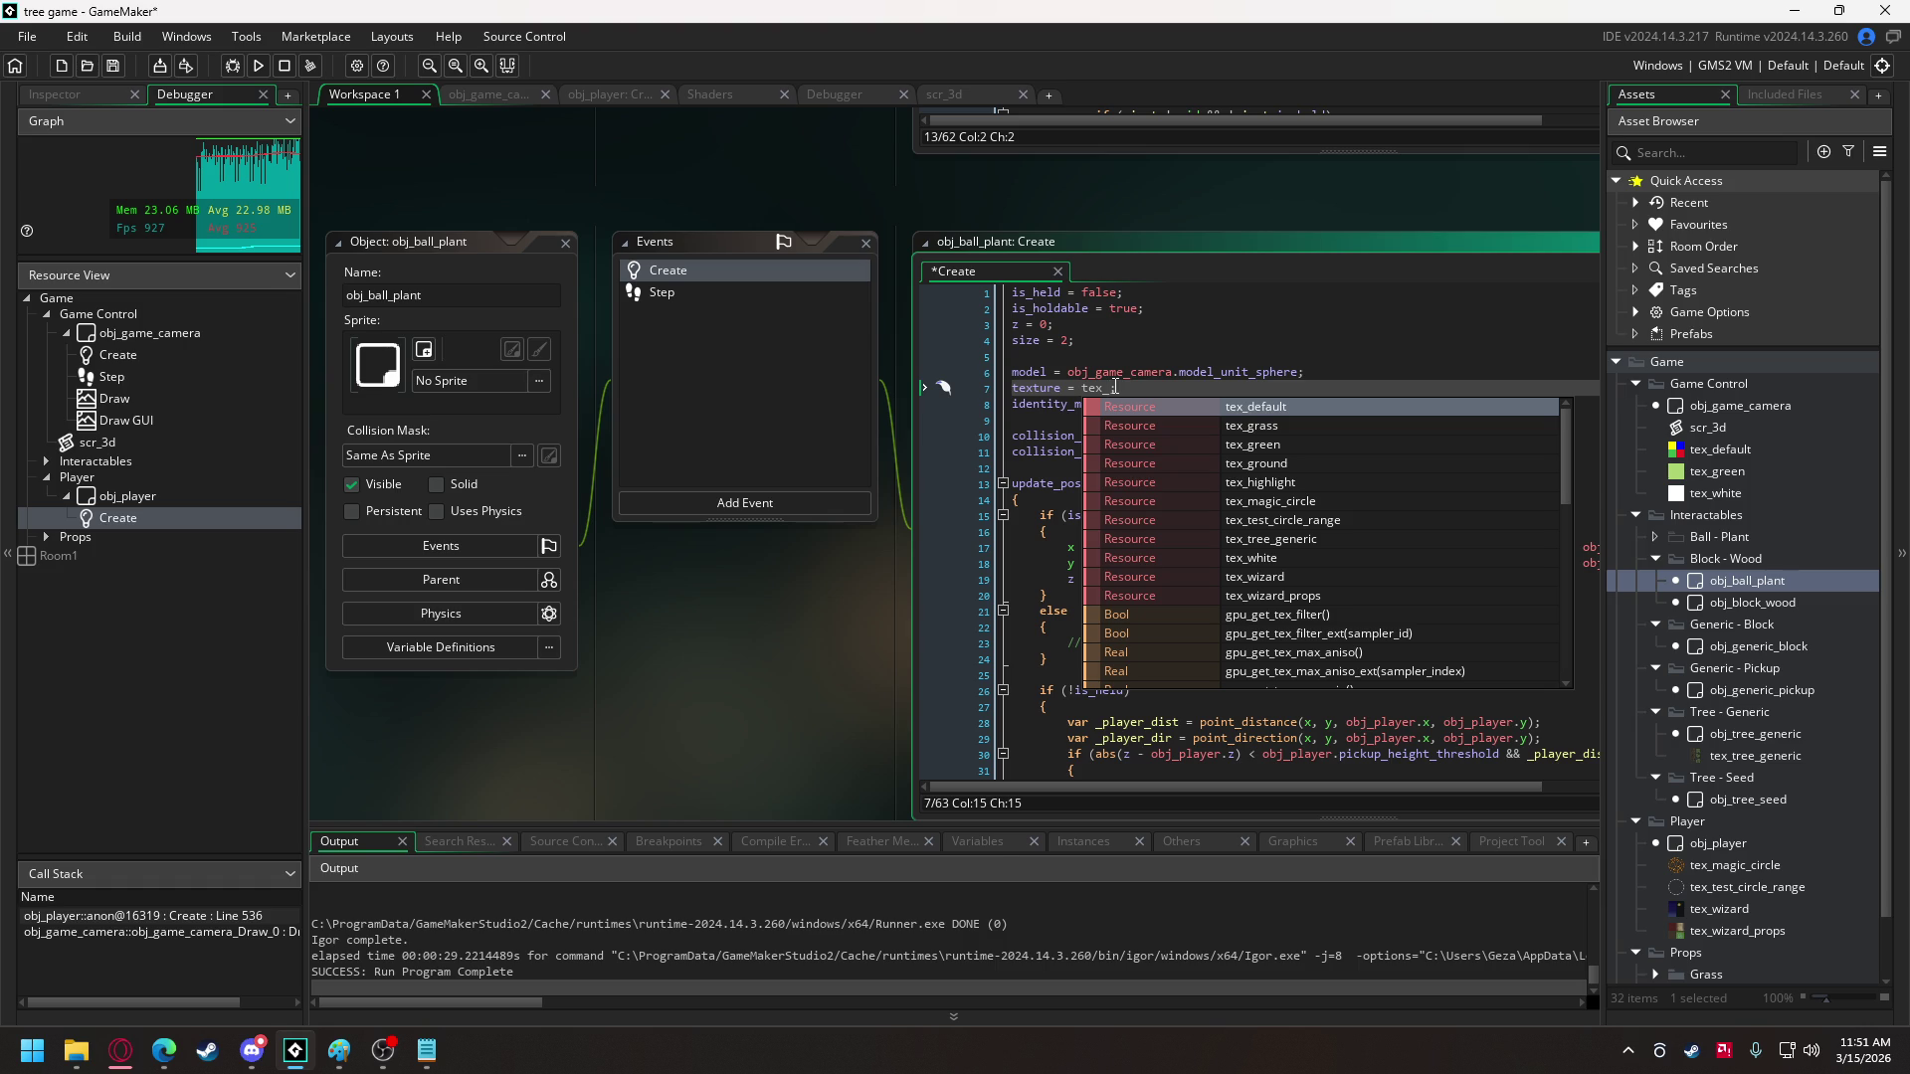
pyautogui.write('items;')
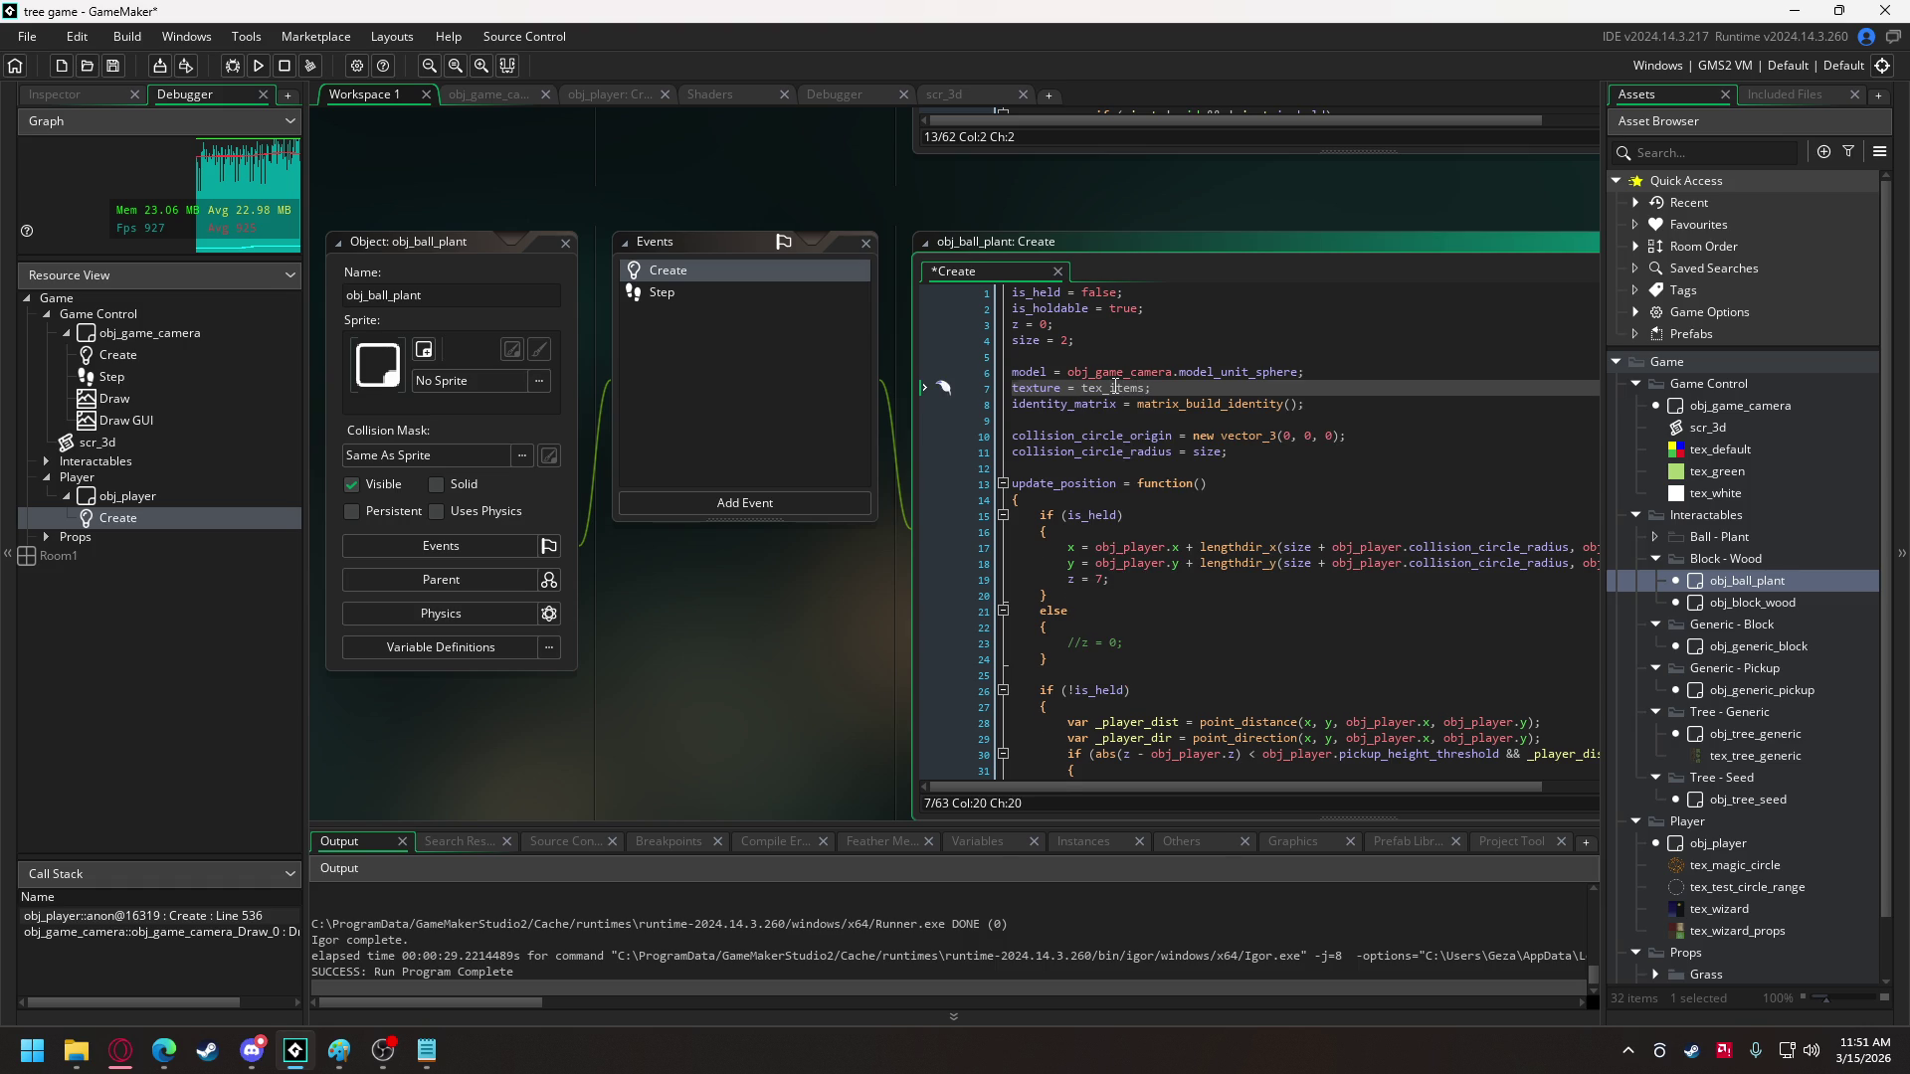
pyautogui.press('Return')
pyautogui.press('BackSpace')
# - Create a tex_items sprite in Interactables and bucket-fill its canvas dark green
pyautogui.rightClick(1716, 515)
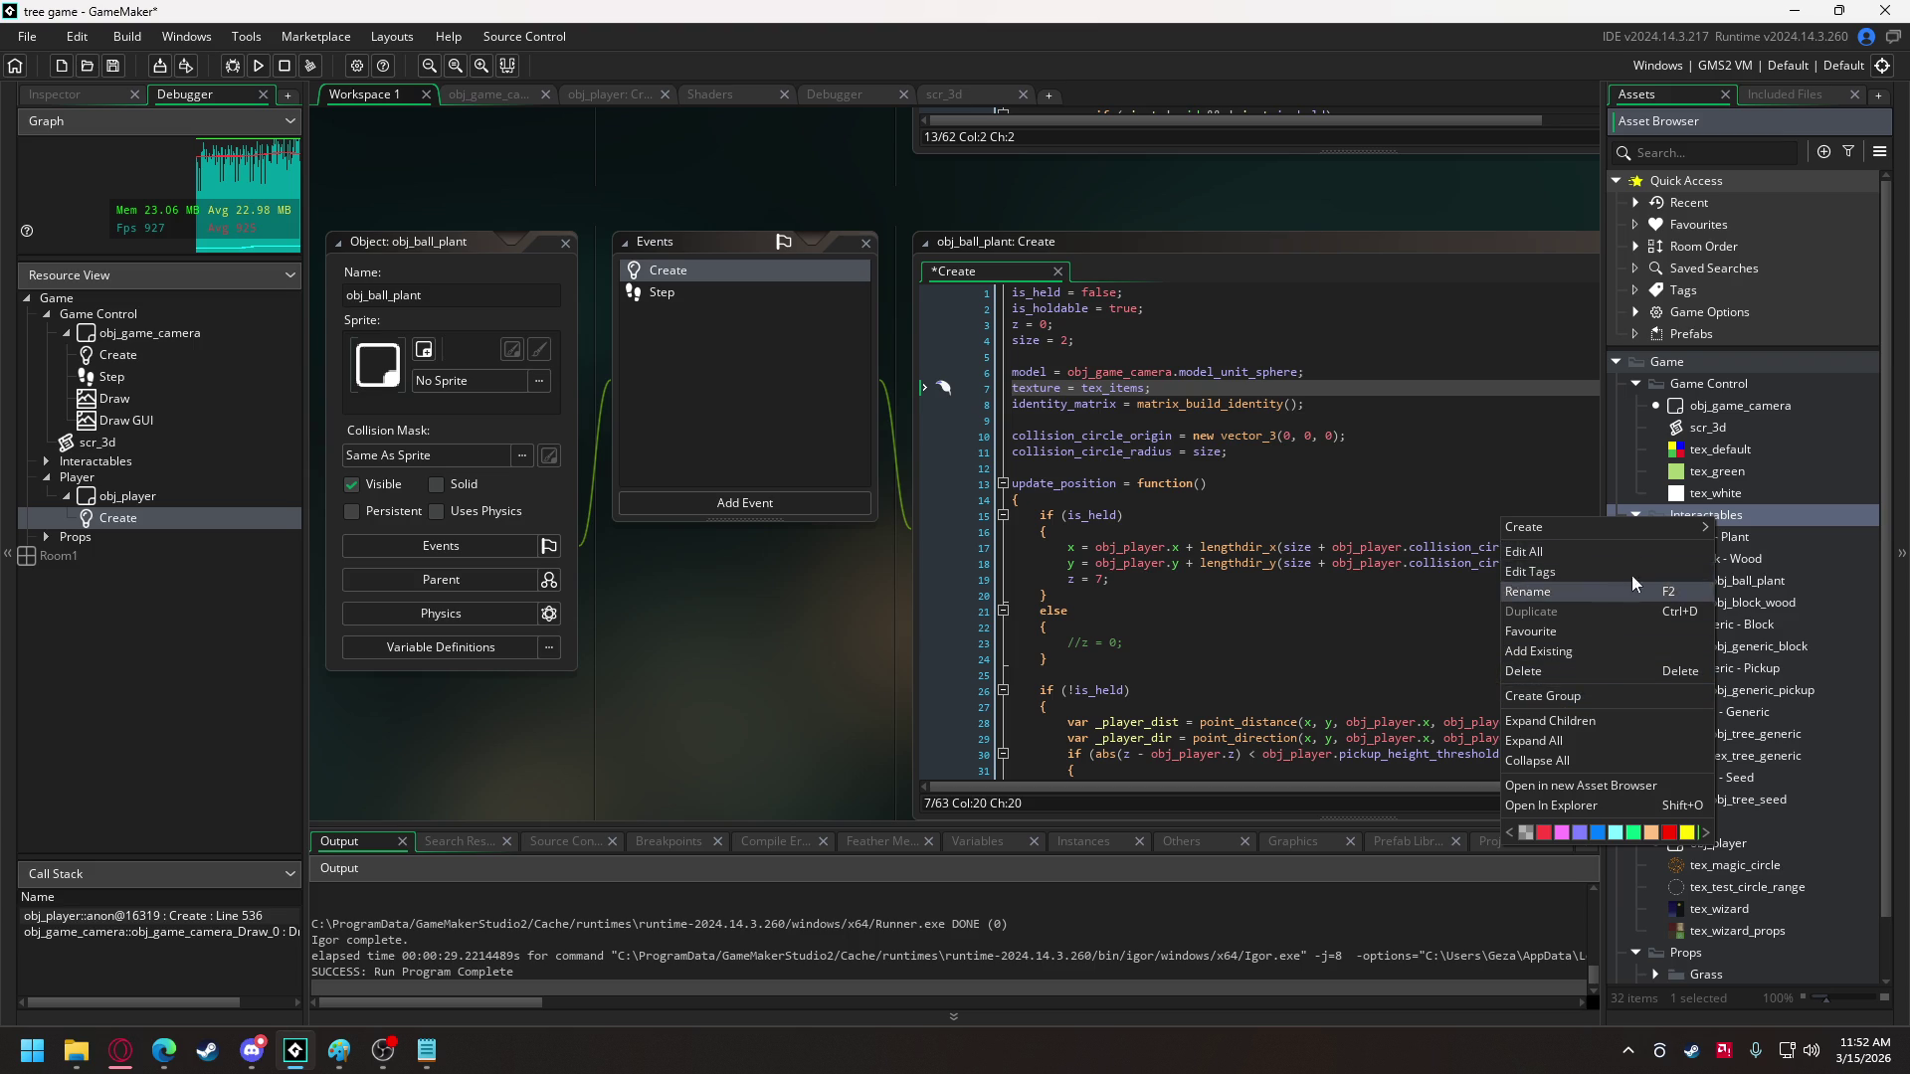
pyautogui.moveTo(1645, 533)
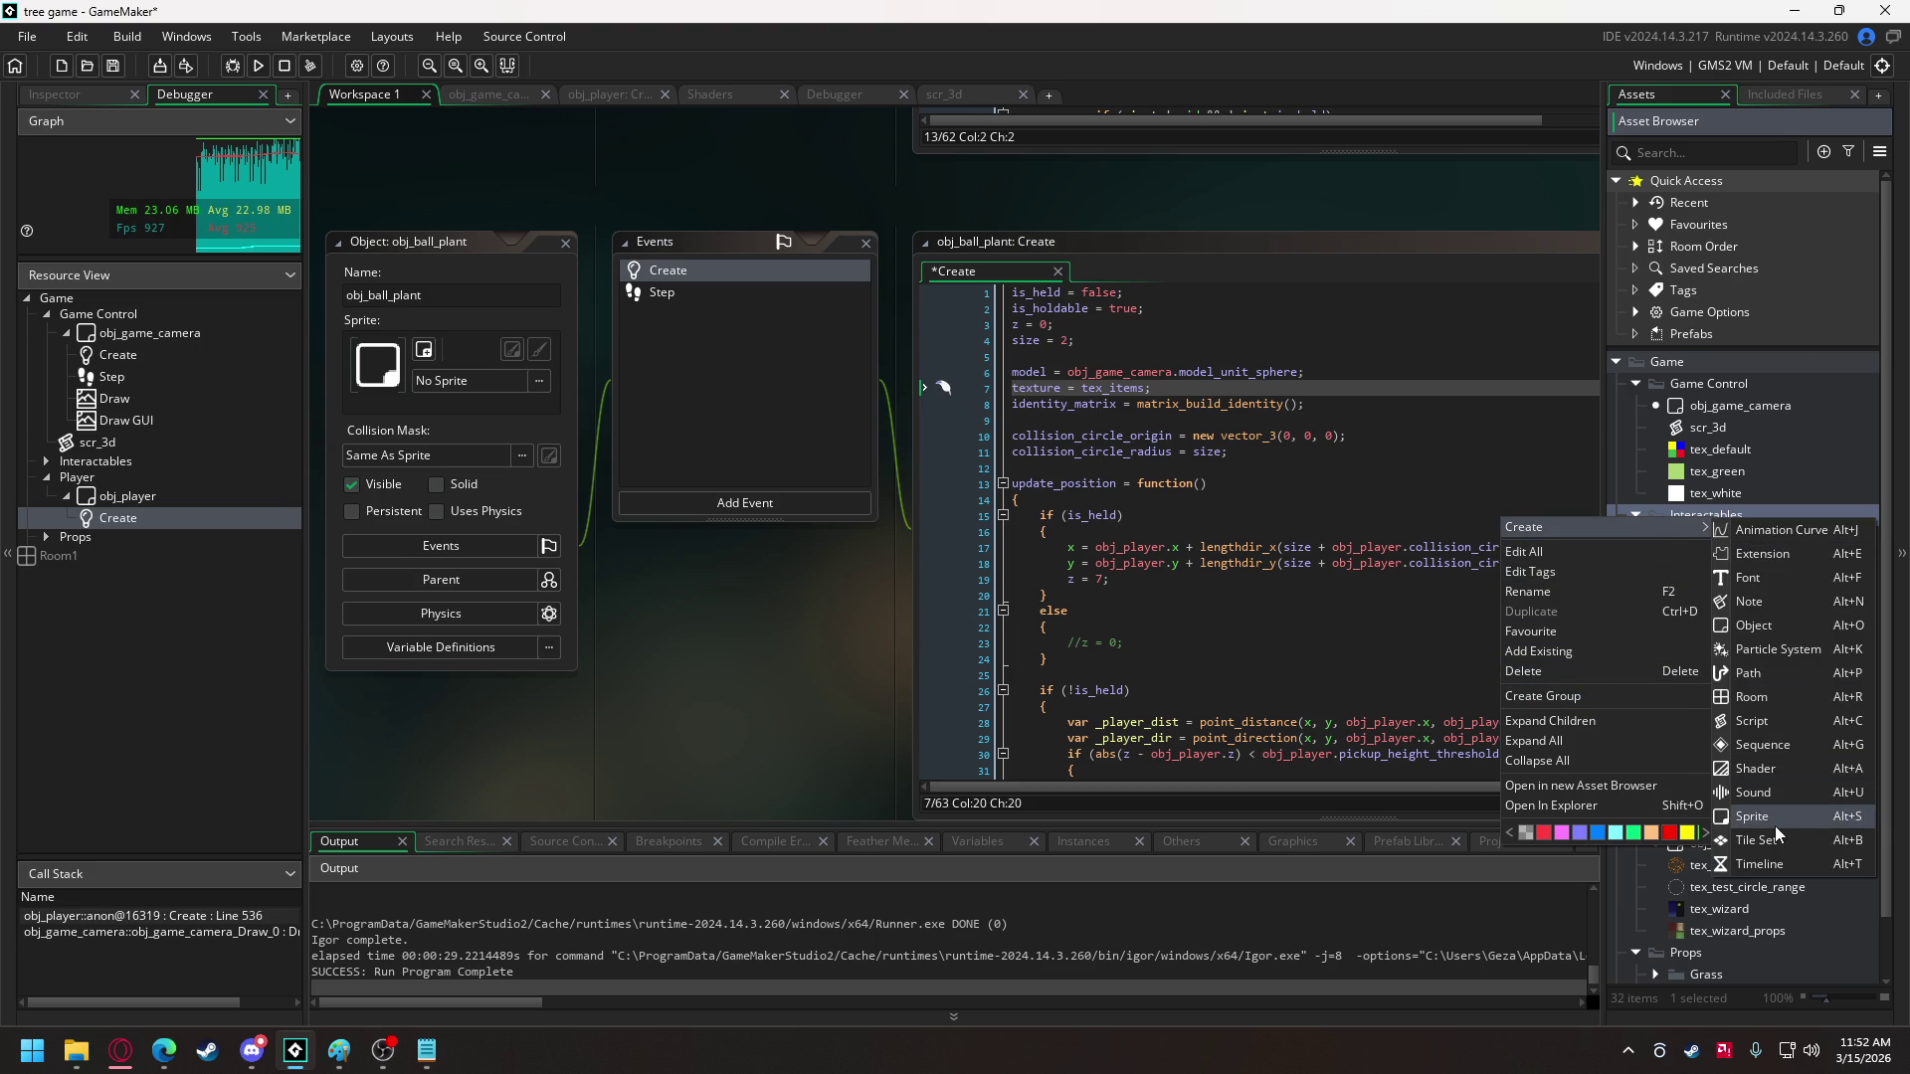
pyautogui.click(1774, 825)
pyautogui.write('tex_items')
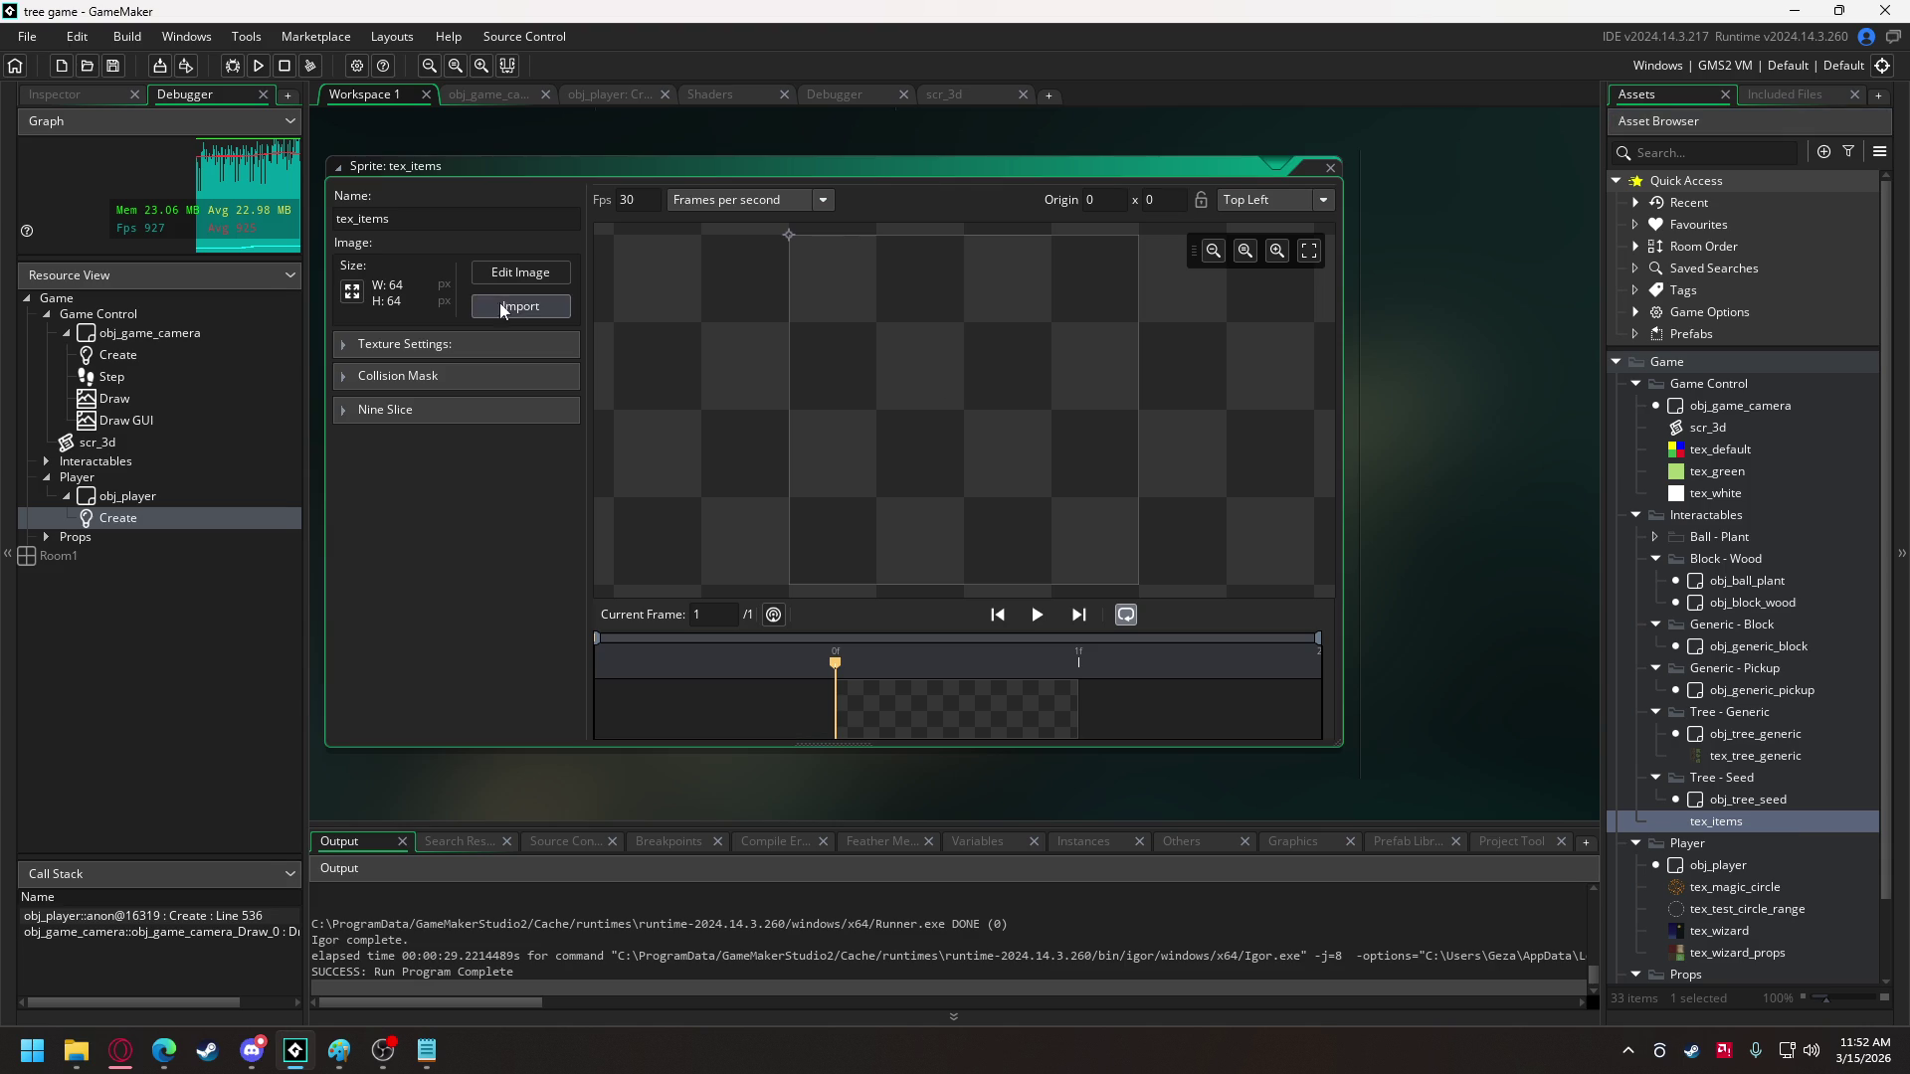
pyautogui.click(533, 273)
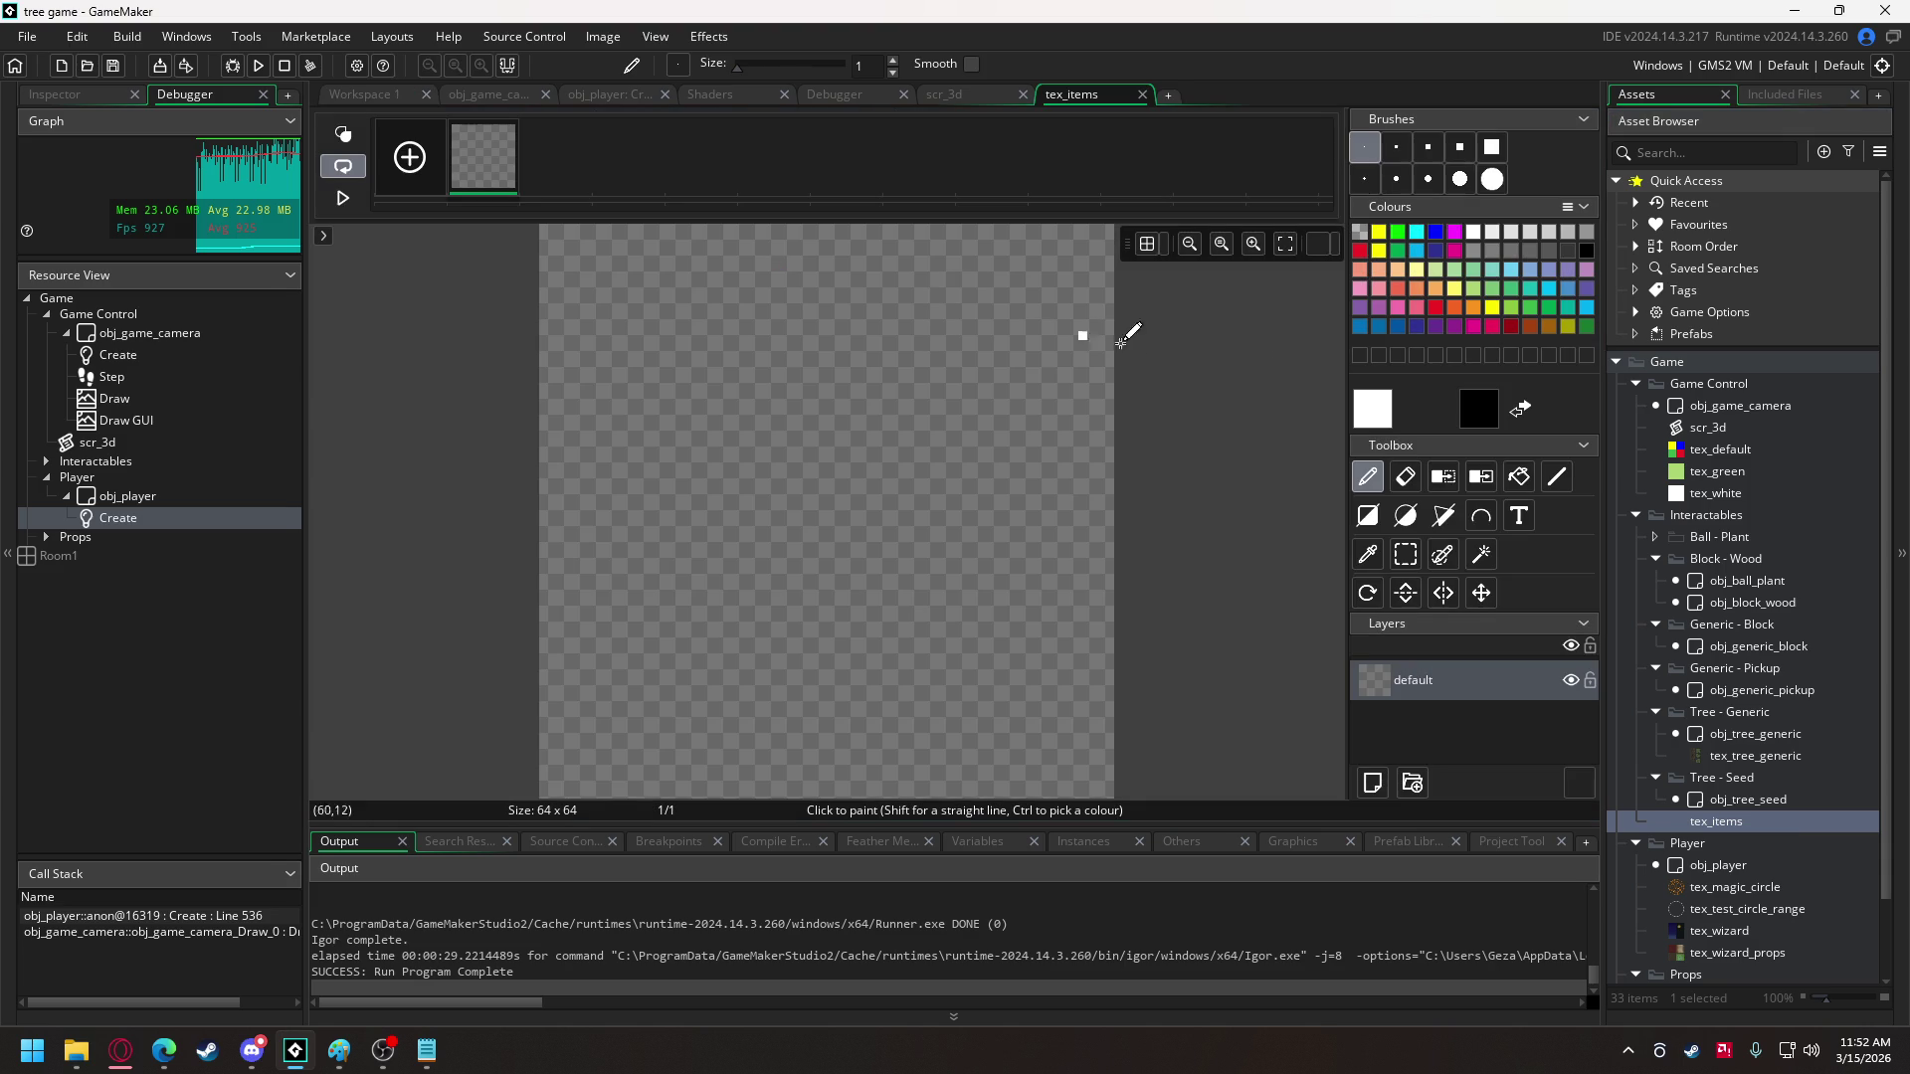
pyautogui.click(1590, 331)
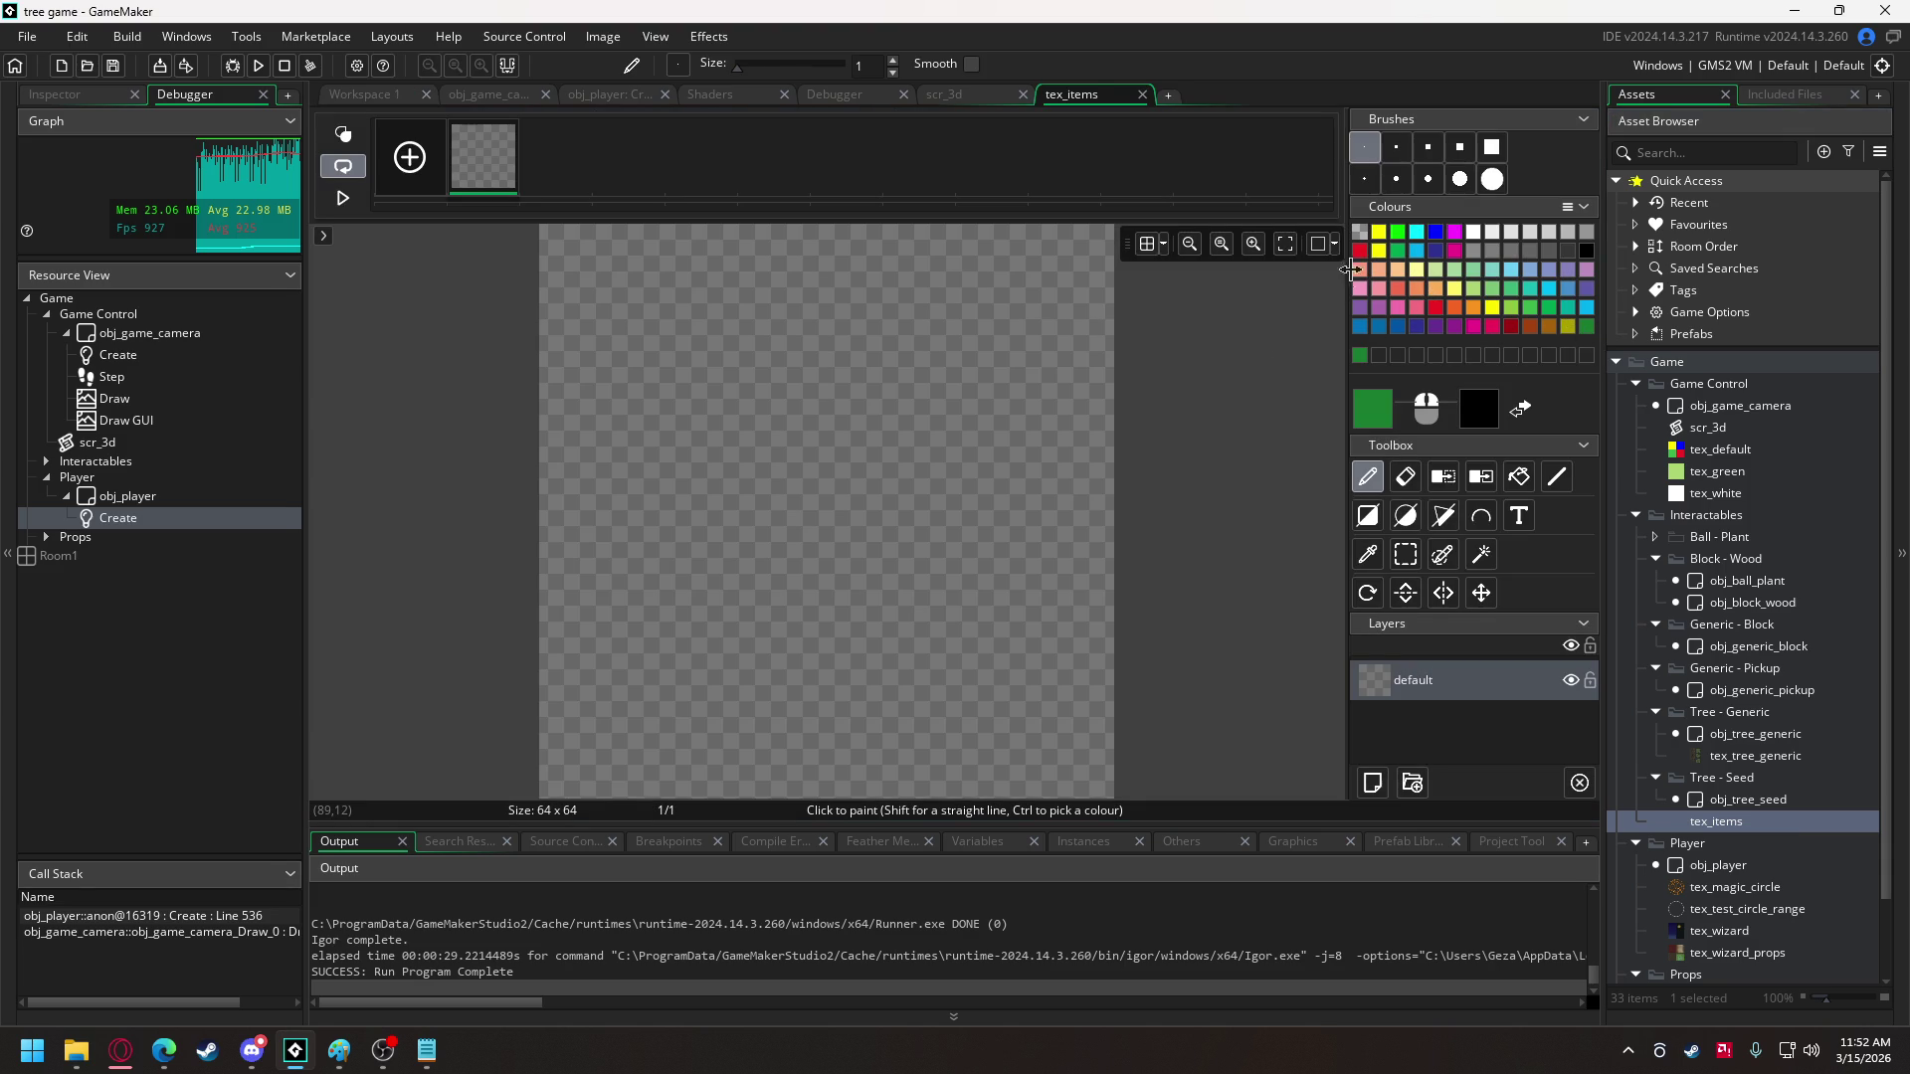
pyautogui.click(1519, 477)
pyautogui.click(1016, 438)
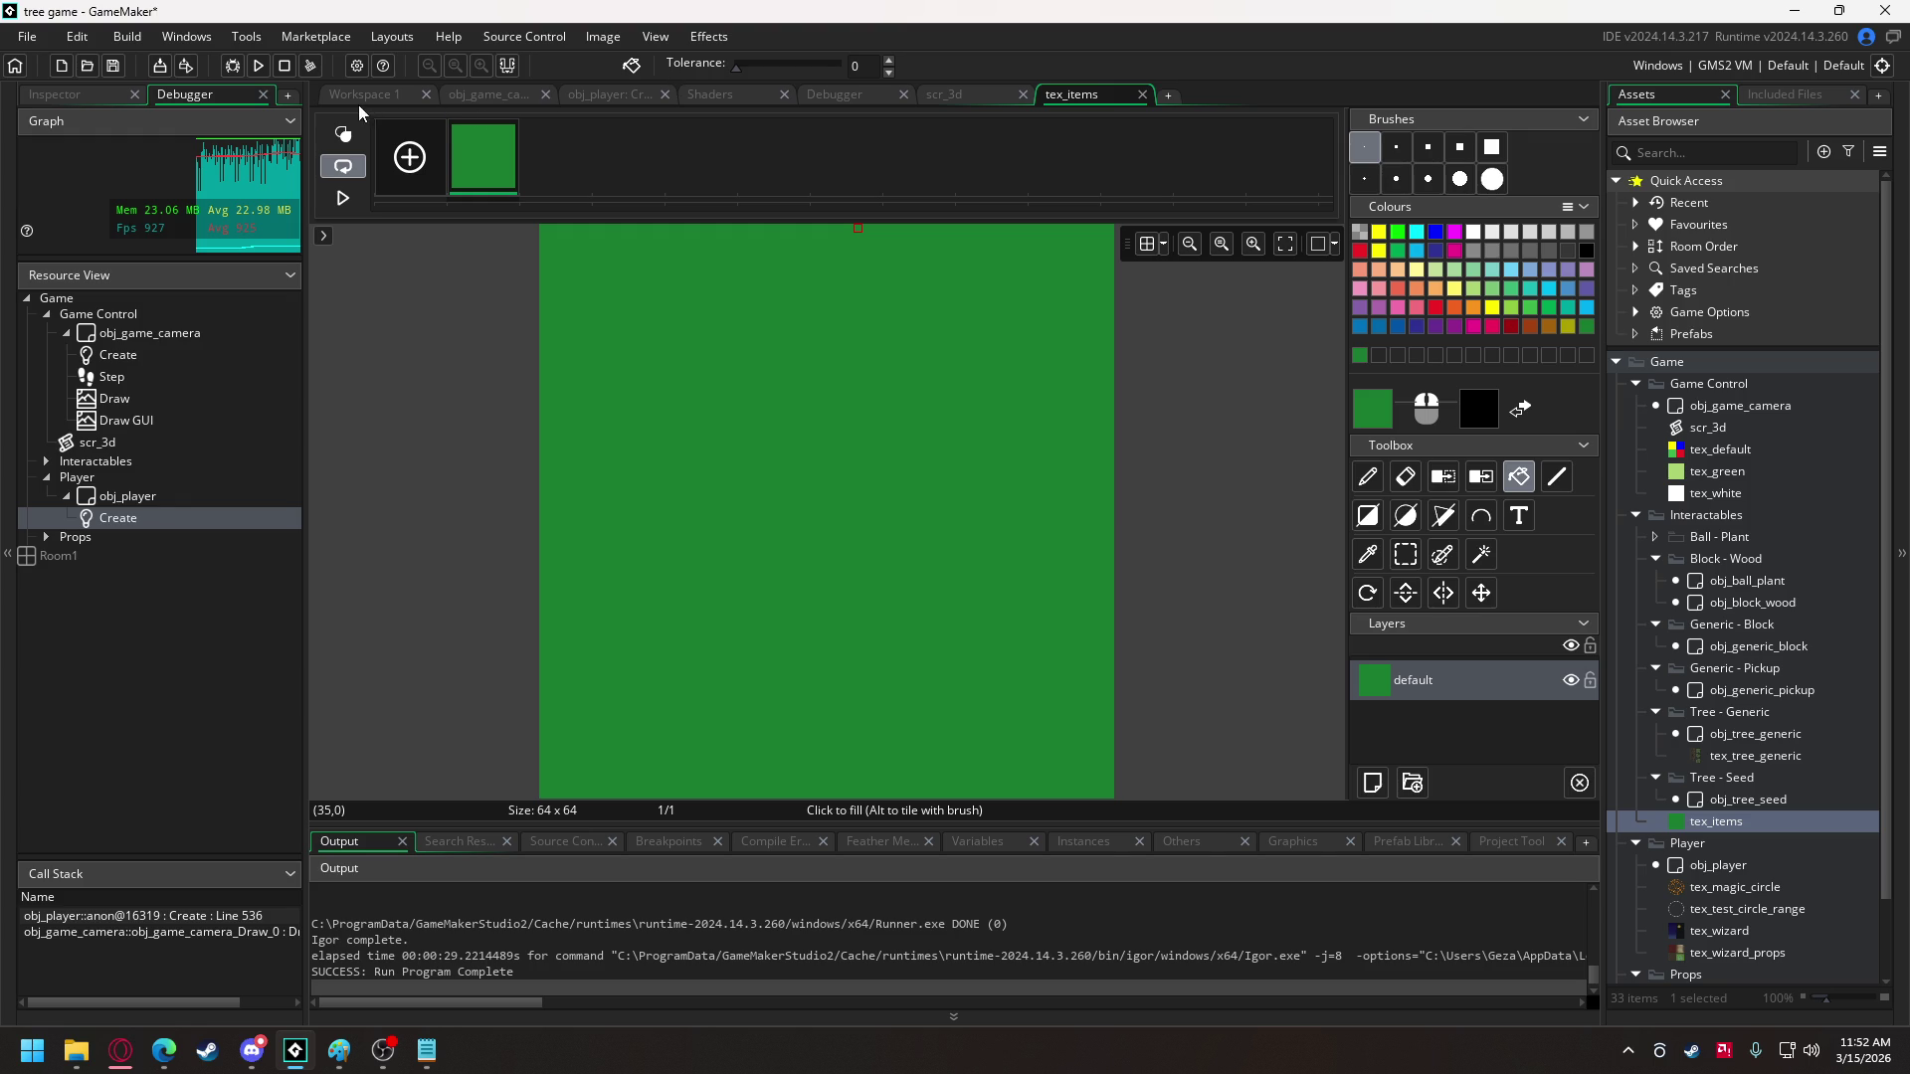
pyautogui.click(383, 99)
pyautogui.click(443, 343)
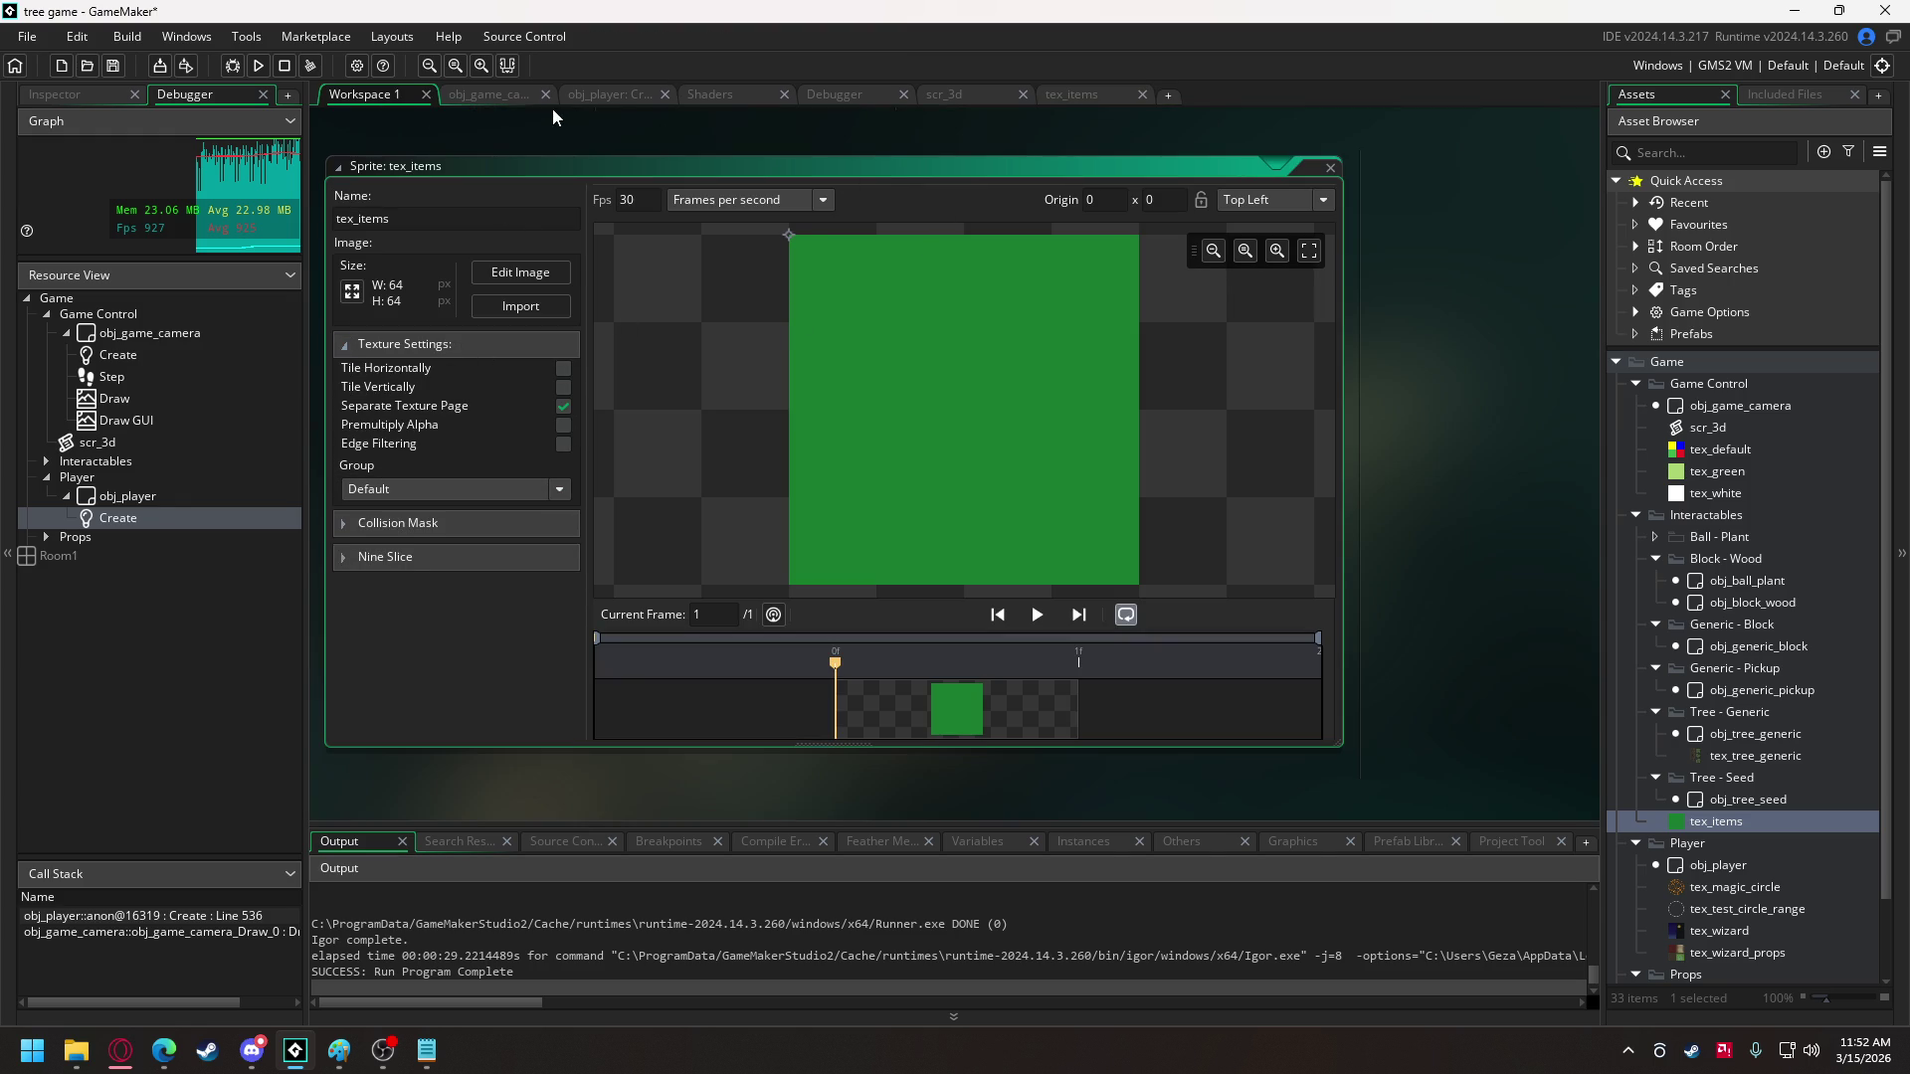
# - Move obj_ball_plant into the Ball - Plant group and reopen its code
pyautogui.click(494, 94)
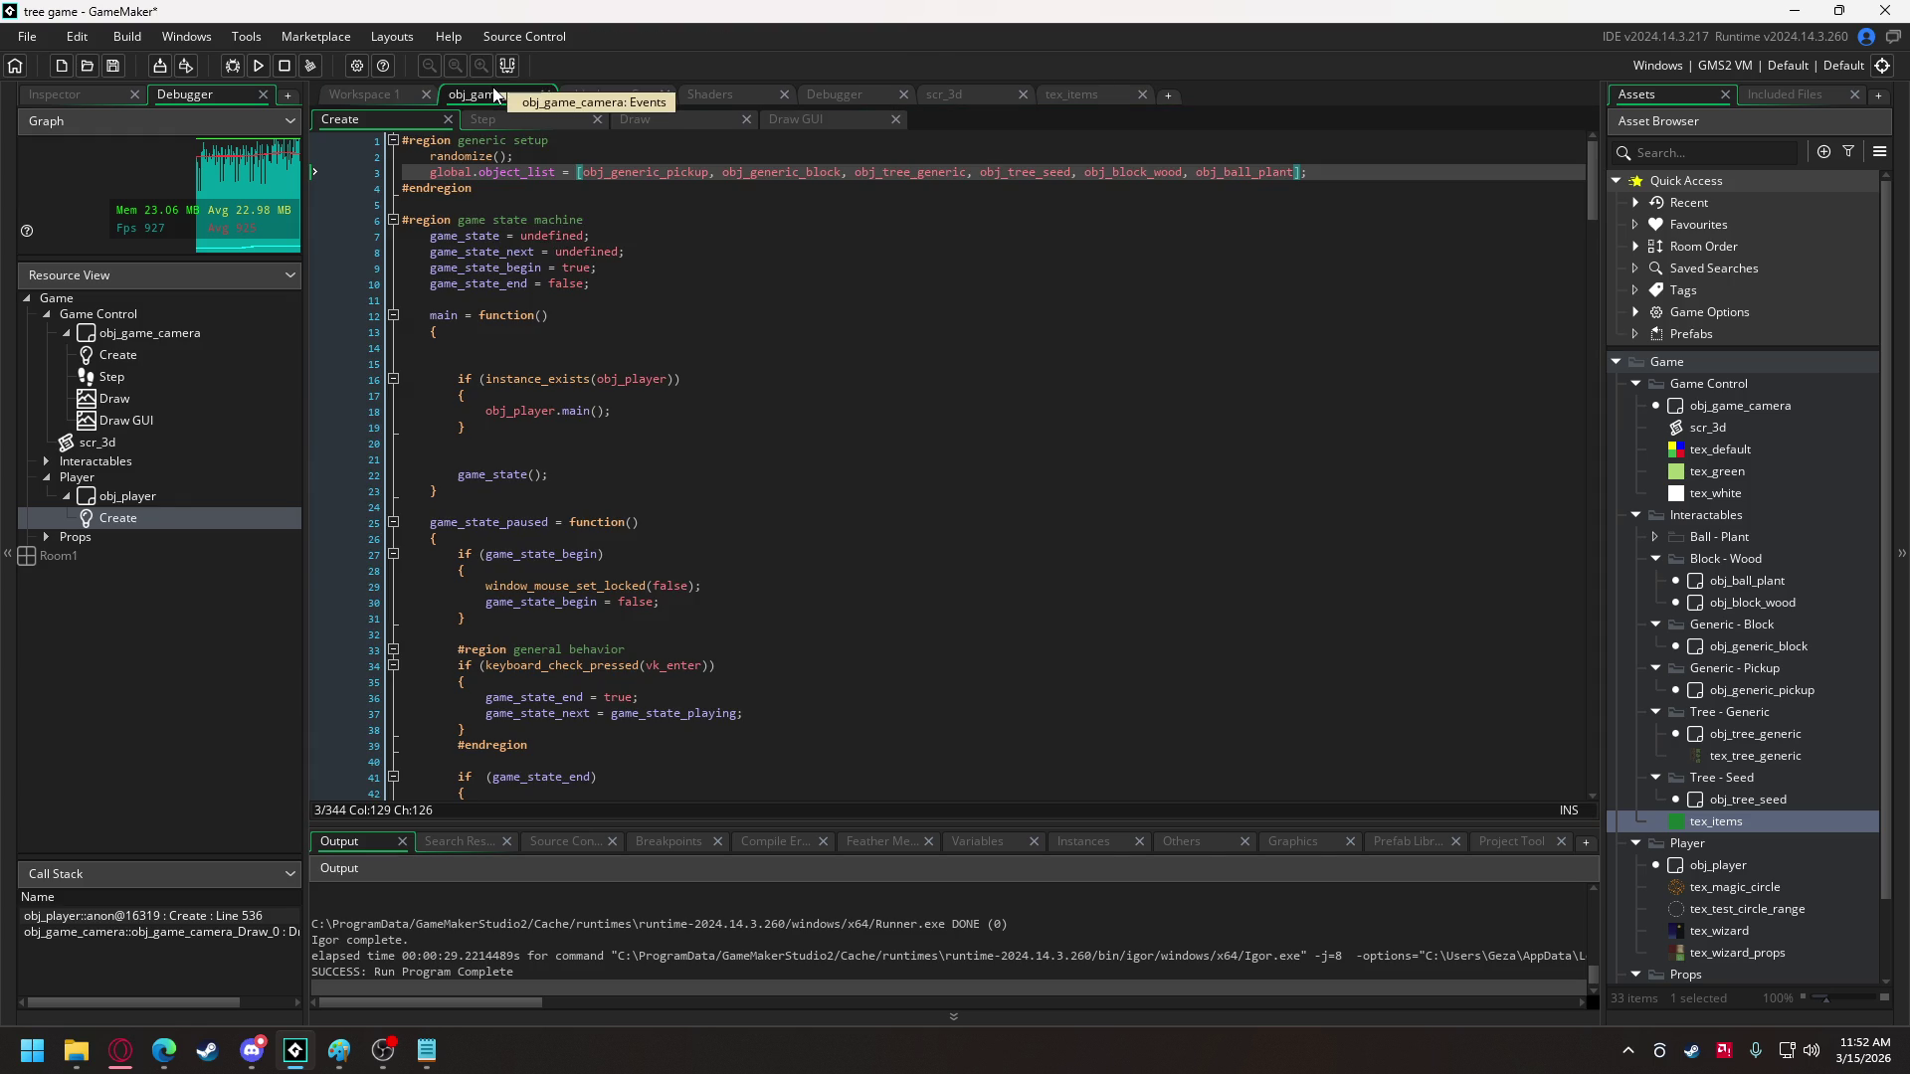
pyautogui.click(345, 101)
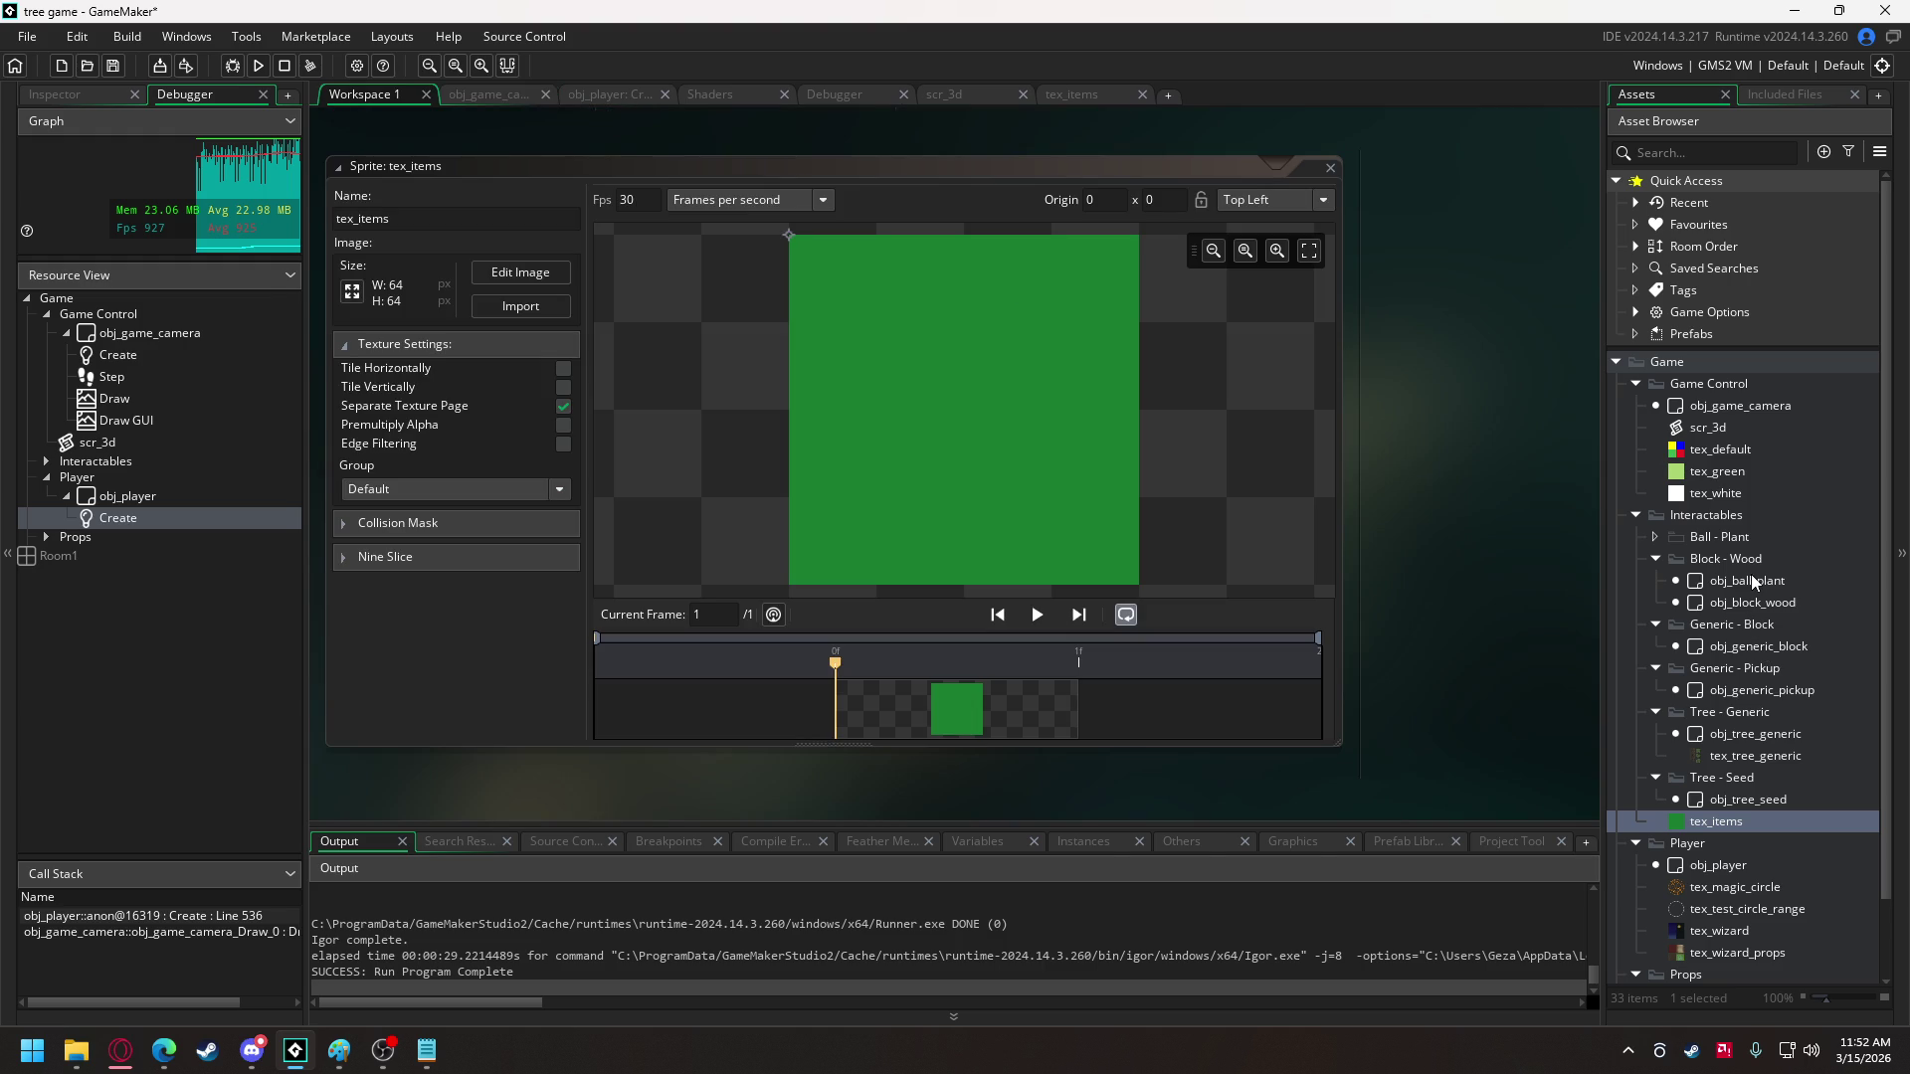
pyautogui.moveTo(1745, 580); pyautogui.dragTo(1740, 535)
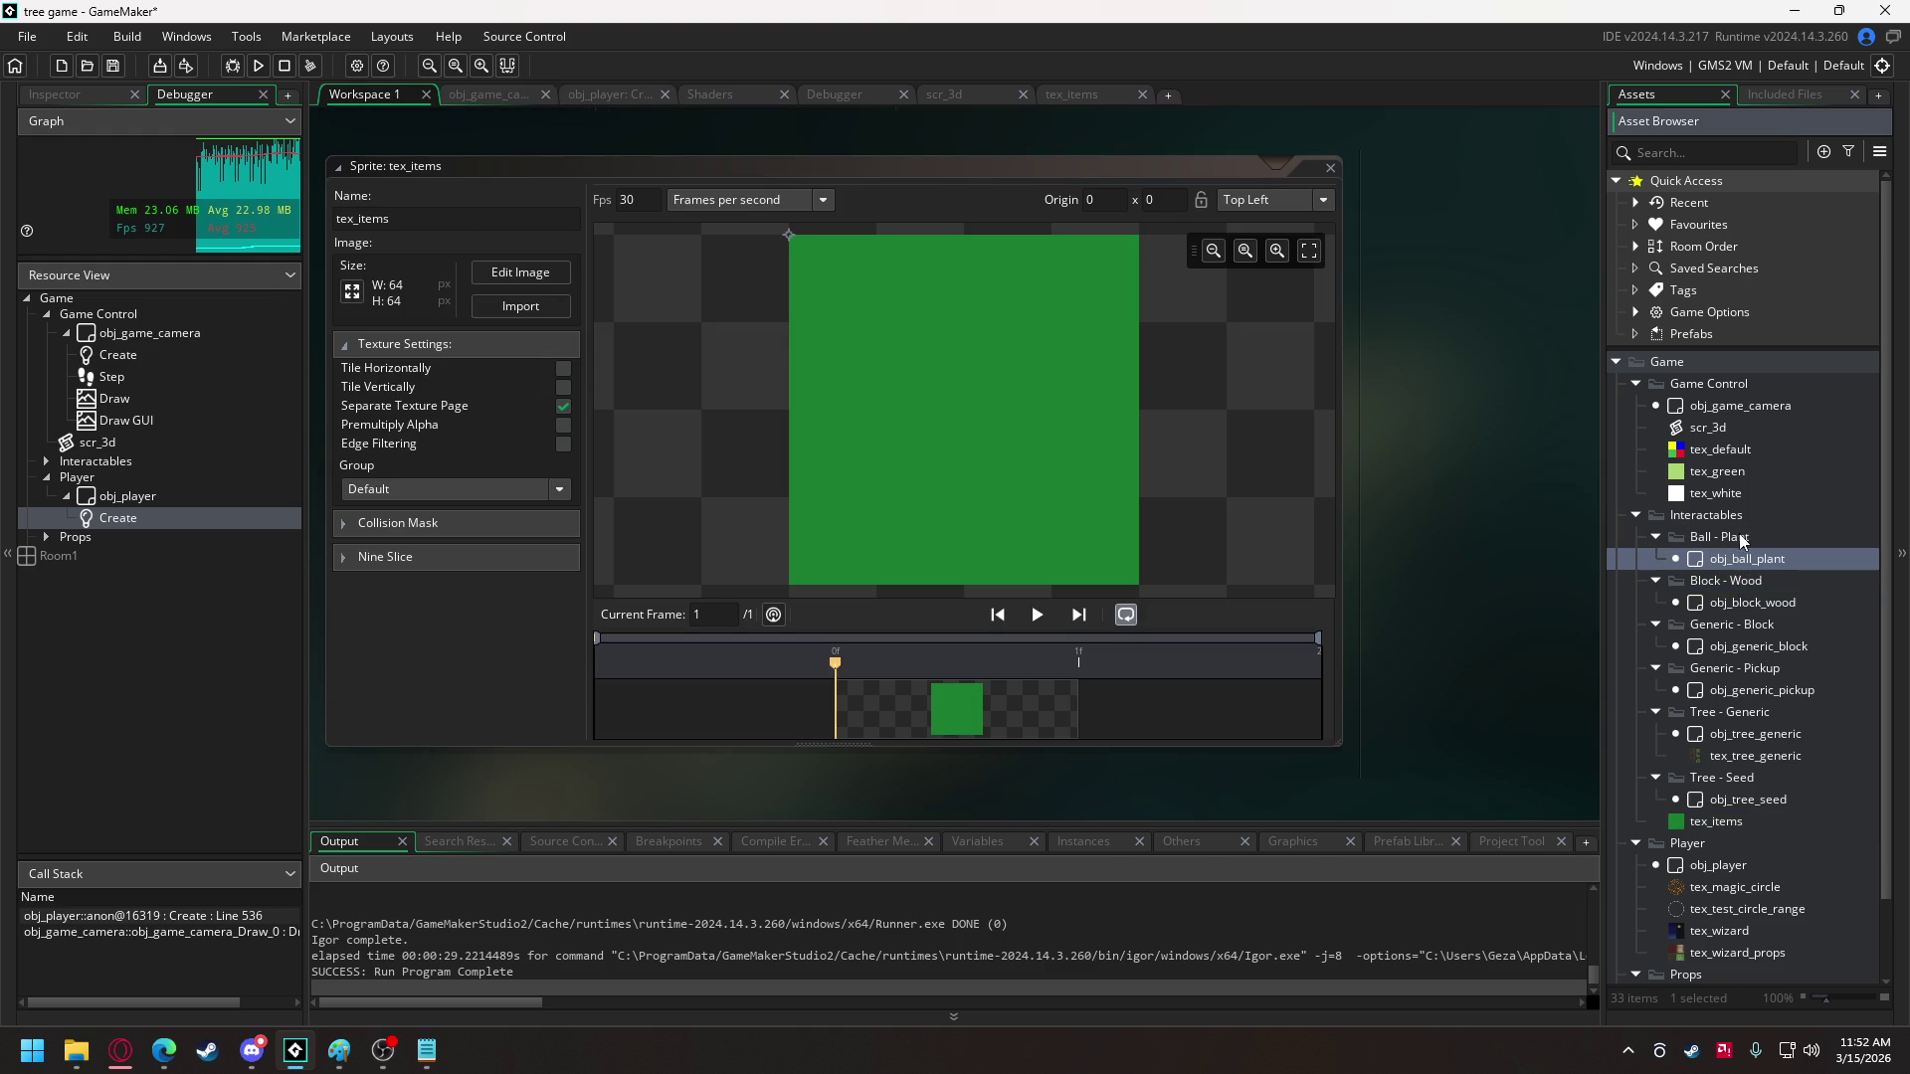
pyautogui.doubleClick(1739, 561)
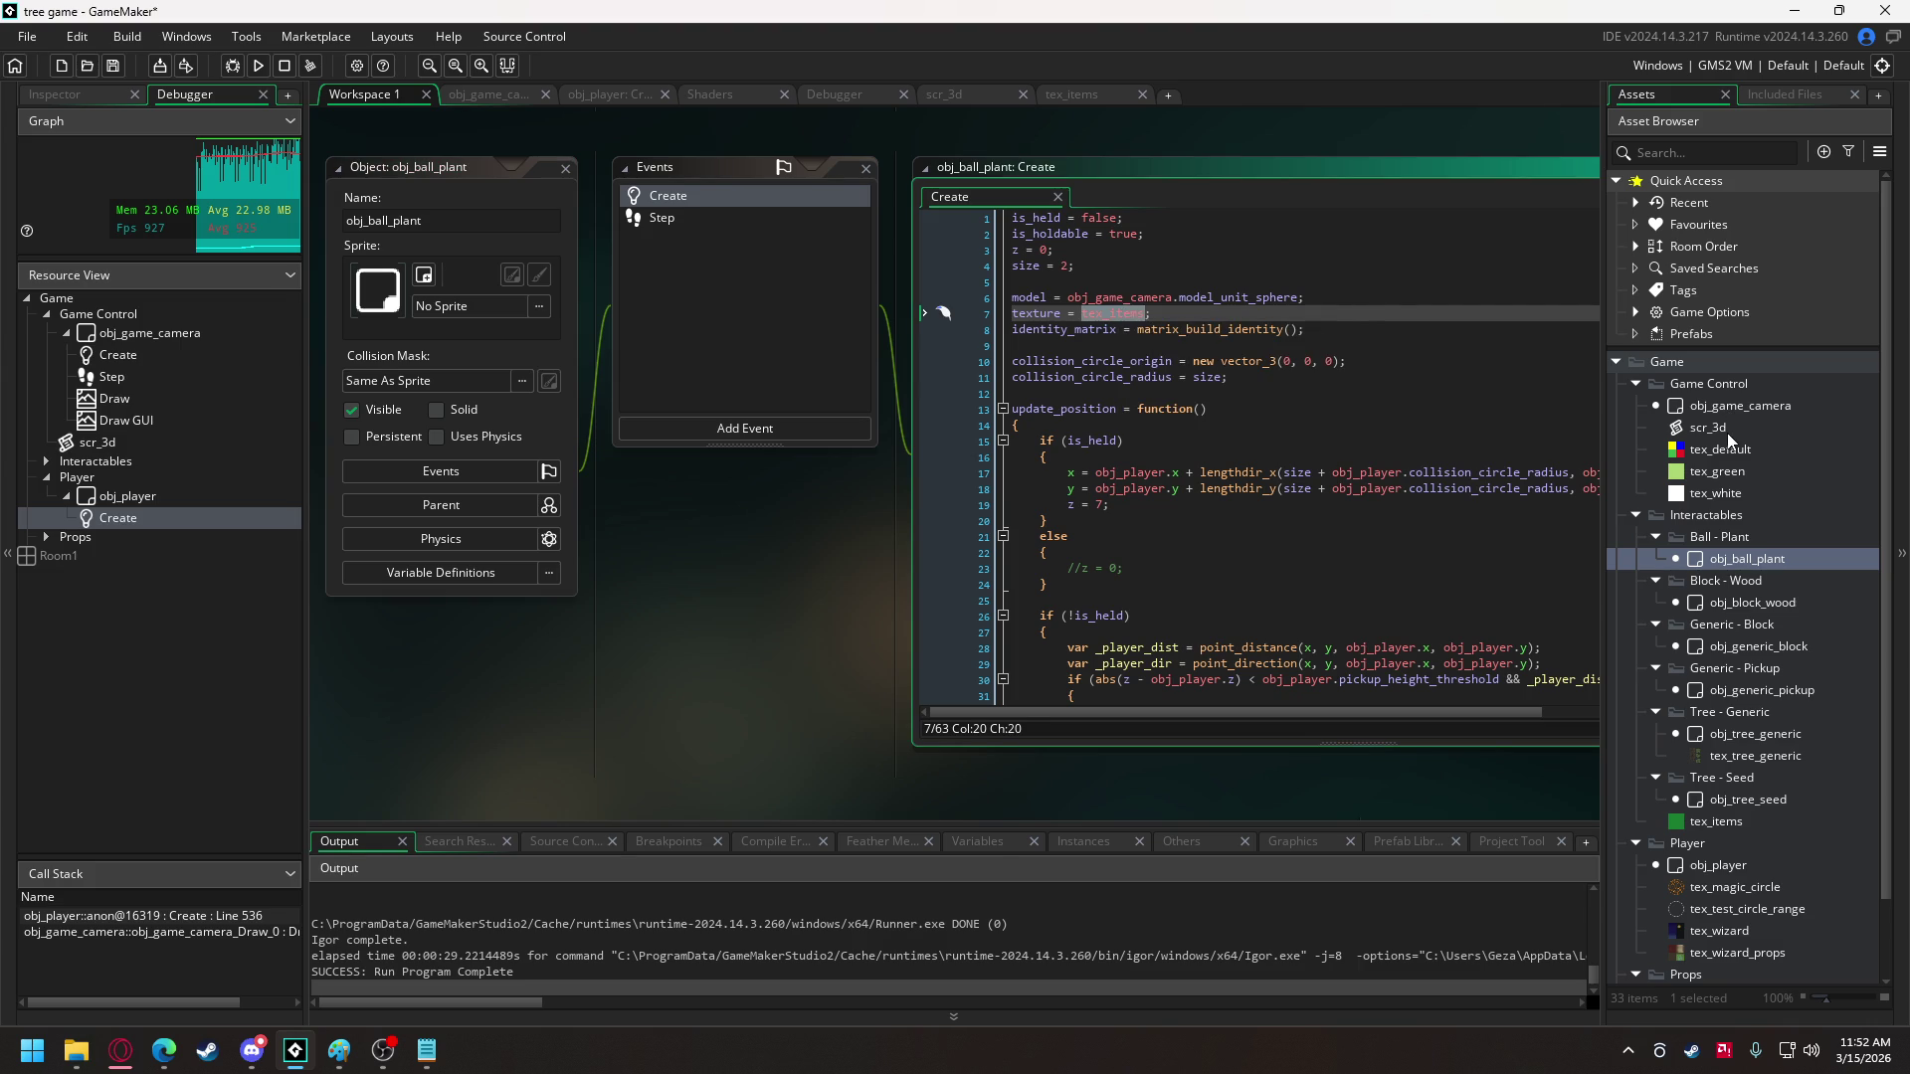
# - Replace tex_white with texture in the line-60 sprite_get_texture draw call
pyautogui.doubleClick(1048, 316)
pyautogui.hotkey('ctrl', 'c')
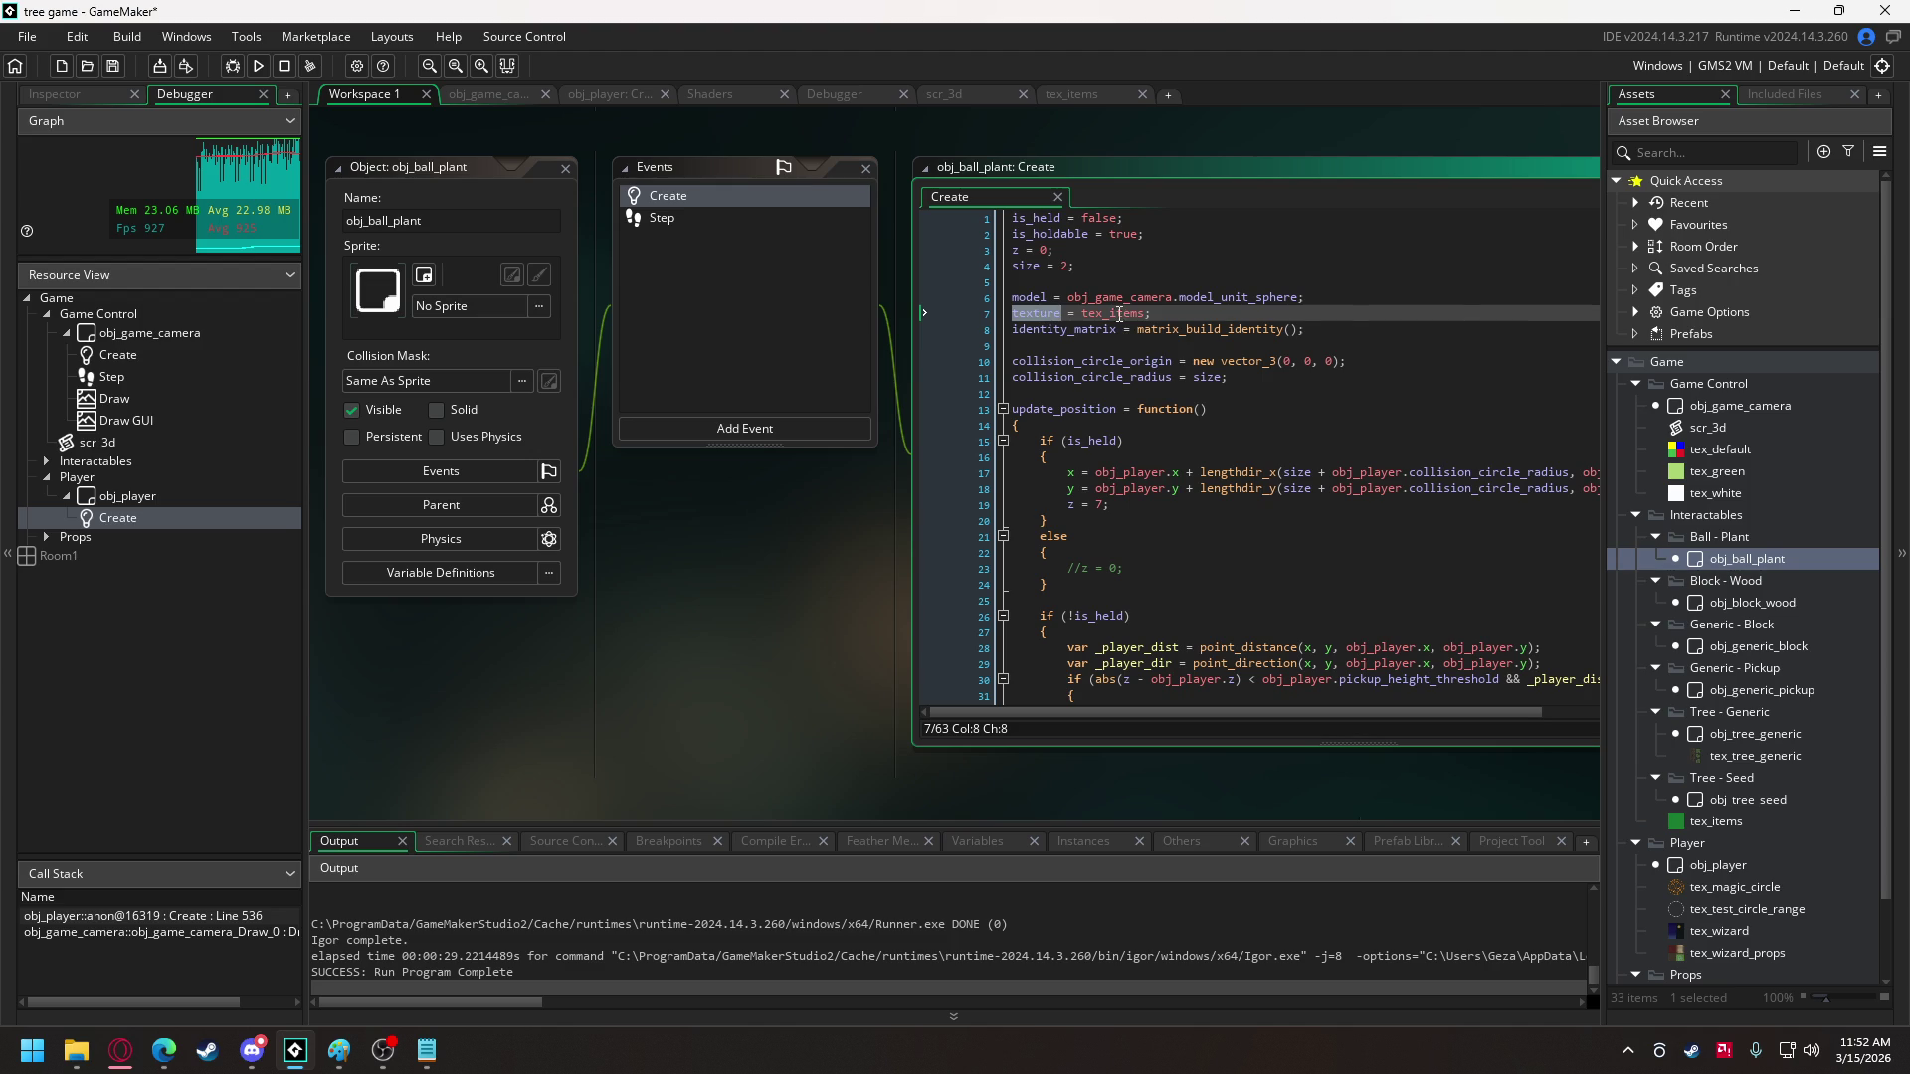
pyautogui.scroll(-5, 1293, 417)
pyautogui.scroll(-5, 1390, 448)
pyautogui.moveTo(1268, 713)
pyautogui.mouseDown()
pyautogui.moveTo(1360, 714)
pyautogui.moveTo(1181, 713)
pyautogui.mouseUp()
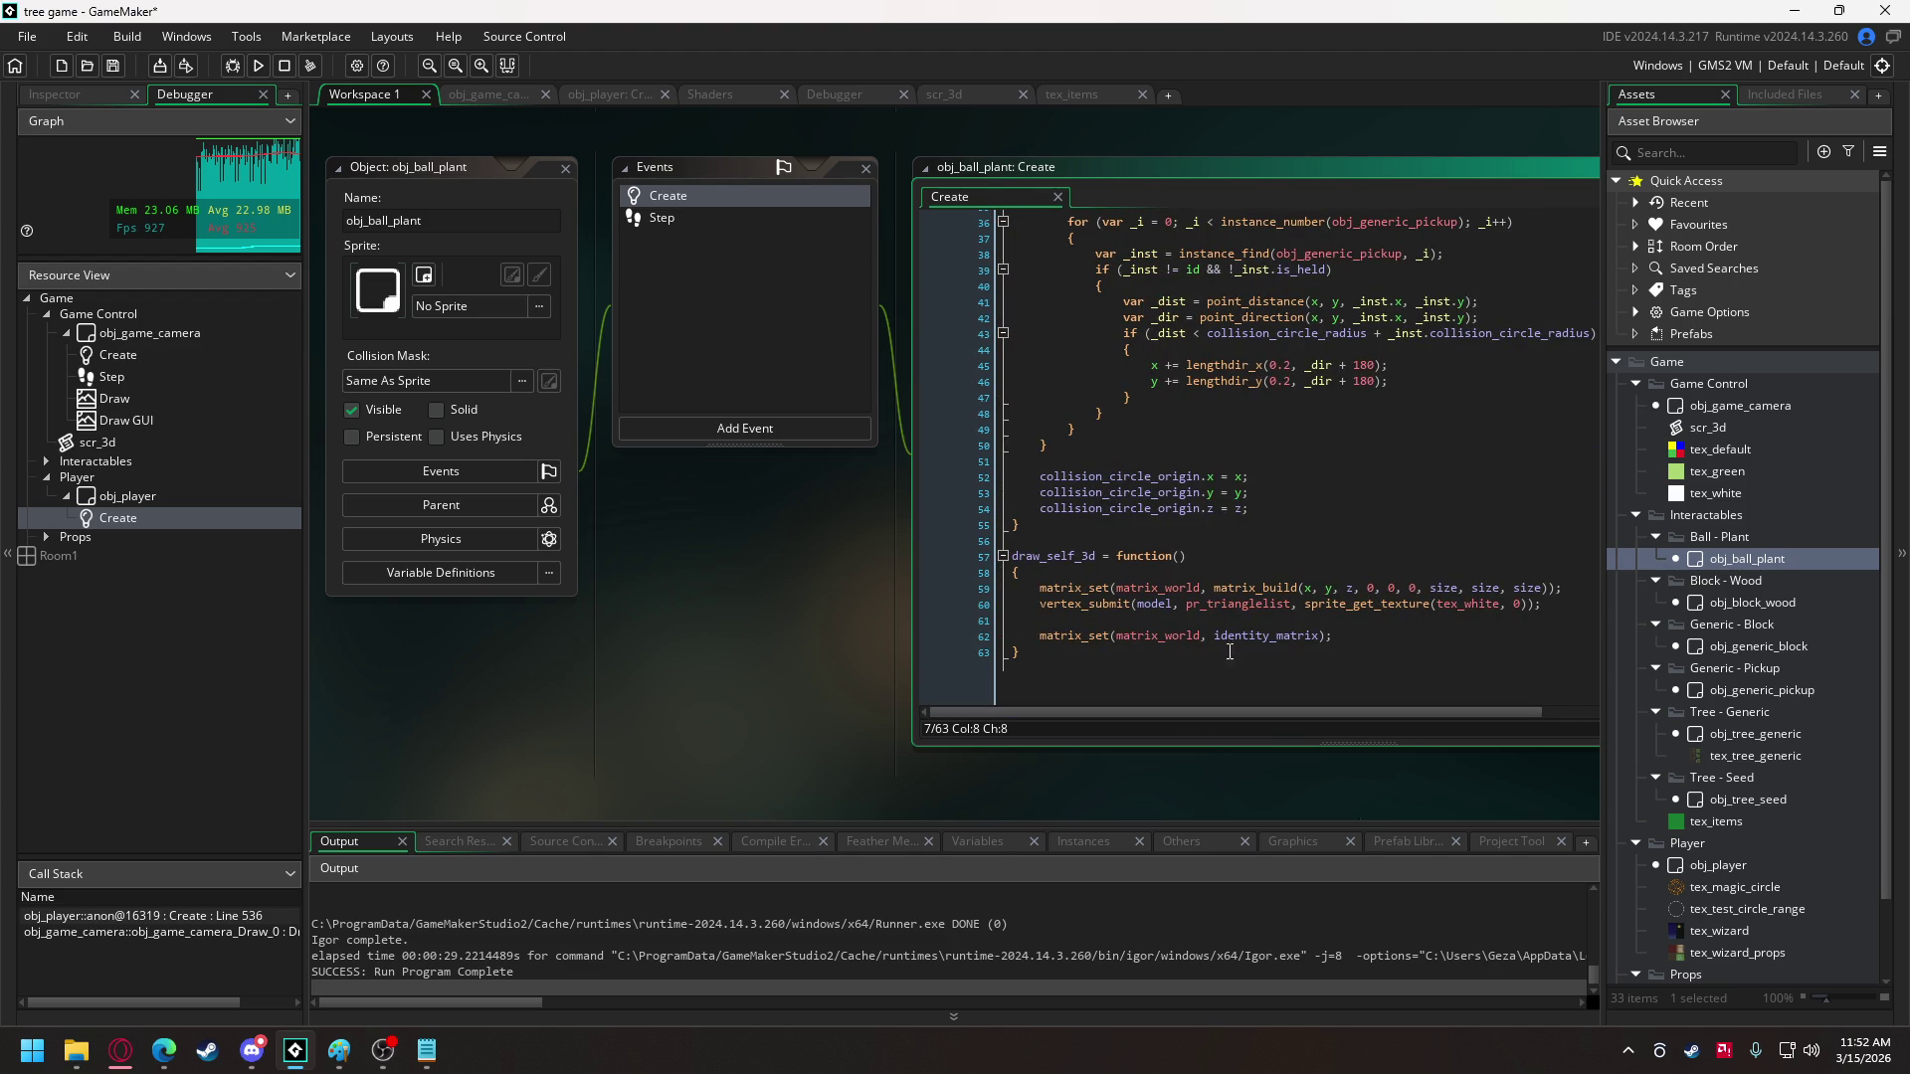
pyautogui.doubleClick(1462, 610)
pyautogui.hotkey('ctrl', 'v')
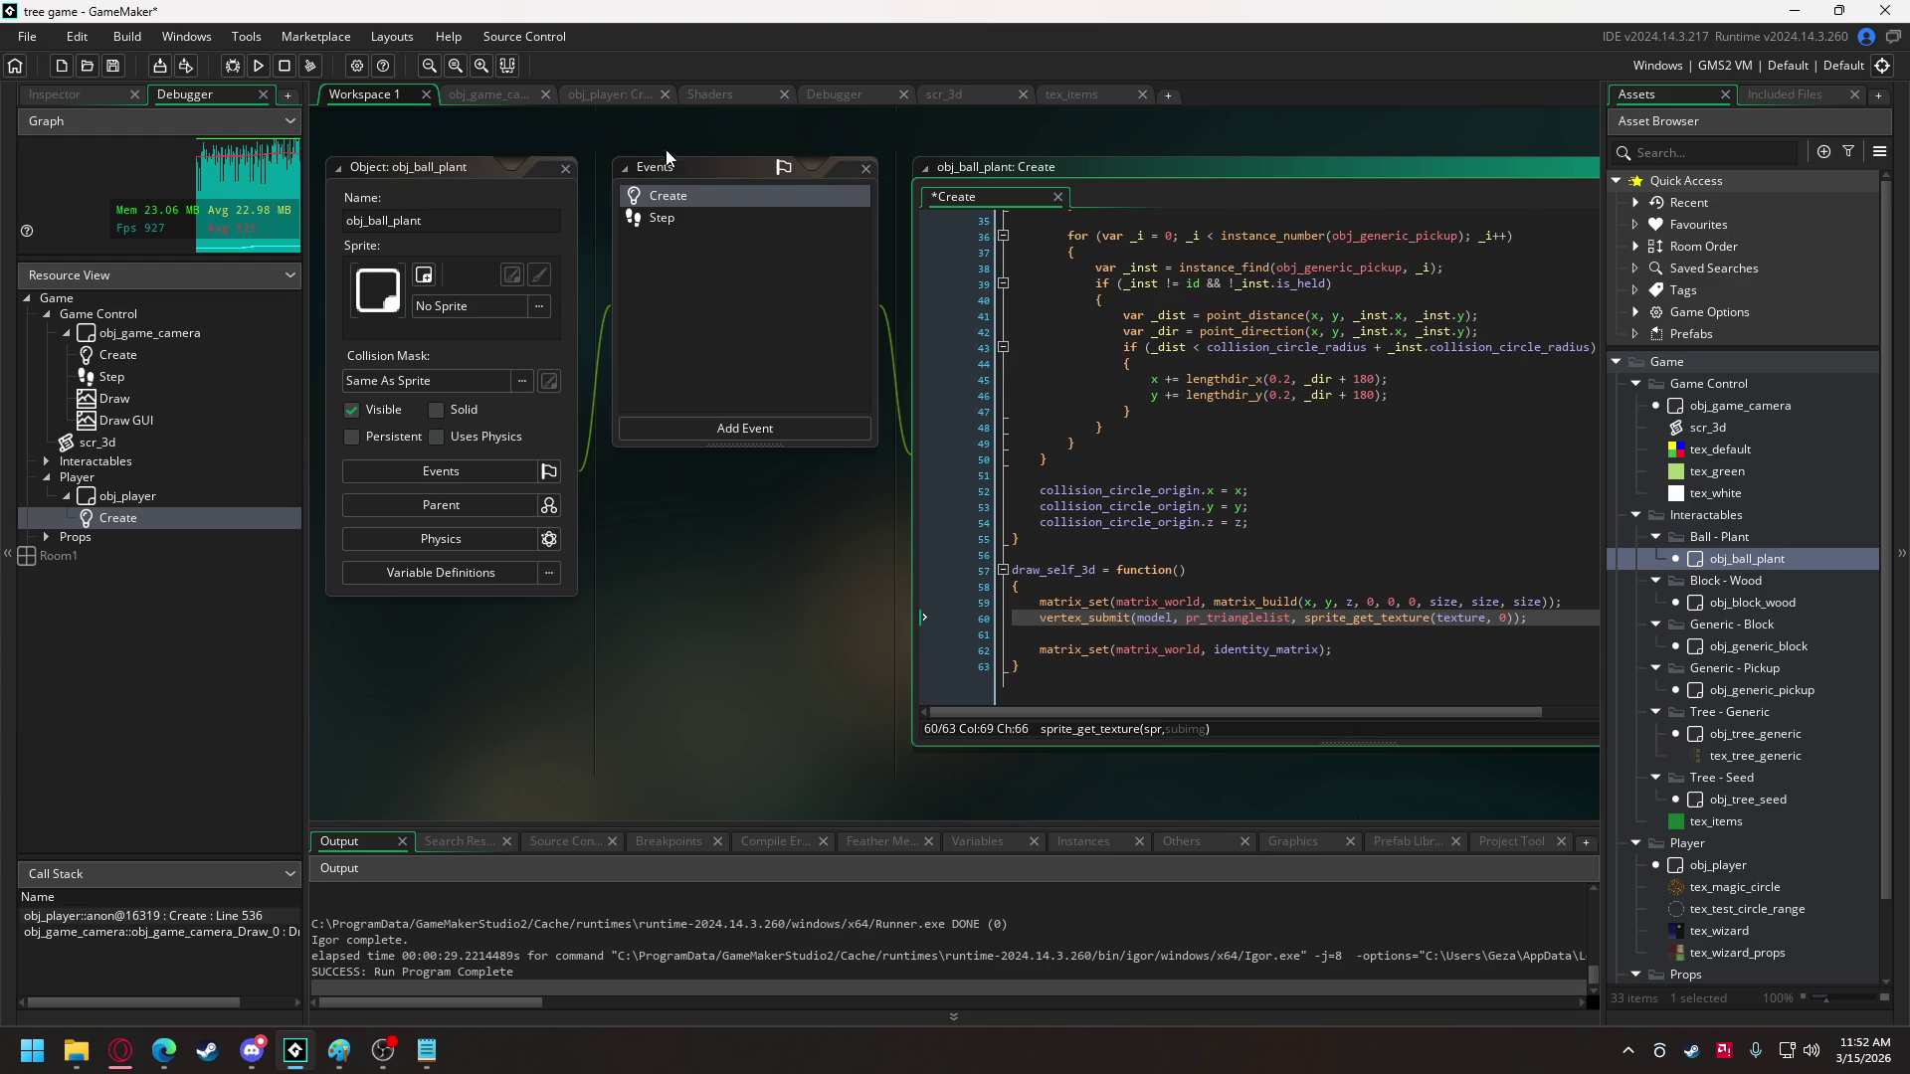
pyautogui.click(610, 94)
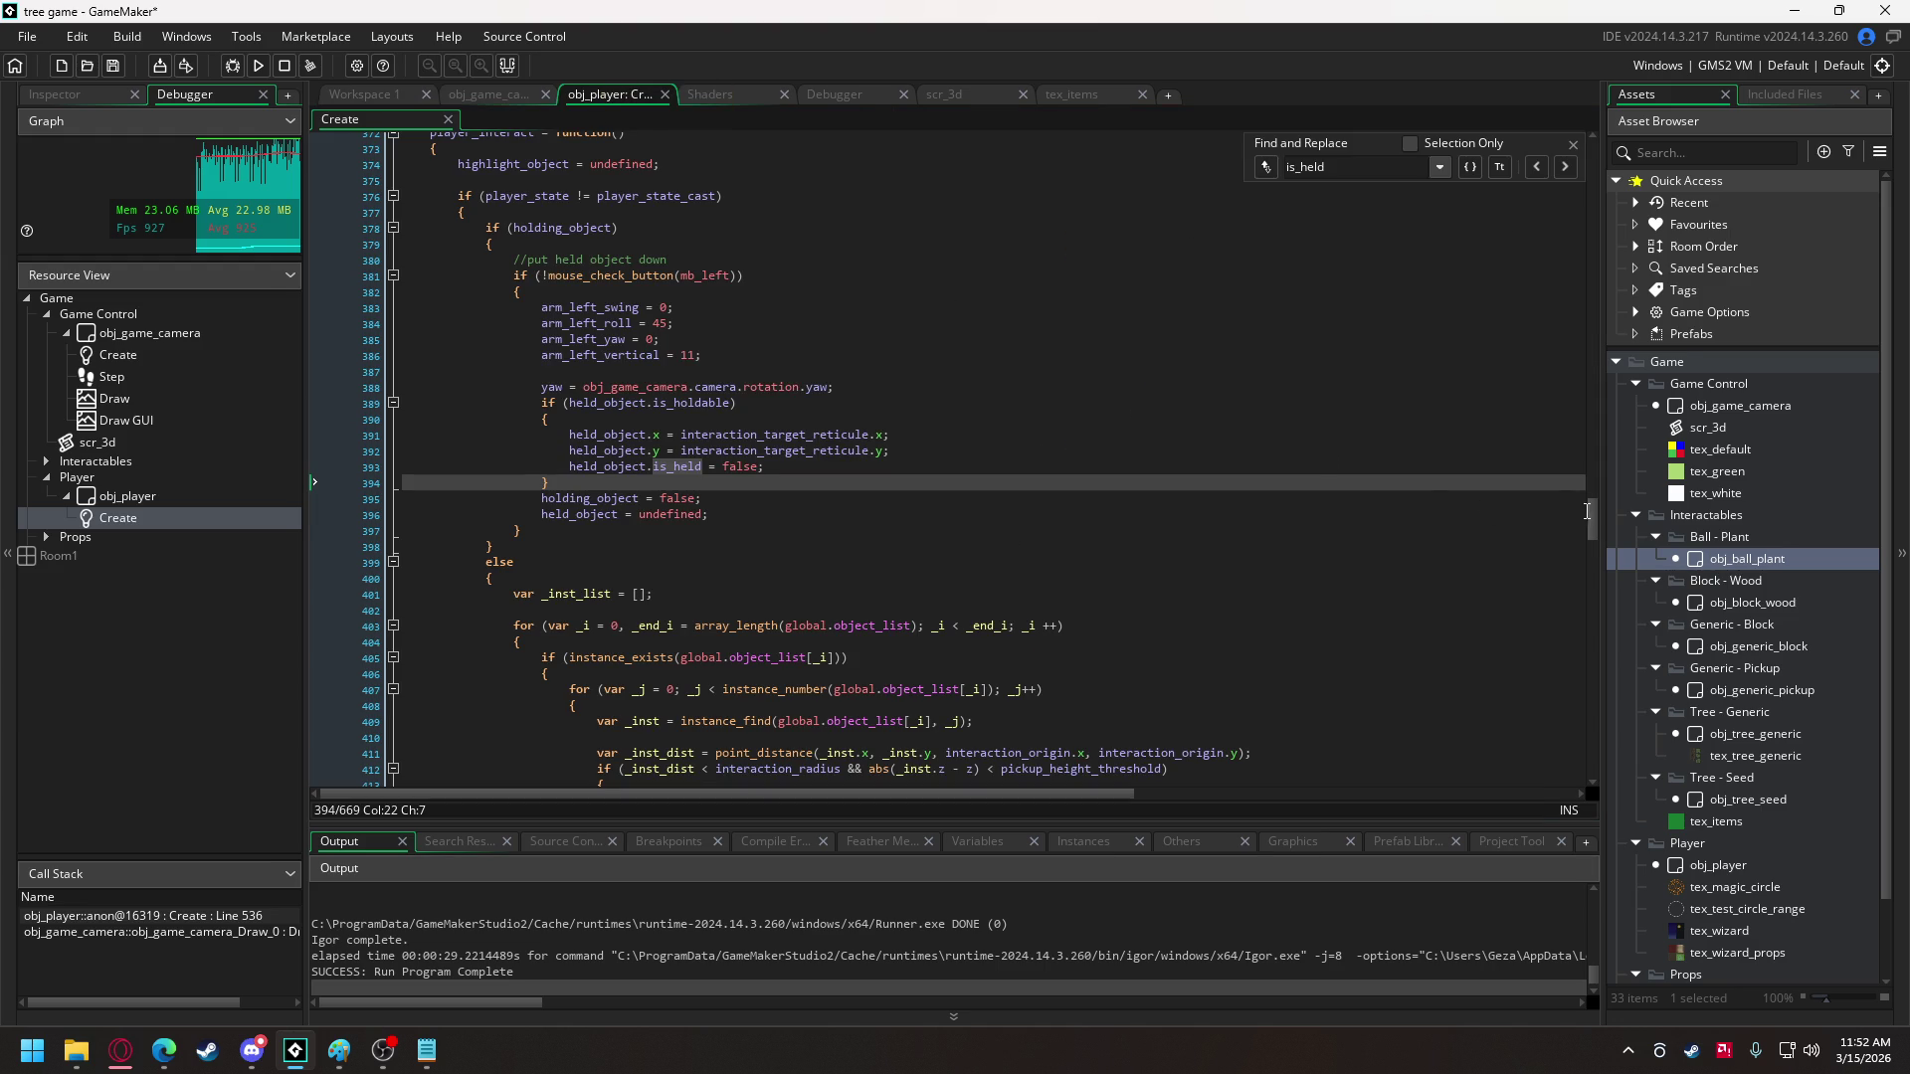
# - Change the wood blocks recipe results to one obj_block_wood and one obj_tree_seed
pyautogui.moveTo(1609, 314); pyautogui.dragTo(1616, 213)
pyautogui.moveTo(957, 787); pyautogui.dragTo(1104, 793)
pyautogui.moveTo(939, 351); pyautogui.dragTo(1030, 350)
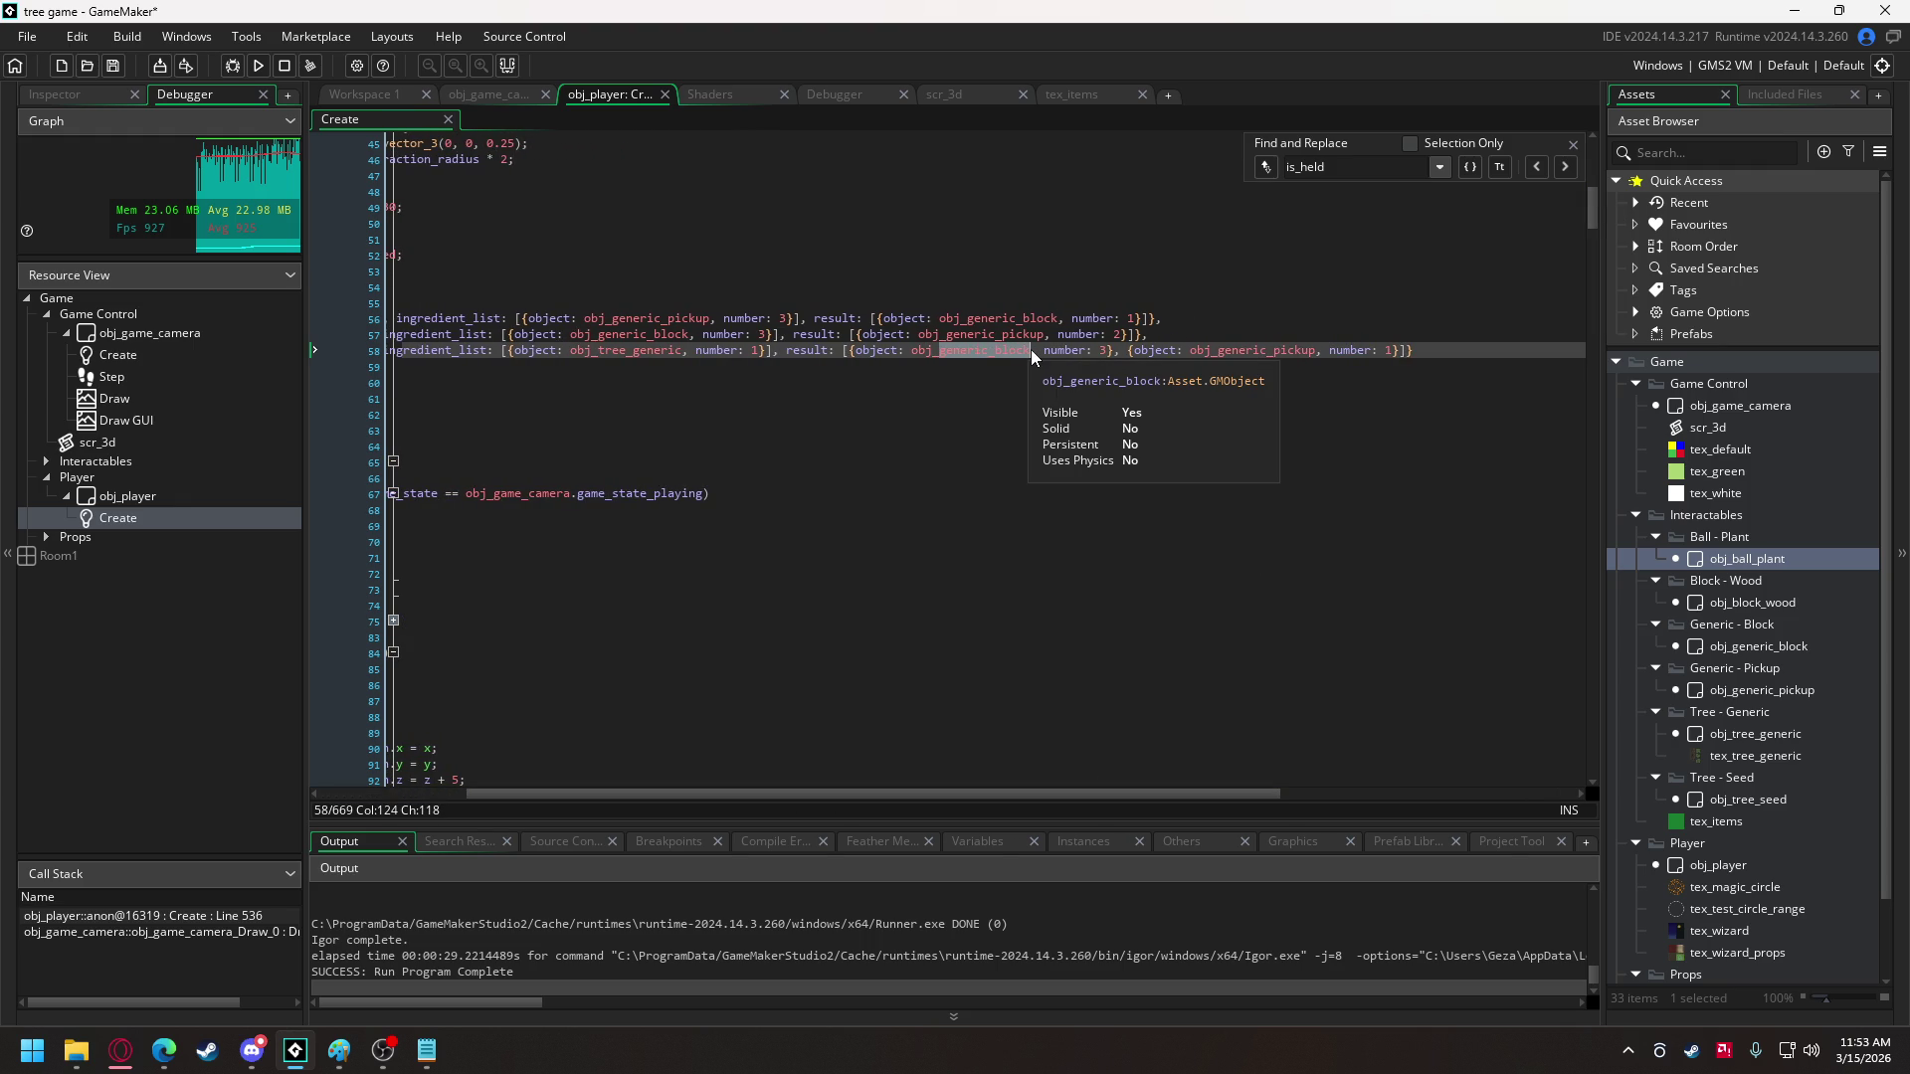
pyautogui.write('block')
pyautogui.click(1144, 376)
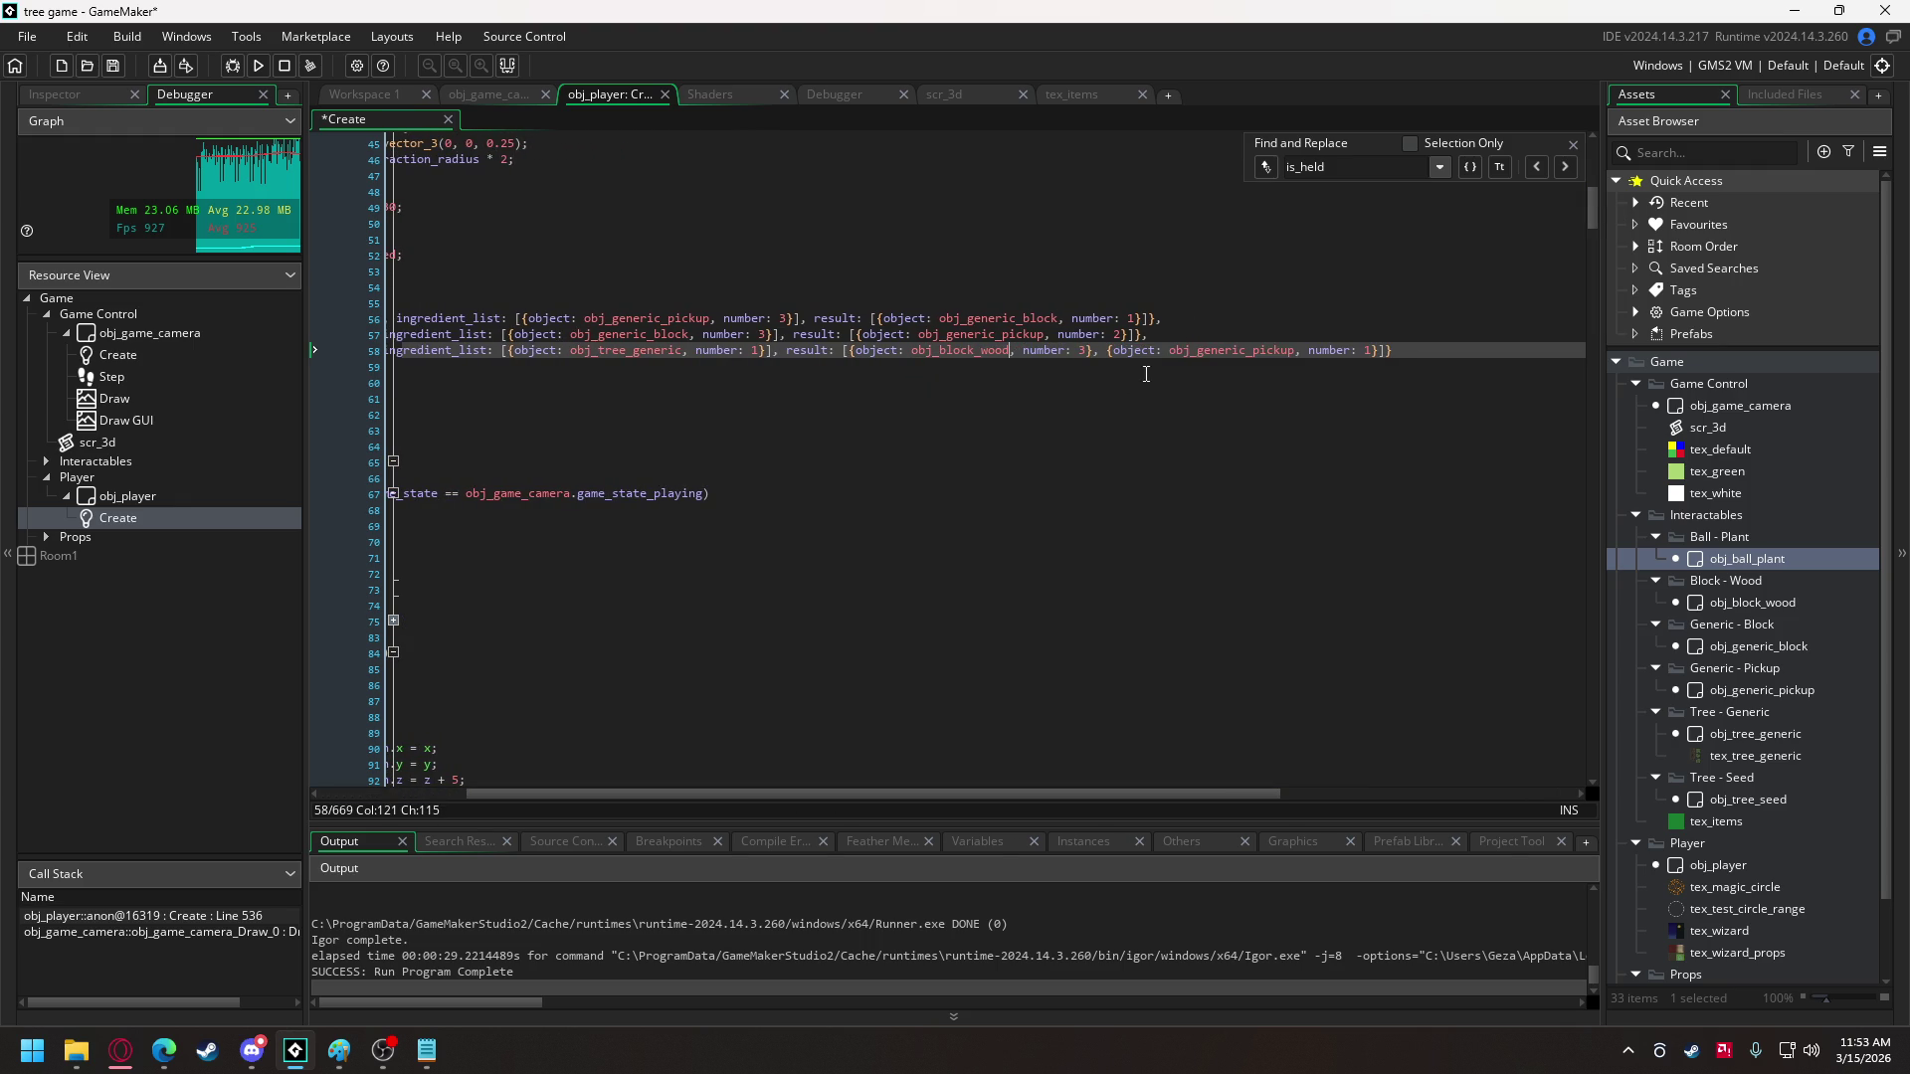
pyautogui.moveTo(1200, 349); pyautogui.dragTo(1291, 349)
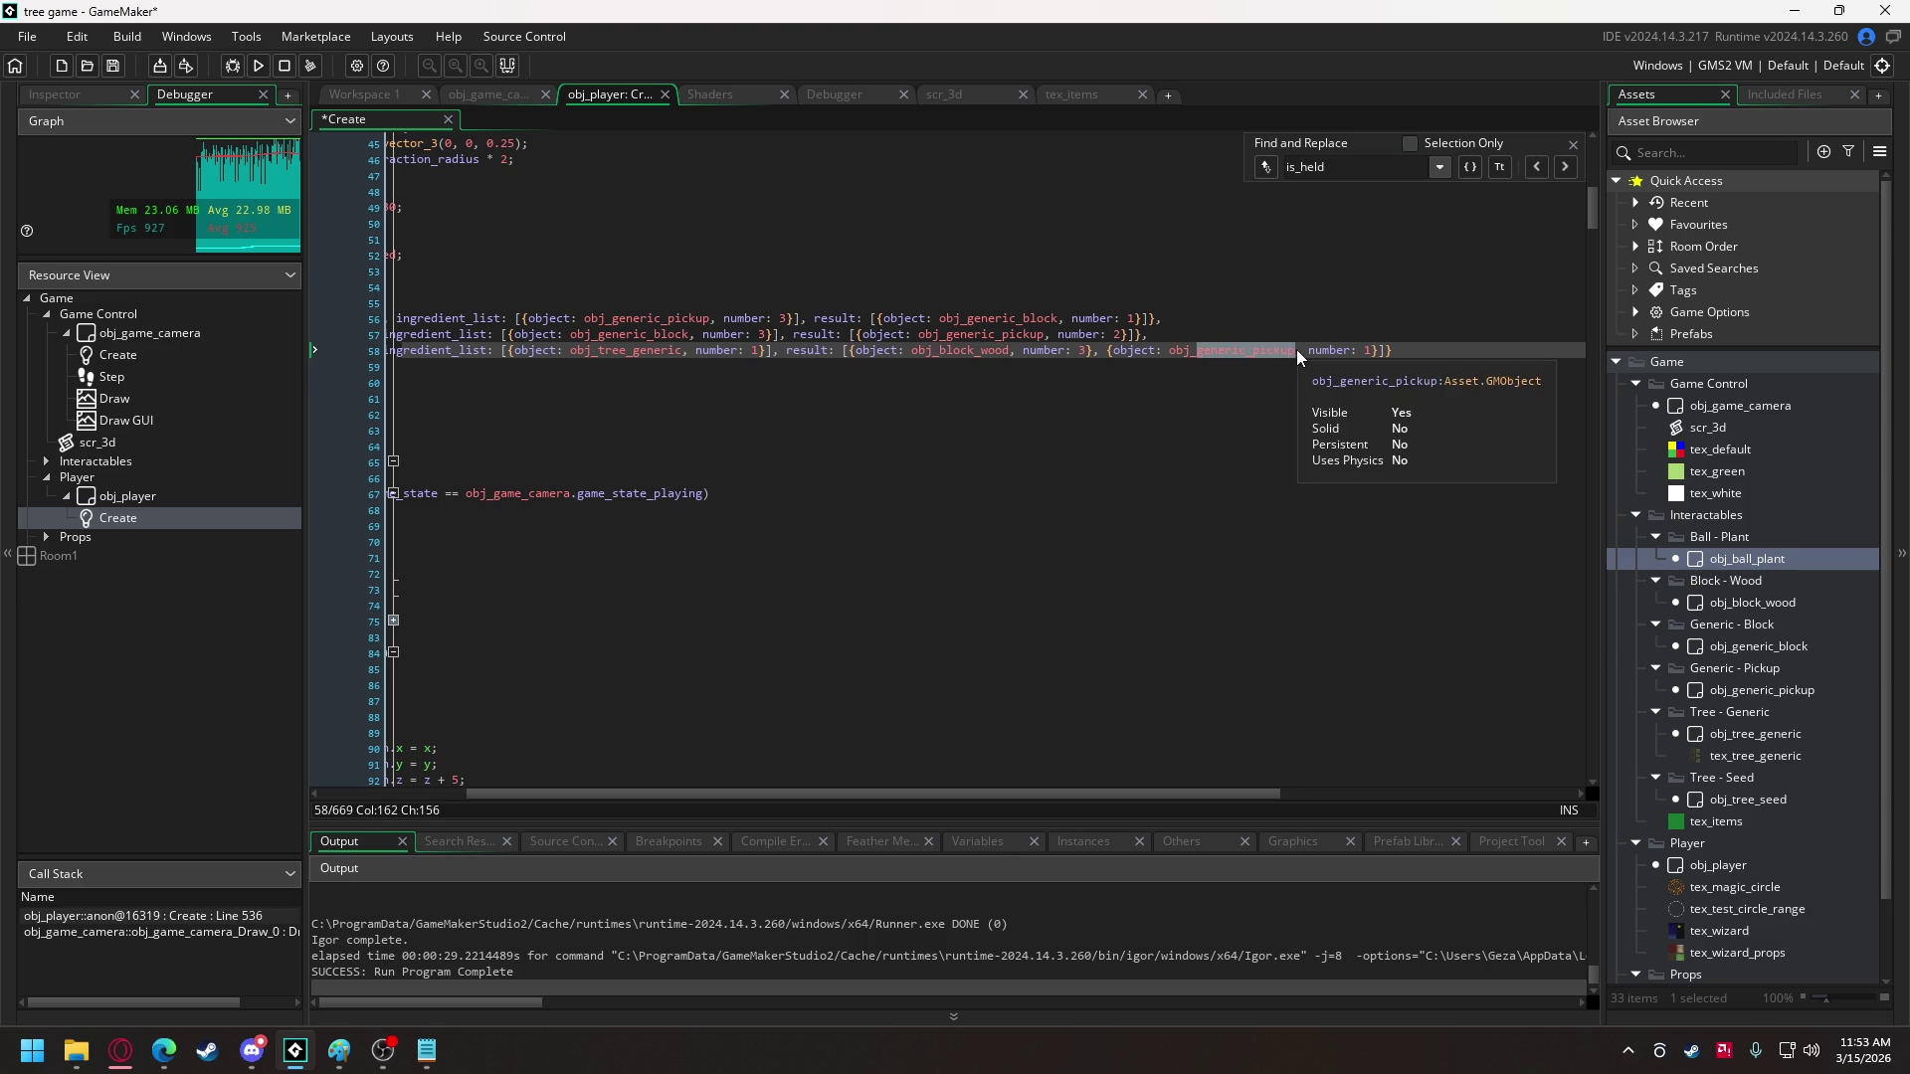
pyautogui.write('s')
pyautogui.click(1337, 374)
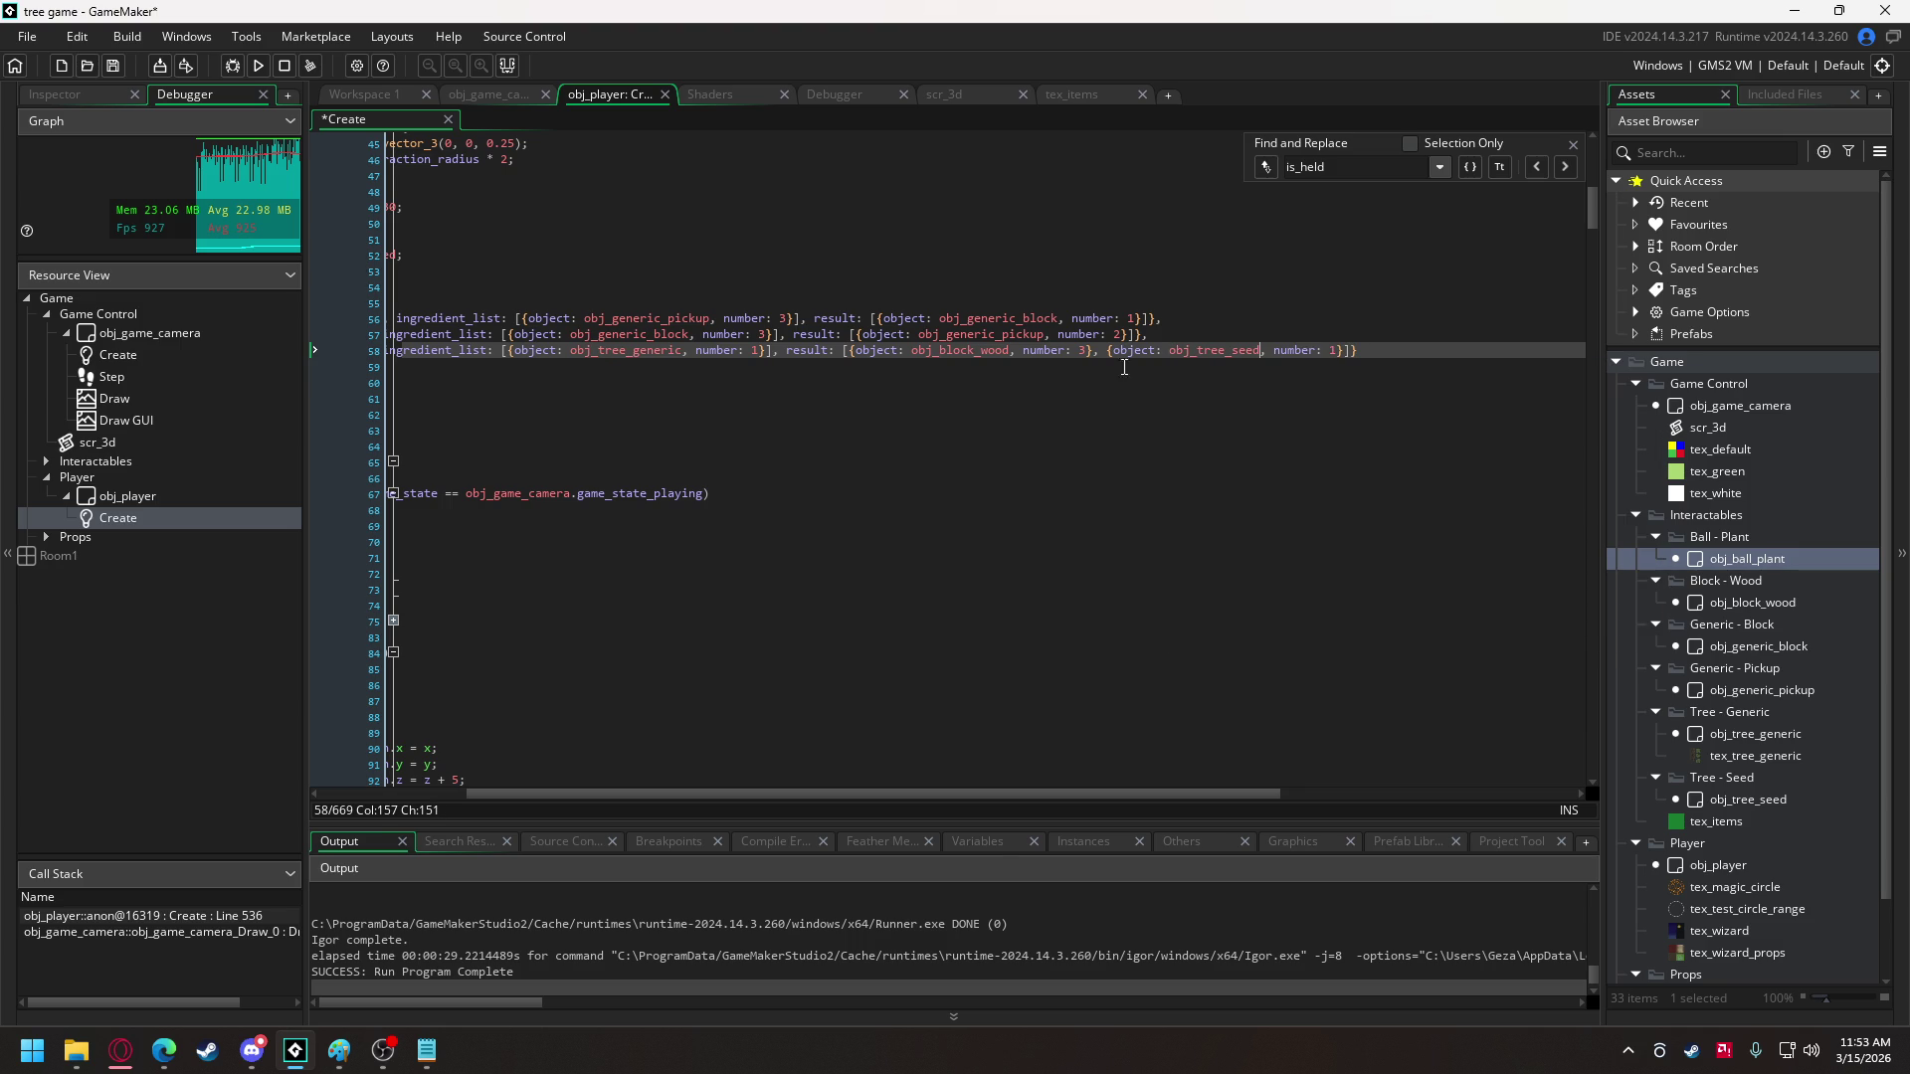
pyautogui.doubleClick(1085, 352)
pyautogui.write('1')
# - Duplicate the seed result, change the copy to obj_ball_plant, then build and run
pyautogui.moveTo(1094, 352); pyautogui.dragTo(1343, 360)
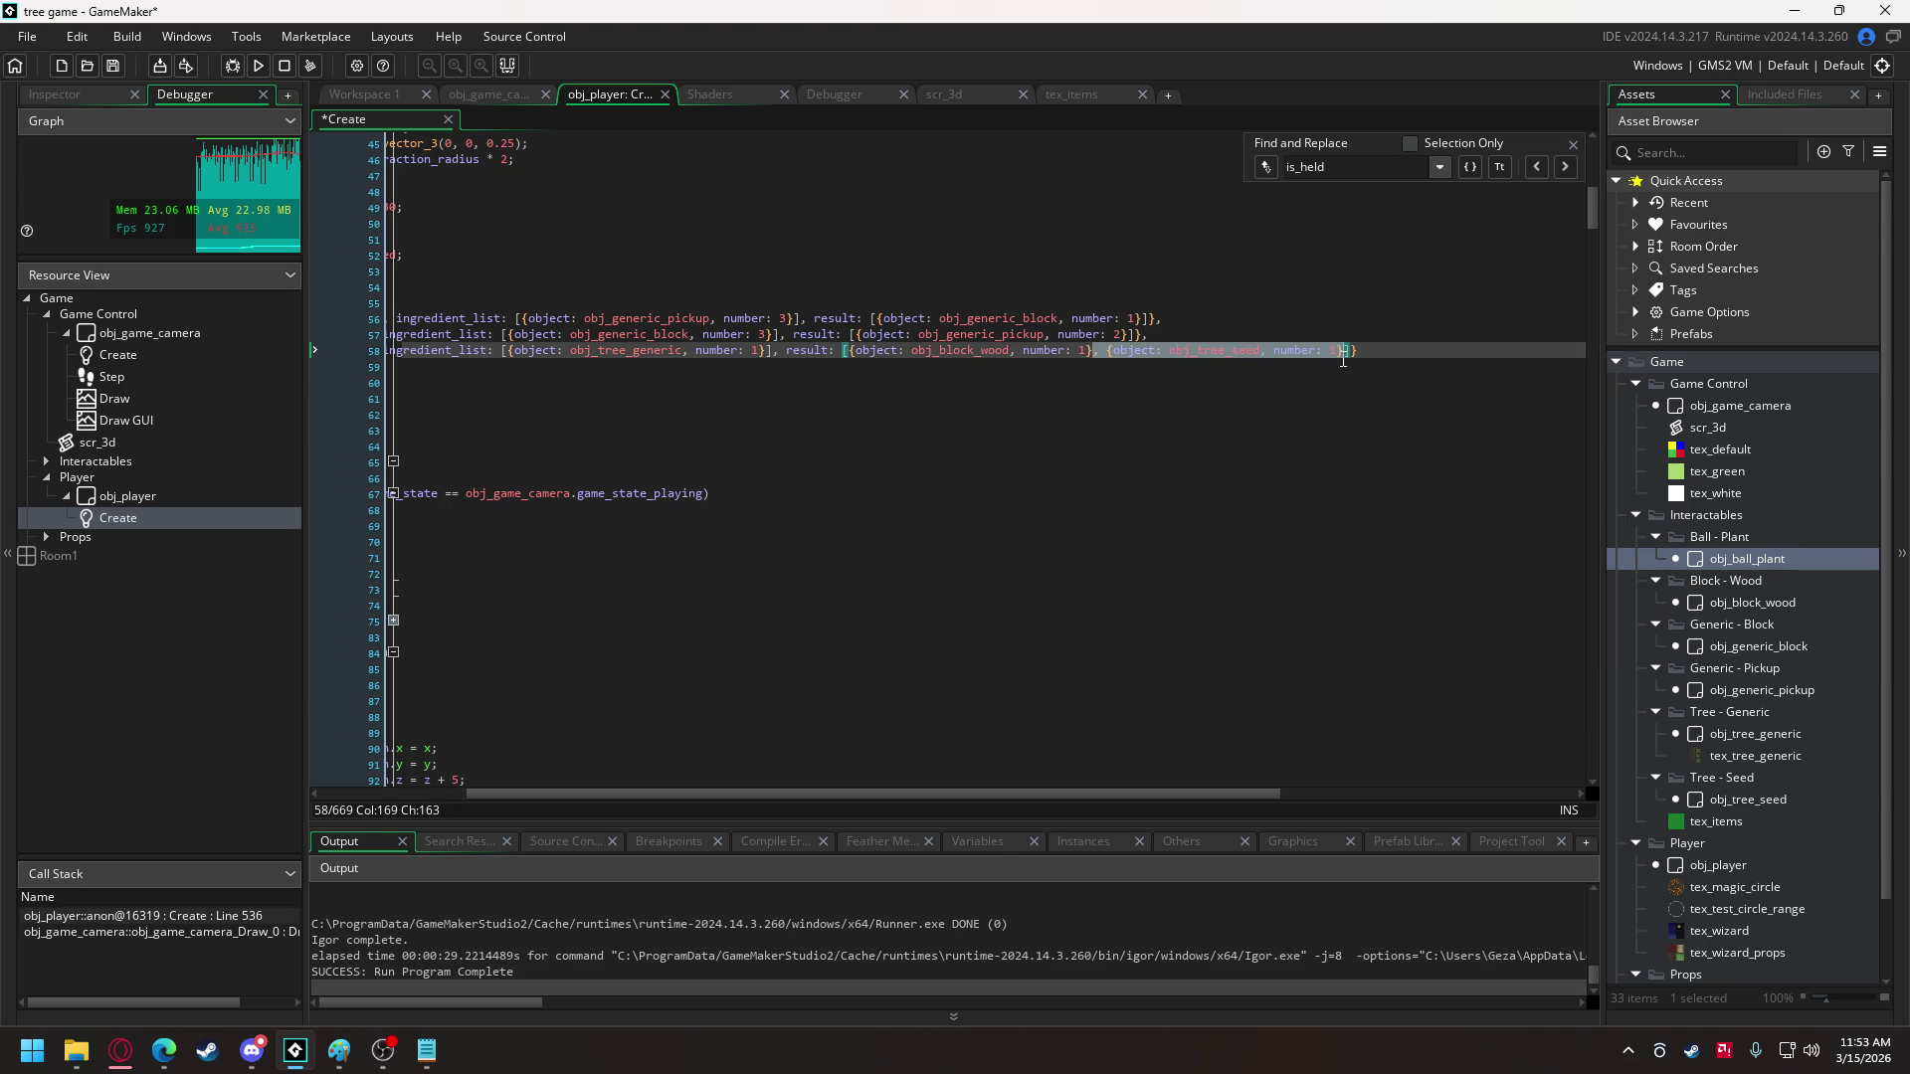
pyautogui.hotkey('ctrl', 'c')
pyautogui.click(1343, 354)
pyautogui.hotkey('ctrl', 'v')
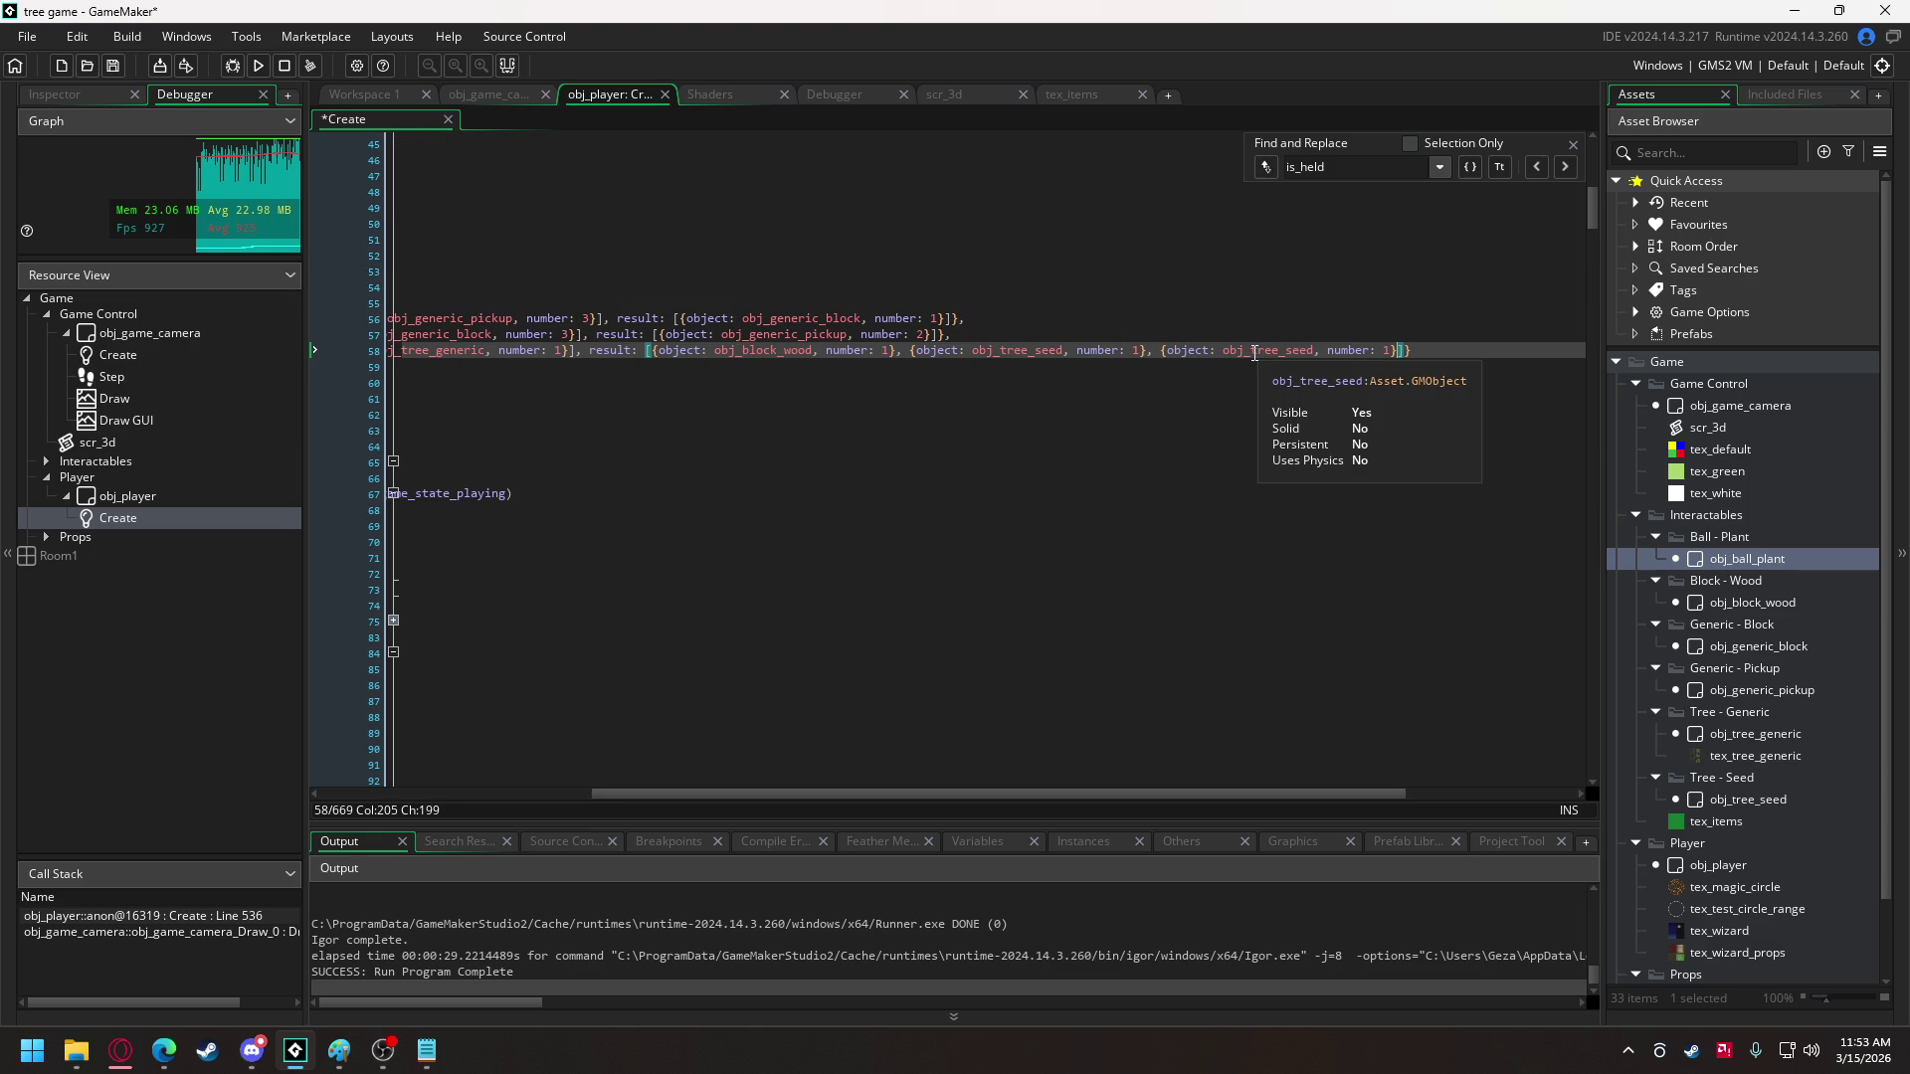
pyautogui.moveTo(1252, 352); pyautogui.dragTo(1313, 353)
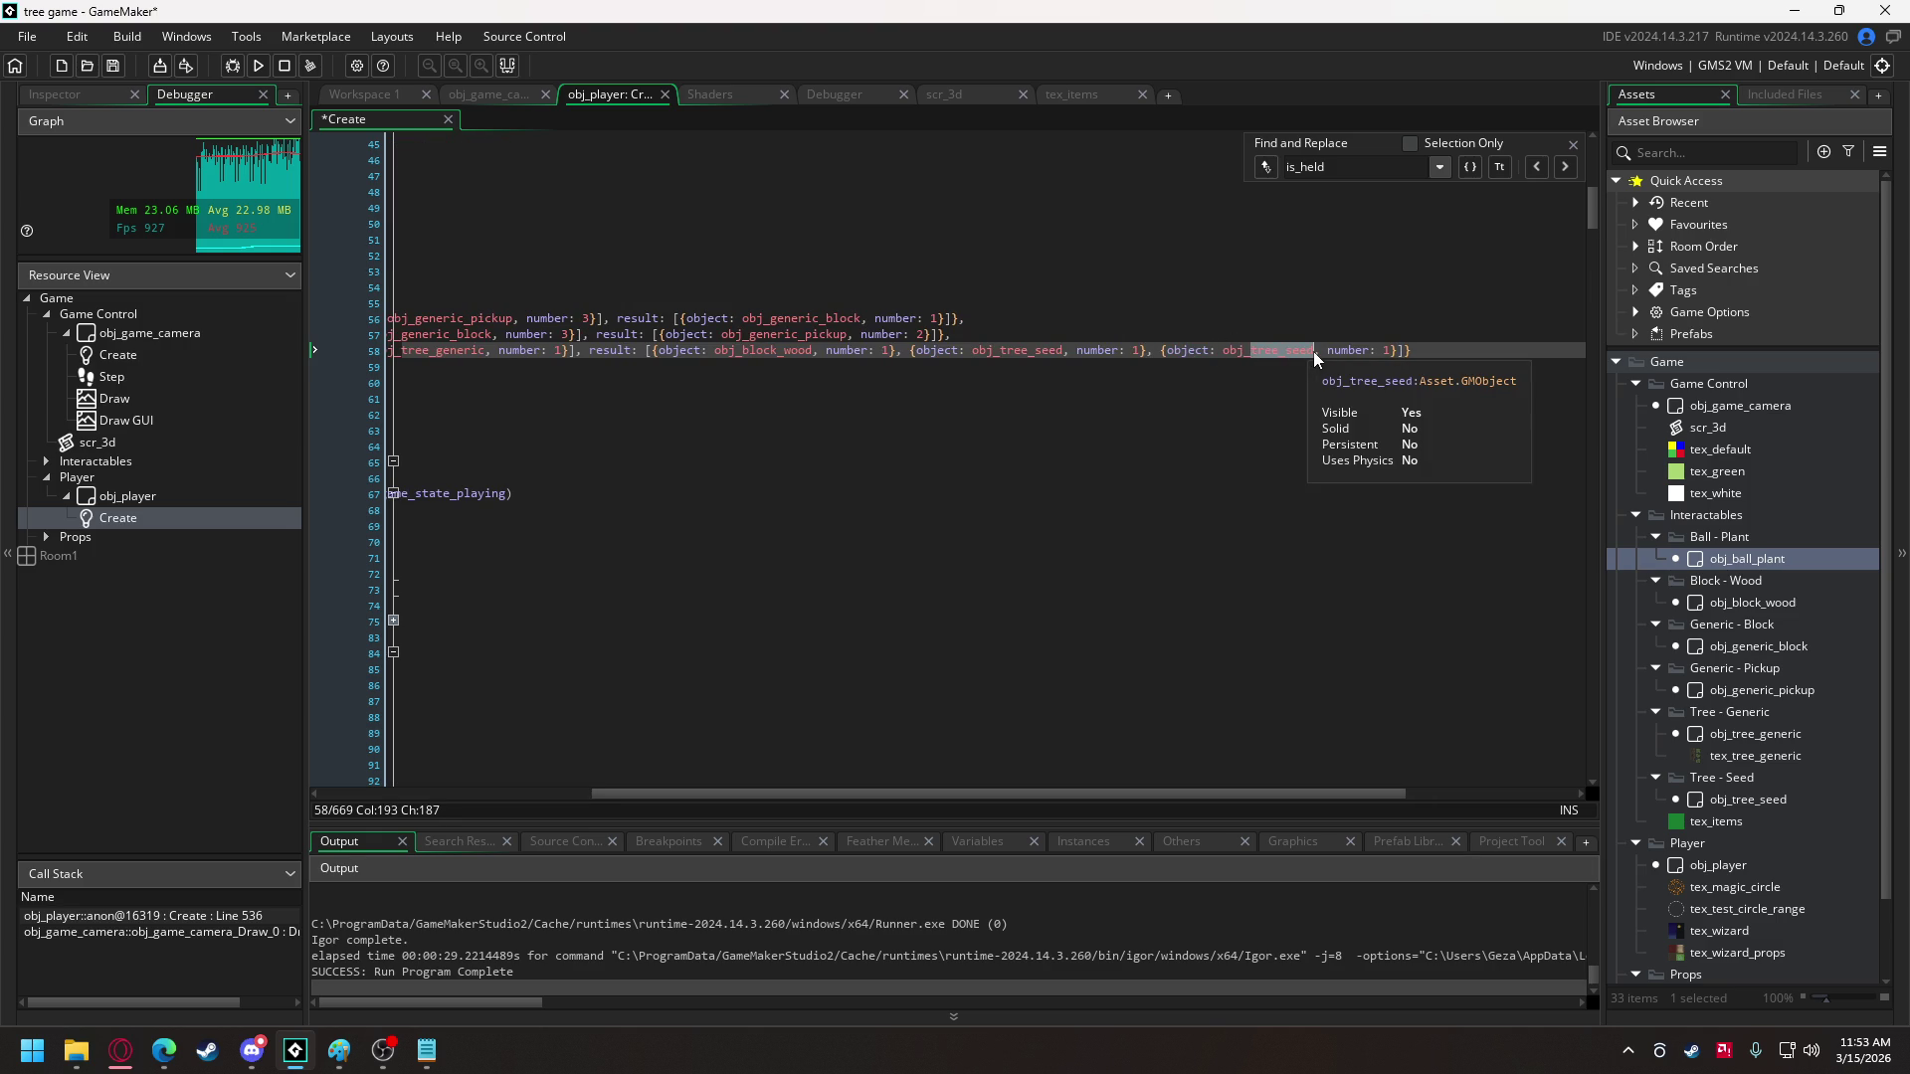
pyautogui.write('ball')
pyautogui.press('Return')
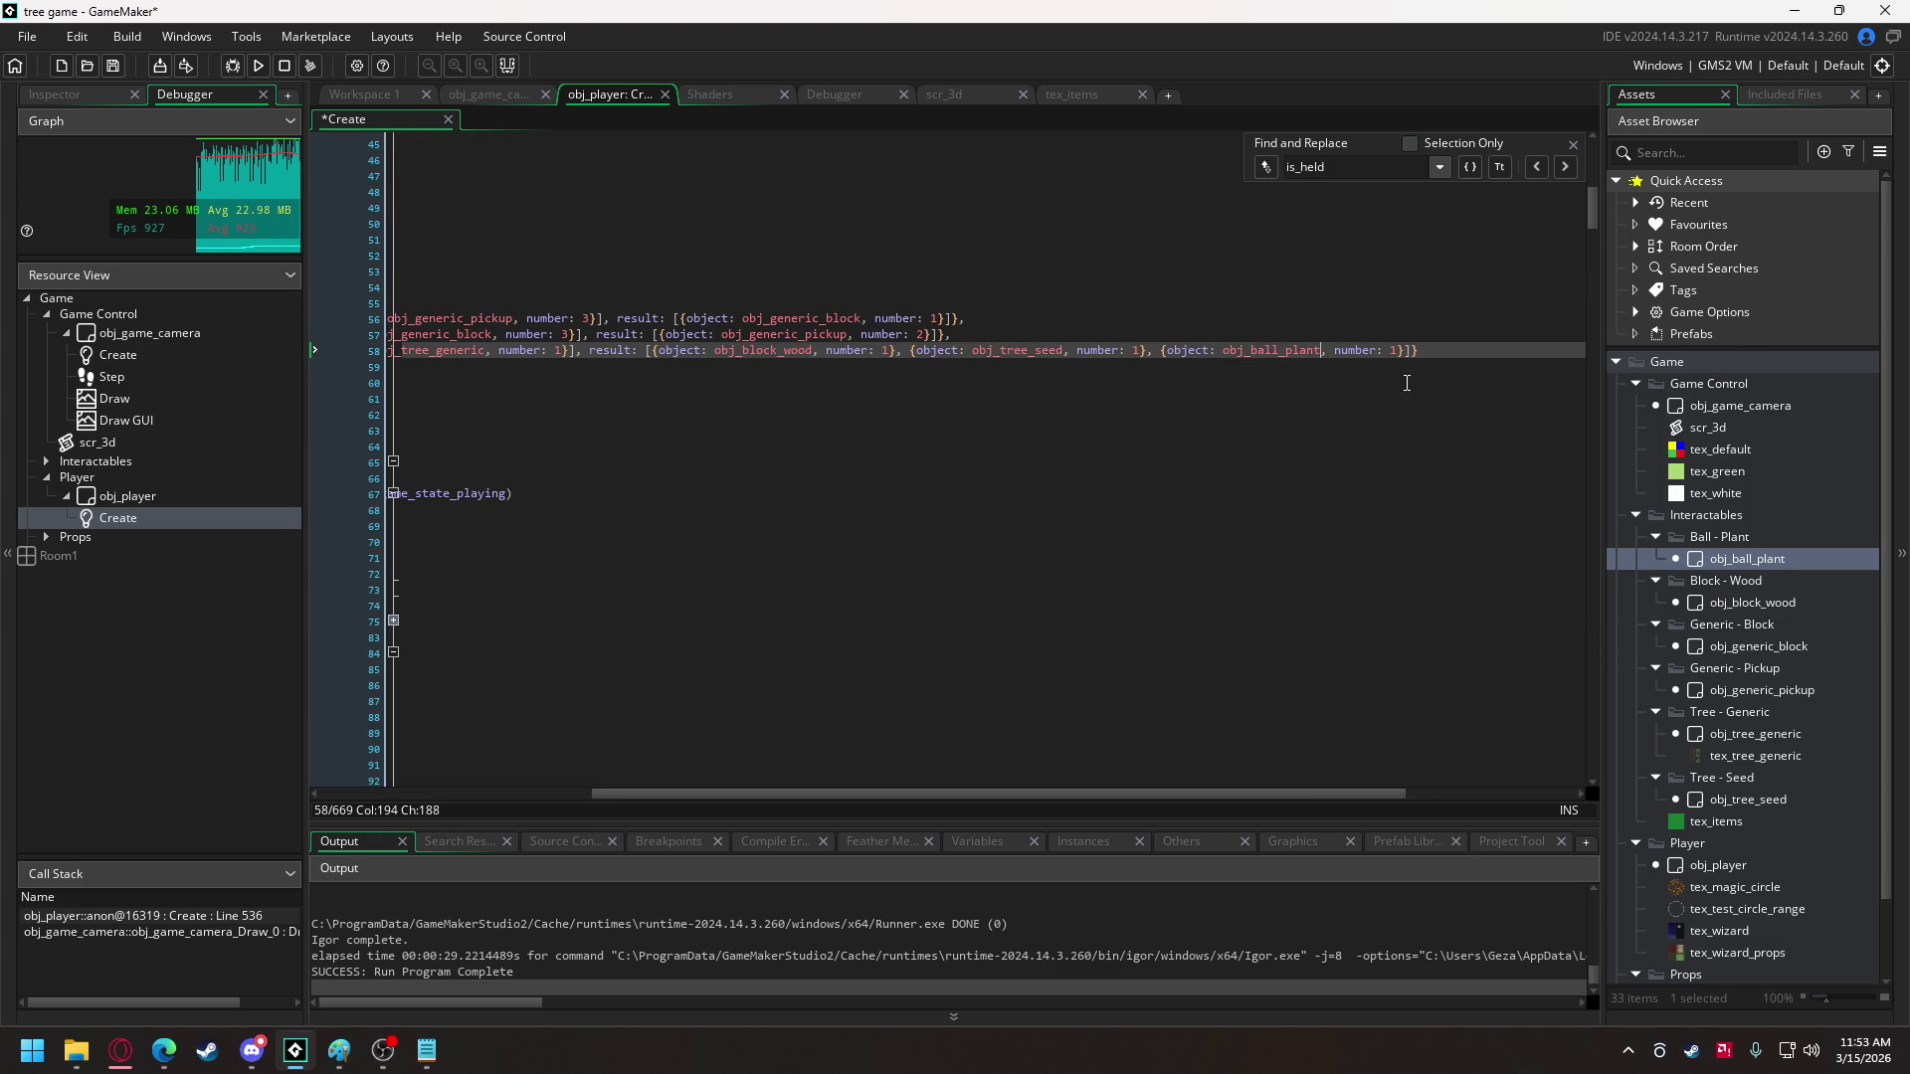
pyautogui.moveTo(1239, 797); pyautogui.dragTo(960, 796)
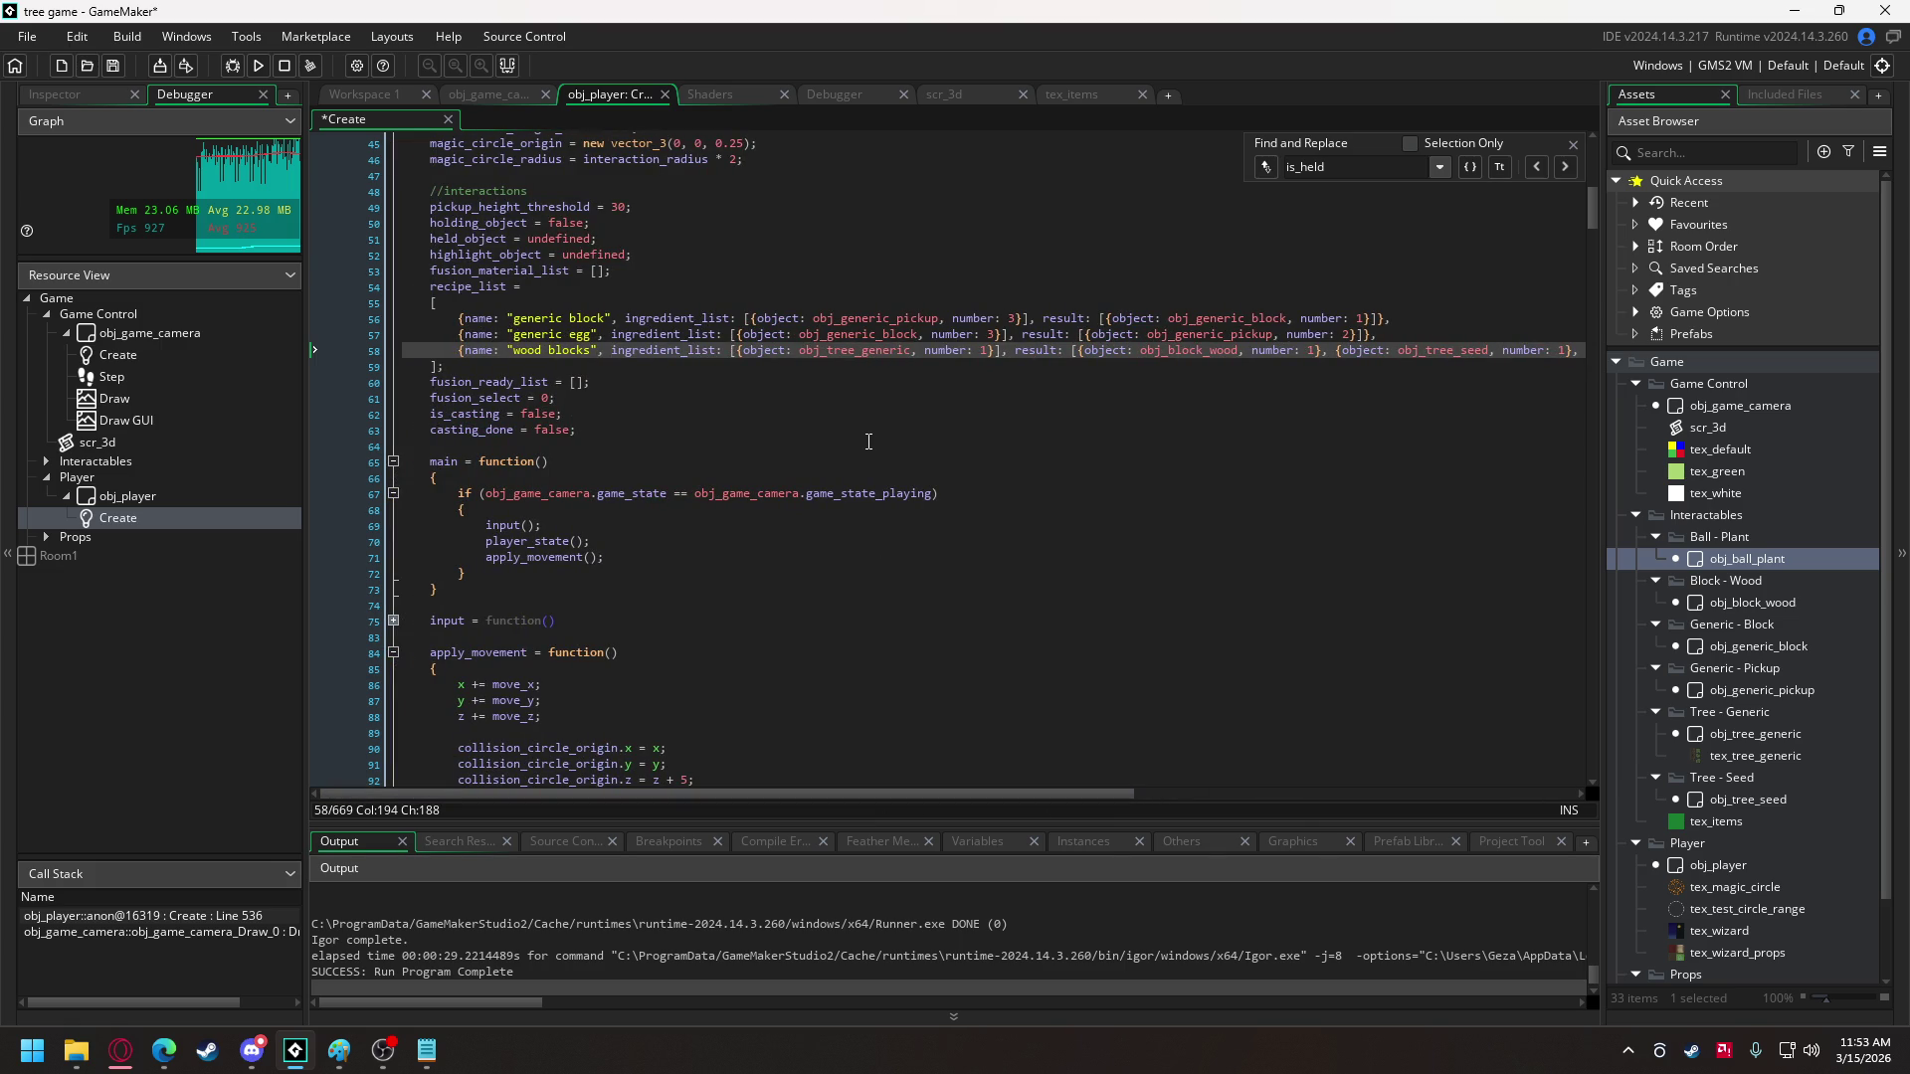
pyautogui.click(258, 66)
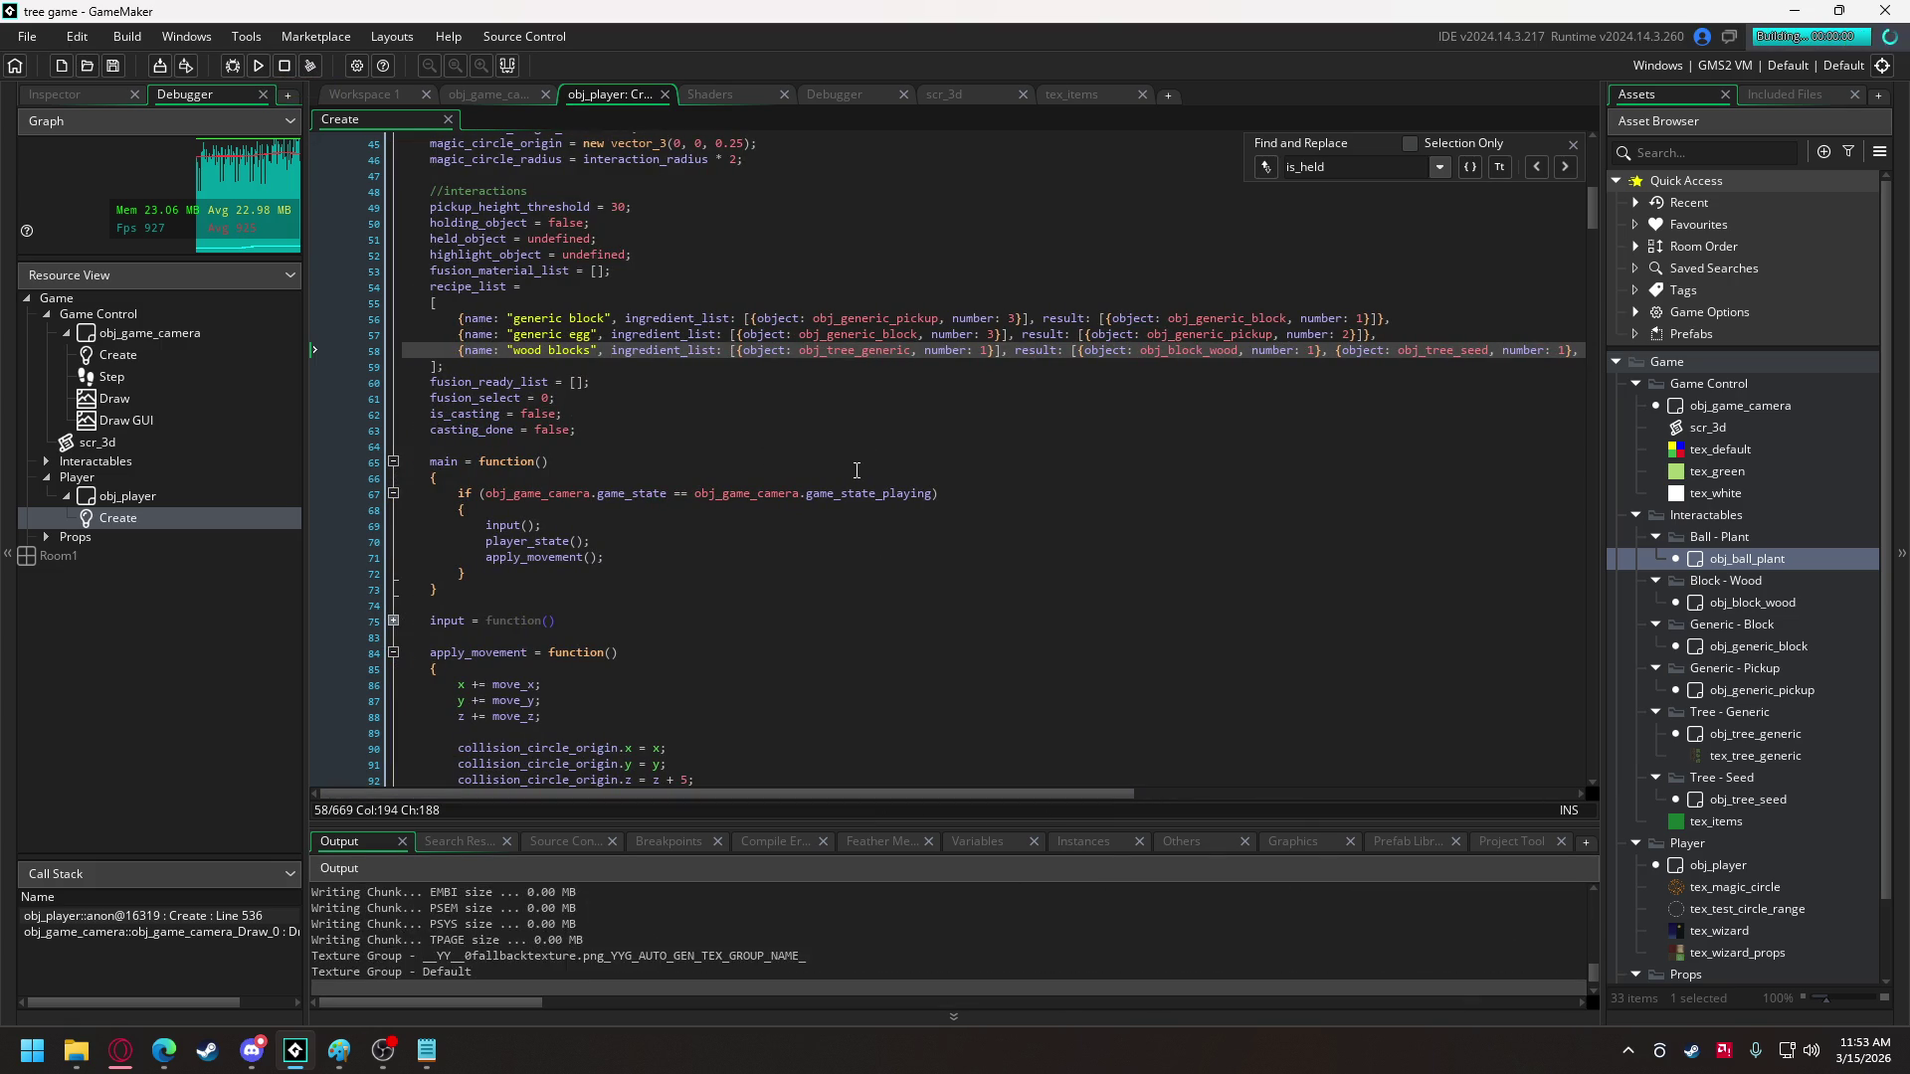
# - Walk the witch around the forest with WASD, tilt the camera, then quit with Escape
pyautogui.press('w')
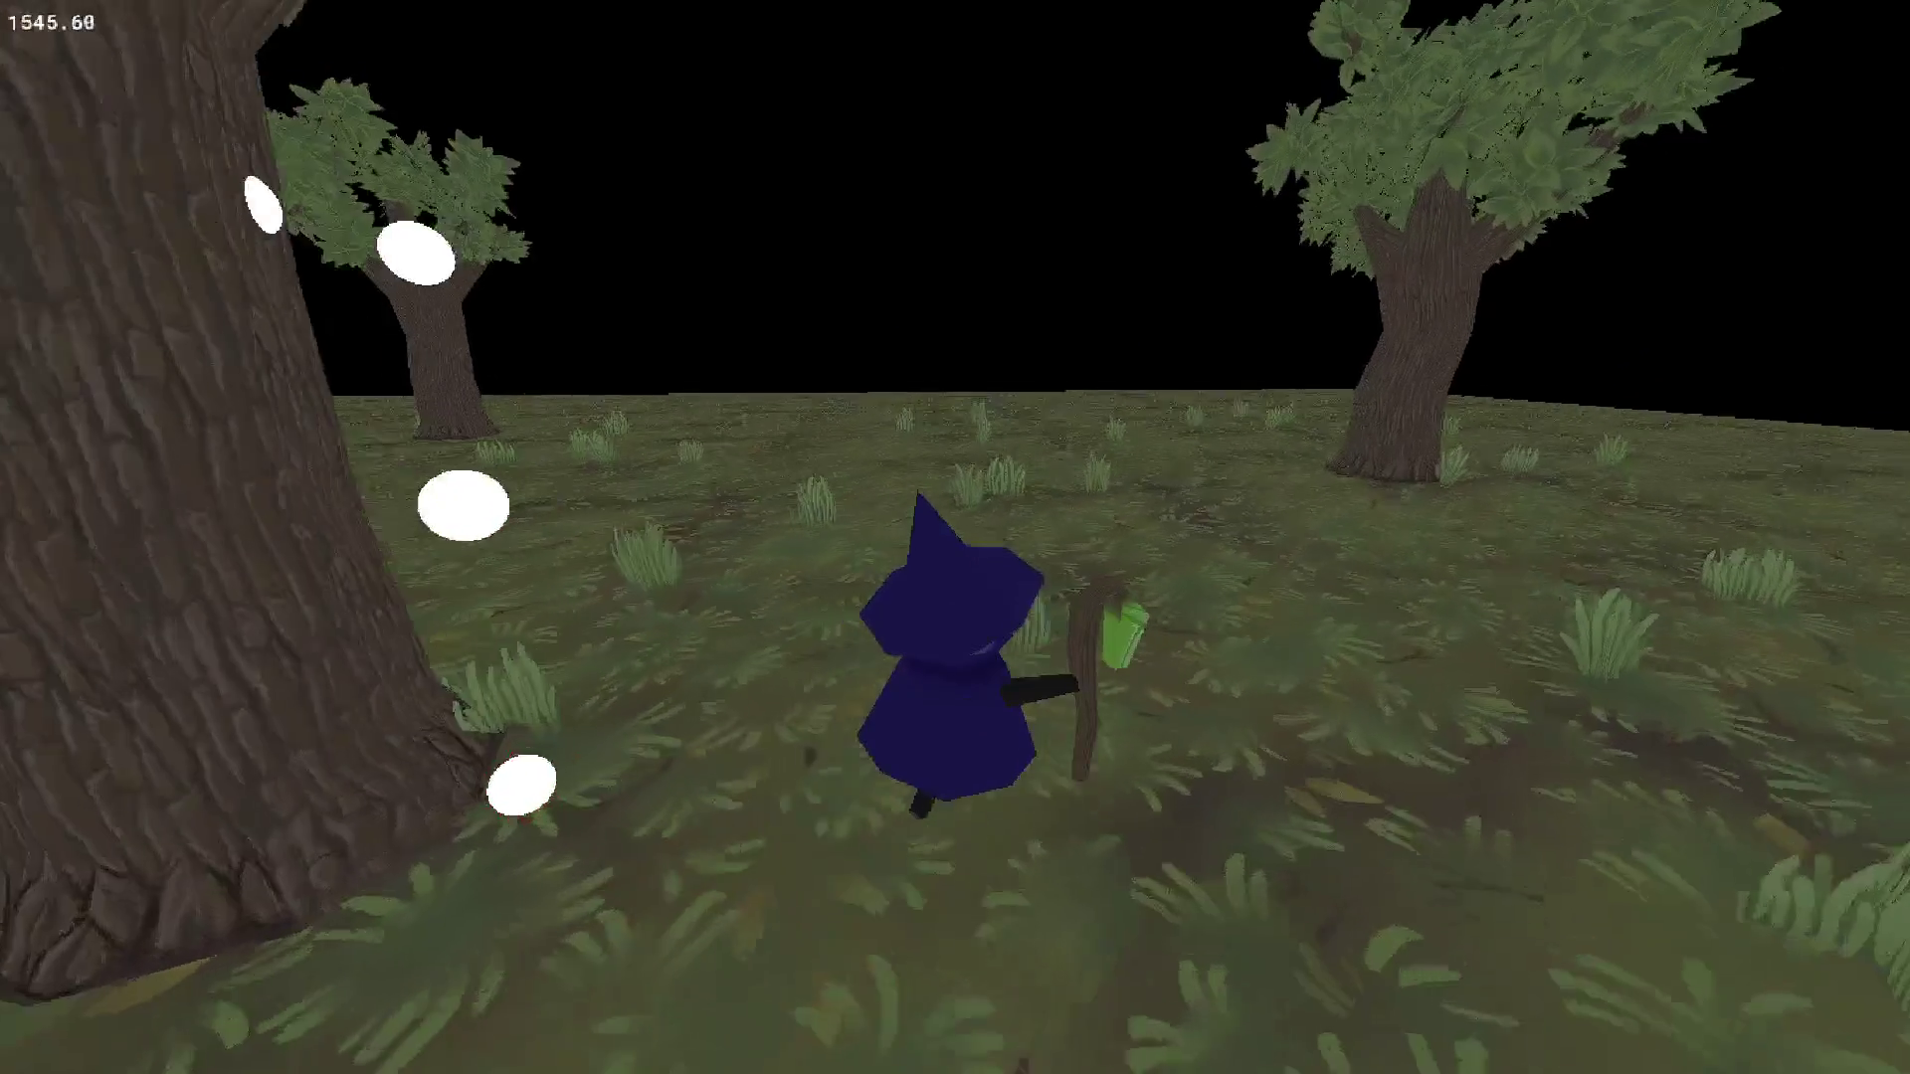
pyautogui.press('w')
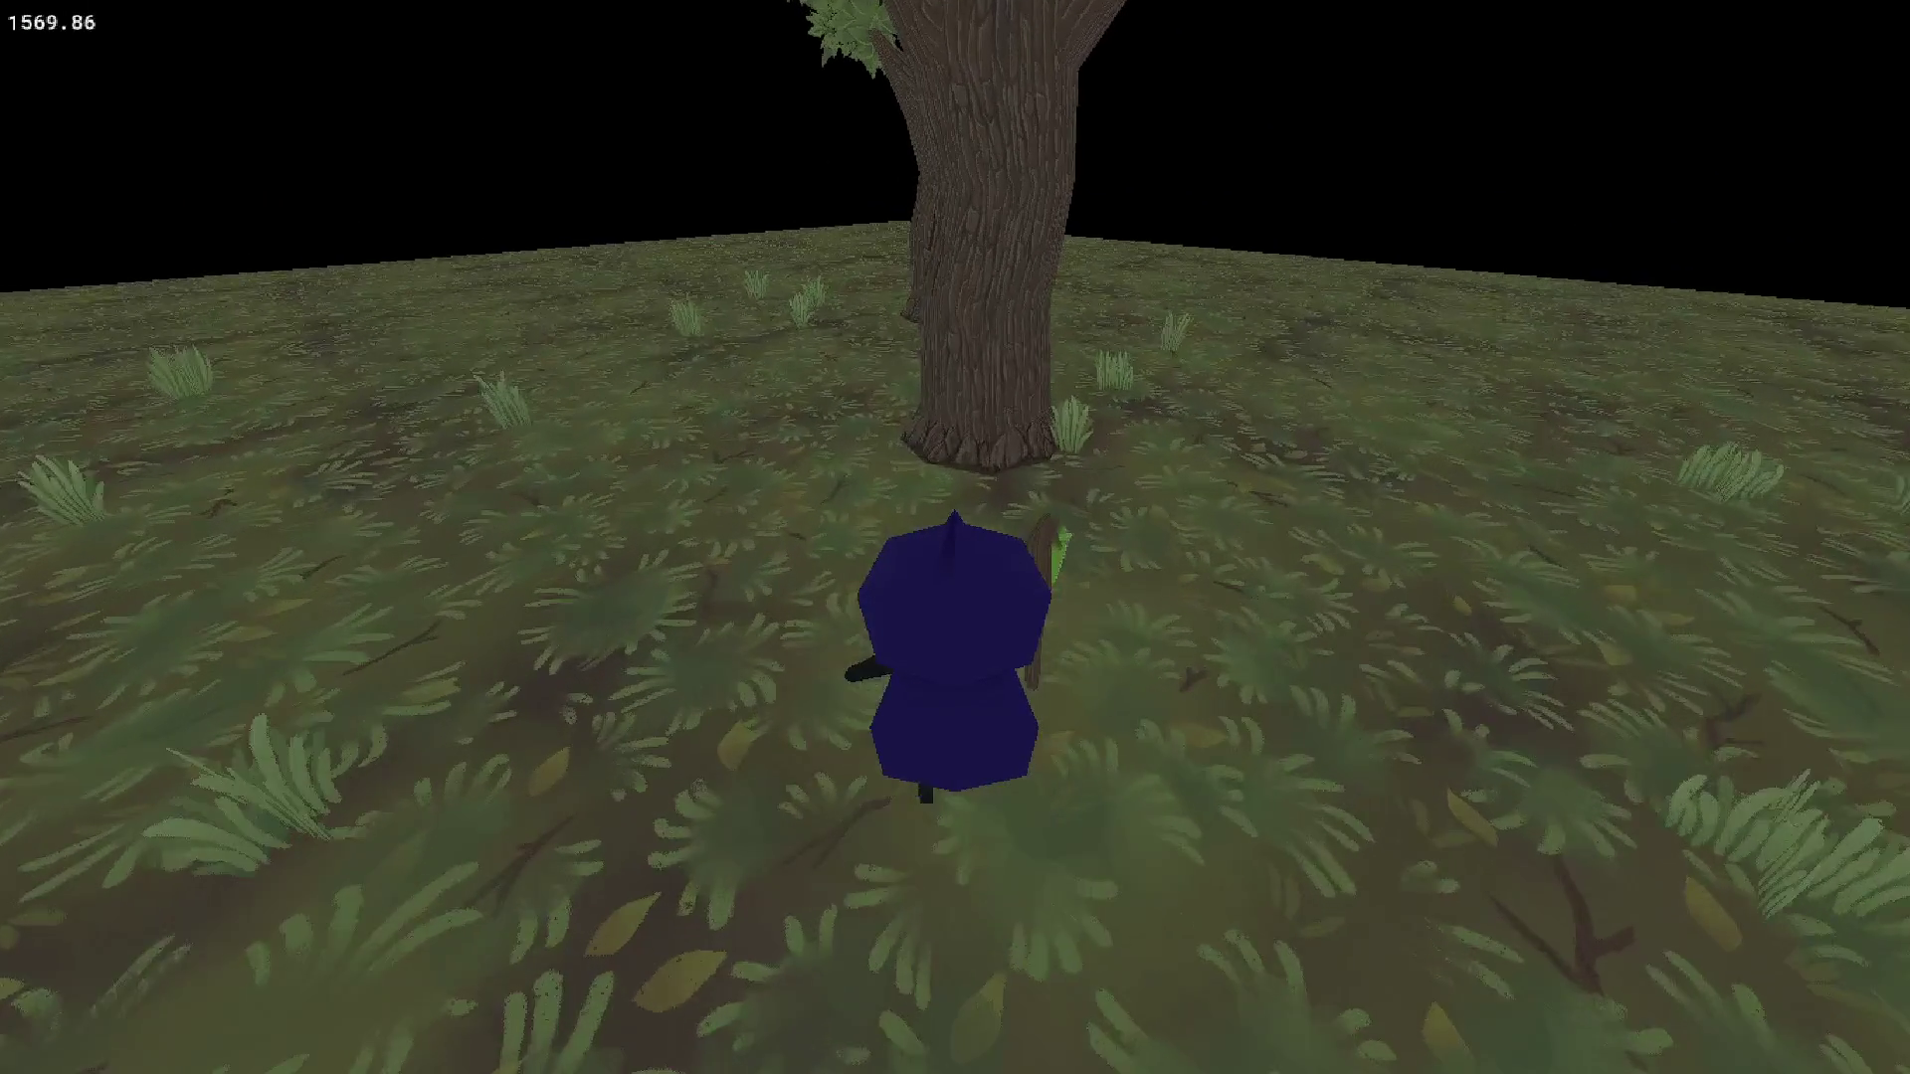
pyautogui.press('s')
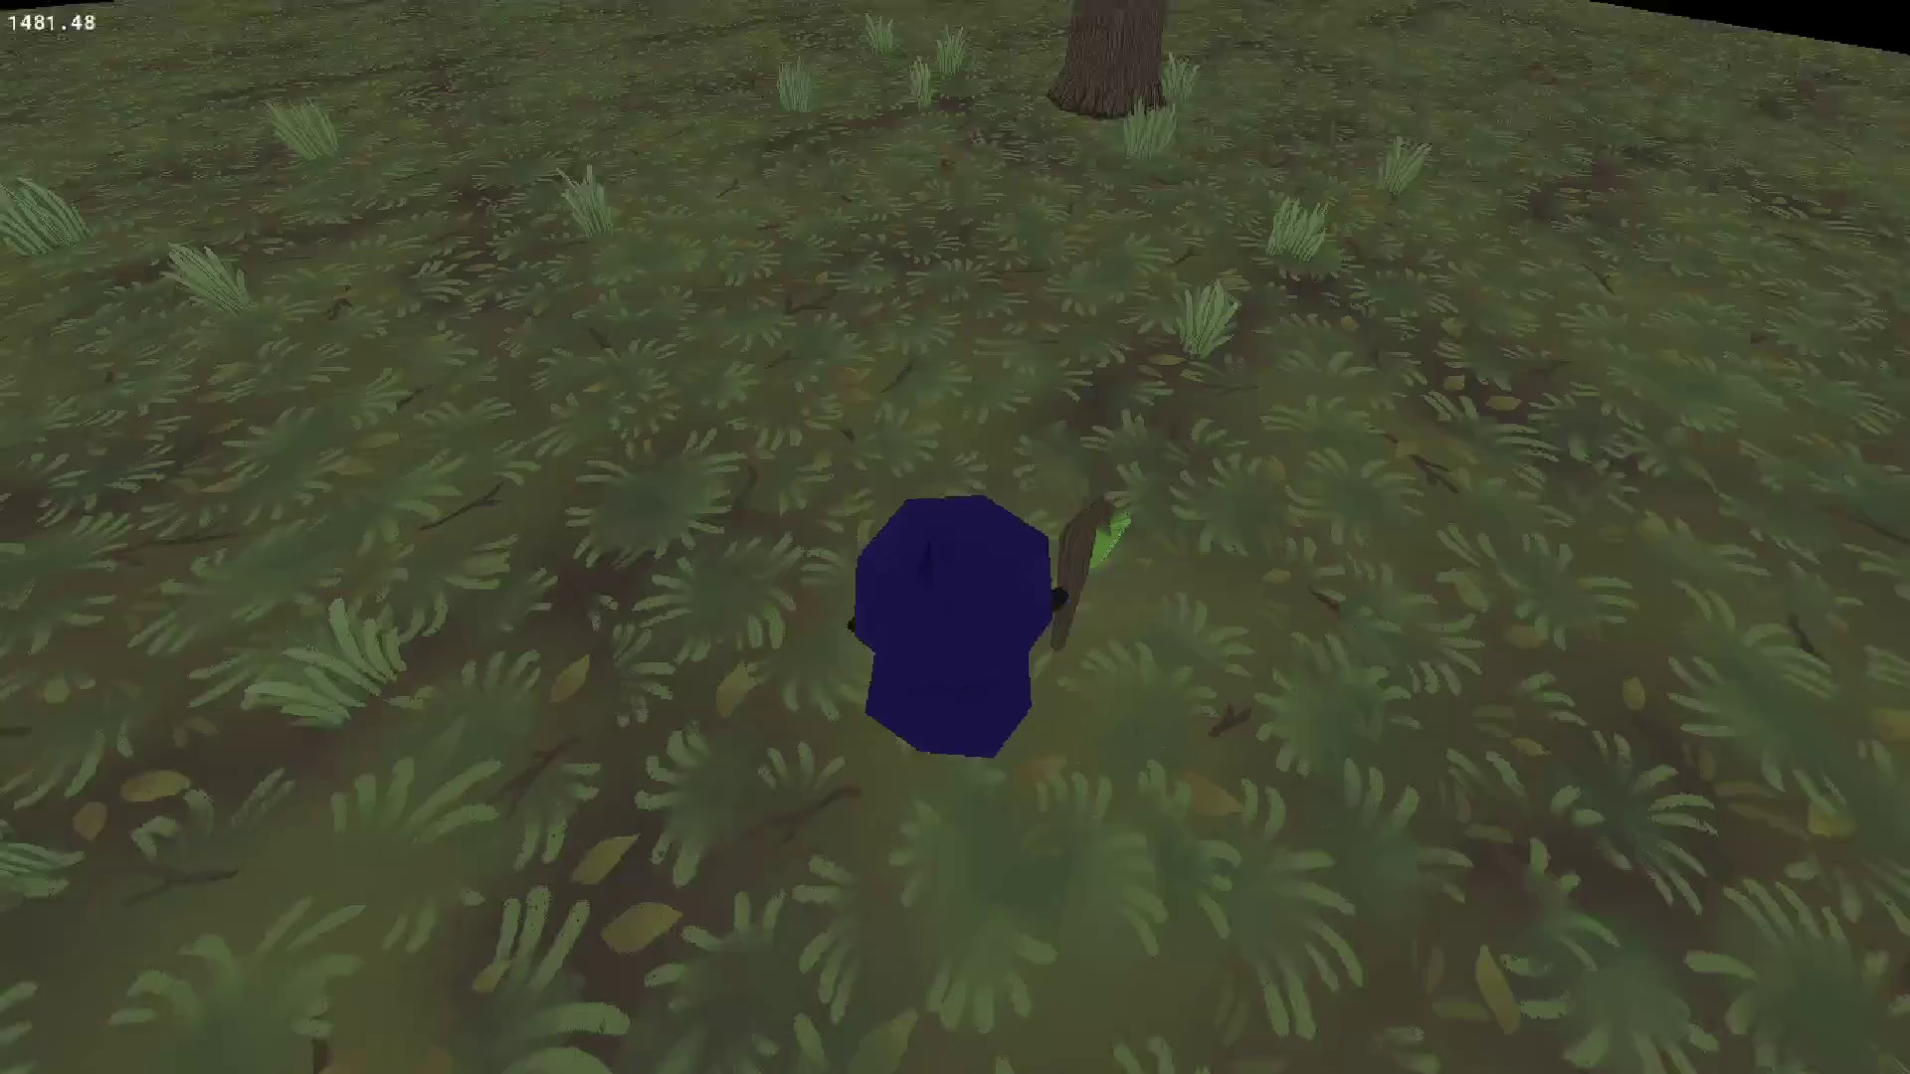
pyautogui.press('w')
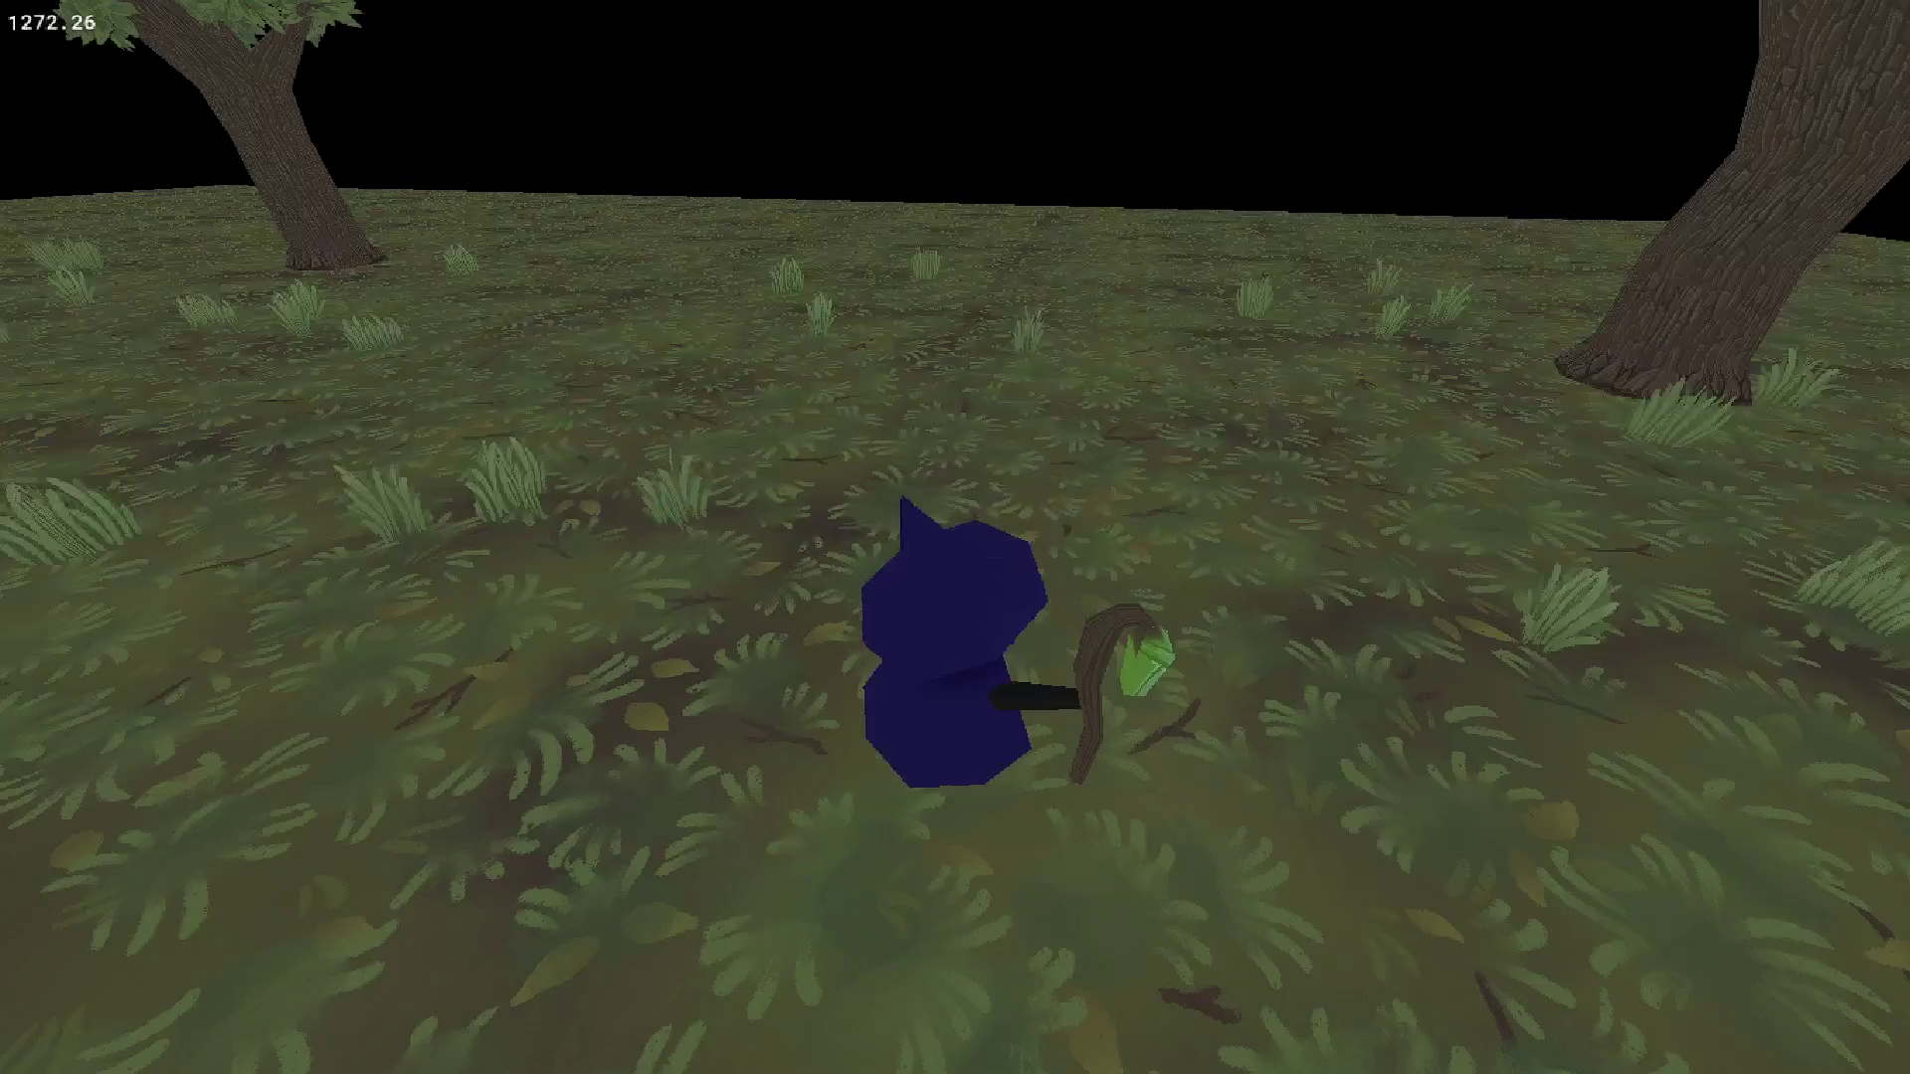
pyautogui.press('Up')
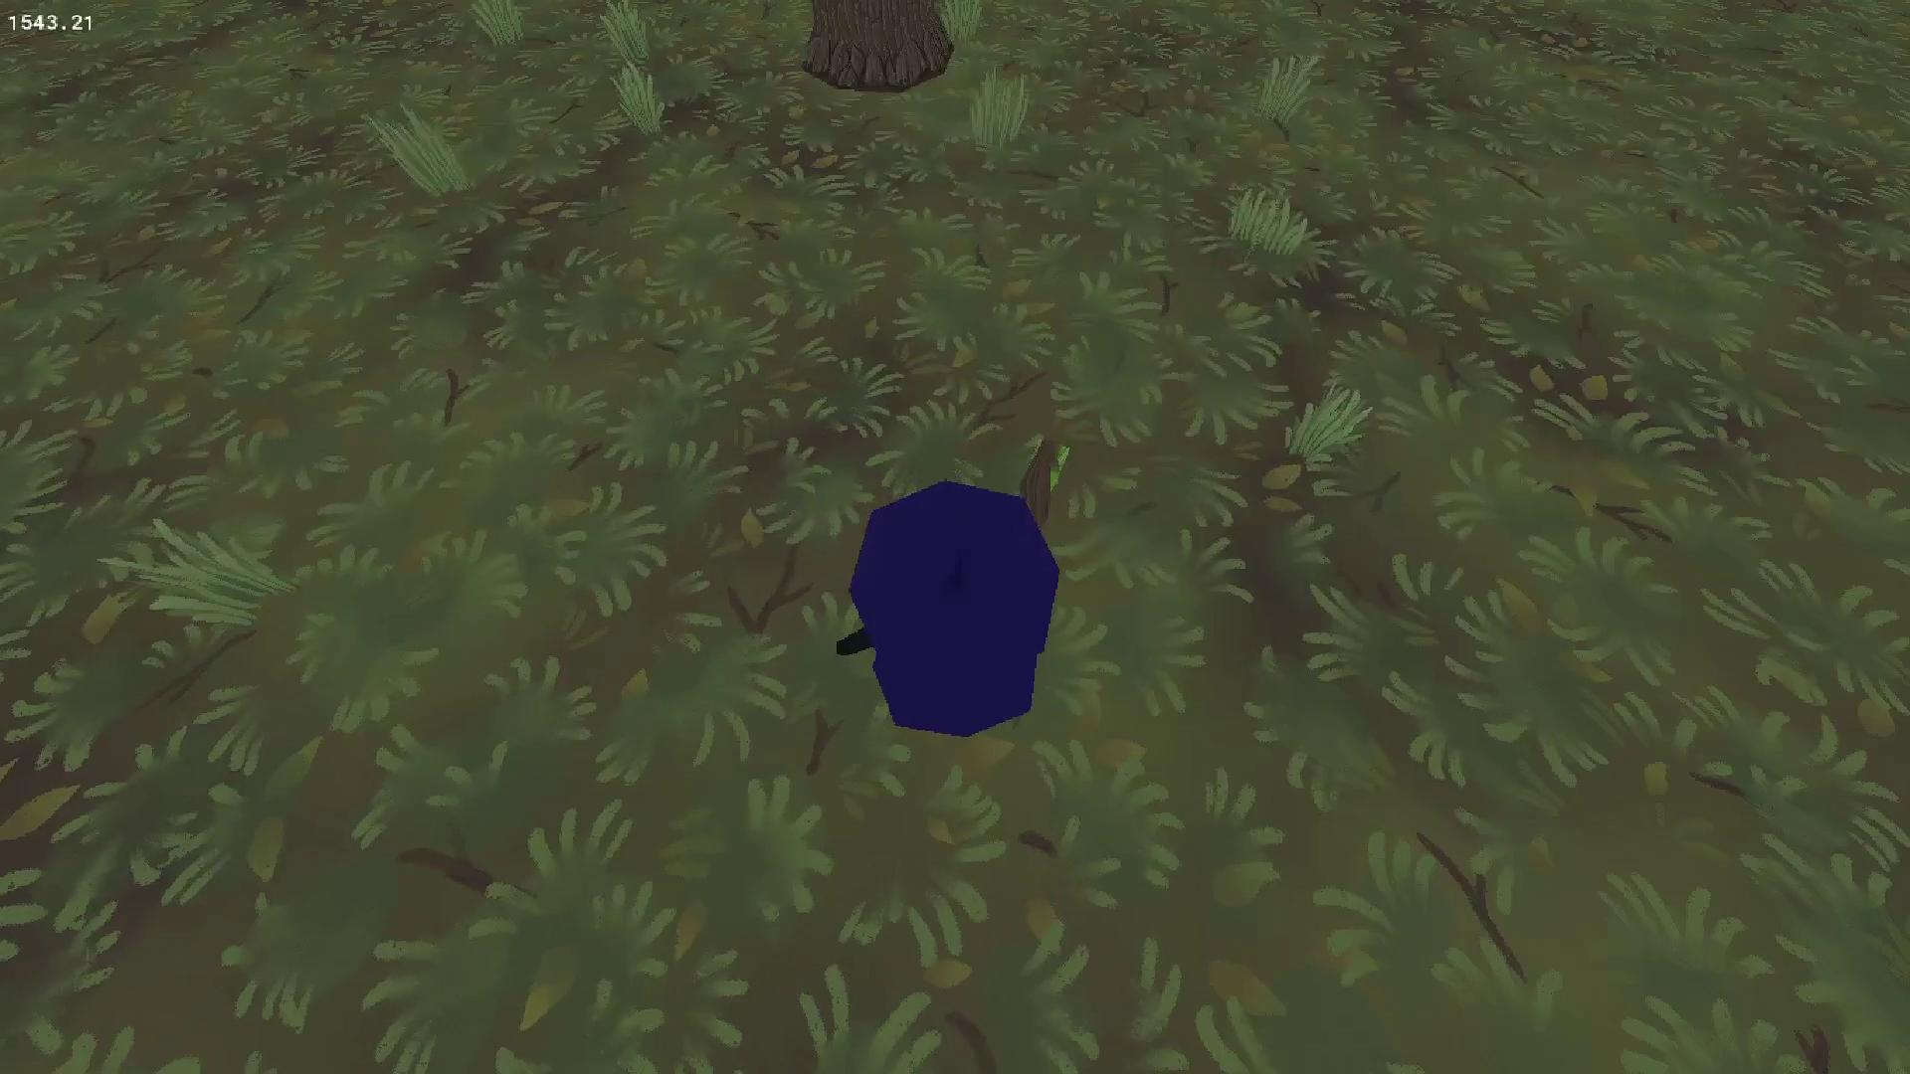
pyautogui.press('a')
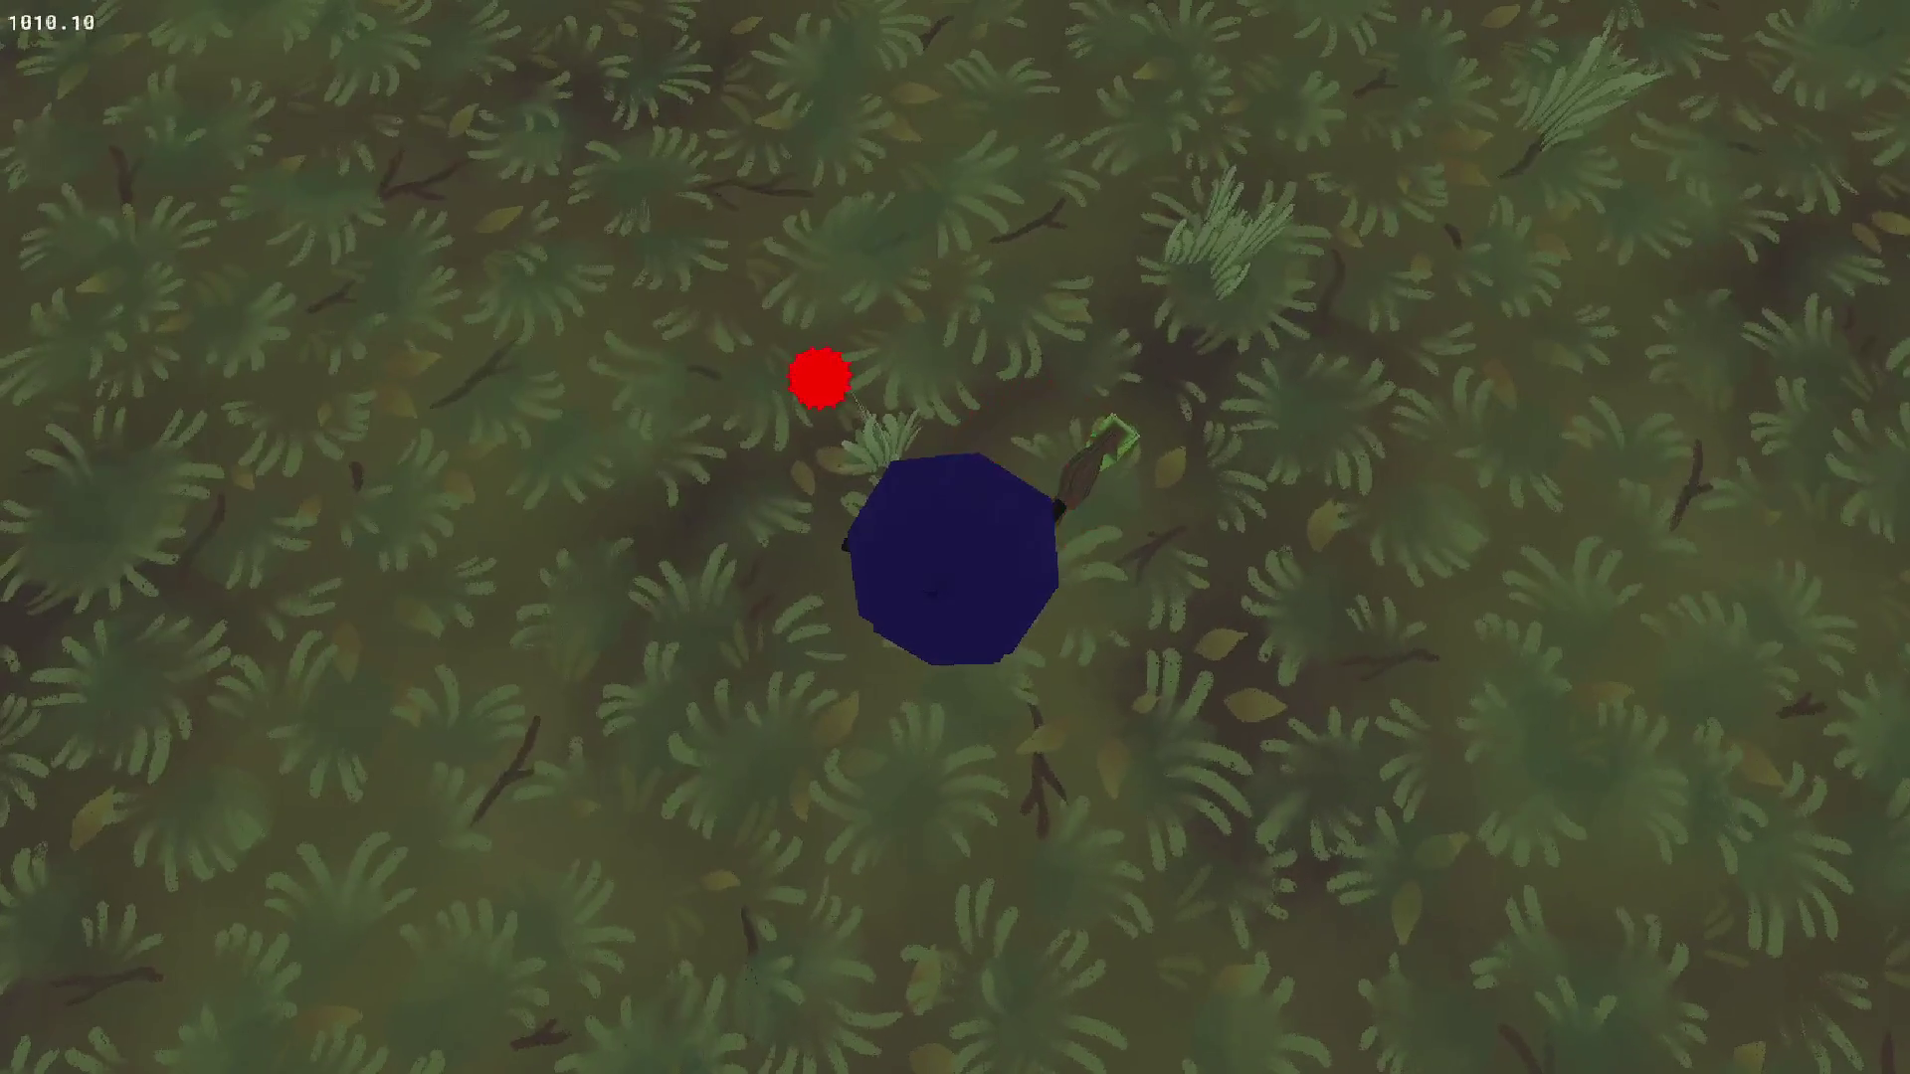
pyautogui.press('w')
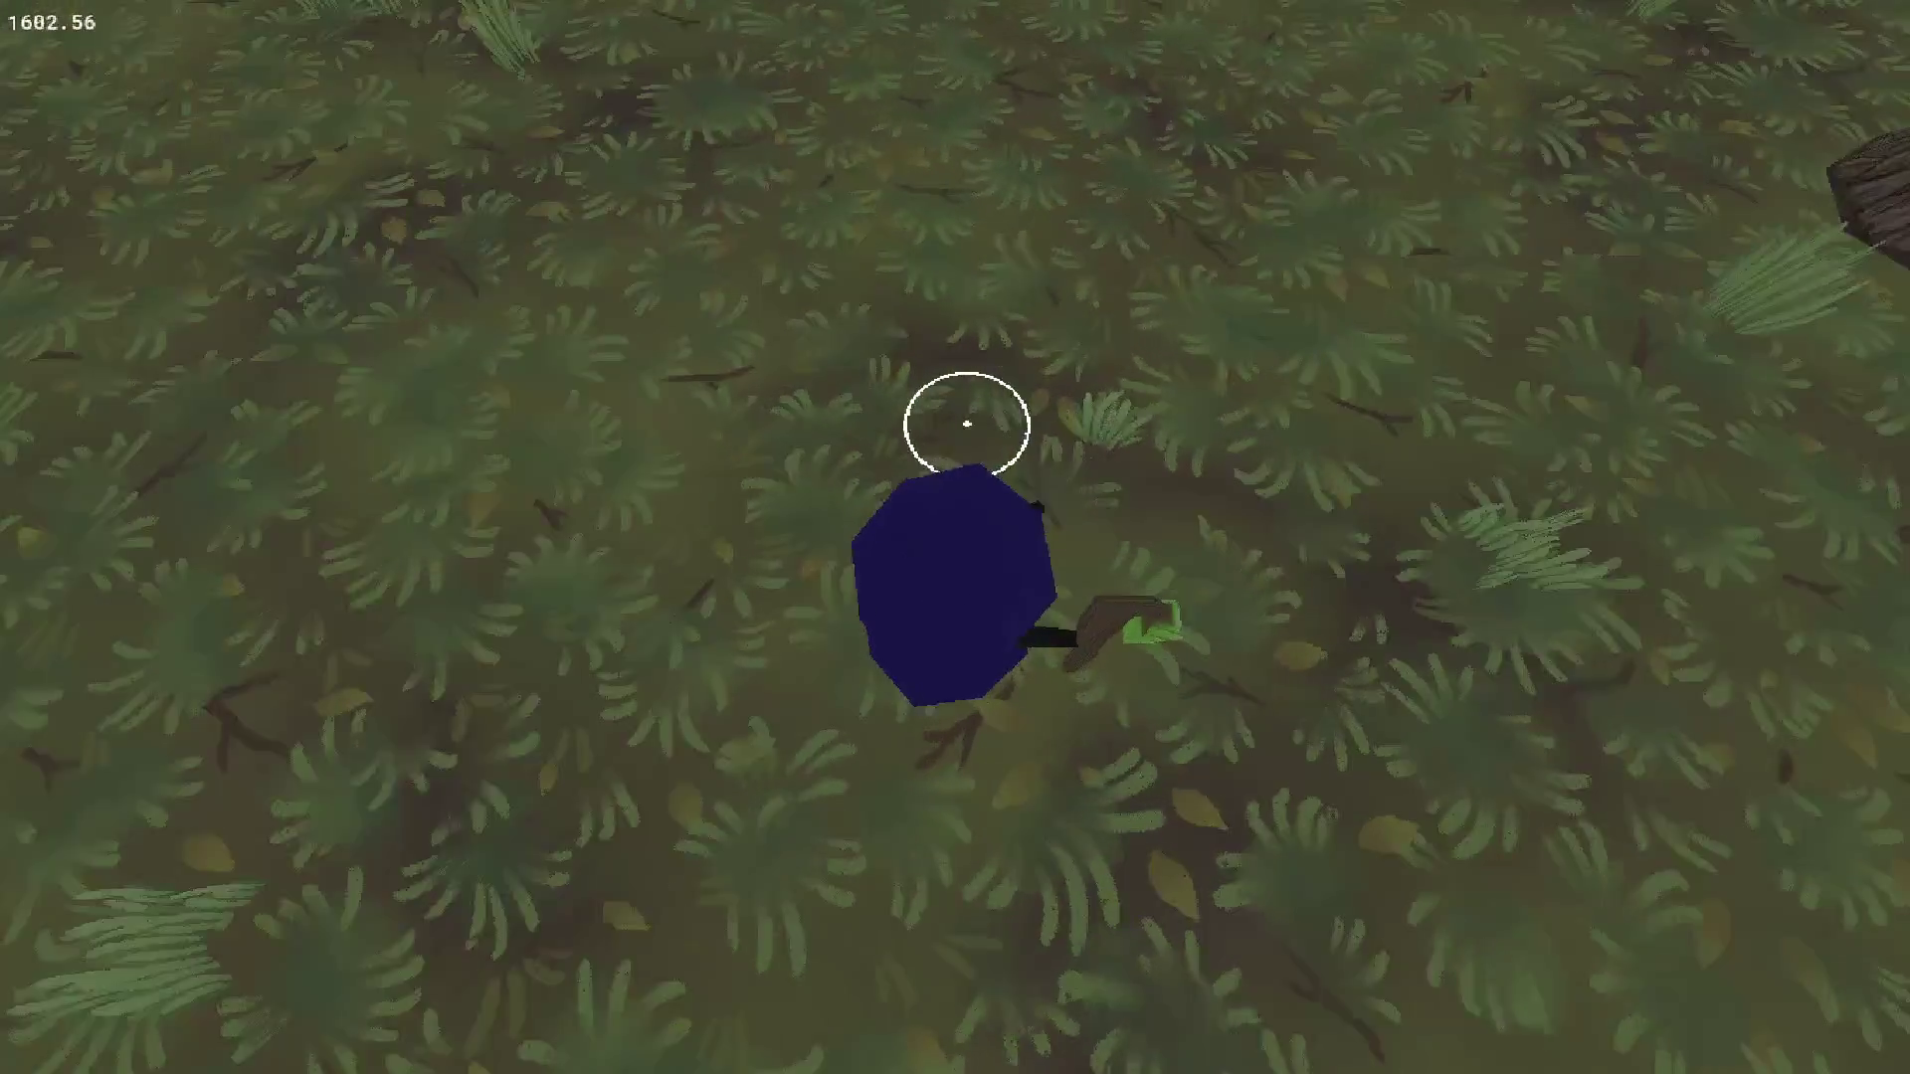
pyautogui.press('Down')
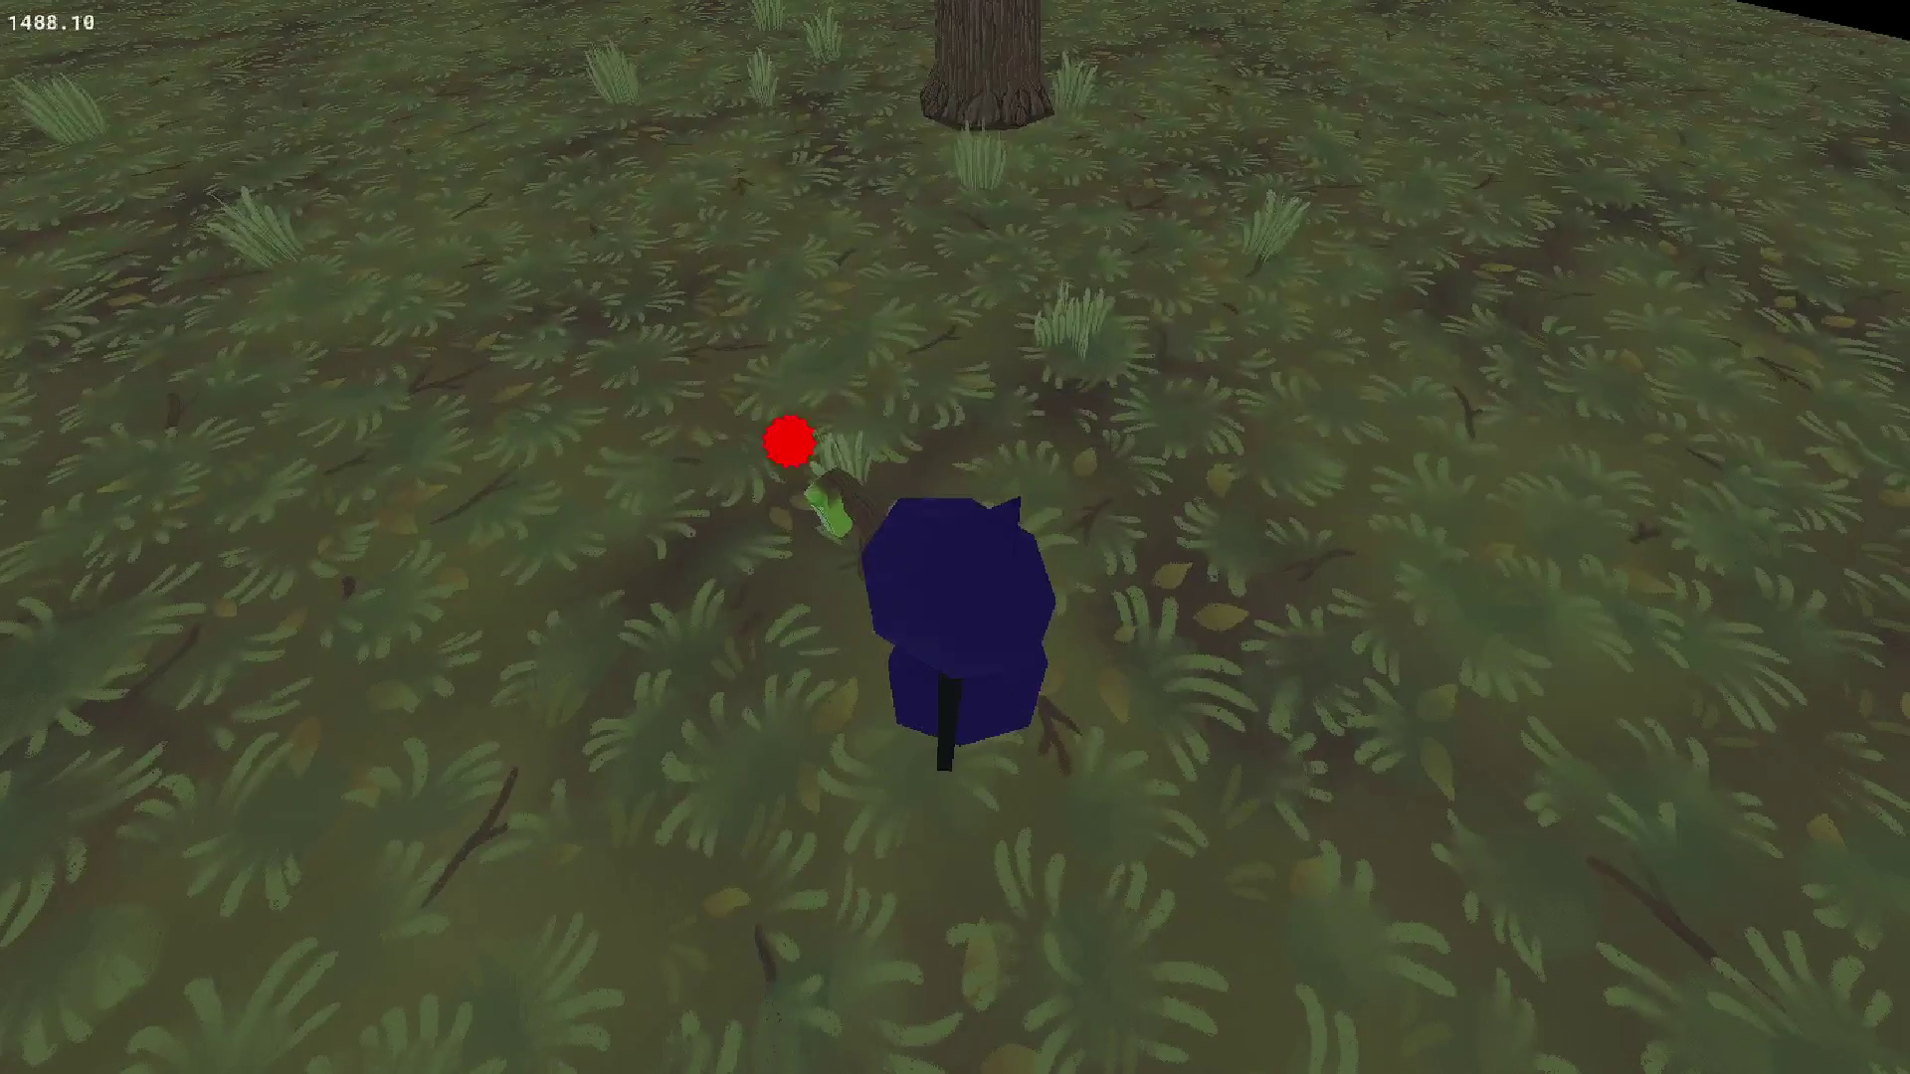
pyautogui.press('d')
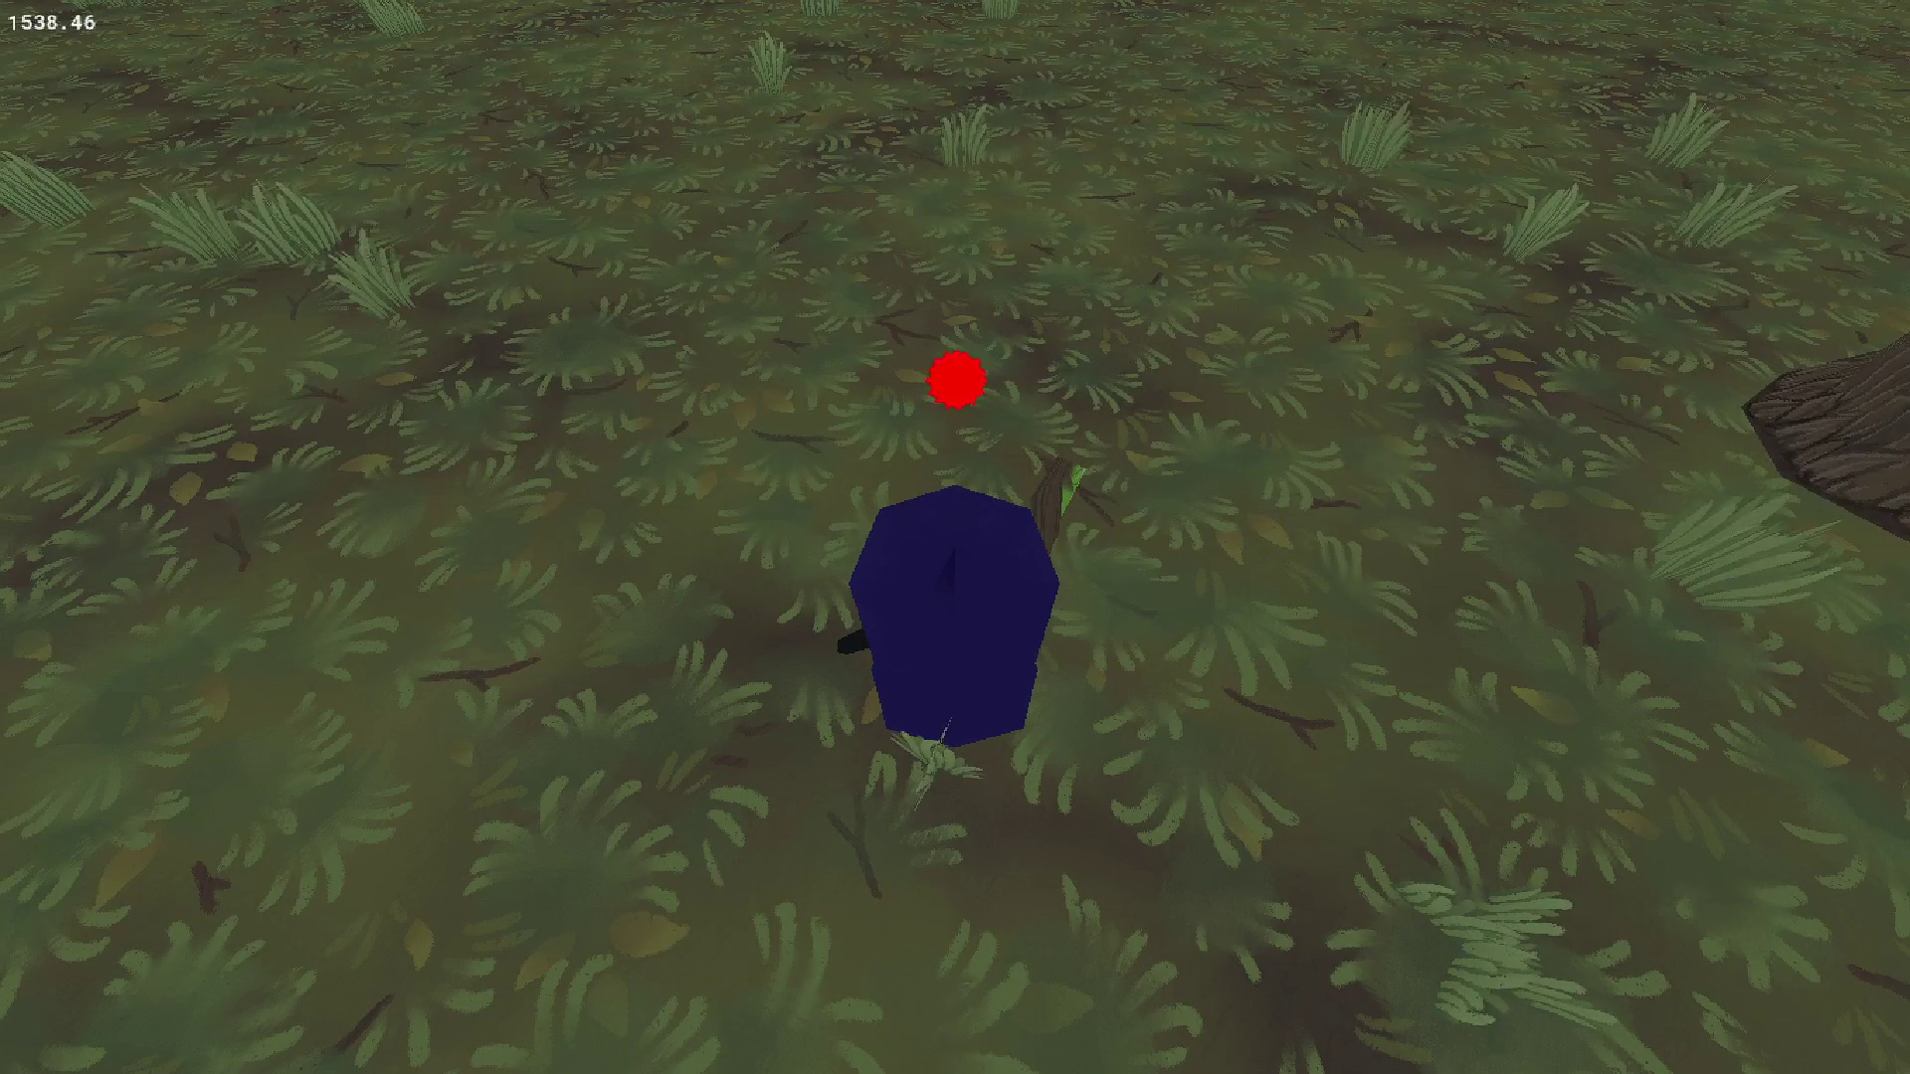
pyautogui.press('Escape')
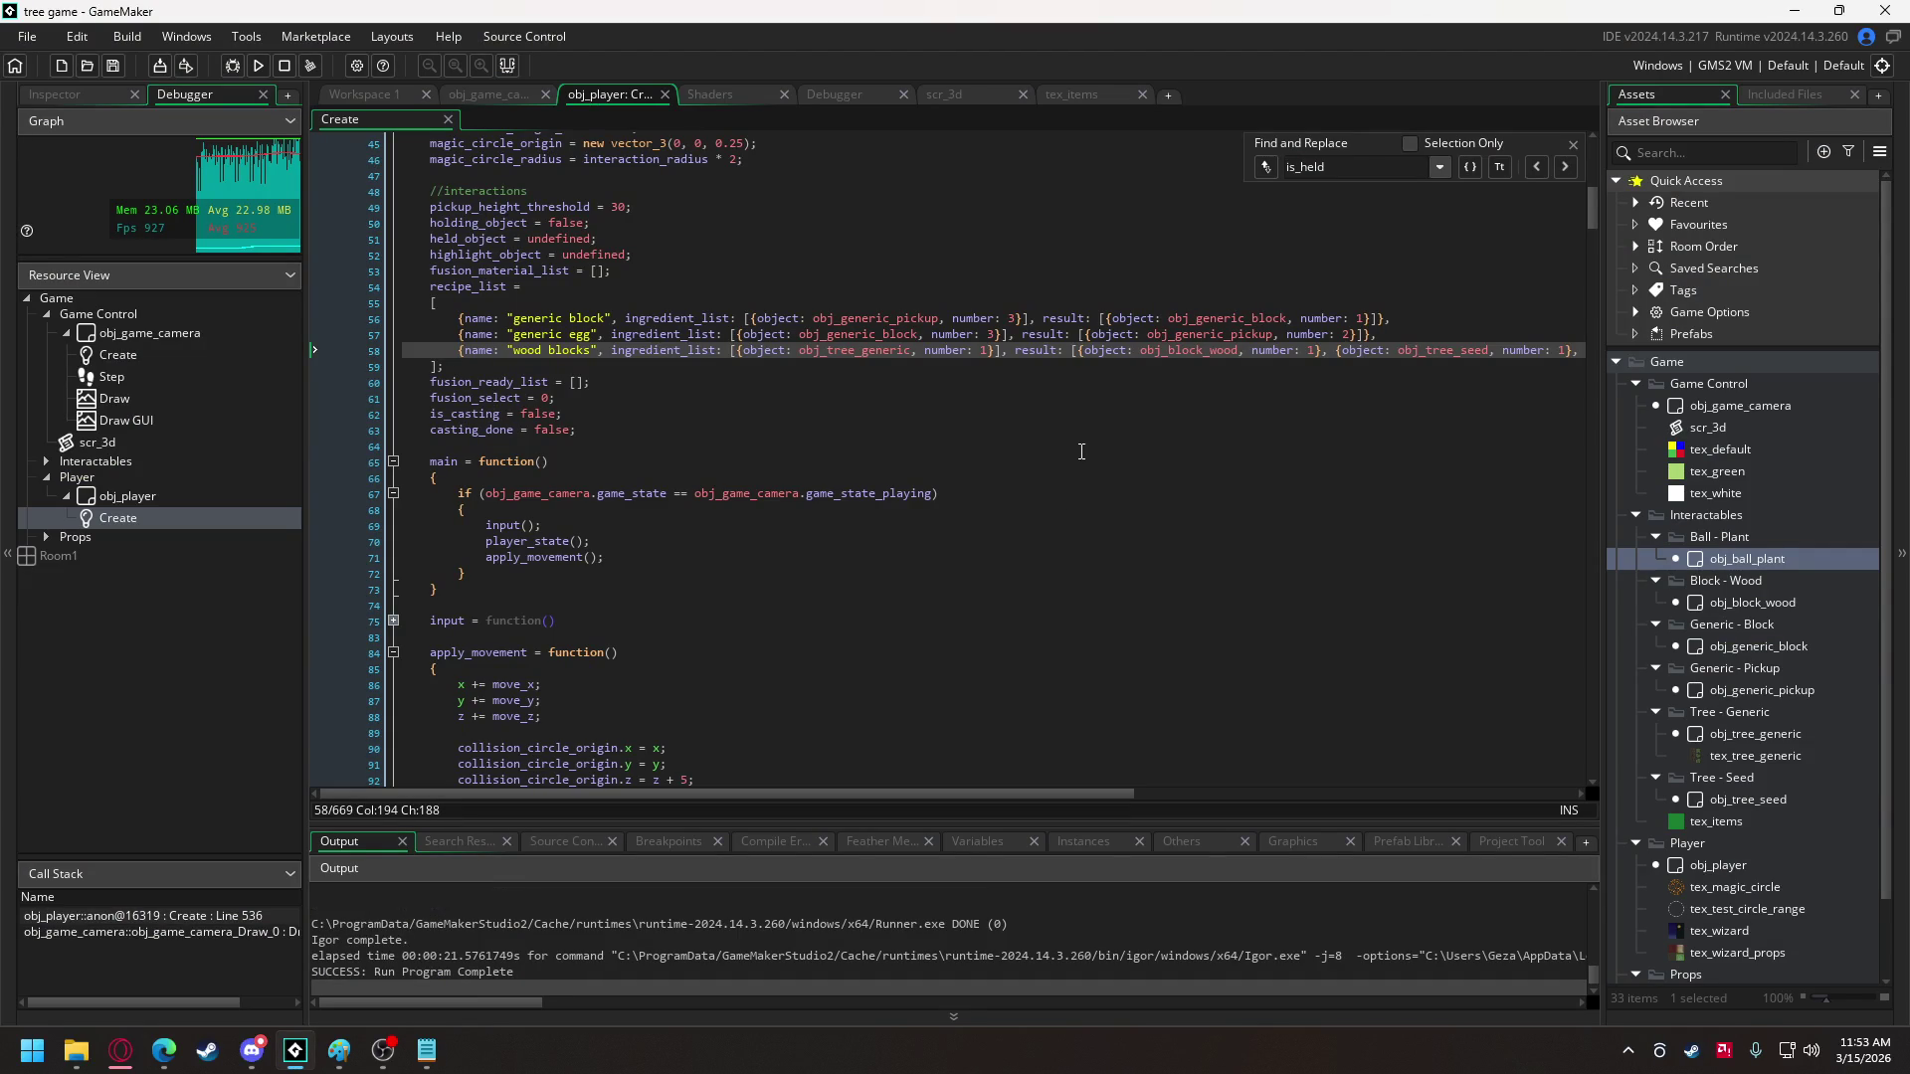
# - Bring up obj_game_camera's Draw event and review its player and world regions
pyautogui.doubleClick(1732, 560)
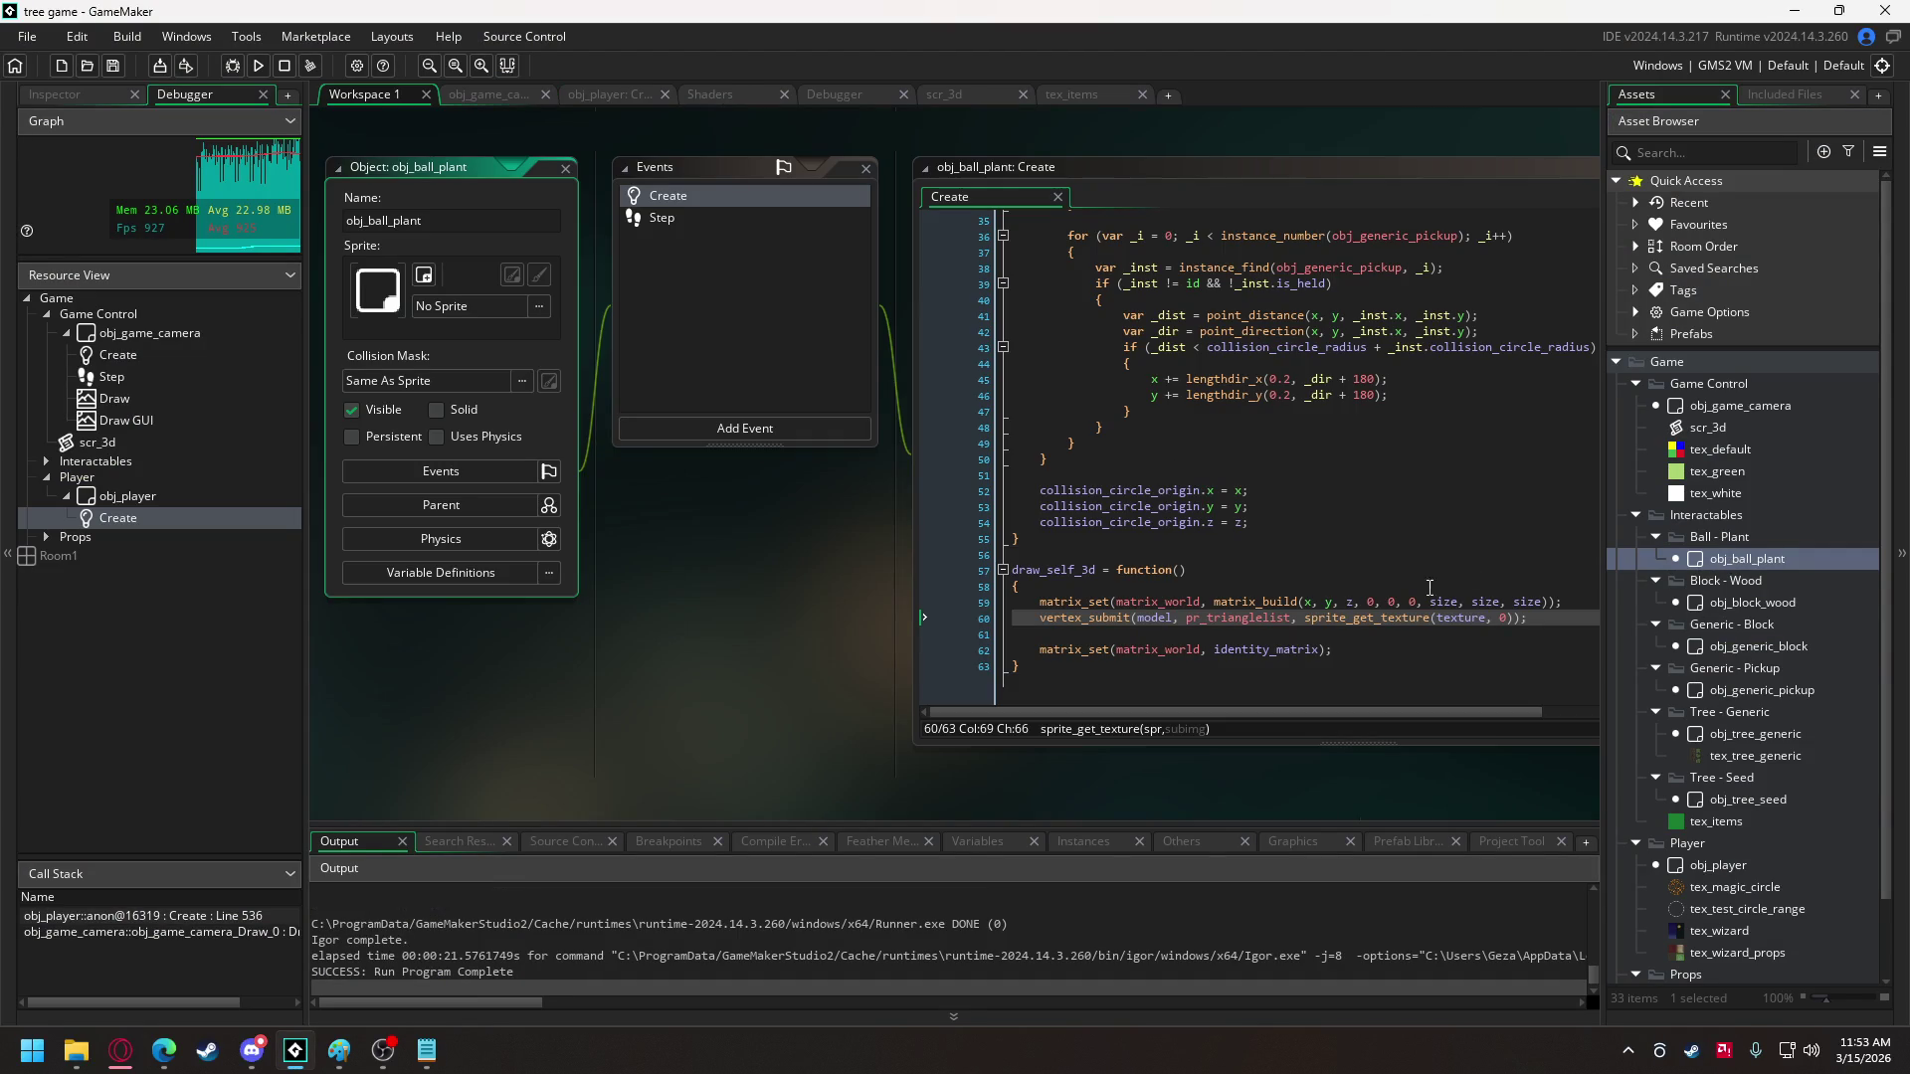
pyautogui.click(1301, 538)
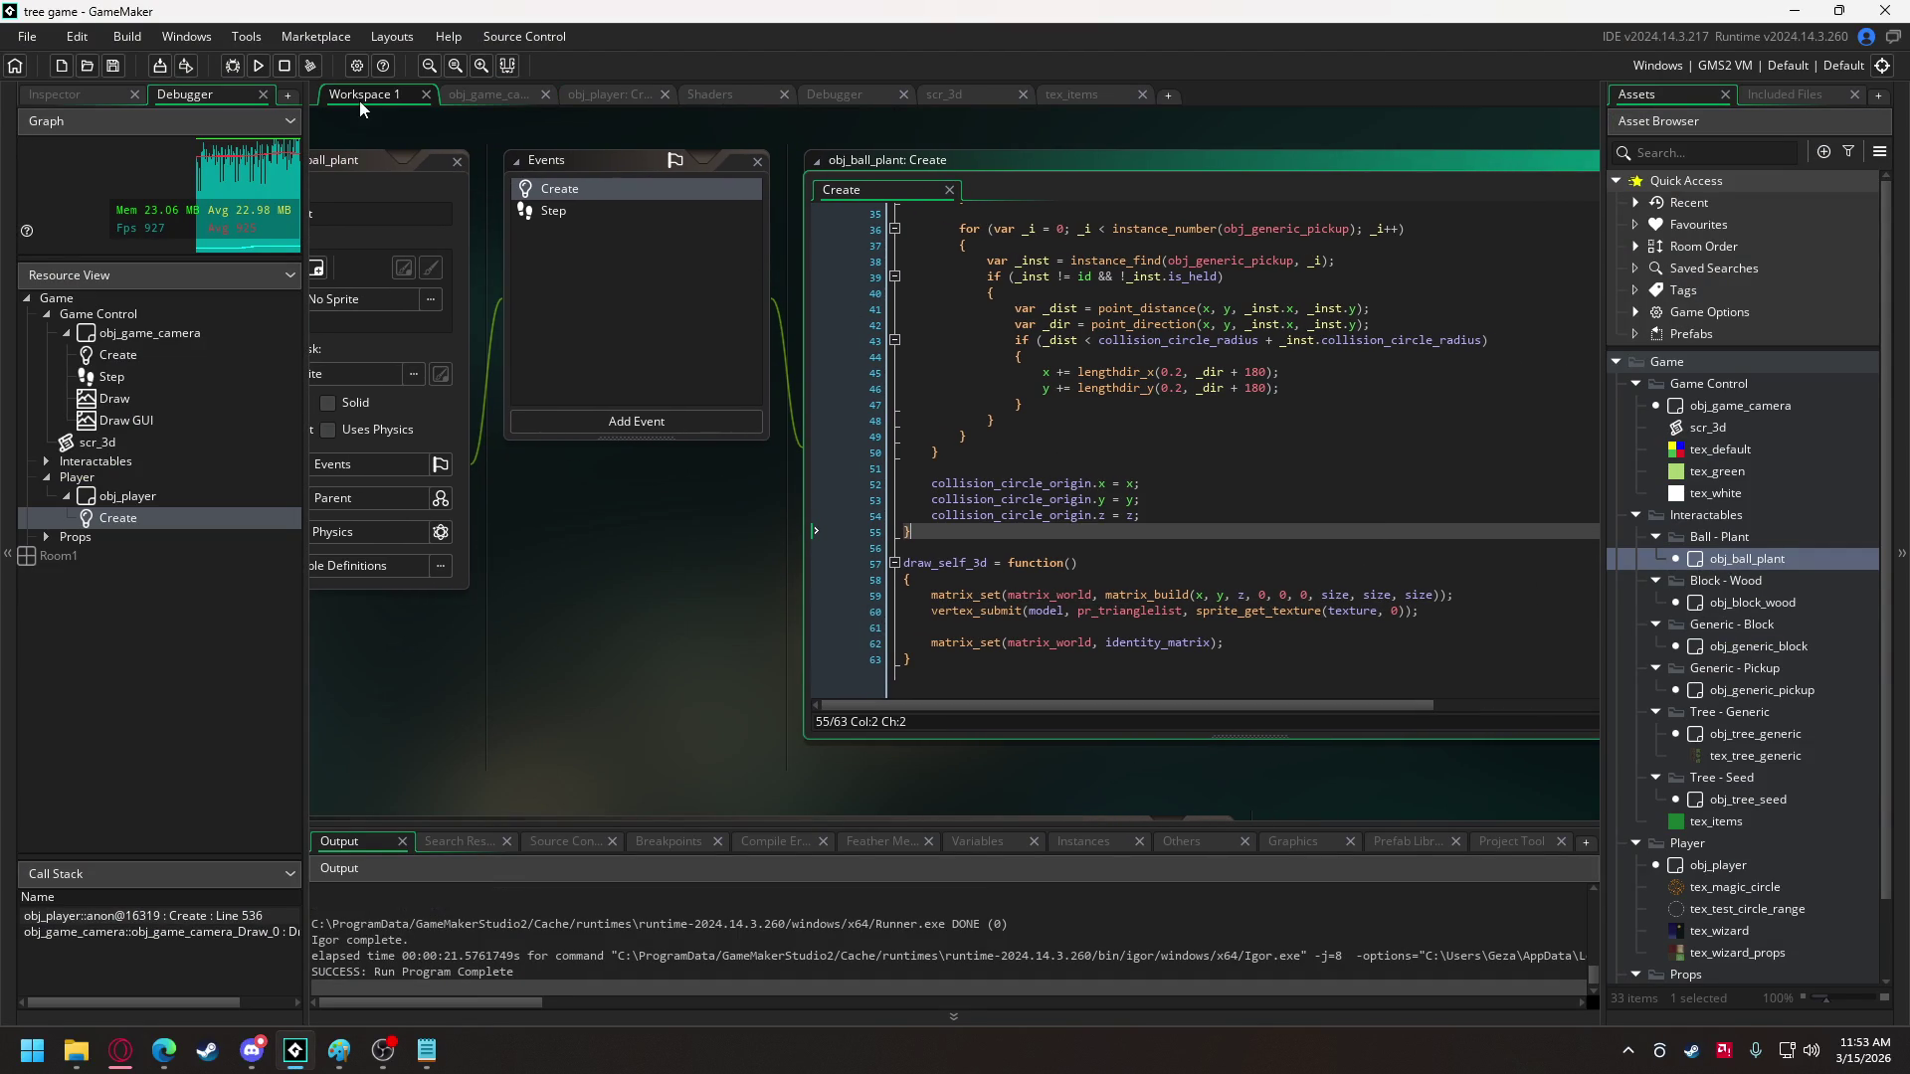
pyautogui.click(466, 92)
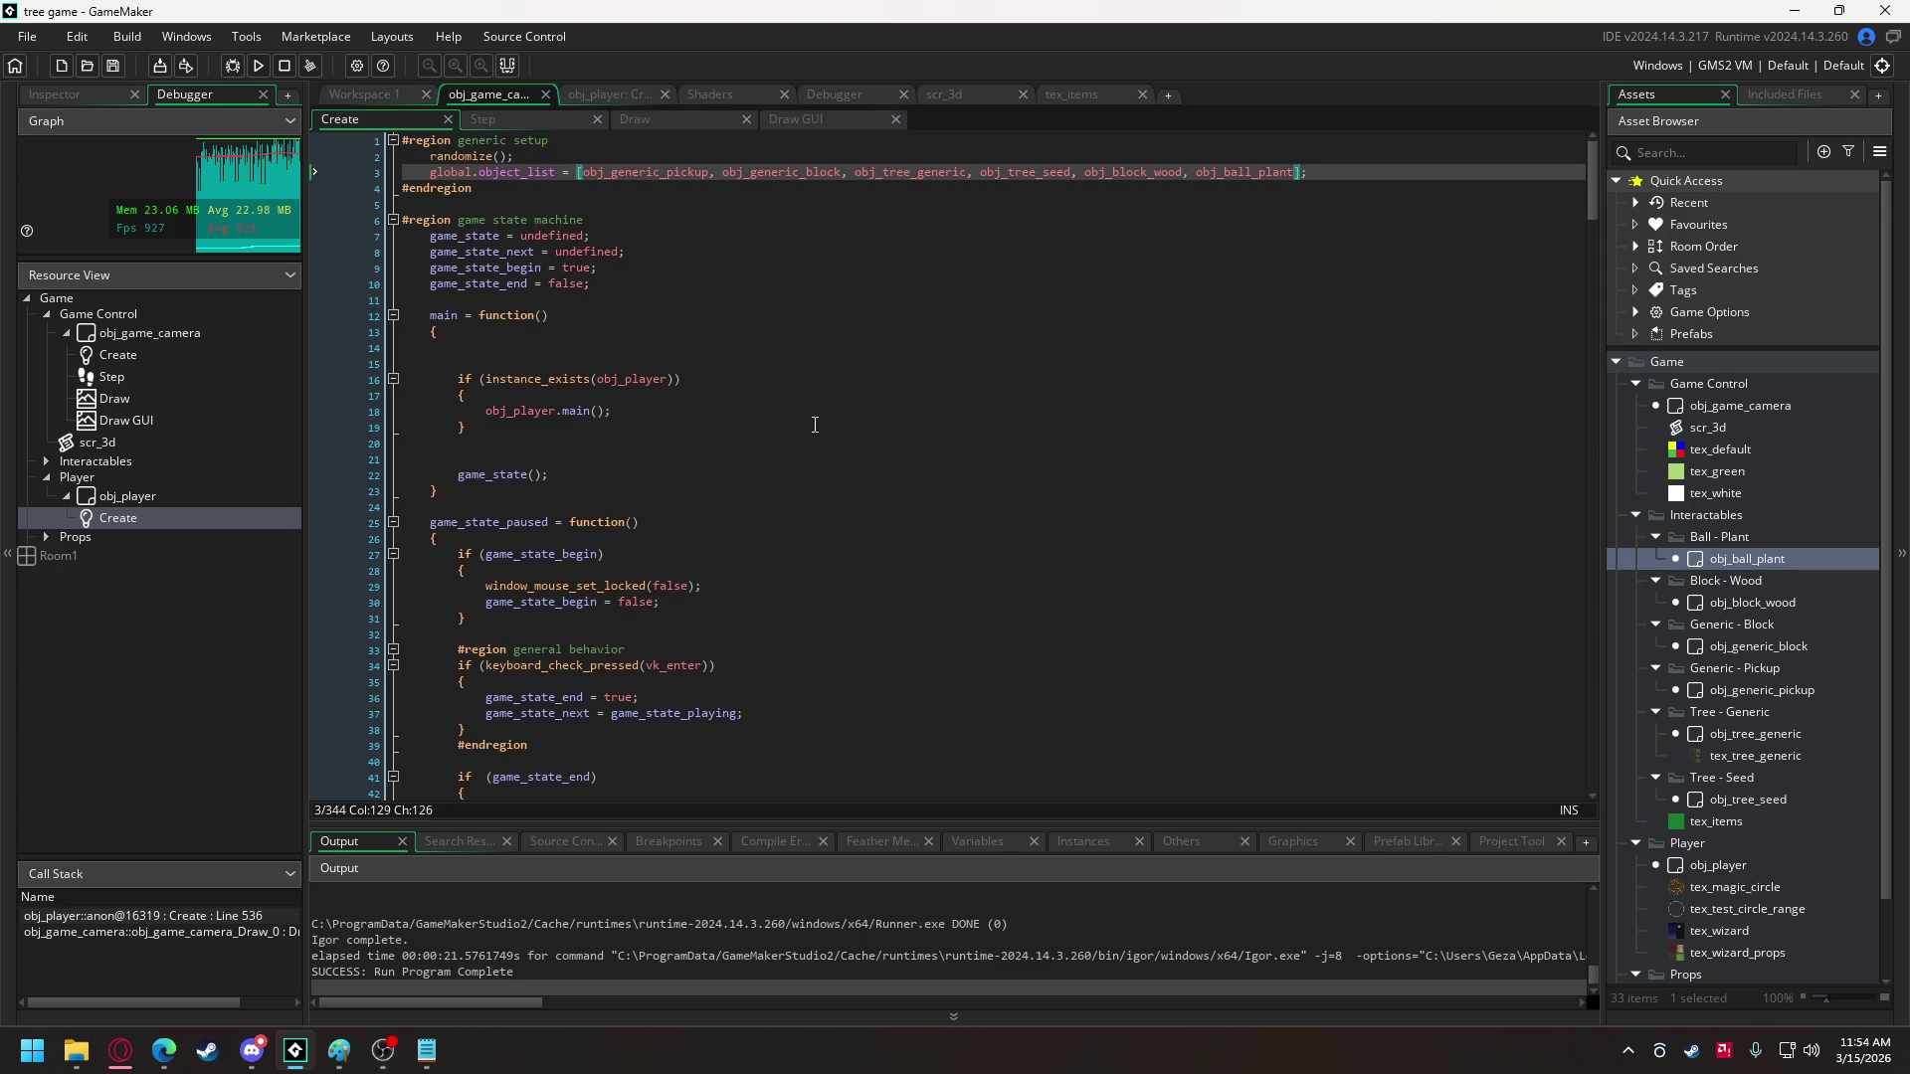
pyautogui.click(659, 127)
pyautogui.scroll(-5, 837, 507)
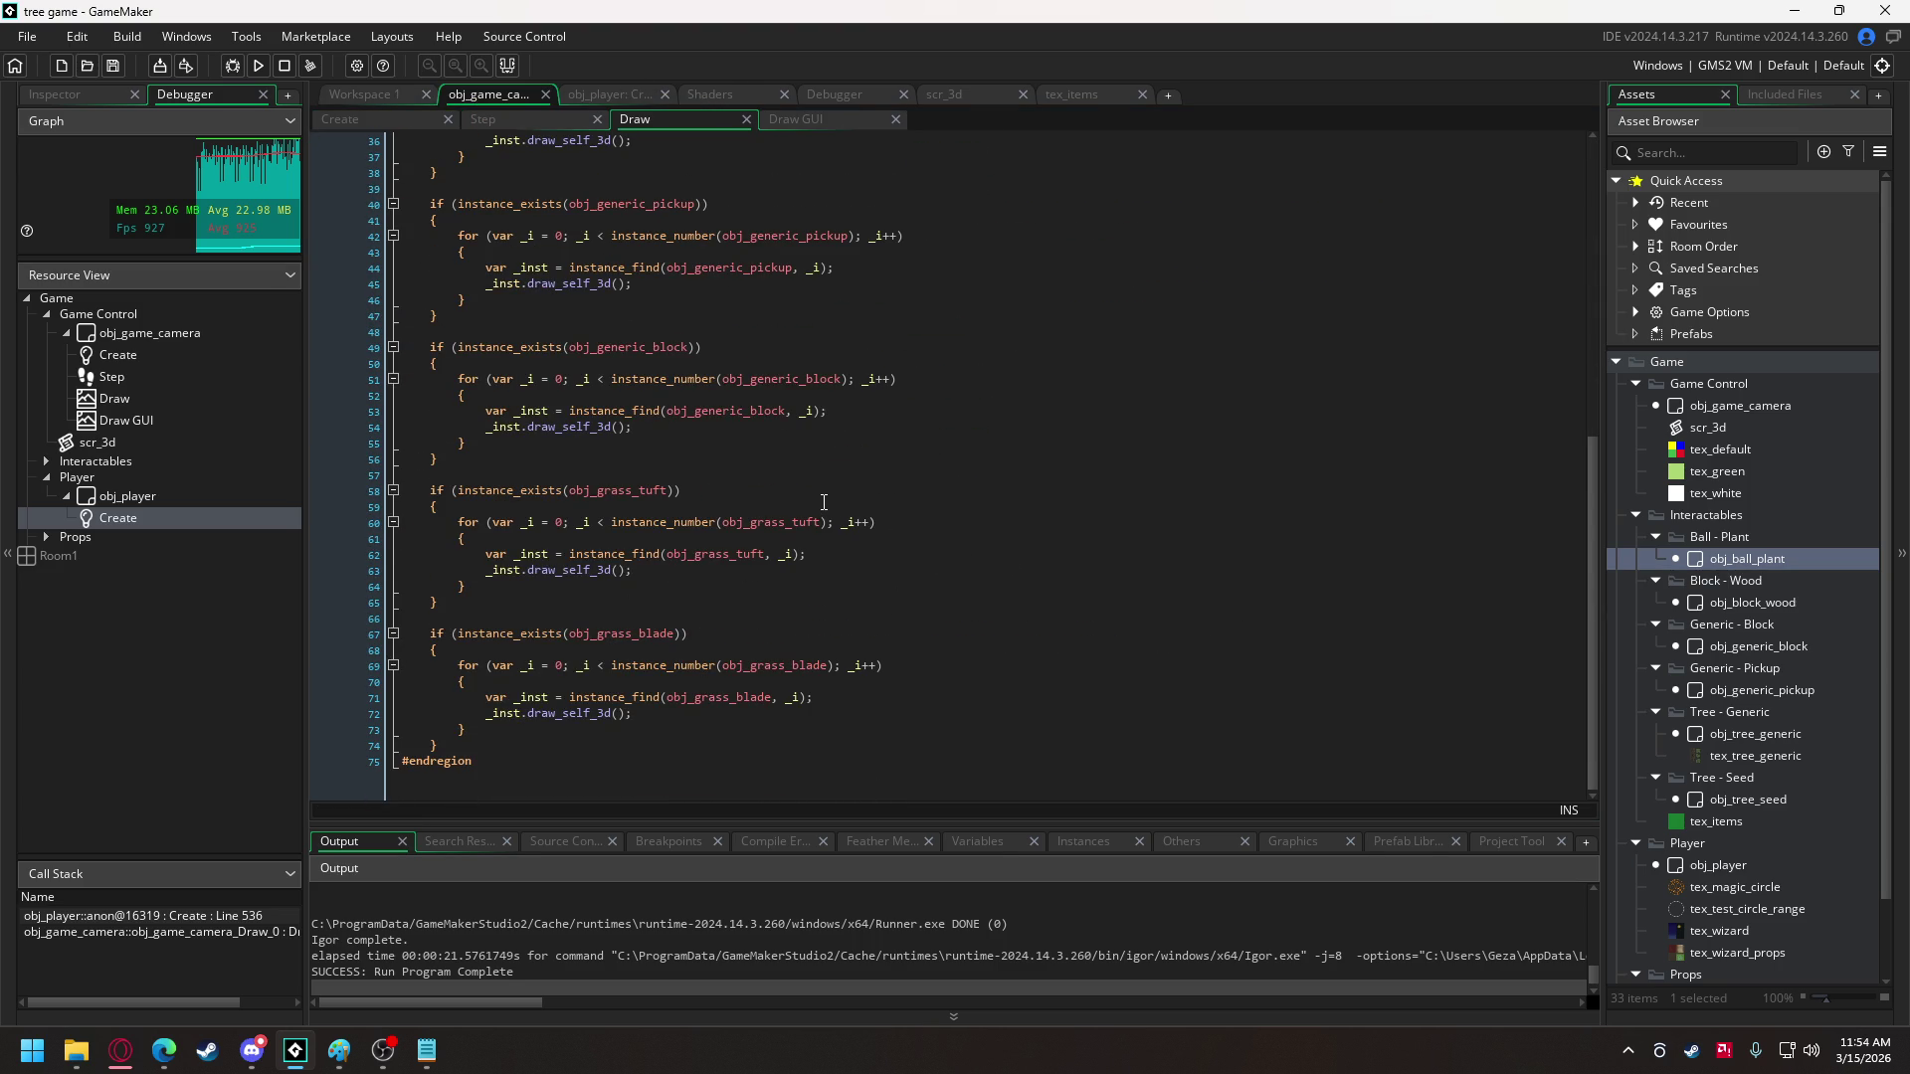
pyautogui.scroll(2, 684, 449)
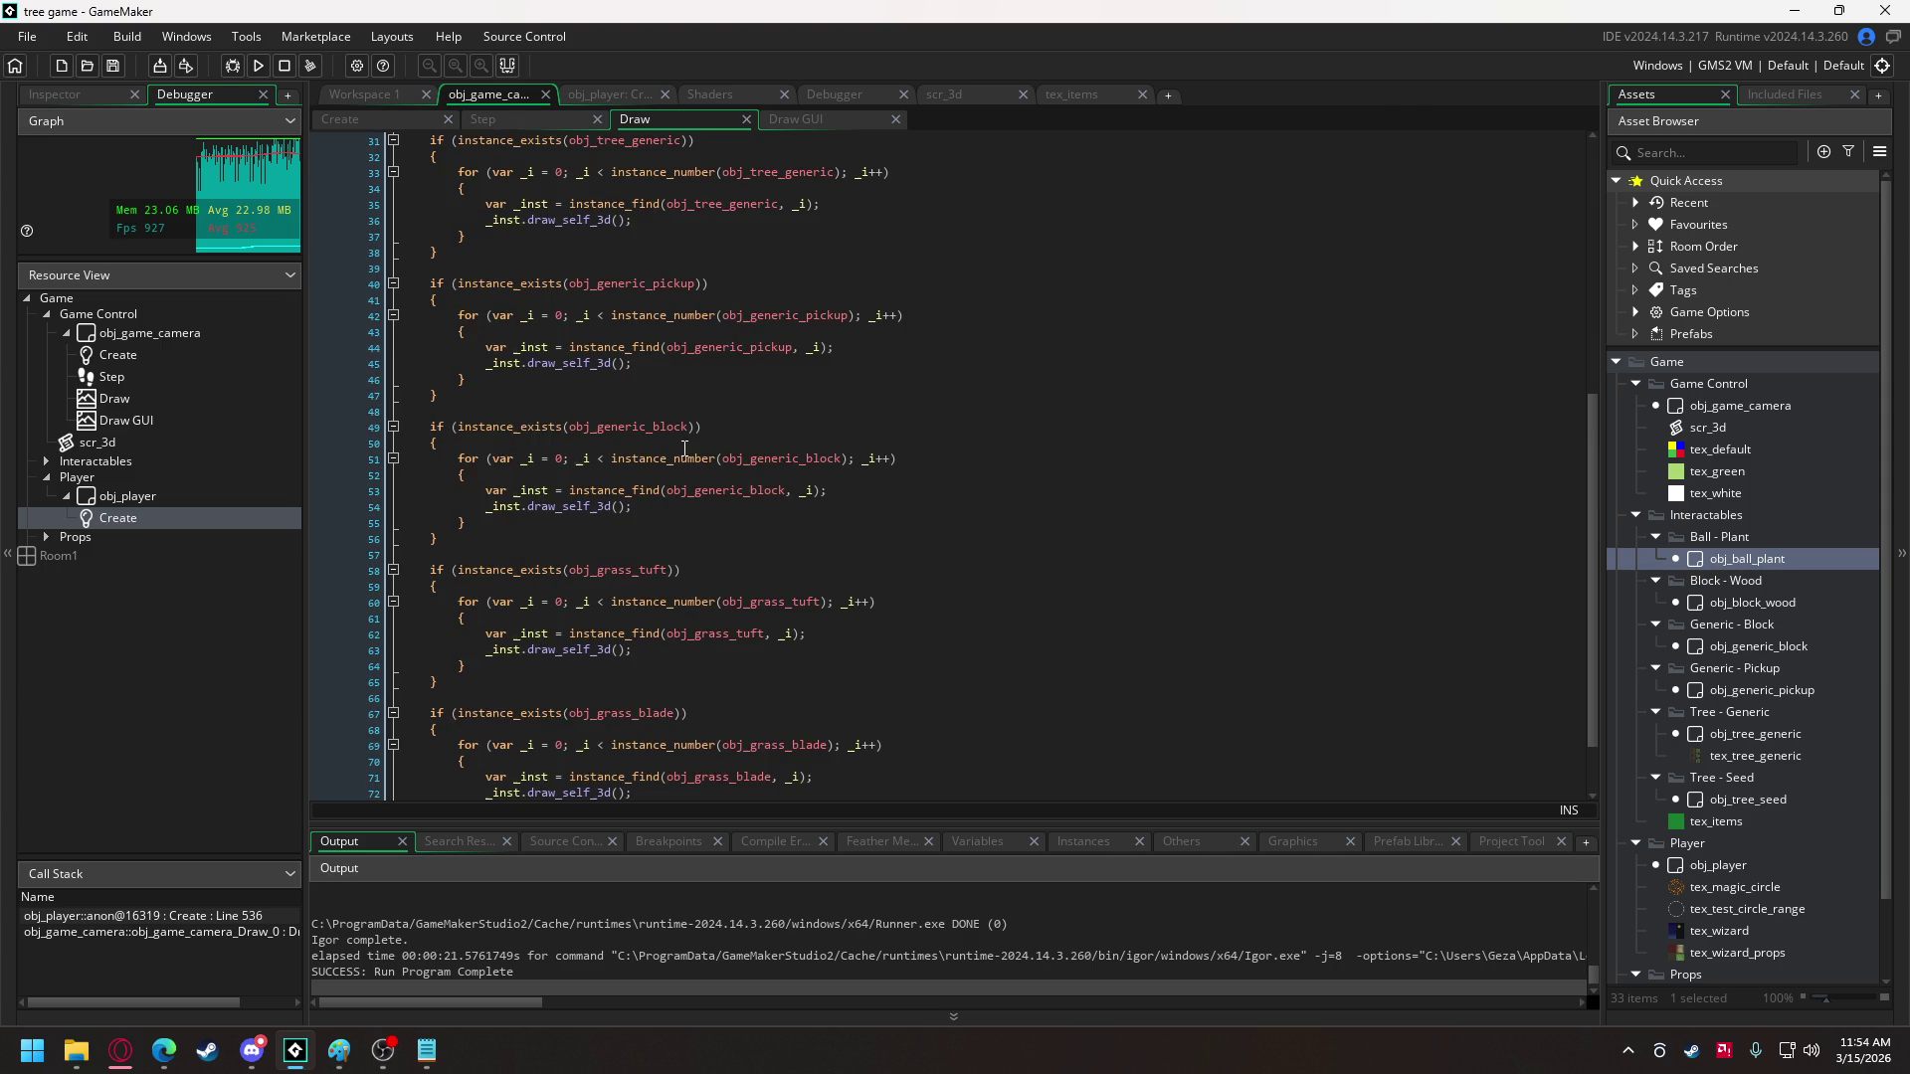
pyautogui.scroll(4, 685, 450)
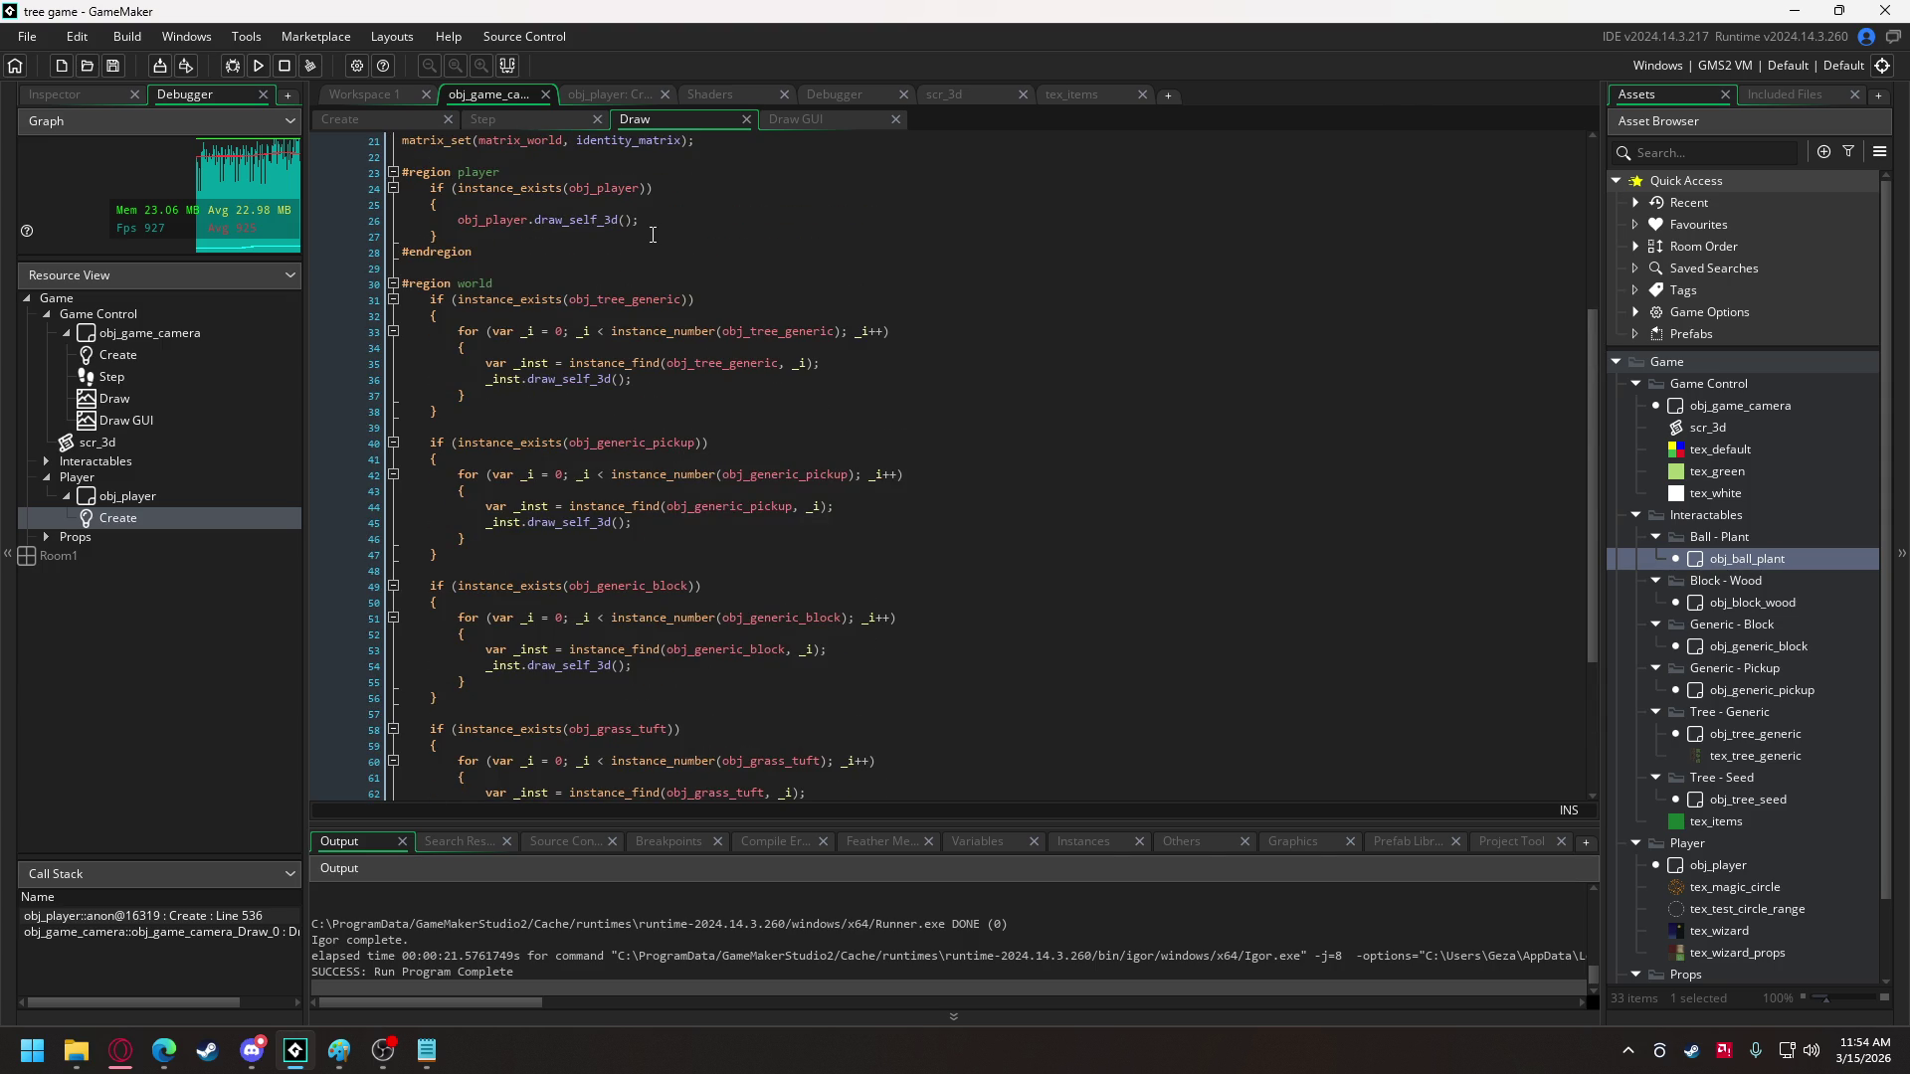
# - Select the global.object_list loop header in obj_player's Create code, then return to Draw
pyautogui.click(624, 95)
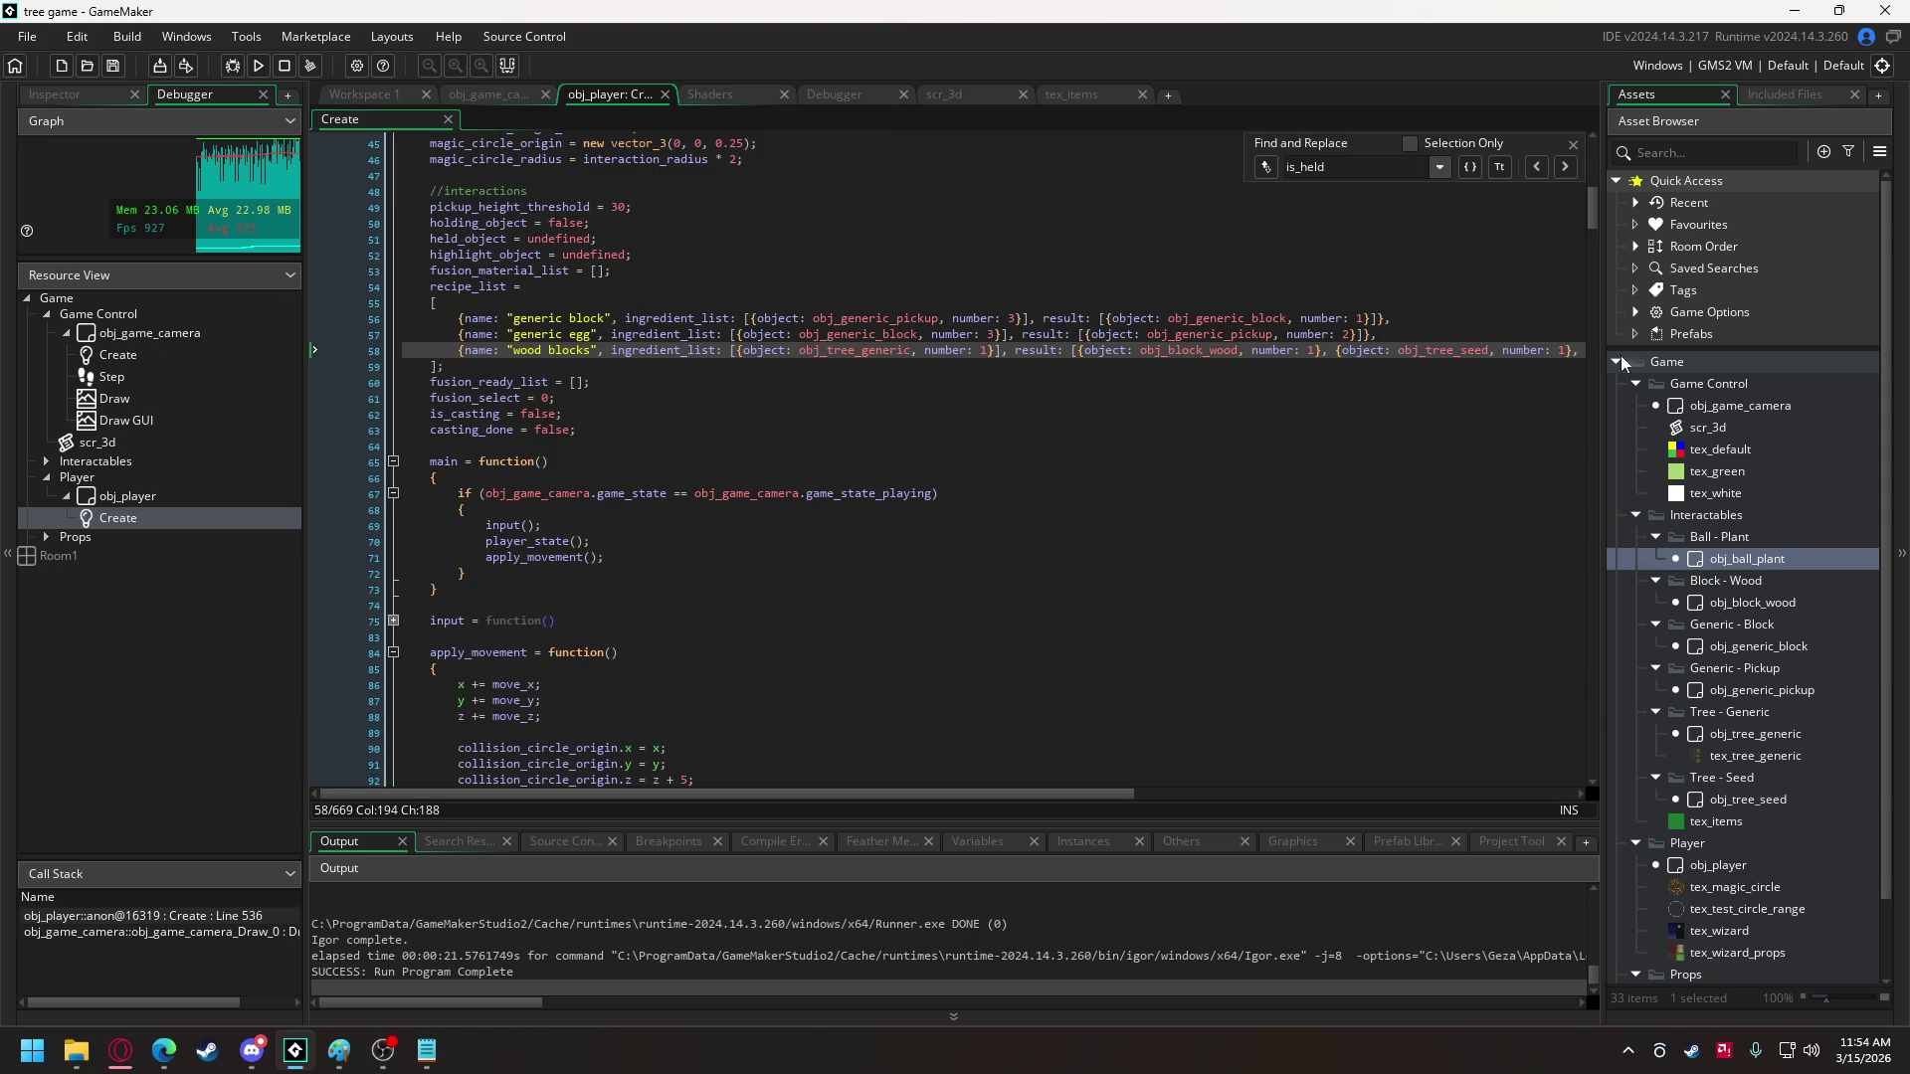
pyautogui.moveTo(1598, 212)
pyautogui.mouseDown()
pyautogui.moveTo(1574, 561)
pyautogui.moveTo(1579, 524)
pyautogui.mouseUp()
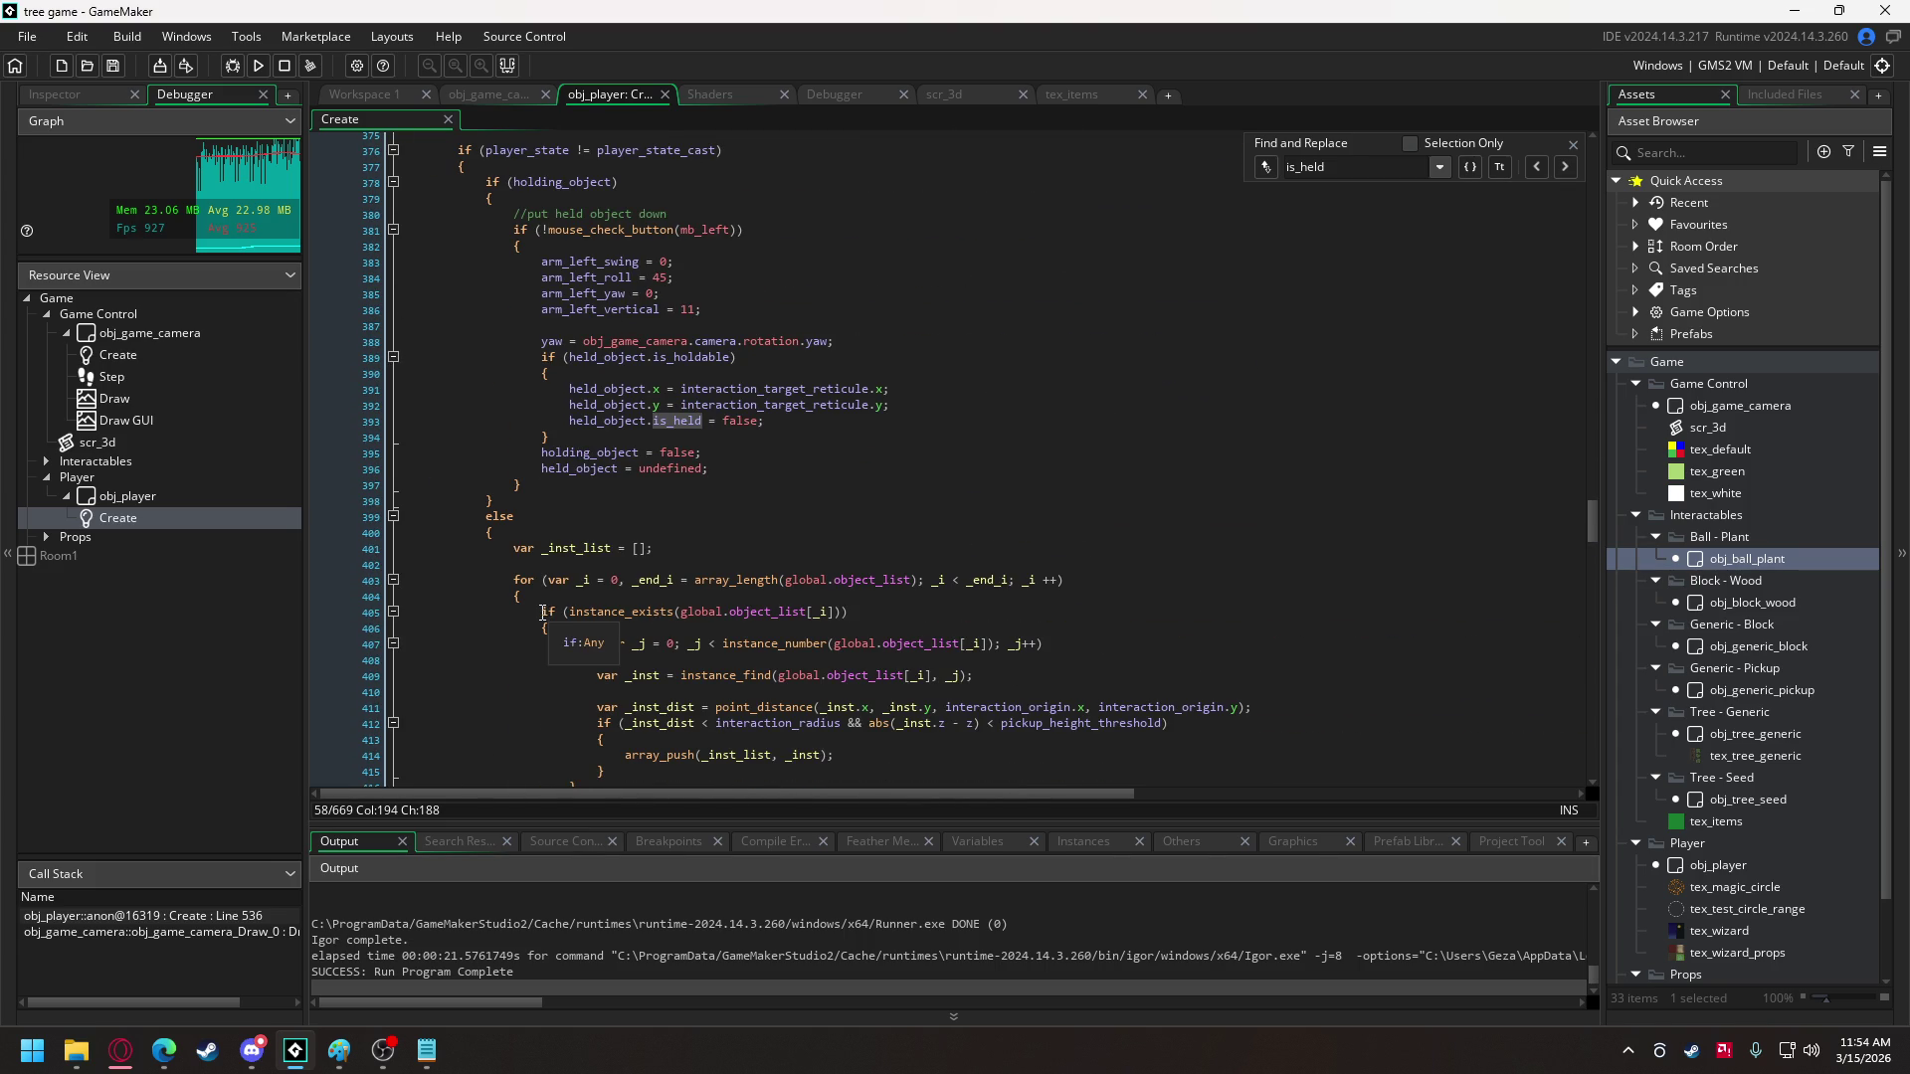
pyautogui.moveTo(513, 580); pyautogui.dragTo(523, 601)
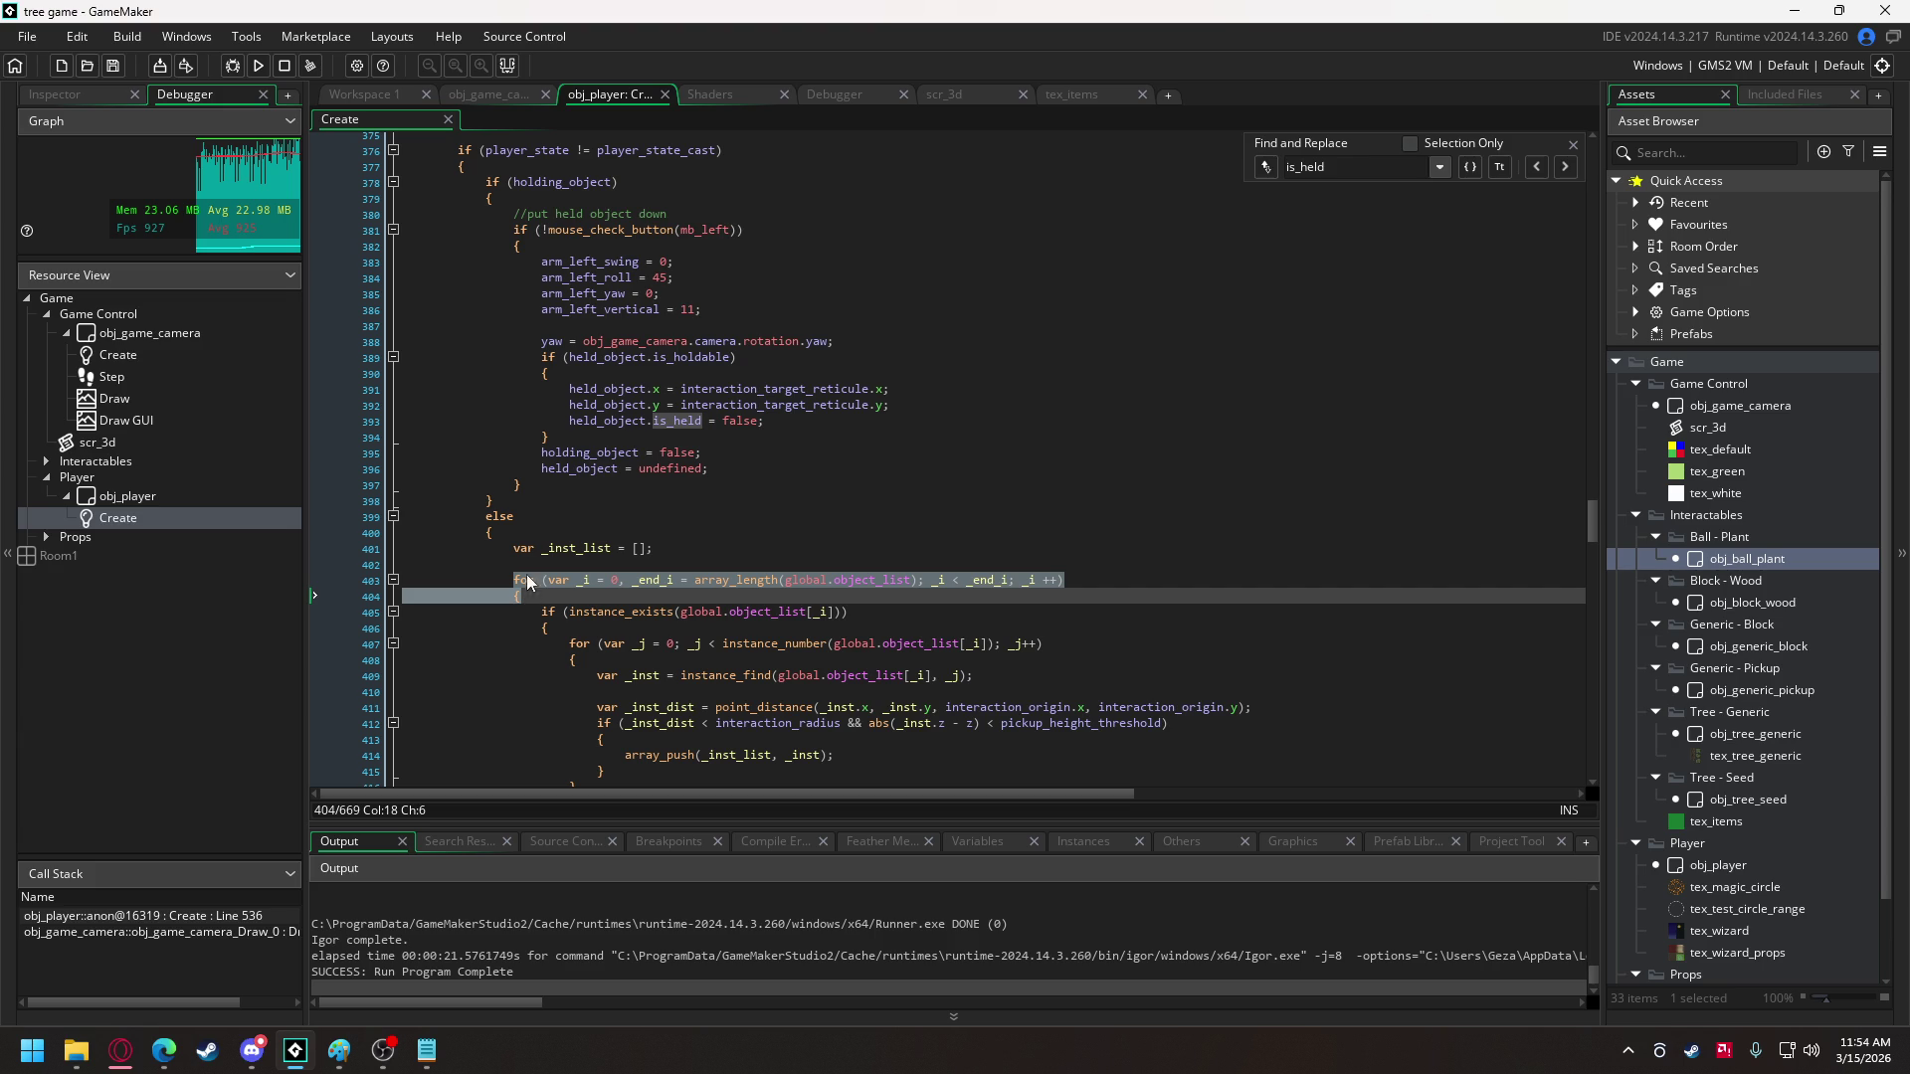
pyautogui.click(508, 97)
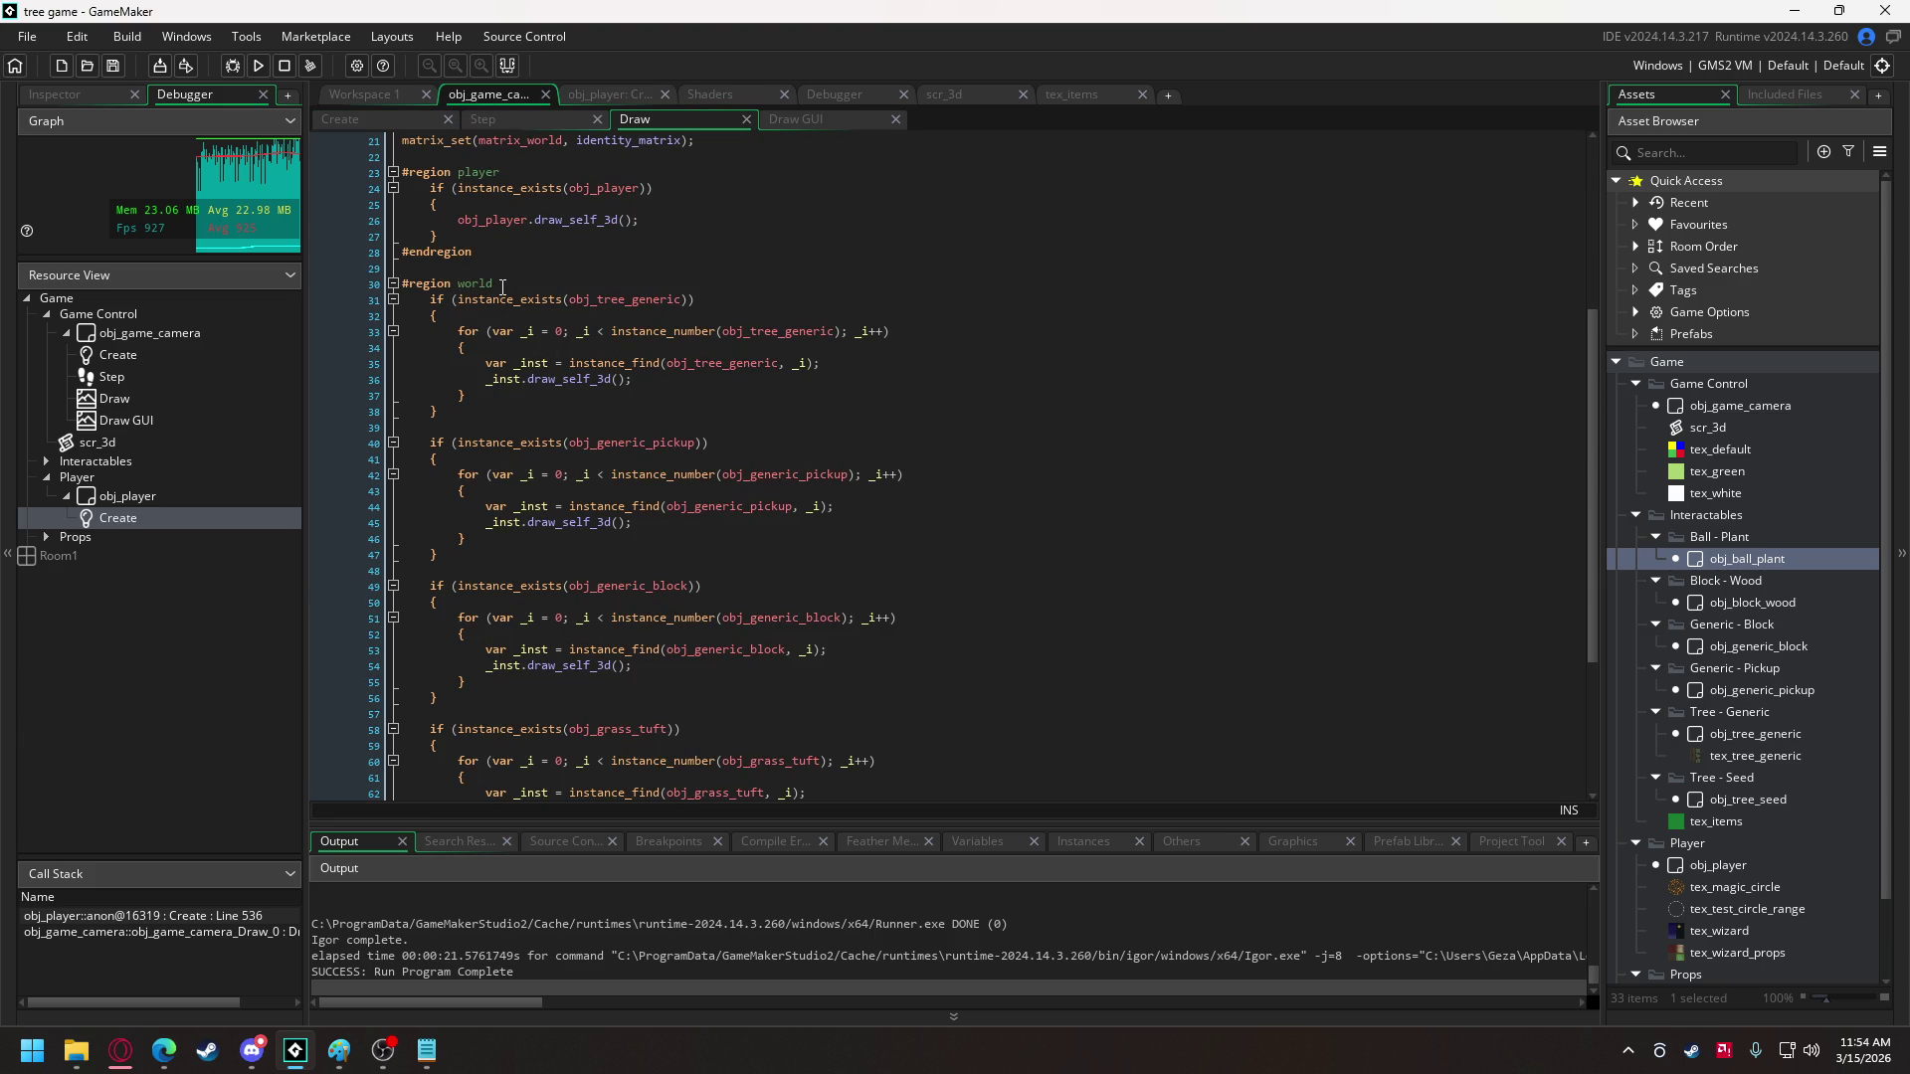
# - Add a #region items block containing the pasted global.object_list loop with braces
pyautogui.click(505, 267)
pyautogui.press('Return')
pyautogui.press('Return')
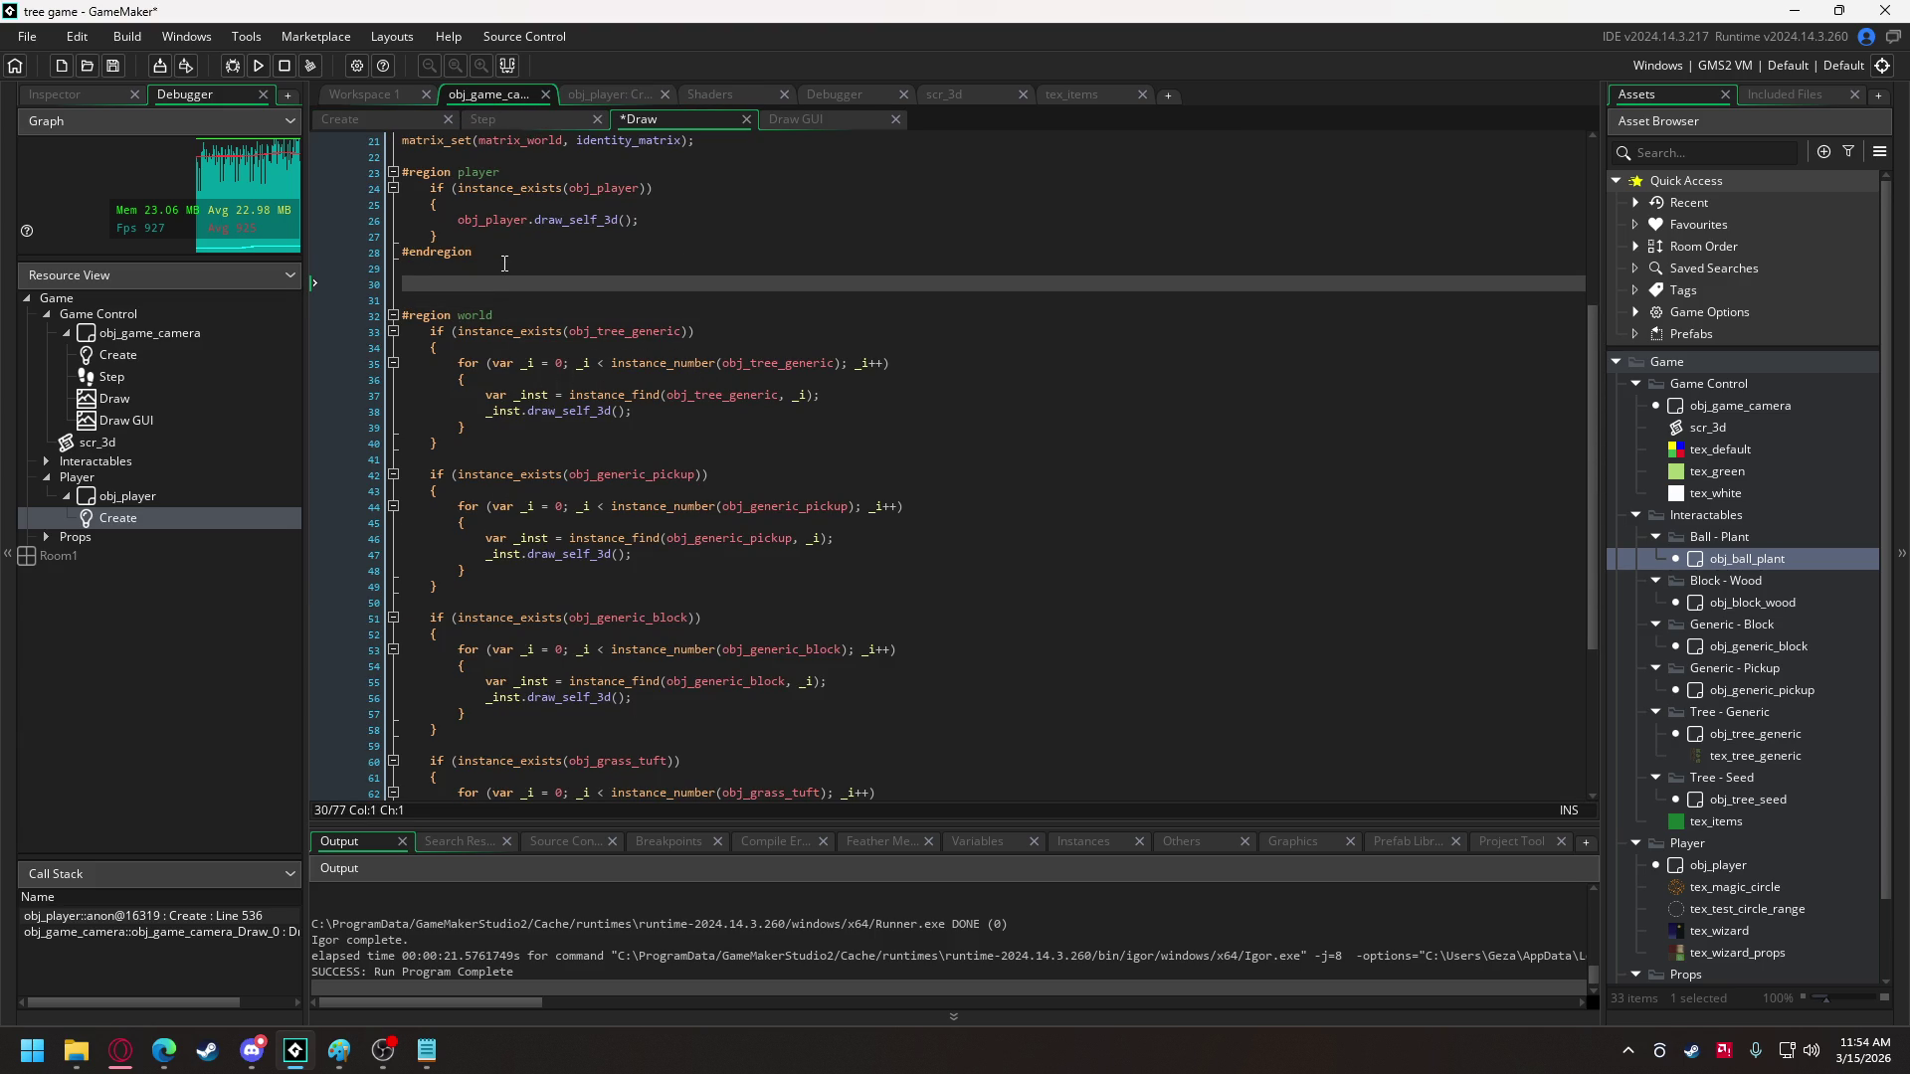
pyautogui.write('#regi')
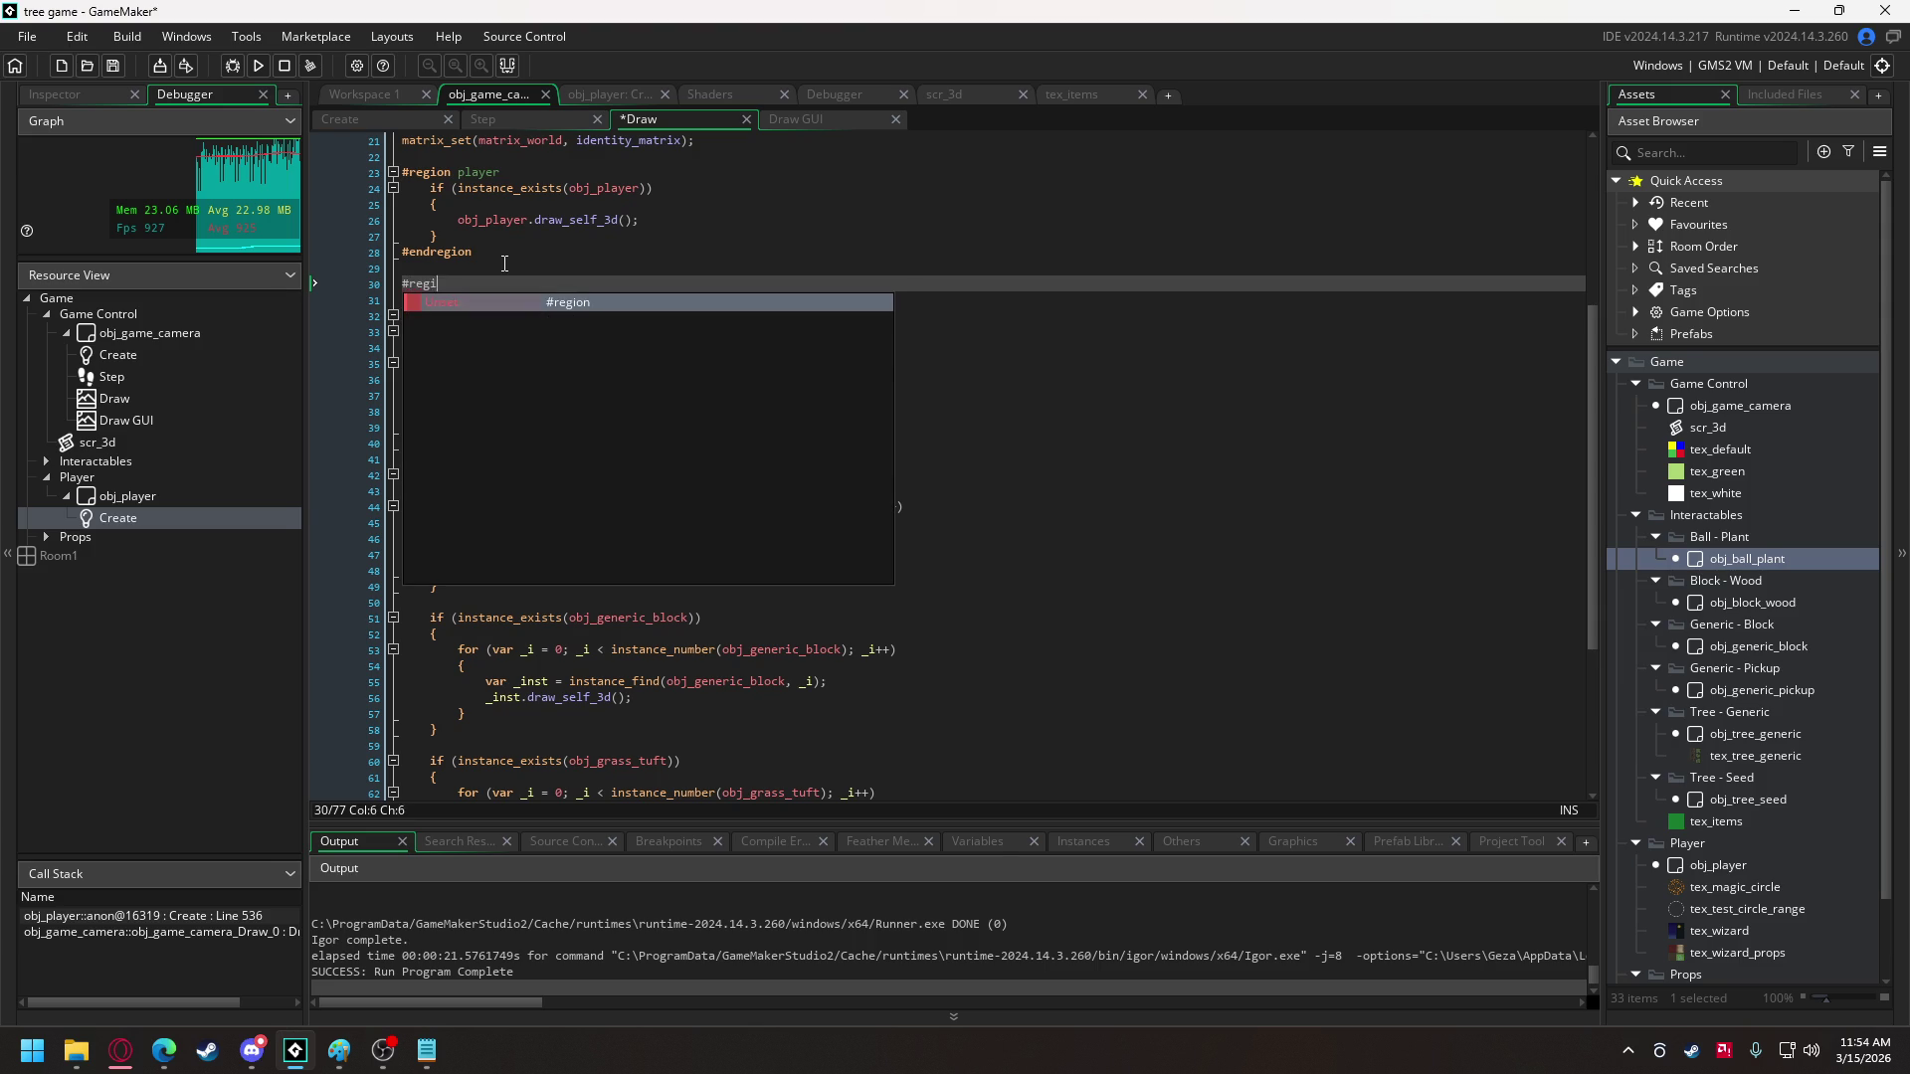
pyautogui.write('on items')
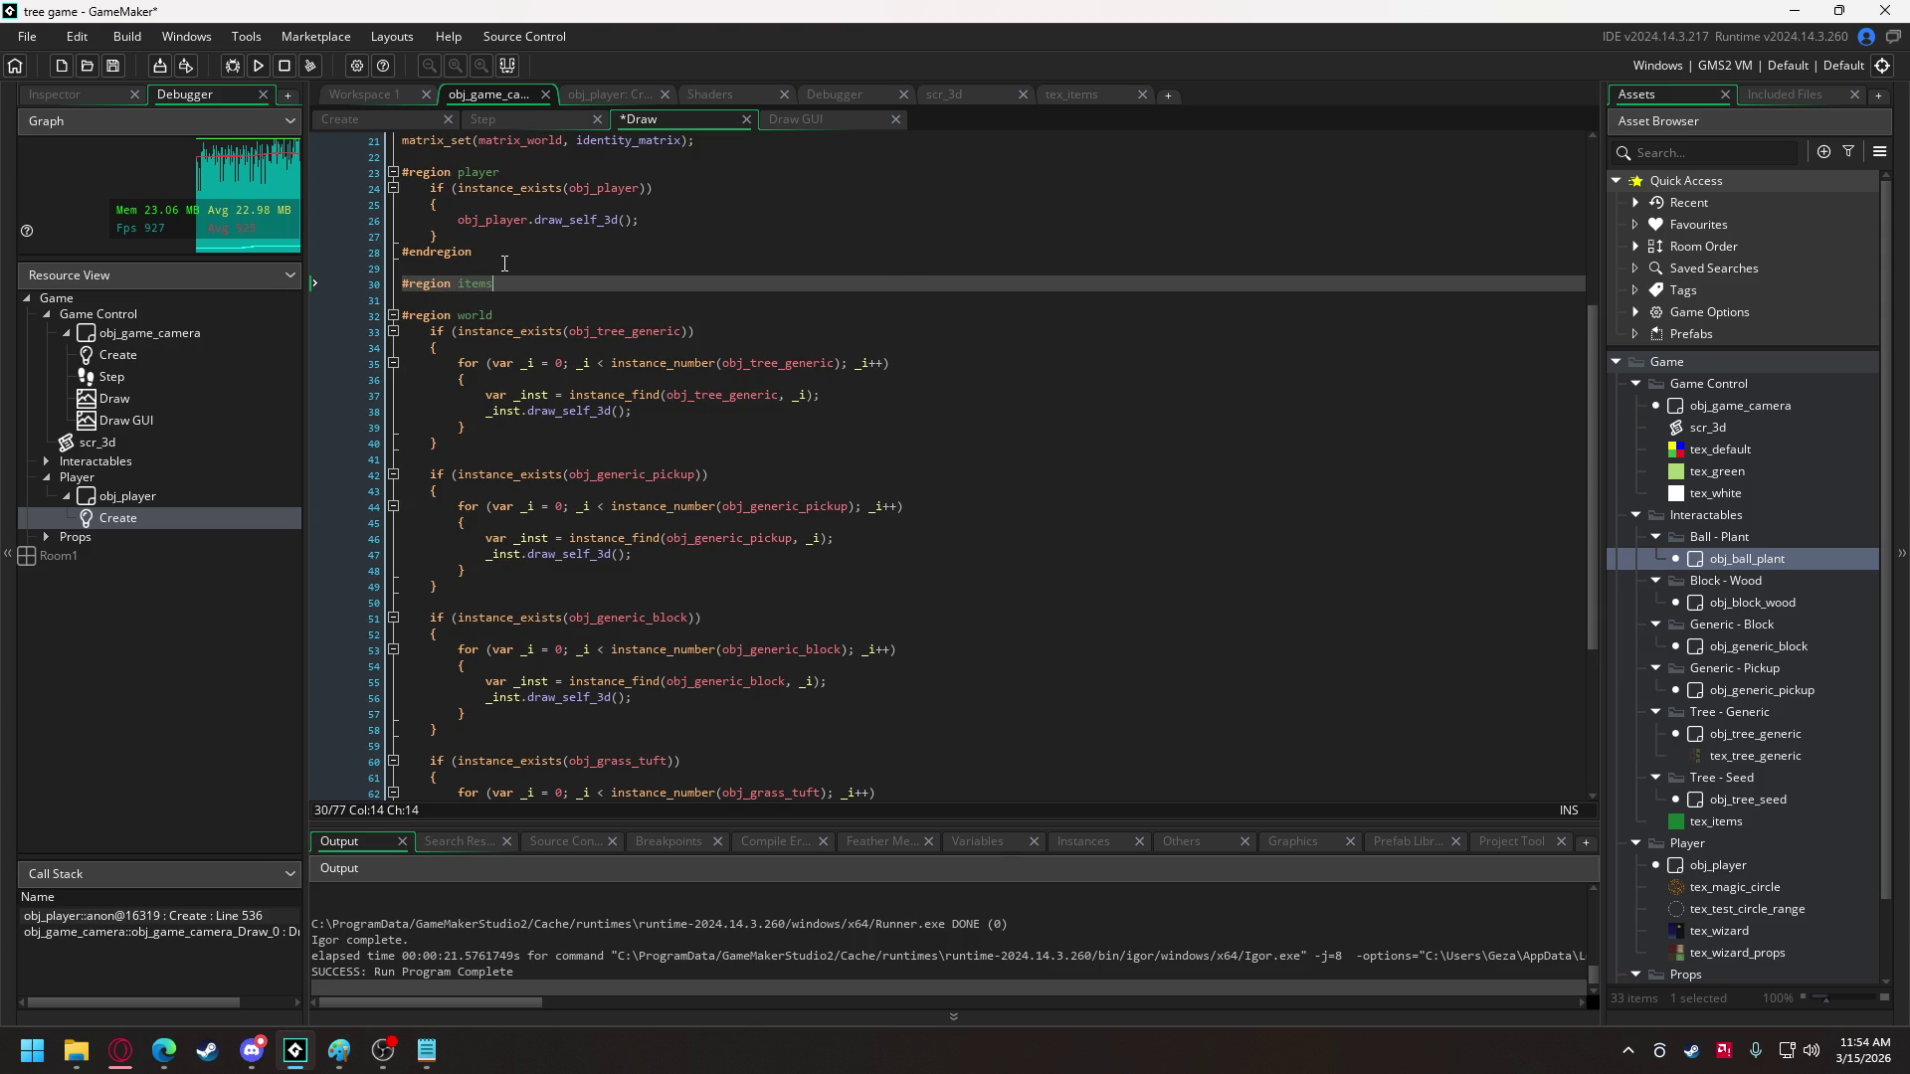
pyautogui.press('Return')
pyautogui.press('Return')
pyautogui.write('#endregion')
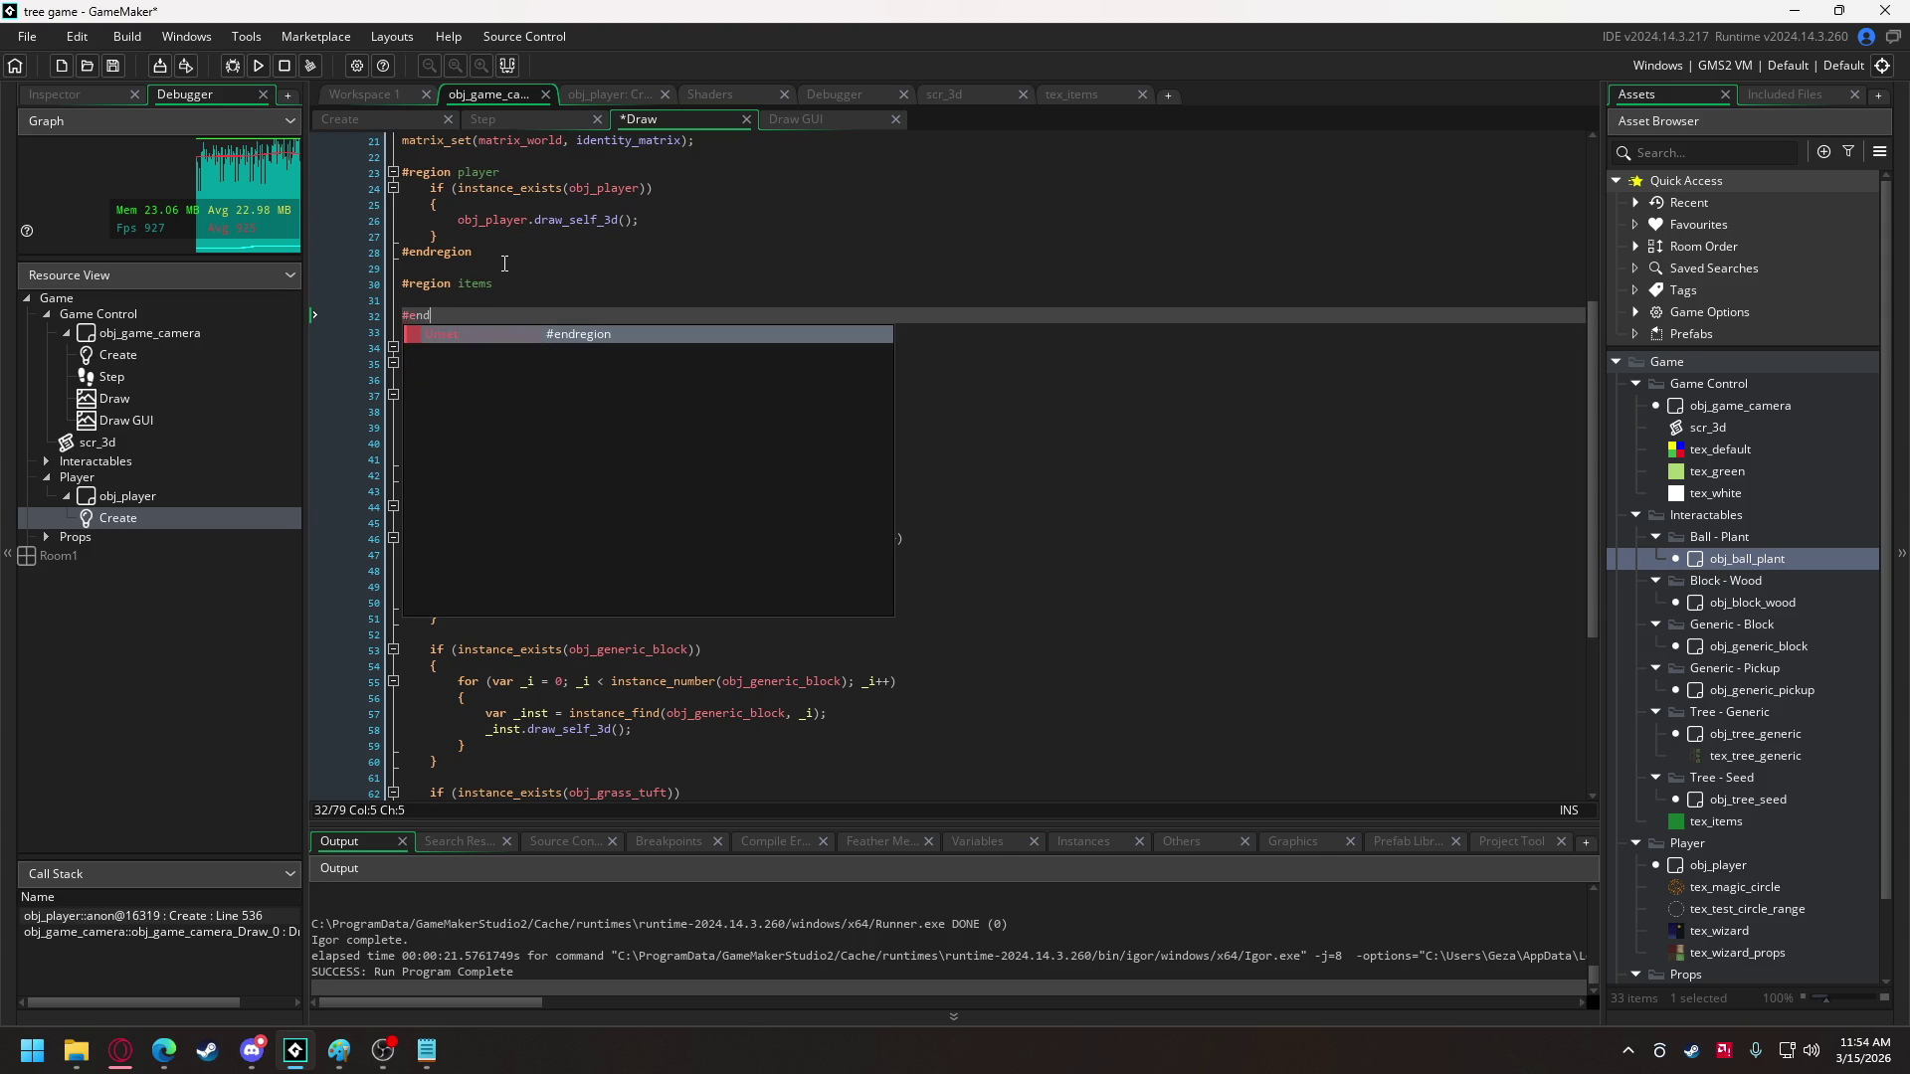
pyautogui.press('Up')
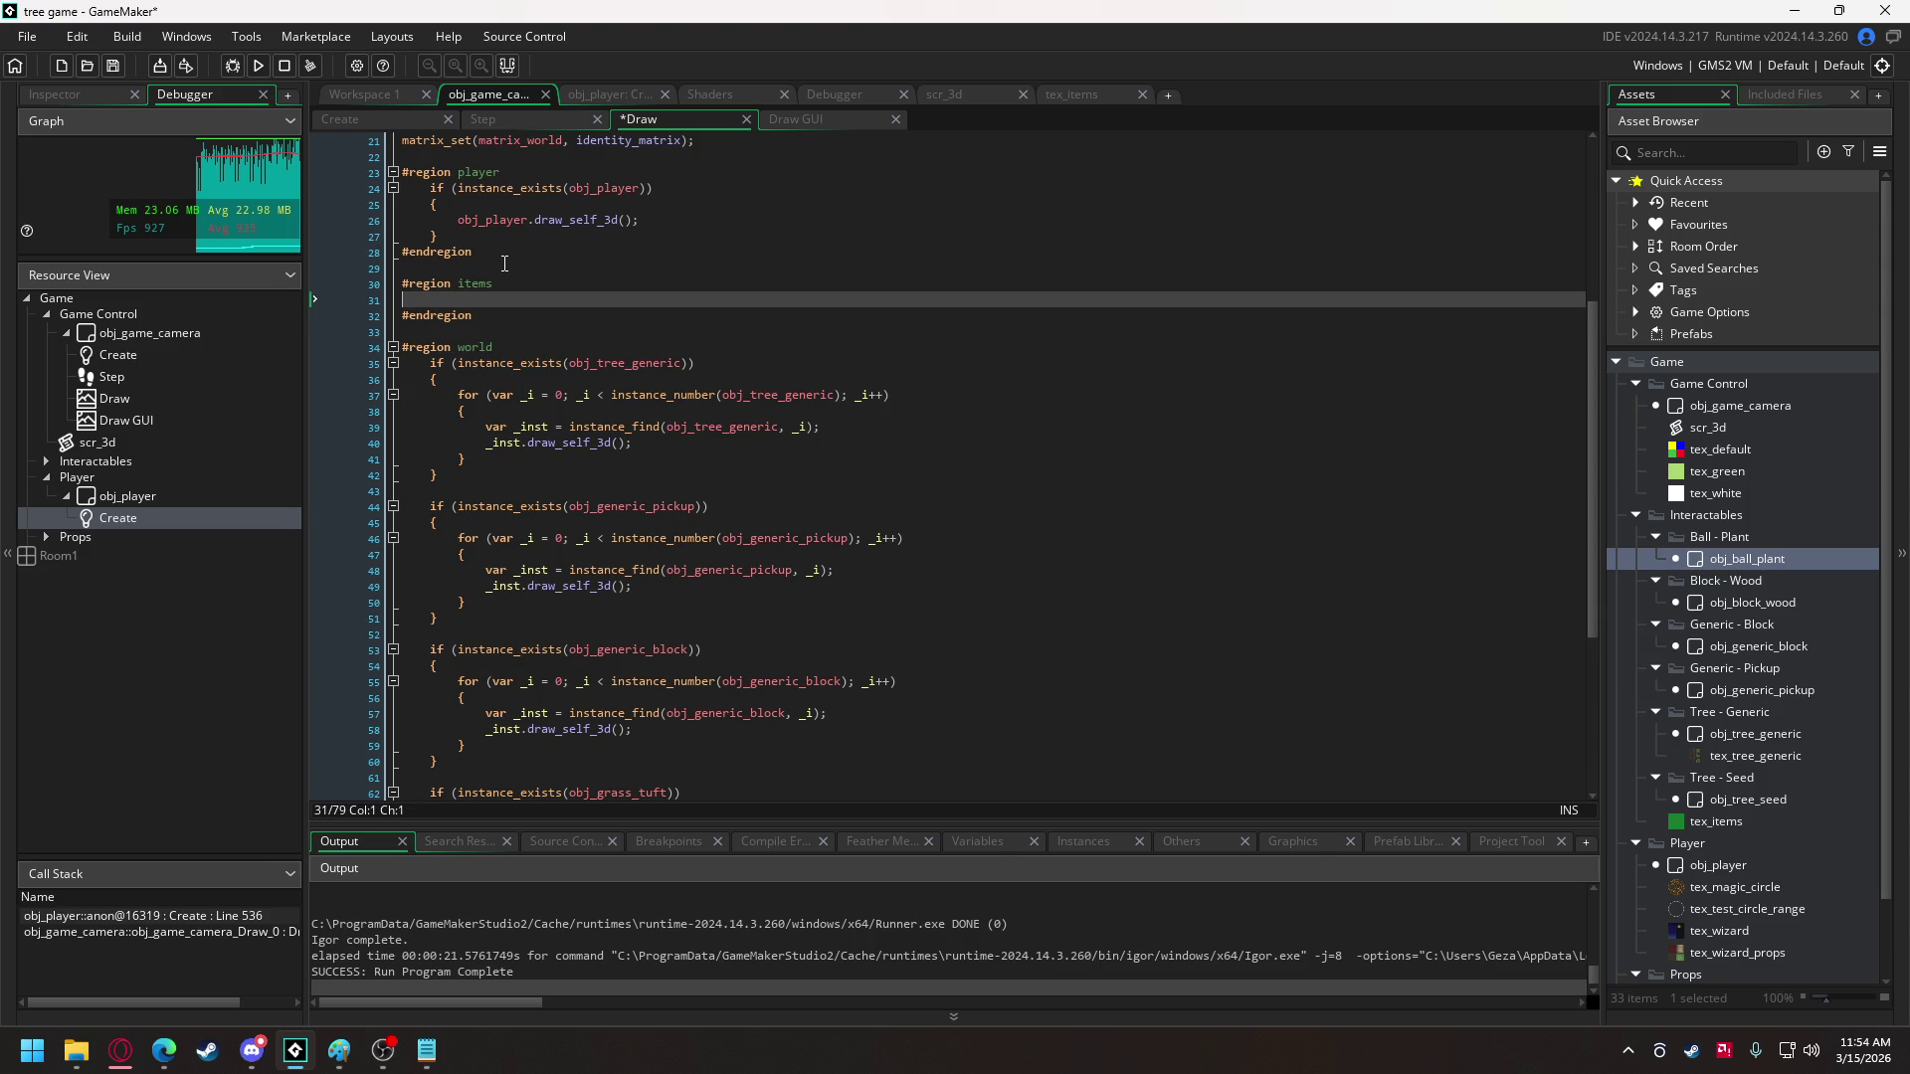
pyautogui.hotkey('ctrl', 'v')
pyautogui.press('BackSpace')
pyautogui.press('BackSpace')
pyautogui.press('Return')
pyautogui.press('Return')
pyautogui.write('}')
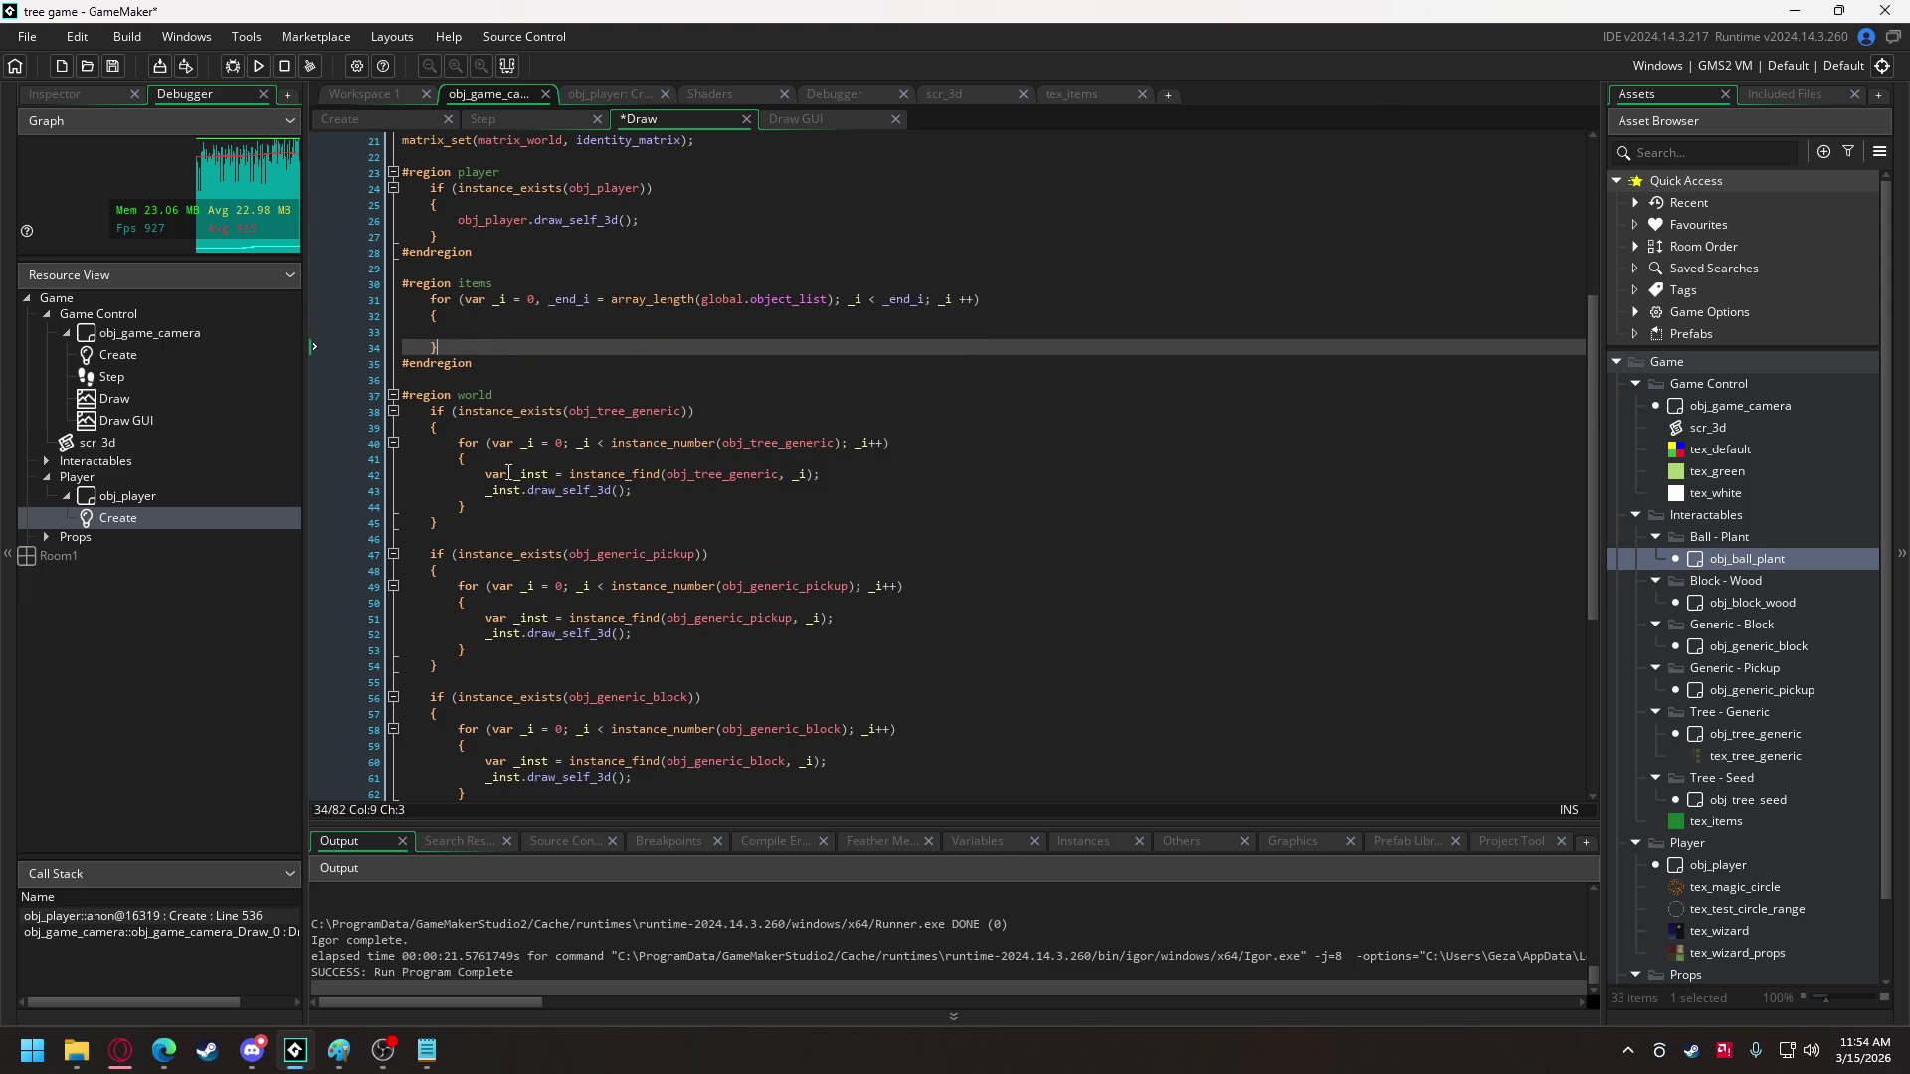
# - Copy the obj_tree_generic drawing block into the items loop and indent it
pyautogui.moveTo(453, 516); pyautogui.dragTo(424, 407)
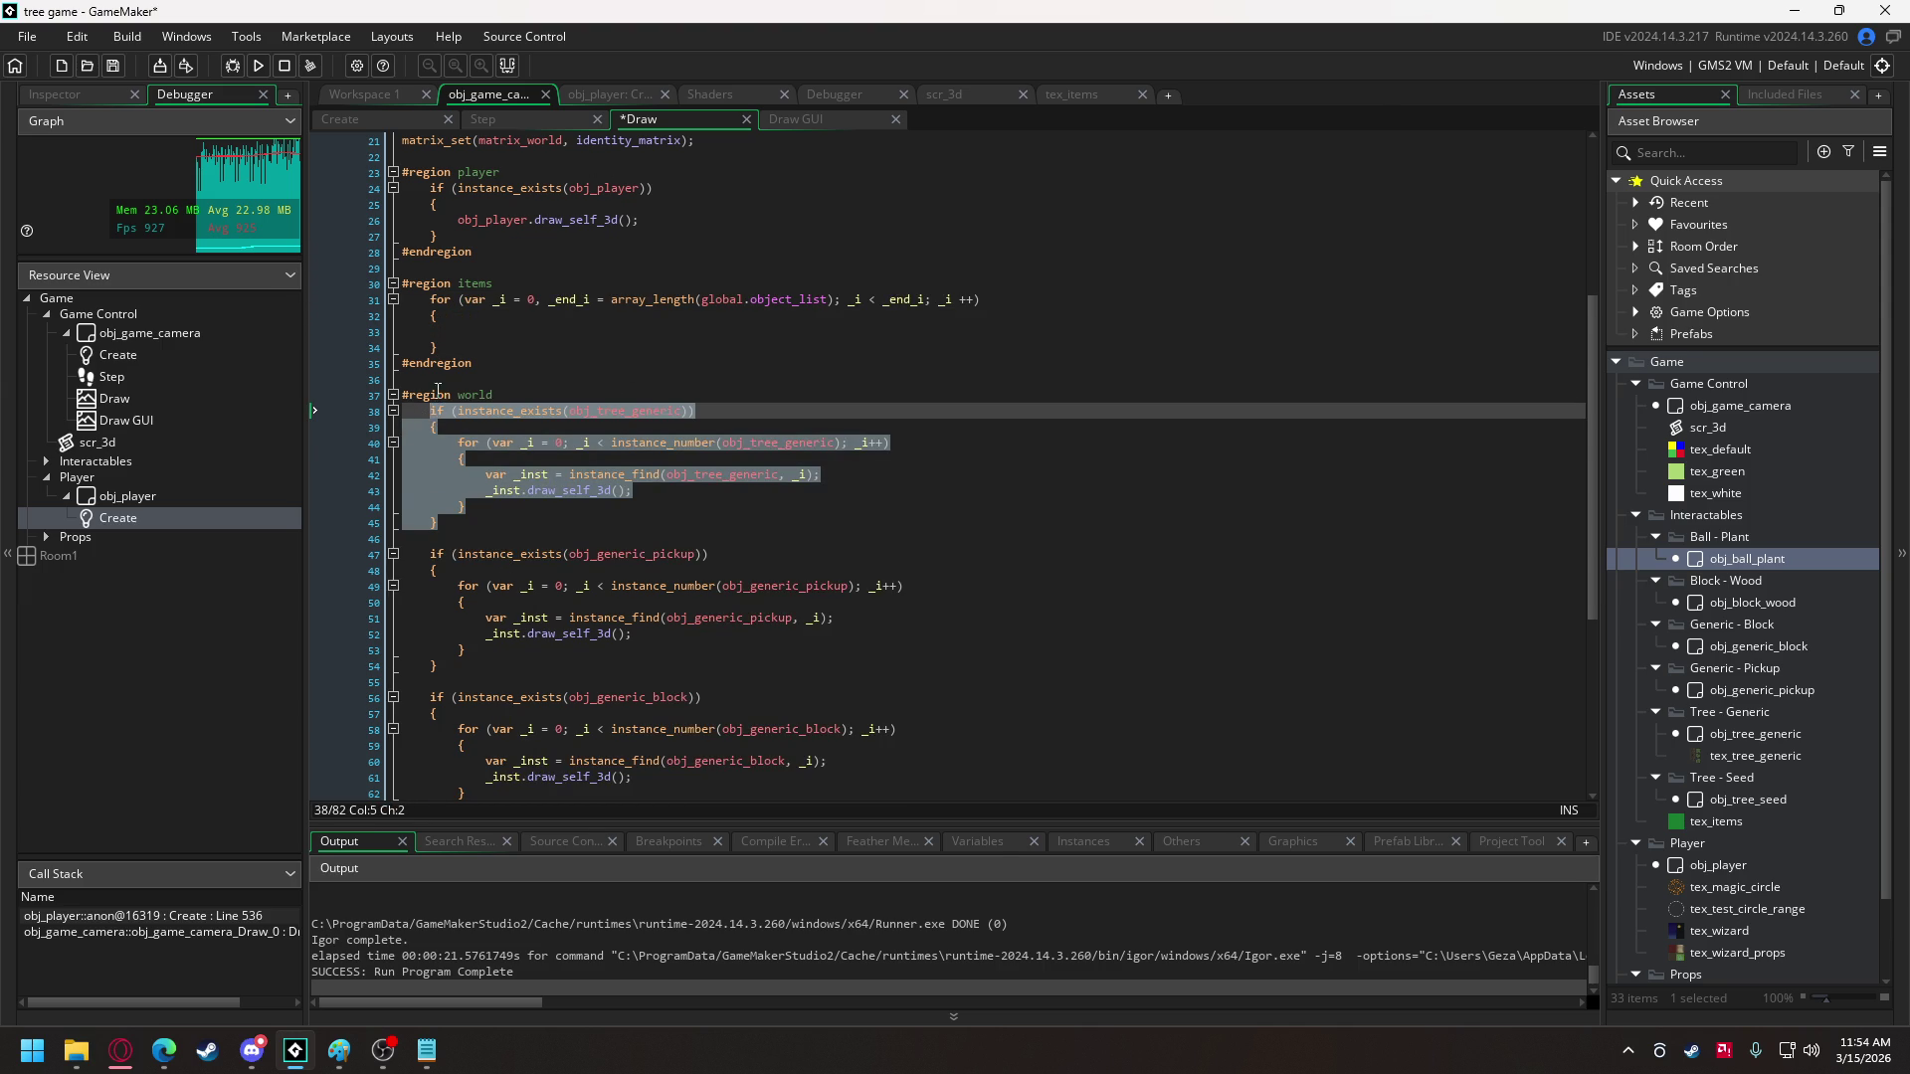
pyautogui.hotkey('ctrl', 'c')
pyautogui.click(477, 338)
pyautogui.hotkey('ctrl', 'v')
pyautogui.moveTo(456, 445); pyautogui.dragTo(436, 354)
pyautogui.press('Tab')
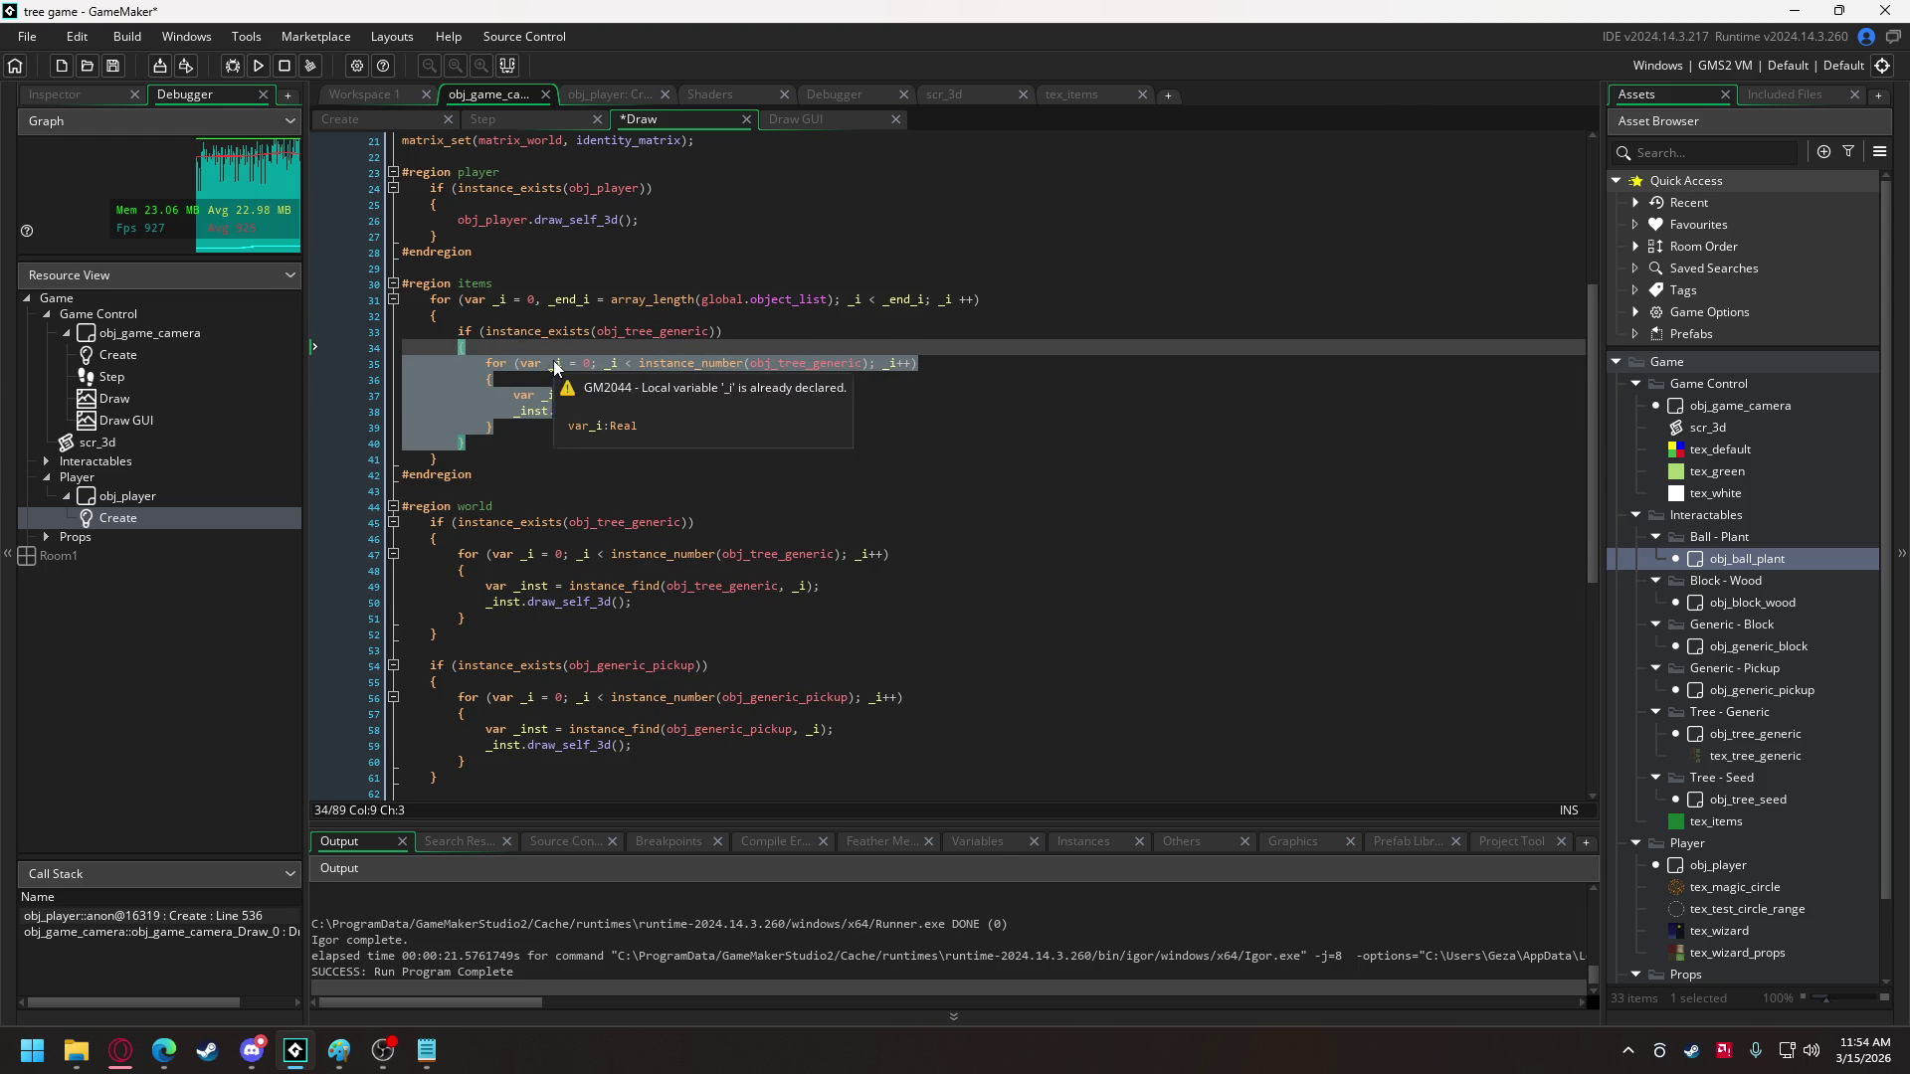
# - Rename the inner loop counter from _i to _j in declaration, condition, increment and instance_find
pyautogui.click(557, 365)
pyautogui.press('Delete')
pyautogui.write('j')
pyautogui.click(620, 364)
pyautogui.press('BackSpace')
pyautogui.write('j')
pyautogui.click(895, 363)
pyautogui.press('BackSpace')
pyautogui.write('j')
pyautogui.click(832, 397)
pyautogui.press('Delete')
pyautogui.write('j')
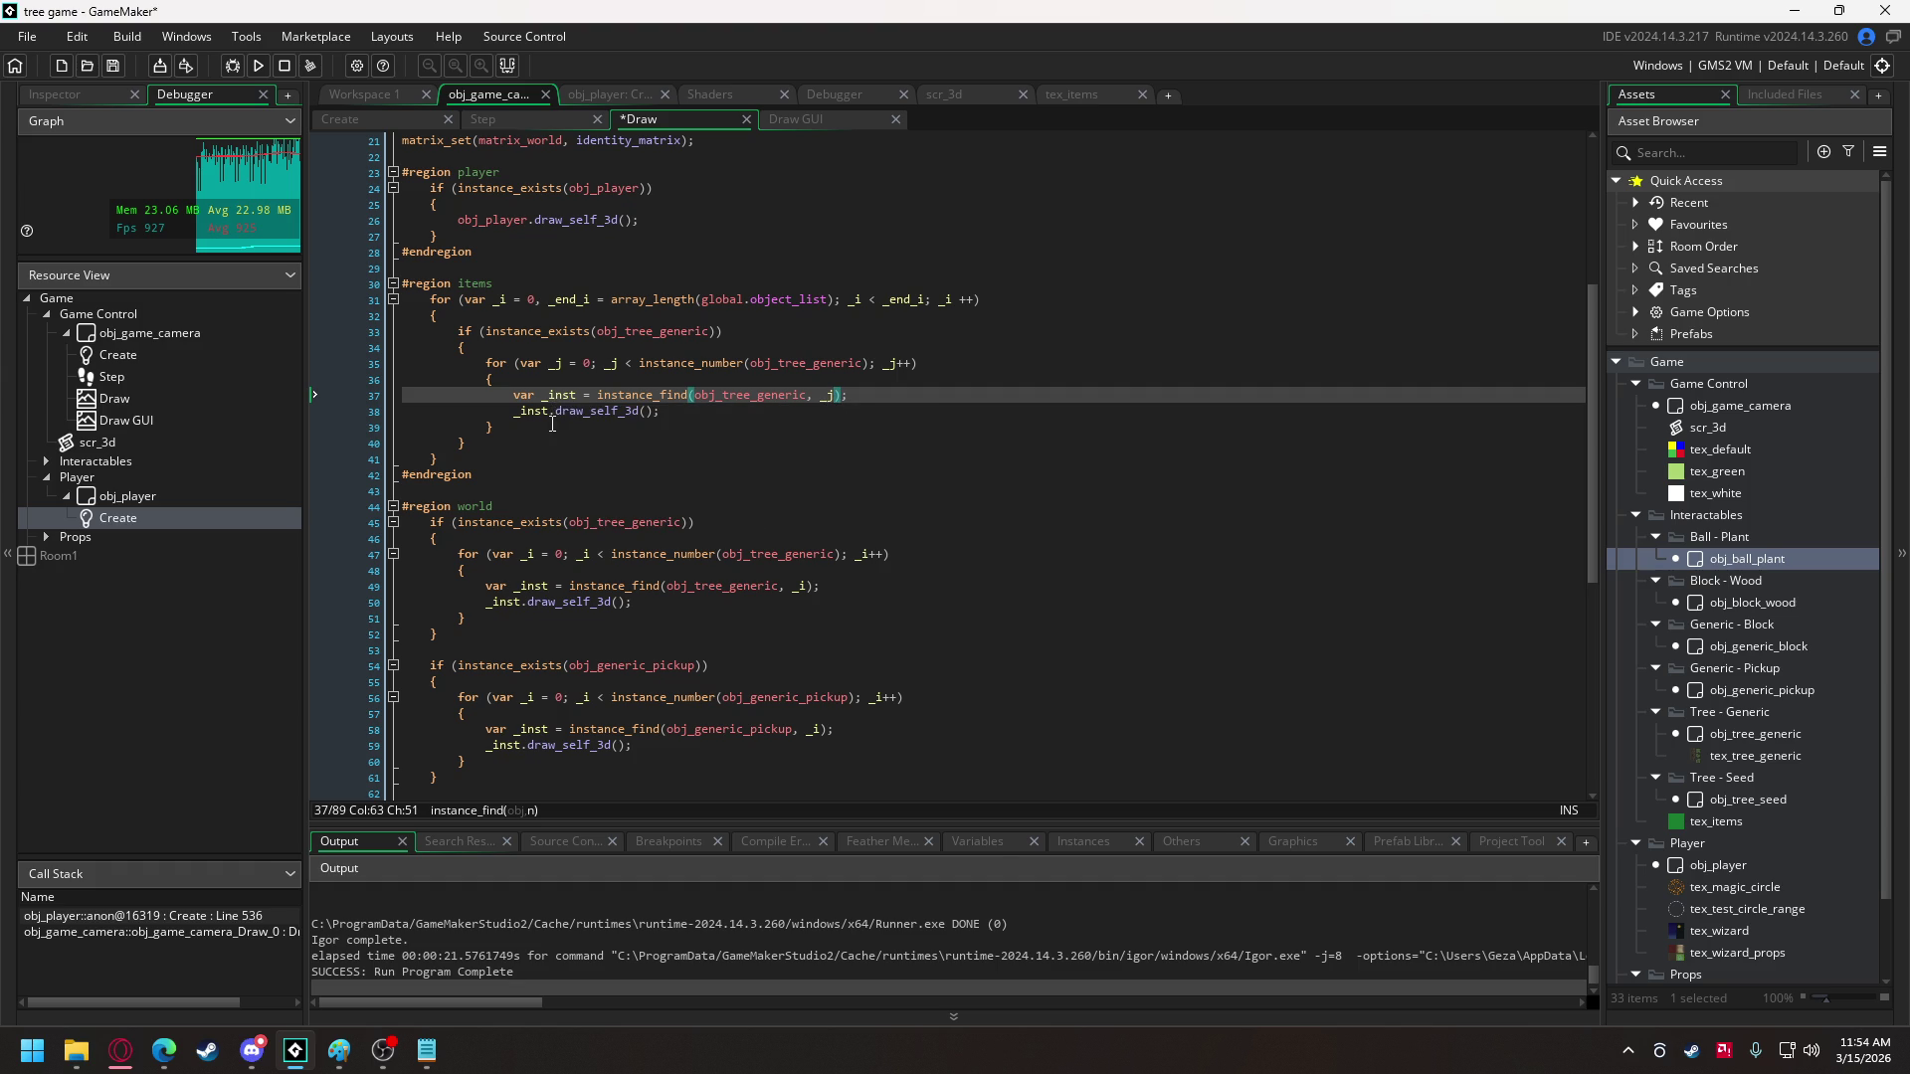
pyautogui.moveTo(559, 411)
# - Replace obj_tree_generic with global.object_list[_i] in instance_exists, the loop header and instance_find
pyautogui.click(754, 299)
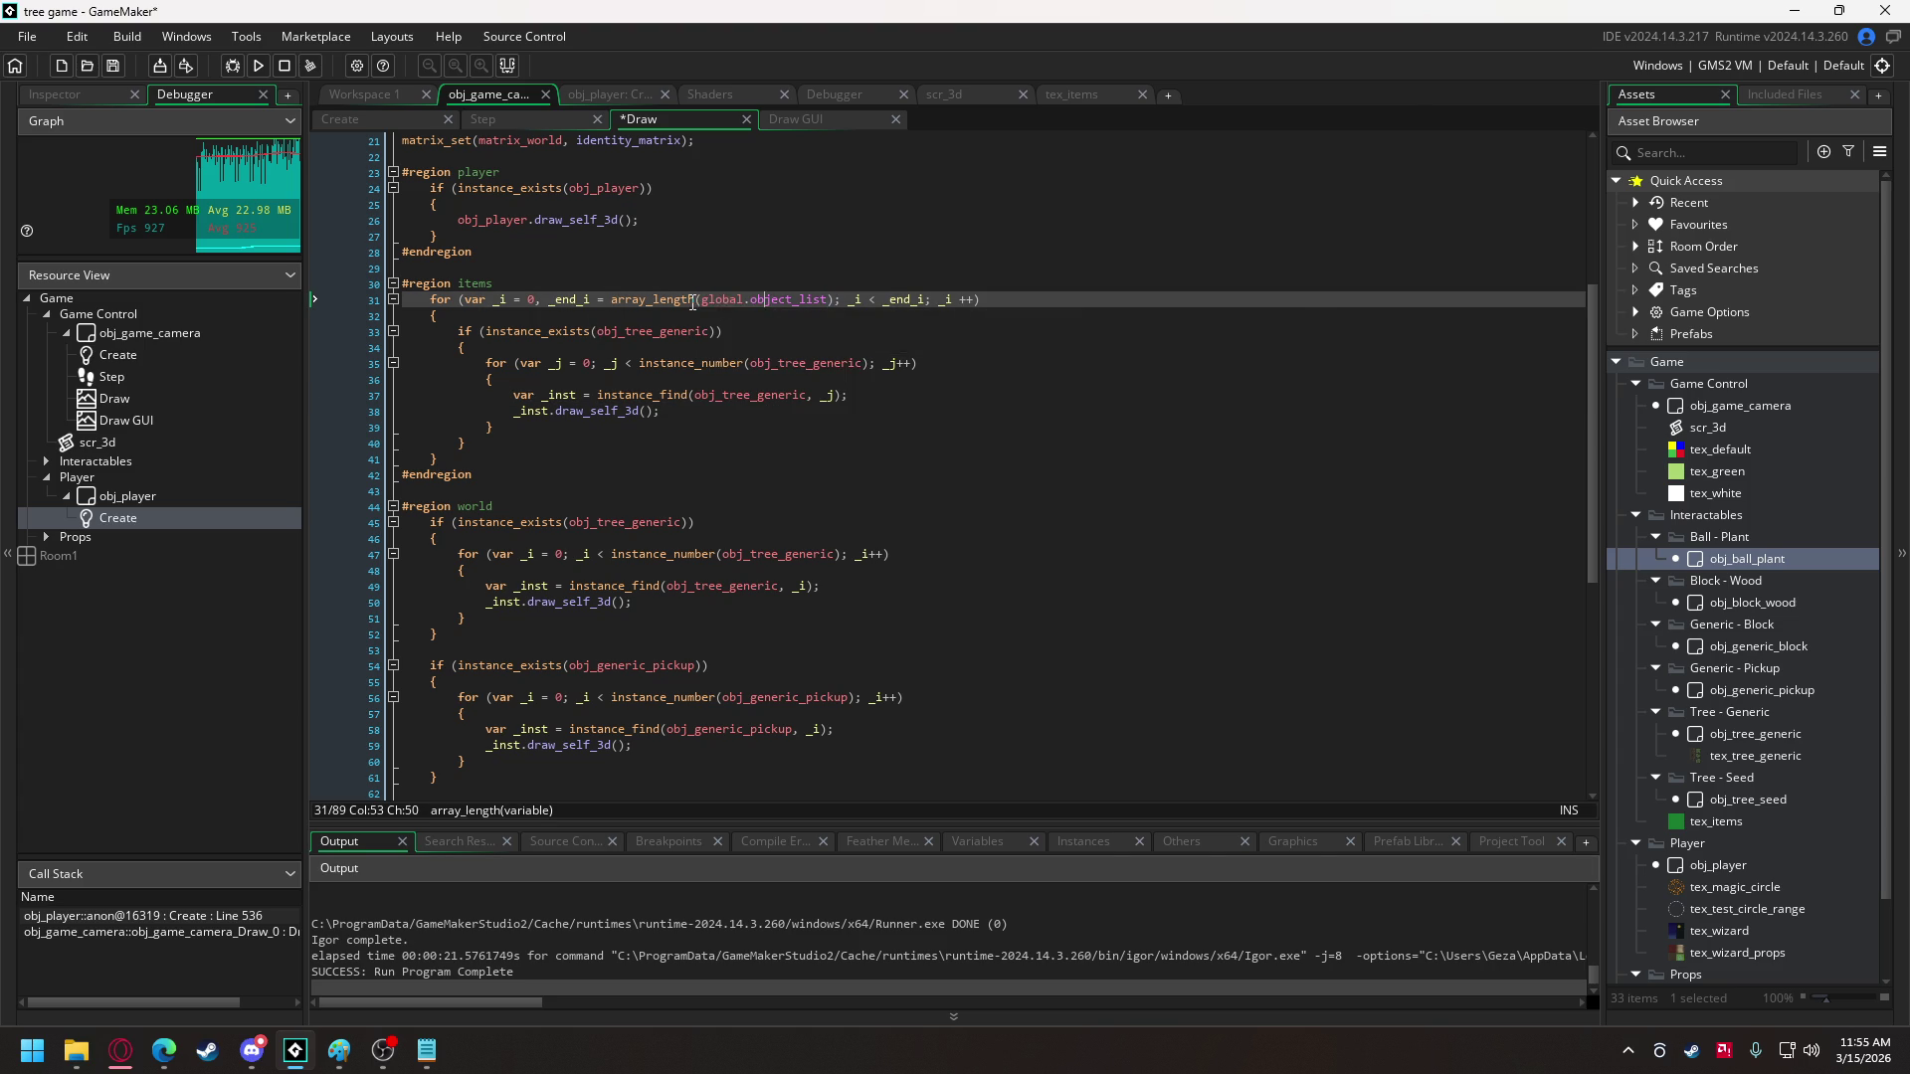
pyautogui.moveTo(702, 300); pyautogui.dragTo(827, 301)
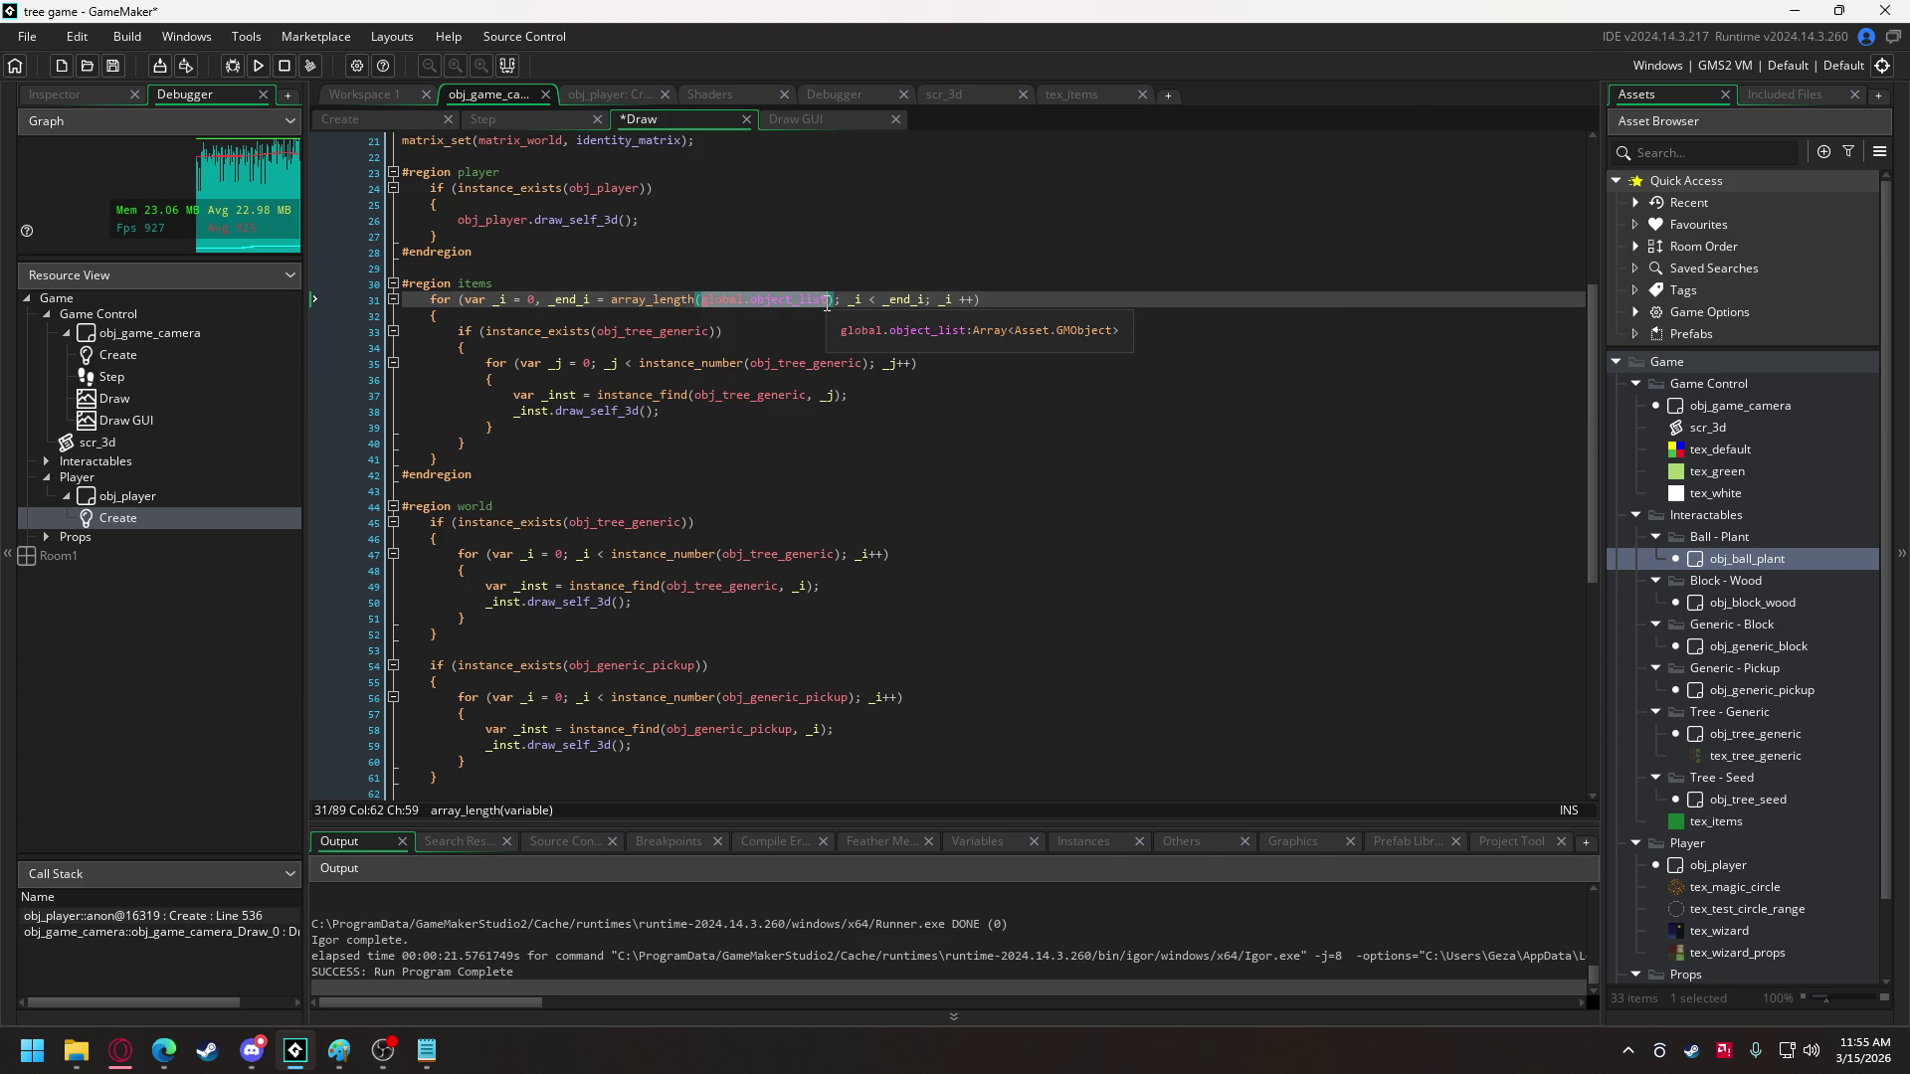
pyautogui.hotkey('ctrl', 'c')
pyautogui.doubleClick(655, 331)
pyautogui.hotkey('ctrl', 'v')
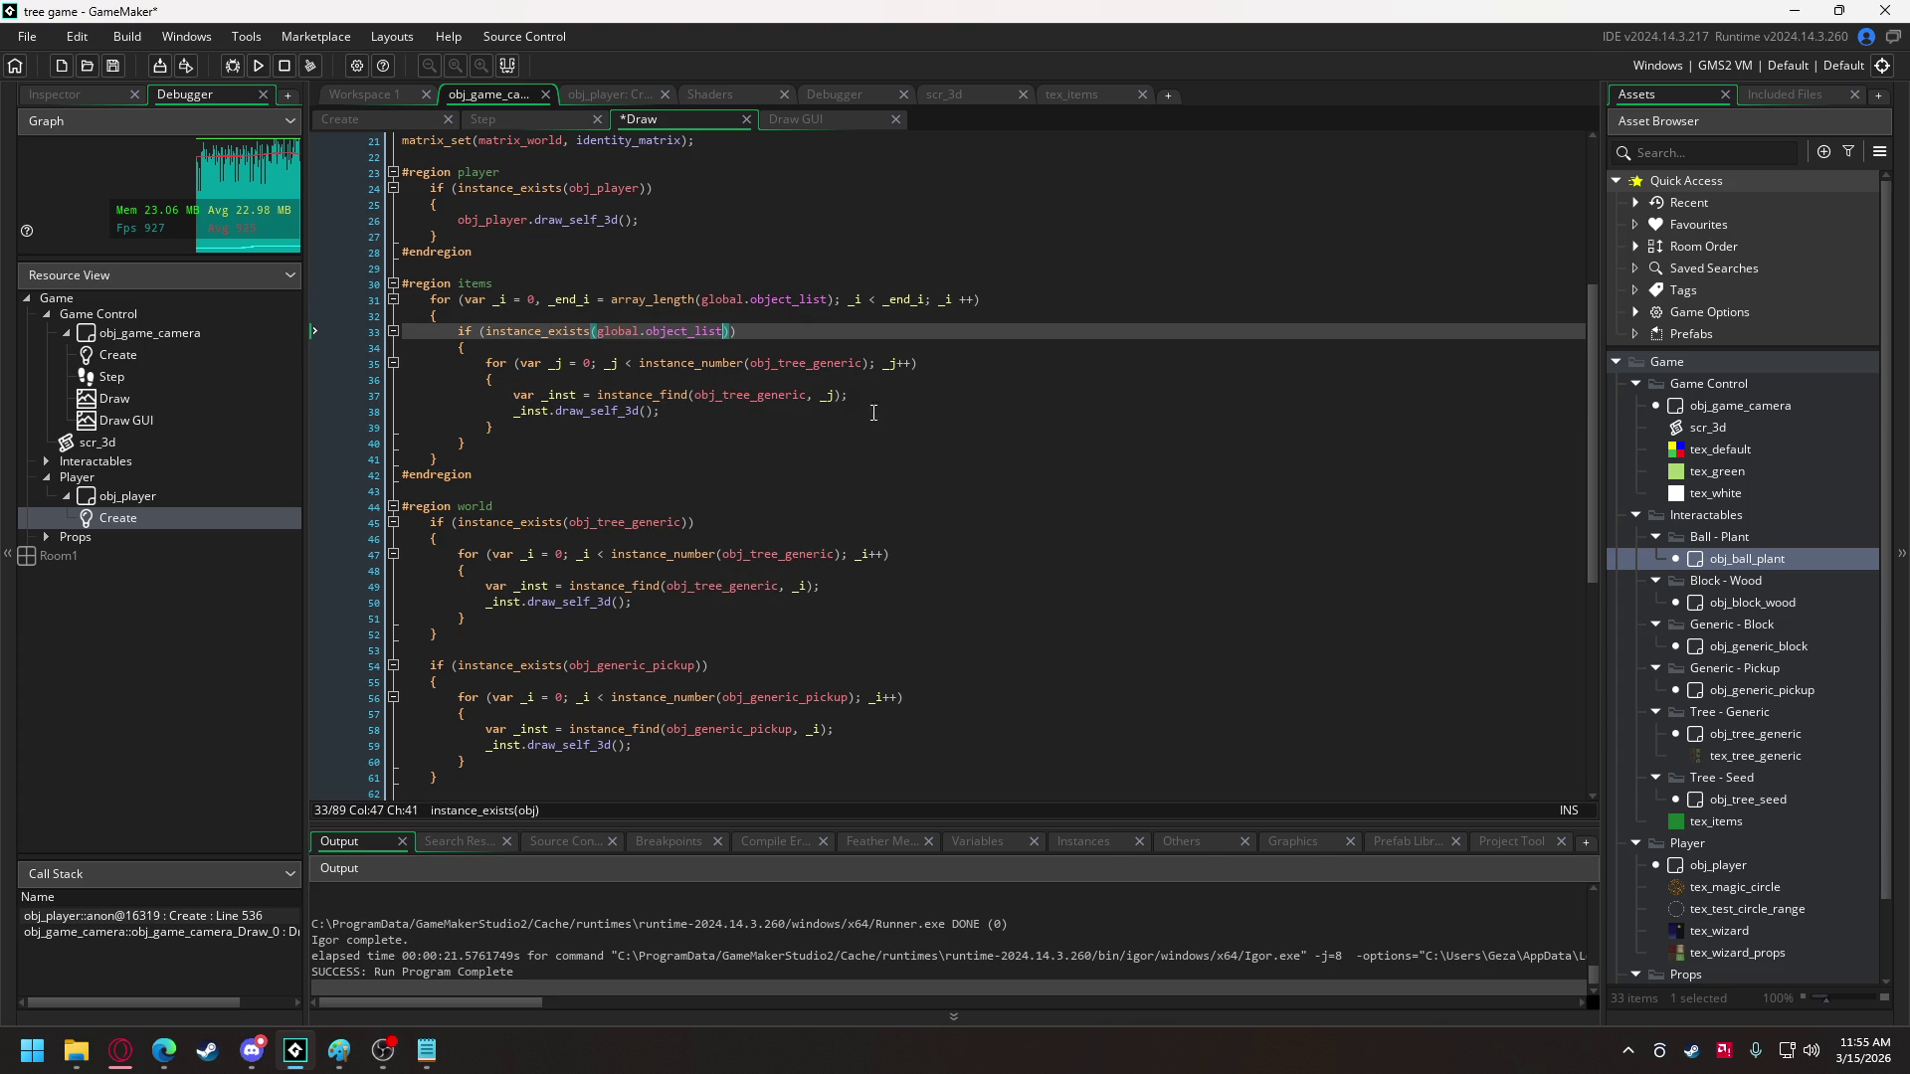
pyautogui.write('[_i]')
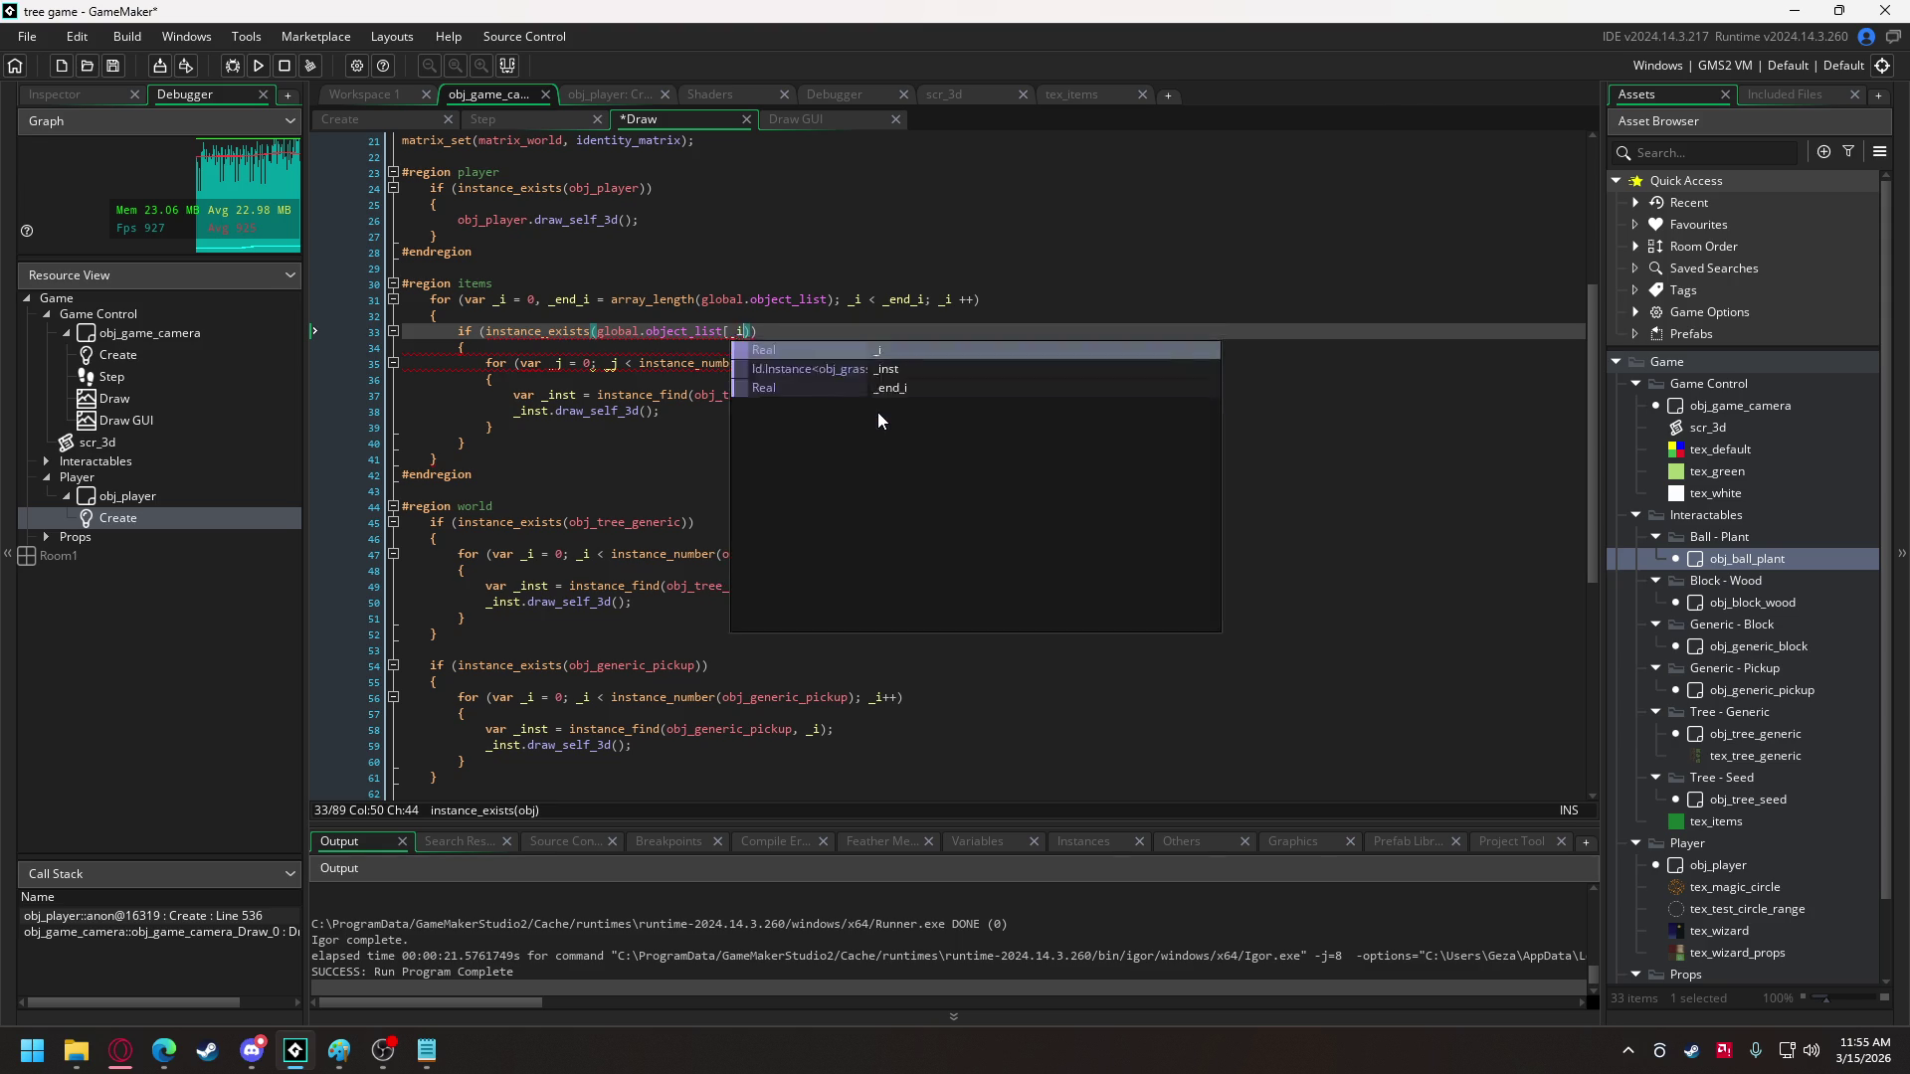
pyautogui.moveTo(595, 331); pyautogui.dragTo(753, 339)
pyautogui.hotkey('ctrl', 'c')
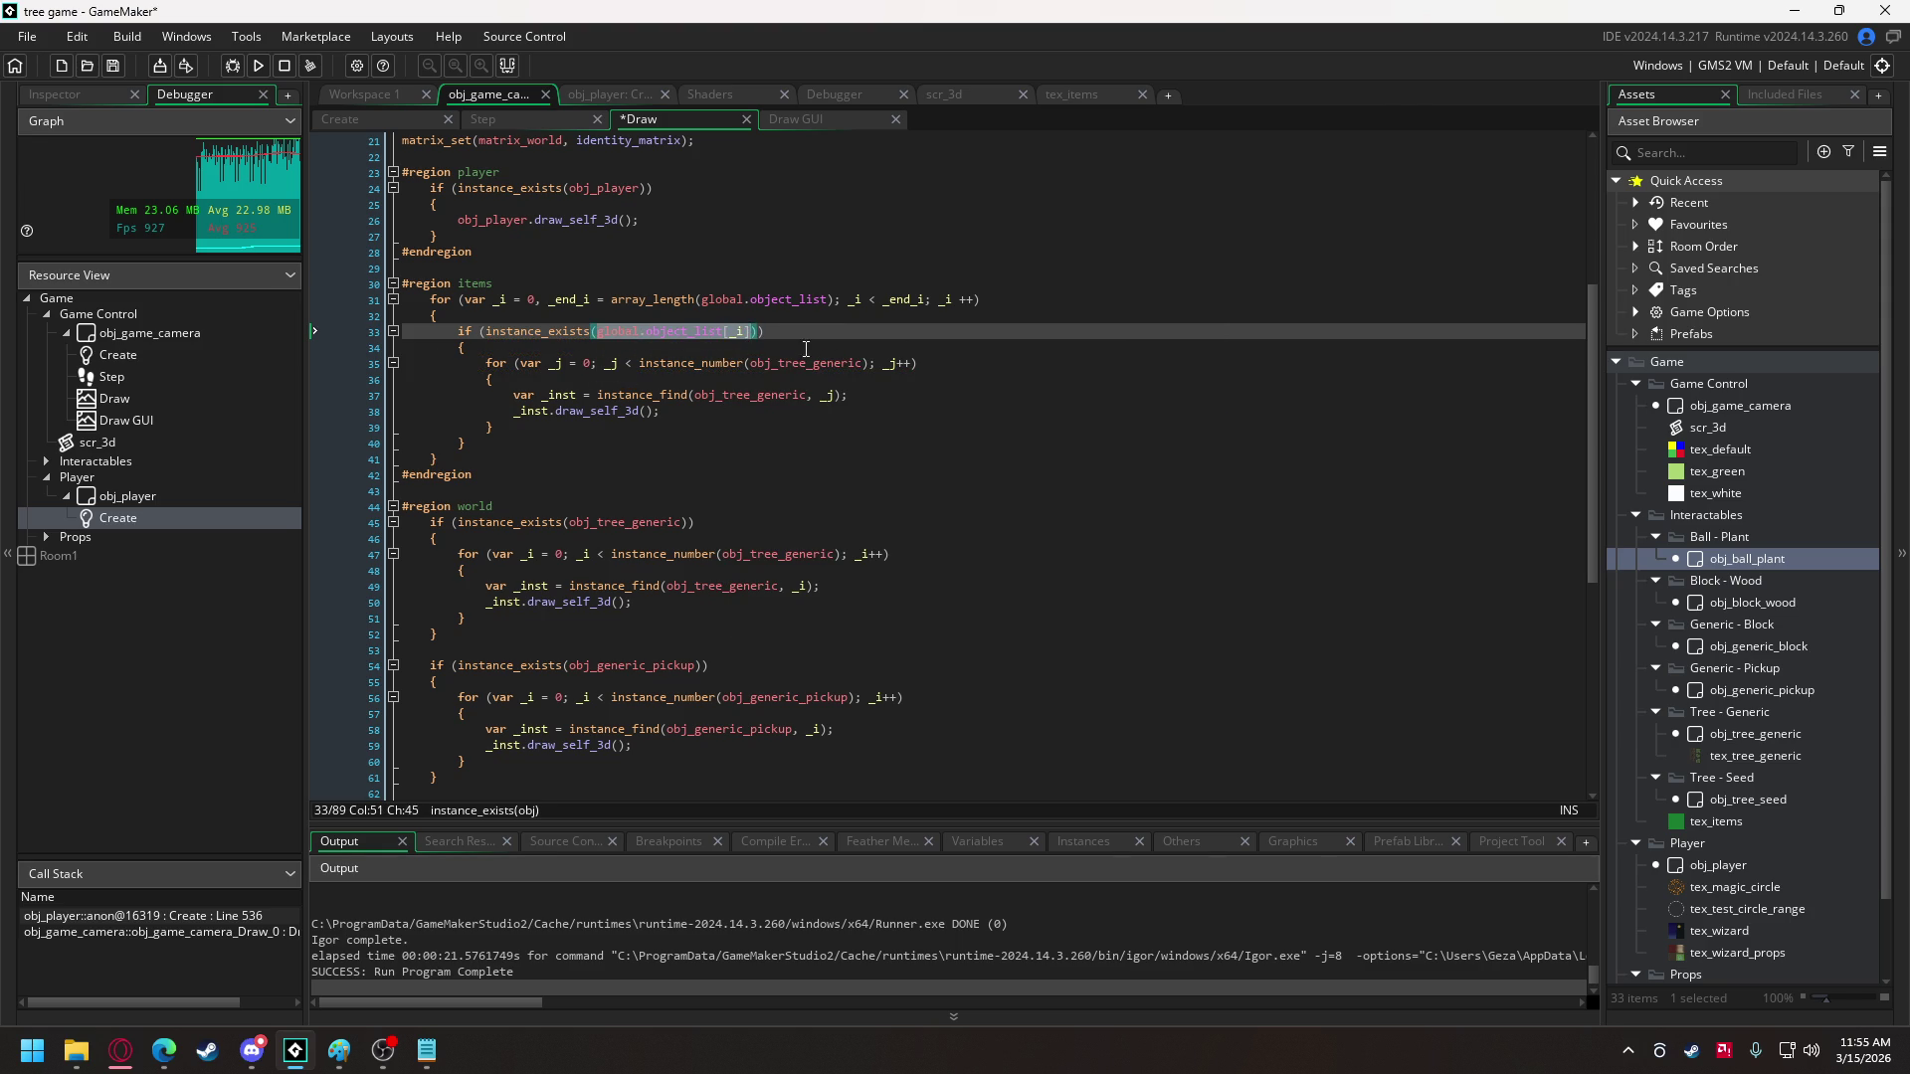
pyautogui.doubleClick(806, 363)
pyautogui.hotkey('ctrl', 'v')
pyautogui.click(758, 398)
pyautogui.doubleClick(758, 398)
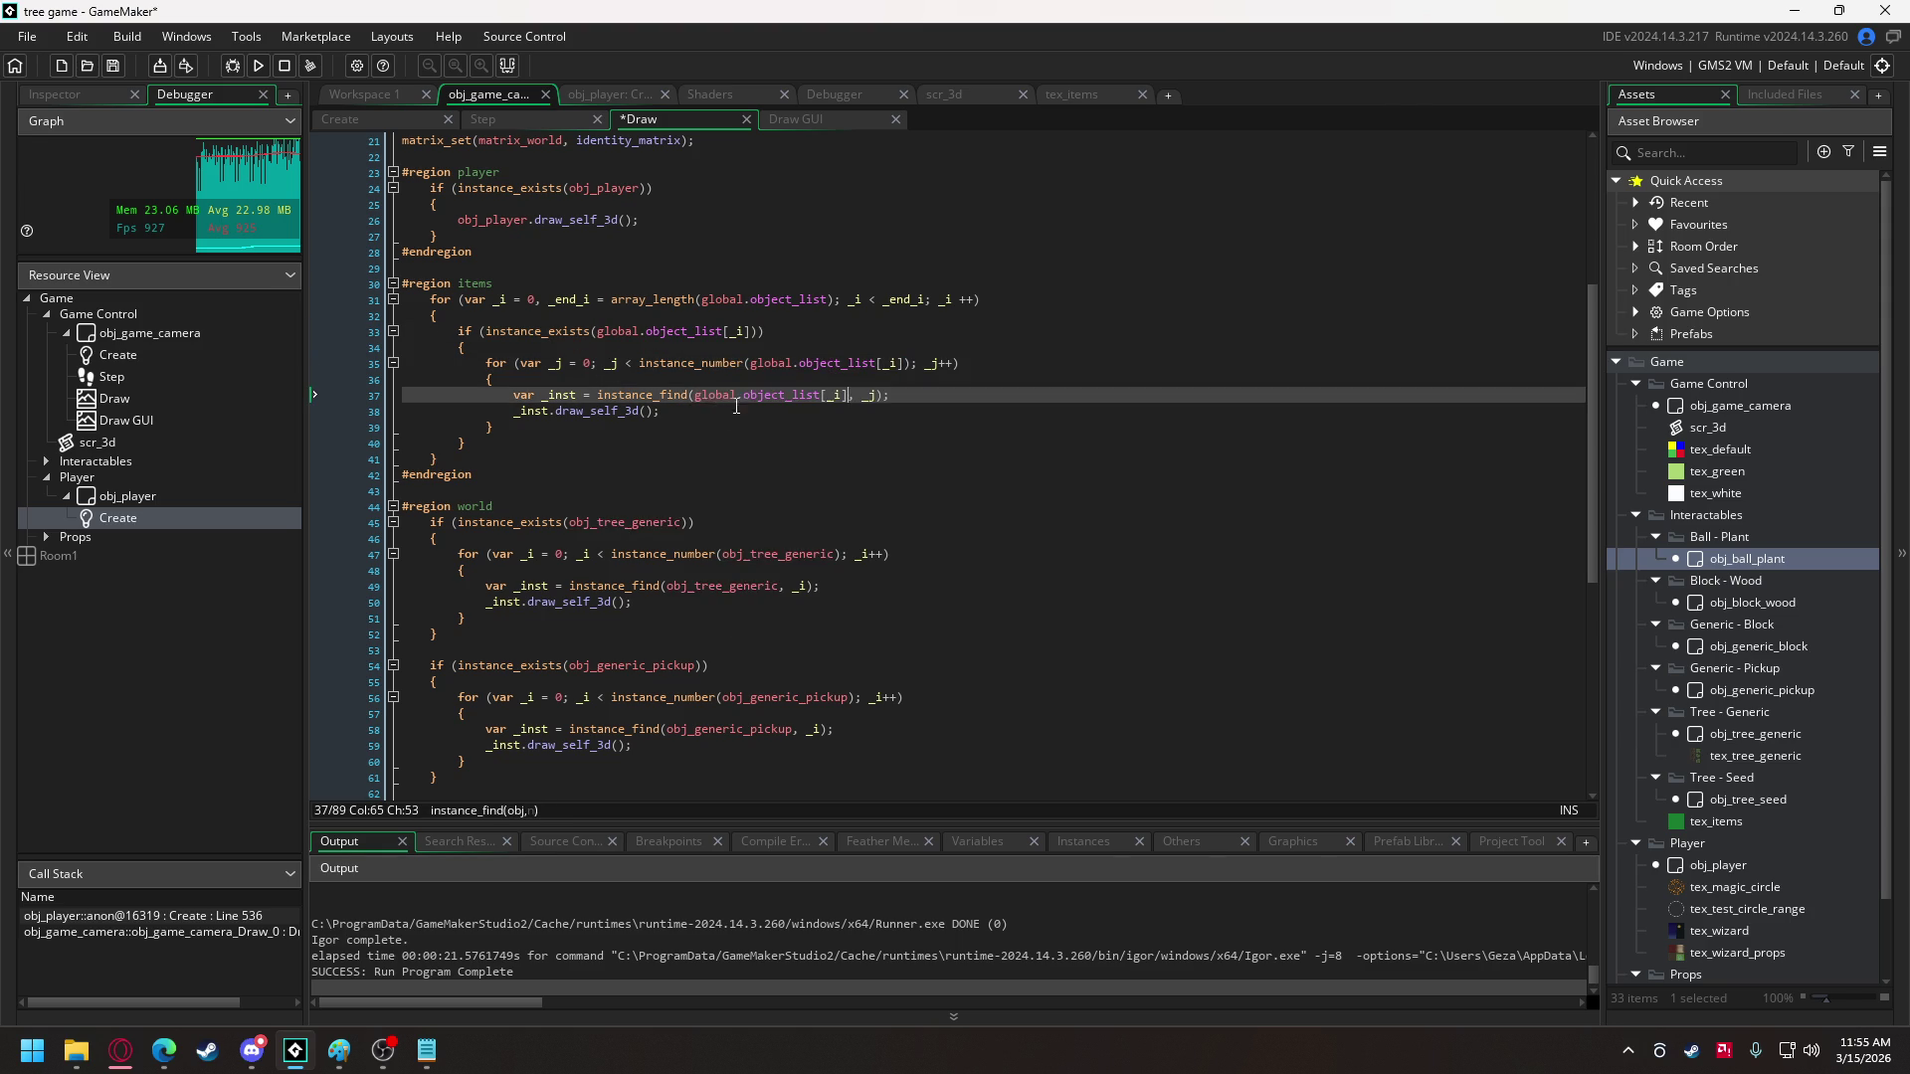
pyautogui.hotkey('ctrl', 'v')
# - Delete the old tree, pickup and block drawing code from the world region
pyautogui.scroll(-4, 517, 484)
pyautogui.moveTo(418, 322); pyautogui.dragTo(469, 380)
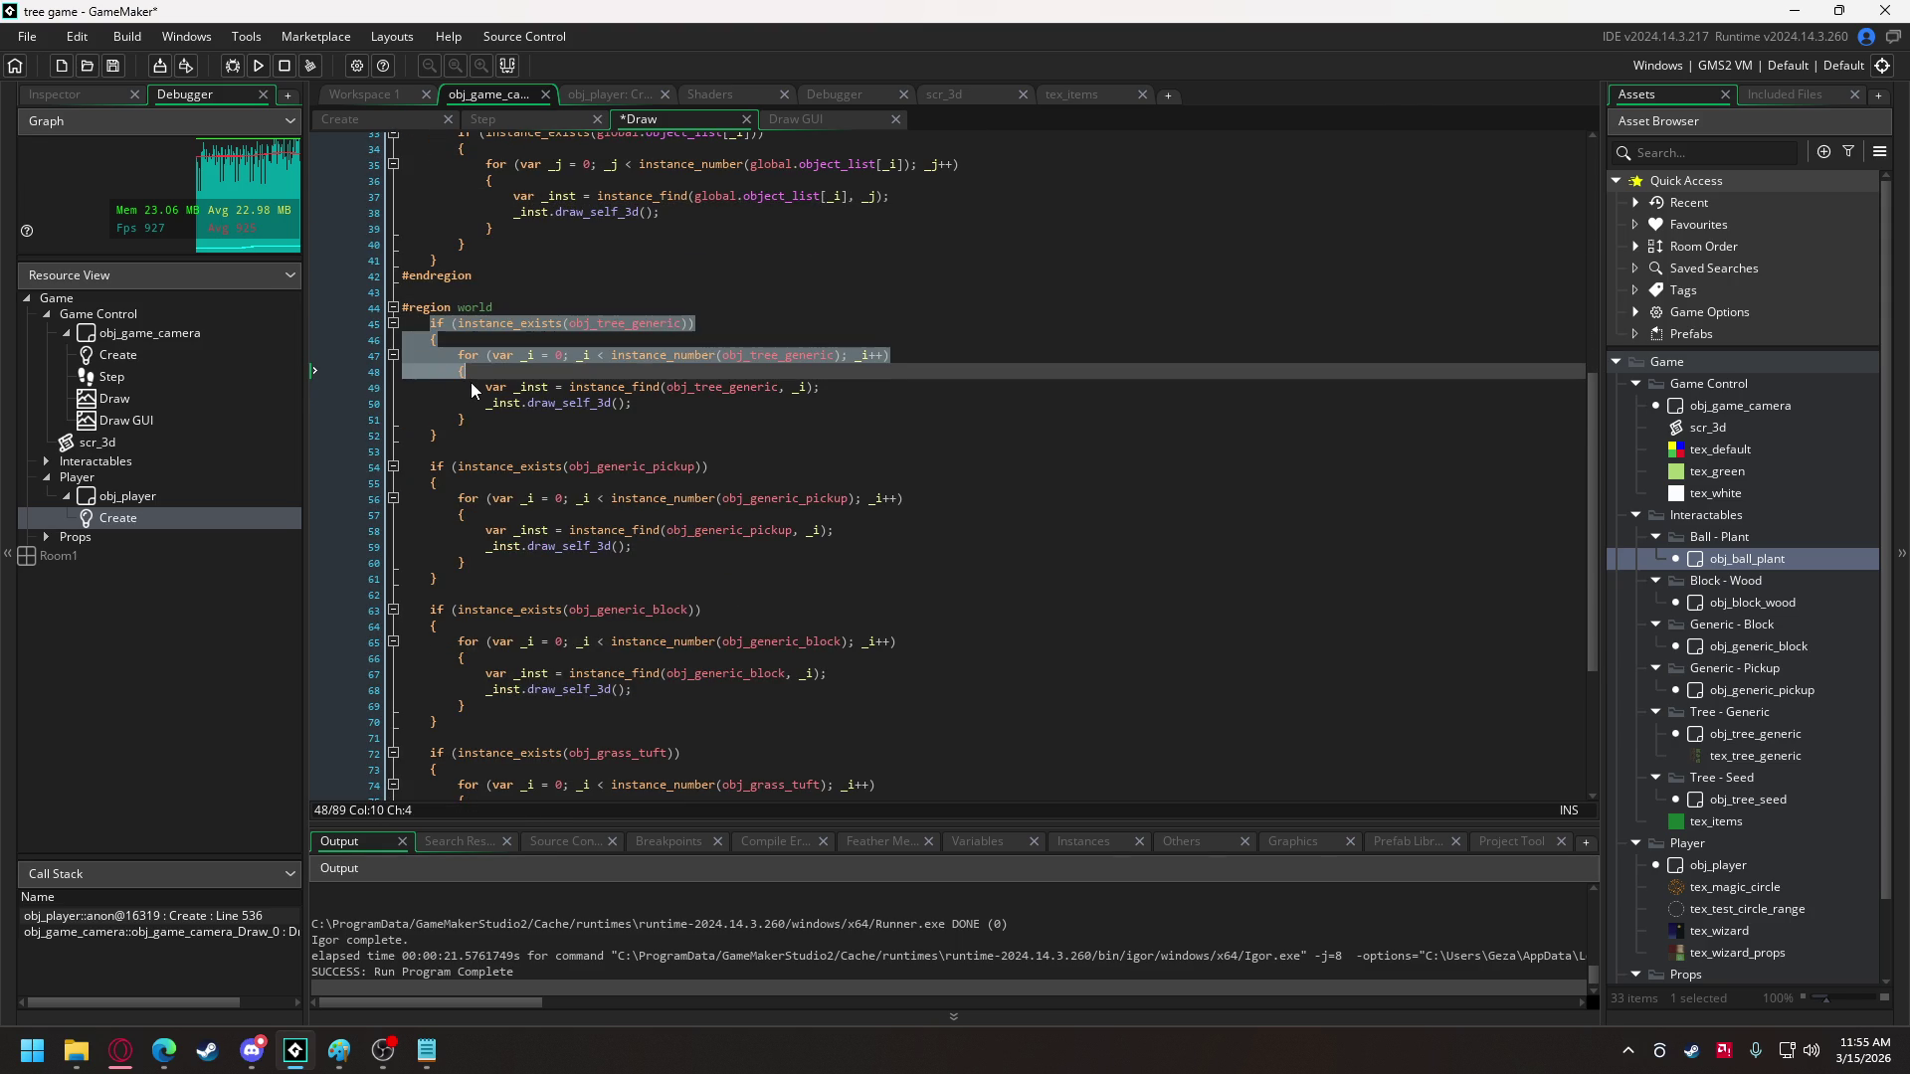
pyautogui.moveTo(470, 382)
pyautogui.mouseDown()
pyautogui.moveTo(704, 417)
pyautogui.moveTo(676, 484)
pyautogui.mouseUp()
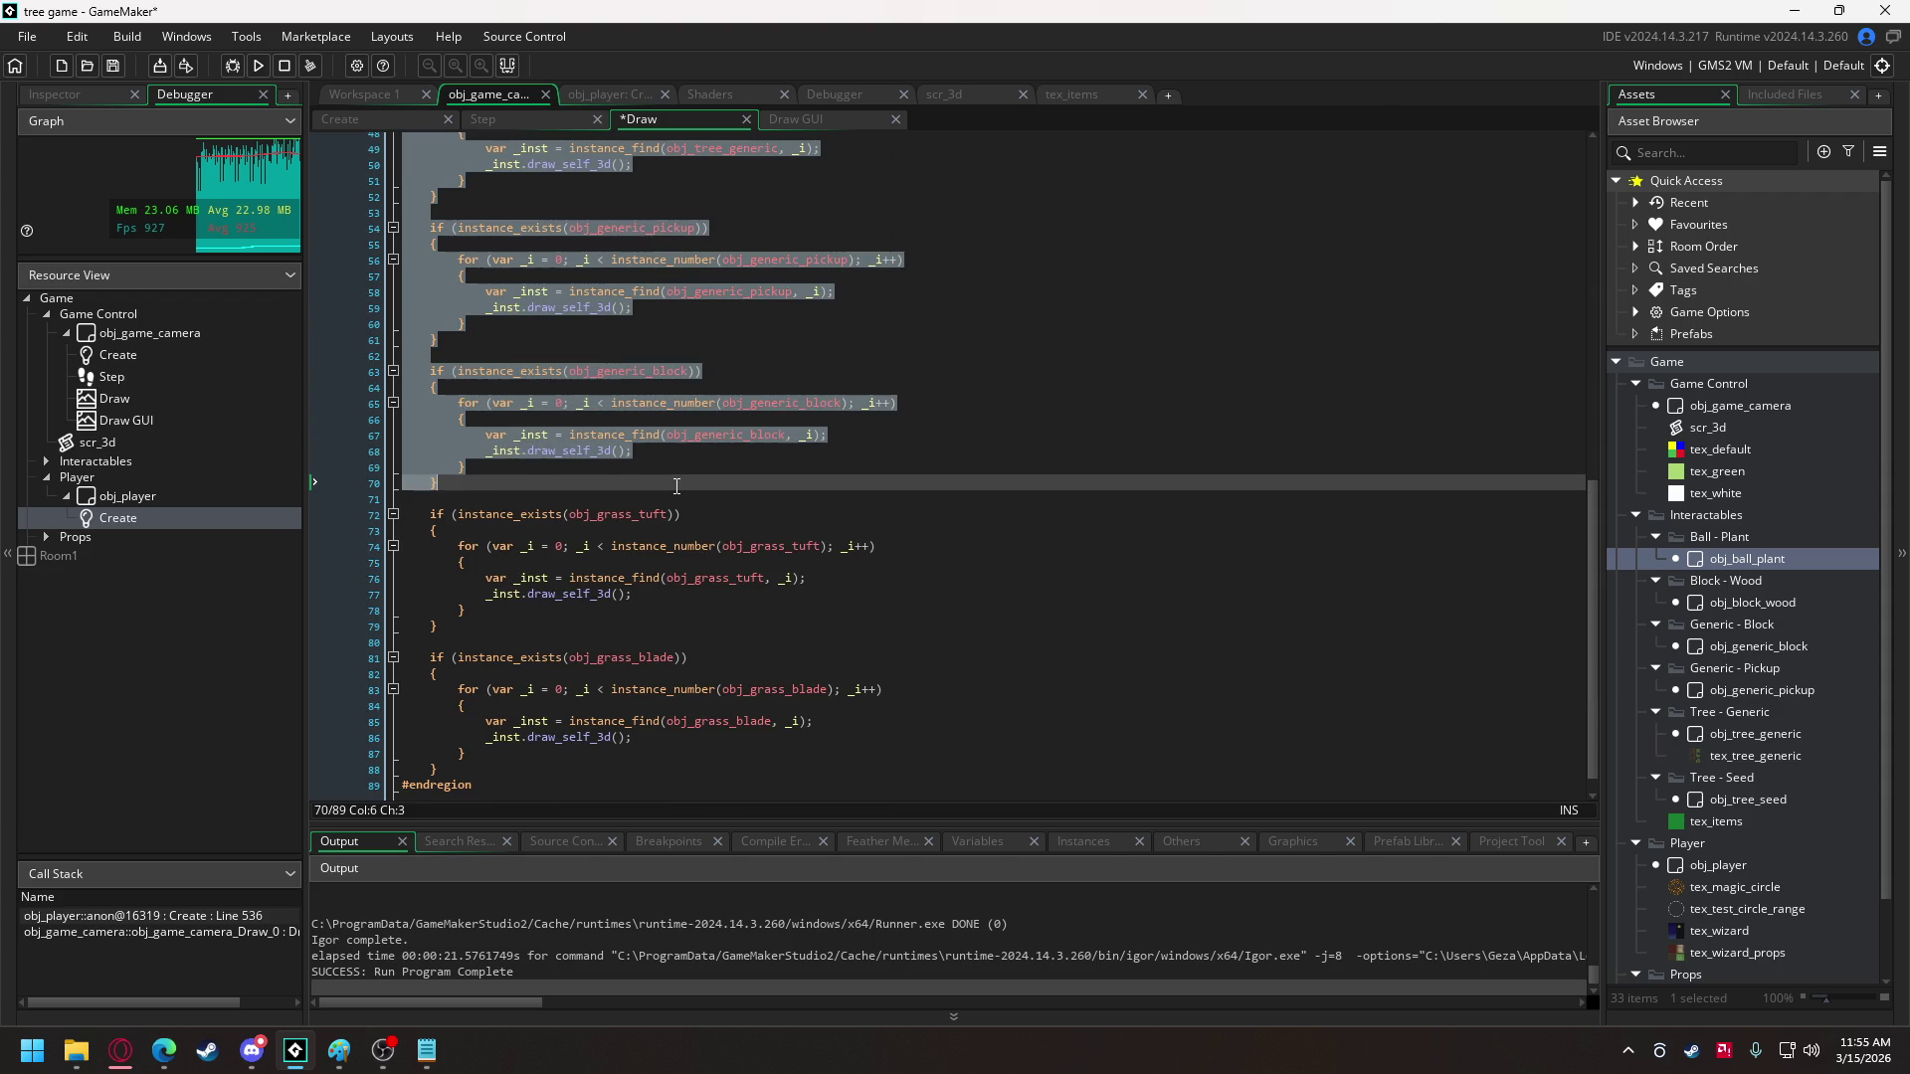
pyautogui.press('Delete')
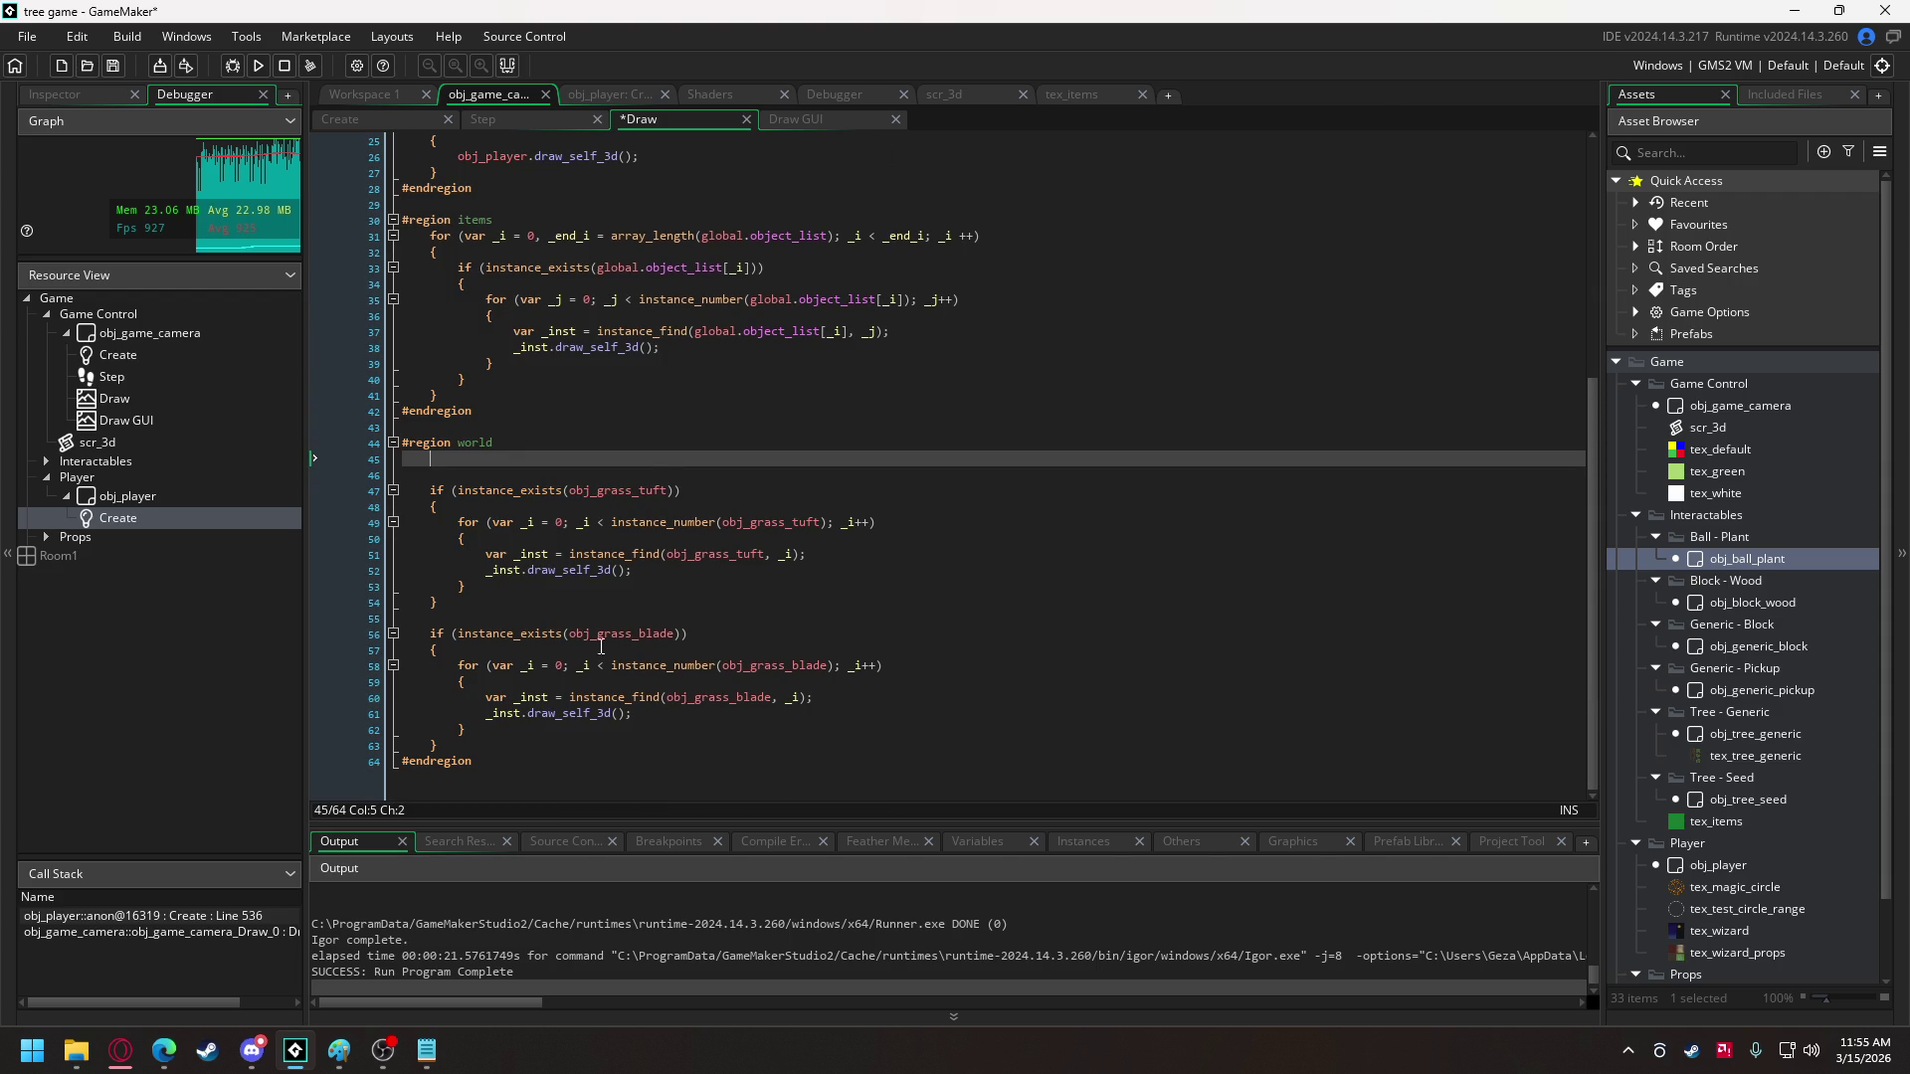
# - Comment out the grass blade block, remove leftover empty lines, and build the game
pyautogui.moveTo(443, 746); pyautogui.dragTo(433, 632)
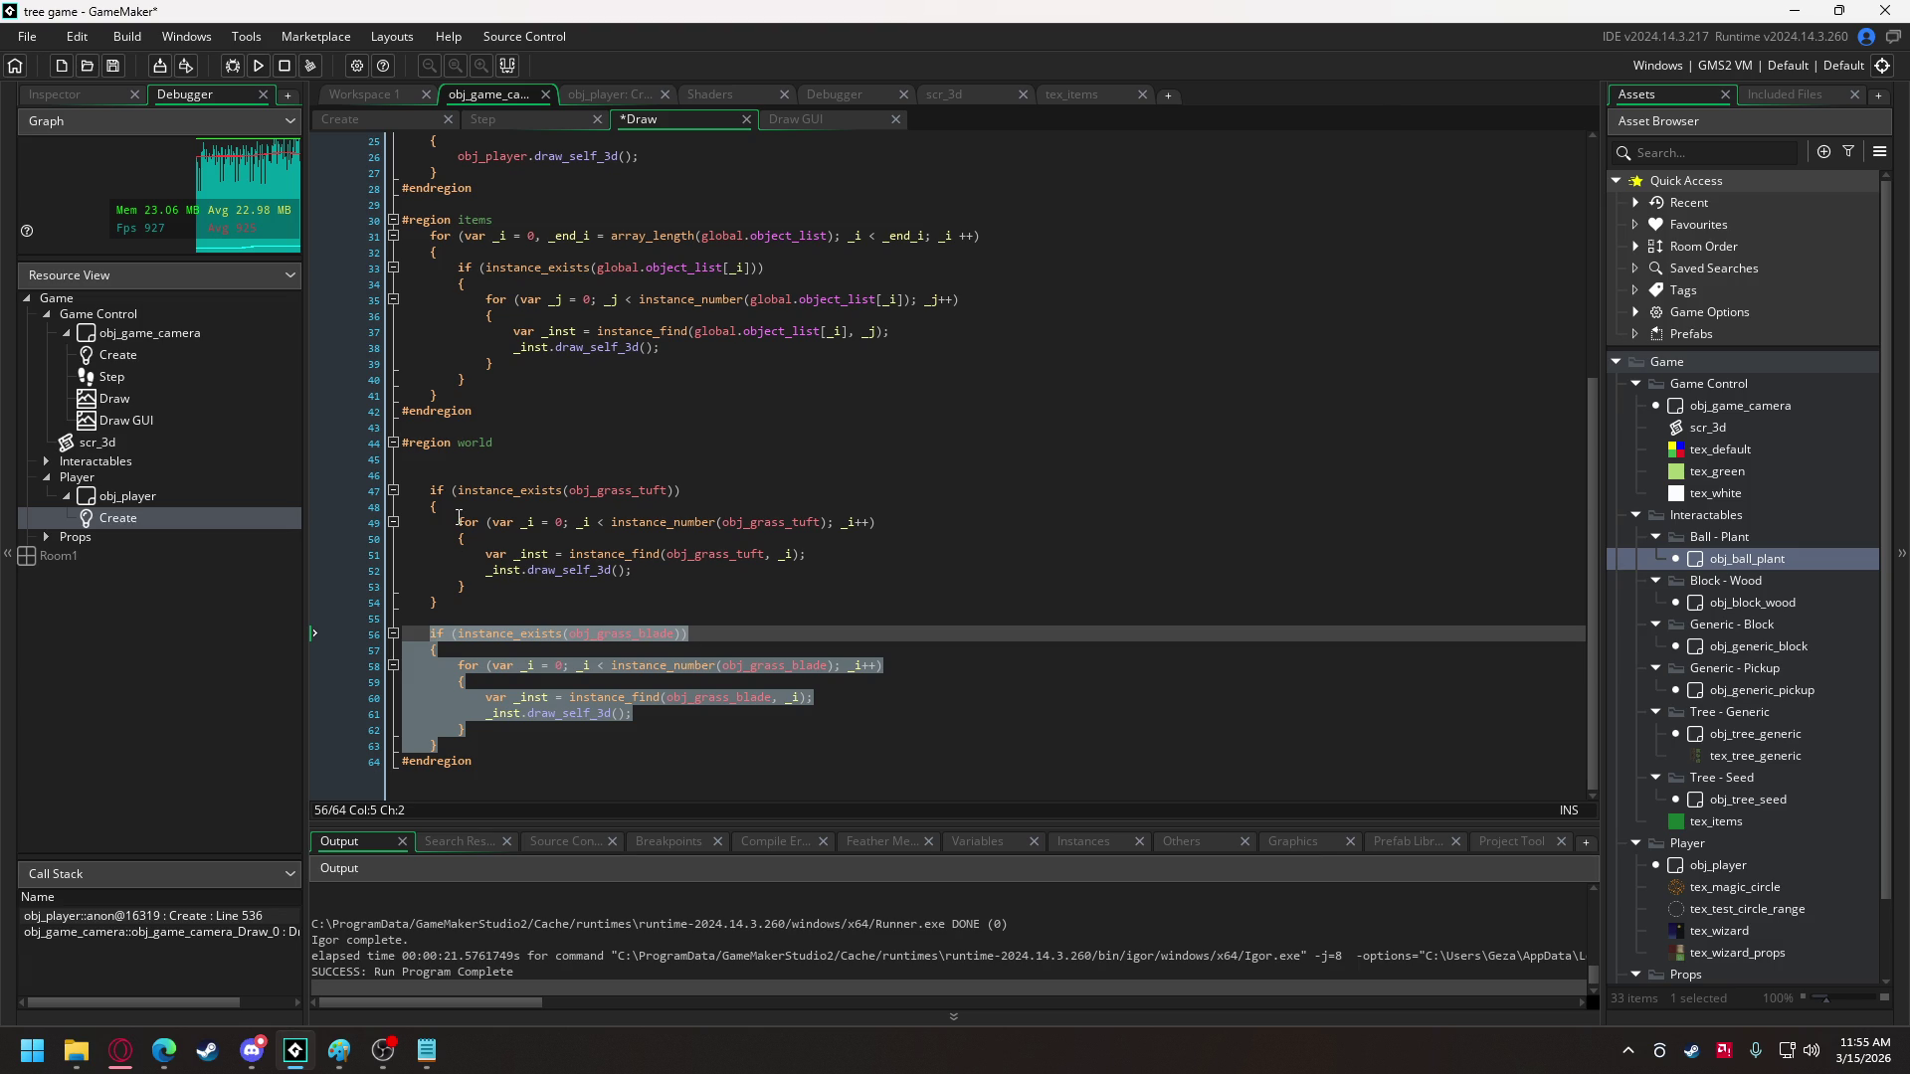
pyautogui.hotkey('ctrl', 'k')
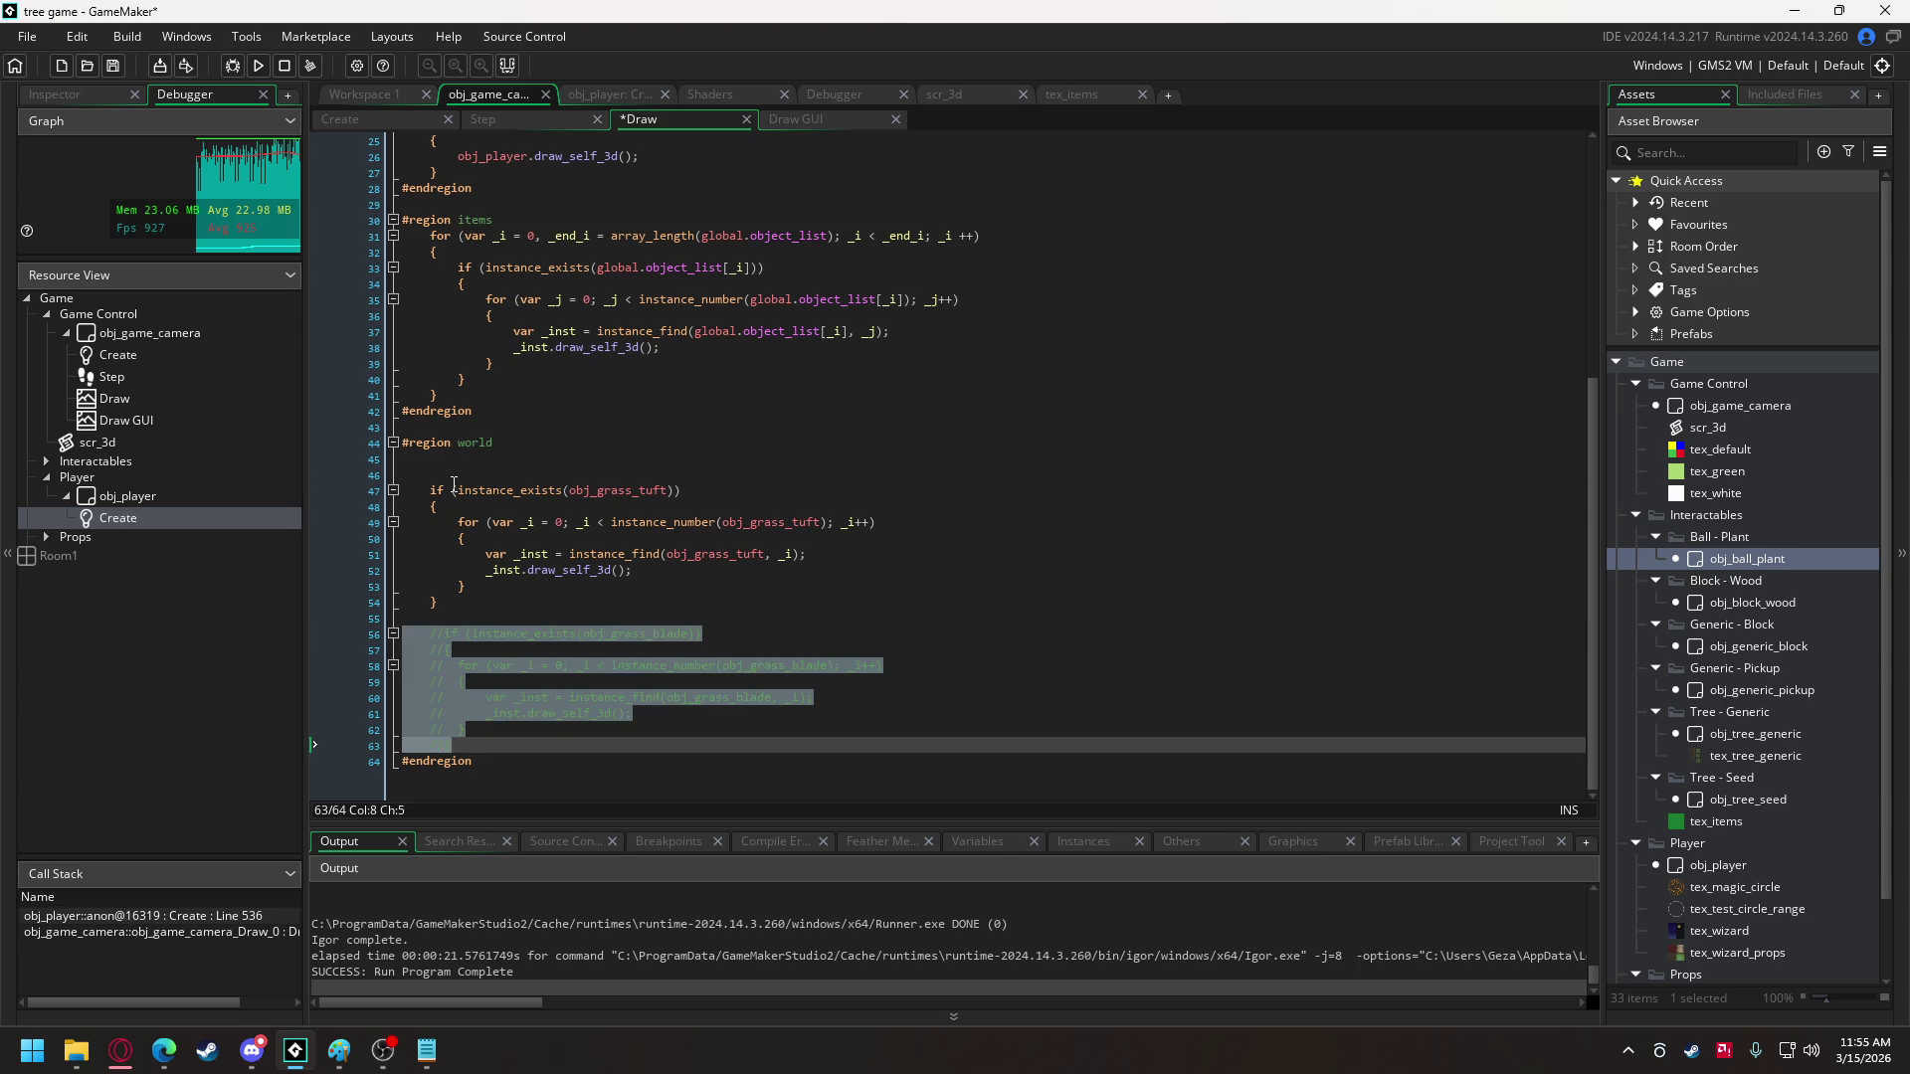
pyautogui.click(459, 471)
pyautogui.press('BackSpace')
pyautogui.press('BackSpace')
pyautogui.press('BackSpace')
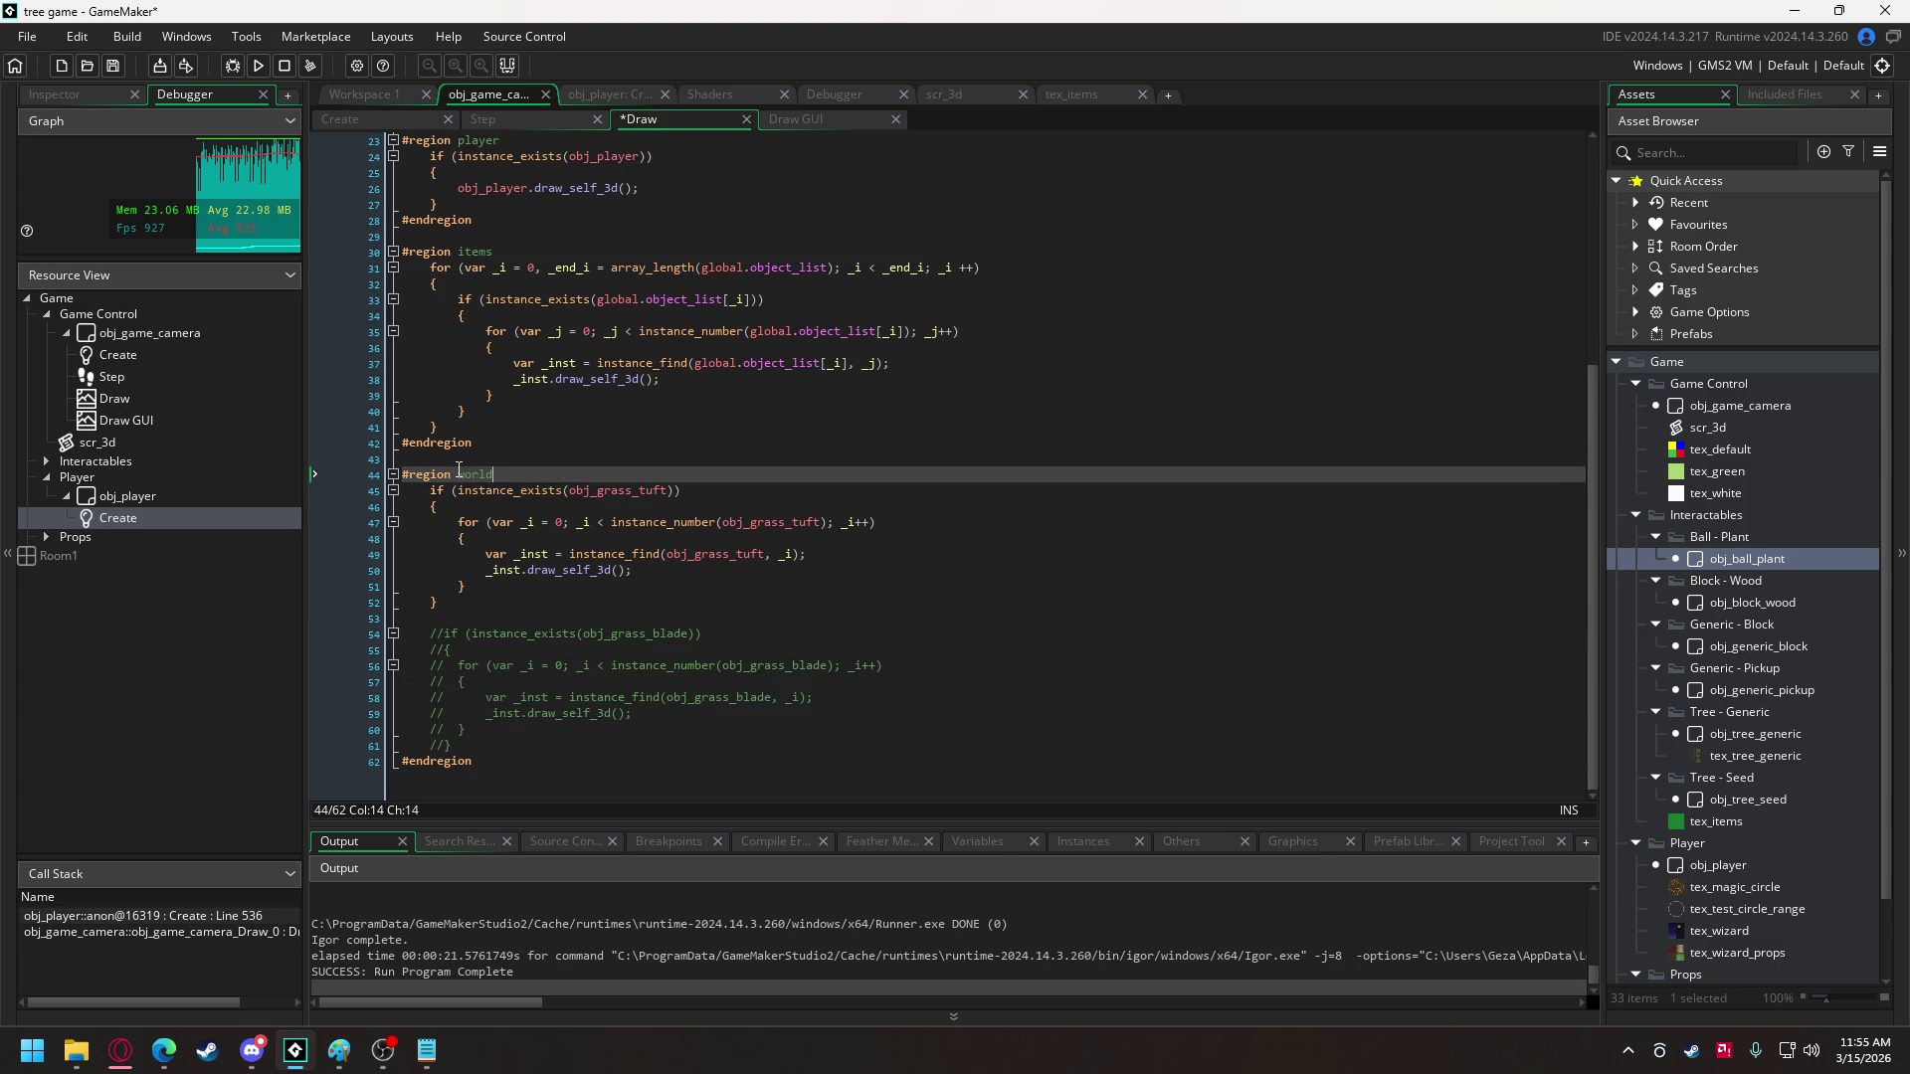
pyautogui.scroll(2, 776, 274)
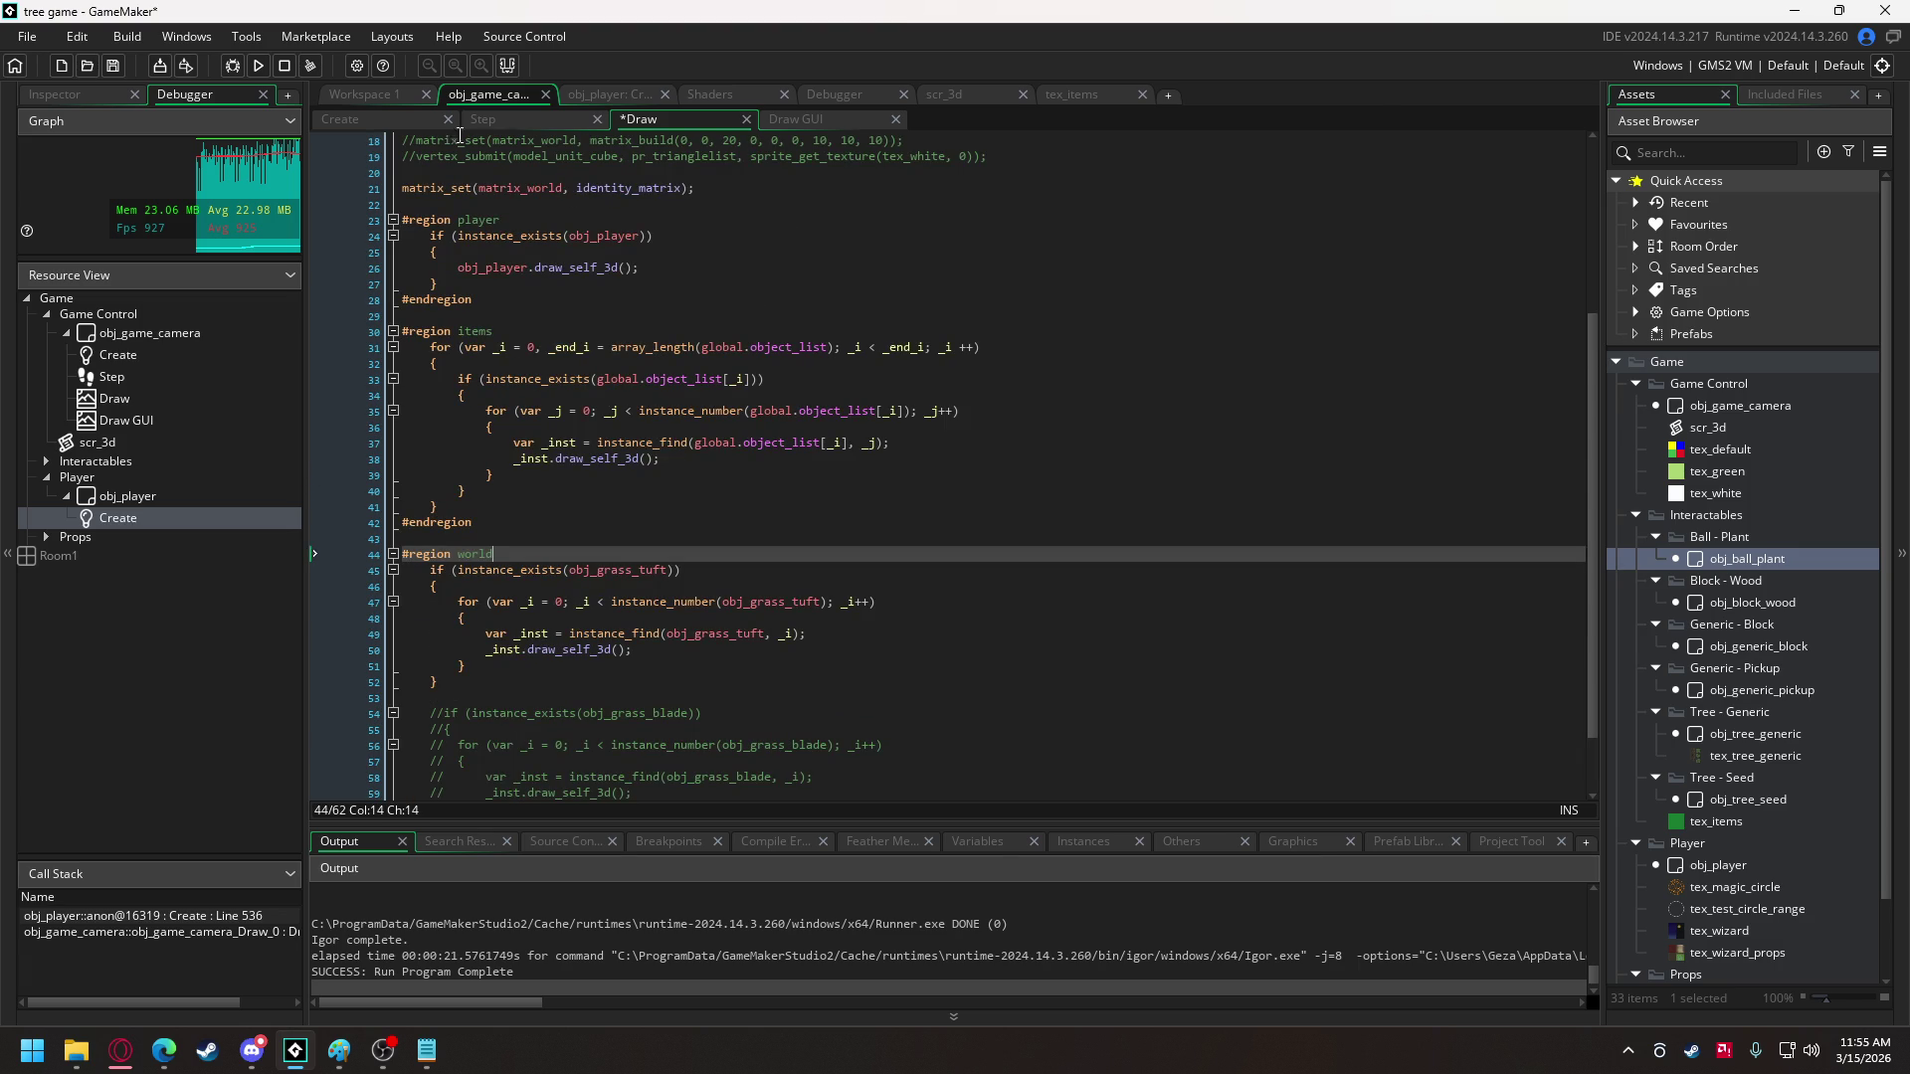
pyautogui.click(256, 64)
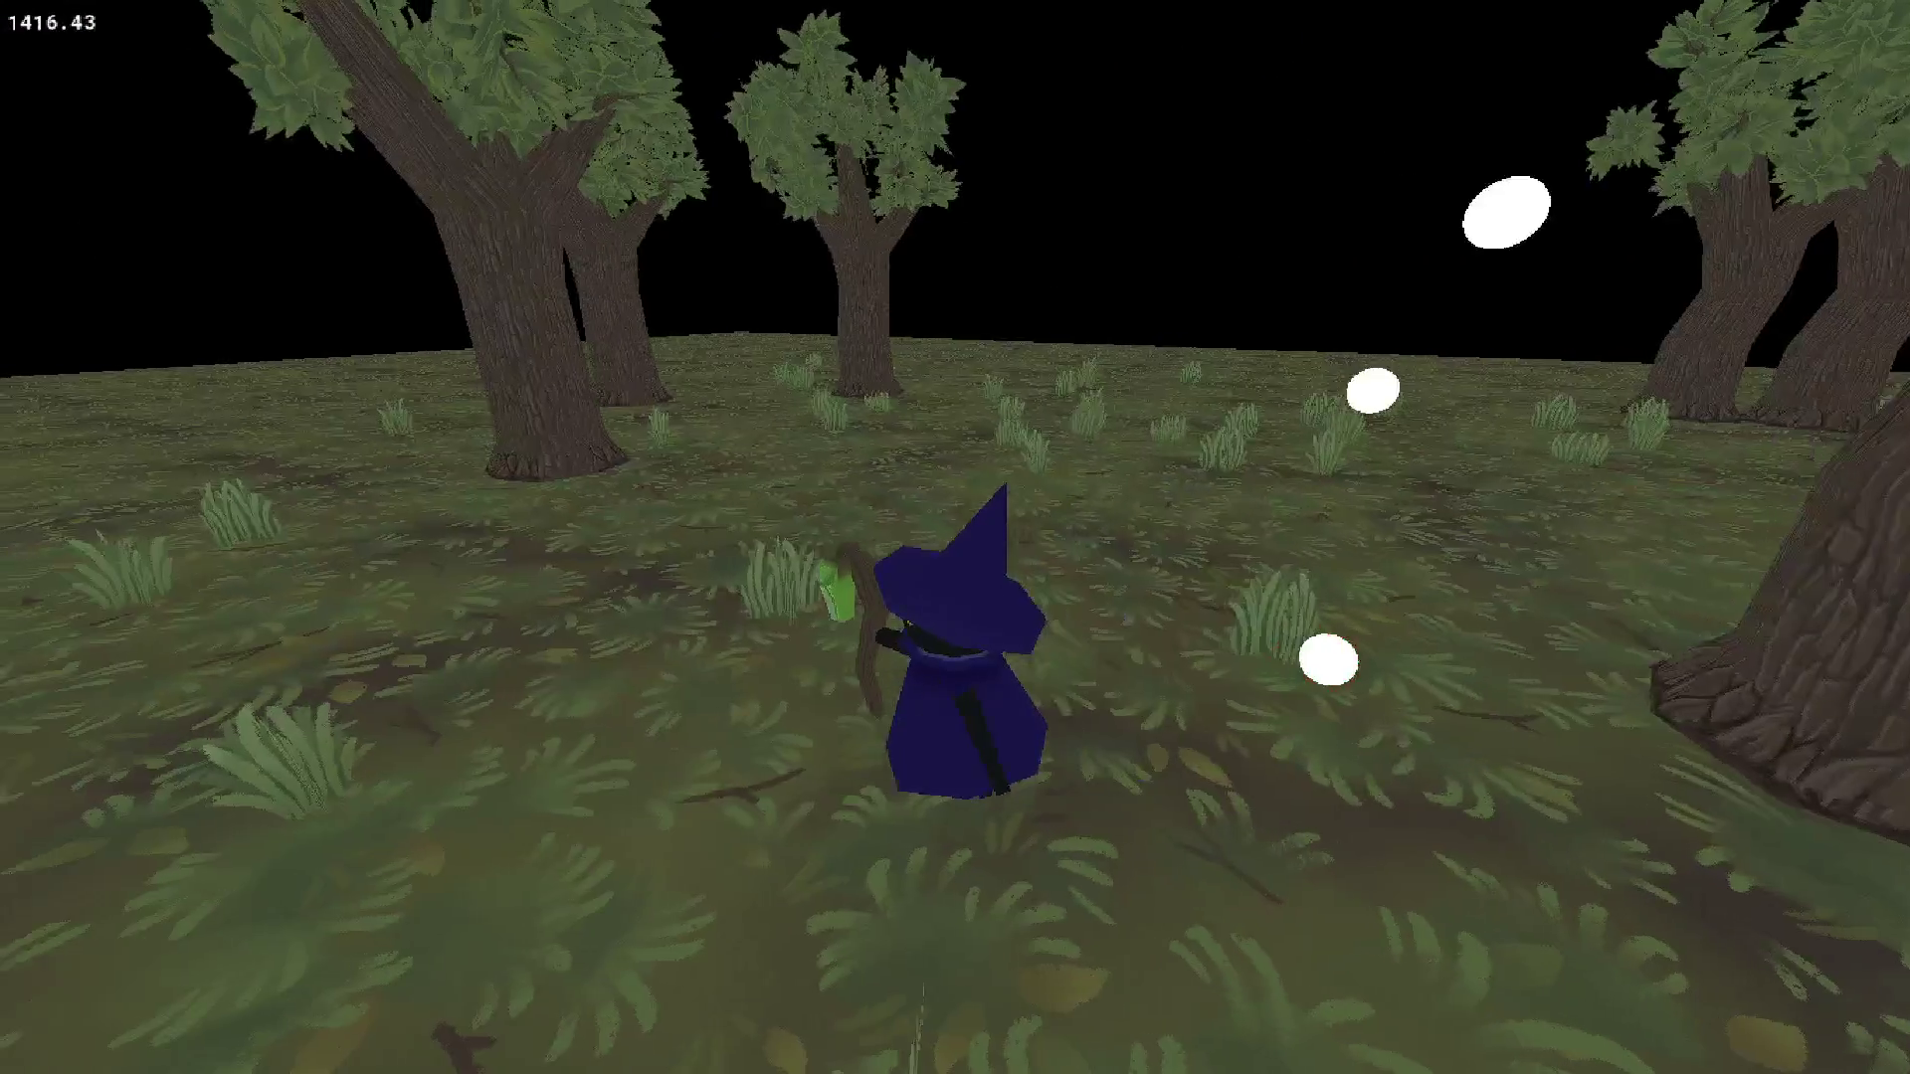
pyautogui.press('e')
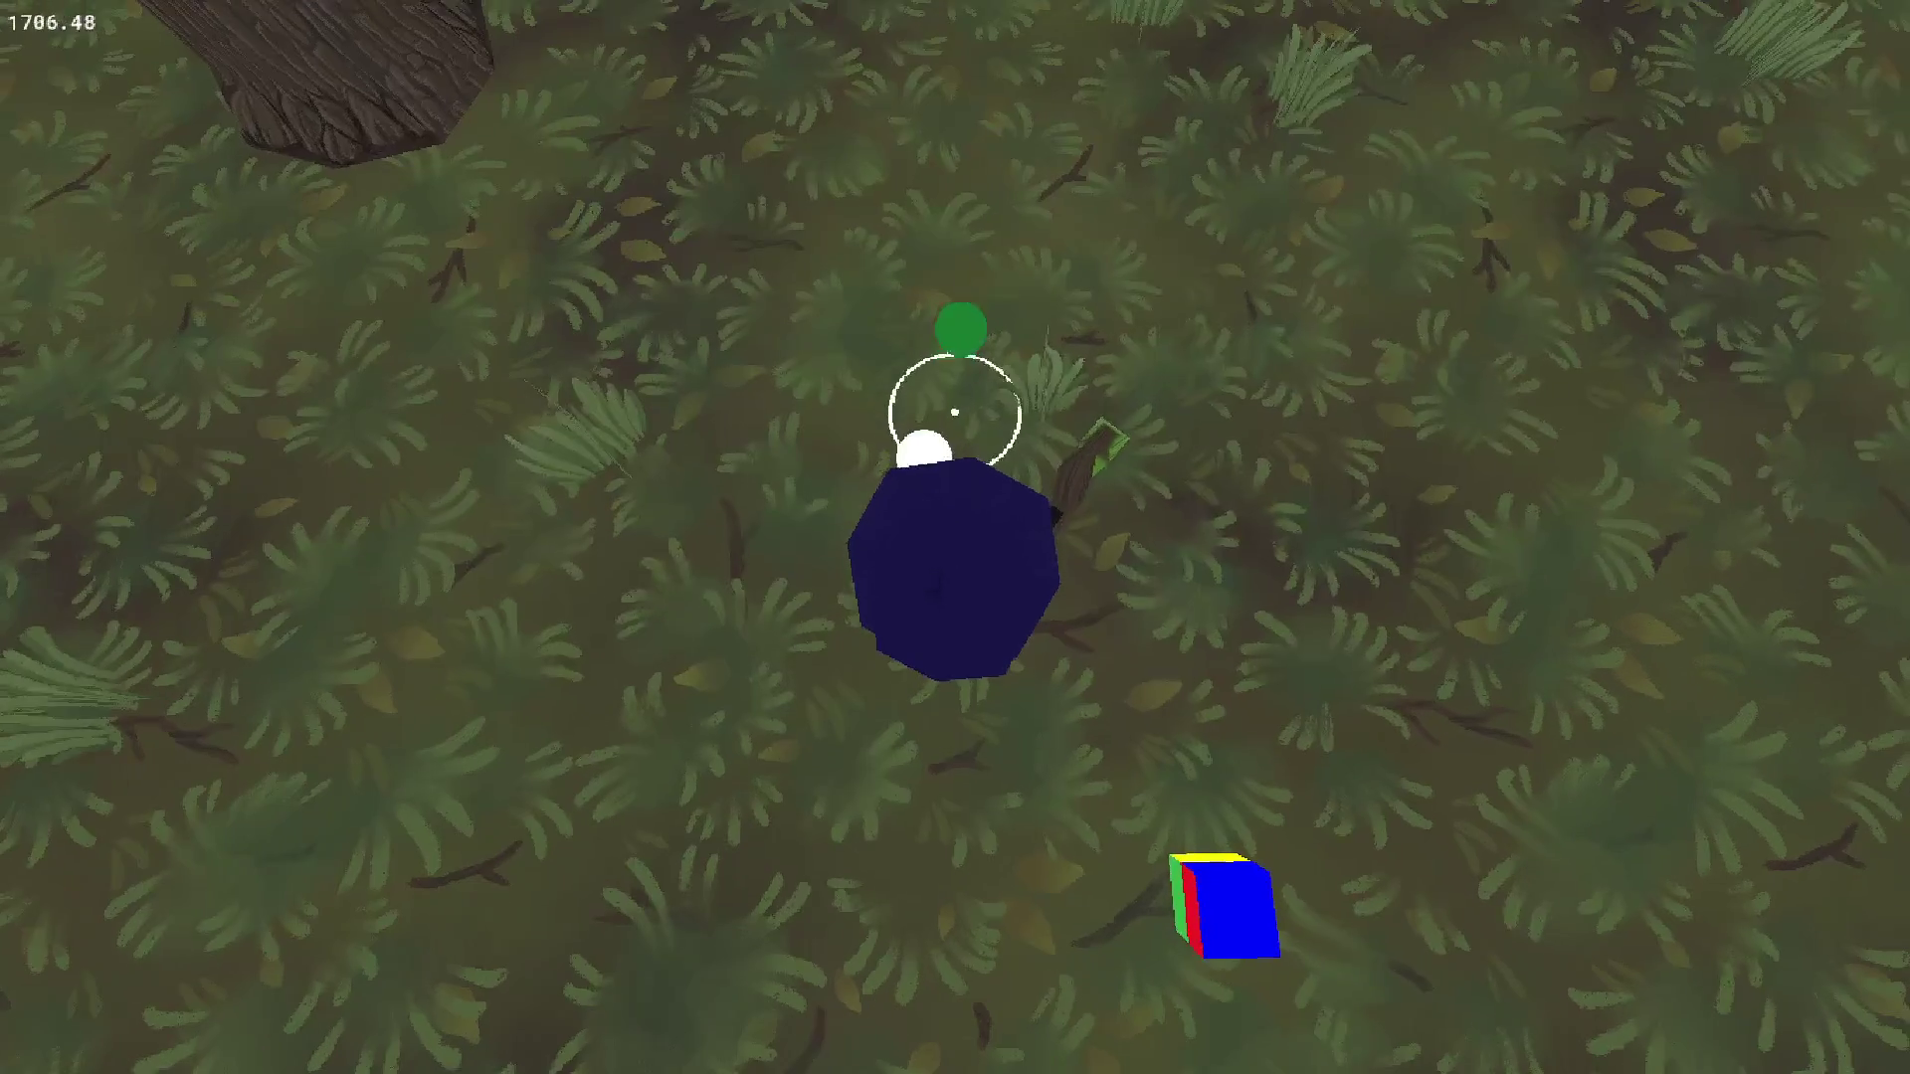
pyautogui.press('w')
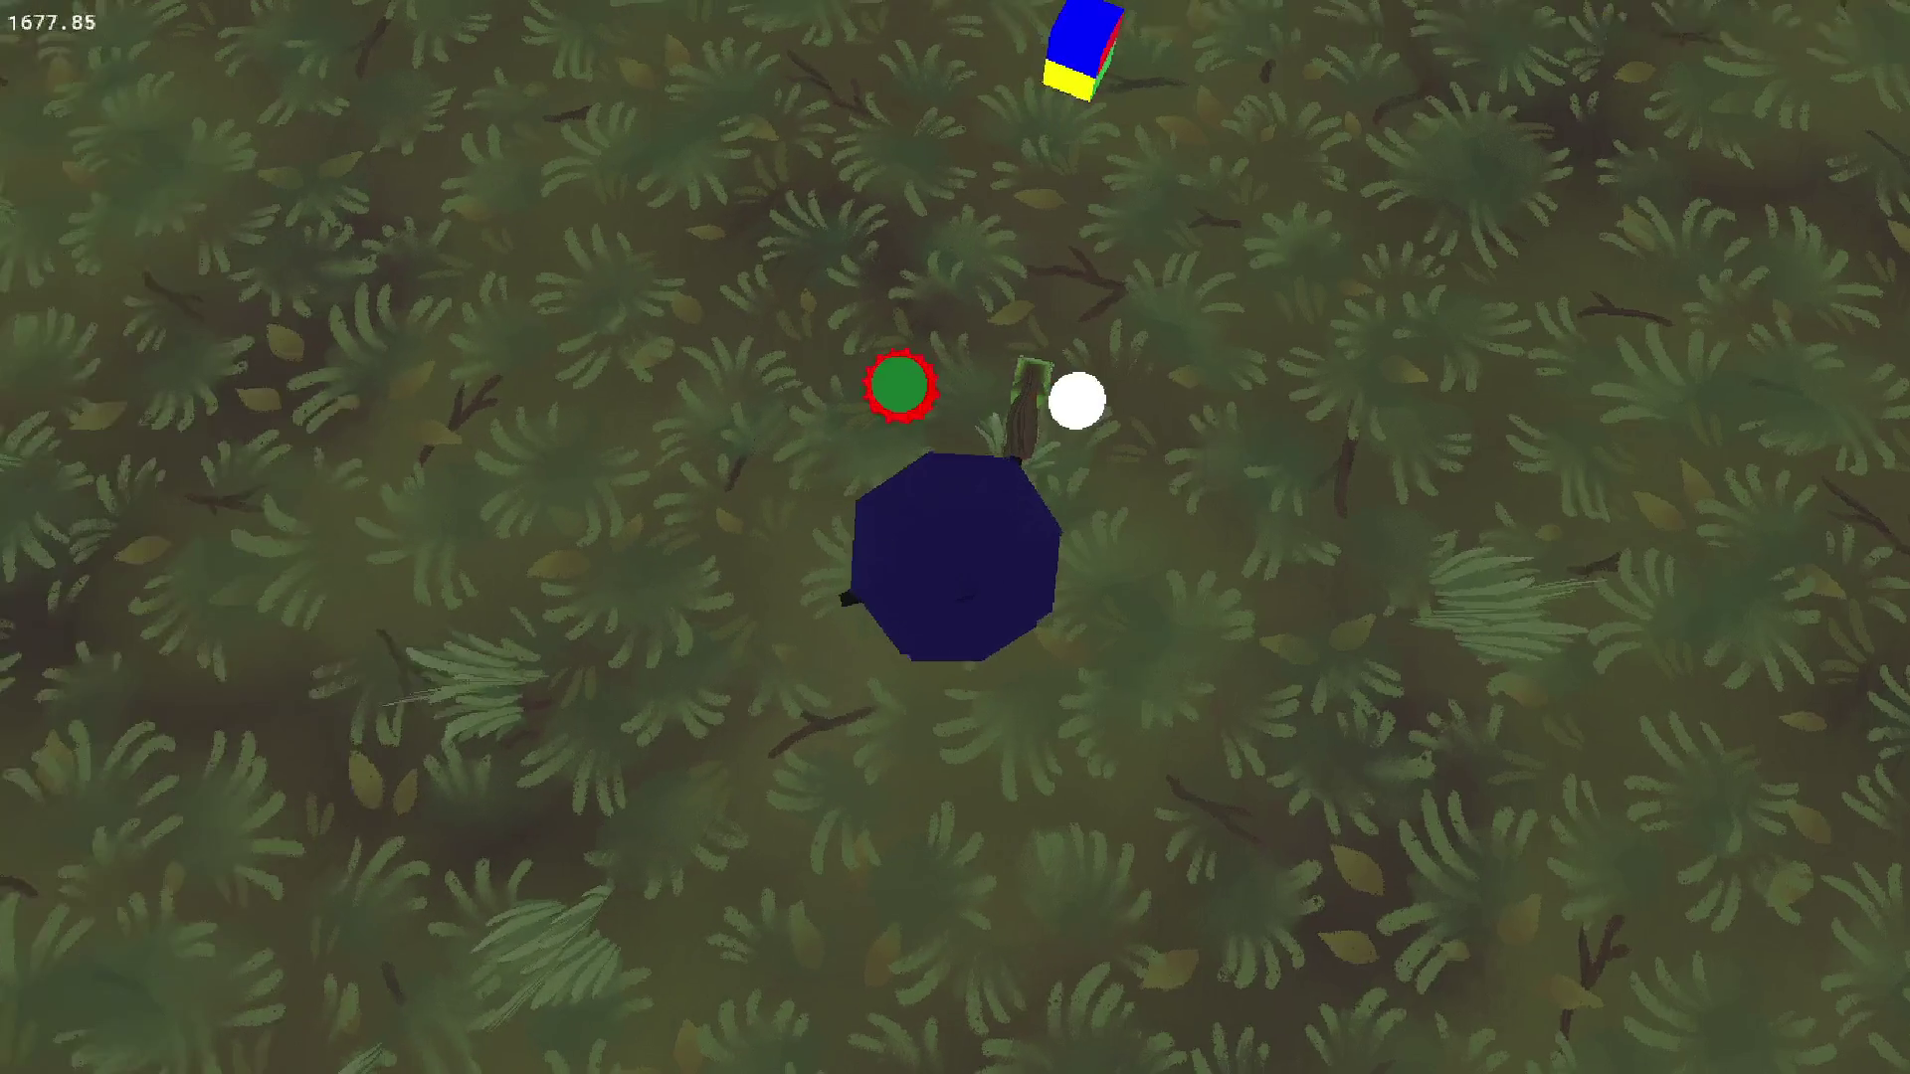
pyautogui.scroll(3, 955, 537)
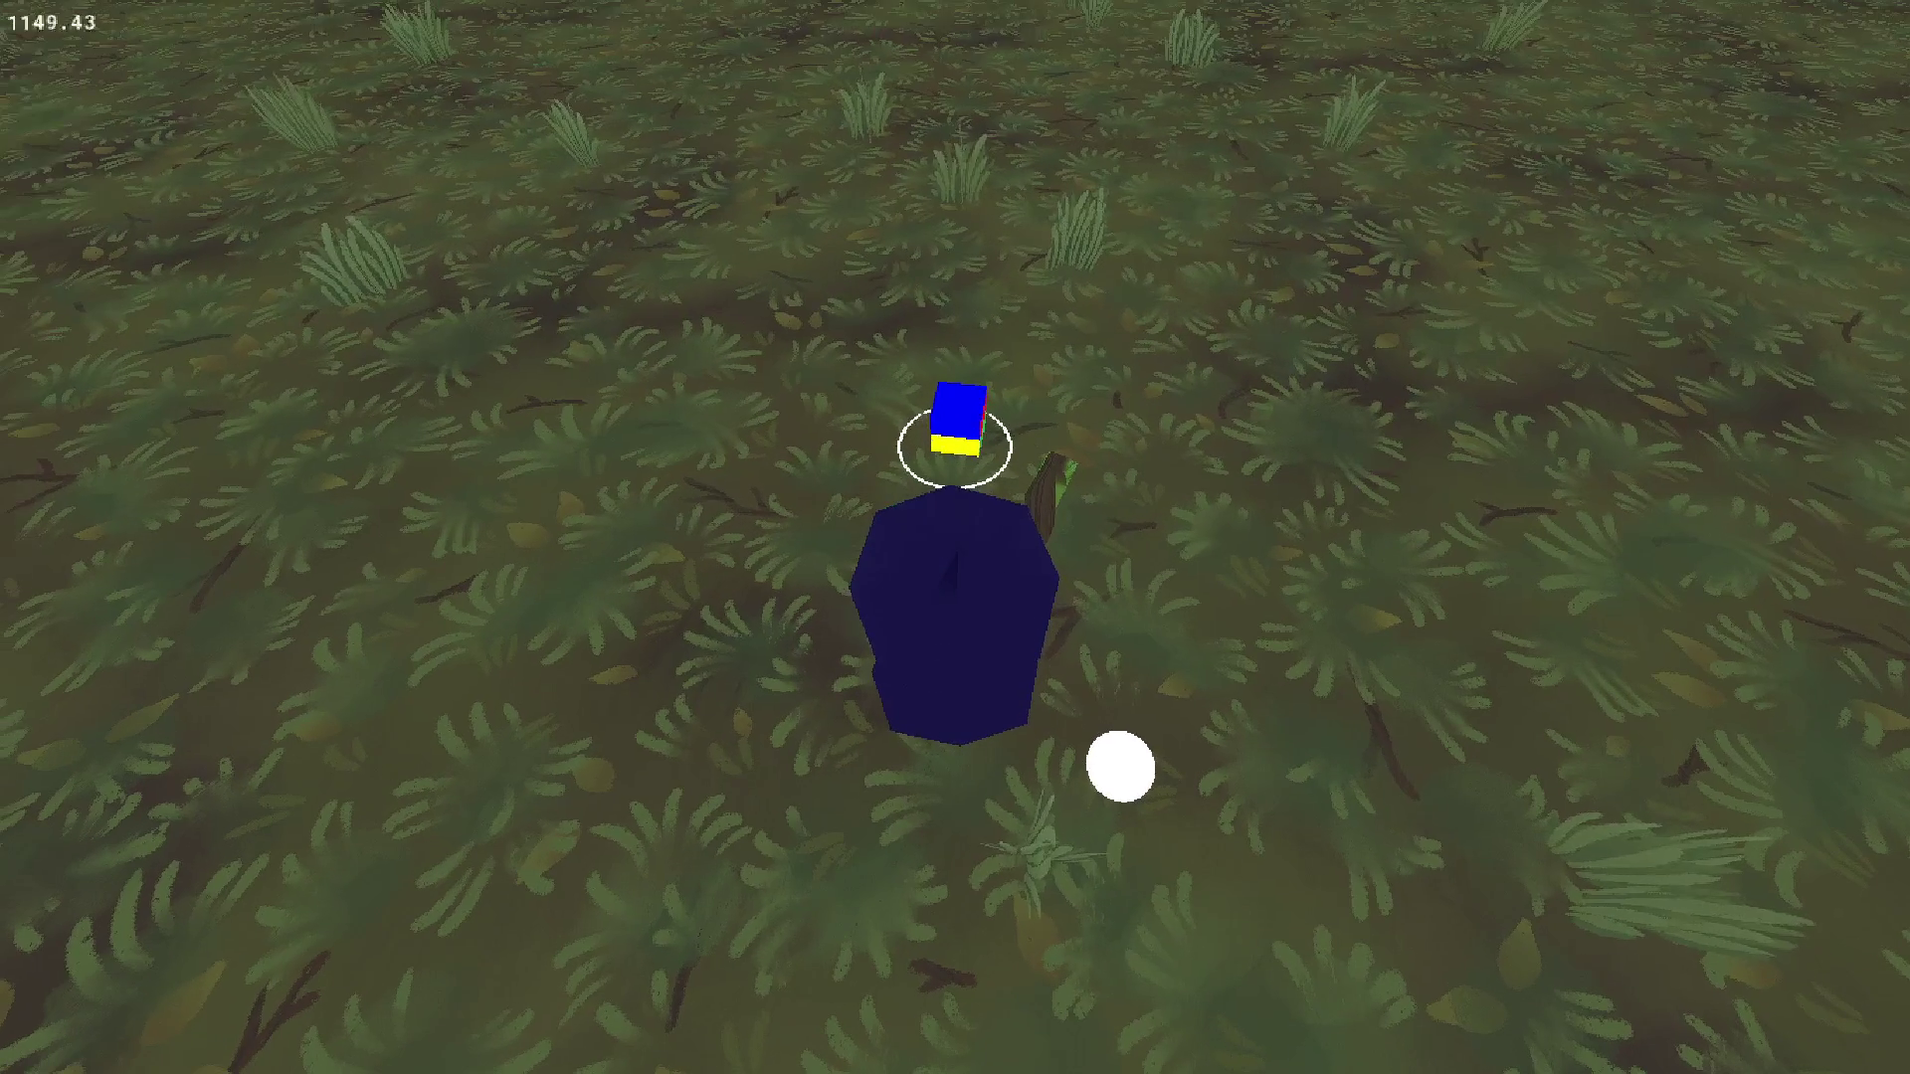
pyautogui.click(942, 361)
pyautogui.press('w')
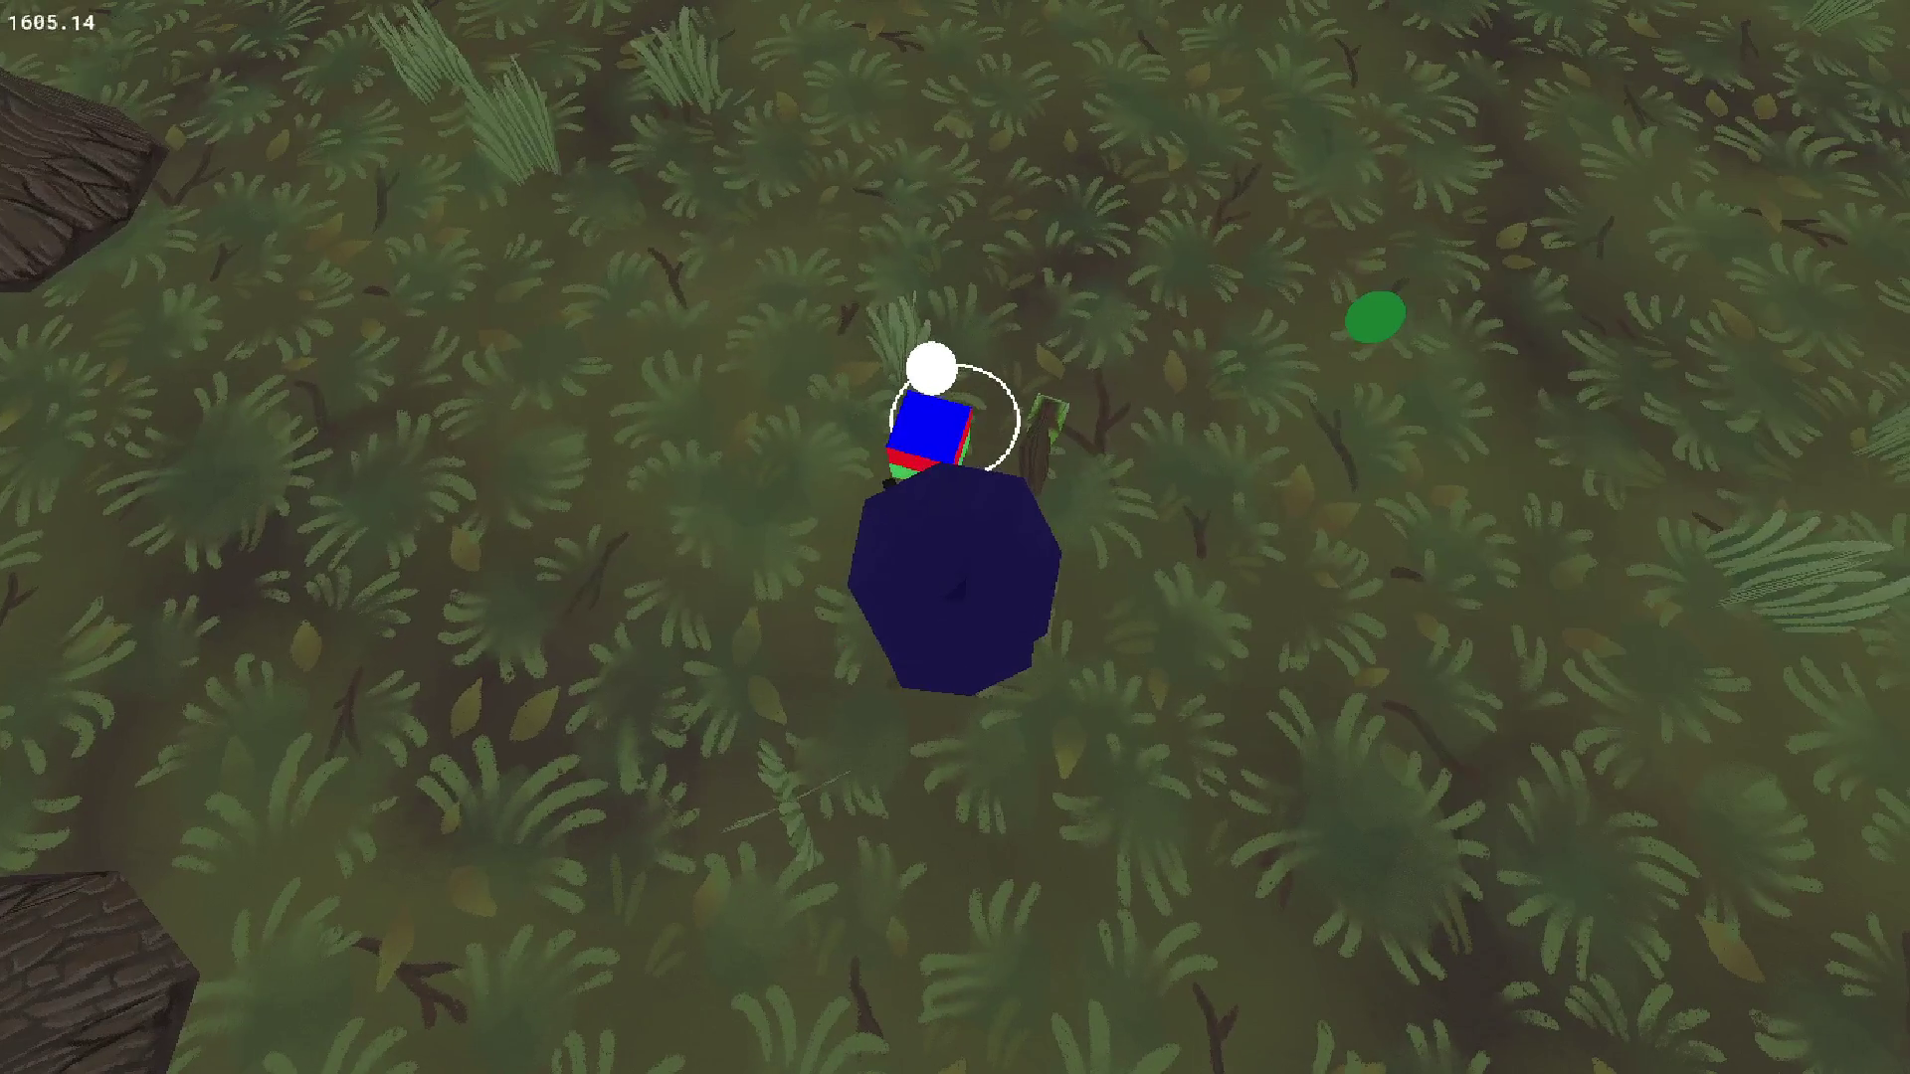
pyautogui.click(931, 368)
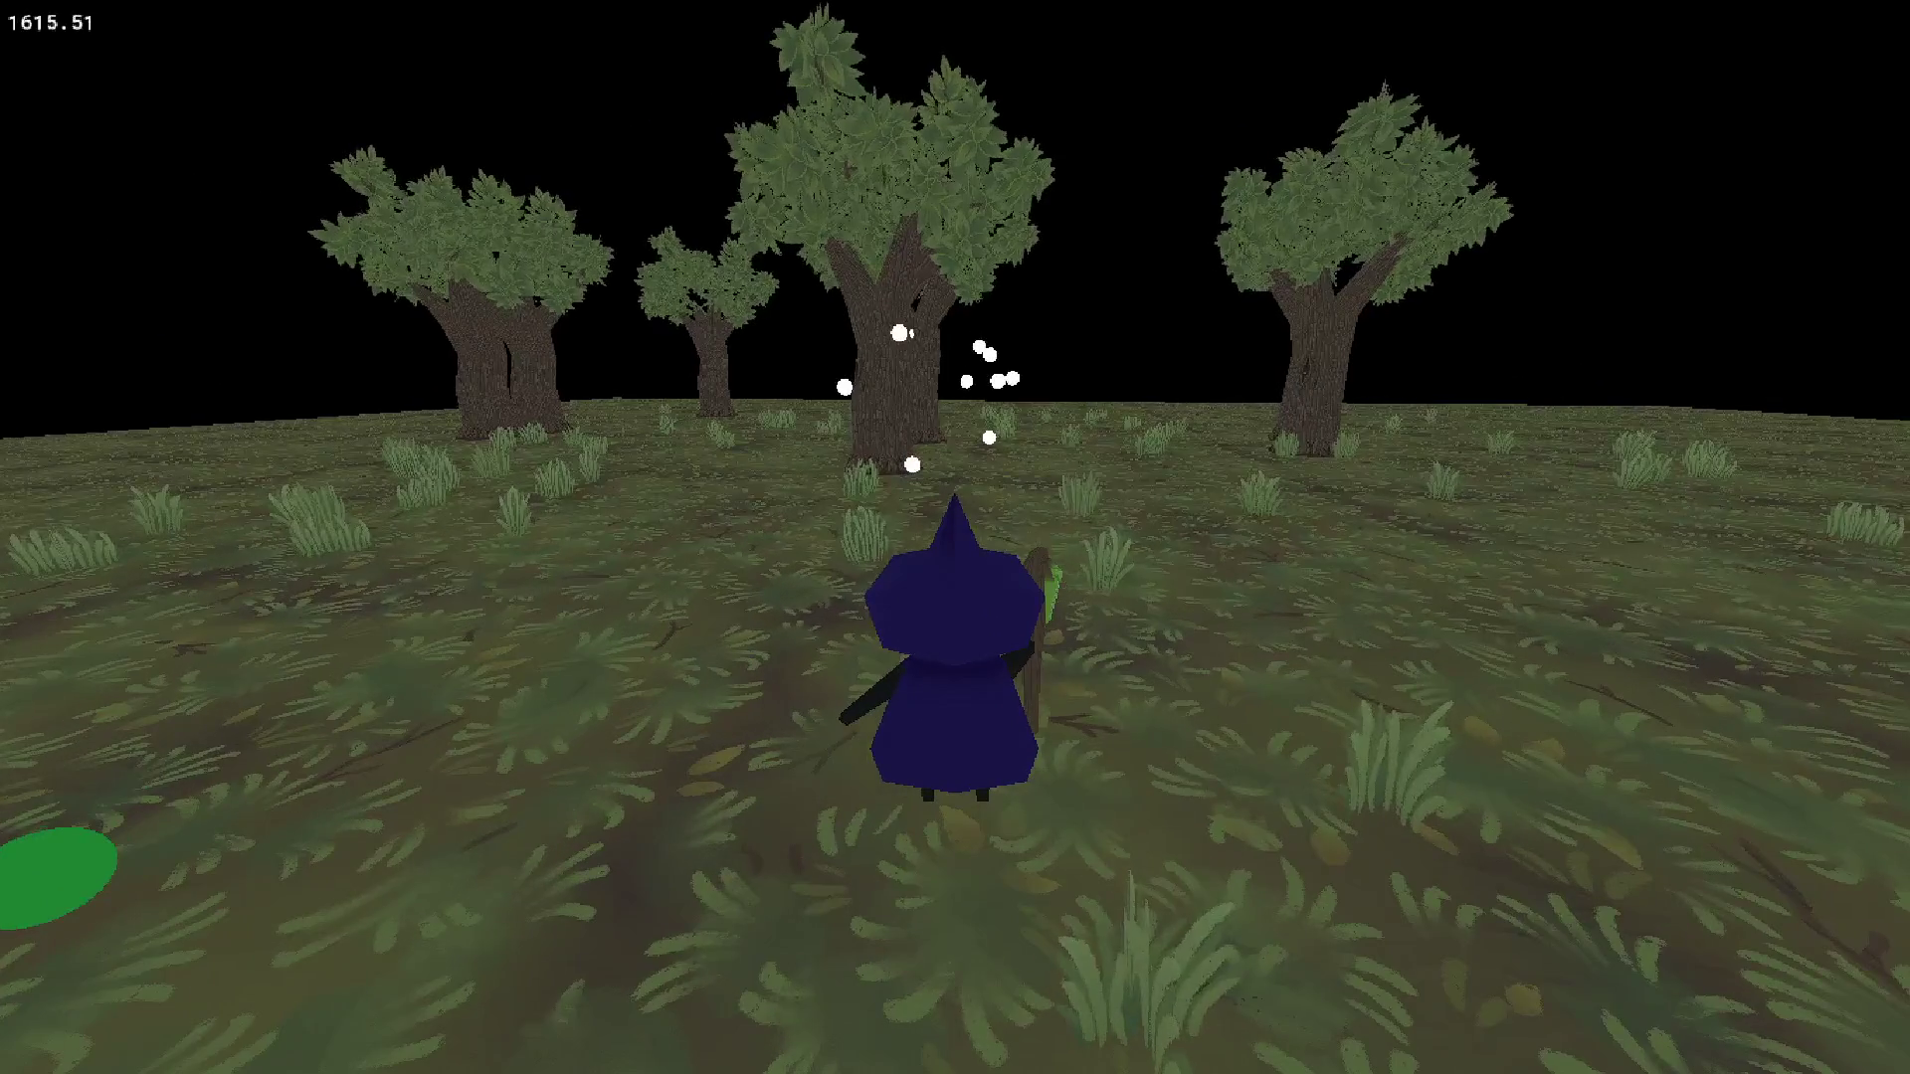
pyautogui.press('Escape')
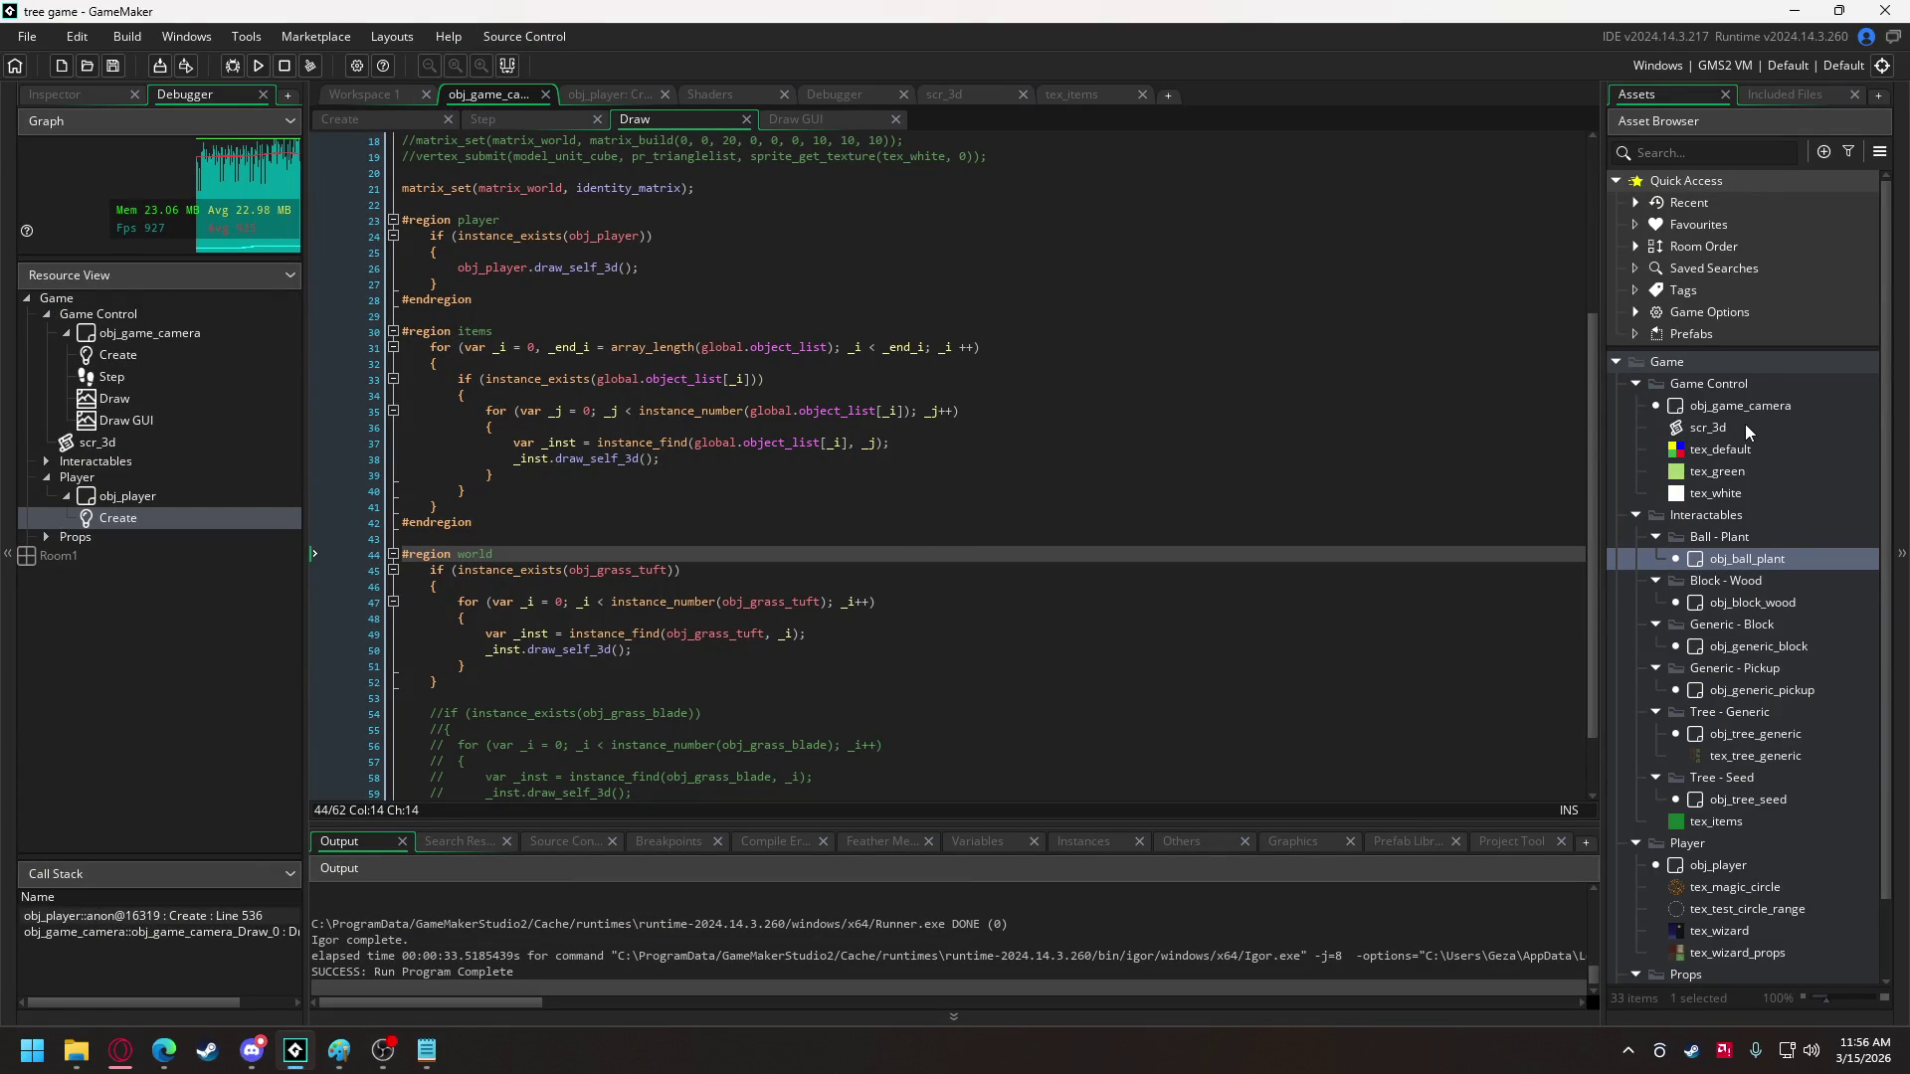
# - Open obj_ball_plant's Create code and scroll up to its obj_generic_pickup collision loop
pyautogui.doubleClick(1757, 558)
pyautogui.click(1092, 421)
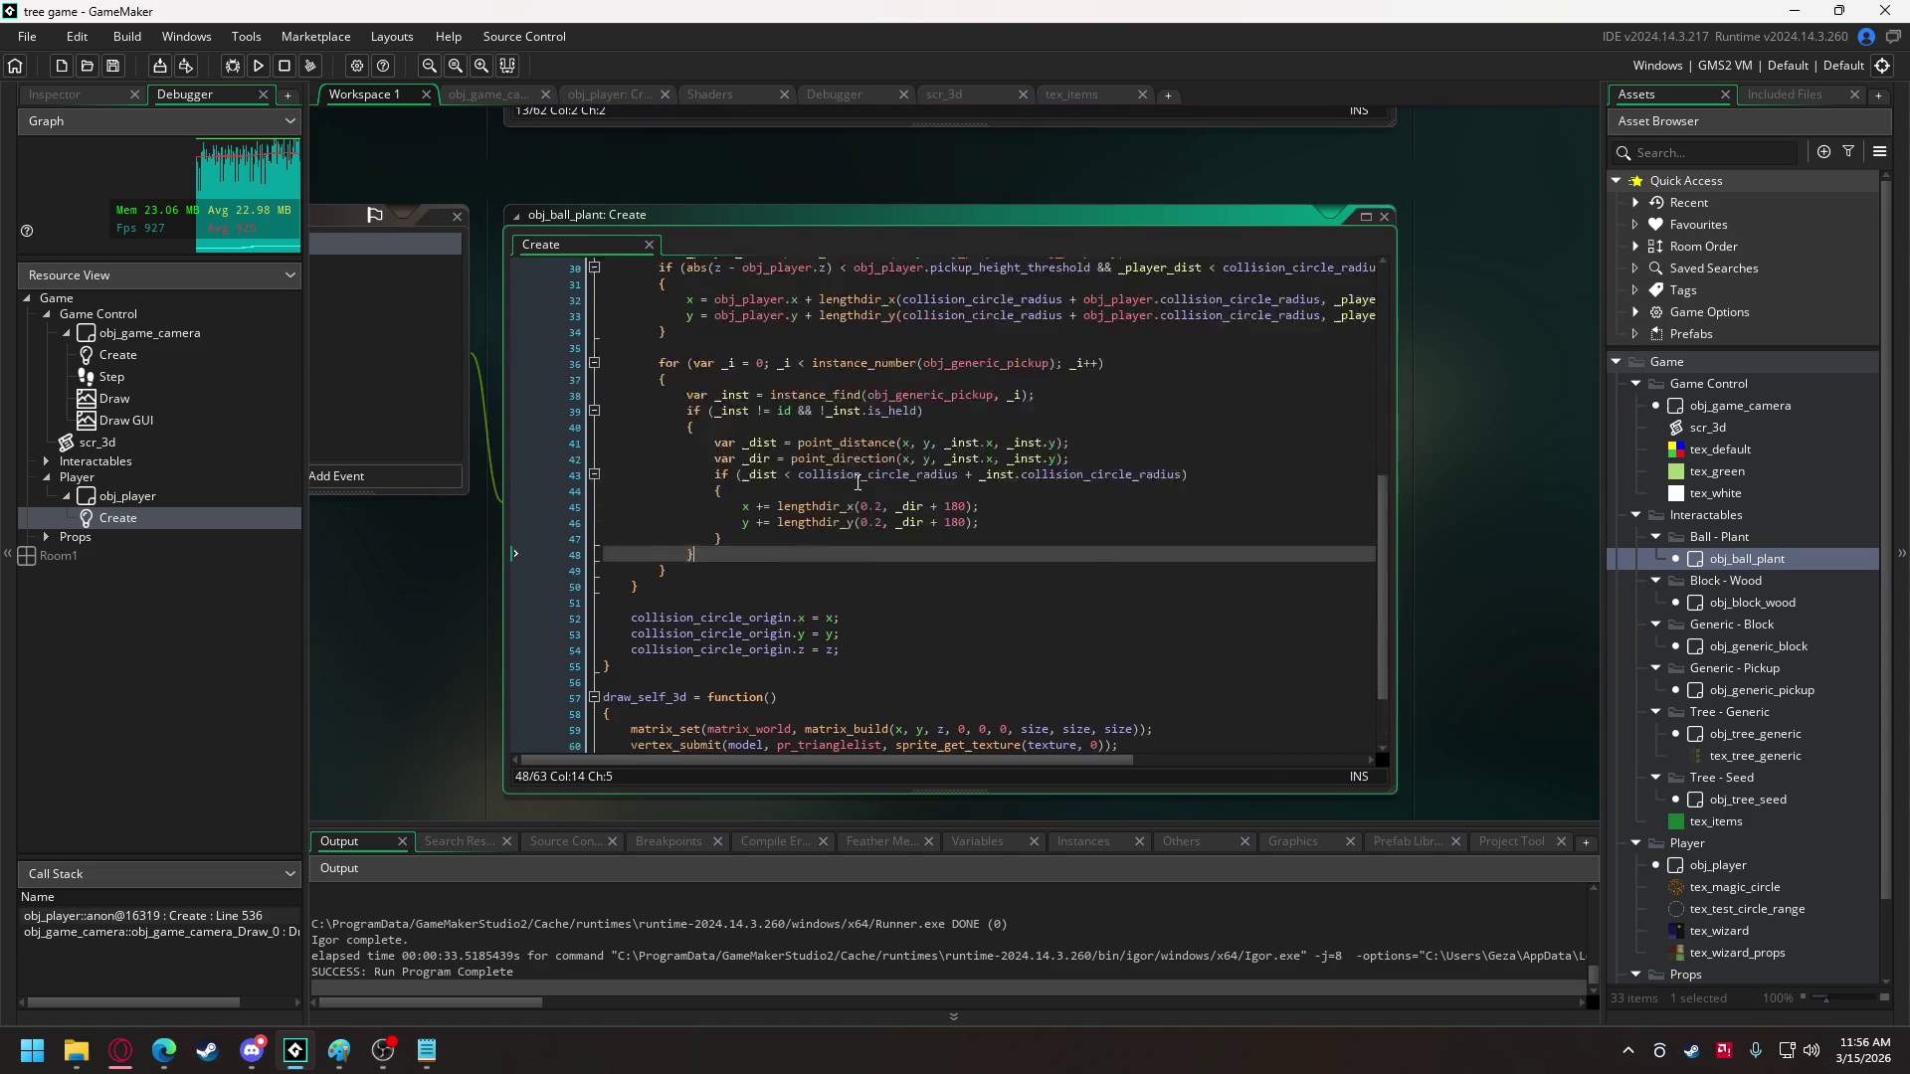
pyautogui.scroll(1, 857, 483)
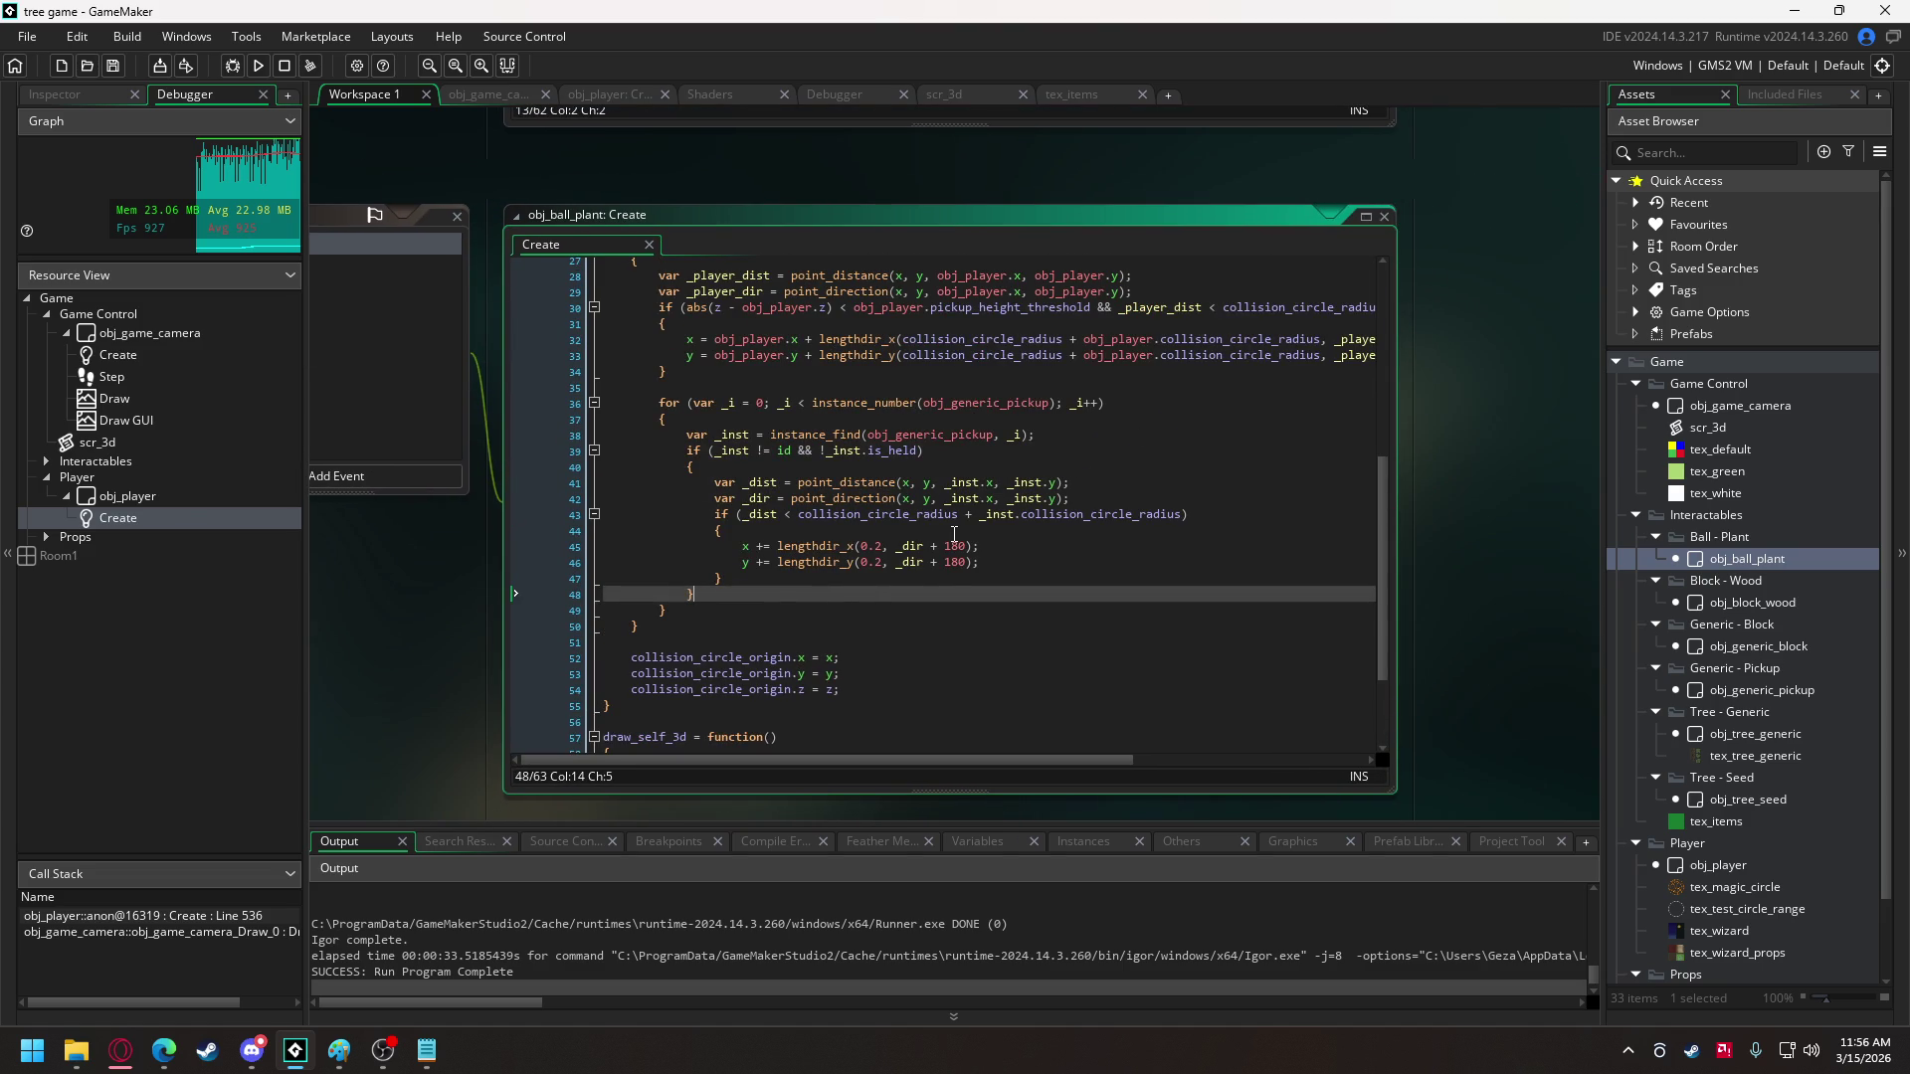
pyautogui.scroll(1, 954, 534)
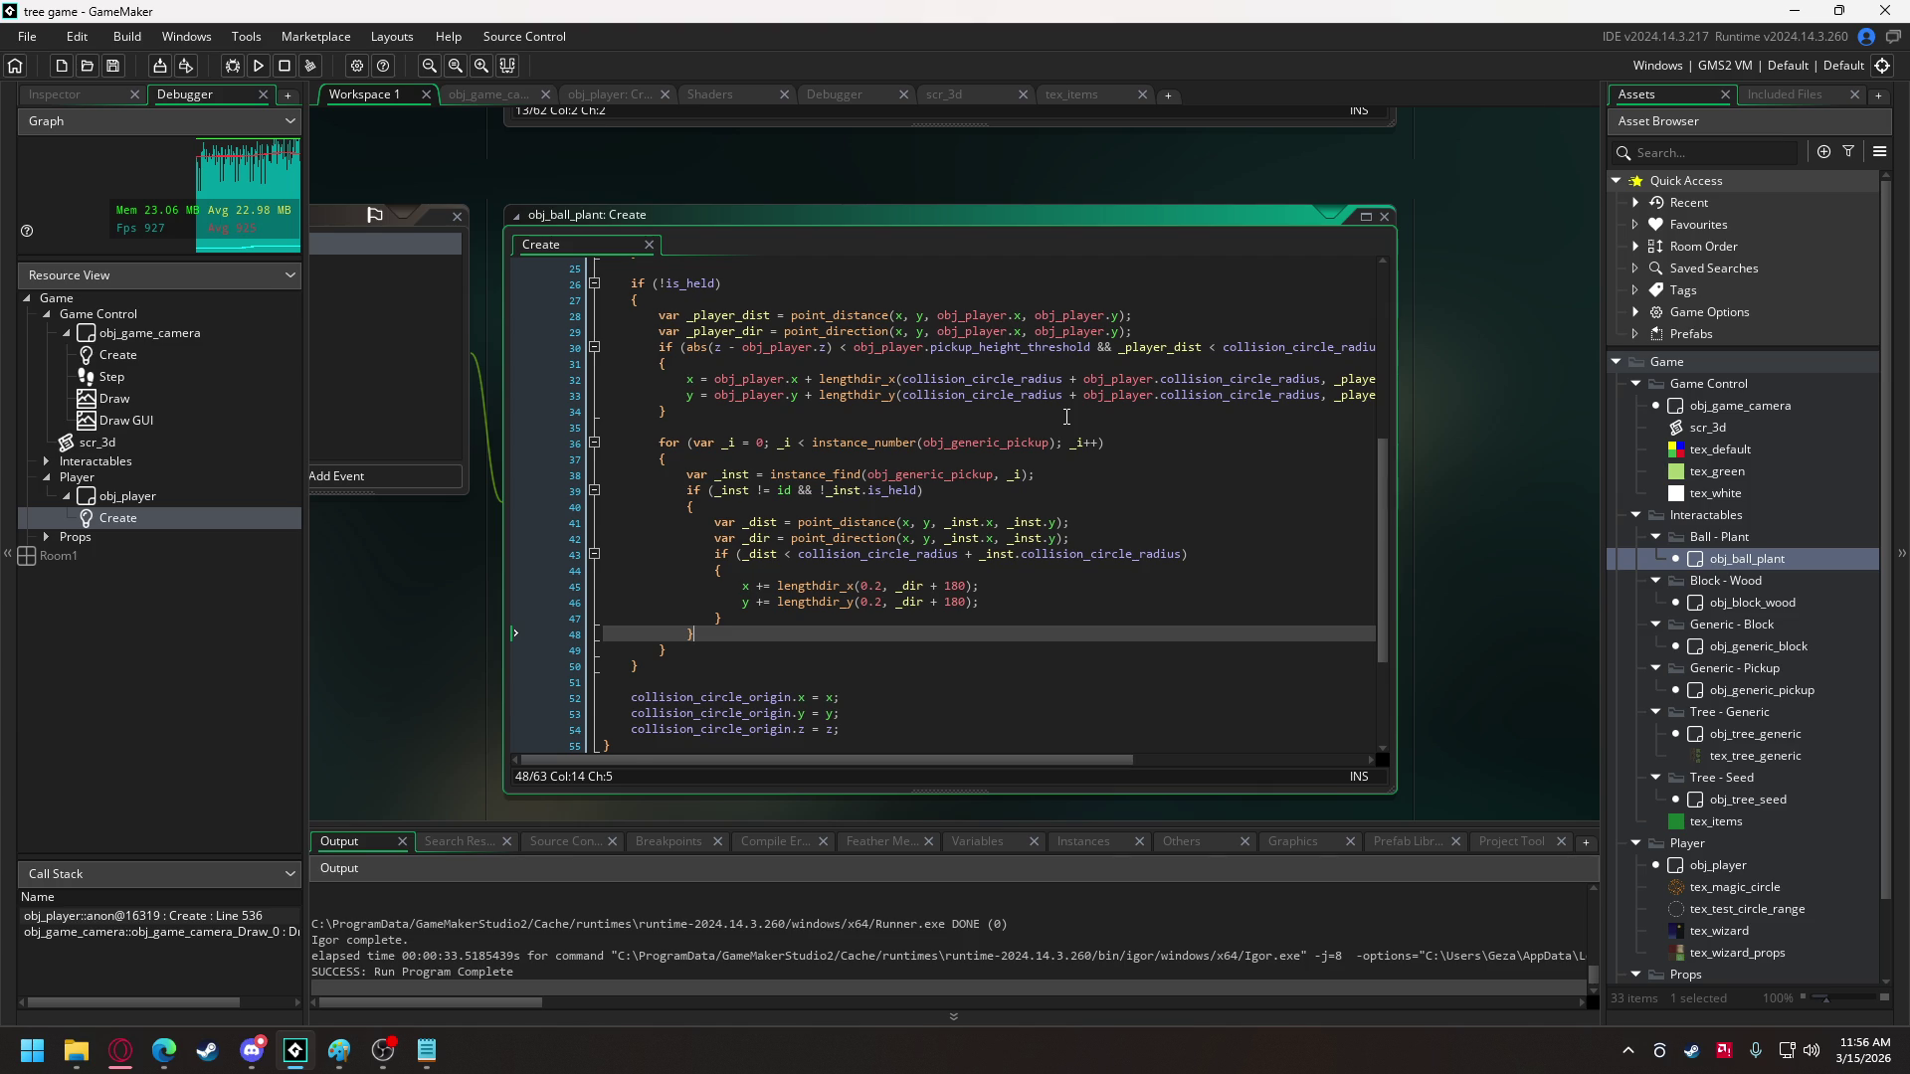
pyautogui.scroll(2, 1066, 416)
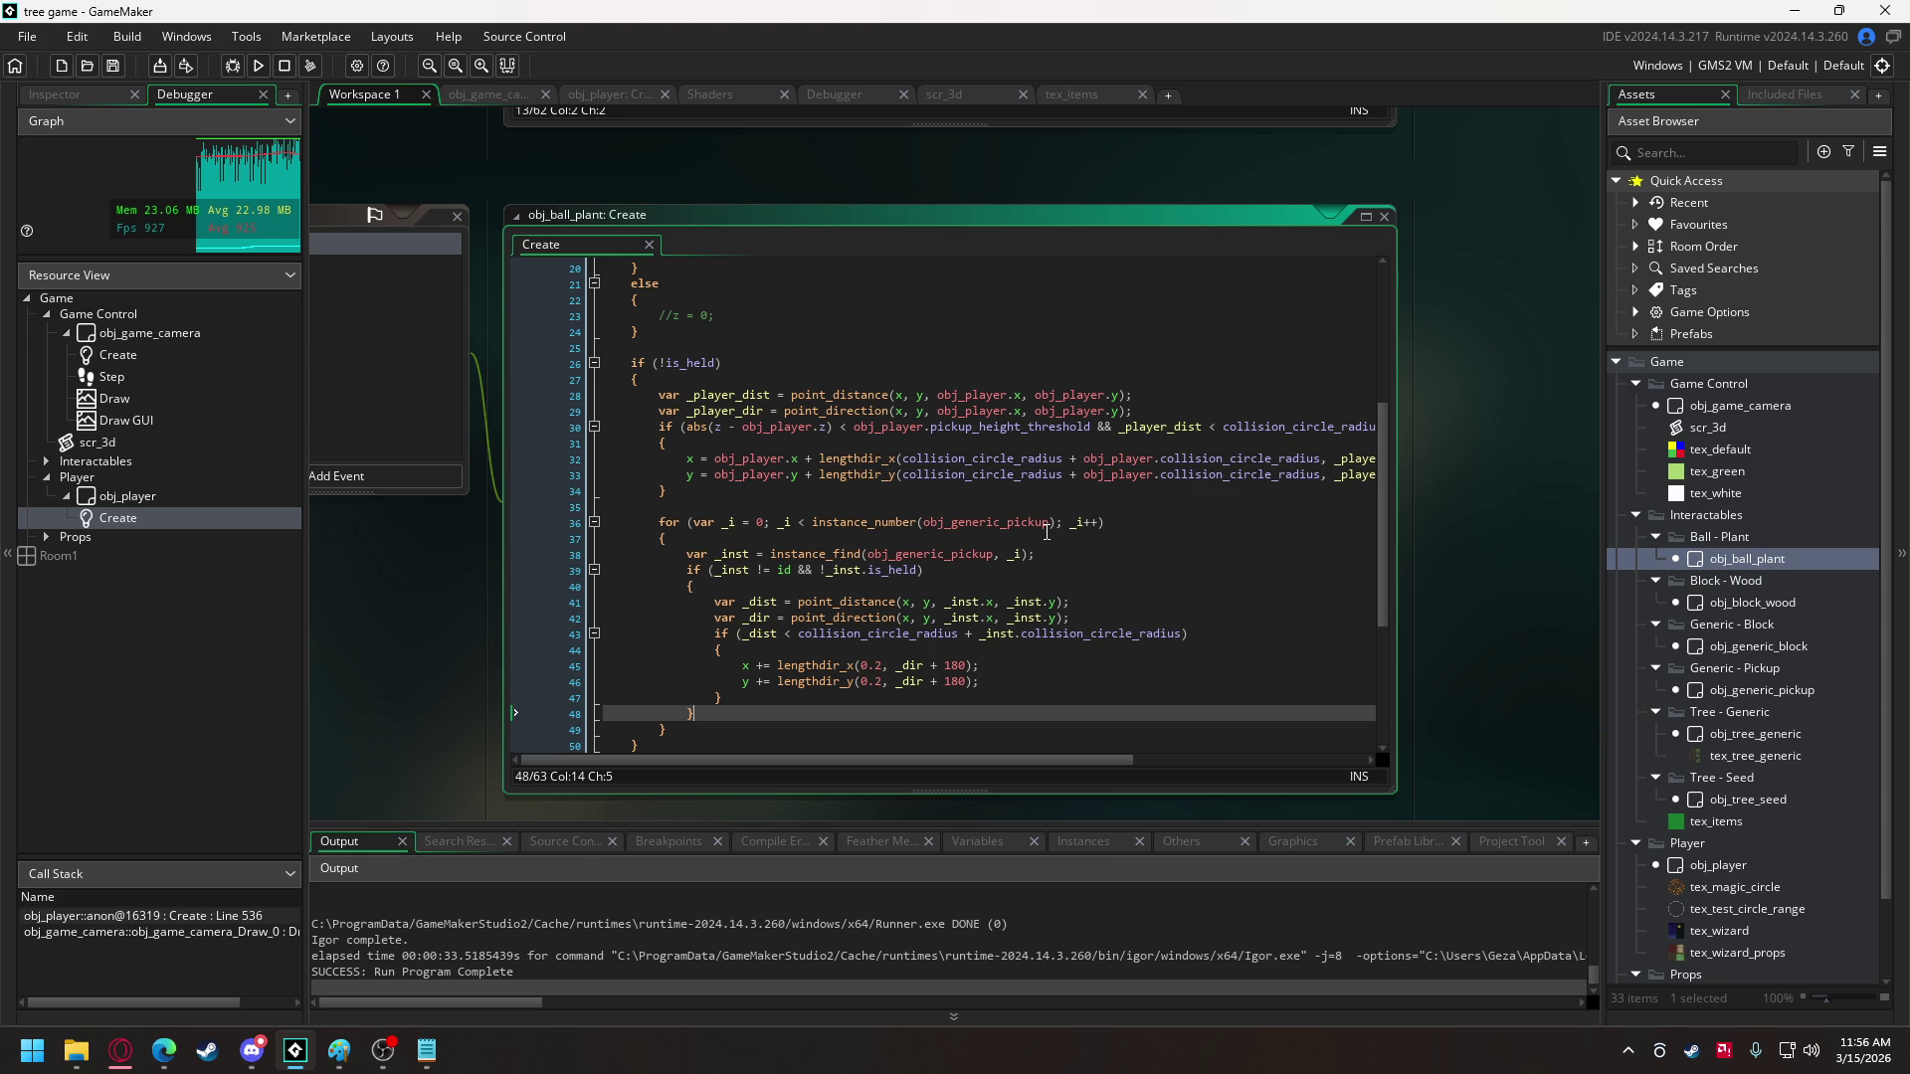
# - Copy the nested global.object_list collision loop from obj_block_wood's Create code
pyautogui.doubleClick(1760, 597)
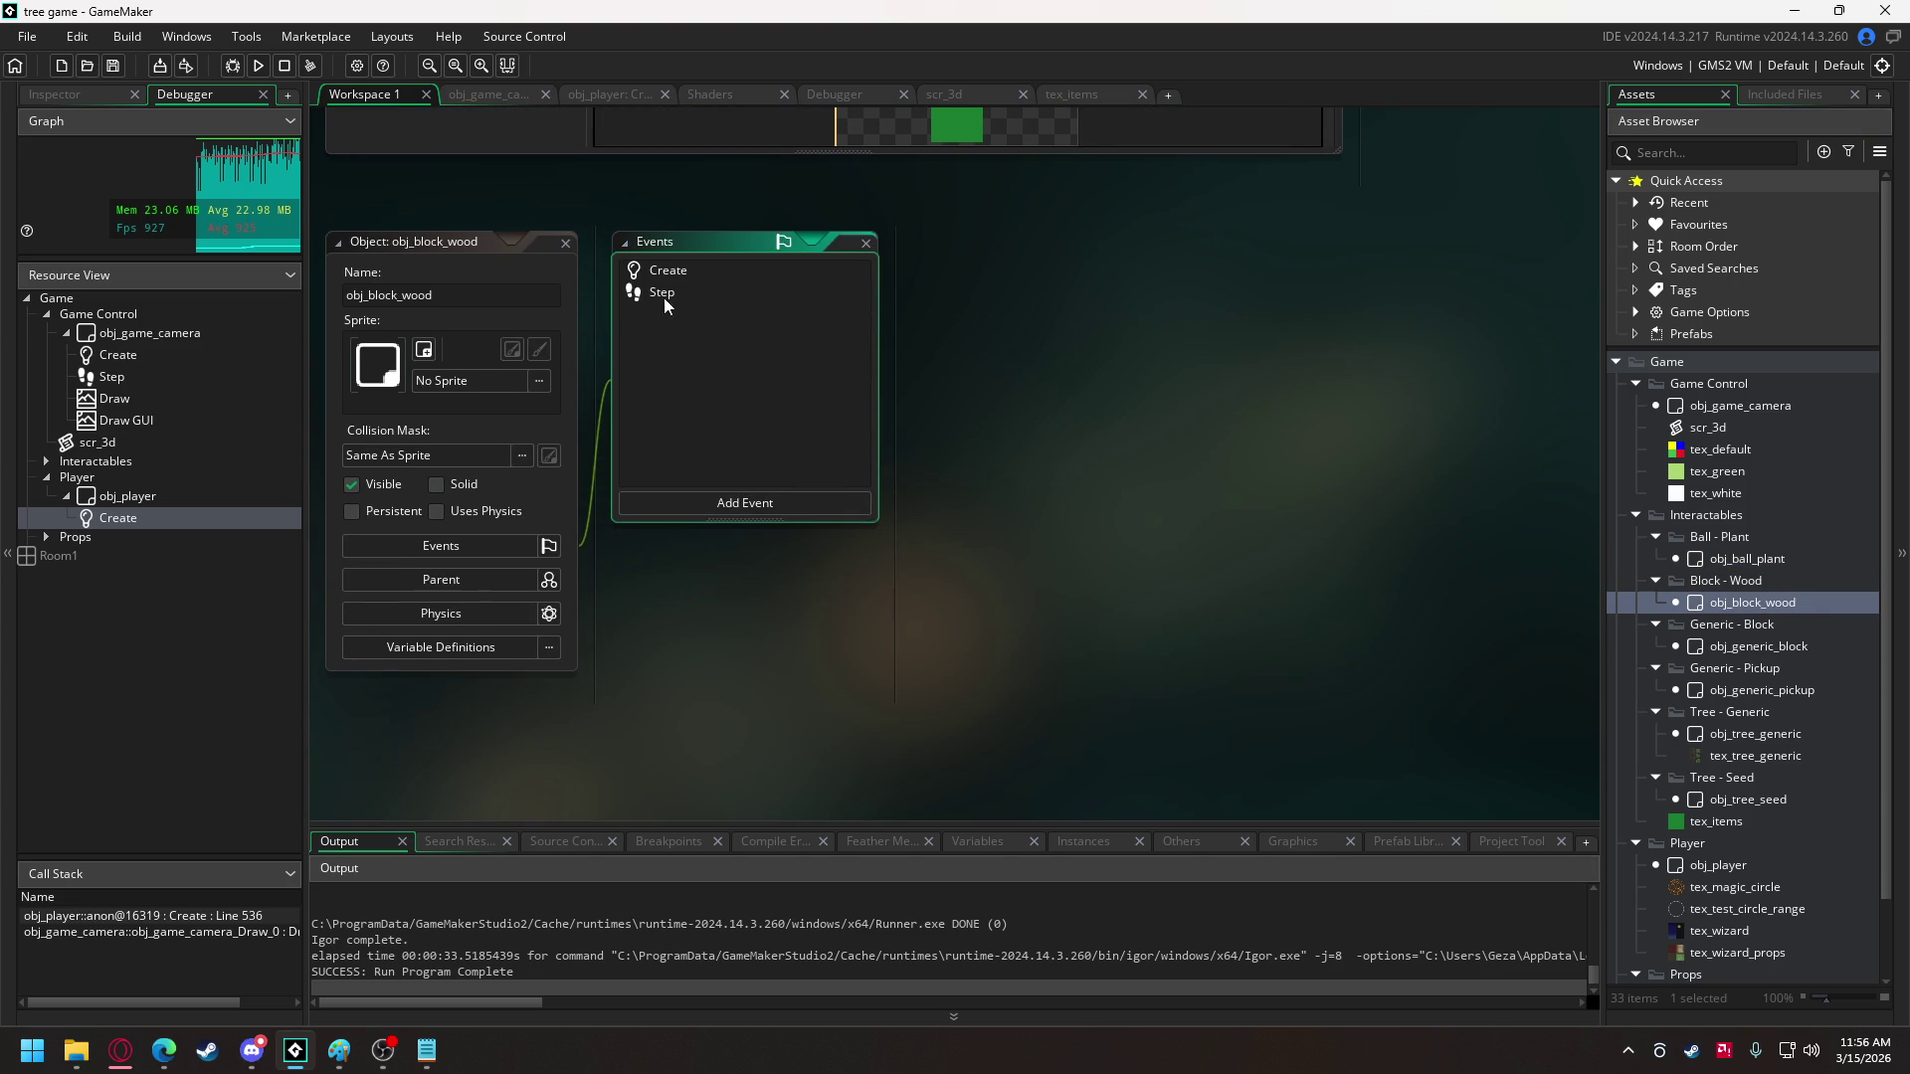
pyautogui.doubleClick(671, 267)
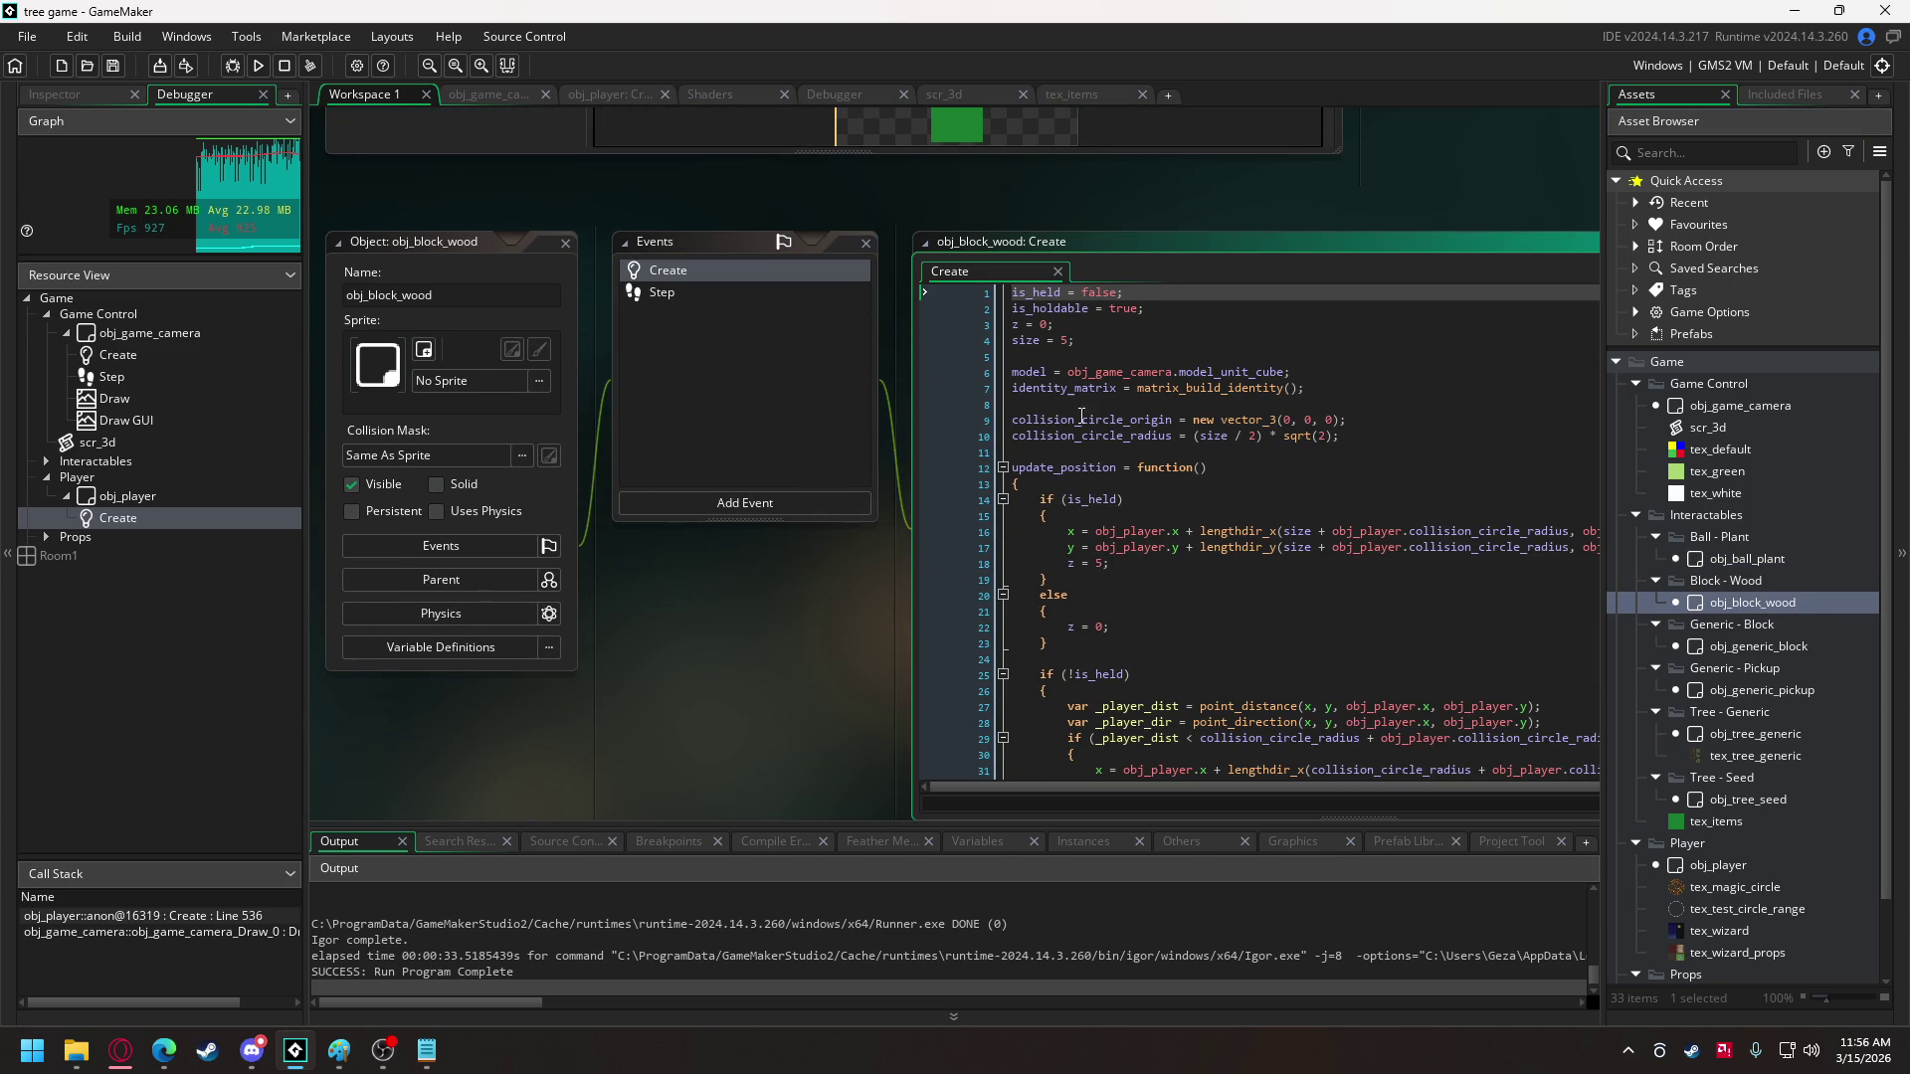
pyautogui.click(1194, 435)
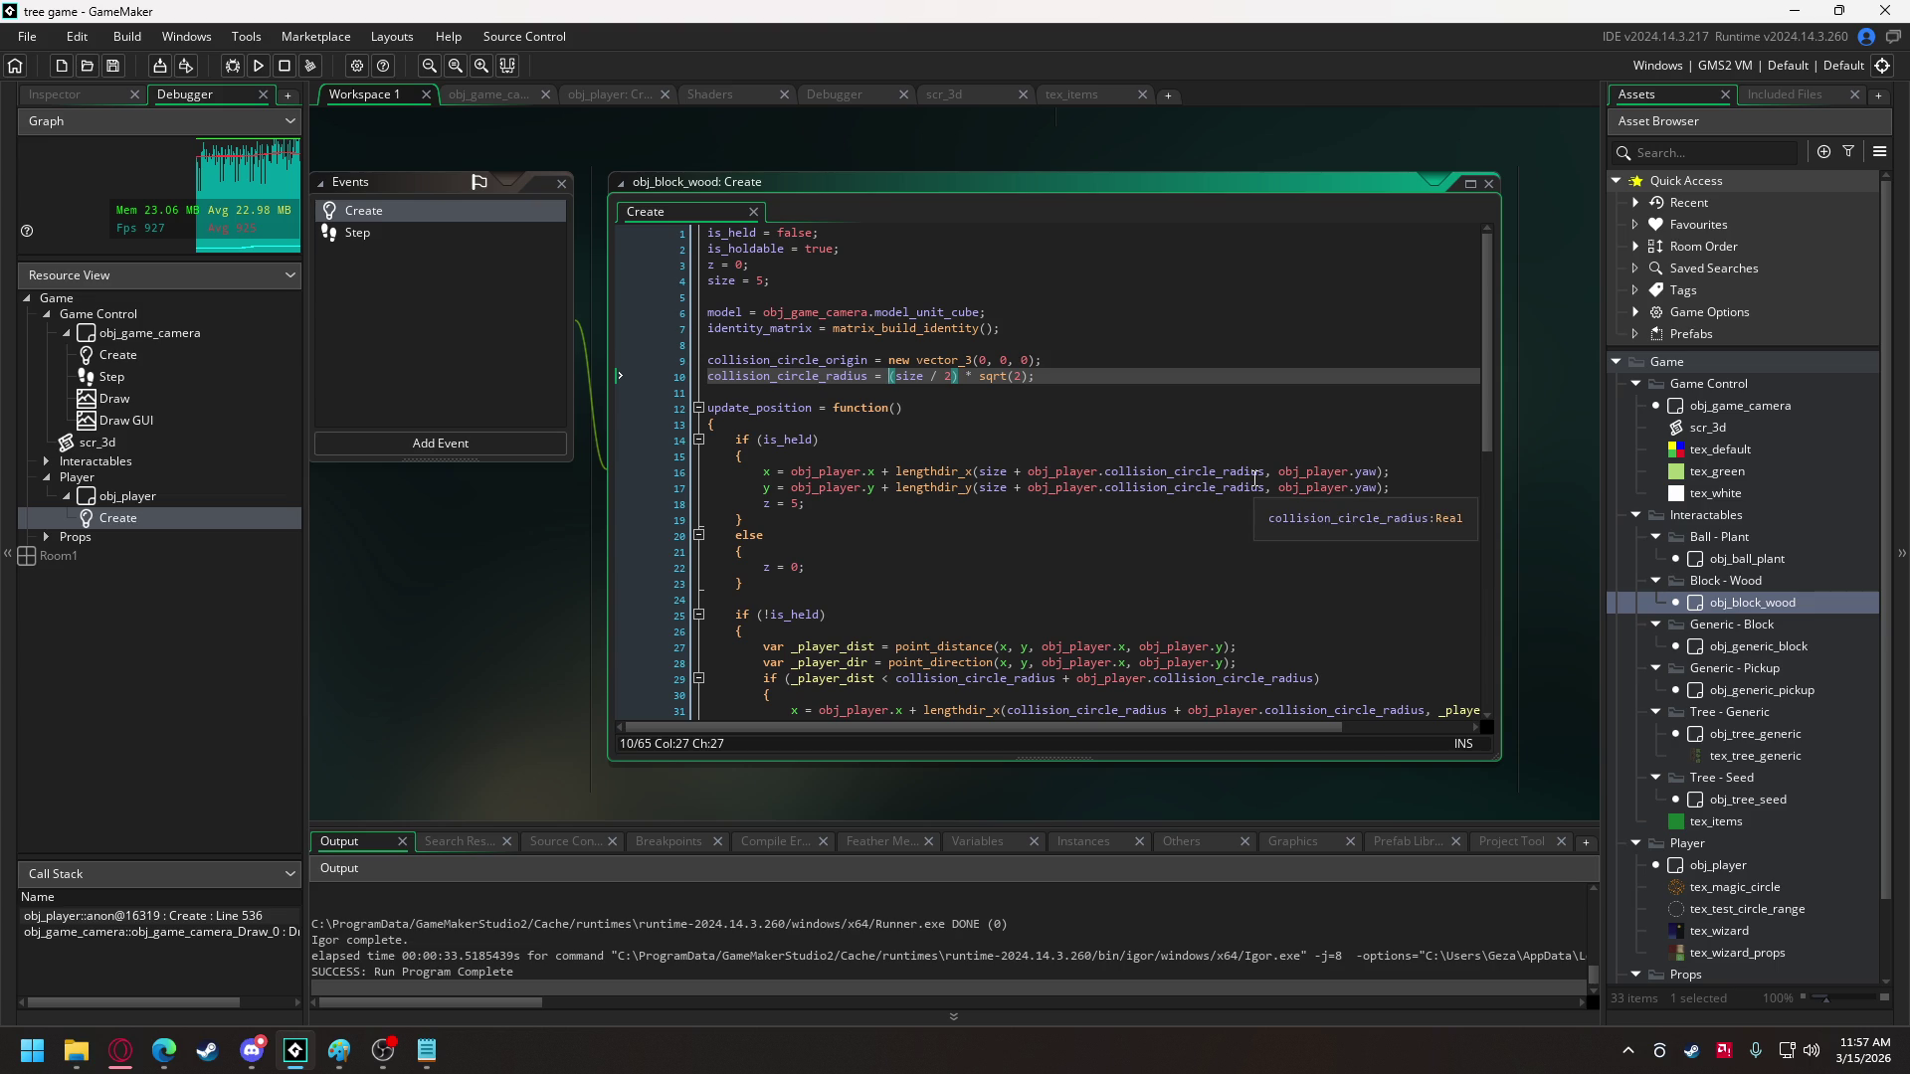
pyautogui.scroll(-8, 1254, 479)
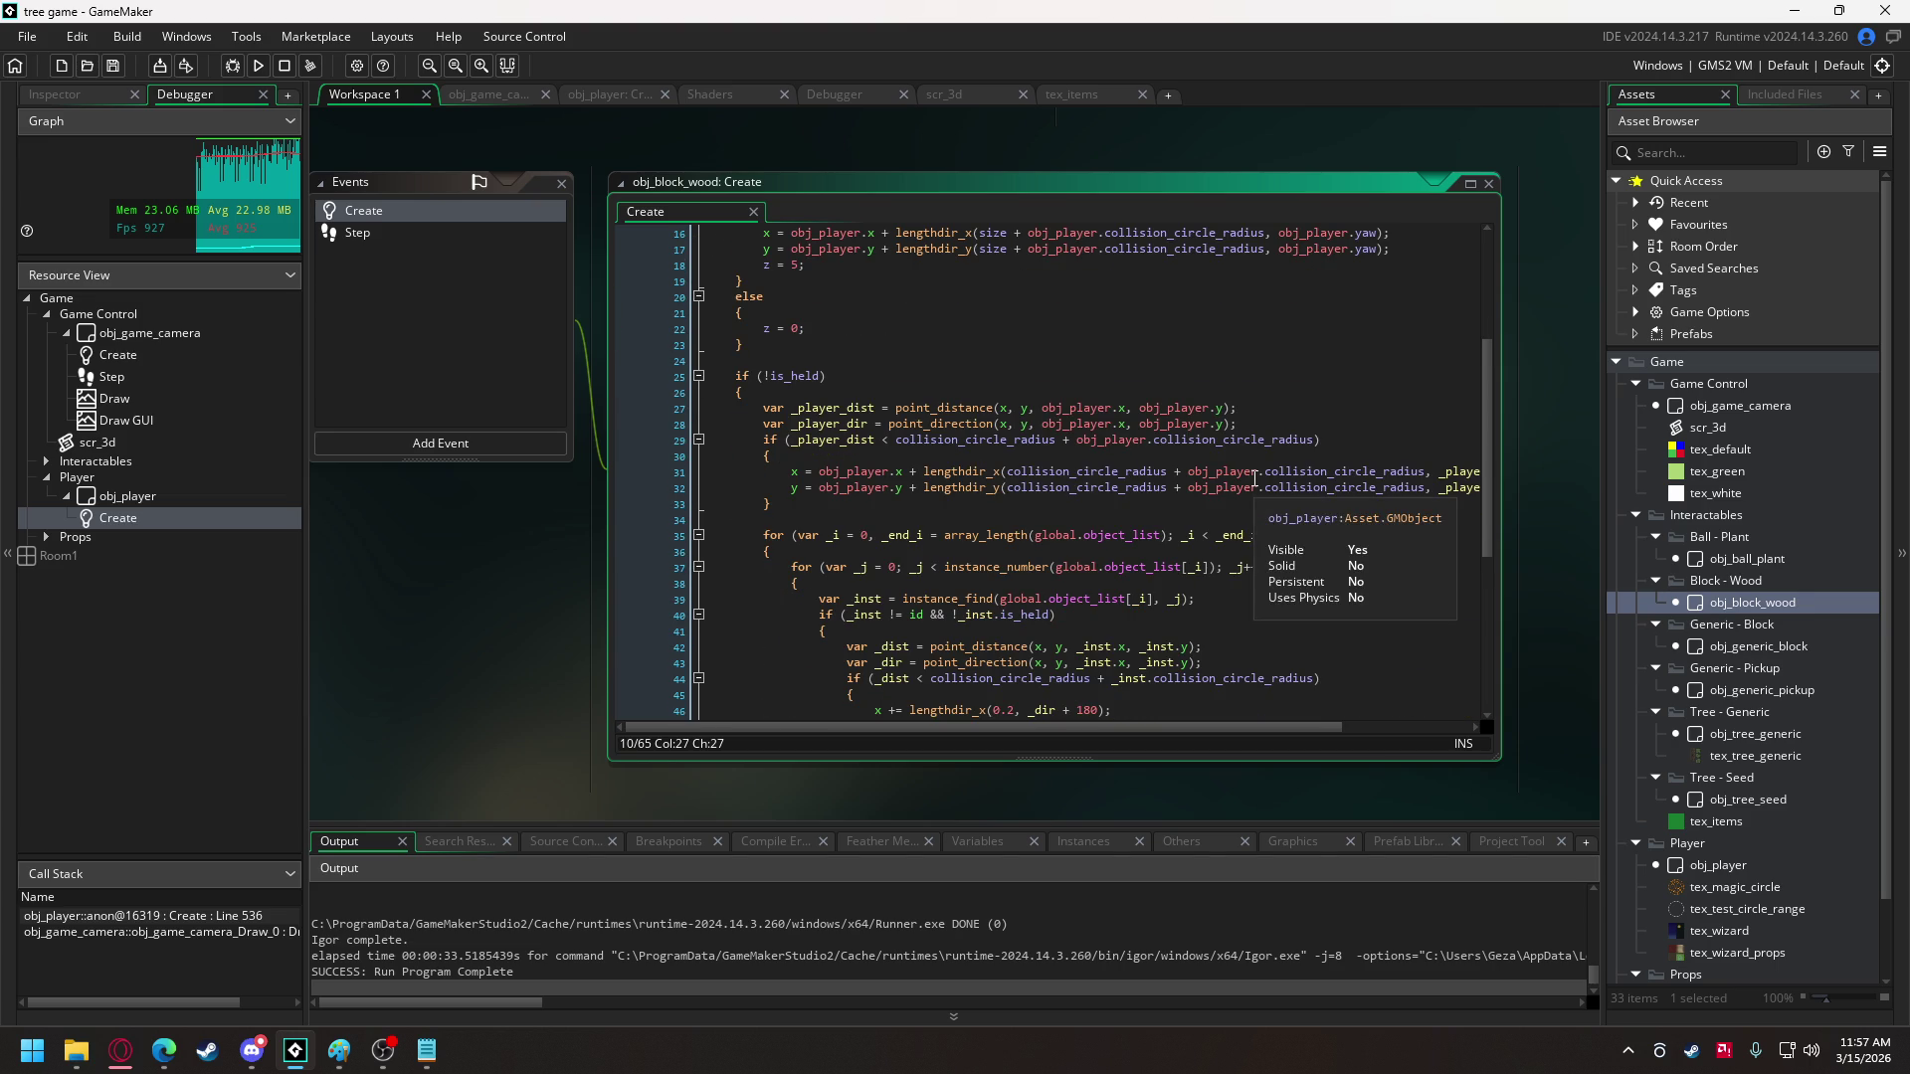
pyautogui.scroll(1, 1254, 479)
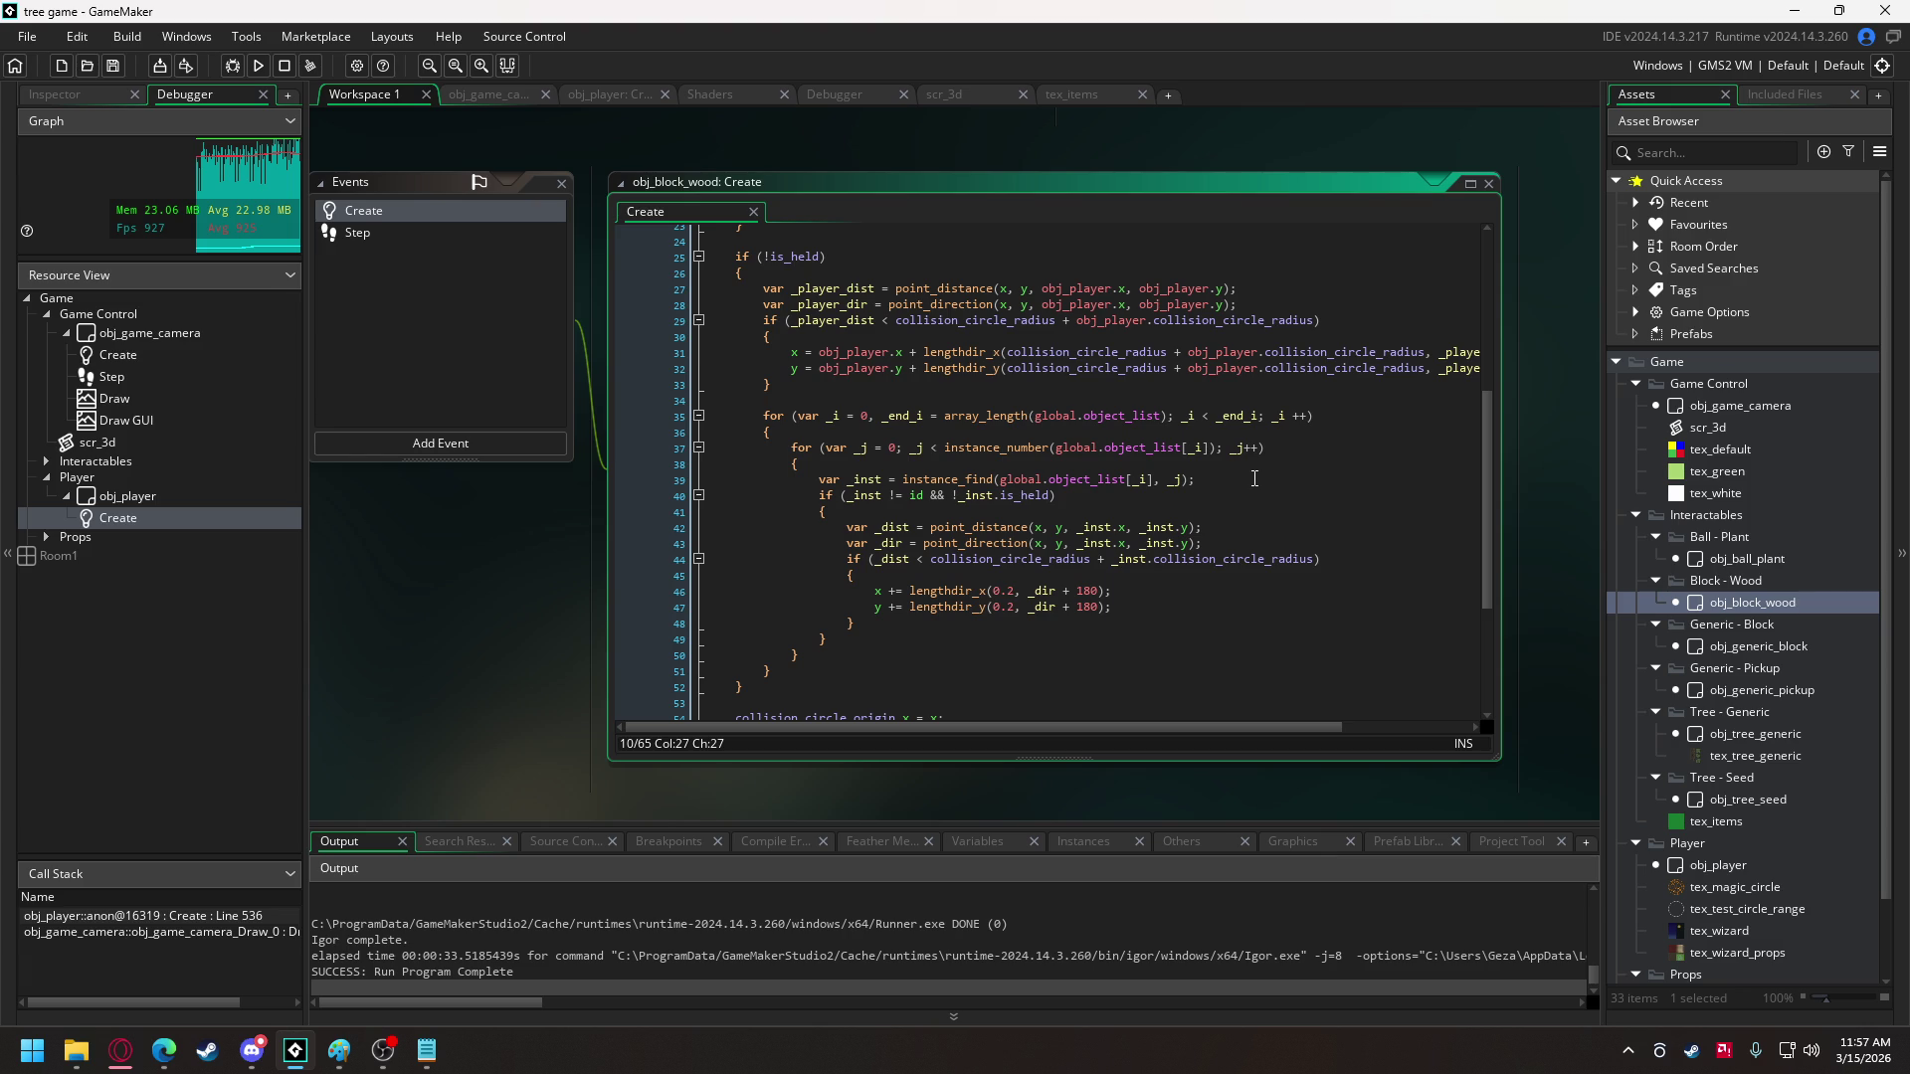
pyautogui.moveTo(763, 415); pyautogui.dragTo(803, 672)
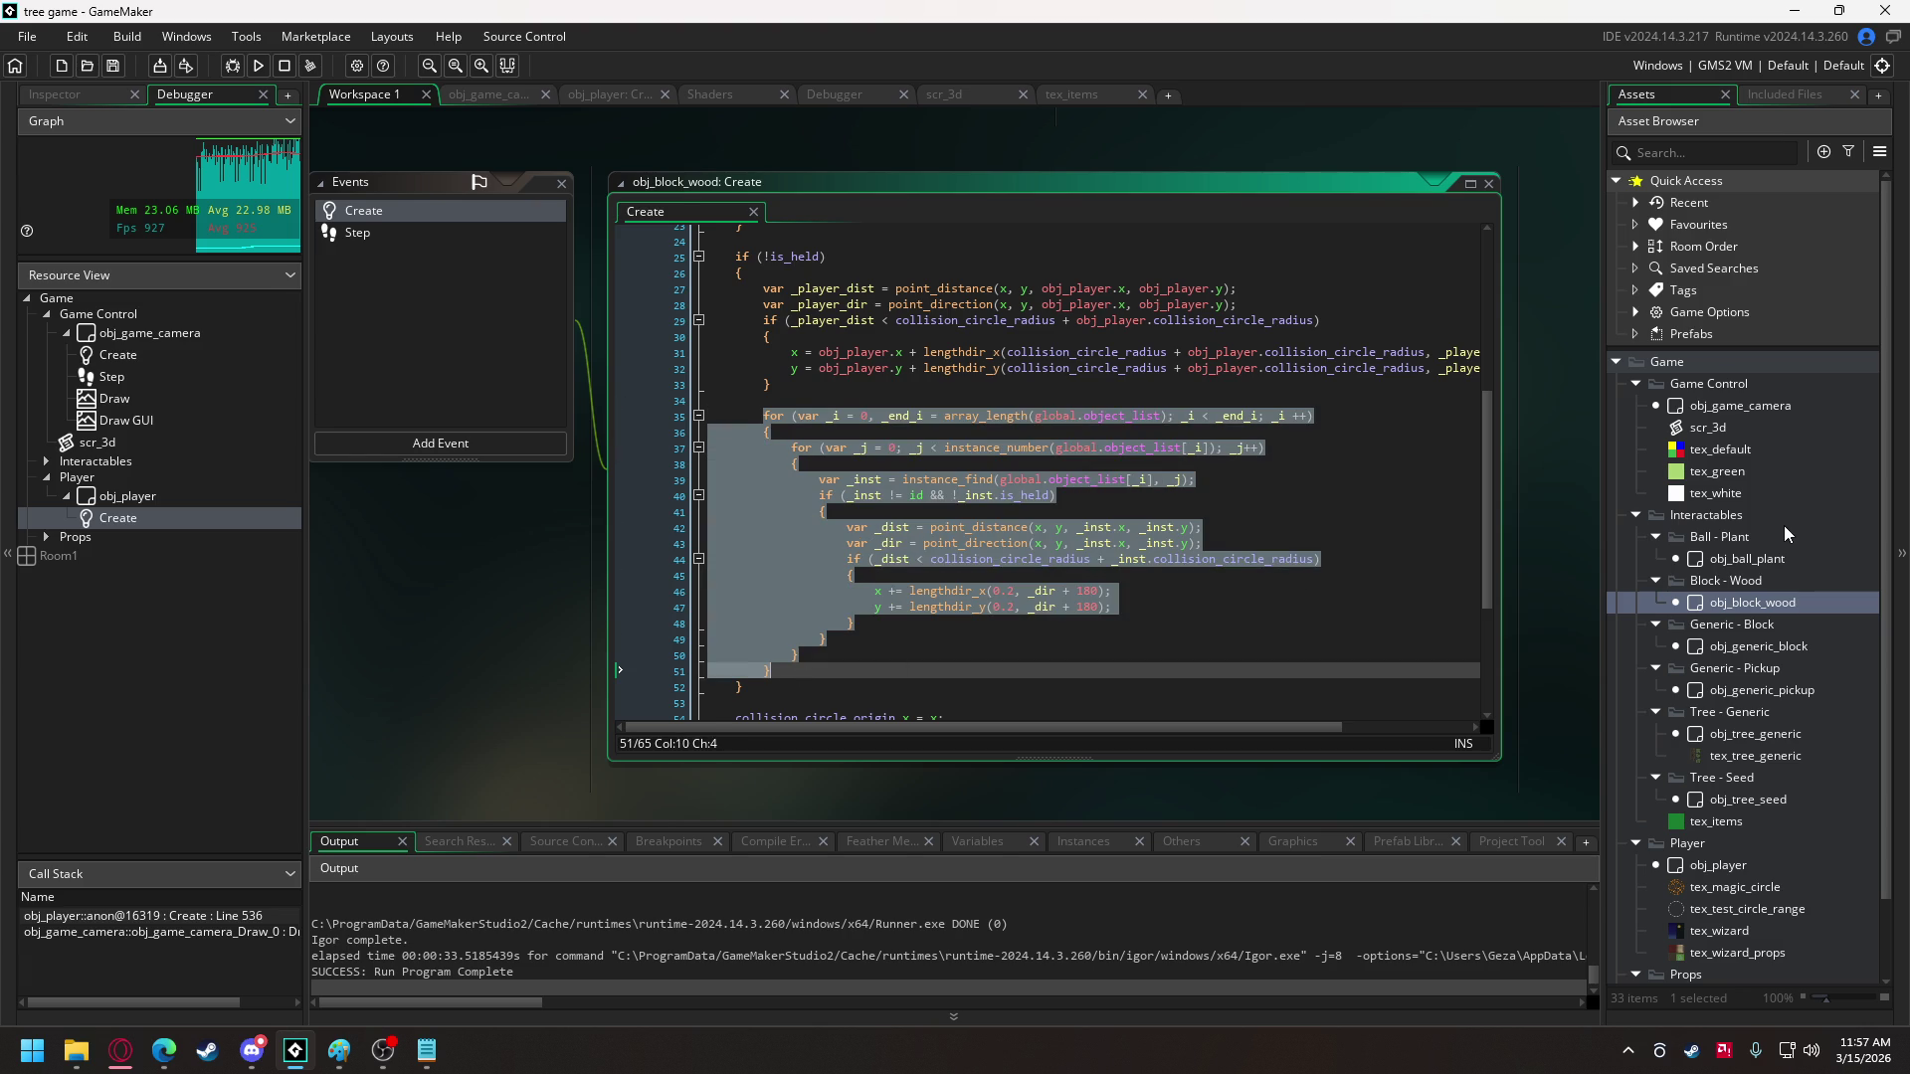
# - Replace obj_ball_plant's pickup collision loop with the object-list loop
pyautogui.doubleClick(1771, 557)
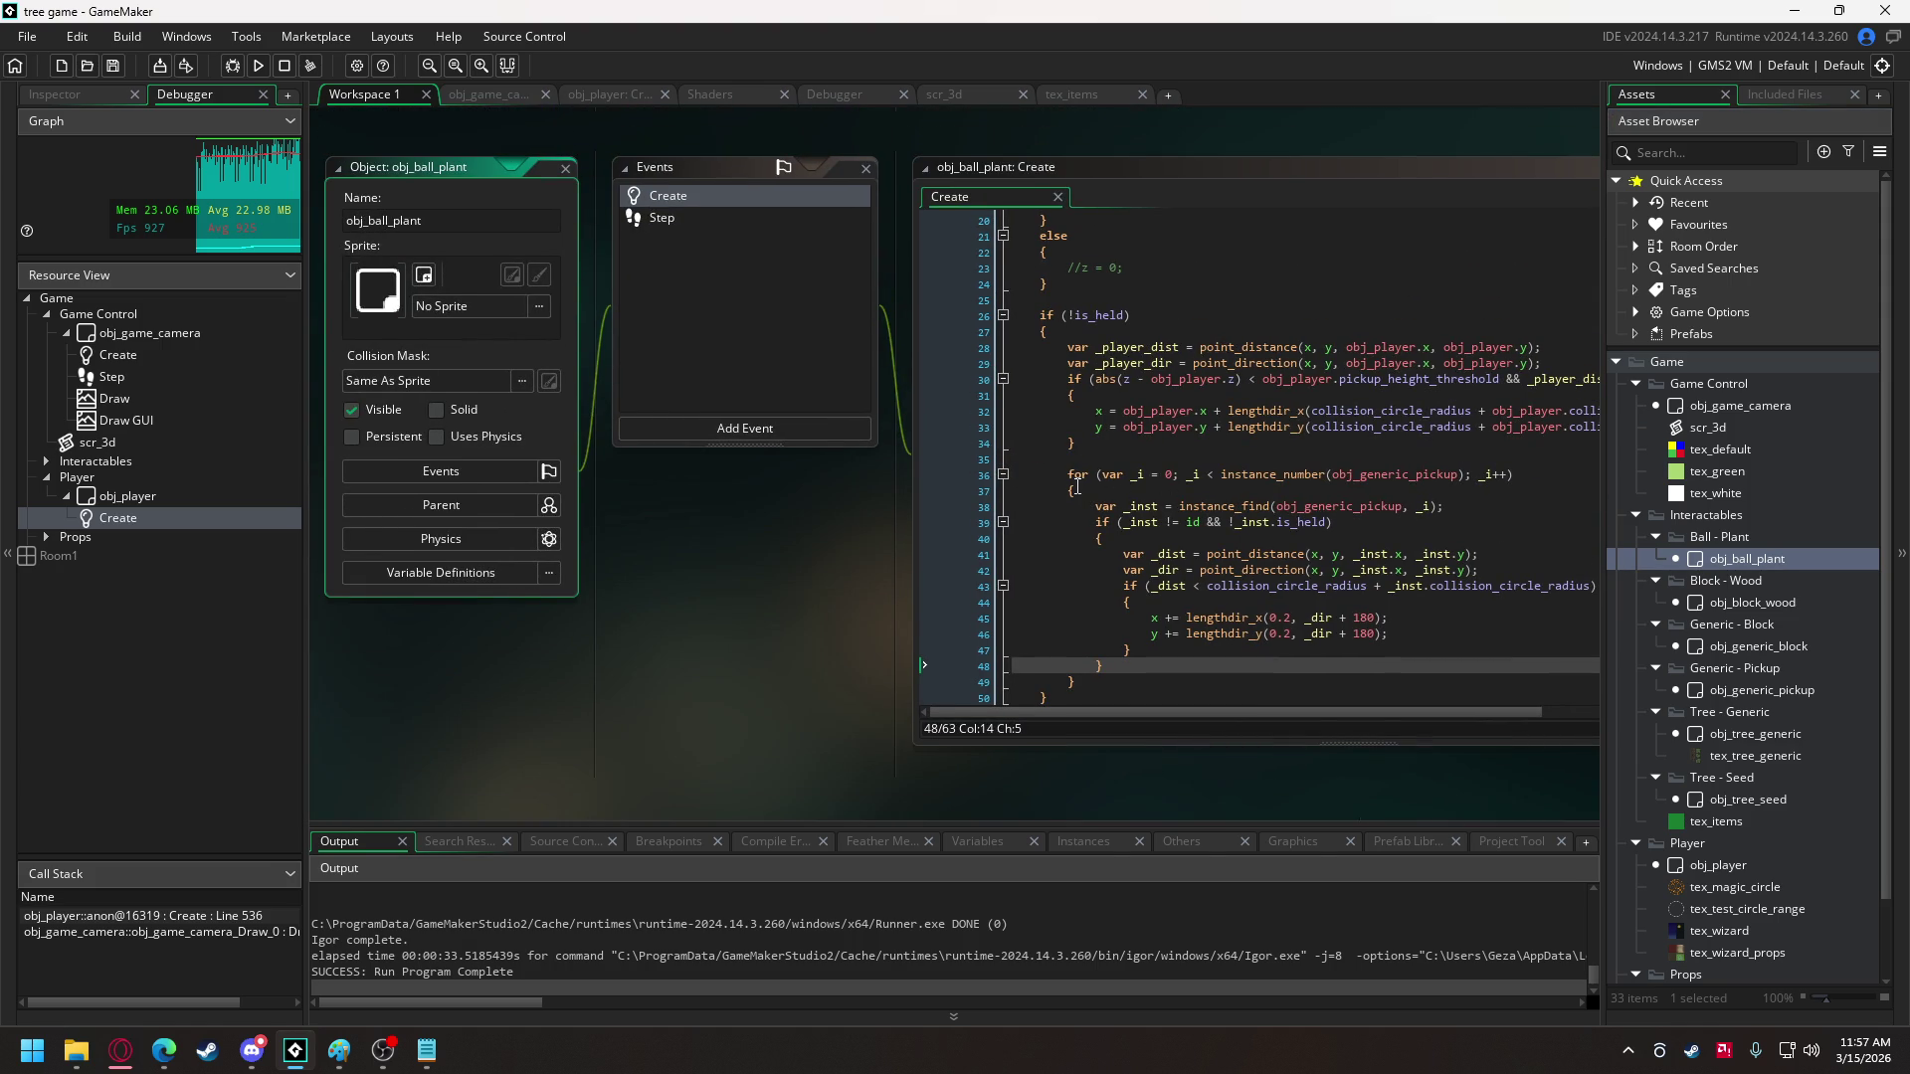
pyautogui.moveTo(1067, 475); pyautogui.dragTo(1077, 684)
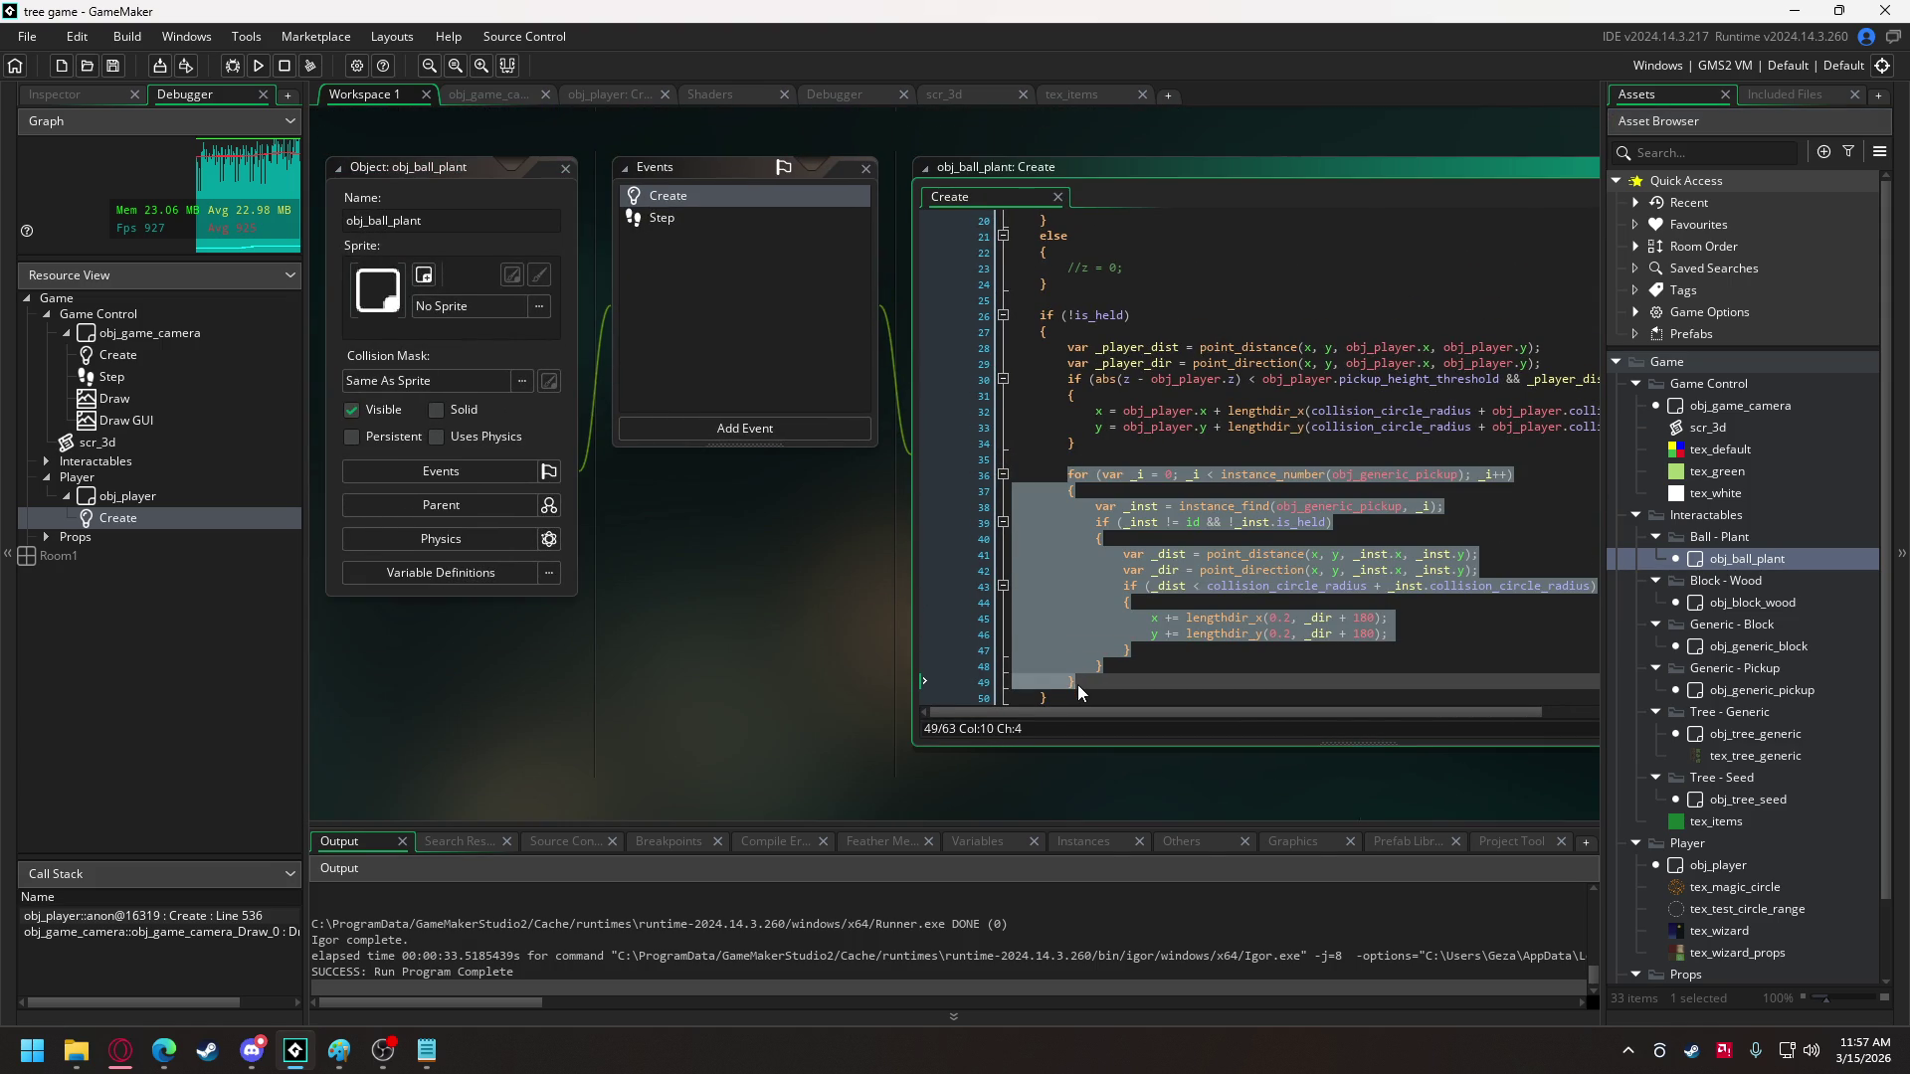
pyautogui.hotkey('ctrl', 'v')
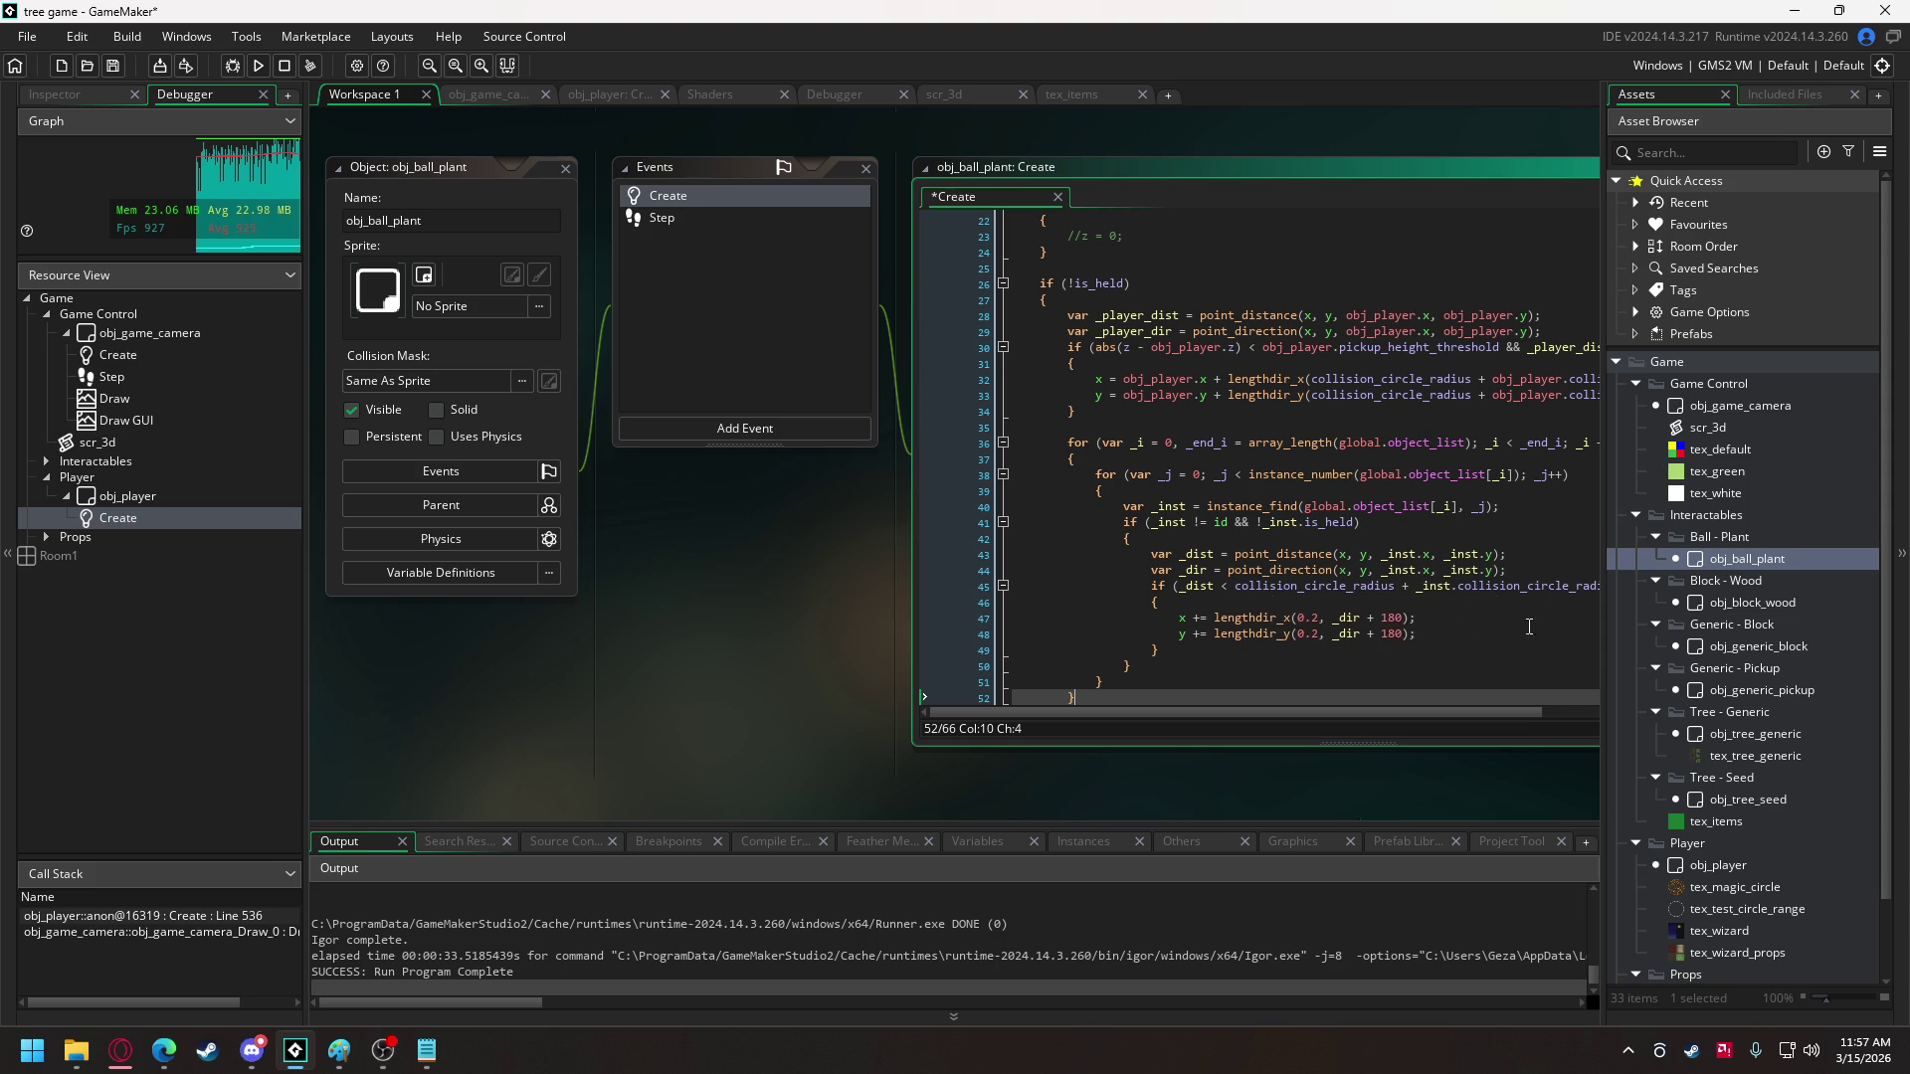
# - Replace obj_generic_pickup's push-apart loop with the object-list loops and run with F5
pyautogui.doubleClick(1783, 690)
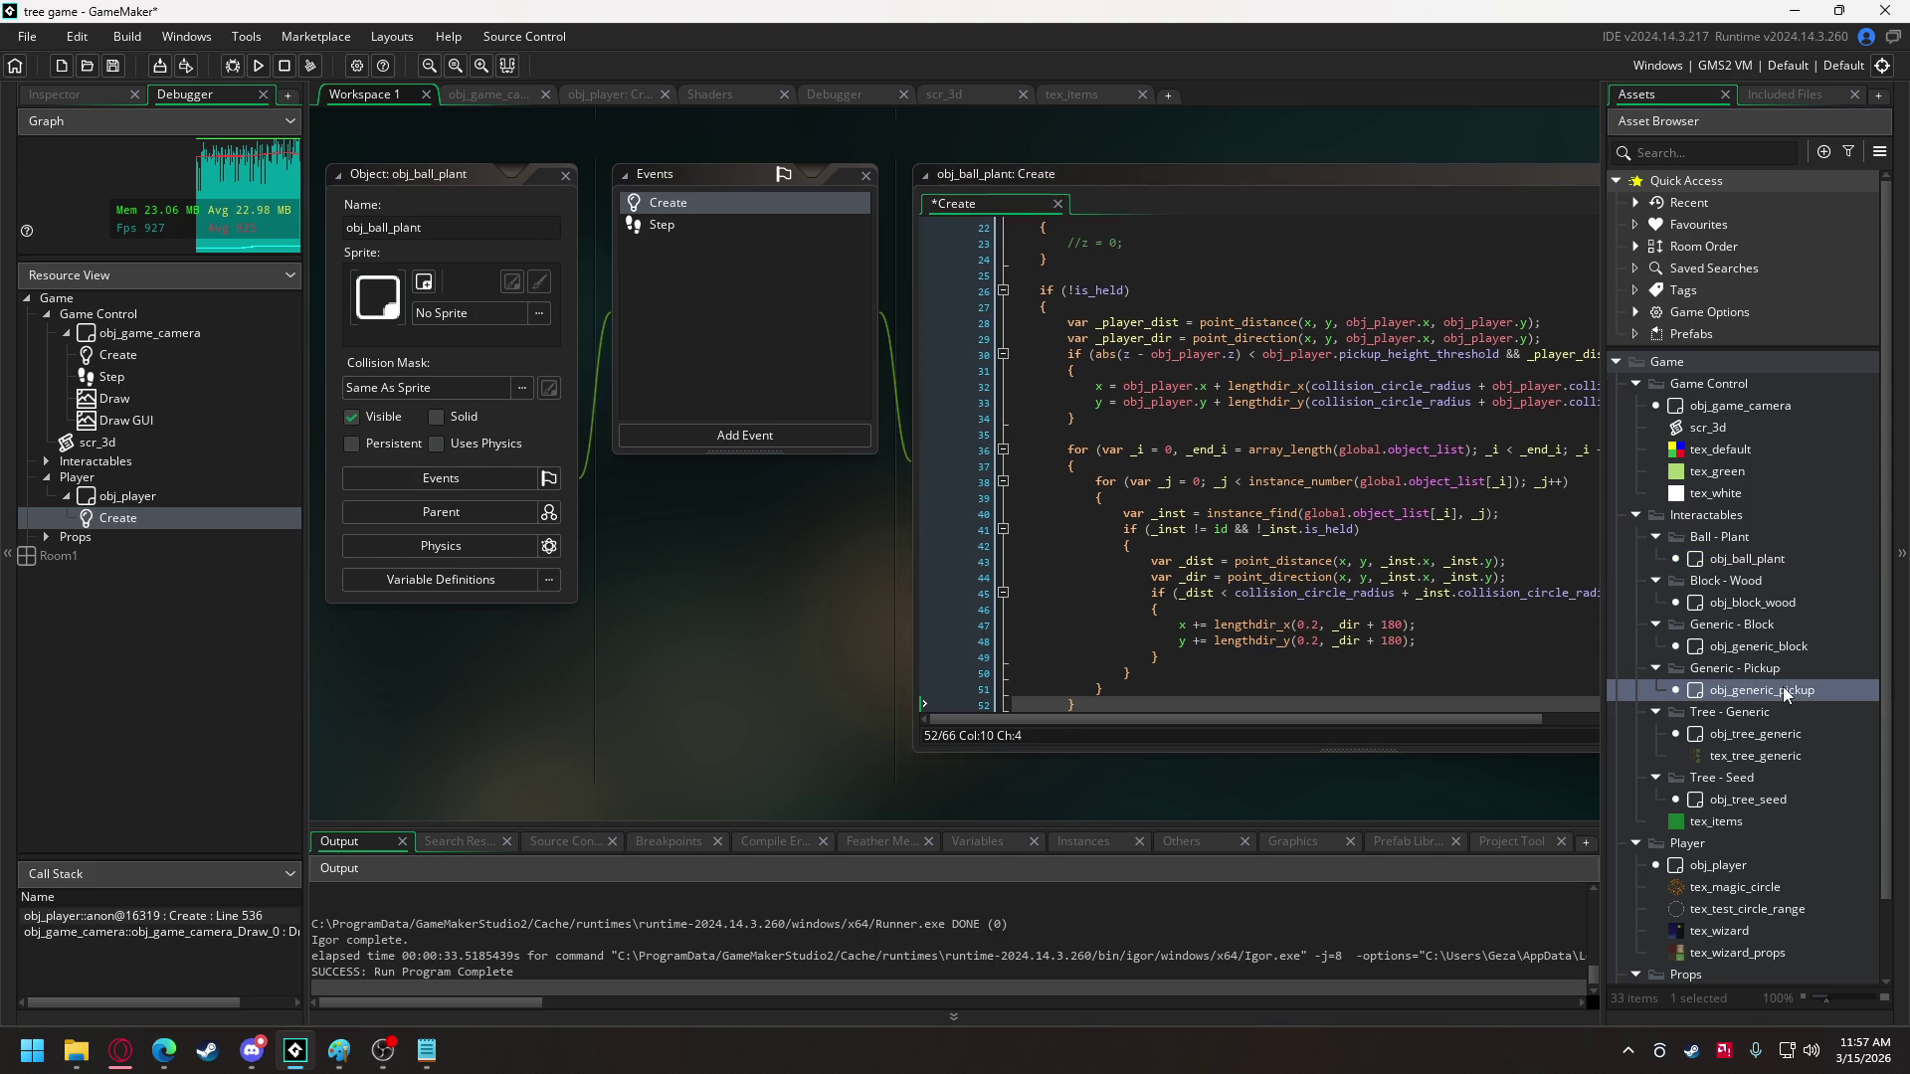
pyautogui.scroll(-9, 1439, 509)
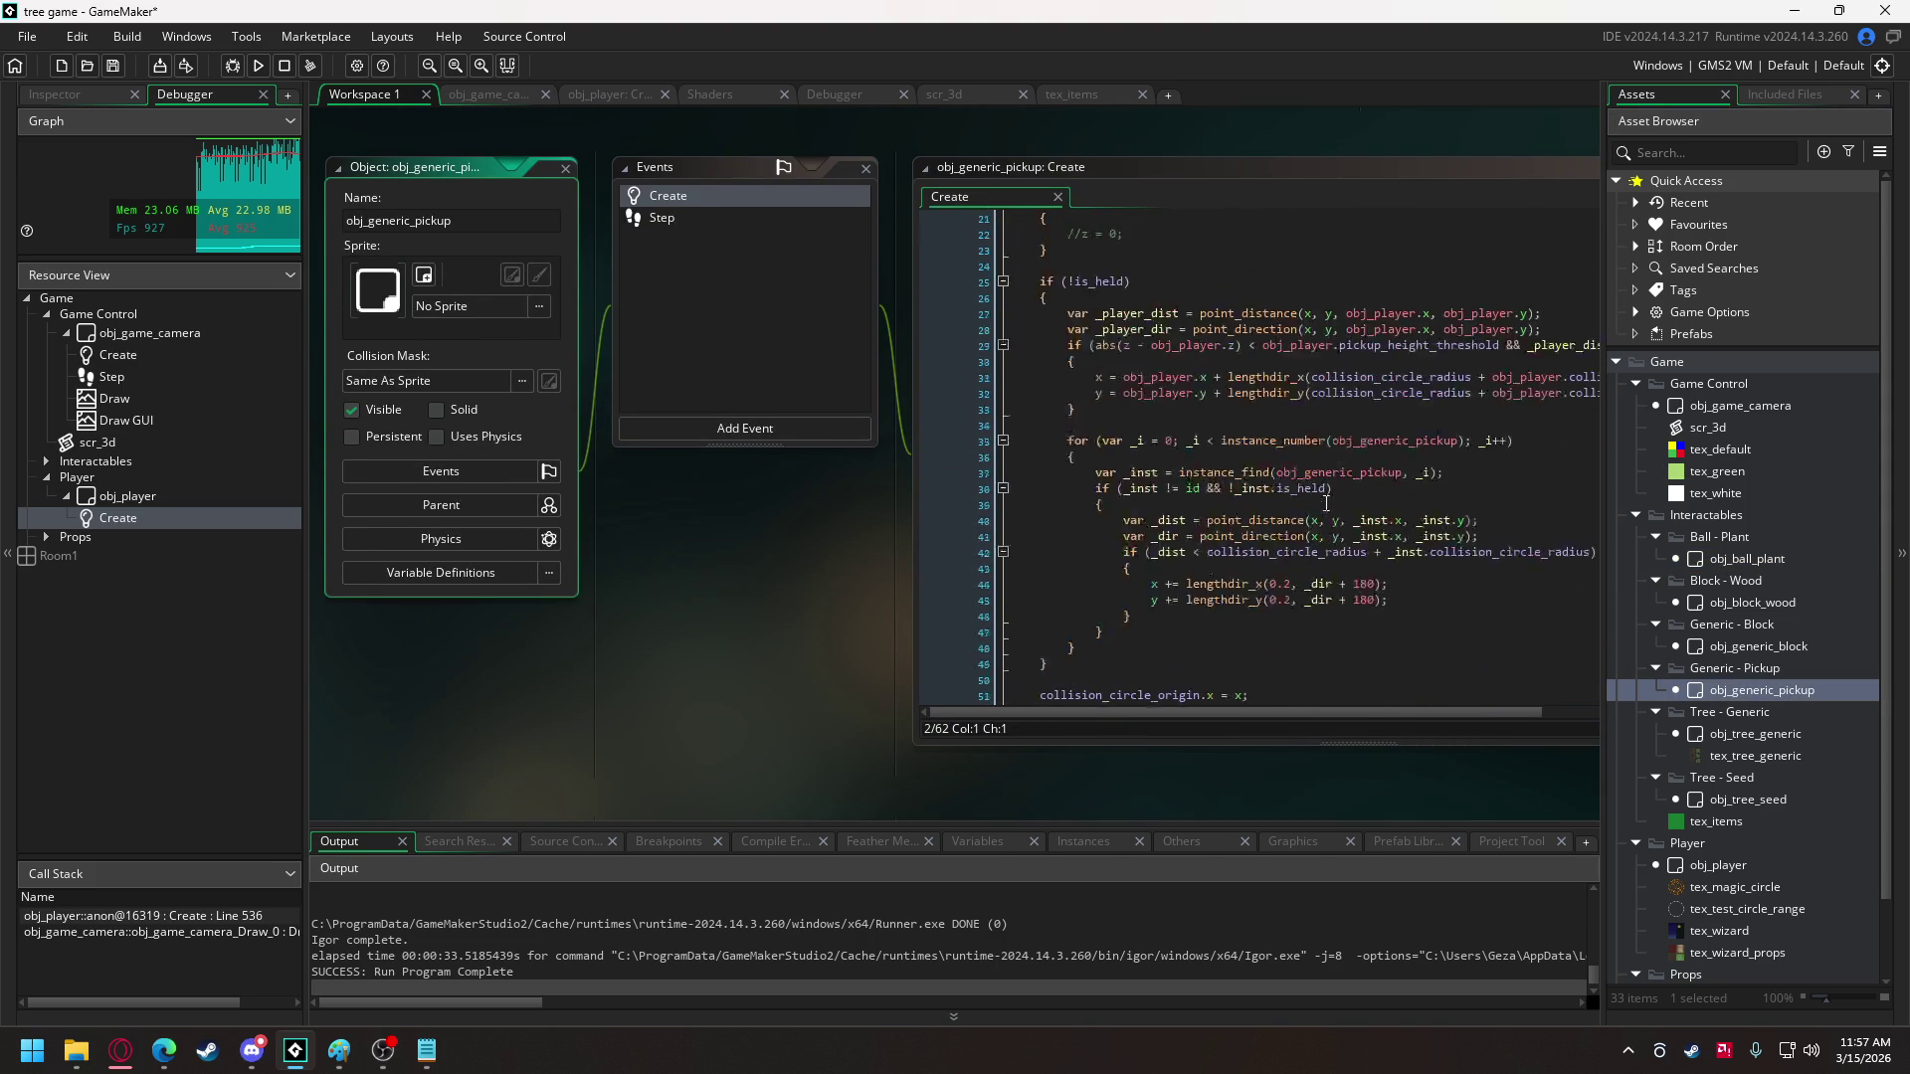
pyautogui.moveTo(1066, 321); pyautogui.dragTo(1088, 538)
pyautogui.hotkey('ctrl', 'v')
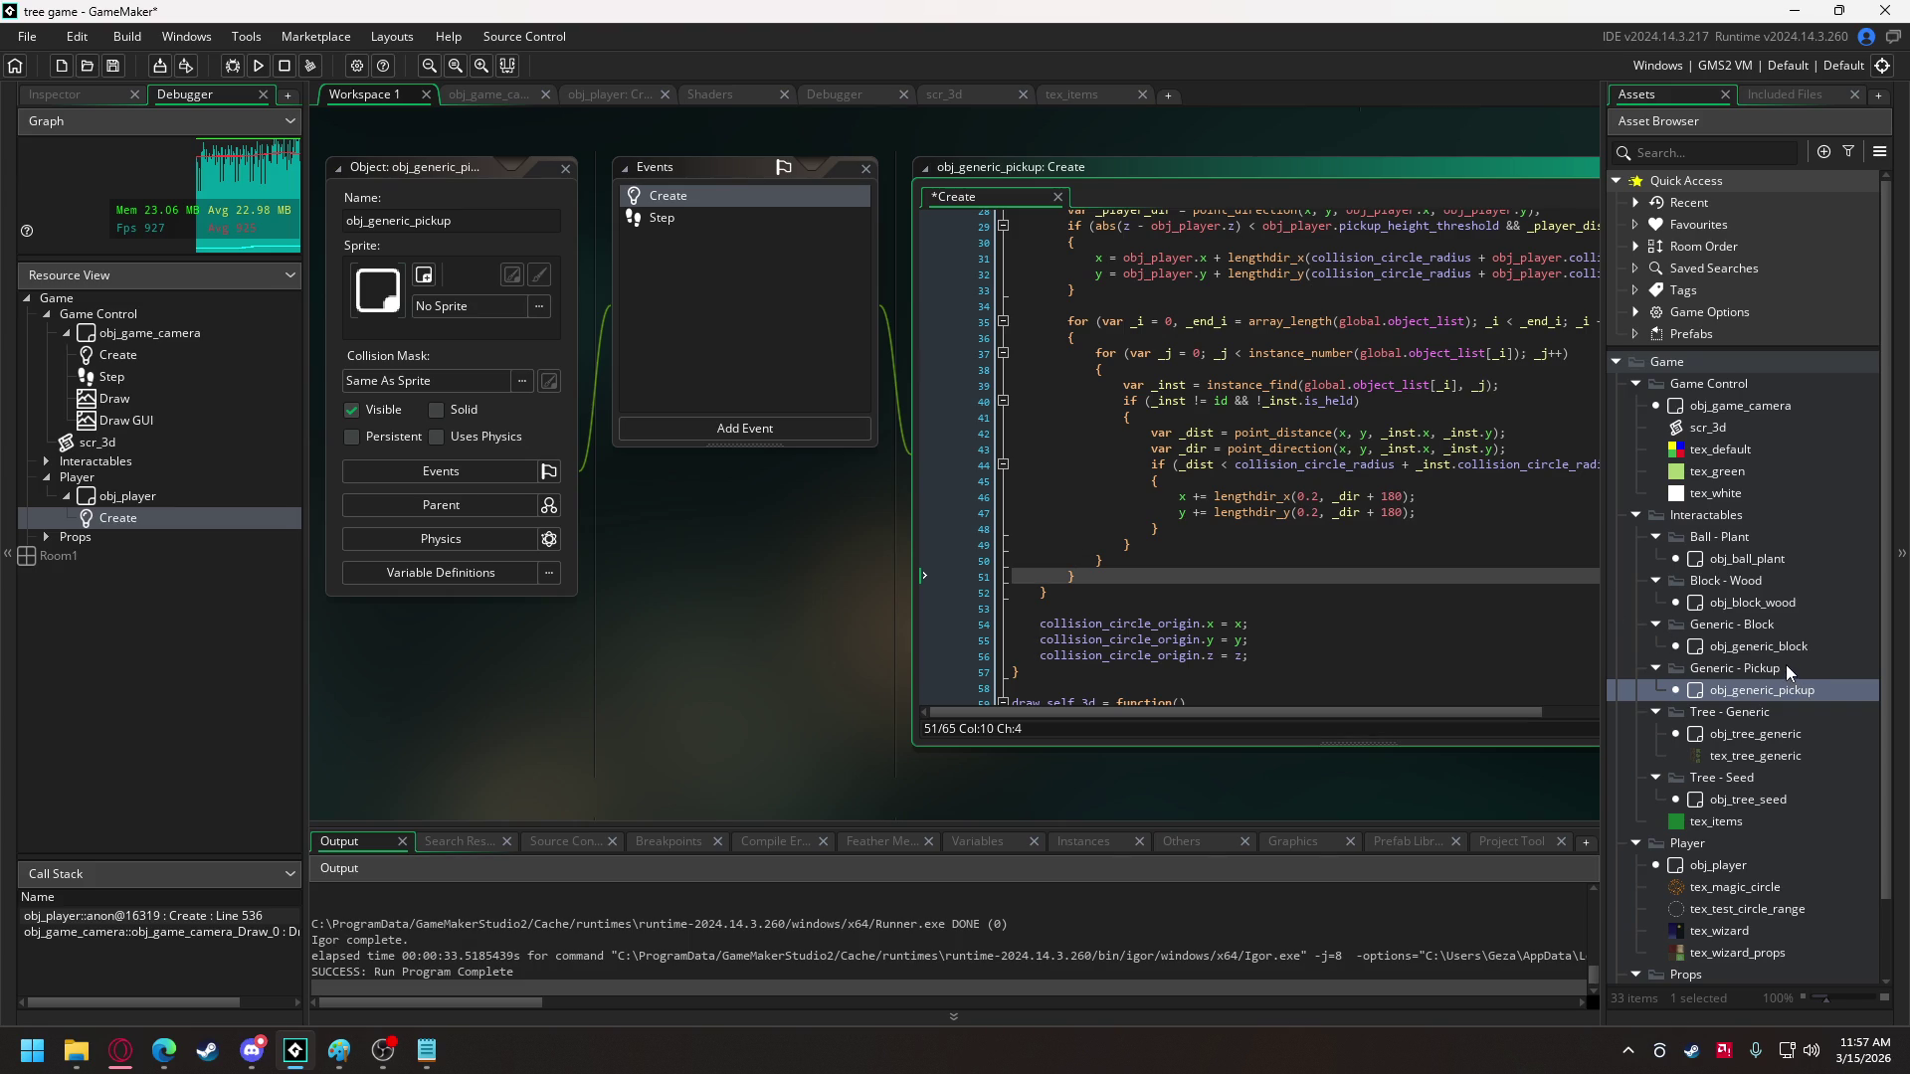
pyautogui.scroll(2, 1532, 490)
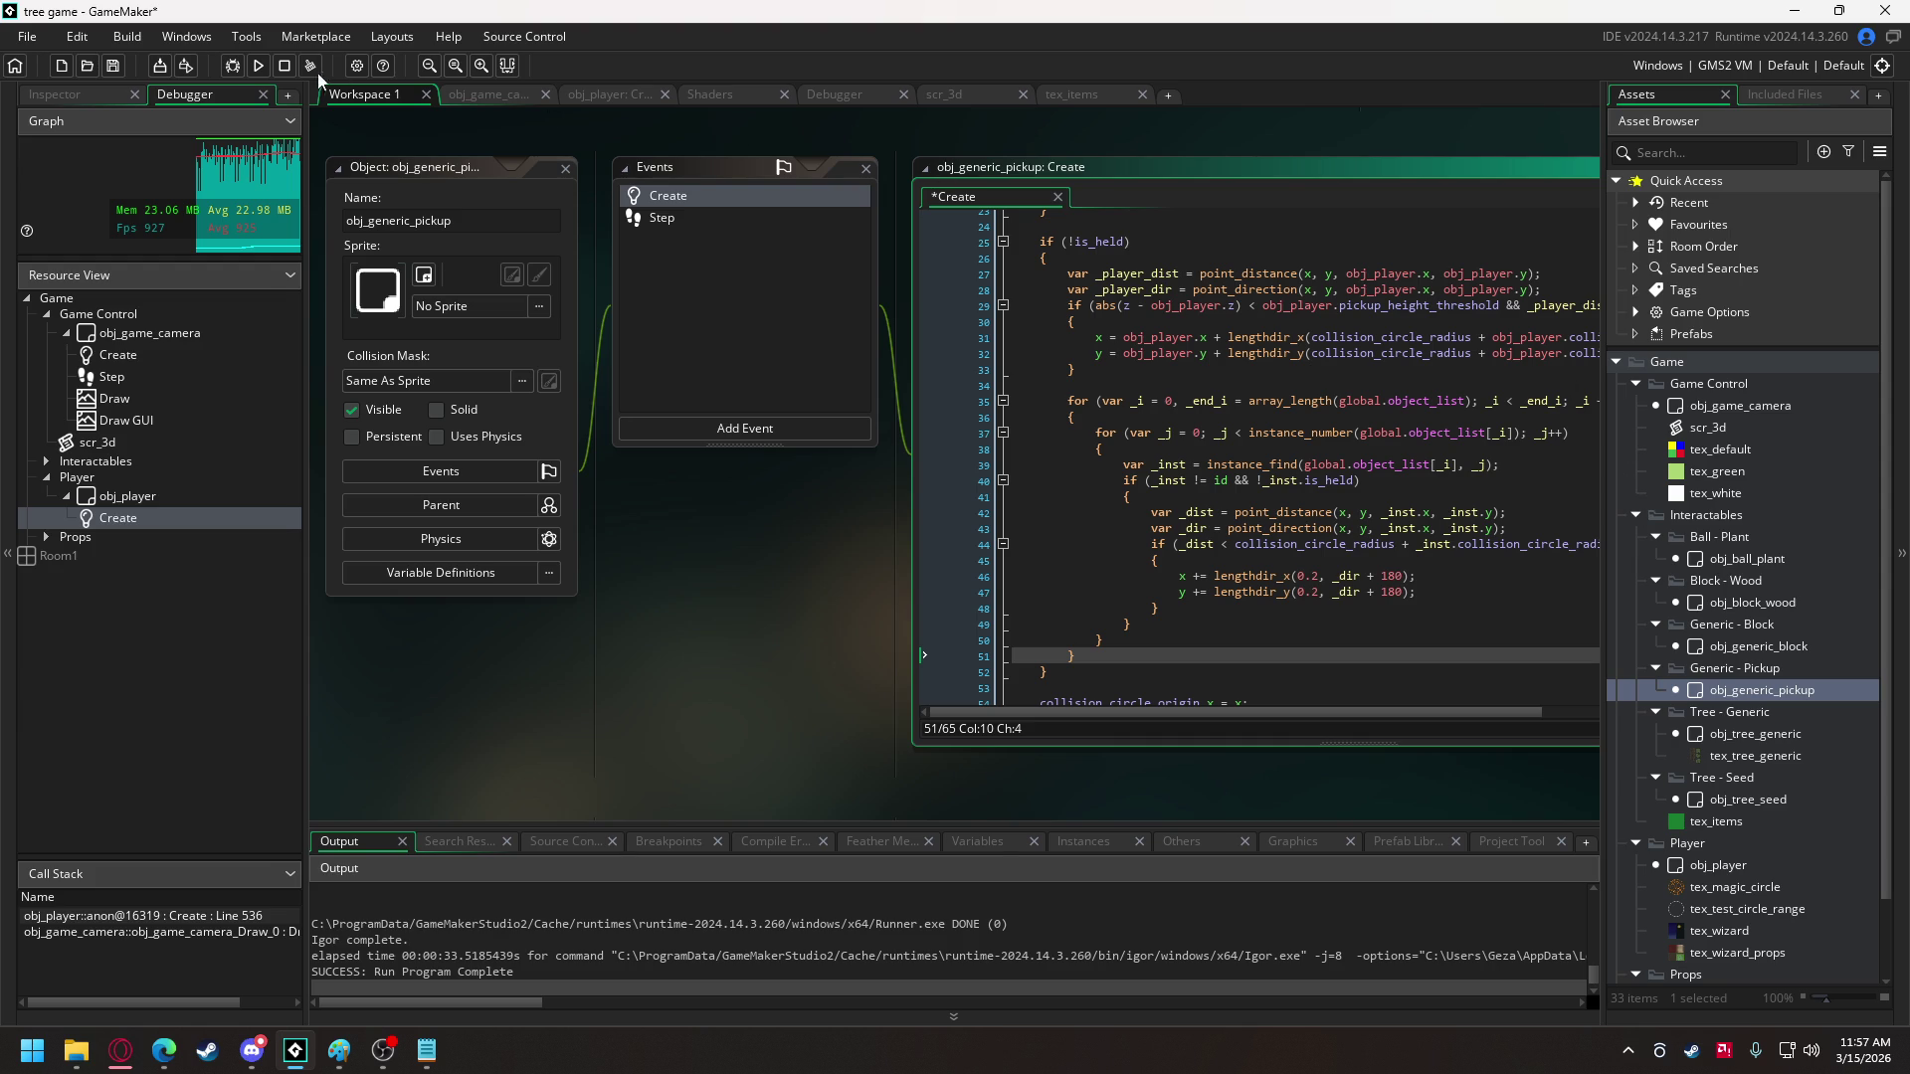
pyautogui.press('F5')
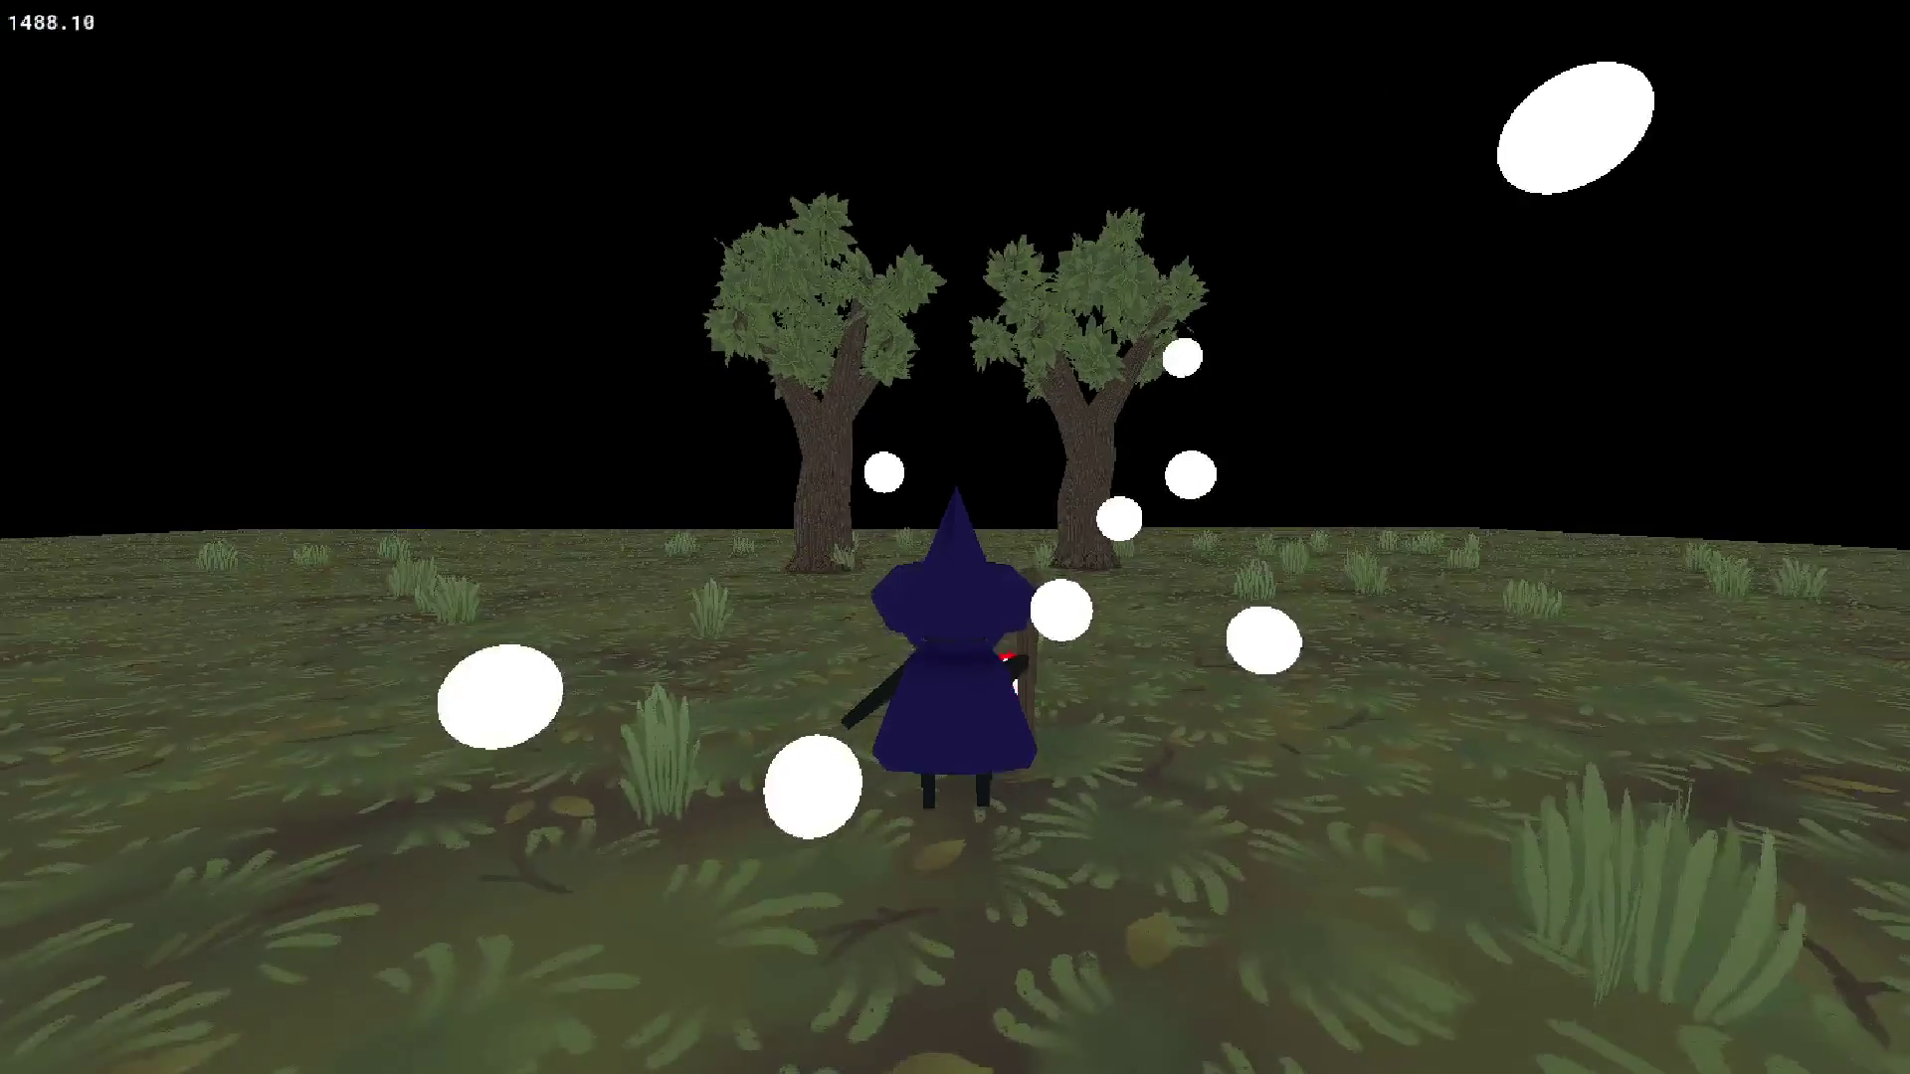
pyautogui.press('w')
pyautogui.press('w')
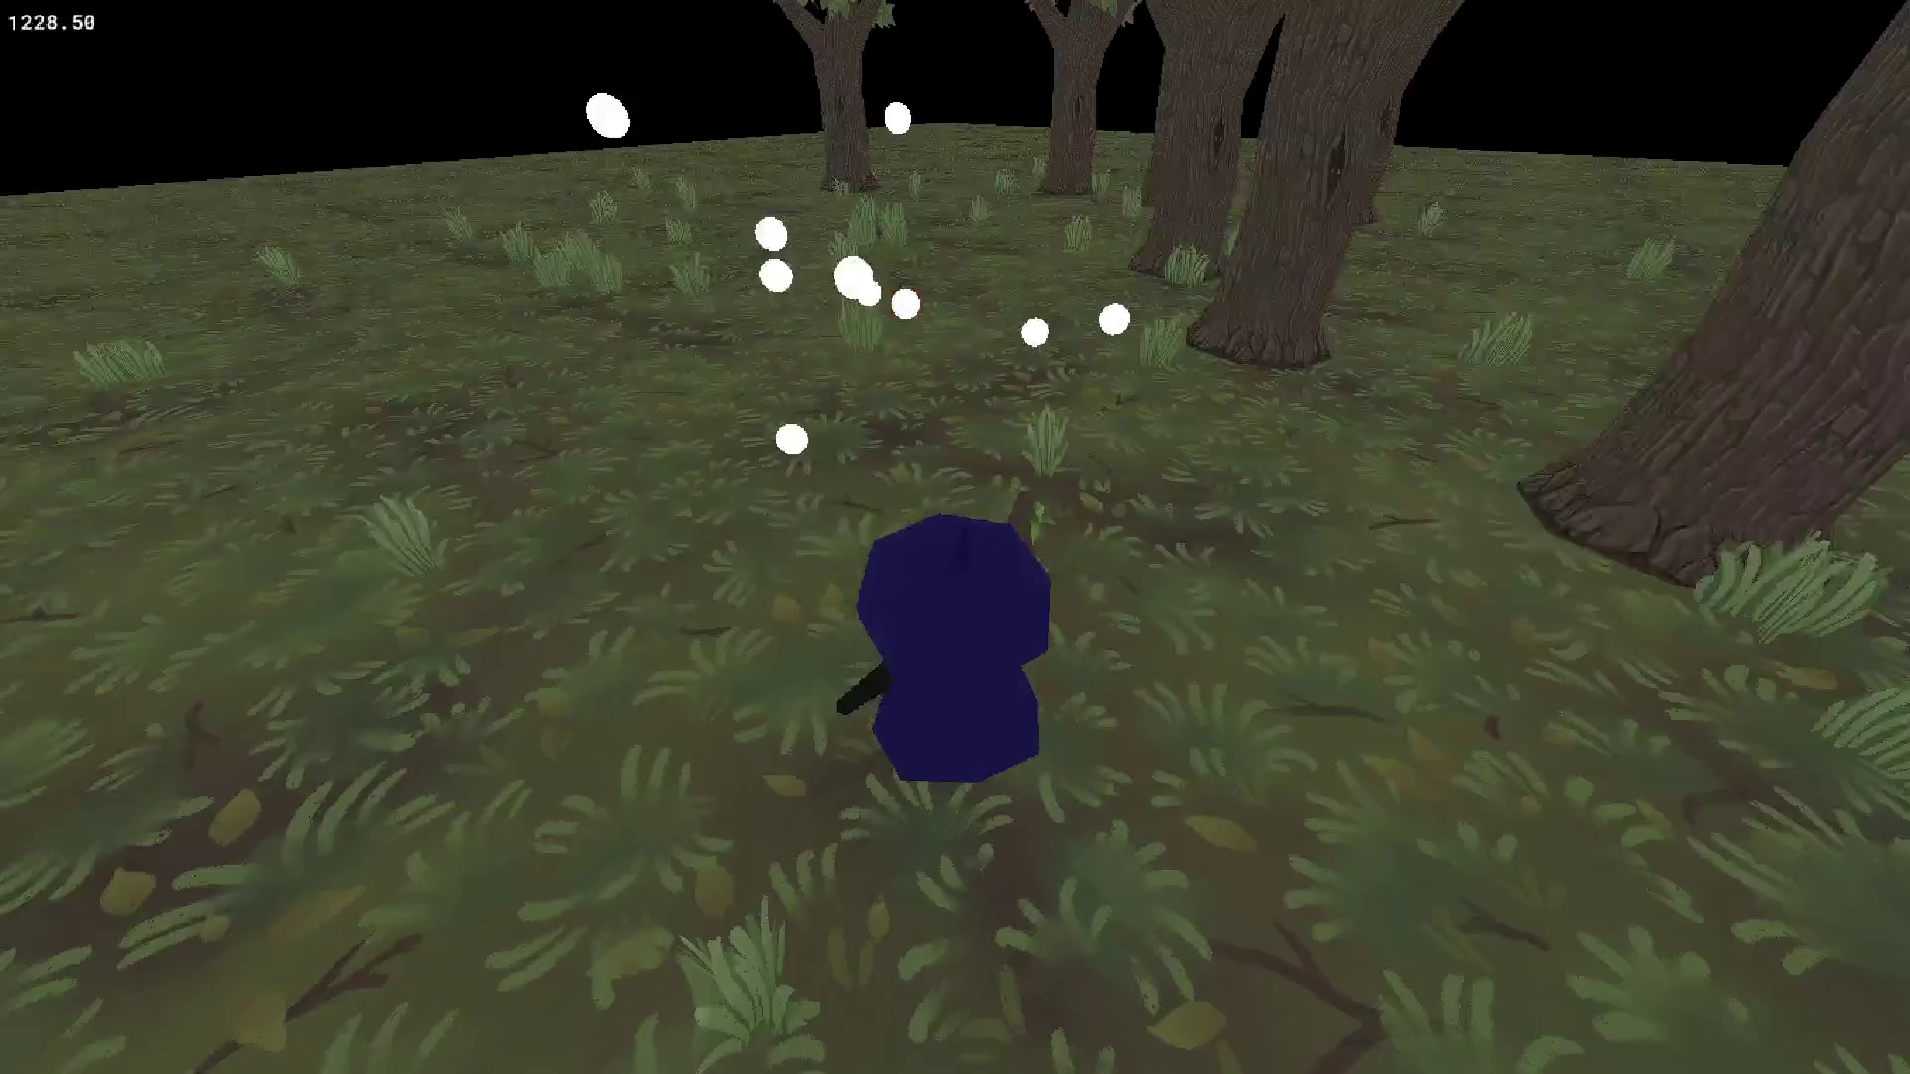
pyautogui.press('w')
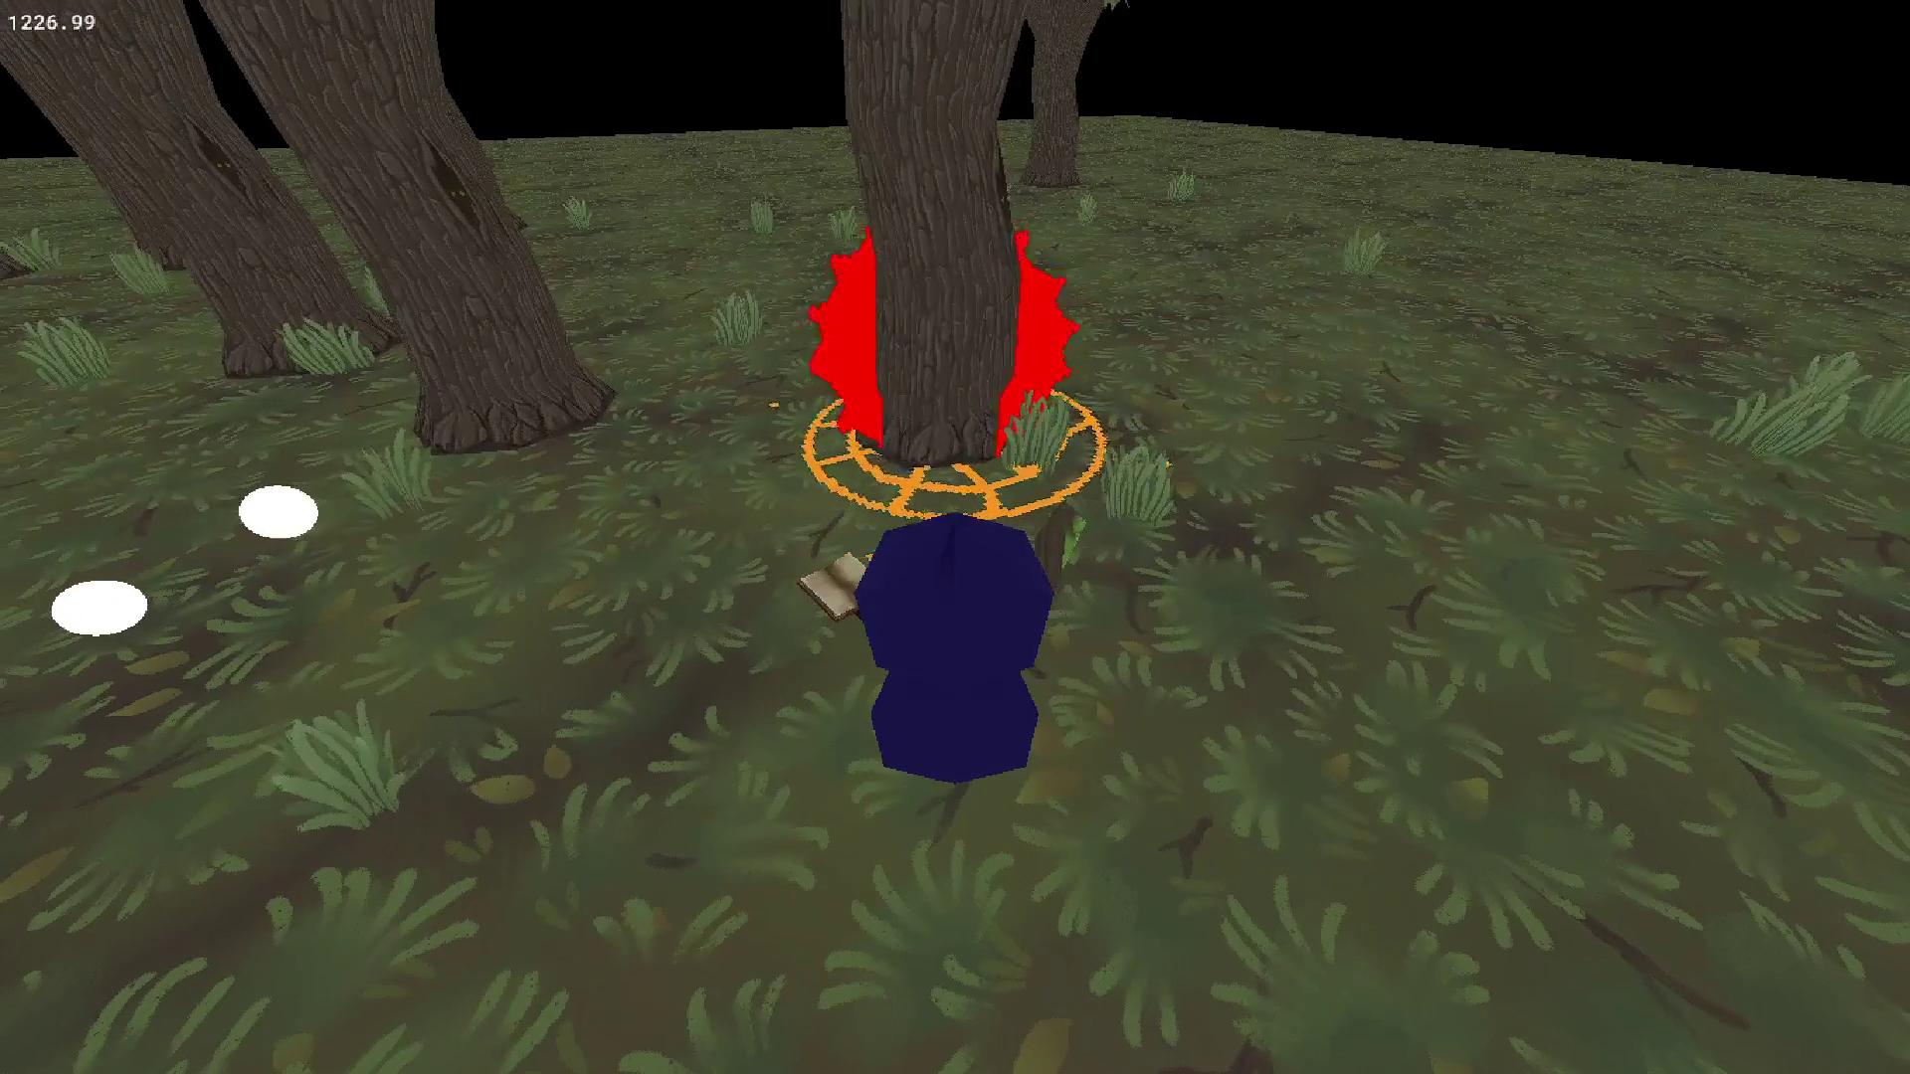
pyautogui.press('Down')
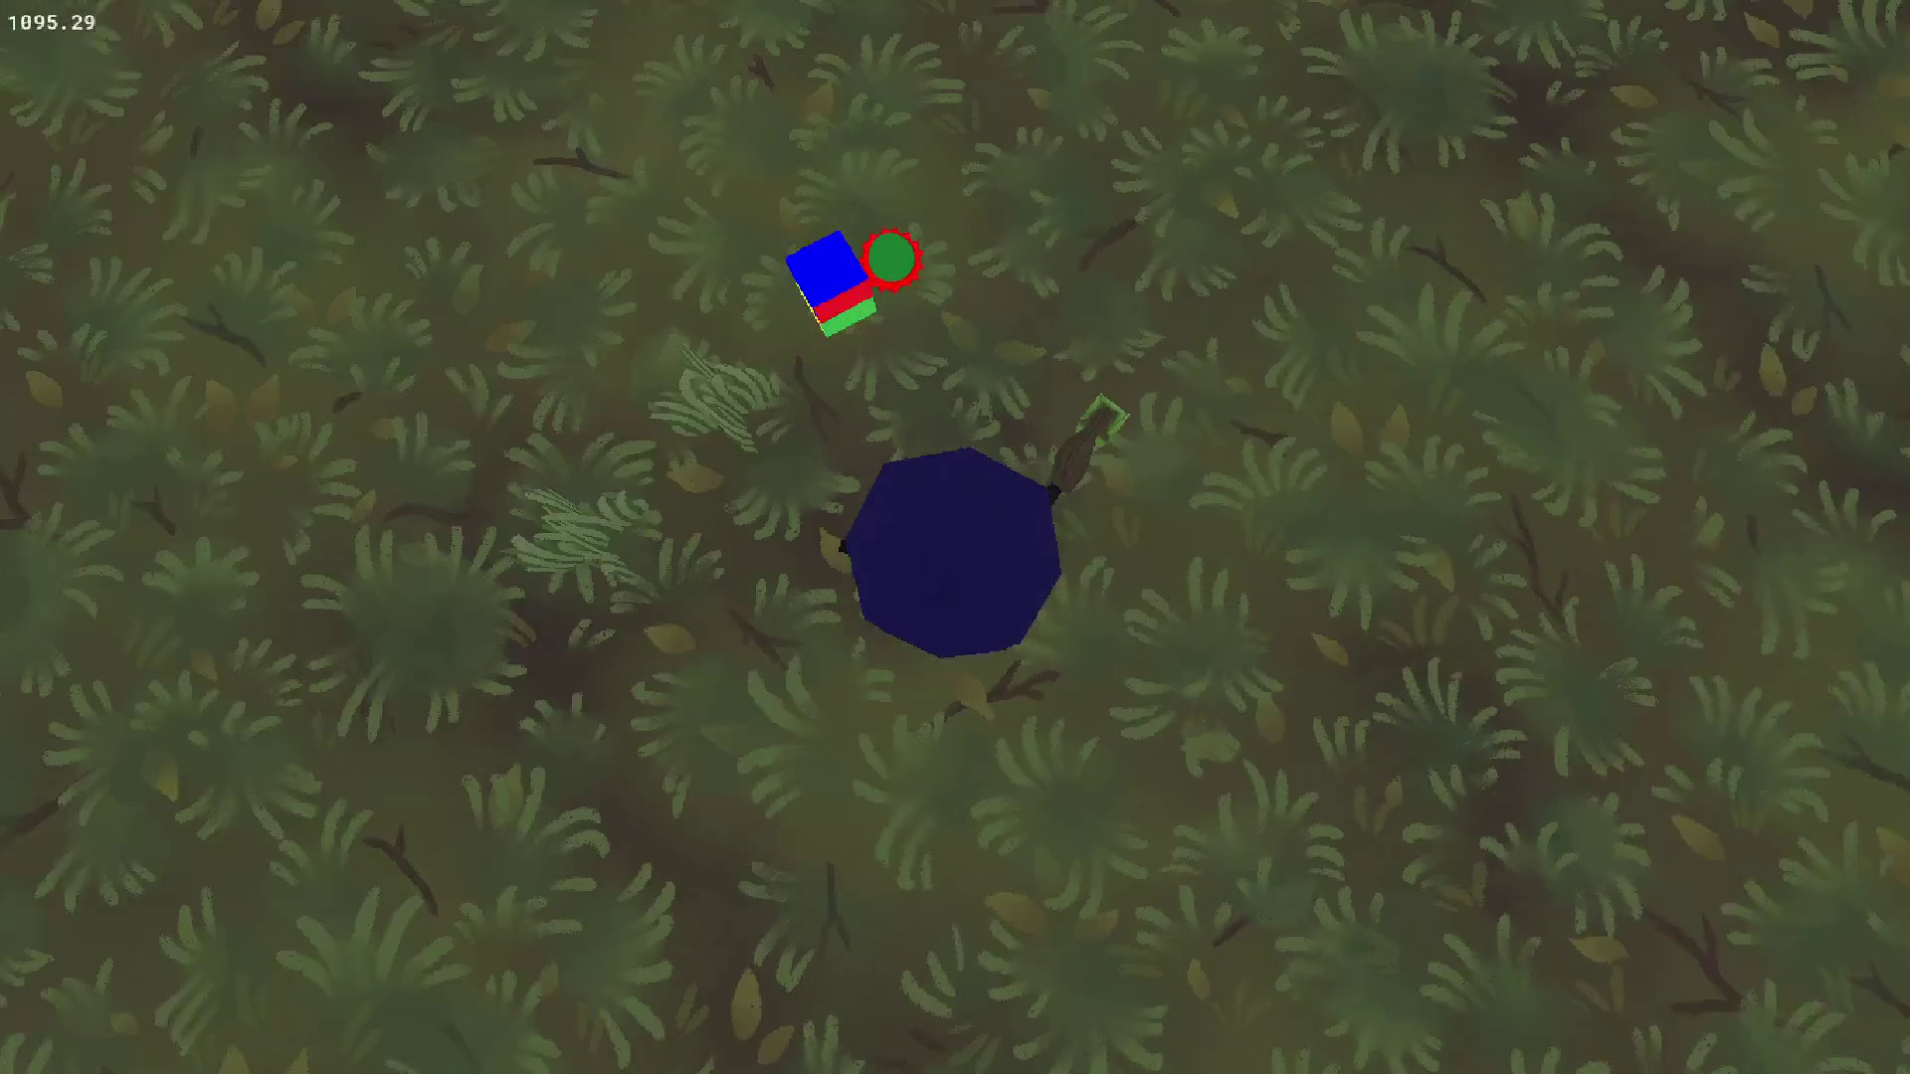
pyautogui.press('space')
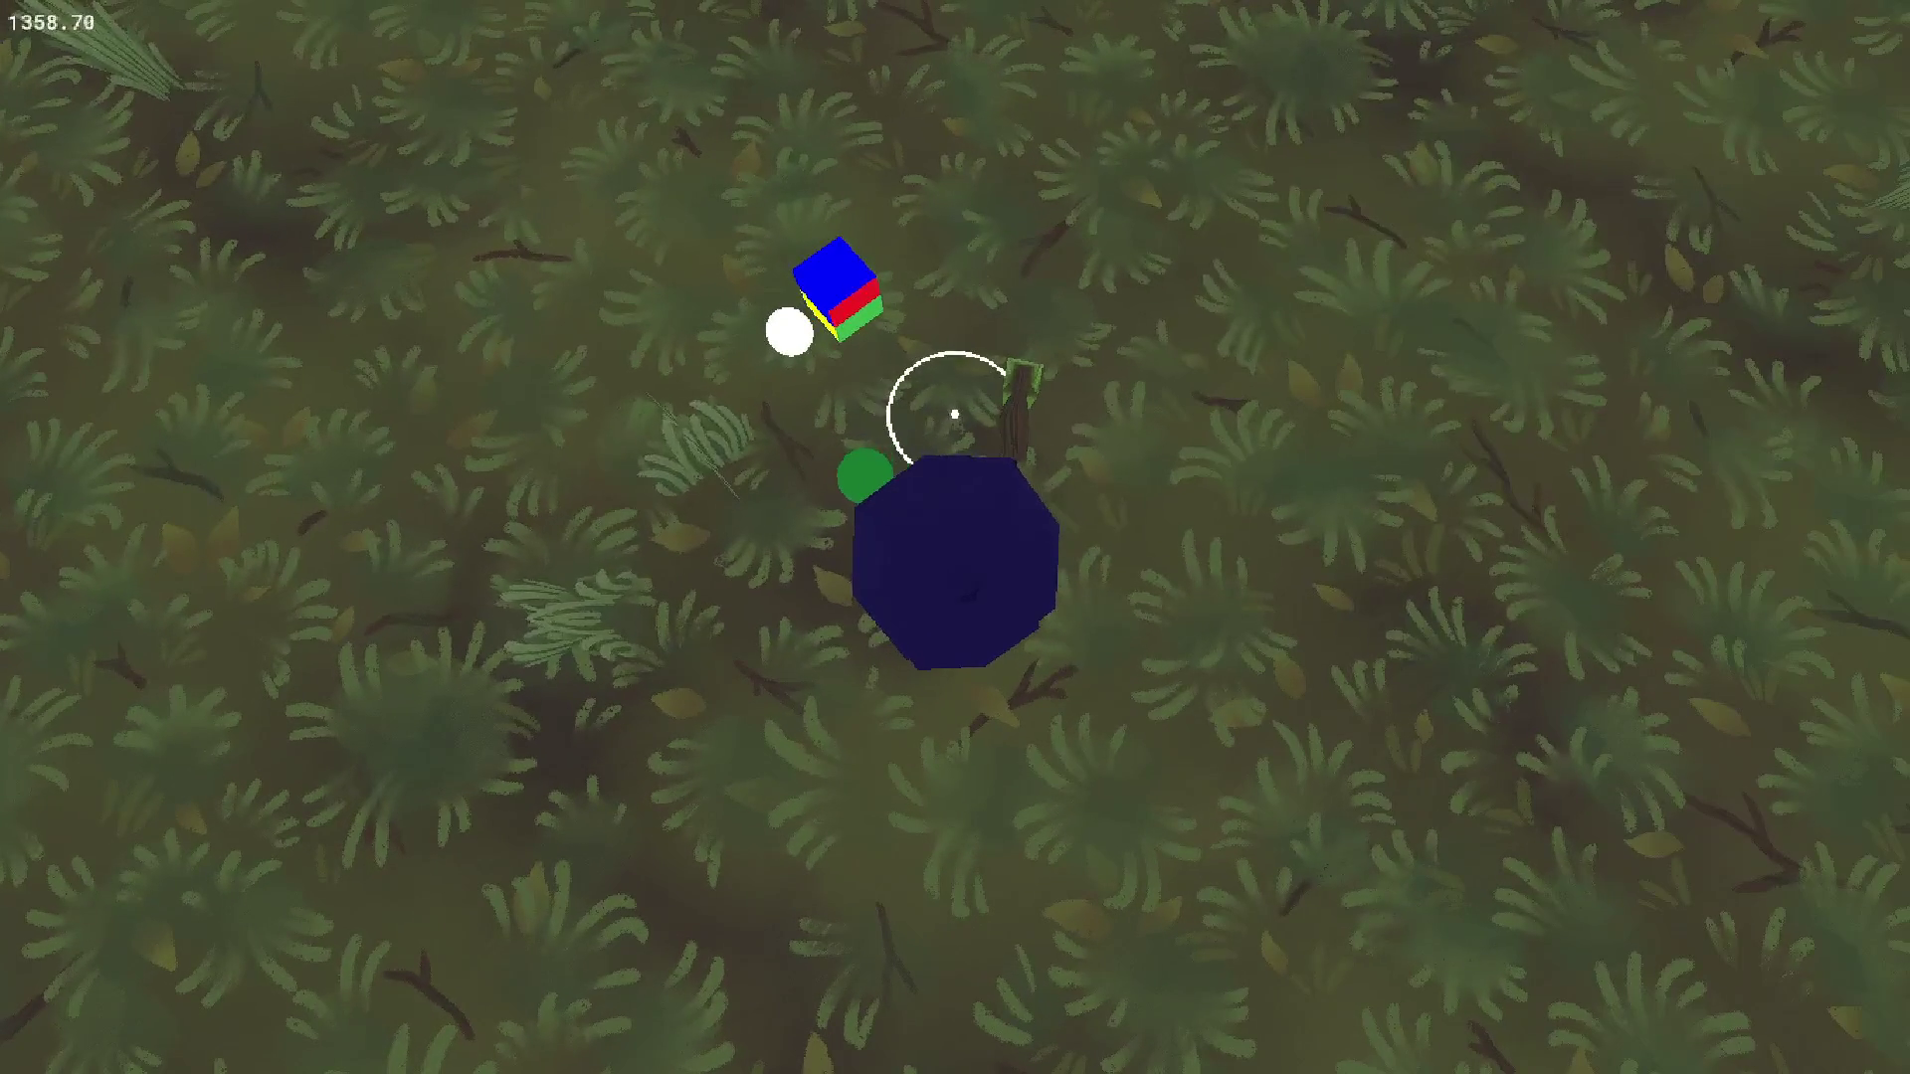
pyautogui.press('Up')
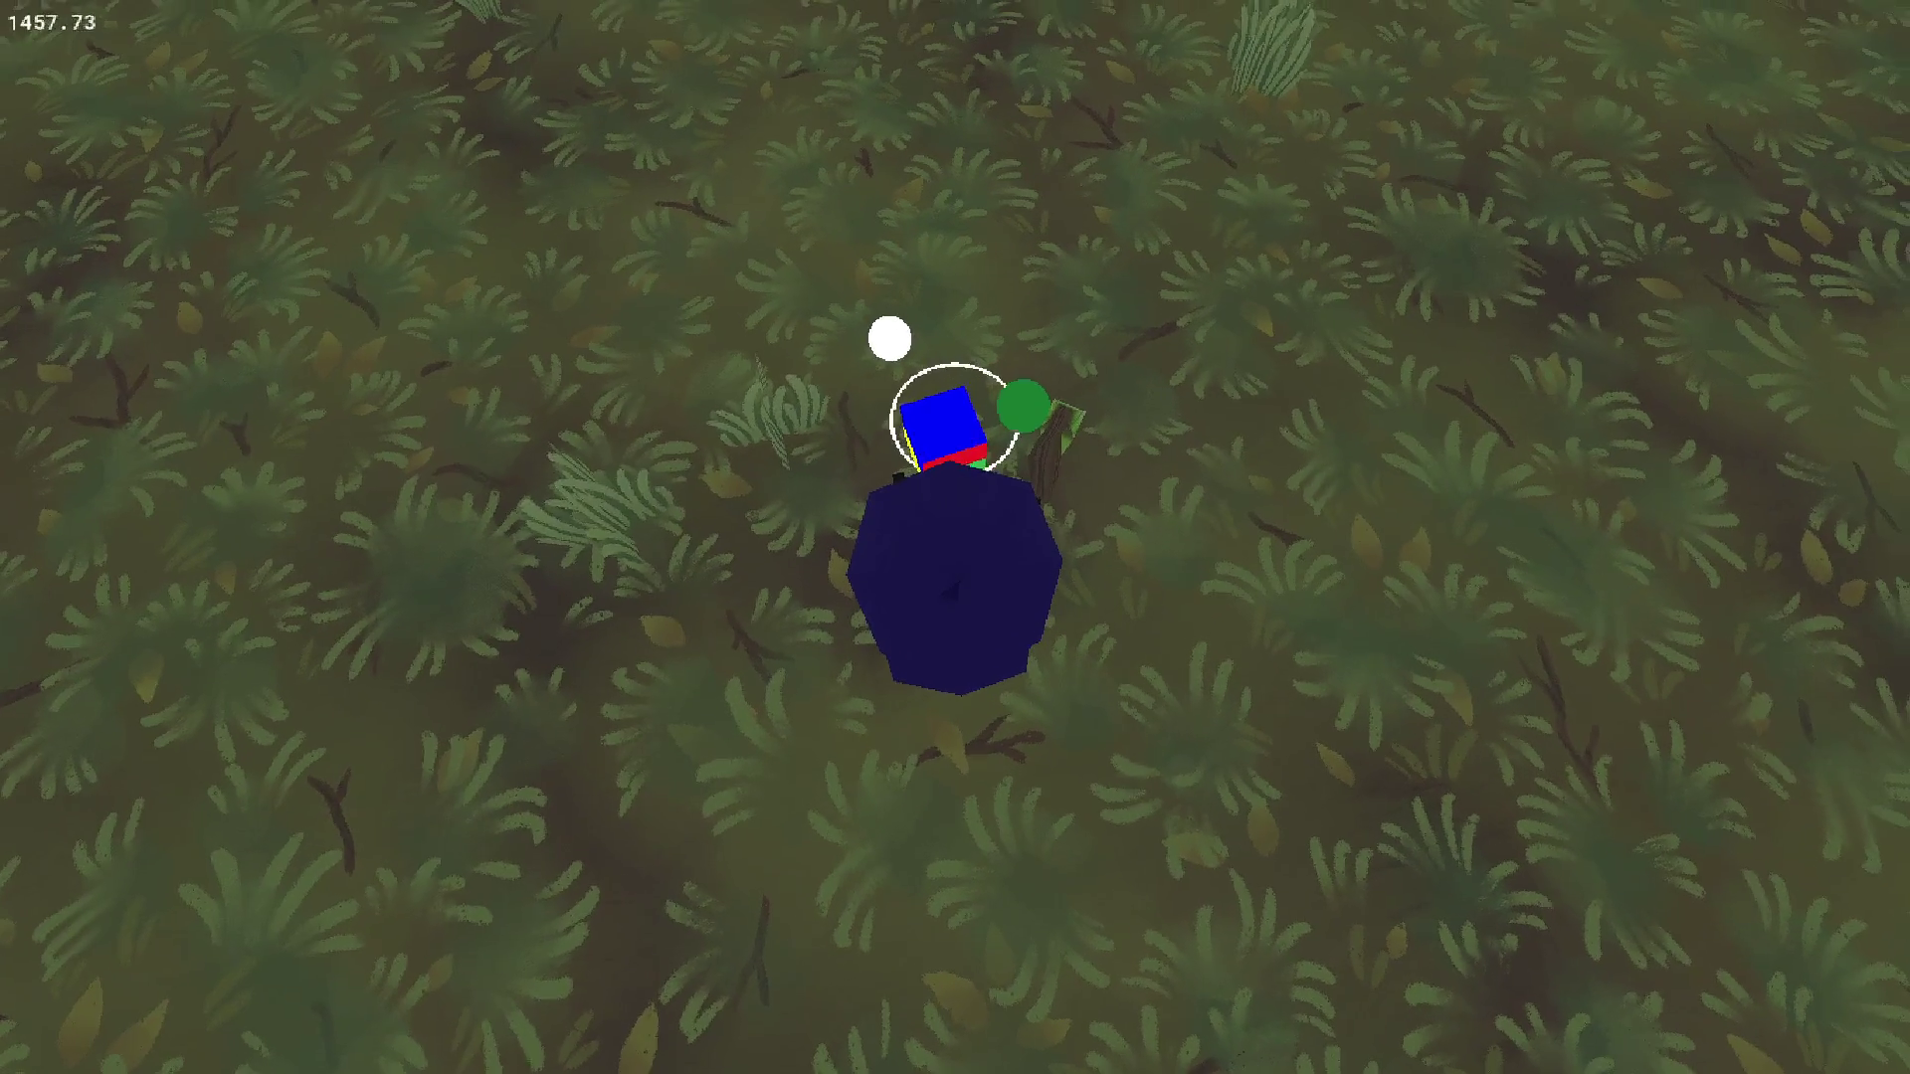
pyautogui.press('Right')
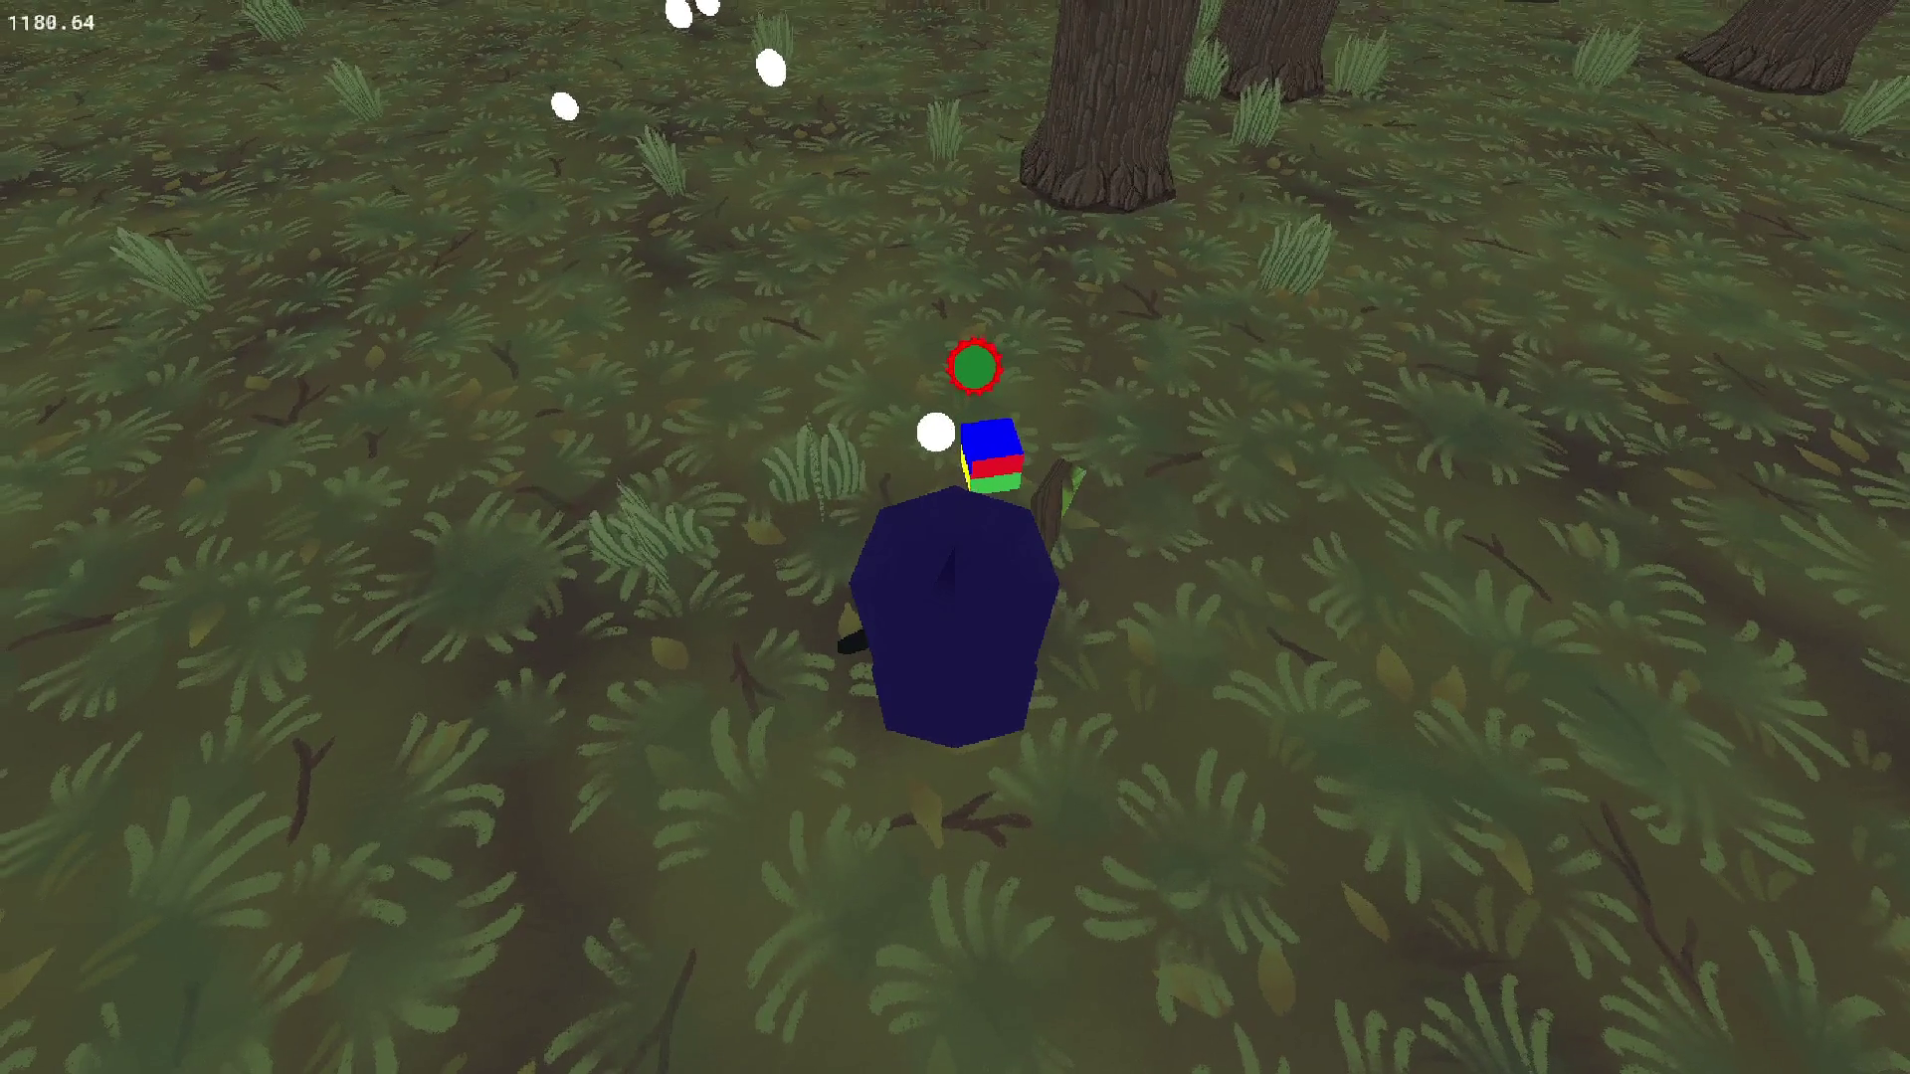
pyautogui.press('Escape')
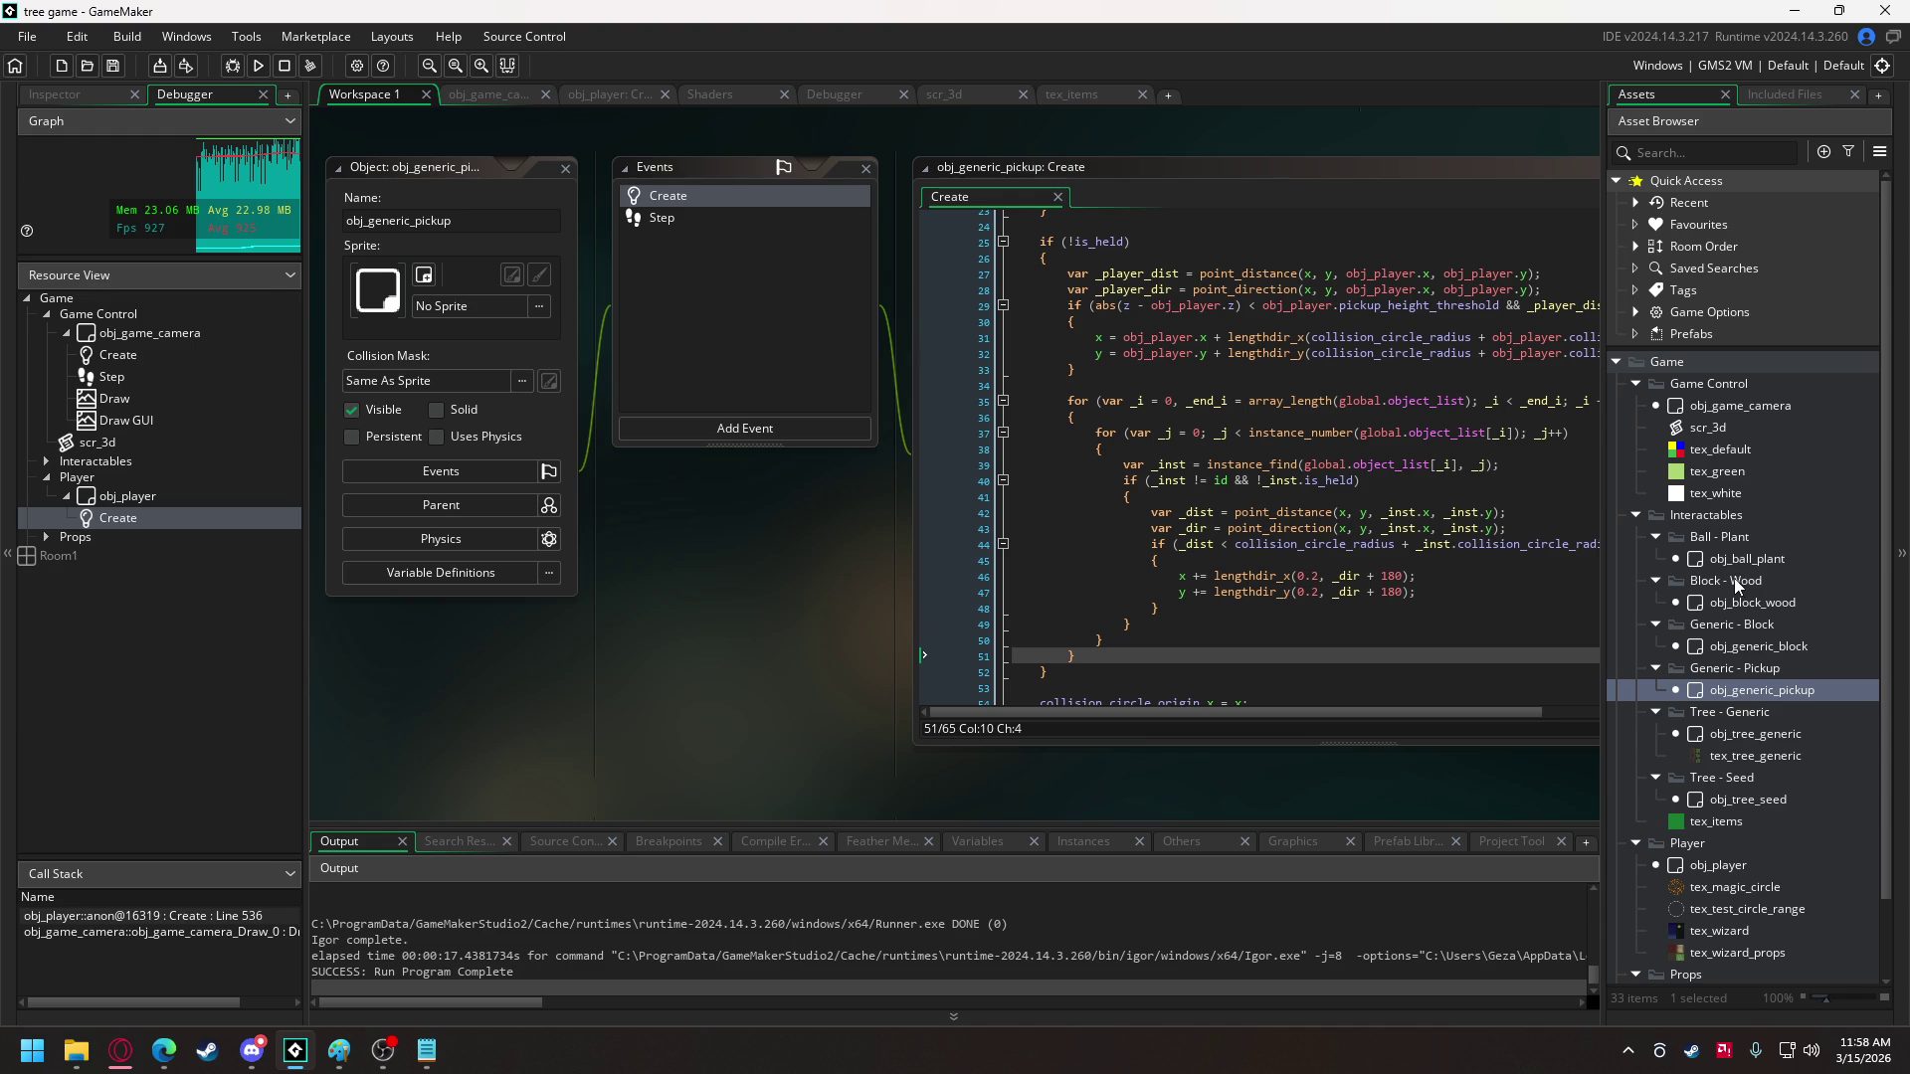
# - Review the Create code of obj_generic_block, obj_ball_plant and obj_block_wood, including the instance_find loop
pyautogui.doubleClick(1759, 647)
pyautogui.scroll(-6, 1351, 457)
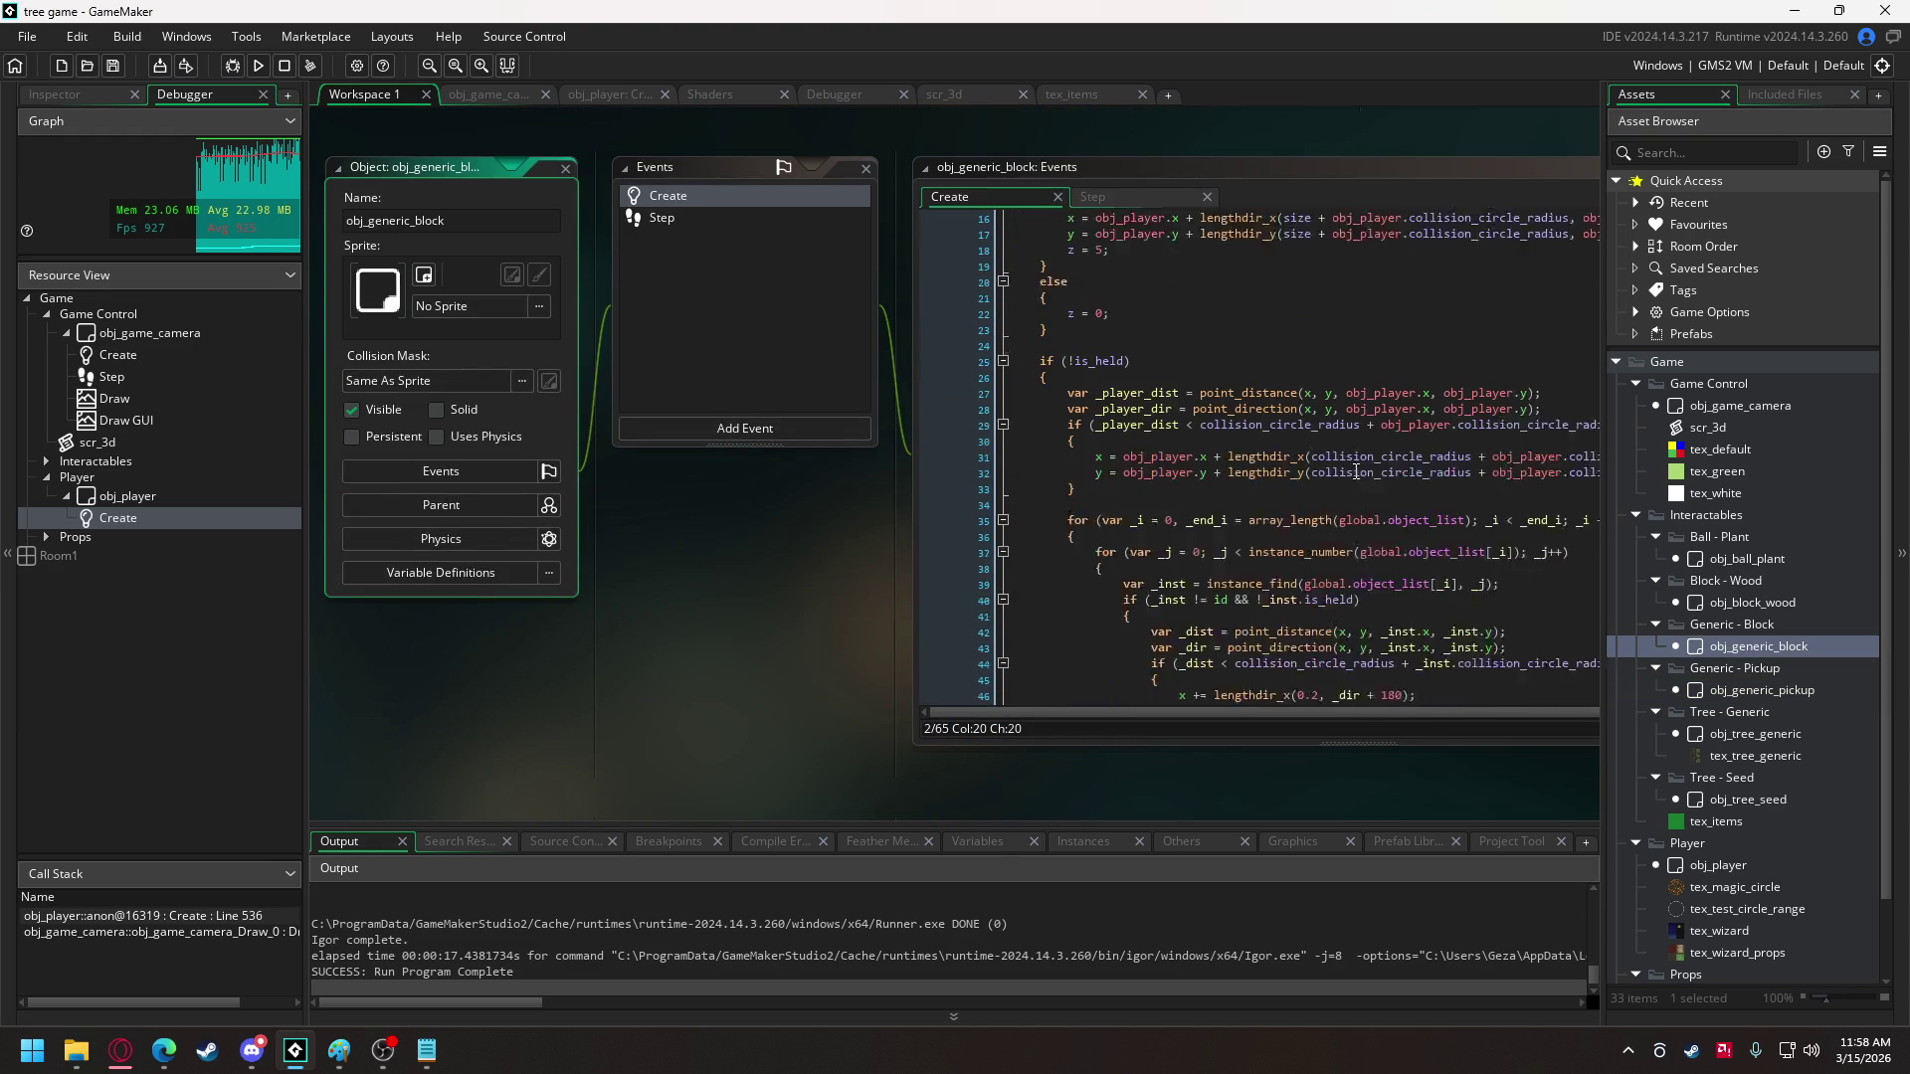
pyautogui.scroll(-1, 1351, 458)
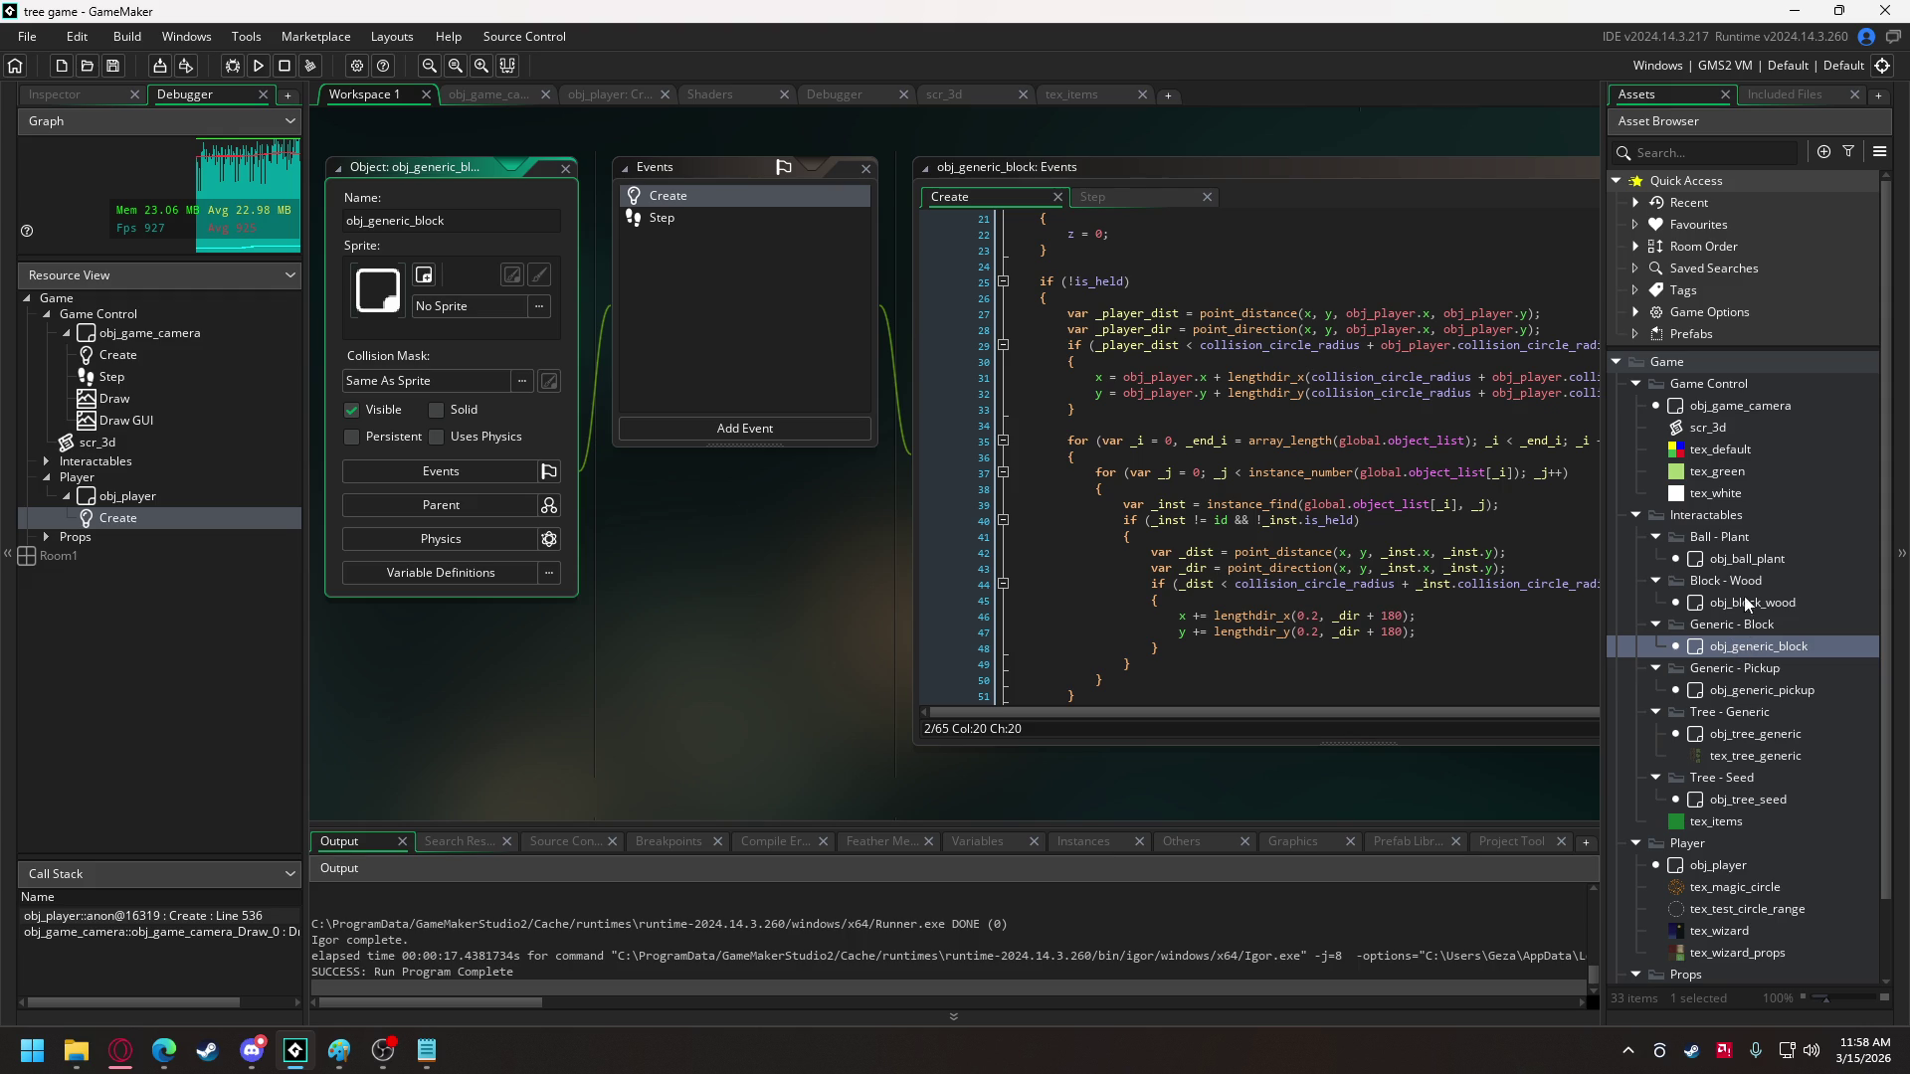
pyautogui.doubleClick(1750, 553)
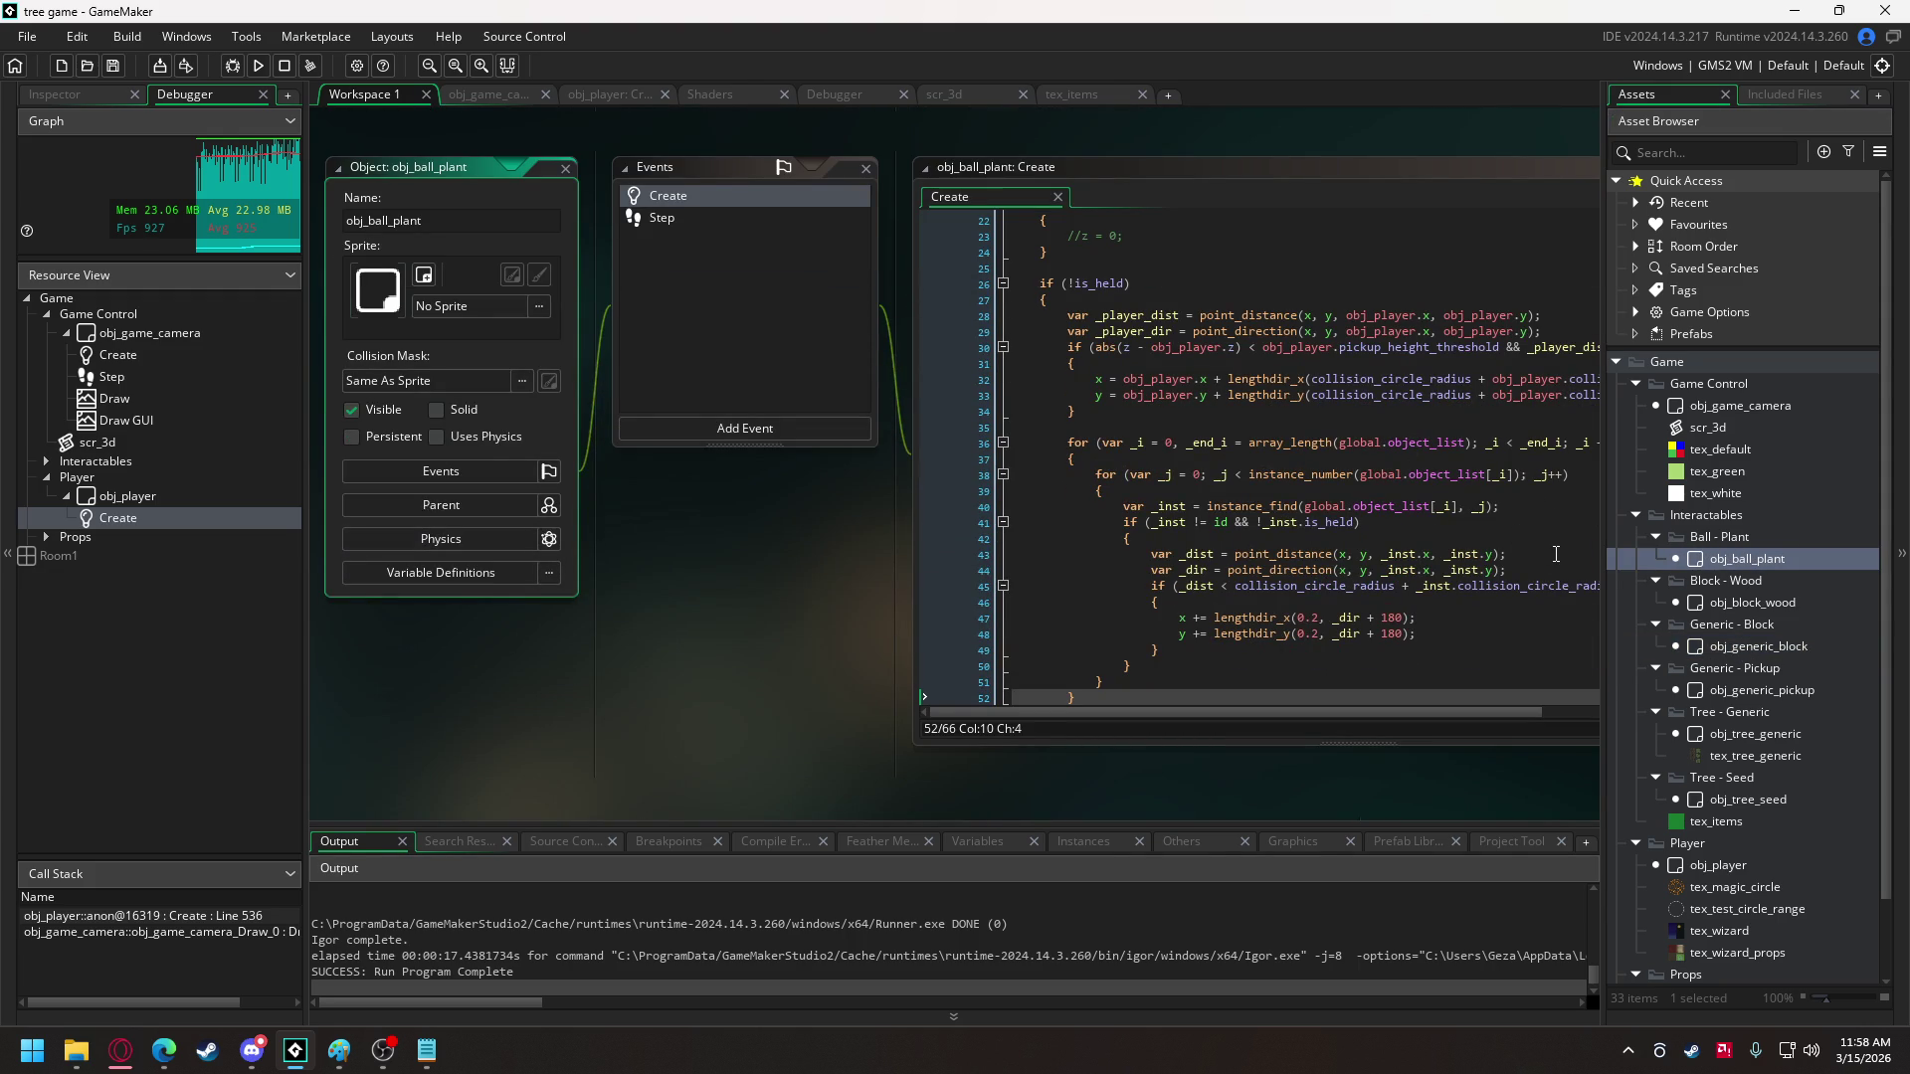
pyautogui.doubleClick(1727, 600)
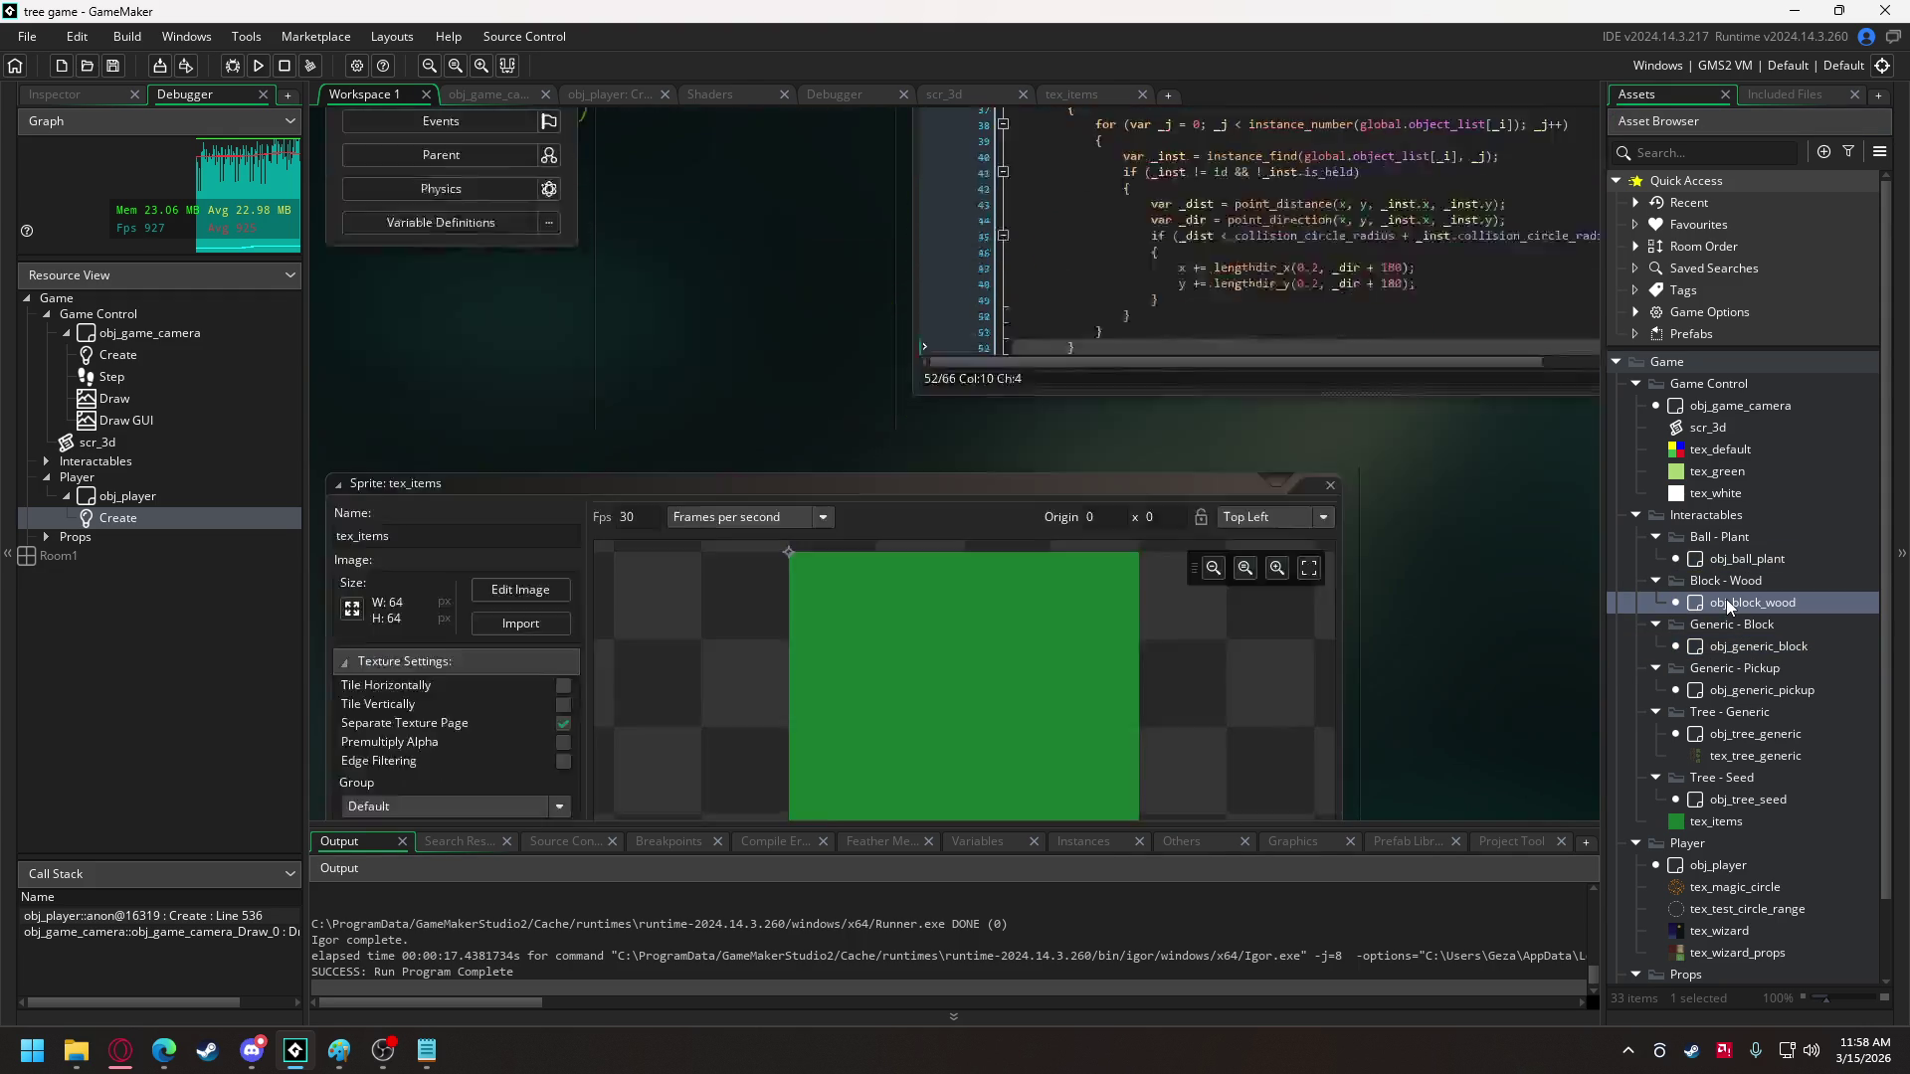
pyautogui.click(1361, 464)
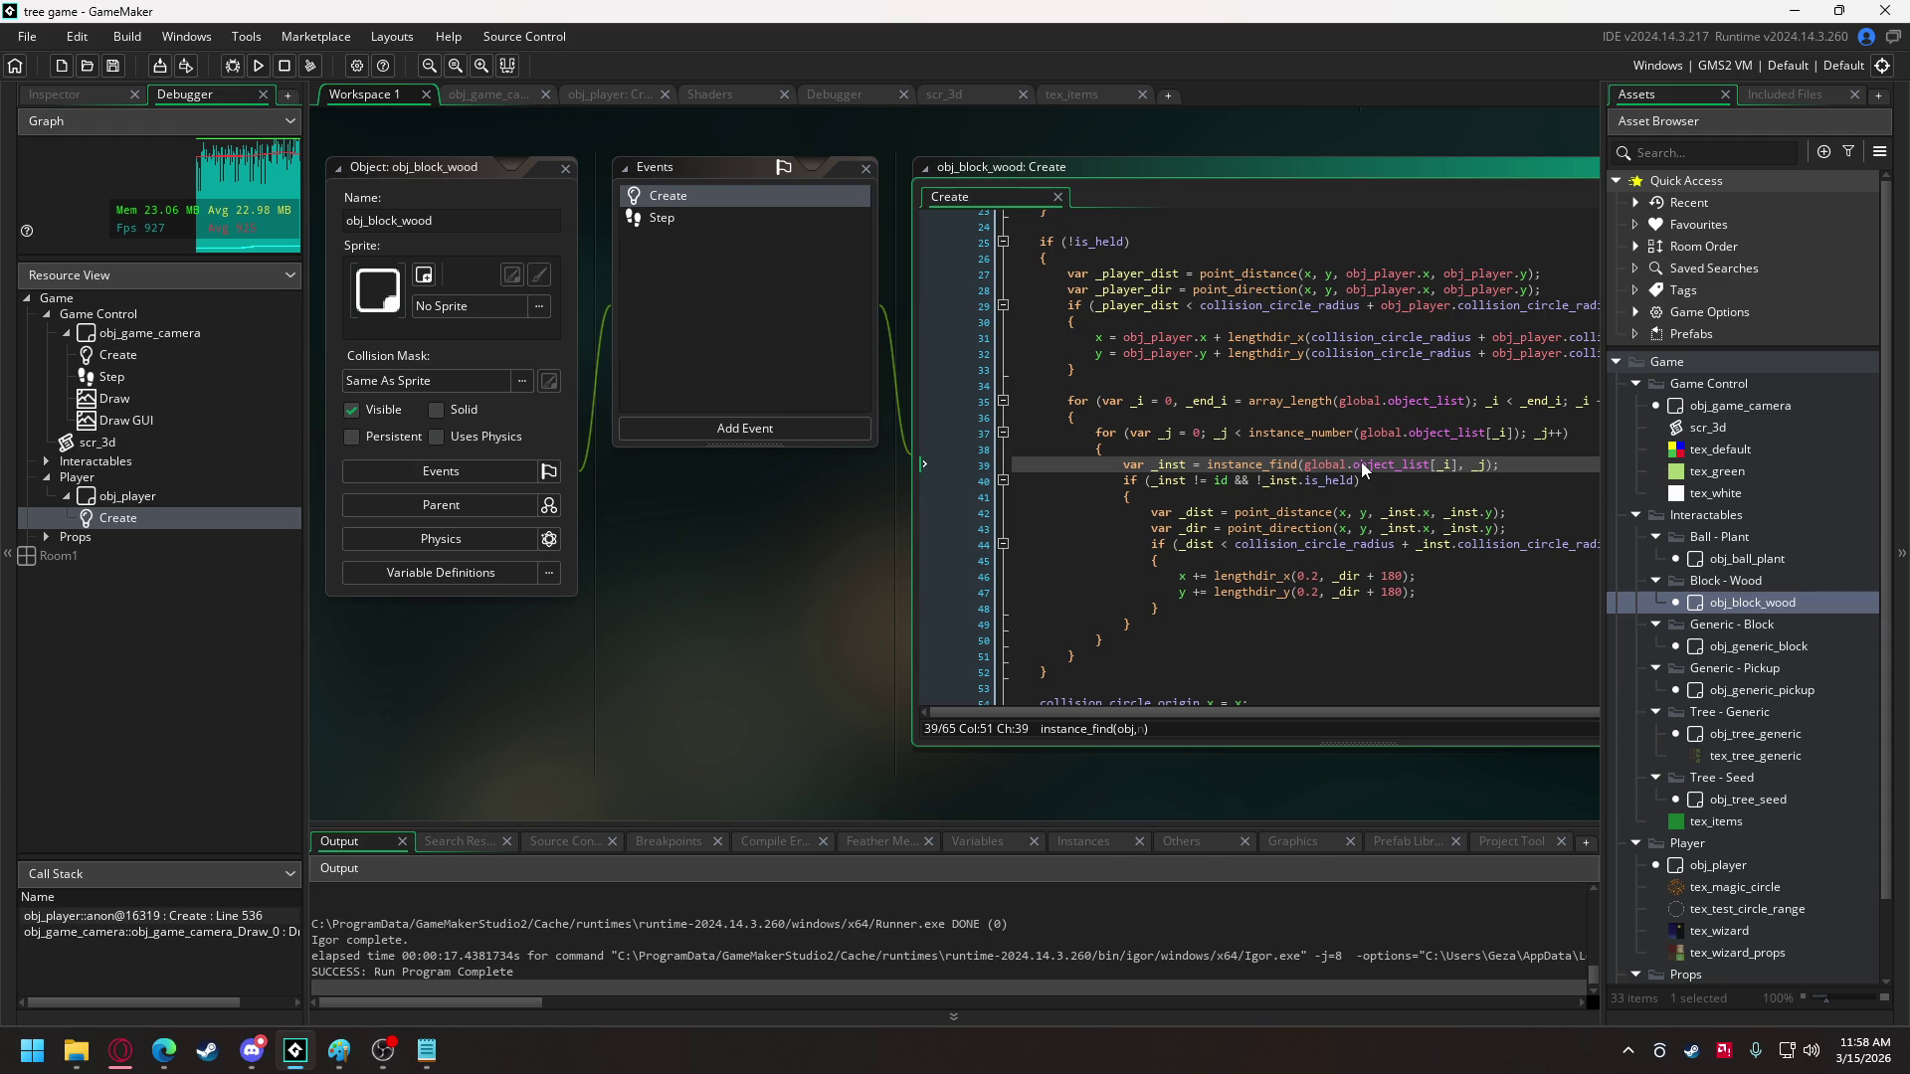
pyautogui.click(1396, 433)
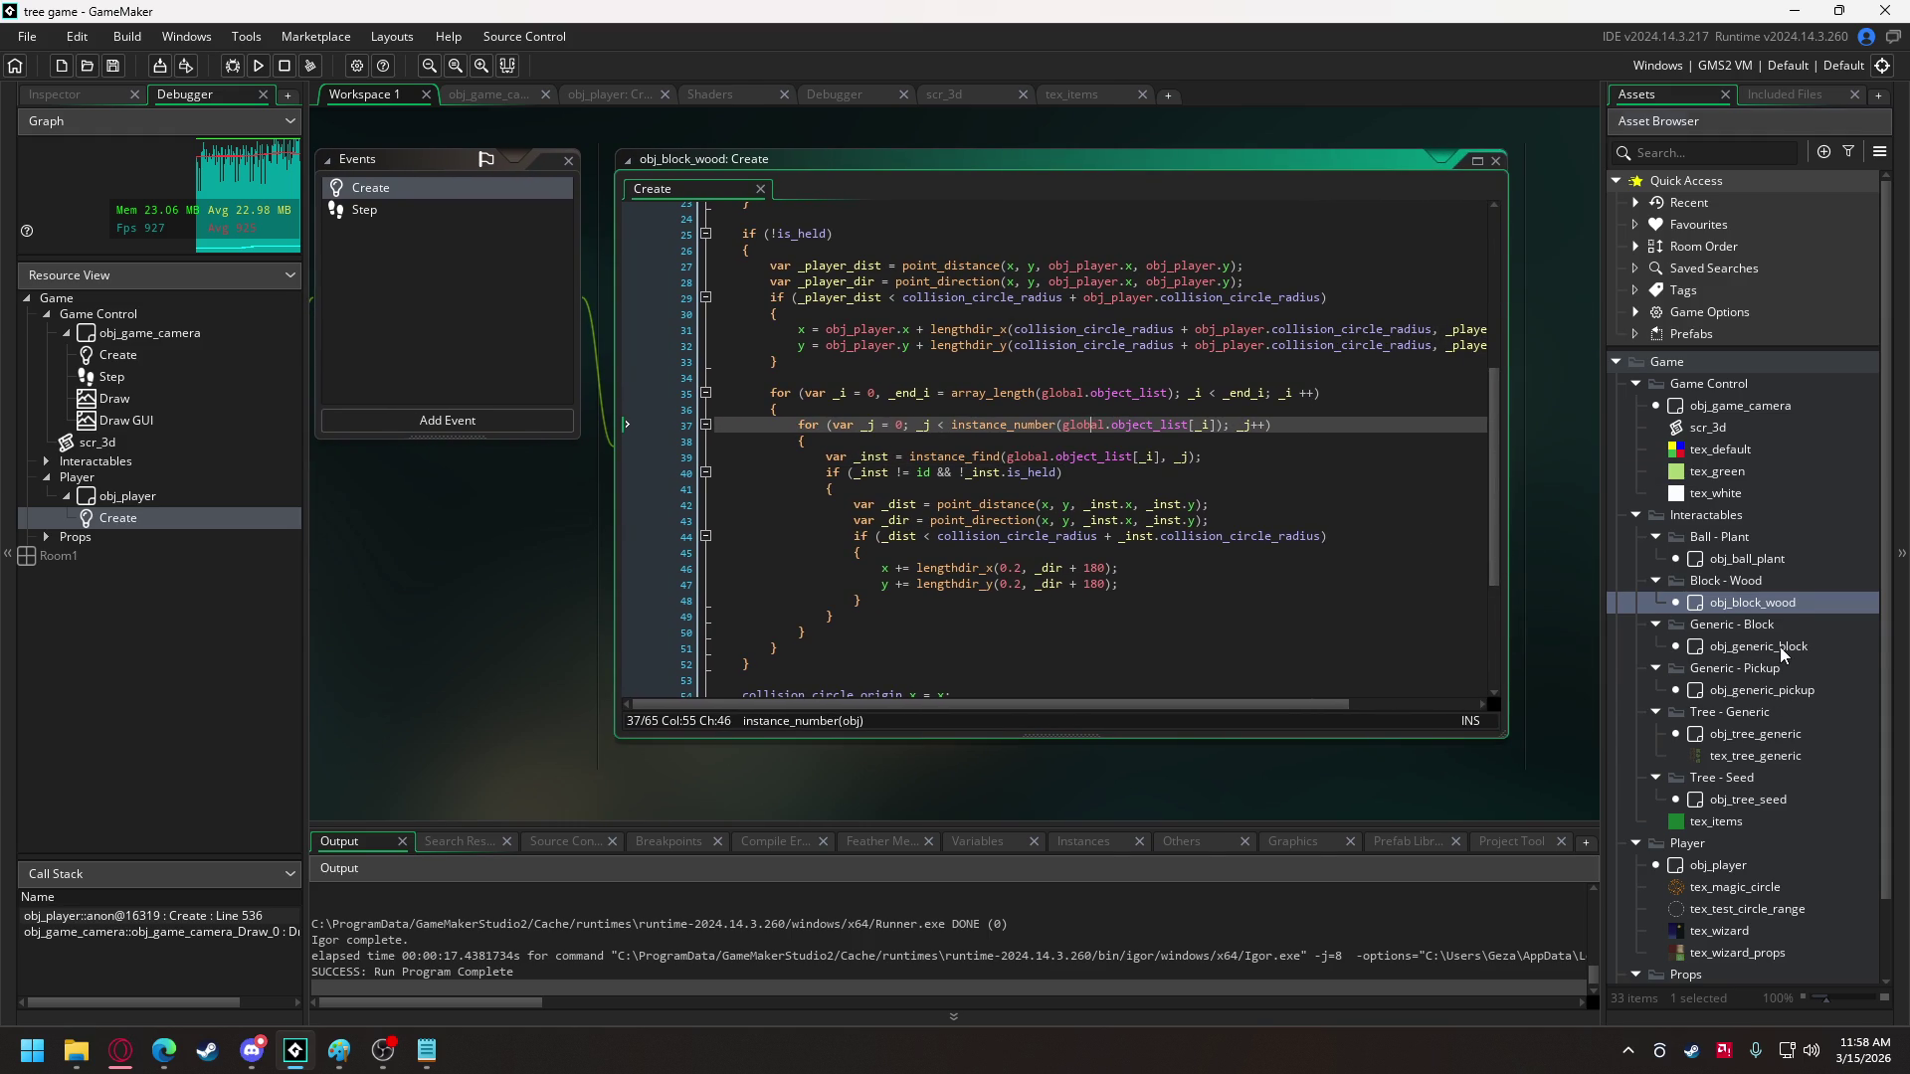
# - Reopen obj_generic_block's code at line 33 and build and run the game
pyautogui.doubleClick(1780, 648)
pyautogui.click(1193, 409)
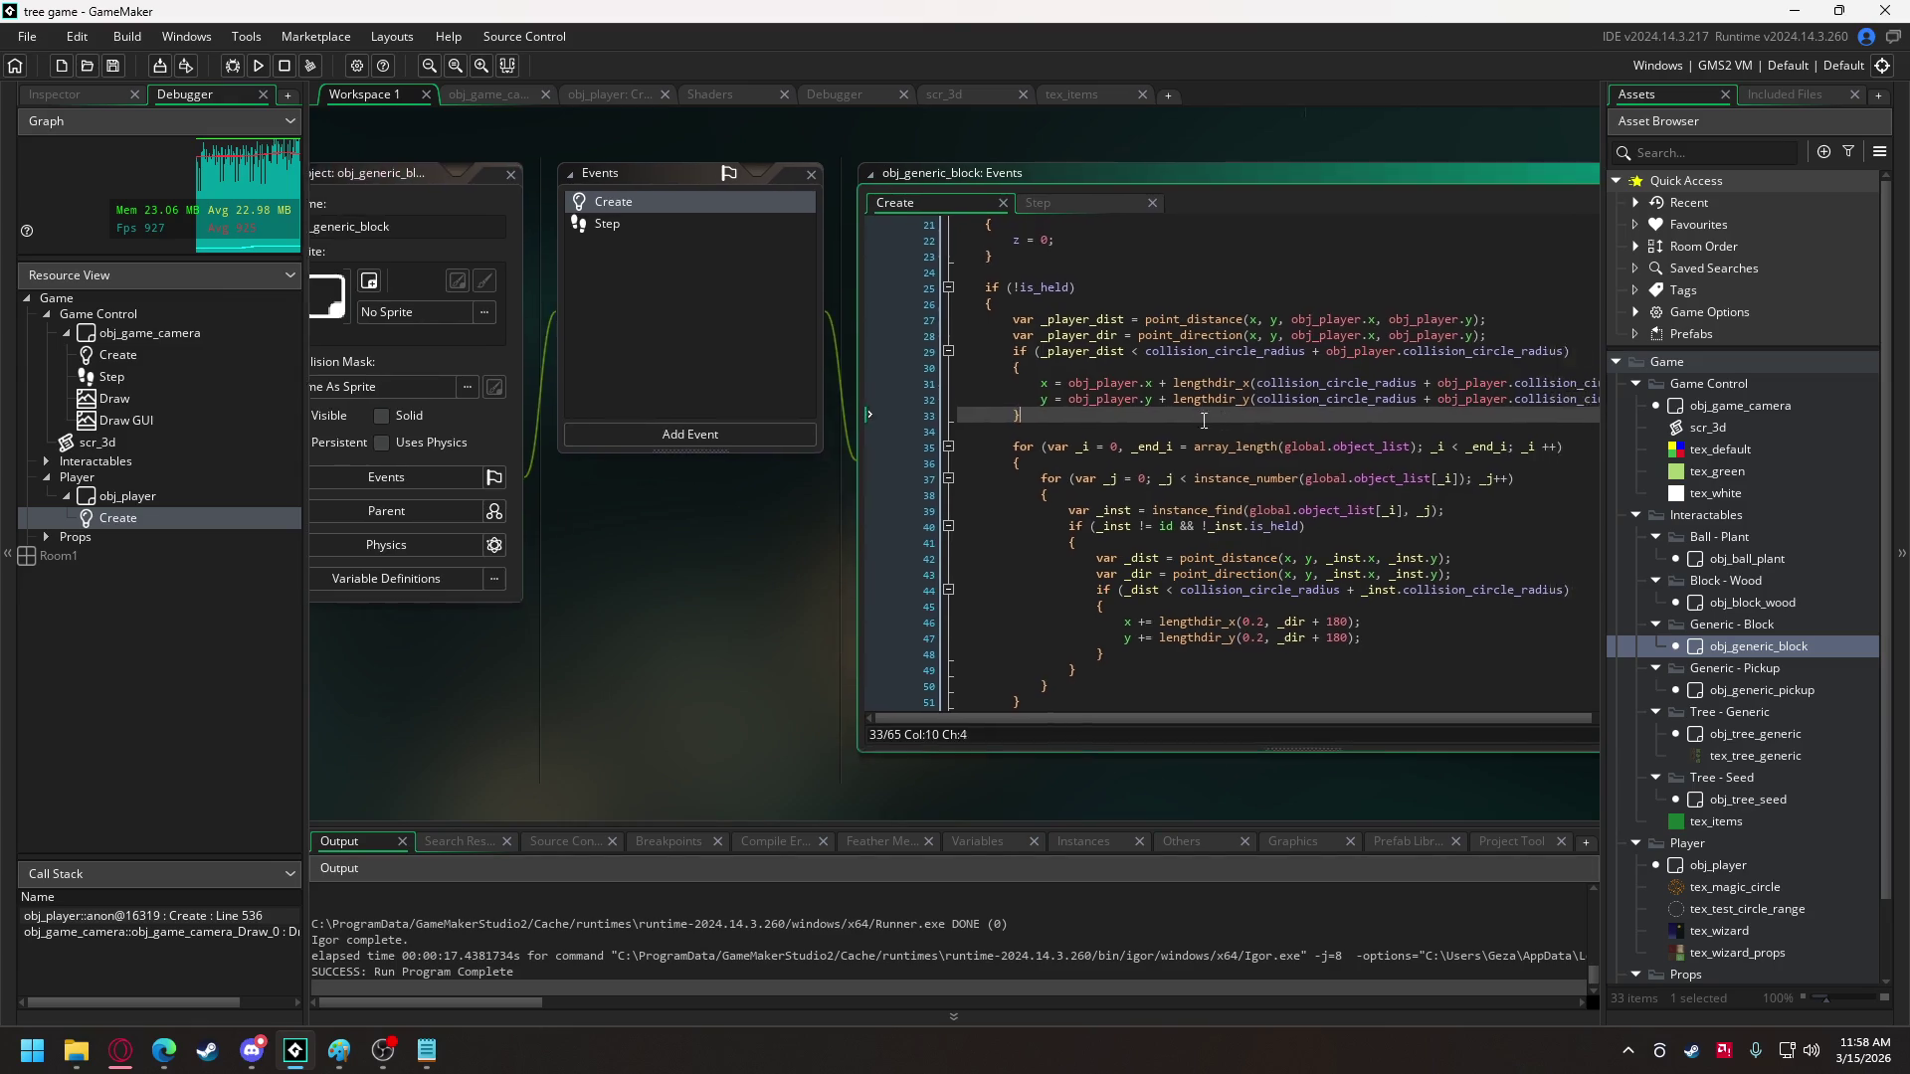
pyautogui.click(257, 64)
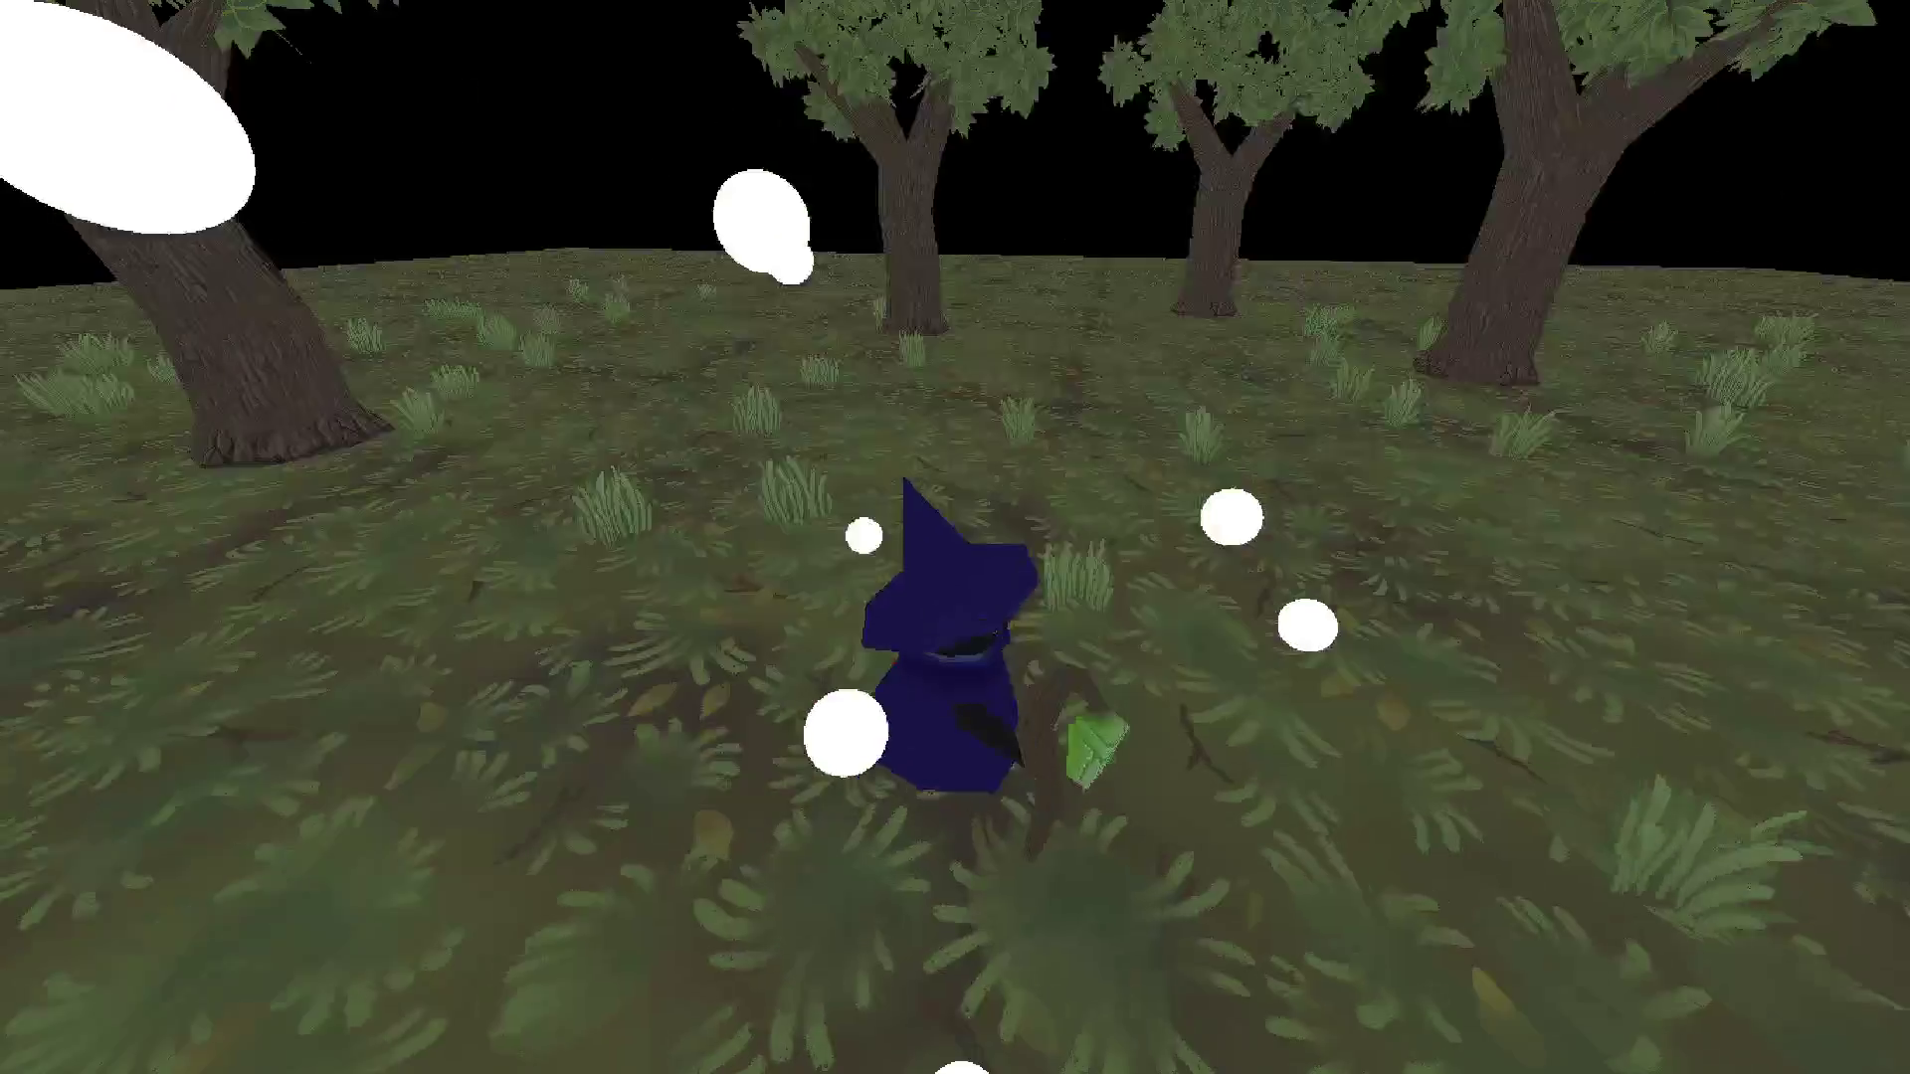
pyautogui.press('w')
pyautogui.press('e')
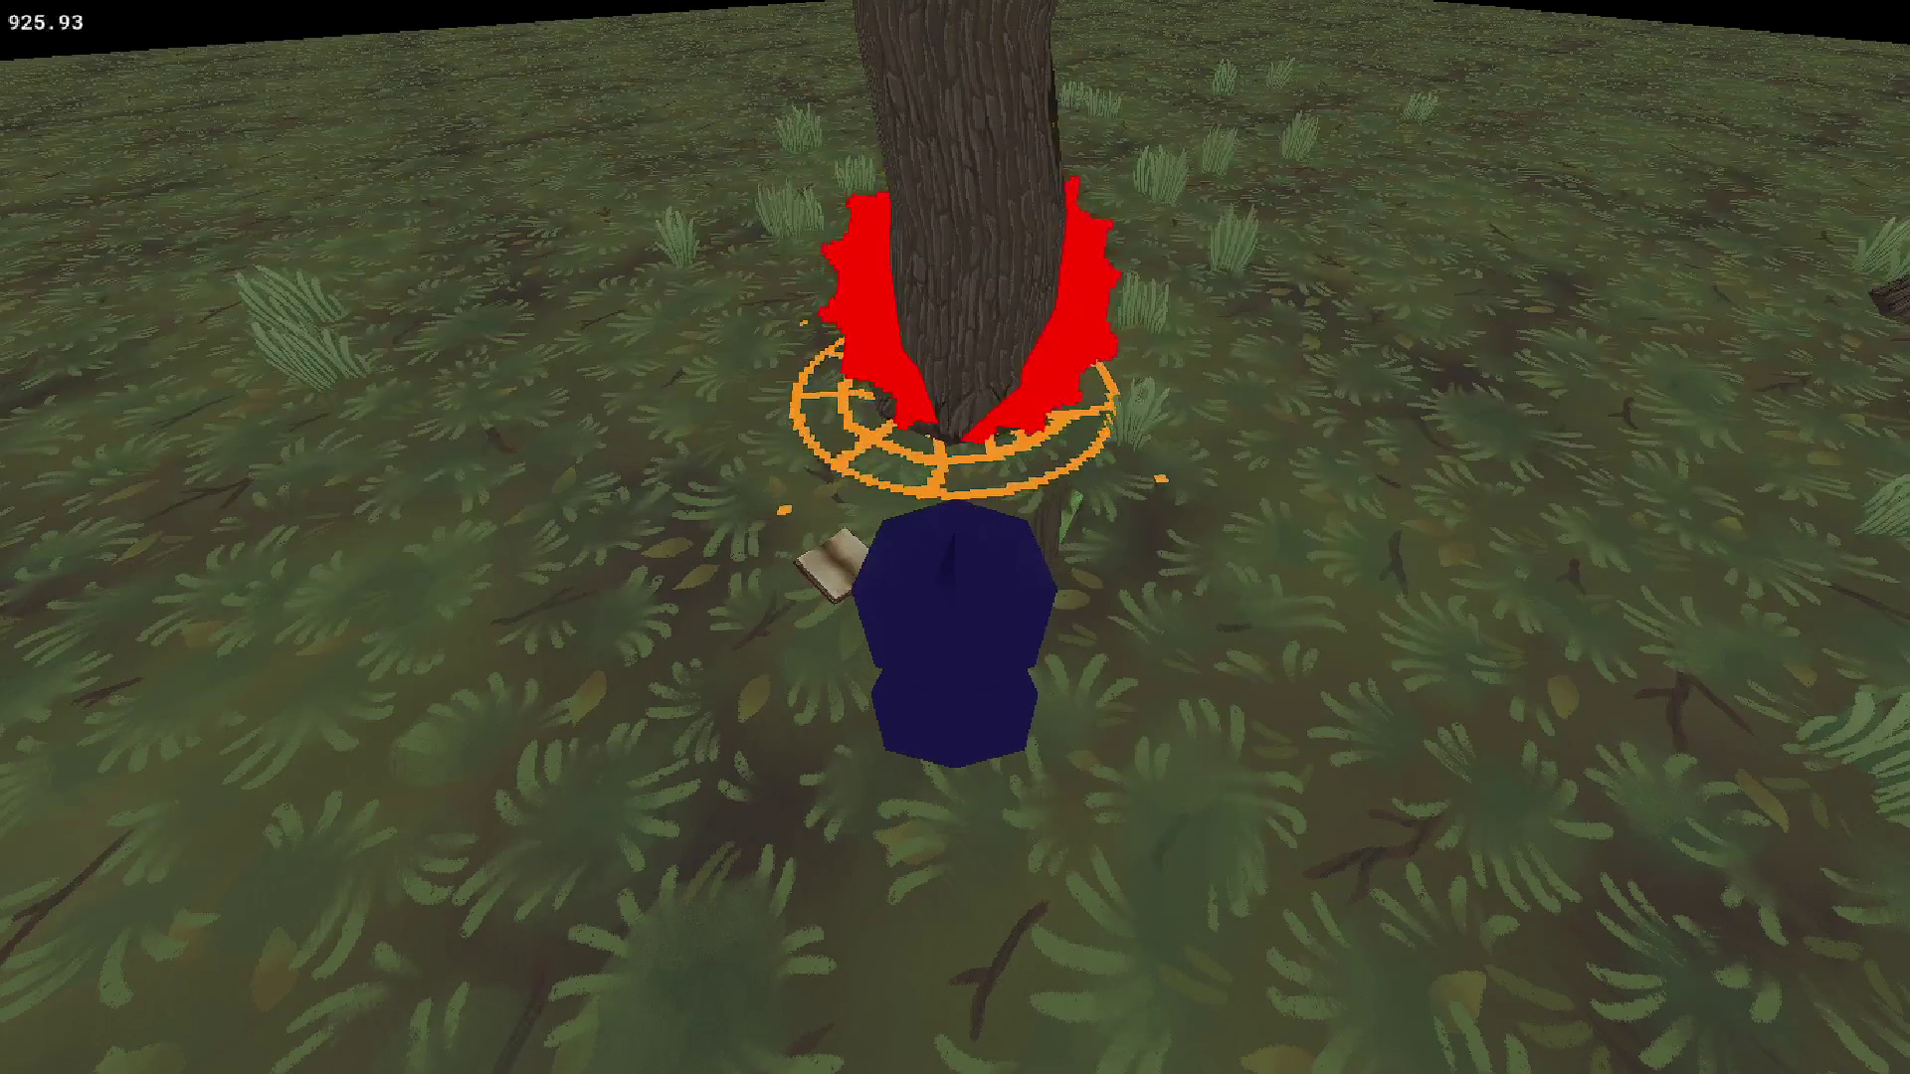
pyautogui.press('w')
pyautogui.press('w')
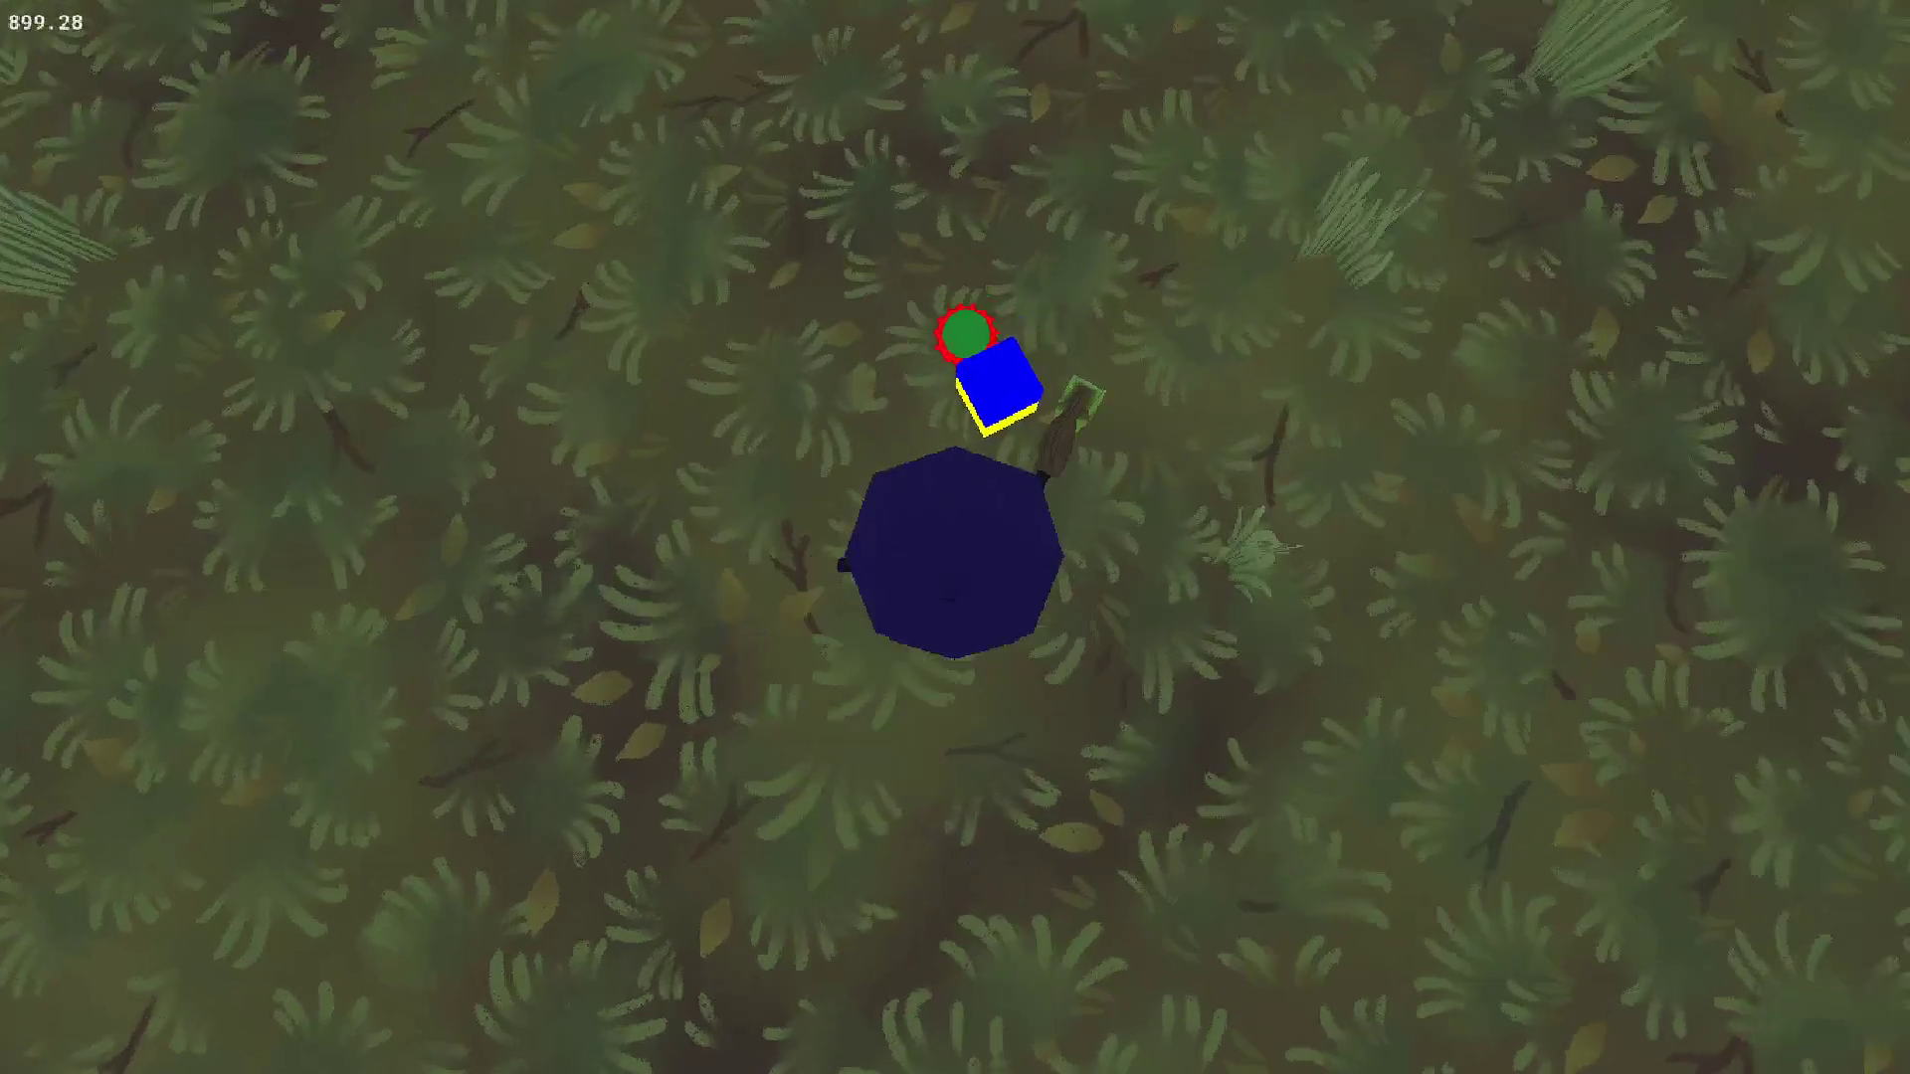
pyautogui.press('e')
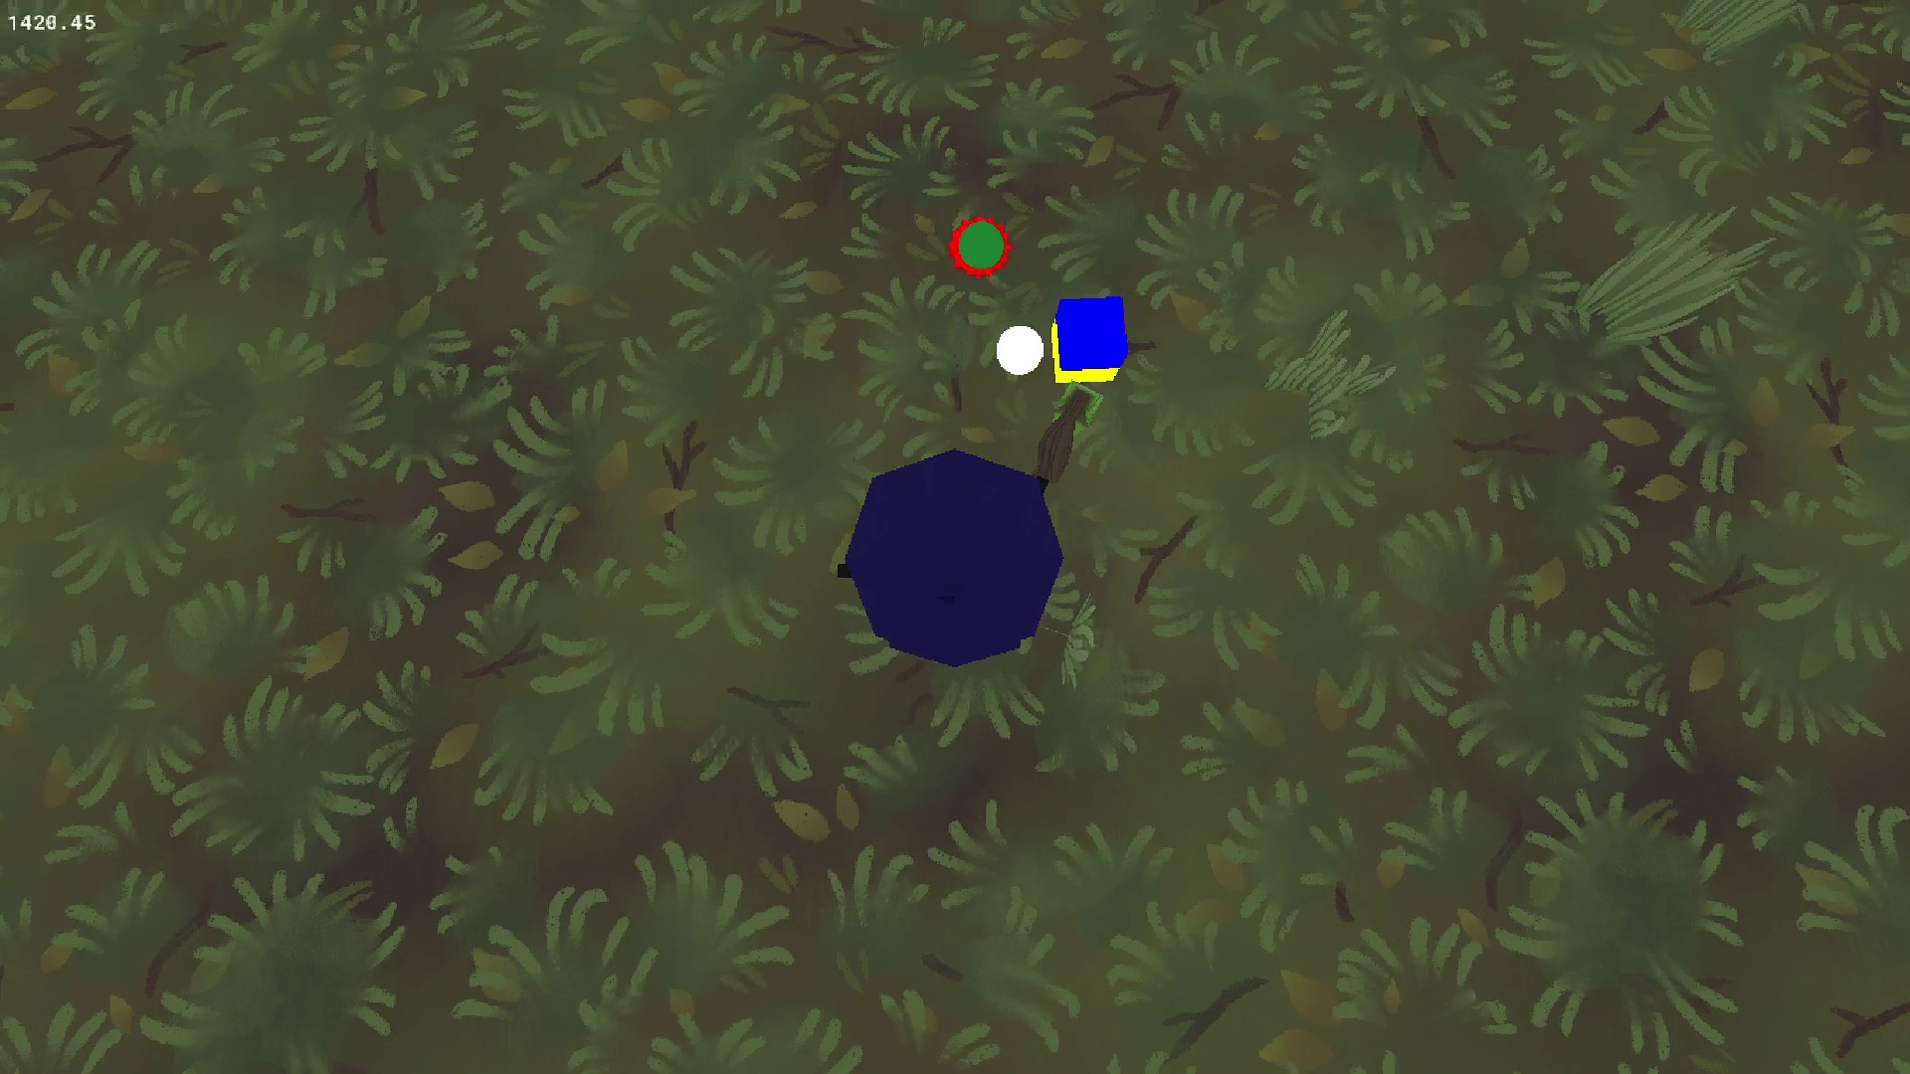
pyautogui.press('Escape')
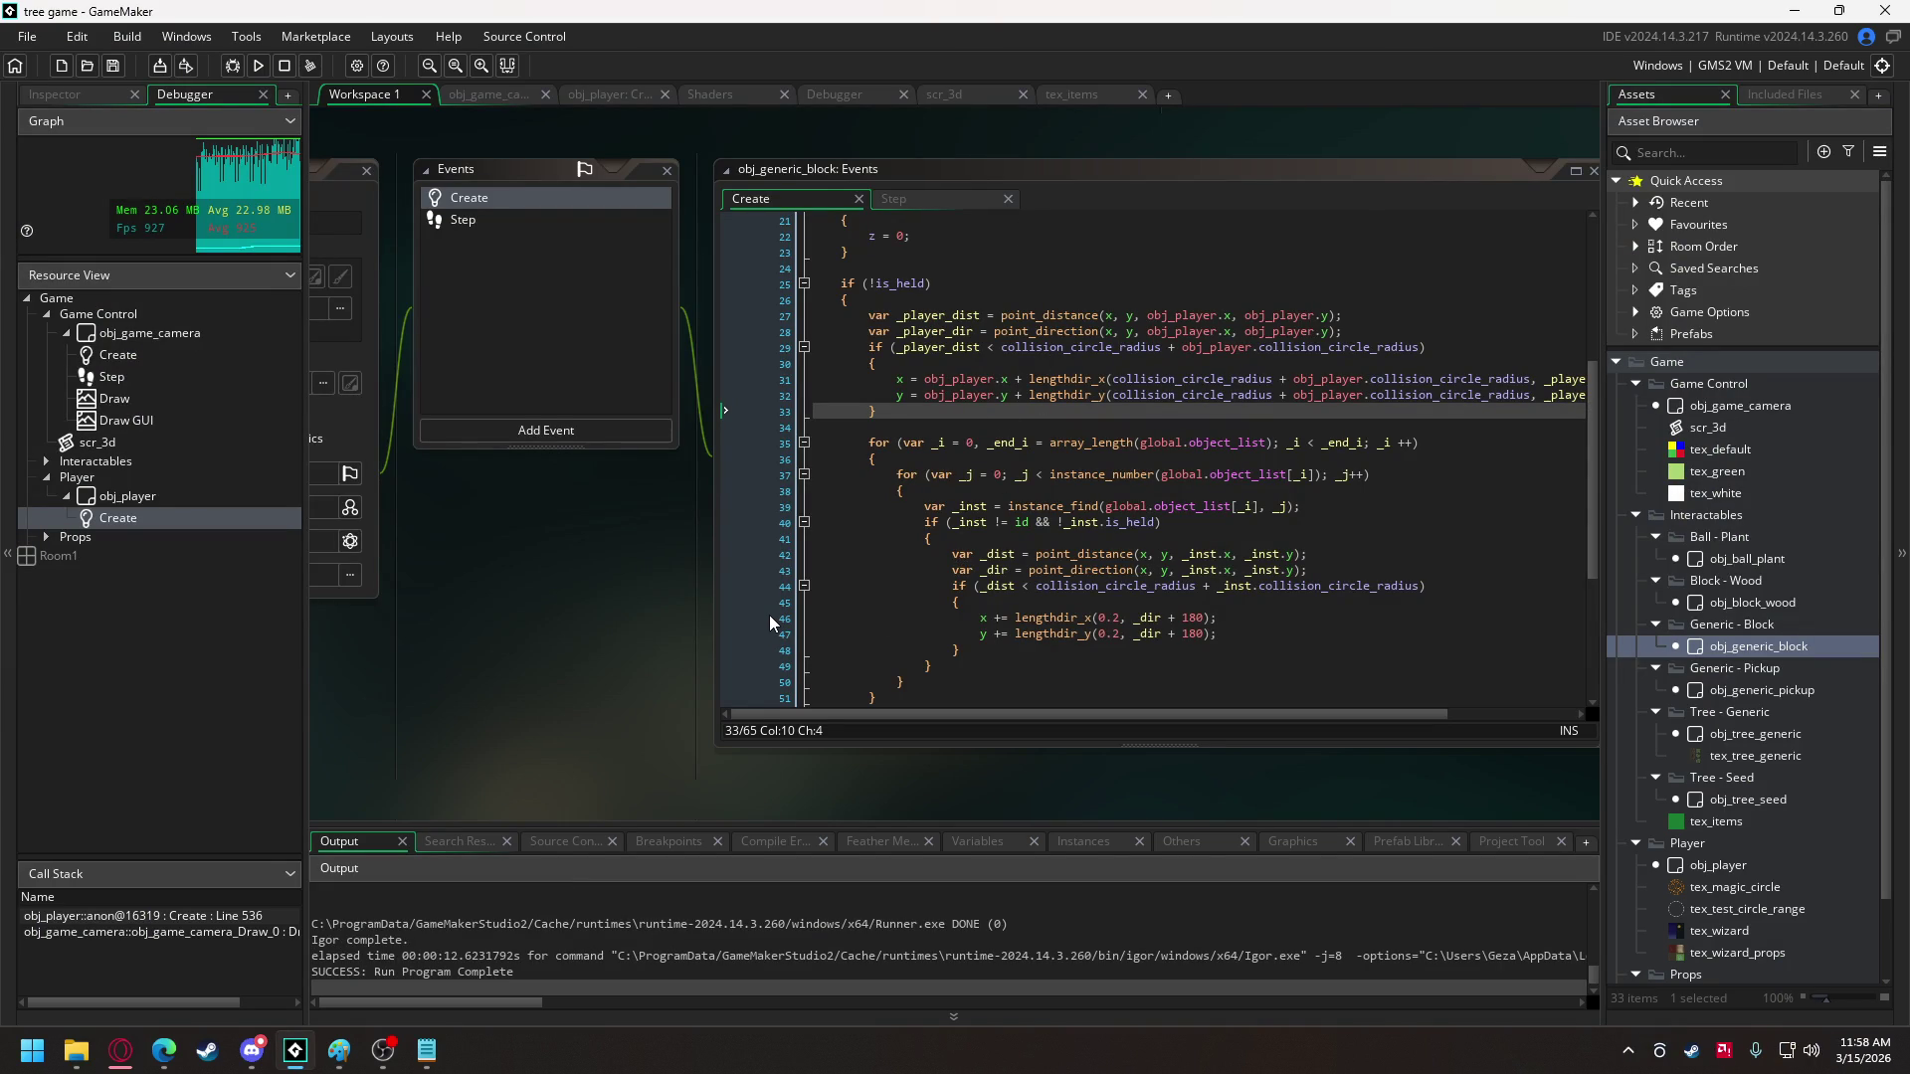
# - Set a breakpoint on line 46 of obj_block_wood's Create code and start the game in the debugger
pyautogui.doubleClick(1753, 602)
pyautogui.click(964, 576)
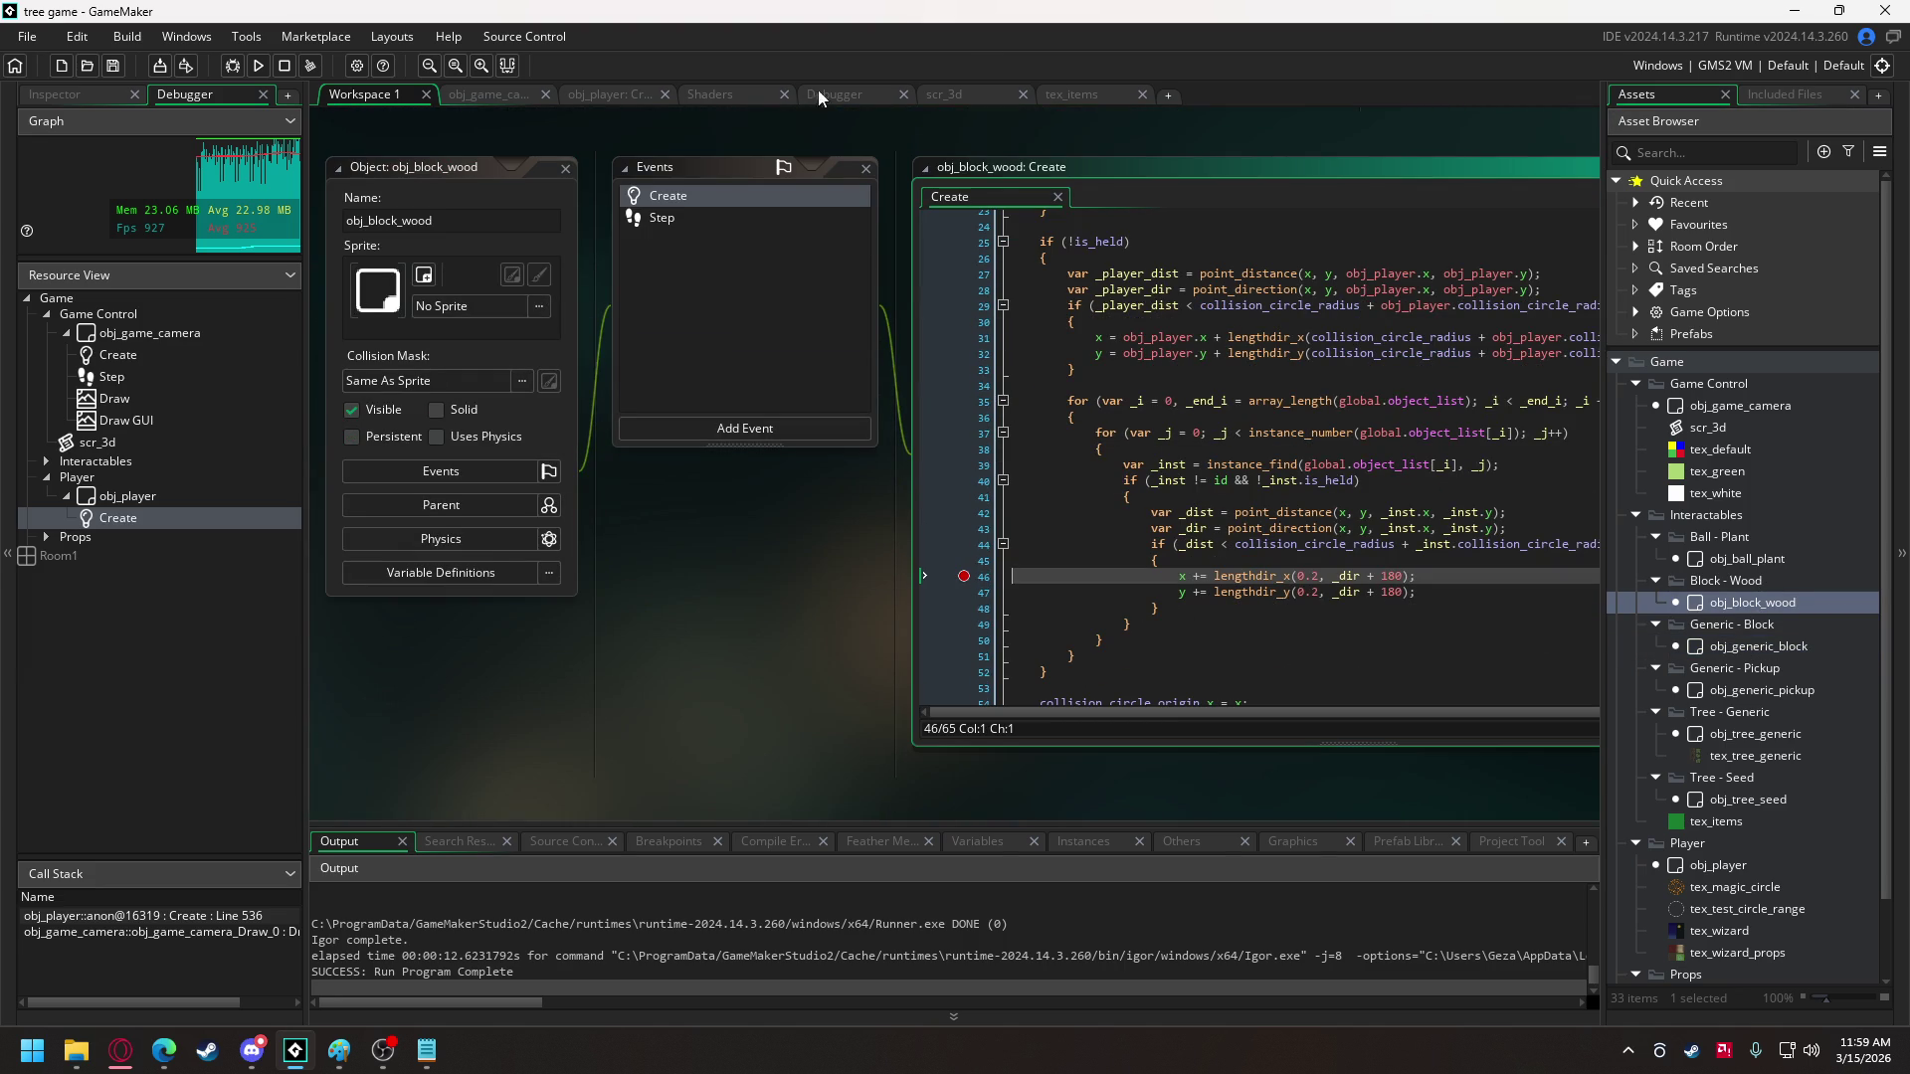
pyautogui.click(233, 64)
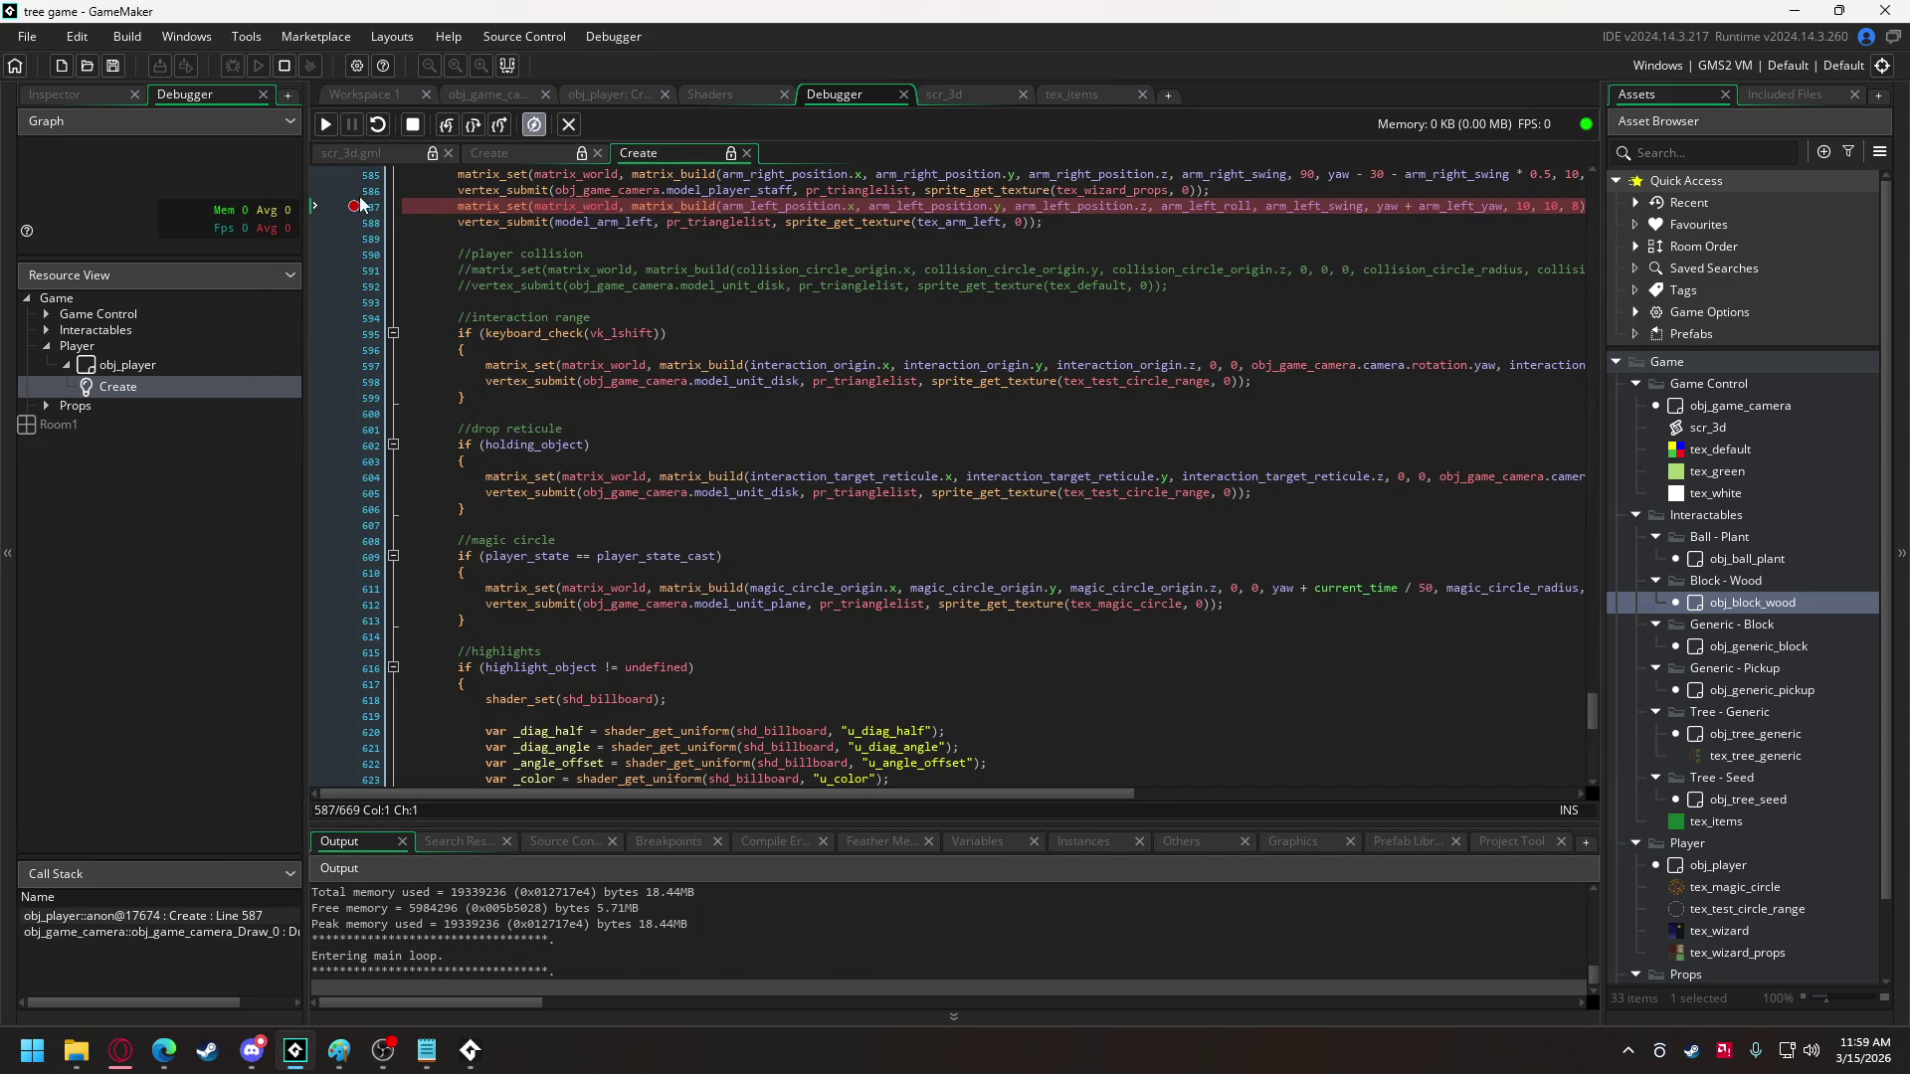
# - Continue to the line 46 breakpoint, inspect _inst and _dir, then remove the breakpoint
pyautogui.click(326, 125)
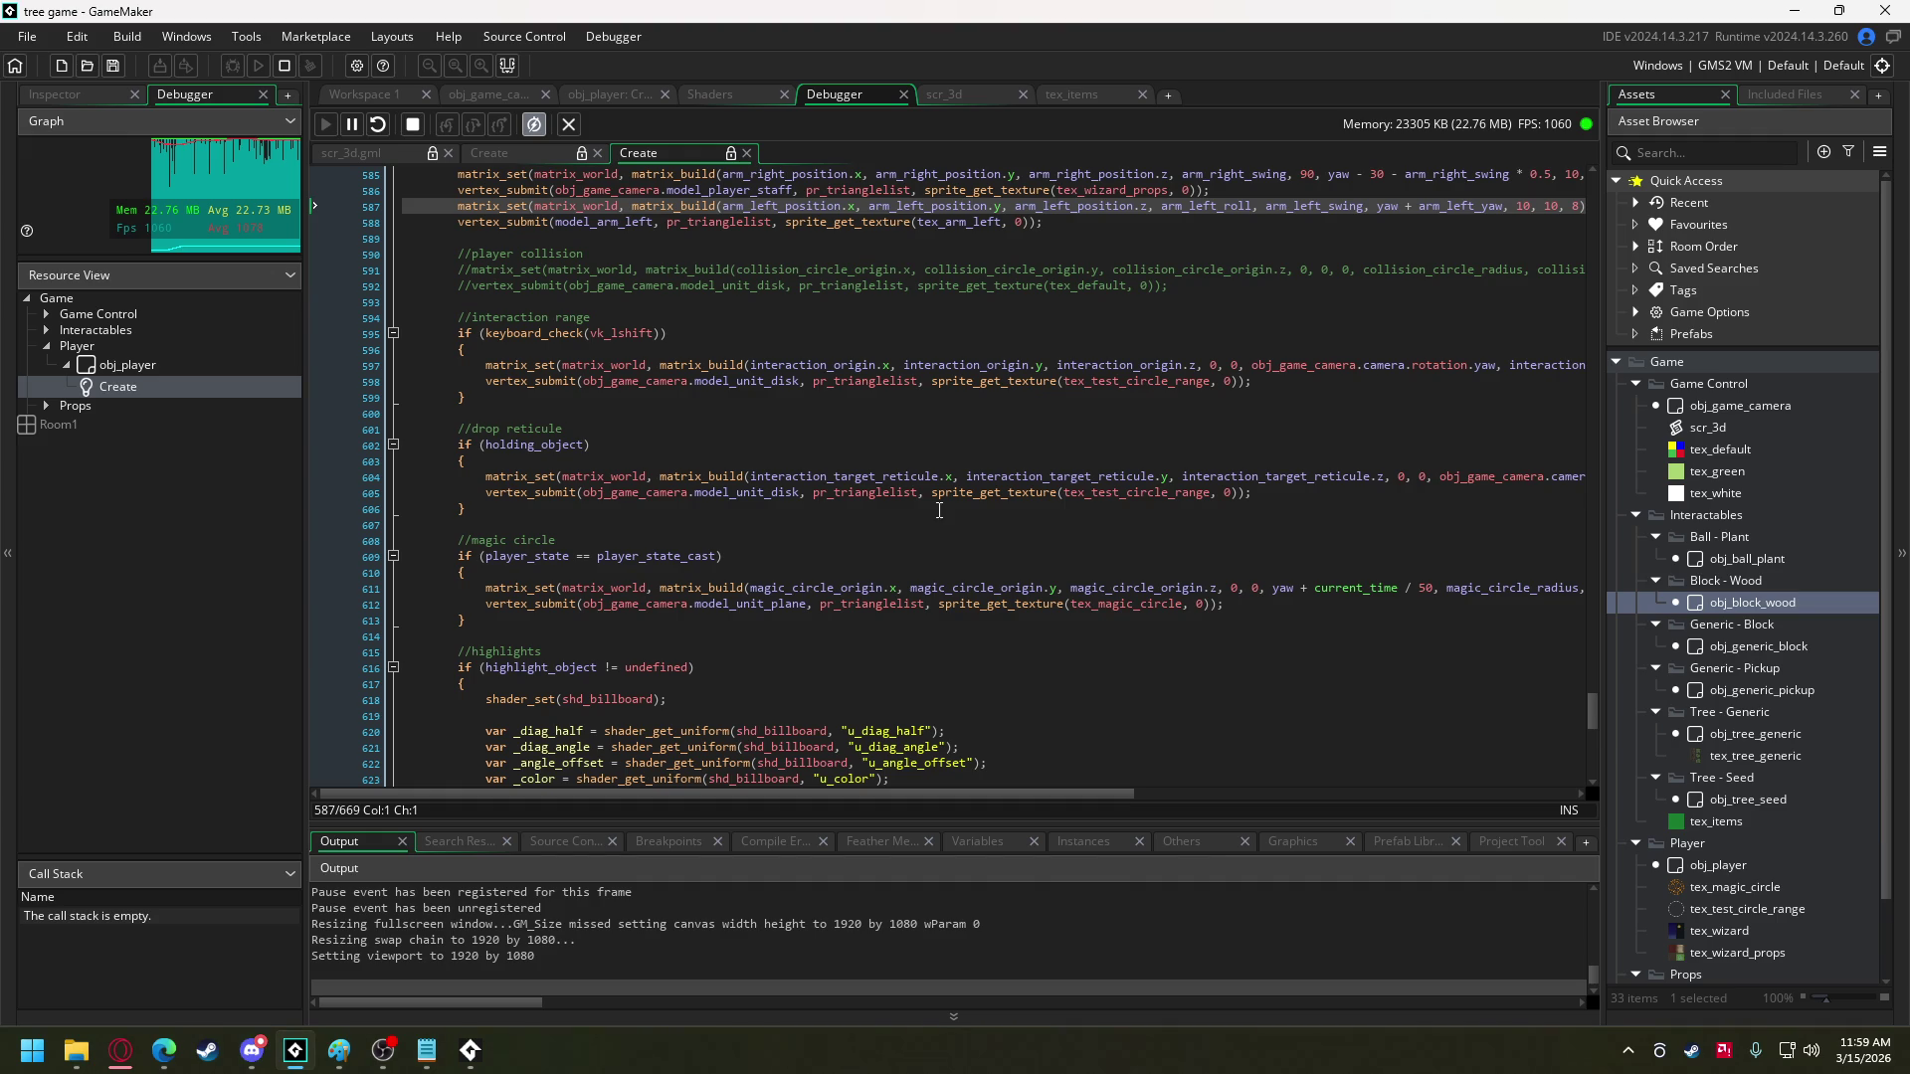
pyautogui.hotkey('alt', 'Tab')
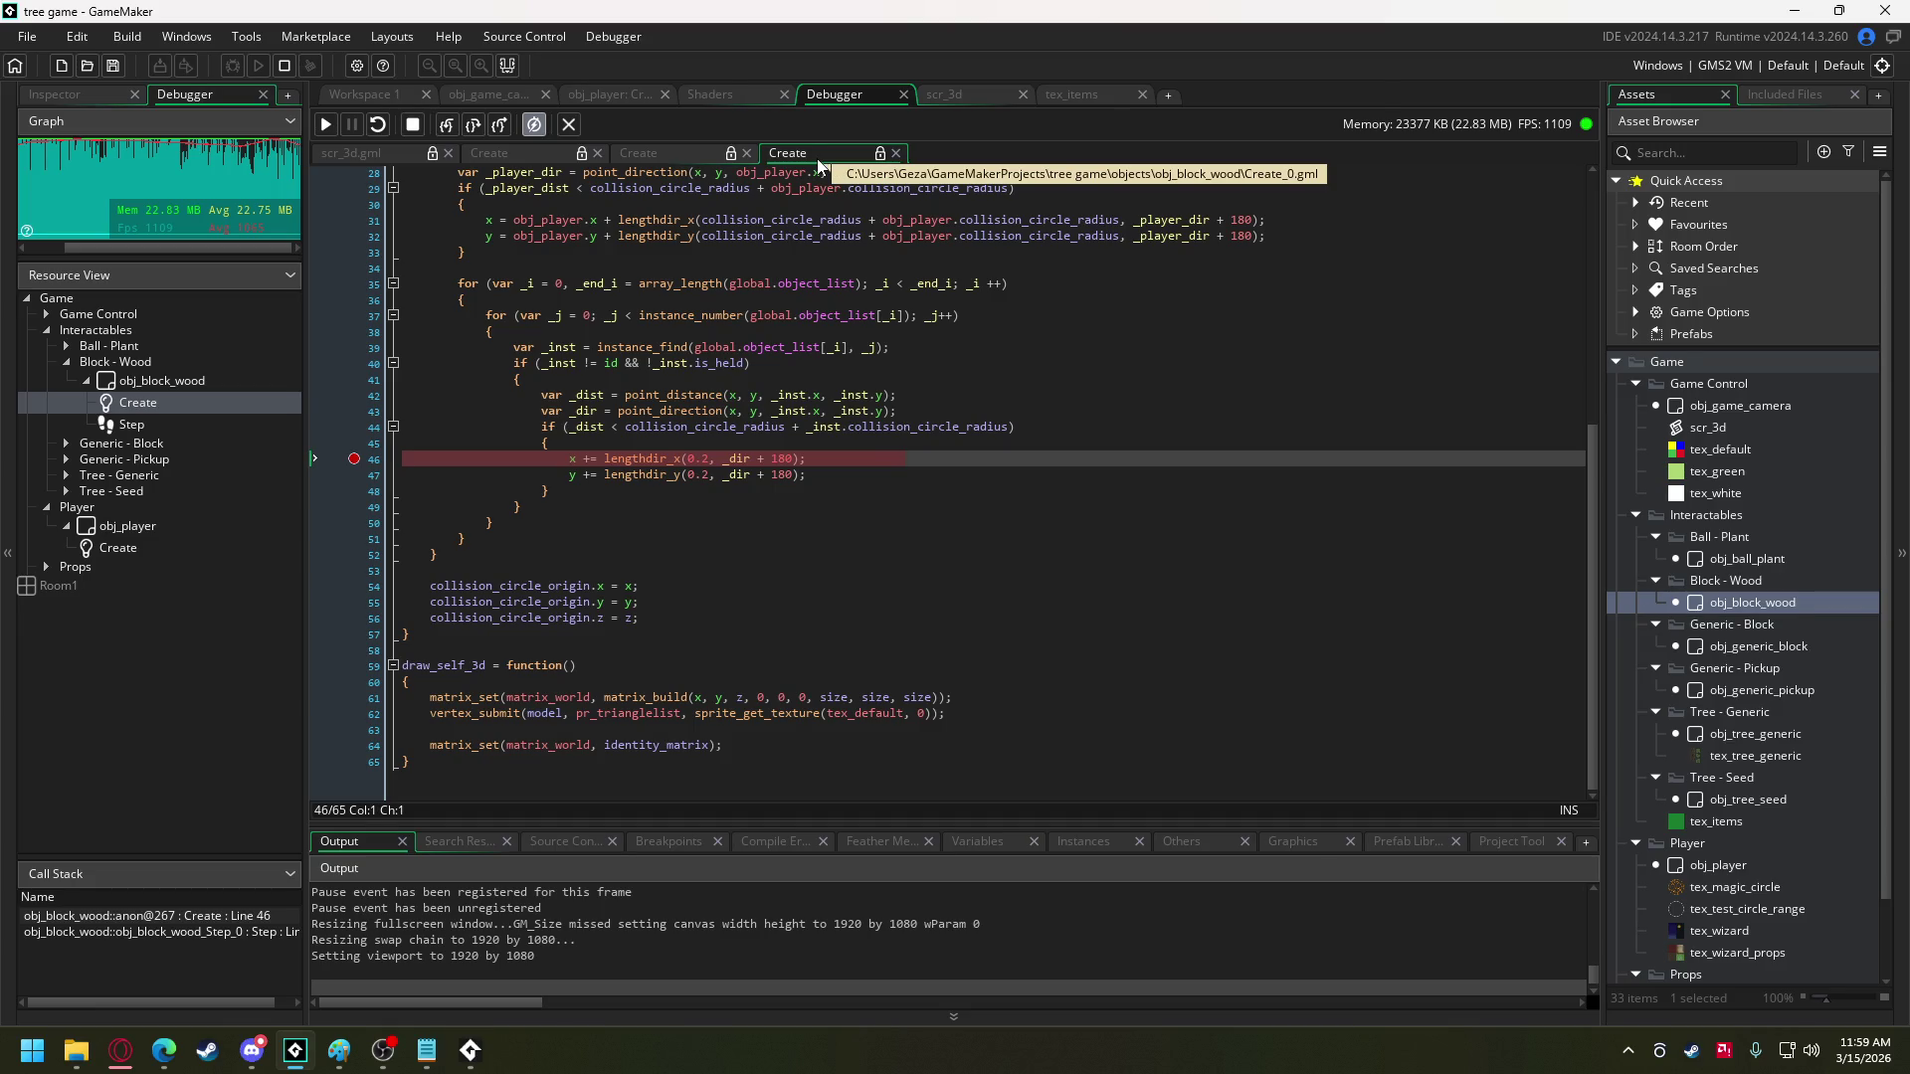
pyautogui.moveTo(824, 428)
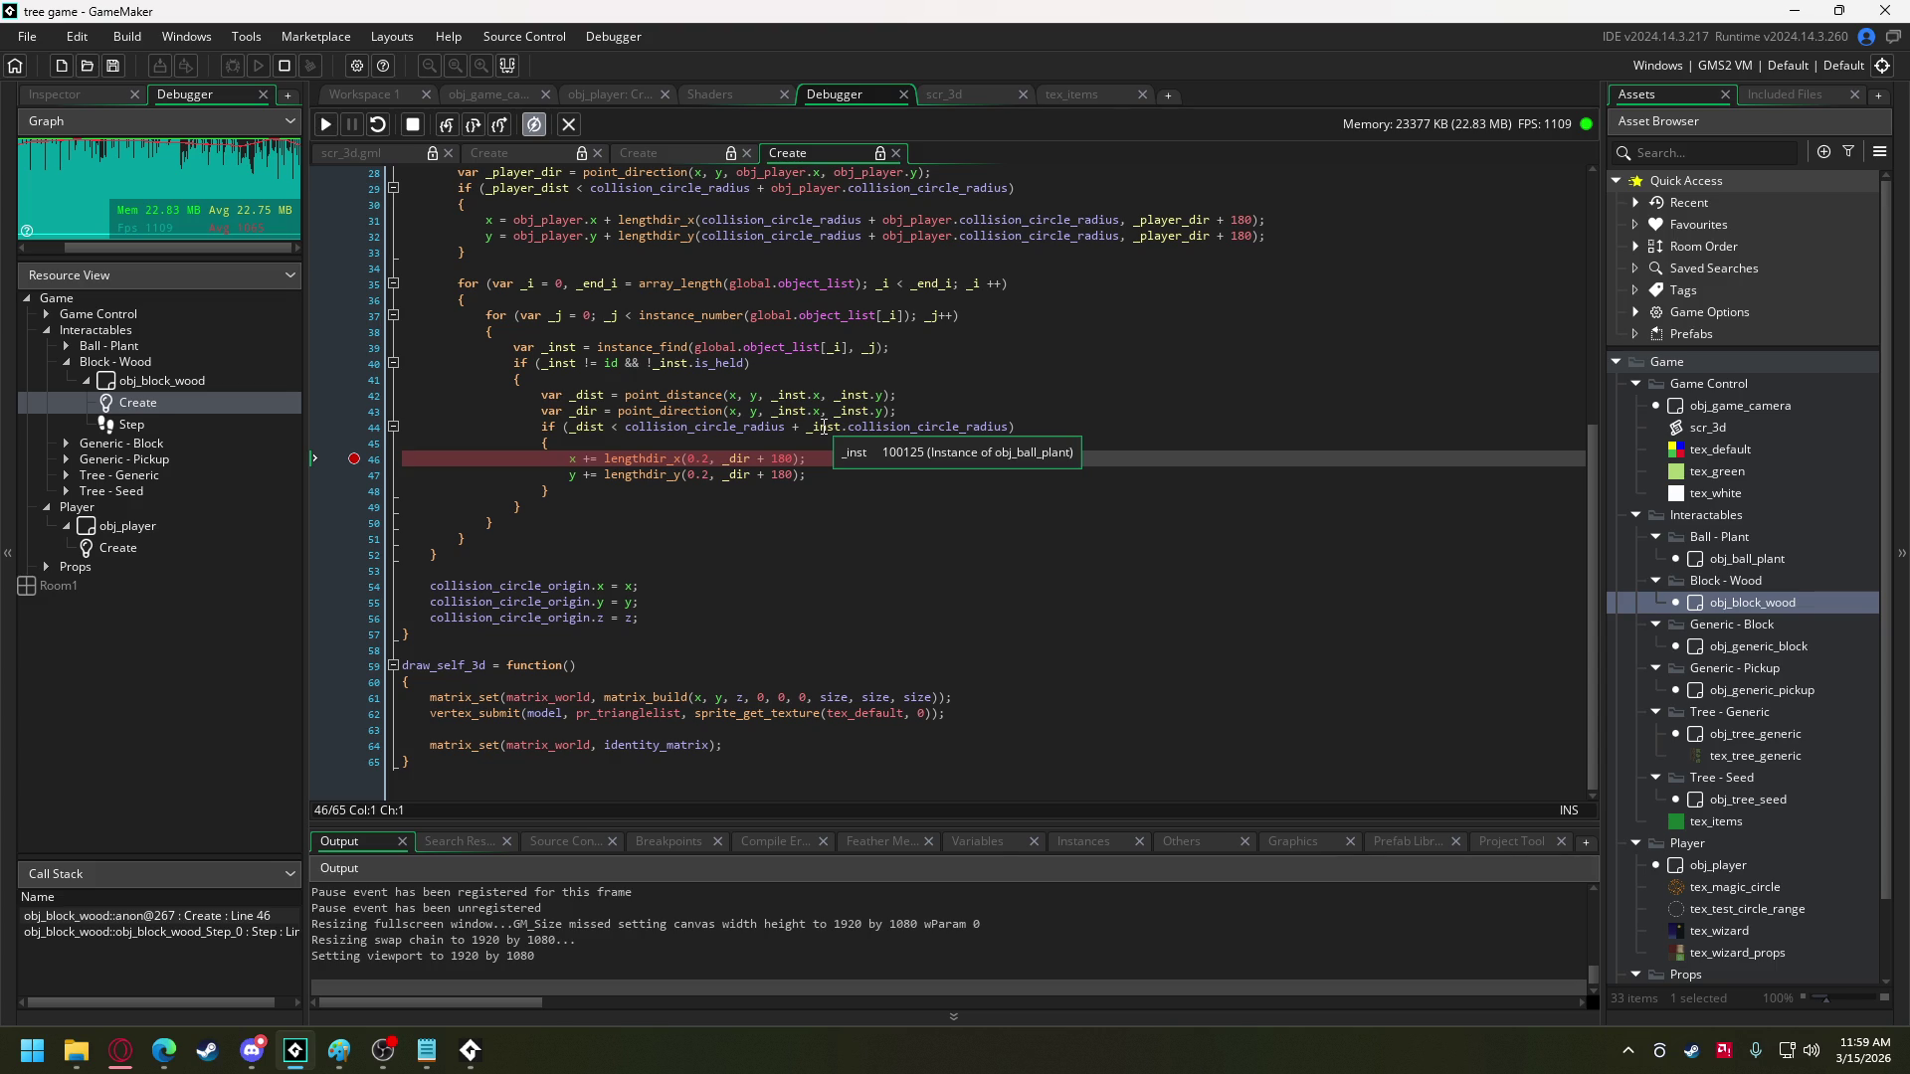
pyautogui.click(327, 127)
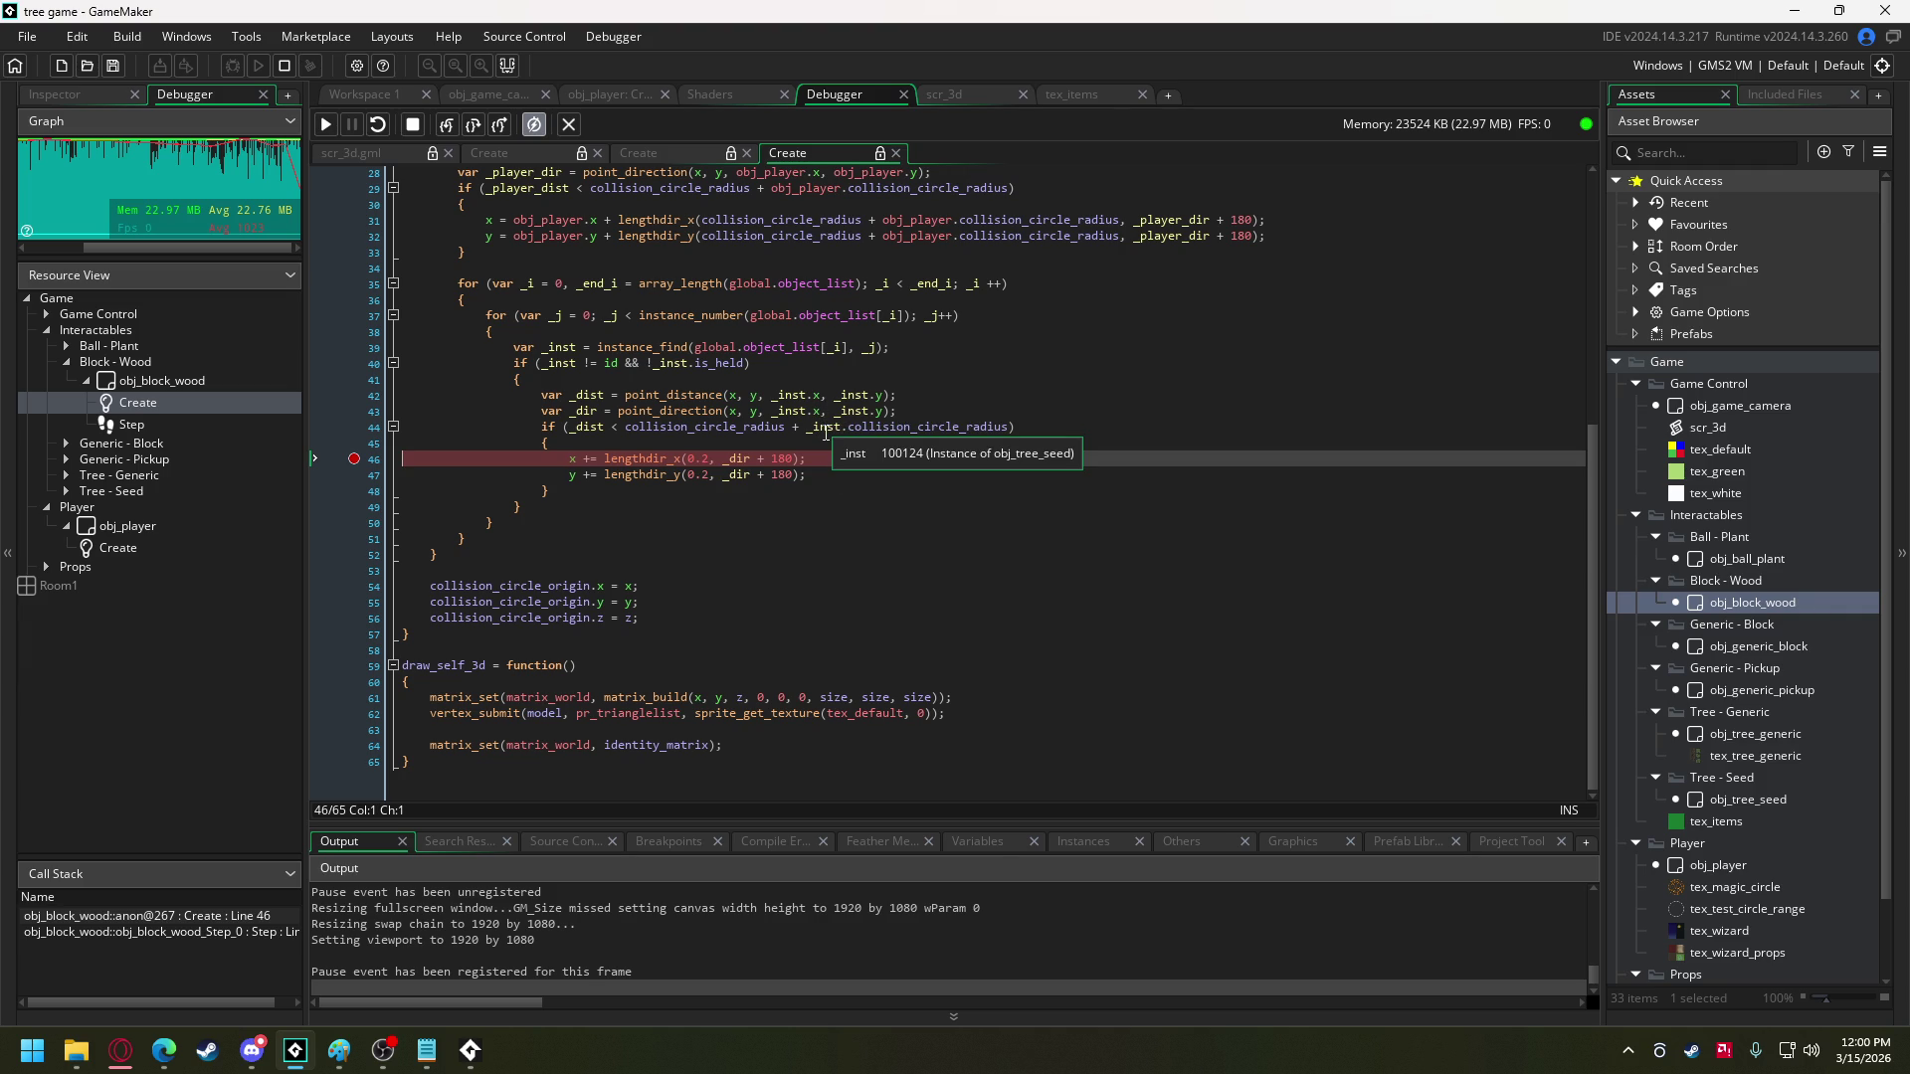
pyautogui.moveTo(740, 478)
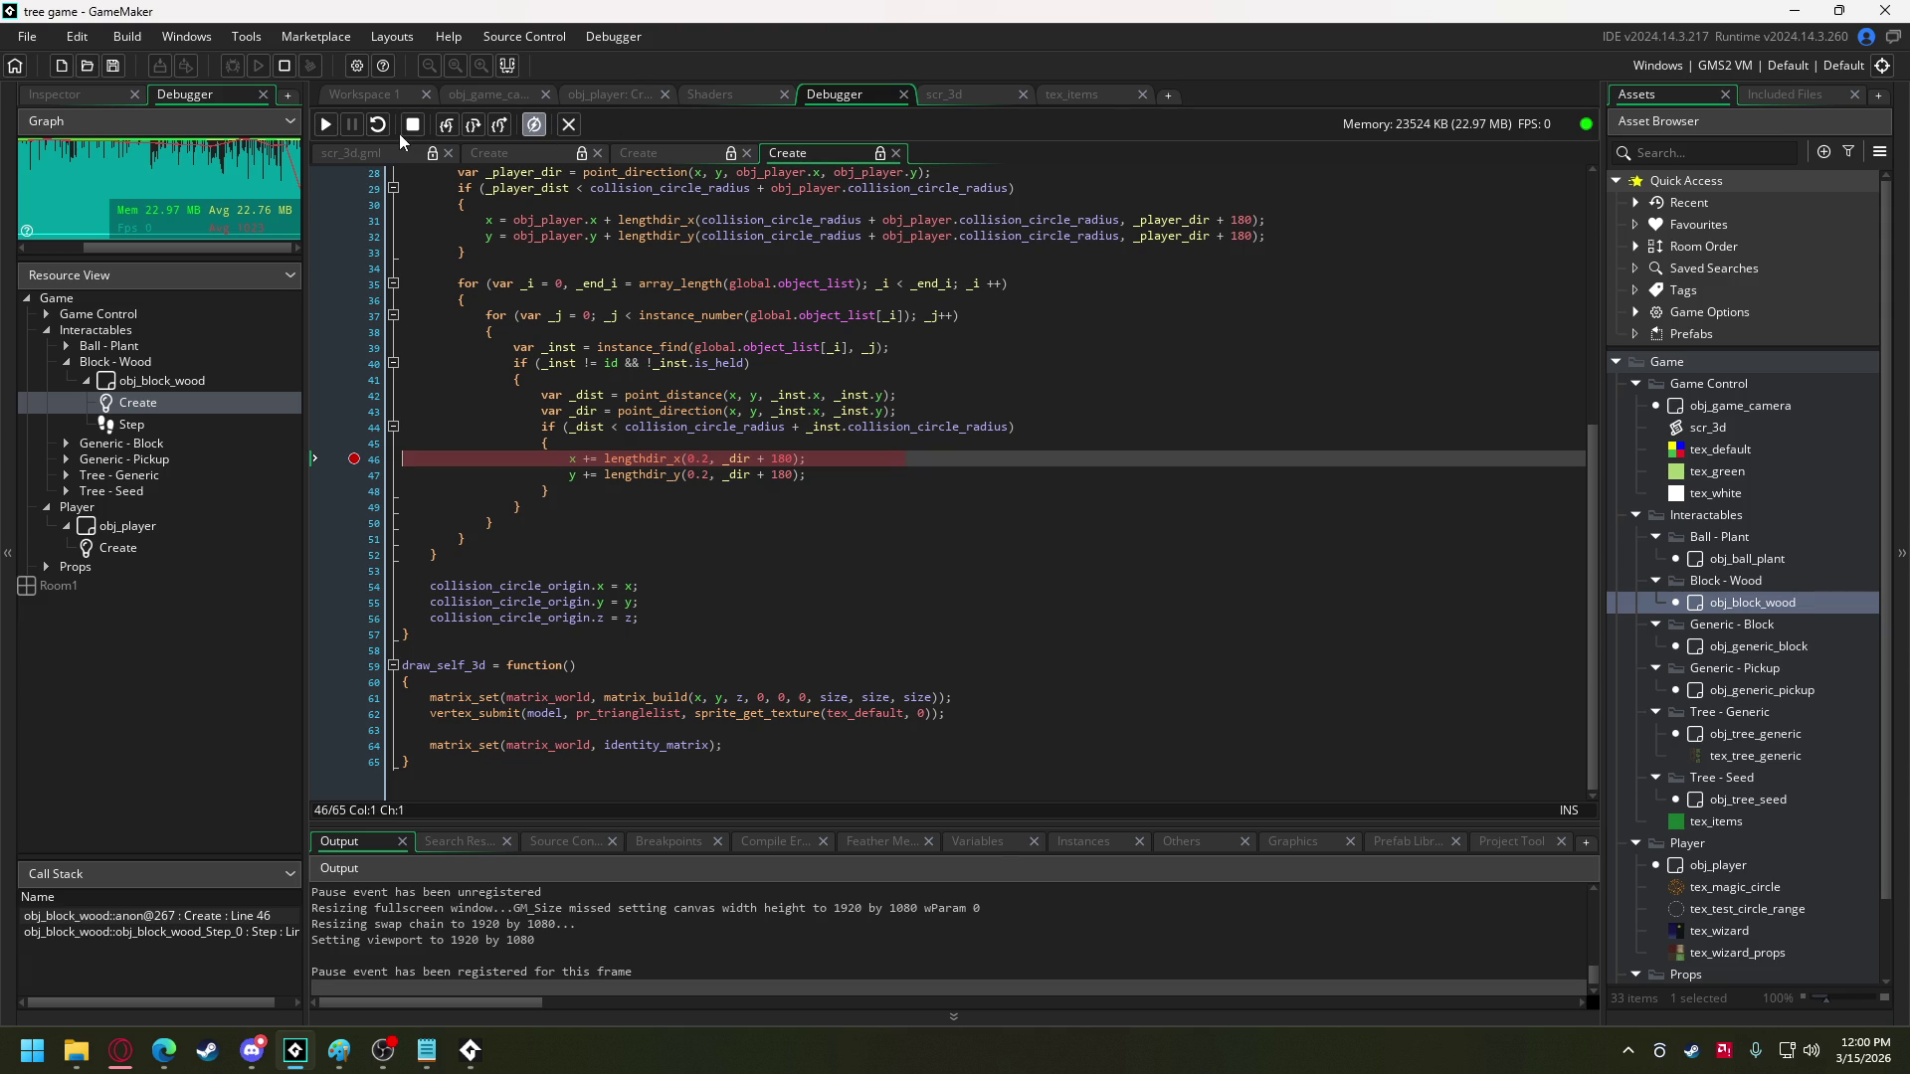
pyautogui.click(353, 459)
# - Resume the game and walk the witch around the blocks with S, A and W
pyautogui.click(323, 125)
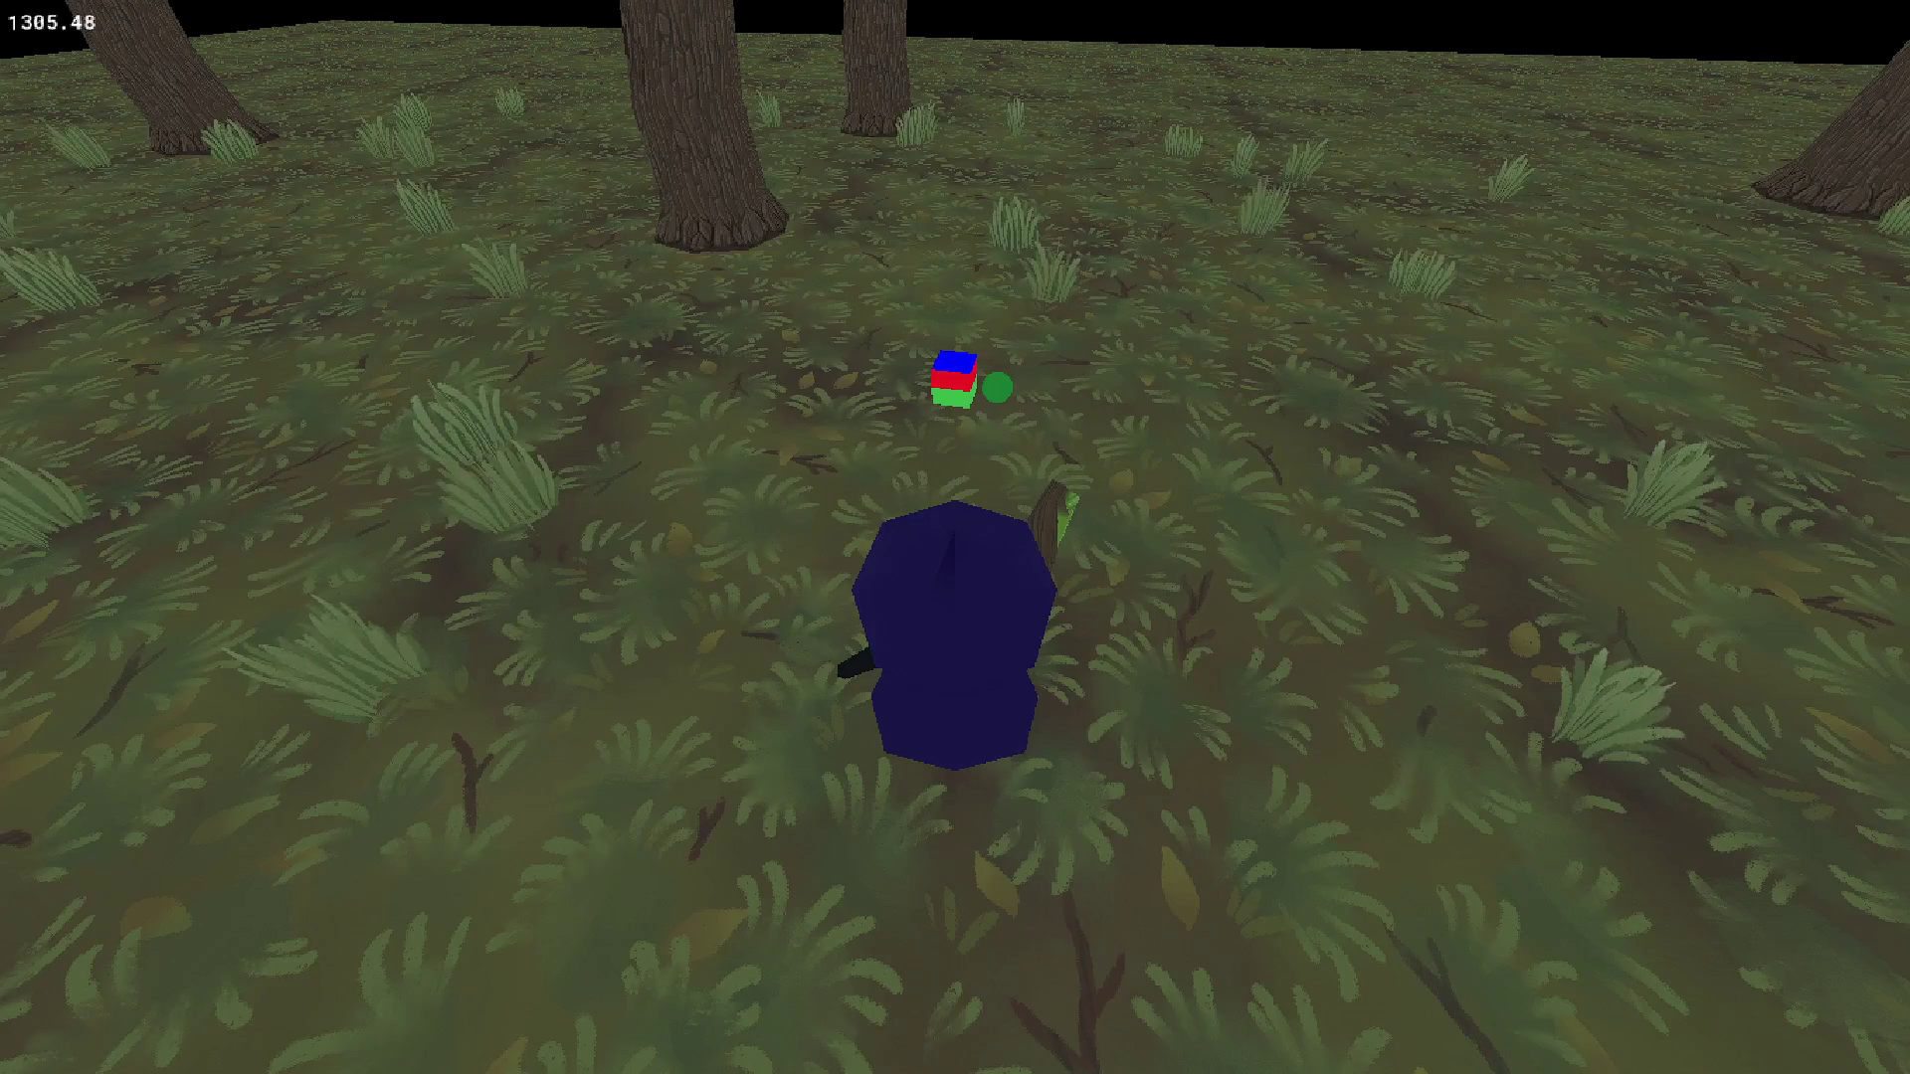
pyautogui.press('s')
pyautogui.press('a')
pyautogui.press('w')
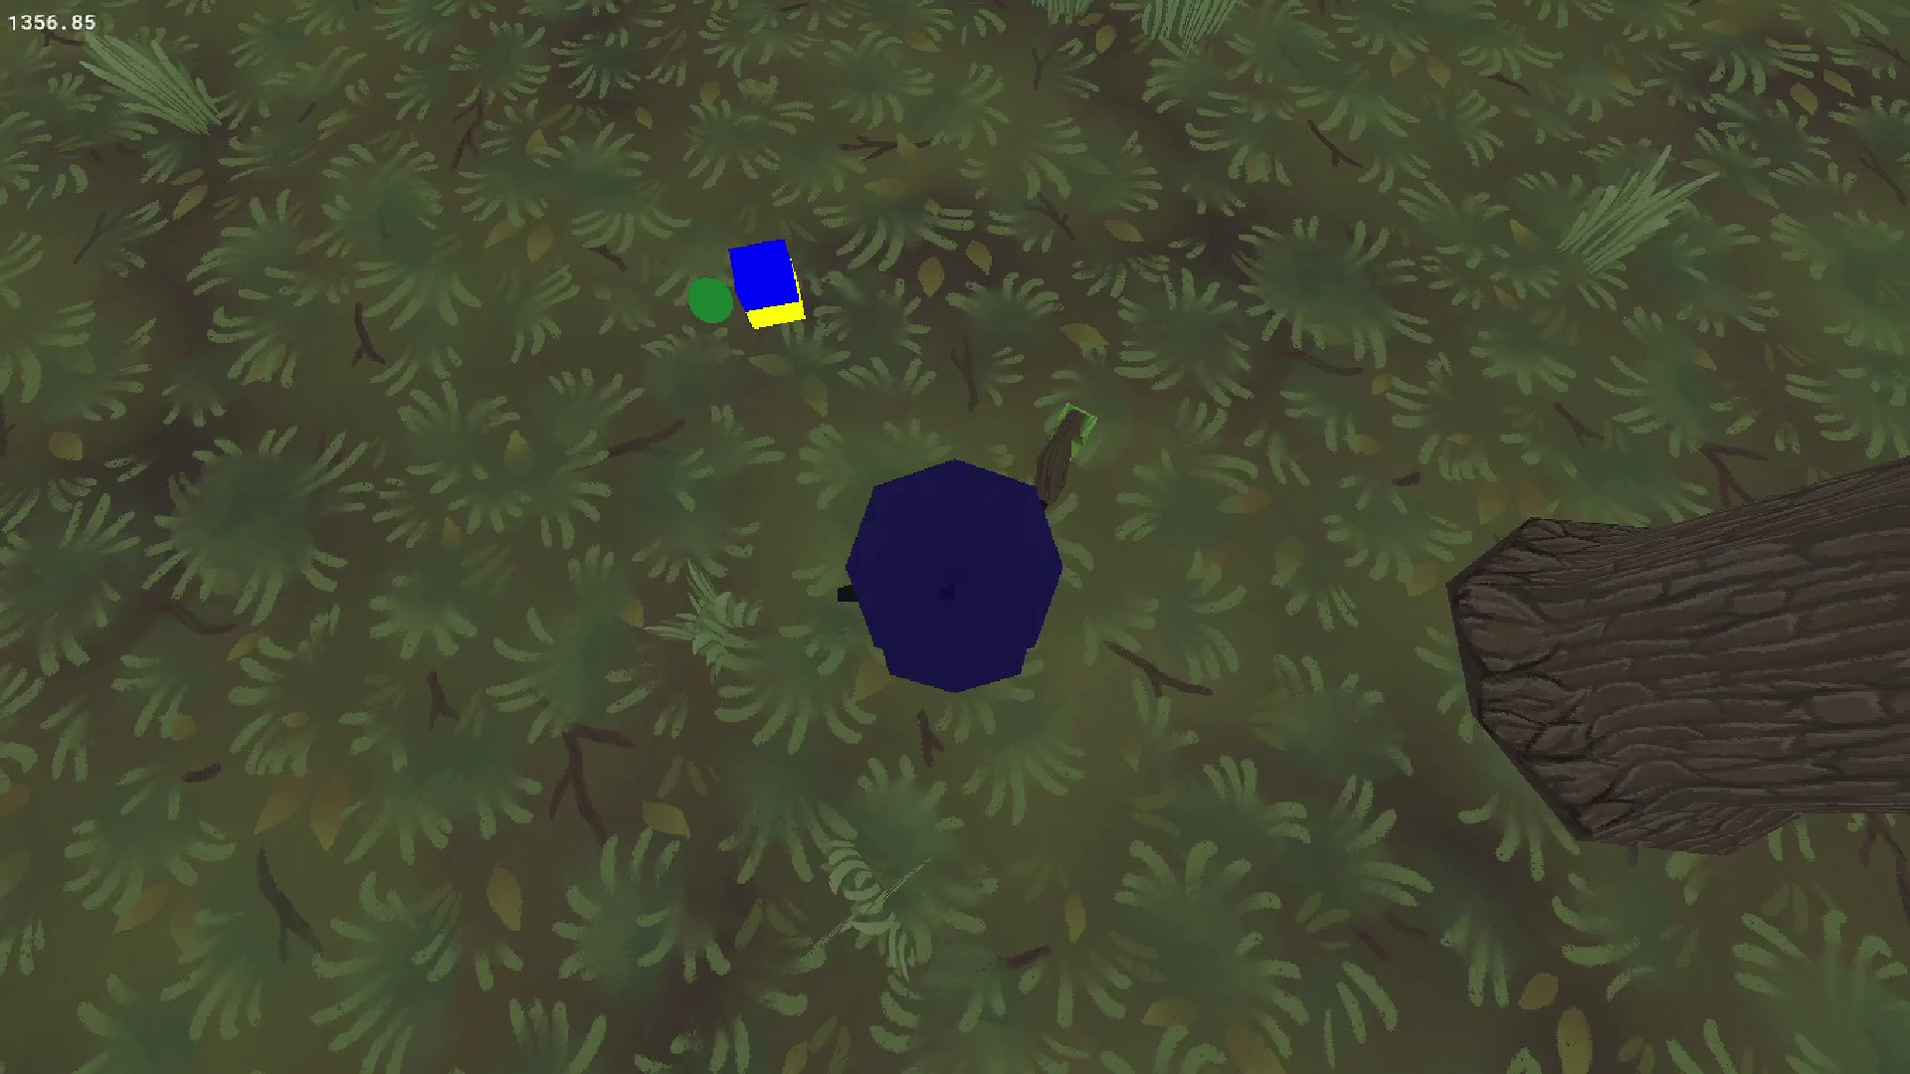
# - Toggle the line 46 breakpoint on and off, continue, then stop the running game
pyautogui.hotkey('alt', 'Tab')
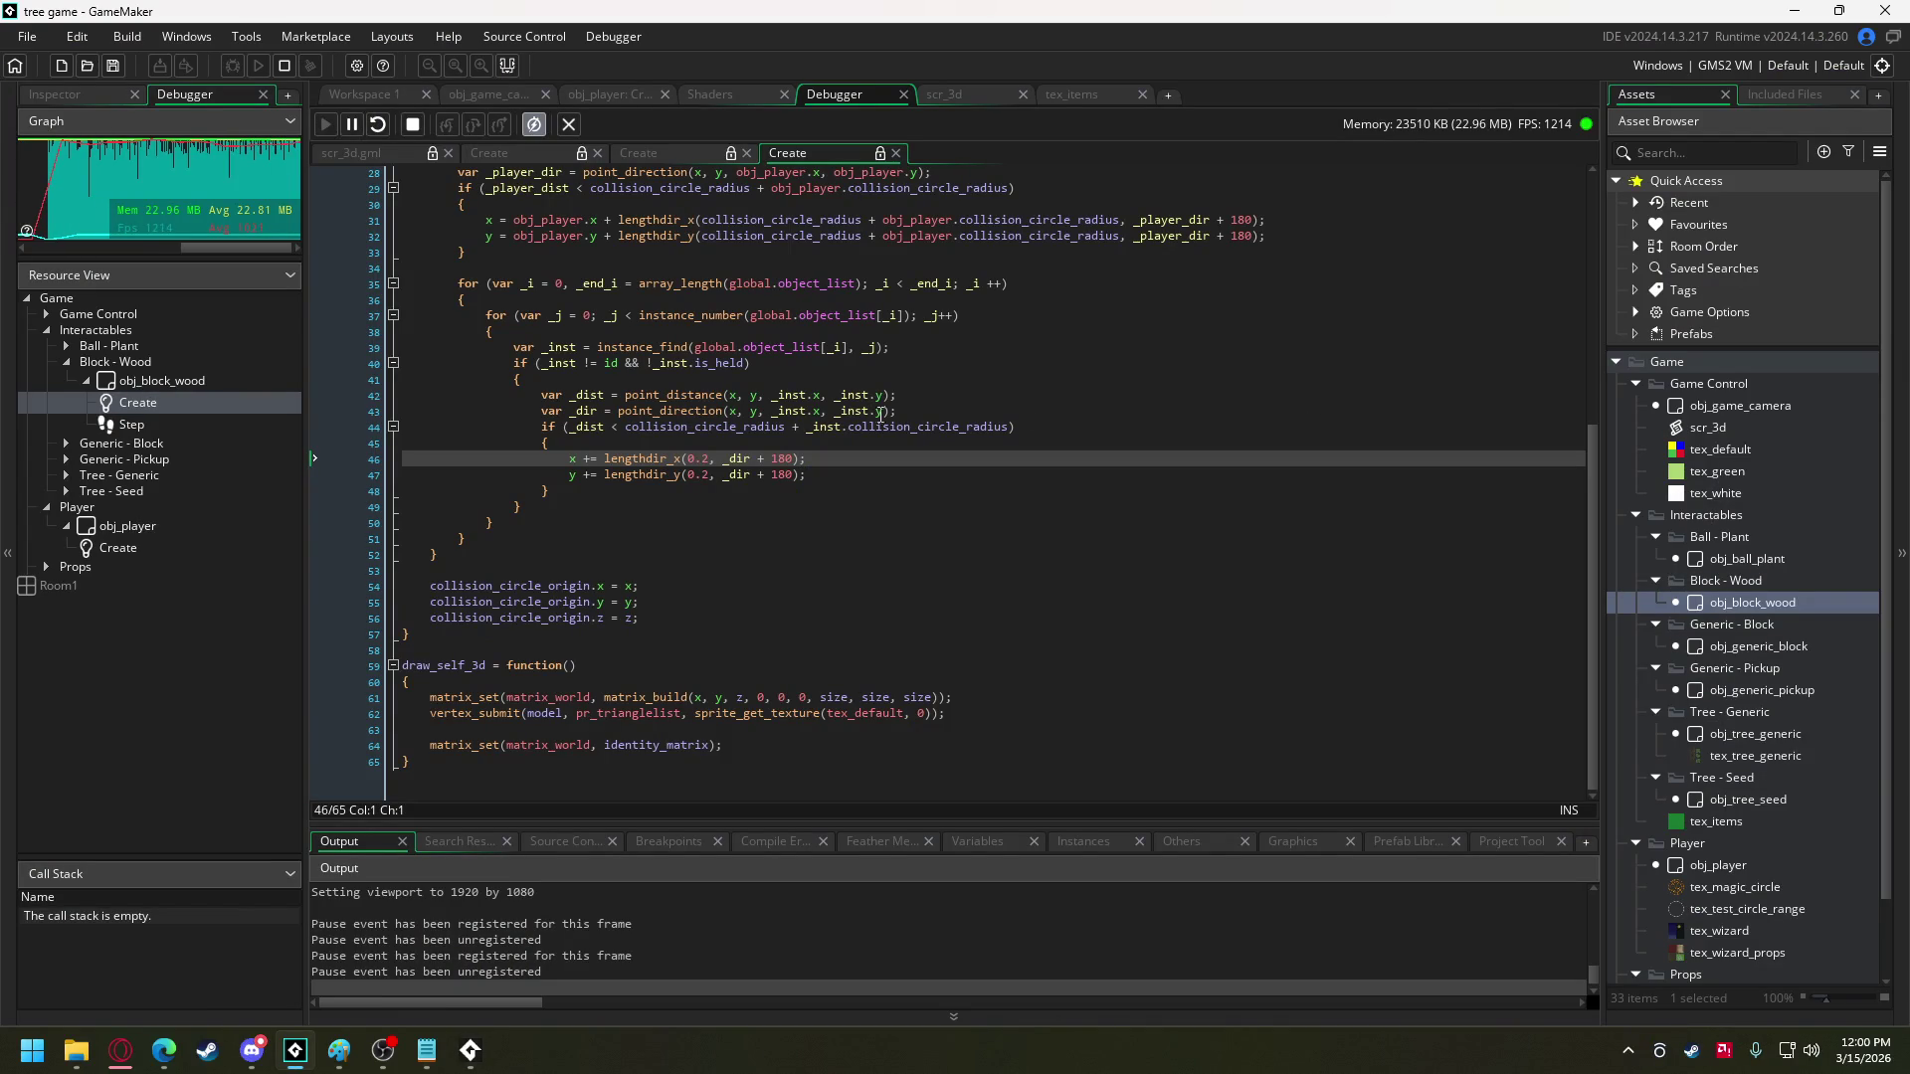
pyautogui.click(356, 462)
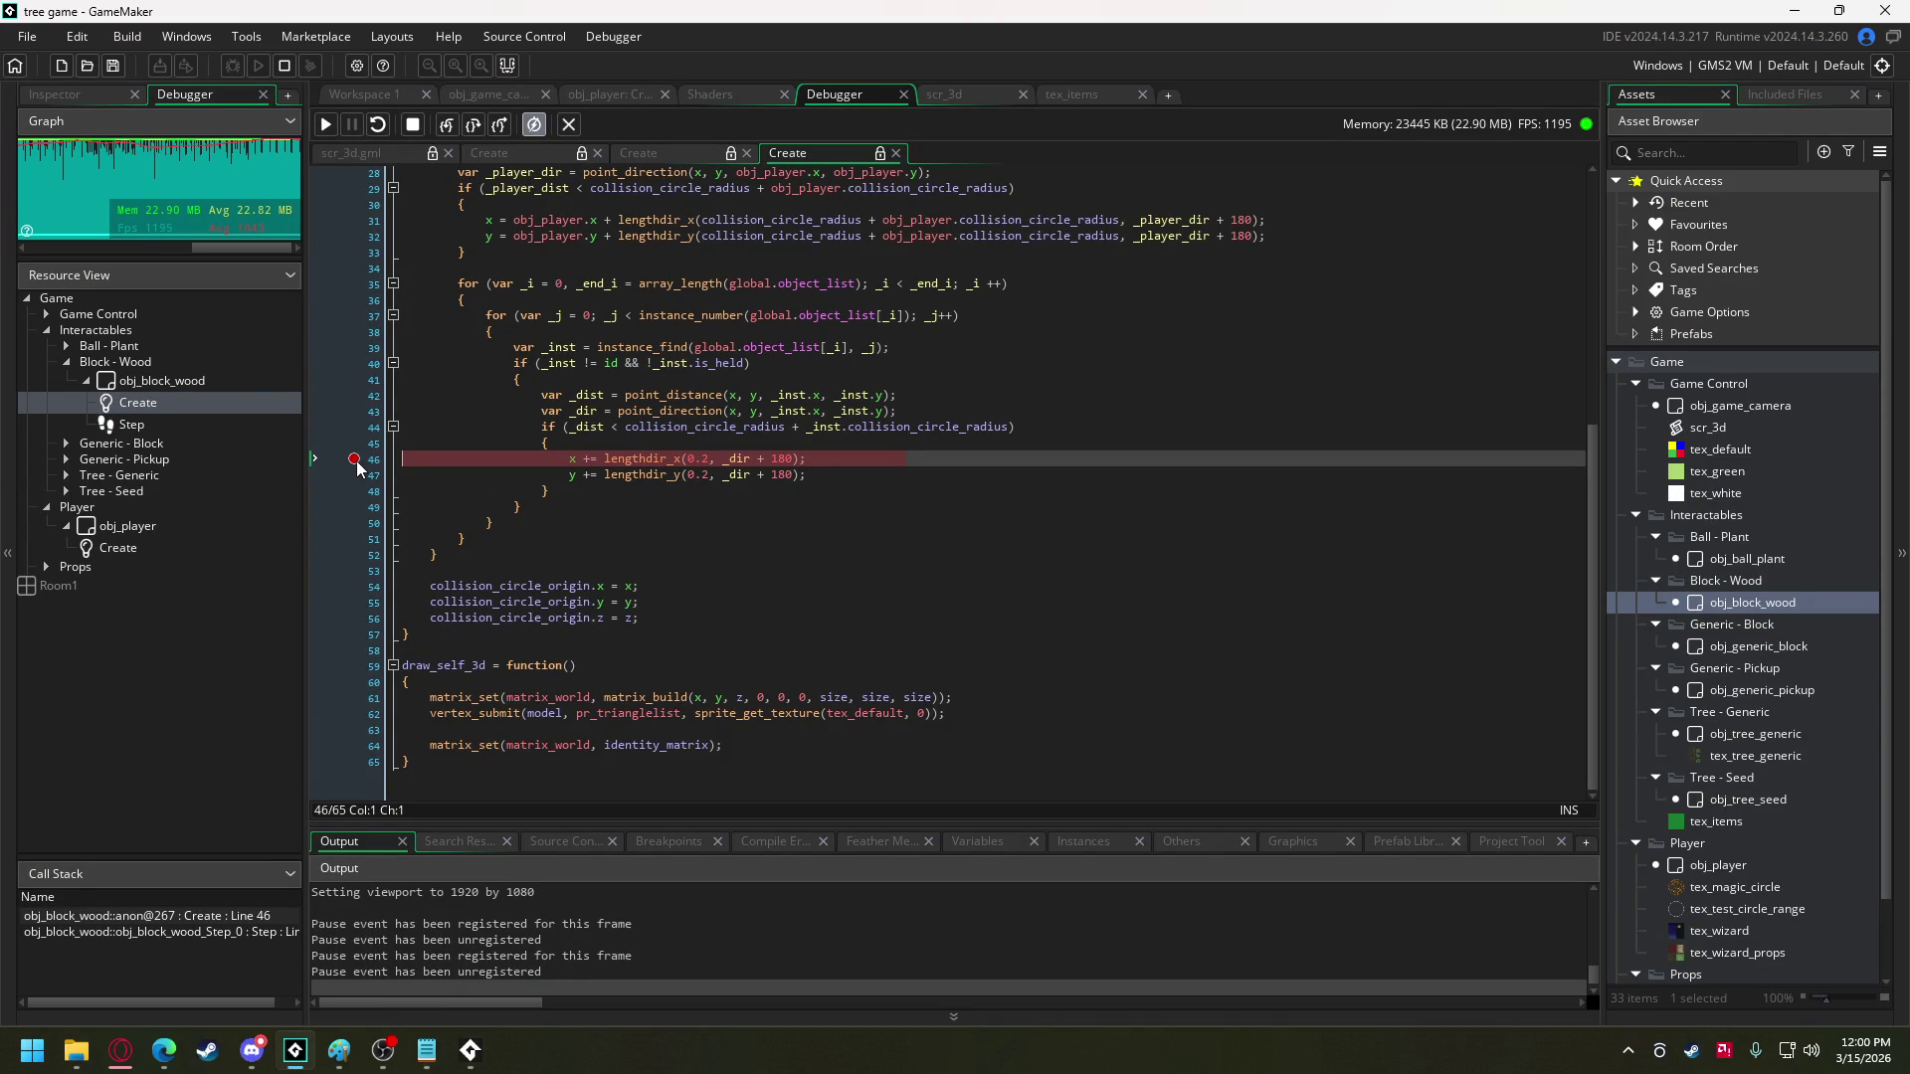
pyautogui.click(354, 458)
pyautogui.click(325, 124)
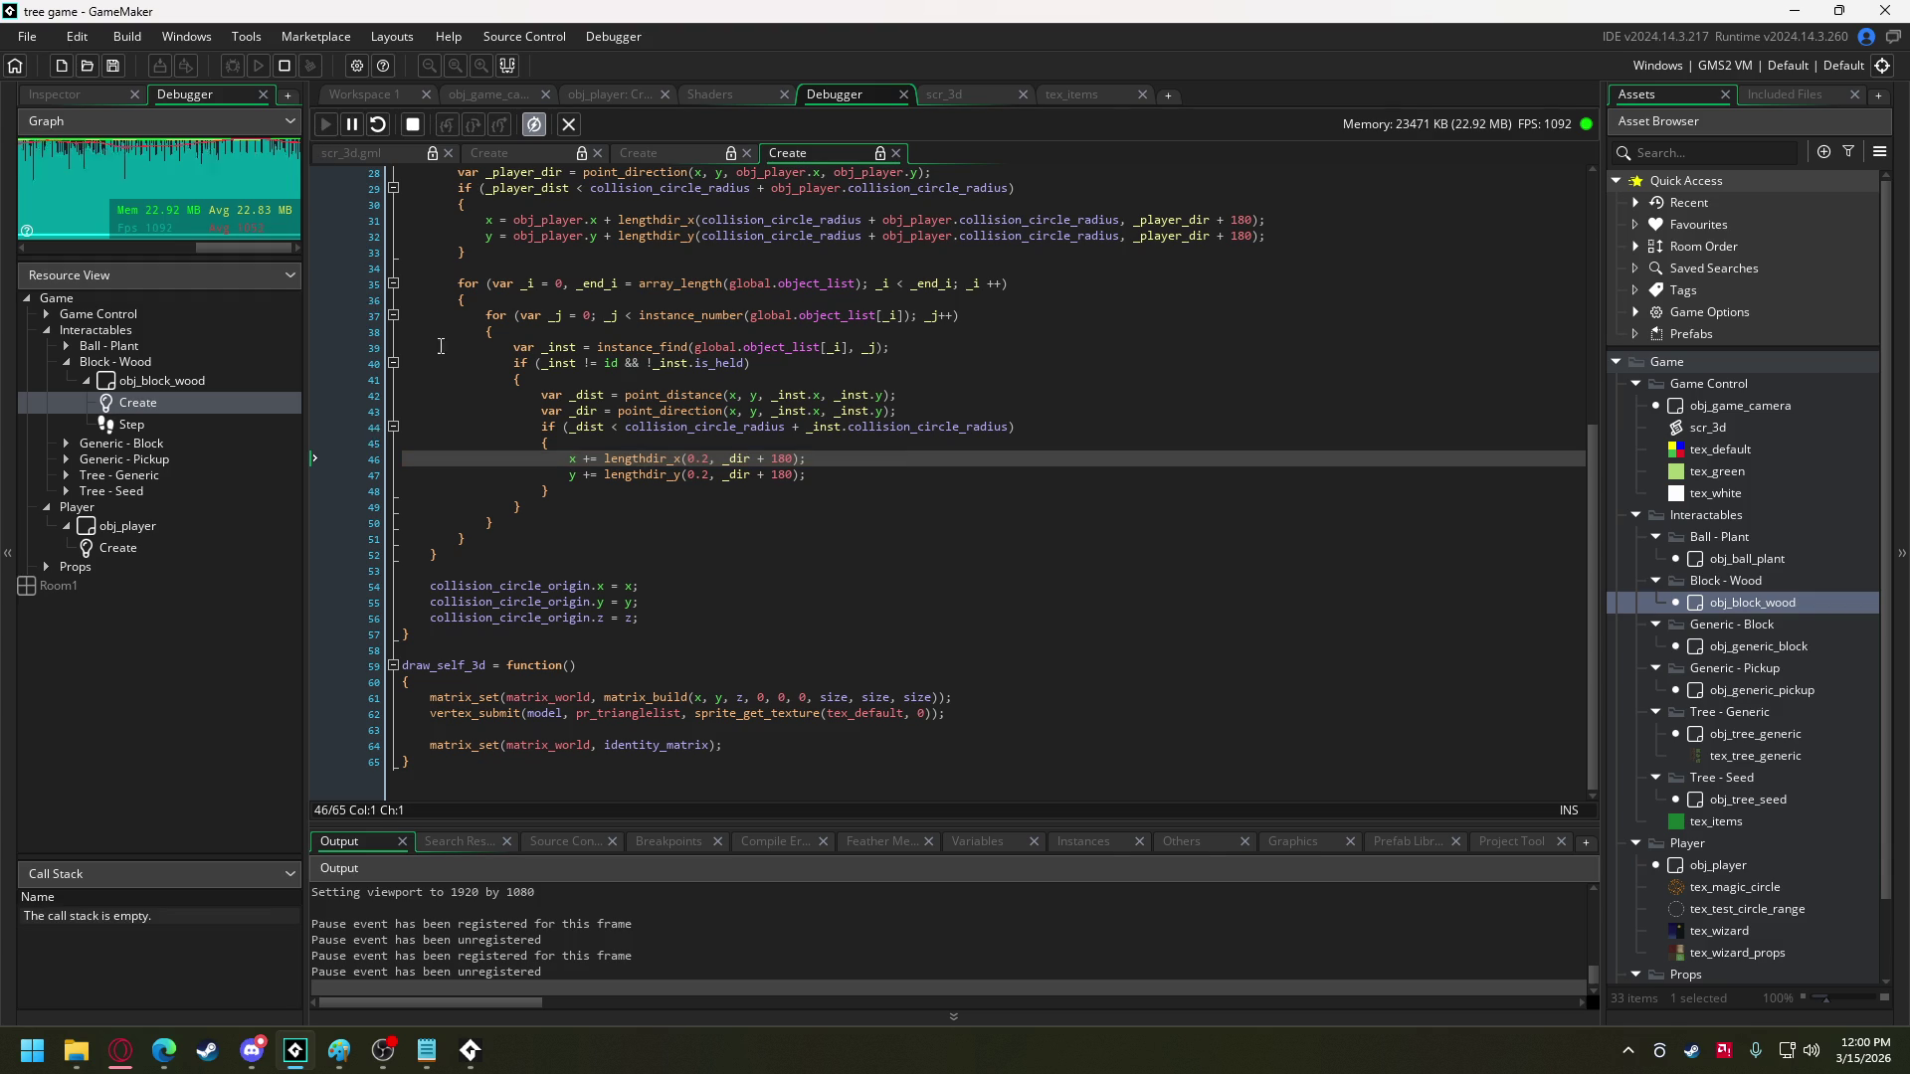
pyautogui.hotkey('alt', 'Tab')
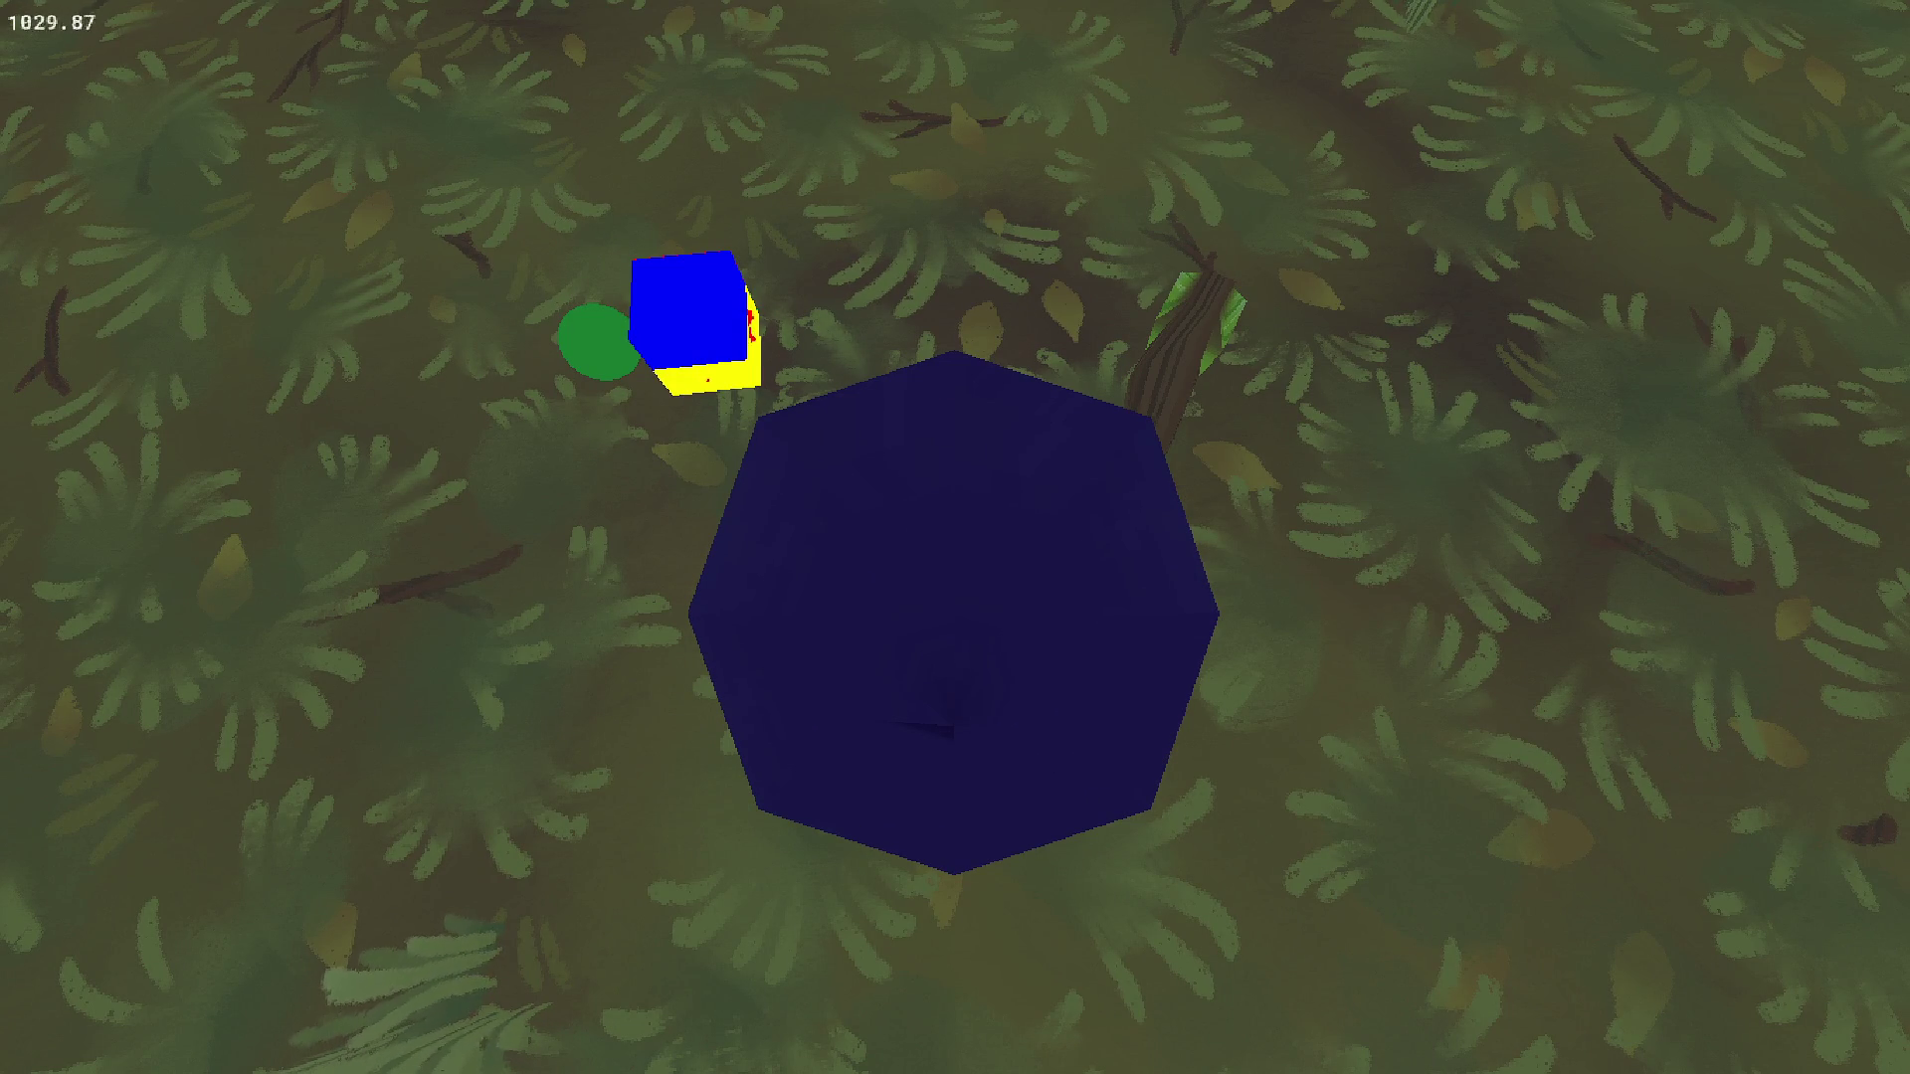
pyautogui.press('Escape')
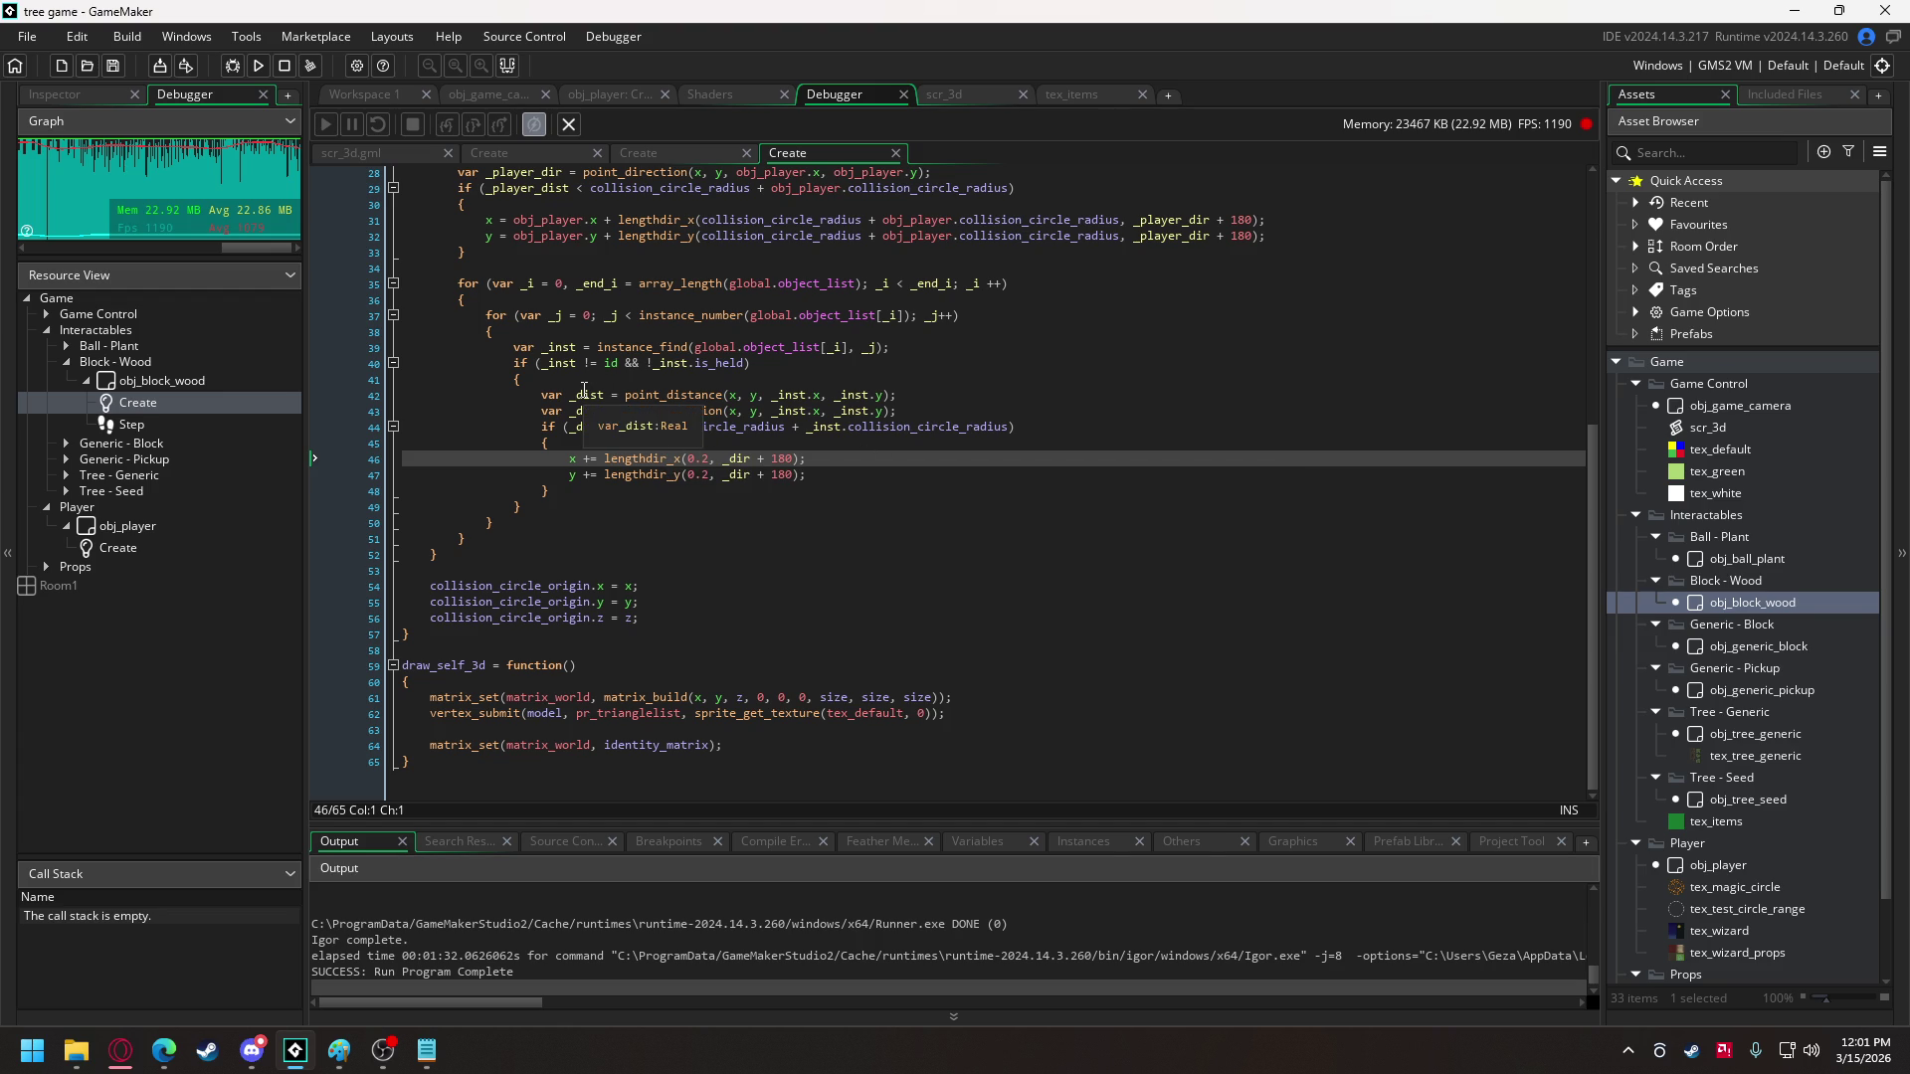
# - Add the condition if (x == _inst.x && y == _inst.y) above the distance check
pyautogui.click(586, 380)
pyautogui.press('Return')
pyautogui.press('Return')
pyautogui.press('Up')
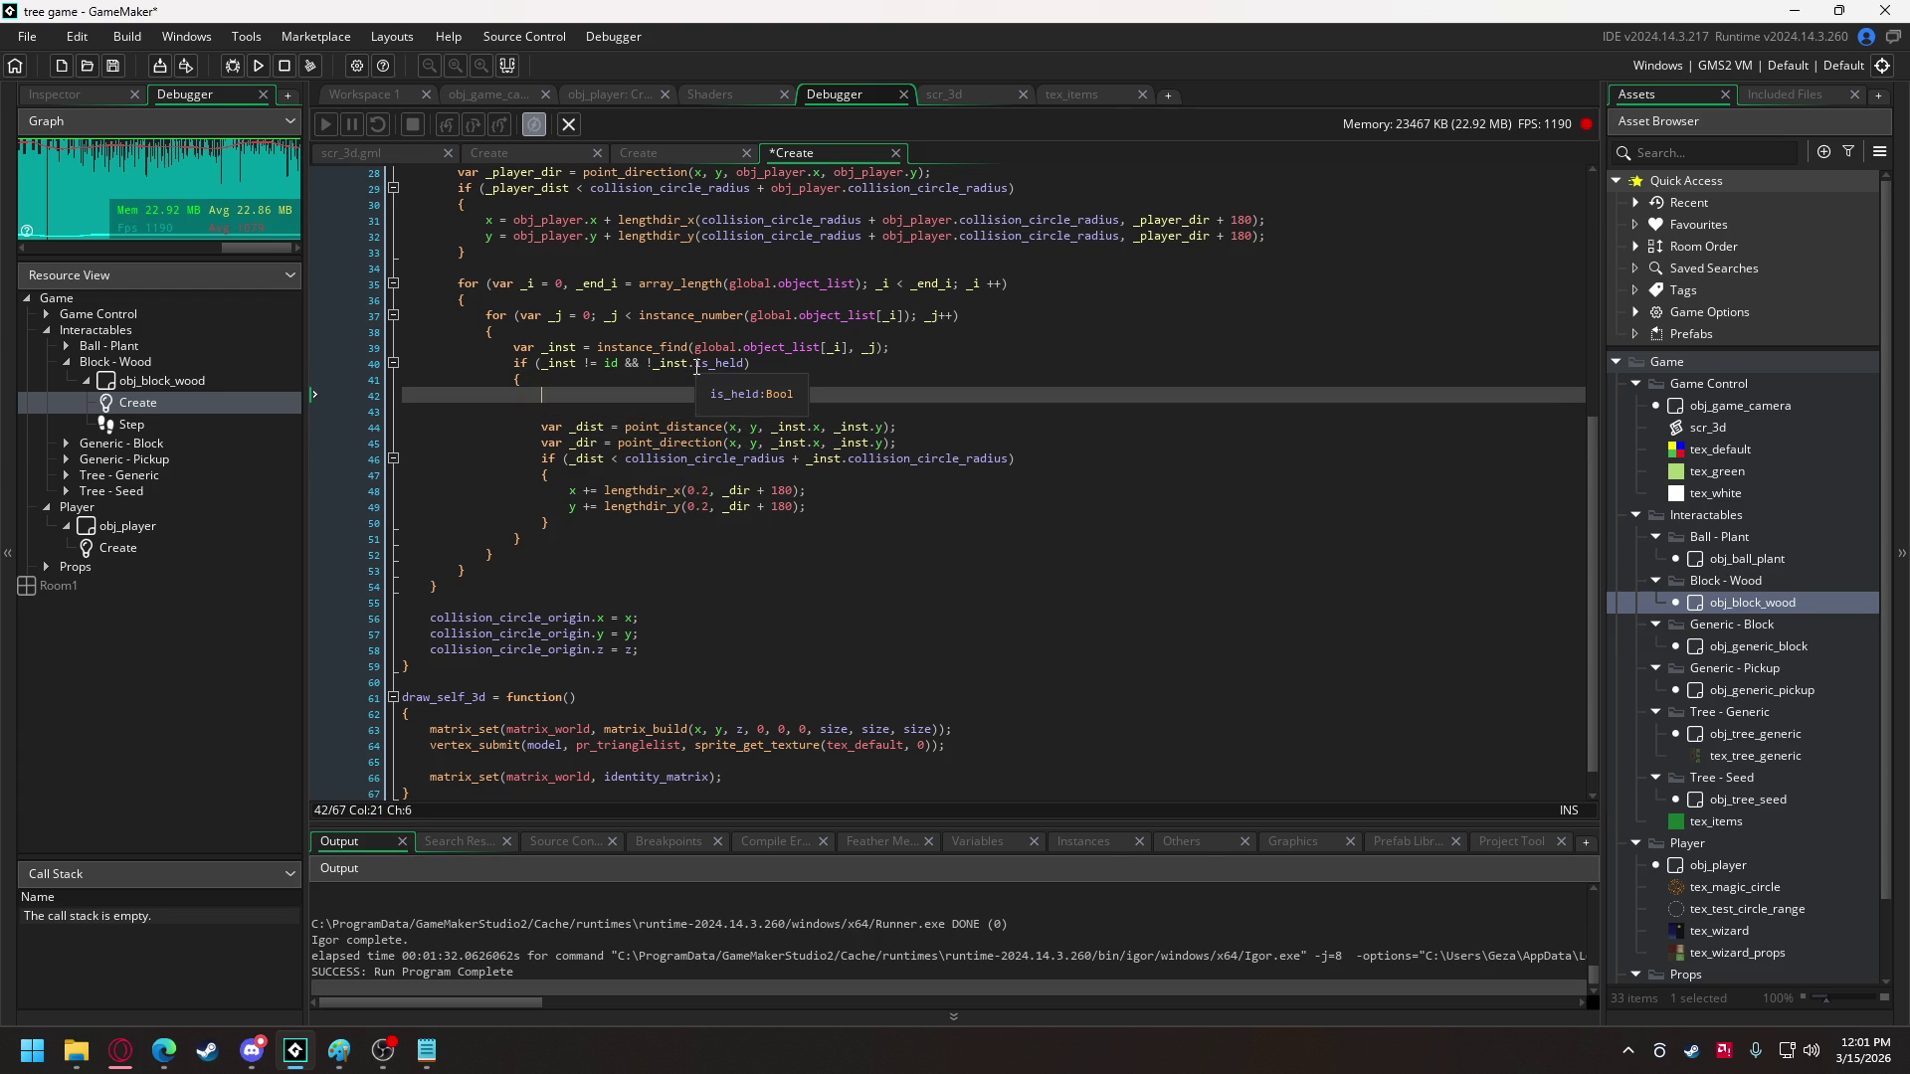
pyautogui.write('if (x == )ns')
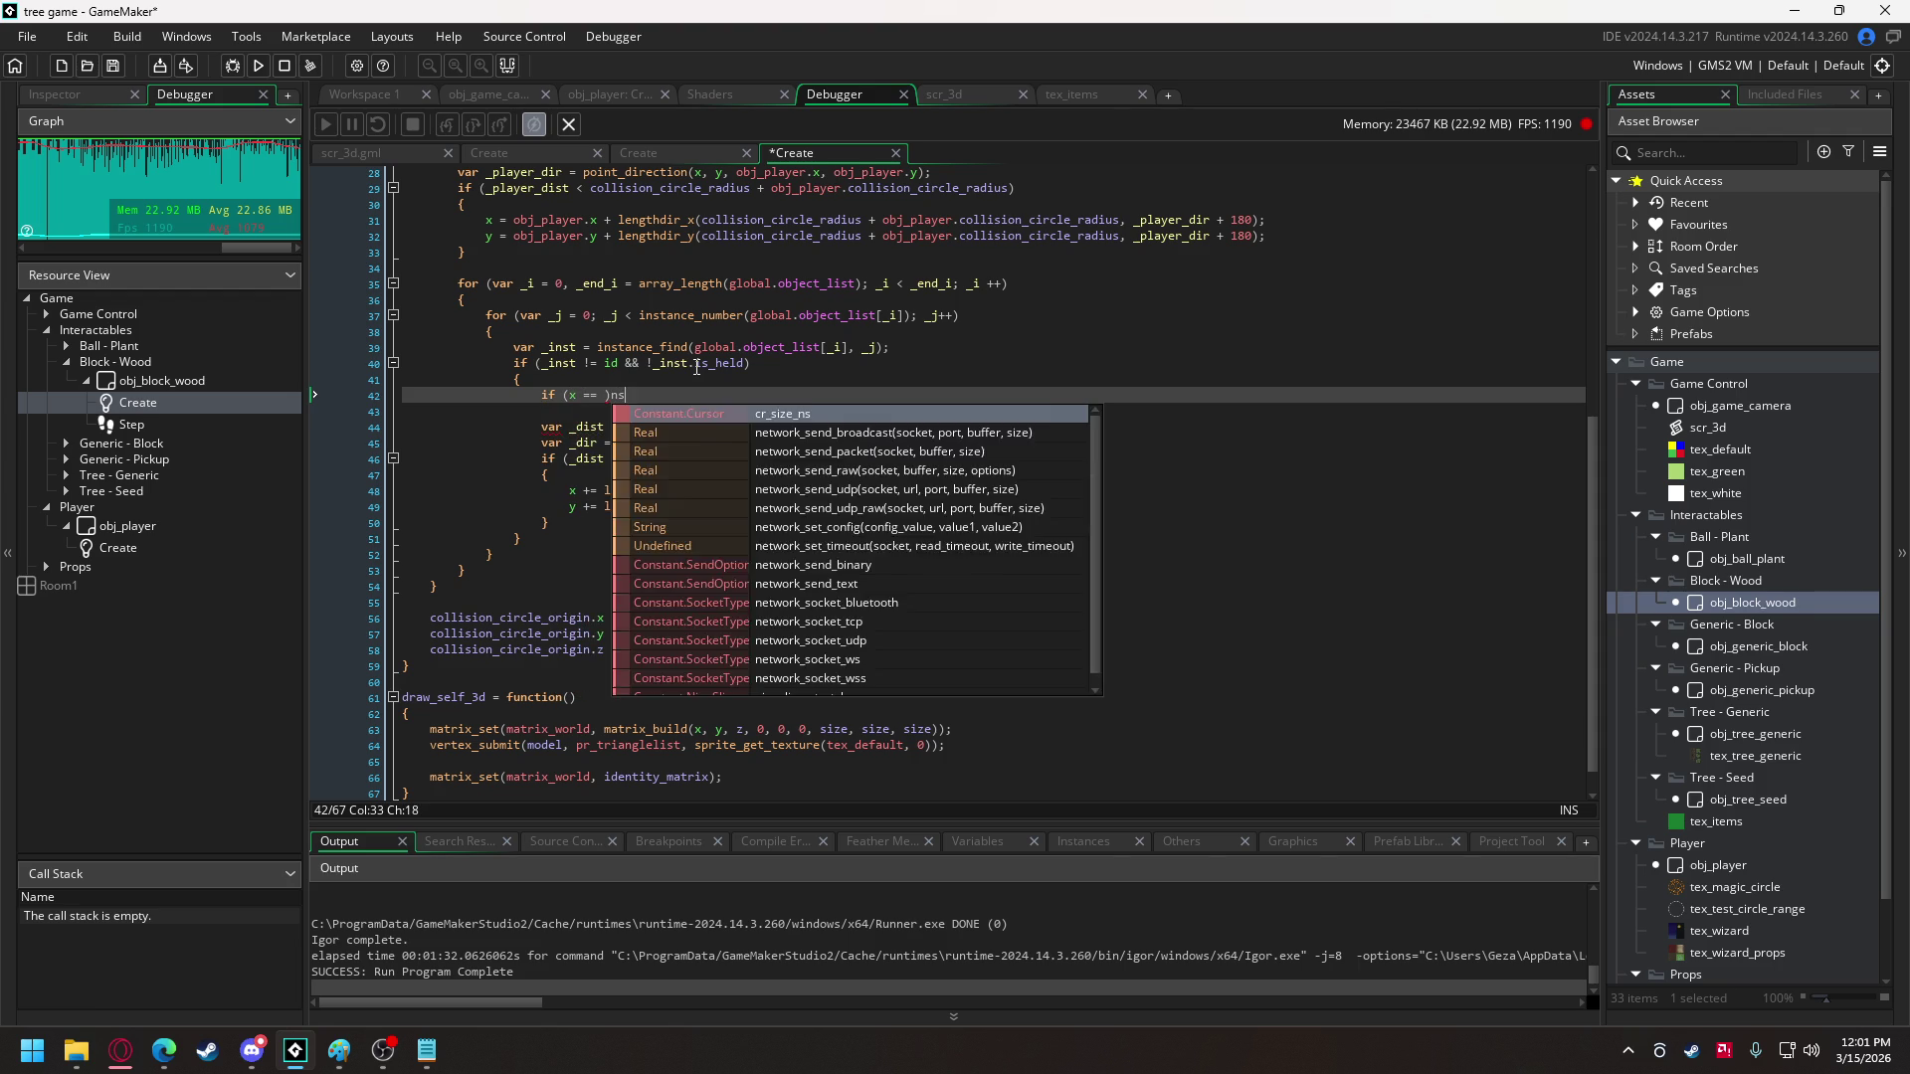
pyautogui.write('t.x &&')
pyautogui.press('Left')
pyautogui.press('Left')
pyautogui.press('Left')
pyautogui.press('BackSpace')
pyautogui.write('_i')
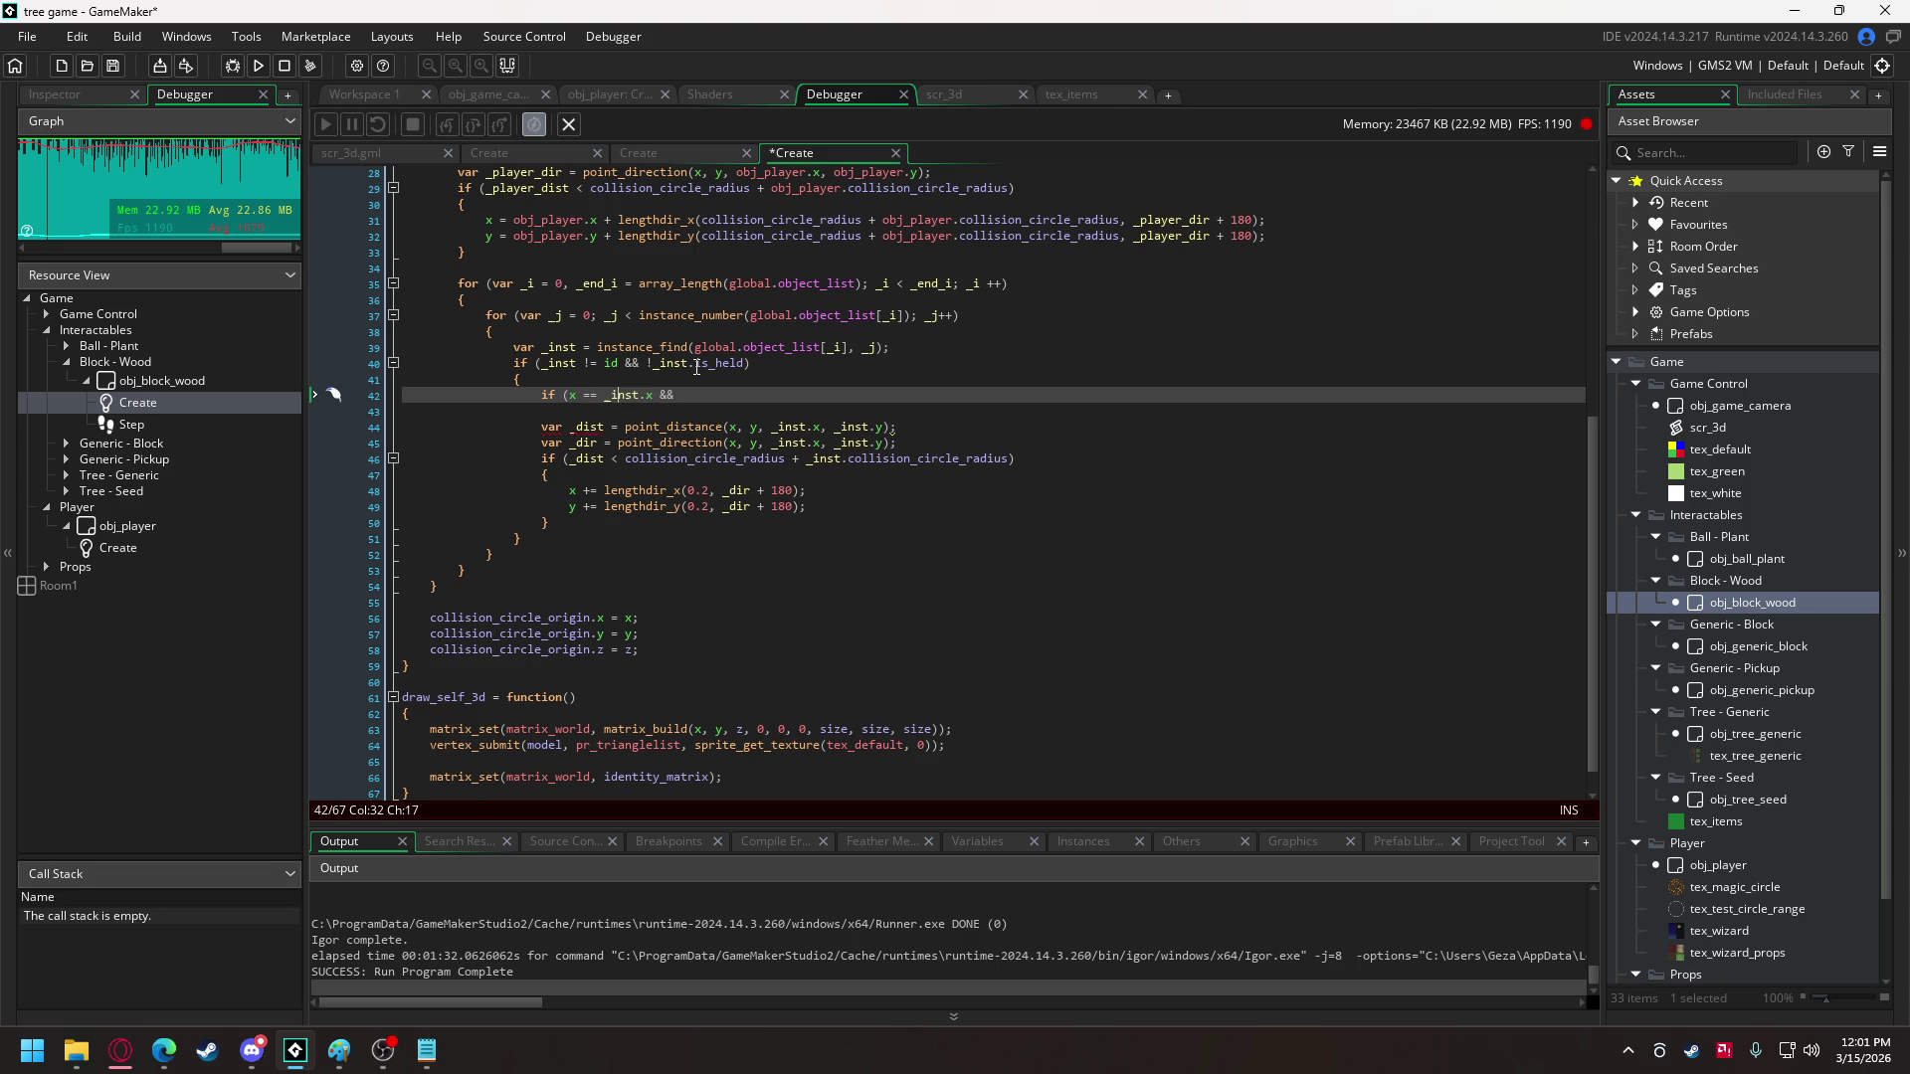
pyautogui.press('End')
pyautogui.write('y == _inst.y')
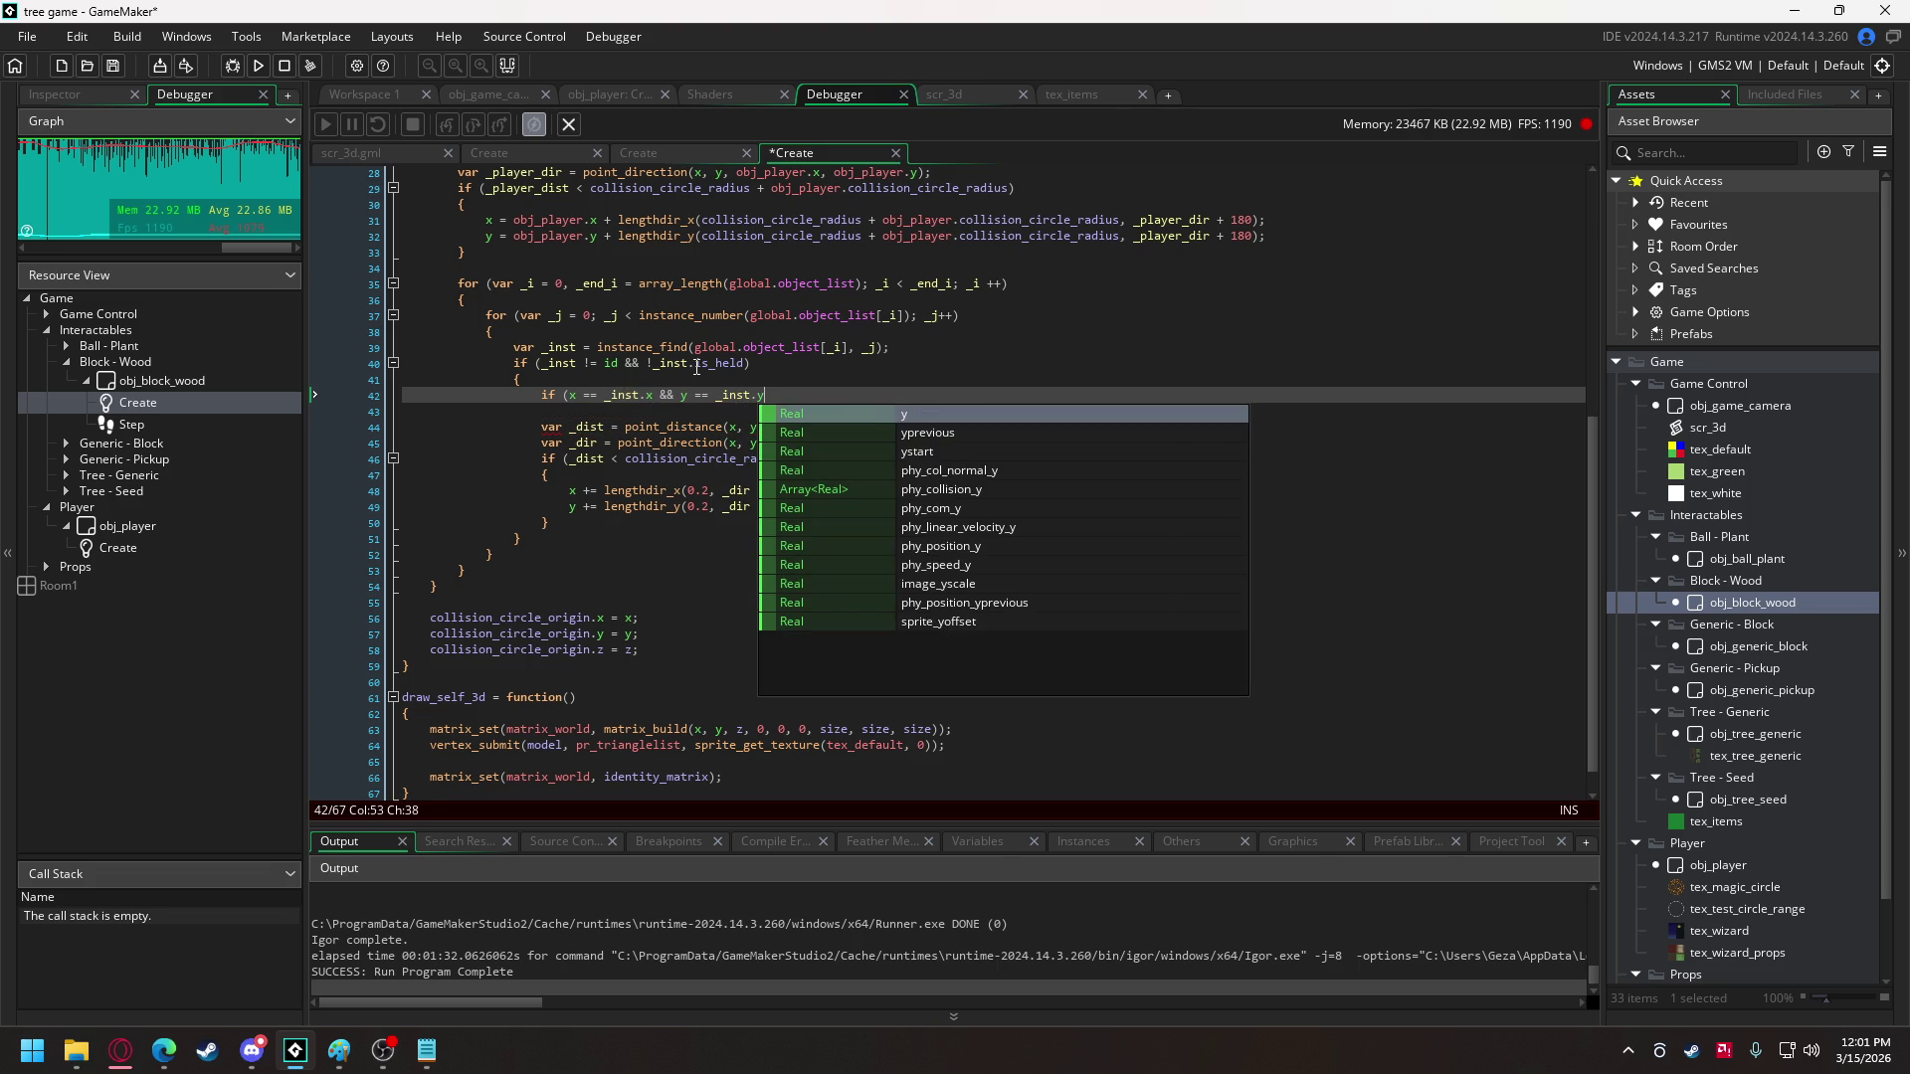
pyautogui.write(')')
# - Fill the new block with x += 0.1 and y += 0.1, then run the game
pyautogui.press('Return')
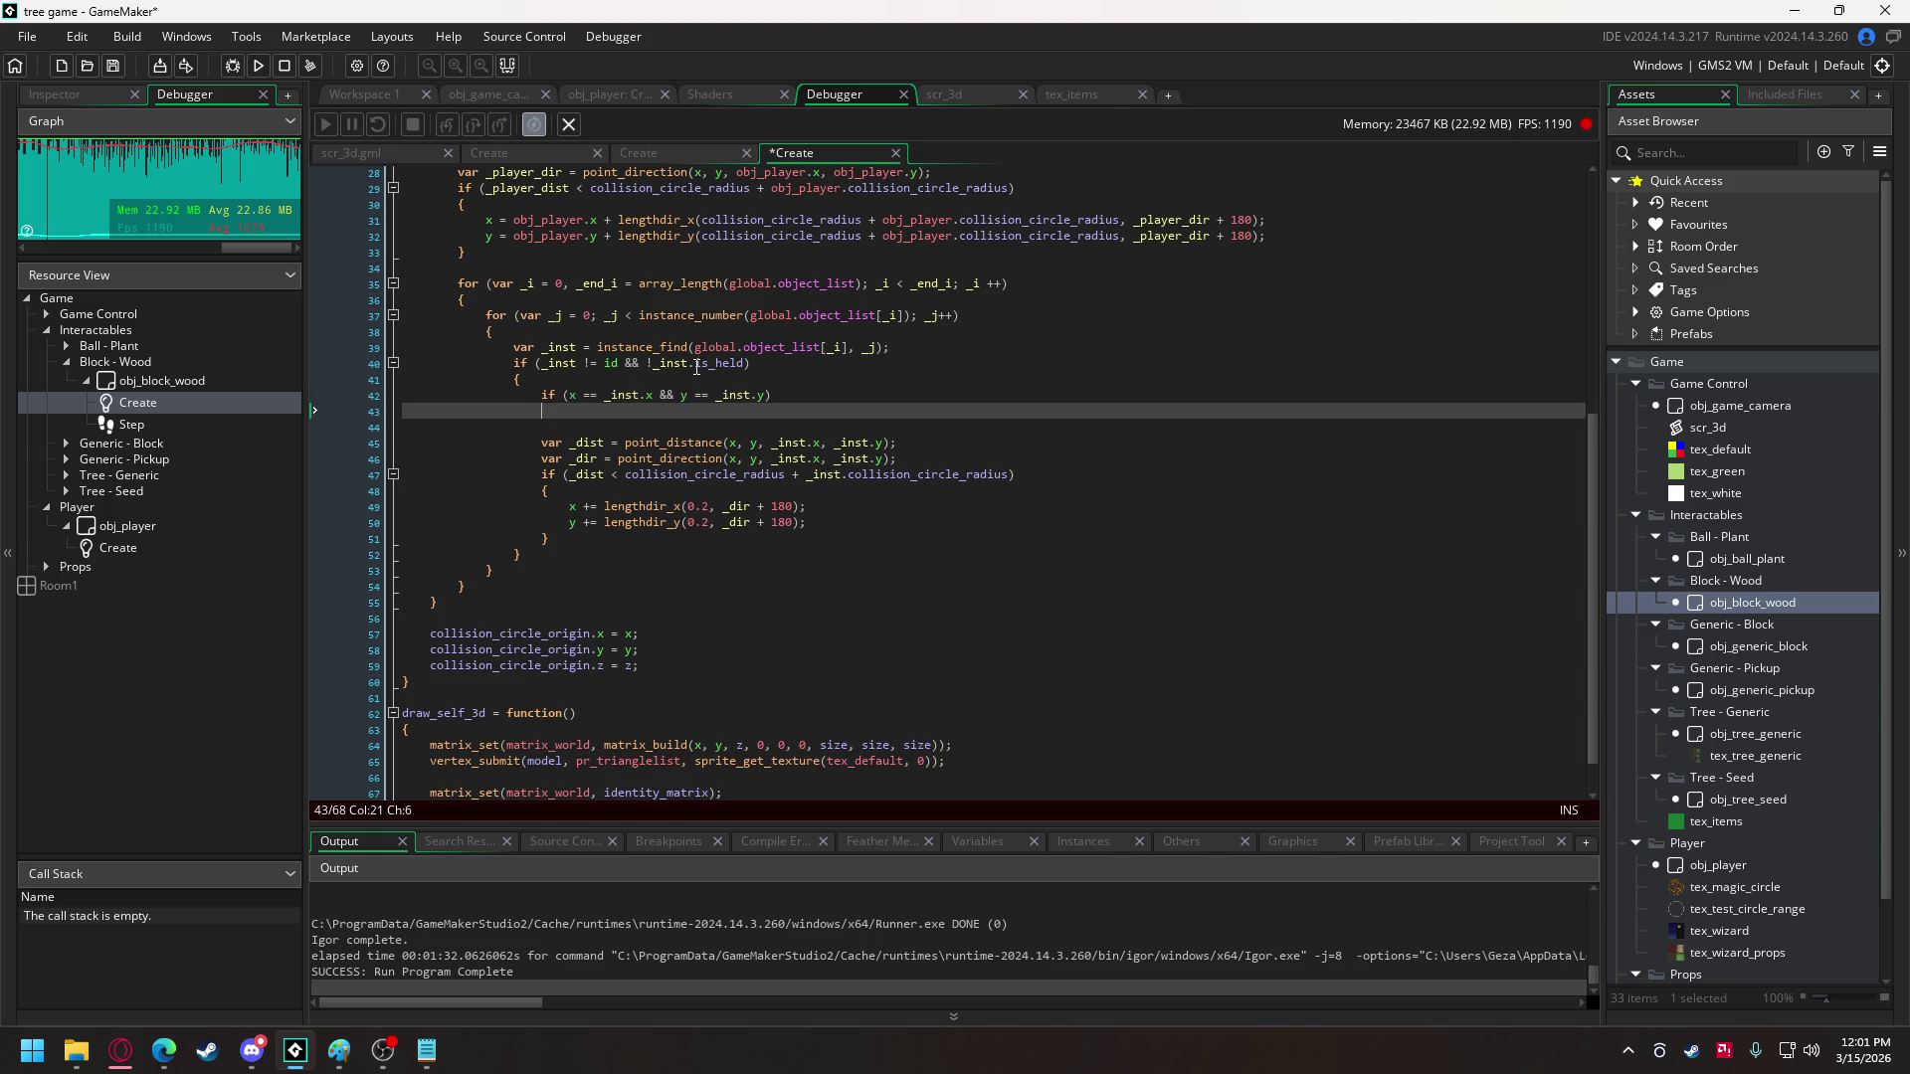
pyautogui.write('{')
pyautogui.press('Return')
pyautogui.press('Return')
pyautogui.press('Up')
pyautogui.write('x += 0.1;')
pyautogui.press('Return')
pyautogui.write('y += ')
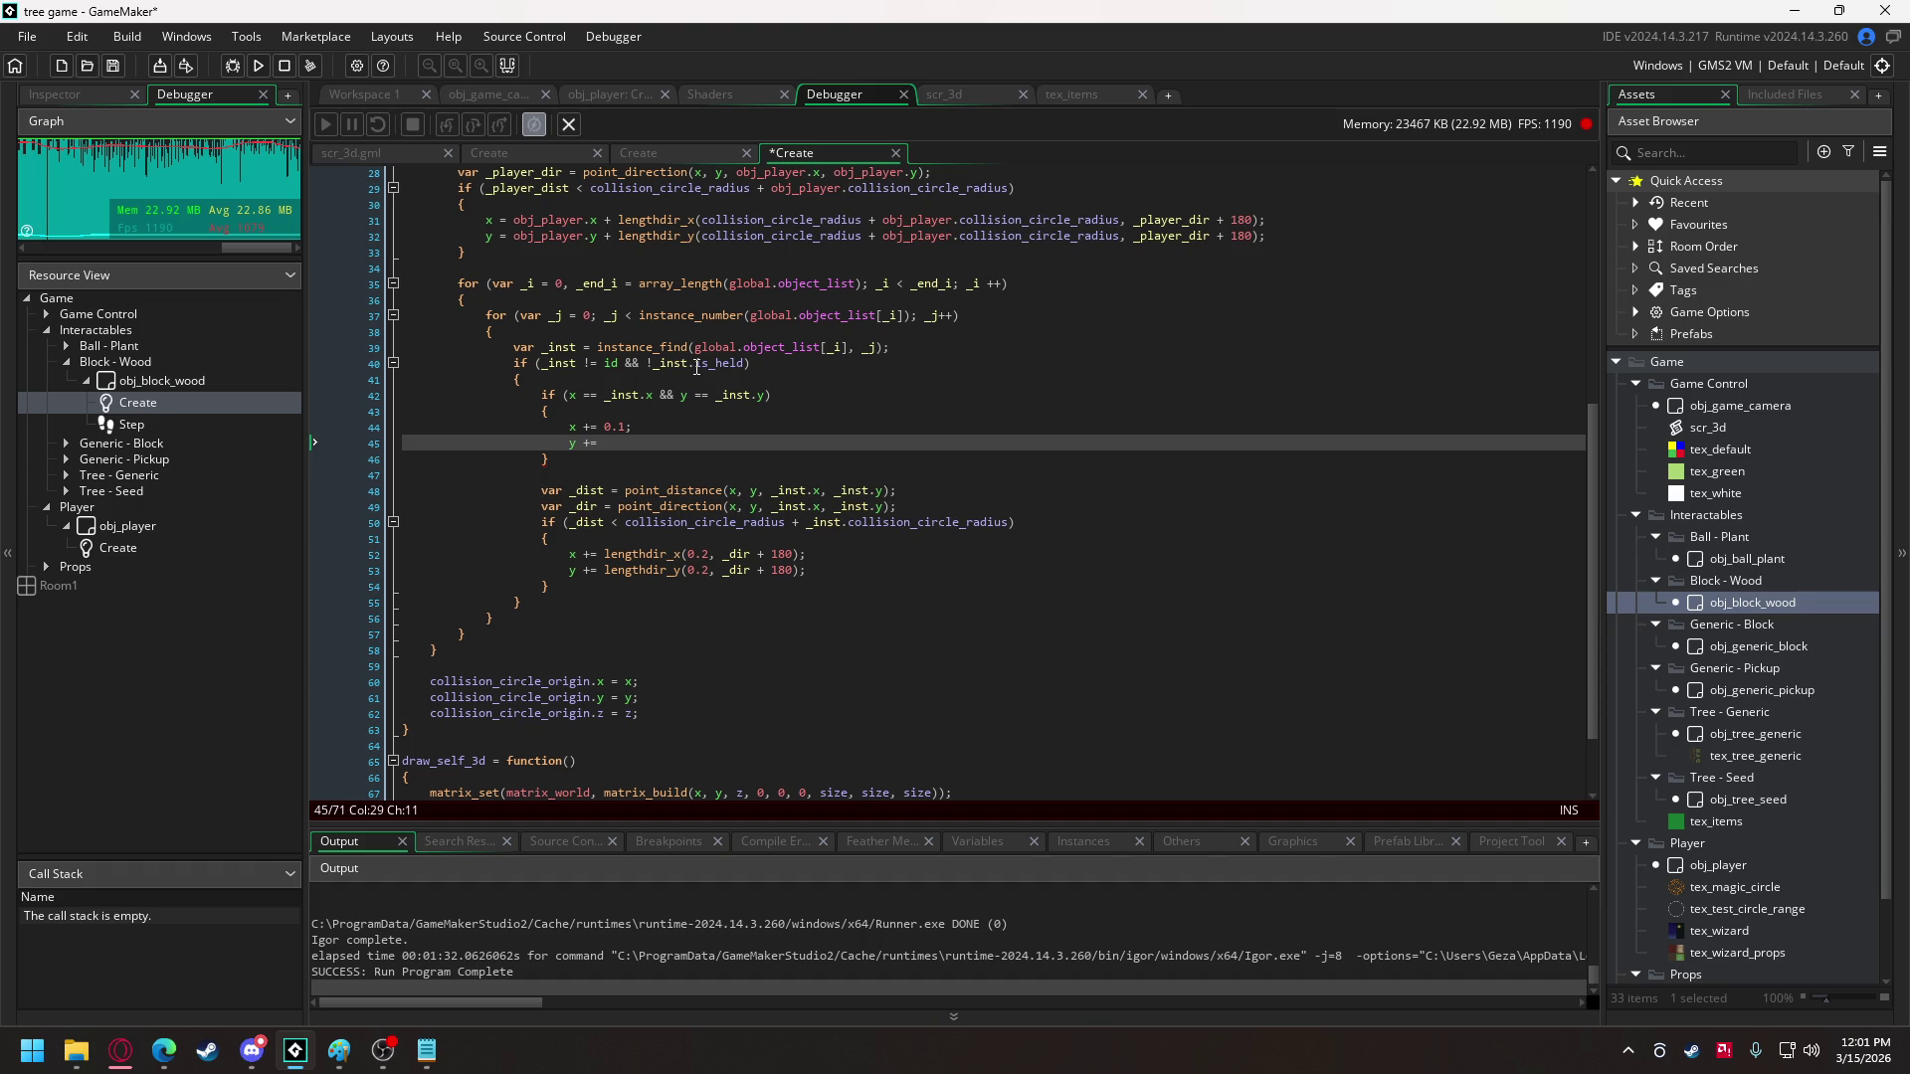
pyautogui.write('0')
pyautogui.press('F6')
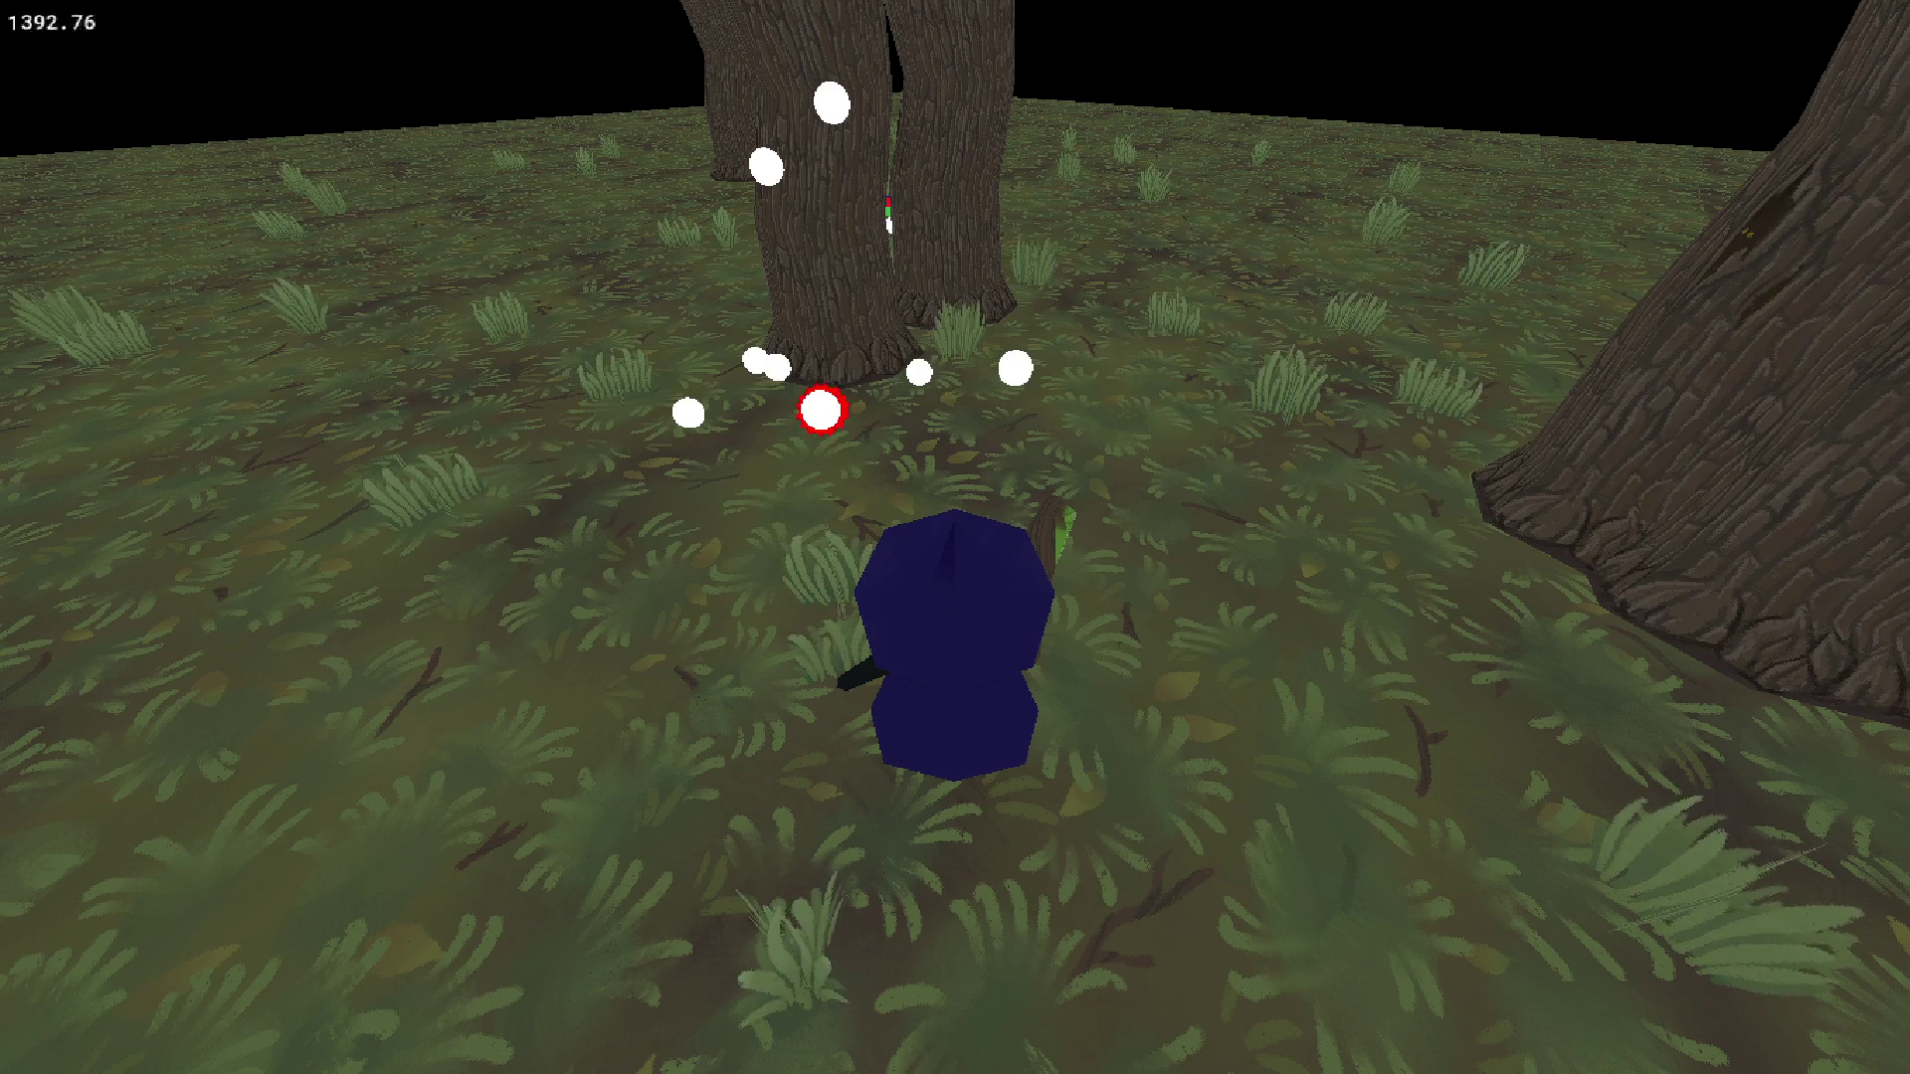
# - Walk the witch through the trees and chop a tree to test the block spacing
pyautogui.press('w')
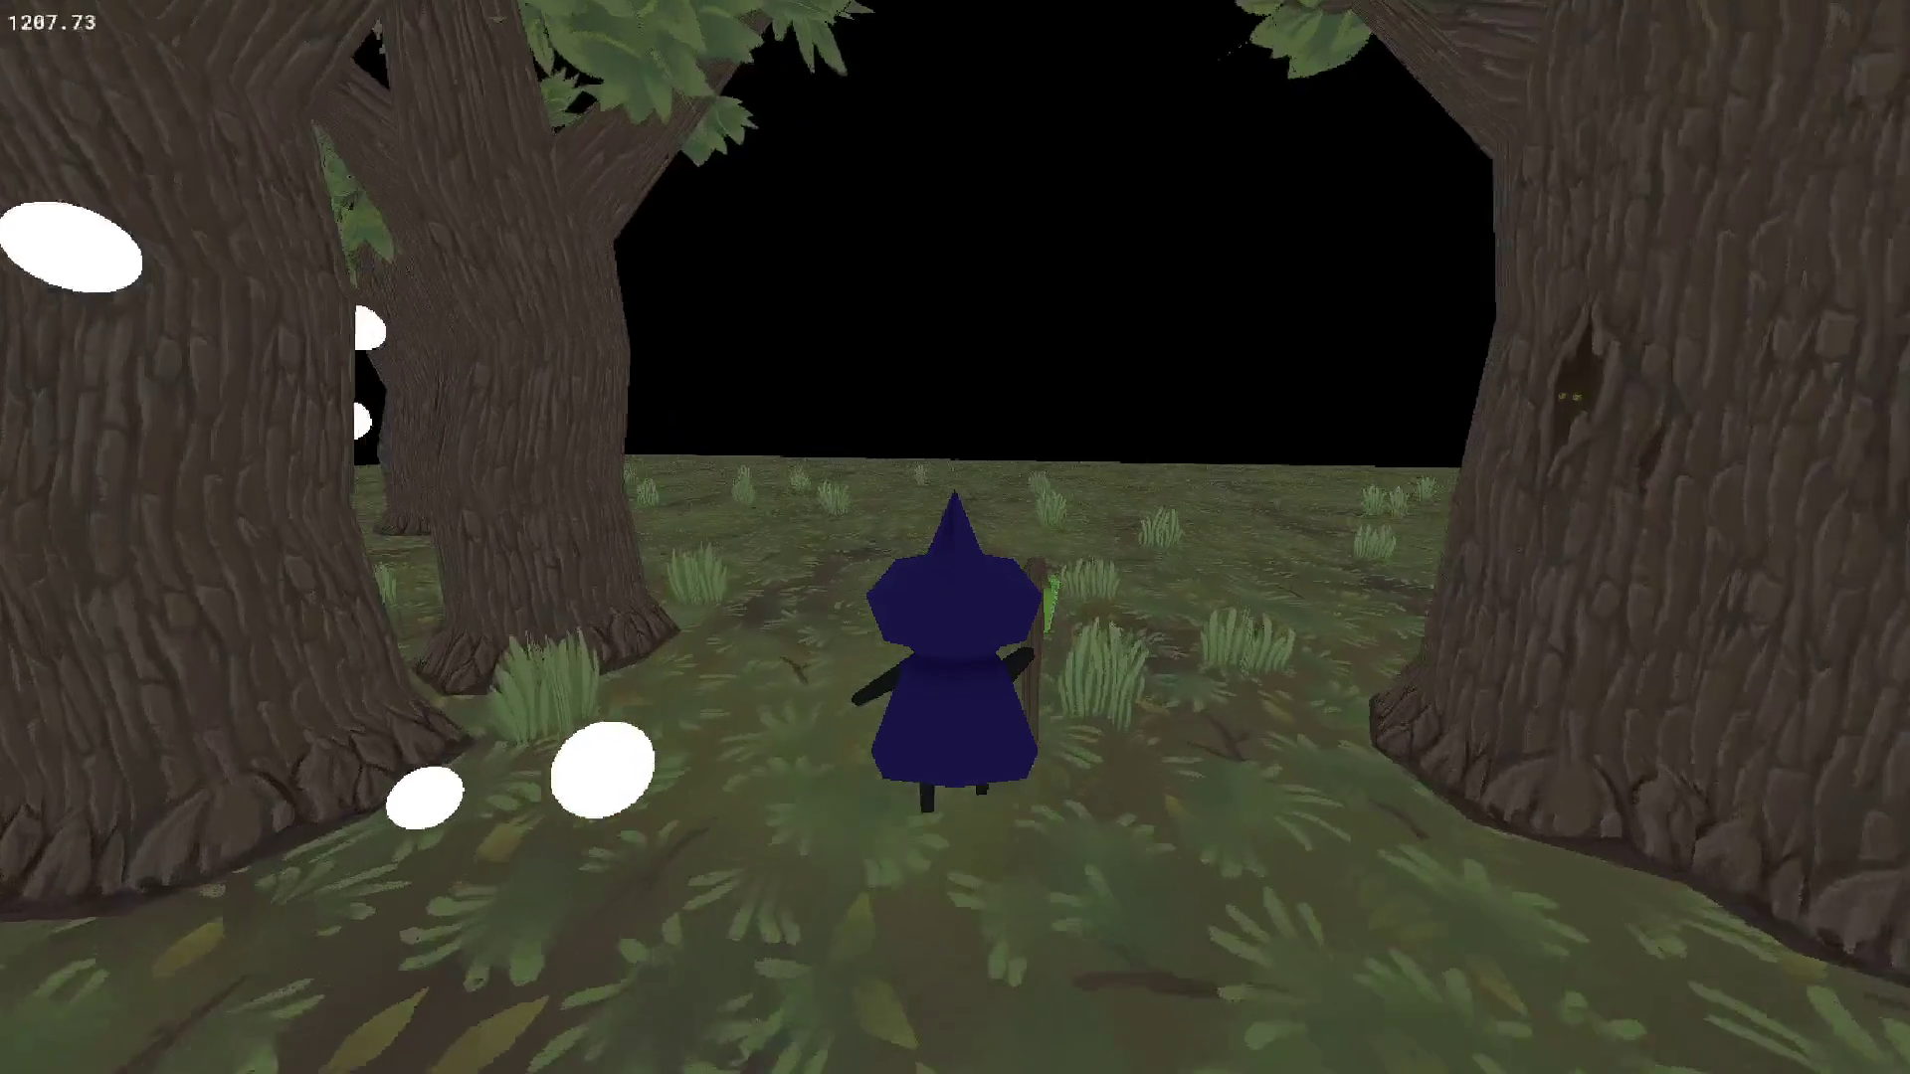
pyautogui.press('w')
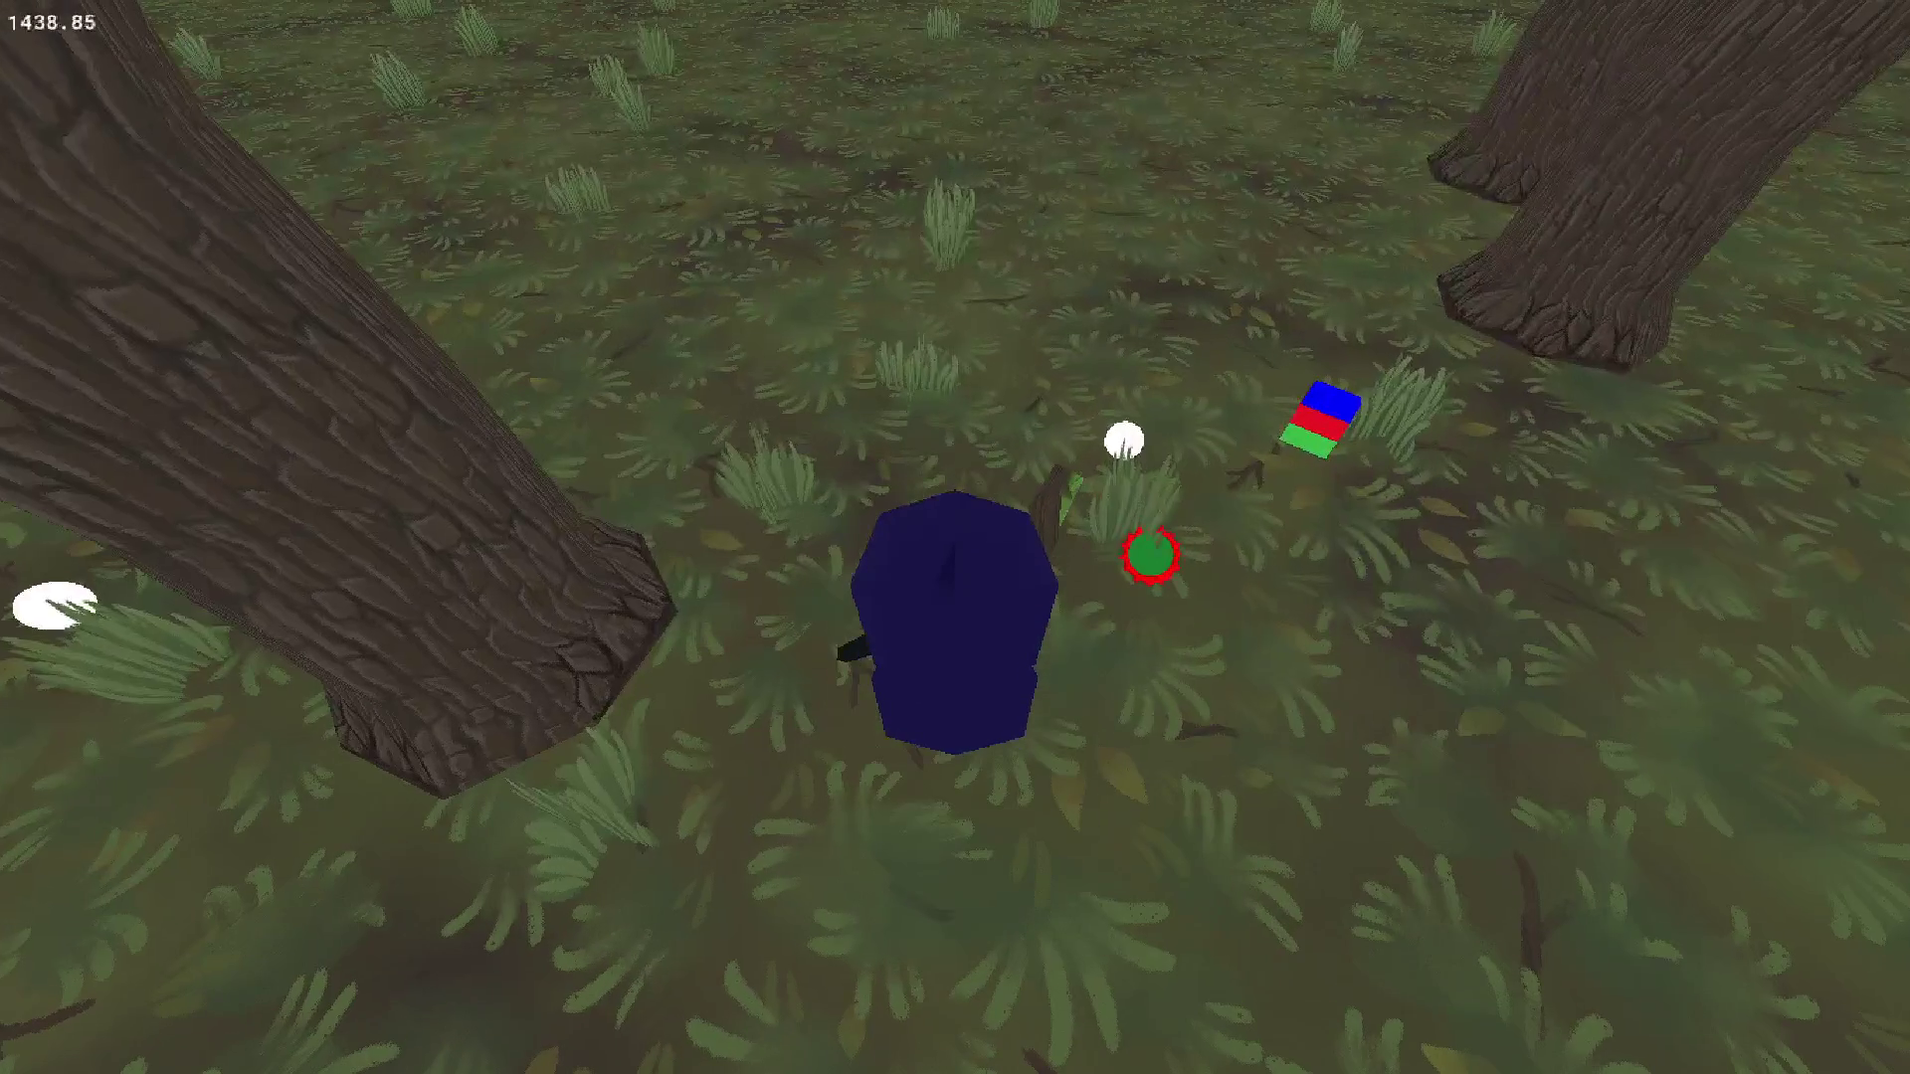
pyautogui.press('w')
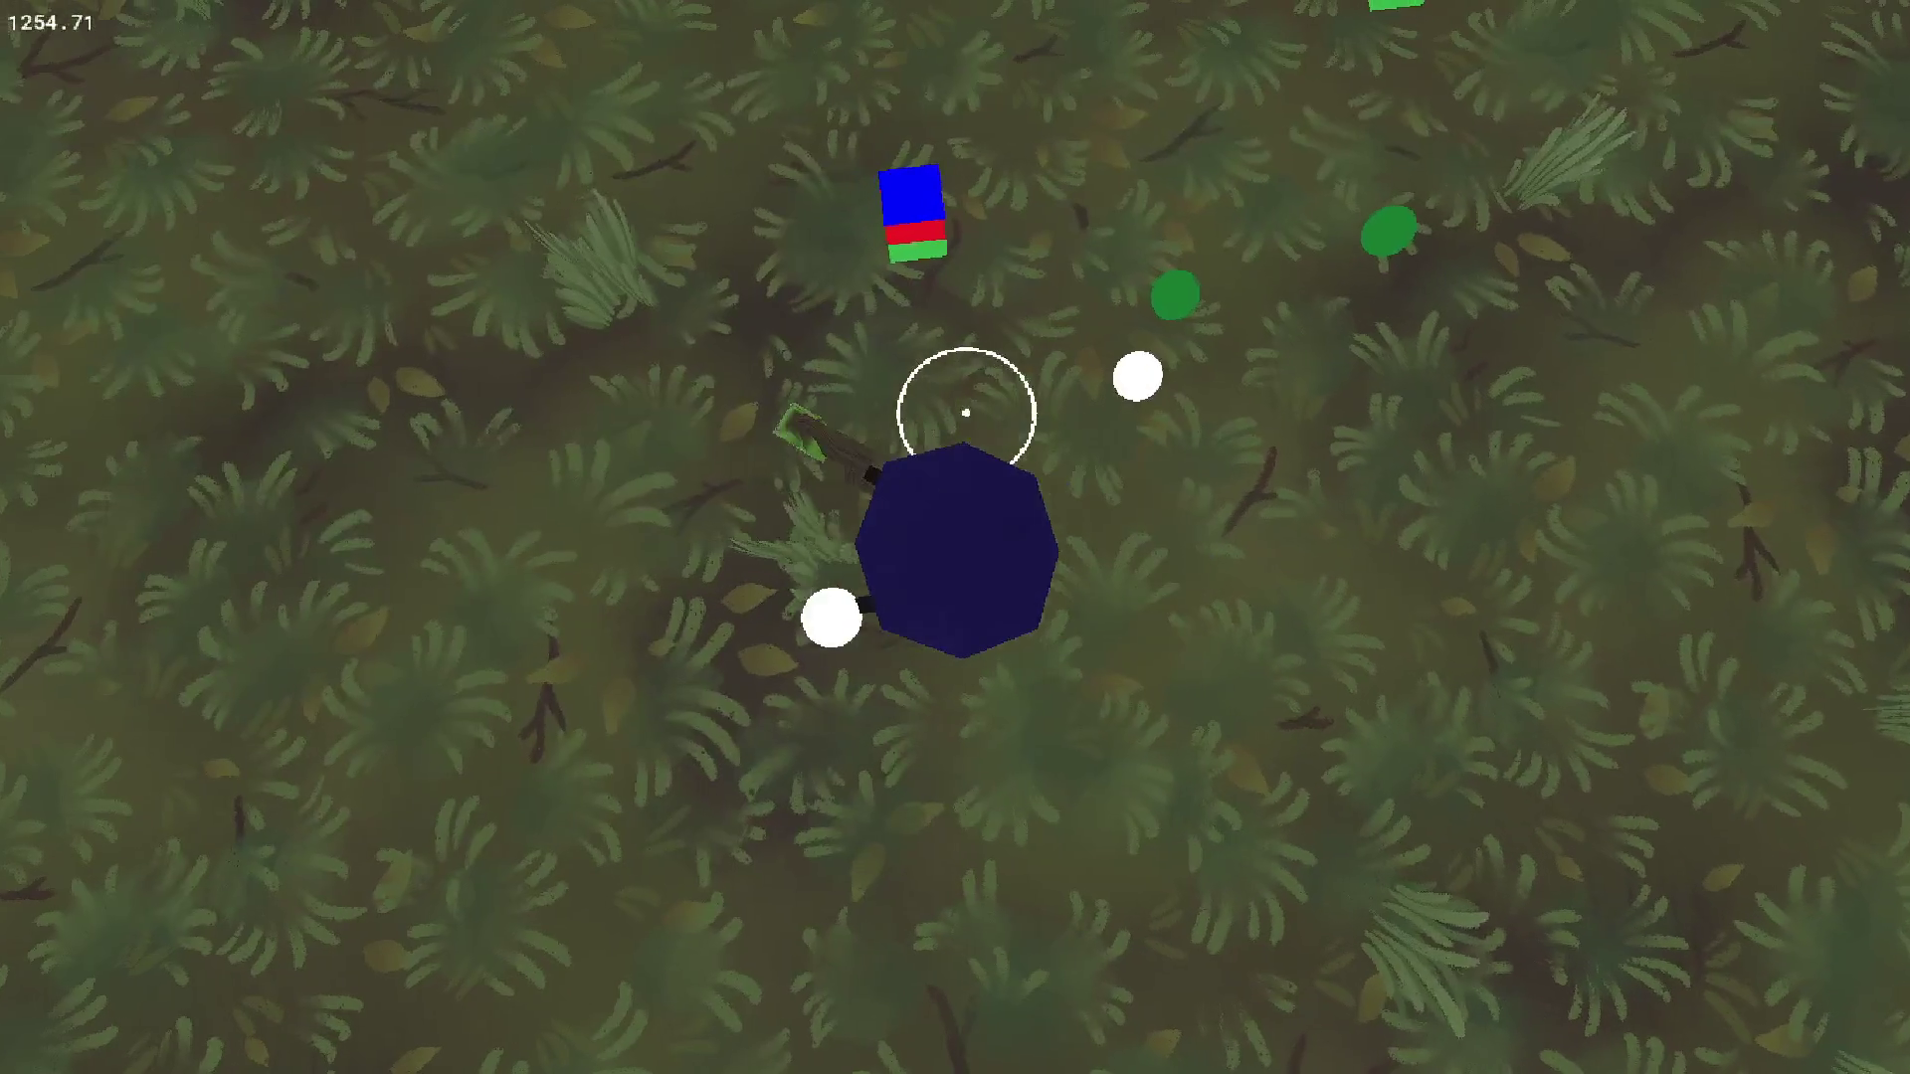
pyautogui.scroll(5, 955, 537)
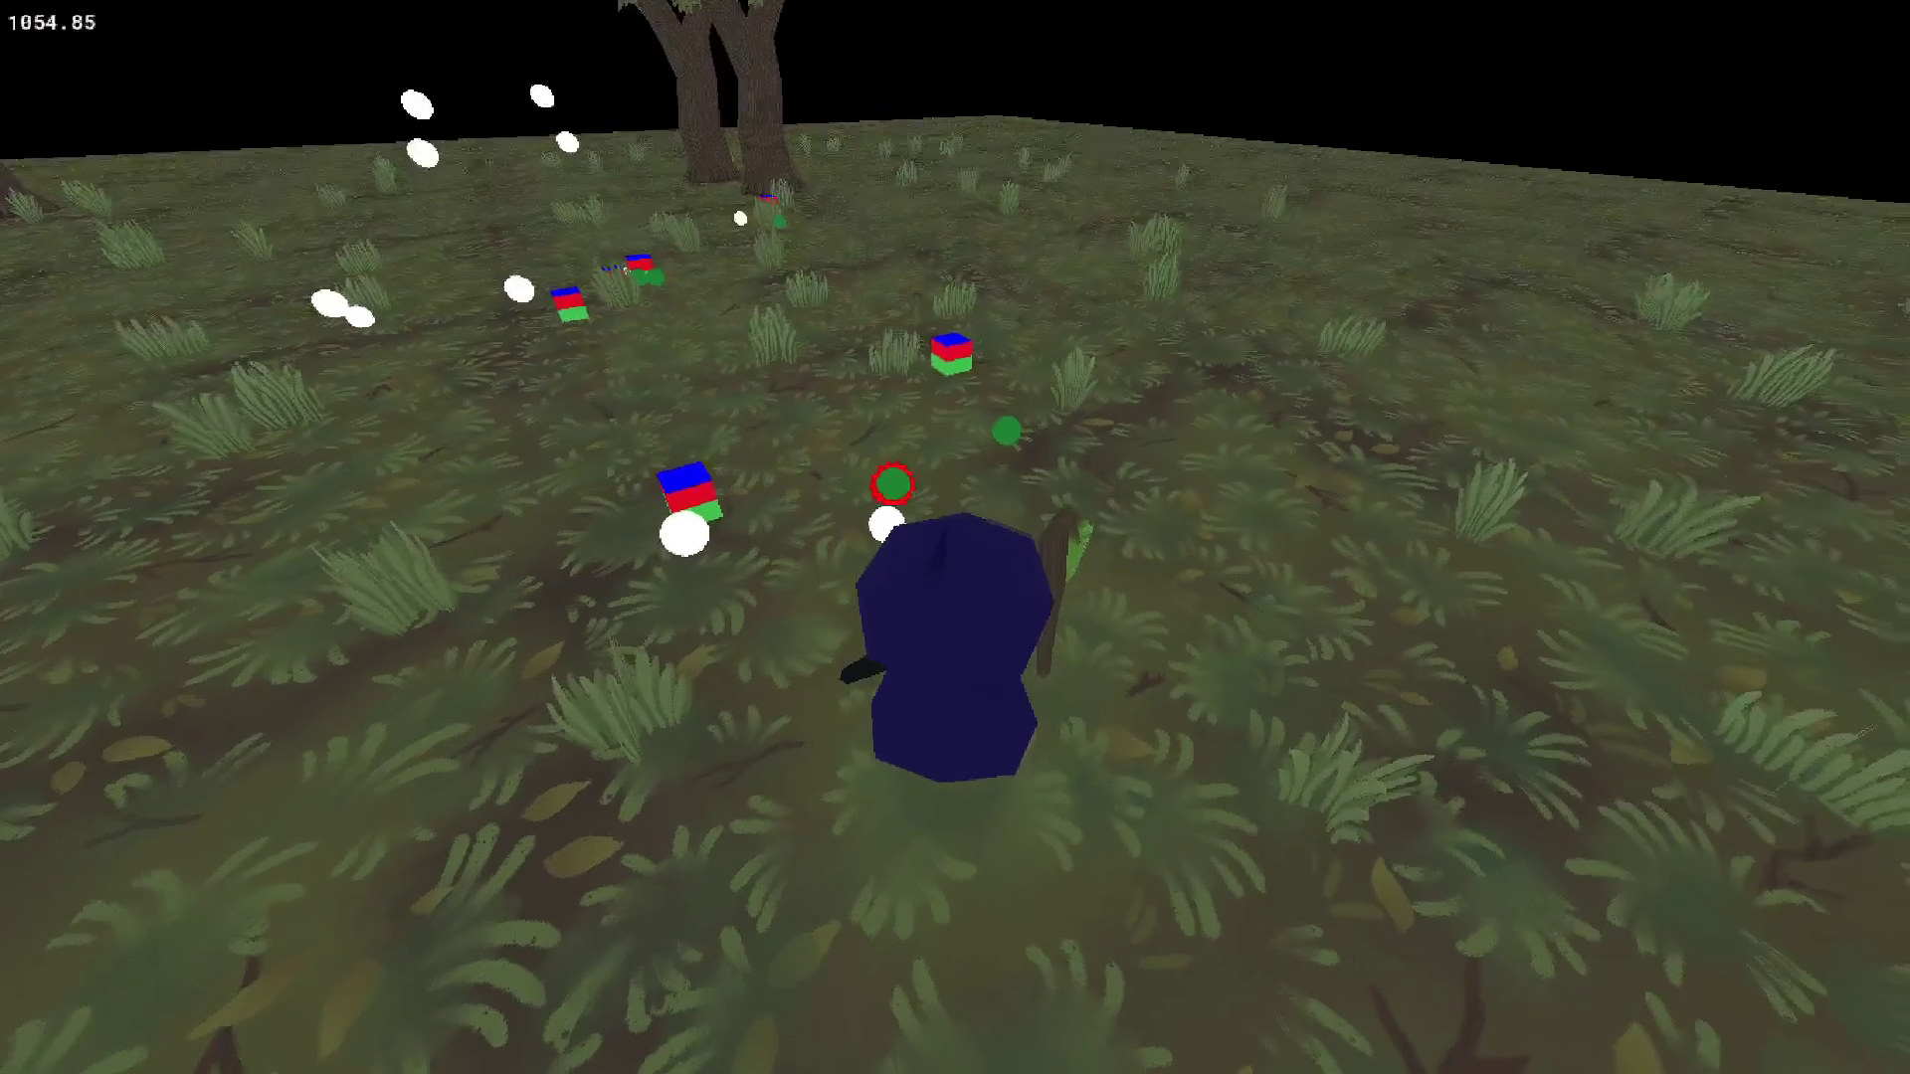
pyautogui.scroll(-5, 955, 537)
pyautogui.scroll(5, 955, 537)
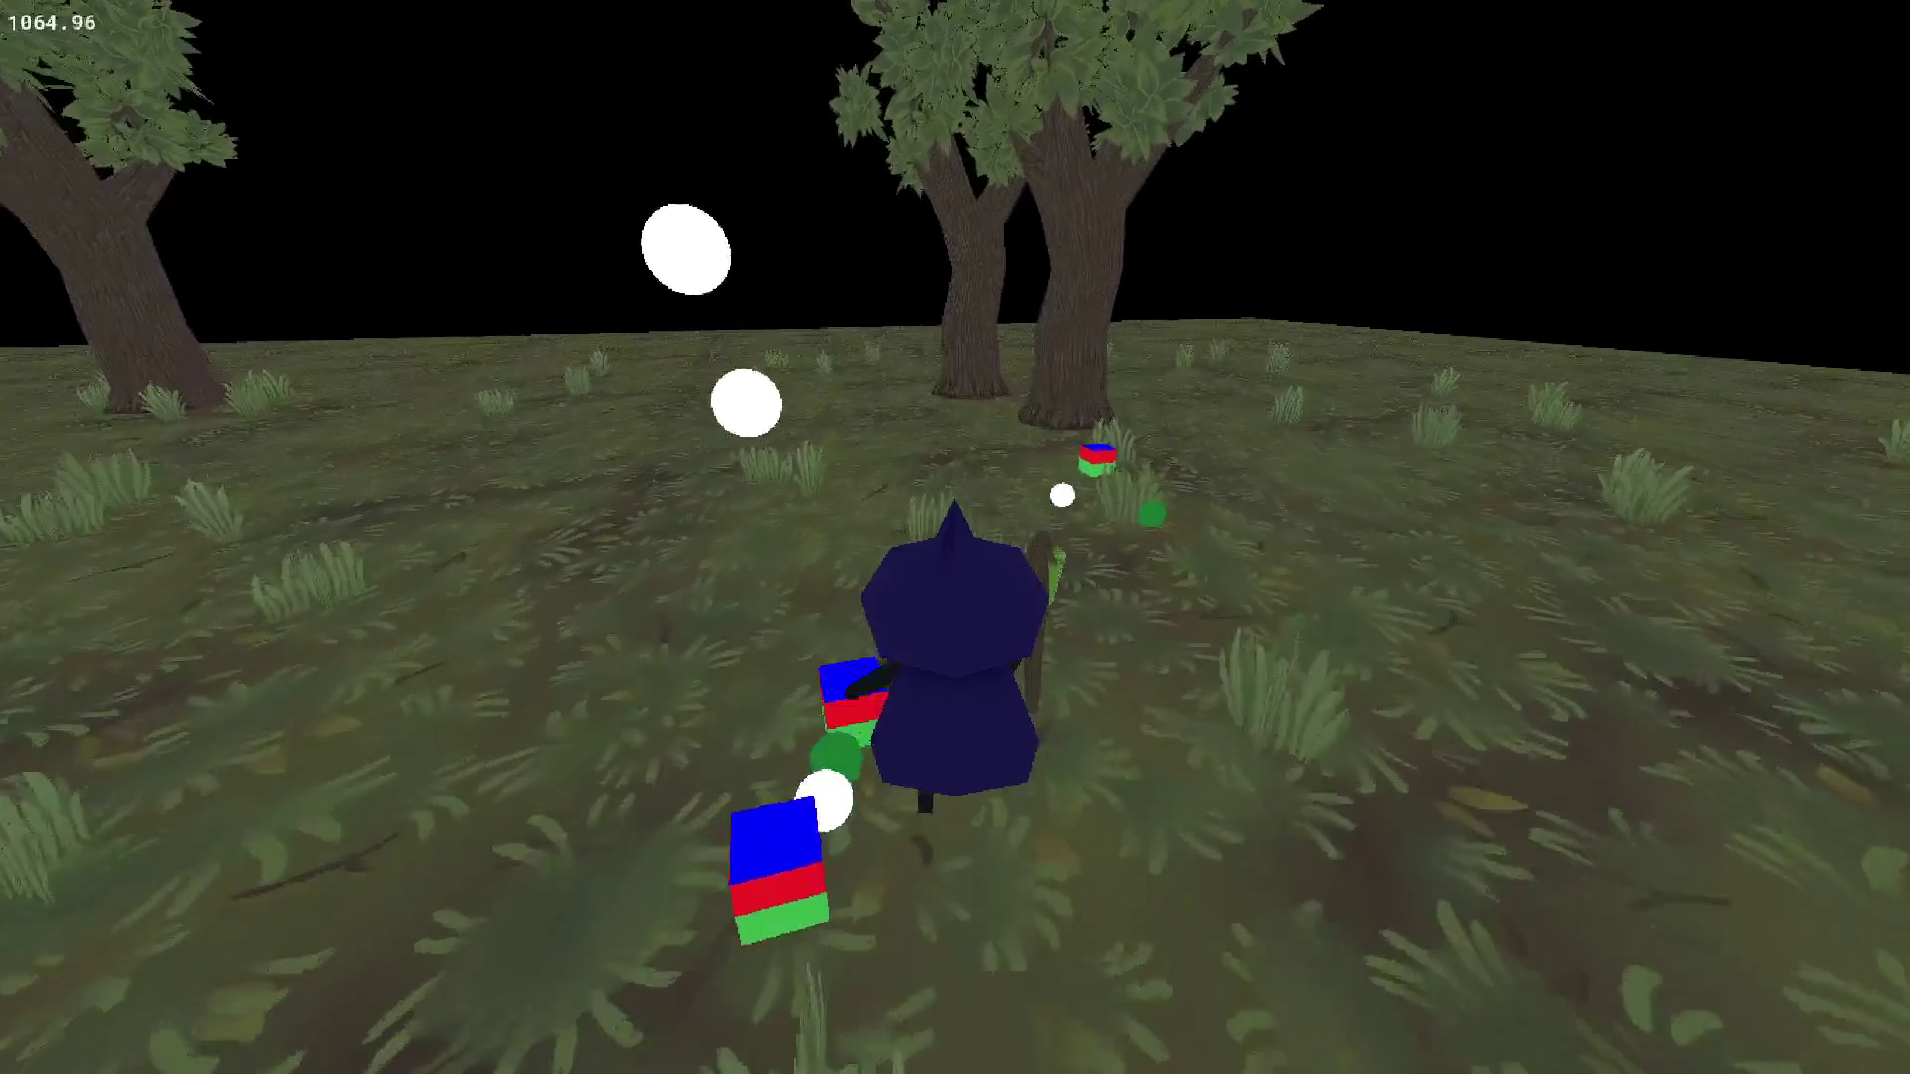
pyautogui.scroll(-5, 955, 537)
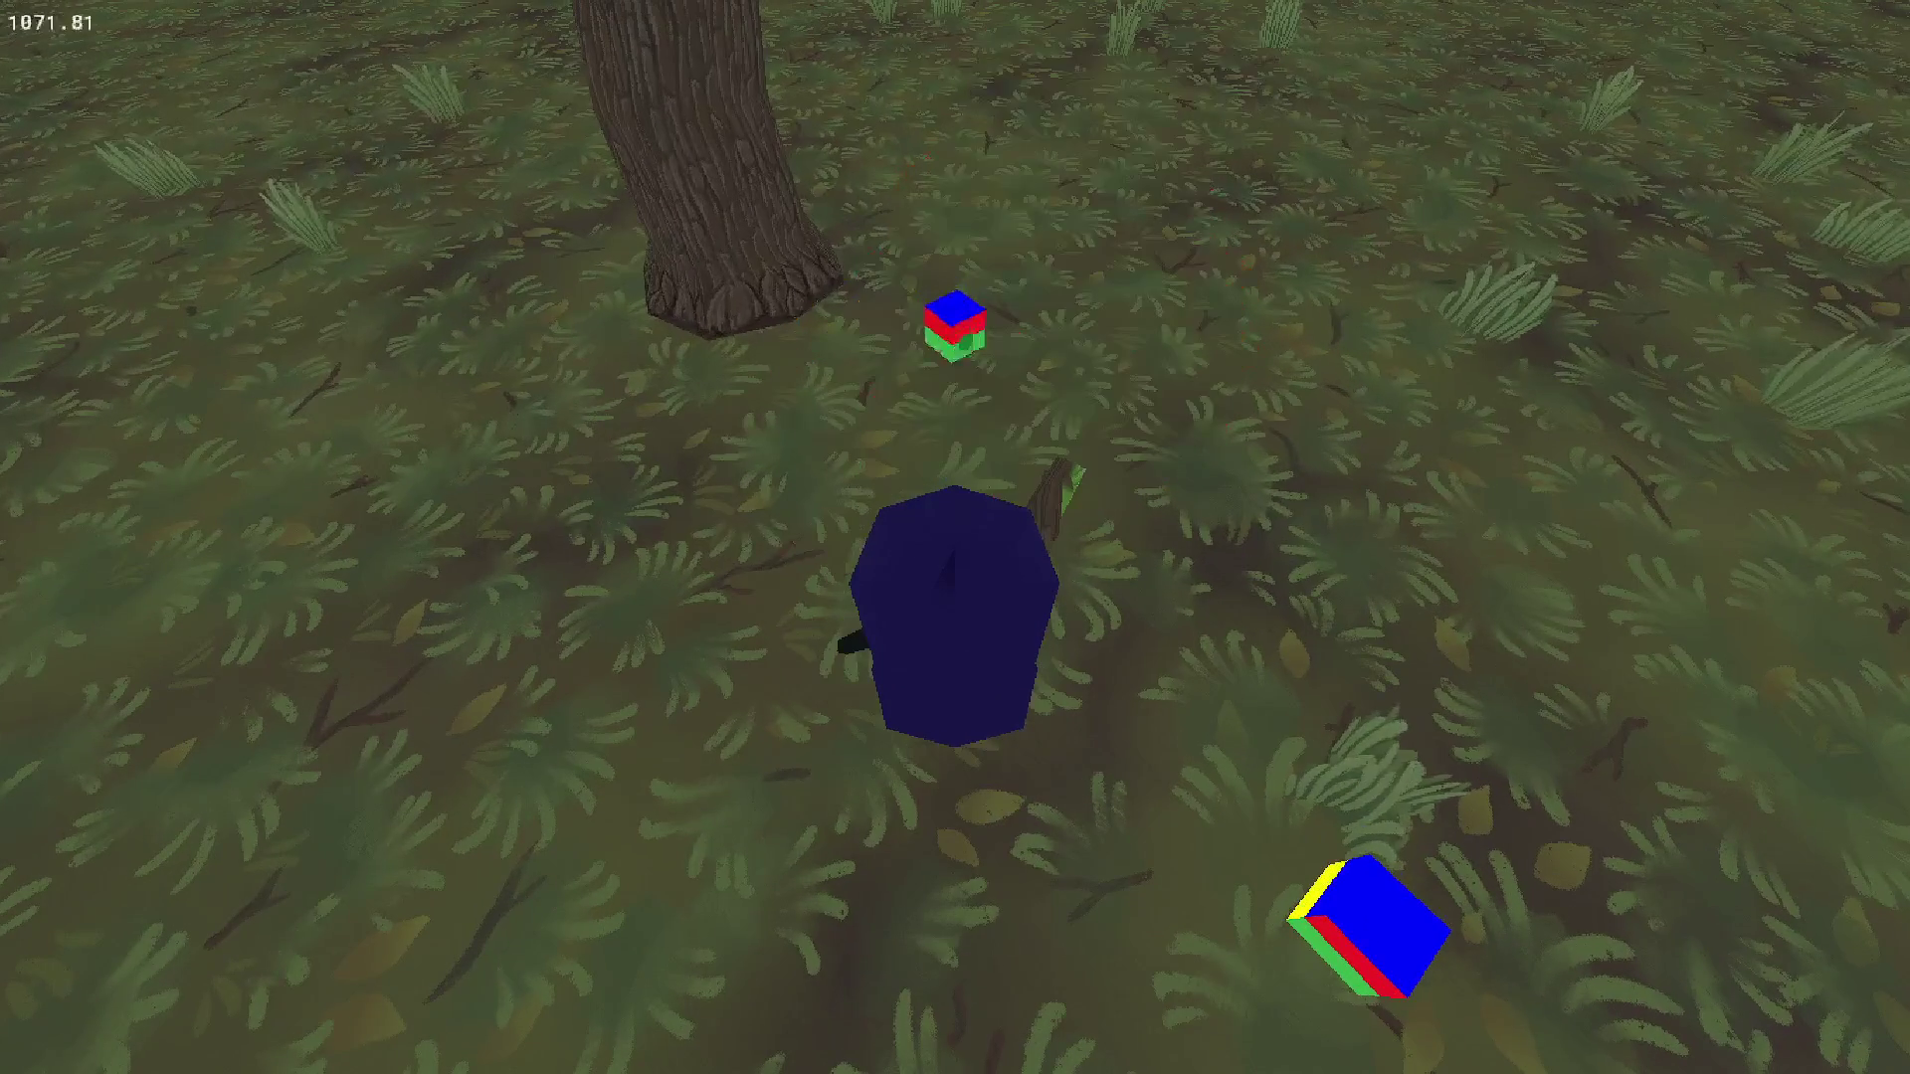
pyautogui.scroll(5, 955, 537)
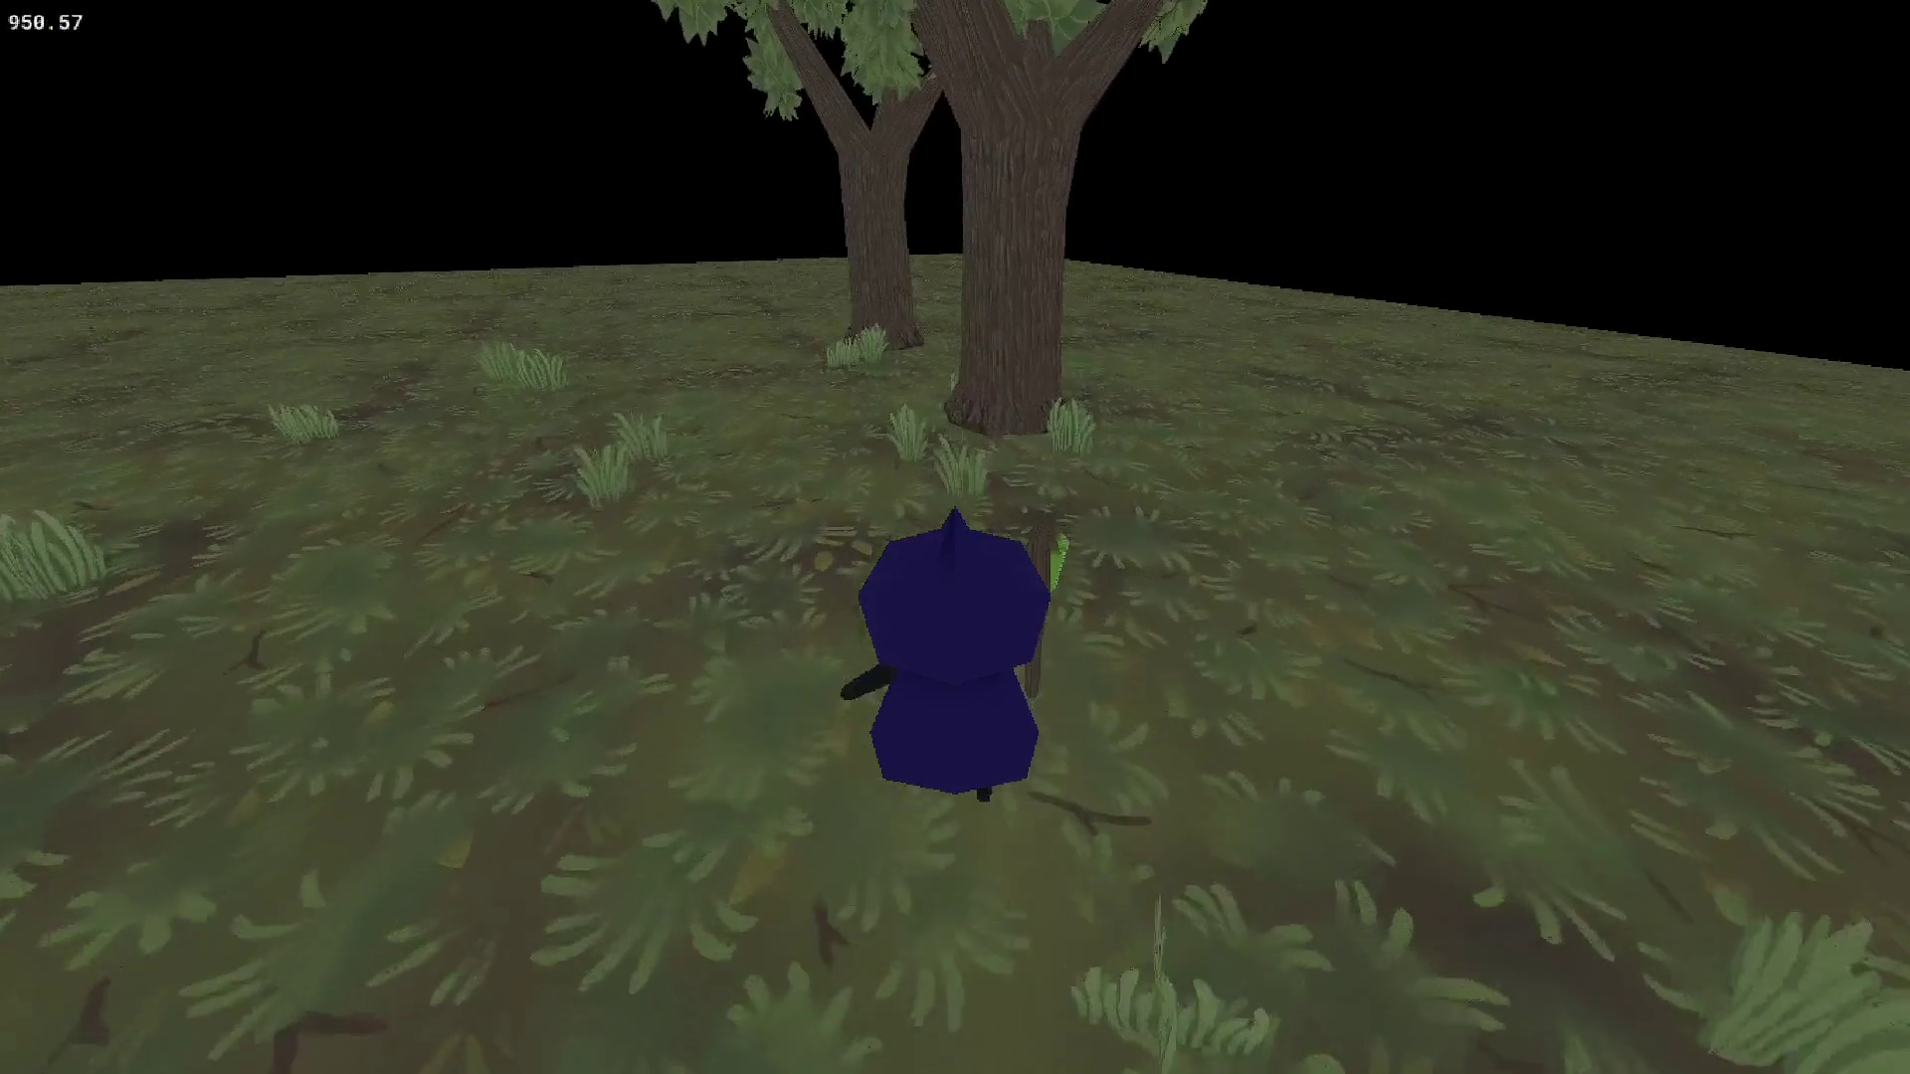
pyautogui.press('w')
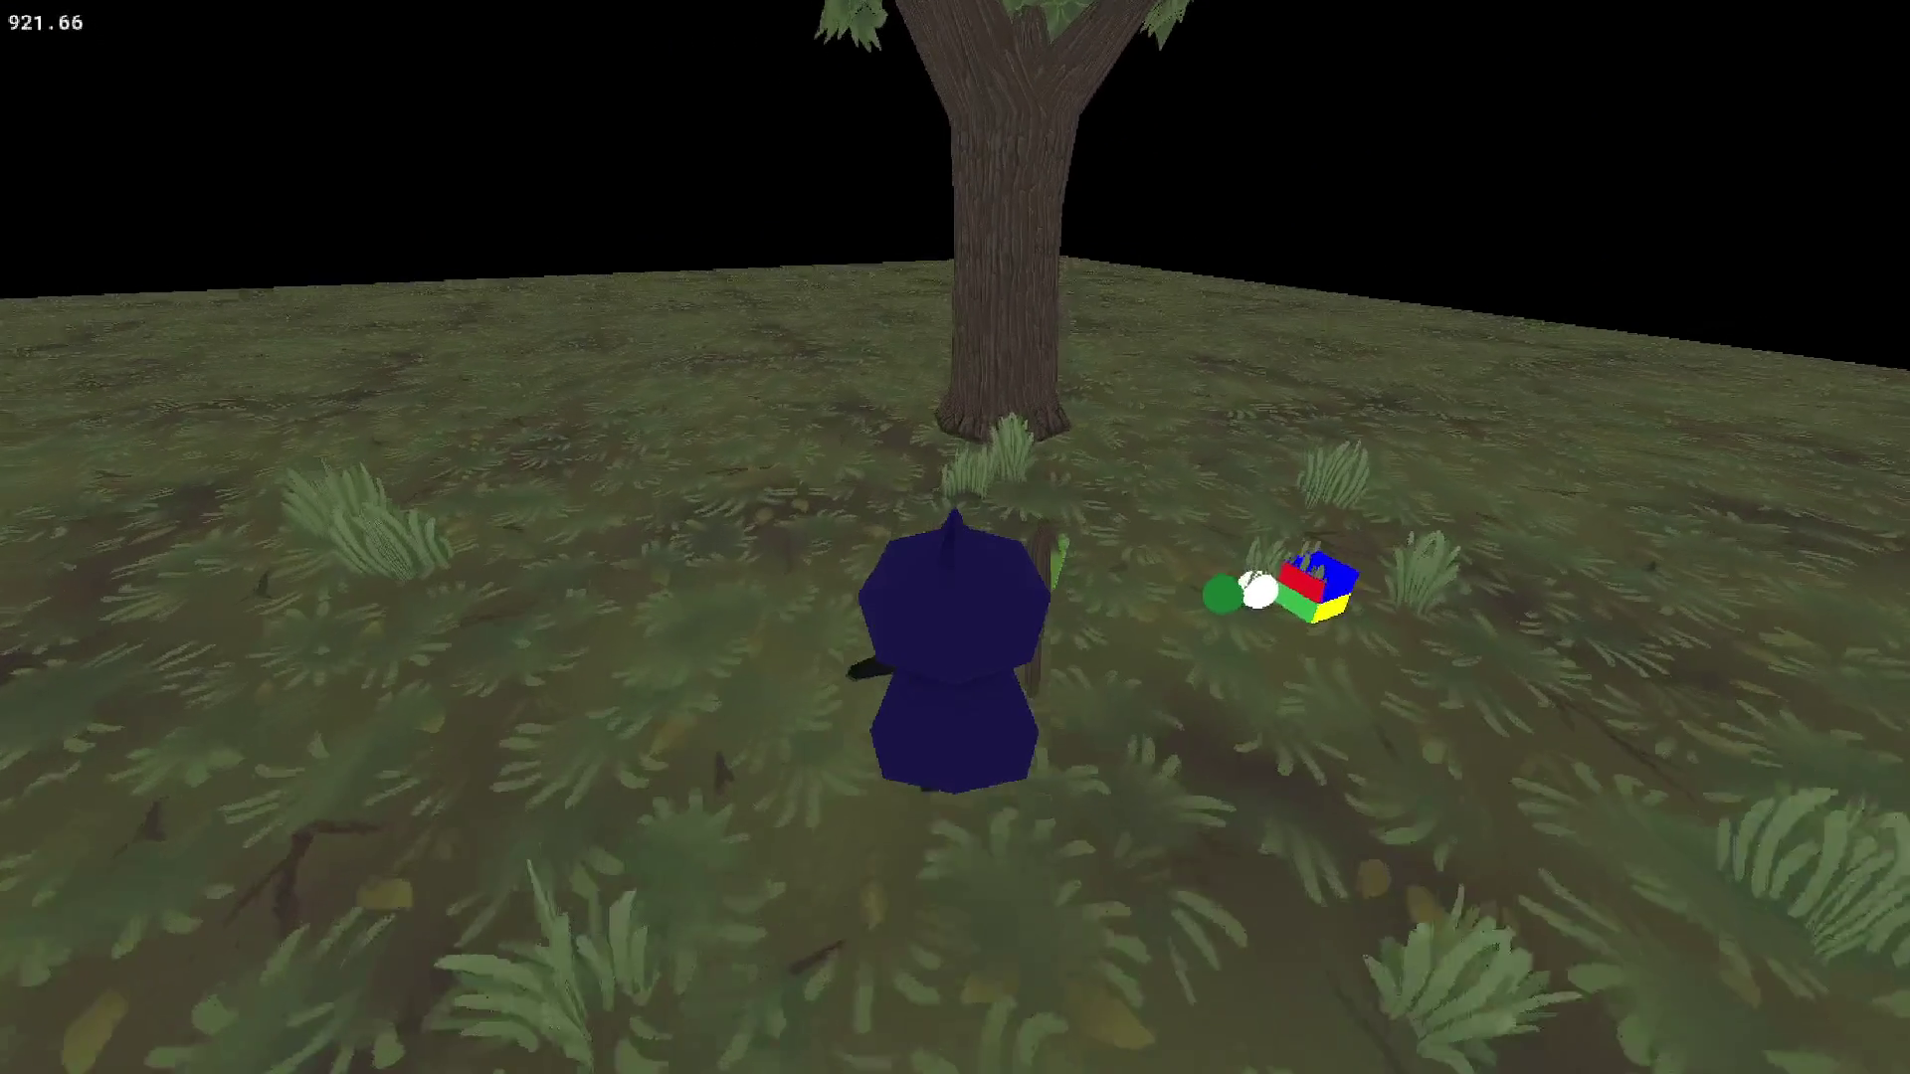
pyautogui.press('d')
pyautogui.scroll(-5, 955, 537)
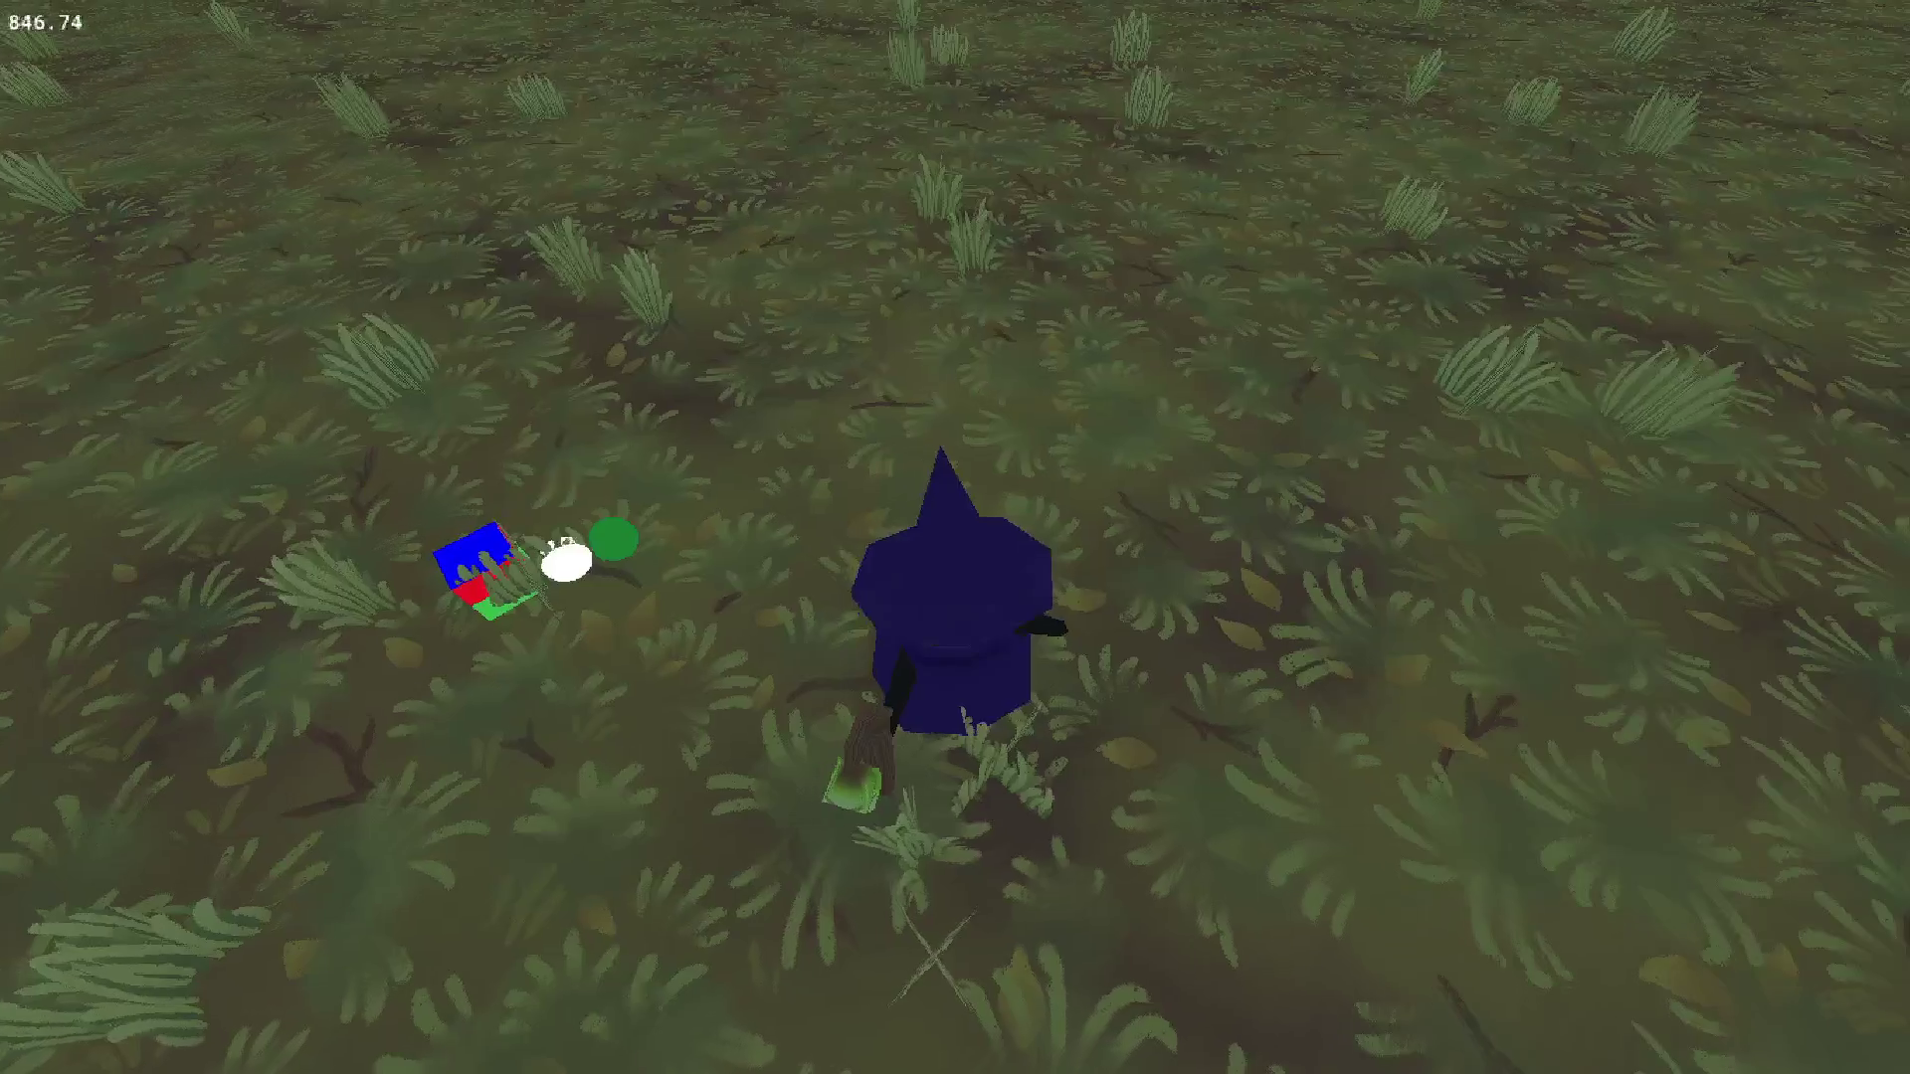
pyautogui.scroll(5, 955, 537)
pyautogui.scroll(2, 955, 537)
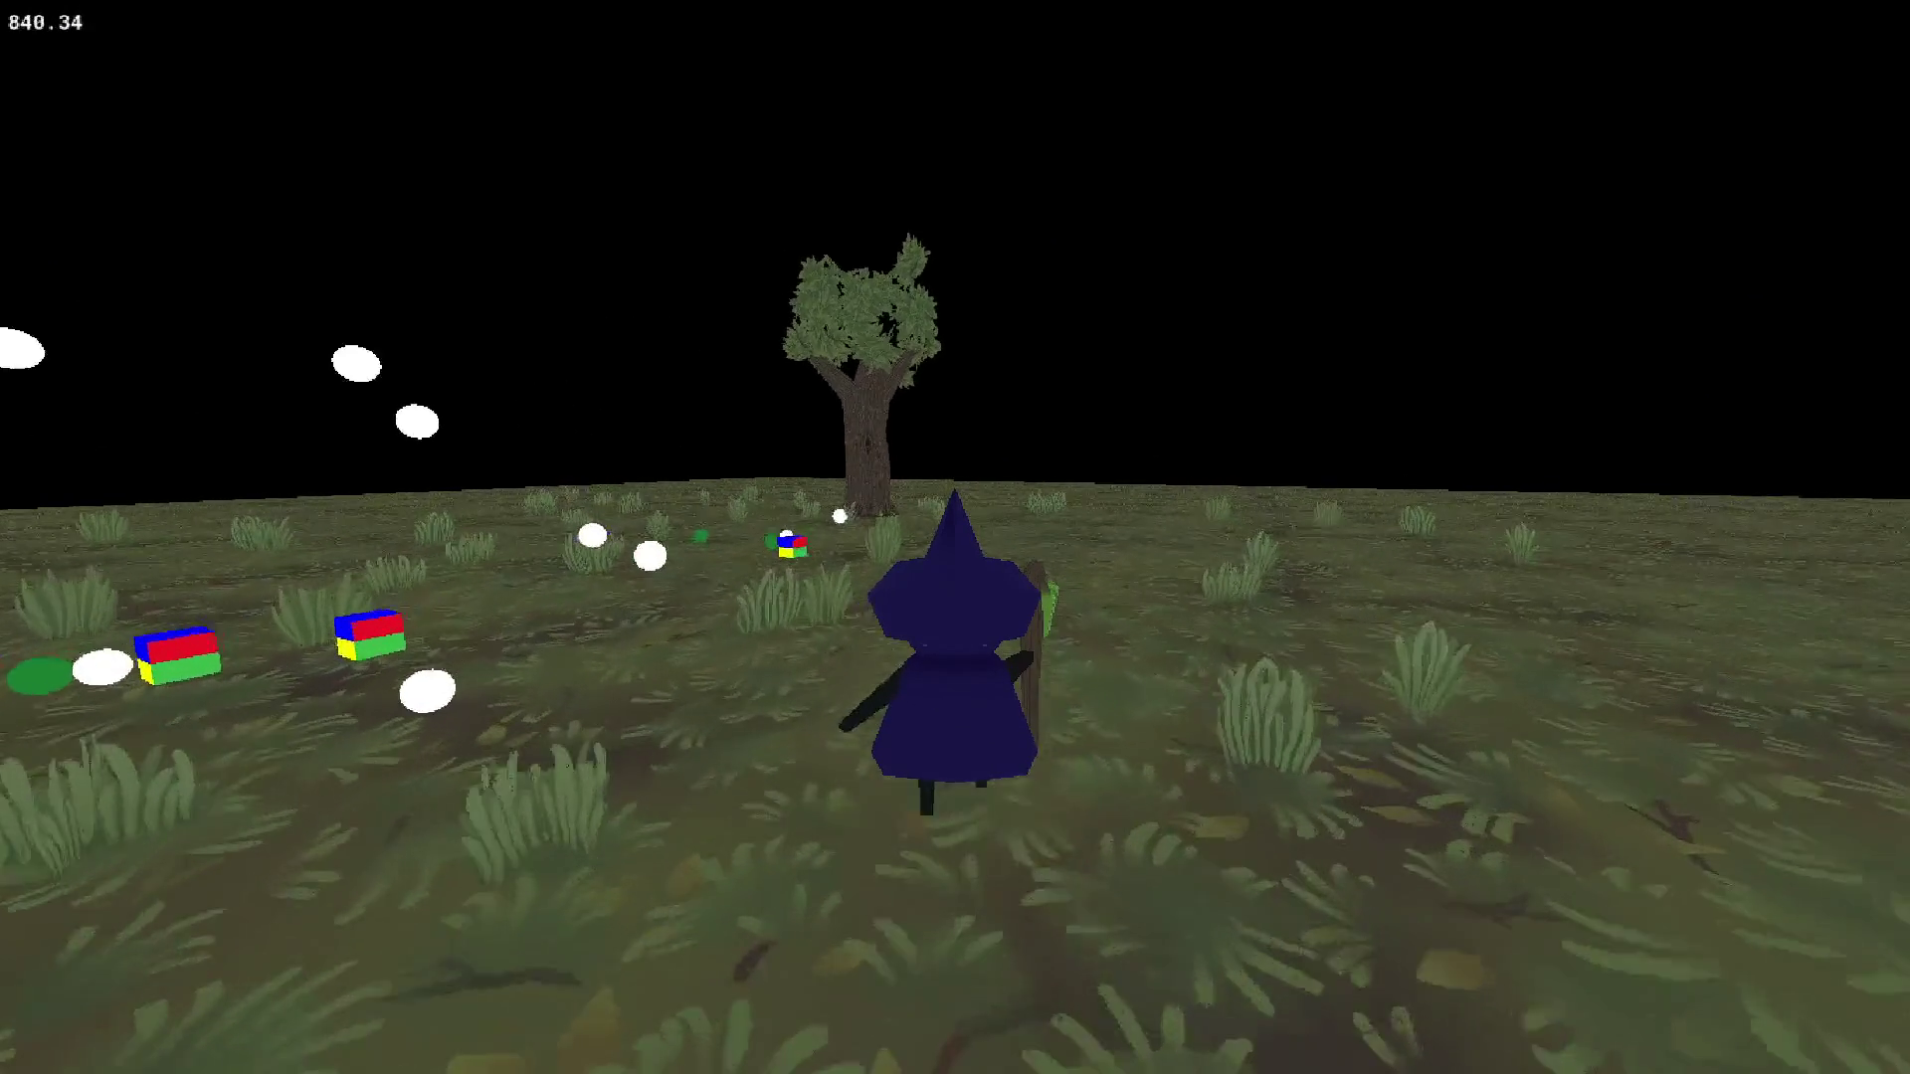
# - Walk among the dropped cubes across the field, then stop the game
pyautogui.press('w')
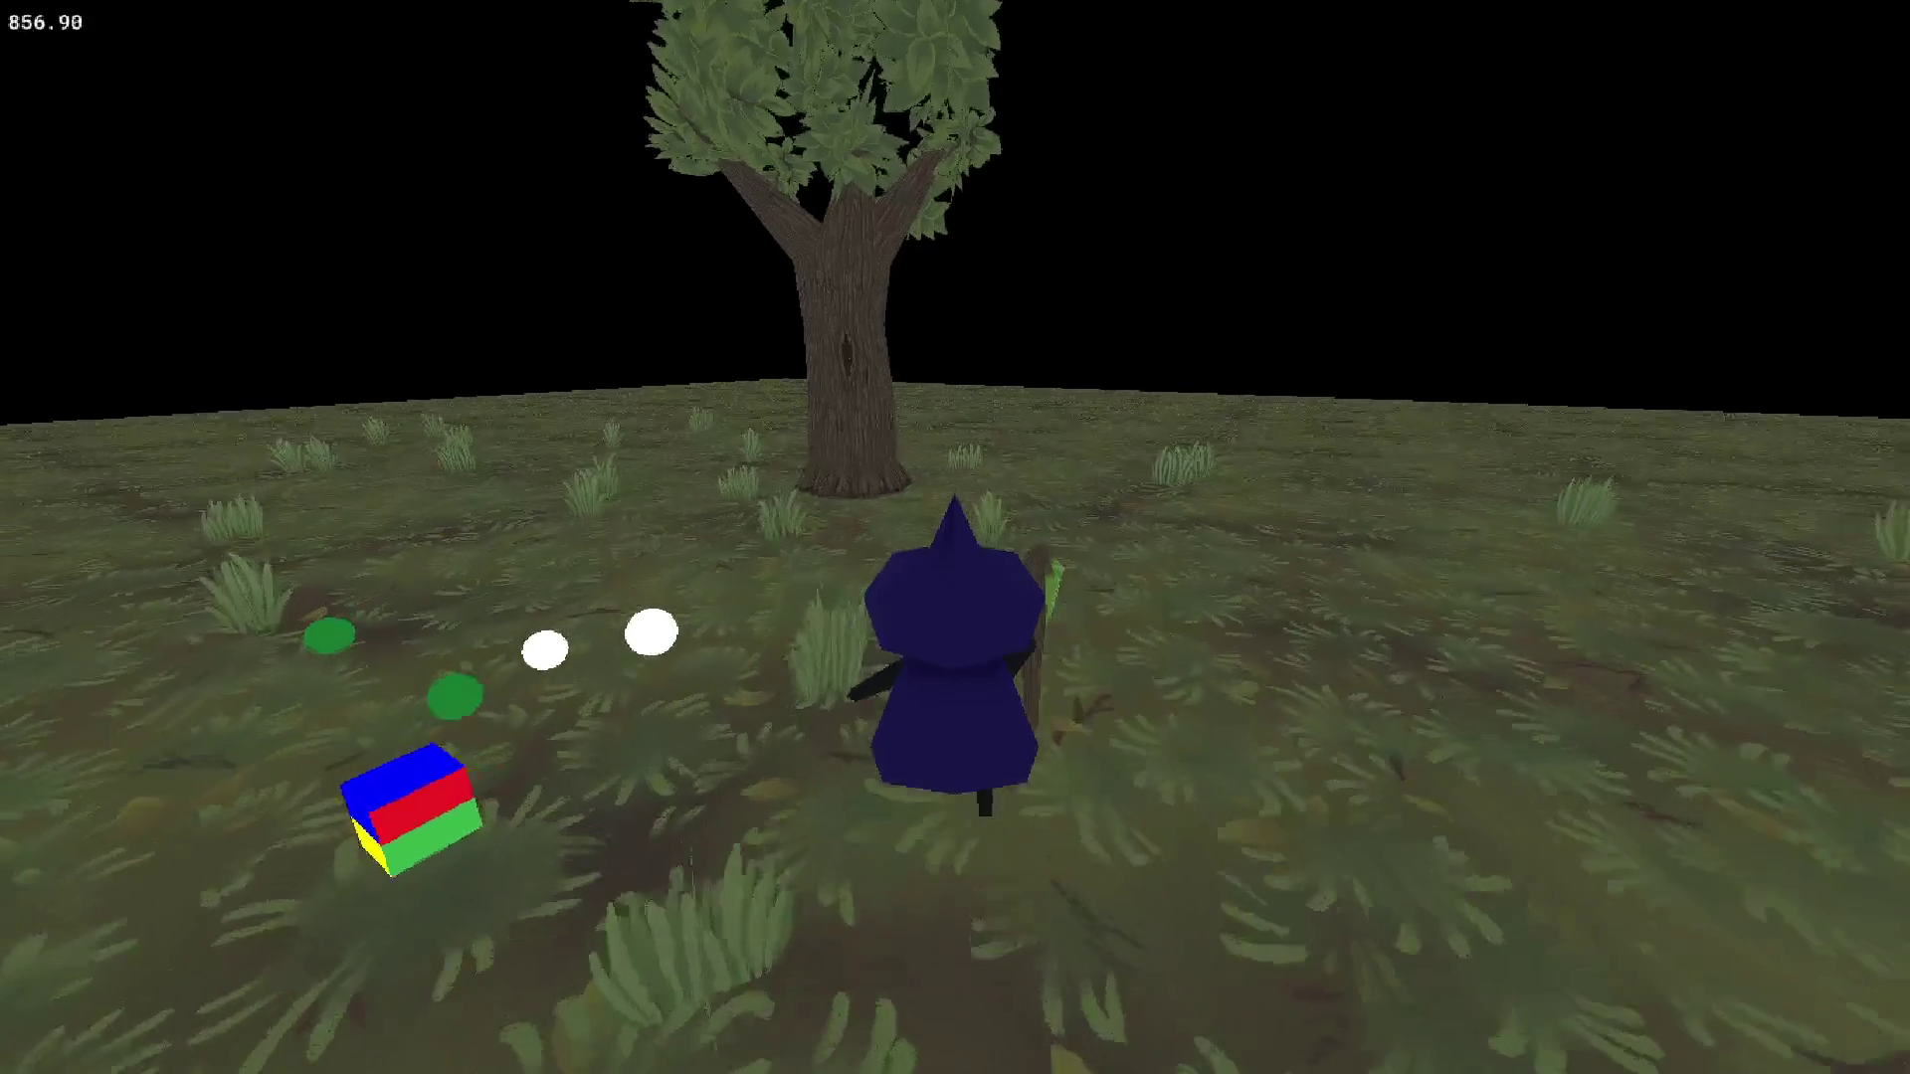
pyautogui.press('s')
pyautogui.press('w')
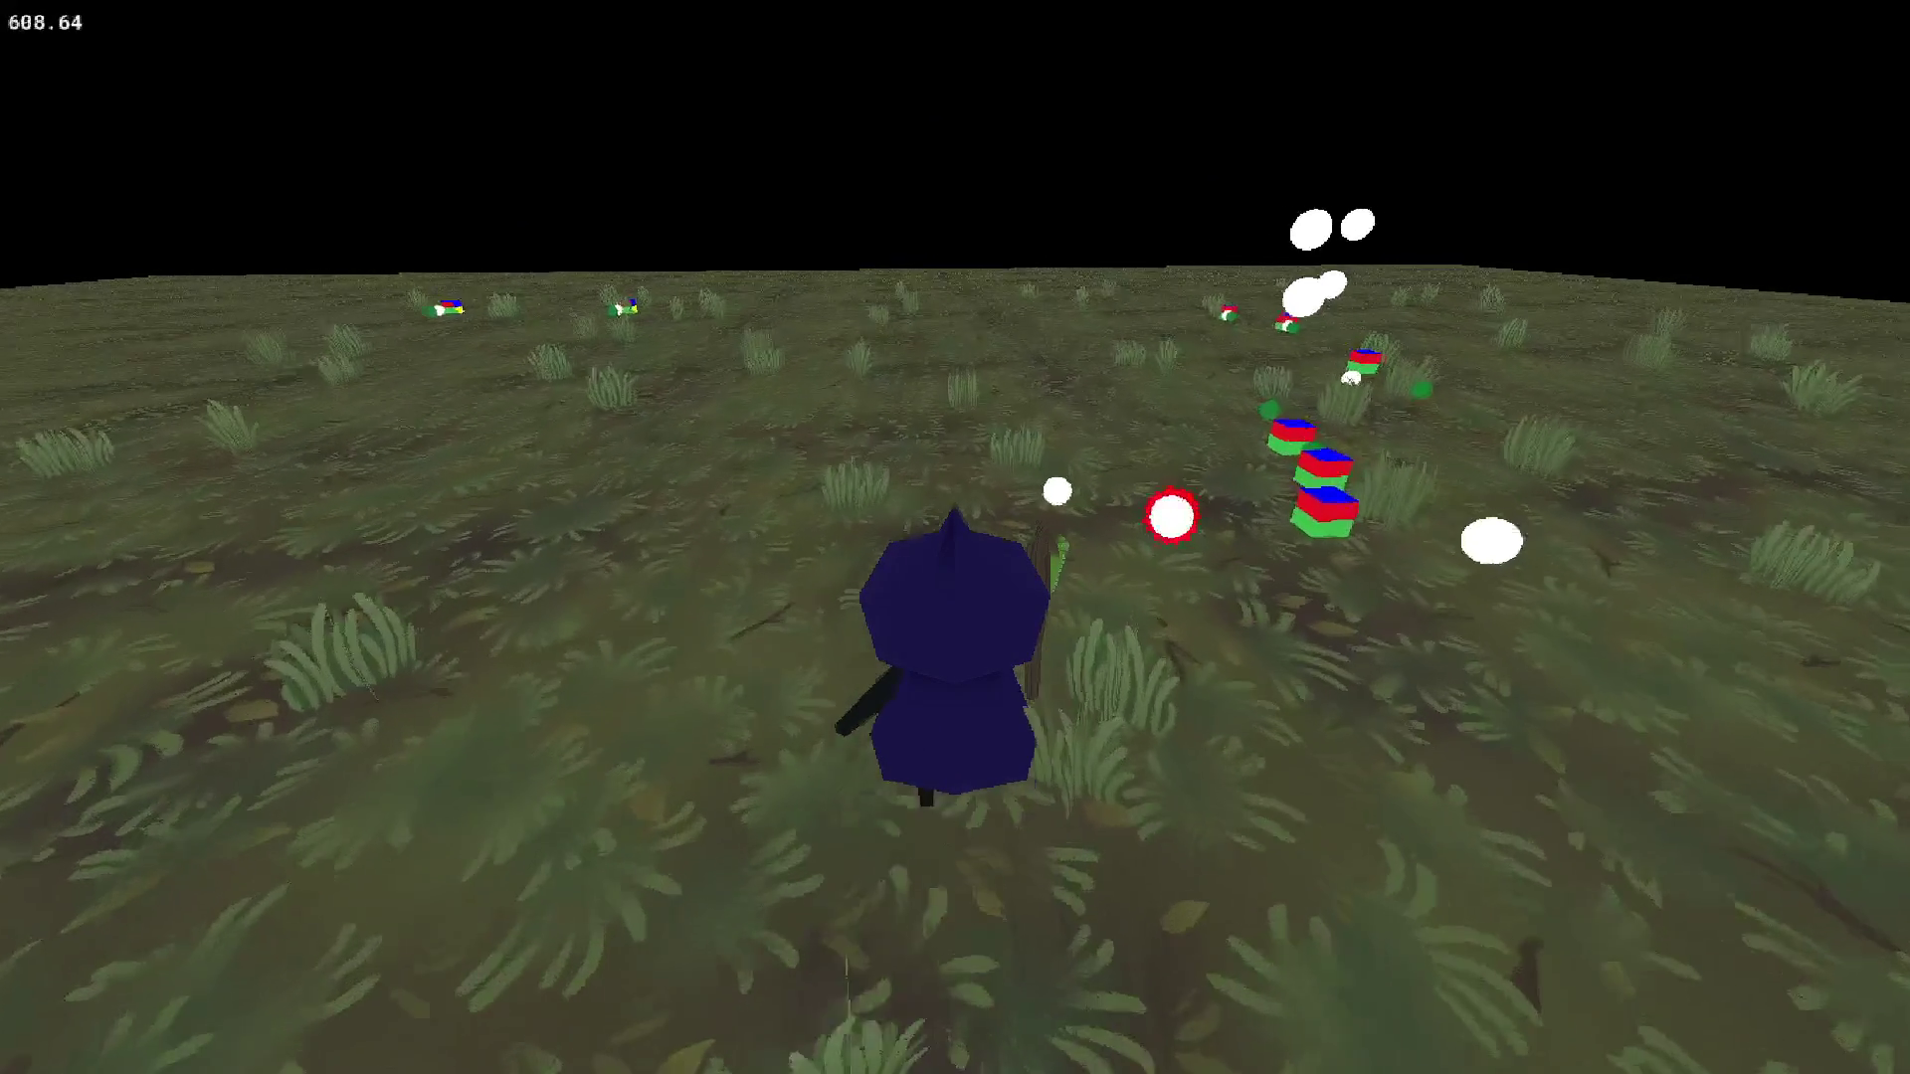
pyautogui.press('w')
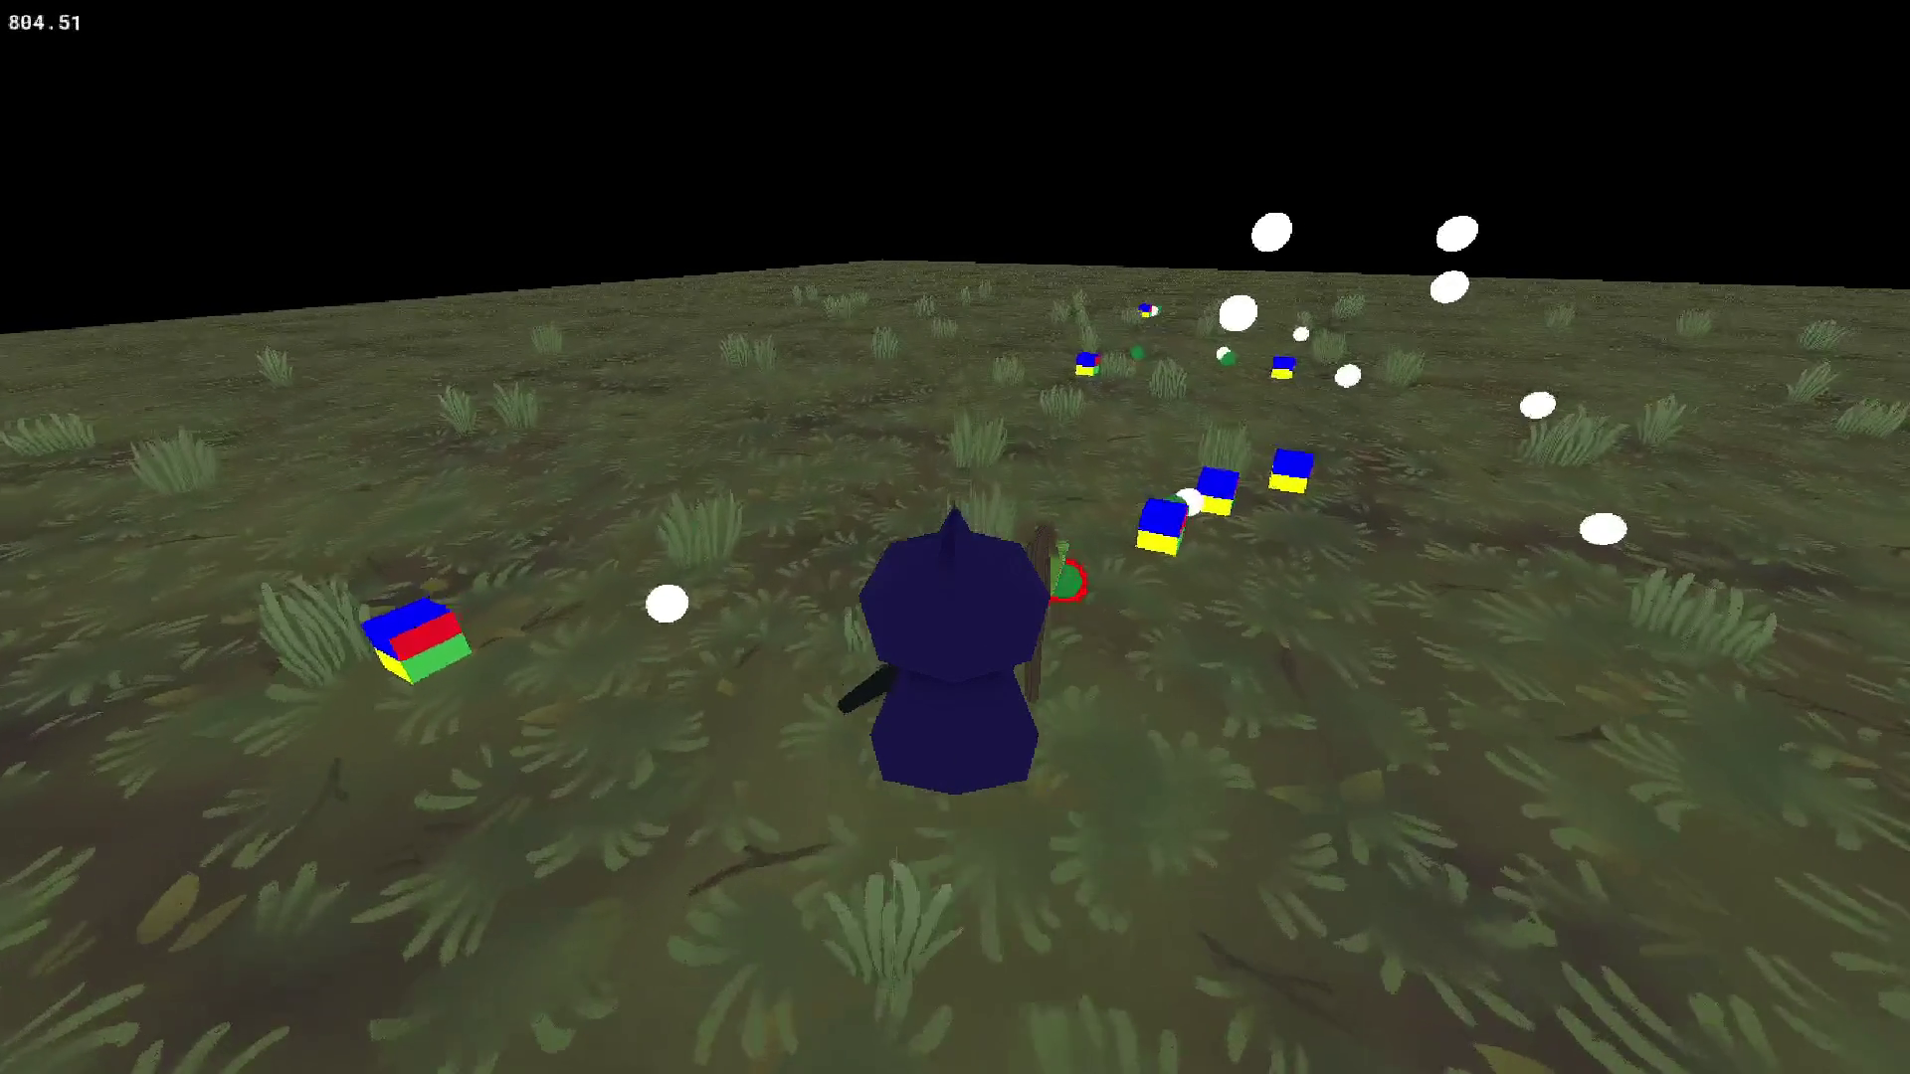
pyautogui.press('w')
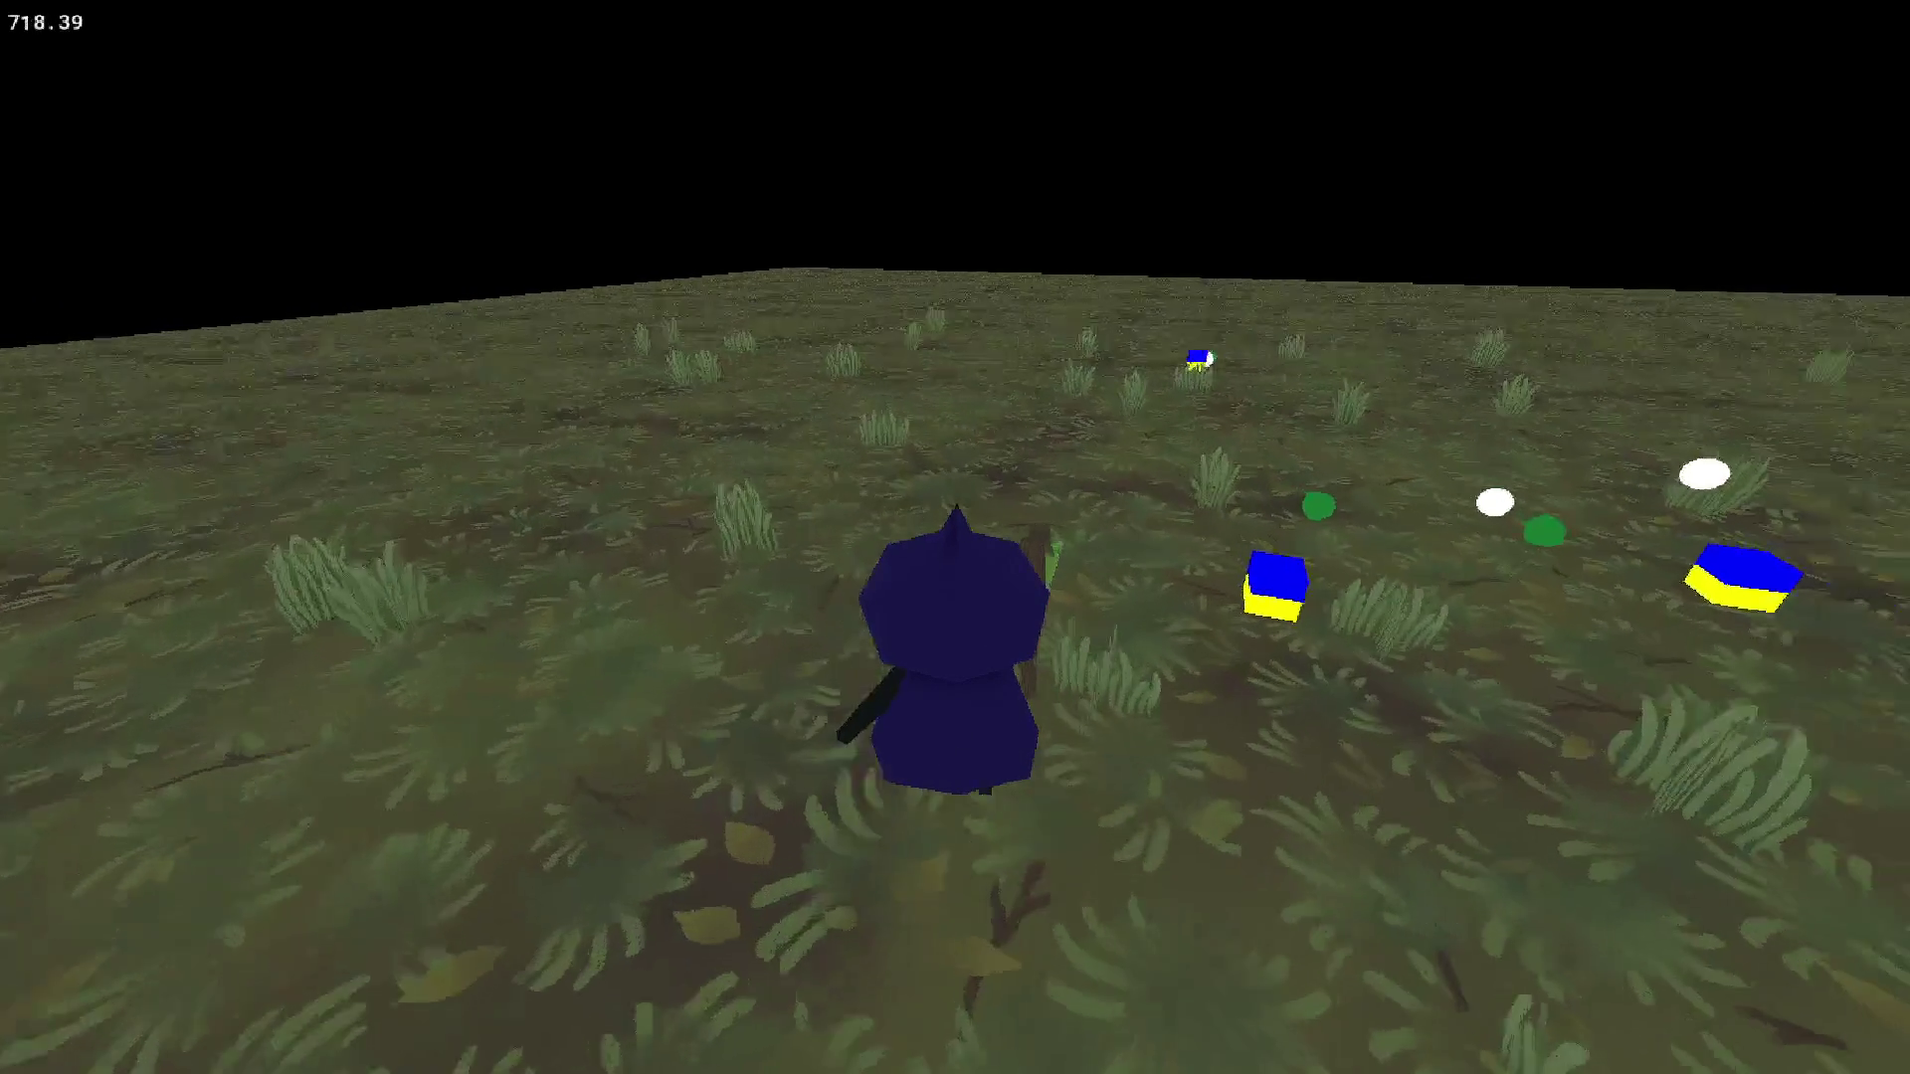
pyautogui.press('w')
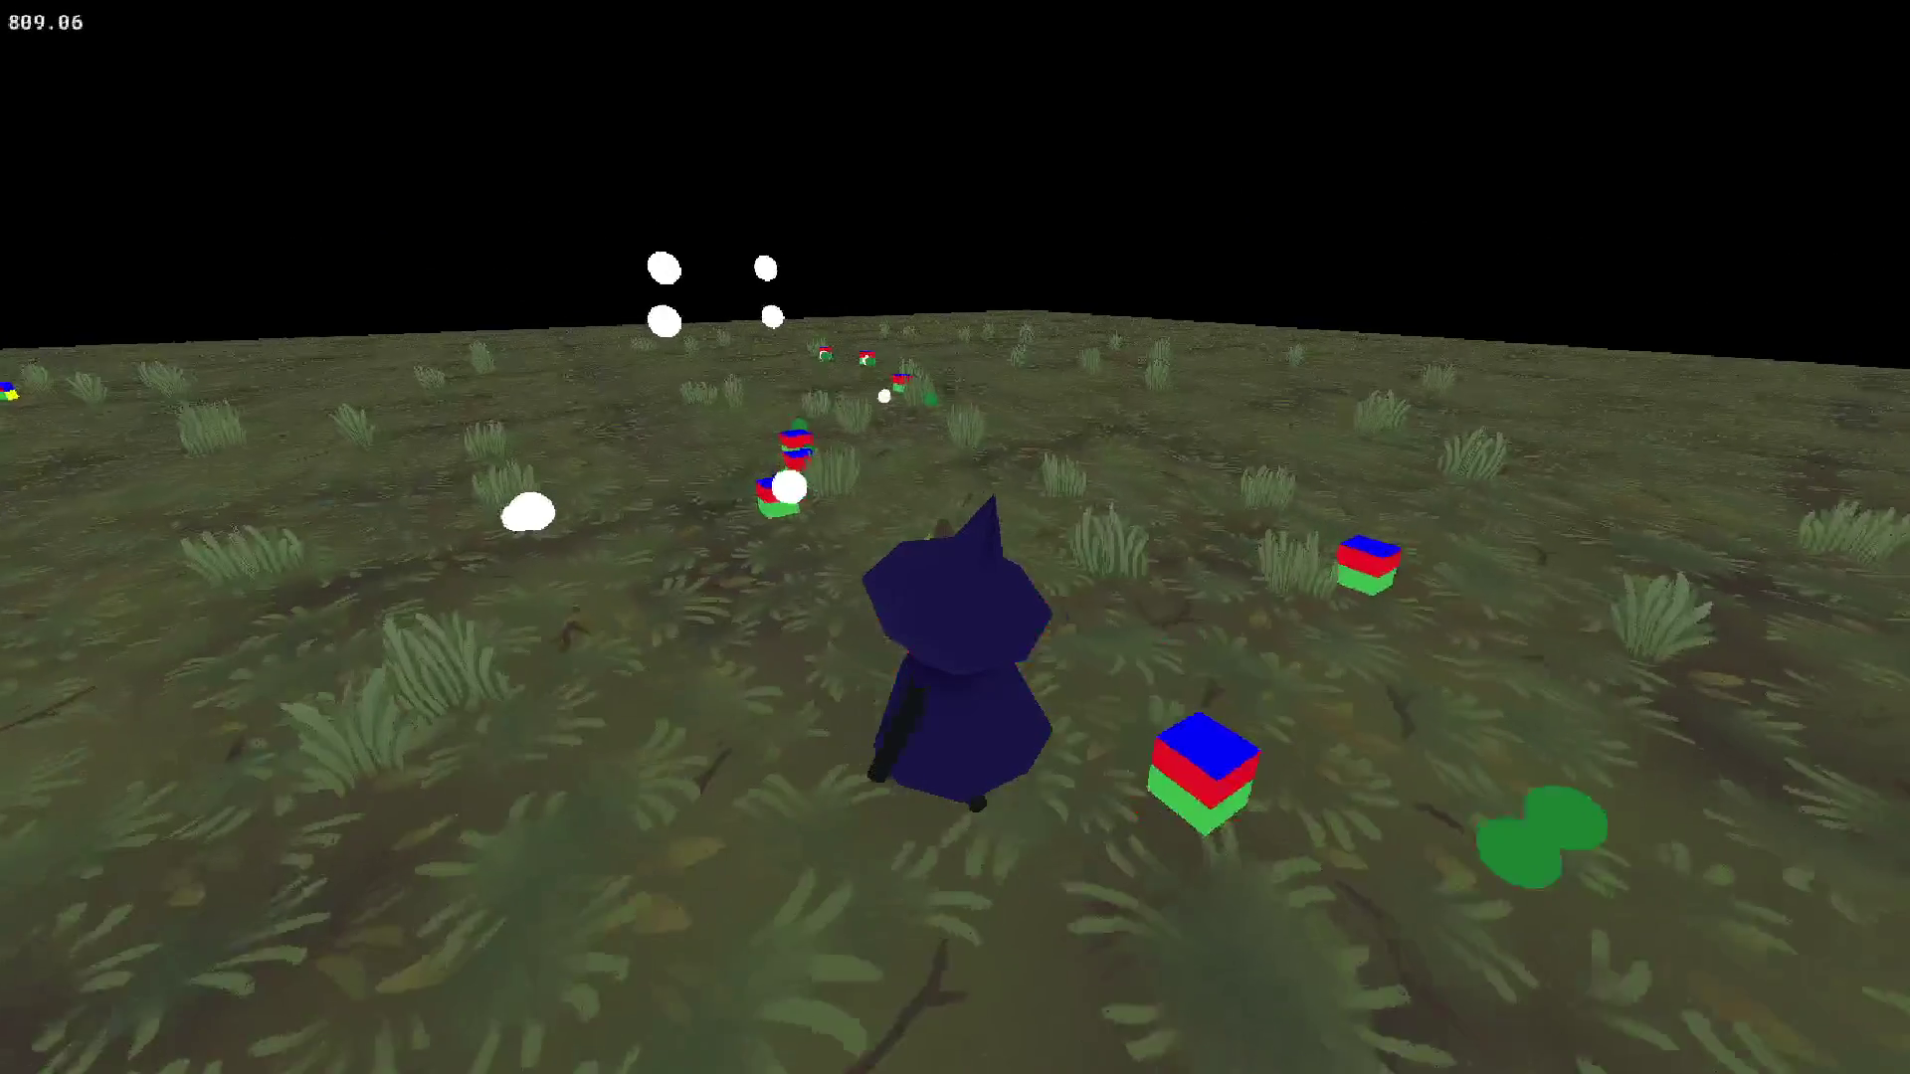
pyautogui.press('w')
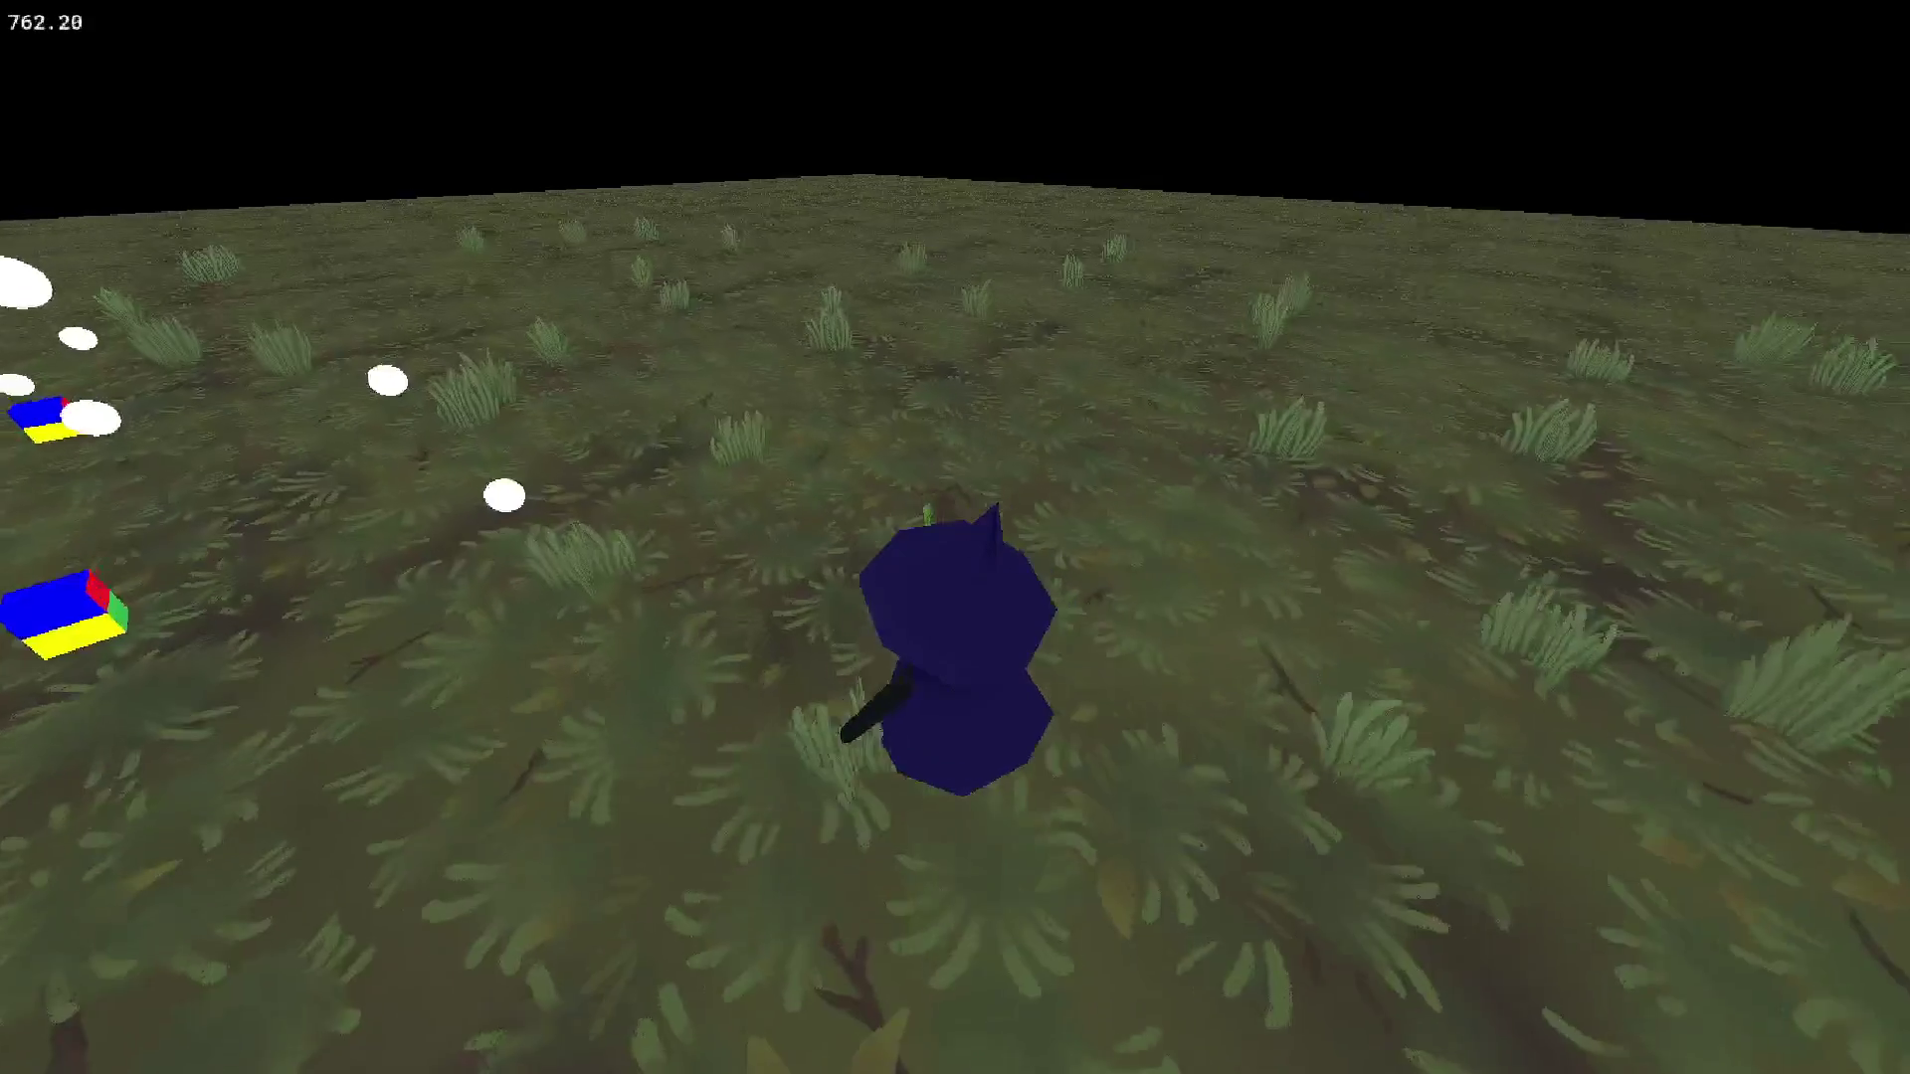
pyautogui.press('w')
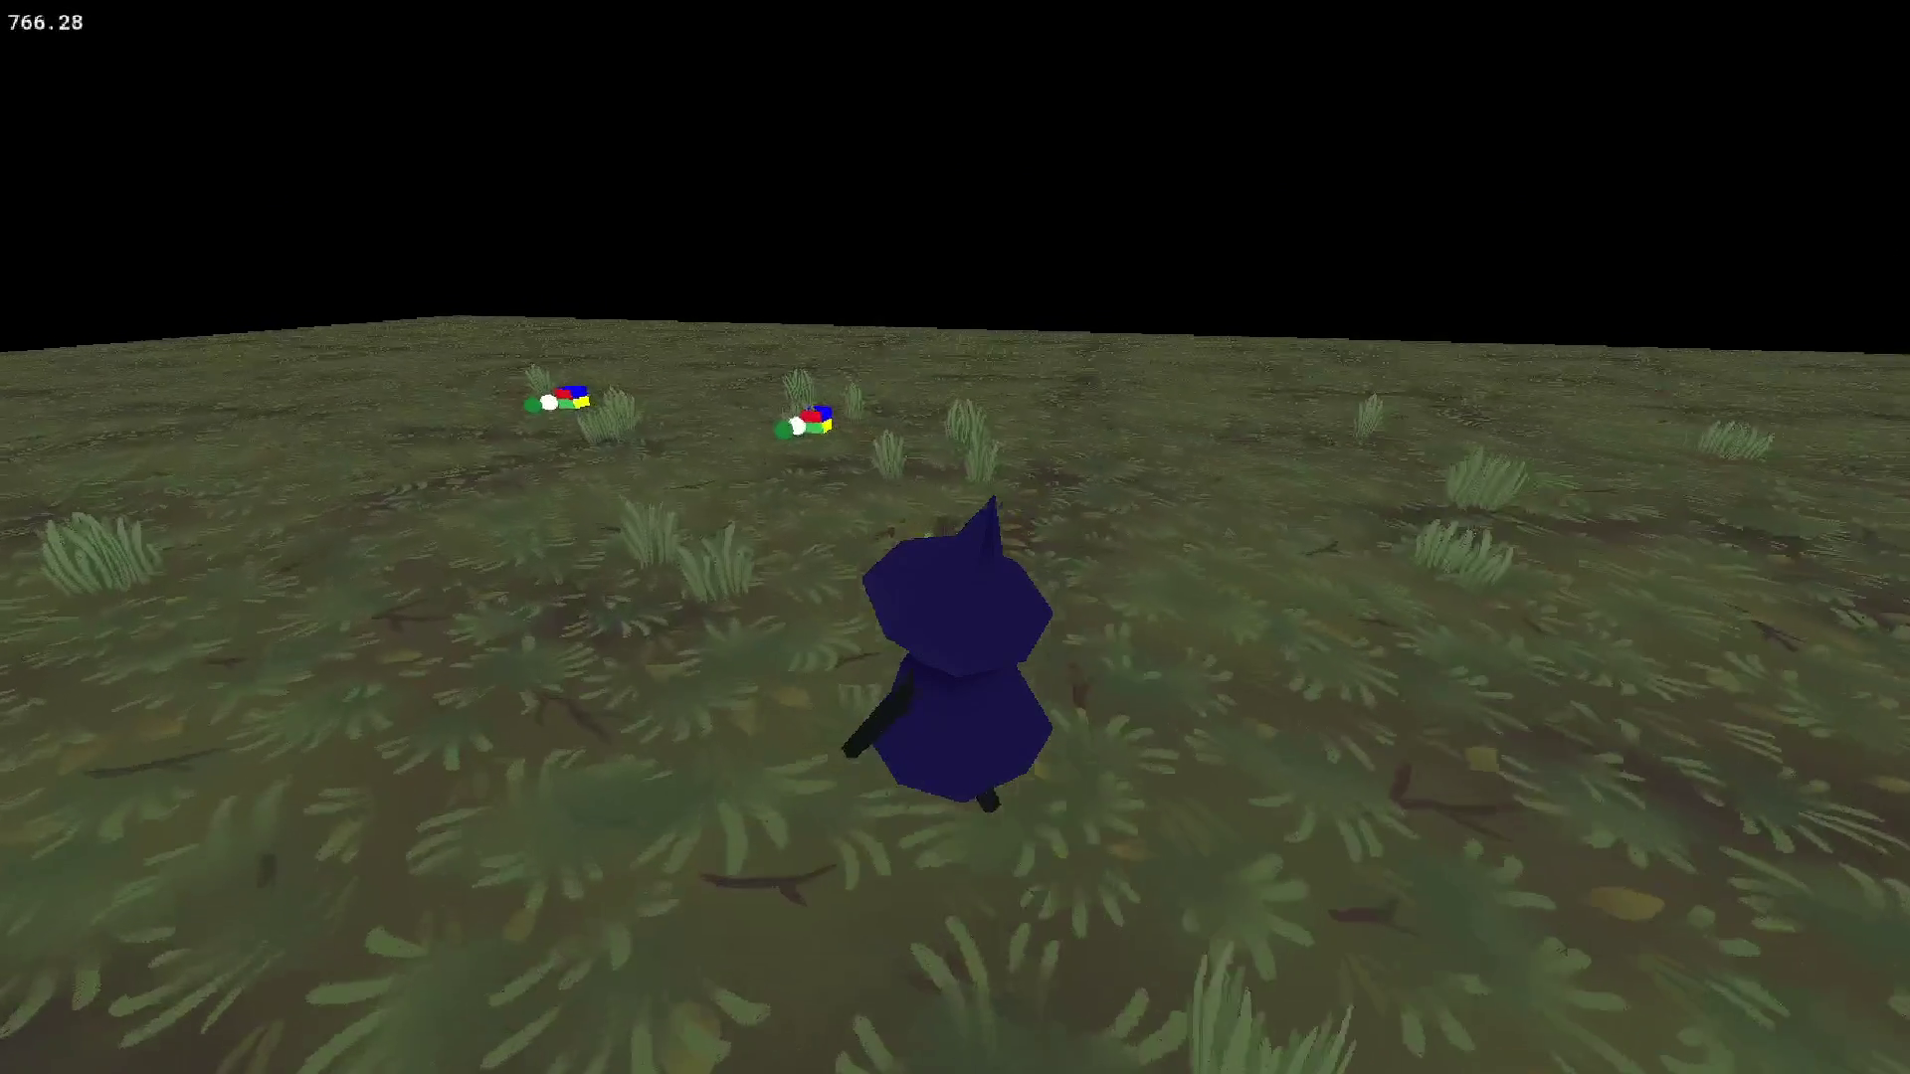
pyautogui.press('Escape')
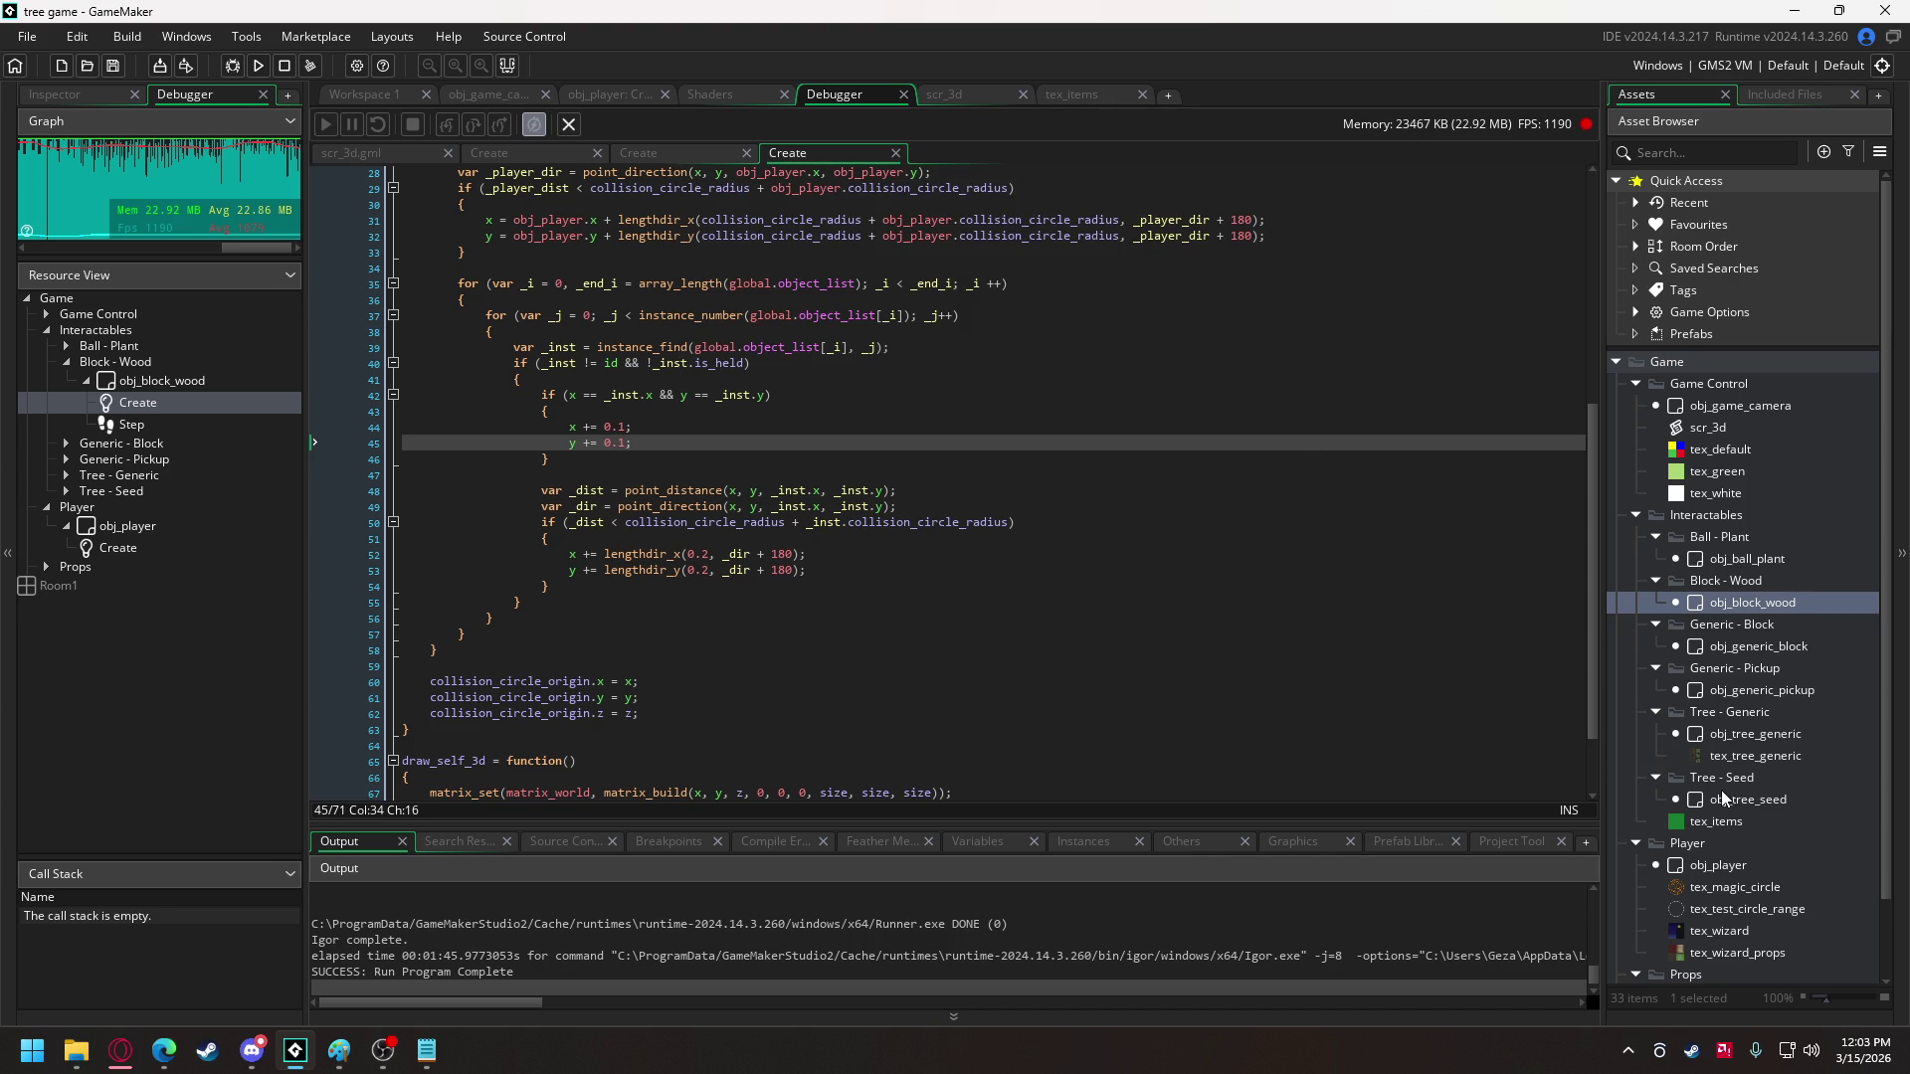
# - Add is_grown = false; to obj_tree_generic's Create code after the held flag
pyautogui.doubleClick(1756, 733)
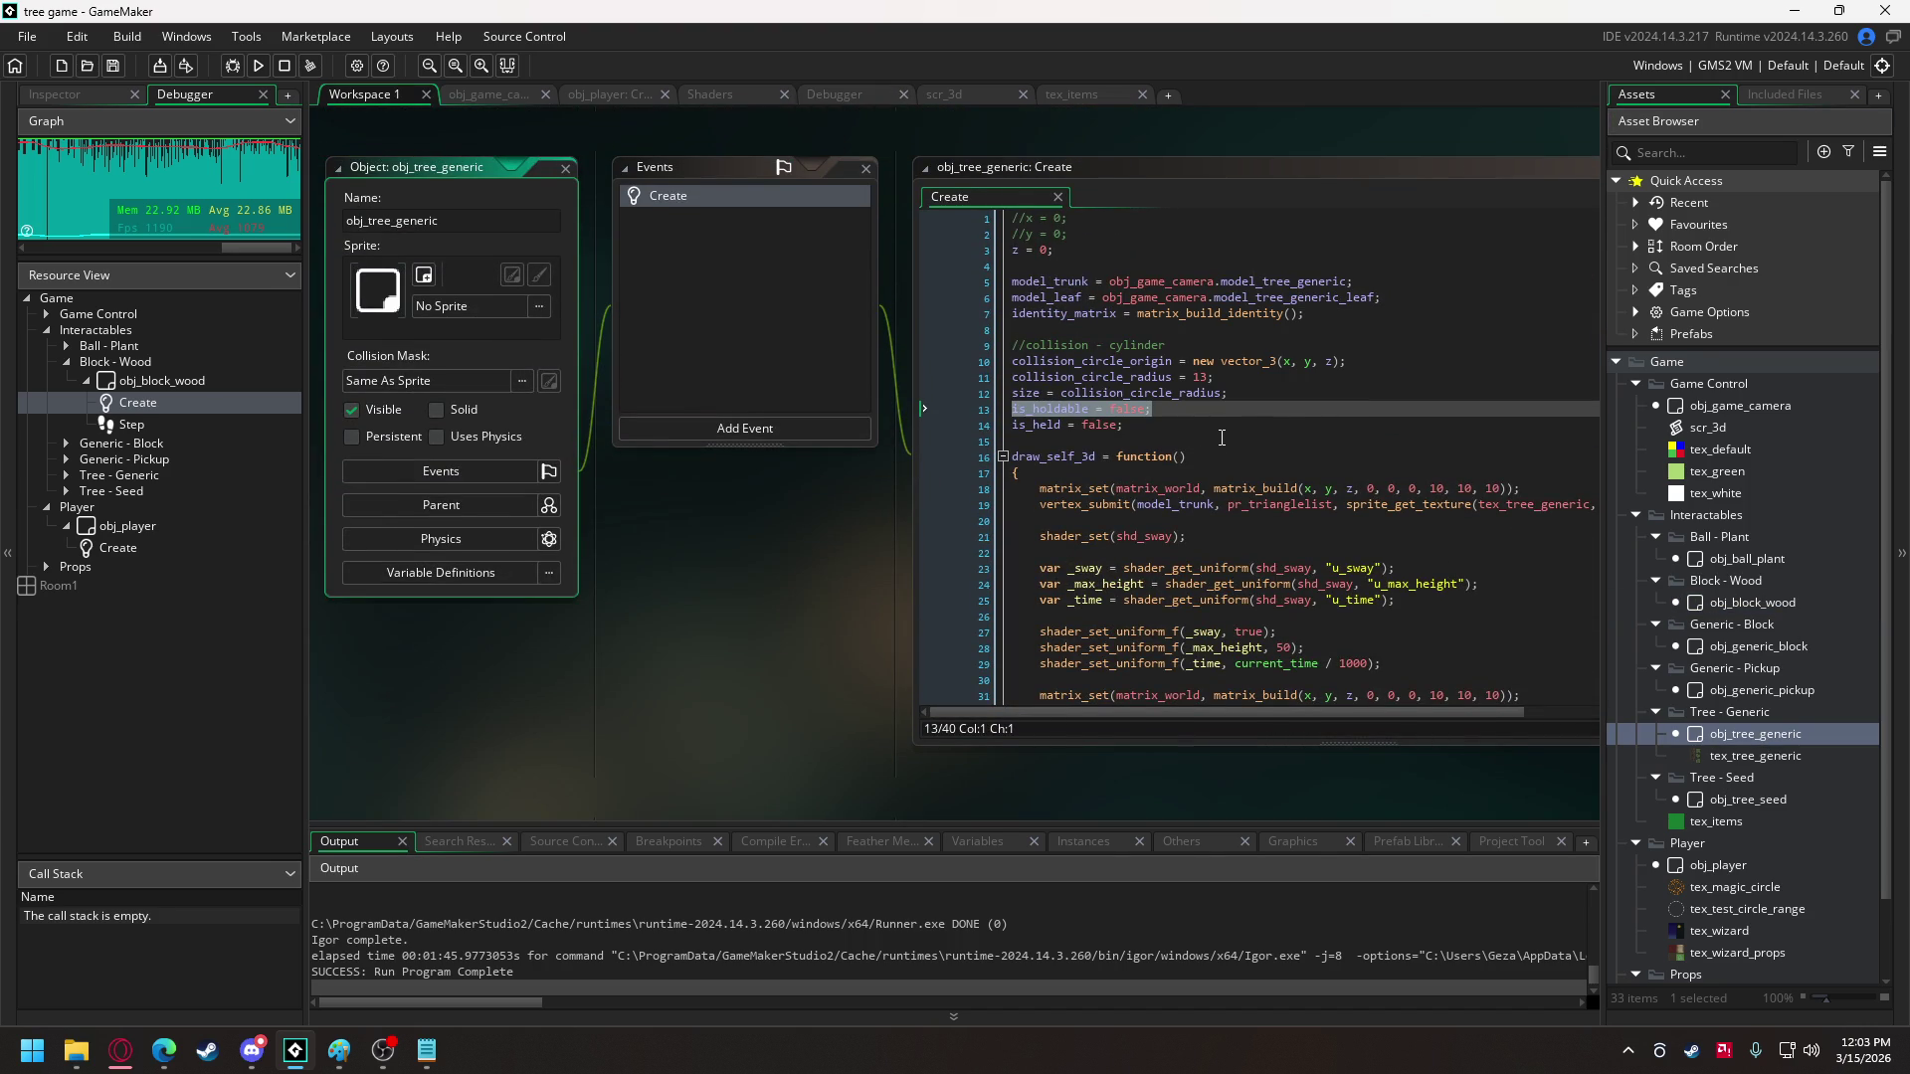
pyautogui.click(1221, 438)
pyautogui.press('Return')
pyautogui.press('Return')
pyautogui.press('Up')
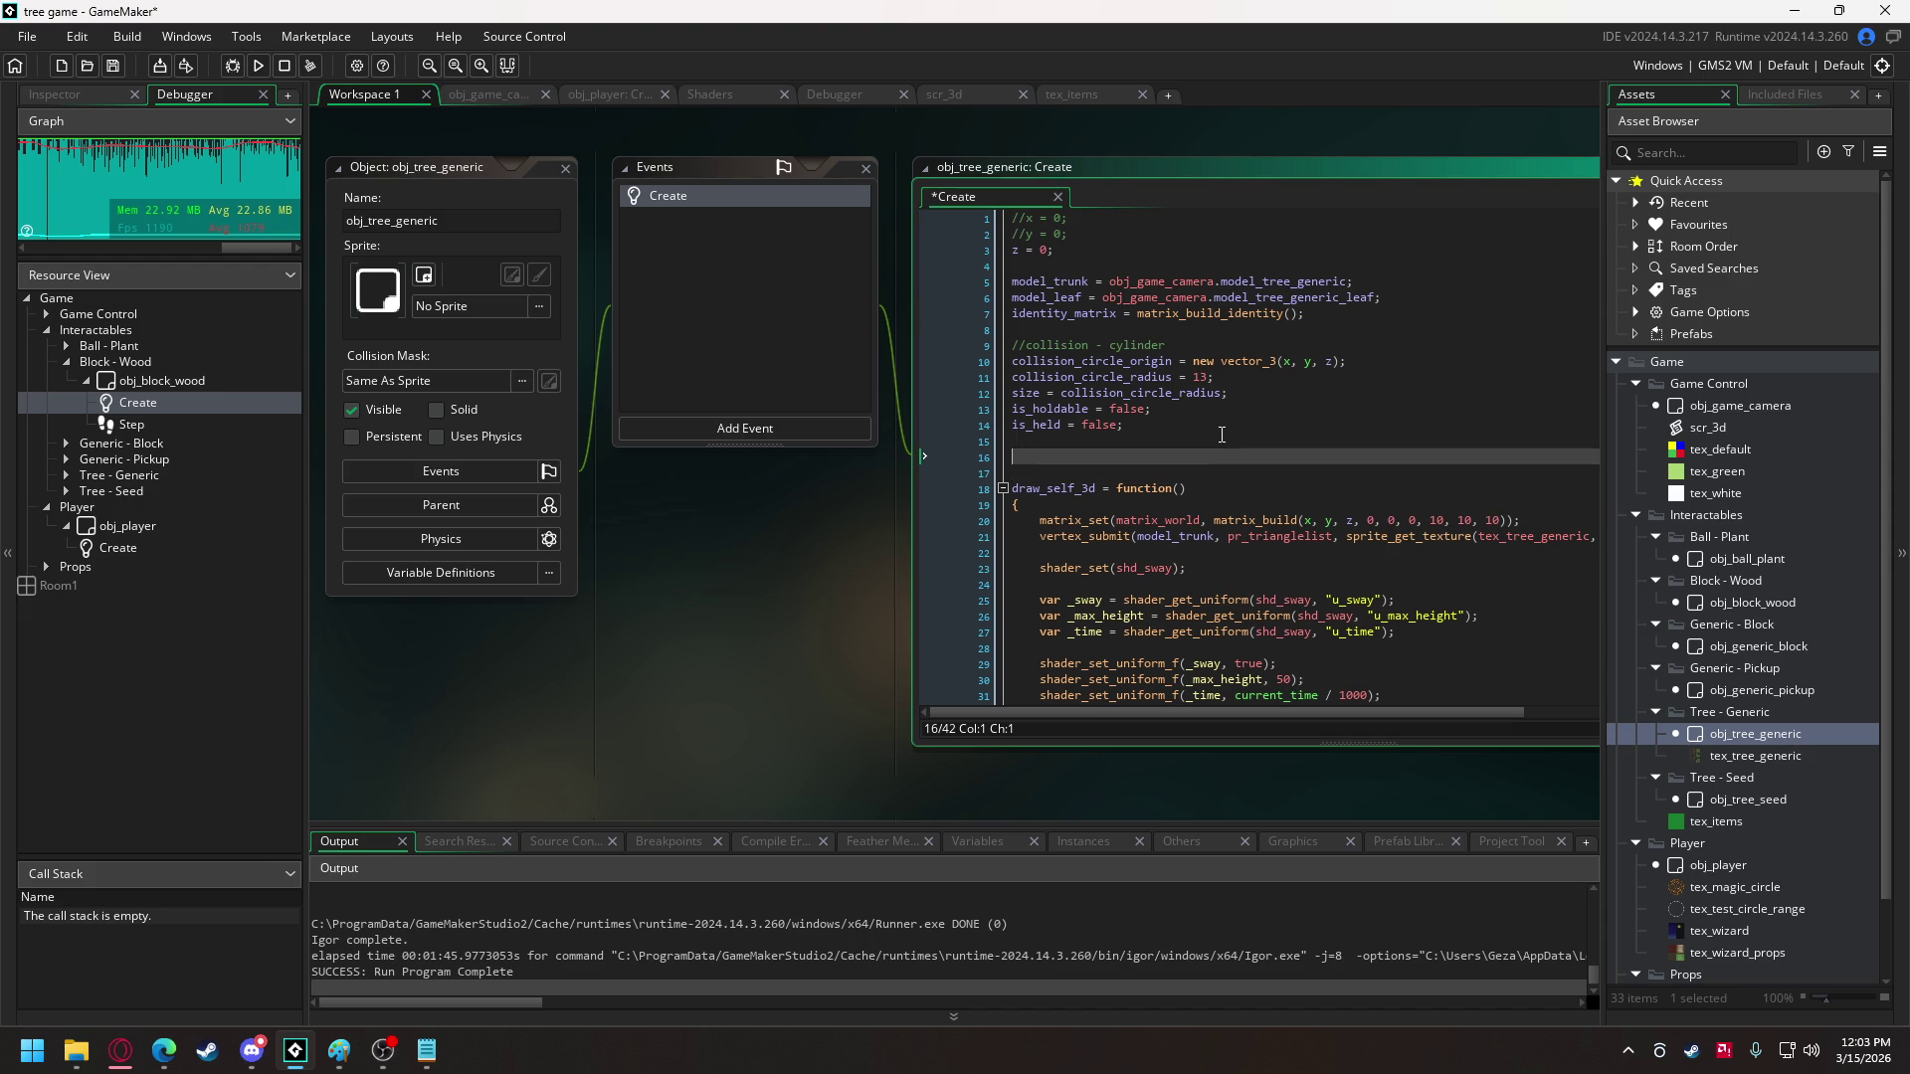
pyautogui.write('is_')
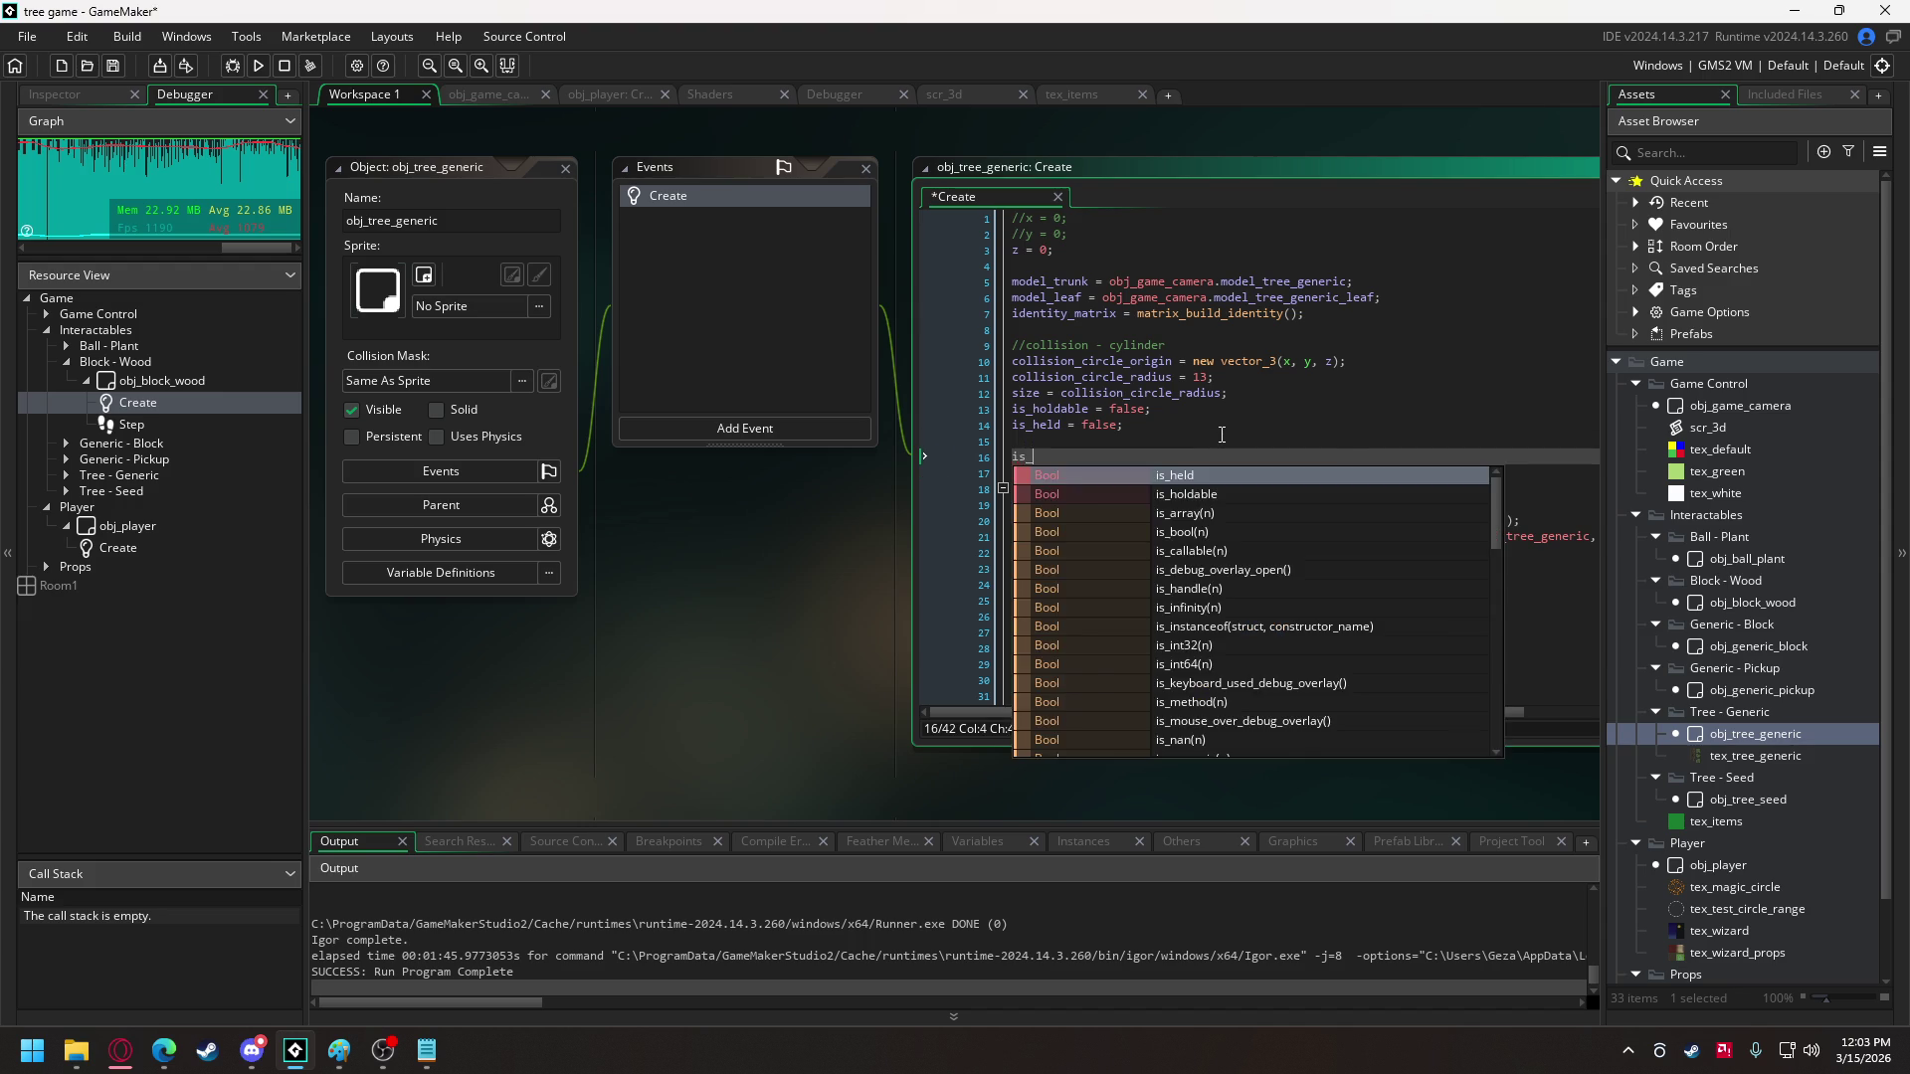
pyautogui.write('grown')
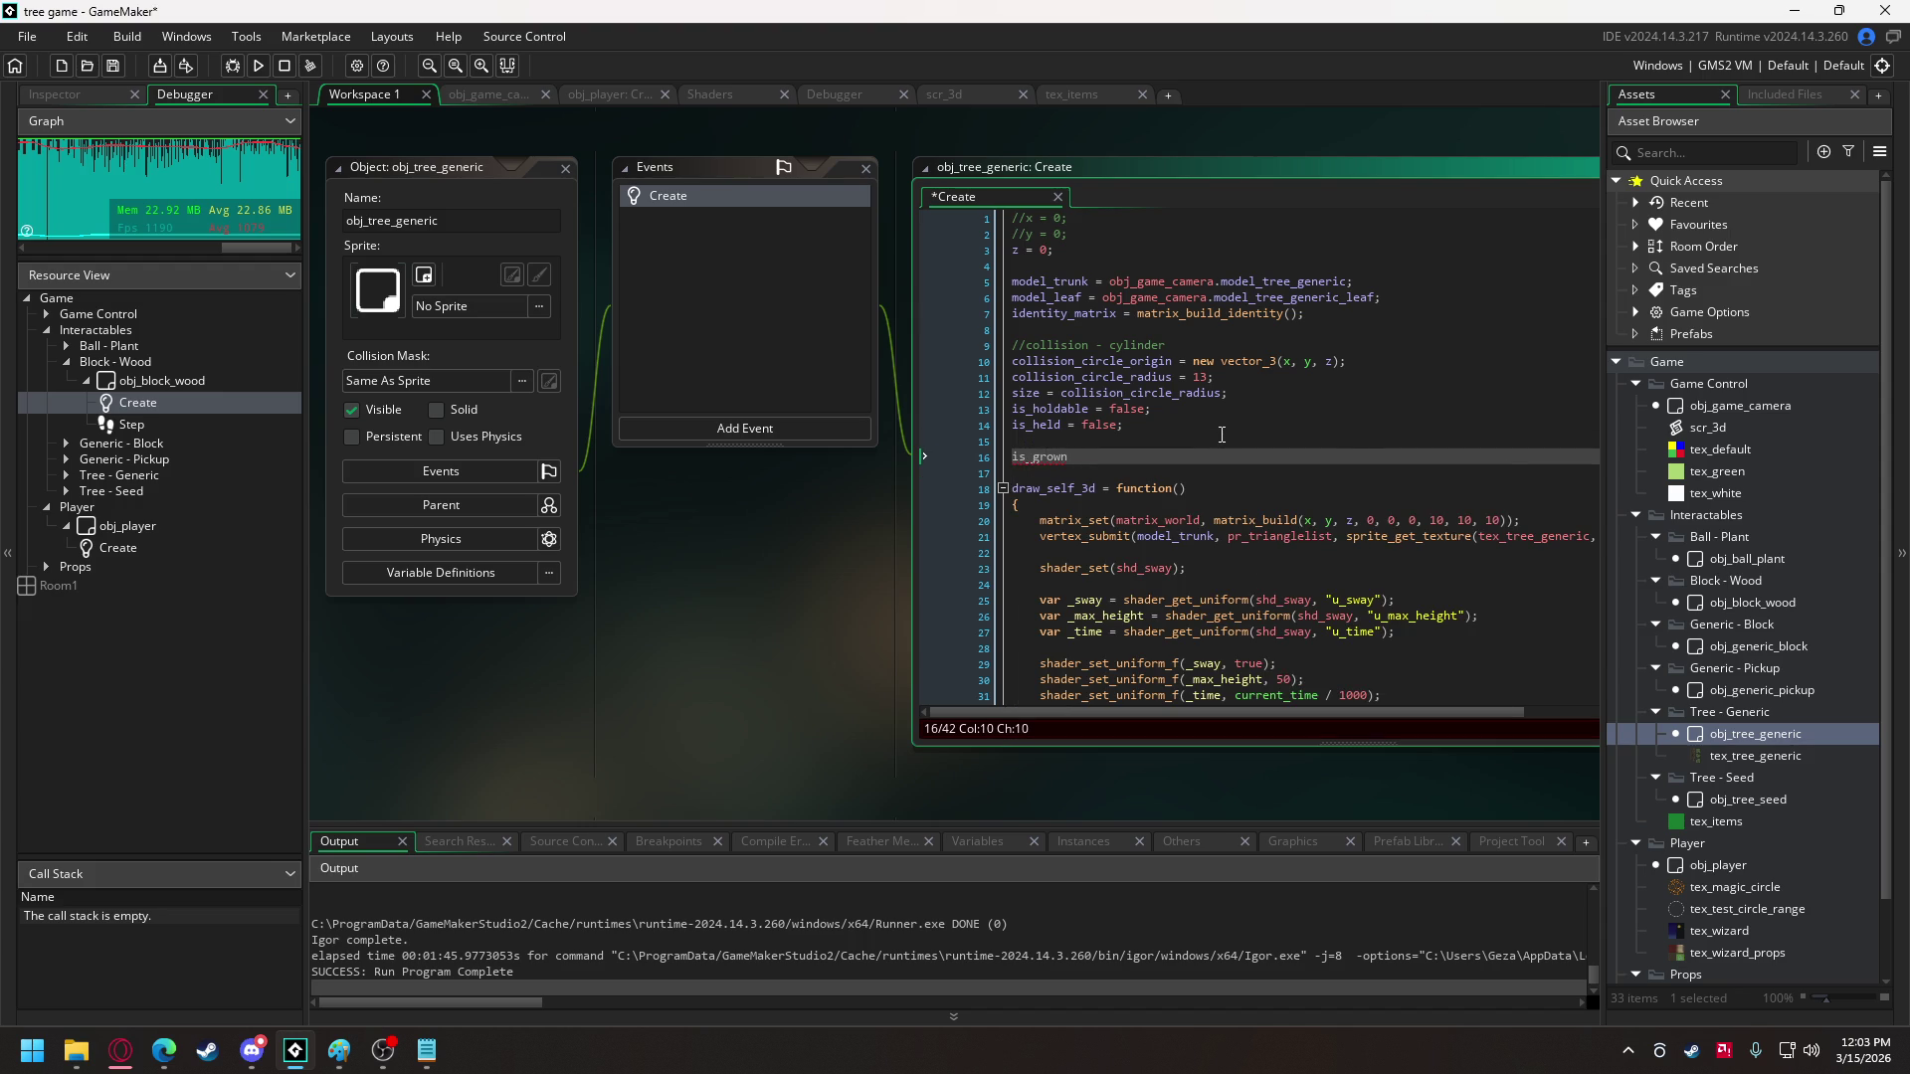
pyautogui.write(' = true')
pyautogui.write(';')
pyautogui.press('Left')
pyautogui.press('BackSpace')
pyautogui.press('BackSpace')
pyautogui.press('BackSpace')
pyautogui.write('false')
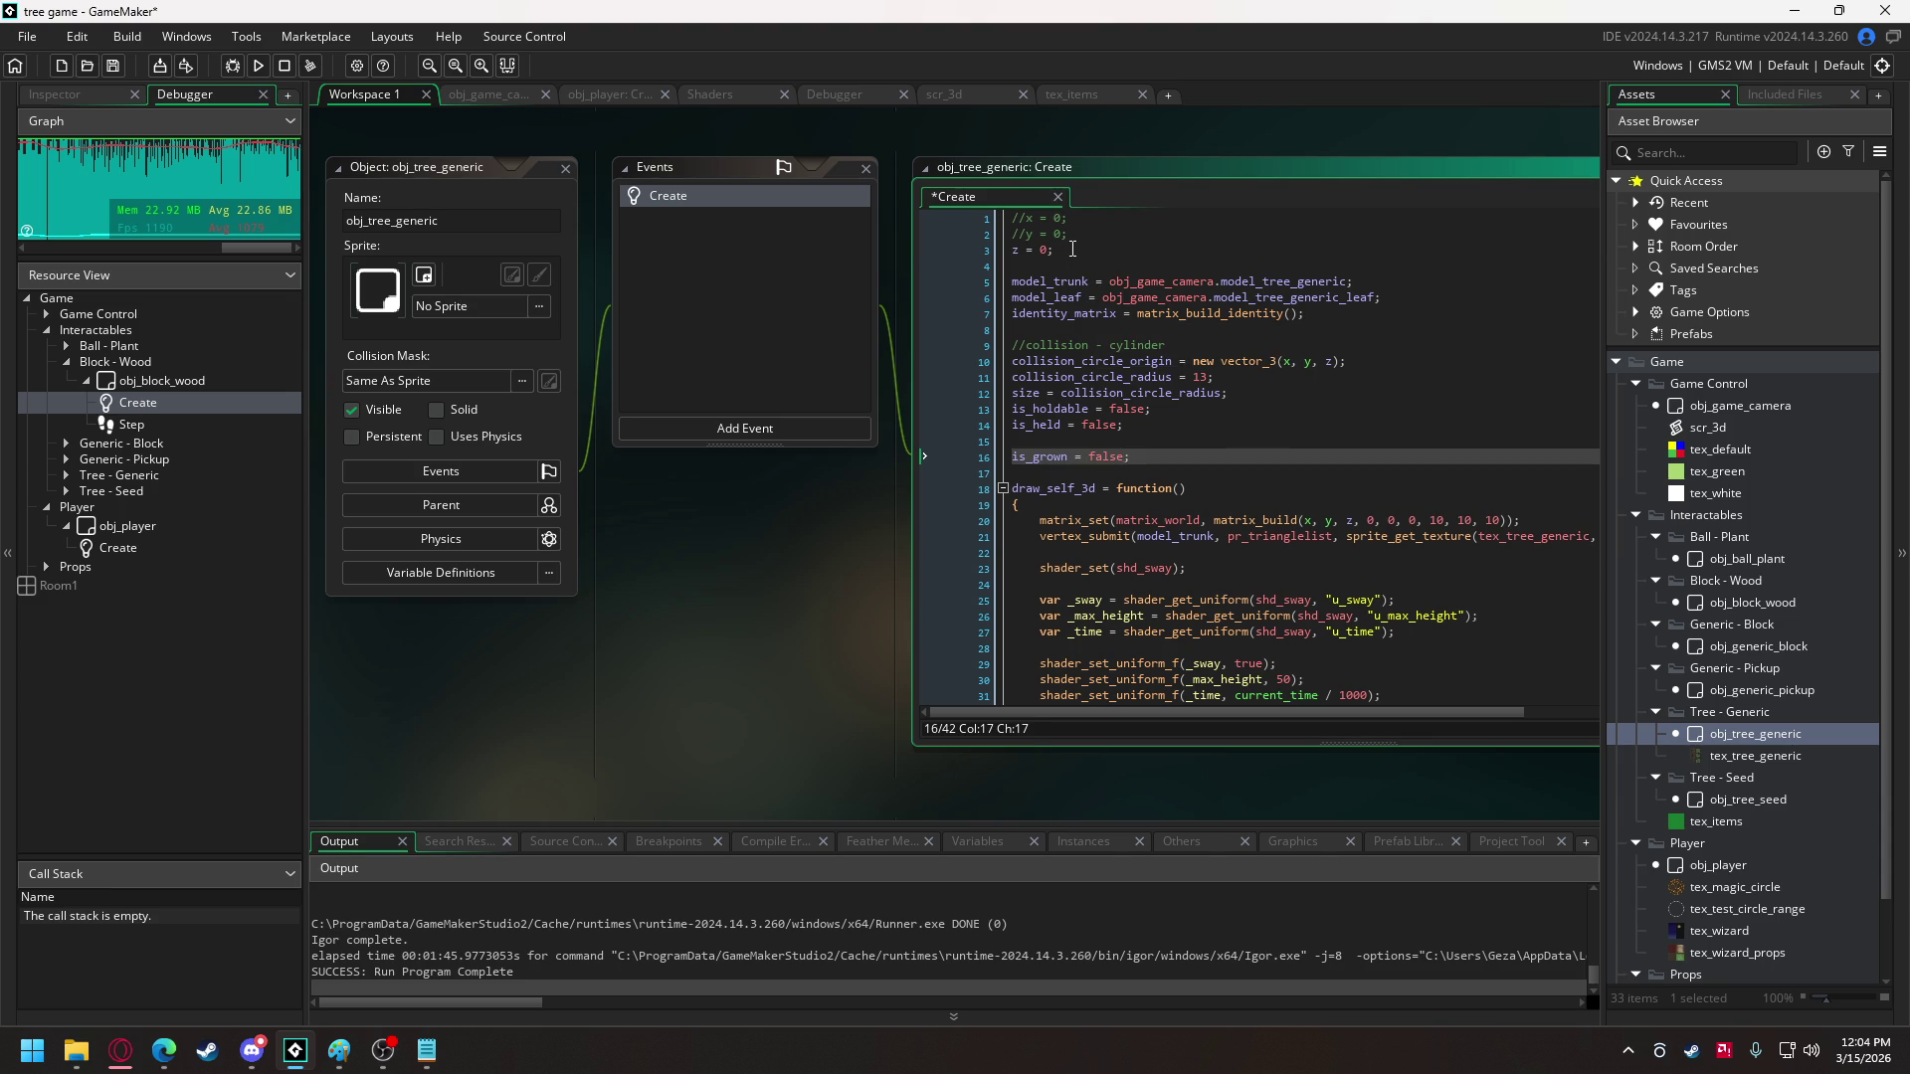
# - Add angle = 0; and use angle as the leaves' matrix_build z rotation, then open obj_game_camera's Create code
pyautogui.click(1072, 249)
pyautogui.press('Return')
pyautogui.write('angle = 0;')
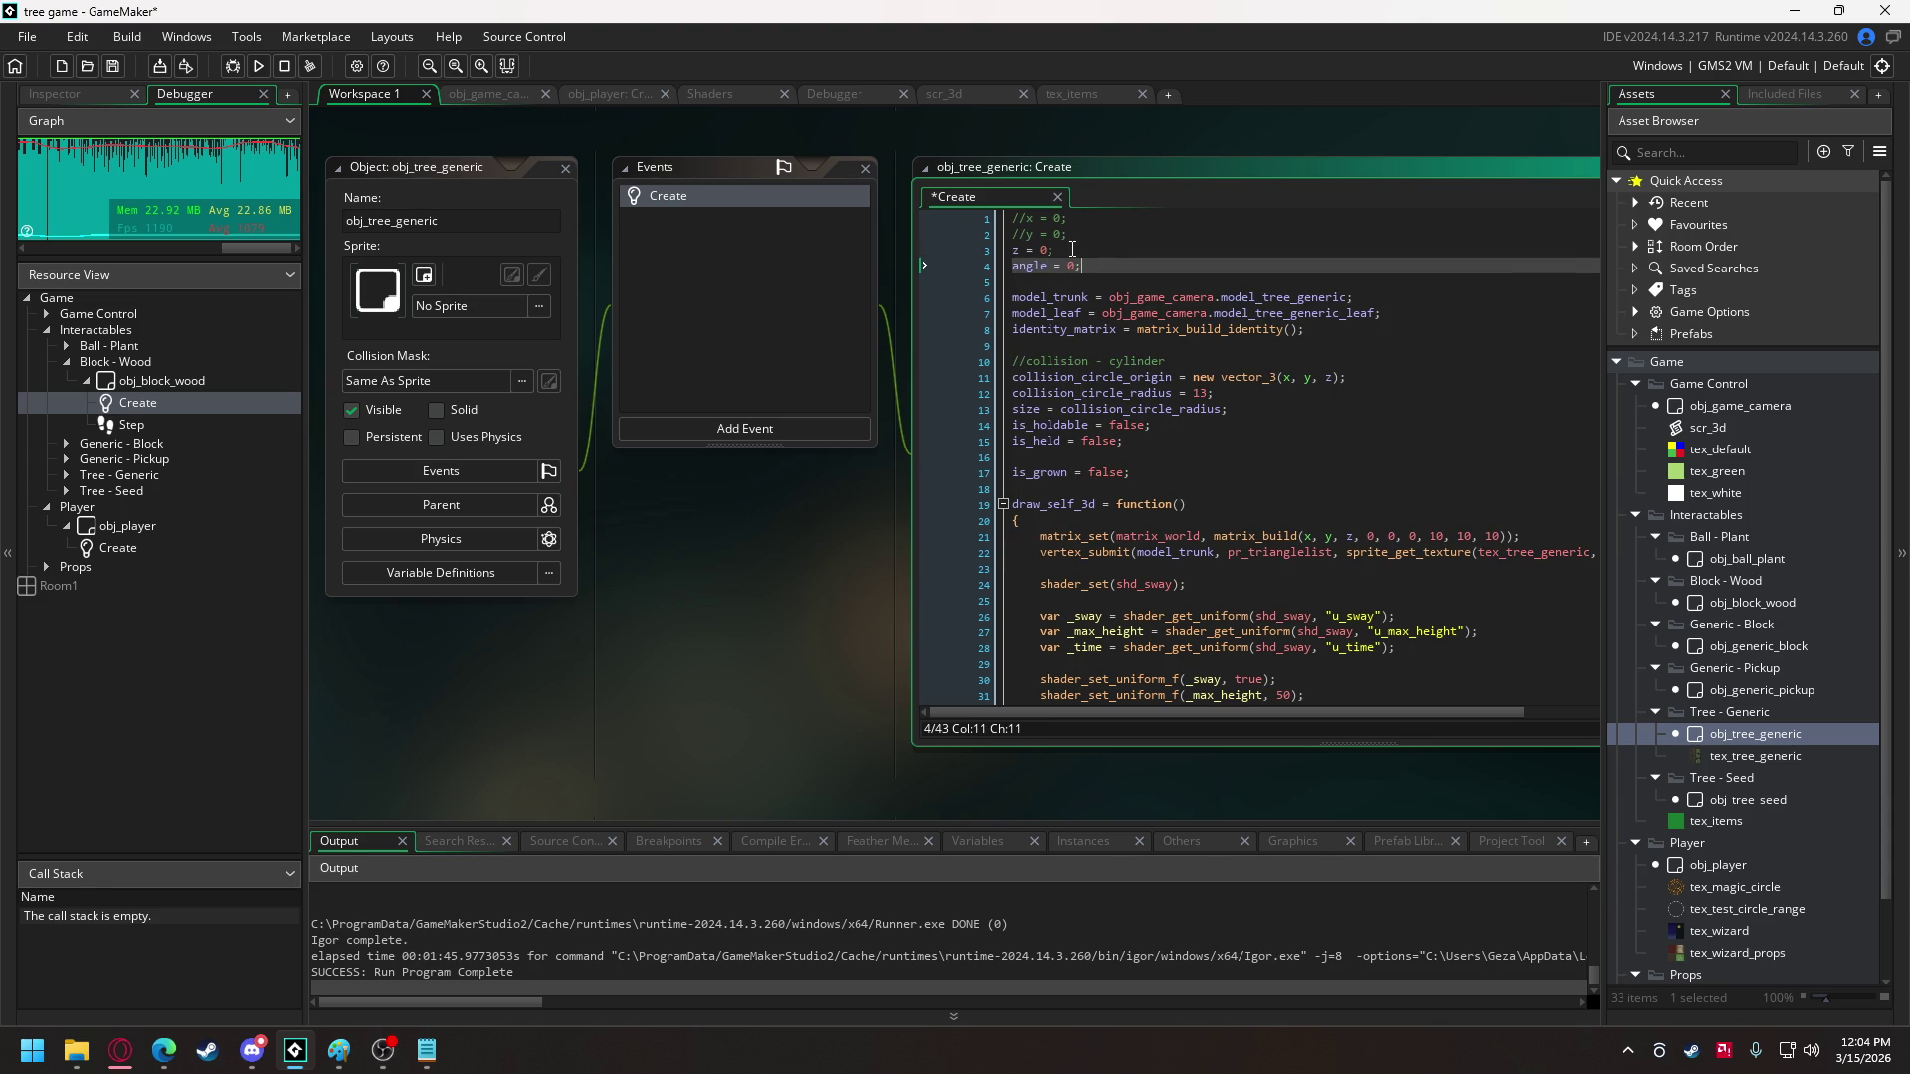
pyautogui.doubleClick(1032, 266)
pyautogui.scroll(-2, 1157, 418)
pyautogui.scroll(-3, 1157, 418)
pyautogui.moveTo(1098, 506); pyautogui.dragTo(1416, 513)
pyautogui.doubleClick(1413, 522)
pyautogui.write('angle')
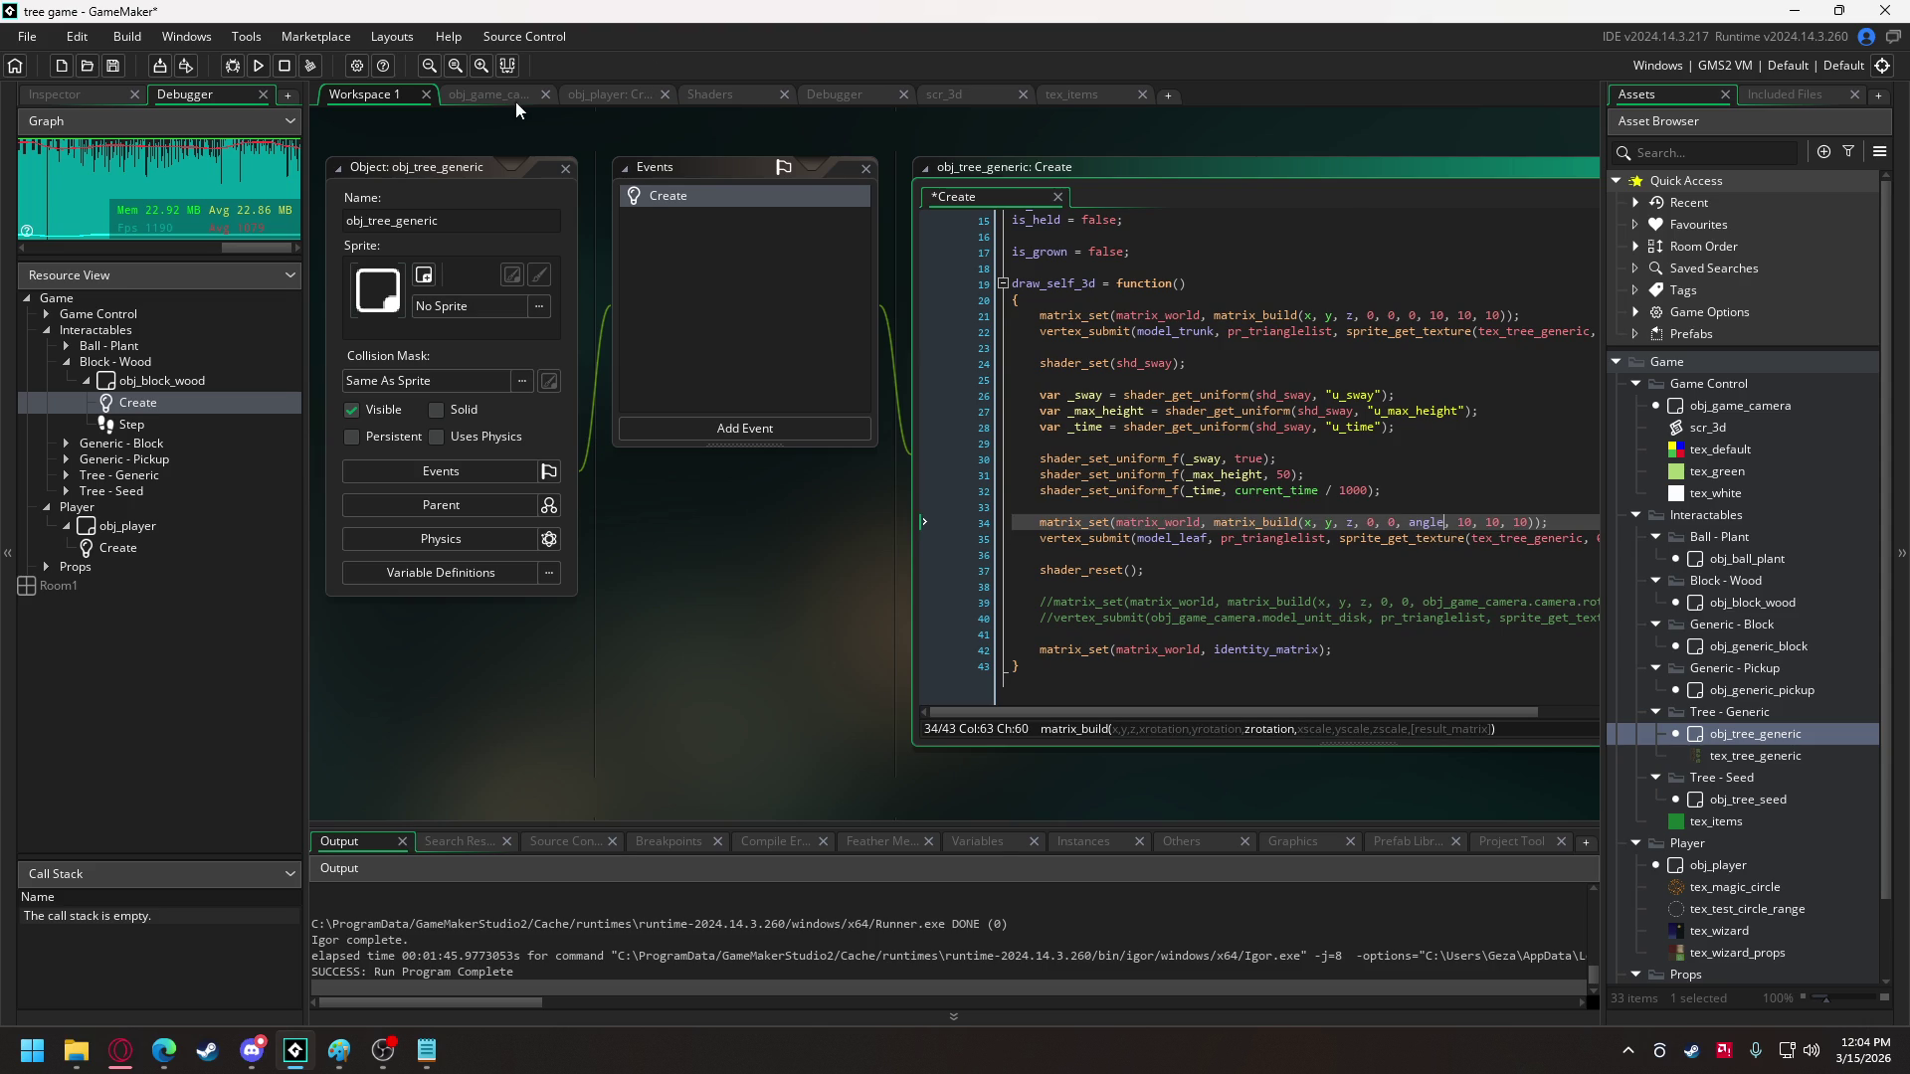
pyautogui.click(494, 94)
pyautogui.click(379, 121)
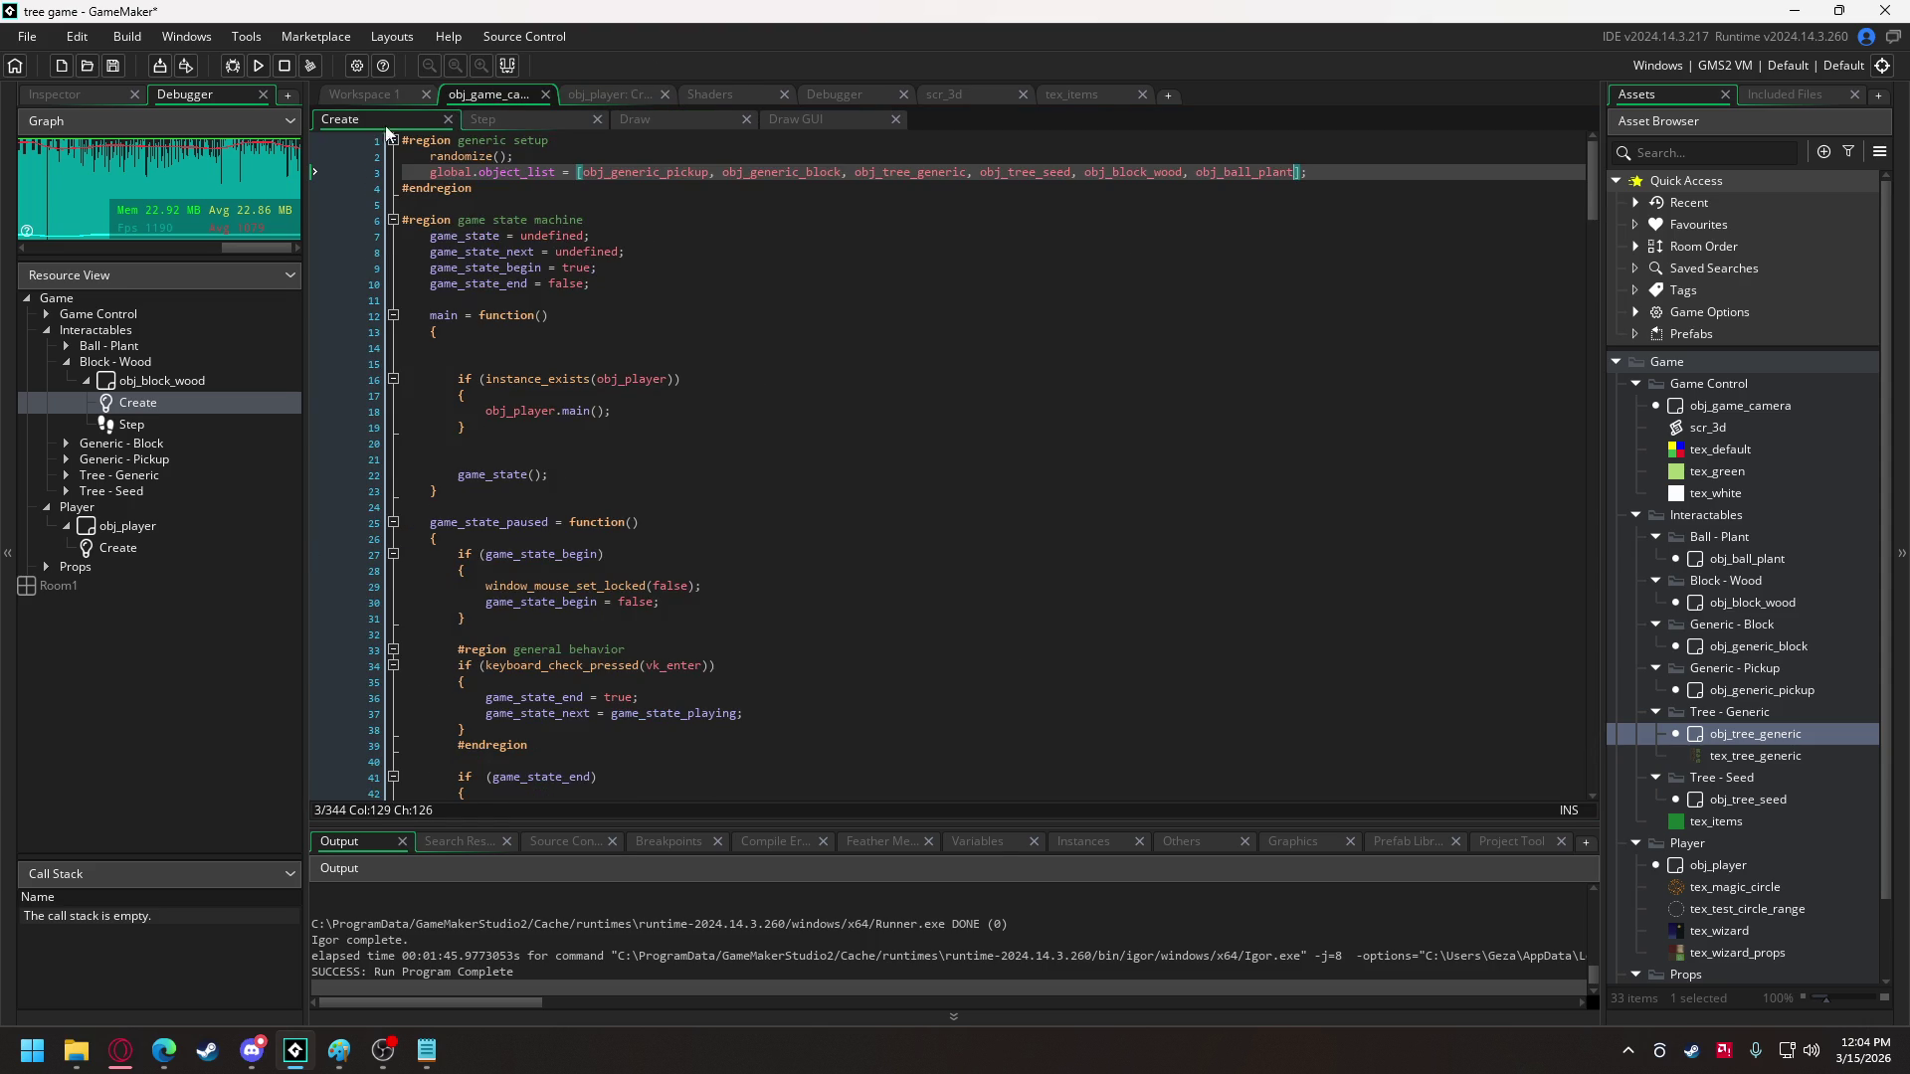
# - Wrap the tree instance_create_depth spawn line in a with block
pyautogui.scroll(-12, 657, 585)
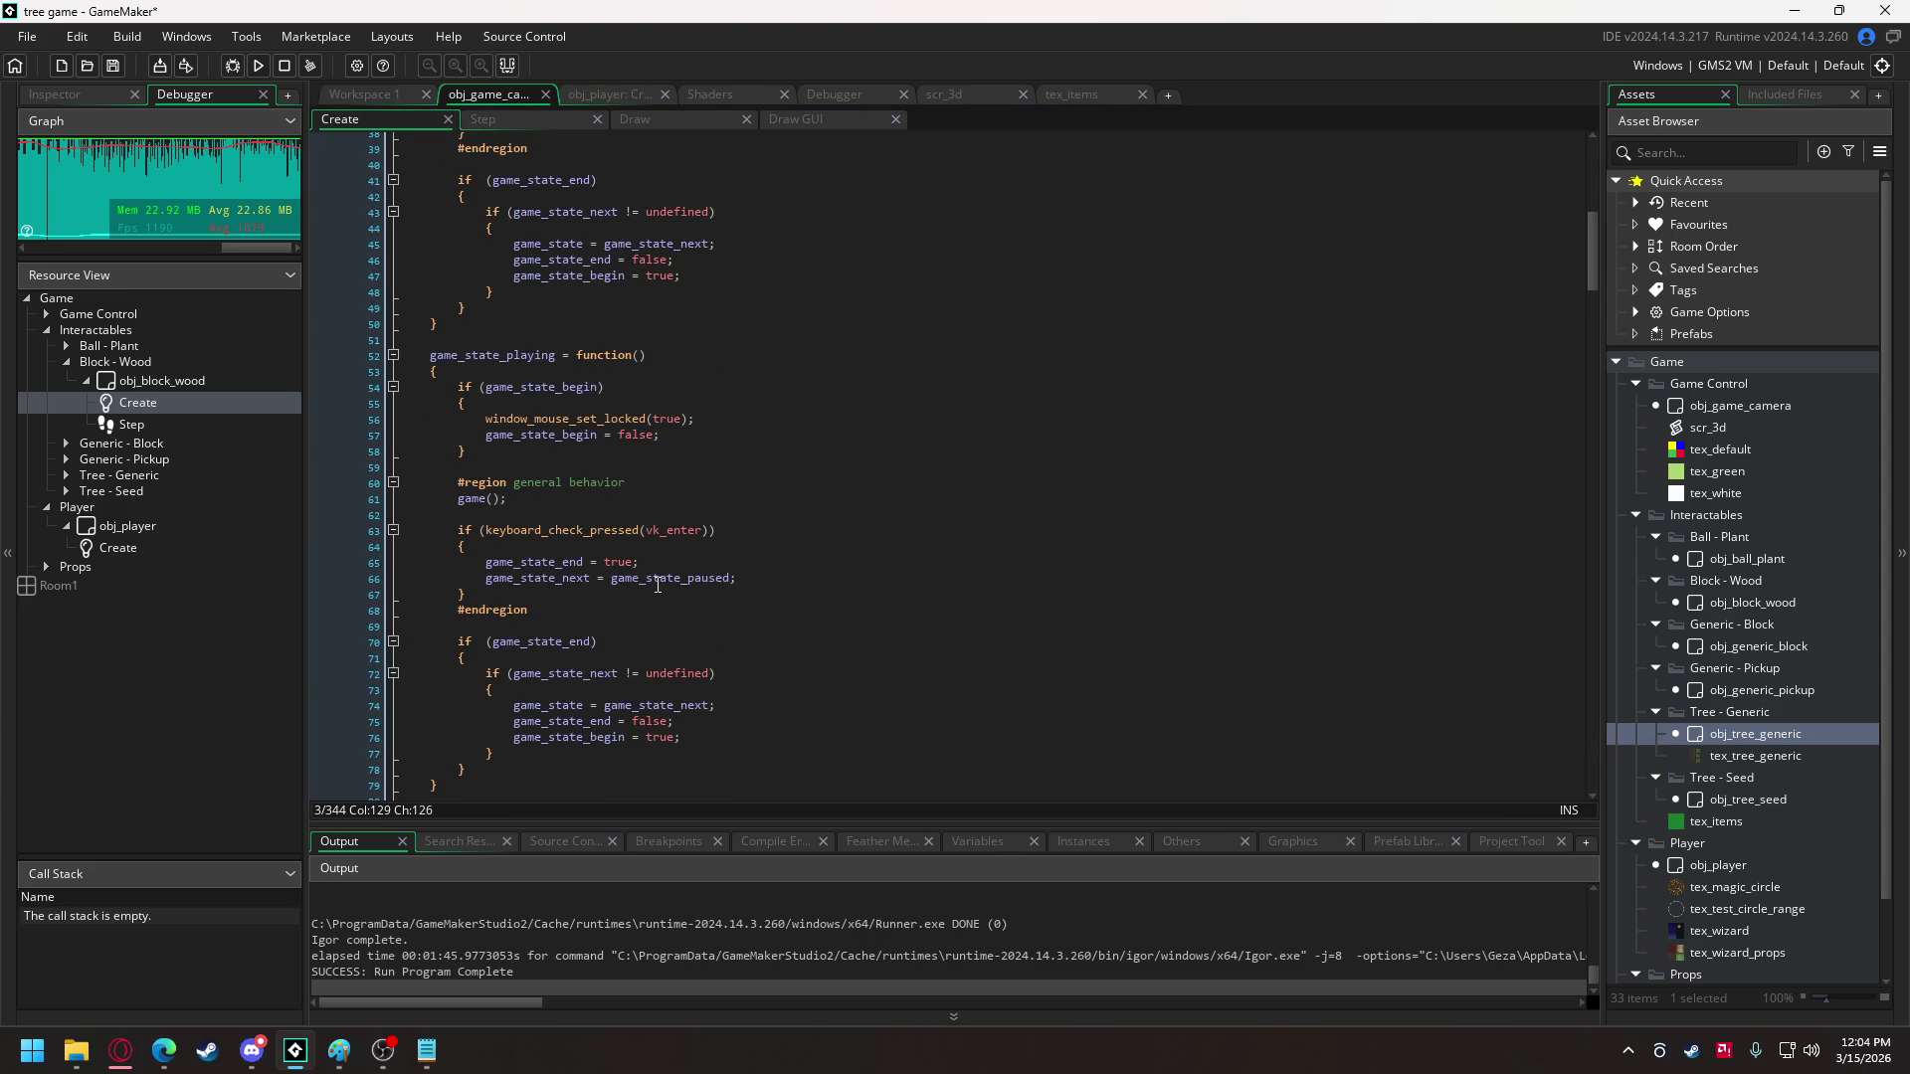
pyautogui.scroll(-11, 658, 585)
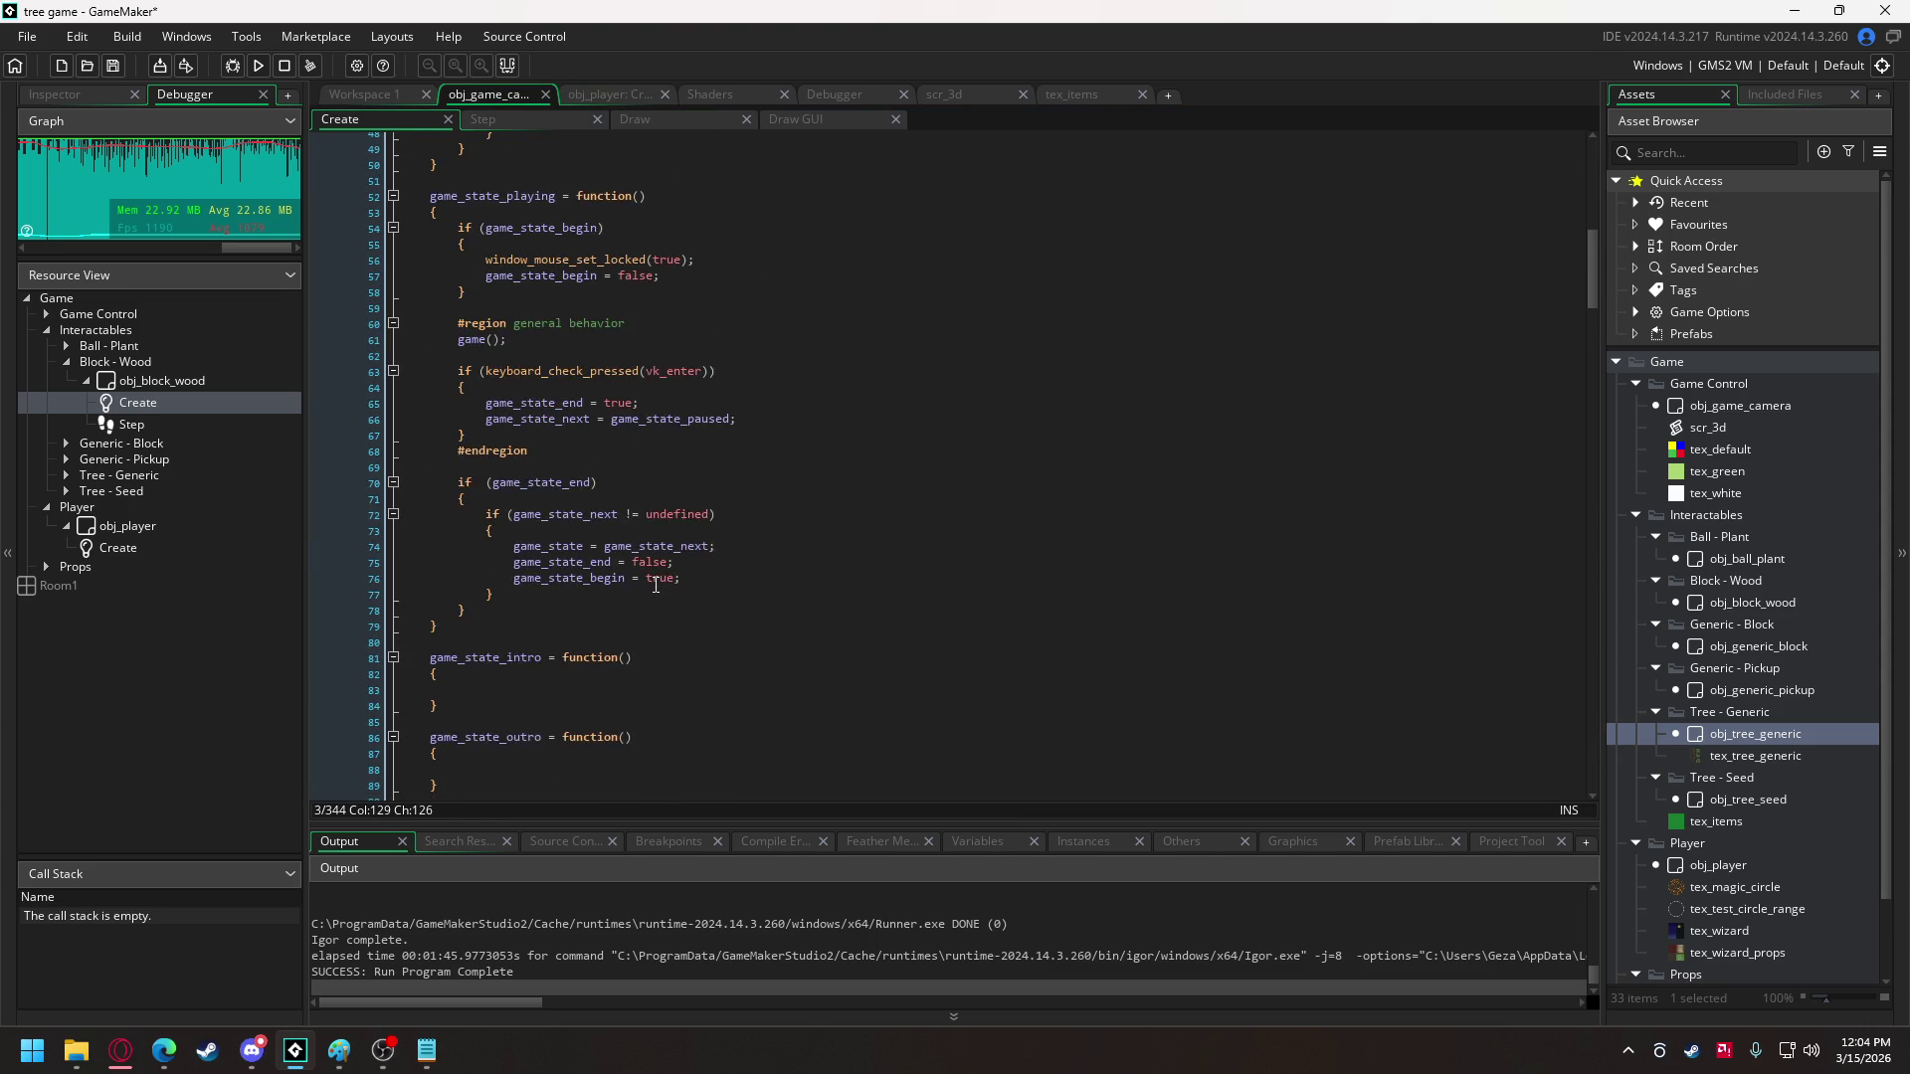
pyautogui.scroll(-20, 653, 585)
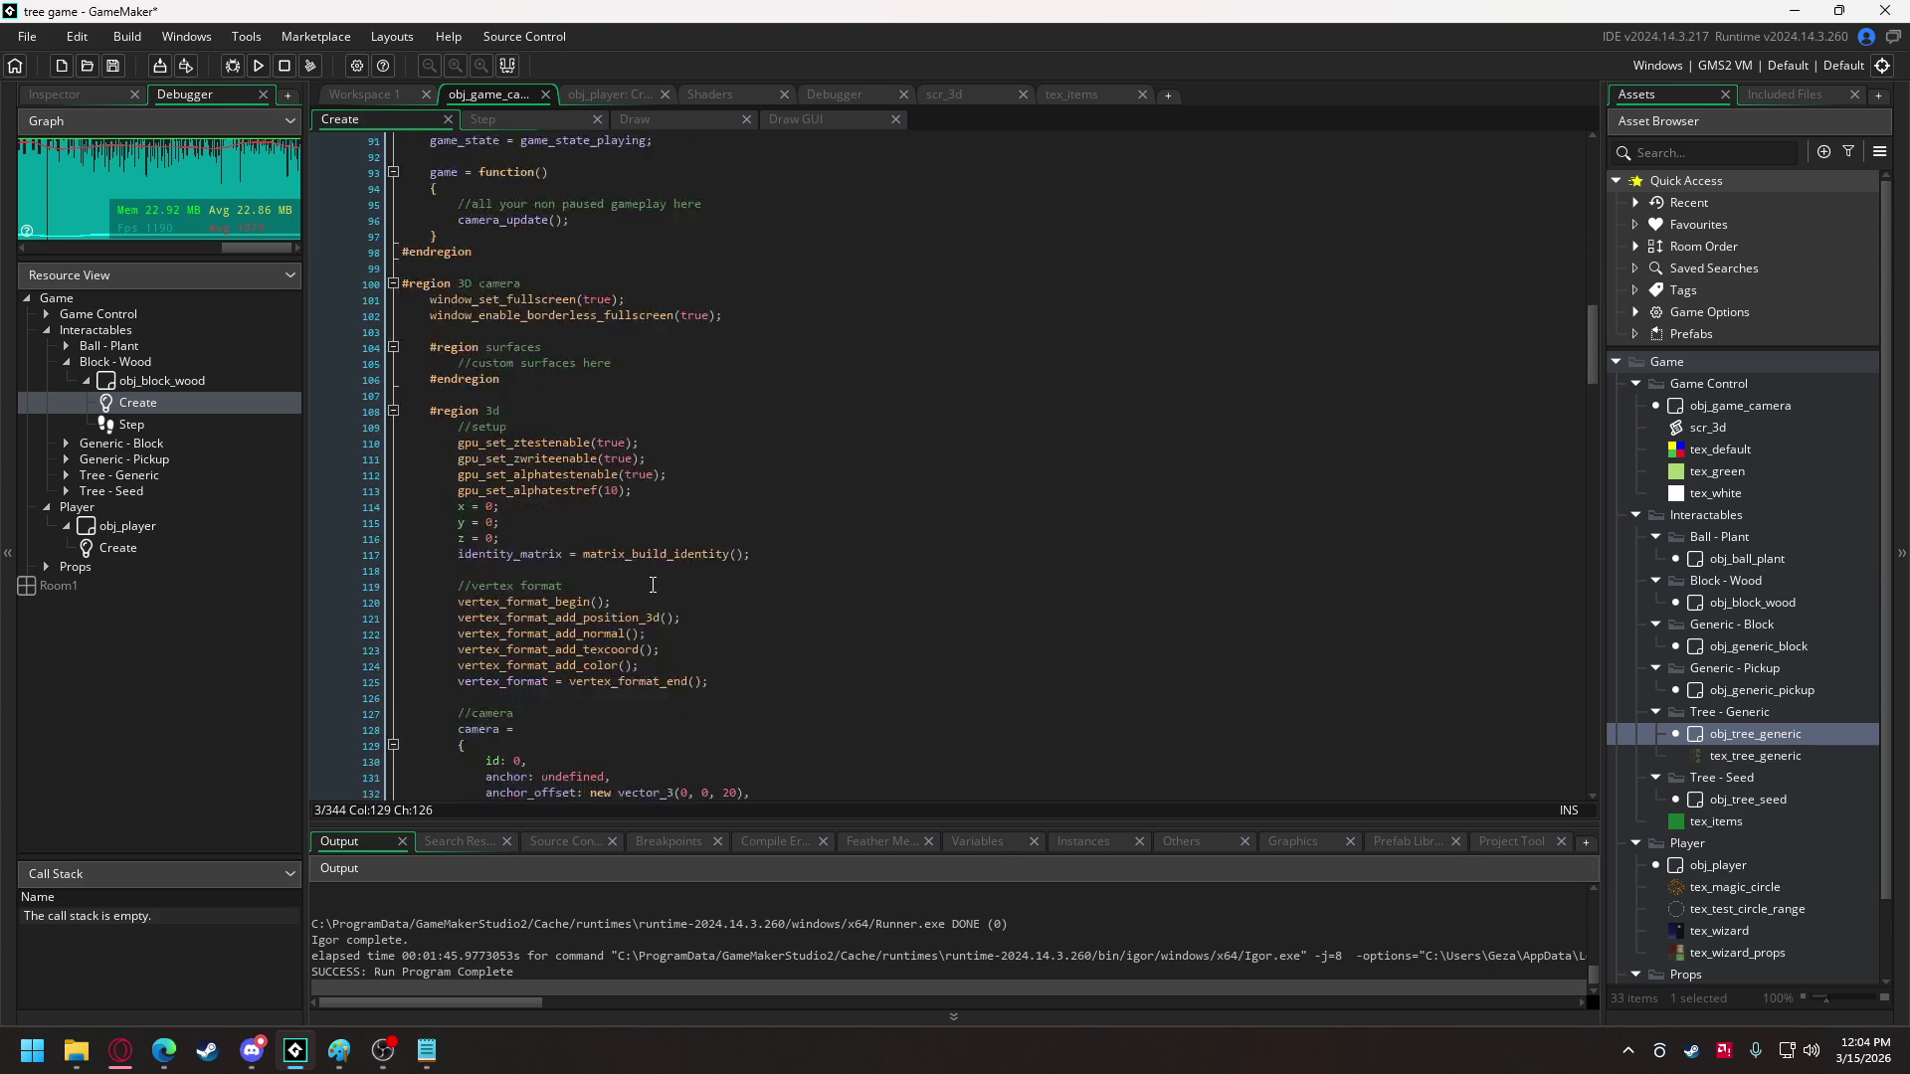
pyautogui.scroll(-20, 648, 580)
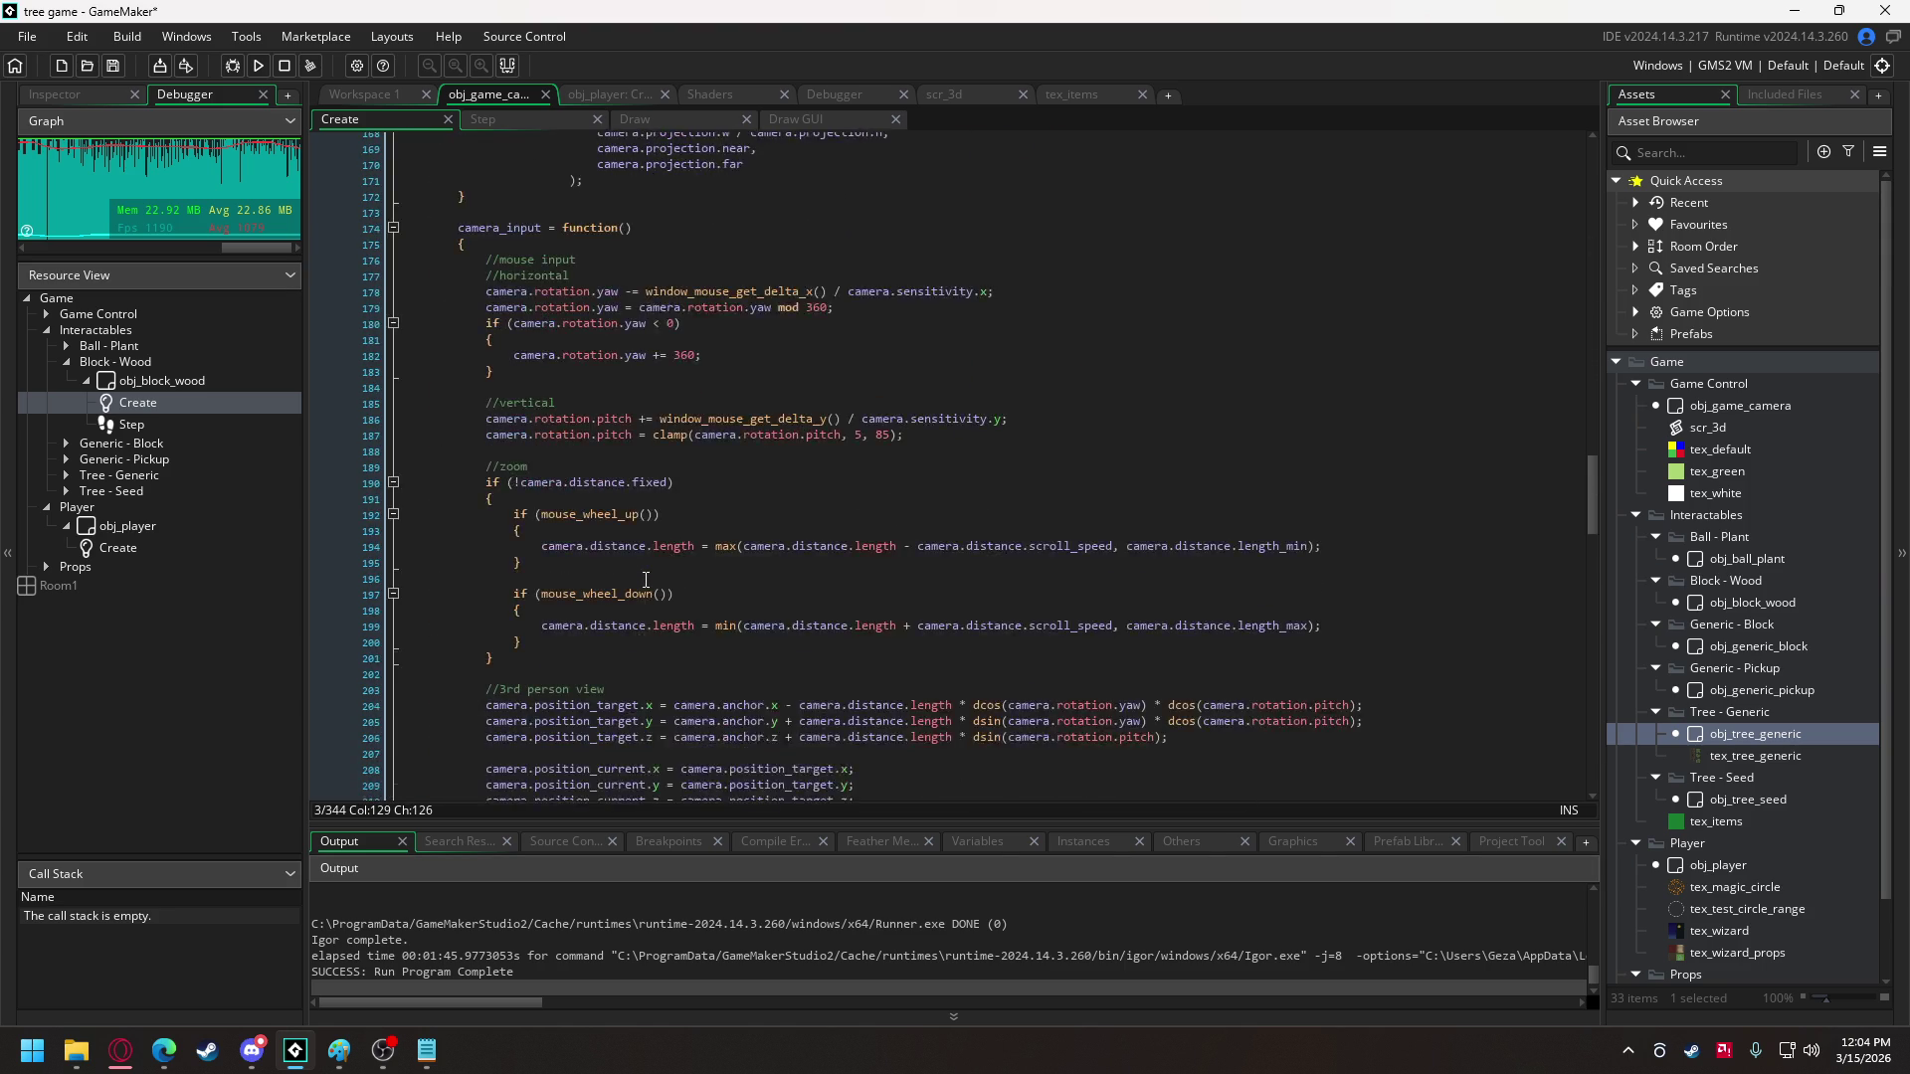
pyautogui.scroll(-20, 645, 579)
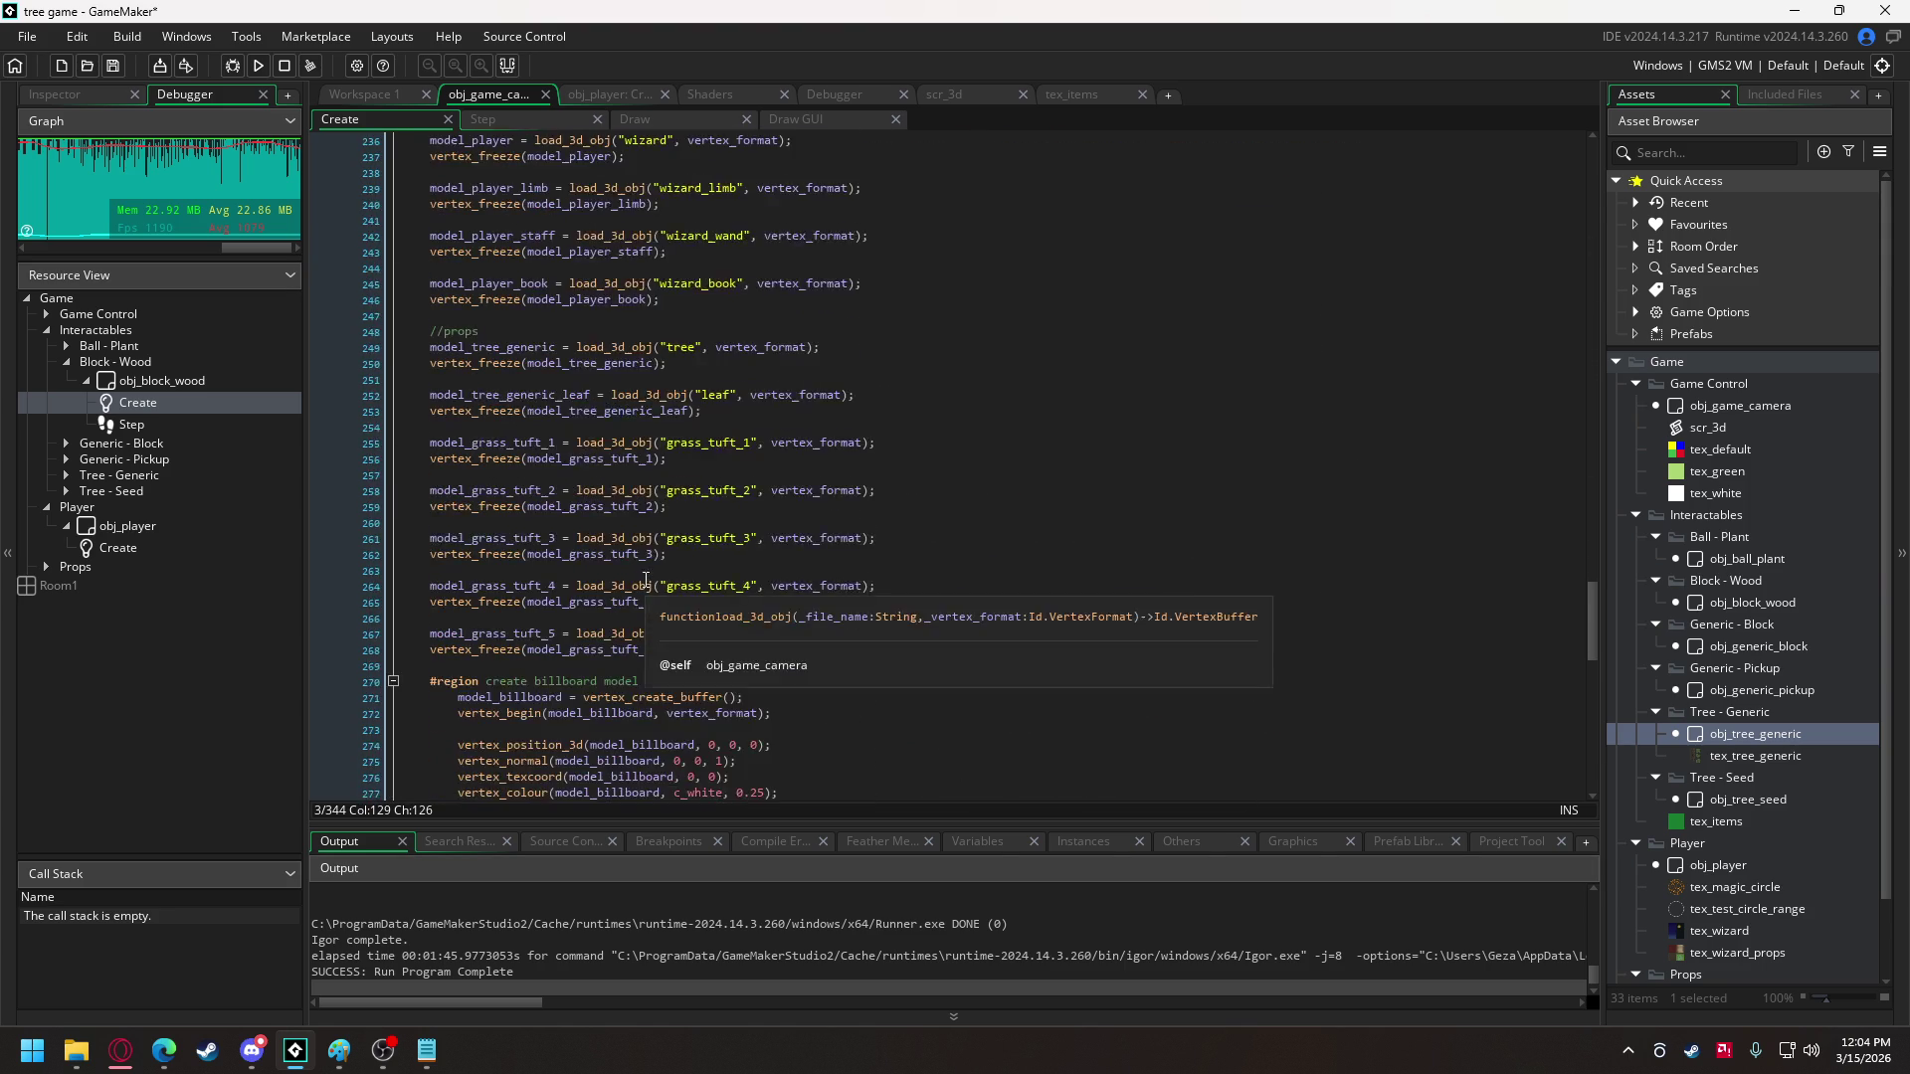
pyautogui.scroll(-6, 646, 580)
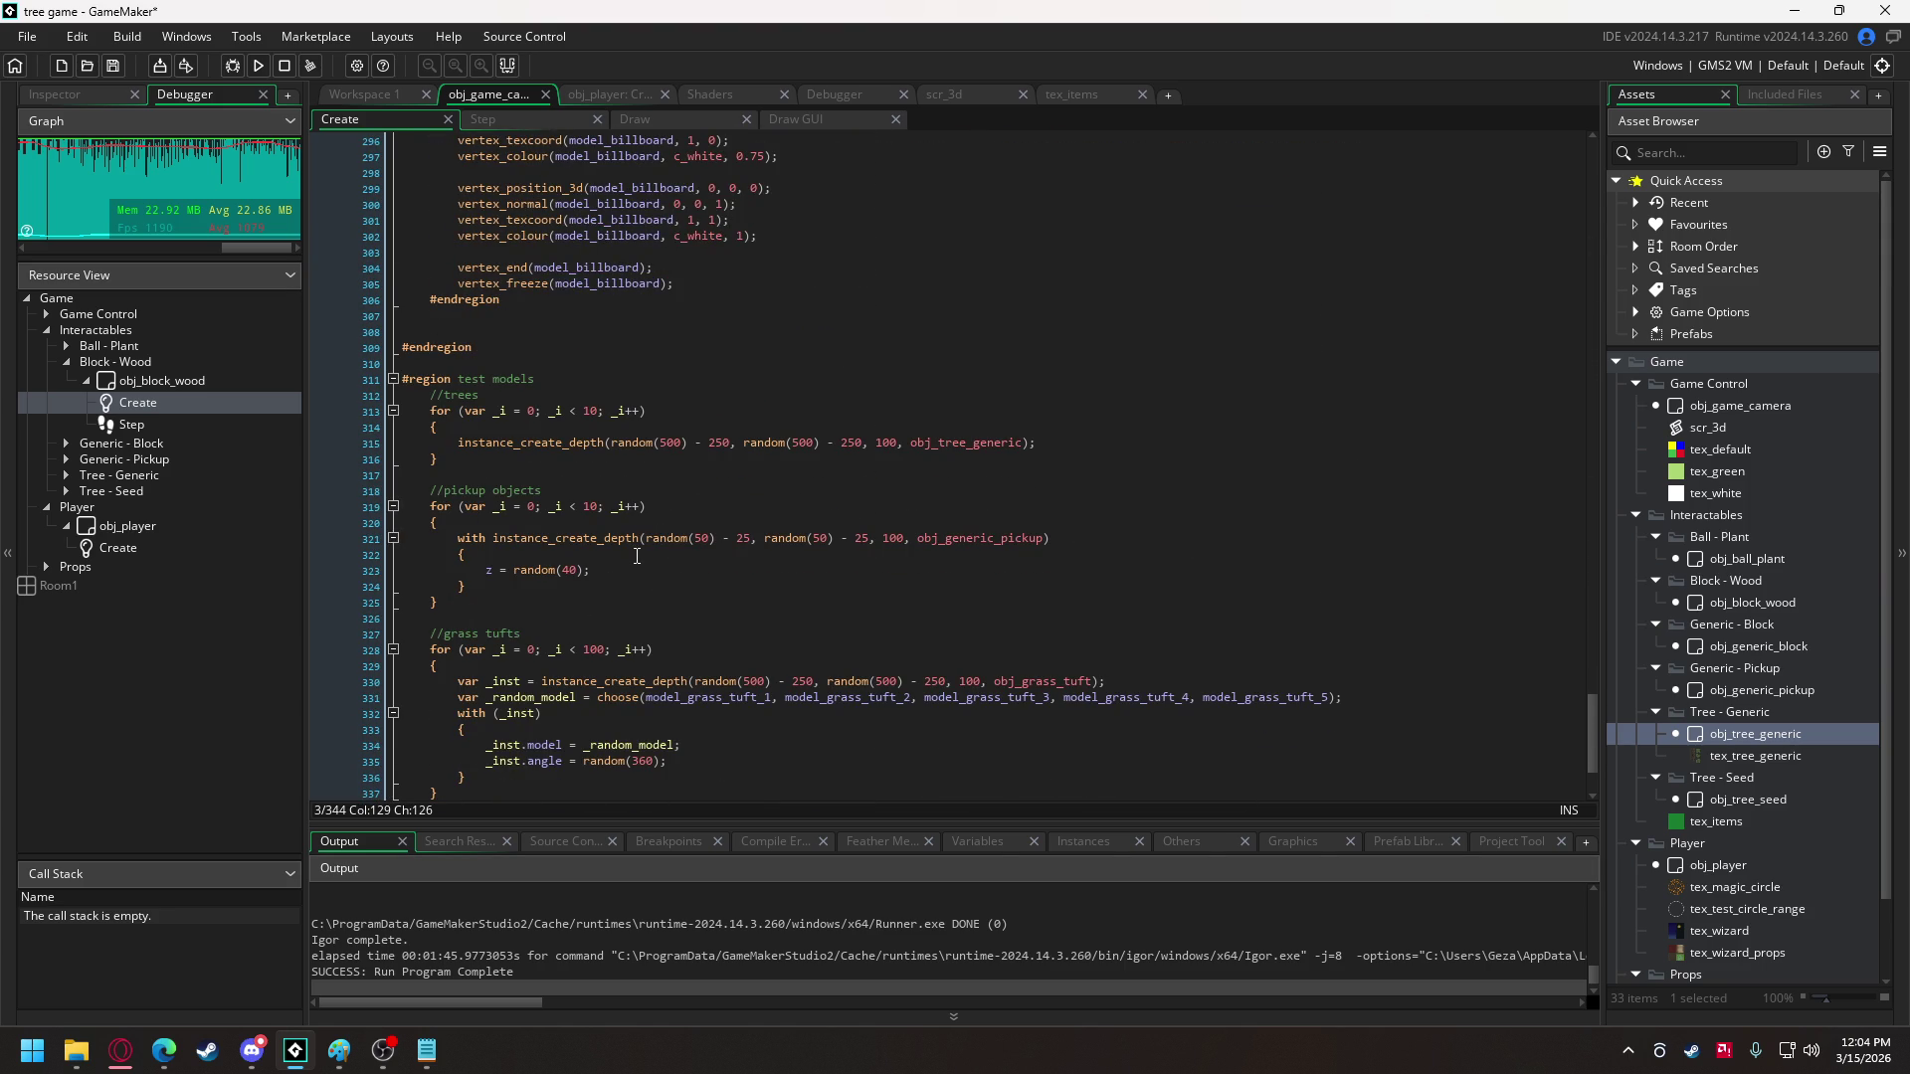
pyautogui.click(458, 443)
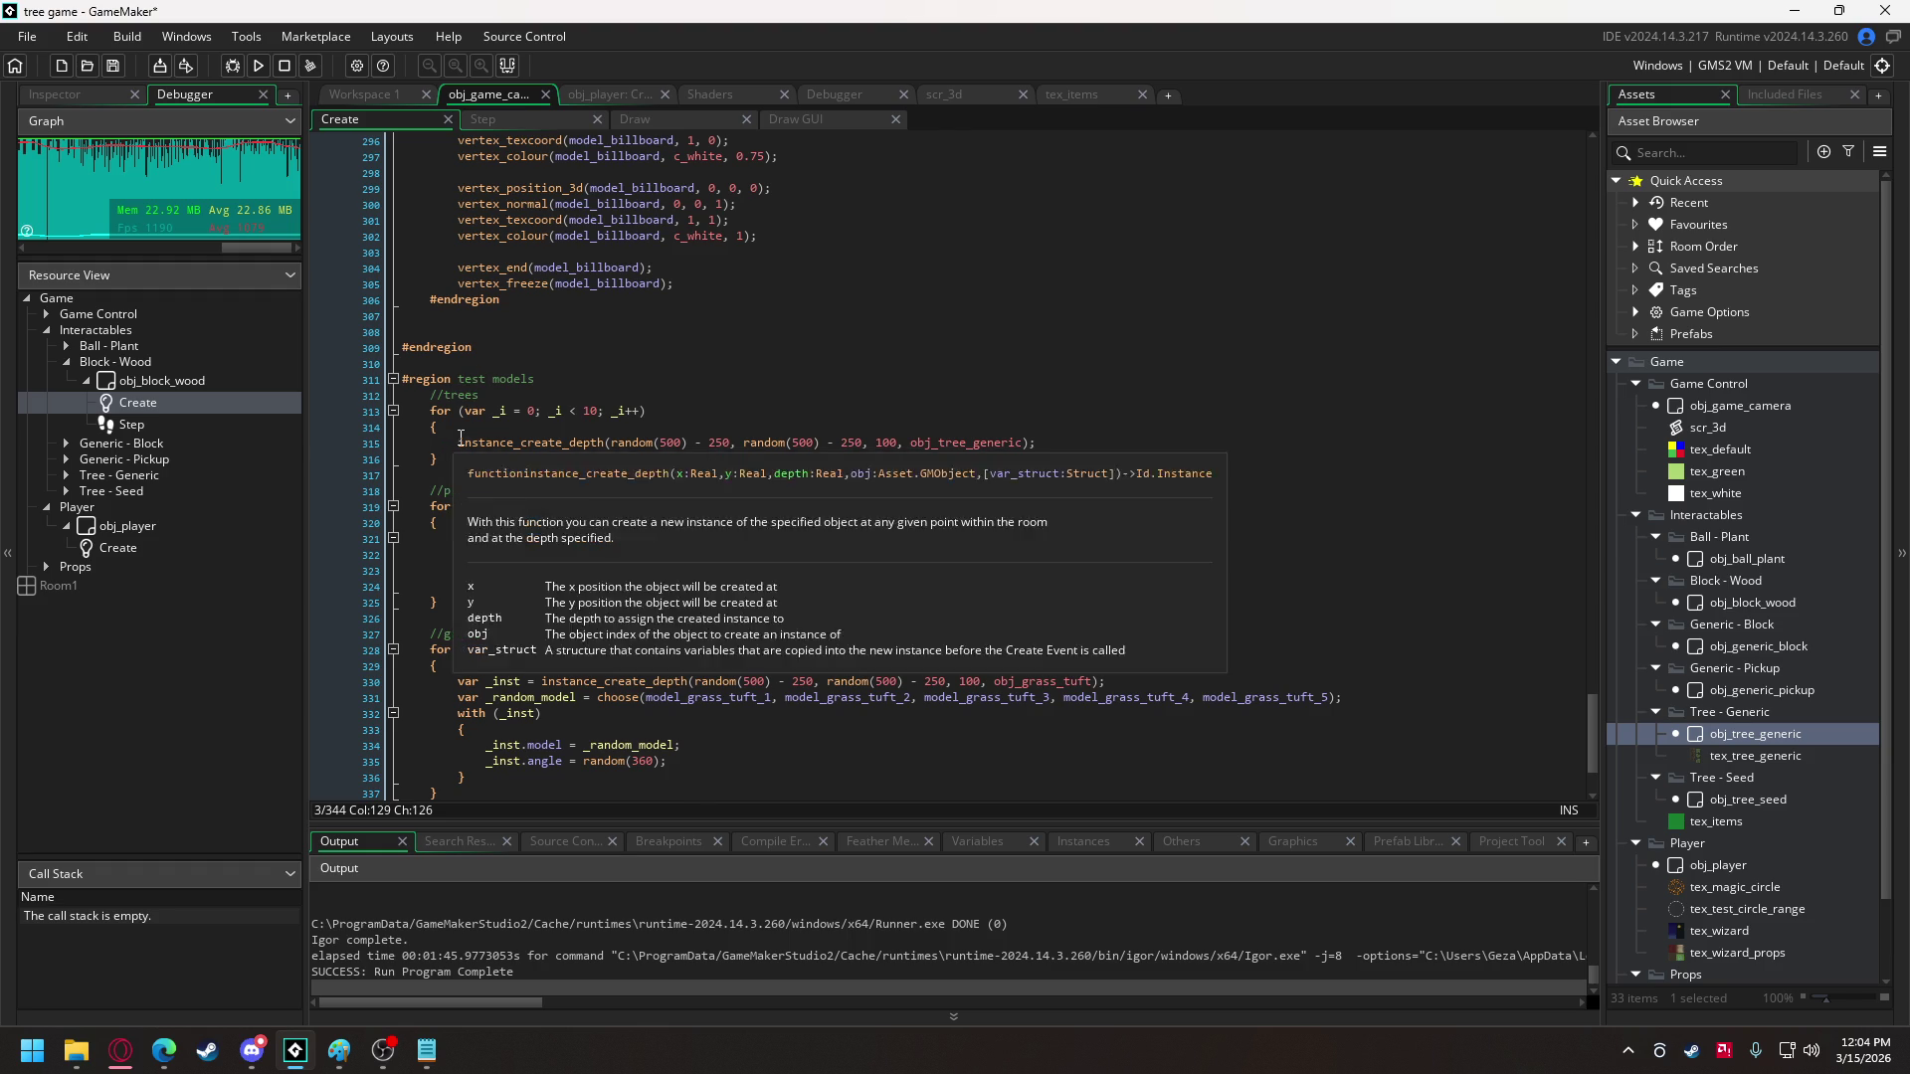
pyautogui.write('with')
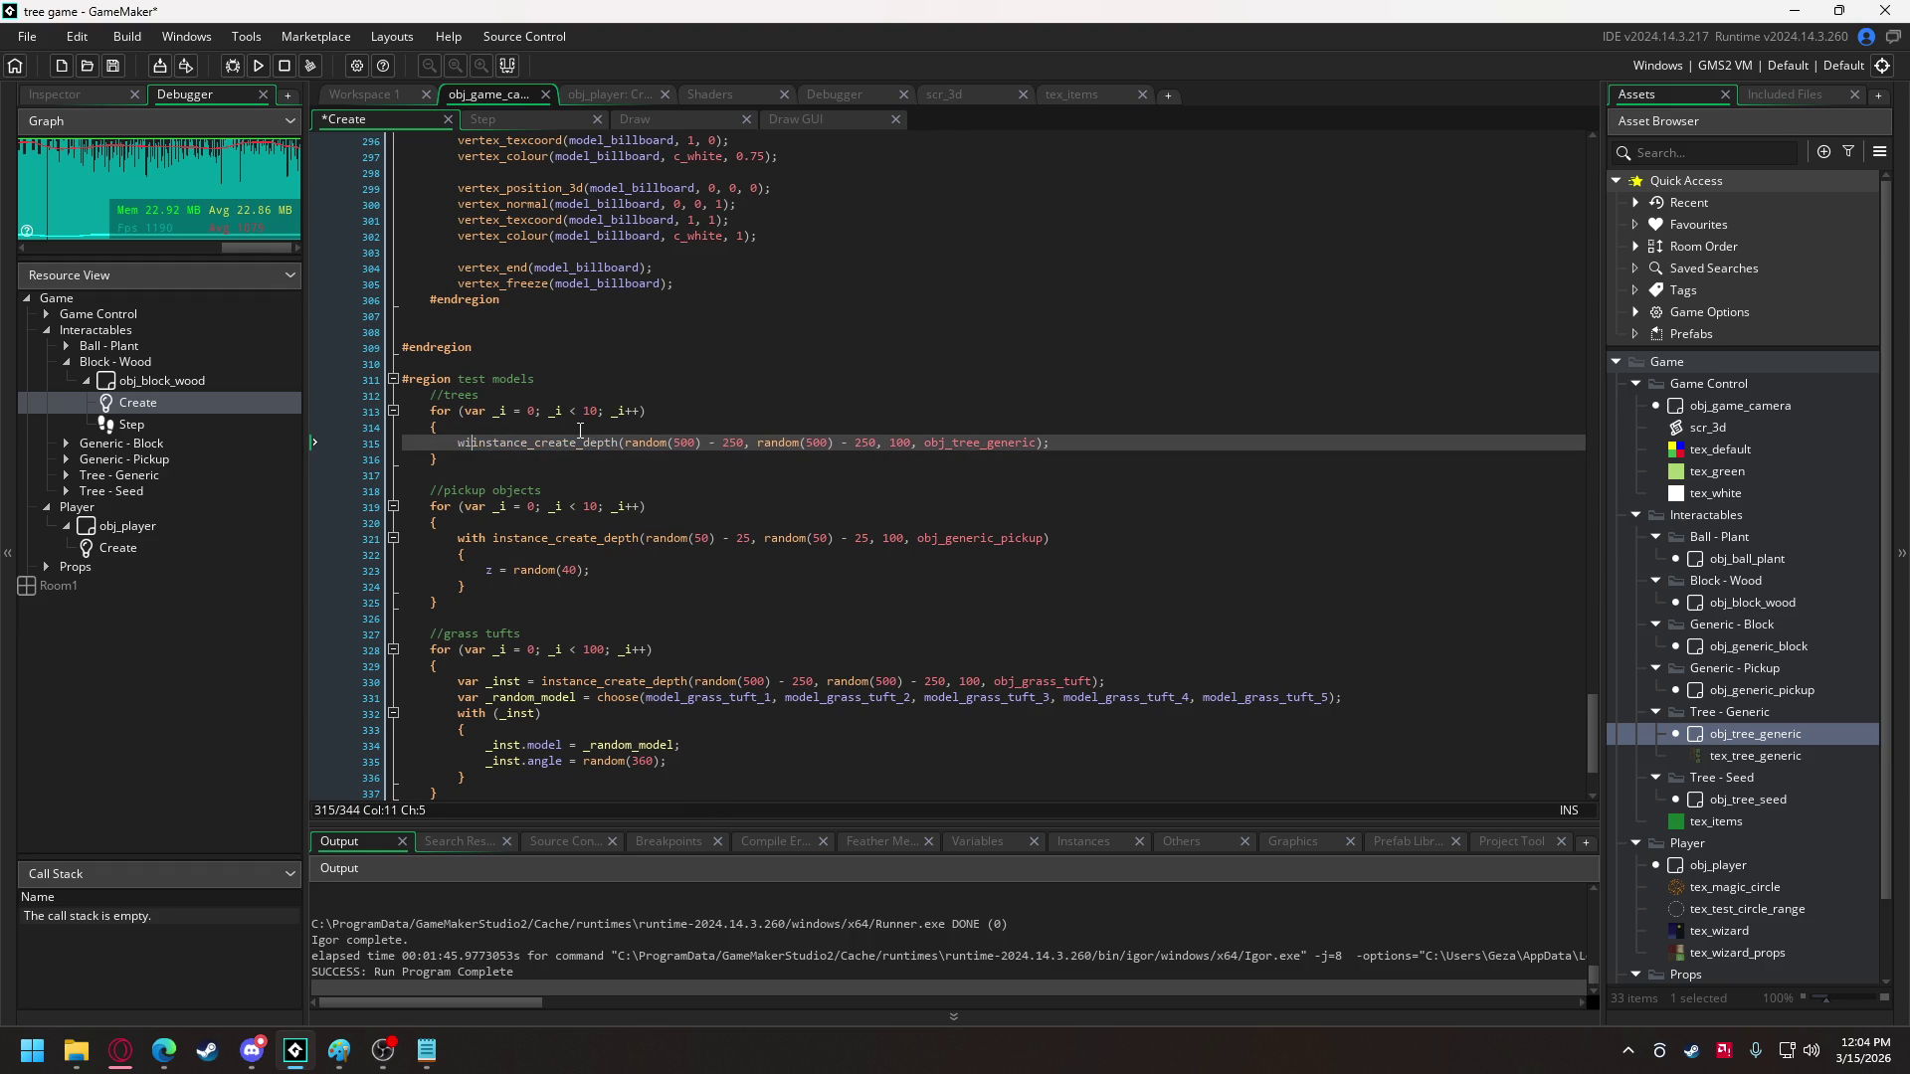
pyautogui.click(1137, 447)
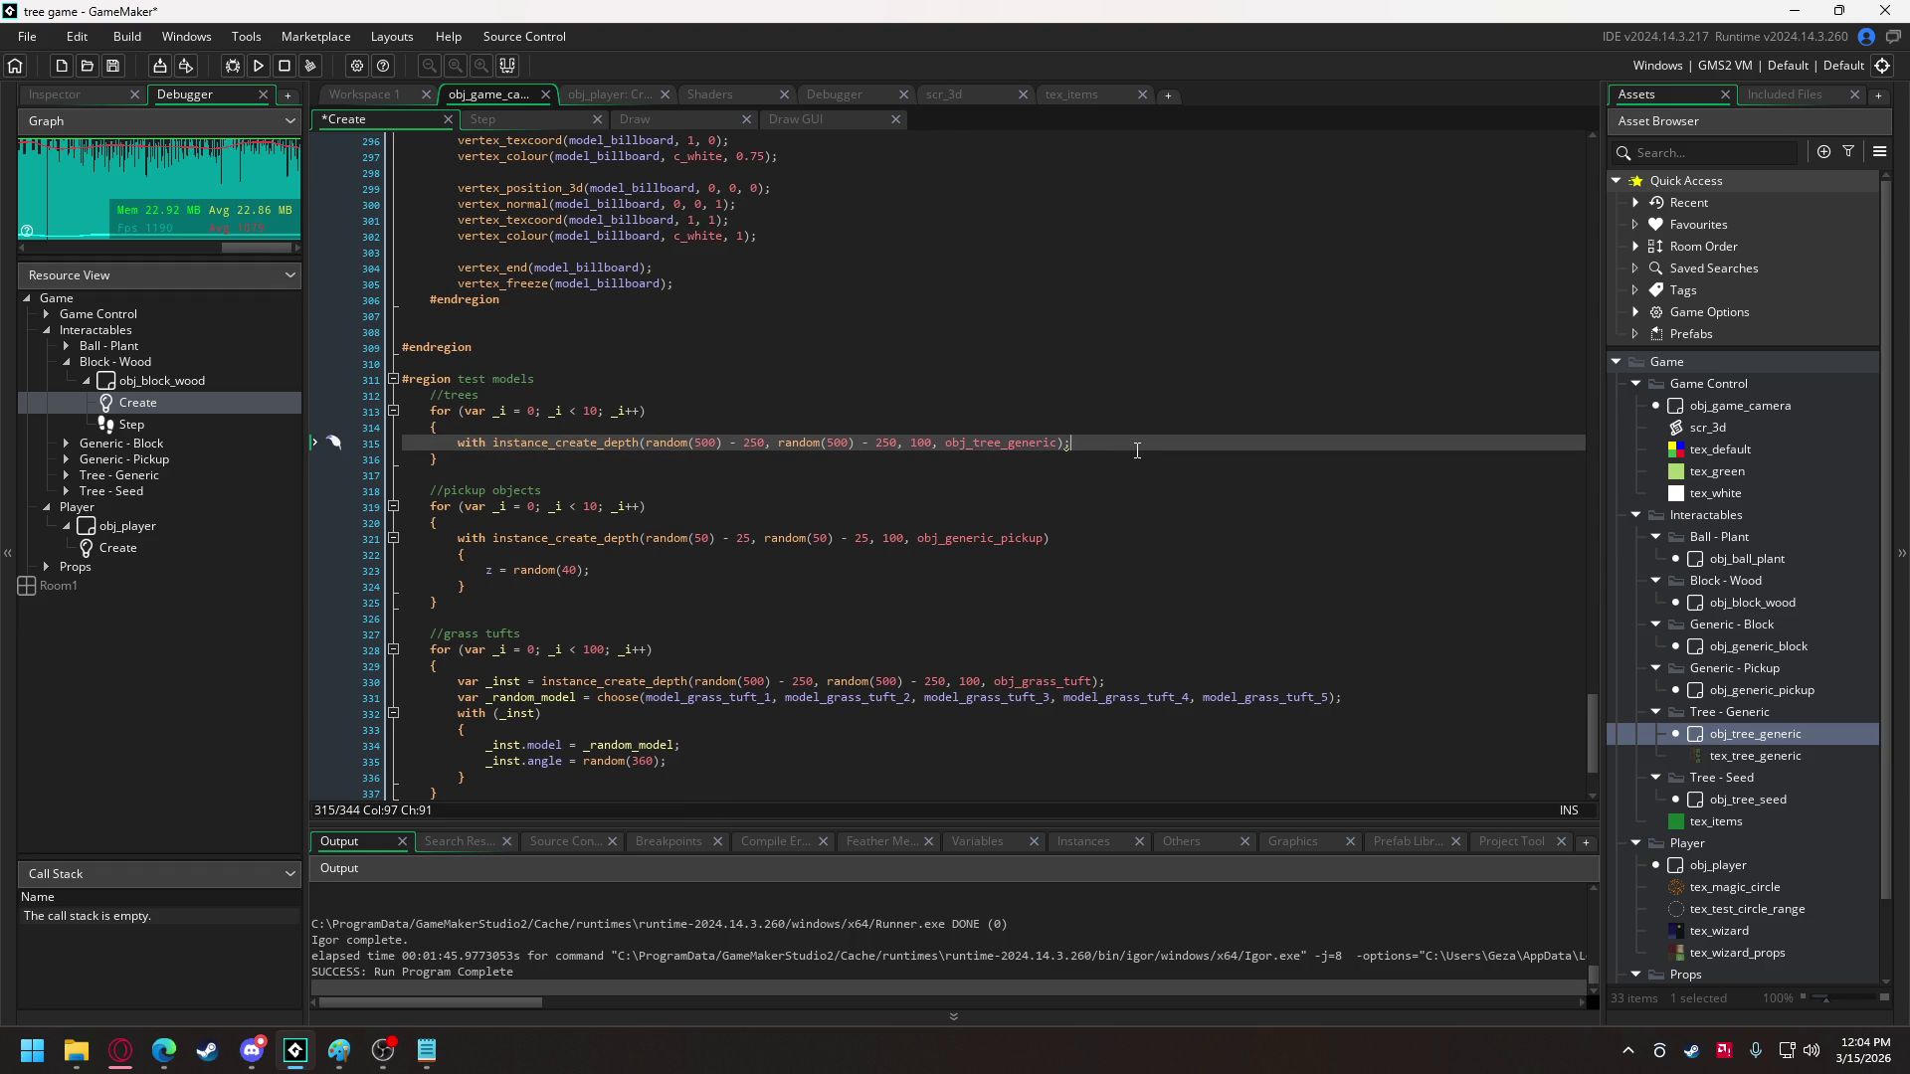
pyautogui.press('BackSpace')
pyautogui.press('Return')
pyautogui.write('{')
pyautogui.press('Return')
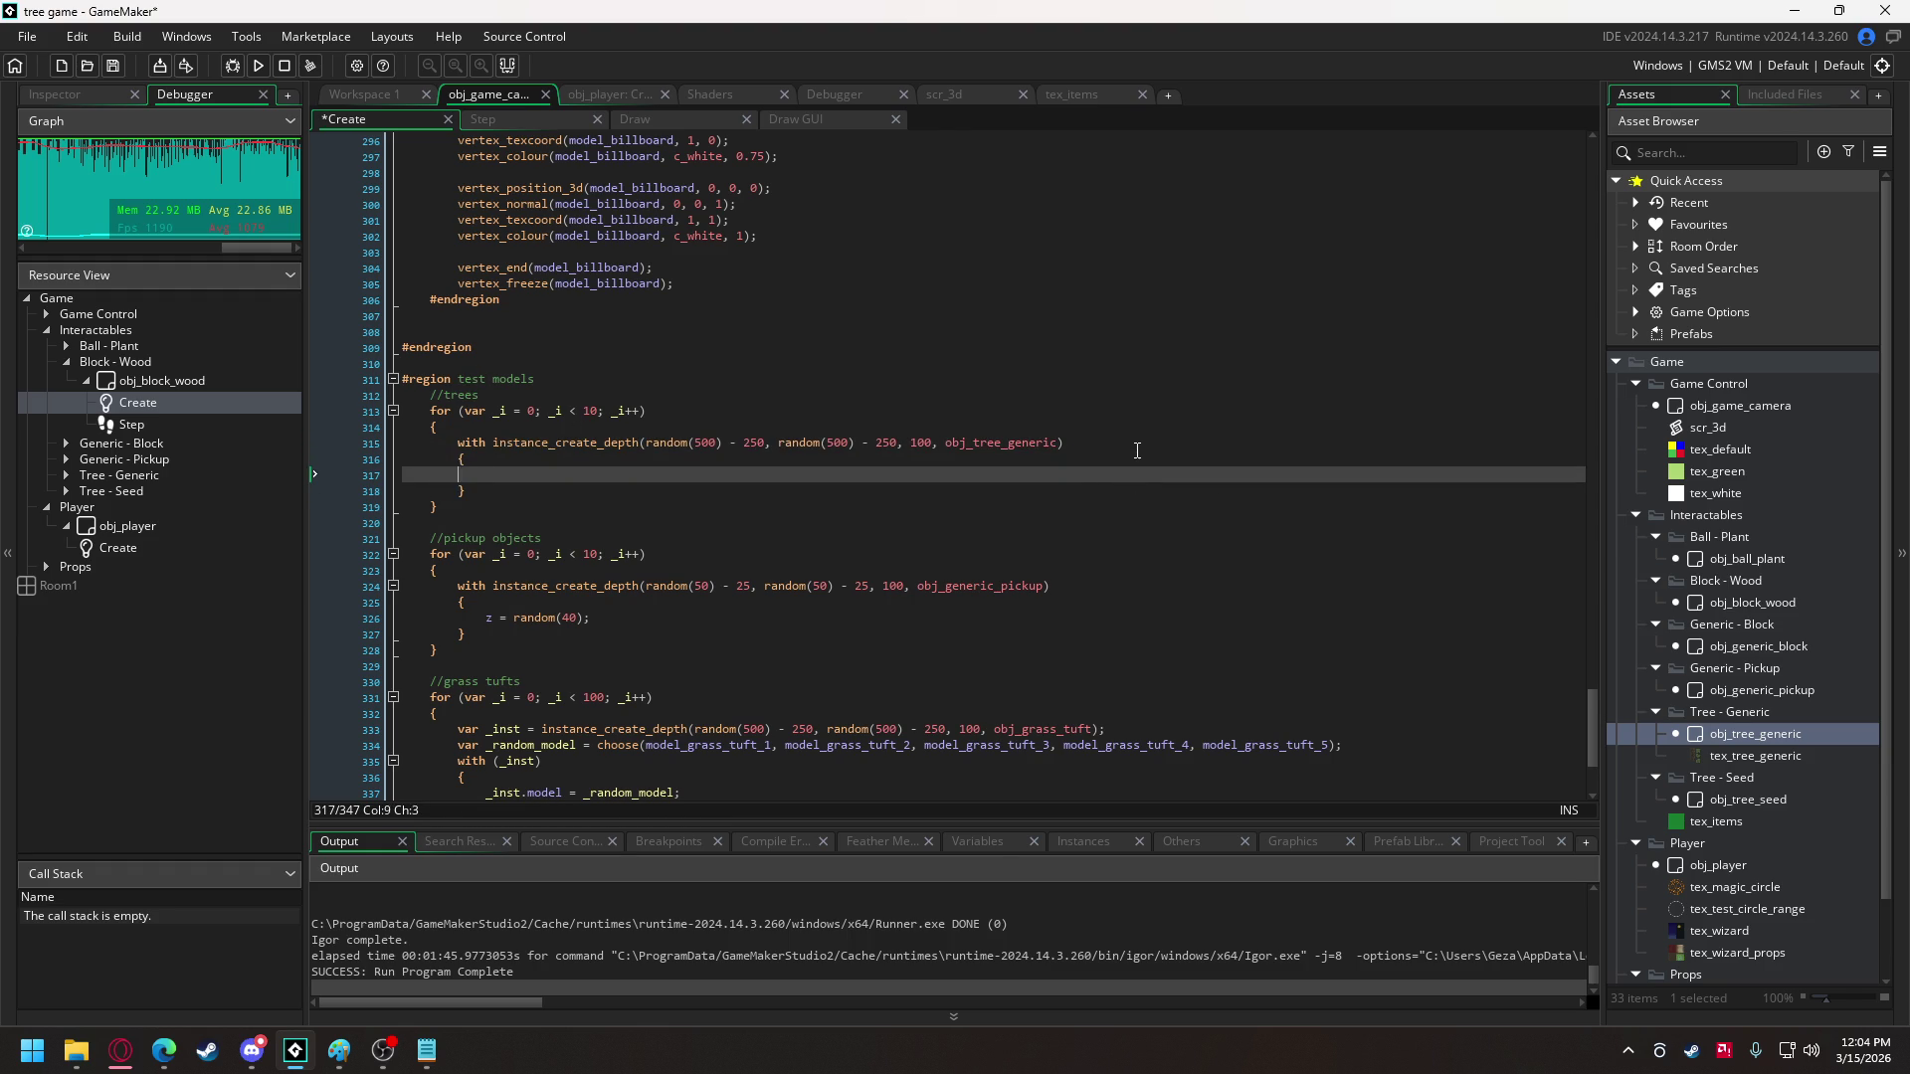
# - Inside the with block, set angle = random(360); and is_grown = true;
pyautogui.write('angle ')
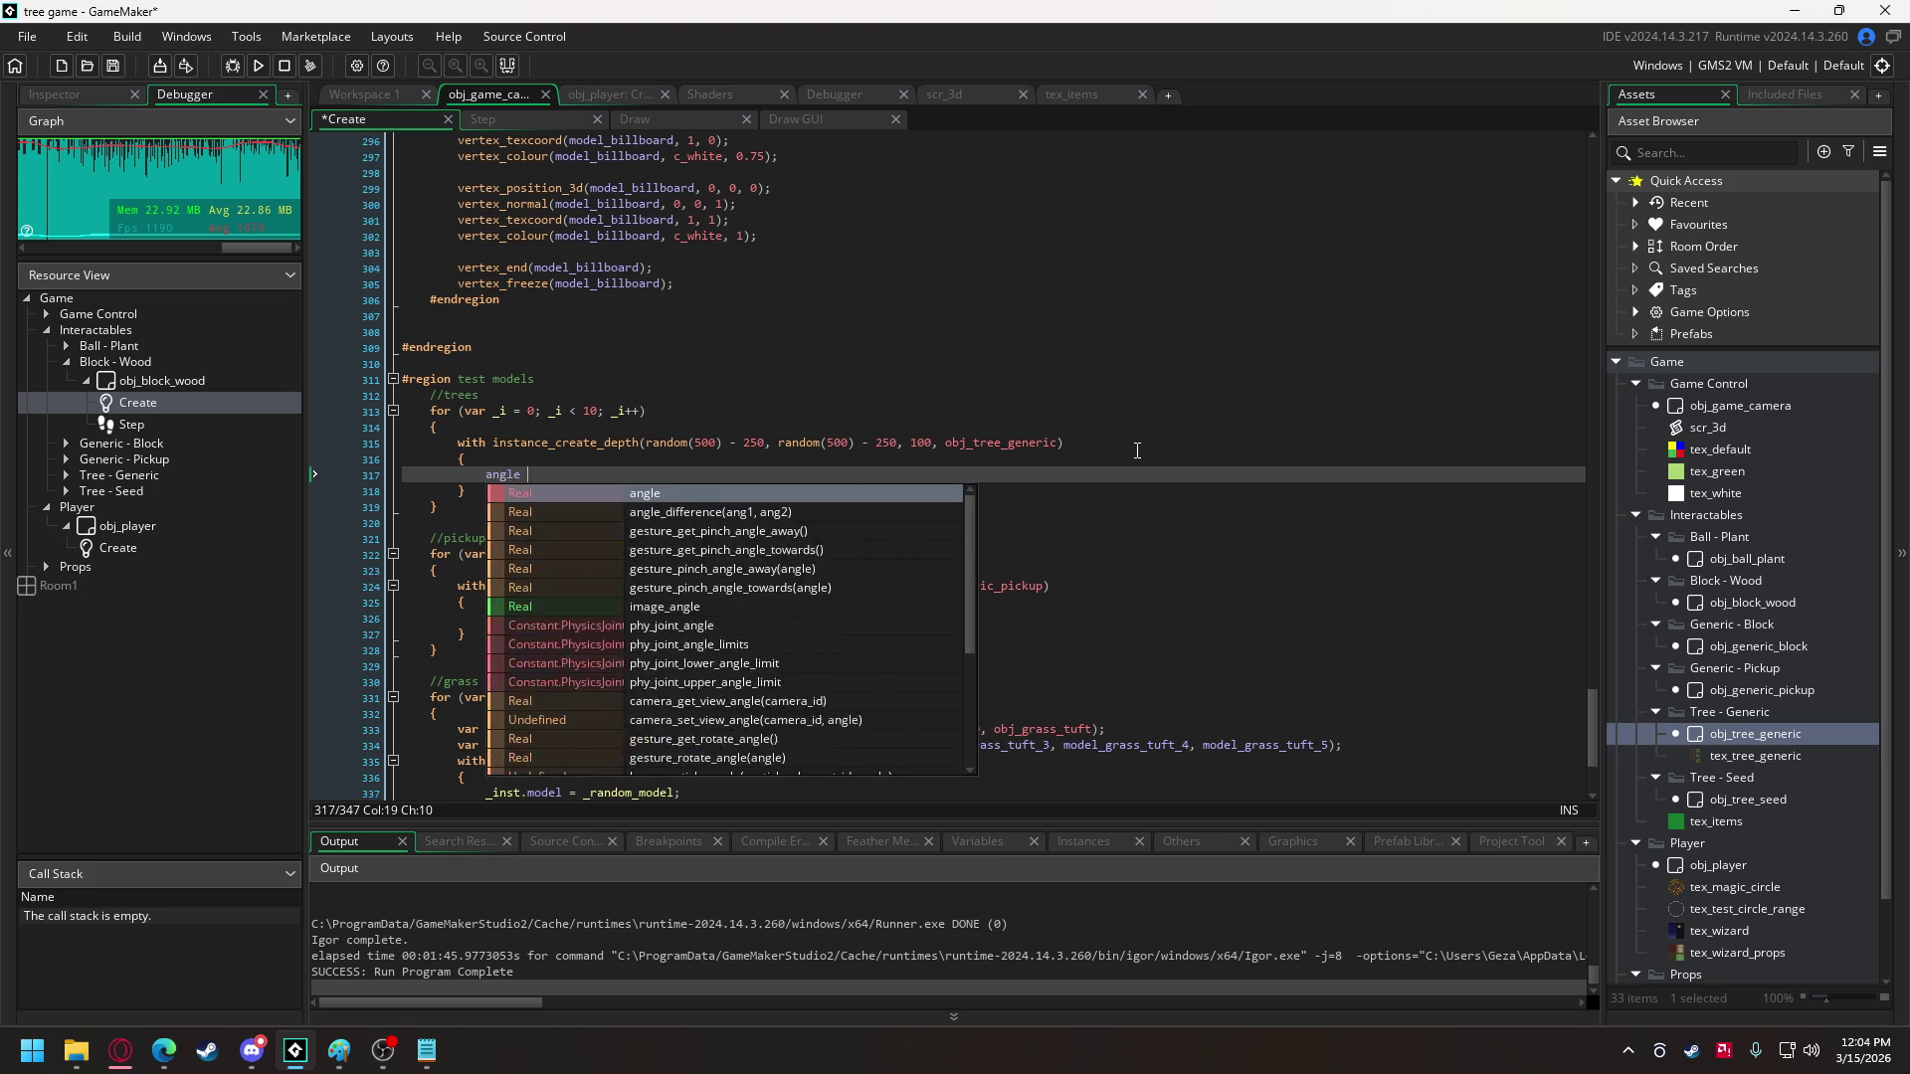
pyautogui.write('= ran')
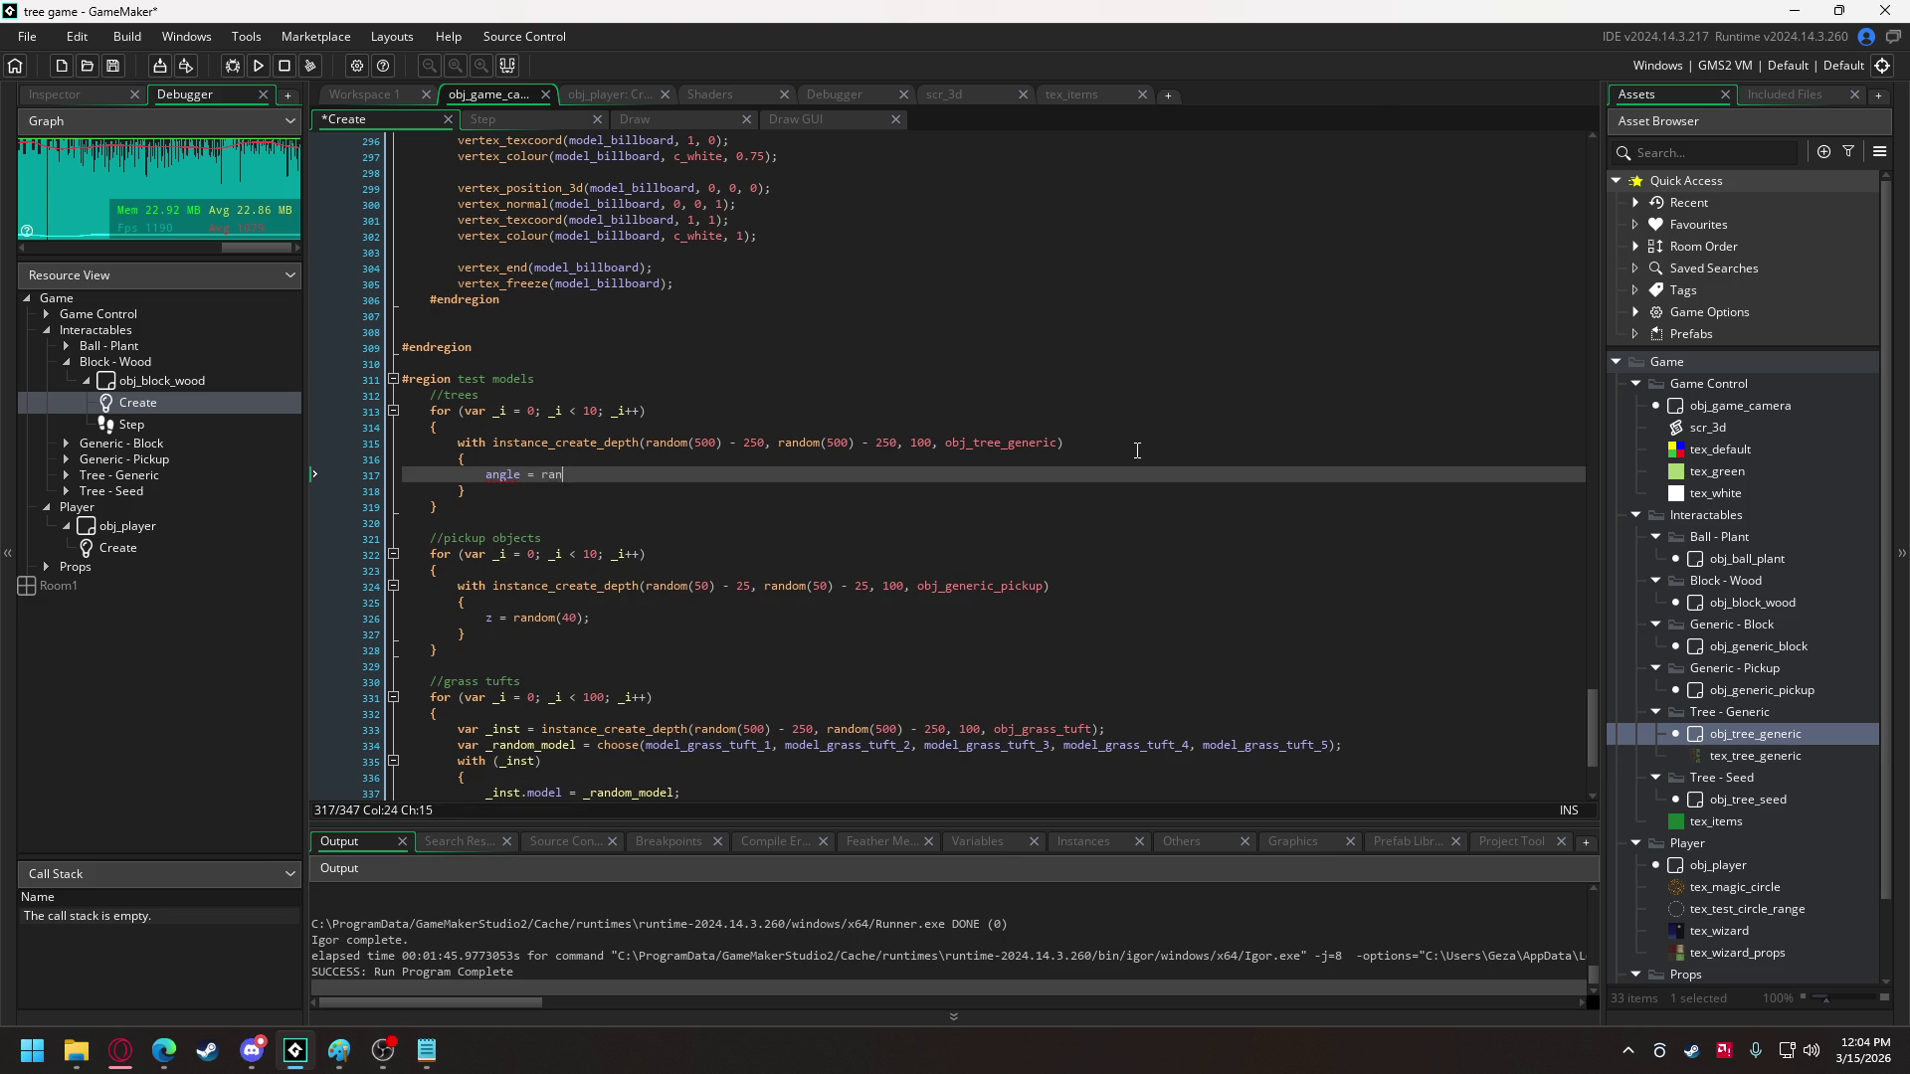
pyautogui.write('dom(360)')
pyautogui.write(';')
pyautogui.press('Return')
pyautogui.write('angle')
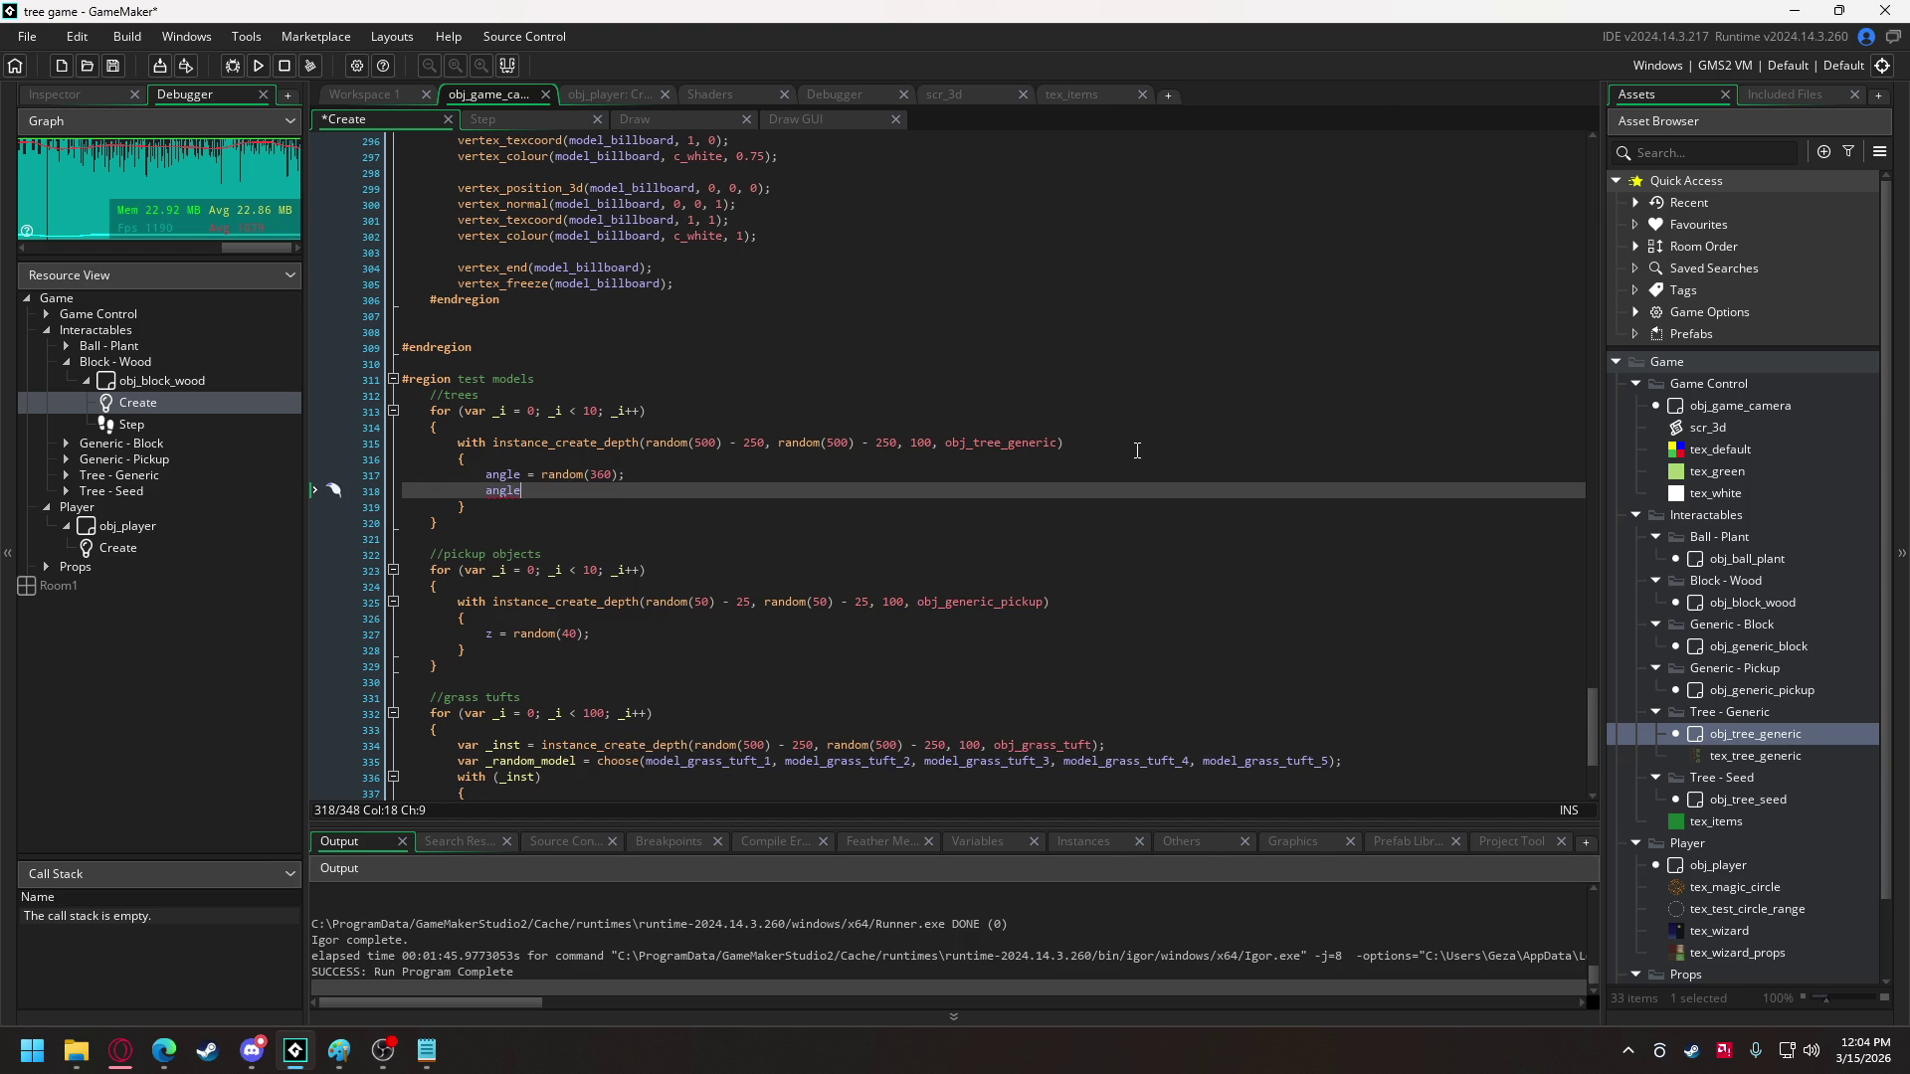
pyautogui.press('BackSpace')
pyautogui.press('BackSpace')
pyautogui.press('BackSpace')
pyautogui.write('is_grown = true;')
# - Add growth_timer = 0 and growth_end = 3600 to obj_tree_generic's Create code
pyautogui.click(380, 104)
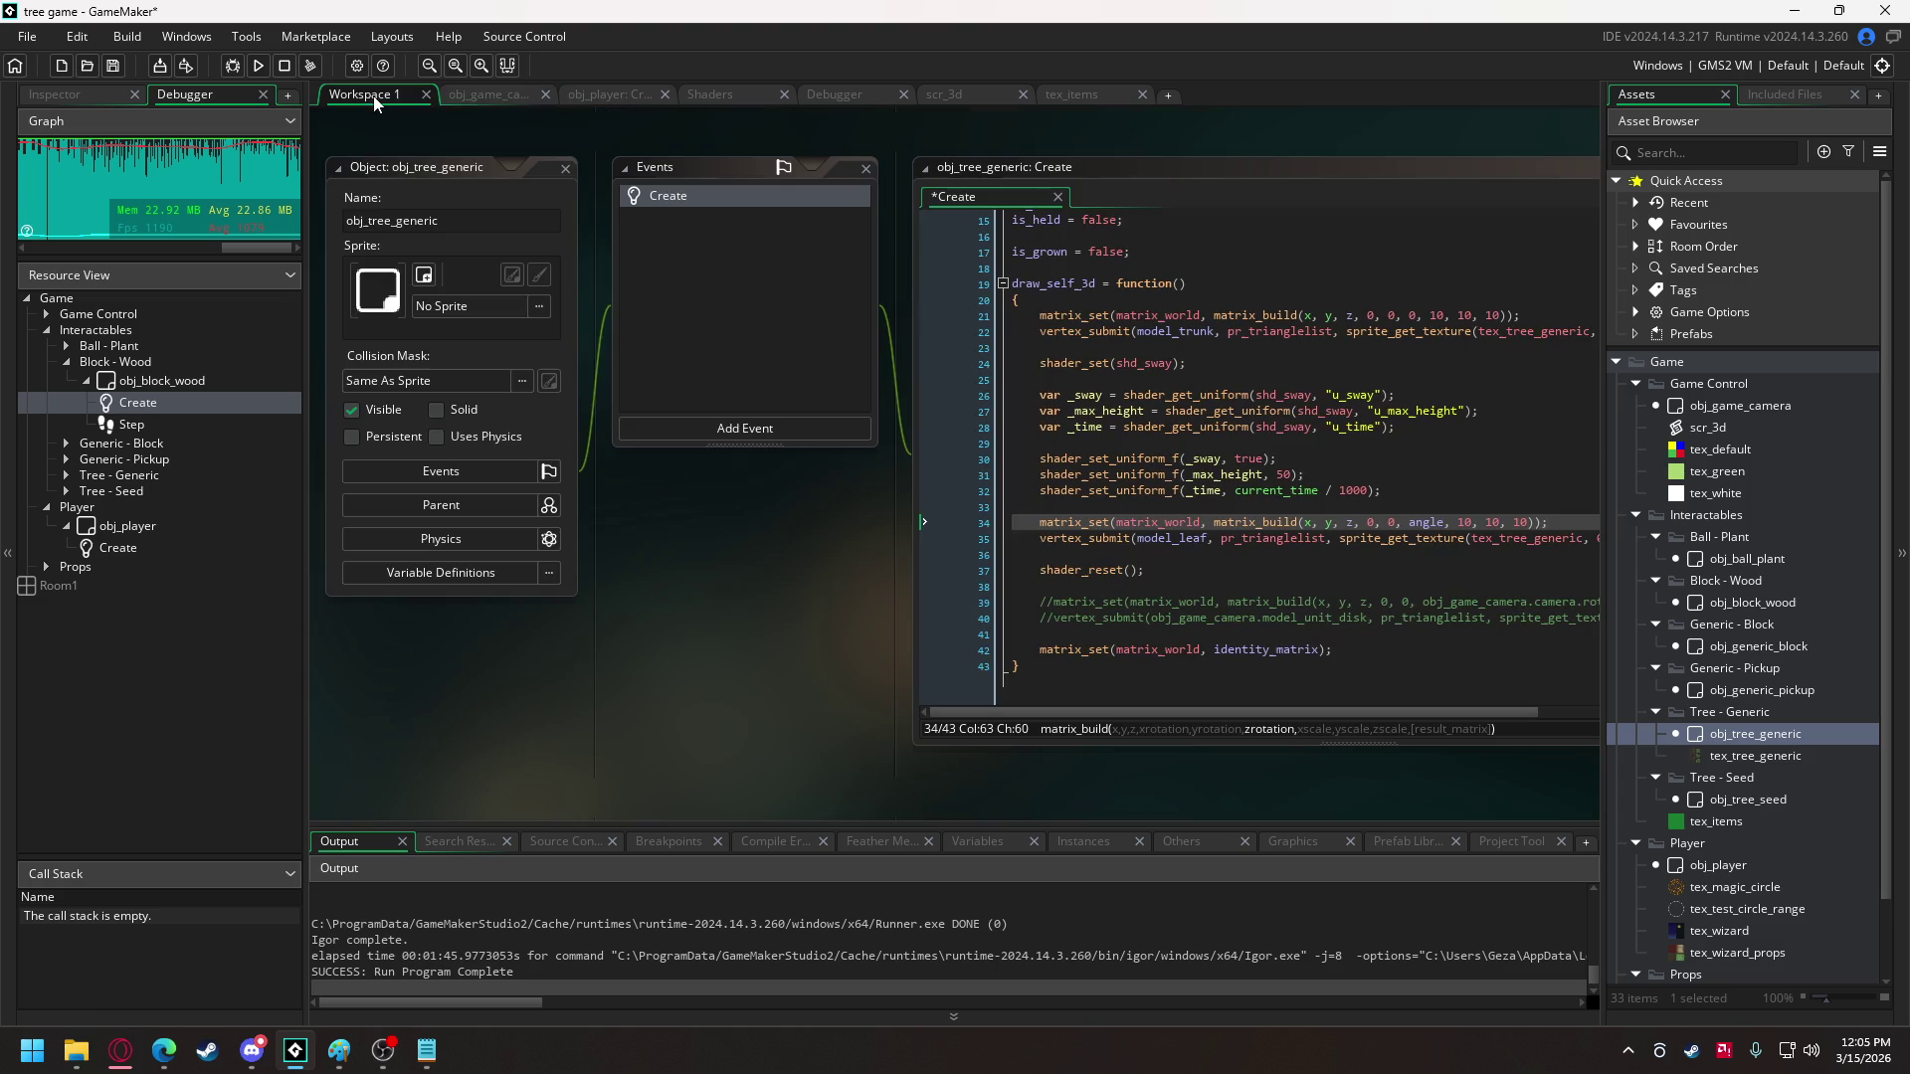
pyautogui.click(1194, 363)
pyautogui.click(836, 251)
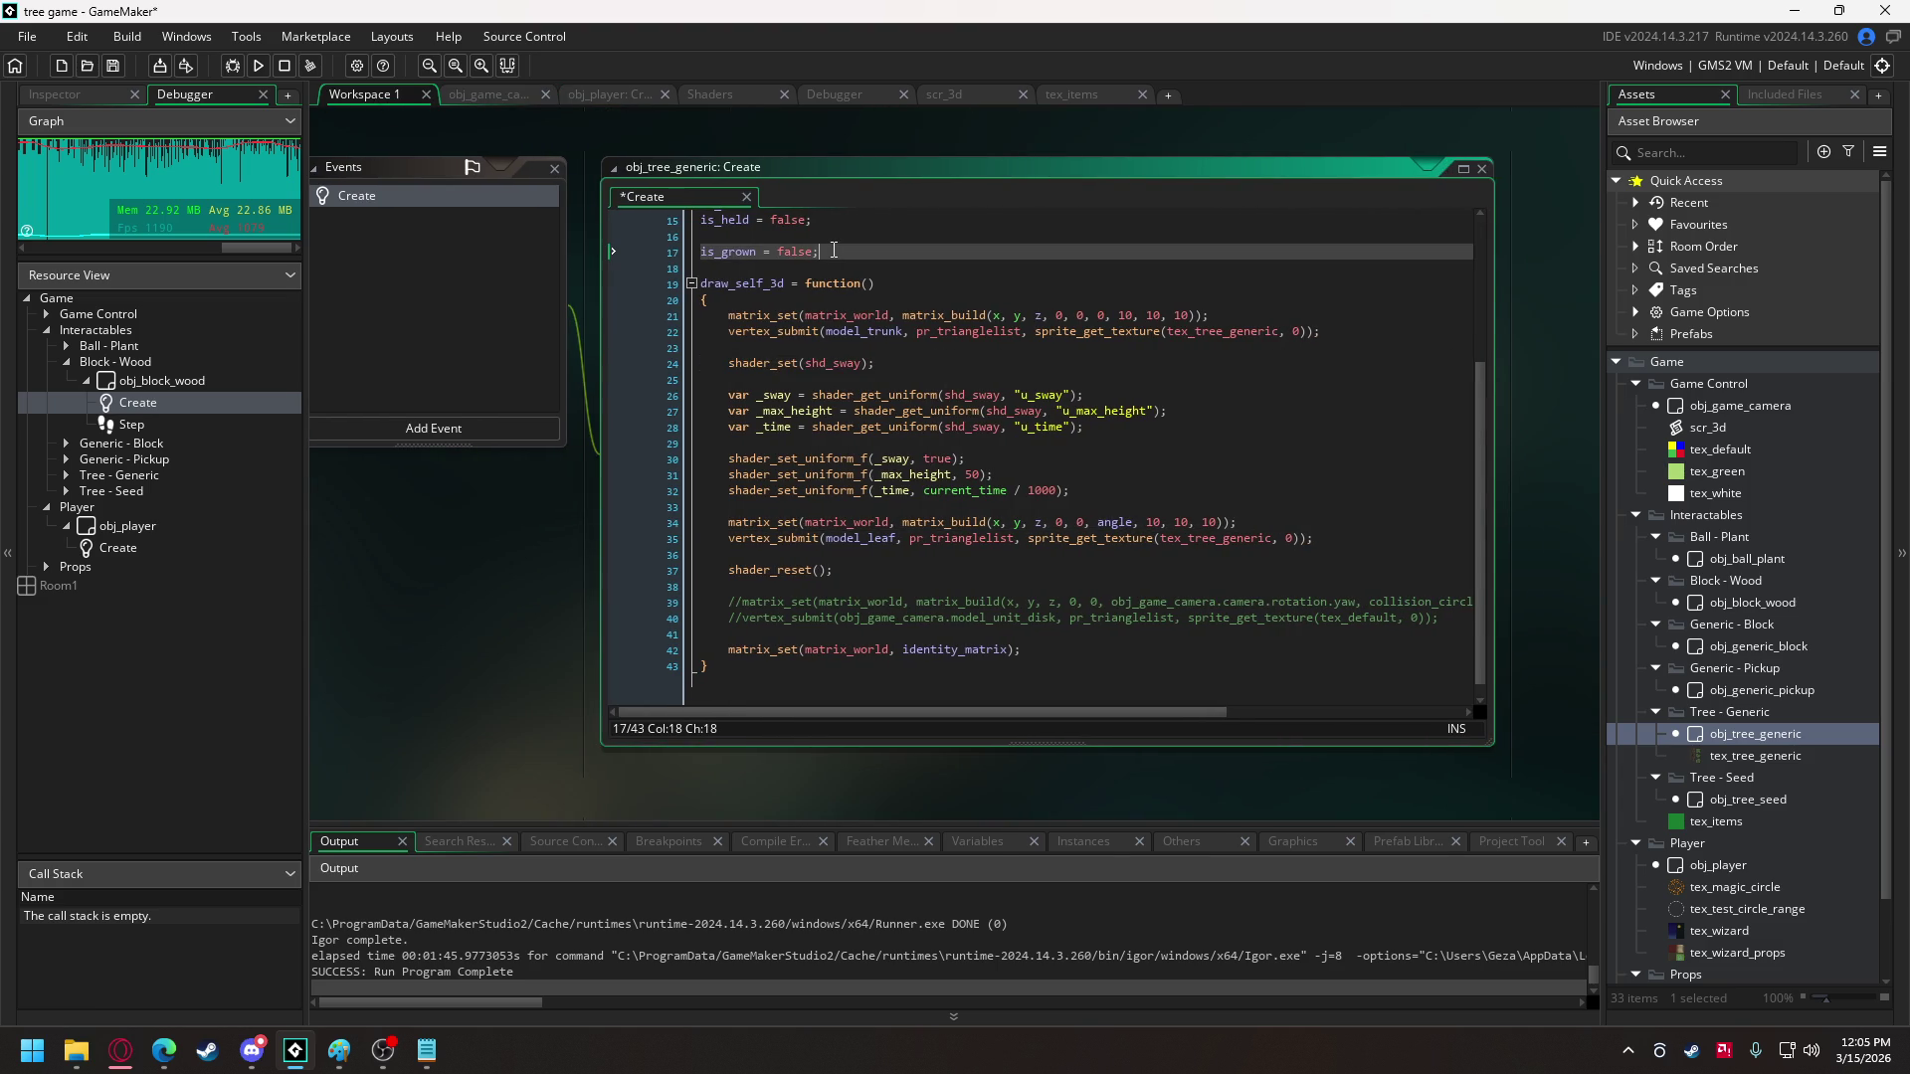
pyautogui.press('Return')
pyautogui.write('growth')
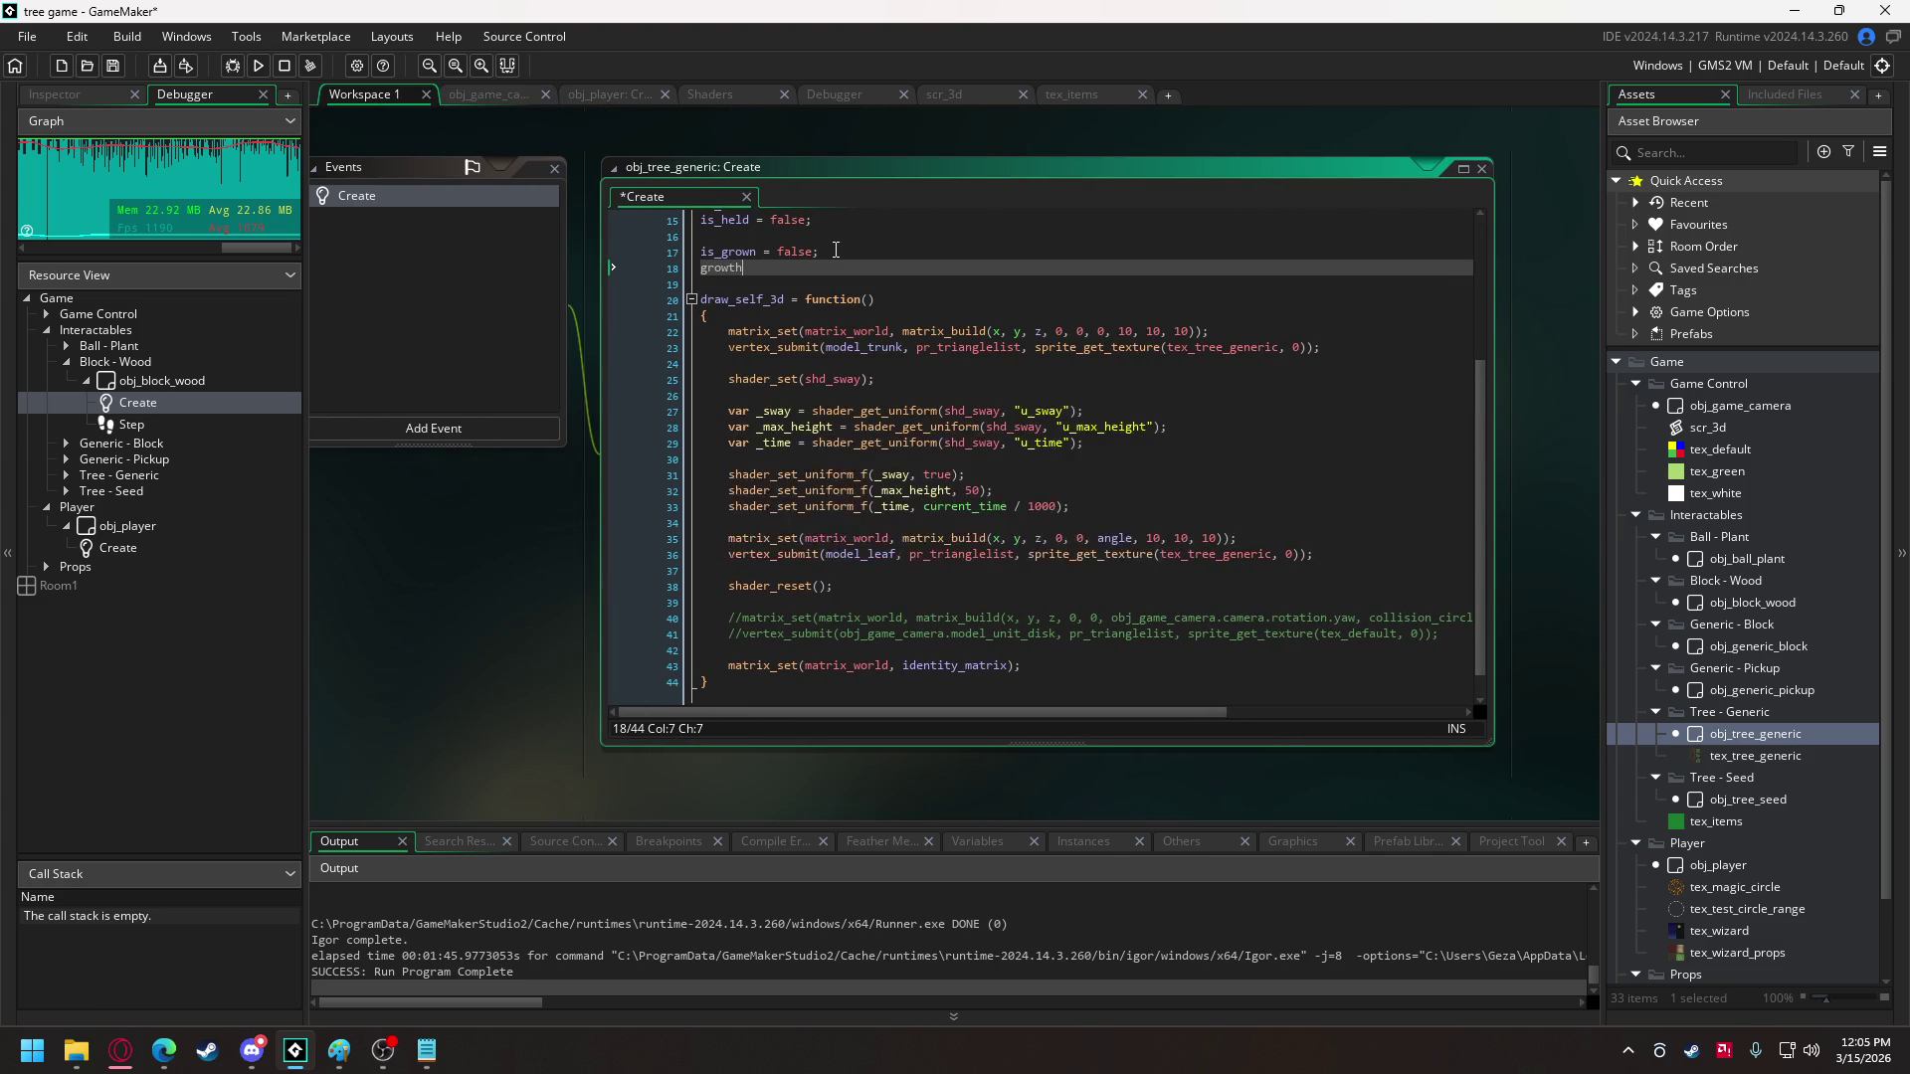
pyautogui.write('_timer = 0')
pyautogui.write(';')
pyautogui.scroll(3, 848, 339)
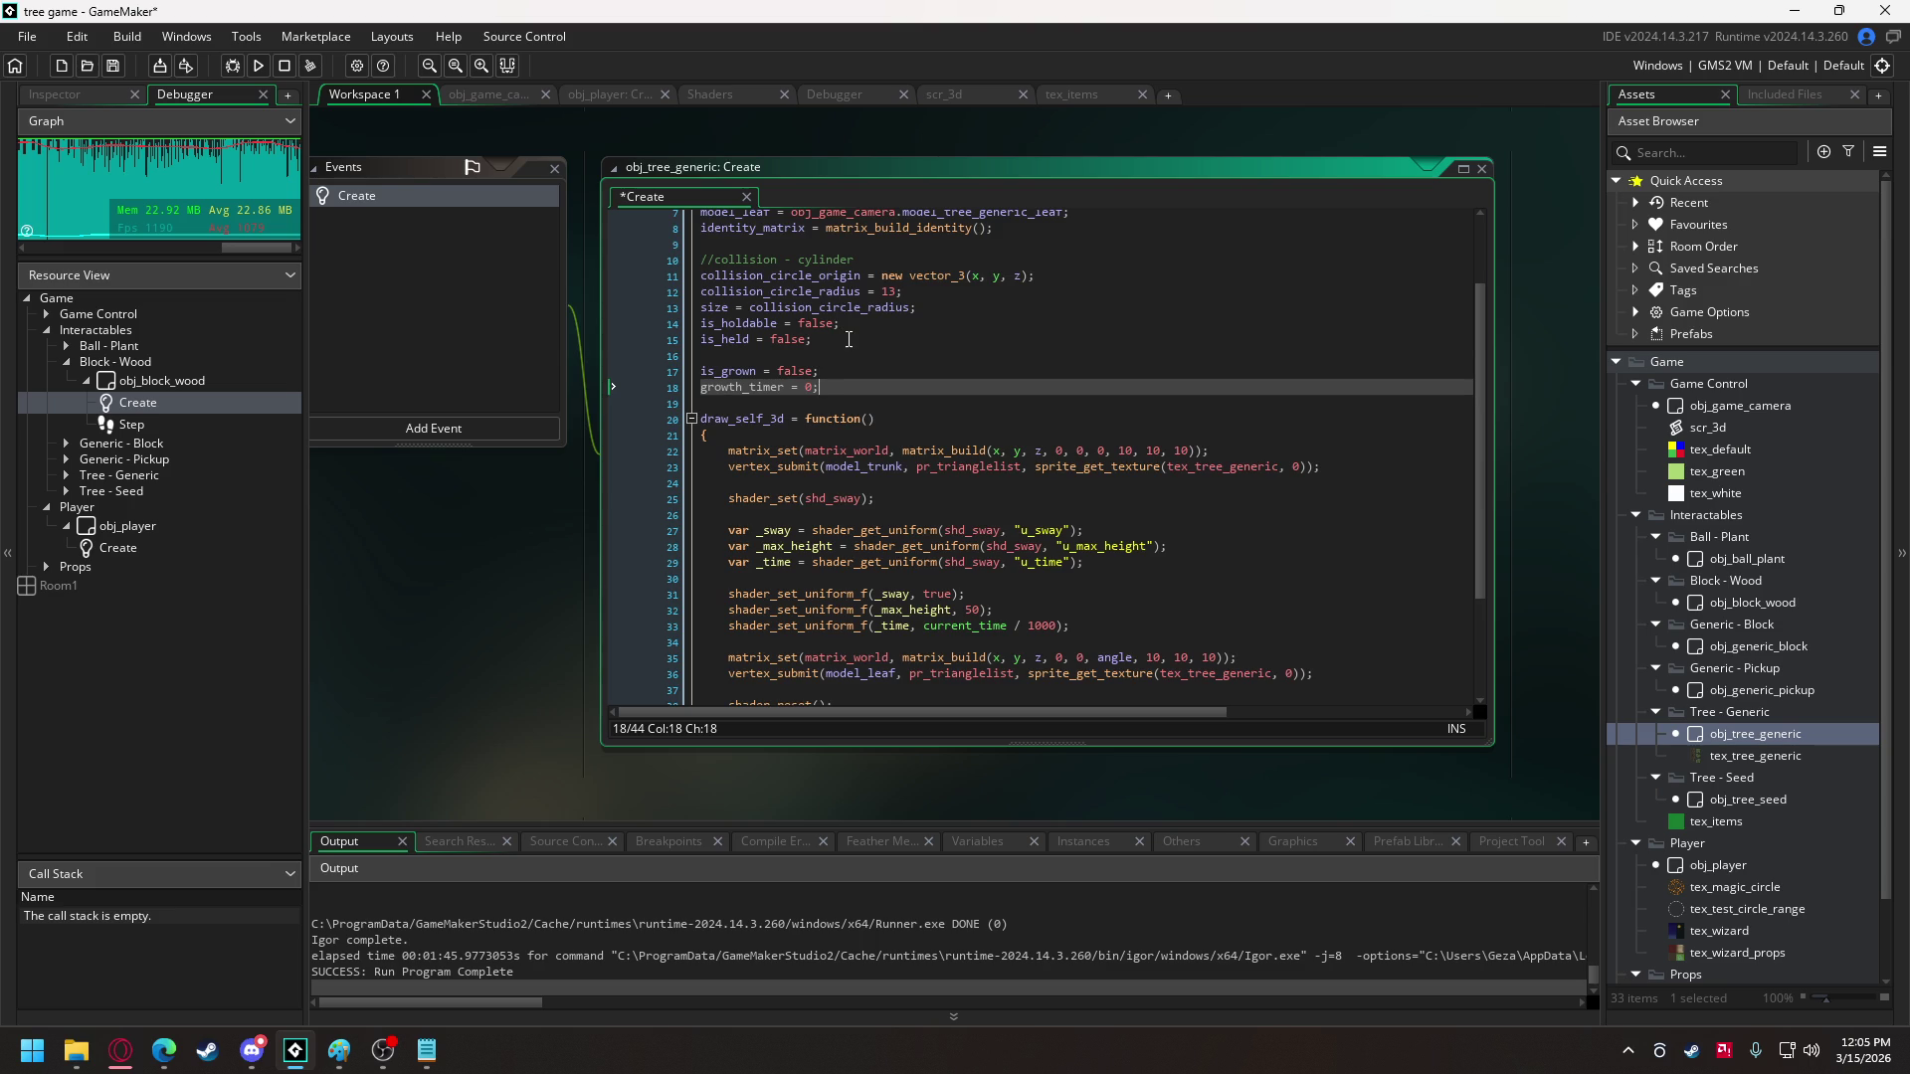
pyautogui.press('Return')
pyautogui.write('growth_')
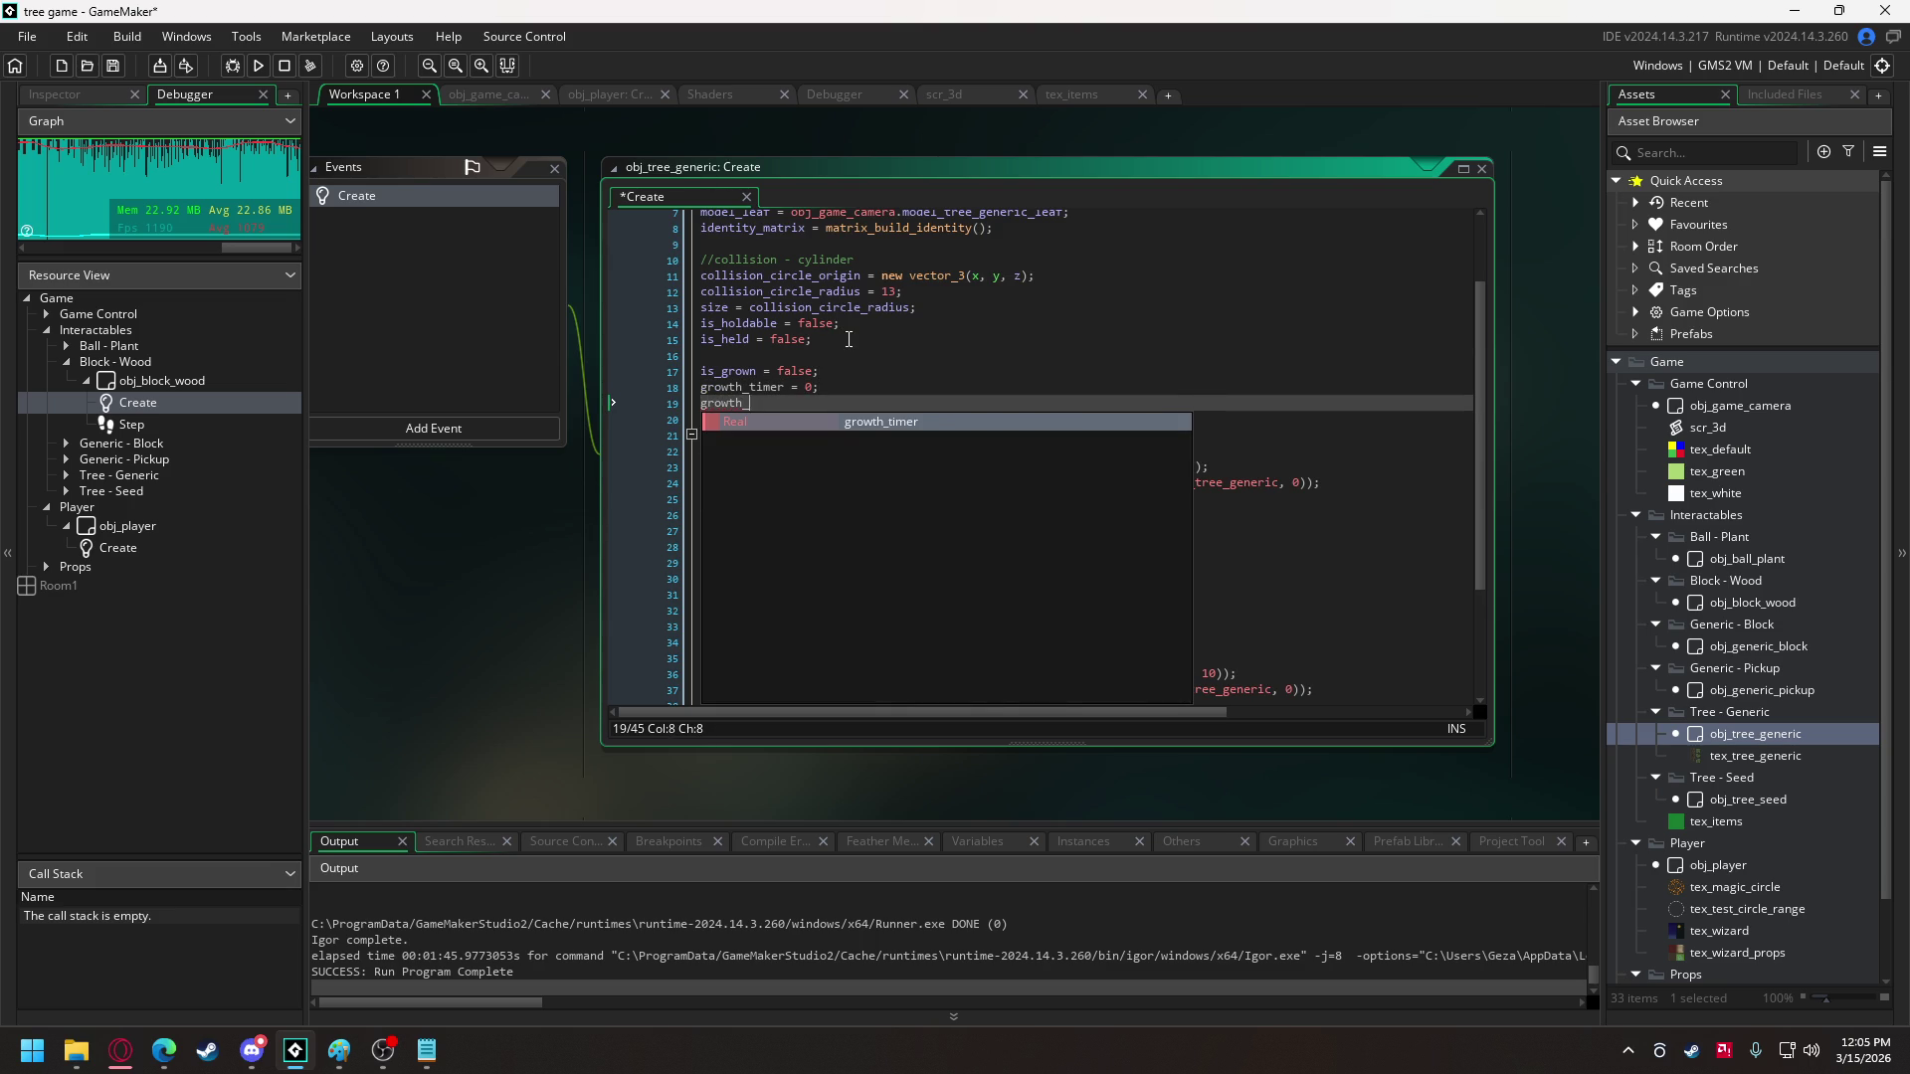
pyautogui.write('end =')
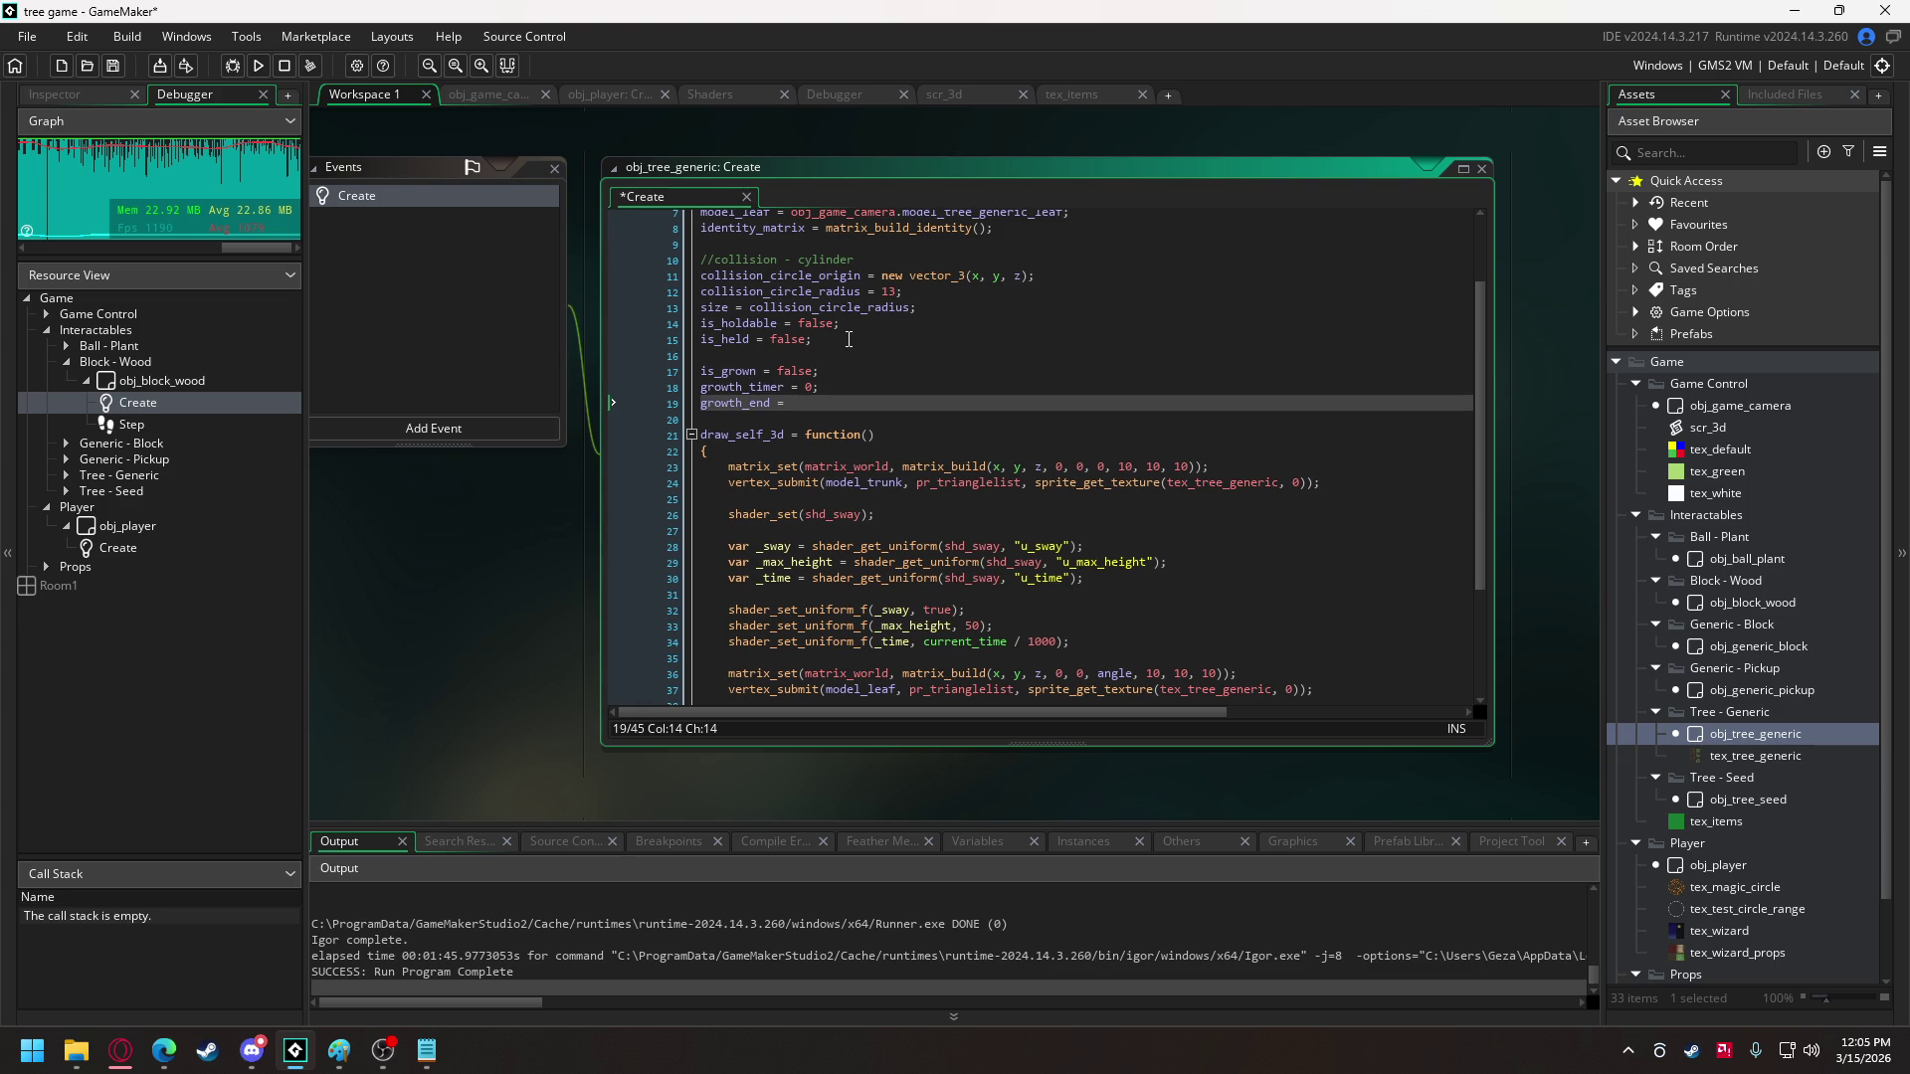
pyautogui.write('3600;')
# - Define an empty grow = function() { } below the growth variables
pyautogui.scroll(1, 861, 419)
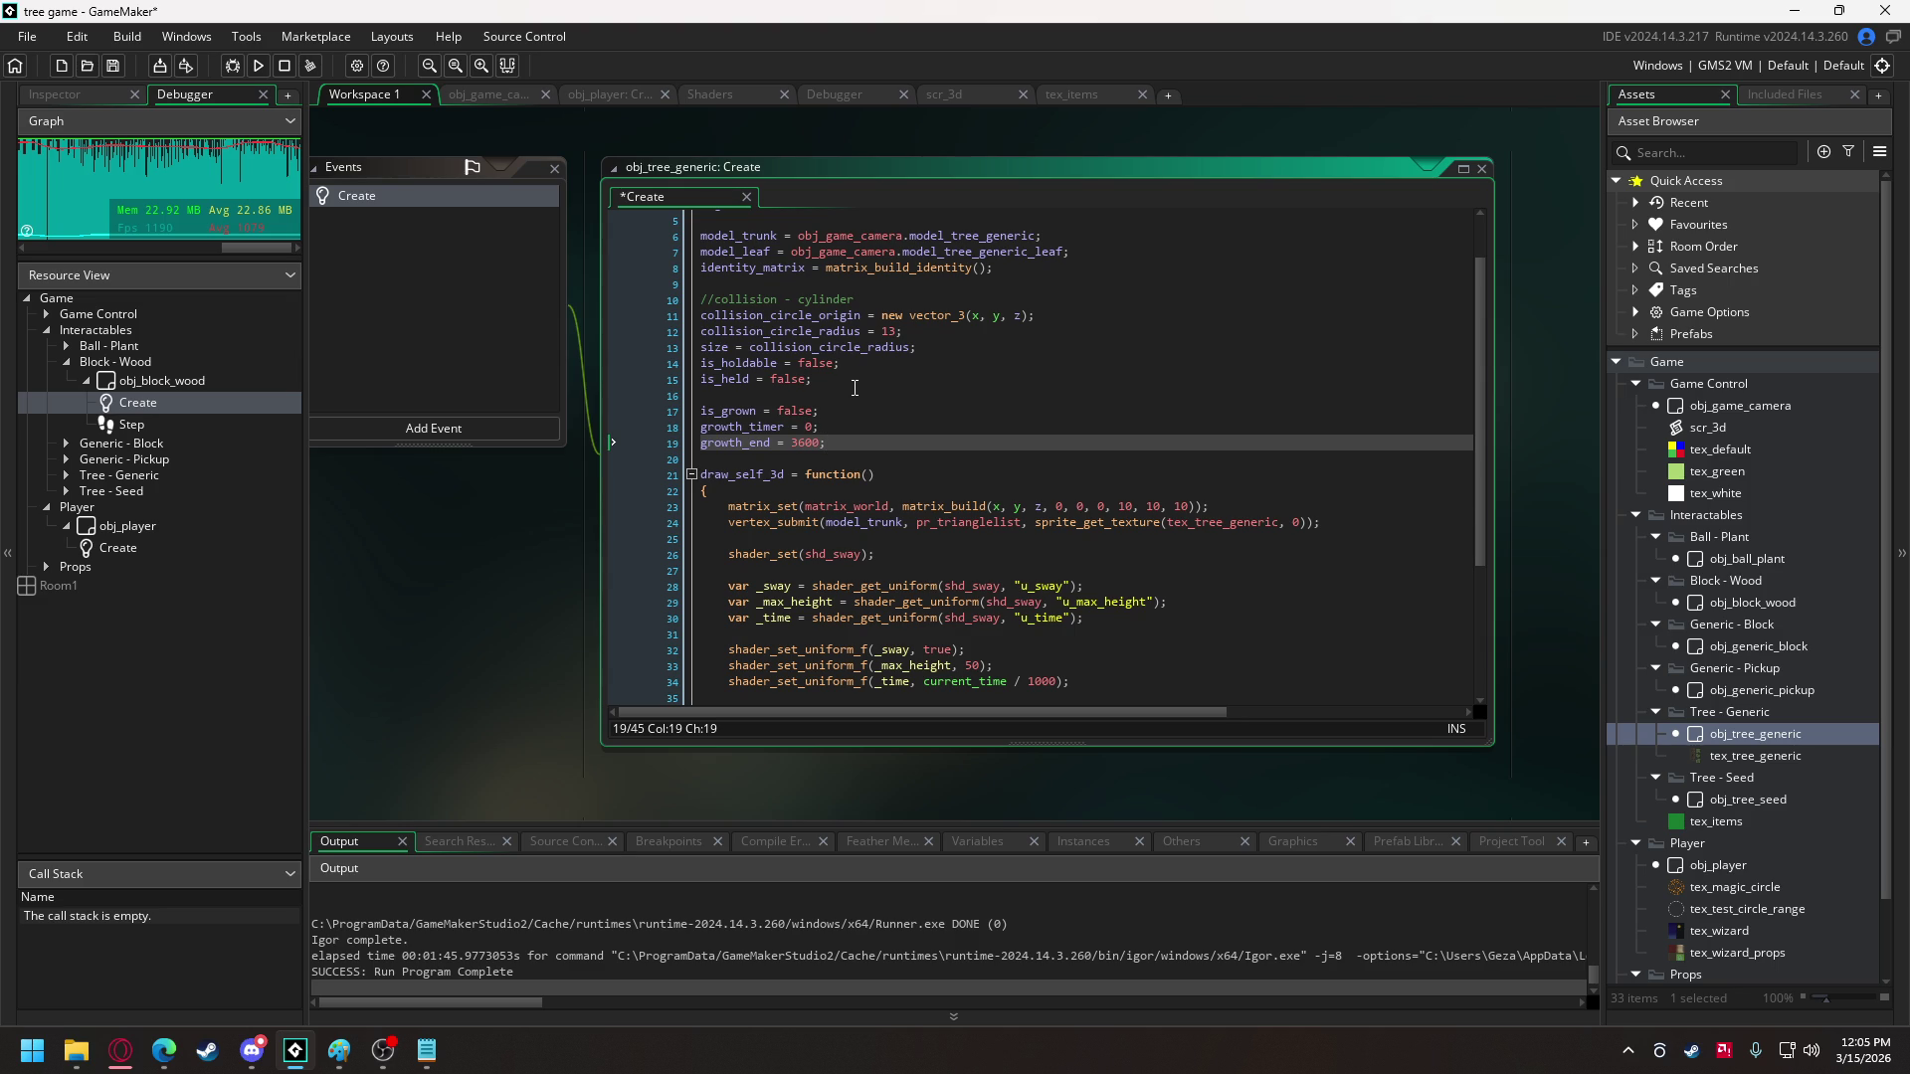
pyautogui.scroll(1, 842, 393)
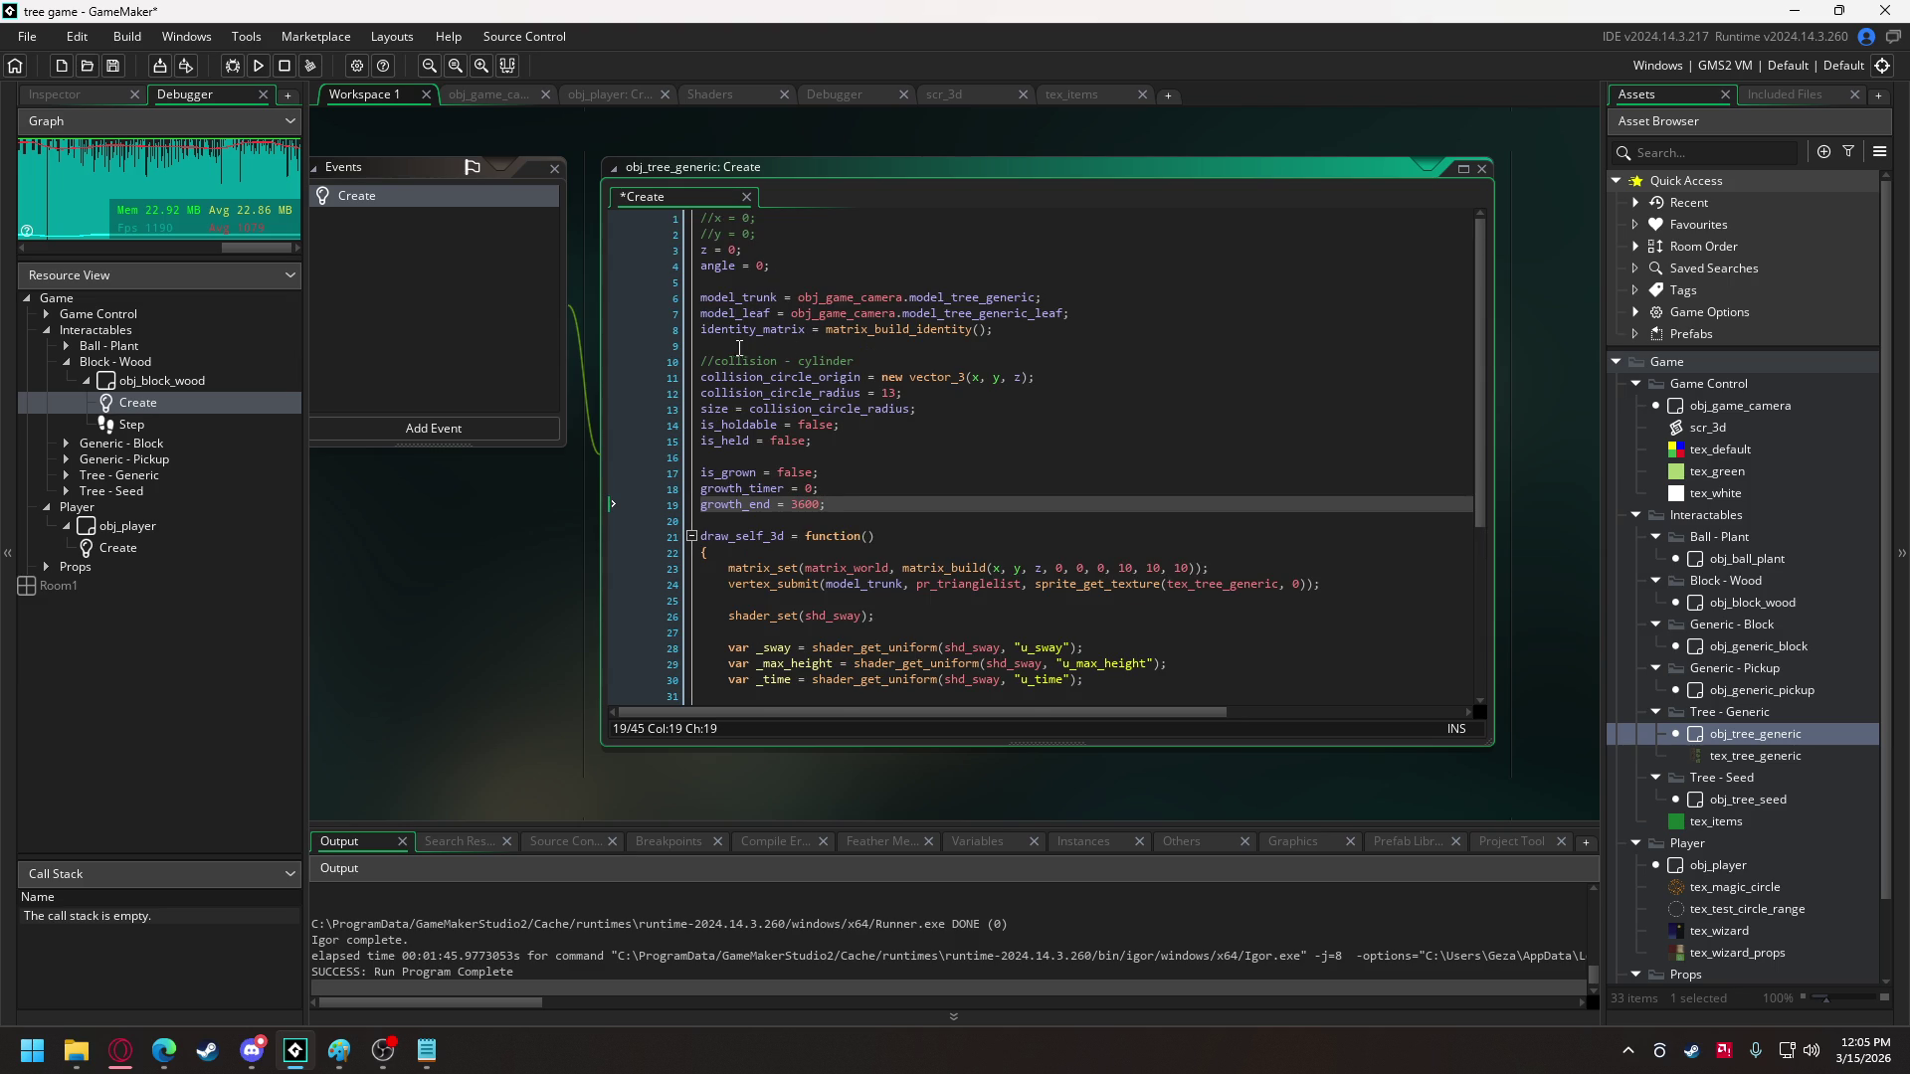
pyautogui.press('Return')
pyautogui.press('Return')
pyautogui.write('grow')
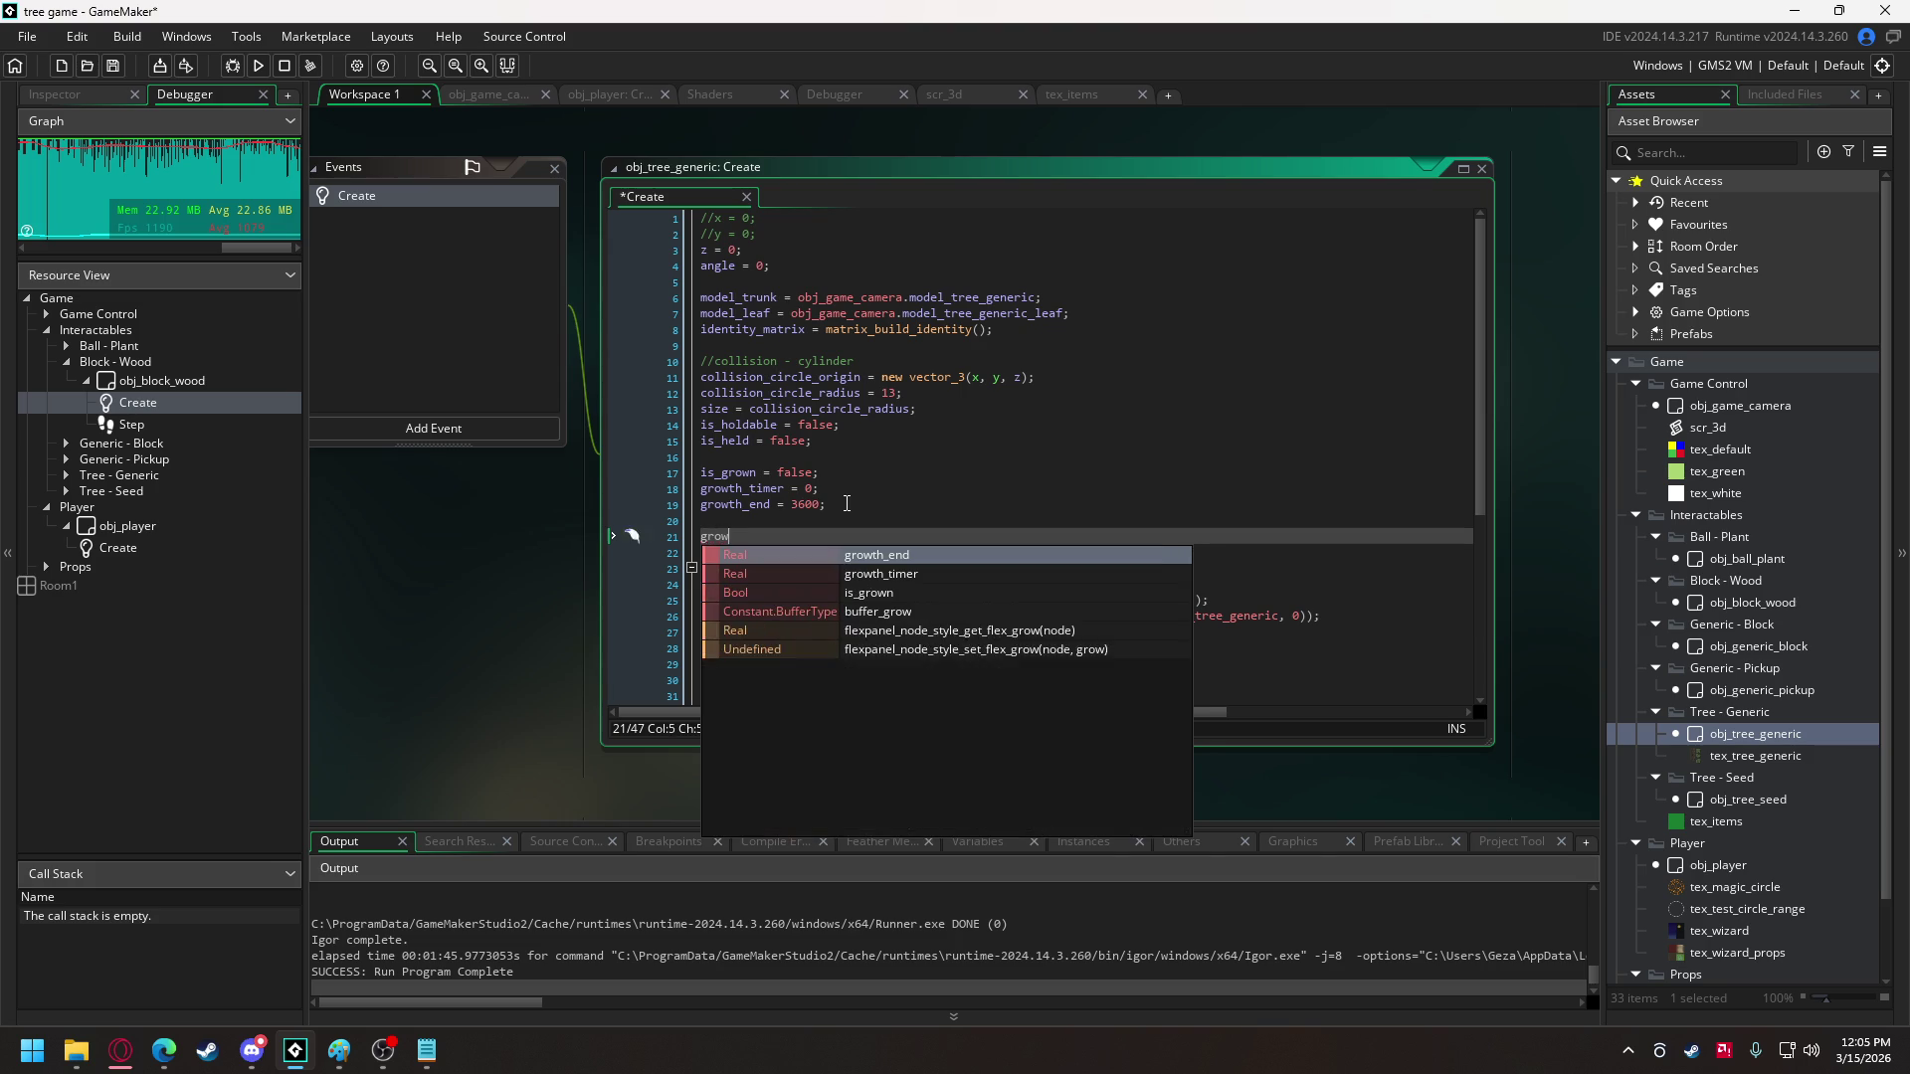
pyautogui.write(' = function()')
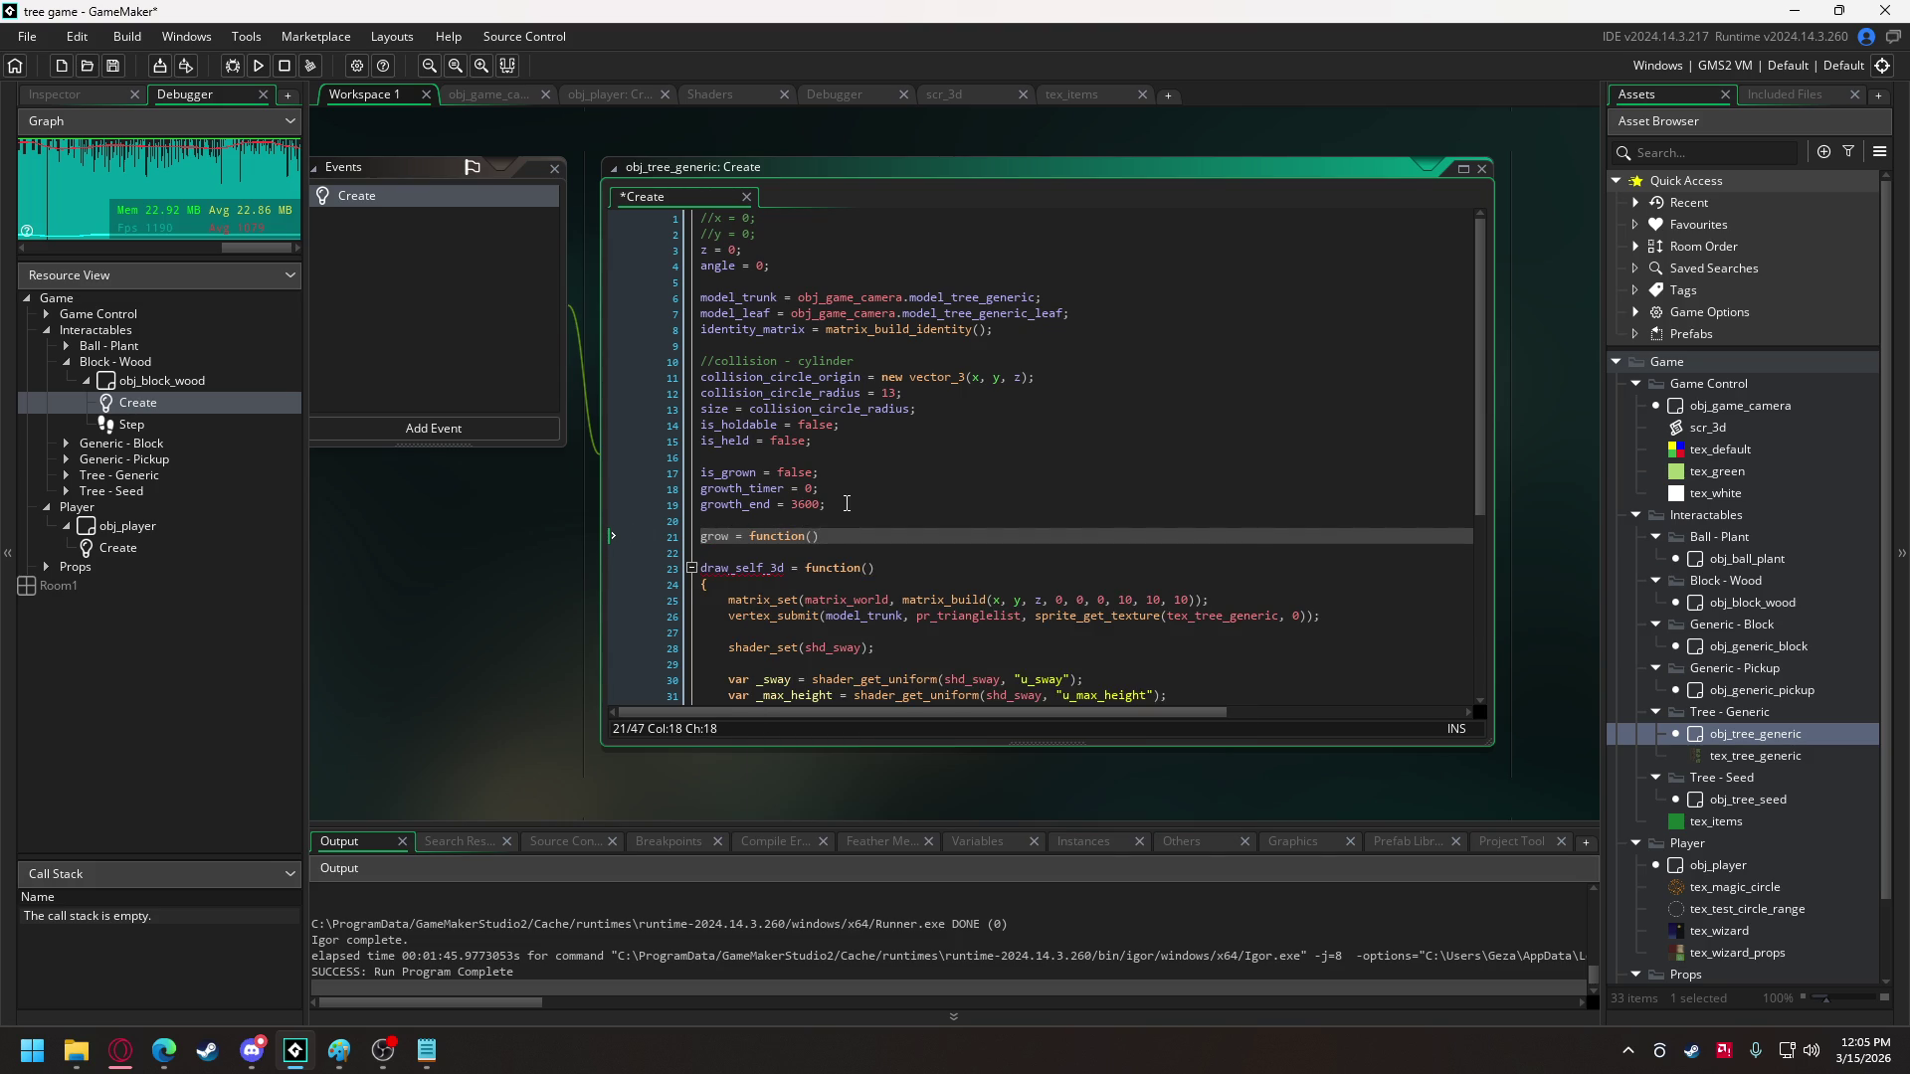
pyautogui.press('Return')
pyautogui.write('{')
pyautogui.press('Return')
pyautogui.press('Return')
pyautogui.write('}')
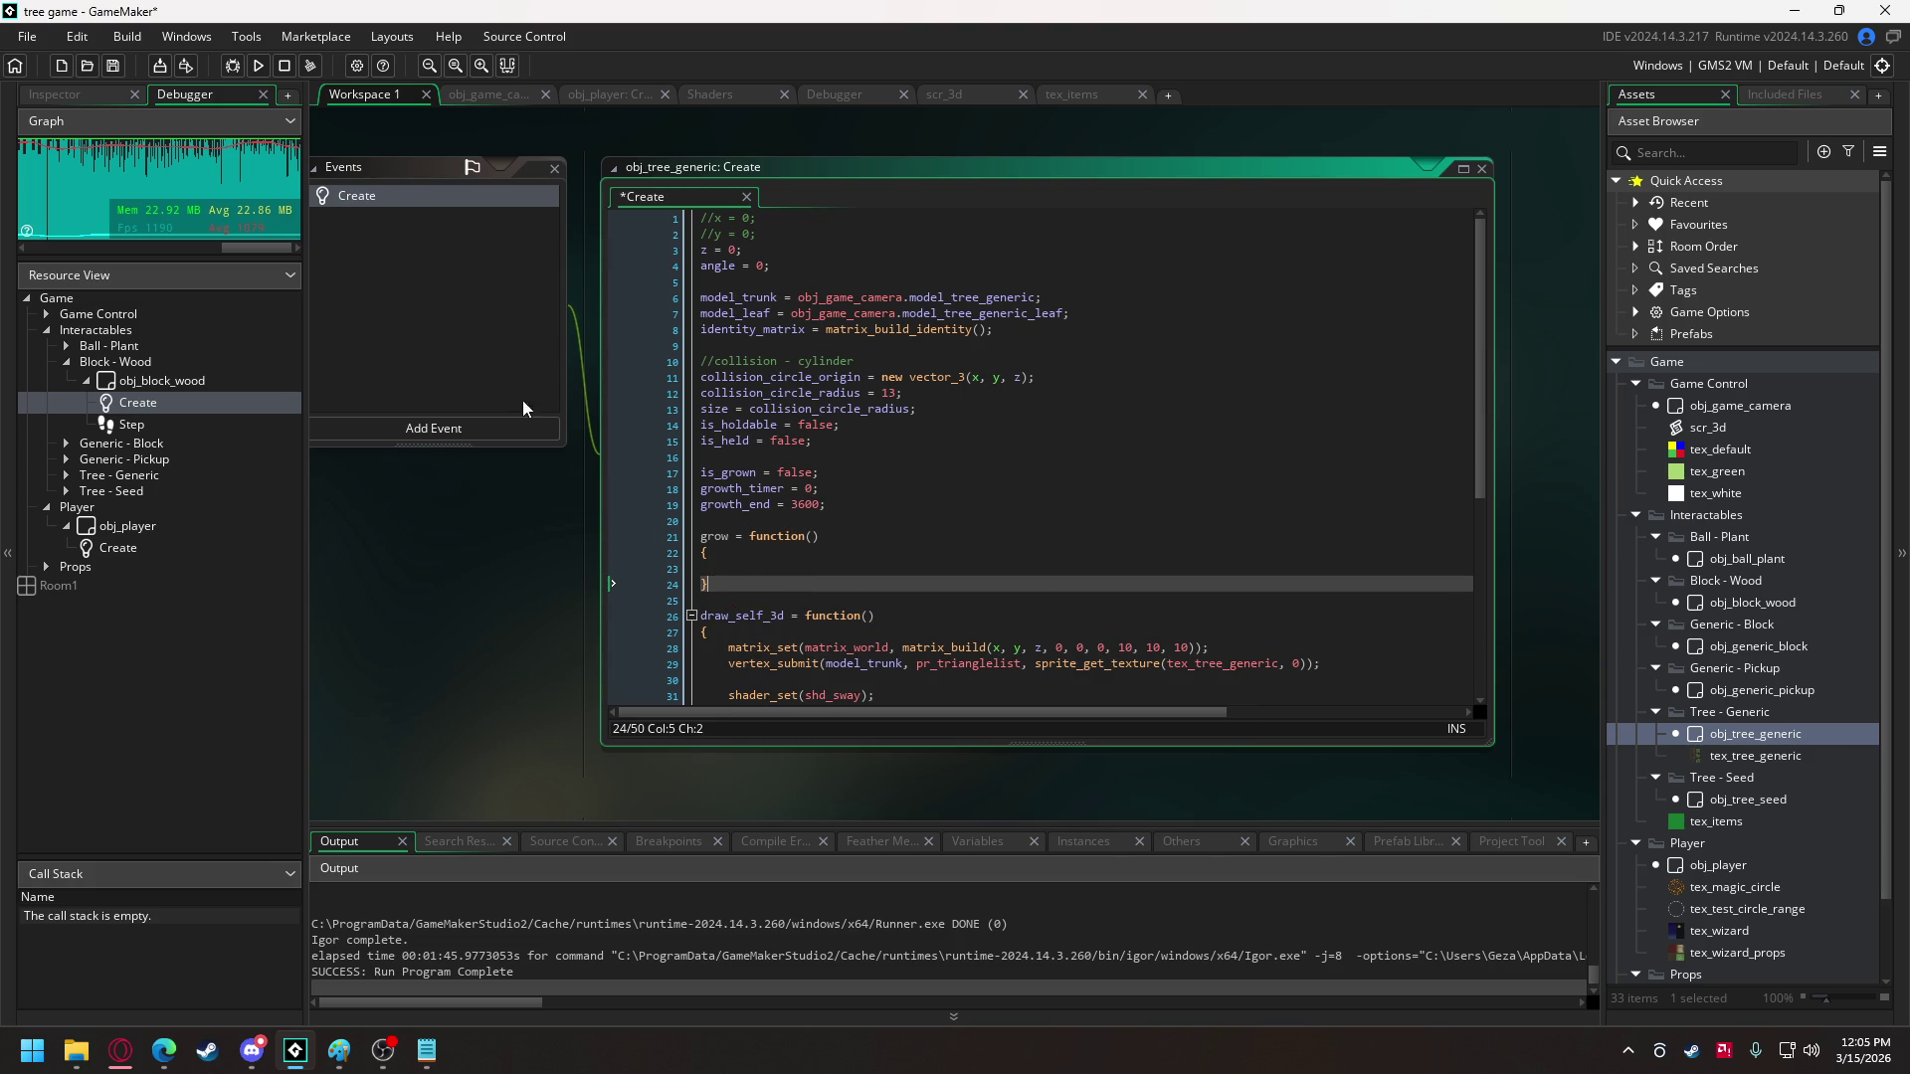
# - Add a Step event to obj_tree_generic, start a grow line there, and return to Create
pyautogui.click(525, 430)
pyautogui.moveTo(593, 510)
pyautogui.click(690, 517)
pyautogui.hotkey('ctrl', 'a')
pyautogui.write('grow')
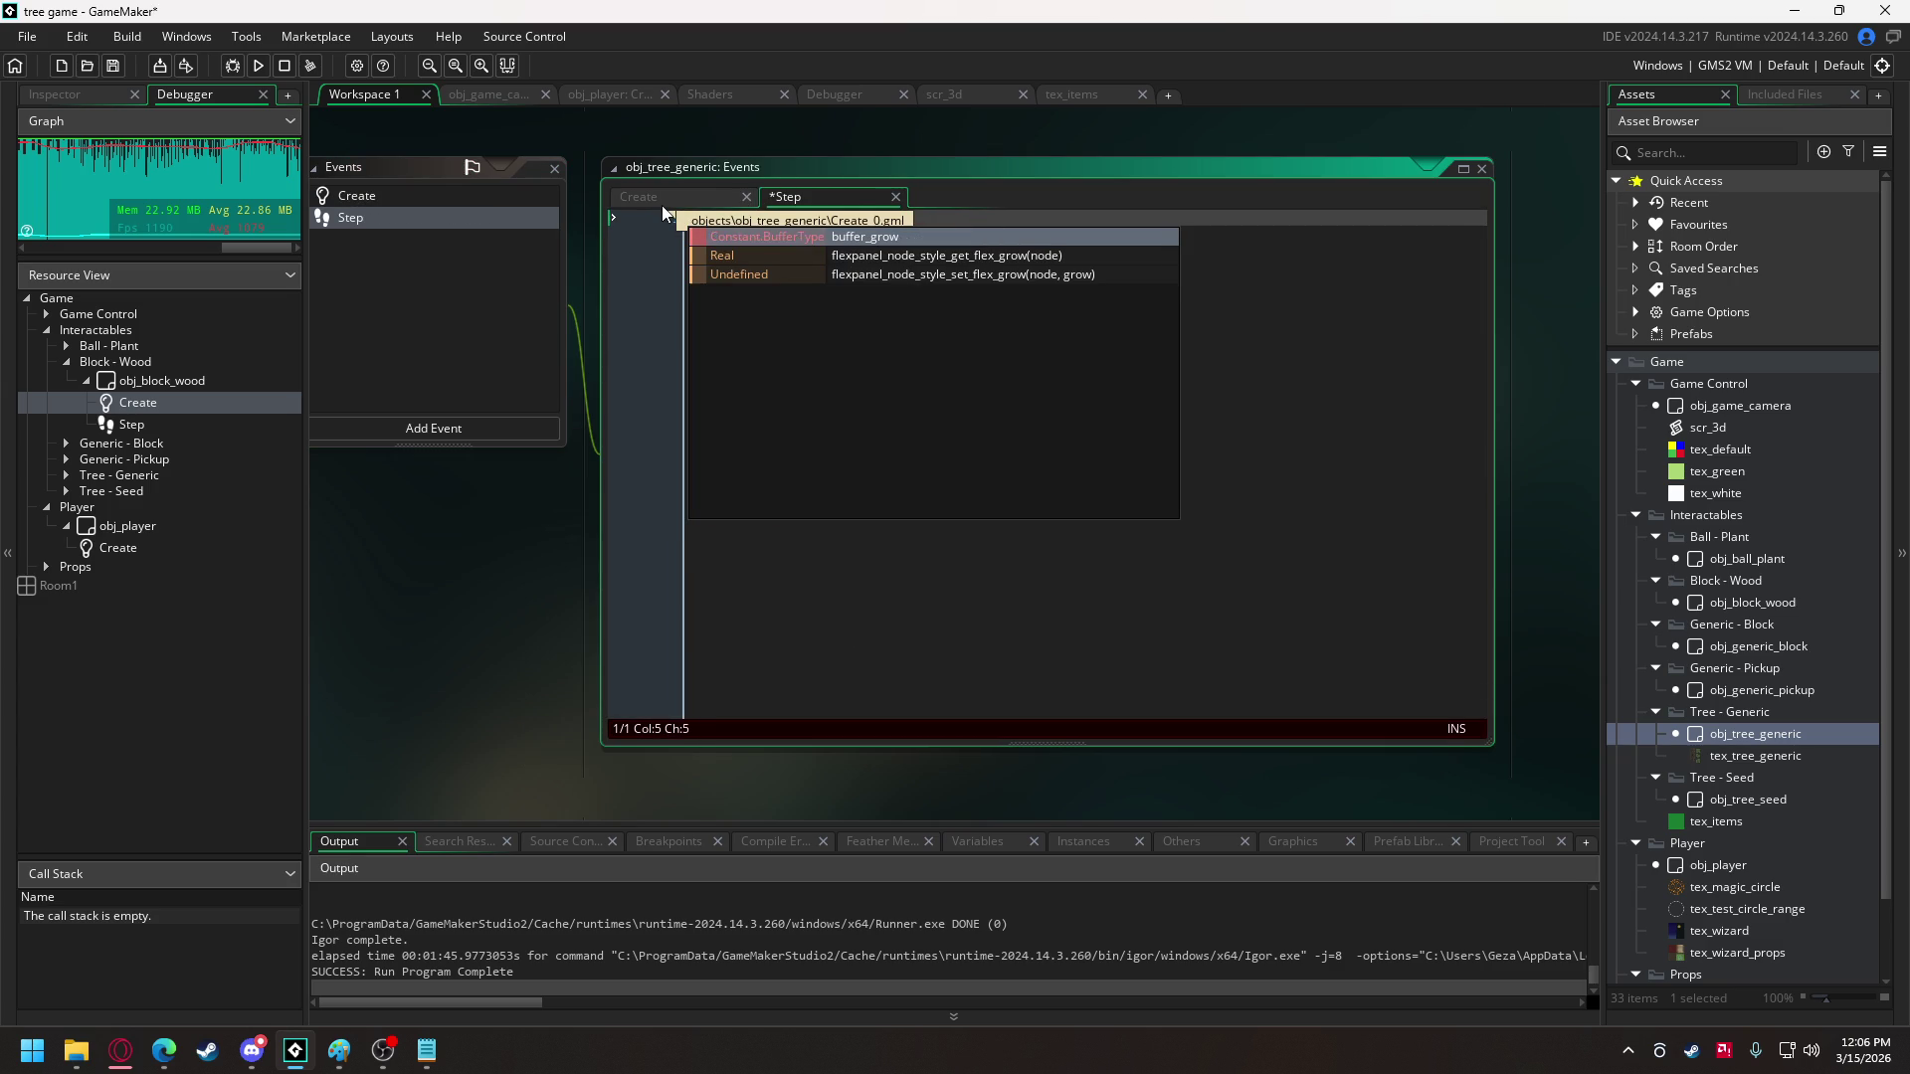
pyautogui.write(' =')
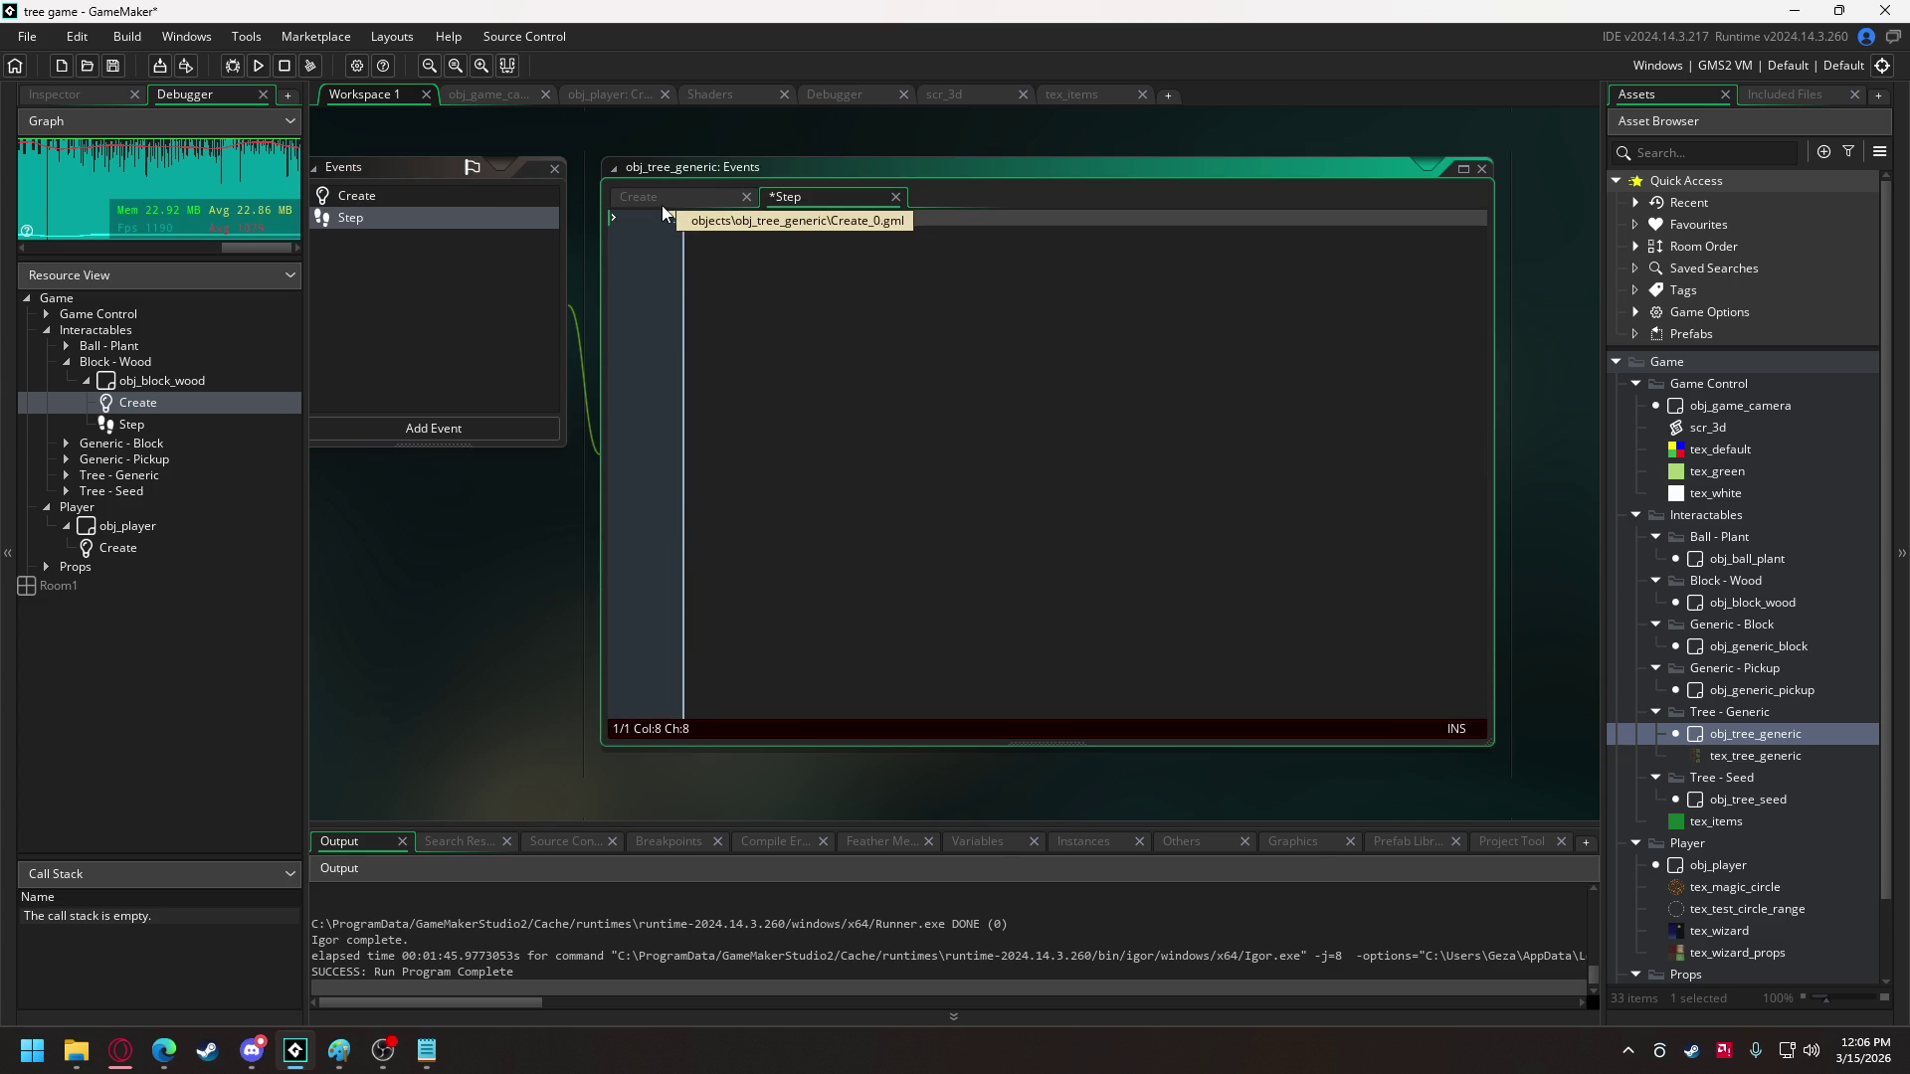
pyautogui.click(693, 196)
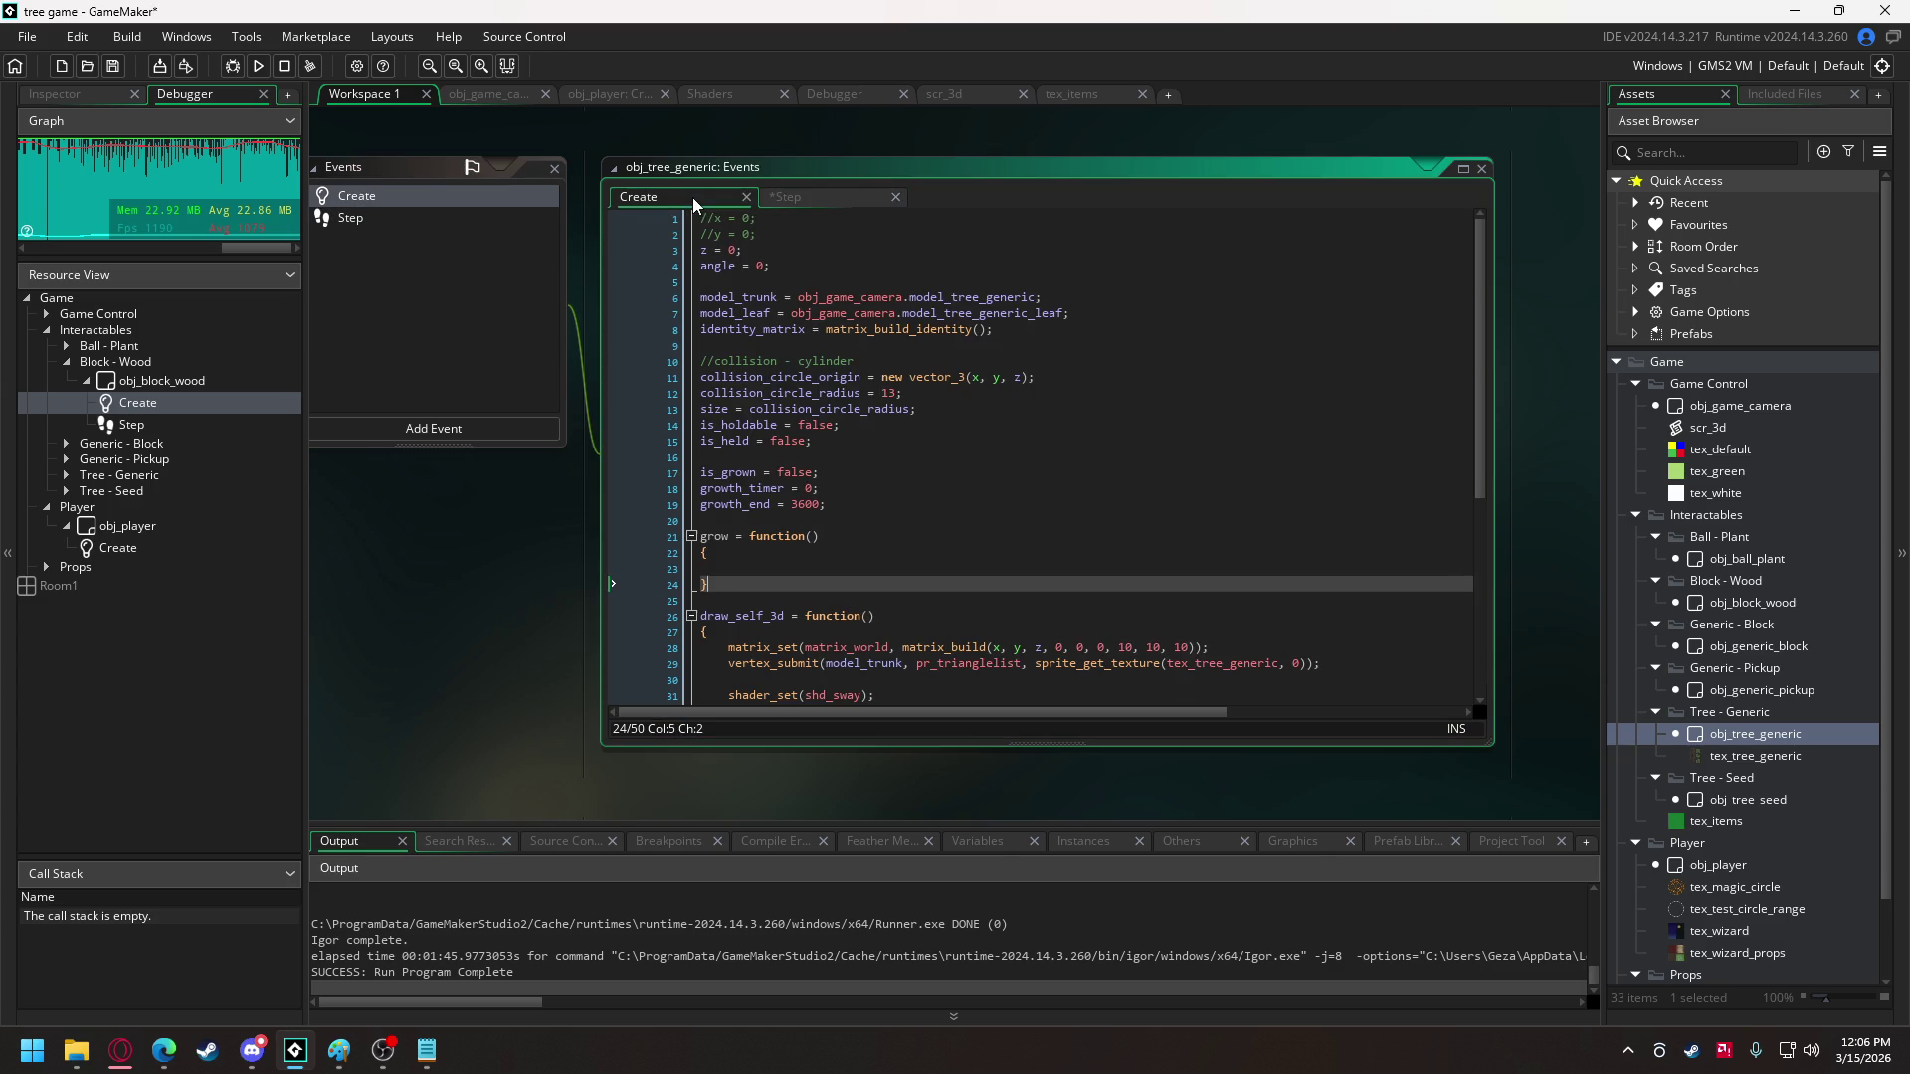
# - Add an if (!is_grown) { } block inside the empty grow function
pyautogui.click(761, 568)
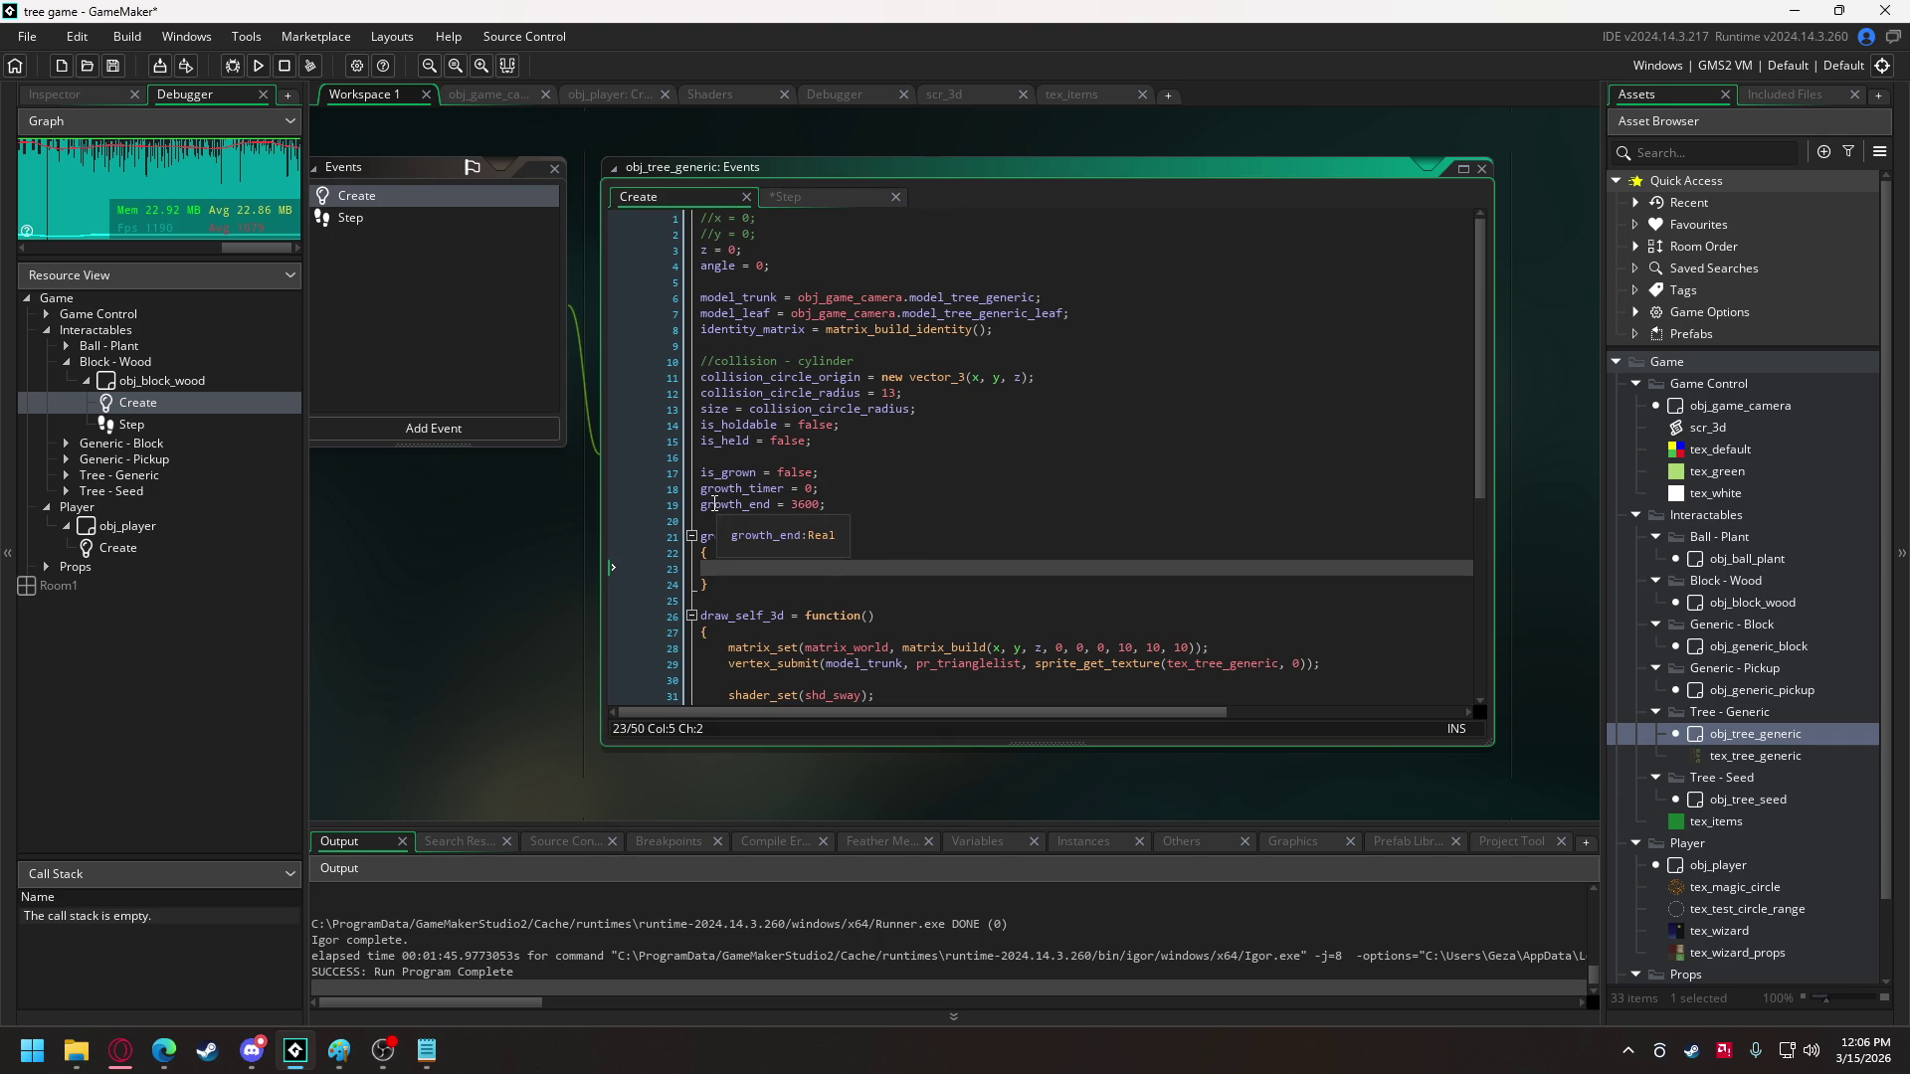
pyautogui.write('if (!')
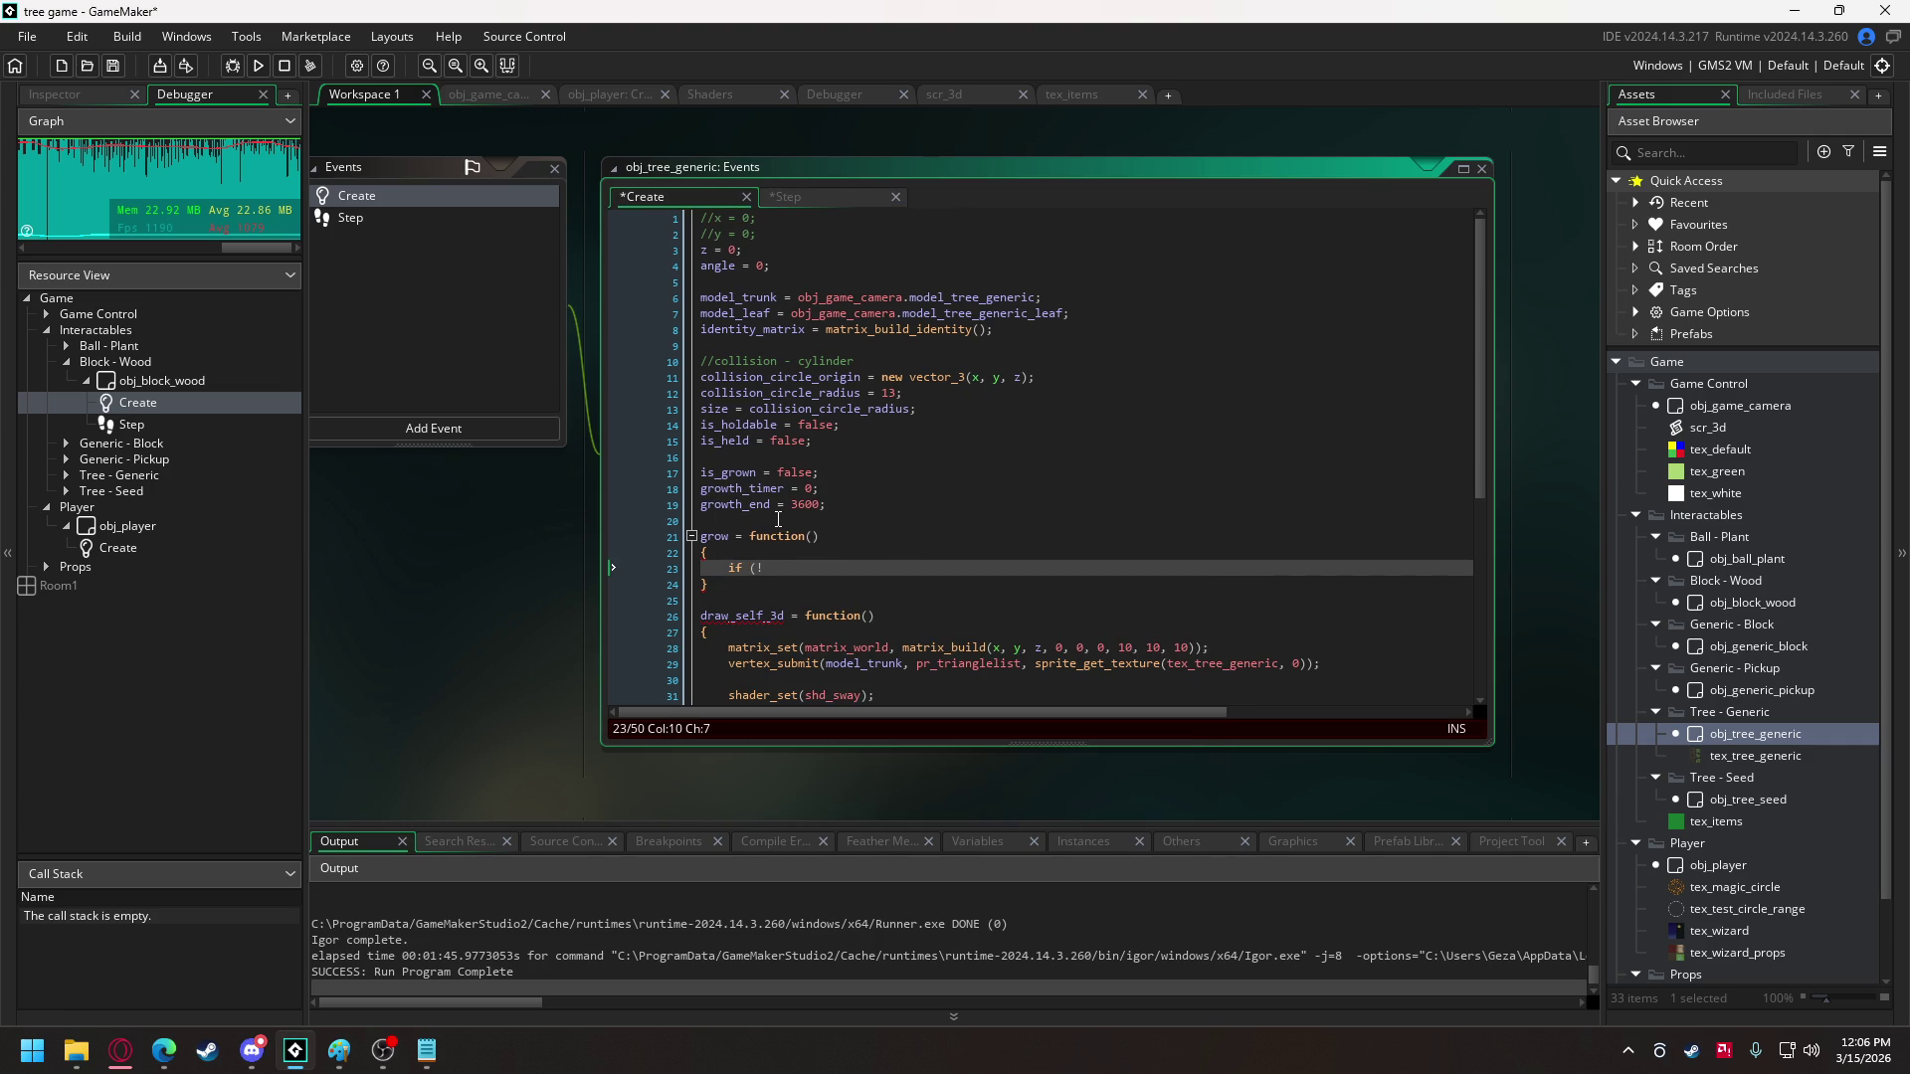
pyautogui.write('is_grown')
pyautogui.press('Return')
pyautogui.write('{')
pyautogui.press('Return')
pyautogui.press('Return')
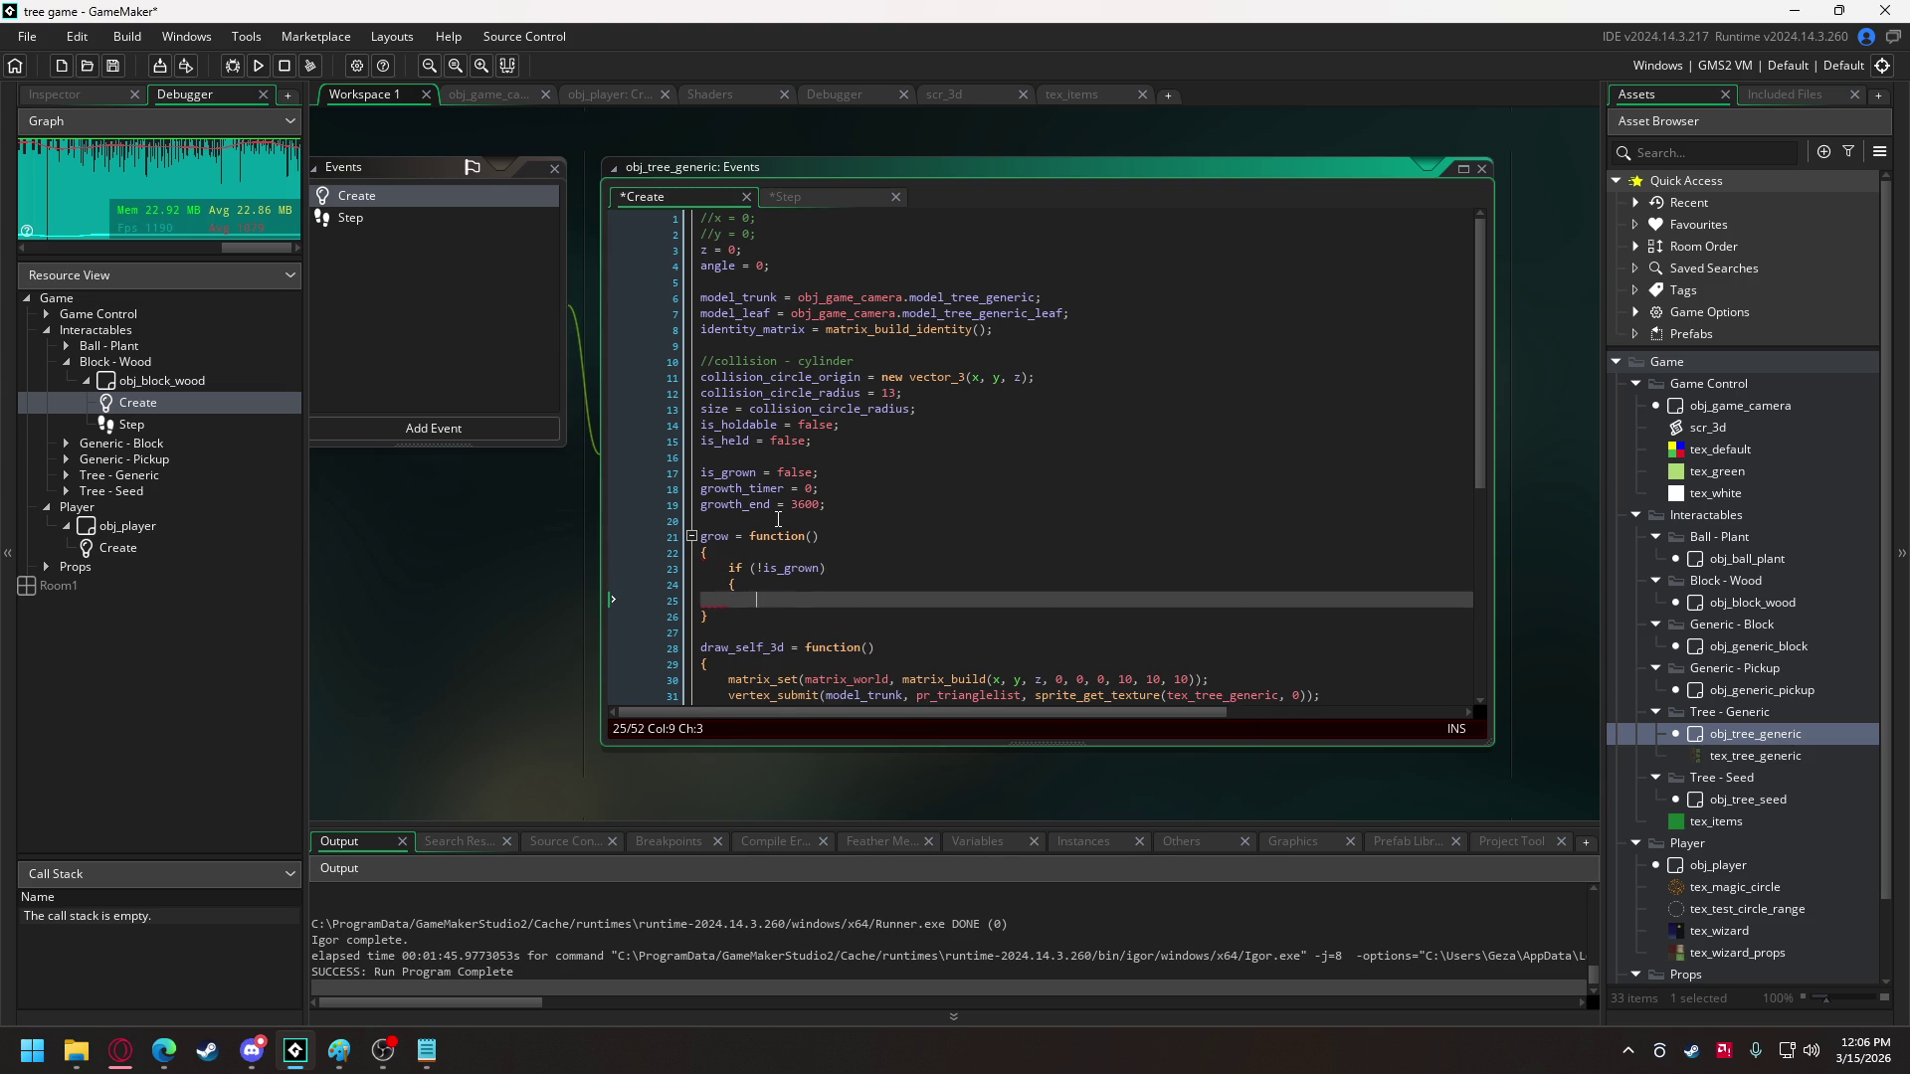
pyautogui.write('}')
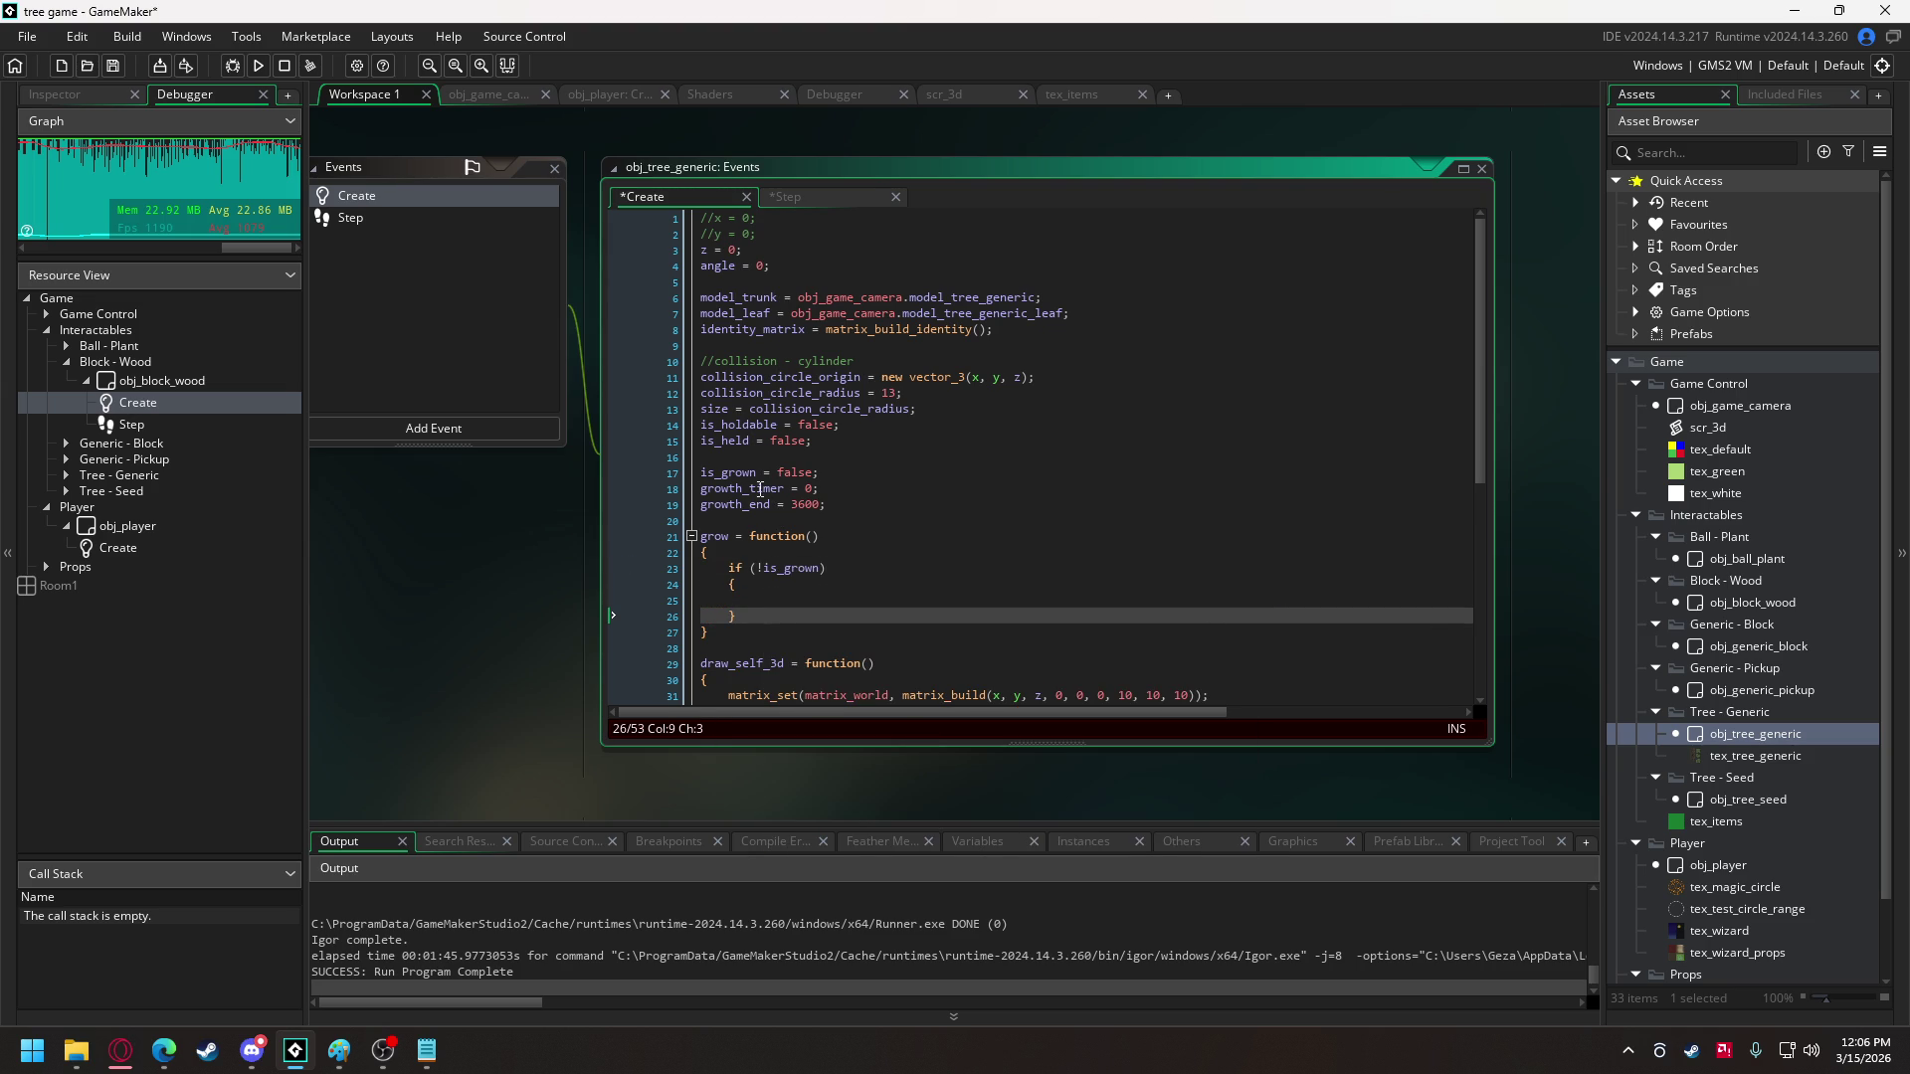
# - Write growth_timer = min(growth_timer + 1, growth_end); inside the not-grown check
pyautogui.doubleClick(749, 489)
pyautogui.hotkey('ctrl', 'c')
pyautogui.click(945, 600)
pyautogui.hotkey('ctrl', 'v')
pyautogui.write('= ')
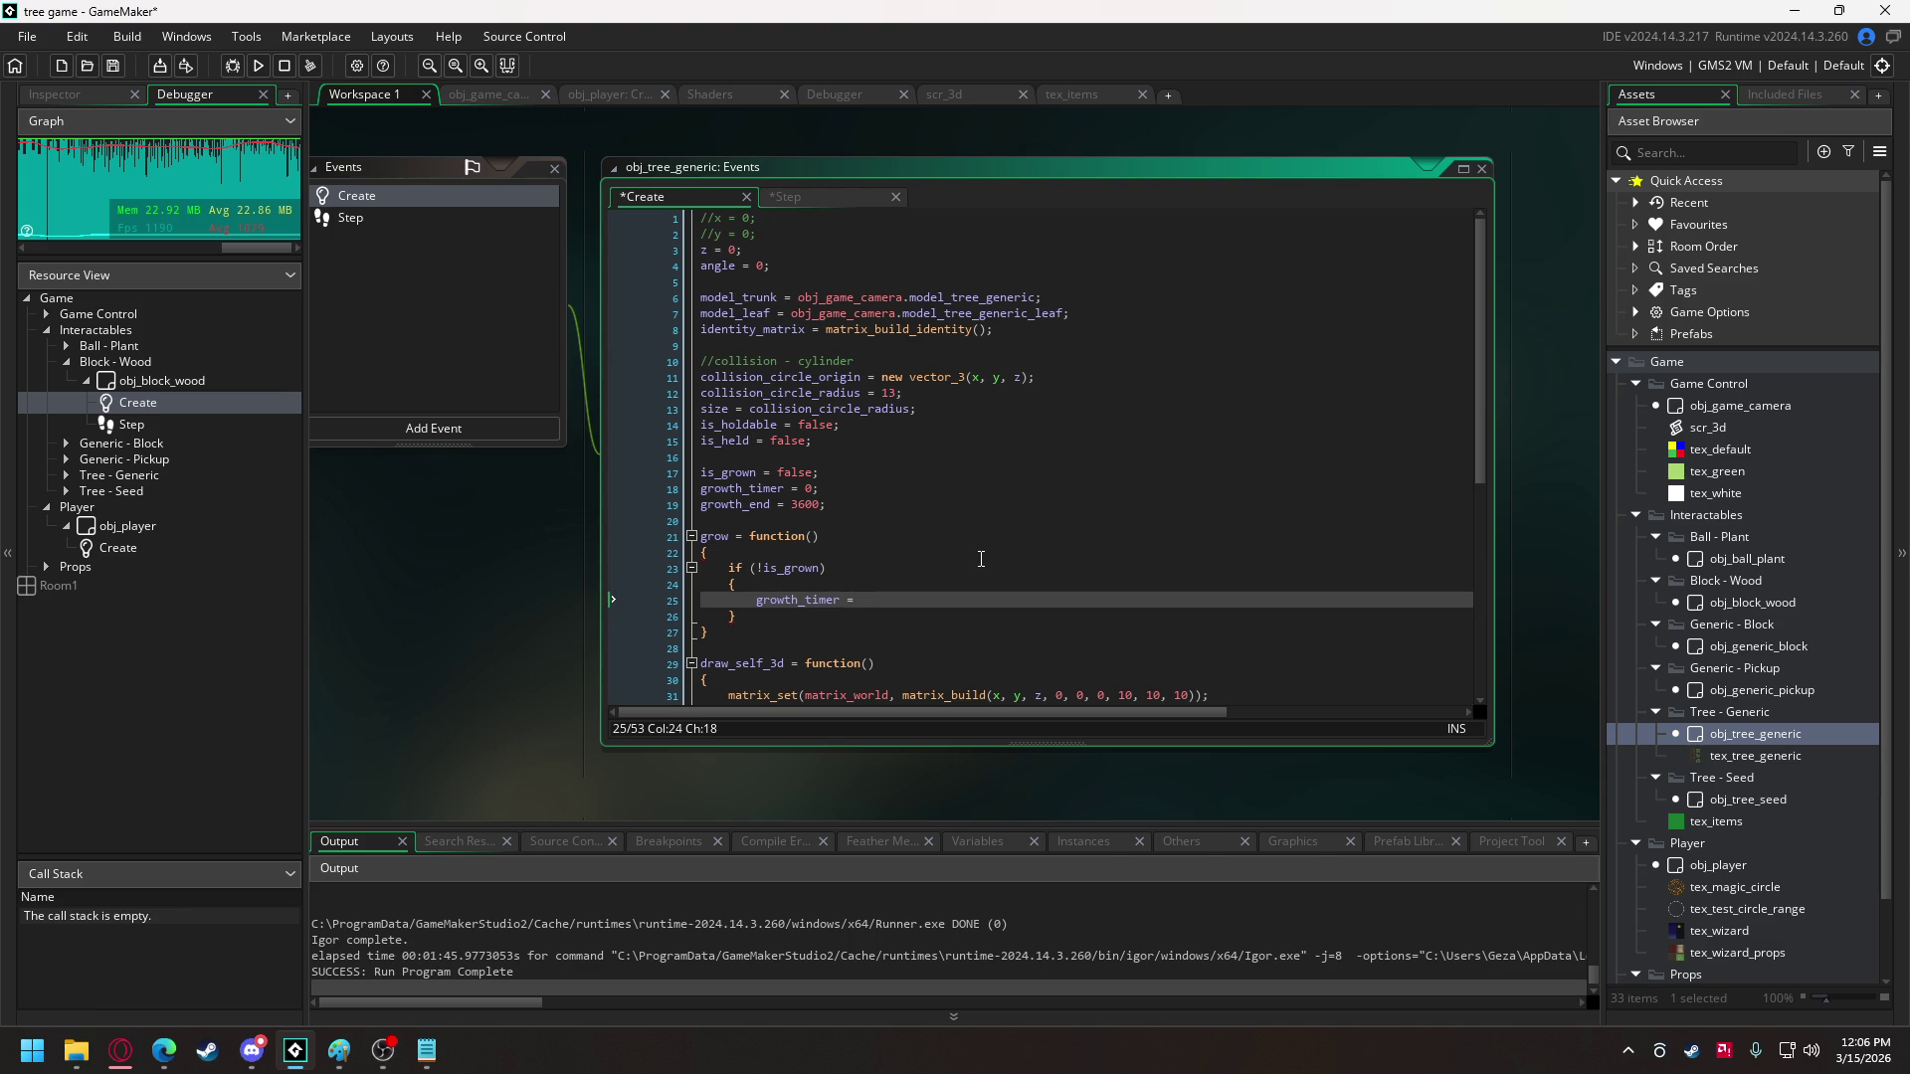
pyautogui.write('min')
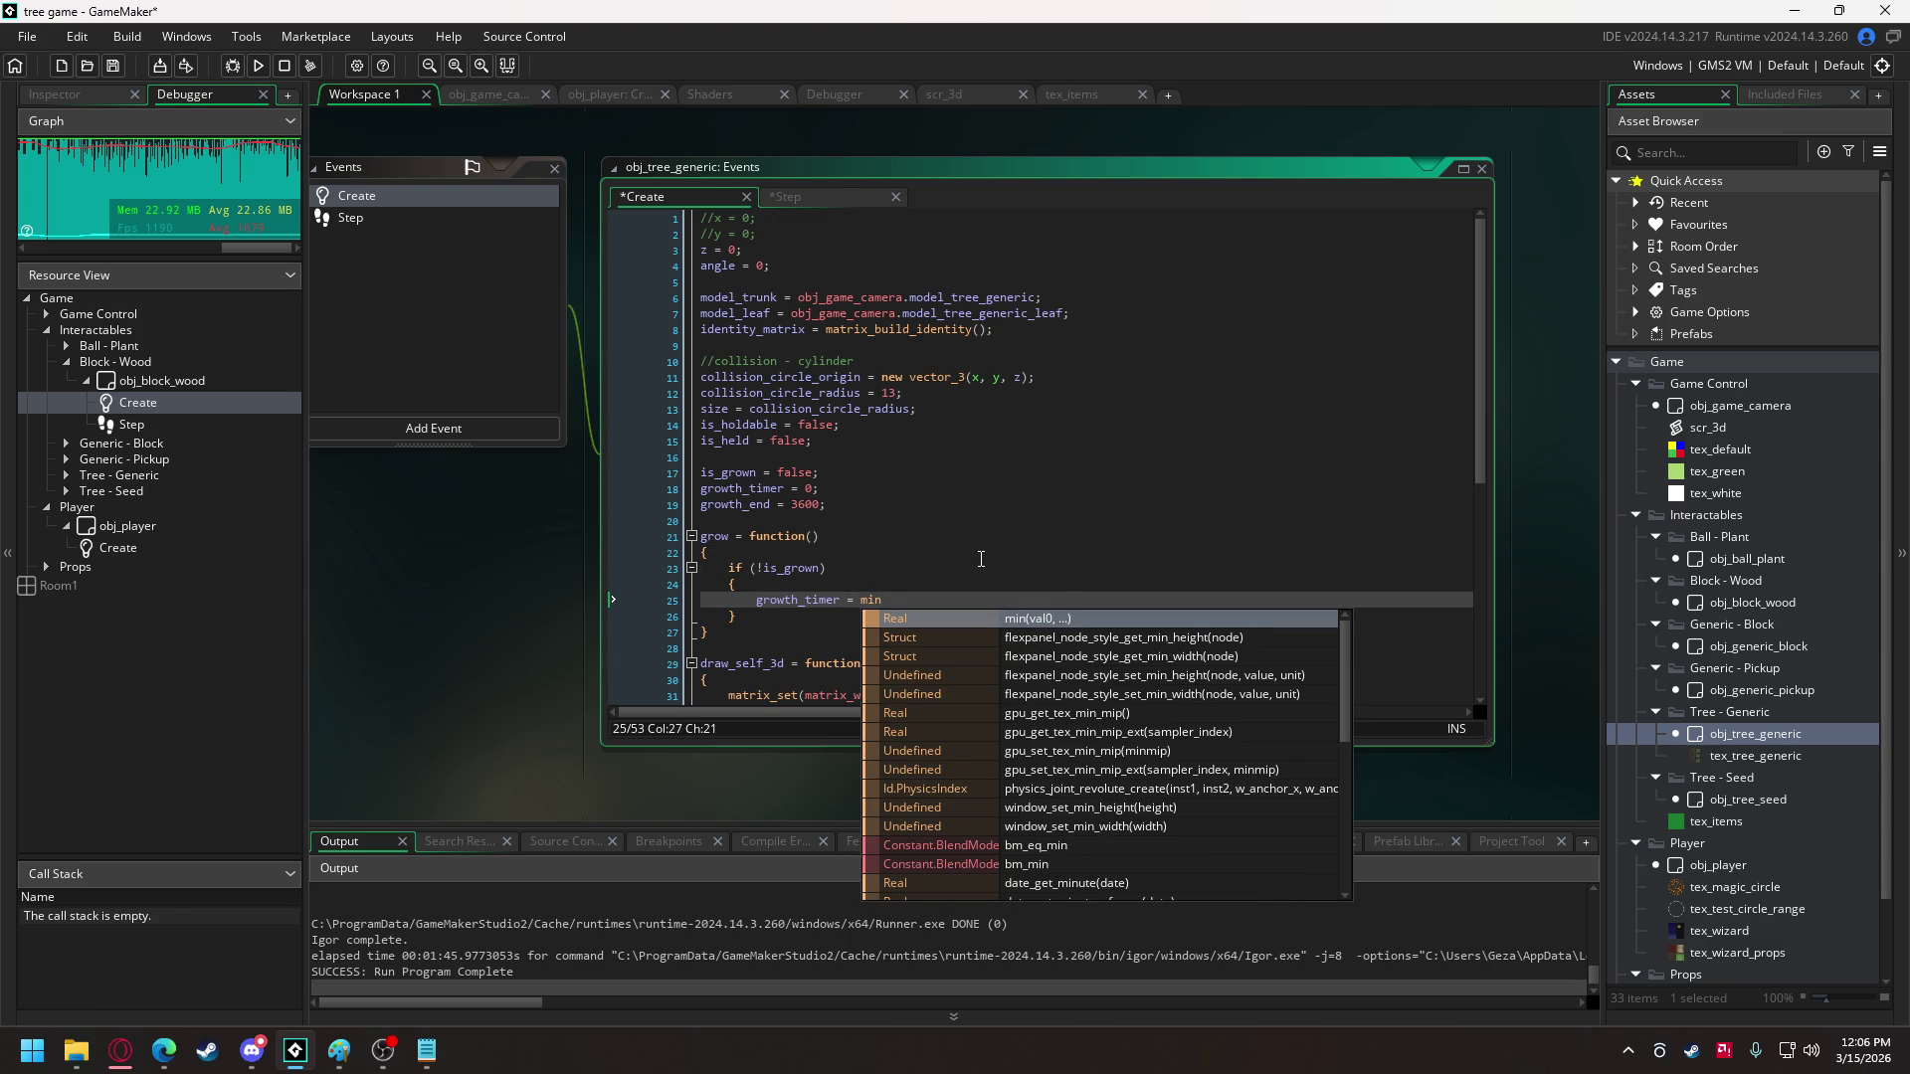
pyautogui.write('(')
pyautogui.hotkey('ctrl', 'v')
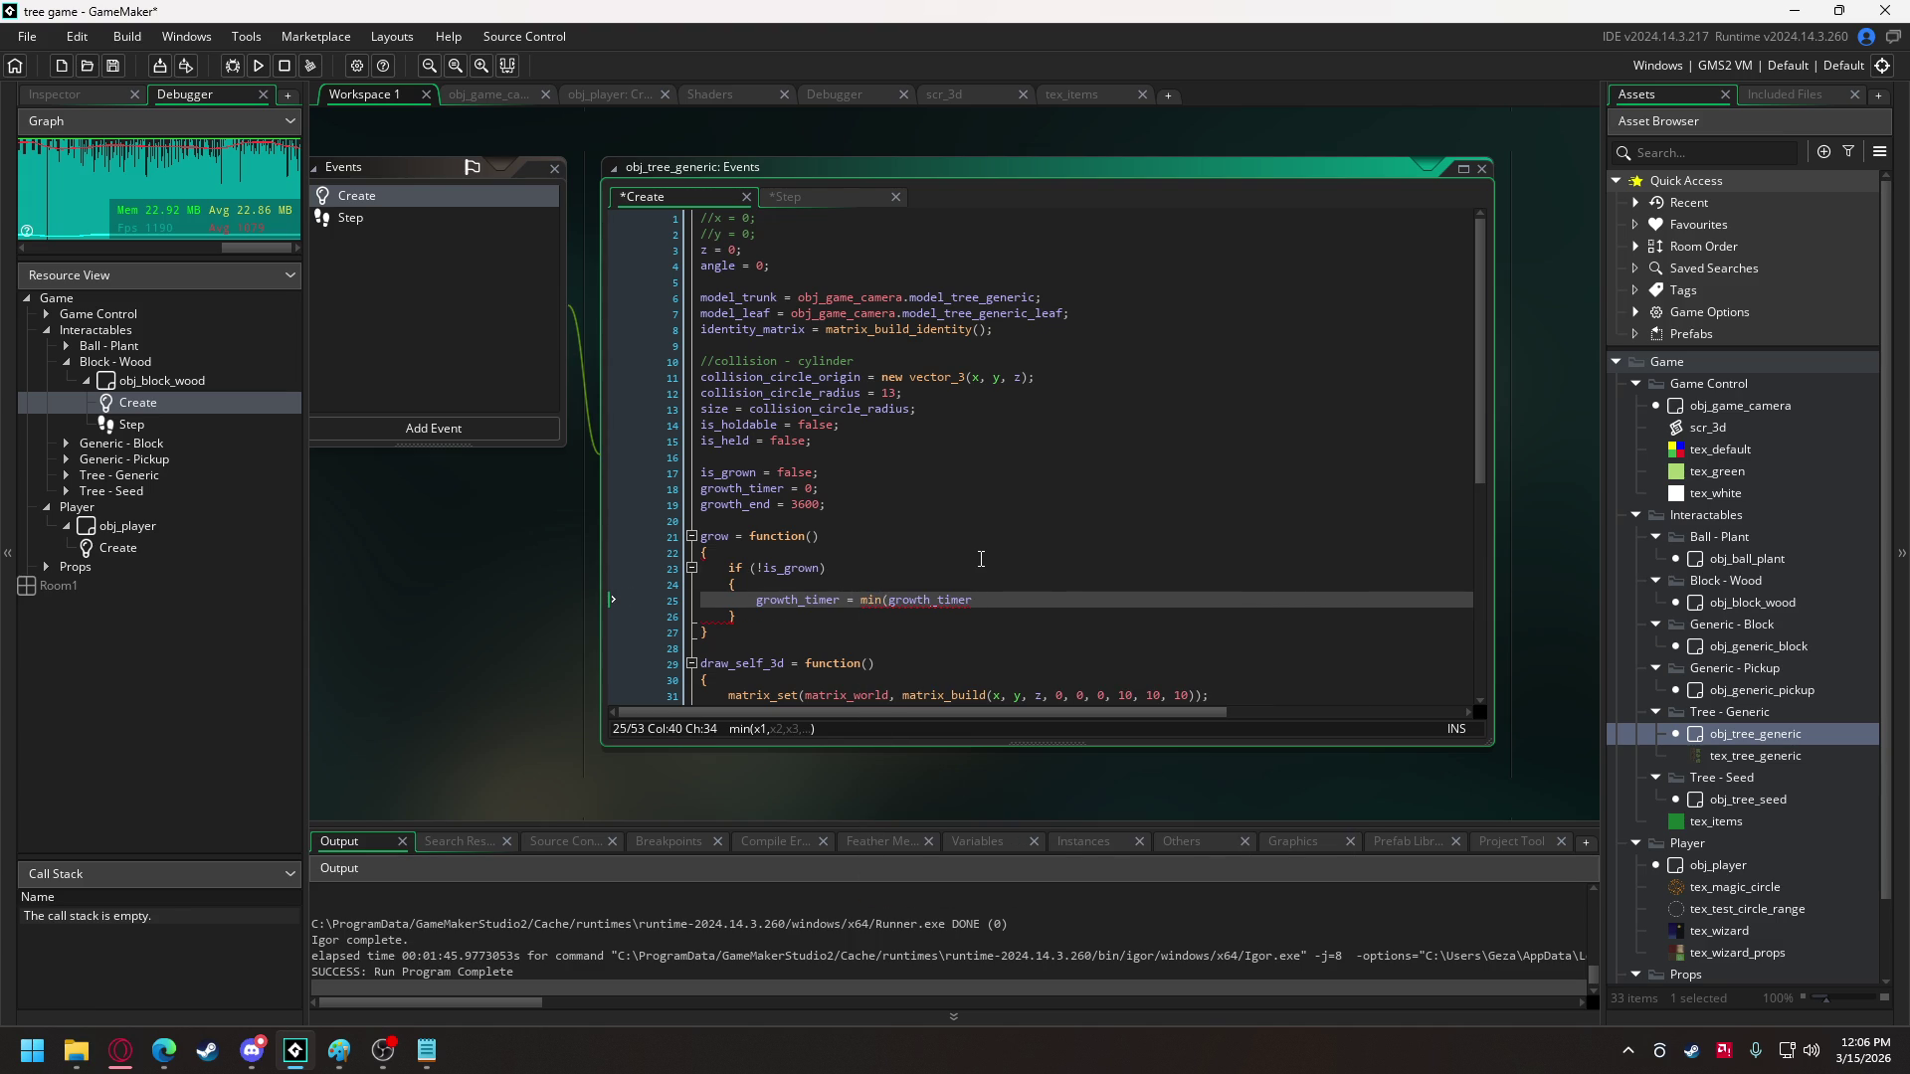
pyautogui.write('+ 1')
pyautogui.write(', ')
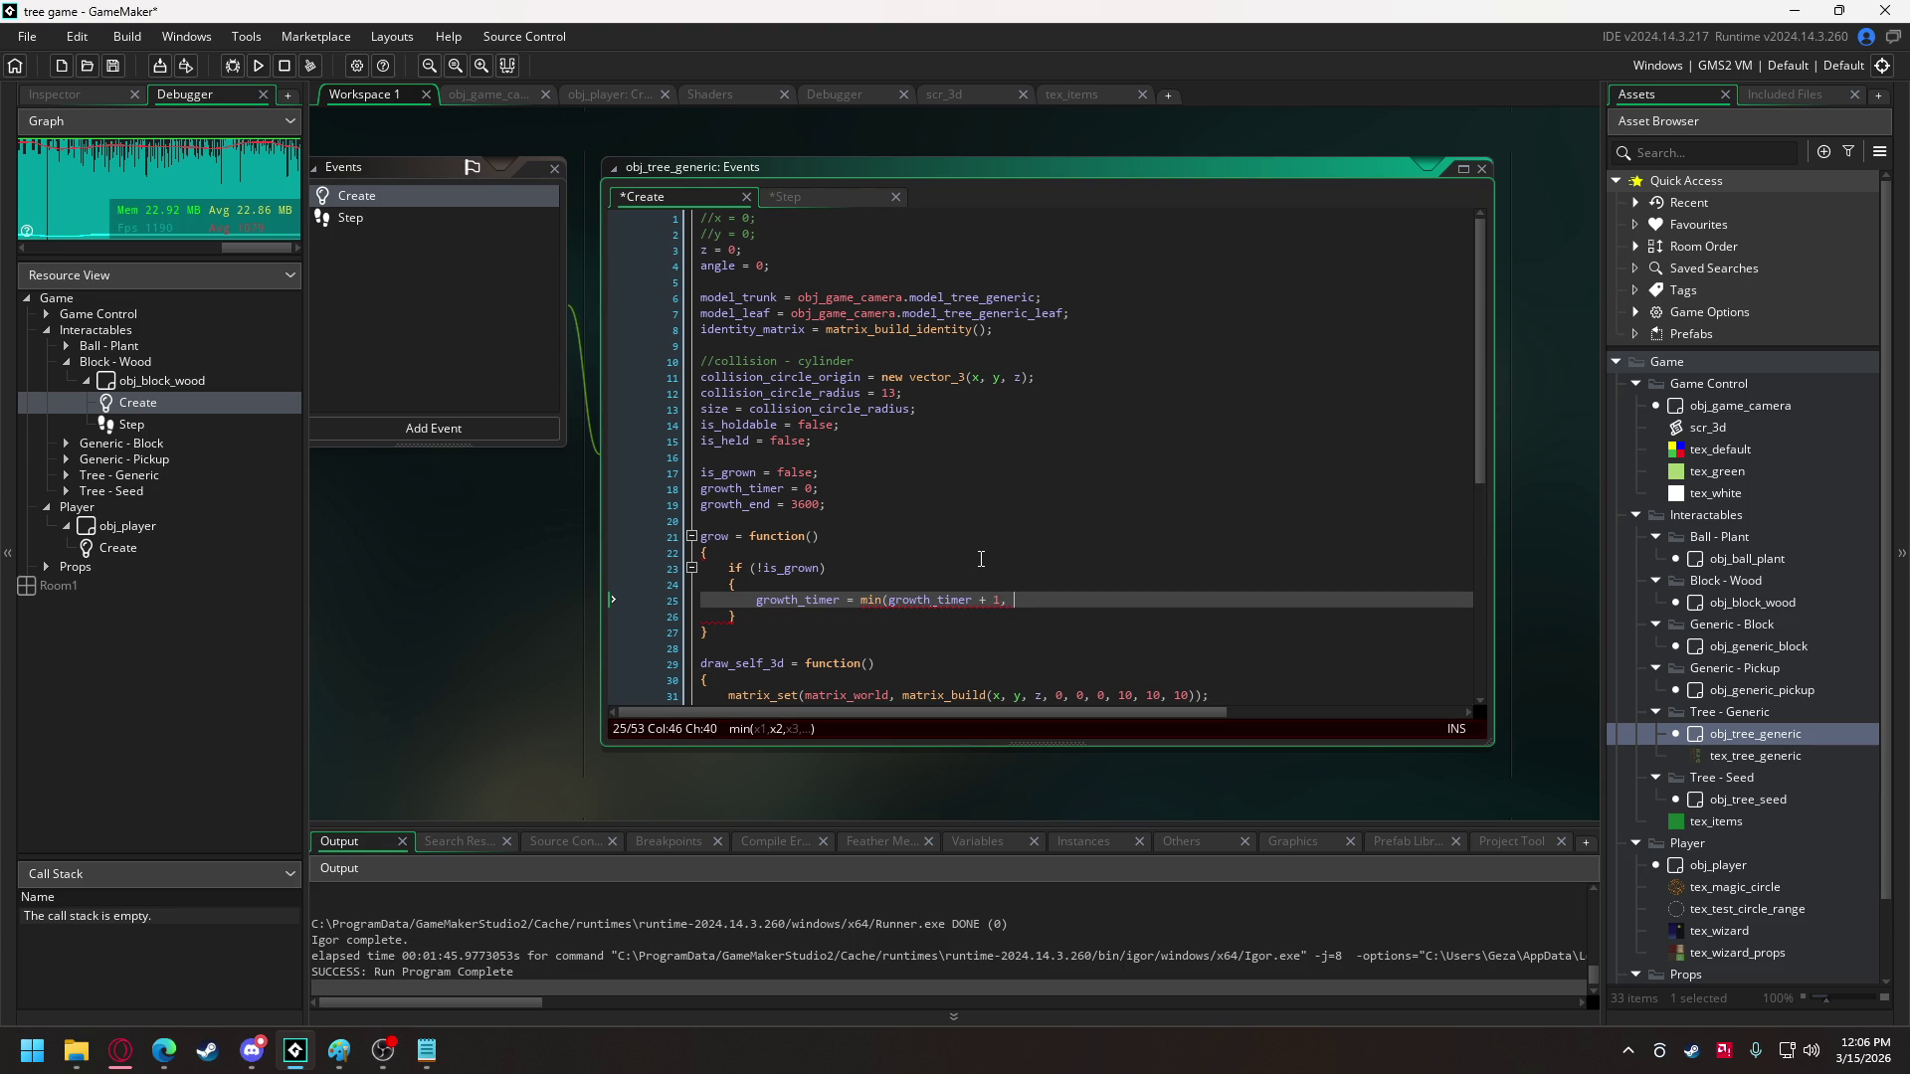
pyautogui.write('grow')
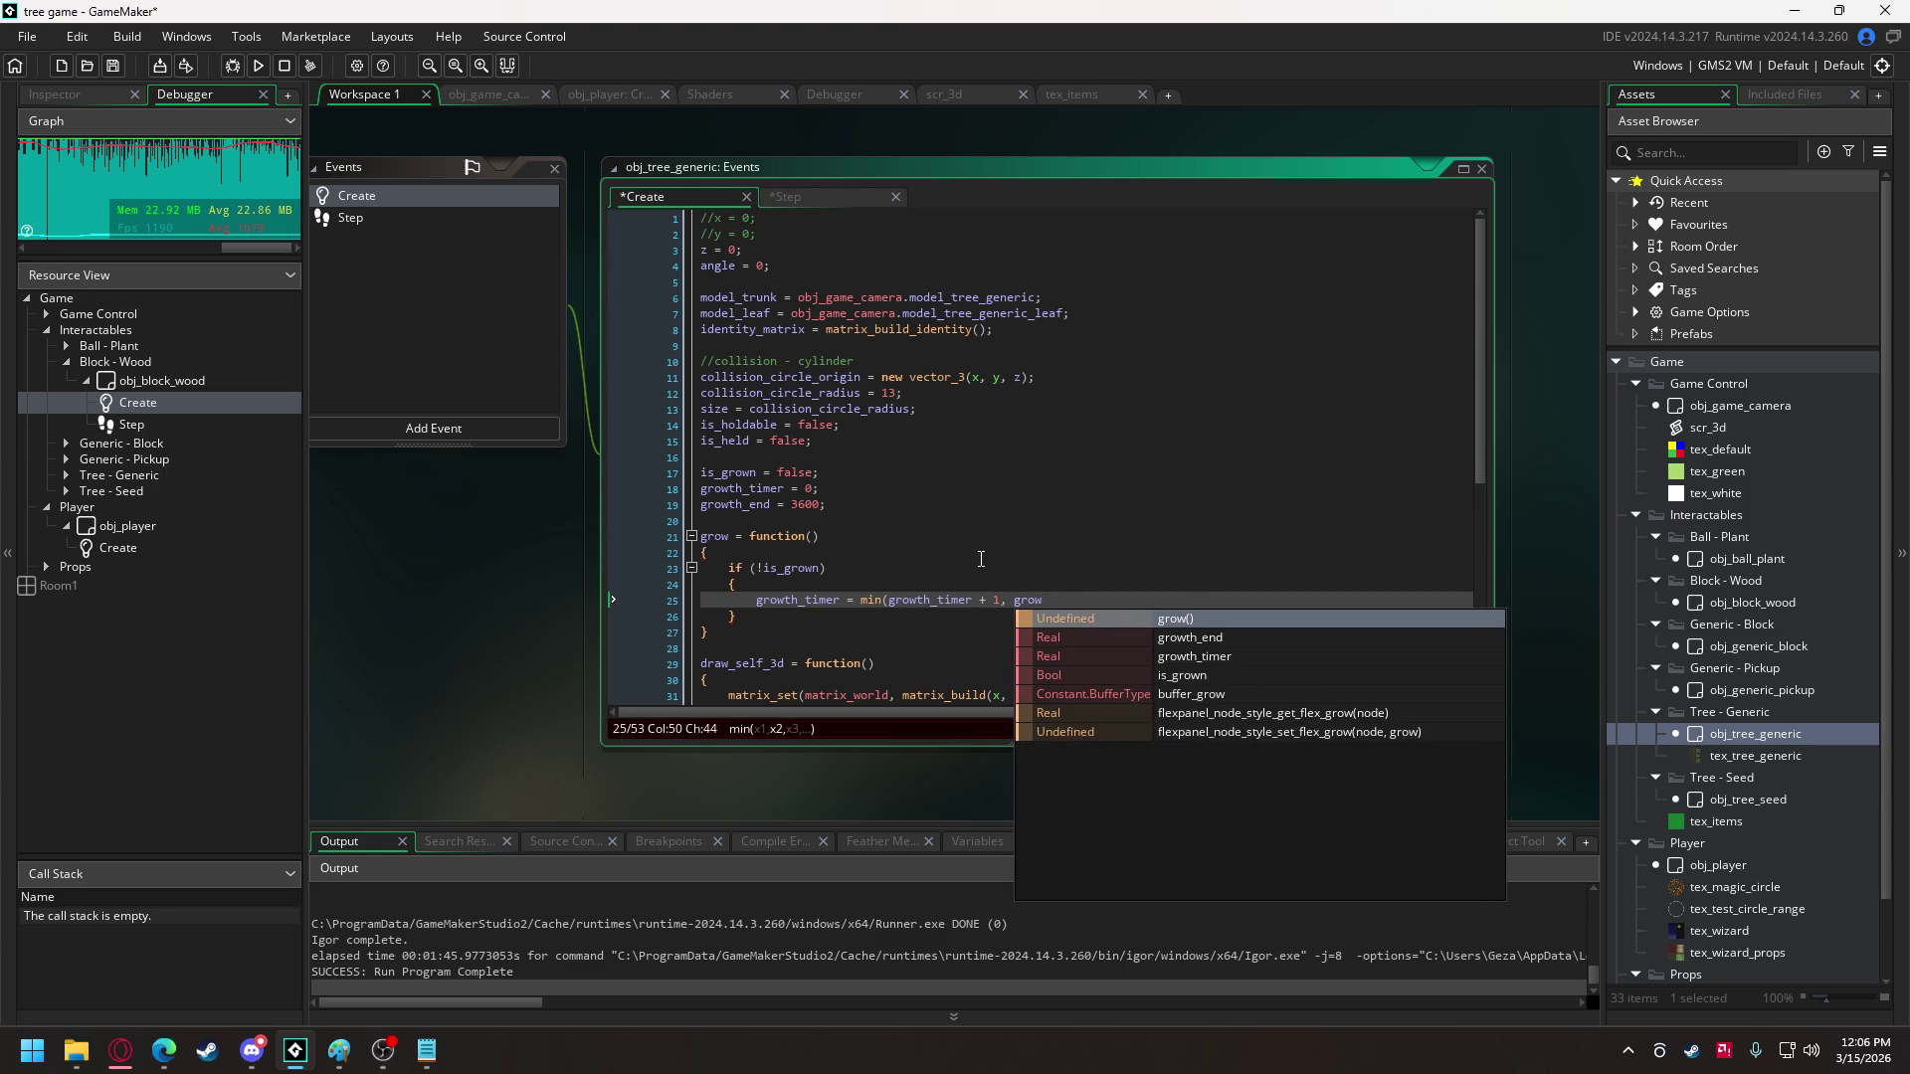
pyautogui.press('Down')
pyautogui.press('Return')
pyautogui.write(');')
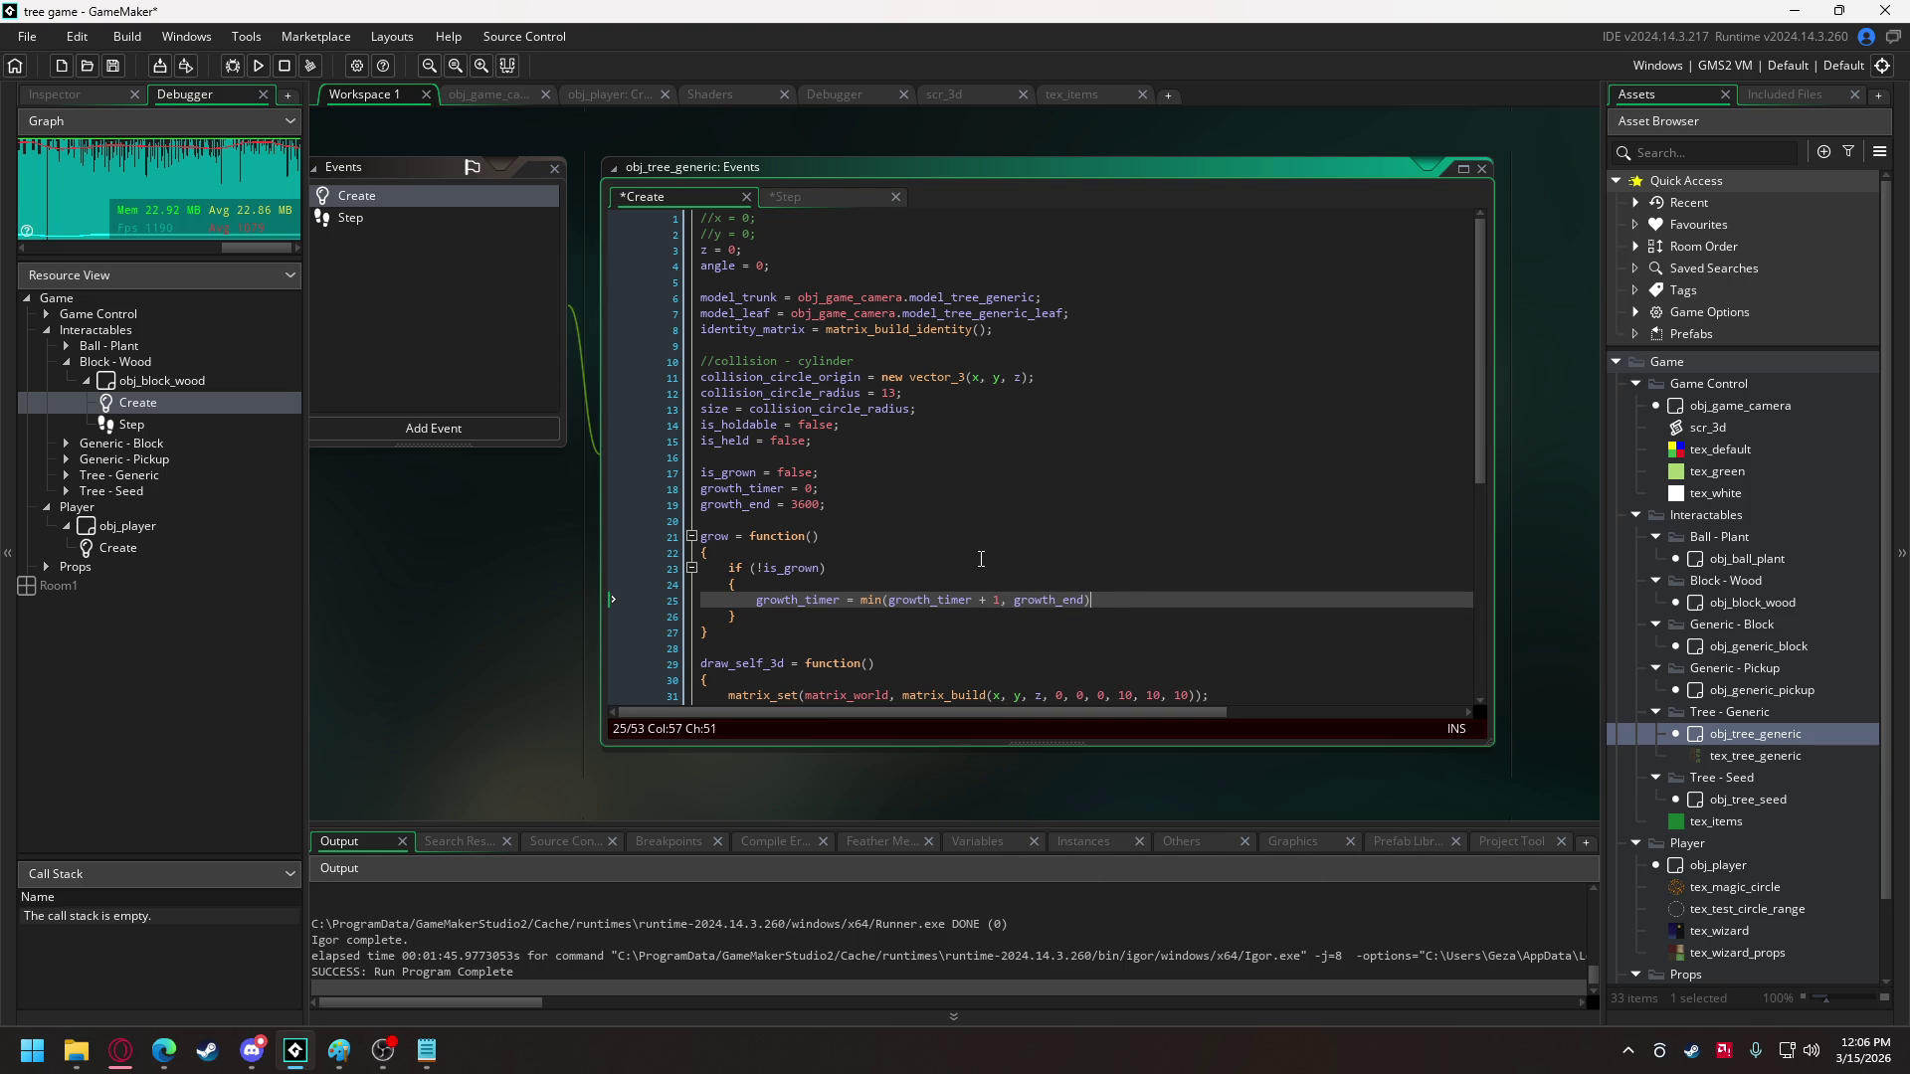
pyautogui.press('Return')
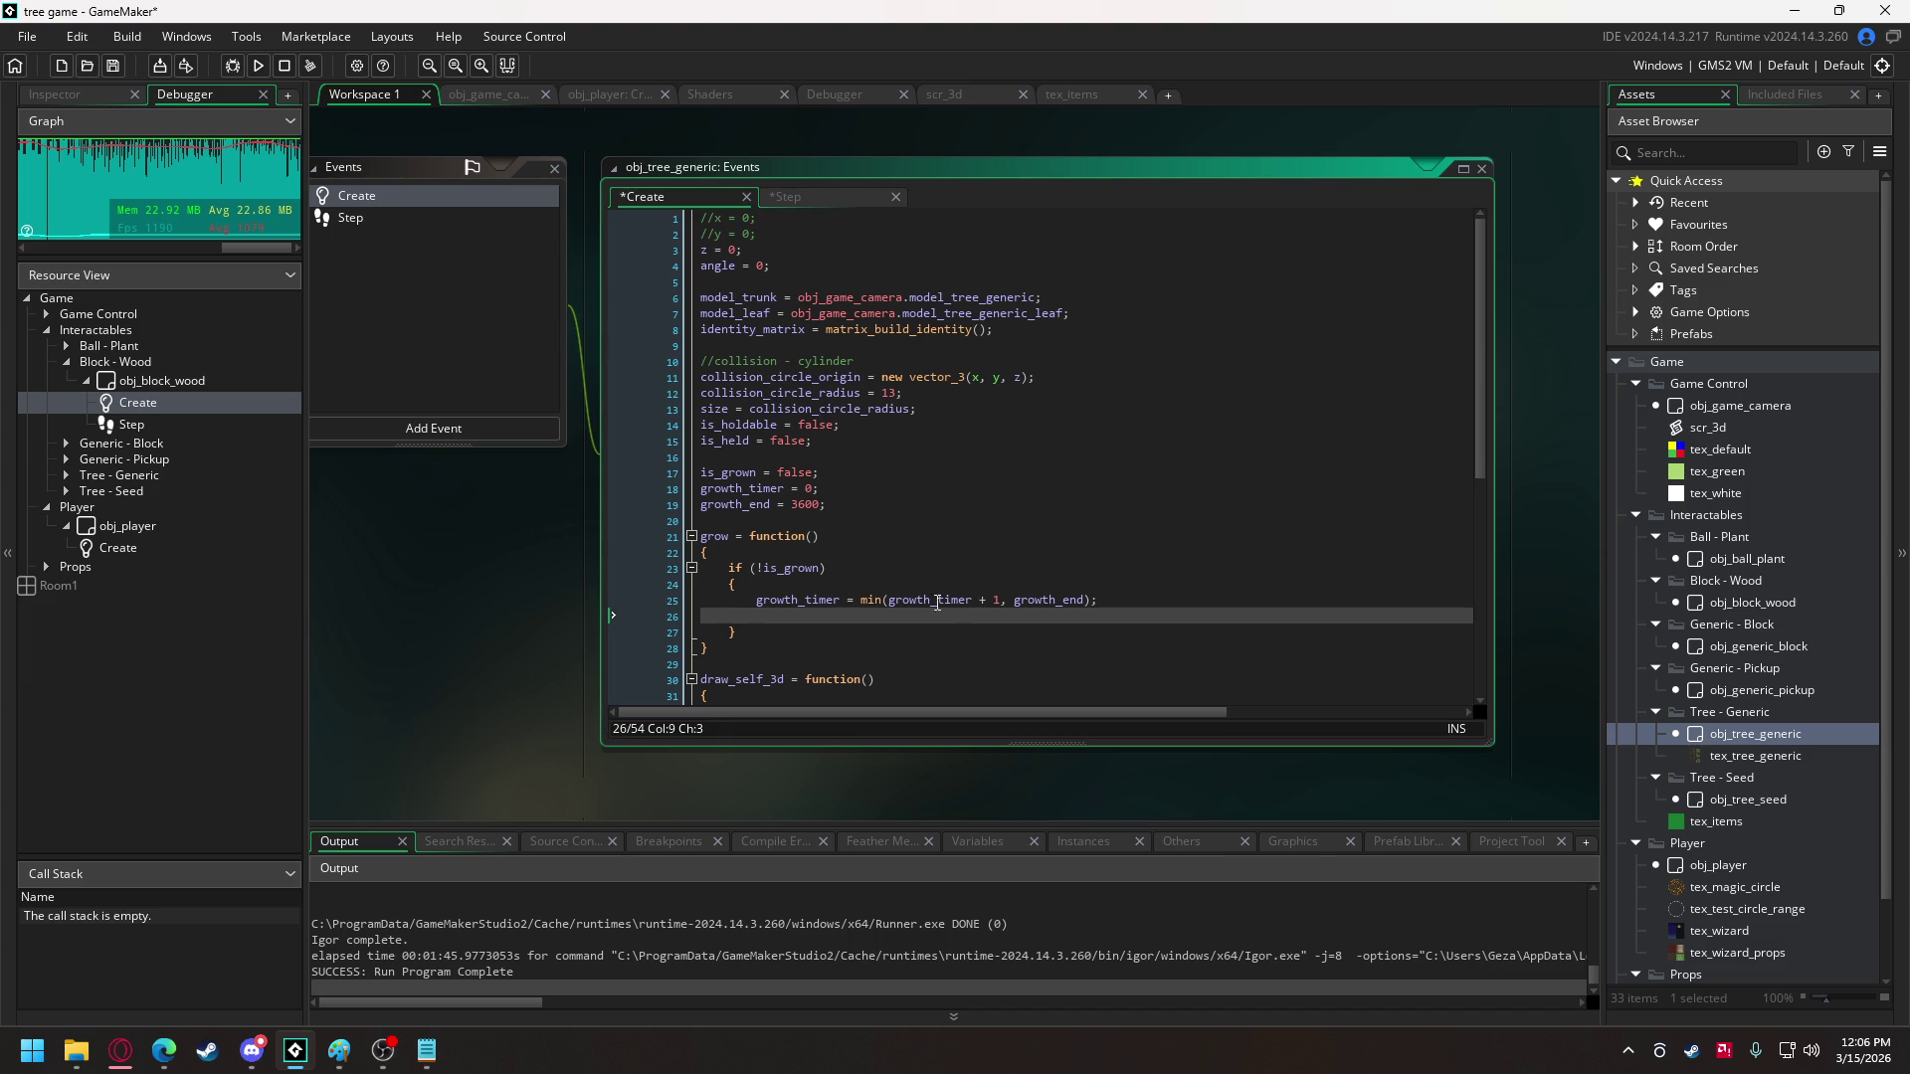
# - Add an if (growth_timer < growth_end) { } block above the timer update line
pyautogui.click(863, 599)
pyautogui.press('Home')
pyautogui.press('Return')
pyautogui.press('Return')
pyautogui.press('Up')
pyautogui.press('Up')
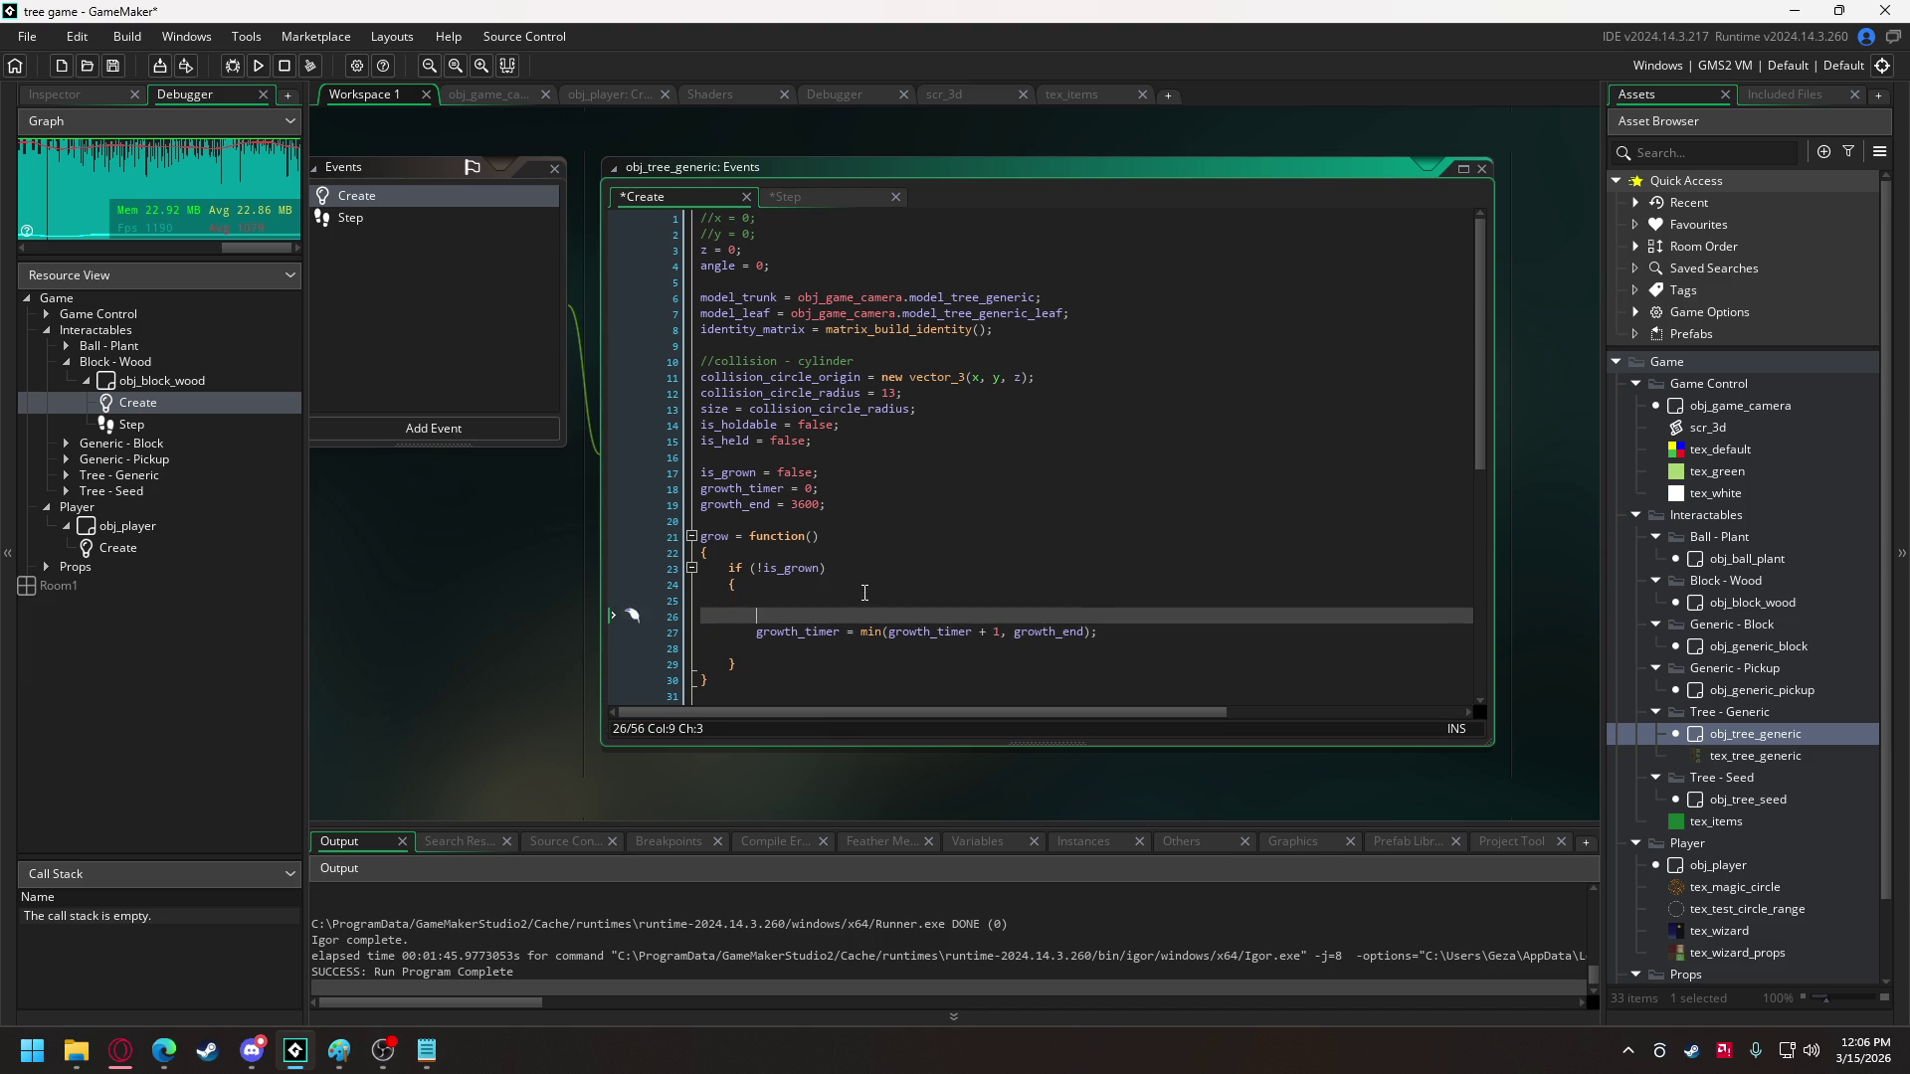
pyautogui.write('if (gro')
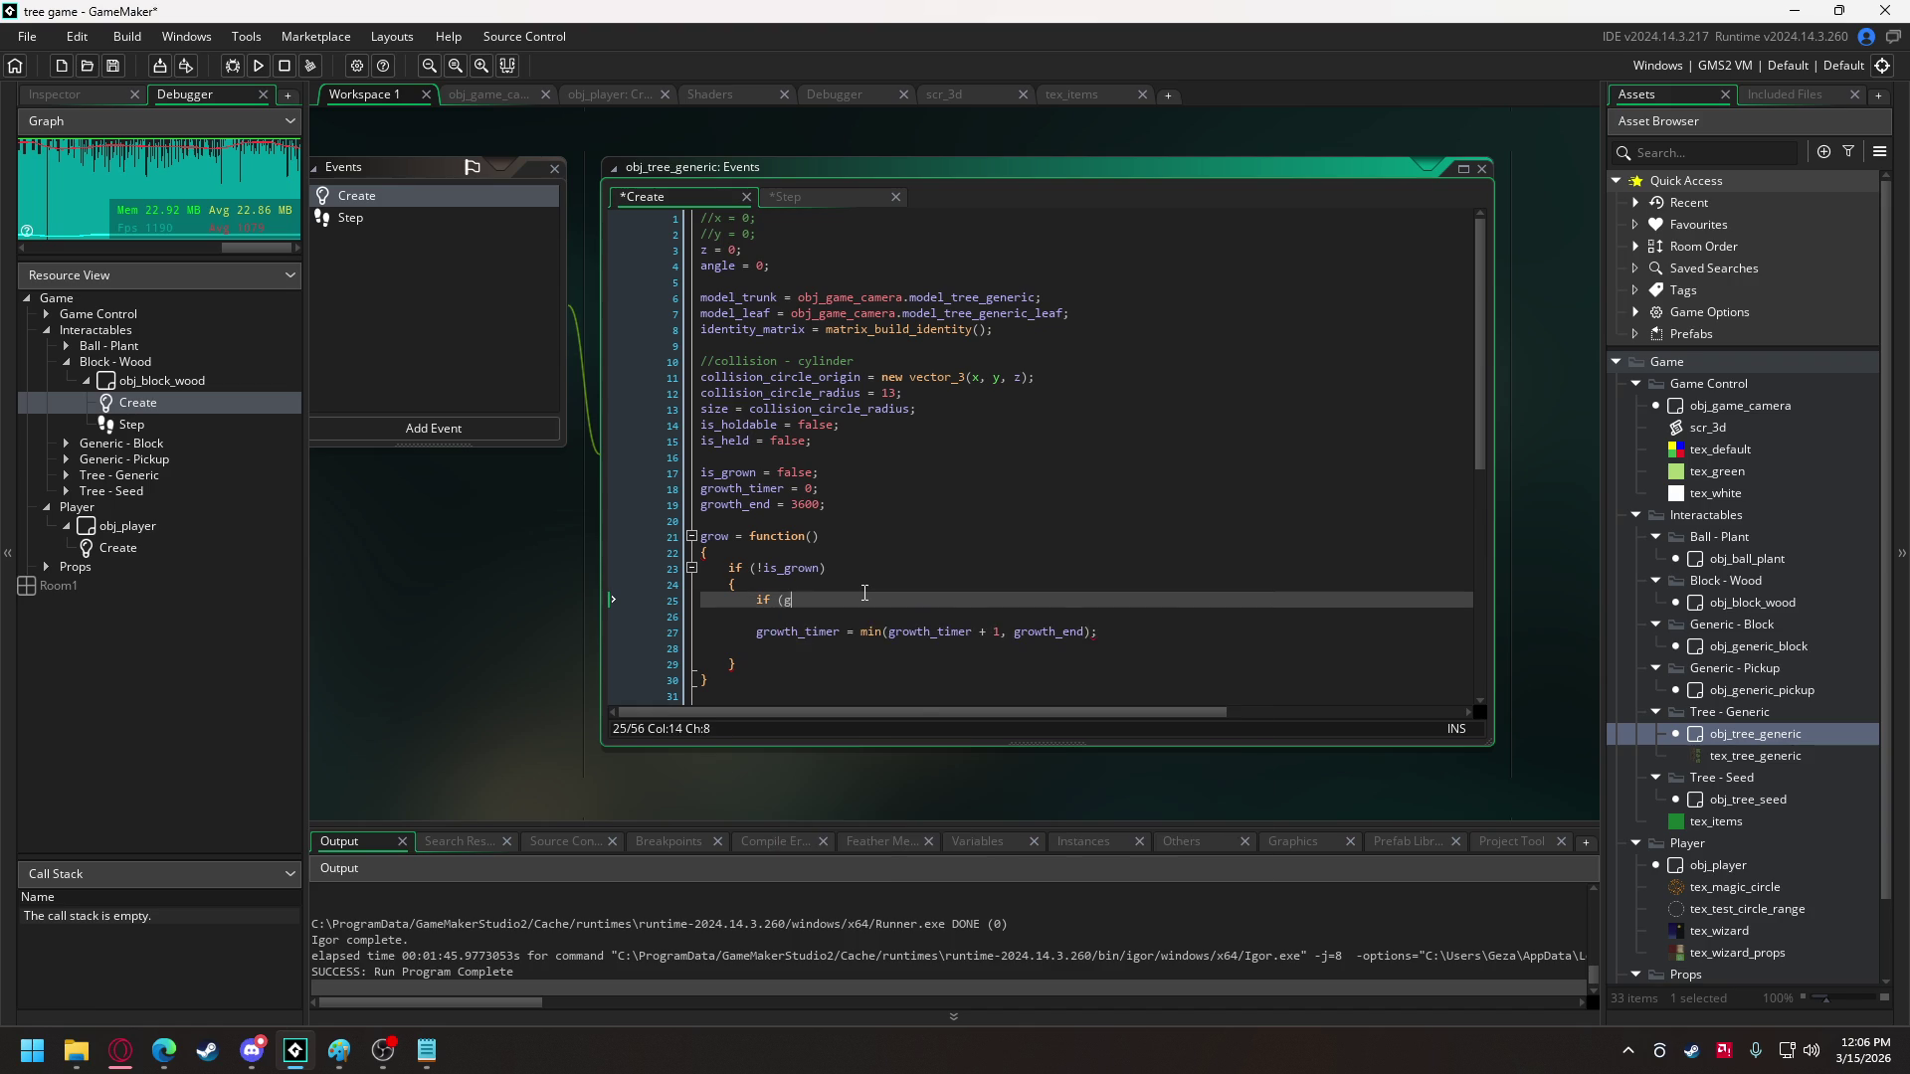
pyautogui.press('Down')
pyautogui.press('Down')
pyautogui.press('Return')
pyautogui.write('< gr')
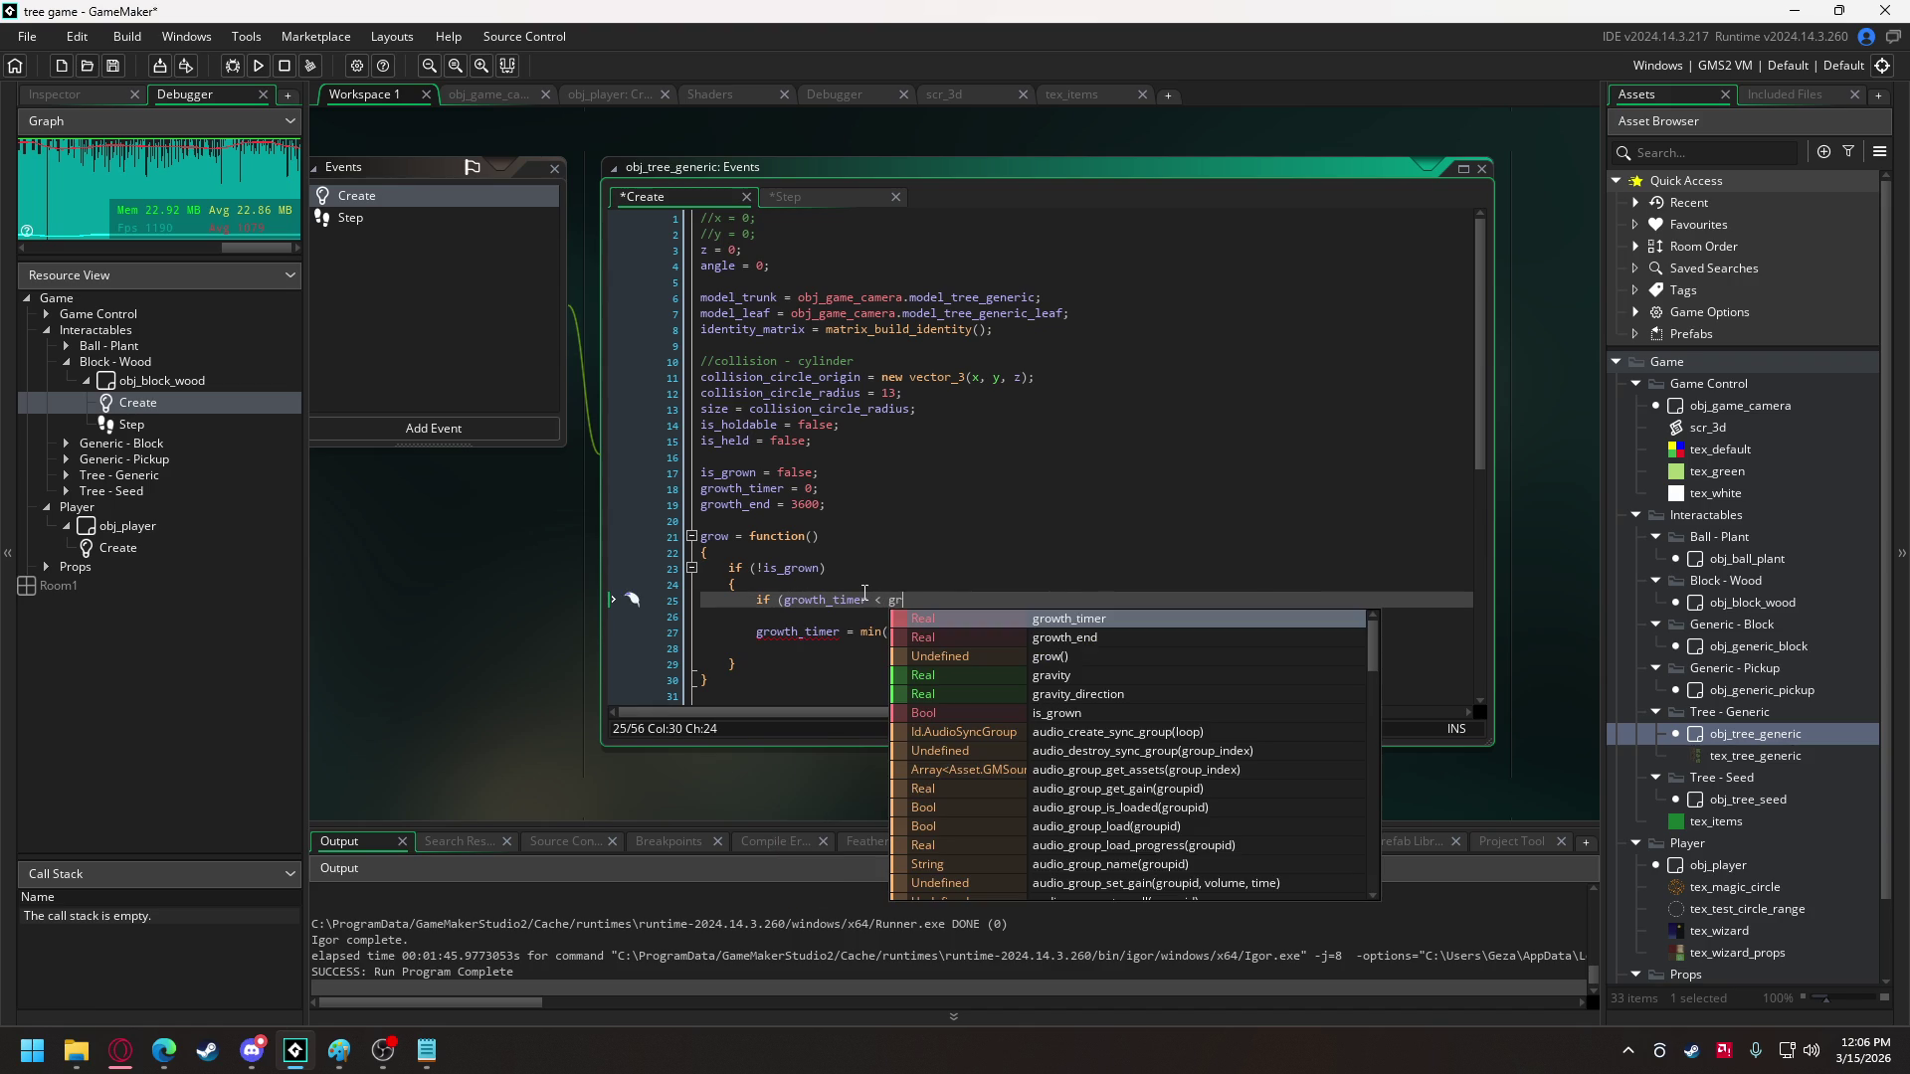
pyautogui.press('Down')
pyautogui.press('Return')
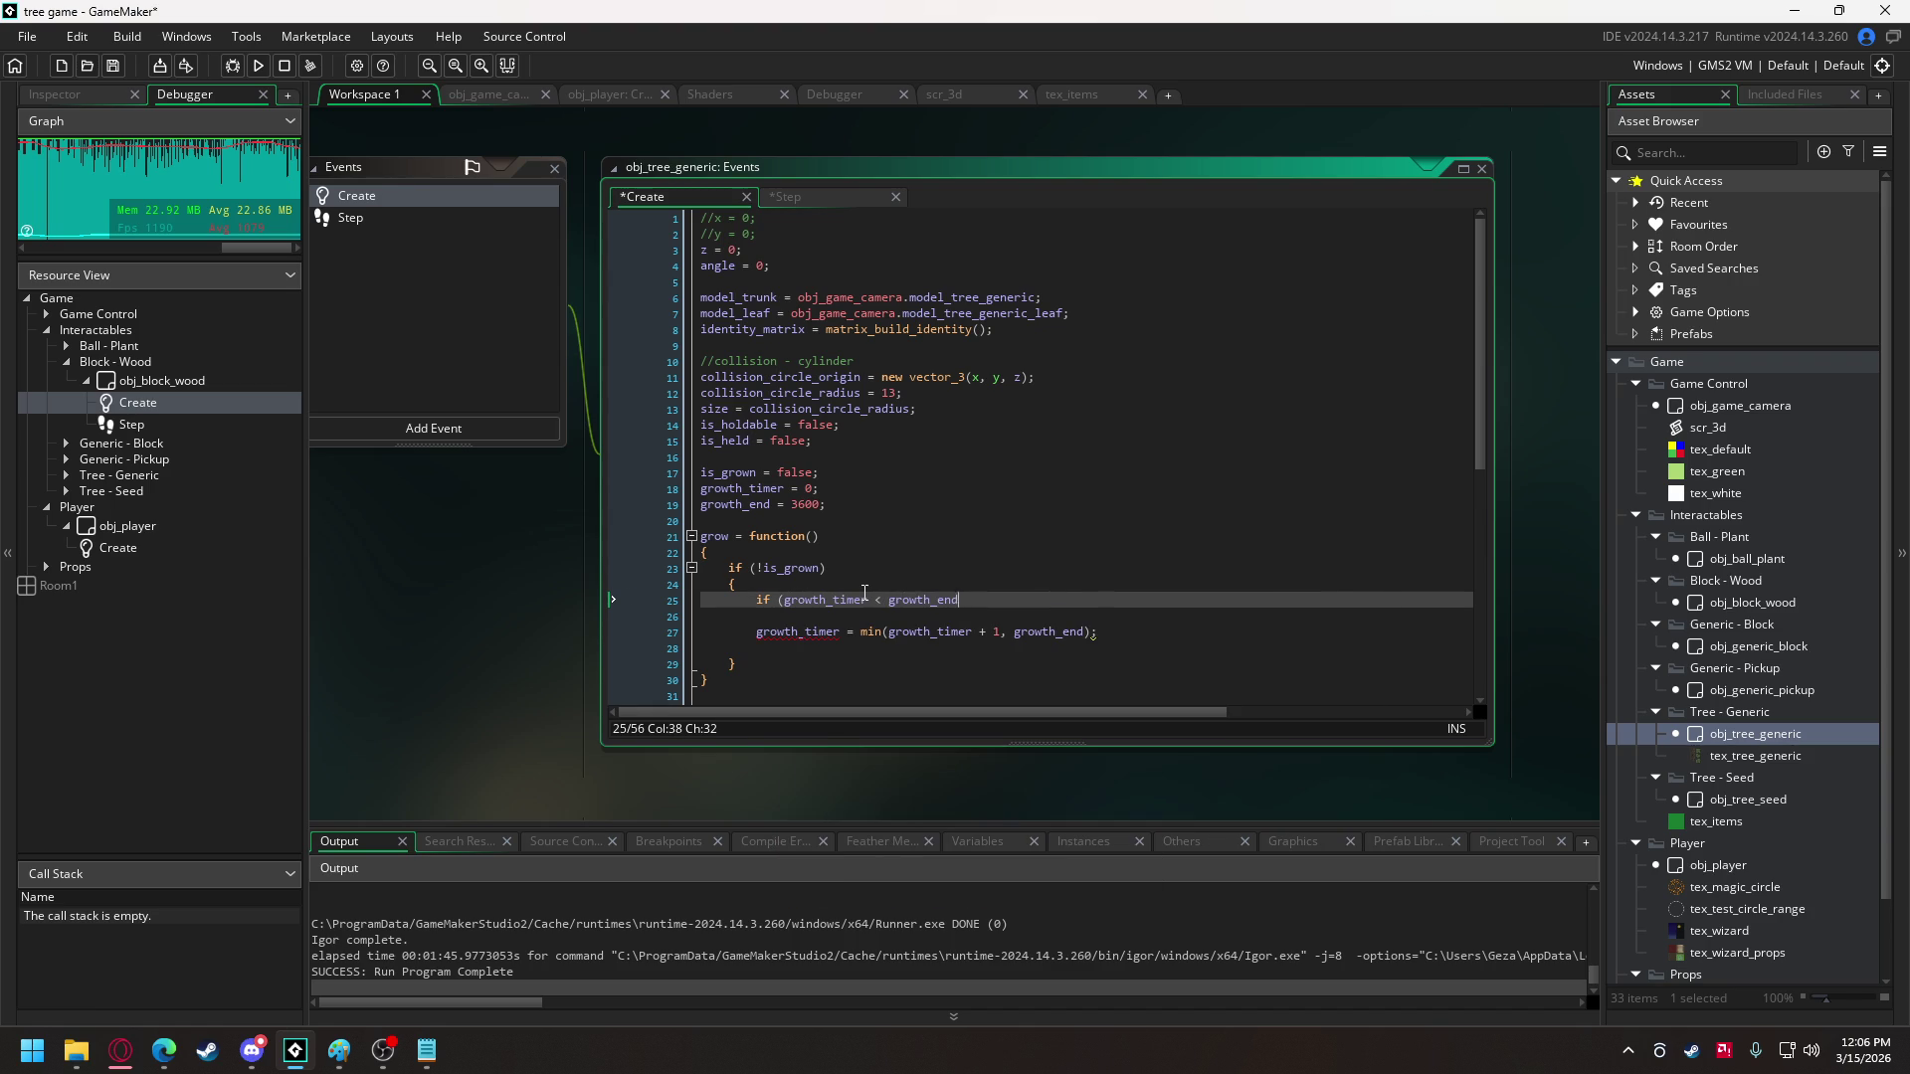
pyautogui.write(')')
pyautogui.press('Return')
pyautogui.write('{')
pyautogui.press('Return')
pyautogui.press('Return')
pyautogui.write('}')
pyautogui.press('Return')
# - Add an else { } block after the growth_timer check
pyautogui.write('else\\')
pyautogui.press('Return')
pyautogui.press('BackSpace')
pyautogui.press('BackSpace')
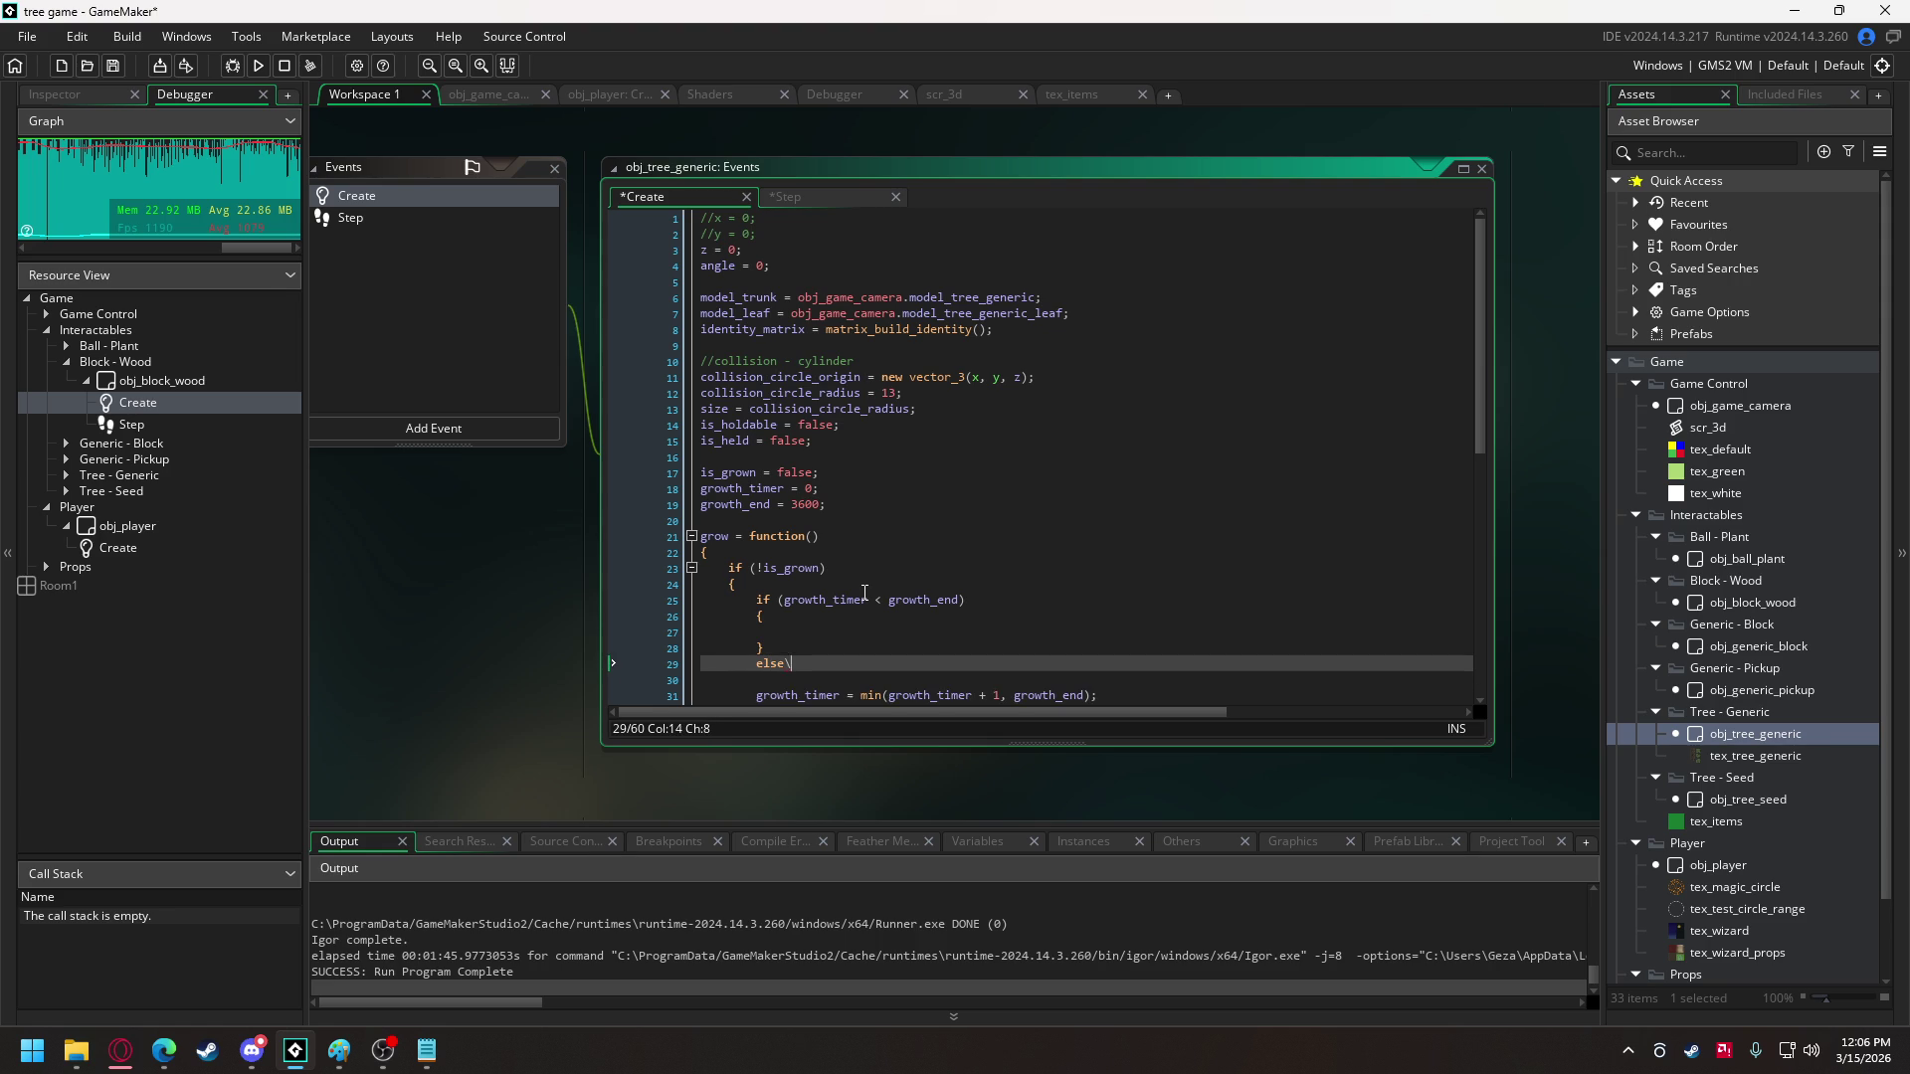
pyautogui.press('Return')
pyautogui.write('{')
pyautogui.press('Return')
pyautogui.write('}')
pyautogui.press('Up')
pyautogui.press('Return')
# - Put growth_timer += 1 inside the growth_timer < growth_end block
pyautogui.scroll(-4, 895, 587)
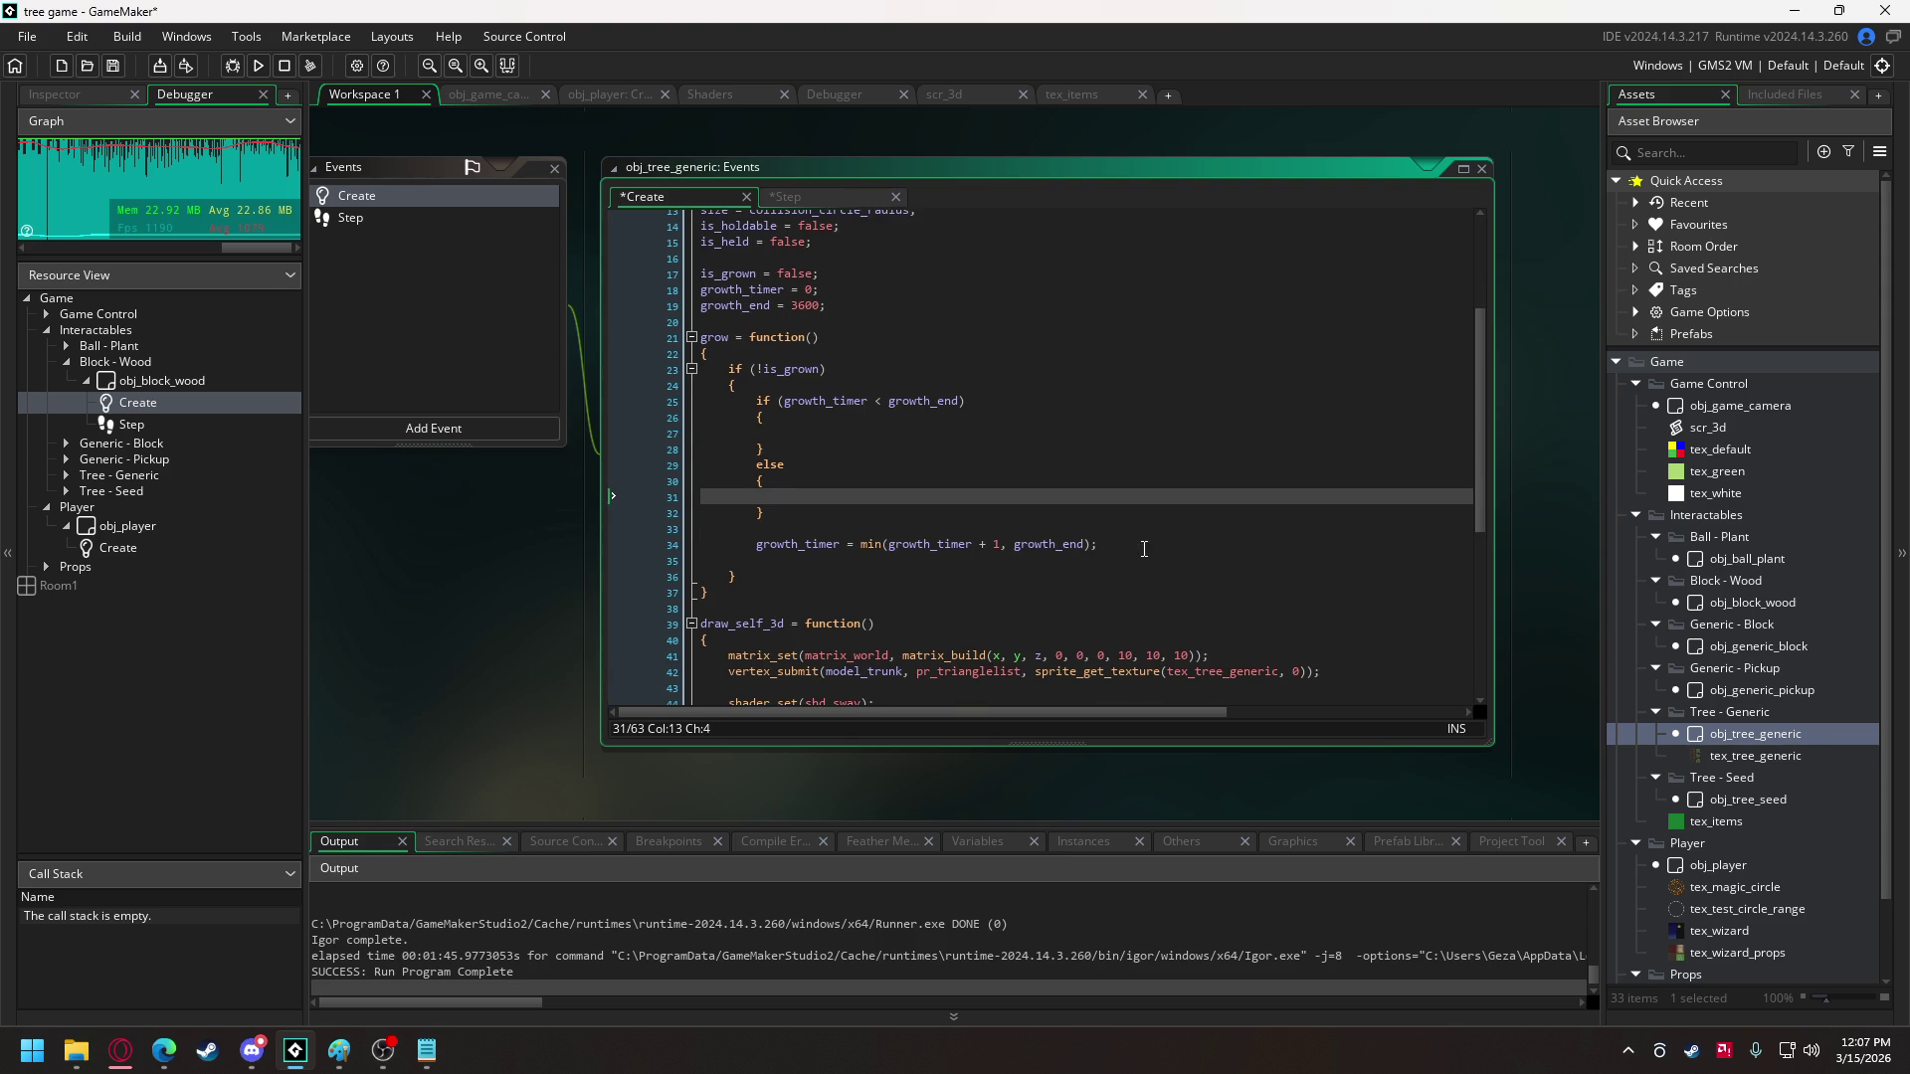
pyautogui.click(781, 545)
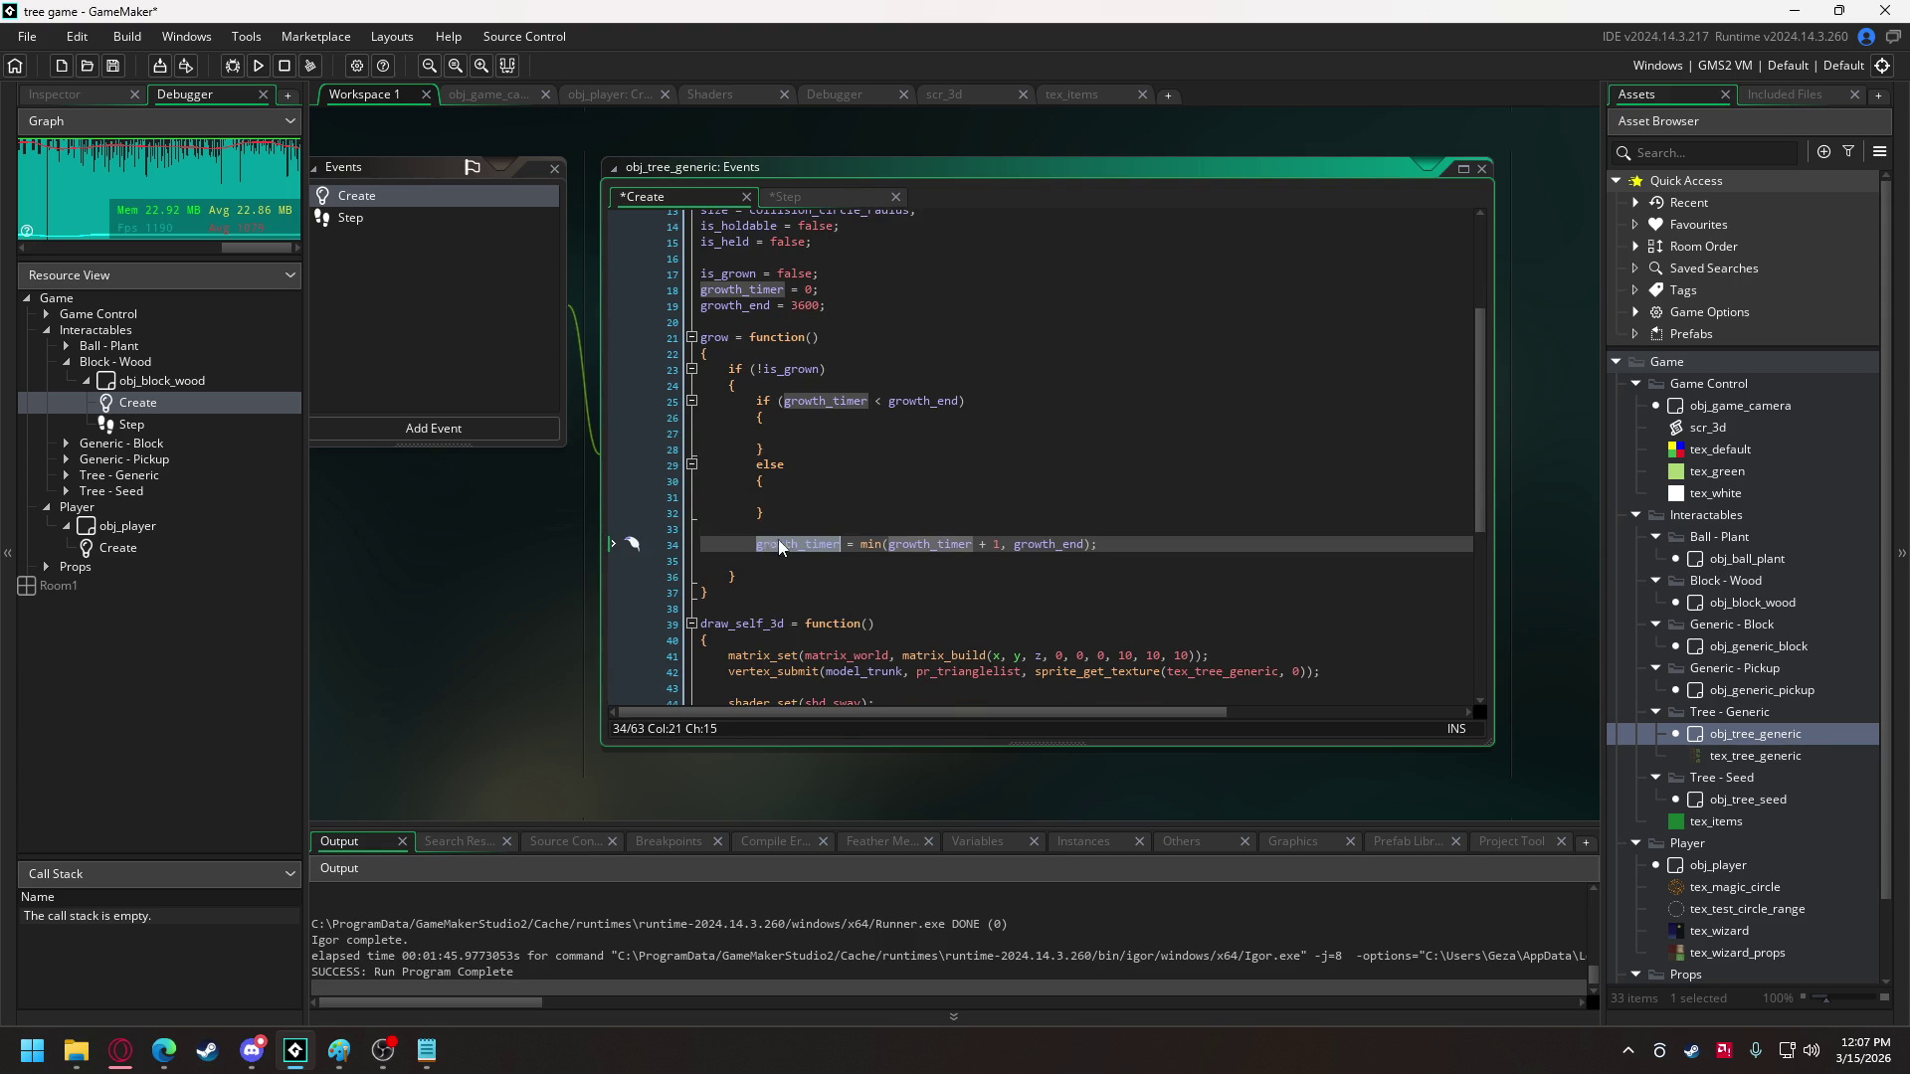
pyautogui.click(796, 433)
pyautogui.write('growth_timer ')
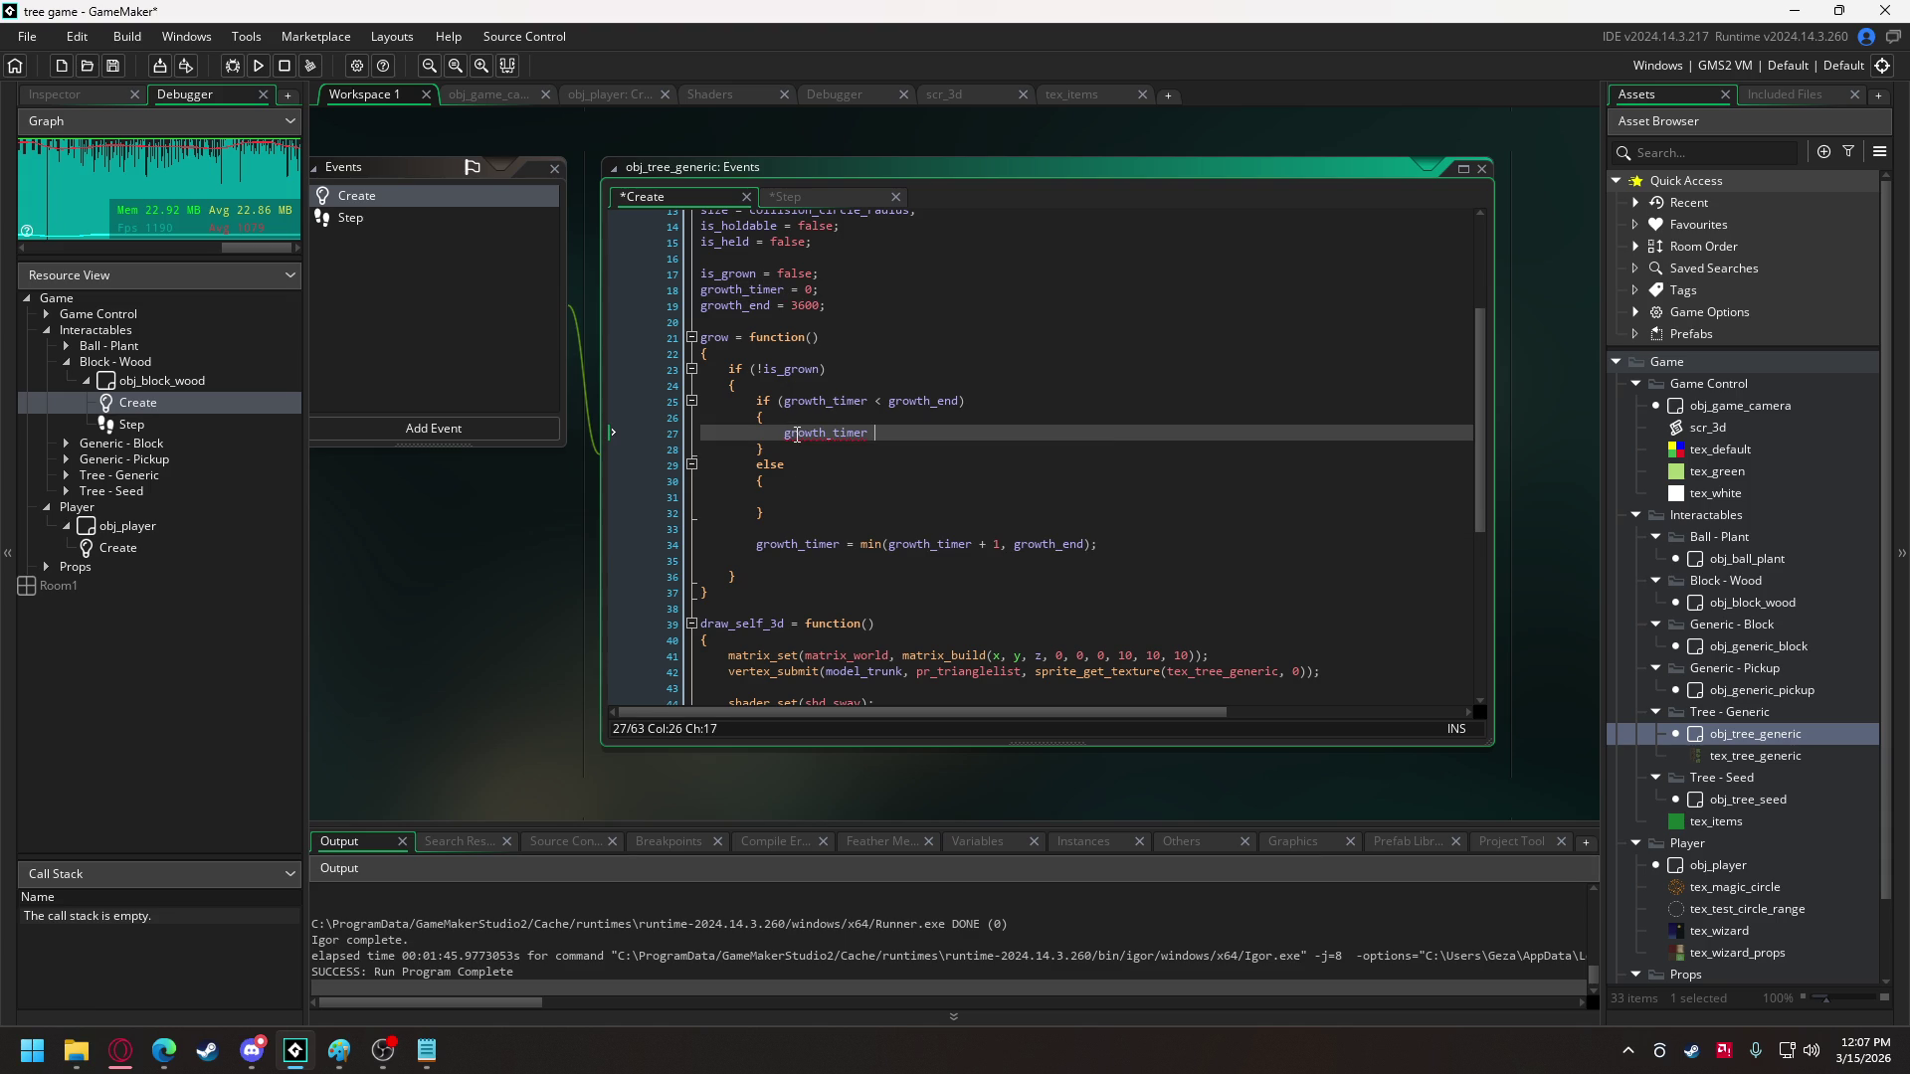
pyautogui.write('+= 1;')
# - Set is_grown = true; in the else block and select the old min timer line
pyautogui.click(858, 493)
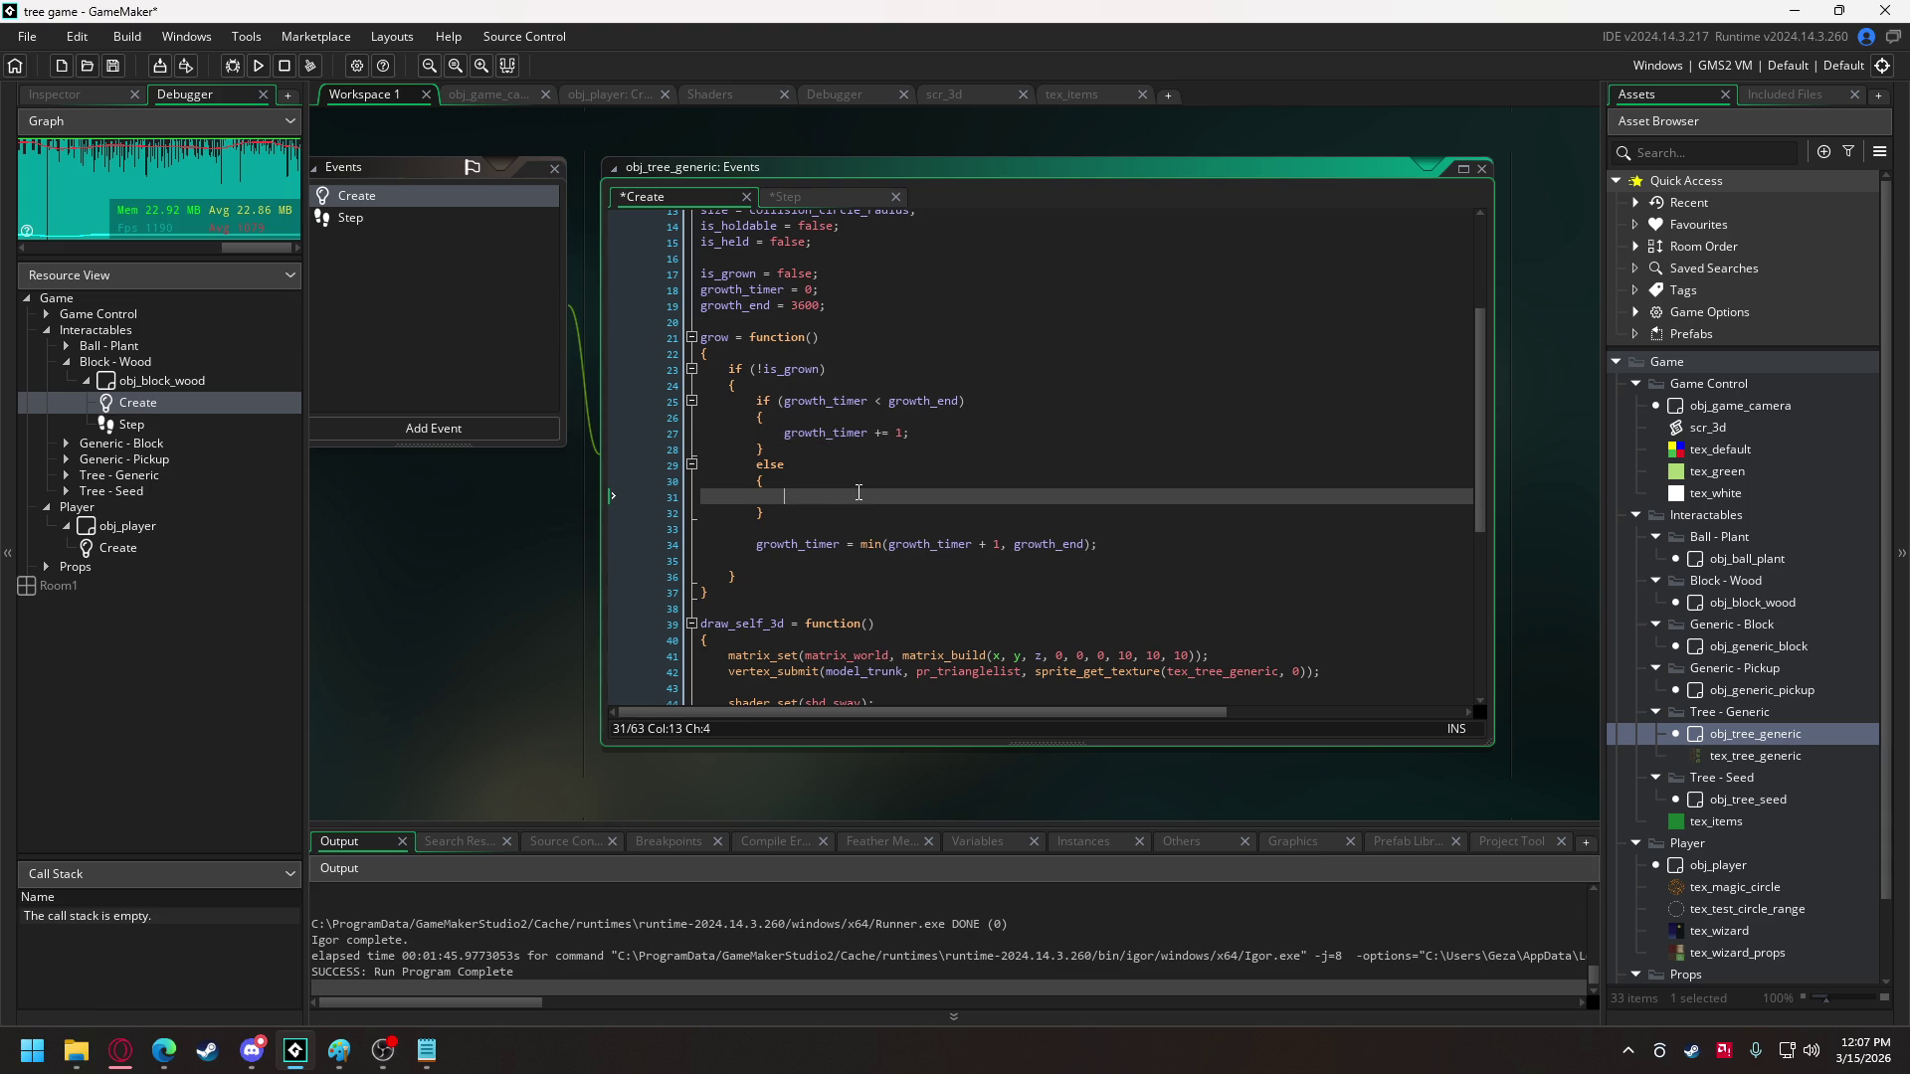
pyautogui.doubleClick(781, 368)
pyautogui.hotkey('ctrl', 'c')
pyautogui.click(794, 495)
pyautogui.hotkey('ctrl', 'v')
pyautogui.write('= true;')
pyautogui.click(813, 512)
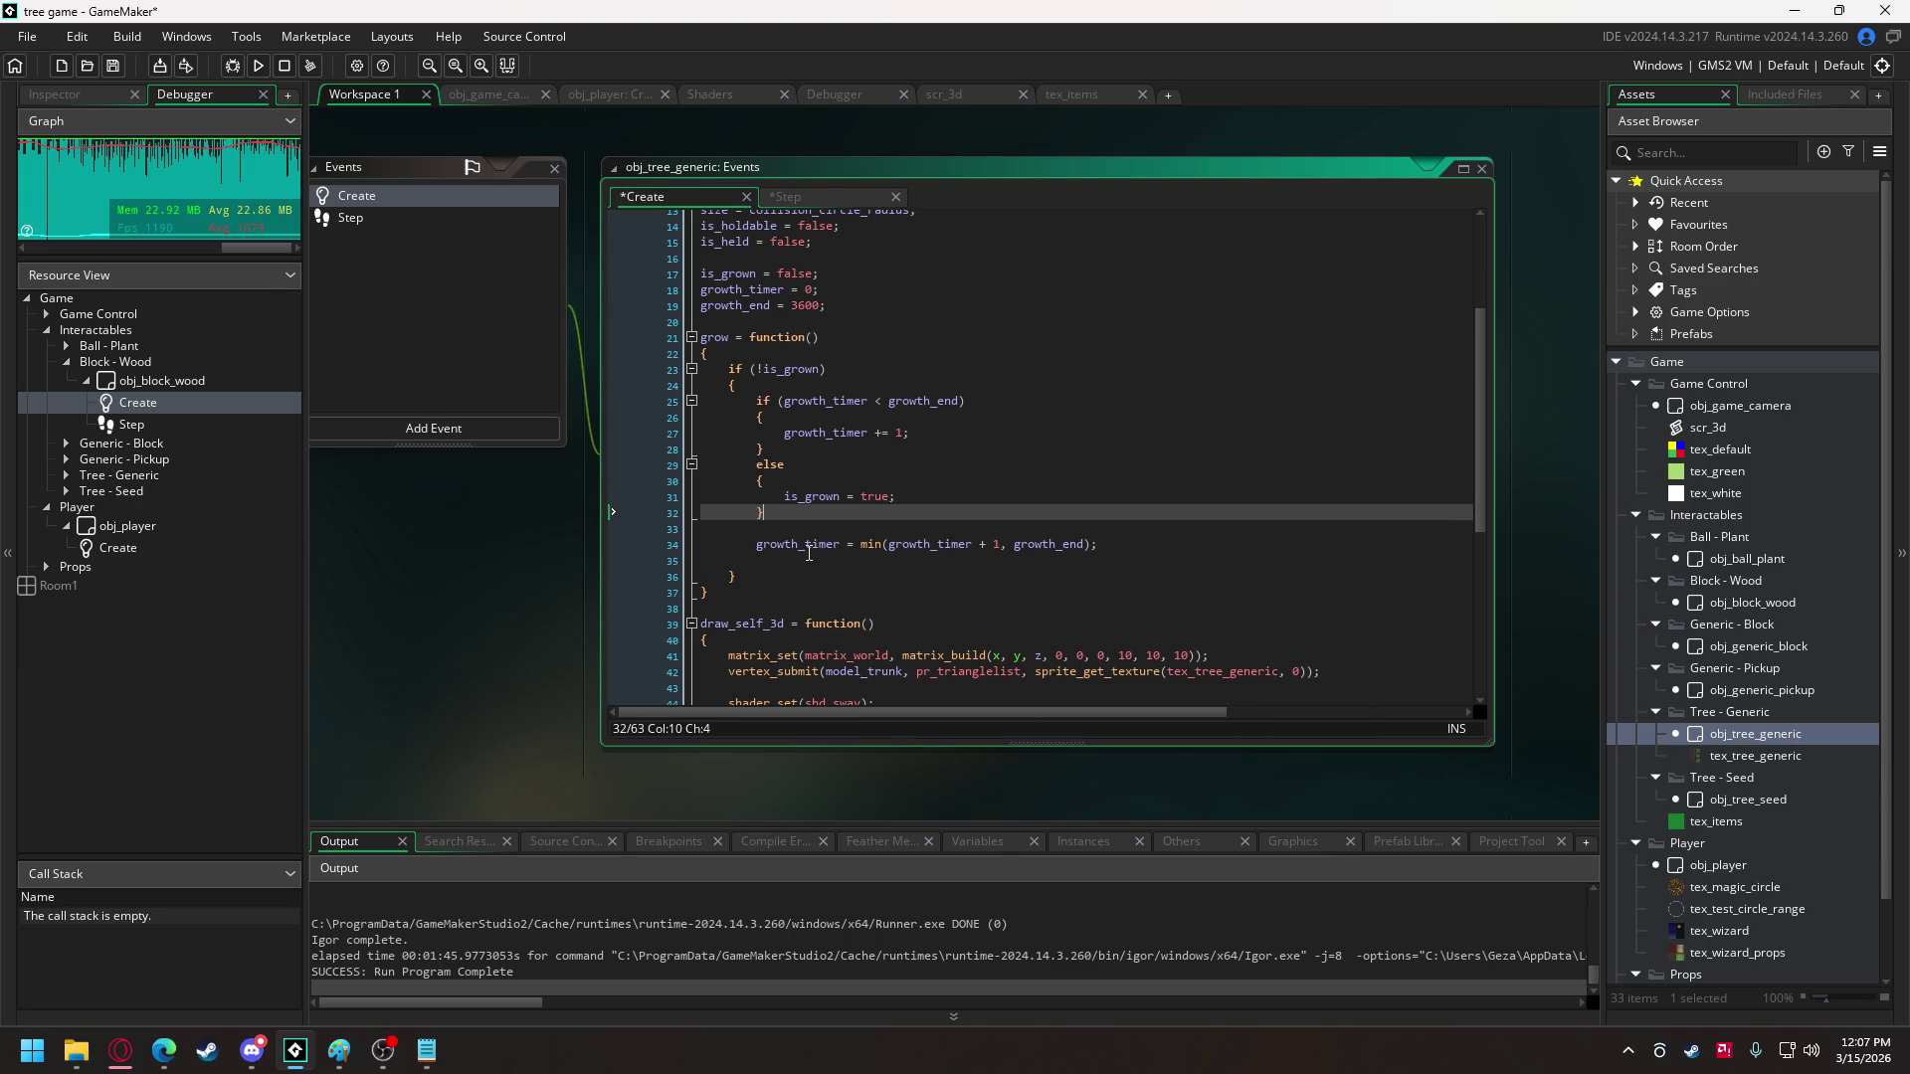
pyautogui.moveTo(761, 562); pyautogui.dragTo(635, 527)
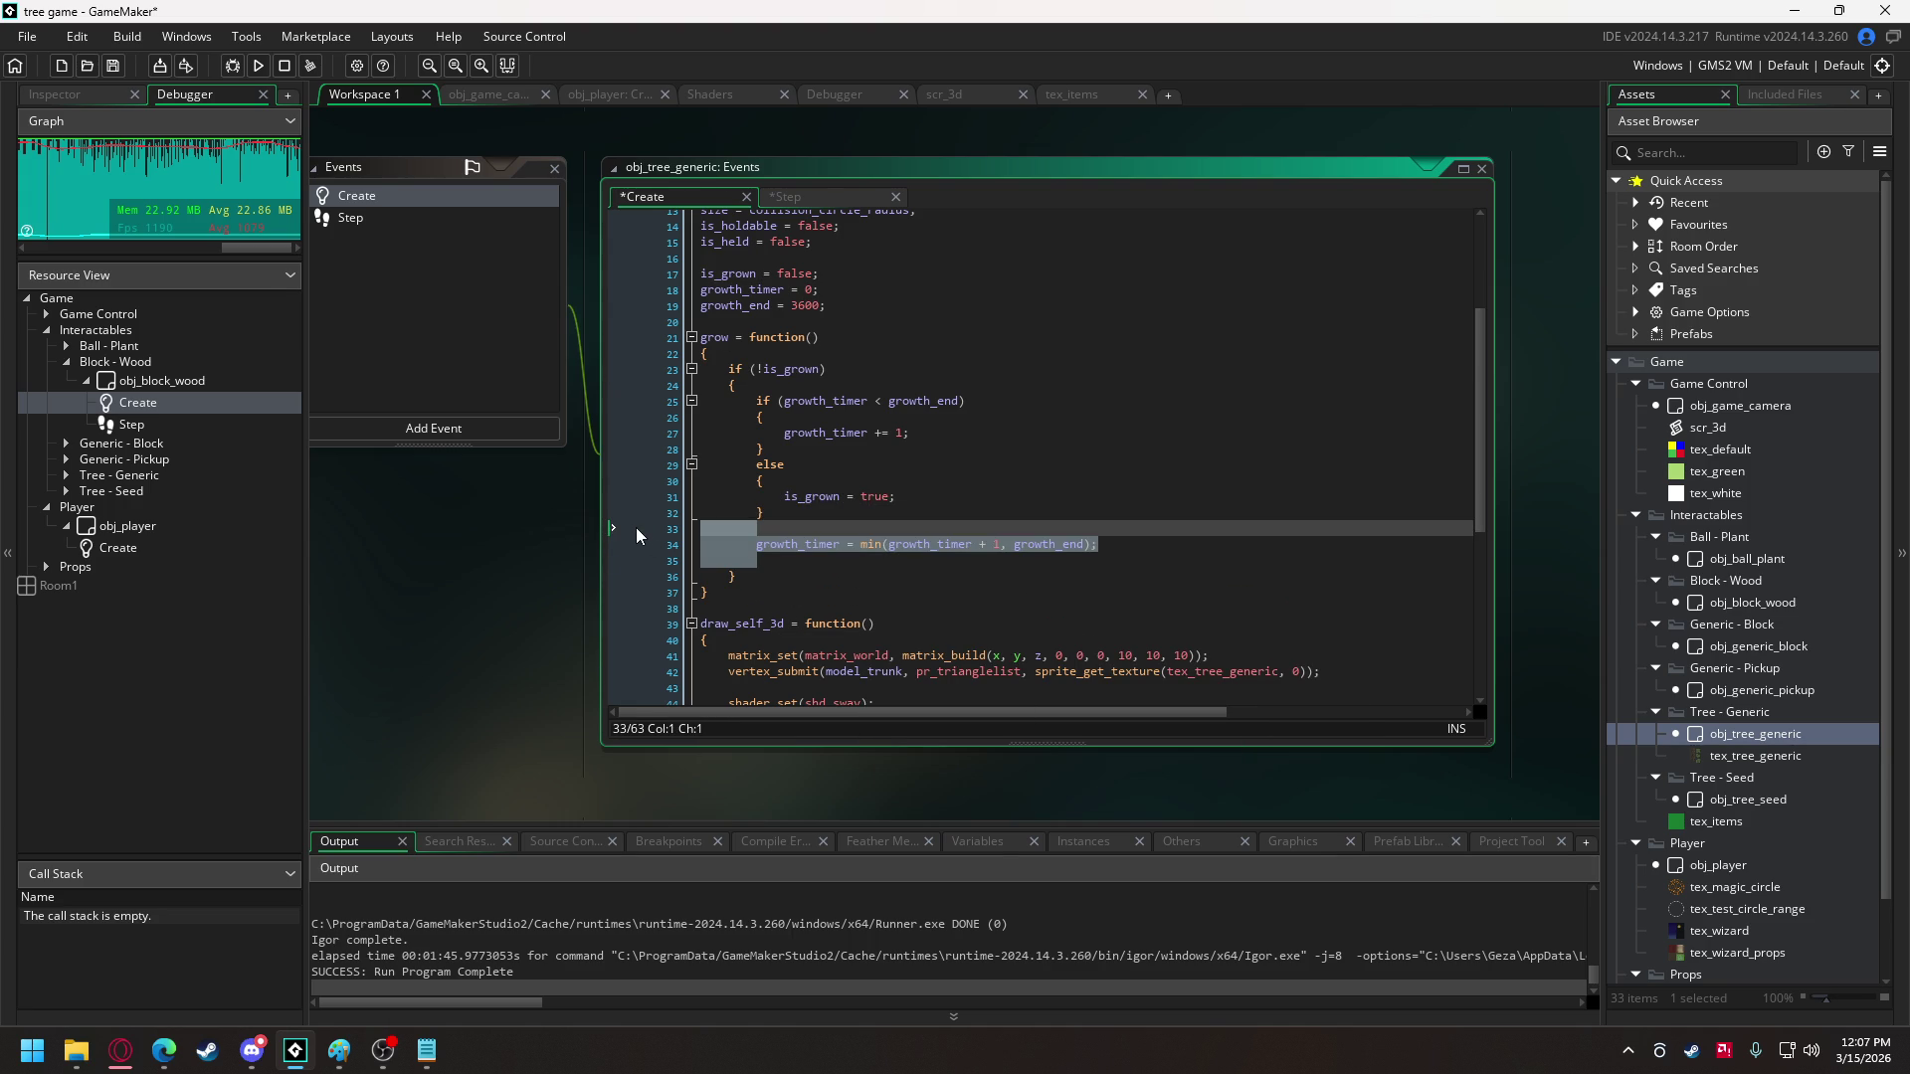
# - Delete the min timer line and add is_material = false; below the size line
pyautogui.press('BackSpace')
pyautogui.press('BackSpace')
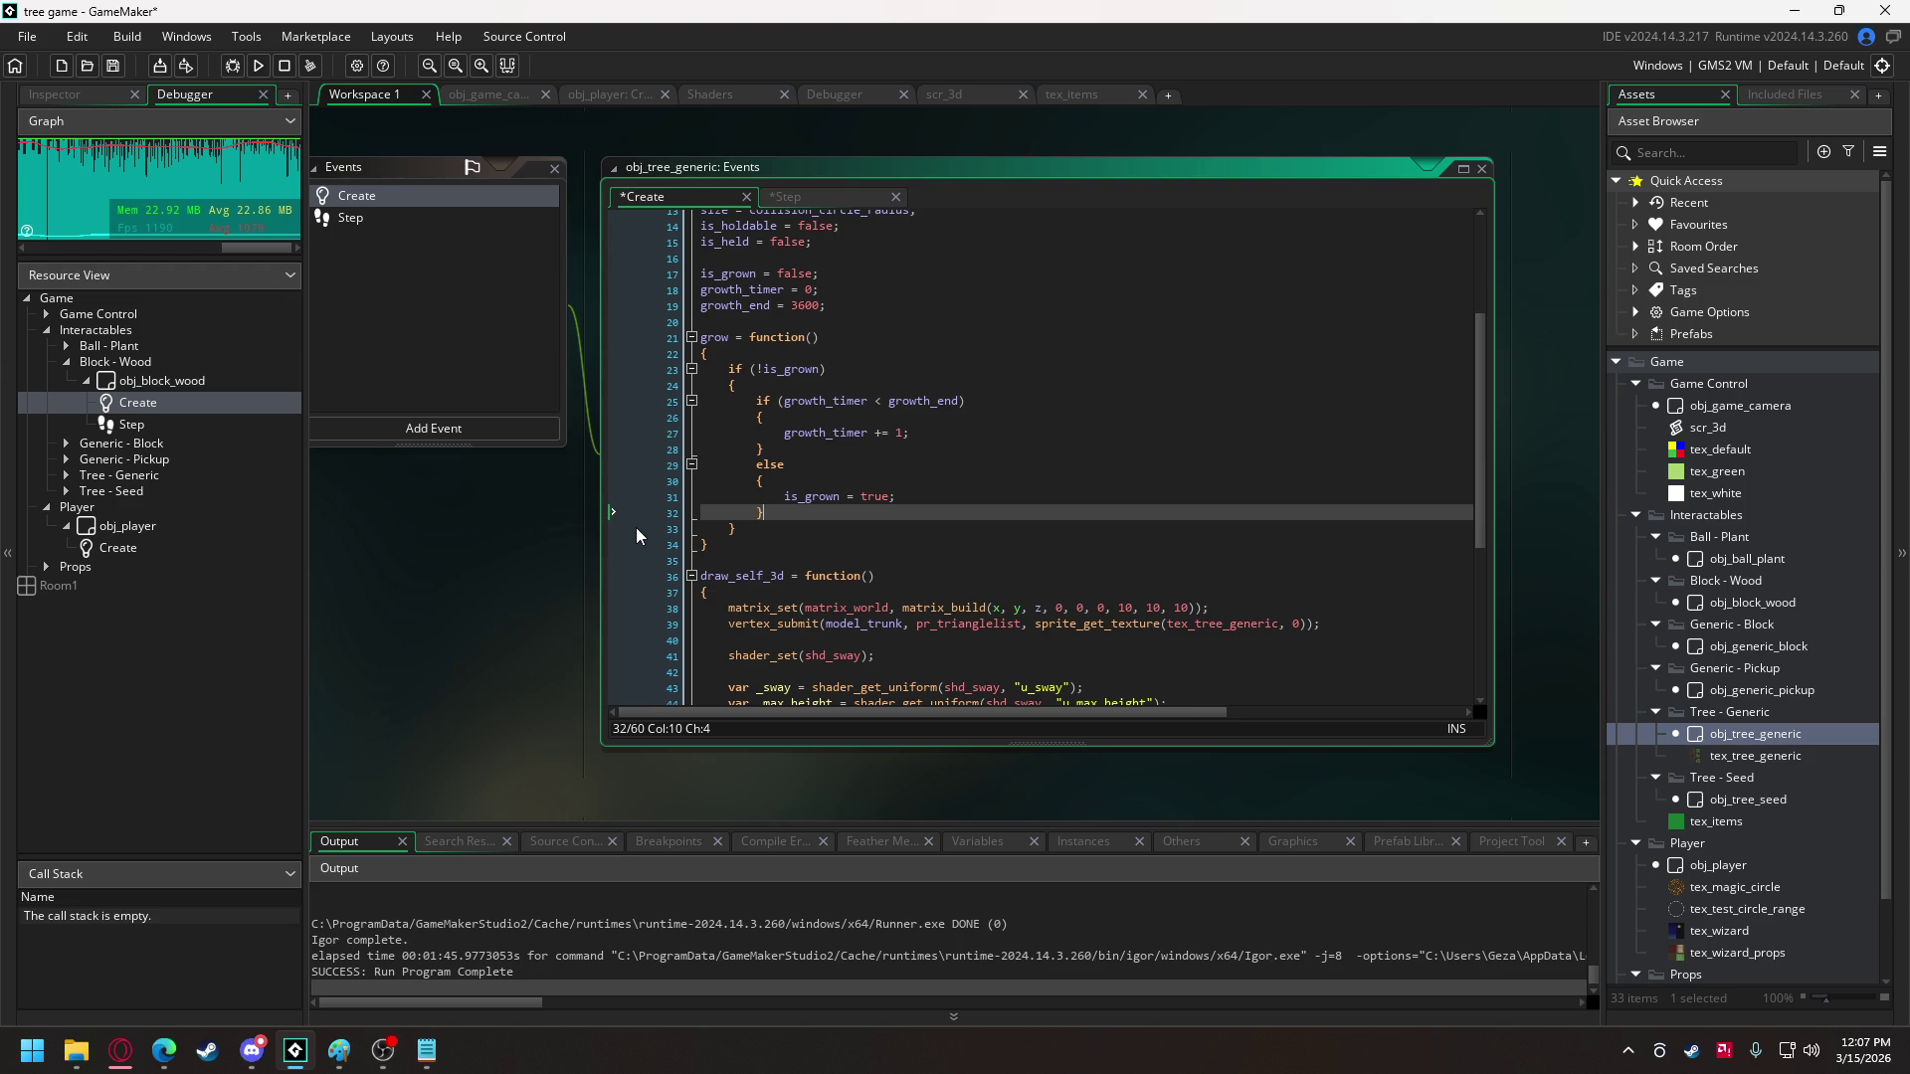
pyautogui.scroll(3, 635, 527)
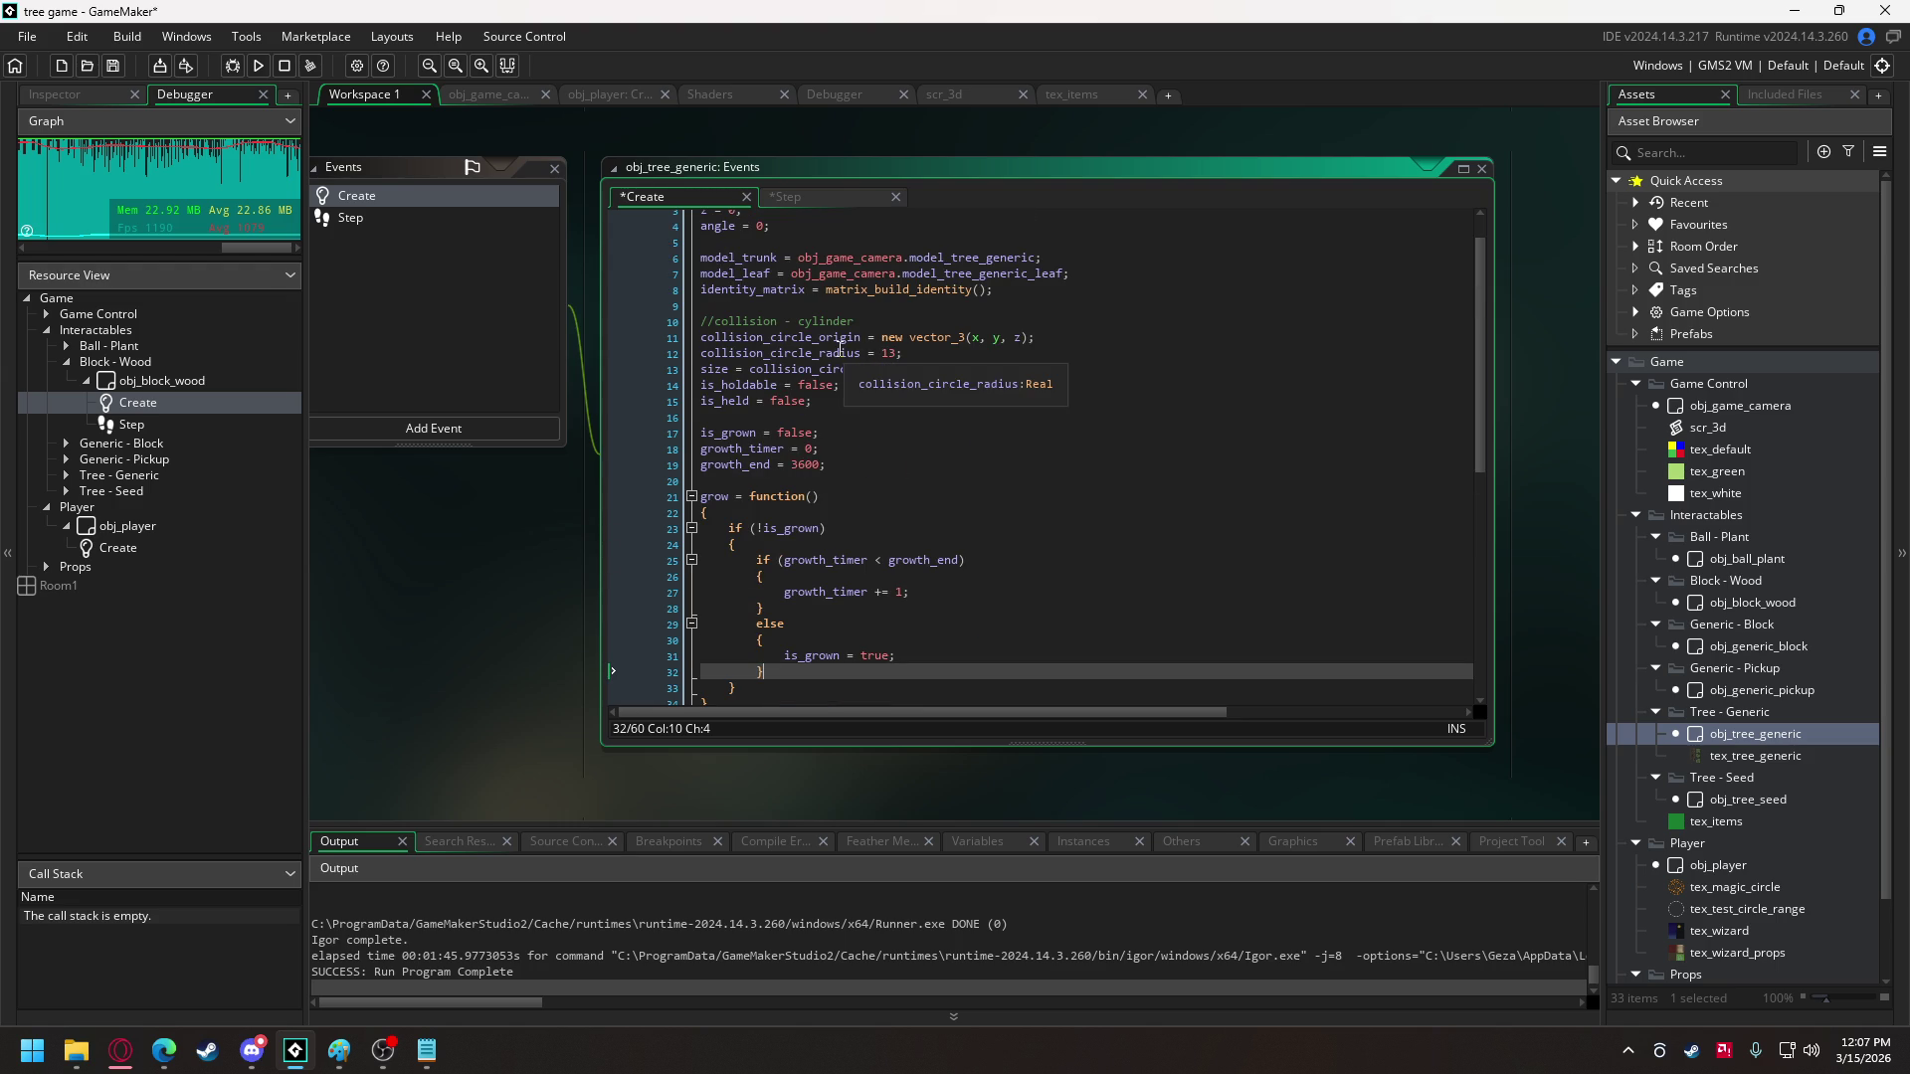
pyautogui.click(975, 375)
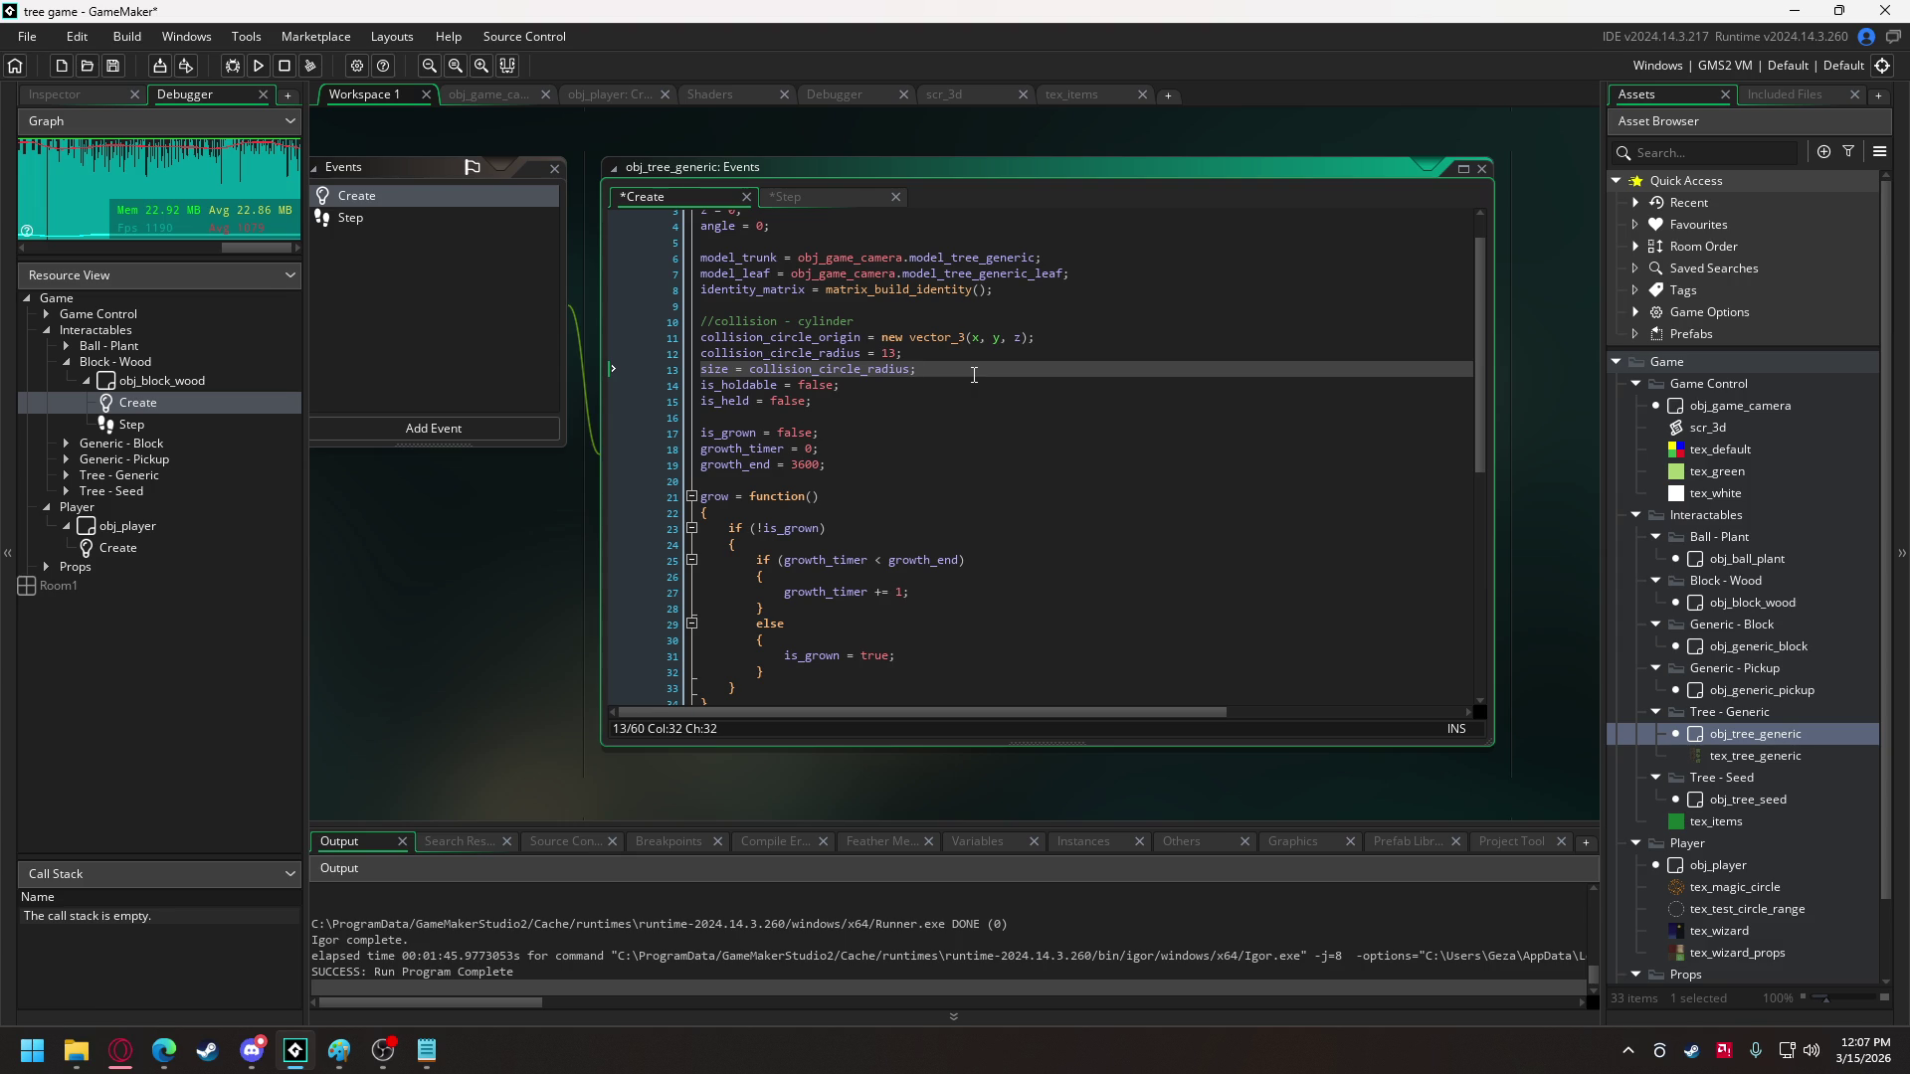
pyautogui.press('Return')
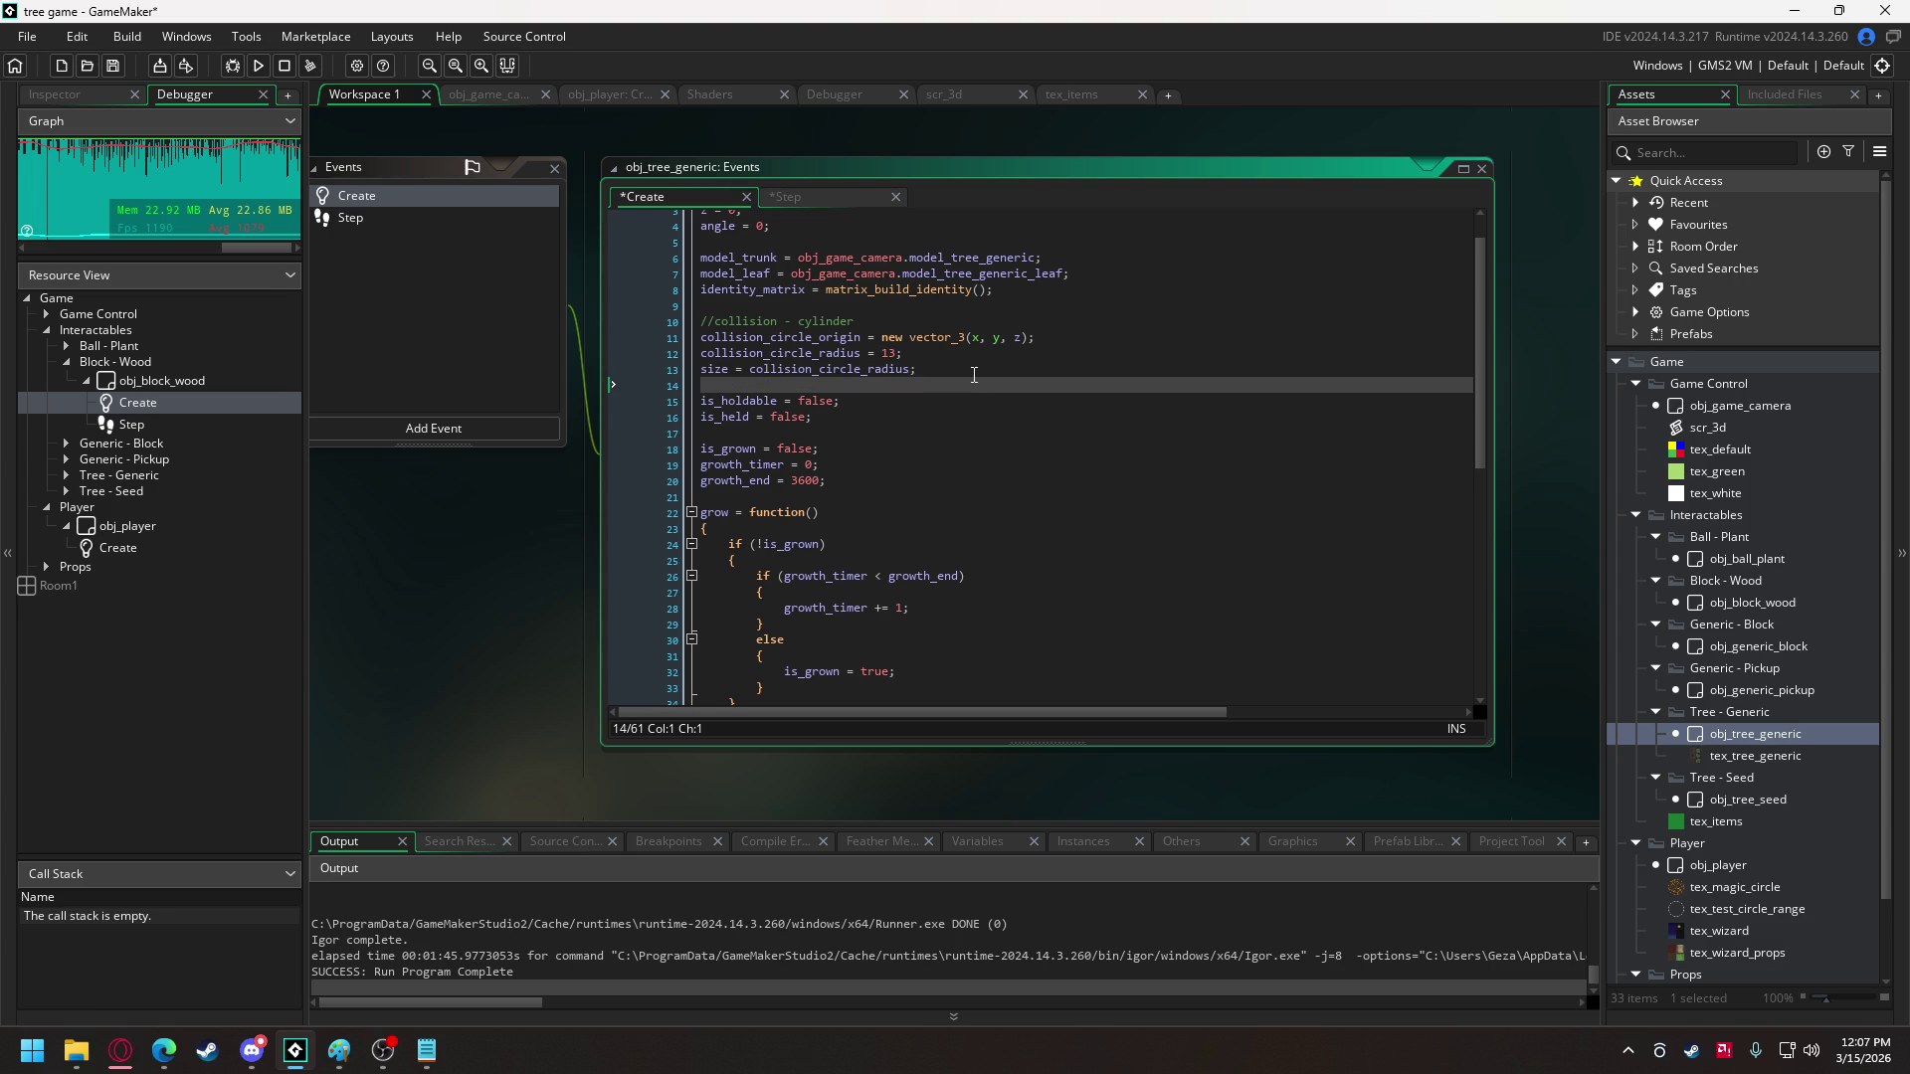
pyautogui.write('is_')
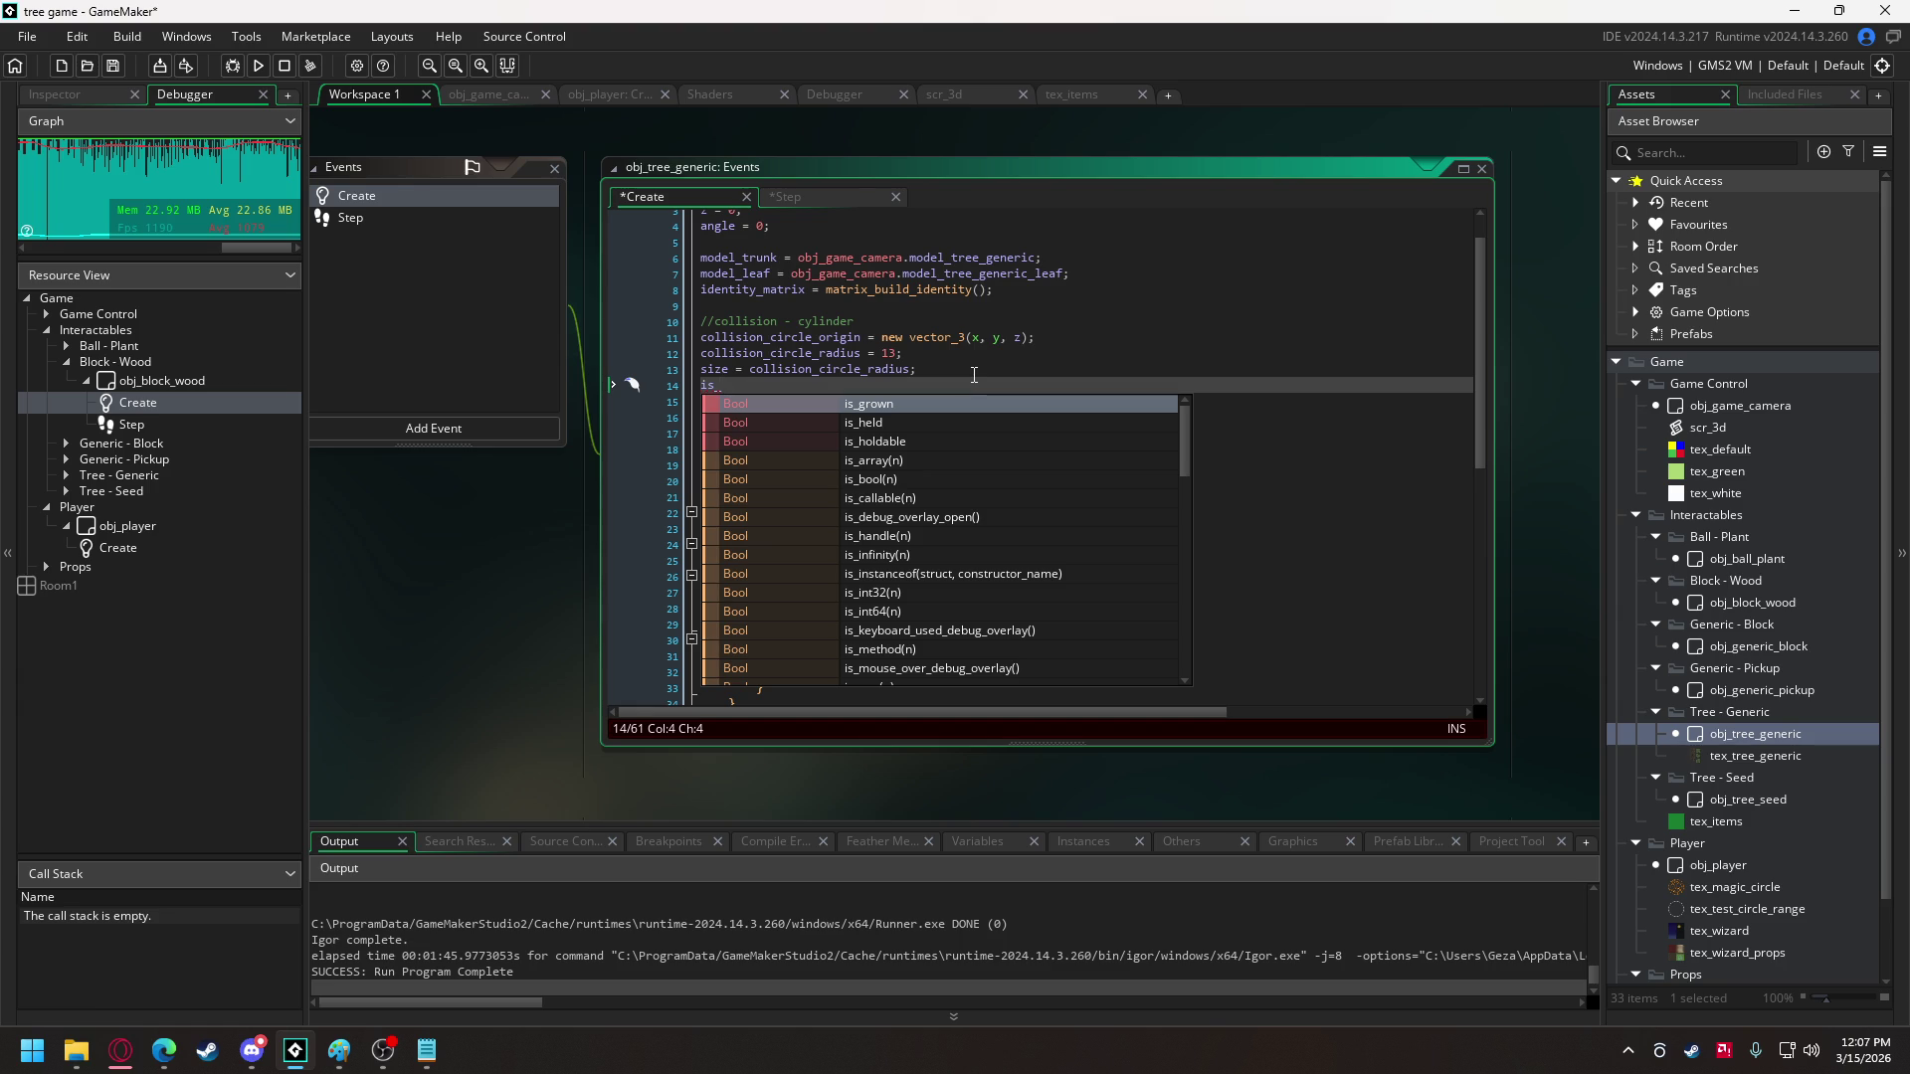
pyautogui.write('material ')
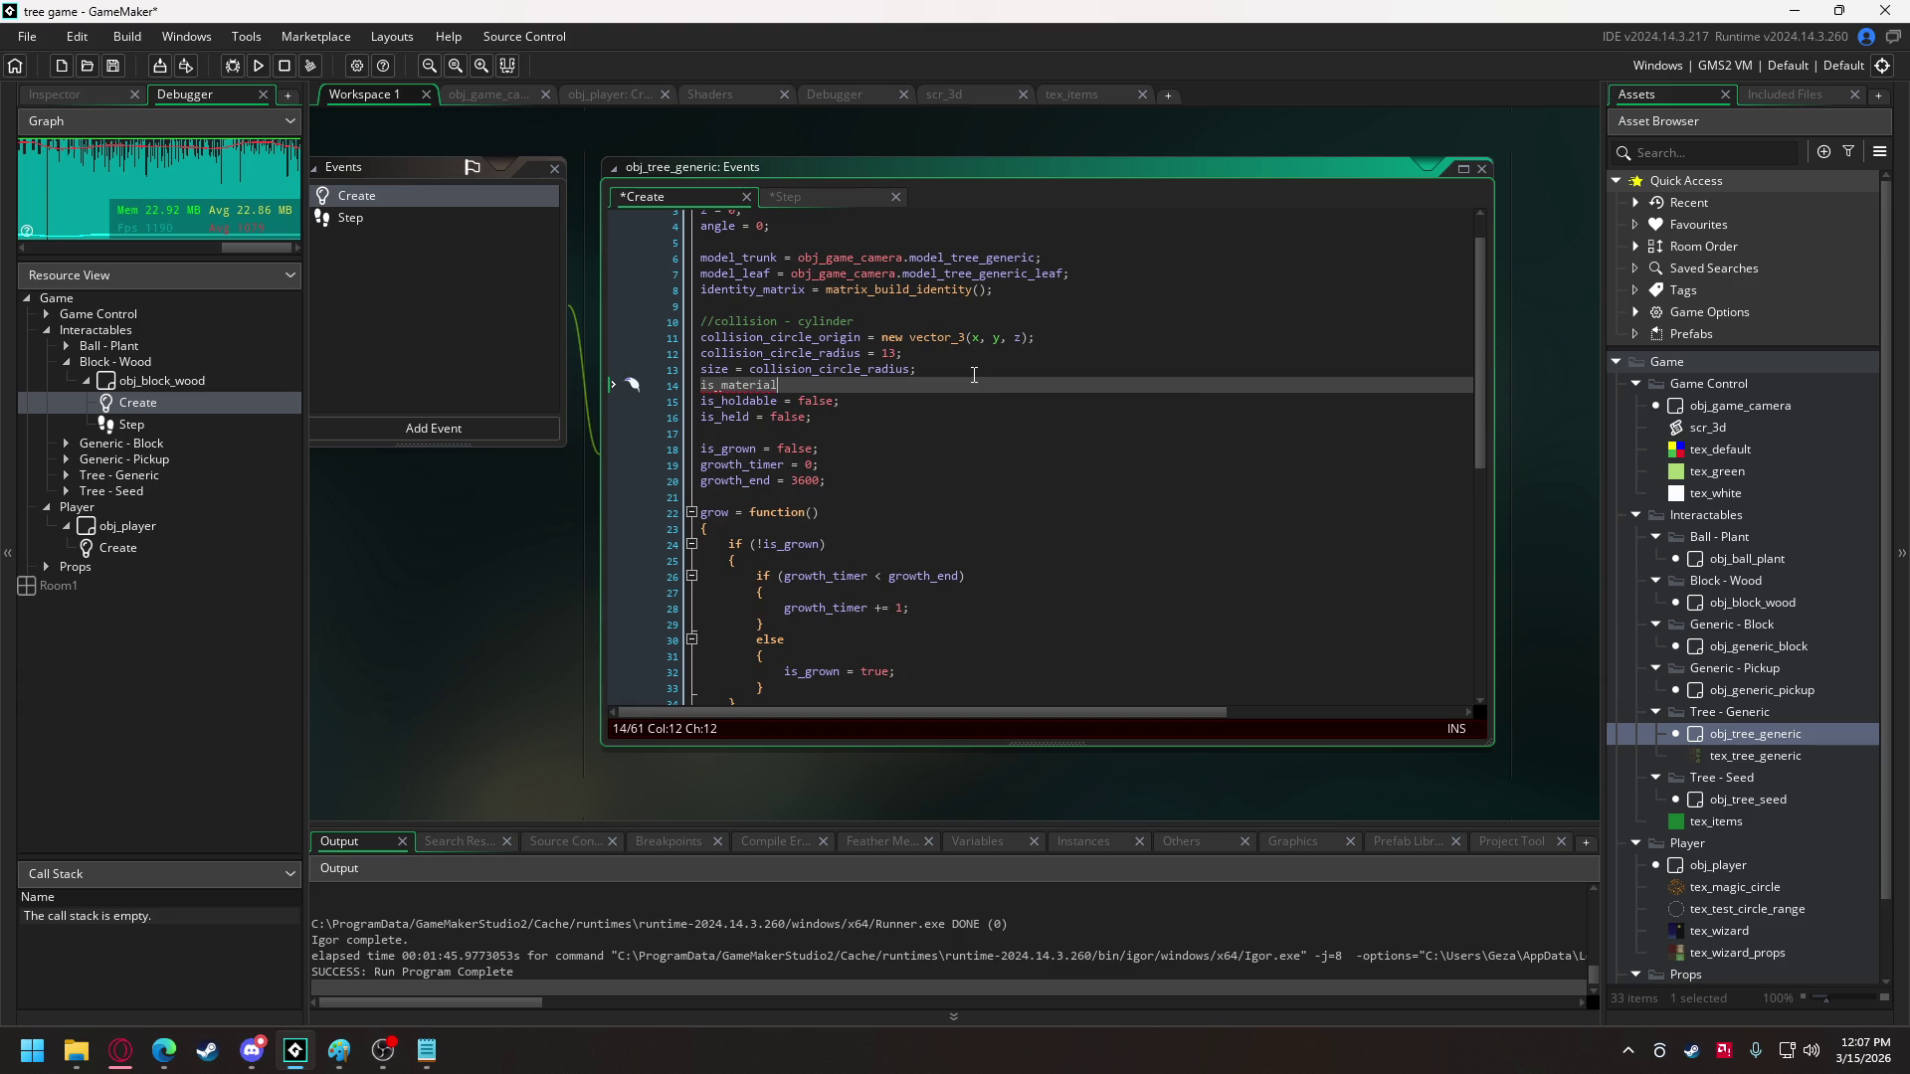
pyautogui.write('= false;')
# - Add is_material = true; below is_grown = true in grow's else block
pyautogui.scroll(1, 940, 351)
pyautogui.hotkey('shift', 'Home')
pyautogui.hotkey('ctrl', 'c')
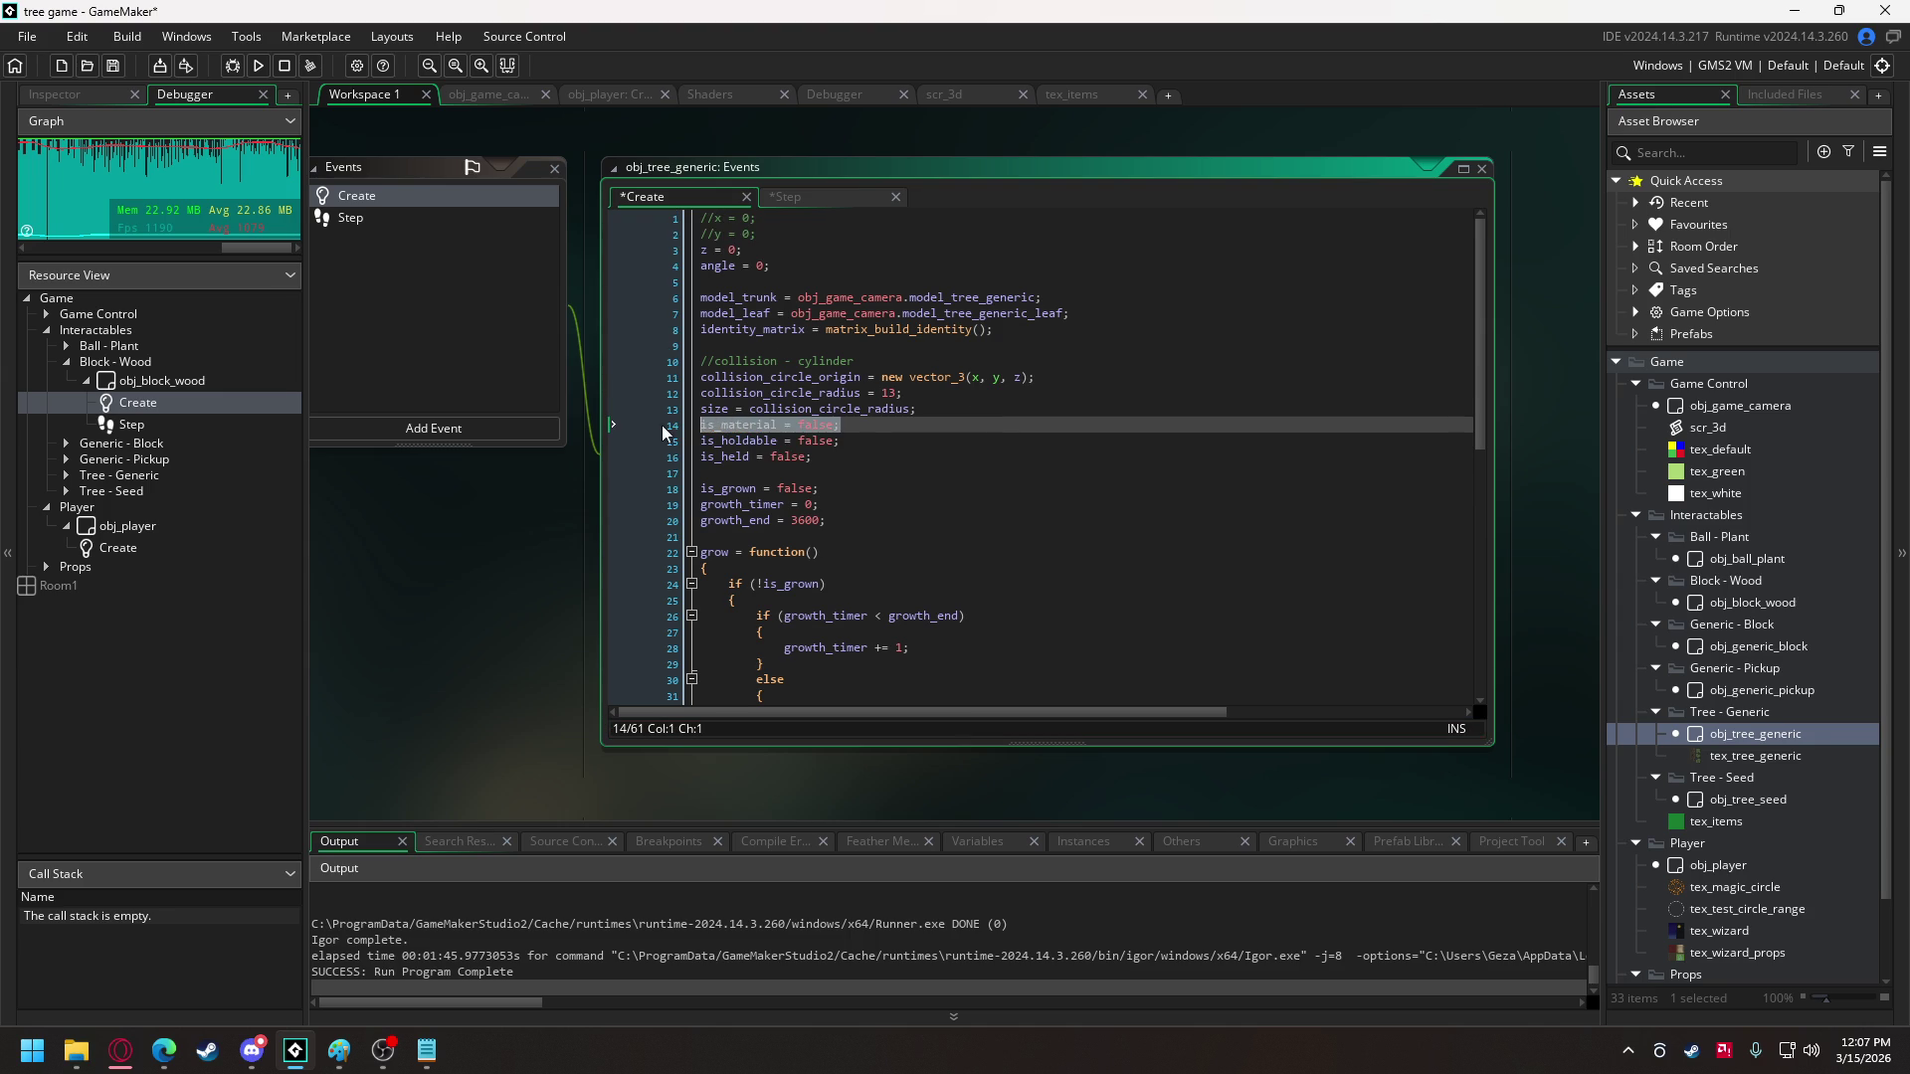
pyautogui.scroll(-5, 955, 460)
pyautogui.click(917, 473)
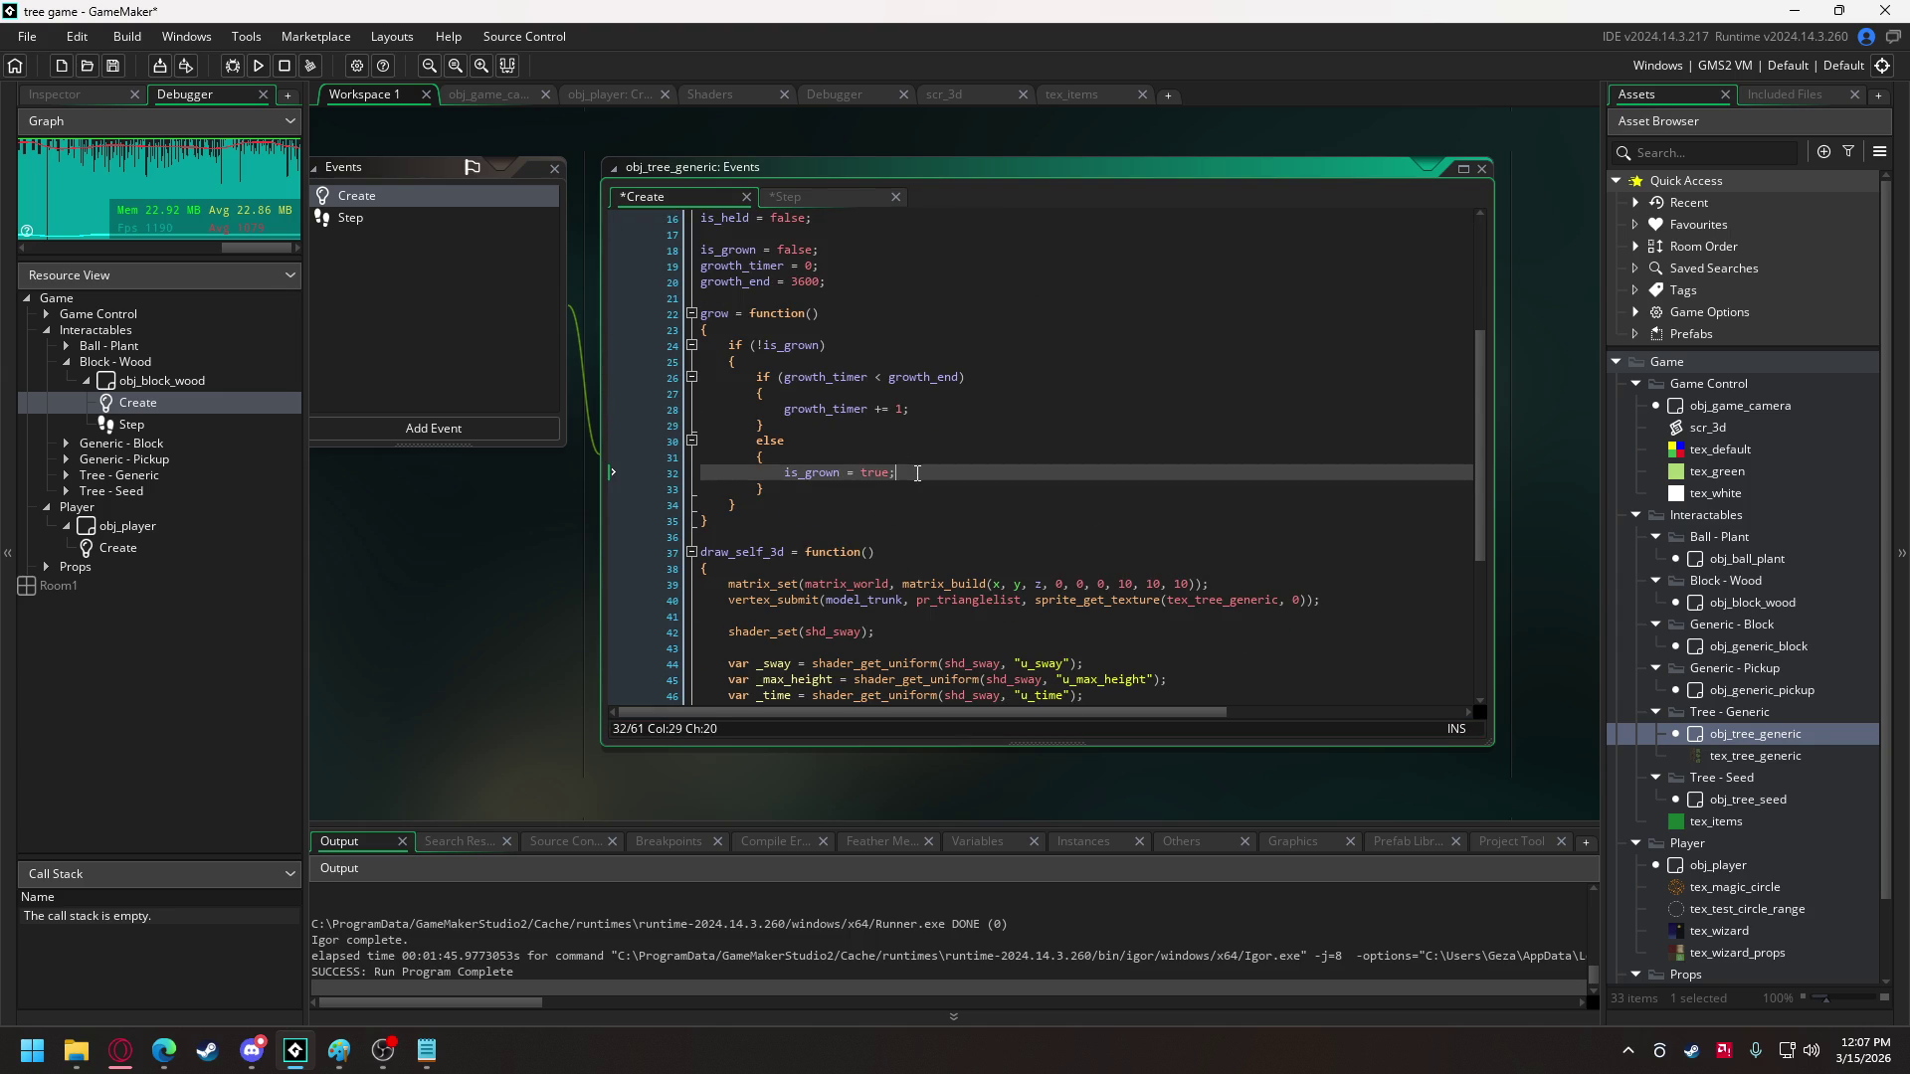
pyautogui.press('Return')
pyautogui.hotkey('ctrl', 'v')
pyautogui.press('BackSpace')
pyautogui.press('BackSpace')
pyautogui.press('BackSpace')
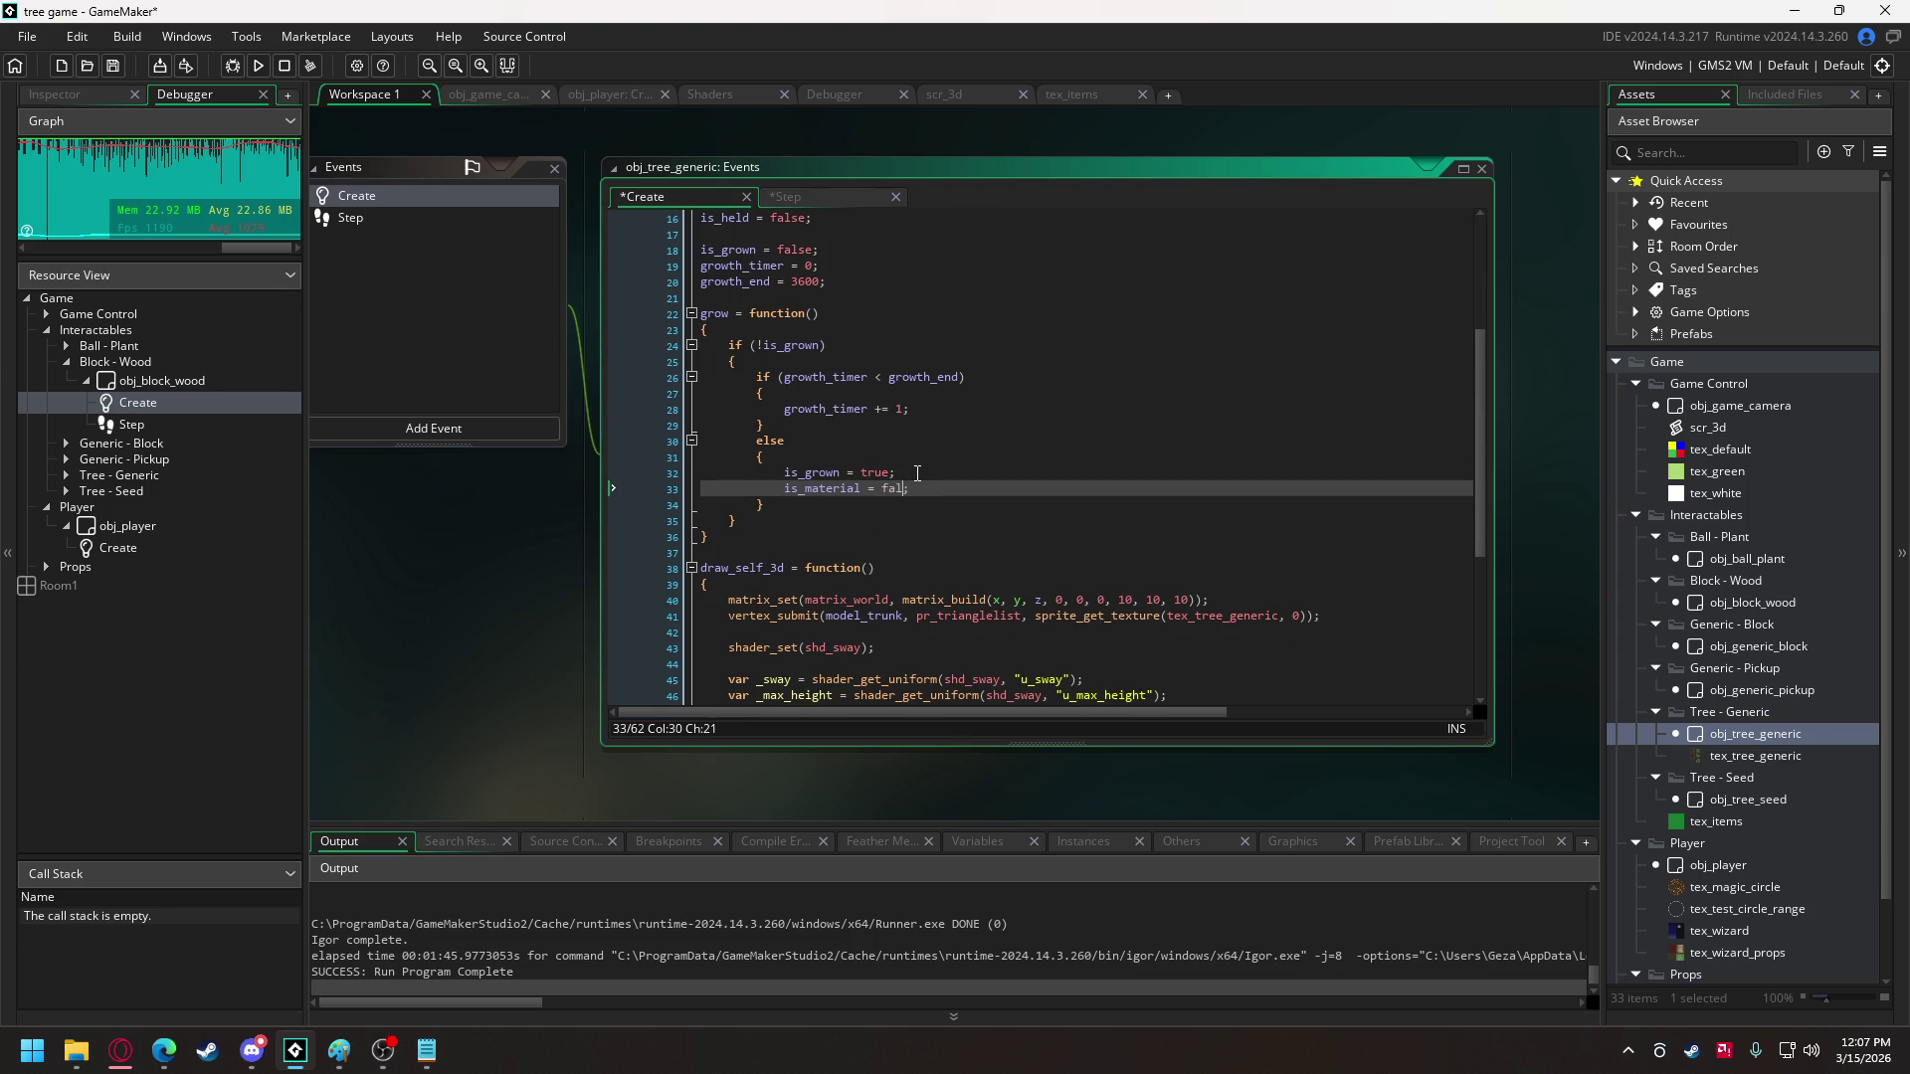
pyautogui.write('ture')
pyautogui.press('BackSpace')
pyautogui.press('BackSpace')
pyautogui.press('BackSpace')
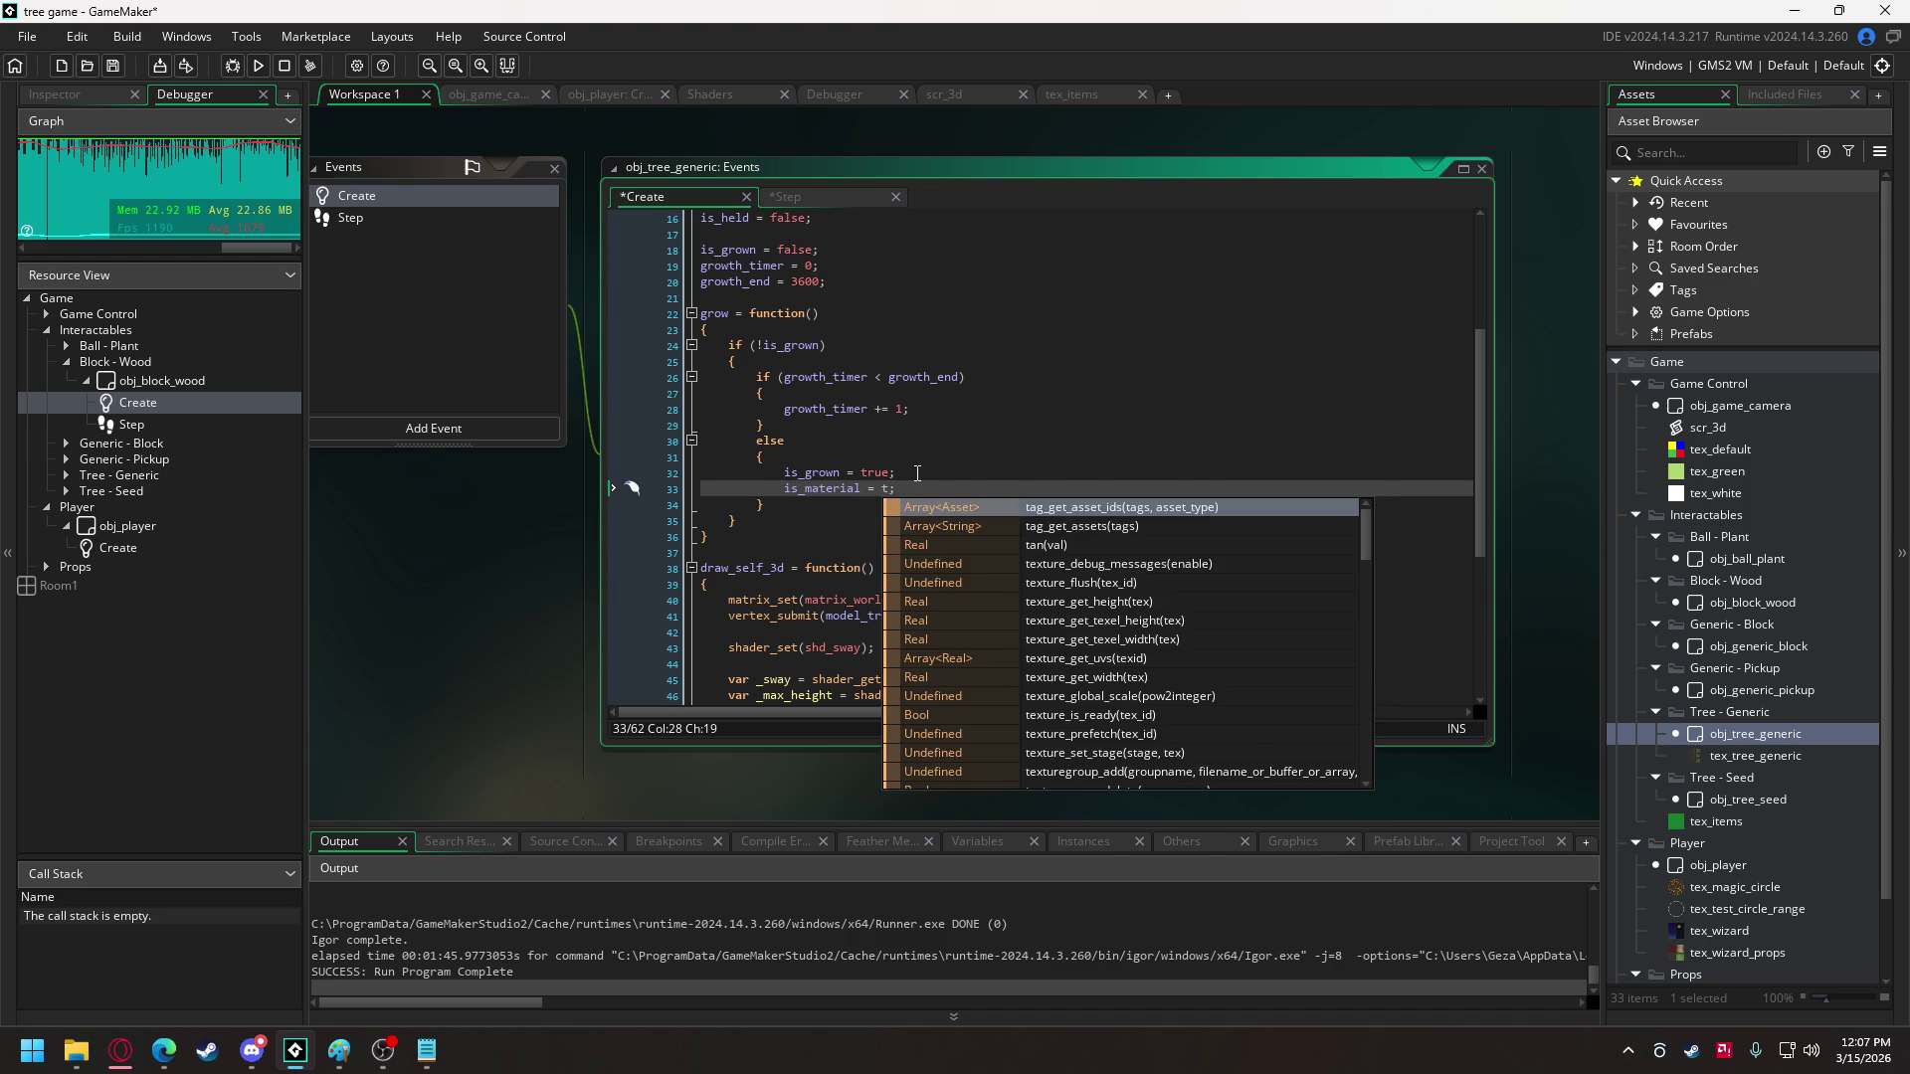
pyautogui.write('rue')
# - Paste is_material = true into obj_game_camera's test tree spawn loop
pyautogui.scroll(3, 917, 473)
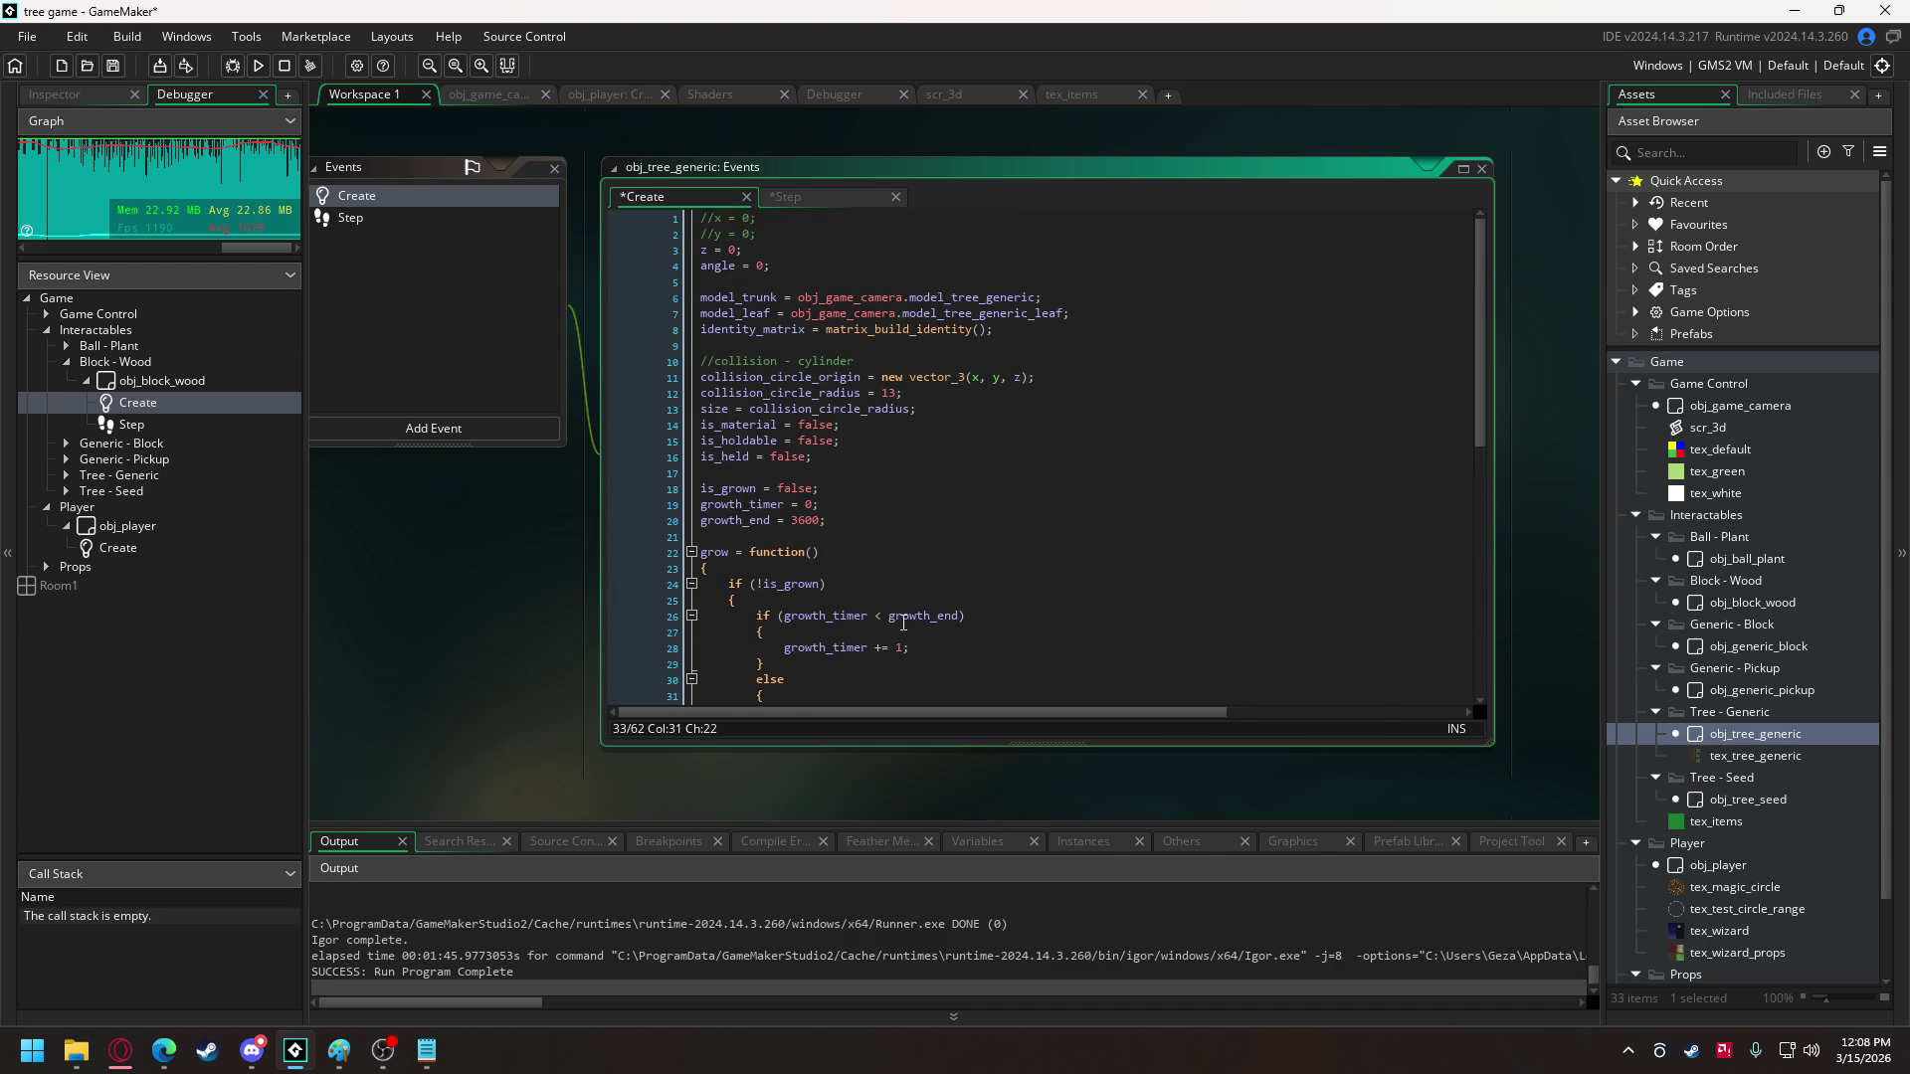
pyautogui.moveTo(919, 608); pyautogui.dragTo(784, 608)
pyautogui.hotkey('ctrl', 'c')
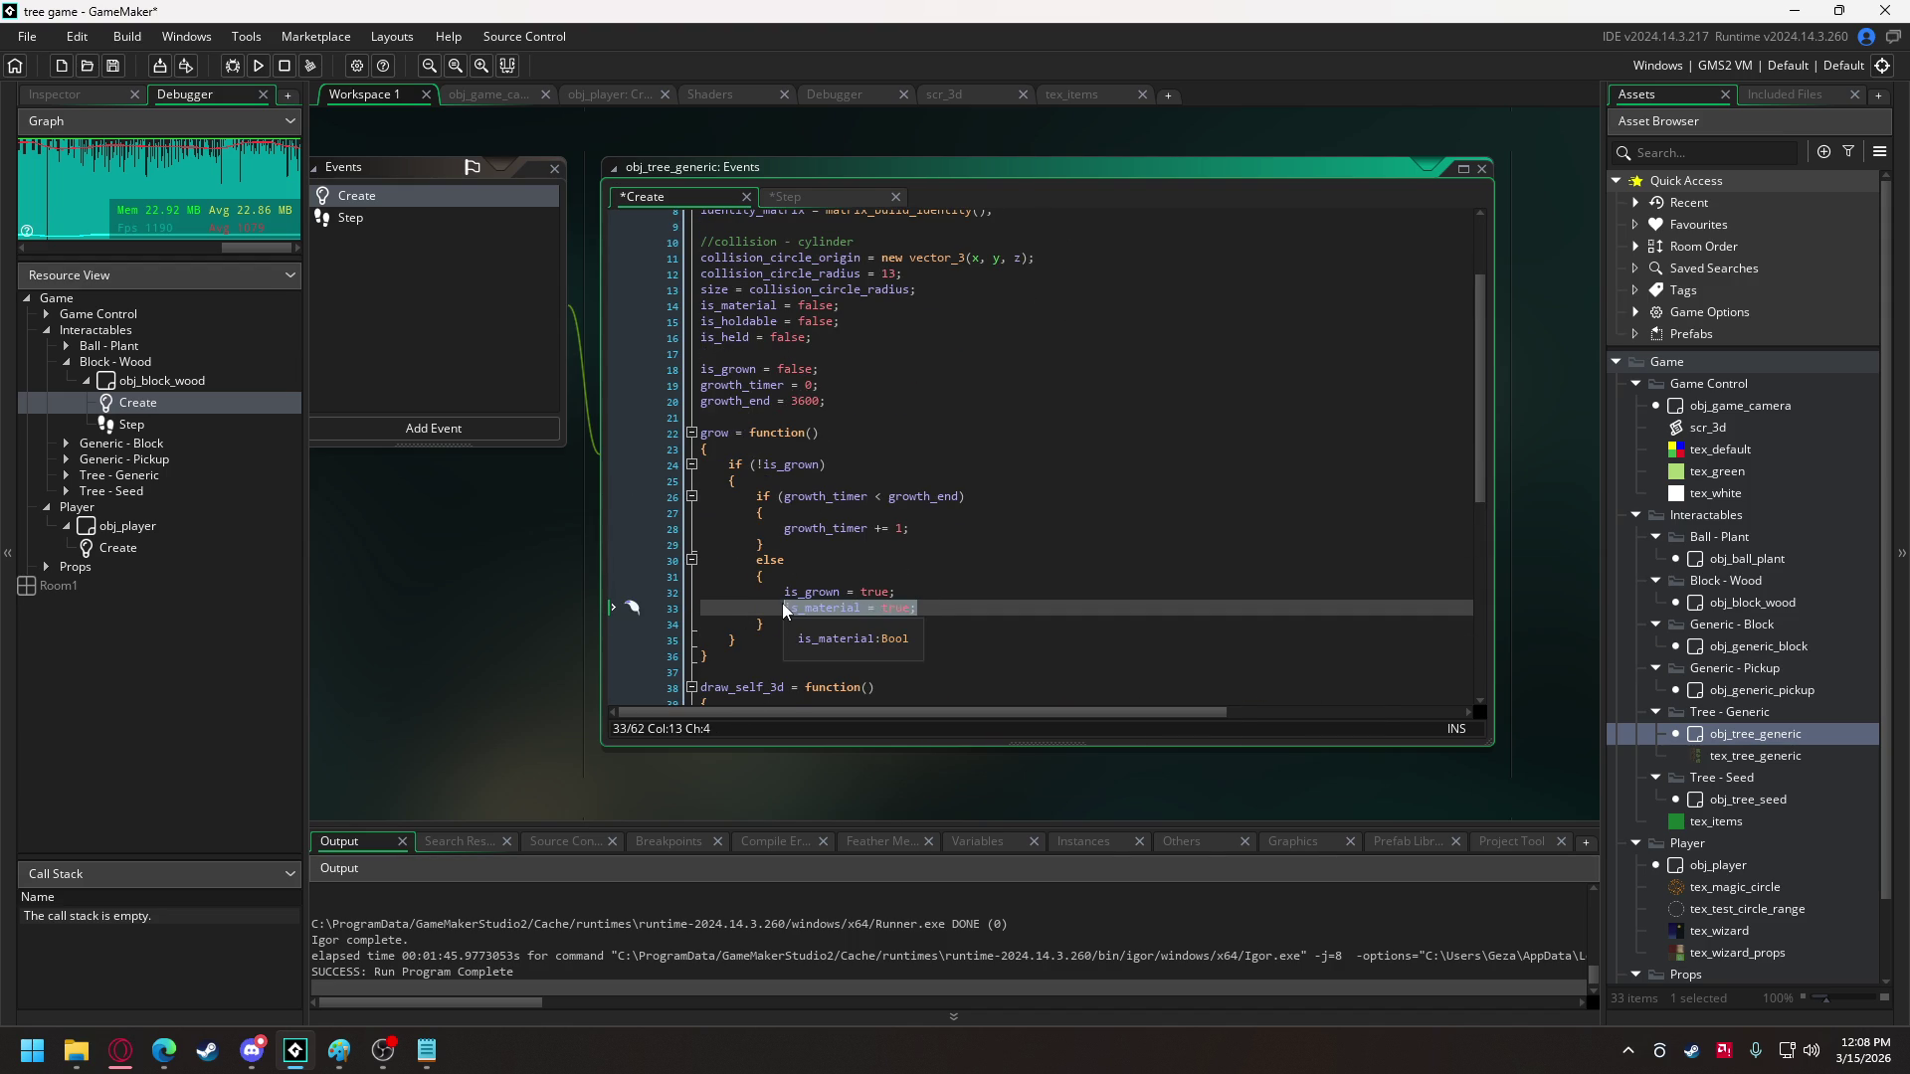
pyautogui.click(502, 99)
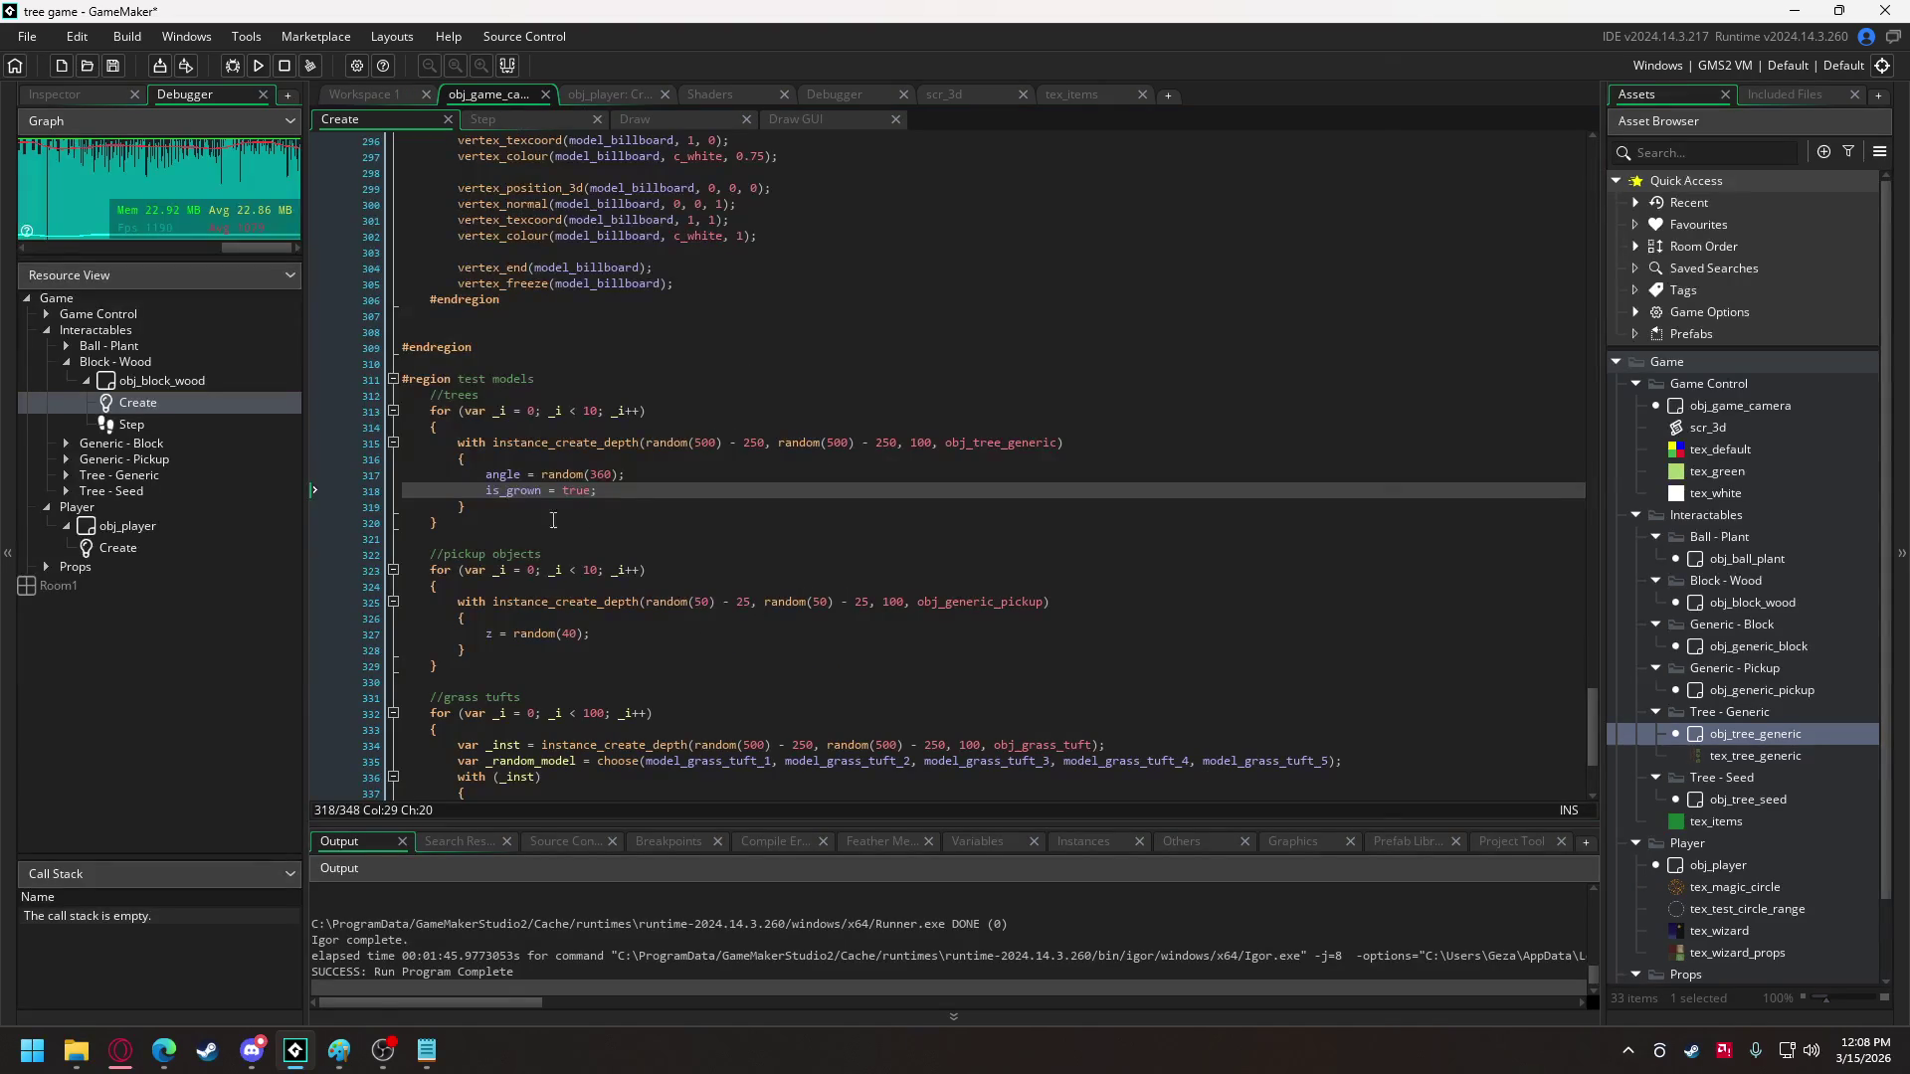
pyautogui.press('Return')
pyautogui.hotkey('ctrl', 'v')
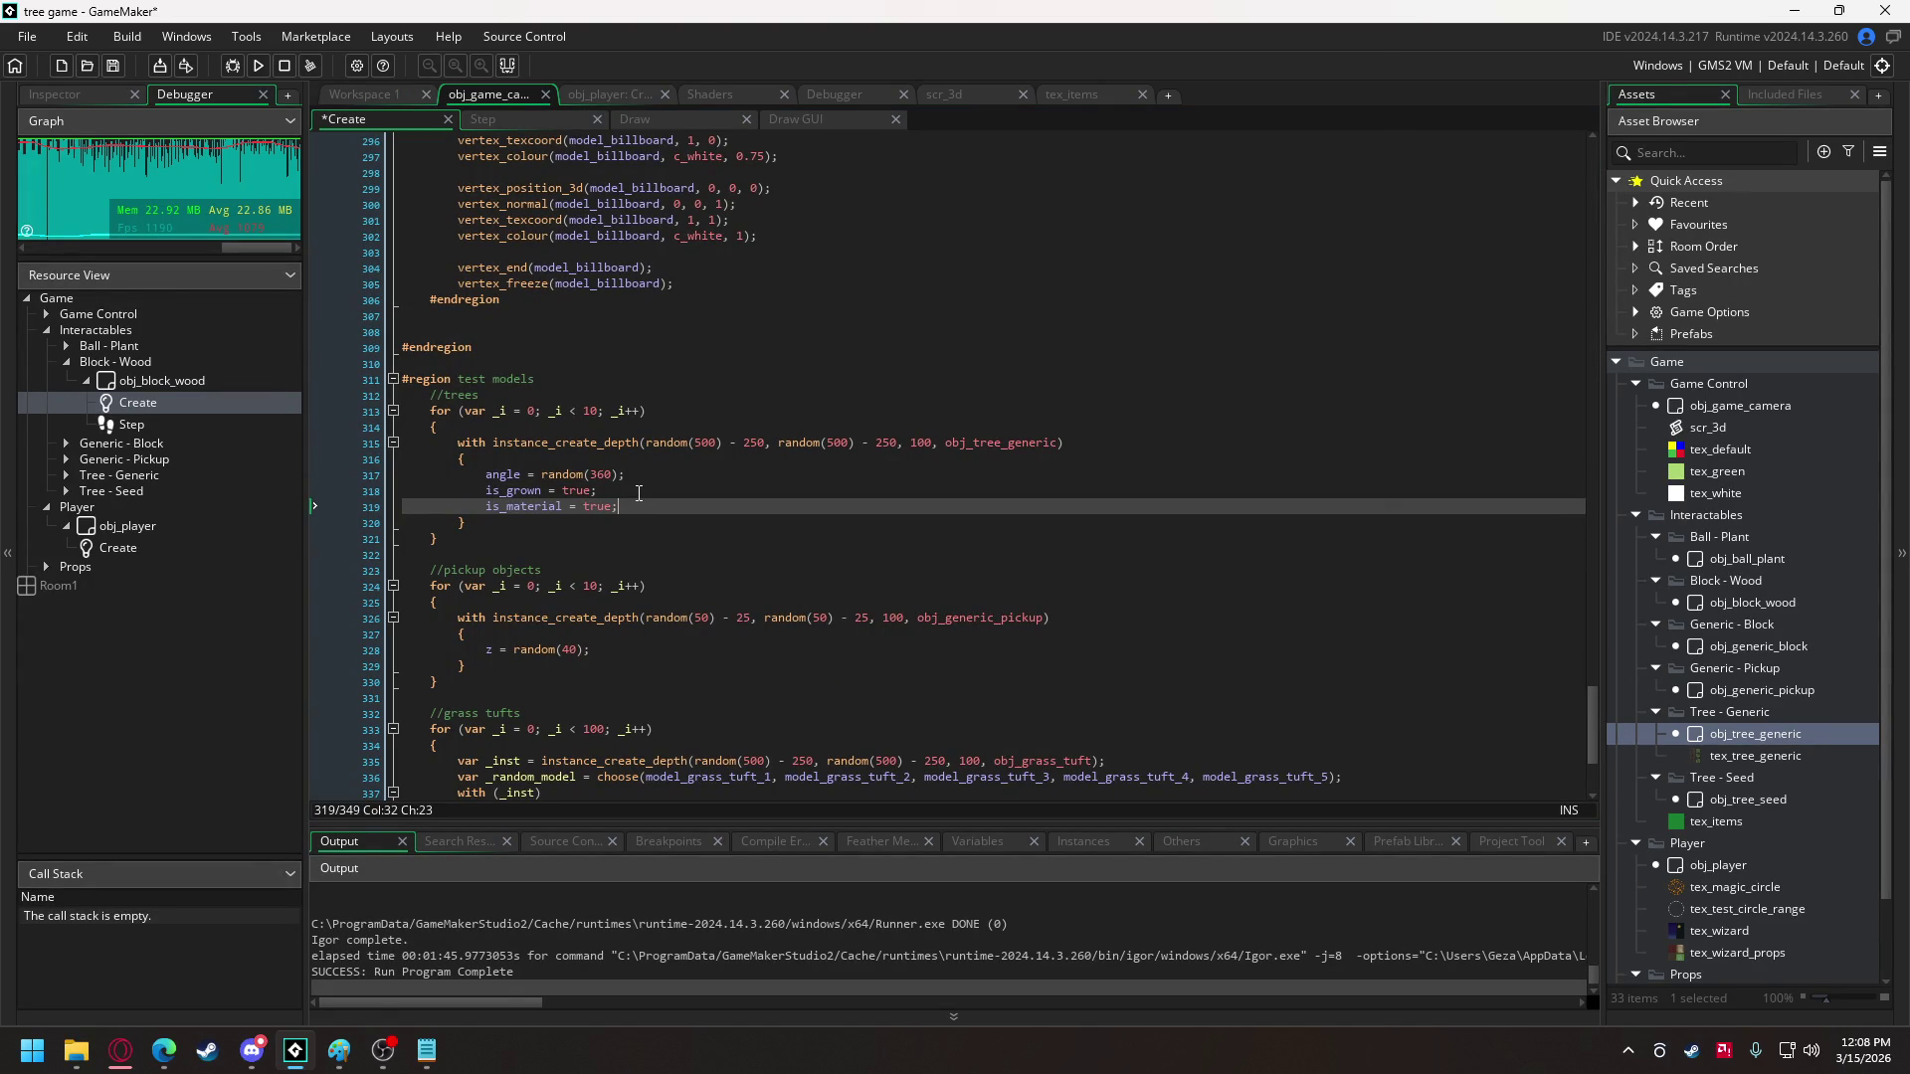
pyautogui.click(388, 97)
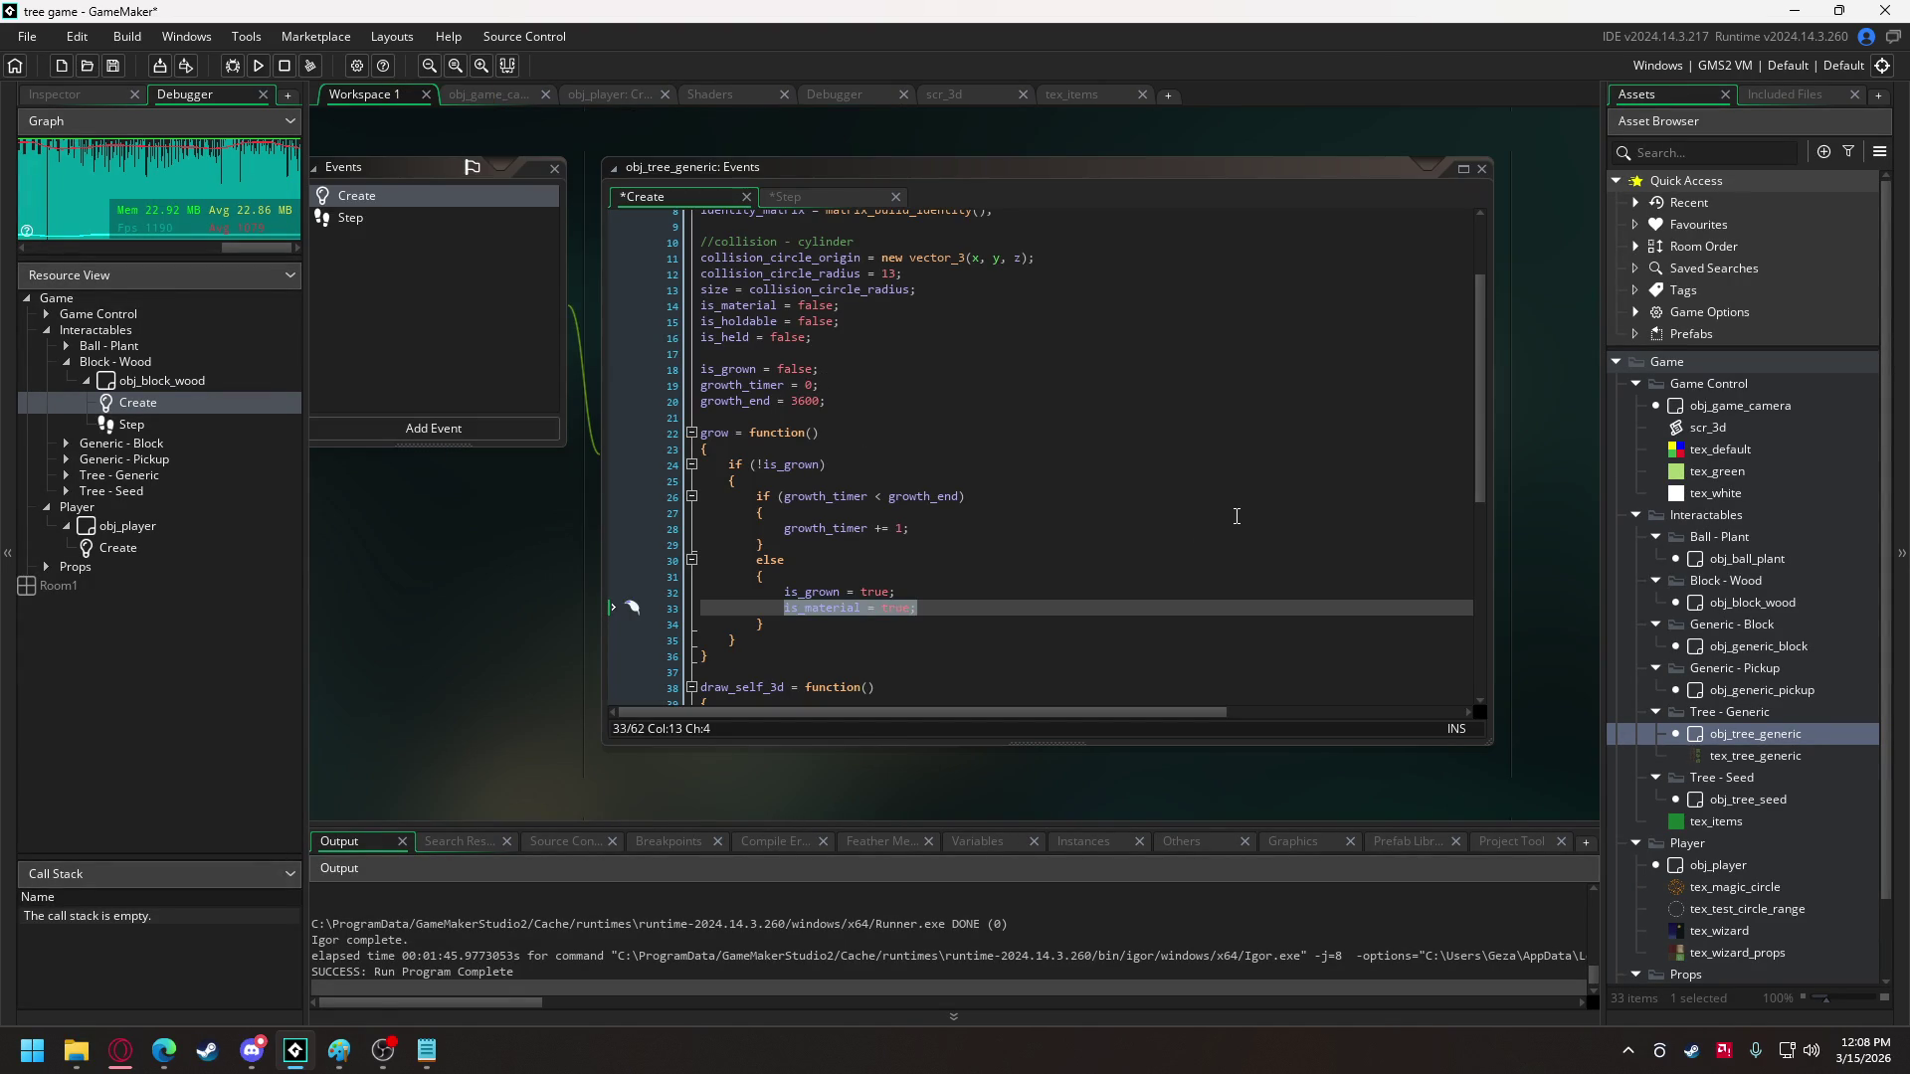
# - Add is_material = true; below is_holdable in obj_tree_seed's Create event
pyautogui.doubleClick(1759, 800)
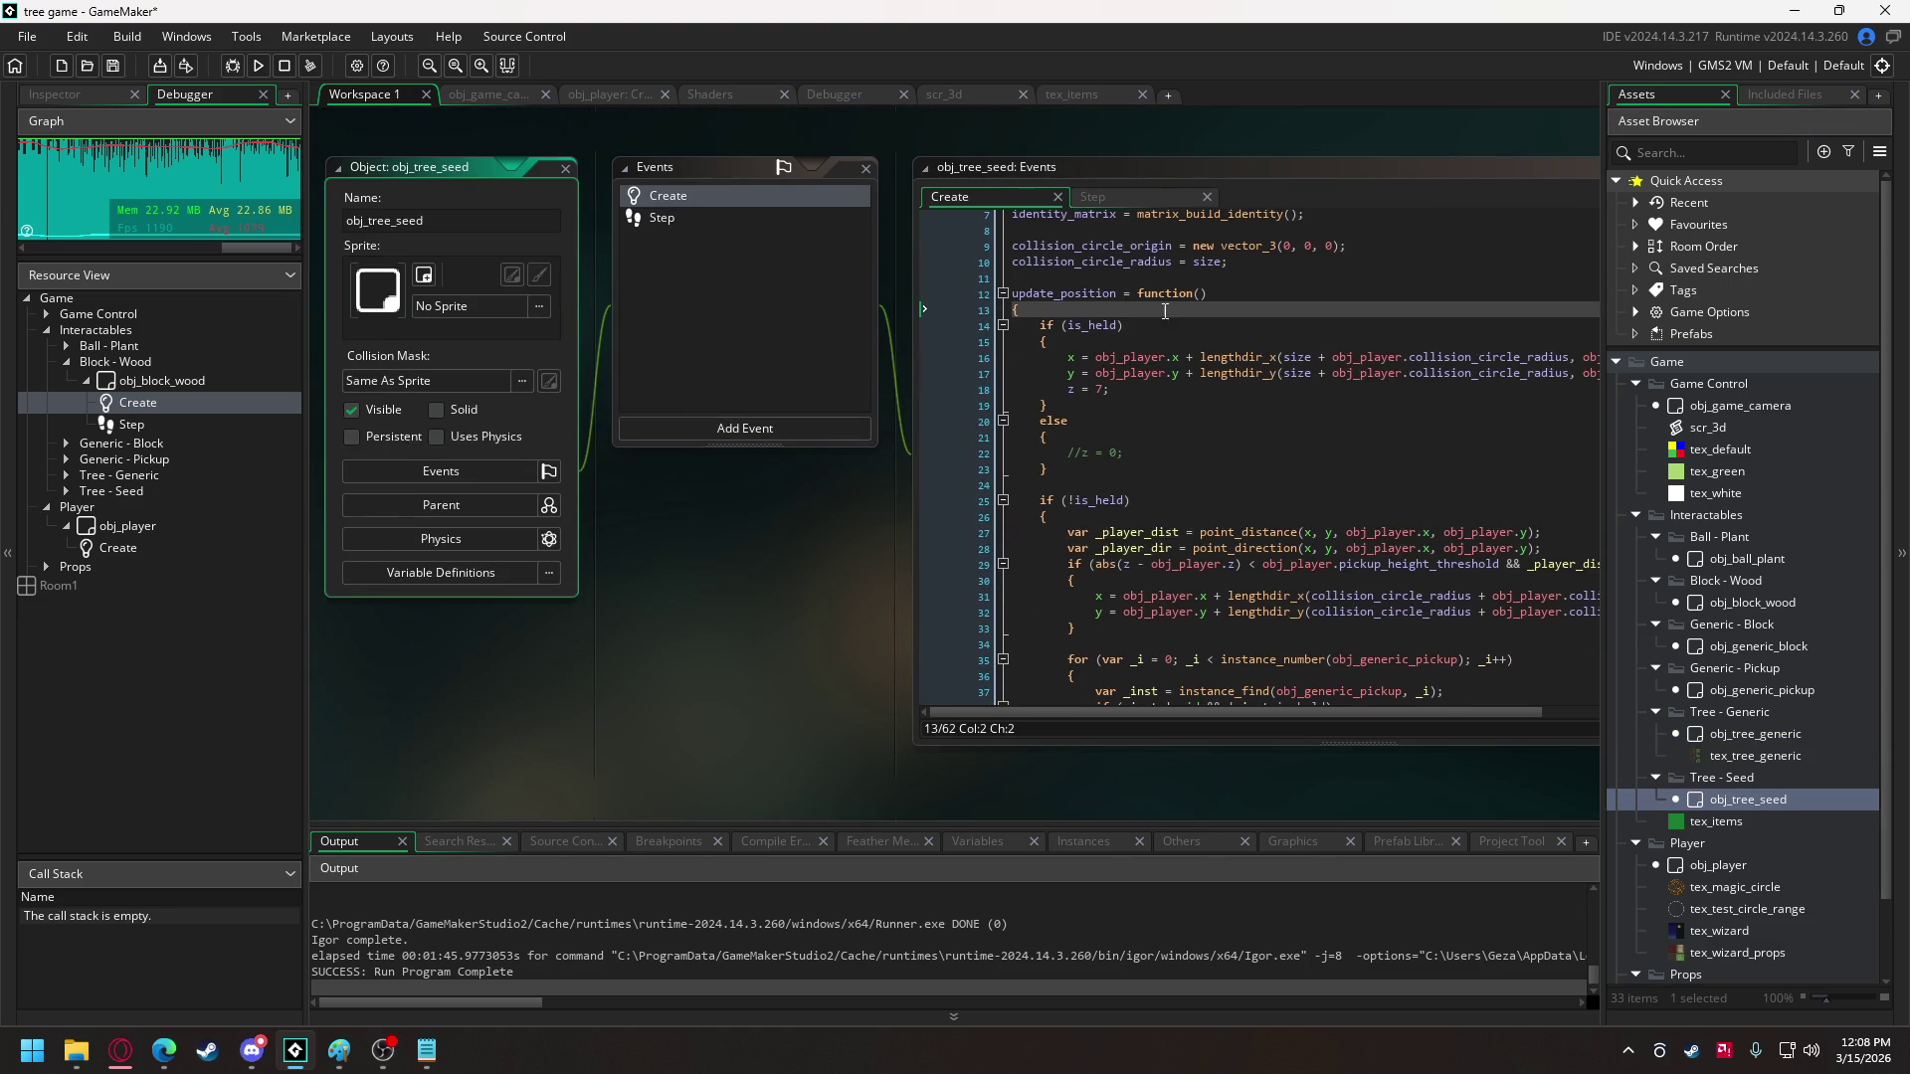
pyautogui.scroll(2, 1162, 307)
pyautogui.click(1162, 234)
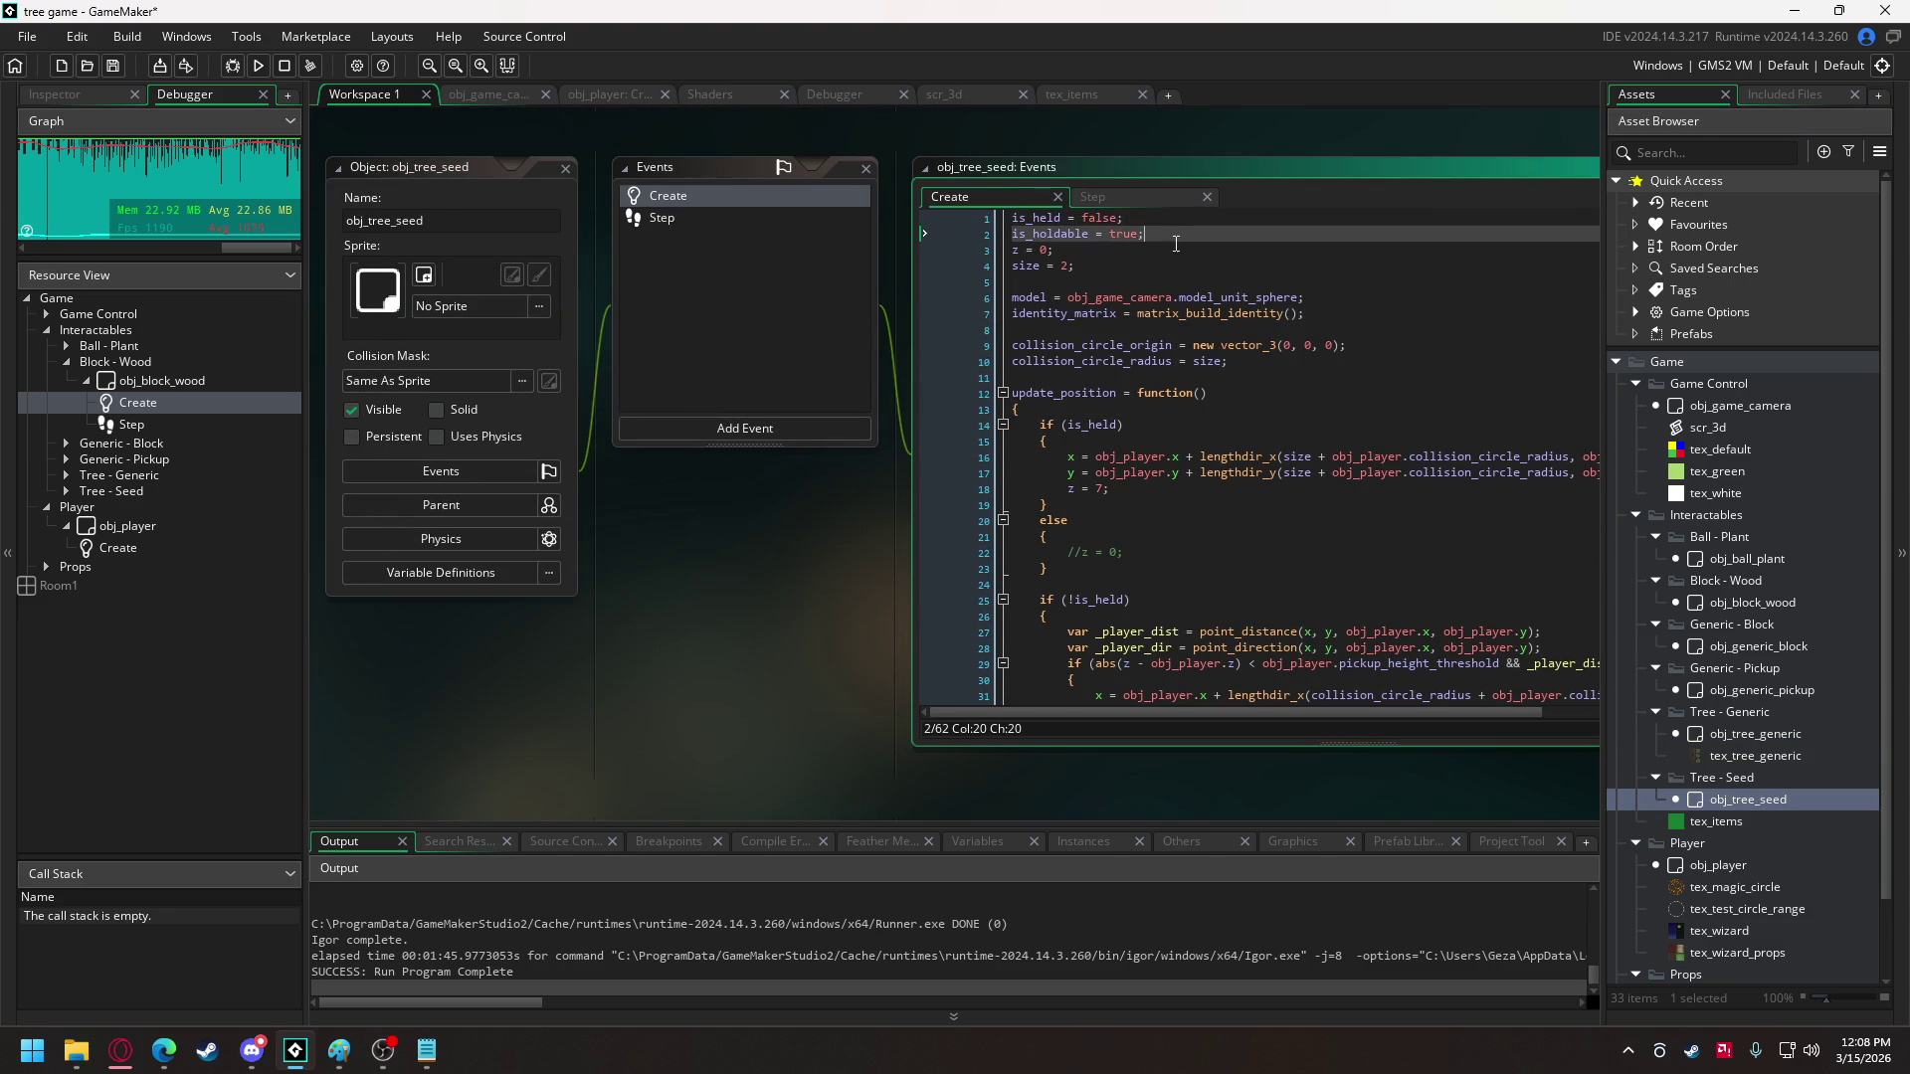
pyautogui.press('Return')
pyautogui.write('is_material = true;')
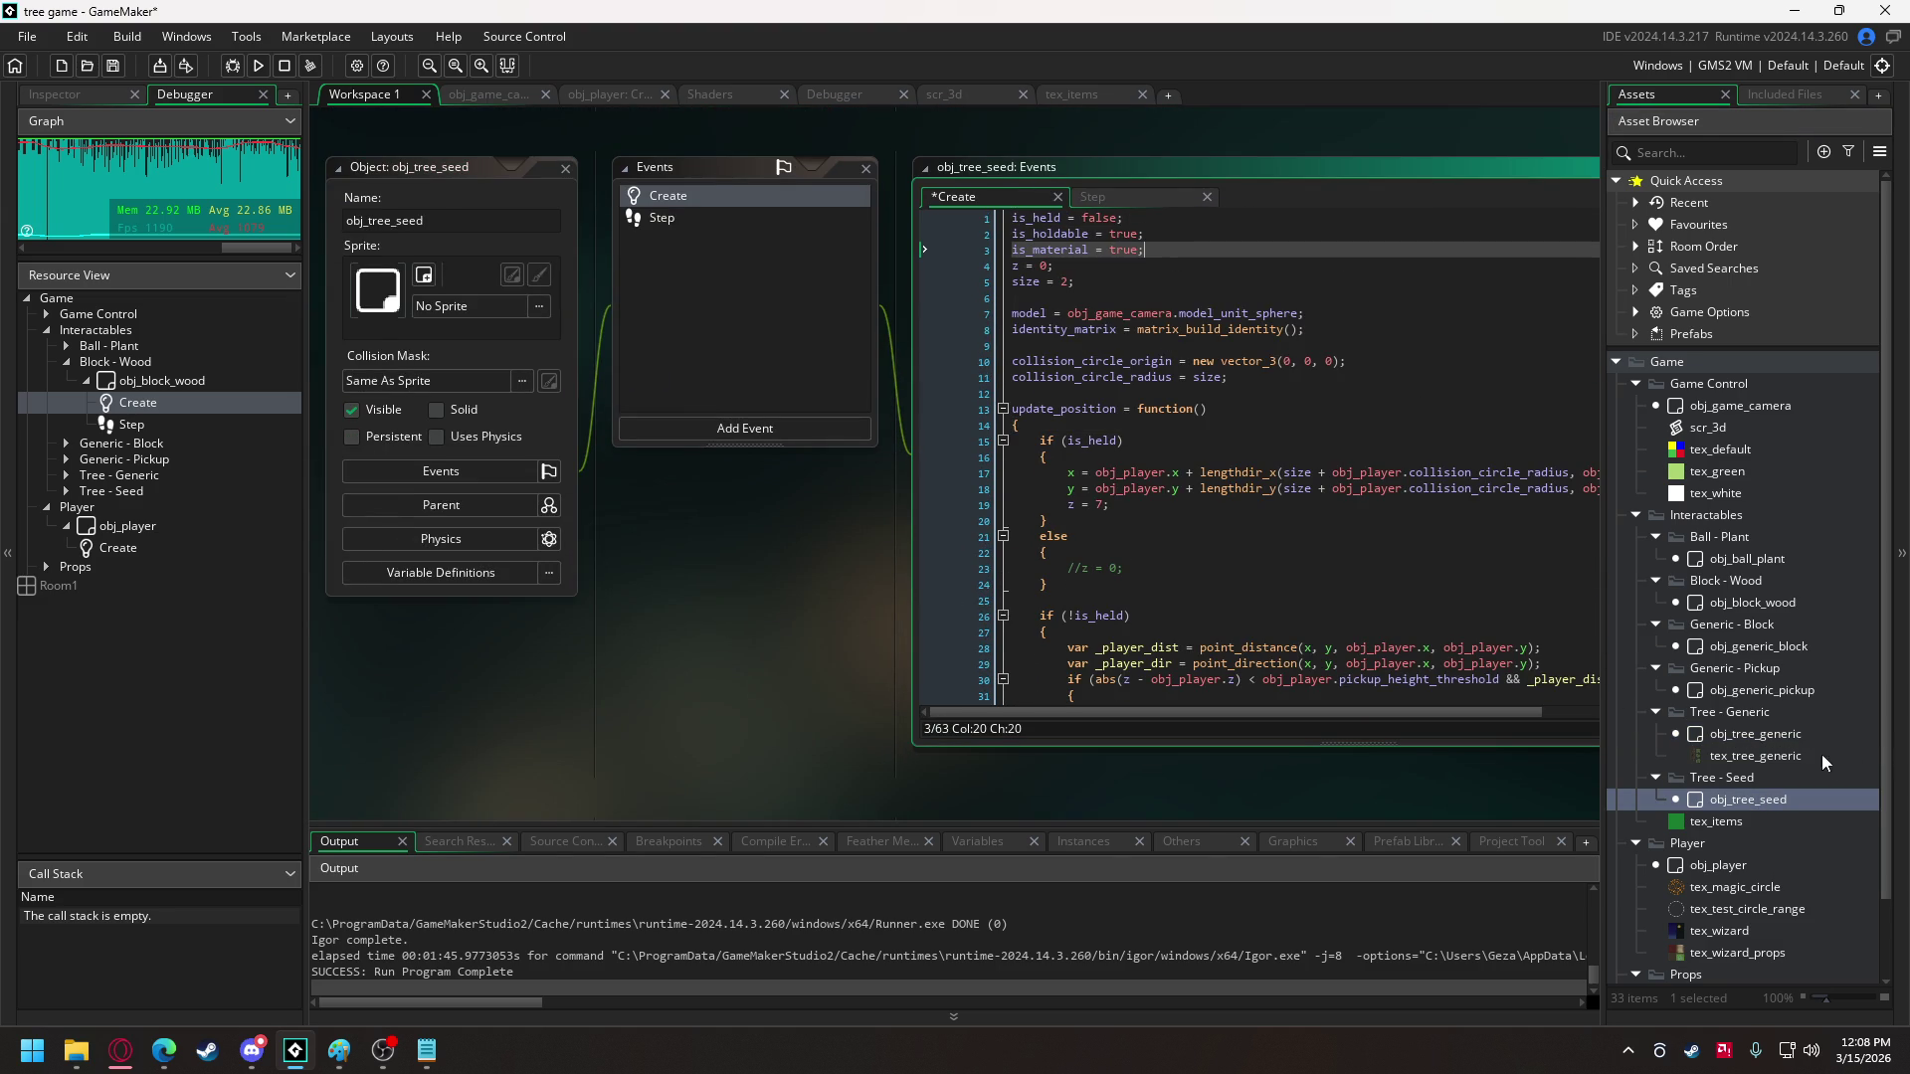
# - Check obj_generic_pickup and obj_generic_block, then add is_material = true; to obj_block_wood
pyautogui.doubleClick(1751, 733)
pyautogui.doubleClick(1752, 688)
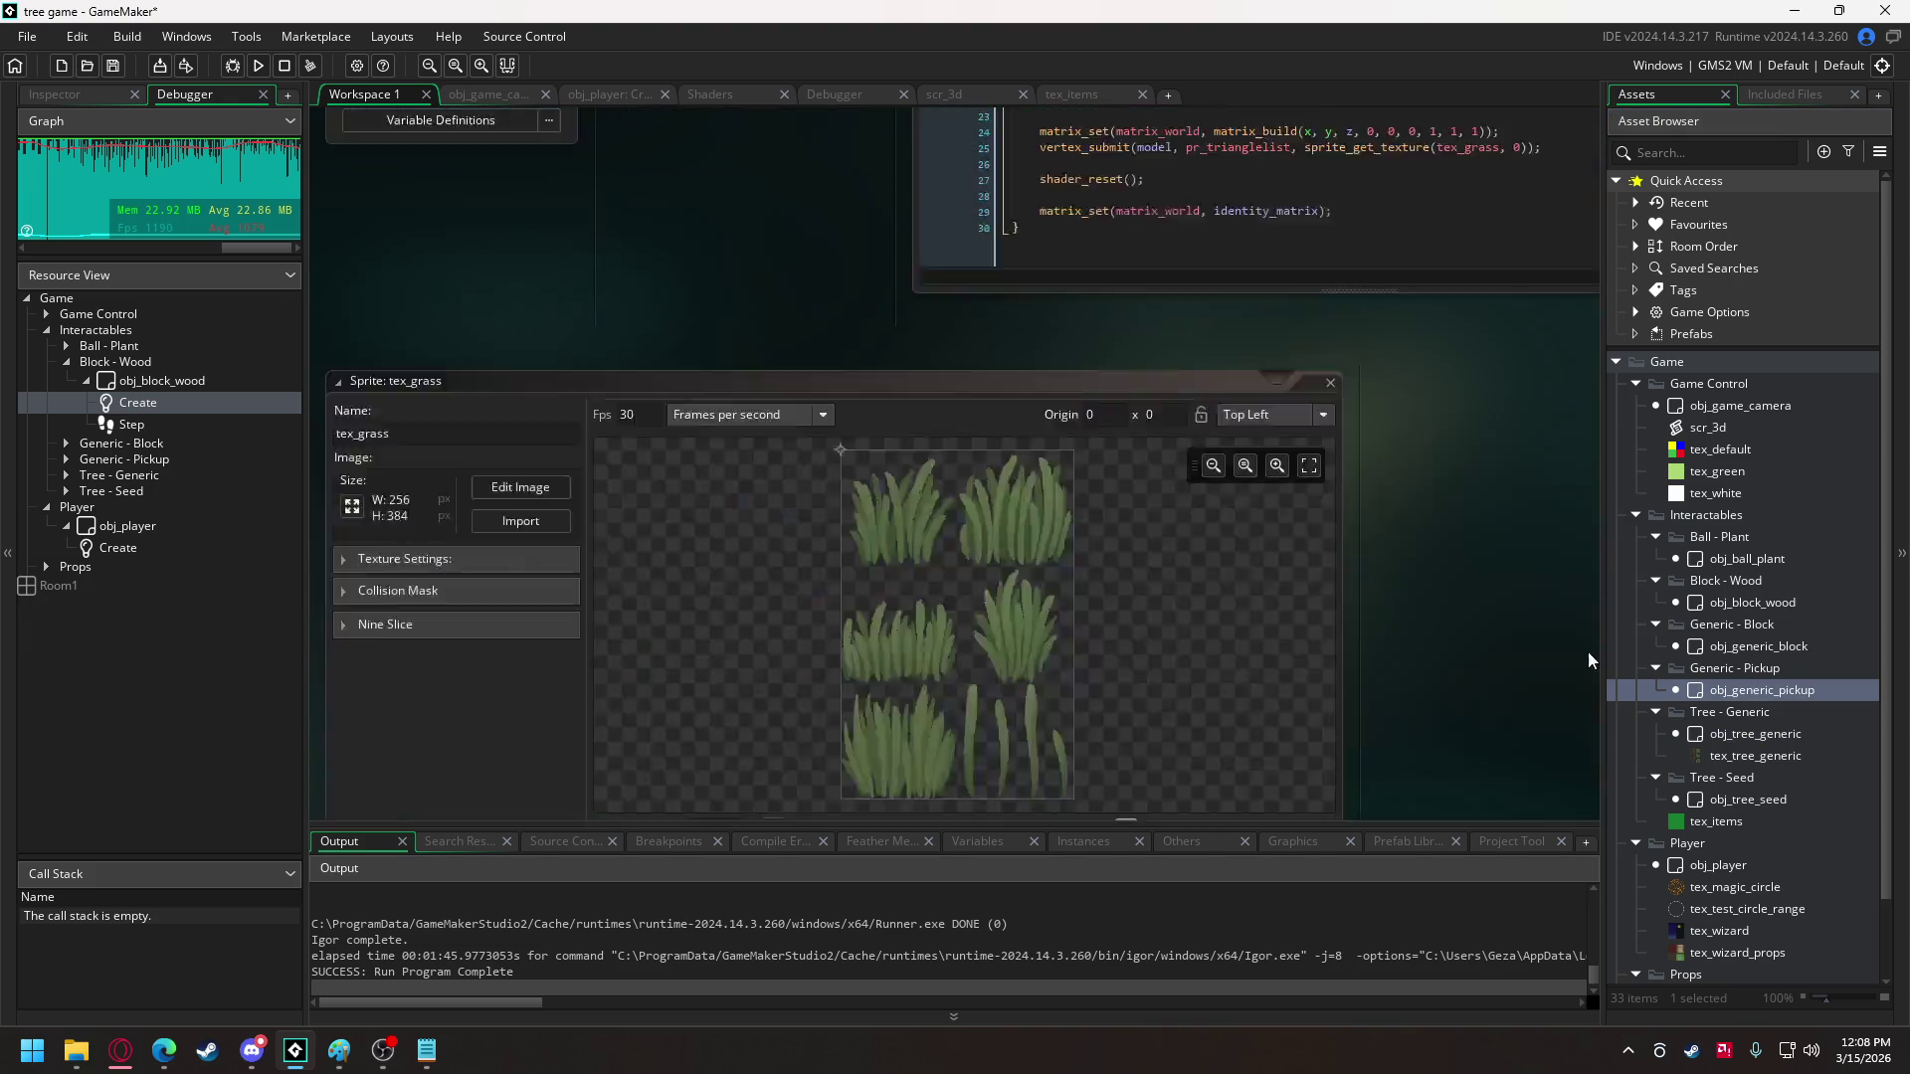
pyautogui.scroll(5, 1129, 286)
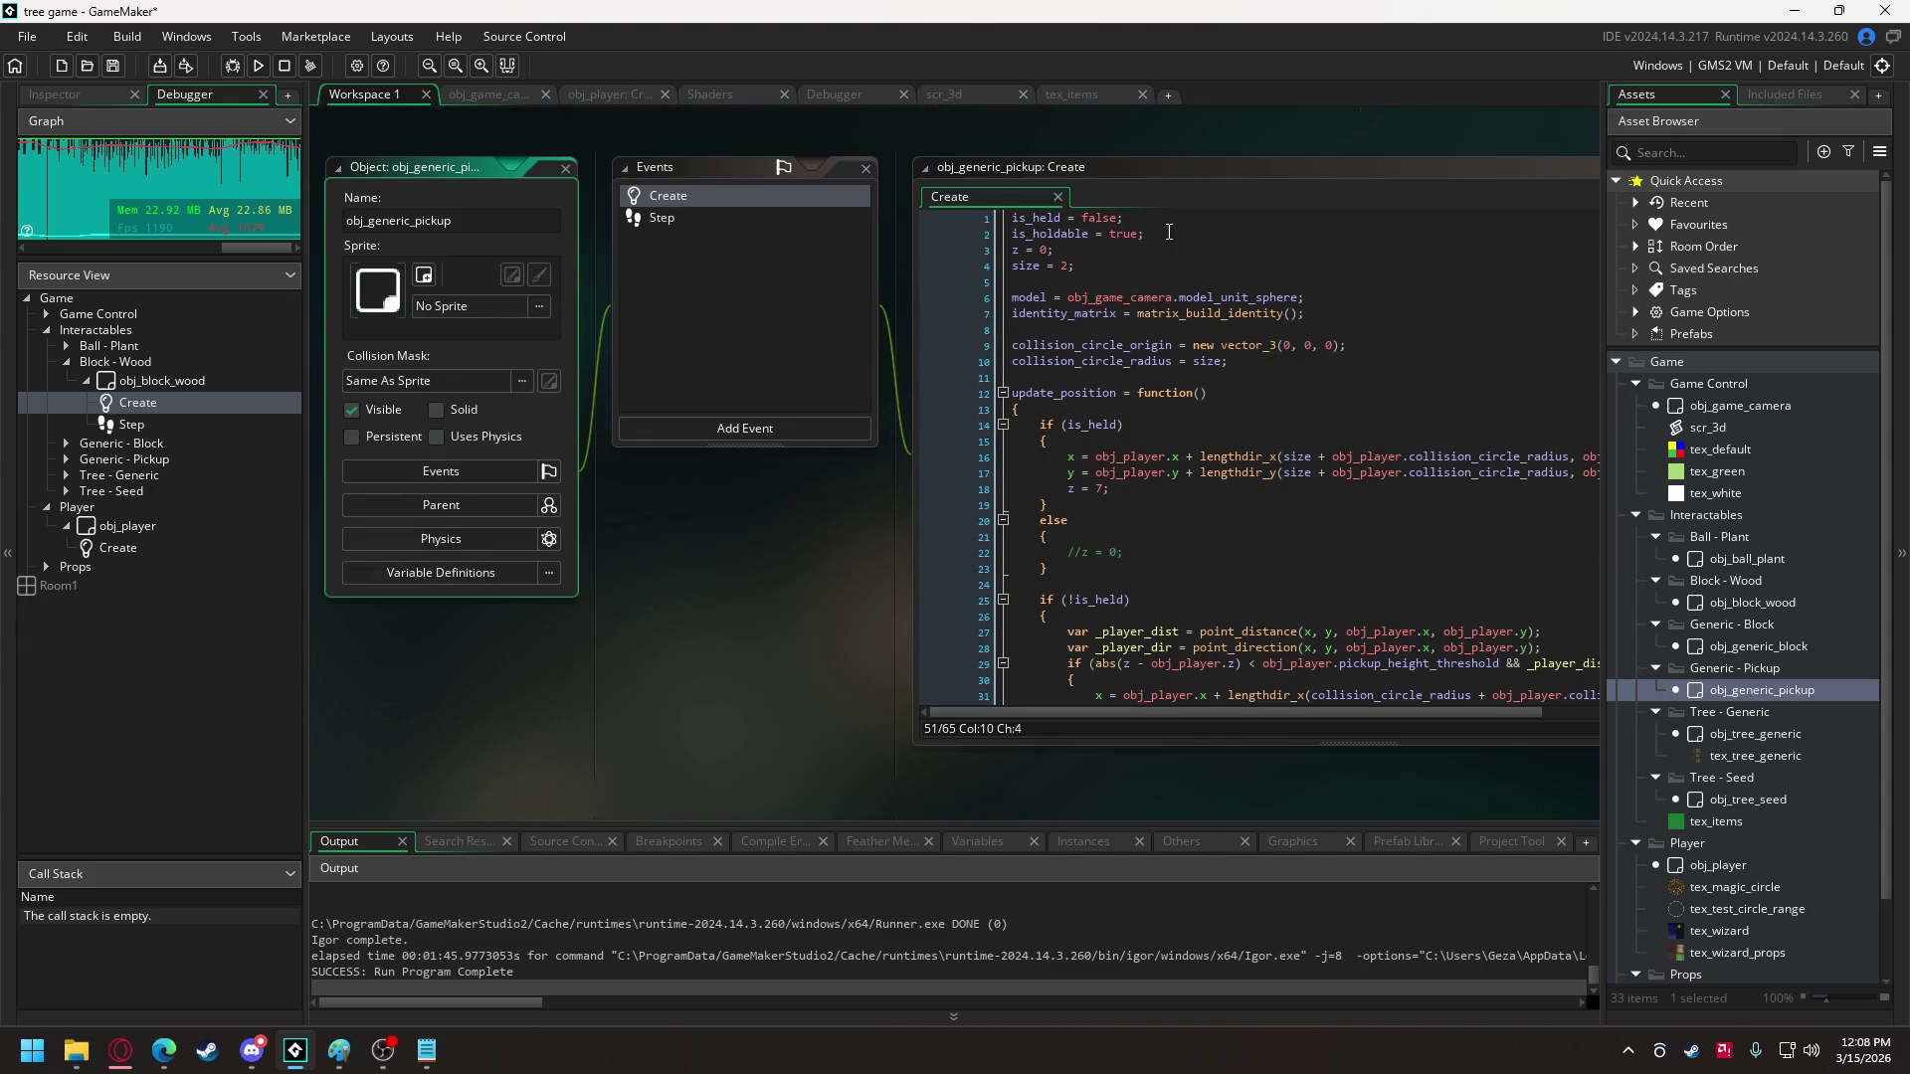
pyautogui.click(1187, 234)
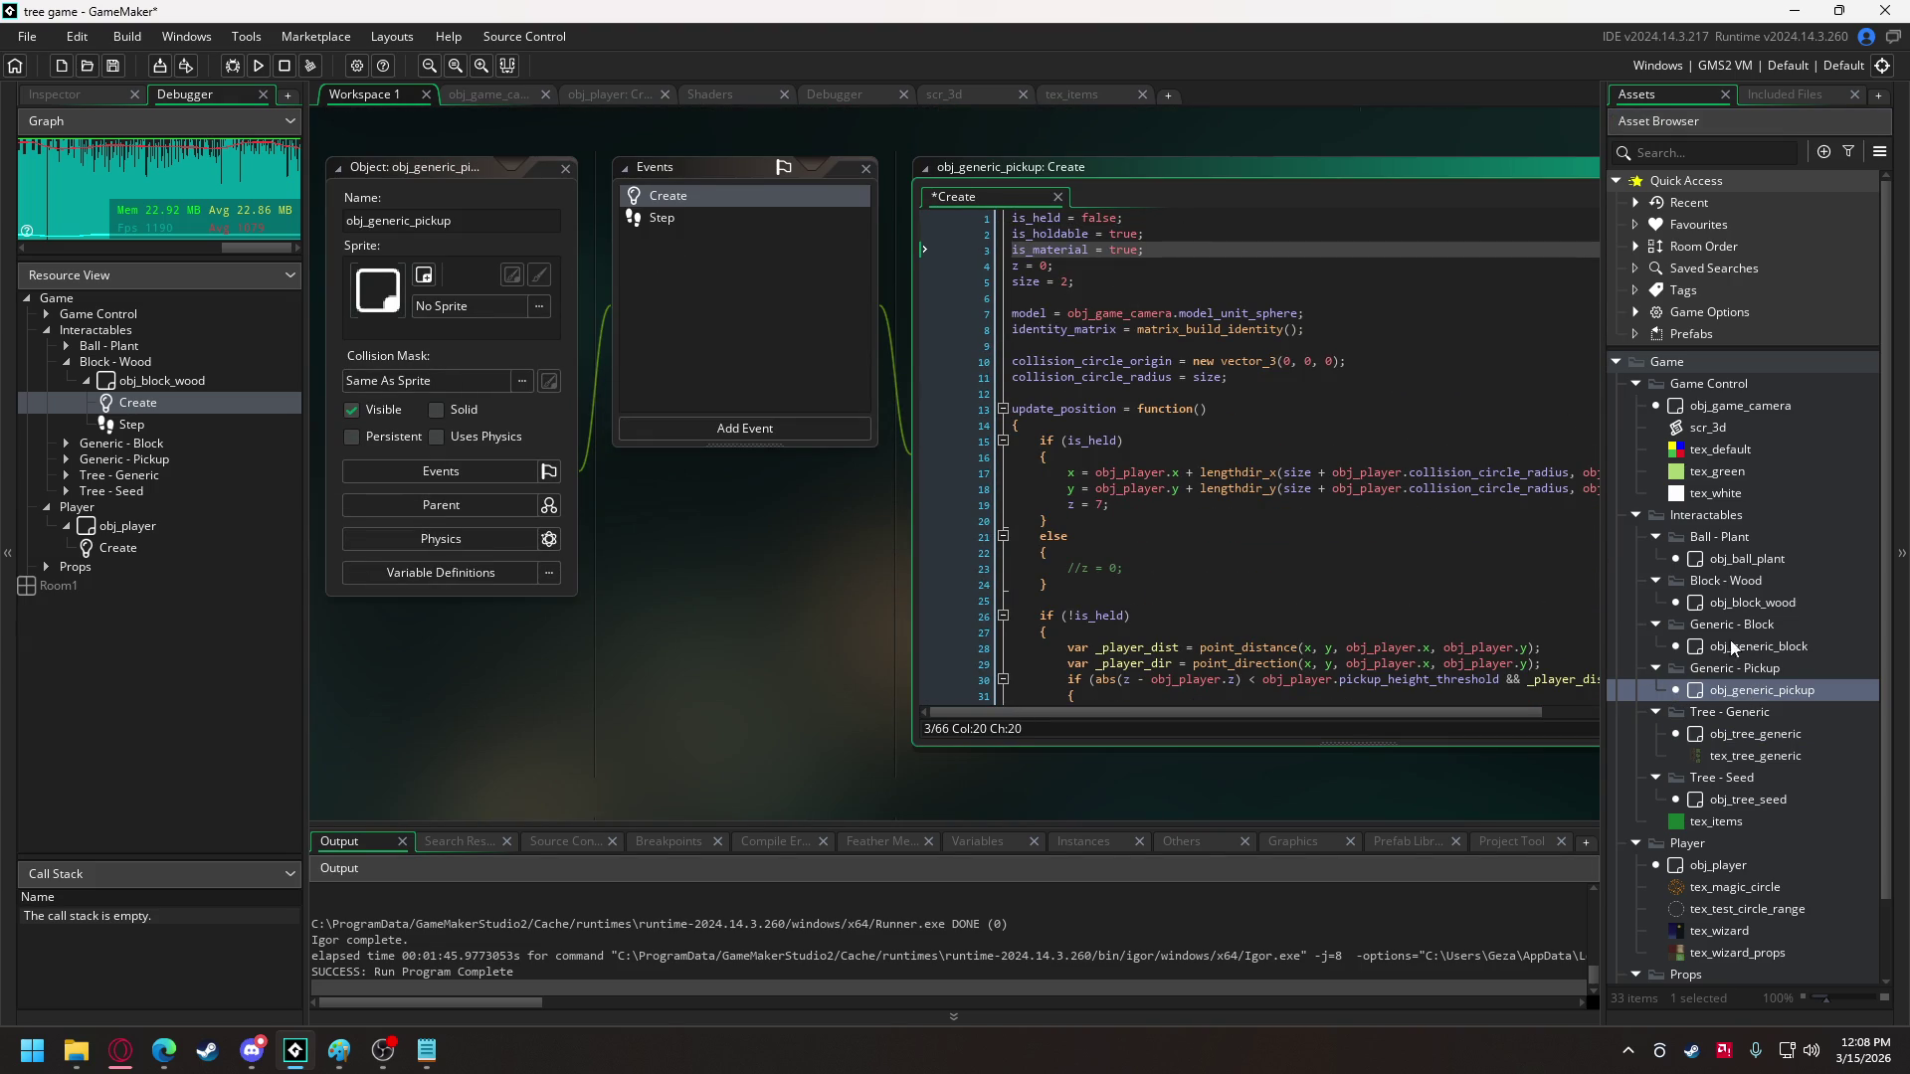
pyautogui.doubleClick(1758, 647)
pyautogui.scroll(9, 1112, 254)
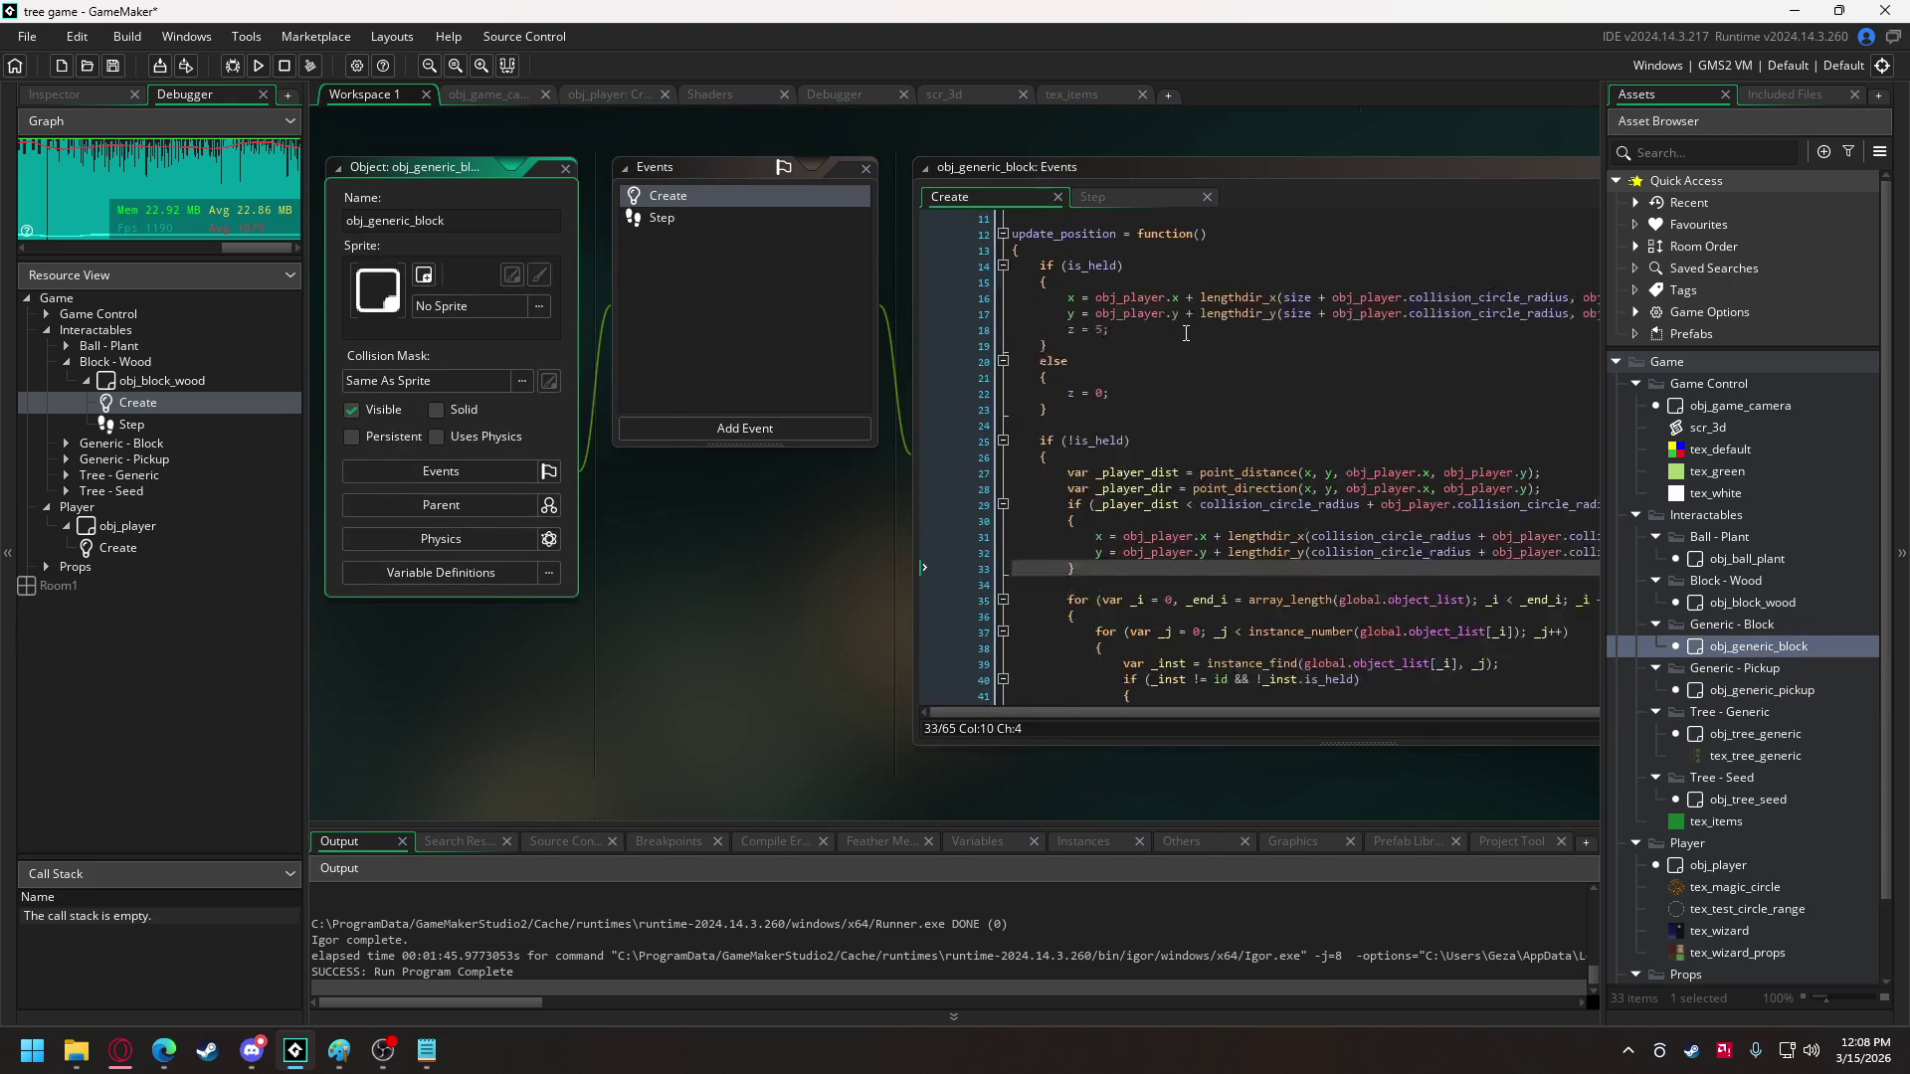
pyautogui.click(1200, 232)
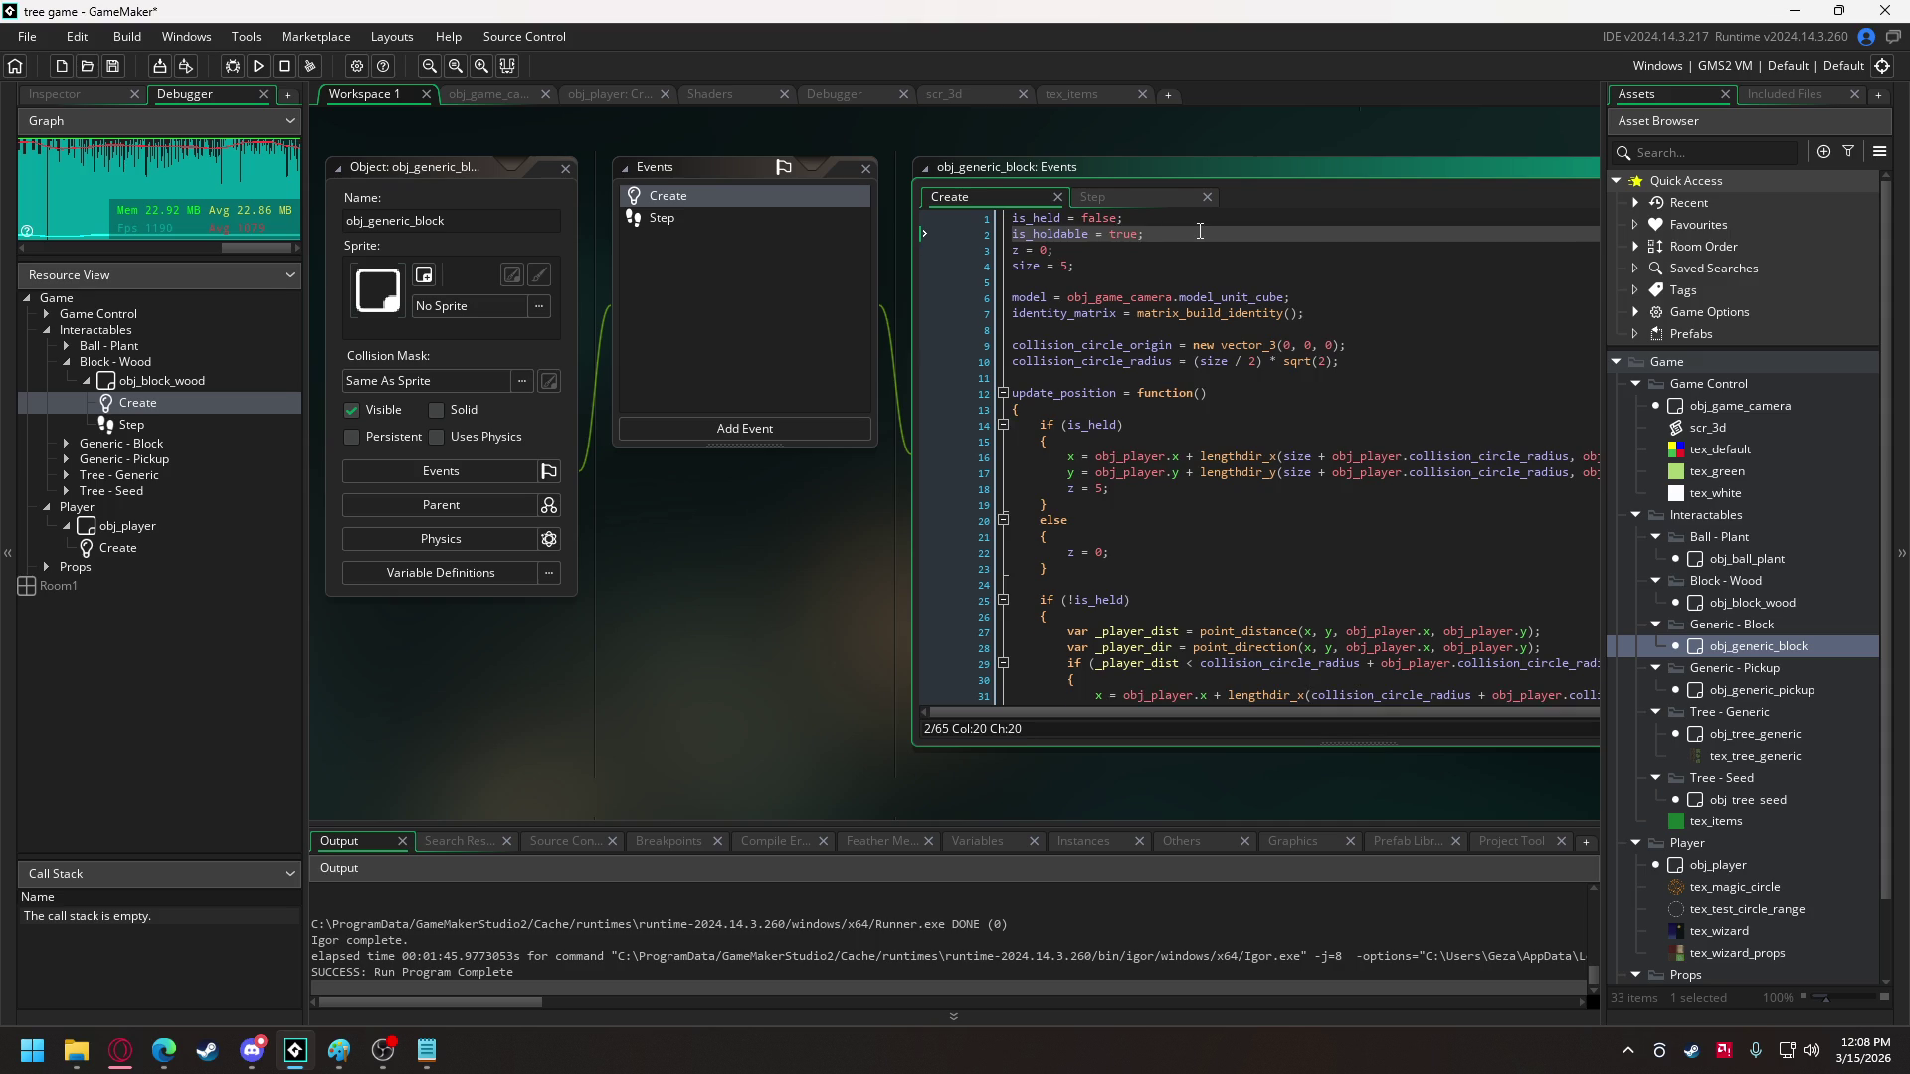
pyautogui.write('is_material = true;')
pyautogui.doubleClick(1765, 605)
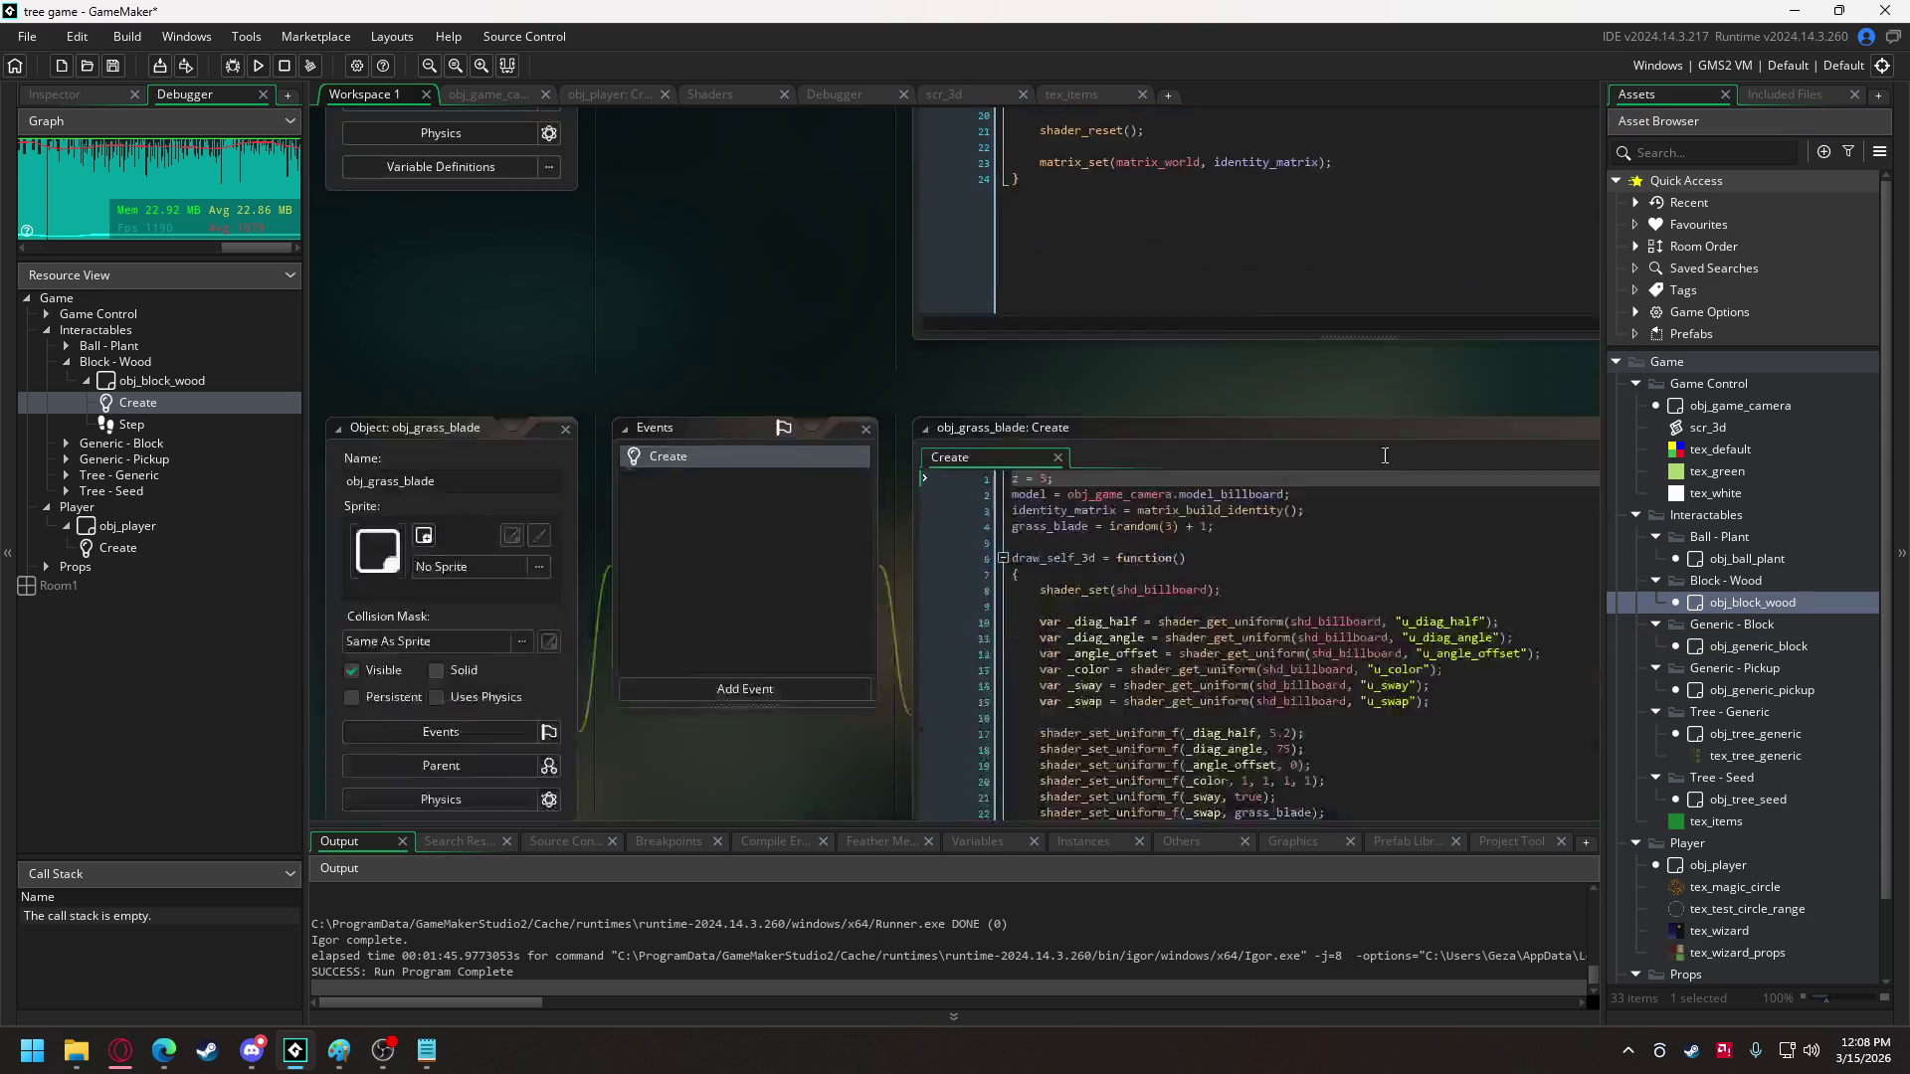
pyautogui.scroll(5, 1136, 372)
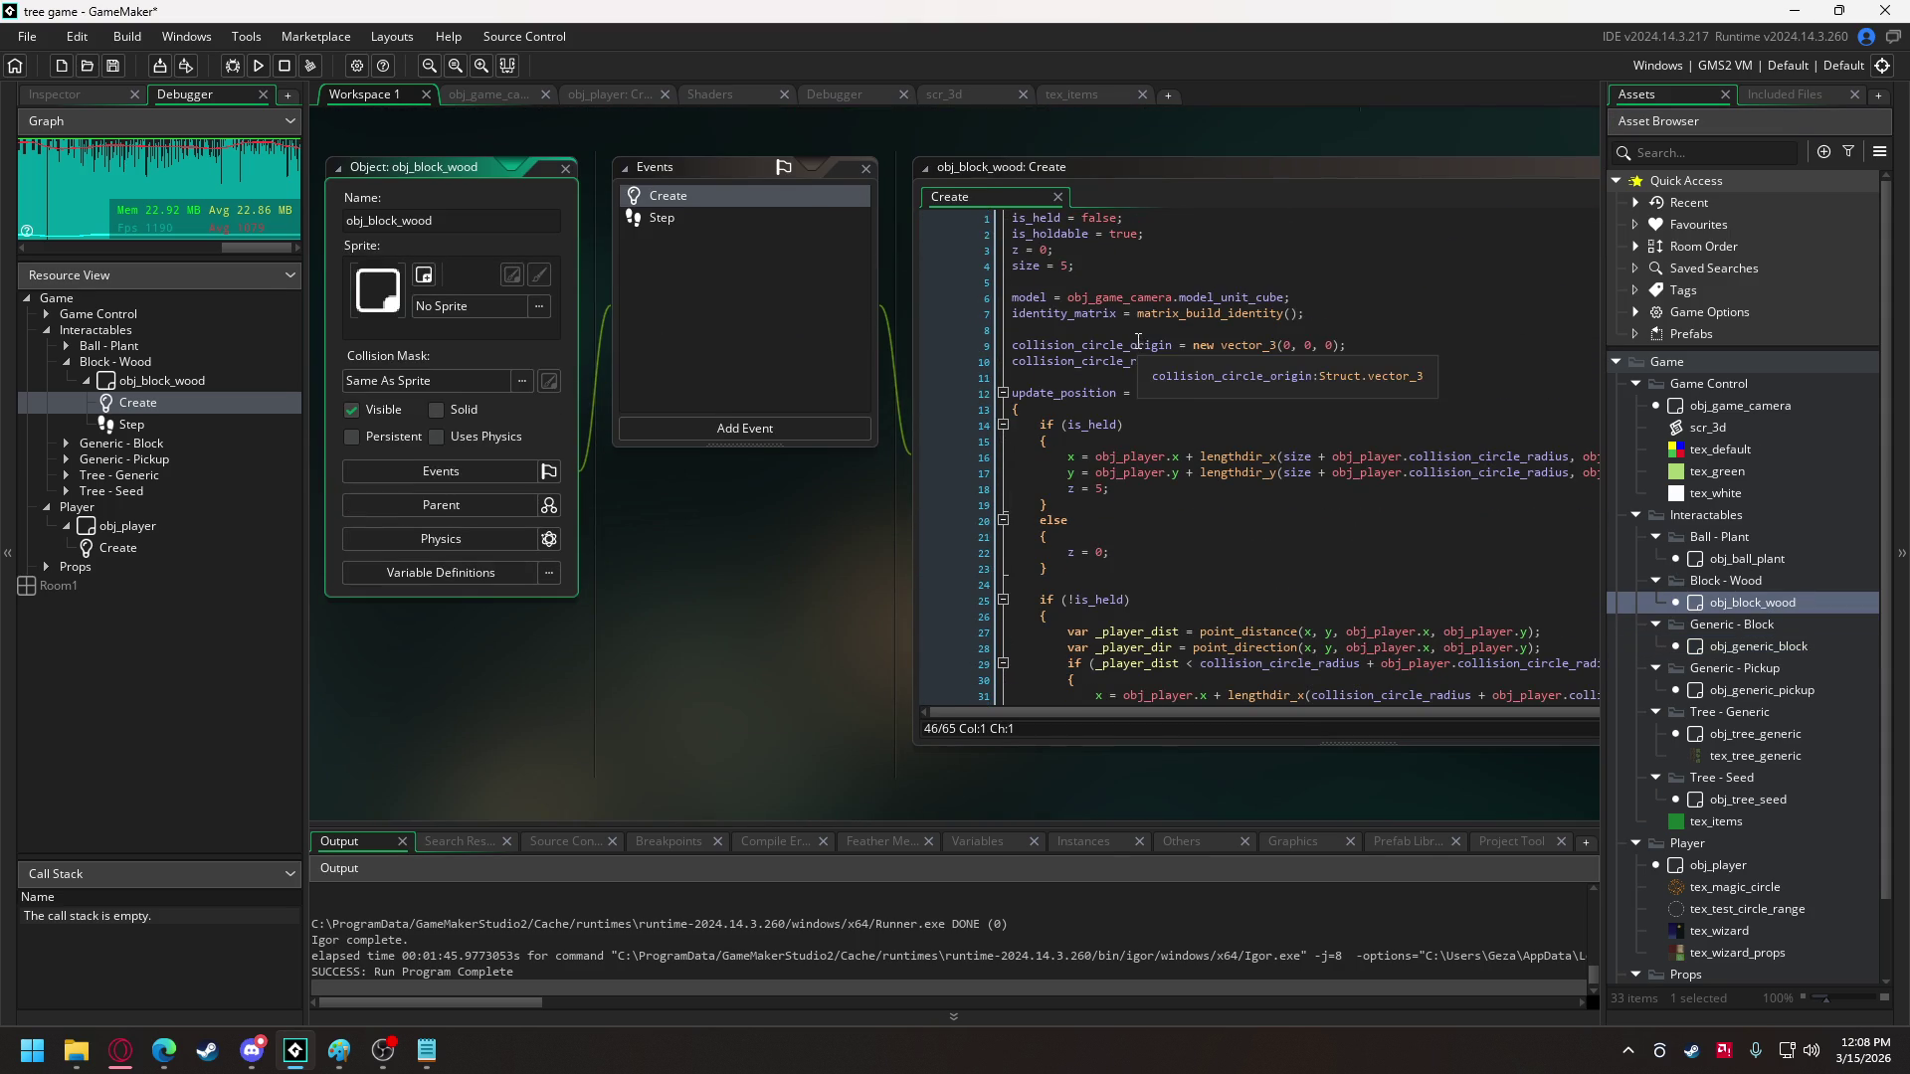
pyautogui.click(1478, 236)
pyautogui.press('Return')
pyautogui.write('is_material = true;')
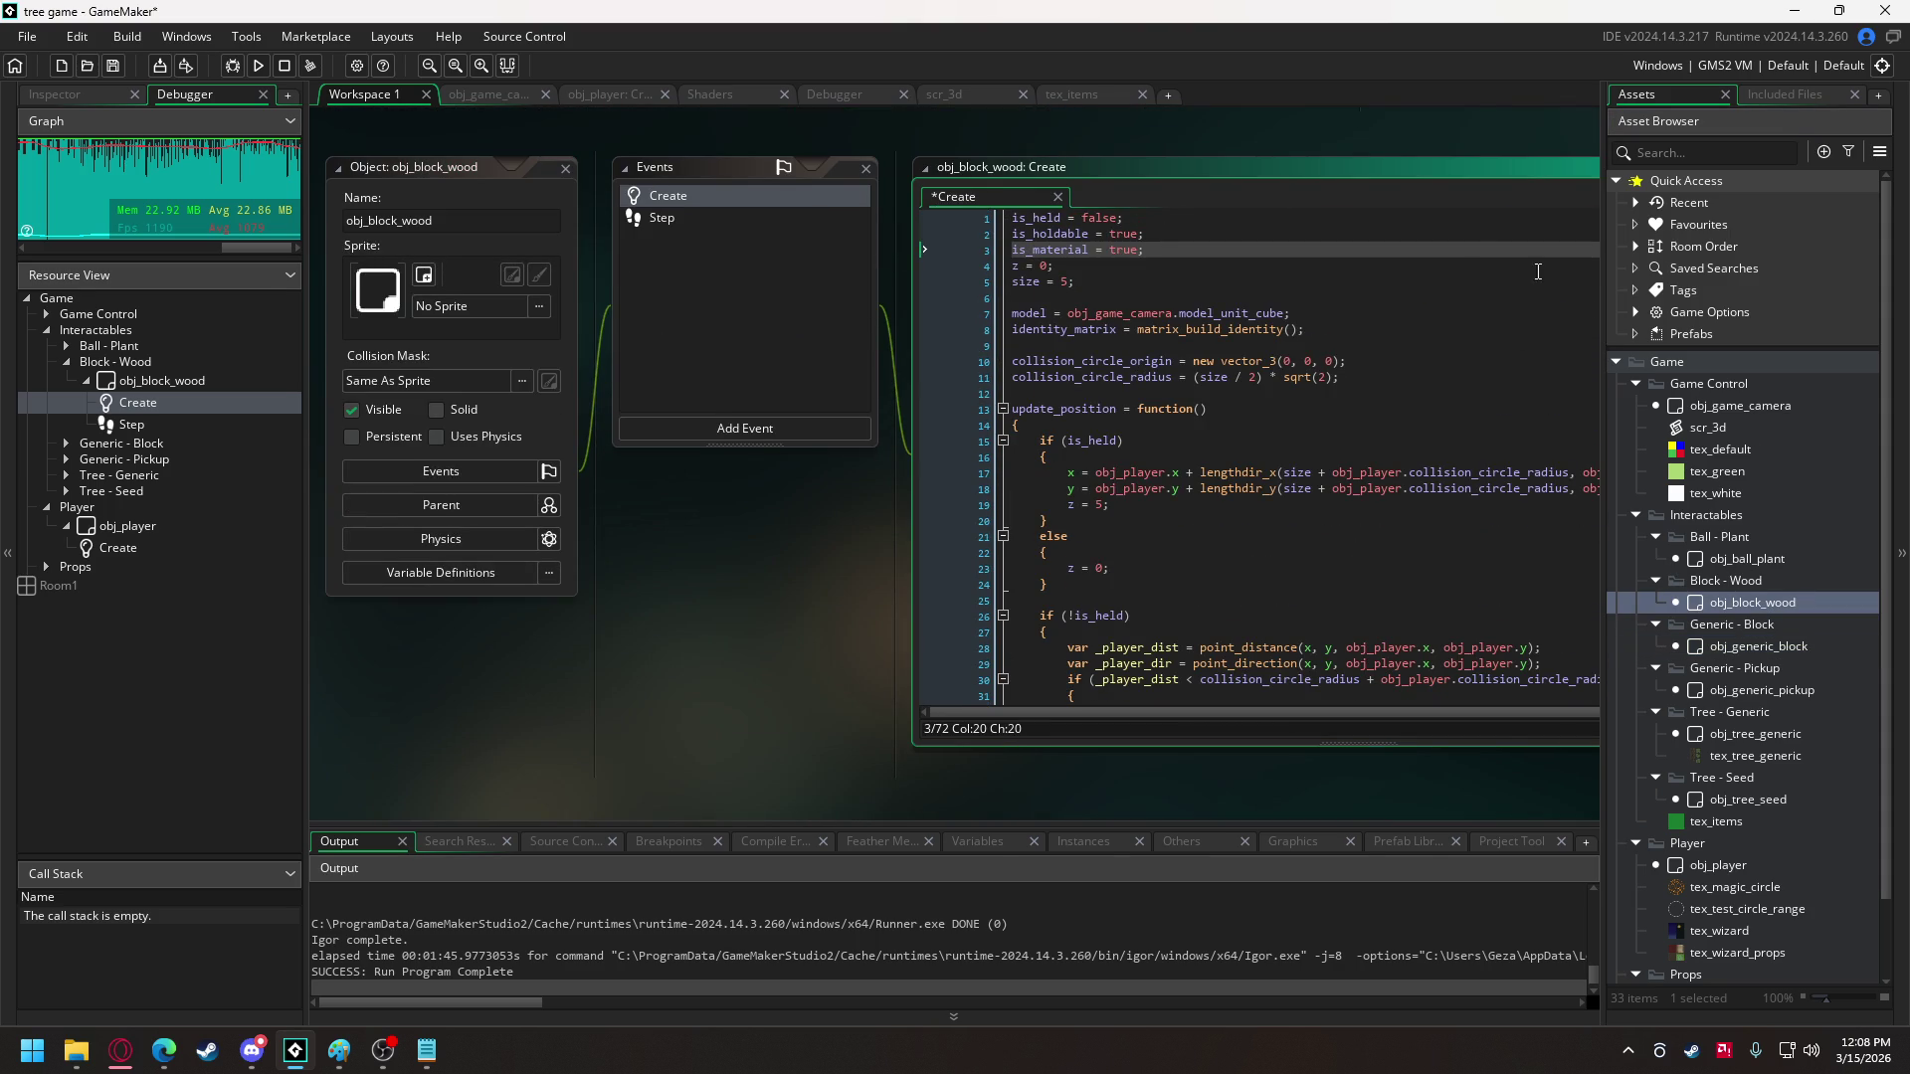
# - Paste is_material = true; below is_holdable in obj_ball_plant's Create event
pyautogui.doubleClick(1763, 561)
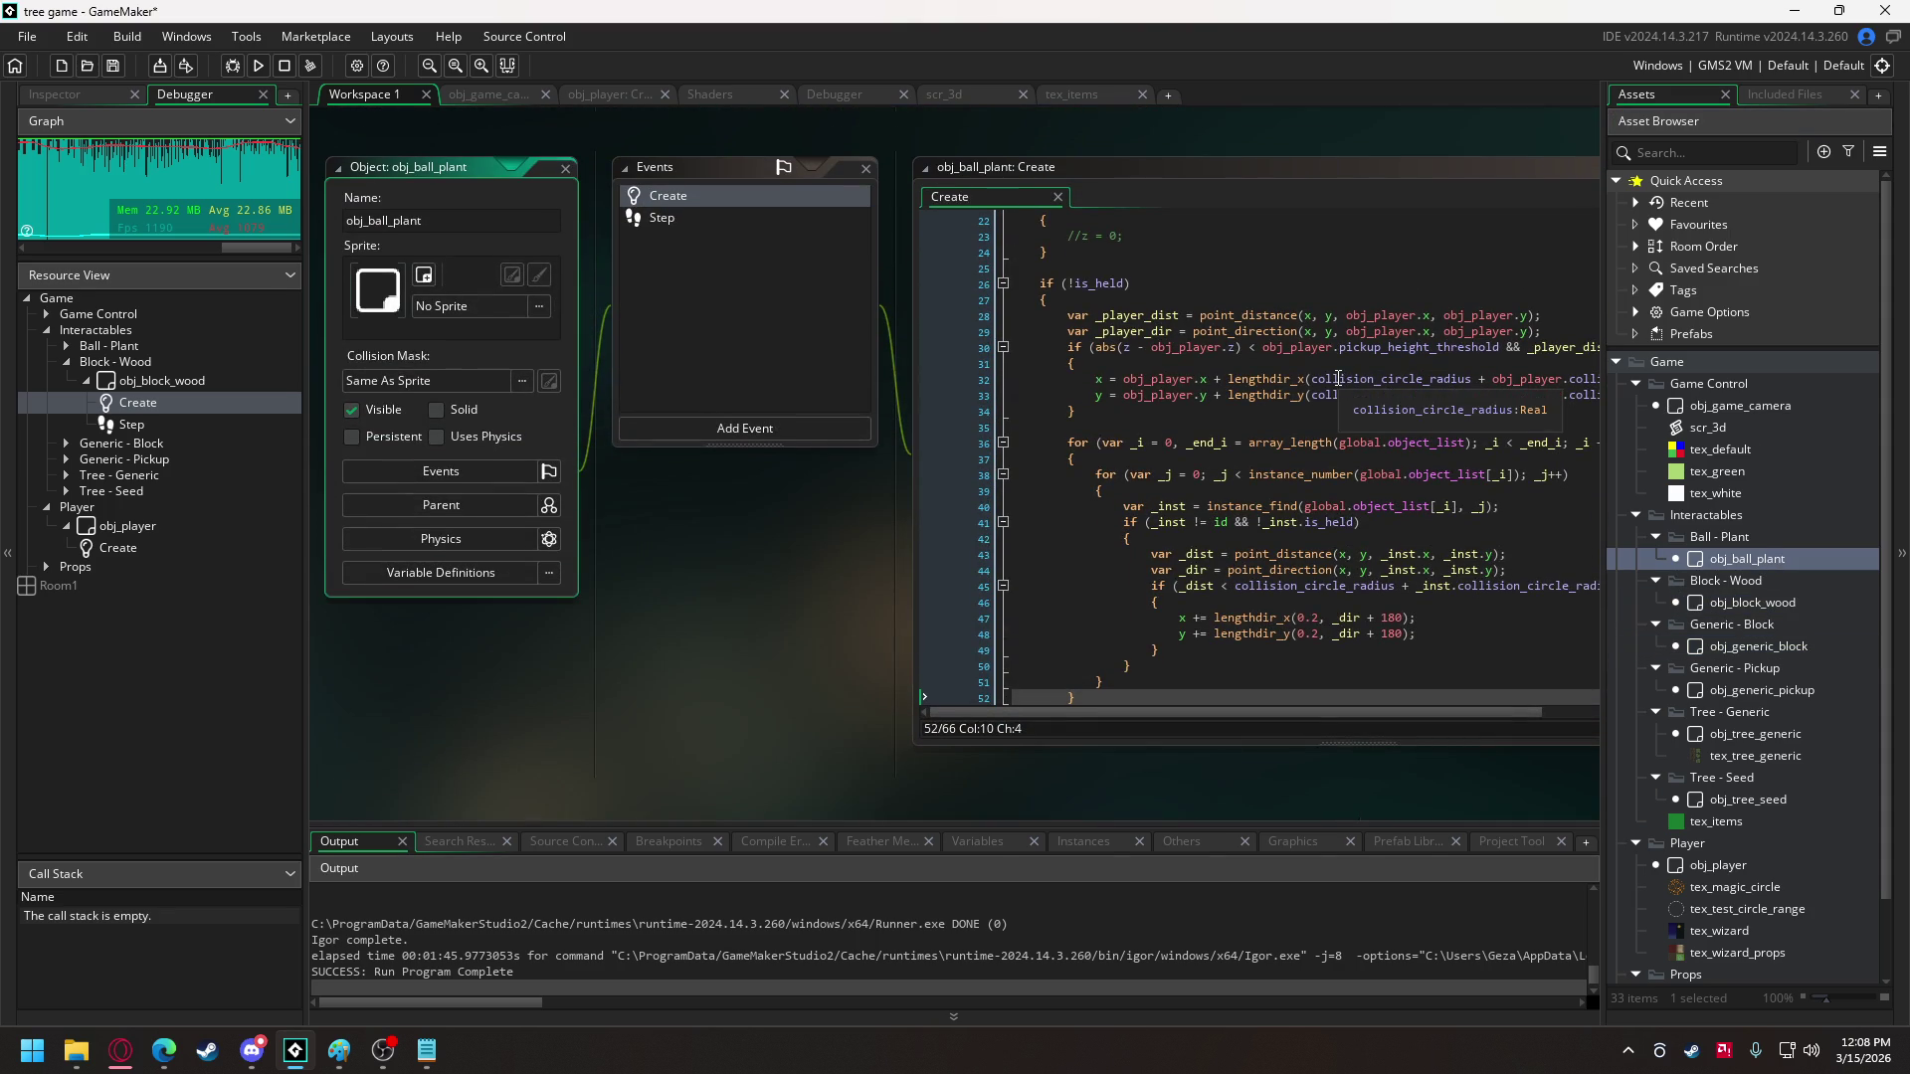
pyautogui.scroll(7, 1130, 292)
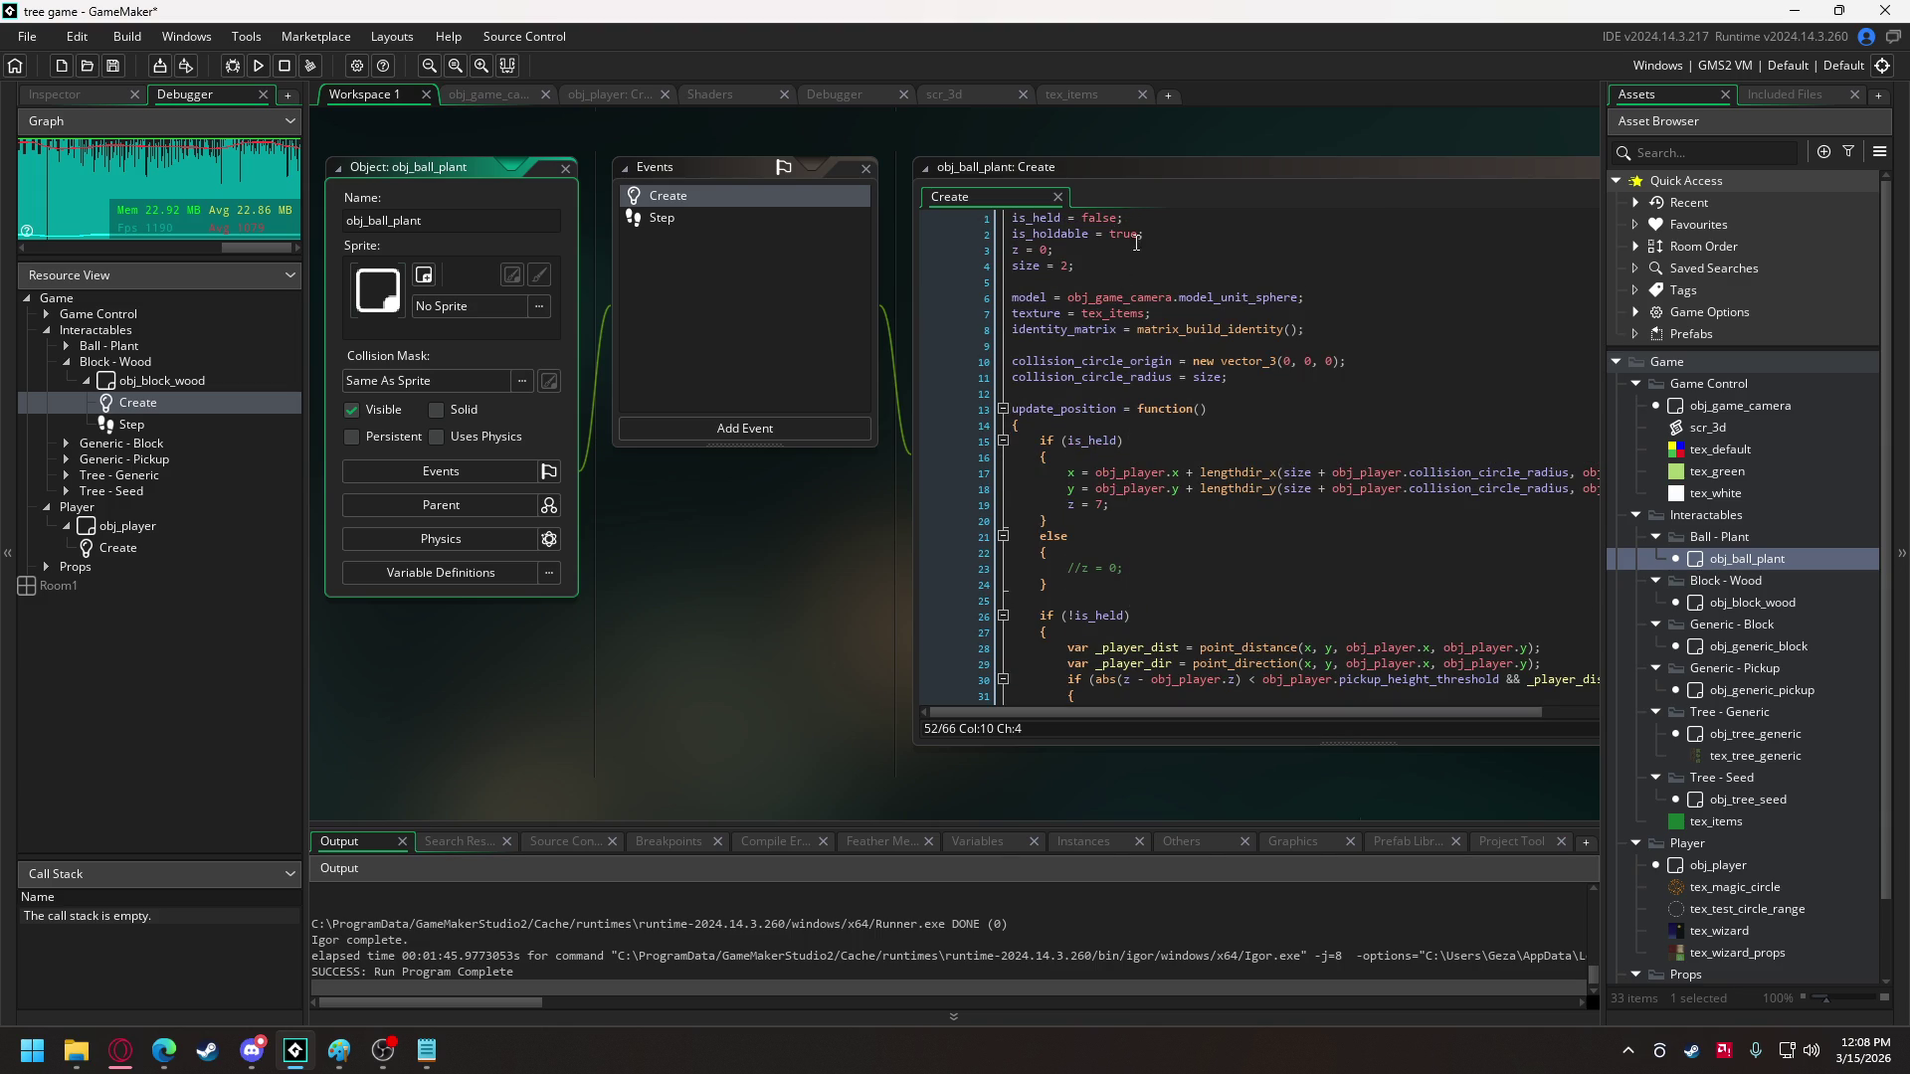
pyautogui.click(1154, 235)
pyautogui.press('Return')
pyautogui.write('is_material = true;')
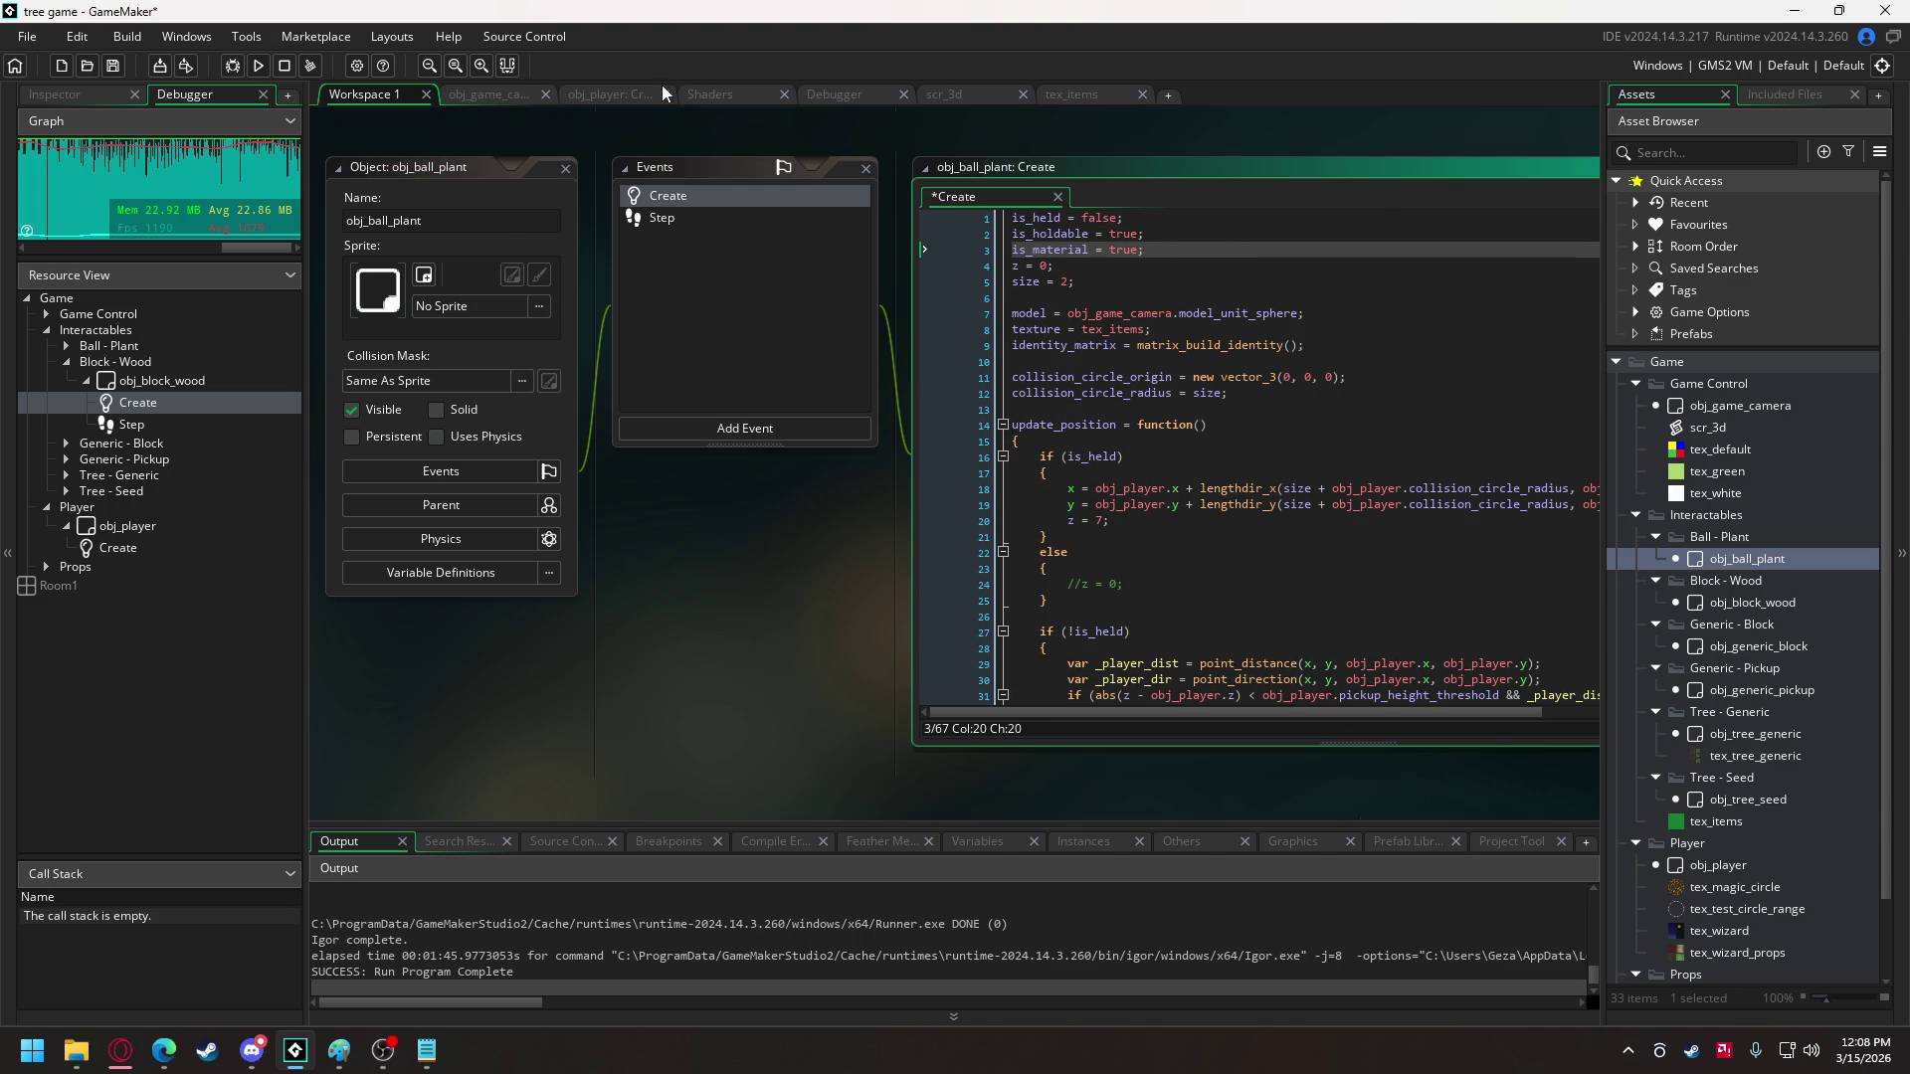
pyautogui.click(594, 95)
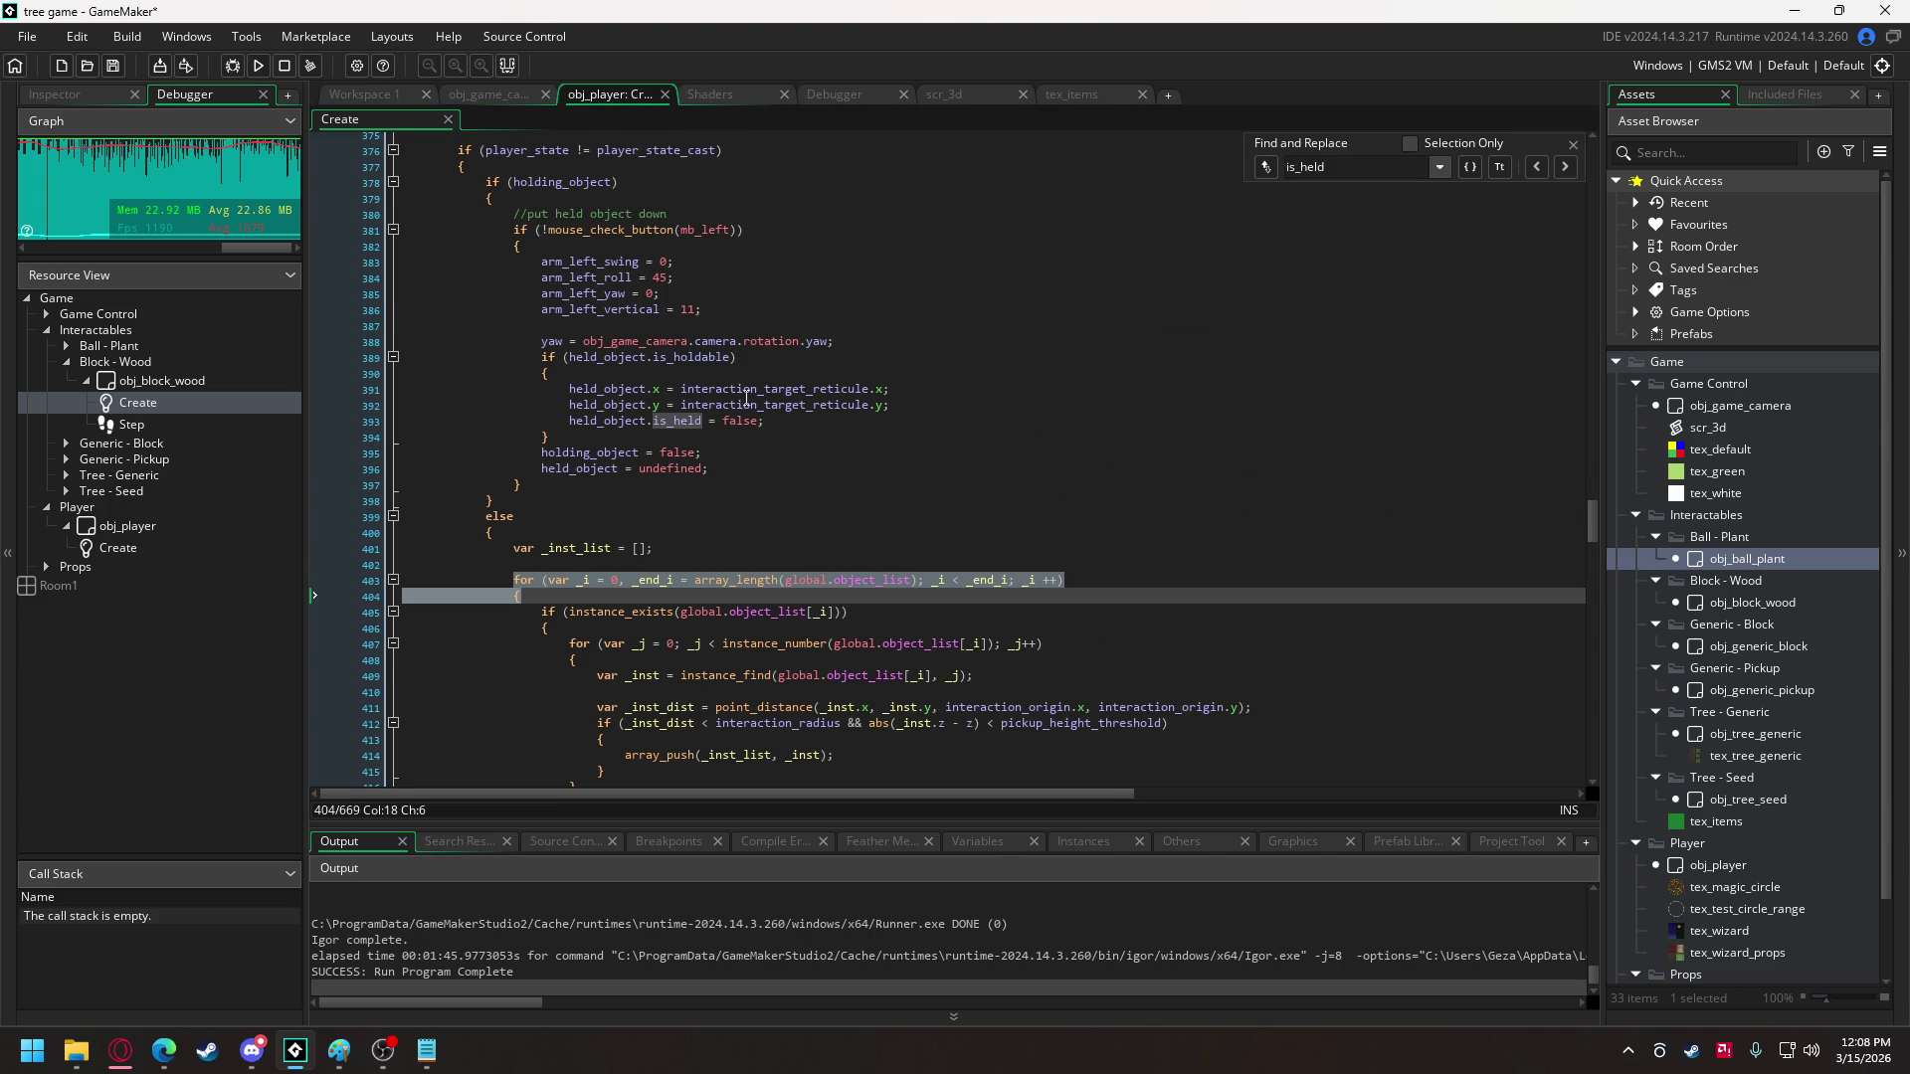
# - Prefix the line 522 fusion condition with _inst.is_material && before the distance check
pyautogui.scroll(-1, 743, 413)
pyautogui.scroll(-4, 755, 472)
pyautogui.scroll(5, 737, 452)
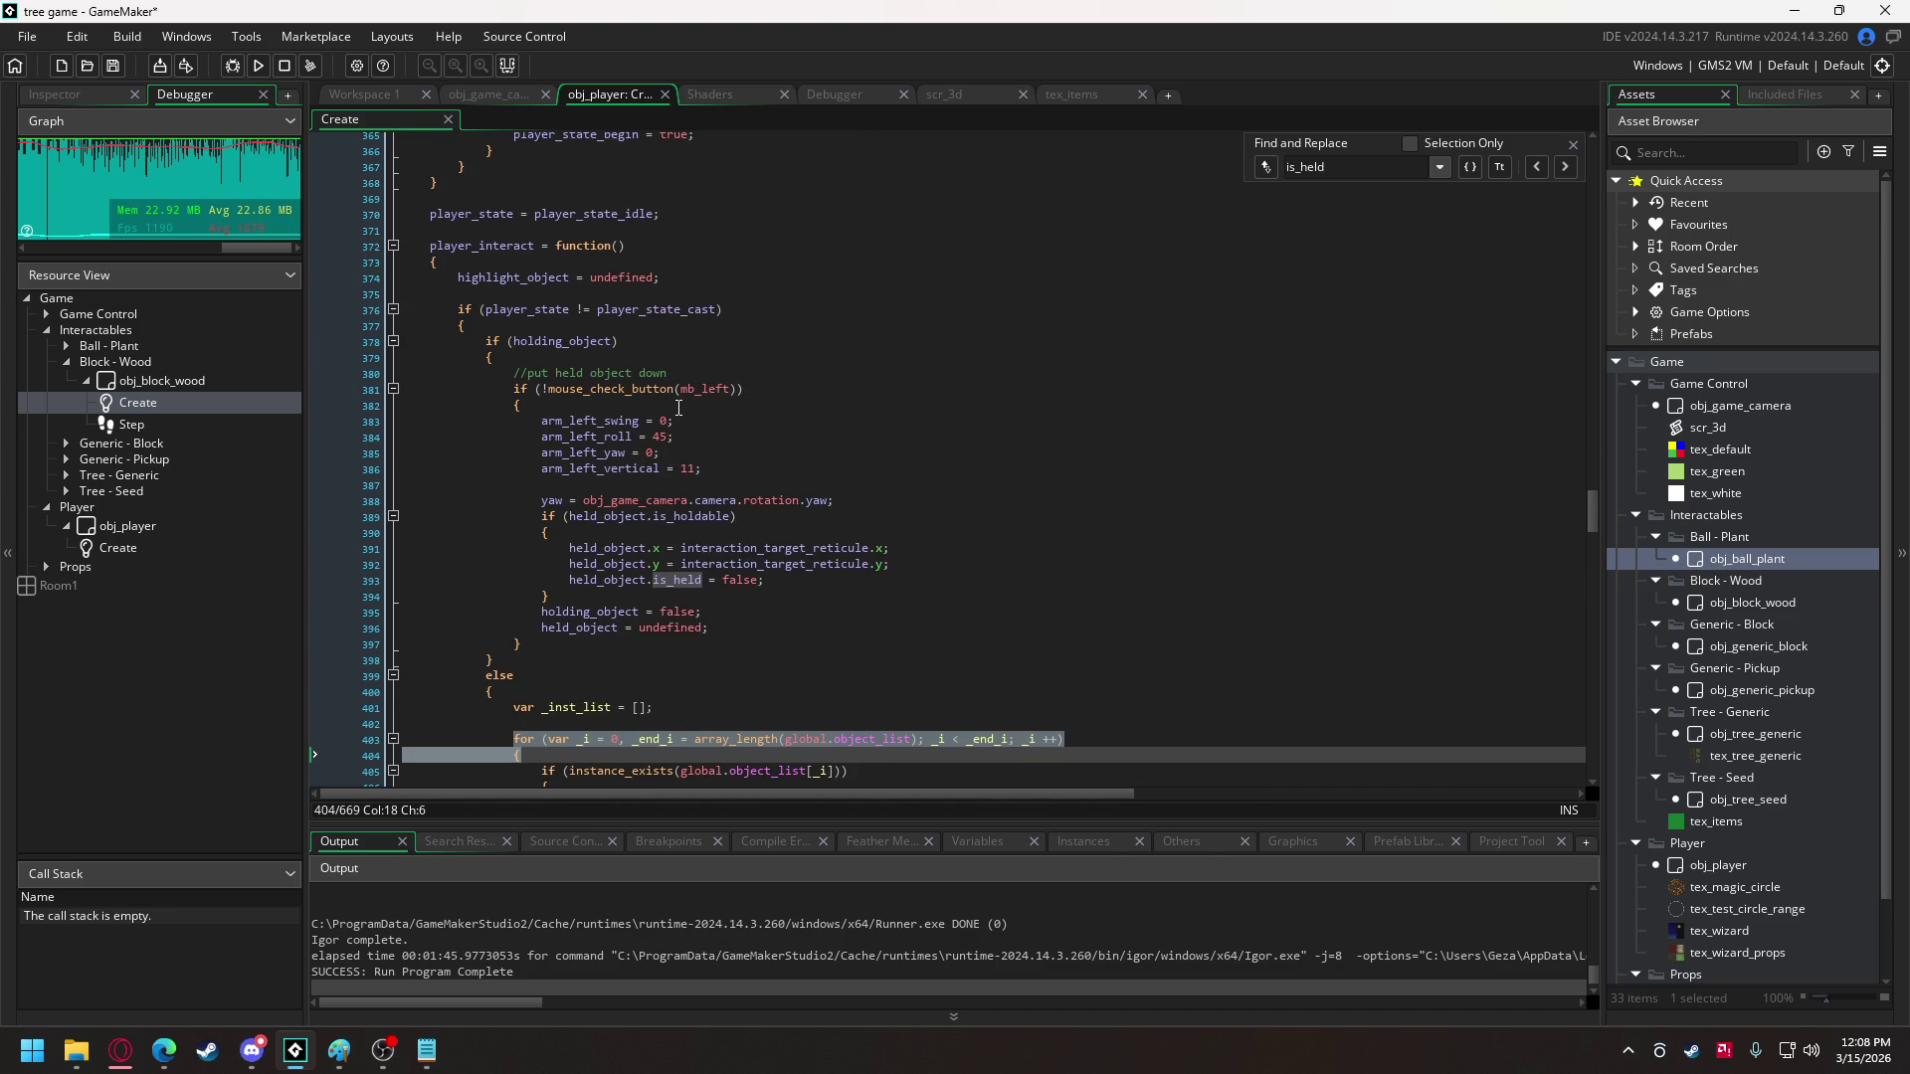
pyautogui.scroll(-8, 731, 438)
pyautogui.scroll(-13, 727, 427)
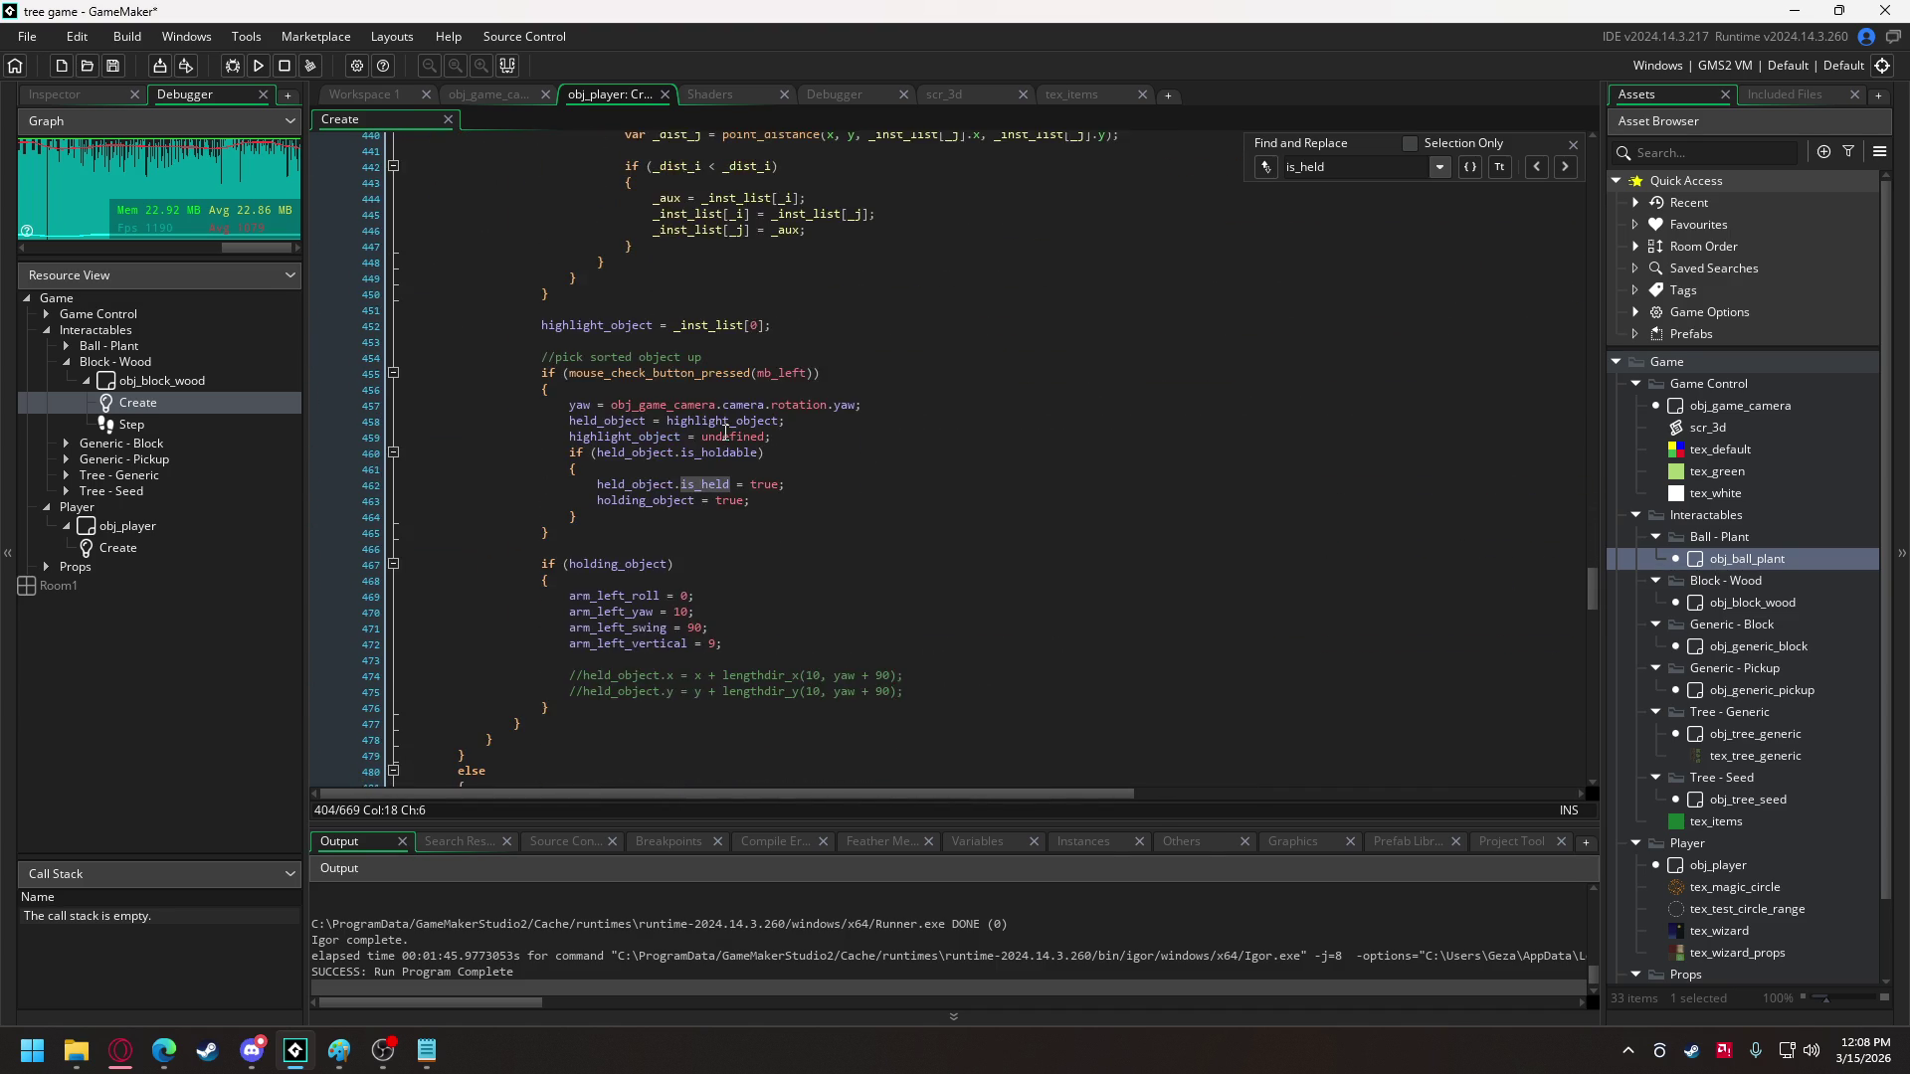
pyautogui.scroll(-8, 725, 436)
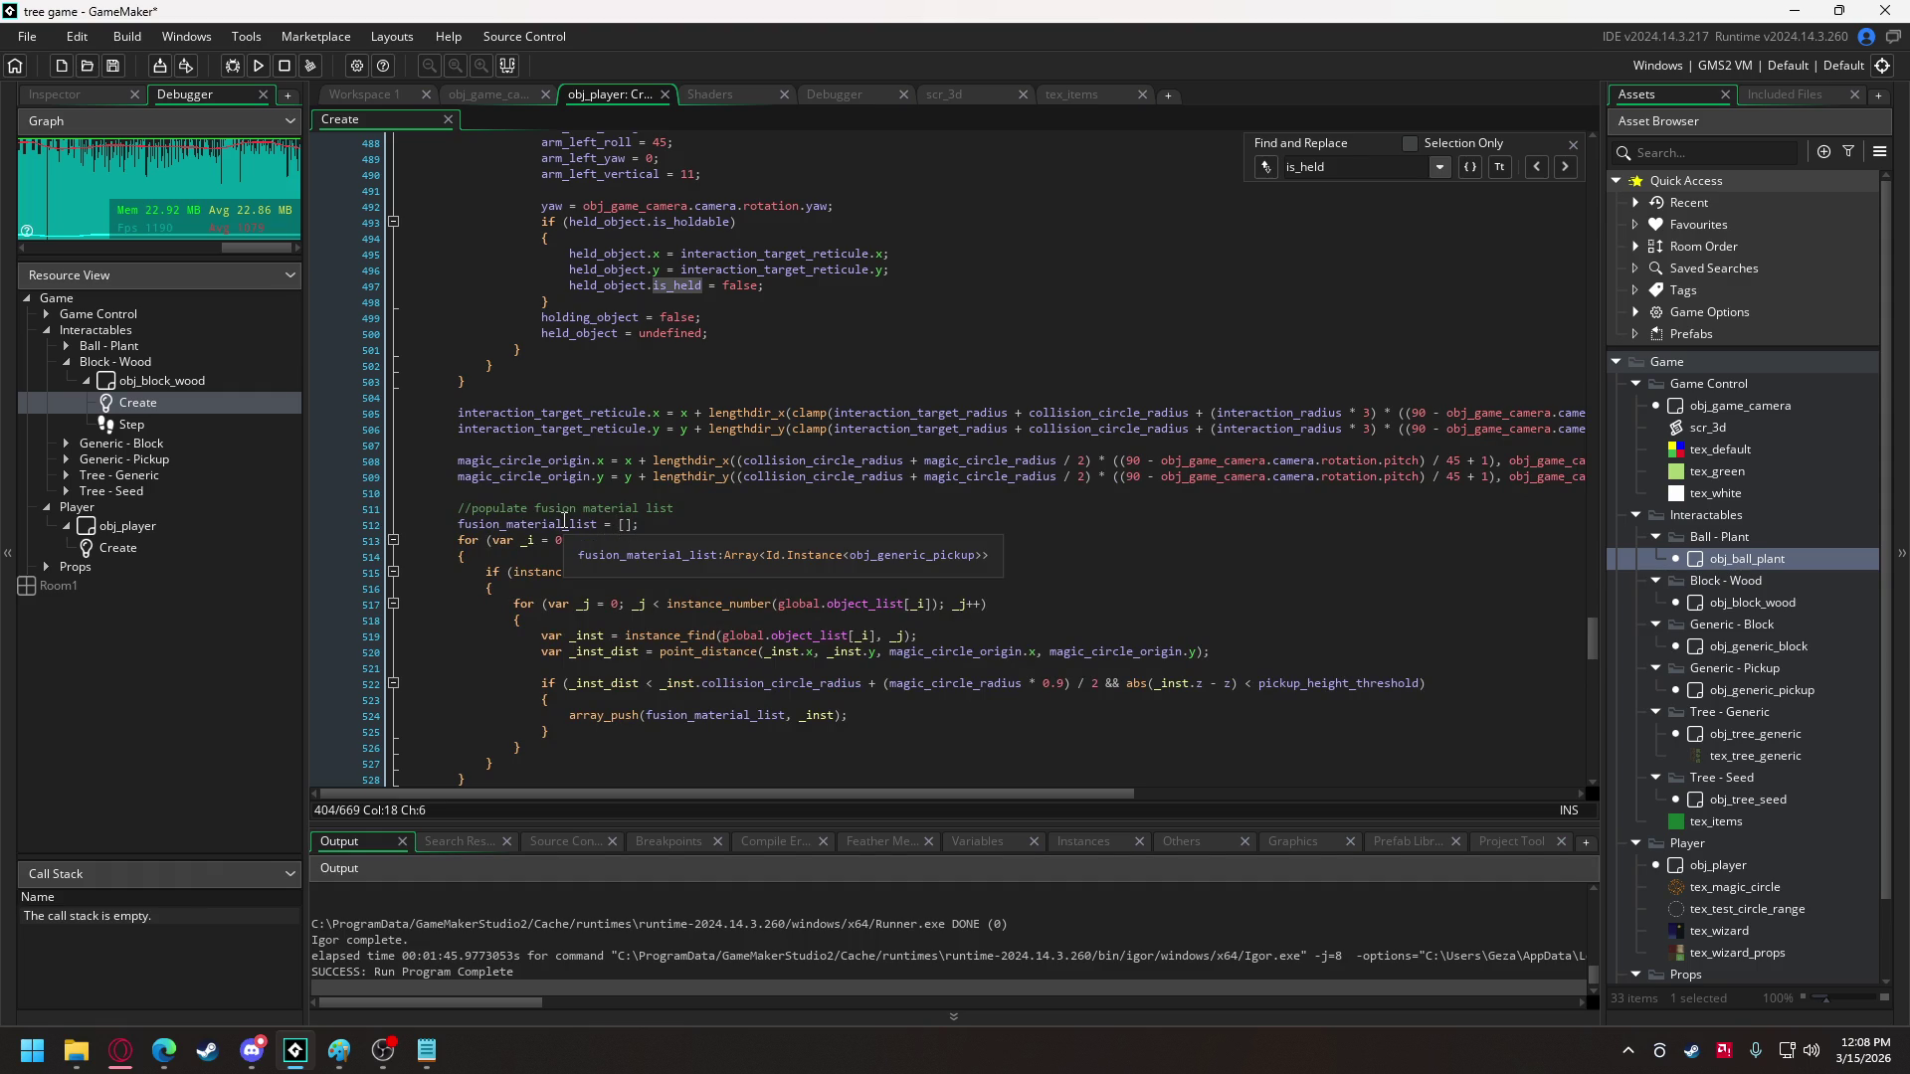
pyautogui.click(571, 683)
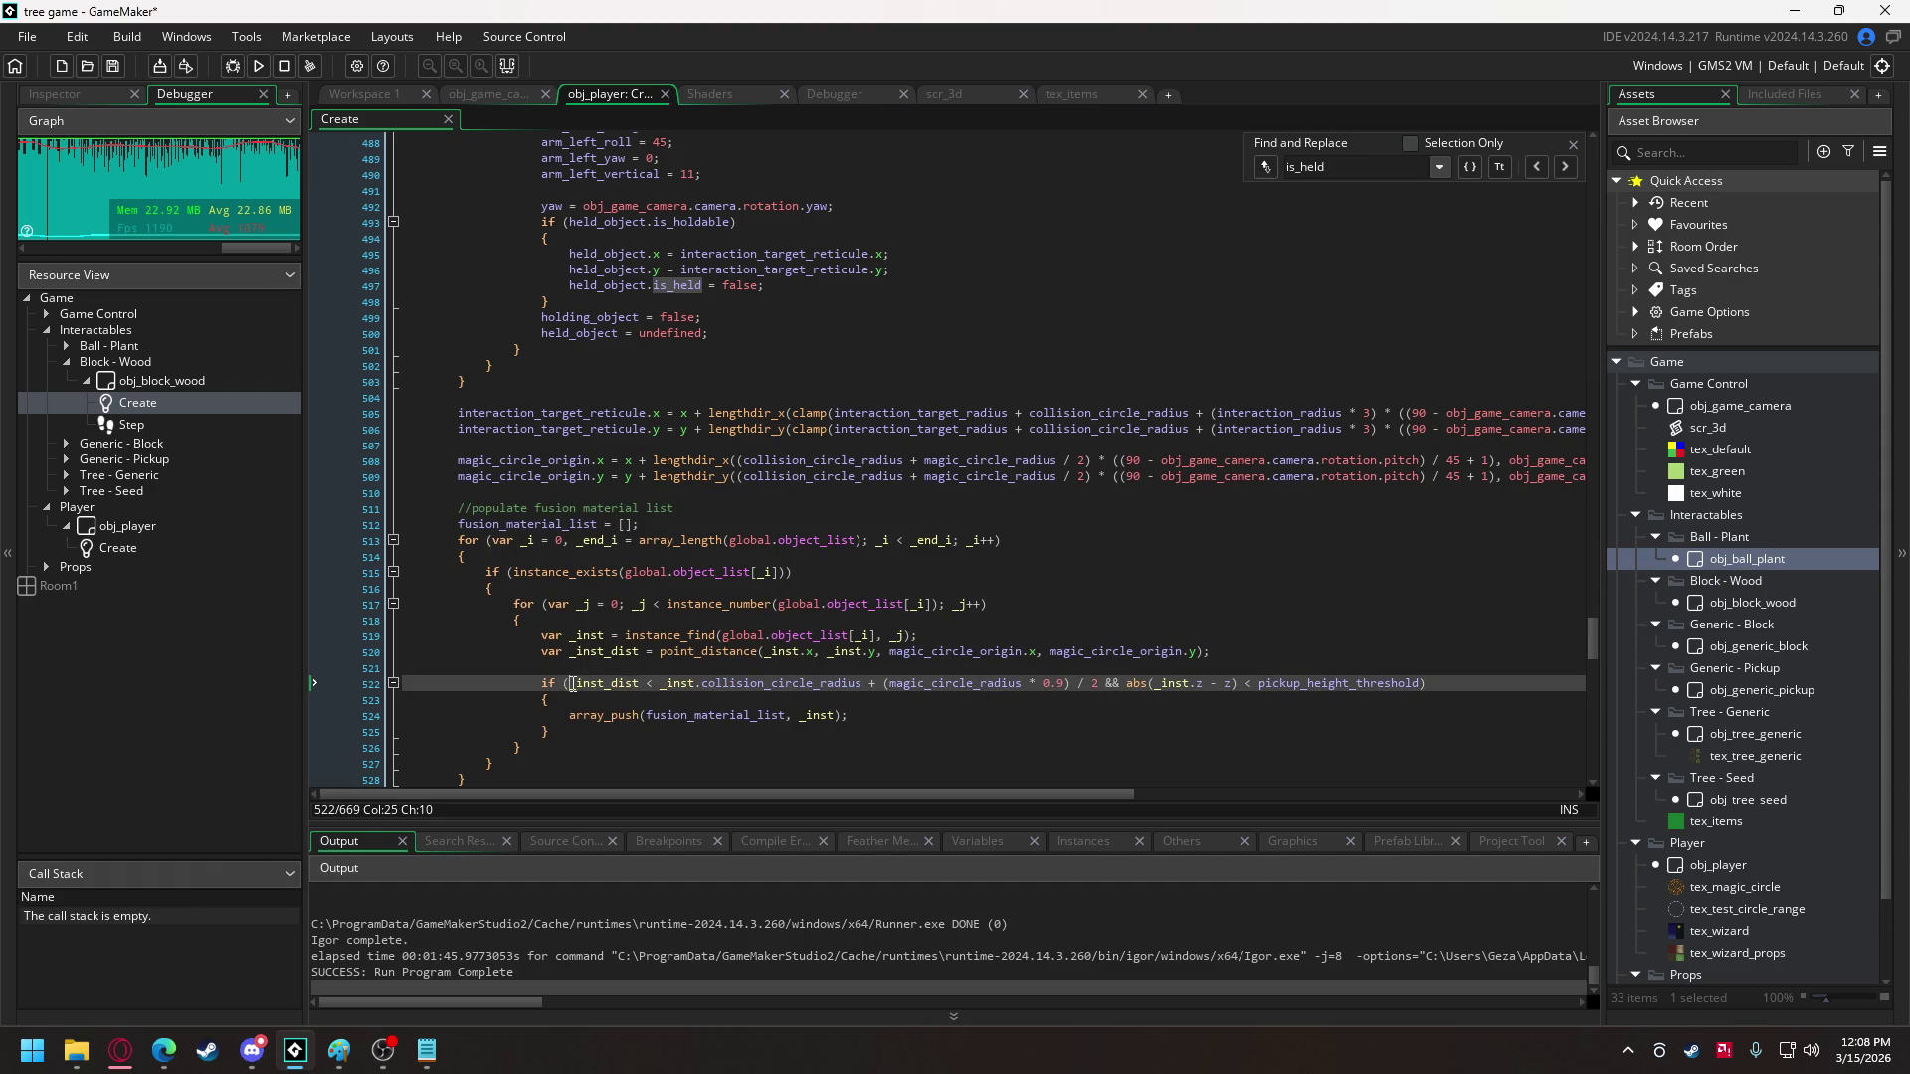
pyautogui.write('_inst.')
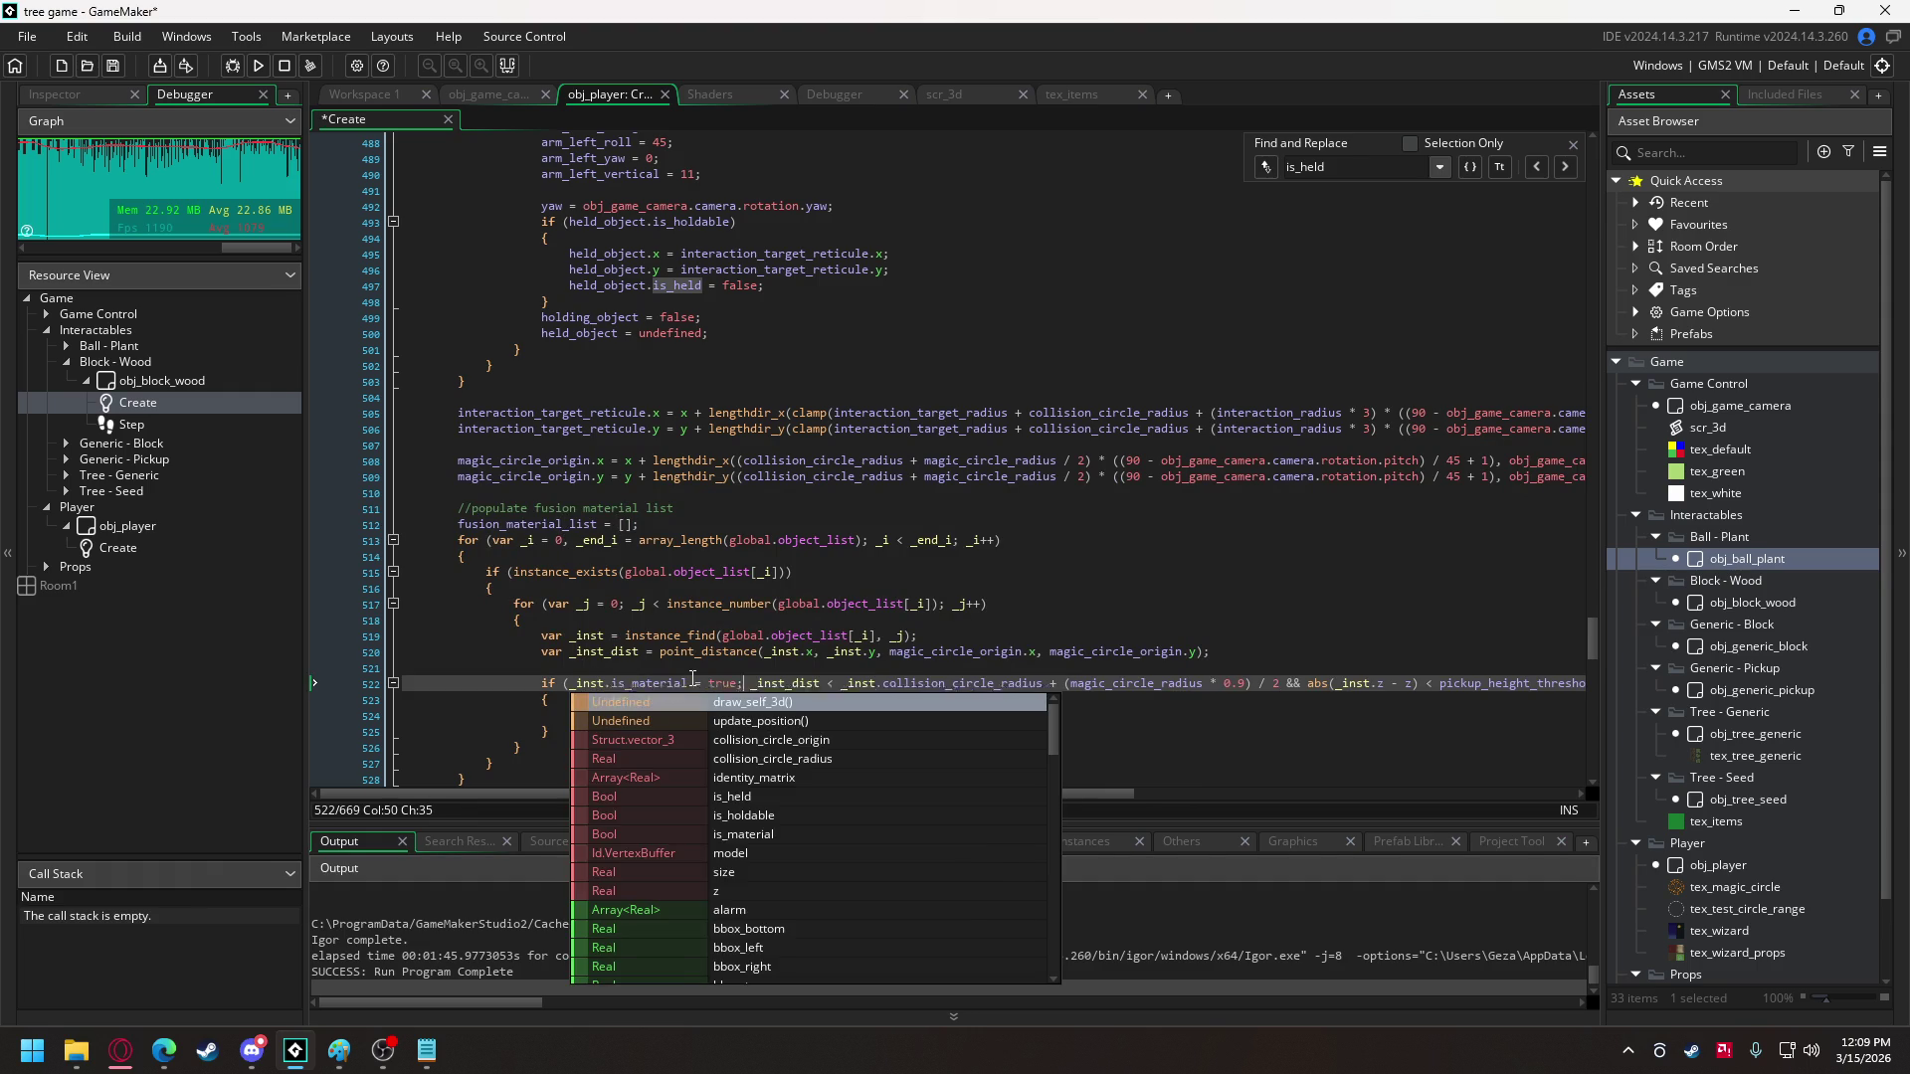
pyautogui.write('is_material')
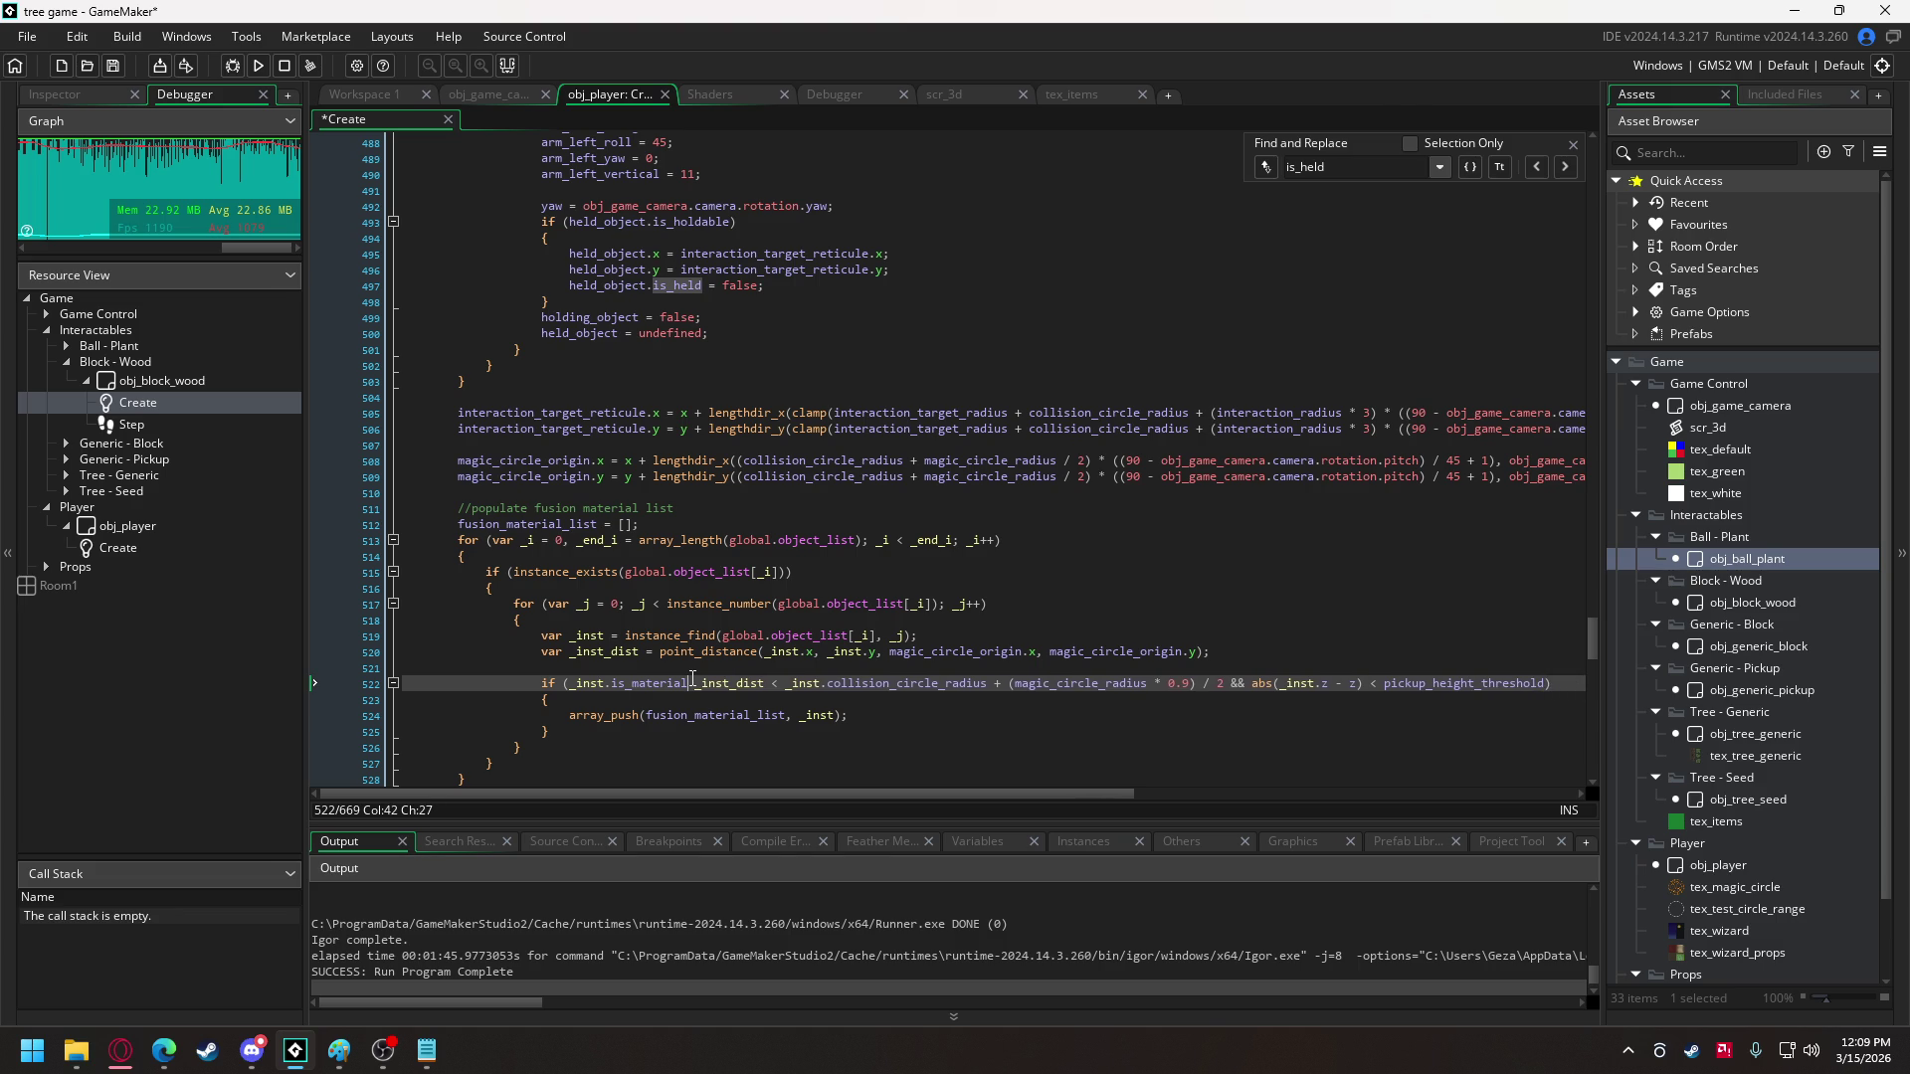
pyautogui.write(' &&')
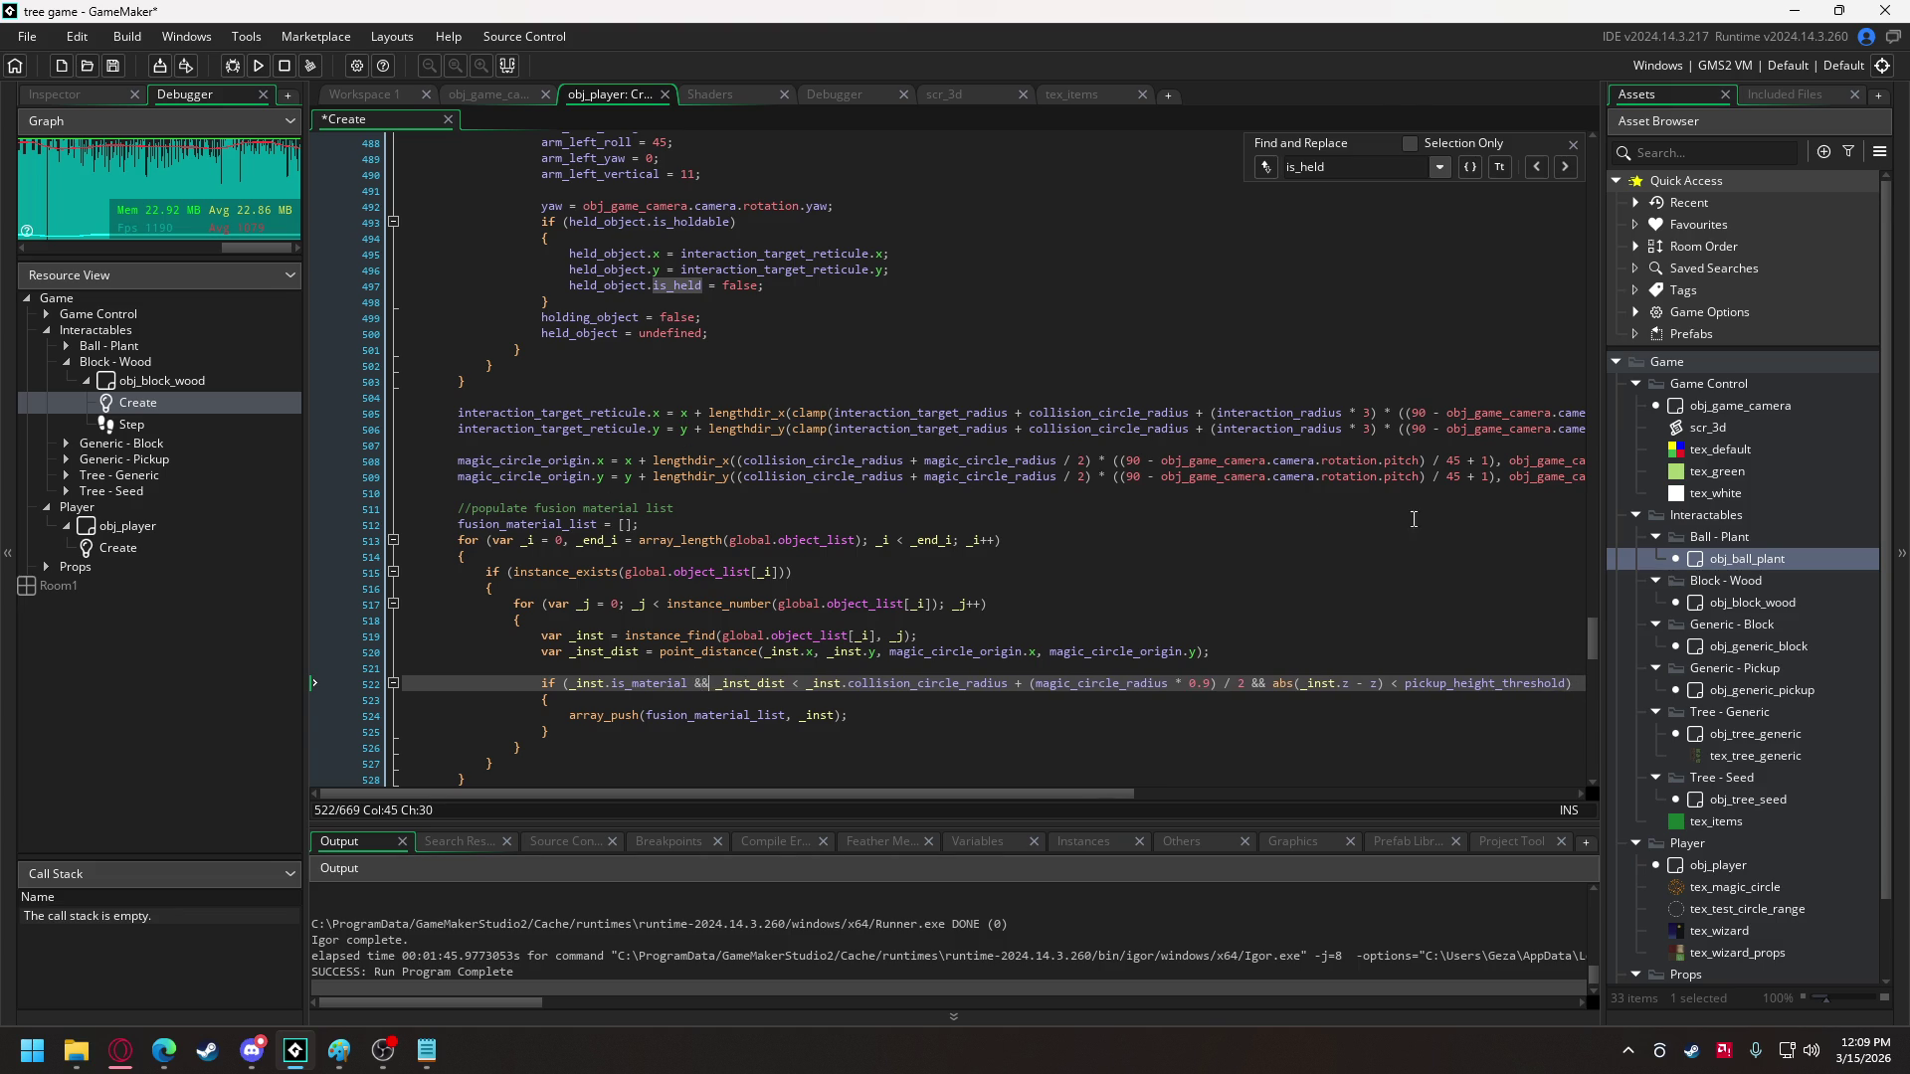
pyautogui.moveTo(1592, 636)
pyautogui.mouseDown()
pyautogui.moveTo(1591, 169)
pyautogui.moveTo(1593, 227)
pyautogui.moveTo(1602, 194)
pyautogui.mouseUp()
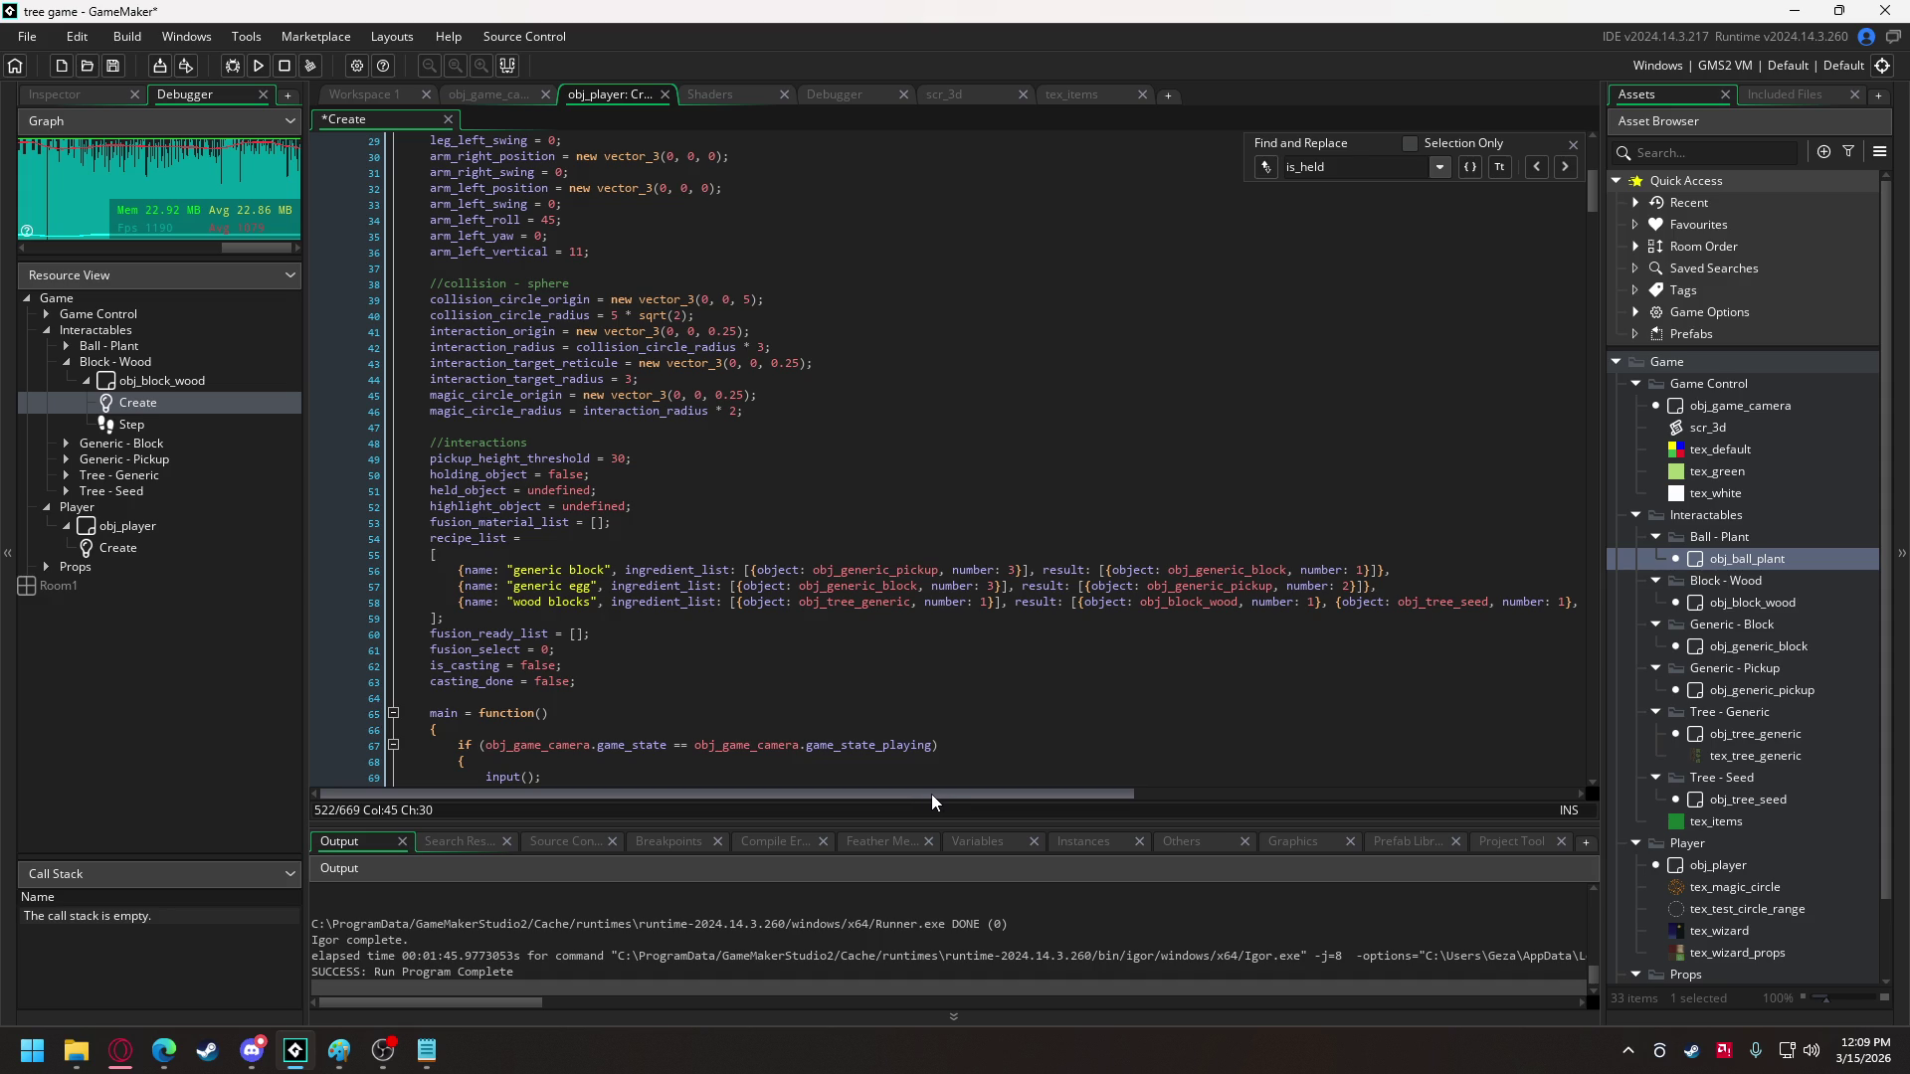
# - Rename the third recipe from 'wood blocks' to 'chop tree', fixing the 'chp' typo
pyautogui.moveTo(928, 802); pyautogui.dragTo(1142, 802)
pyautogui.click(1524, 602)
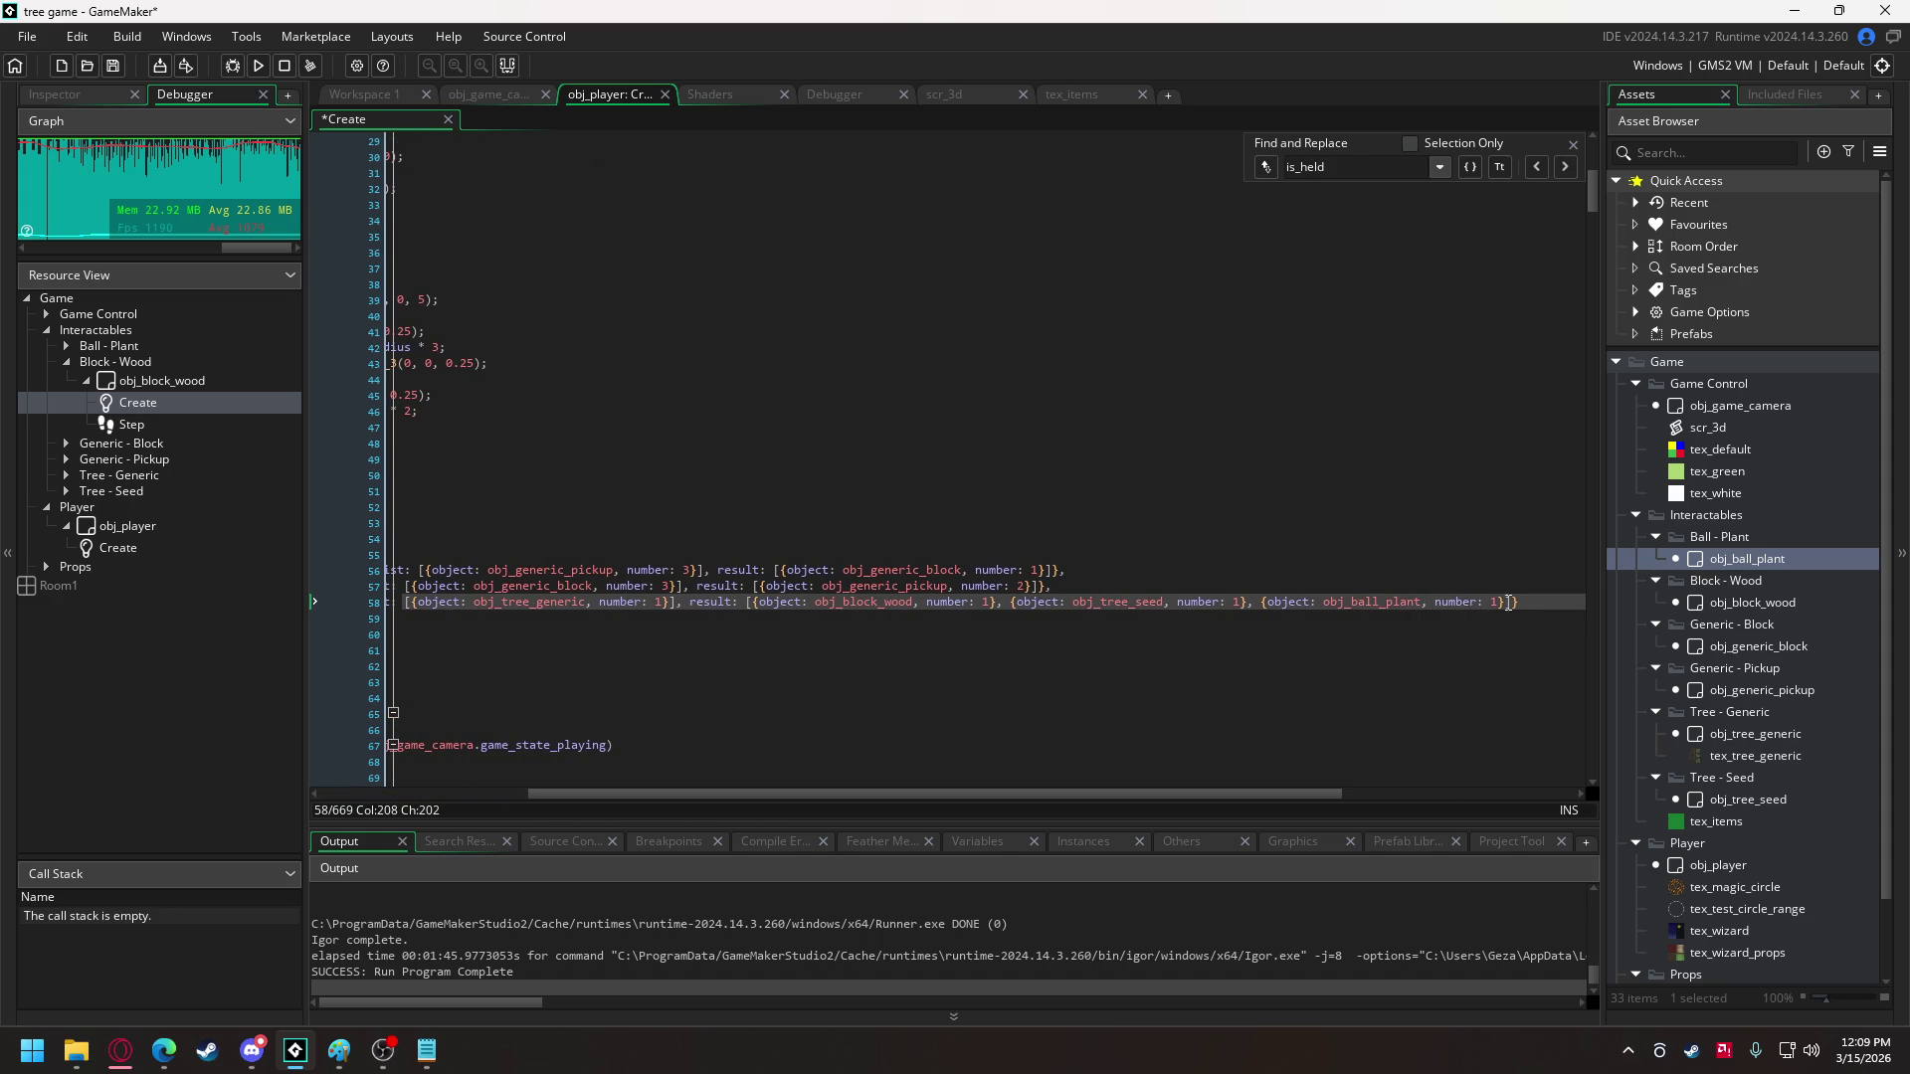
pyautogui.moveTo(1071, 572); pyautogui.dragTo(459, 573)
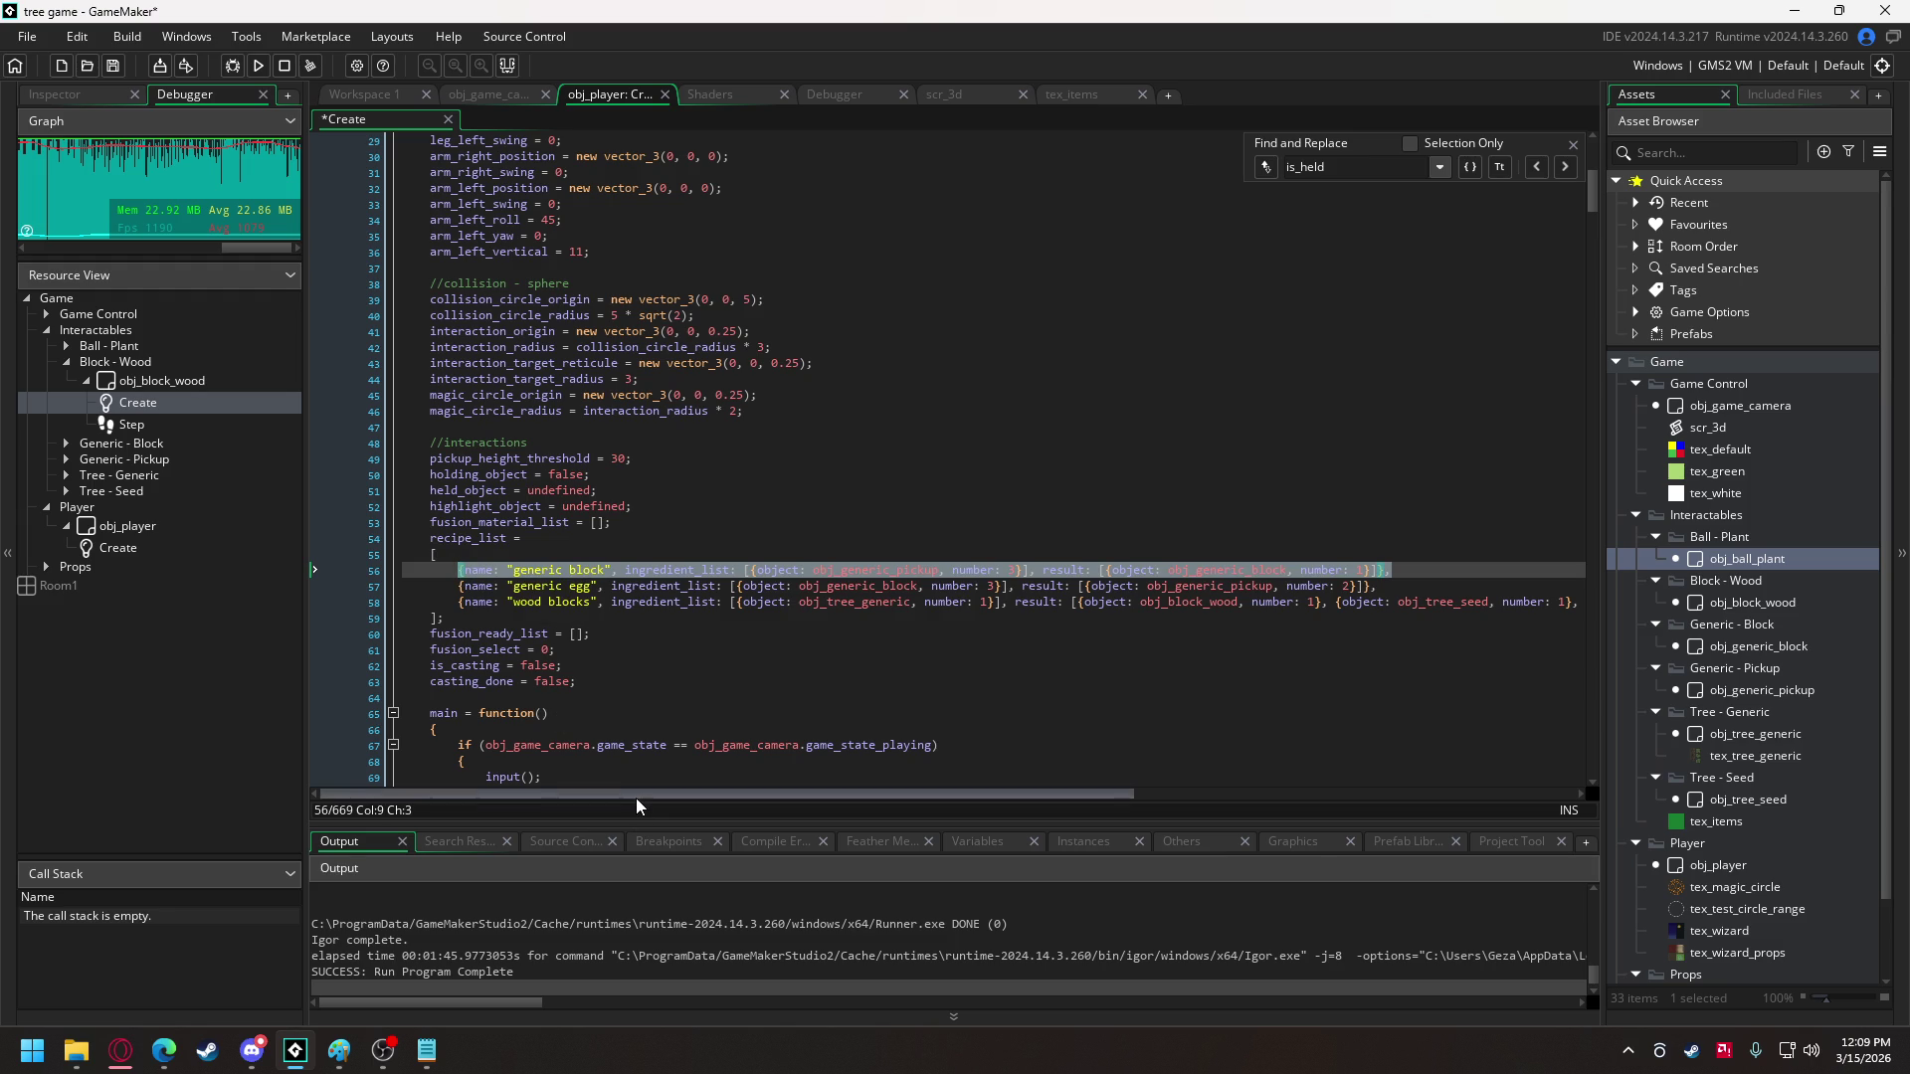
pyautogui.doubleClick(527, 587)
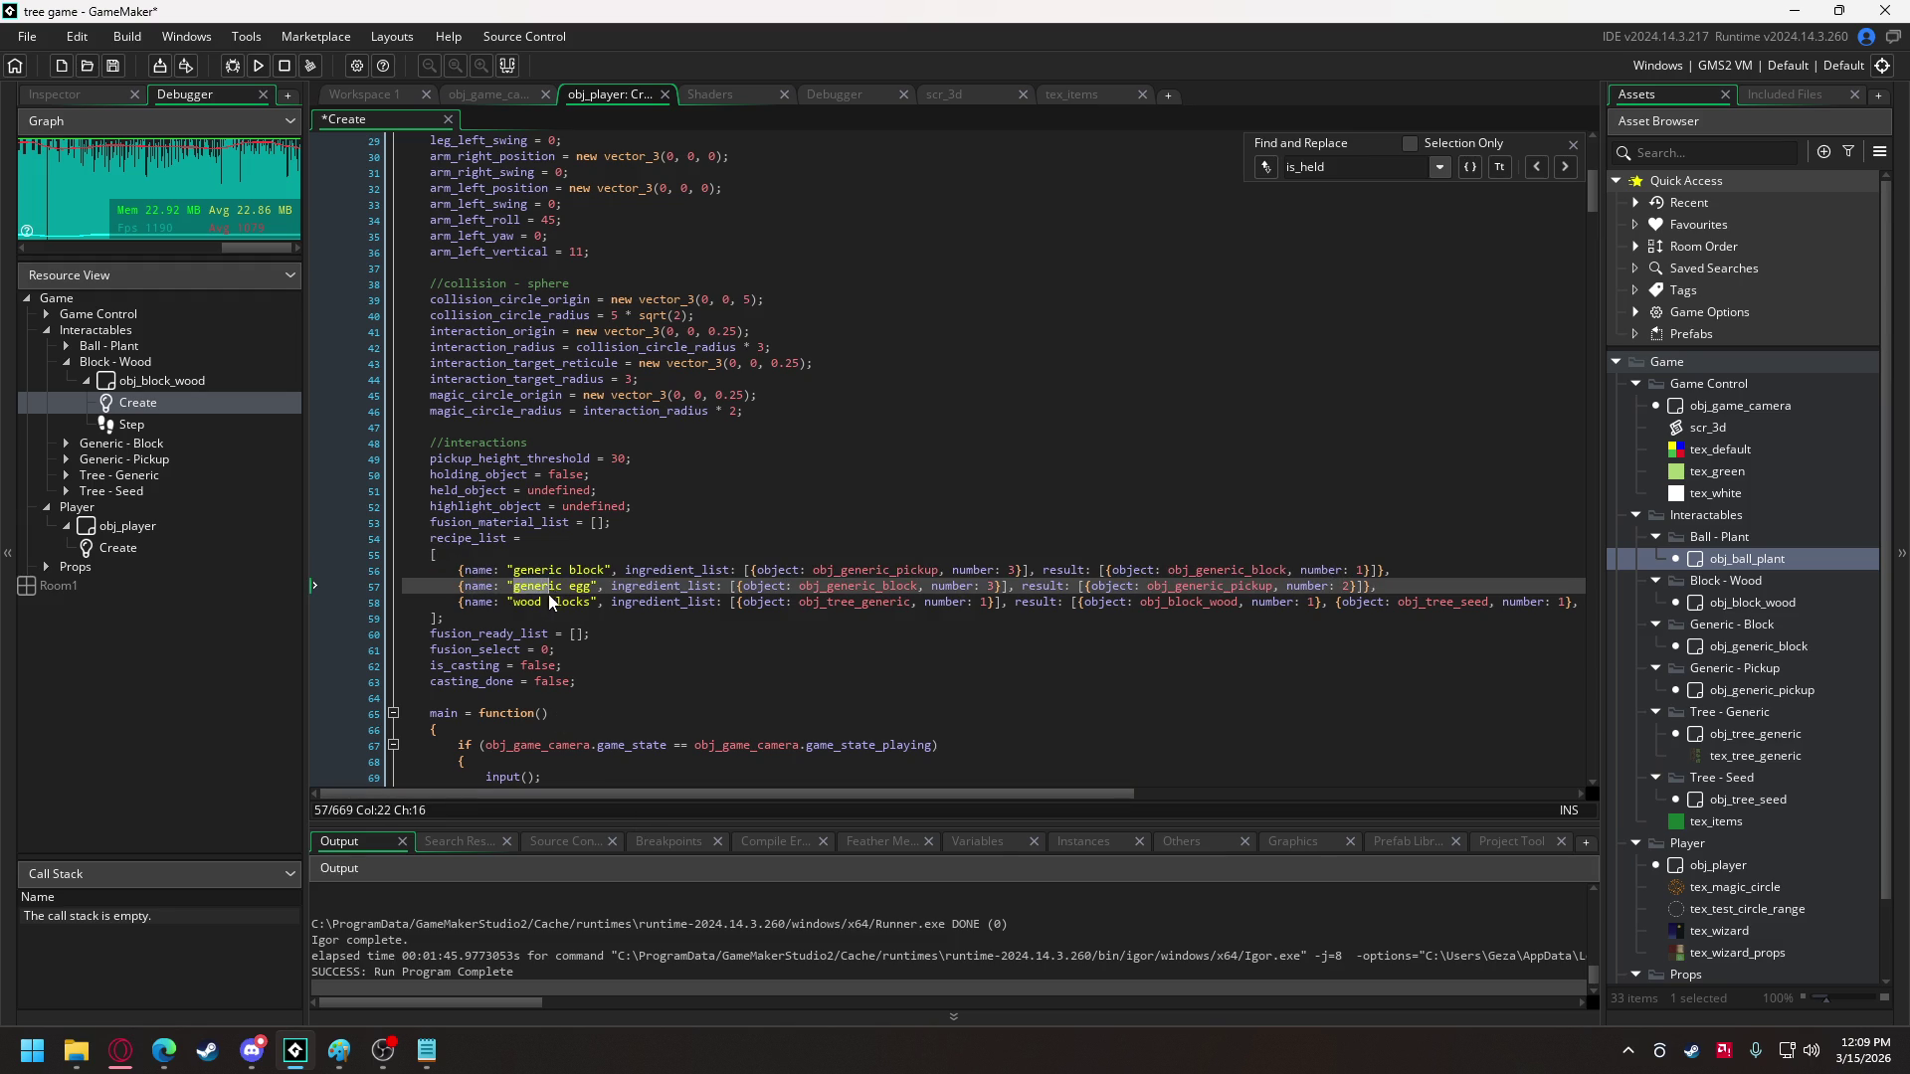
pyautogui.moveTo(517, 604); pyautogui.dragTo(597, 608)
pyautogui.write('chp tree')
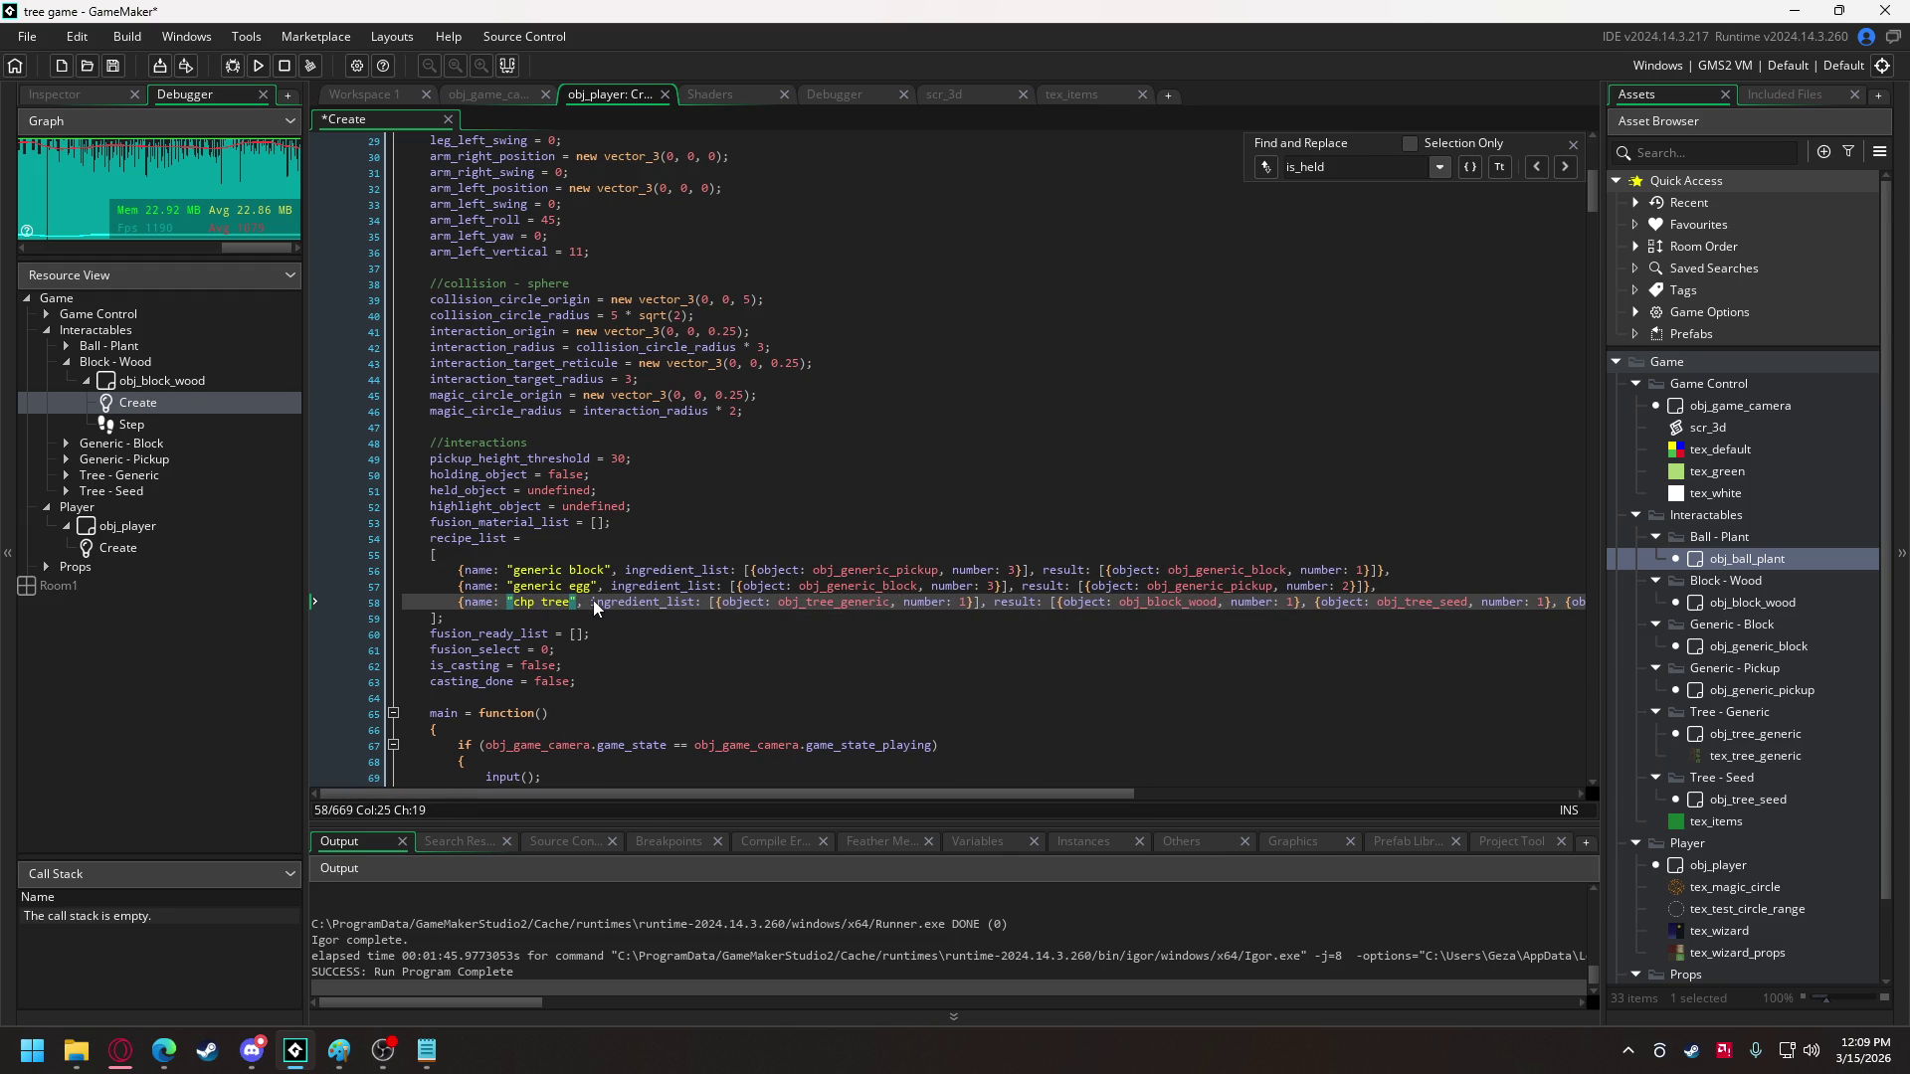
pyautogui.click(529, 603)
pyautogui.write('o')
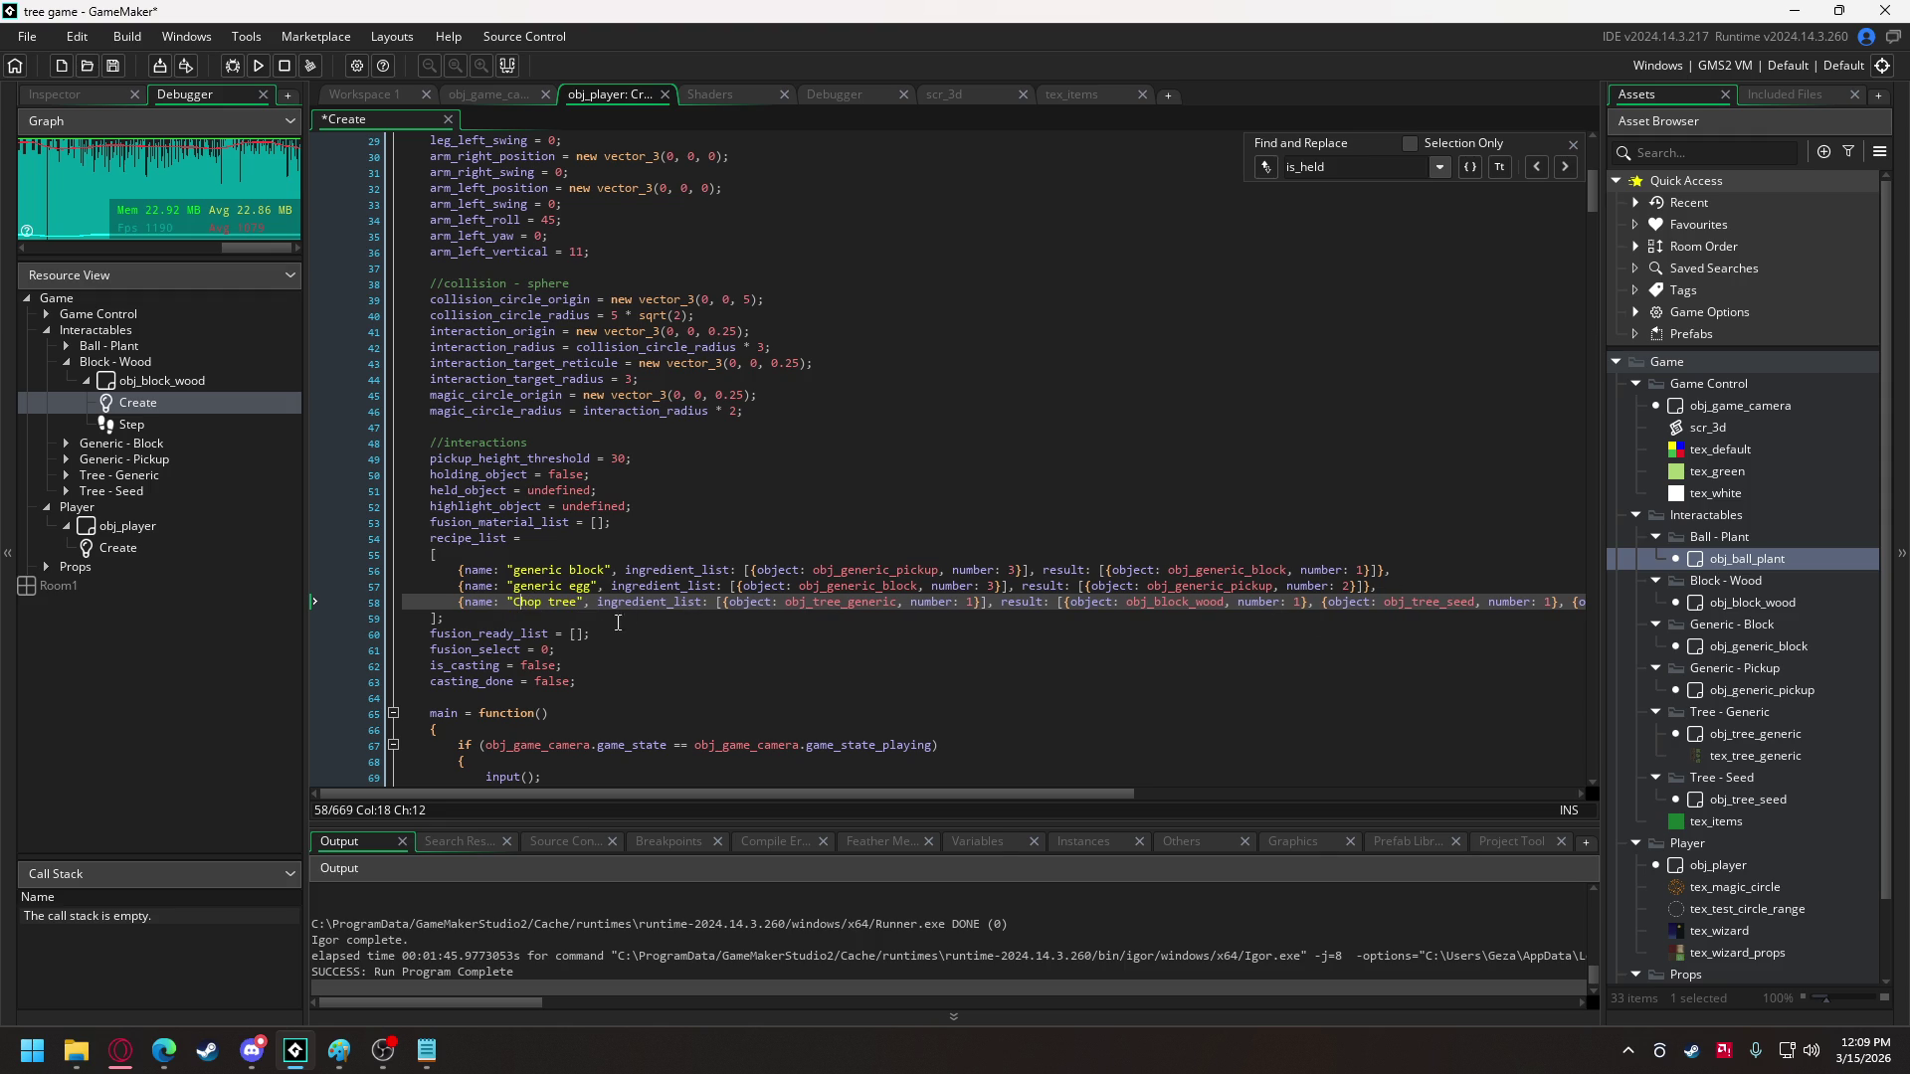
pyautogui.click(425, 616)
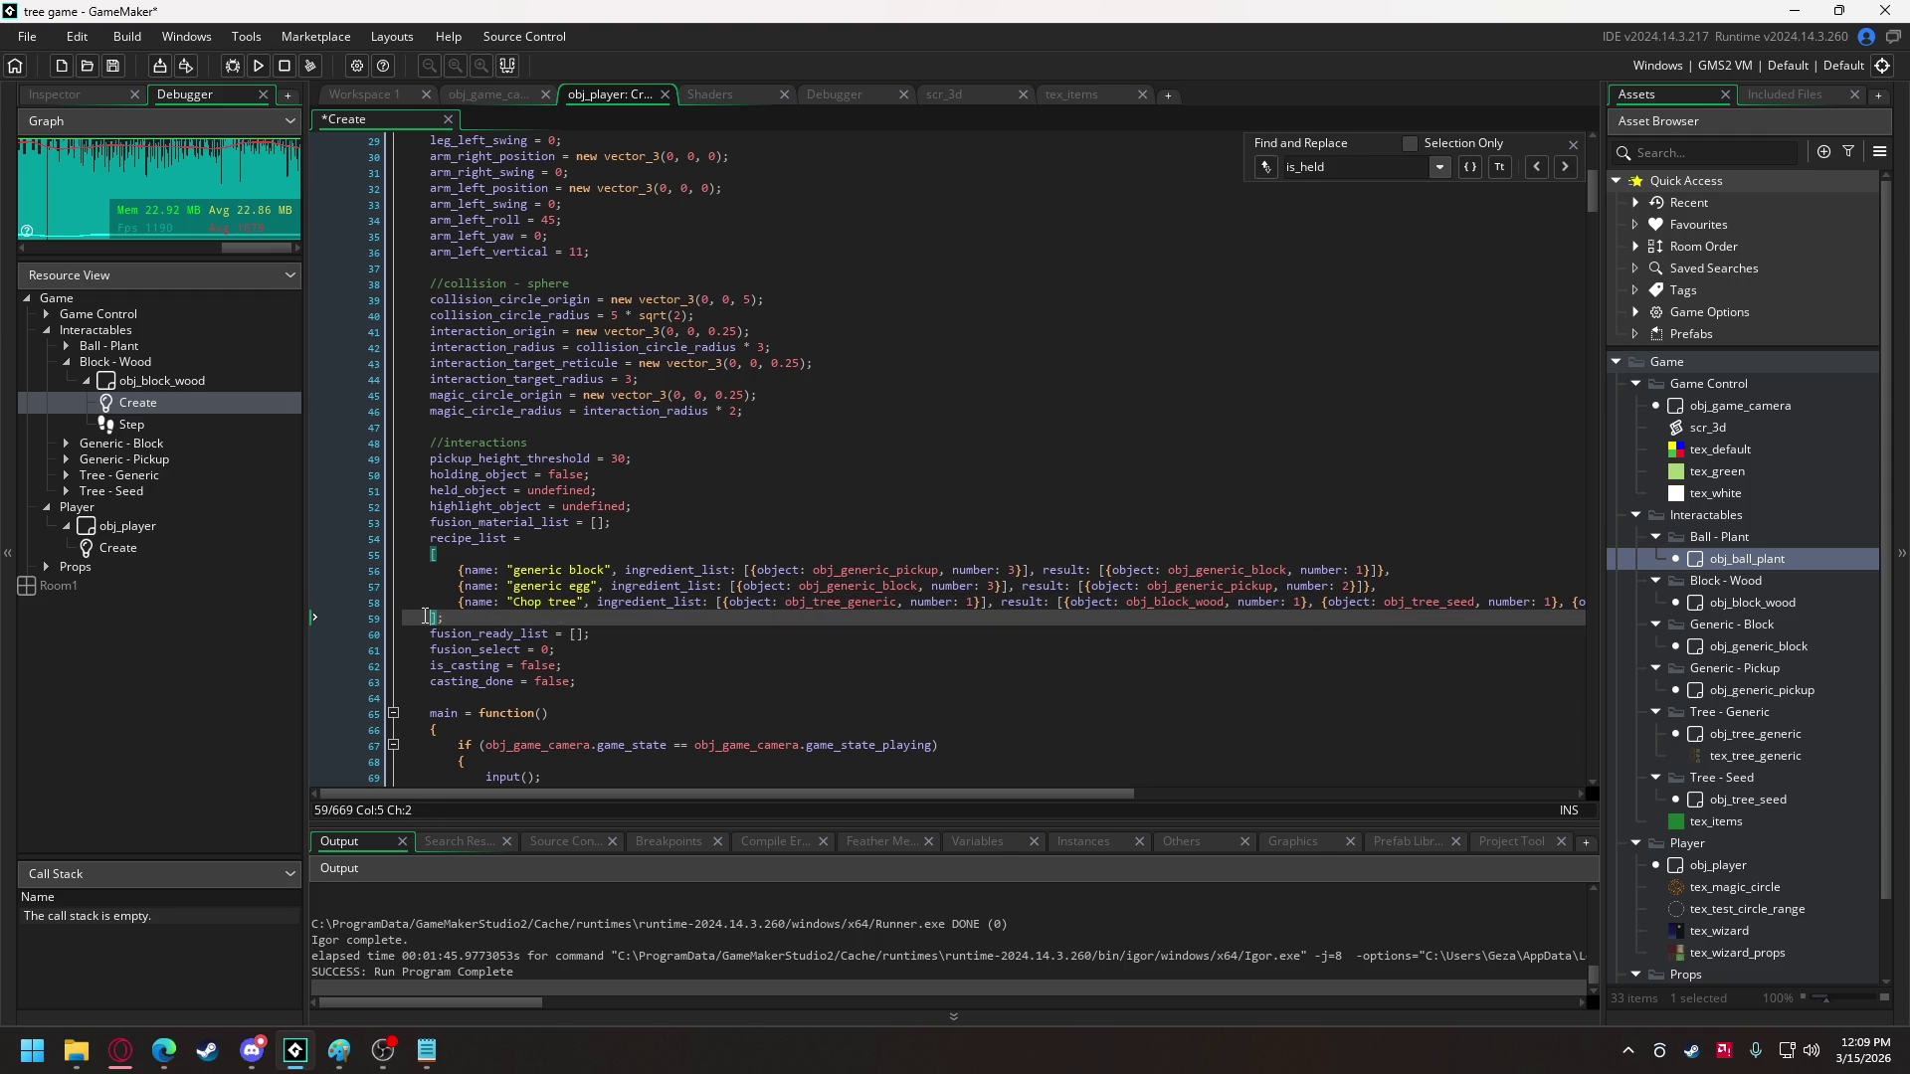
# - Paste a copy of the generic block recipe at the end of recipe_list and name it 'Grow Tree'
pyautogui.write('{name: "generic block", ingredient_list: [{object: obj_generic_pickup, number: 3}], result: [{object: obj_generic_block, number: 1}]},')
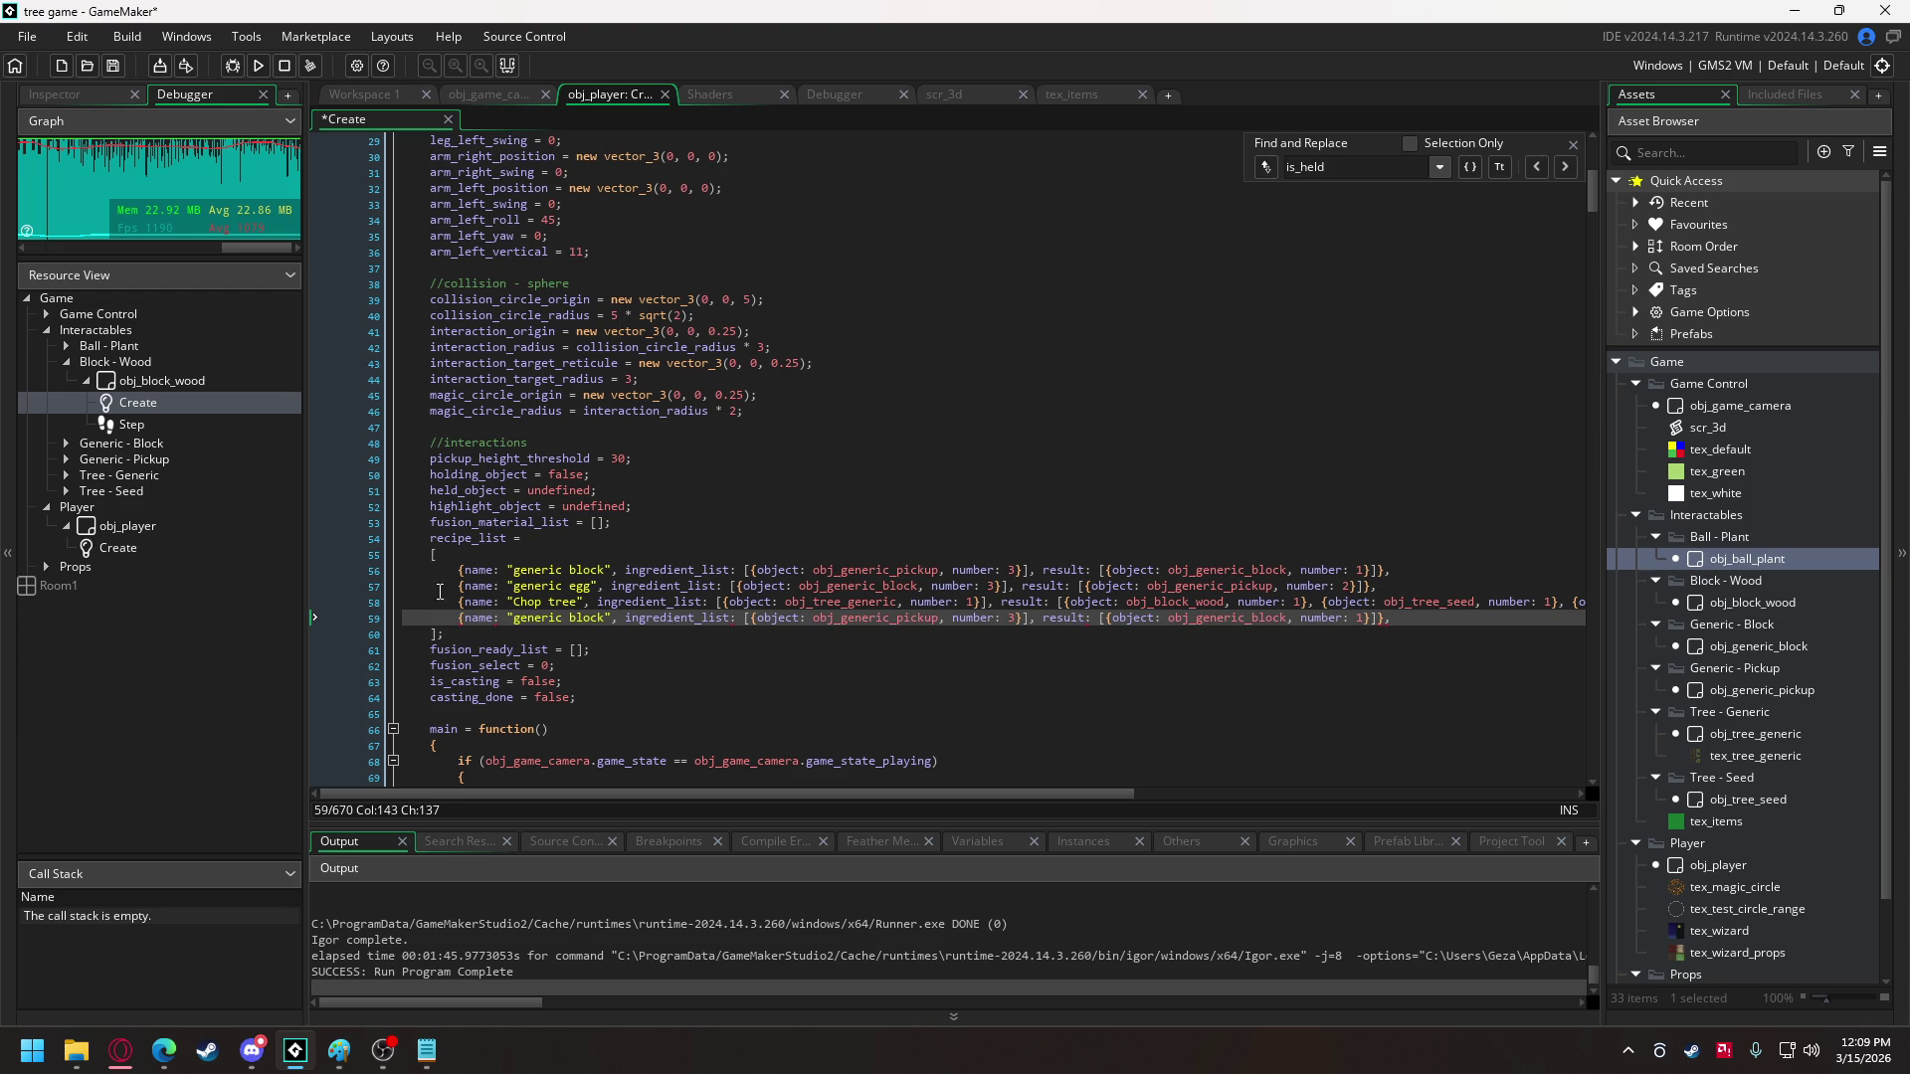
pyautogui.moveTo(513, 623); pyautogui.dragTo(610, 626)
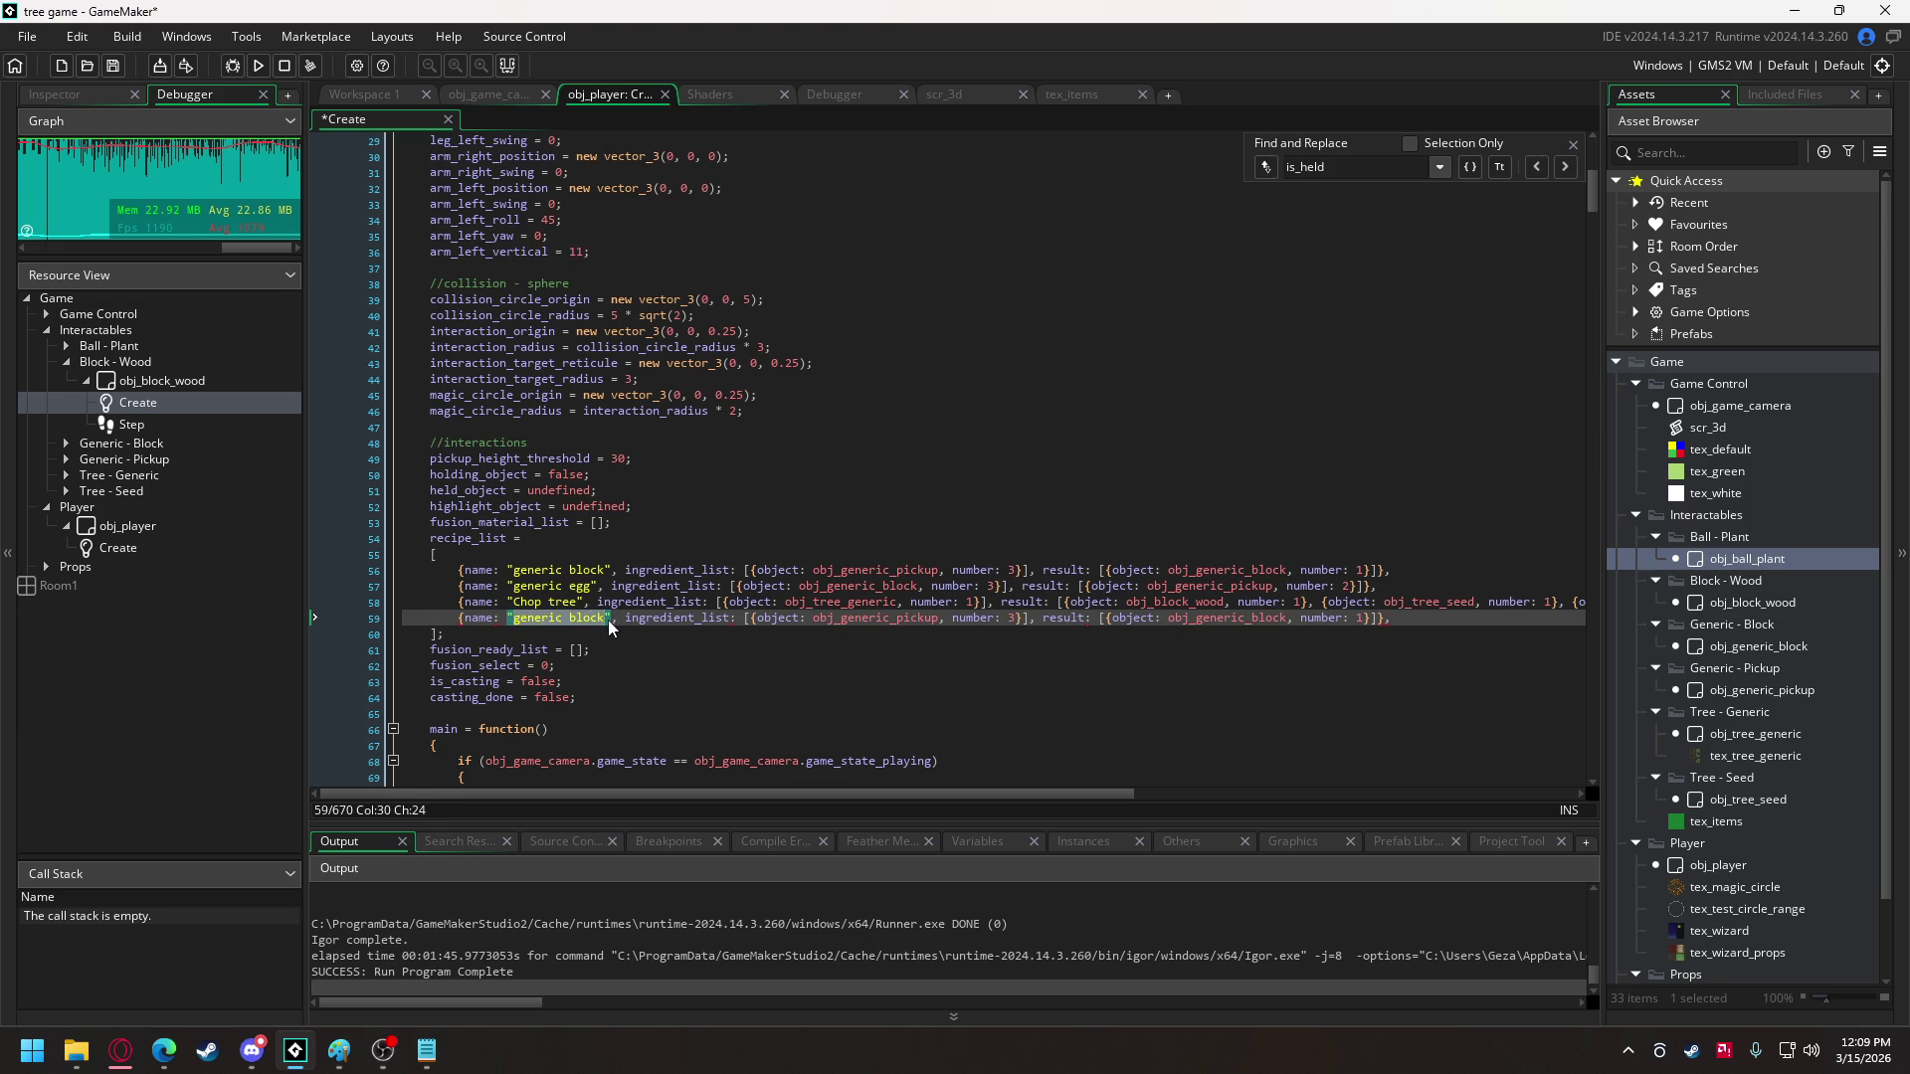
pyautogui.write('Grow Tree')
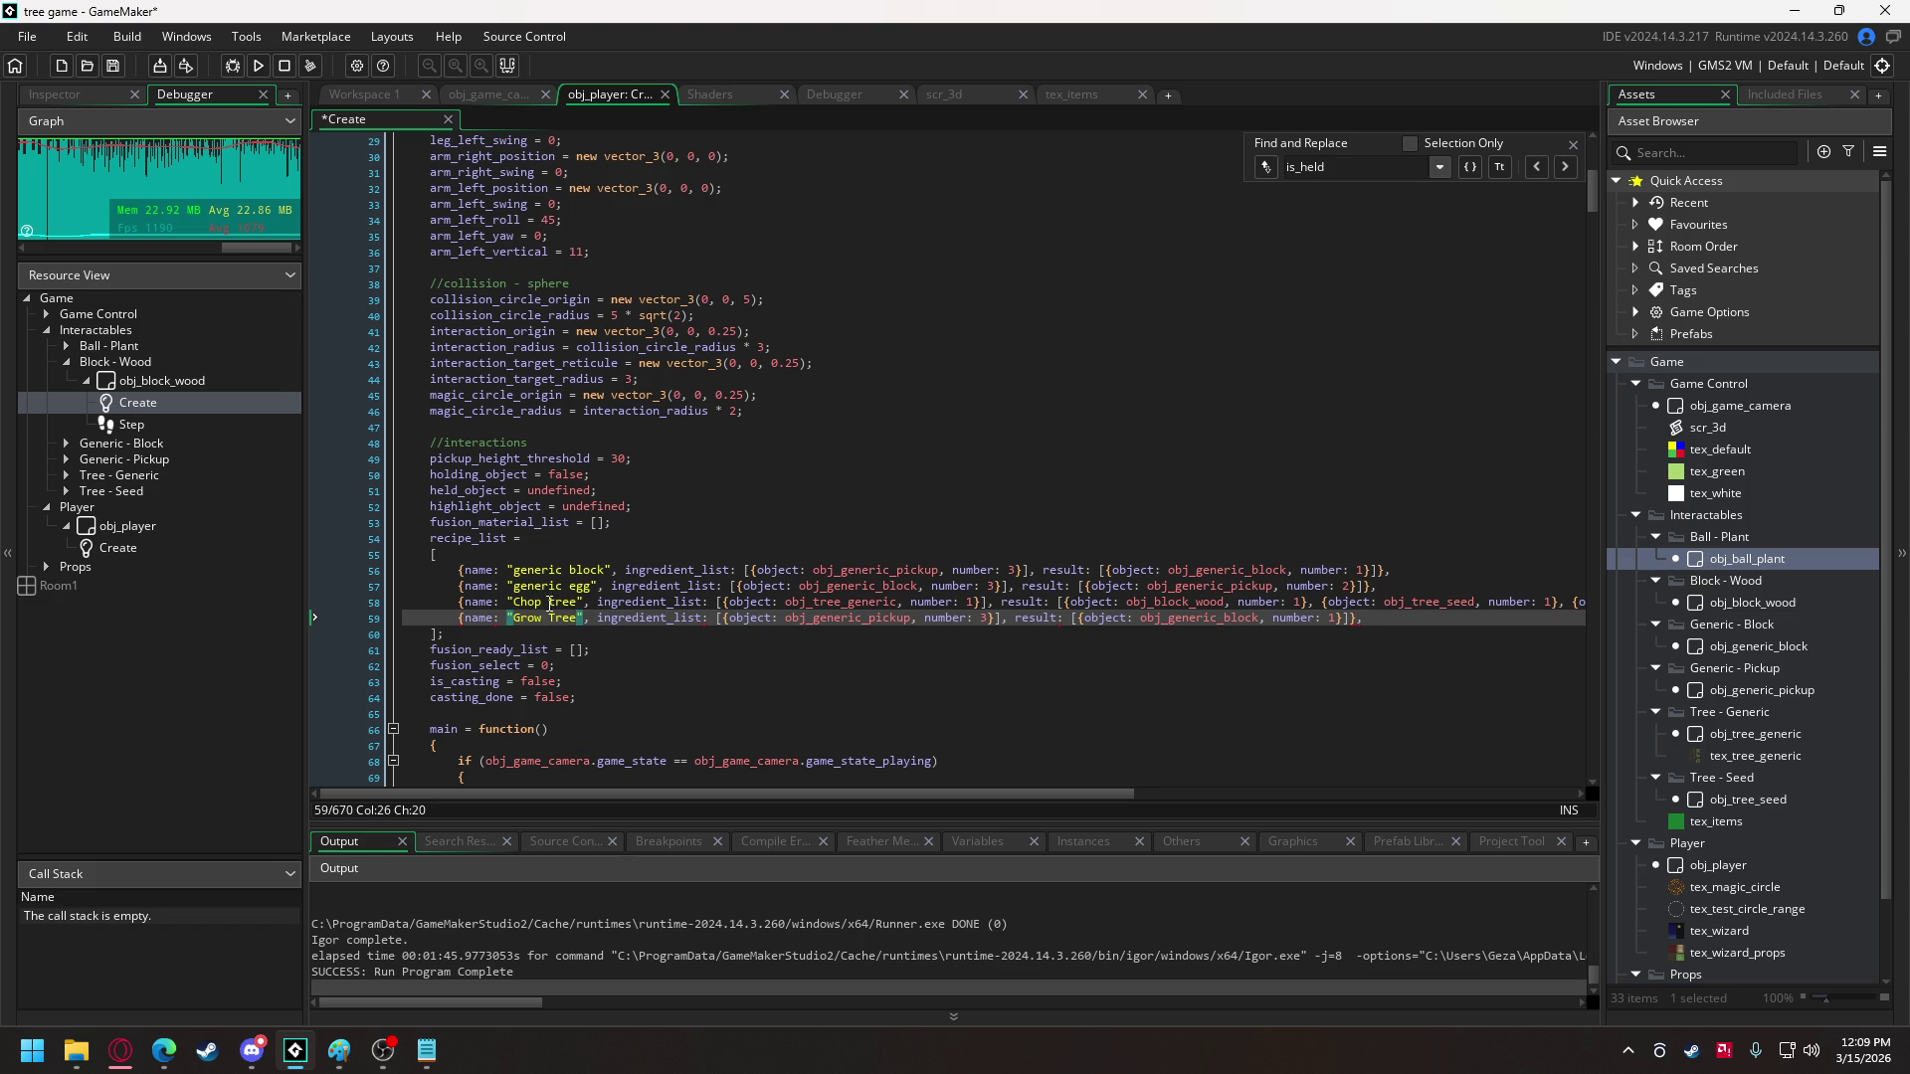
# - Capitalise the recipe name to 'Chop Tree' and add a comma after its line
pyautogui.click(551, 602)
pyautogui.moveTo(553, 602); pyautogui.dragTo(556, 604)
pyautogui.moveTo(759, 794); pyautogui.dragTo(851, 793)
pyautogui.moveTo(1144, 794); pyautogui.dragTo(1343, 794)
pyautogui.click(1403, 600)
pyautogui.write(',')
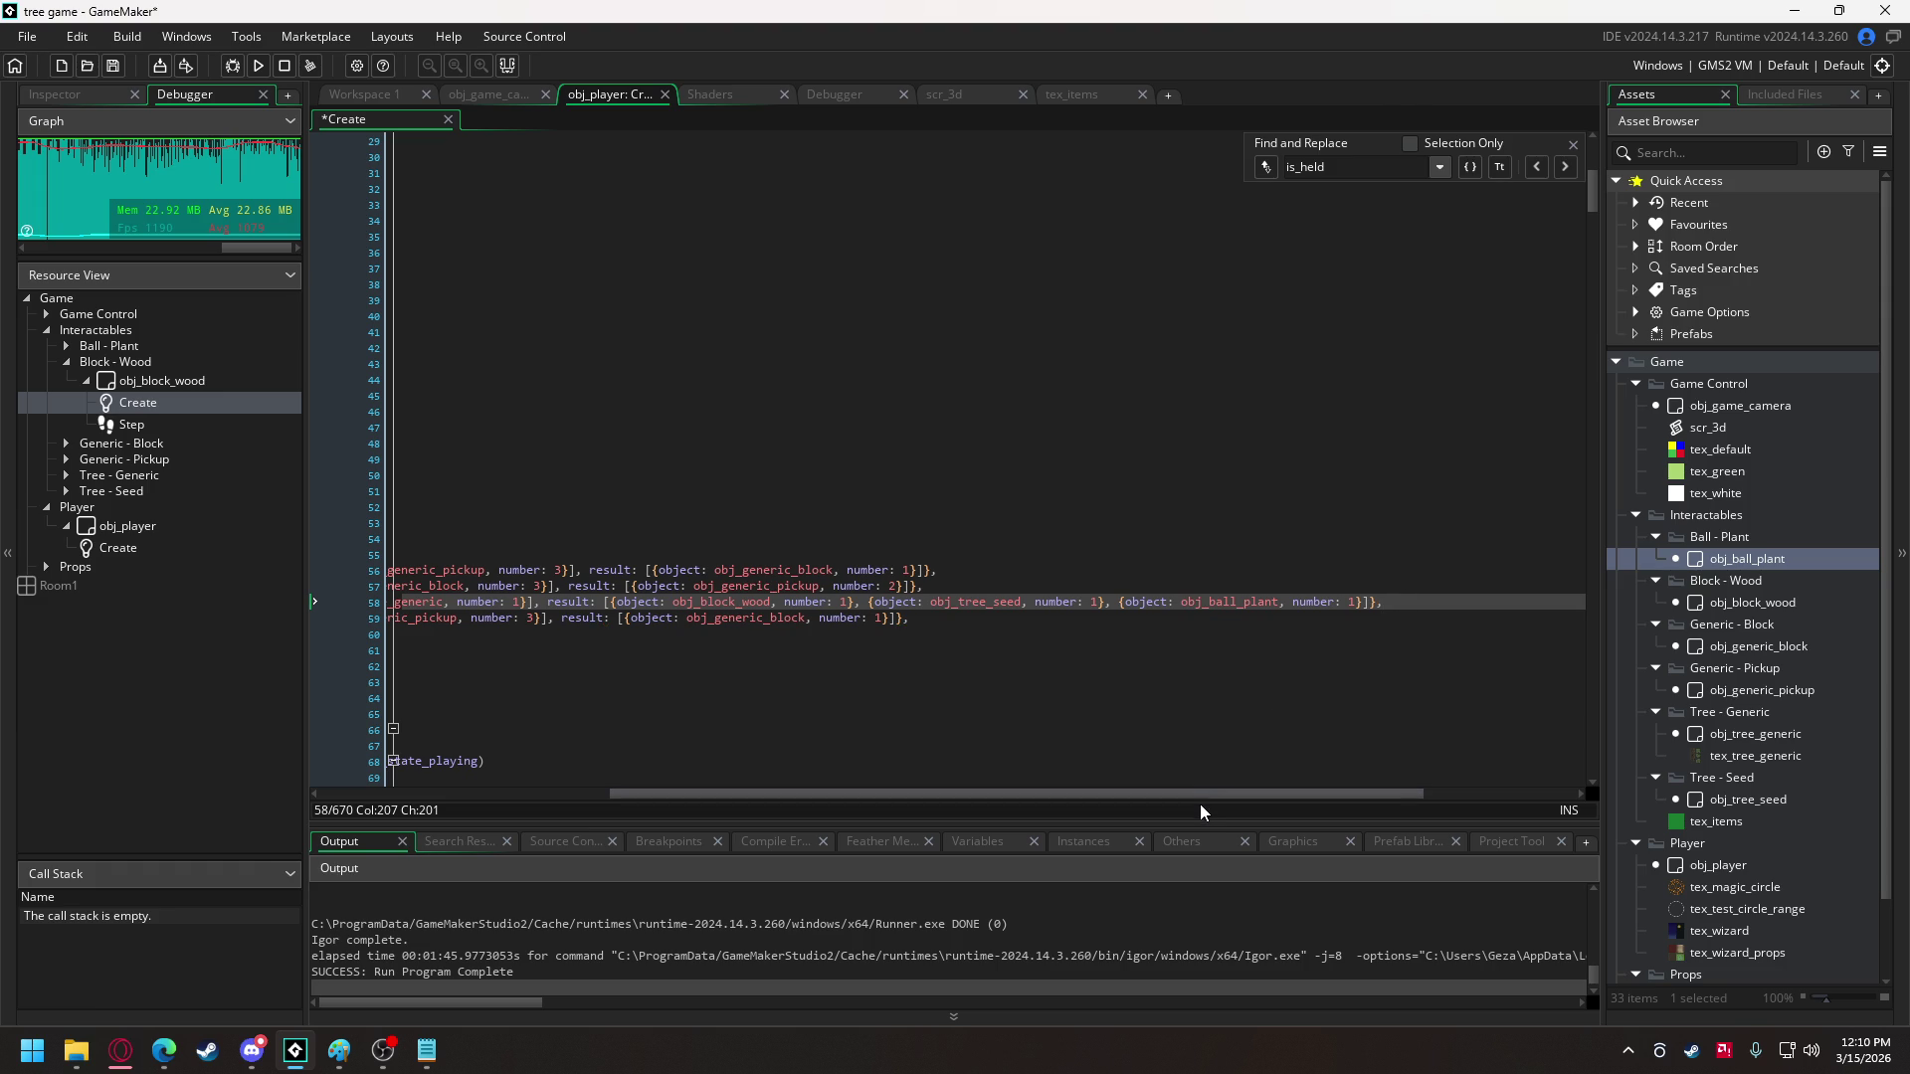
pyautogui.moveTo(1214, 796)
pyautogui.mouseDown()
pyautogui.moveTo(932, 796)
pyautogui.moveTo(870, 754)
pyautogui.mouseUp()
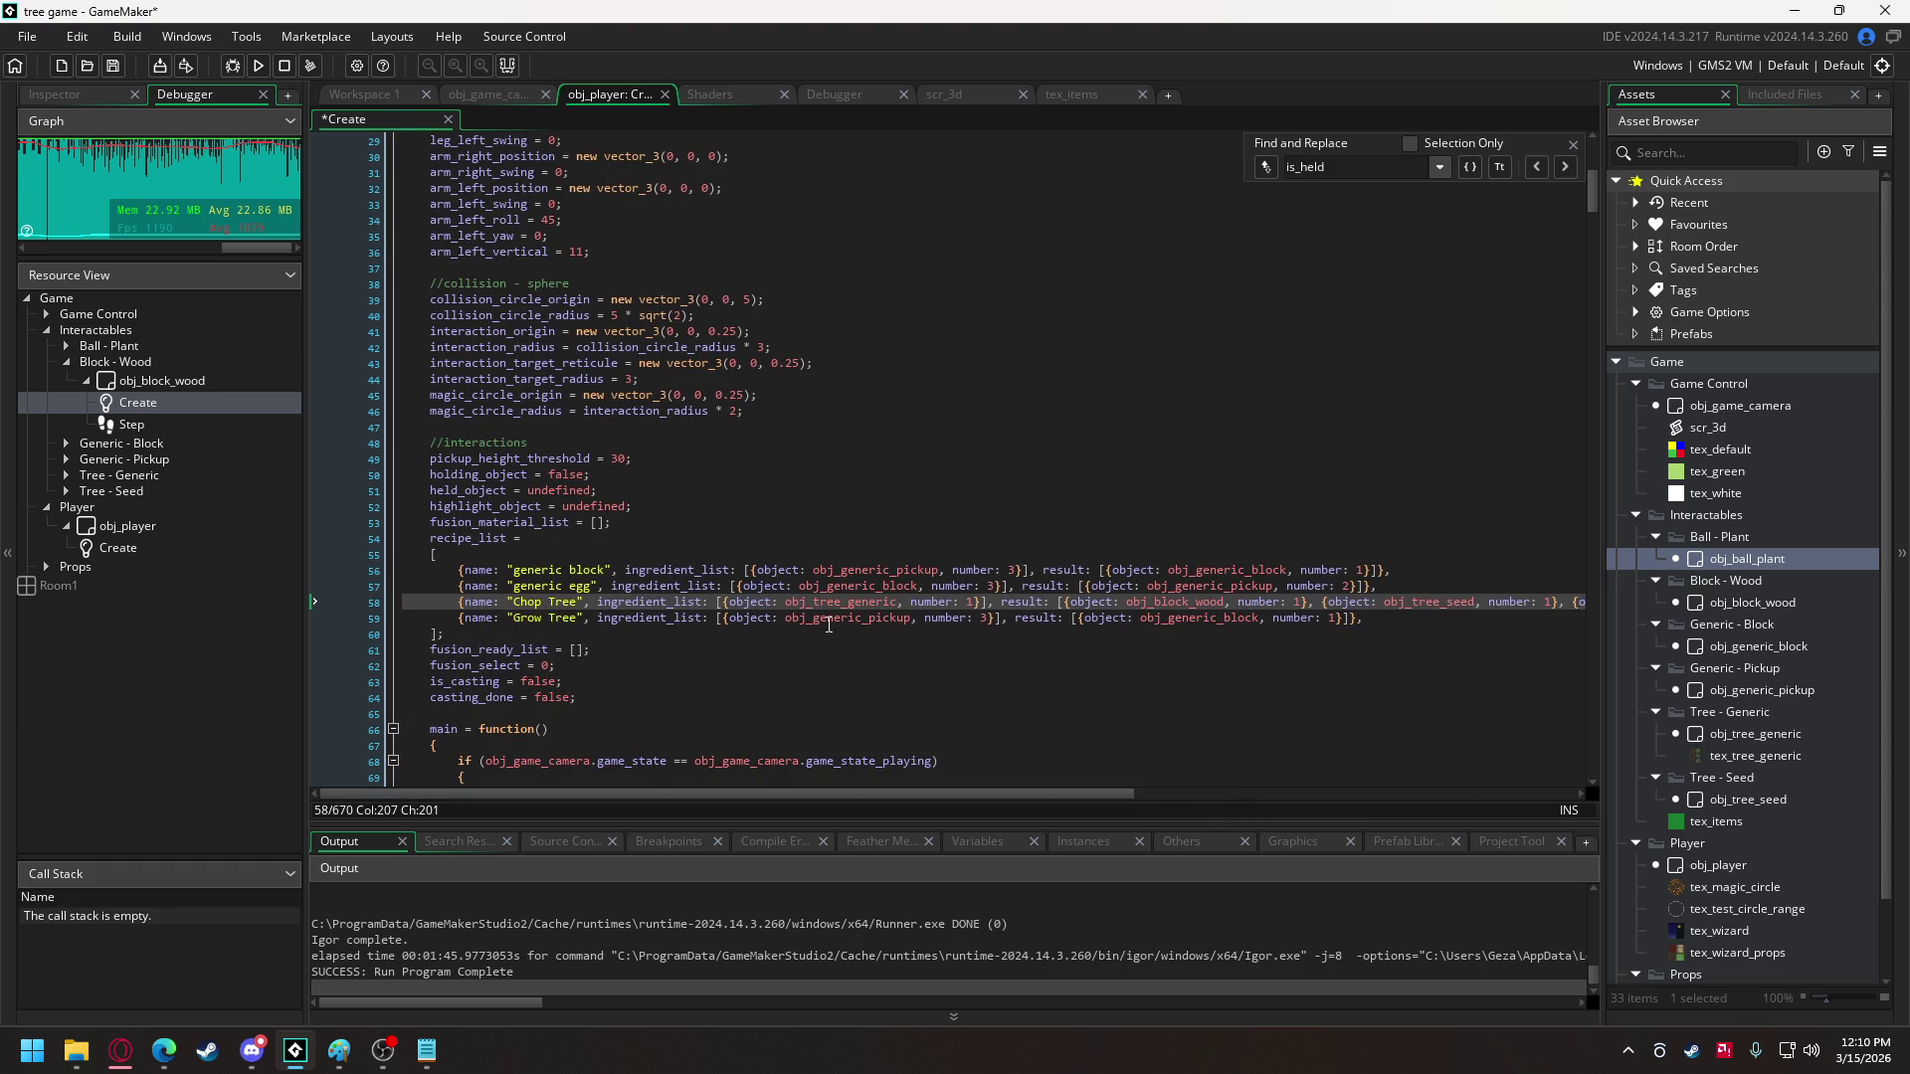
# - Set the Grow Tree ingredient to obj_tree_seed with a count of 1
pyautogui.moveTo(815, 618); pyautogui.dragTo(911, 618)
pyautogui.write('s')
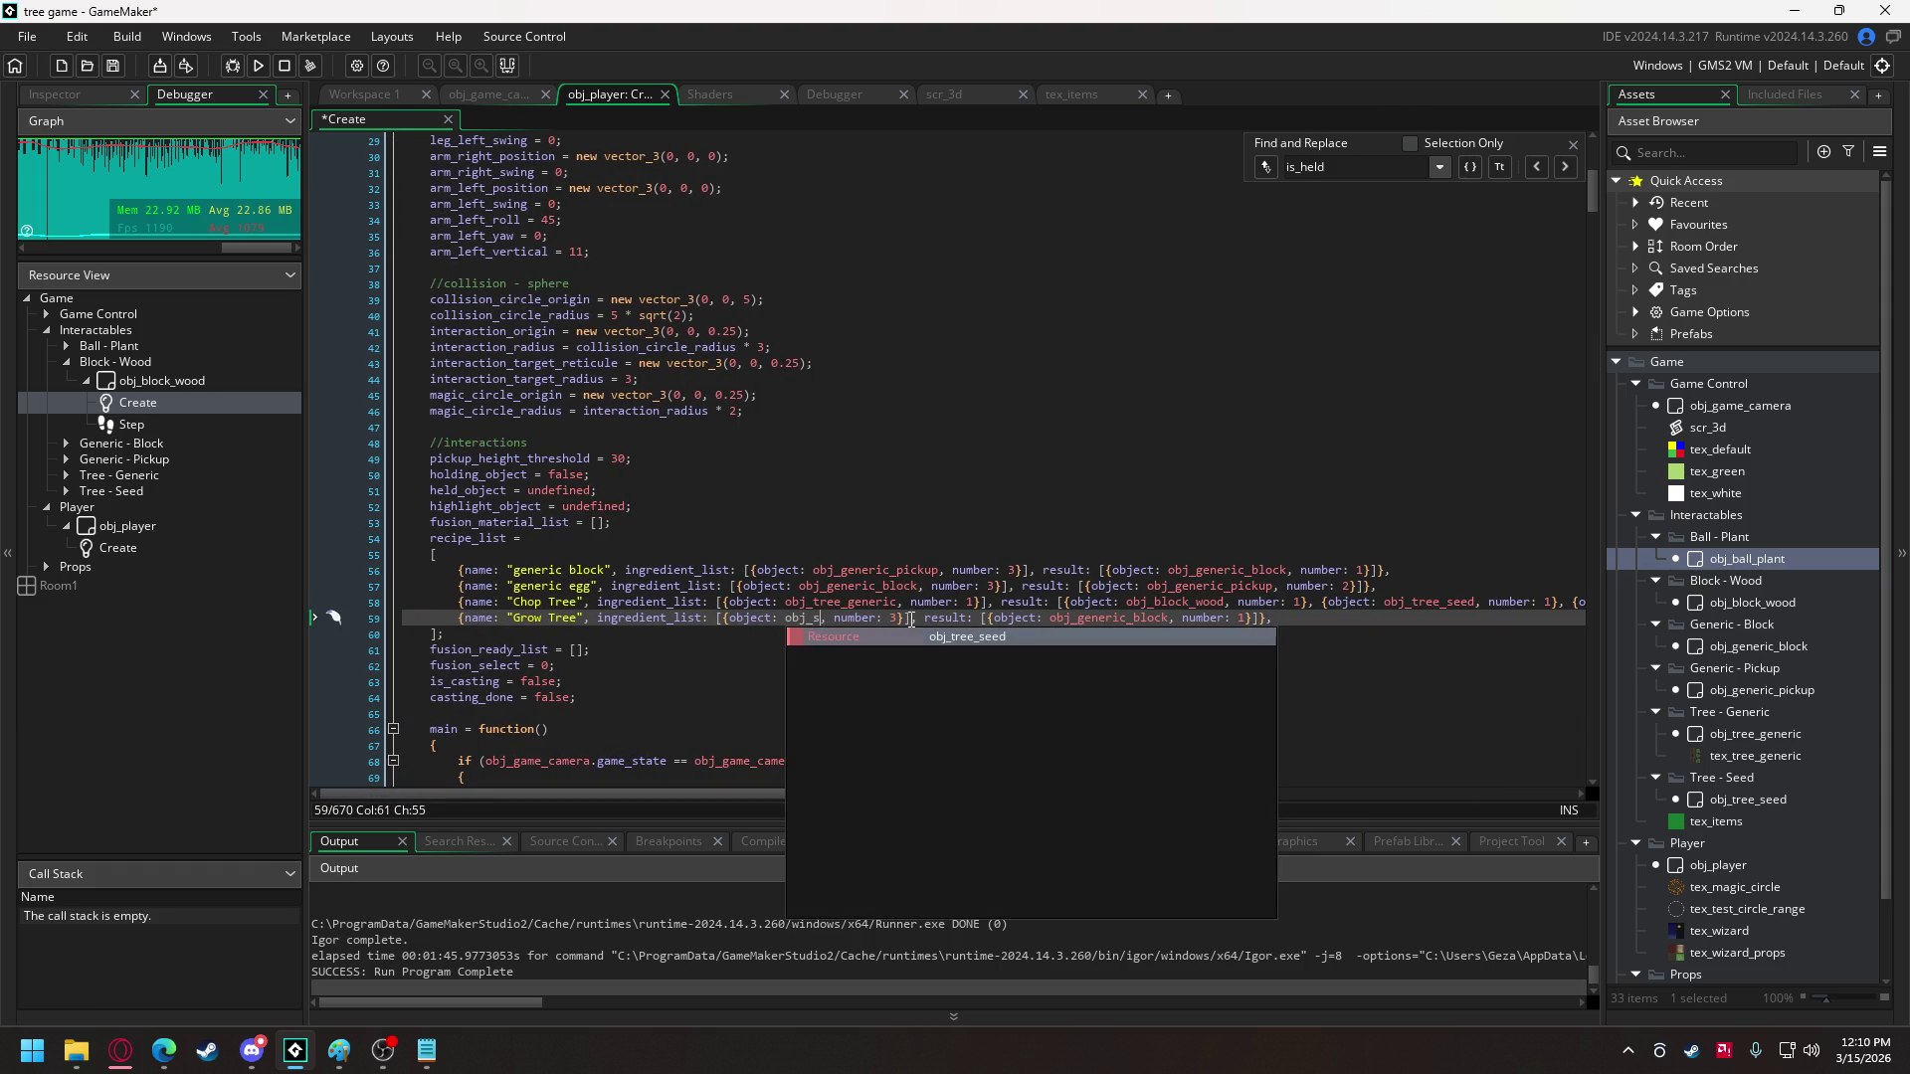
pyautogui.press('Return')
pyautogui.click(957, 618)
pyautogui.press('BackSpace')
pyautogui.write('1')
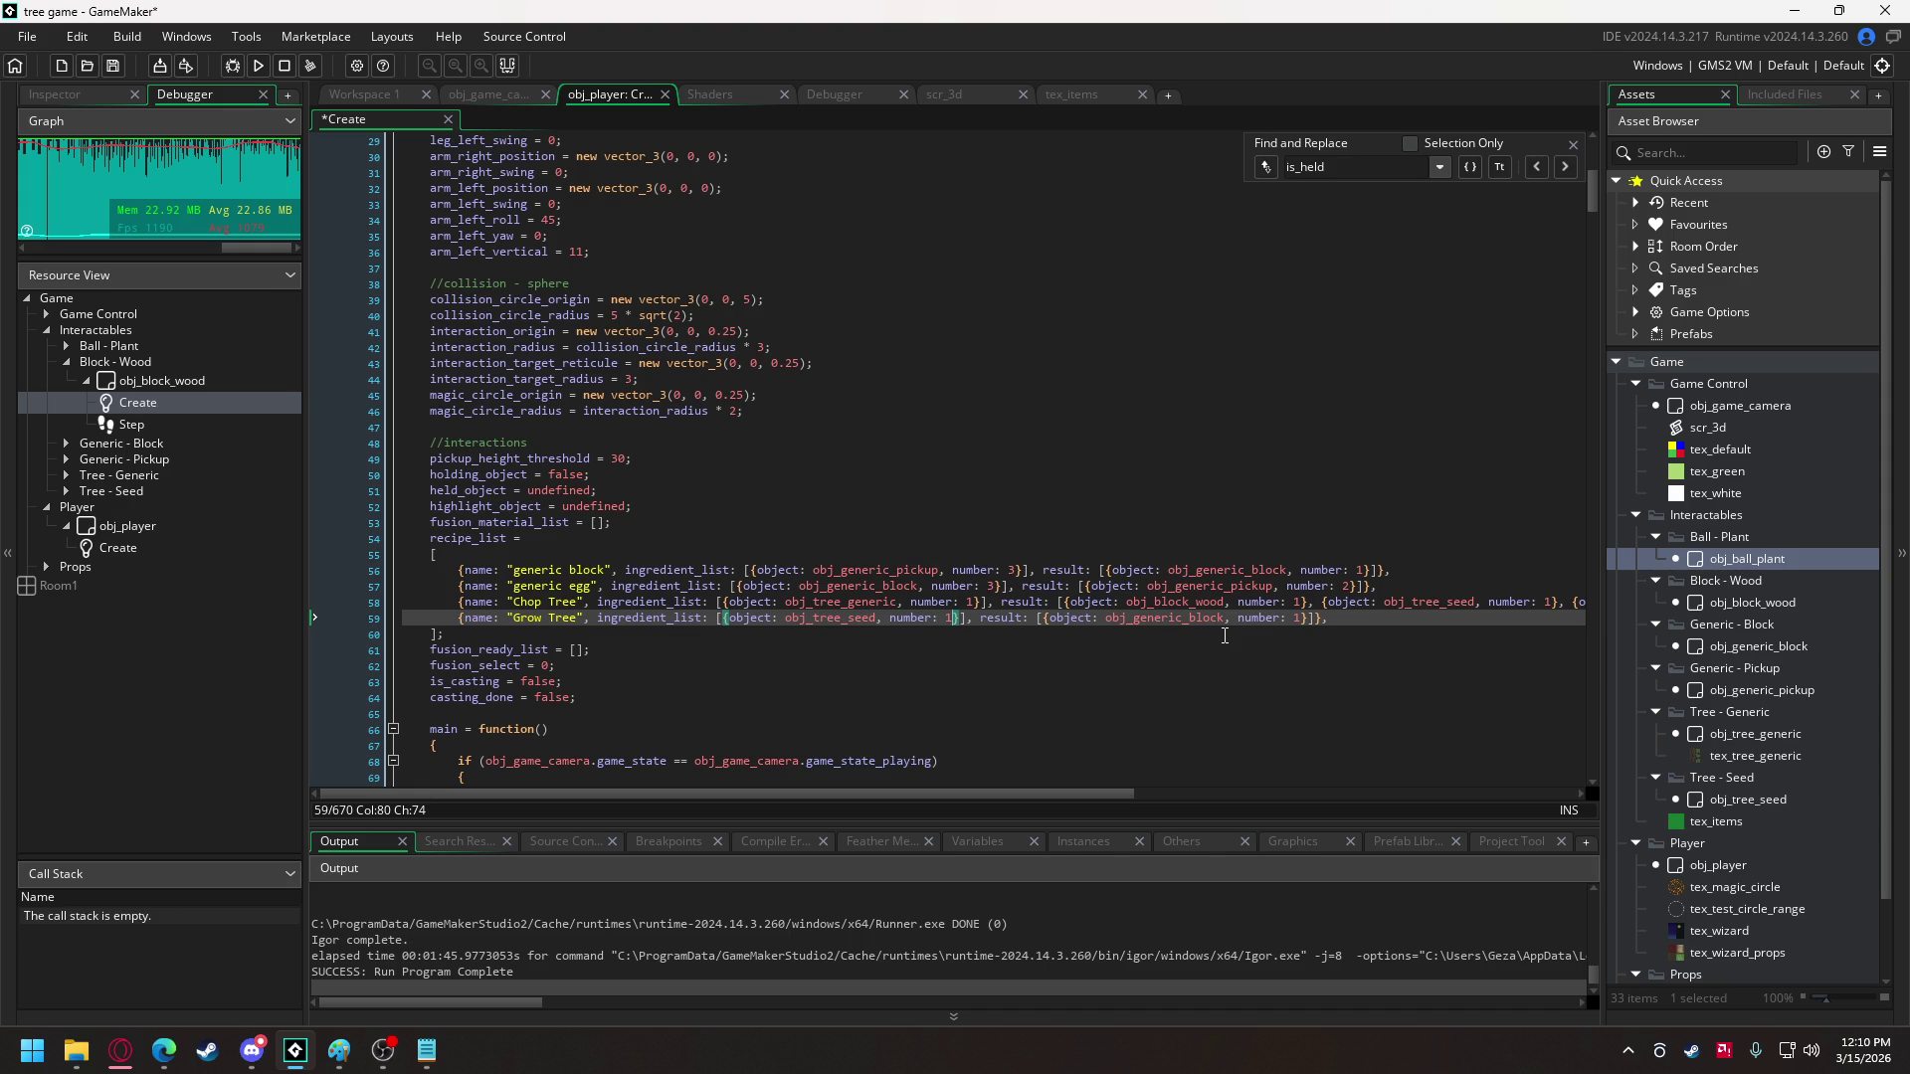
# - Set the Grow Tree result object to obj_tree_generic
pyautogui.click(1140, 619)
pyautogui.moveTo(1140, 619); pyautogui.dragTo(1227, 623)
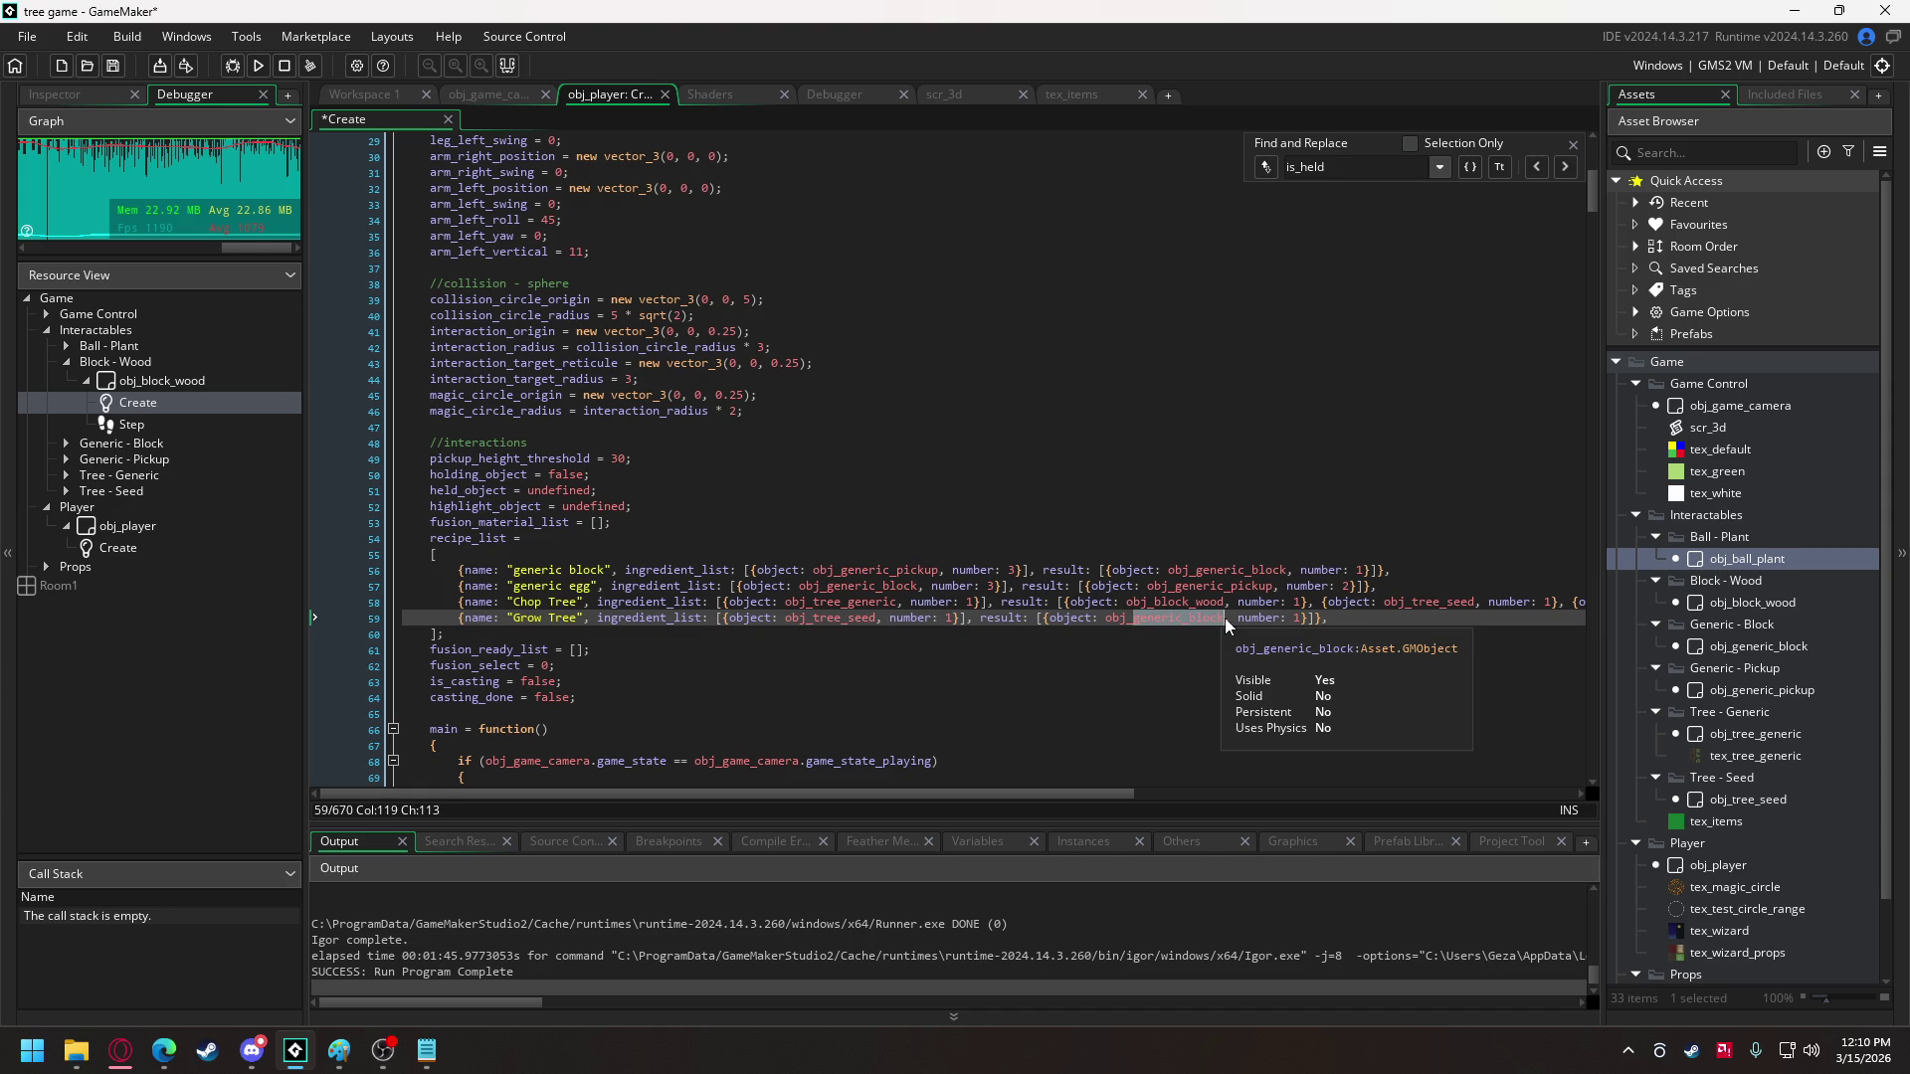
pyautogui.write('t')
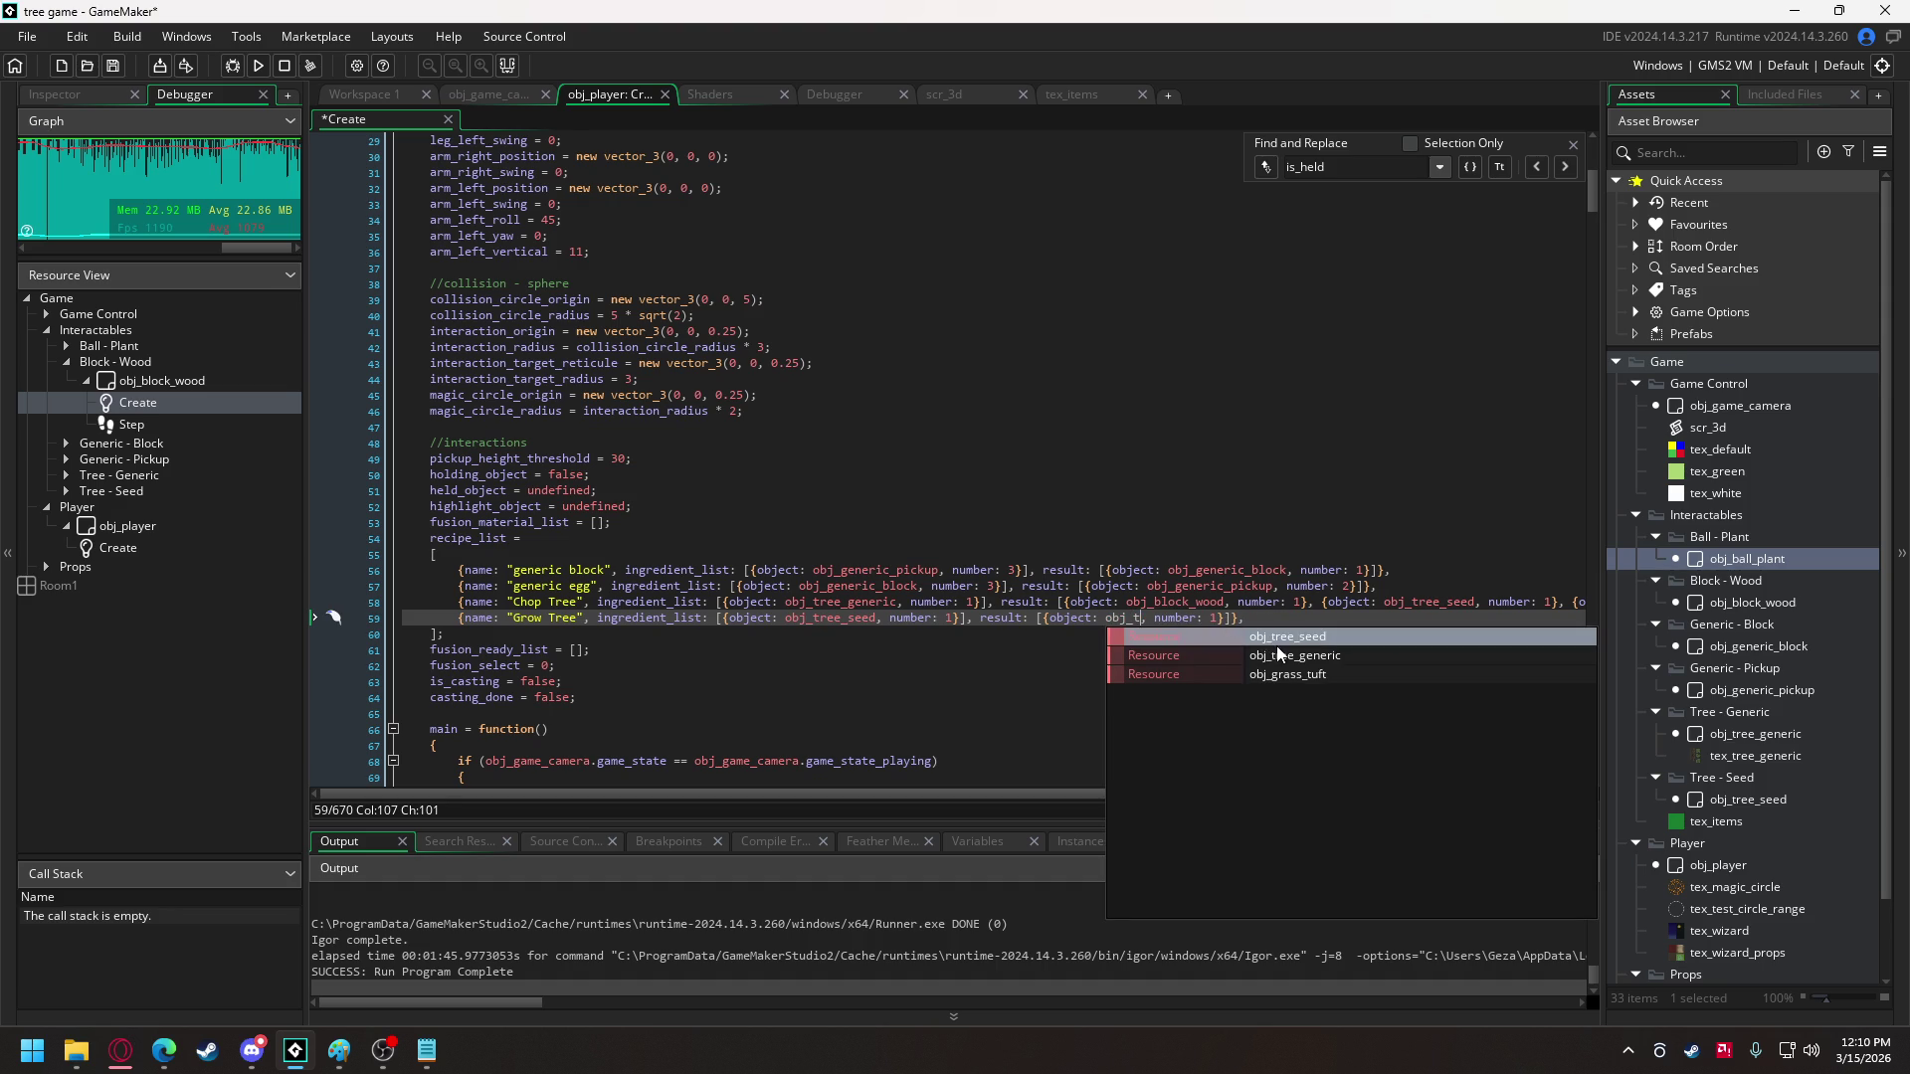
pyautogui.click(1270, 639)
pyautogui.press('BackSpace')
pyautogui.press('BackSpace')
pyautogui.press('BackSpace')
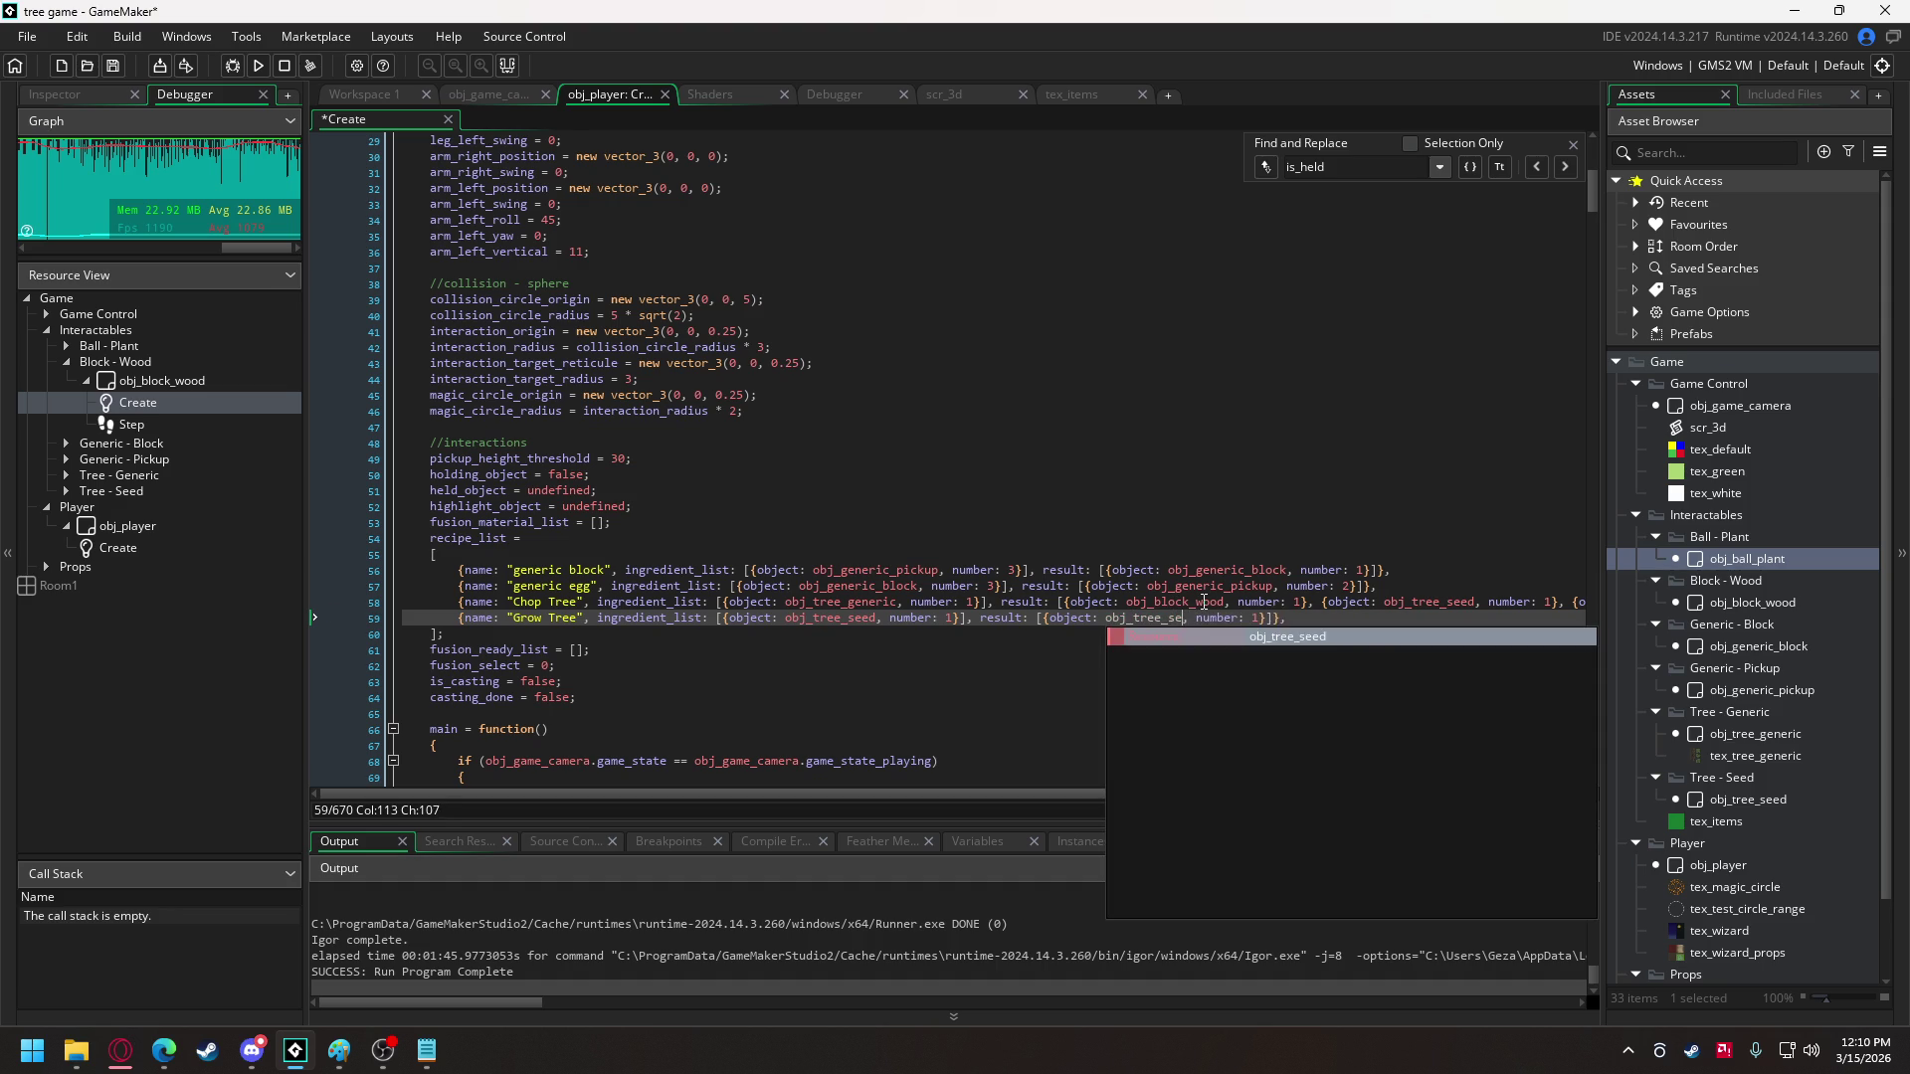
pyautogui.write('ree')
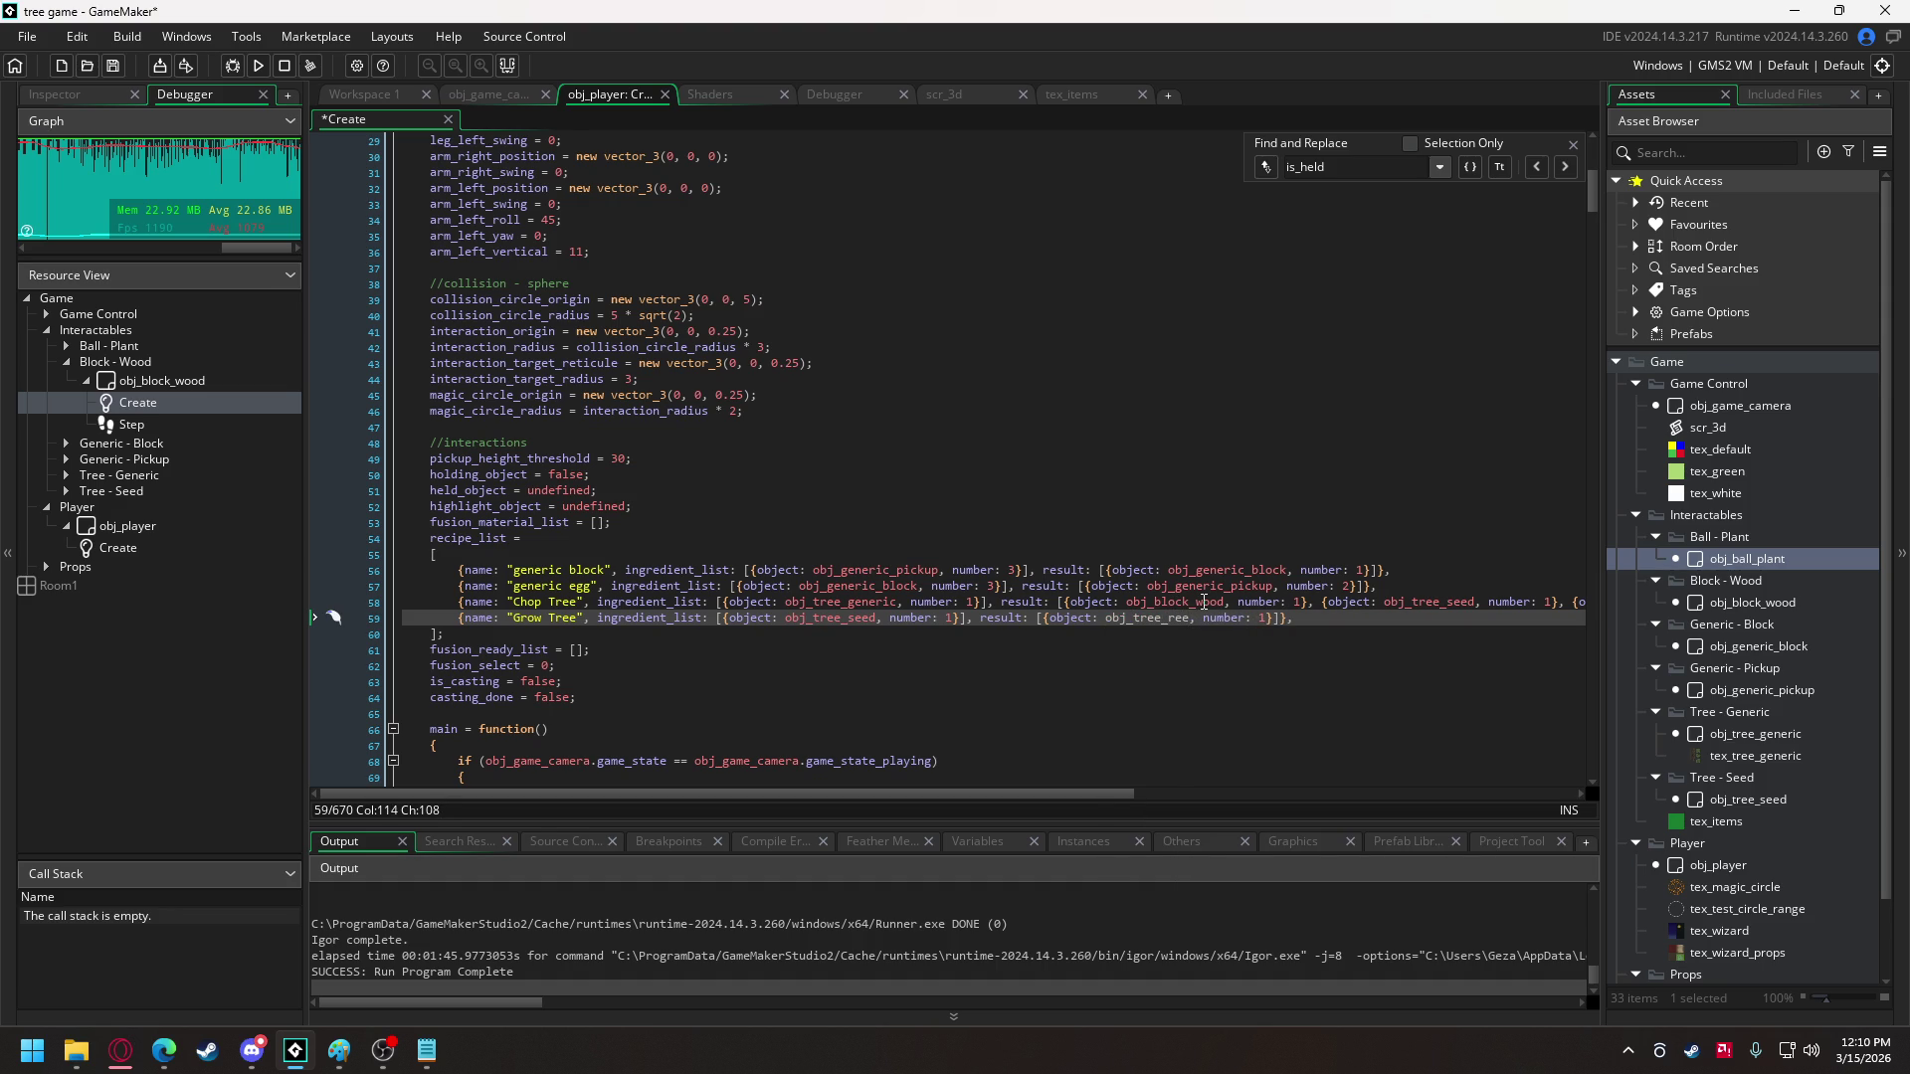
pyautogui.press('BackSpace')
pyautogui.press('BackSpace')
pyautogui.press('BackSpace')
pyautogui.press('Down')
pyautogui.press('Return')
# - Run the game, walk the witch toward the trees and cast the fusion circle at their bases
pyautogui.click(258, 66)
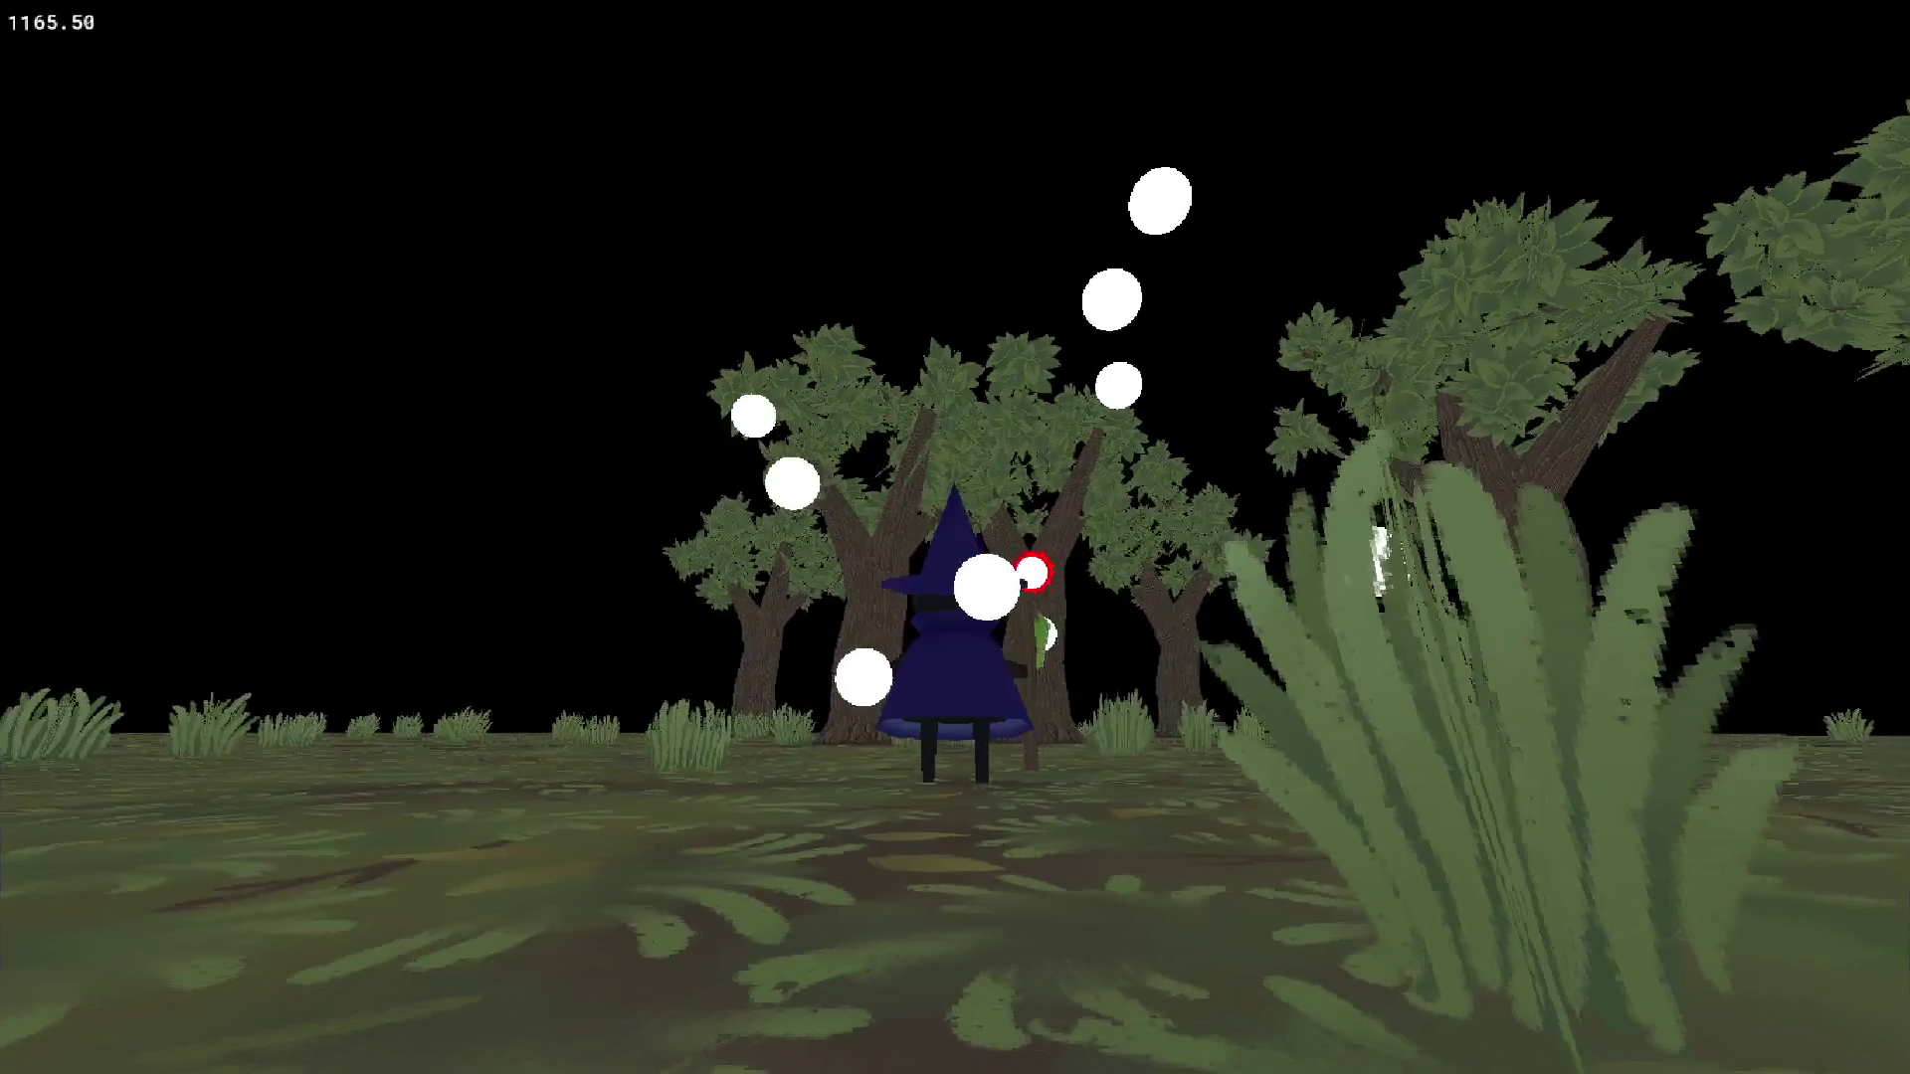
pyautogui.press('w')
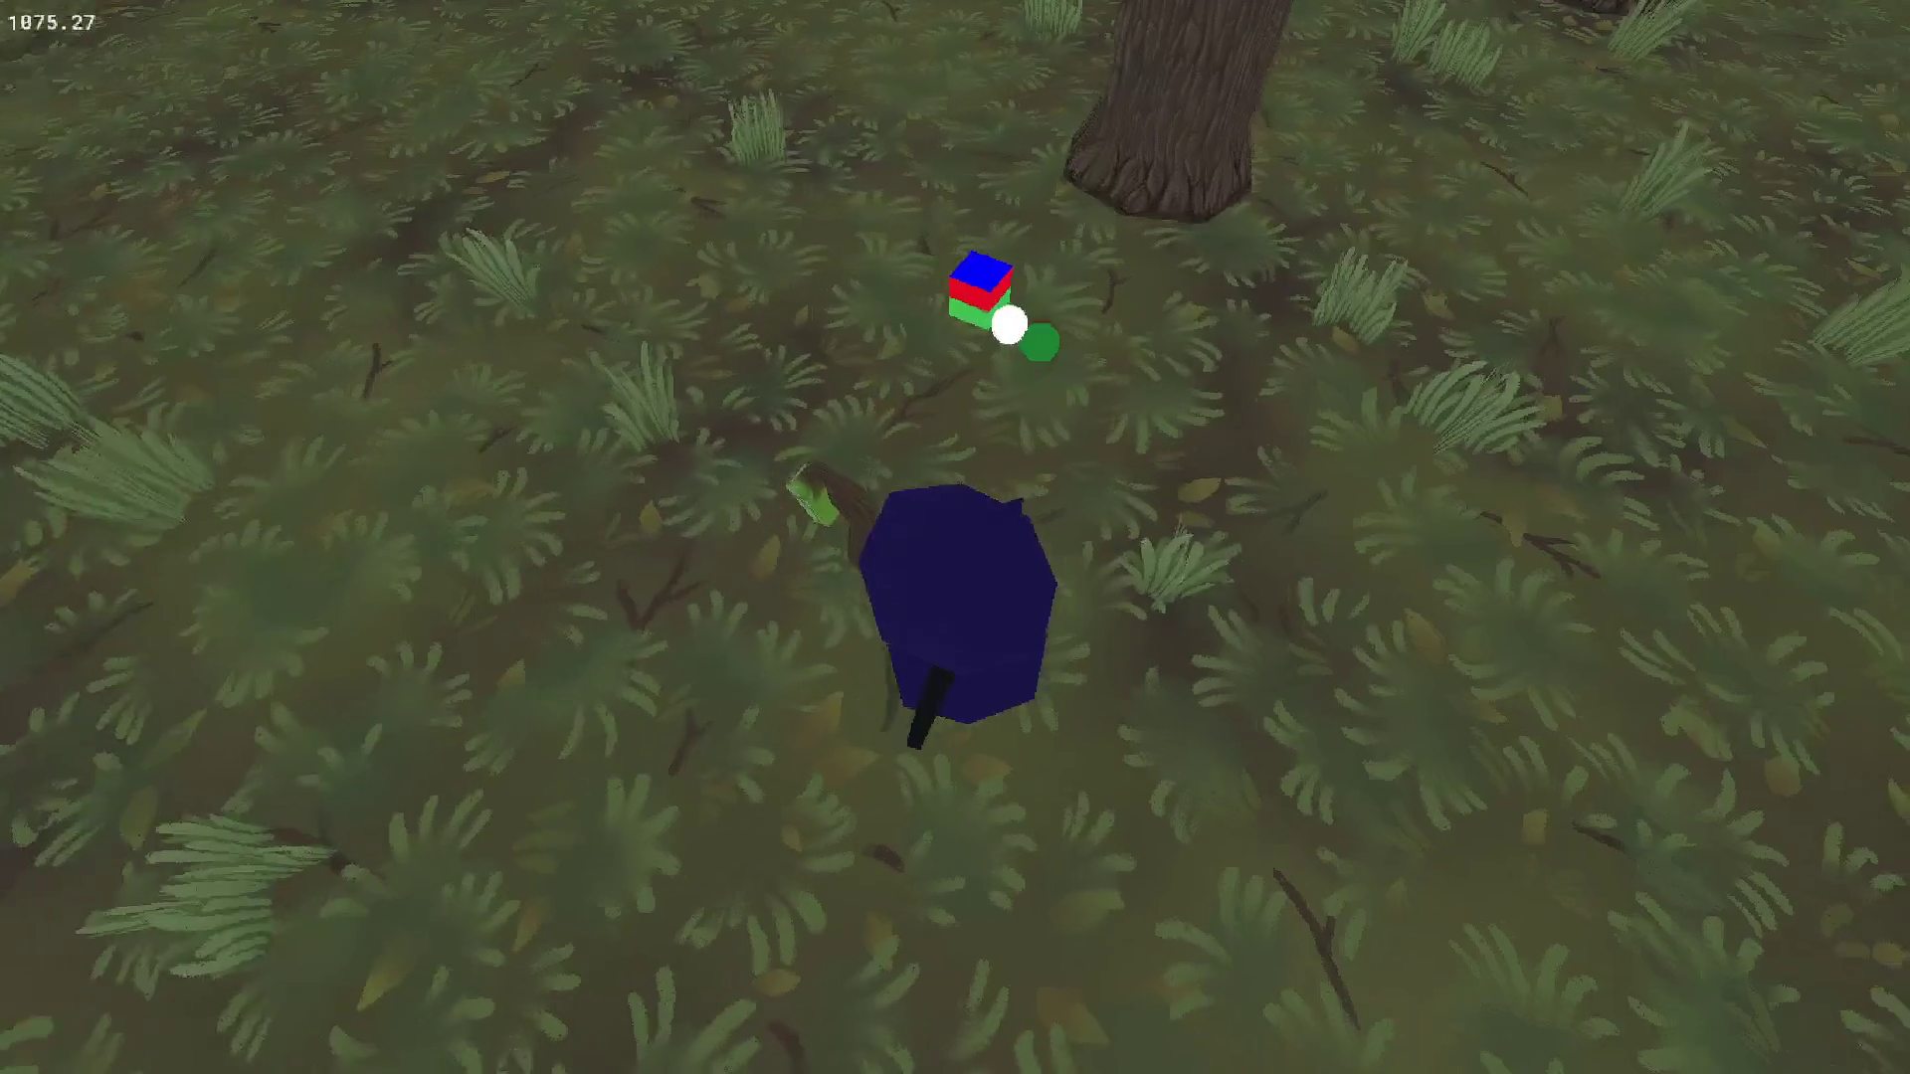
pyautogui.press('e')
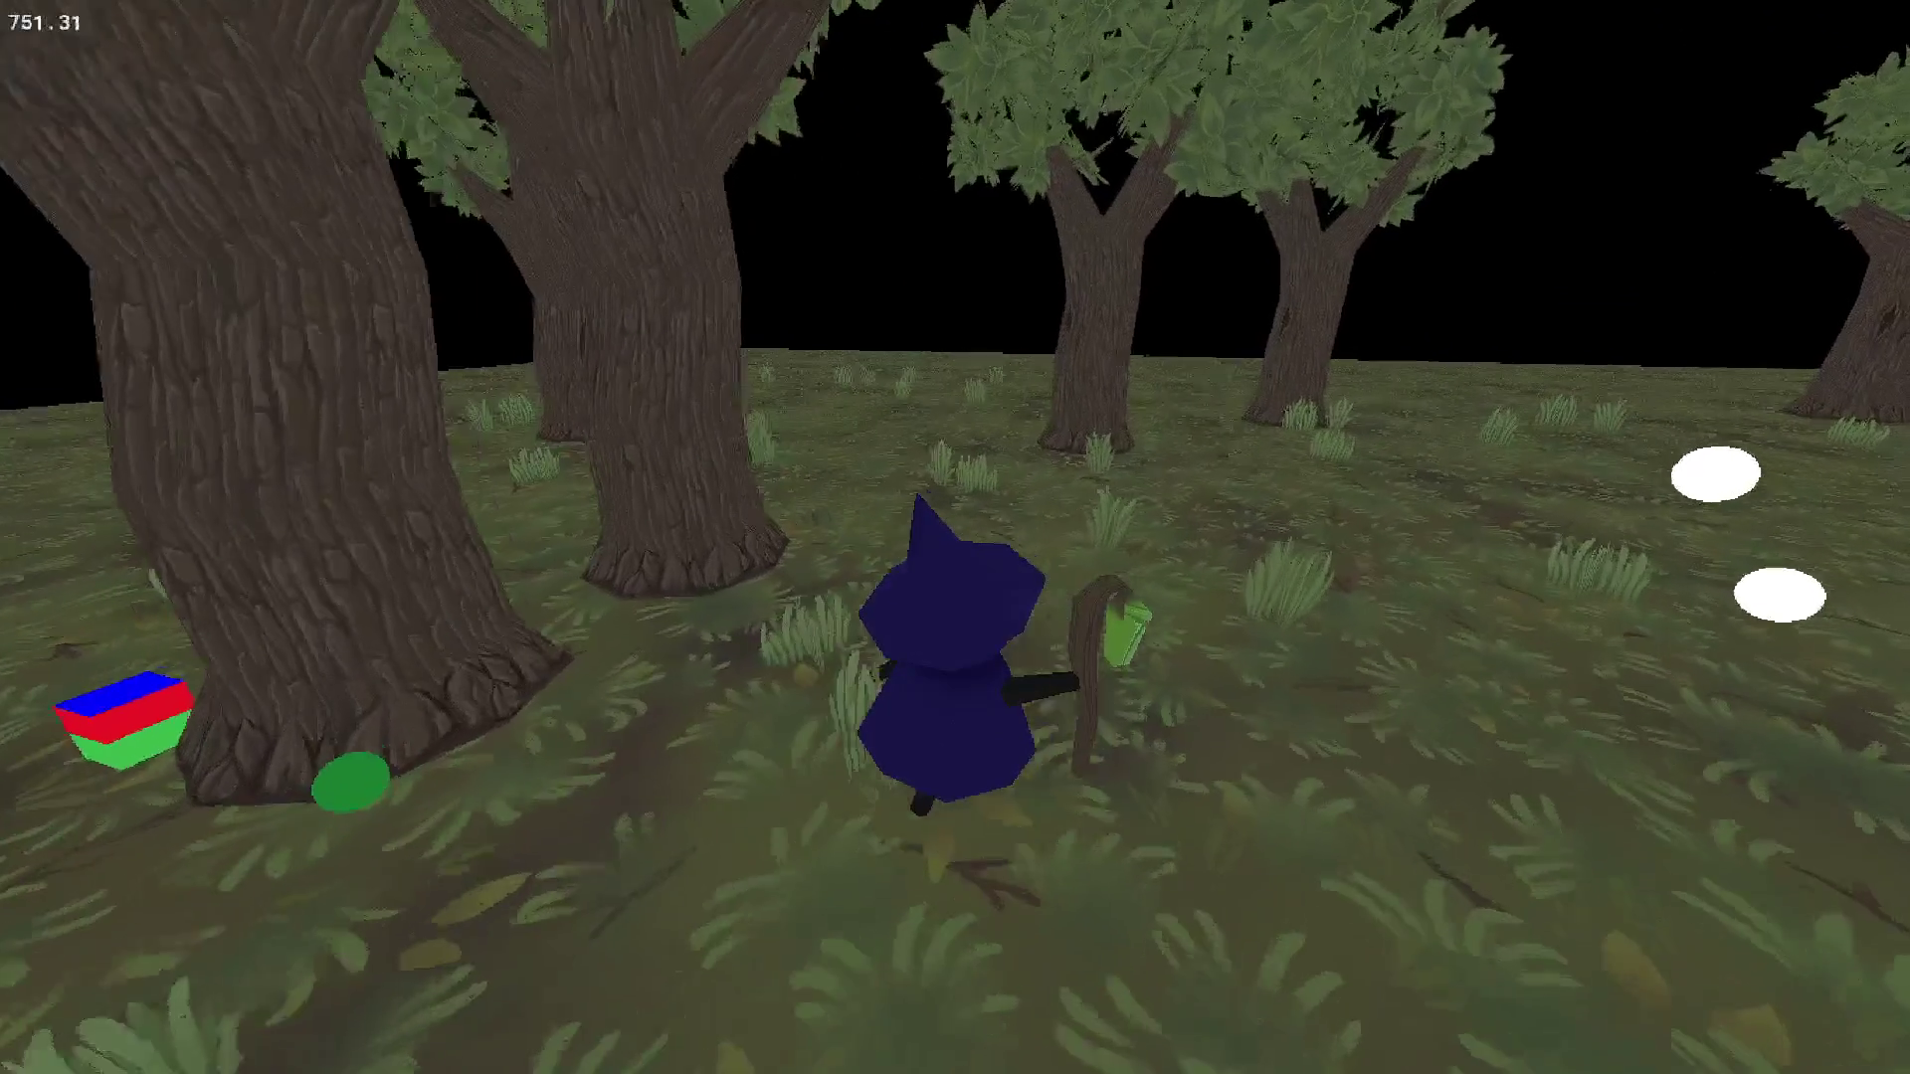
pyautogui.press('e')
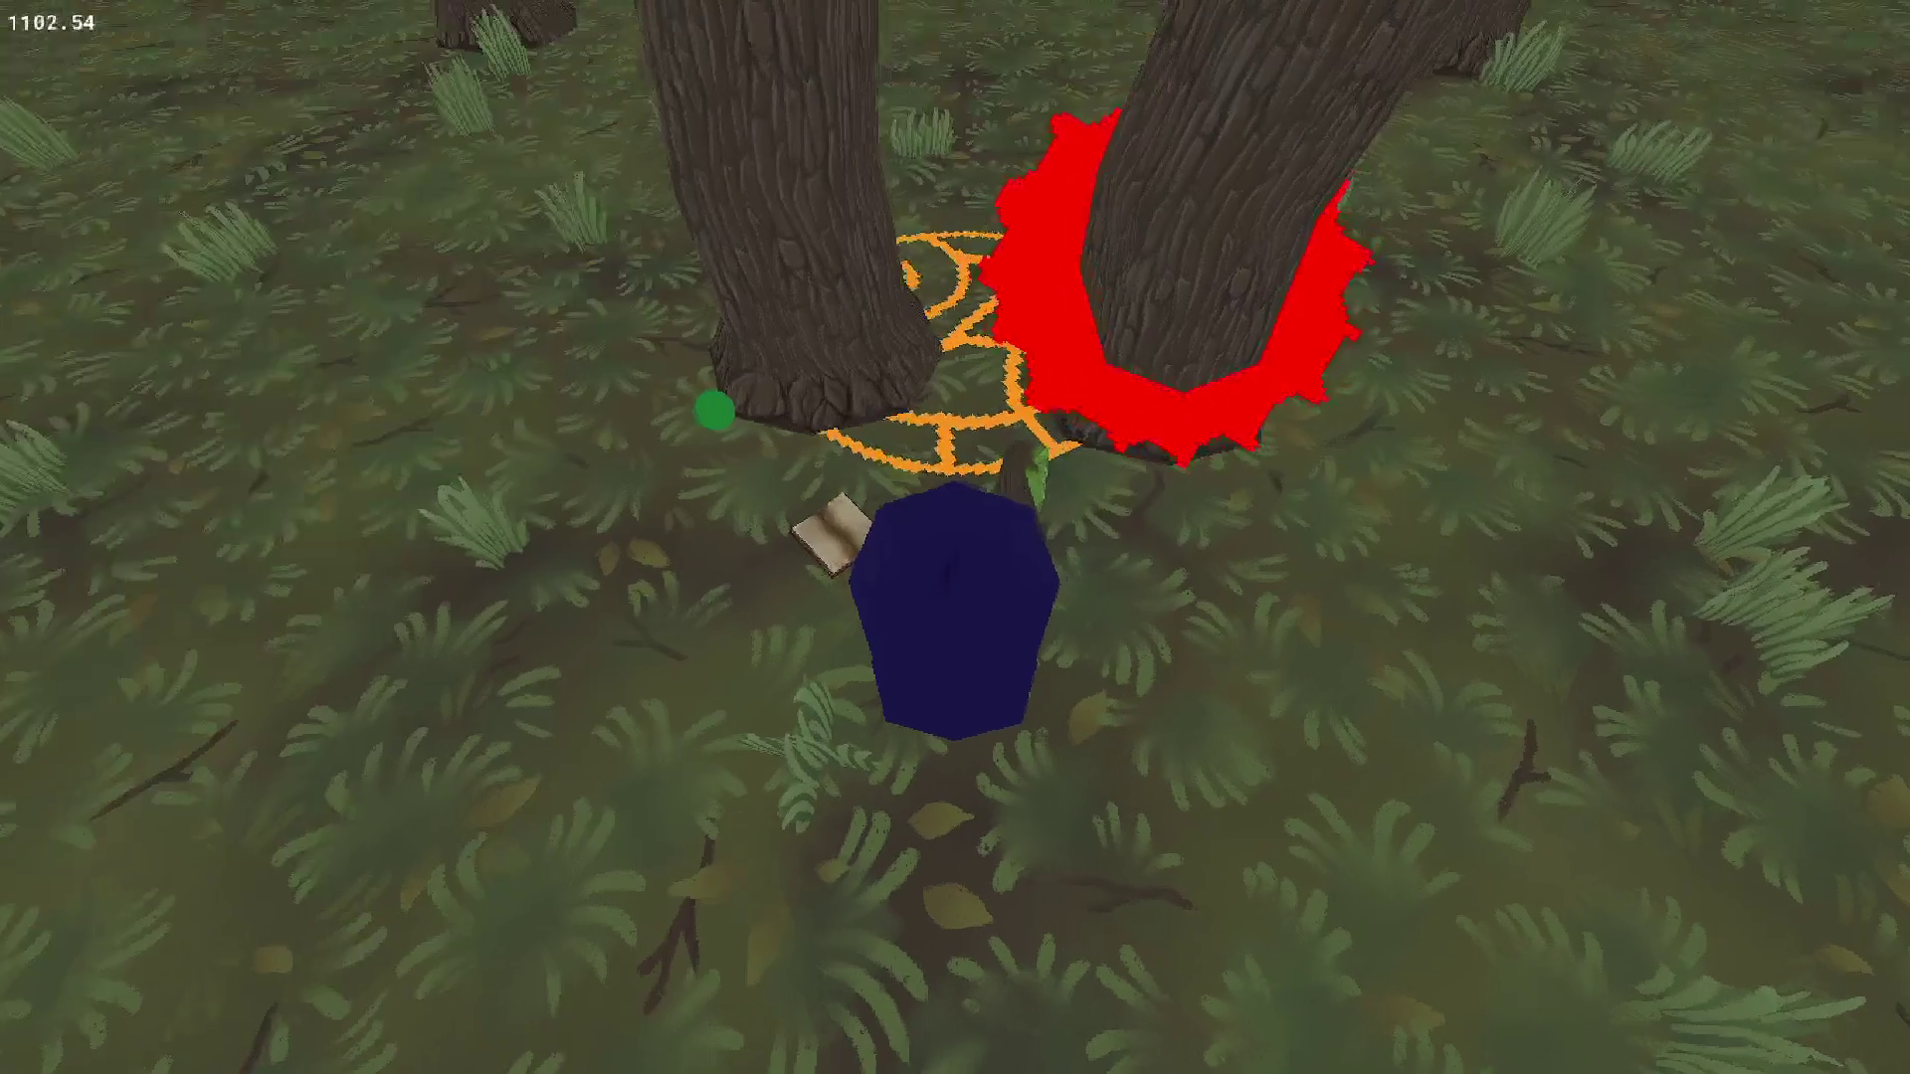